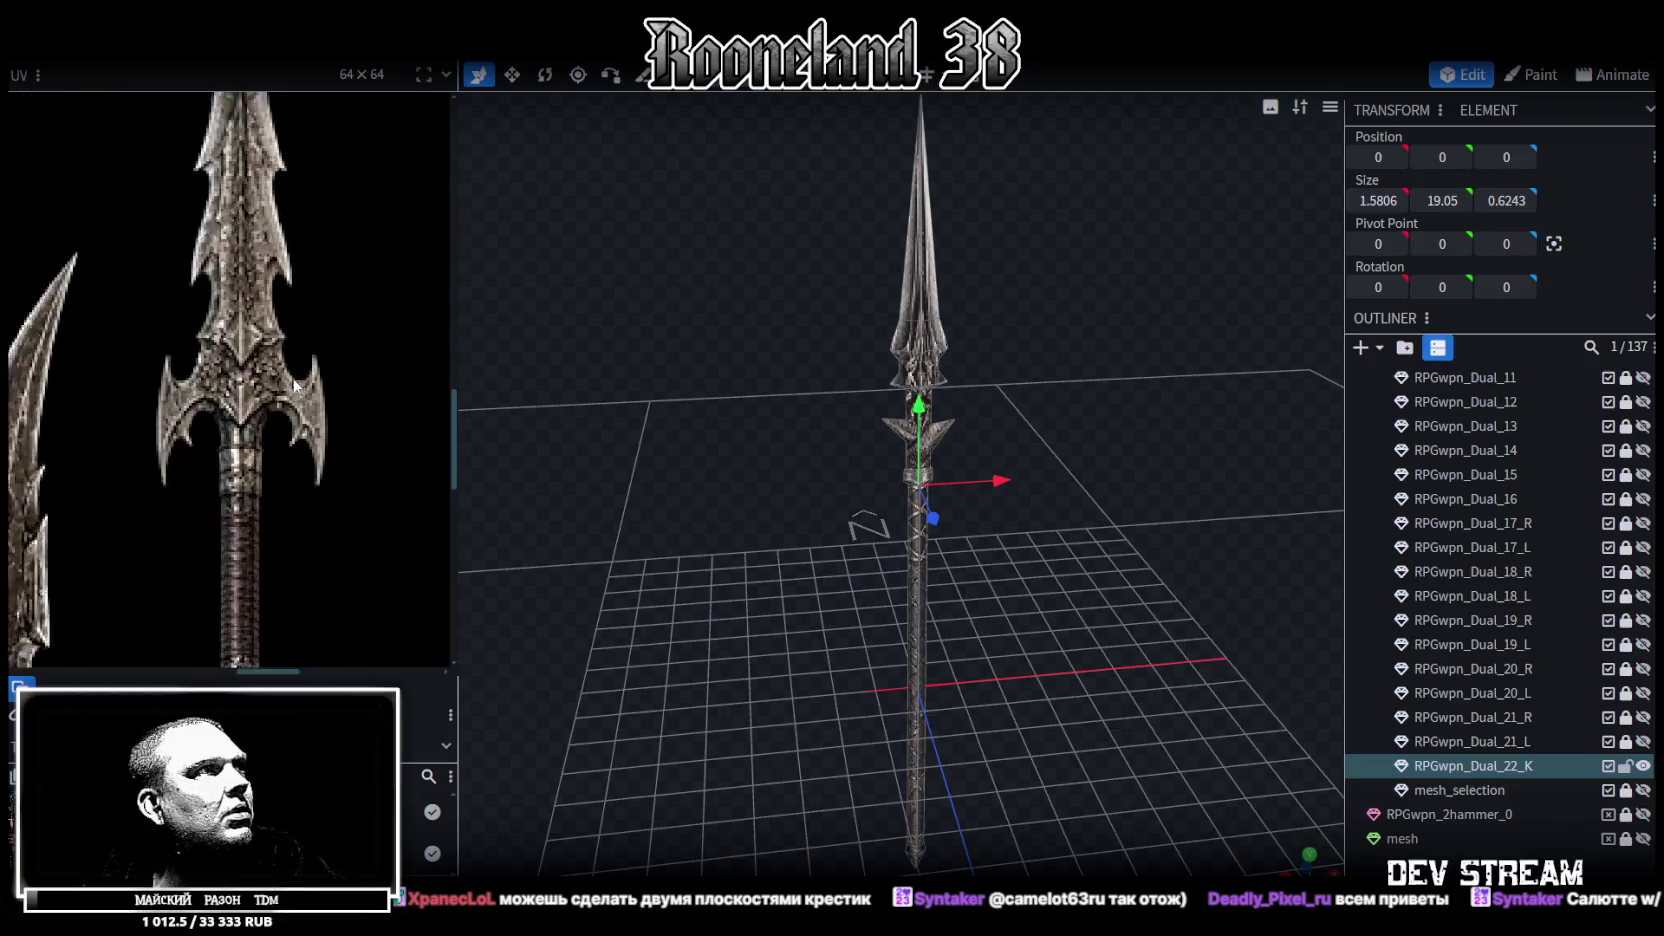
Save the project as RPGweapon.bbmodel
scroll(270, 380, "down", 2)
scroll(251, 333, "up", 1)
scroll(251, 333, "down", 1)
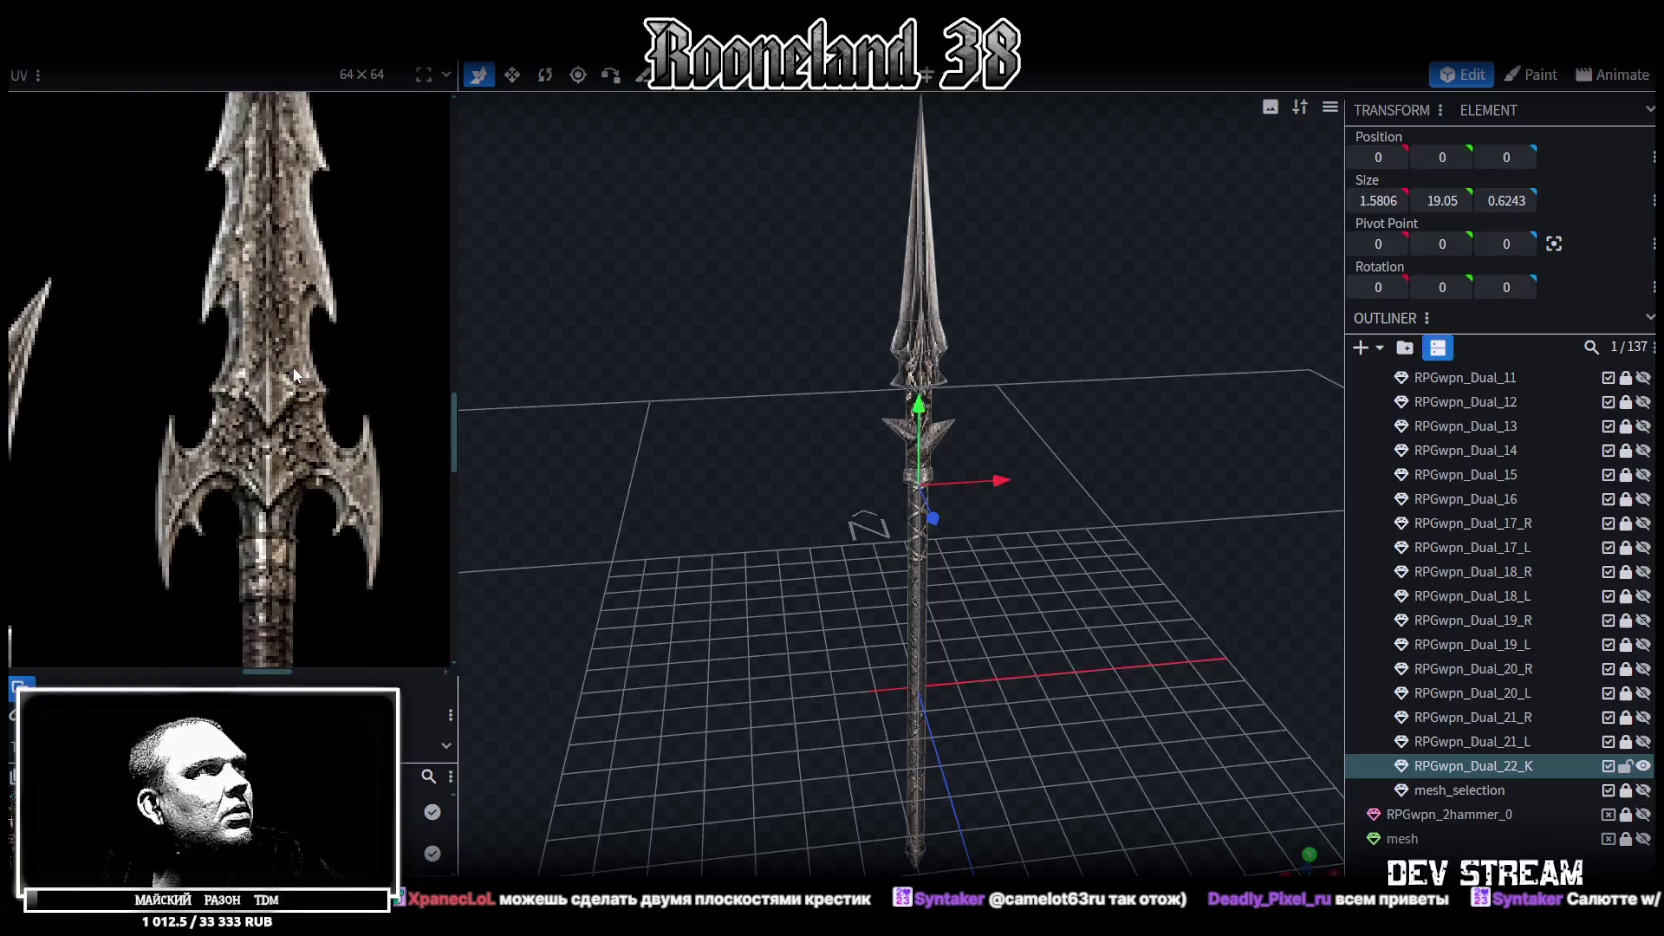
scroll(220, 380, "down", 2)
scroll(190, 420, "down", 2)
scroll(168, 456, "down", 1)
scroll(168, 456, "up", 1)
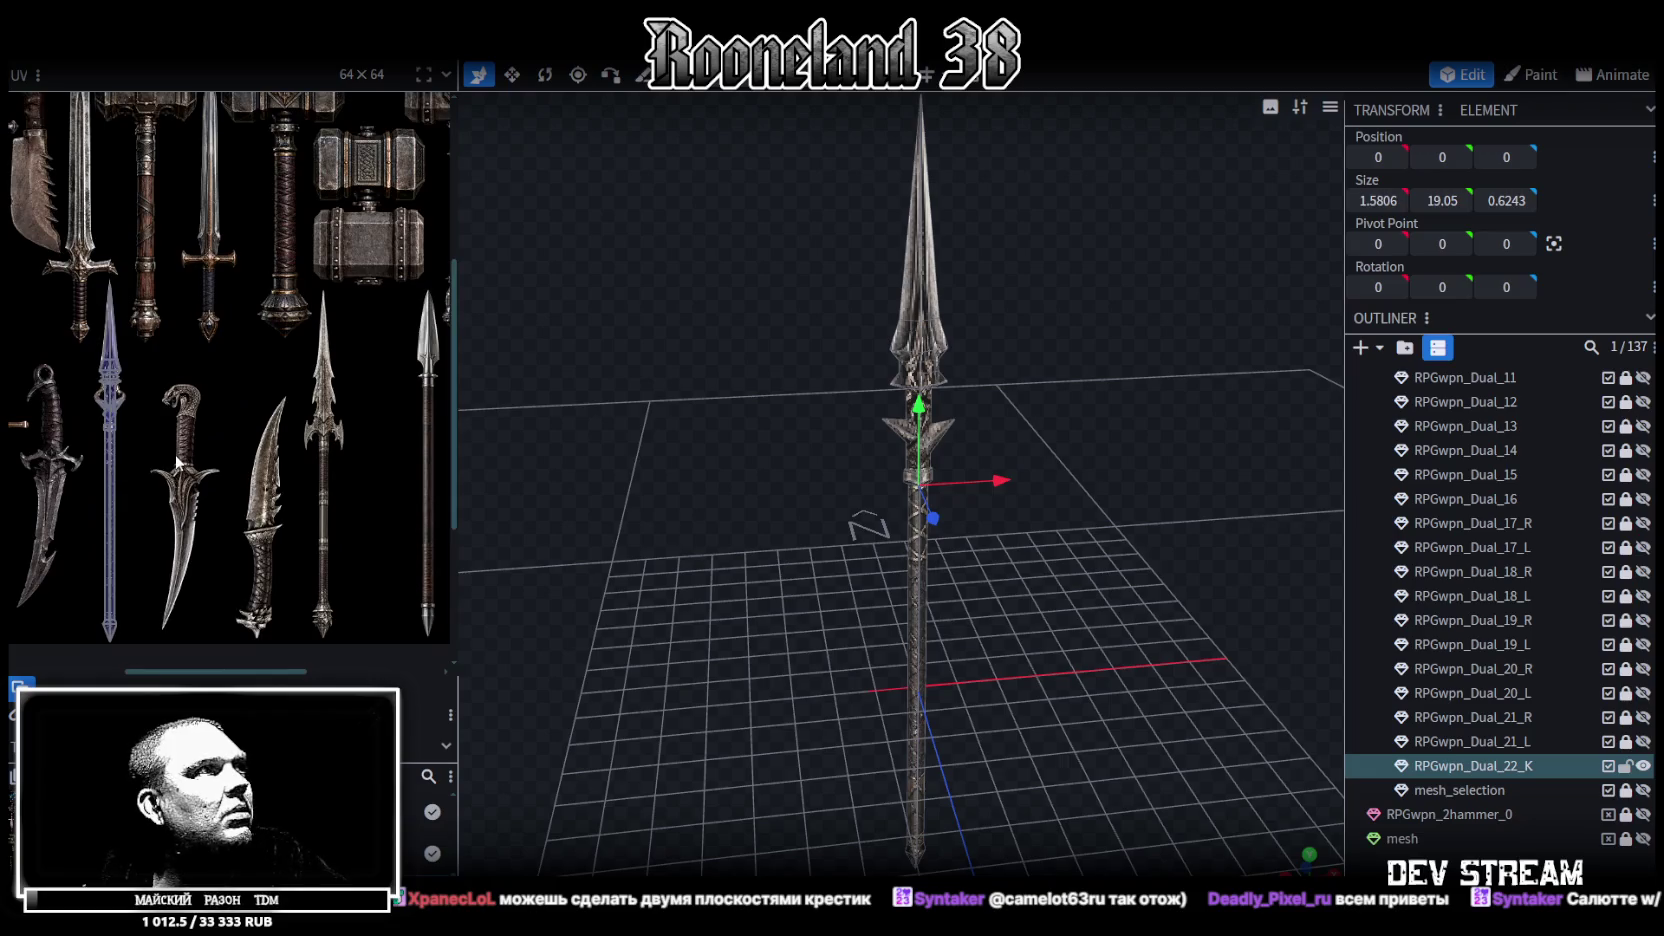
scroll(190, 470, "up", 1)
key("ctrl+s")
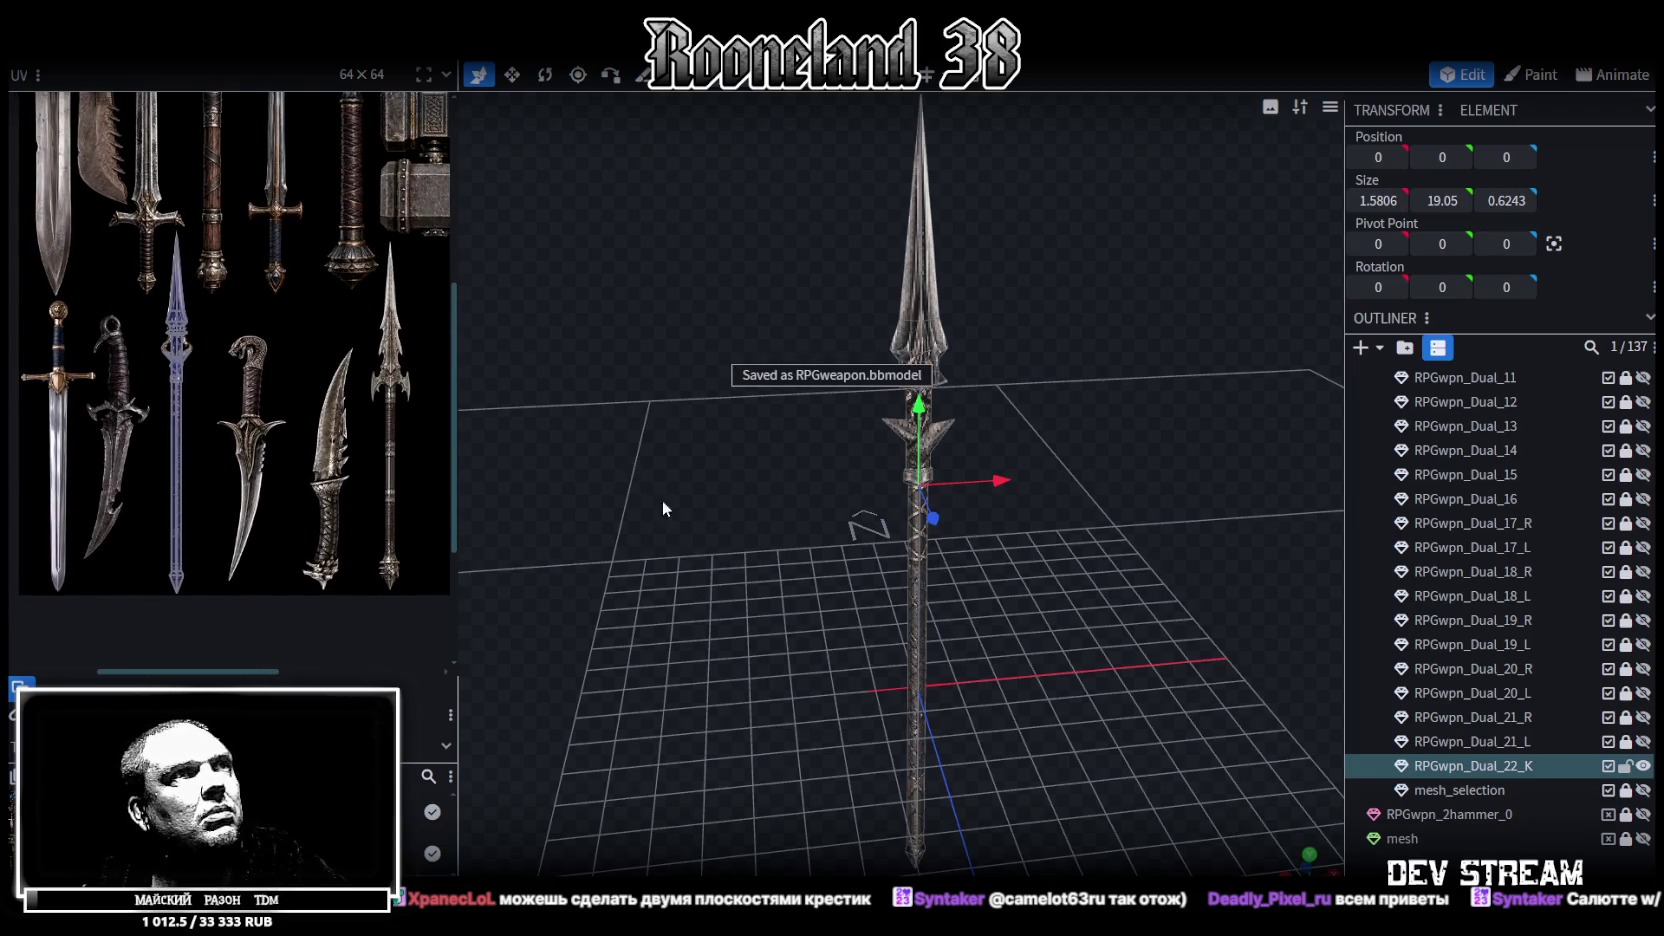
Hide the spear model and show the mesh_selection texture plane
scroll(428, 458, "down", 2)
scroll(292, 411, "down", 1)
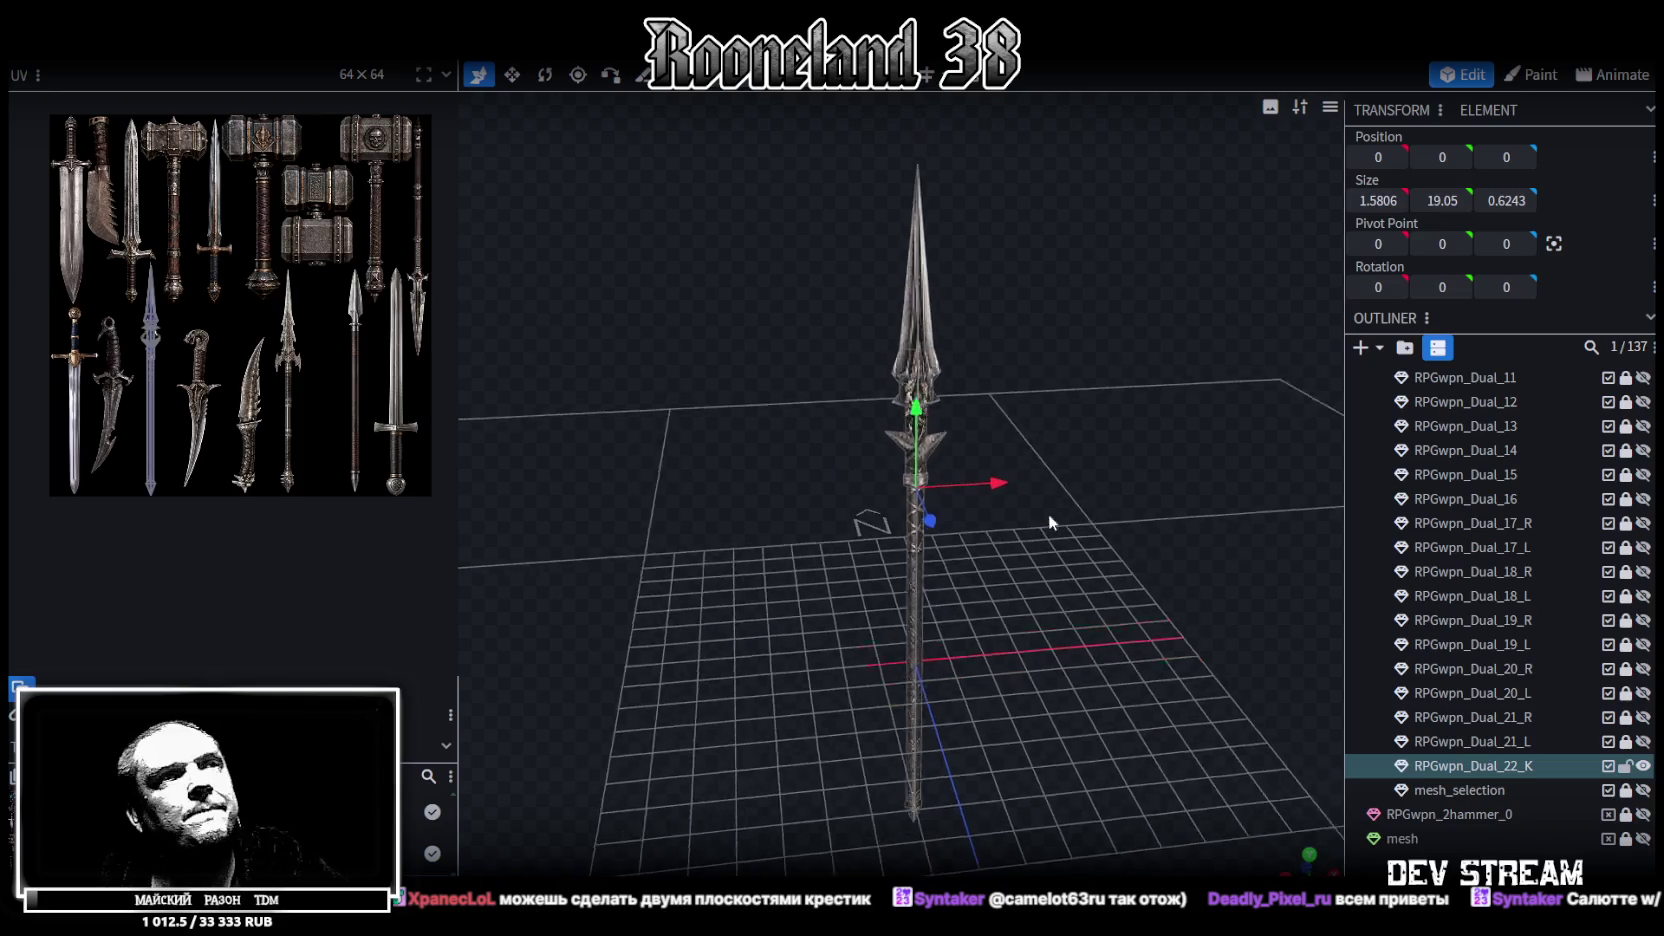
left_click_drag(1048, 514, 1092, 508)
left_click(1643, 766)
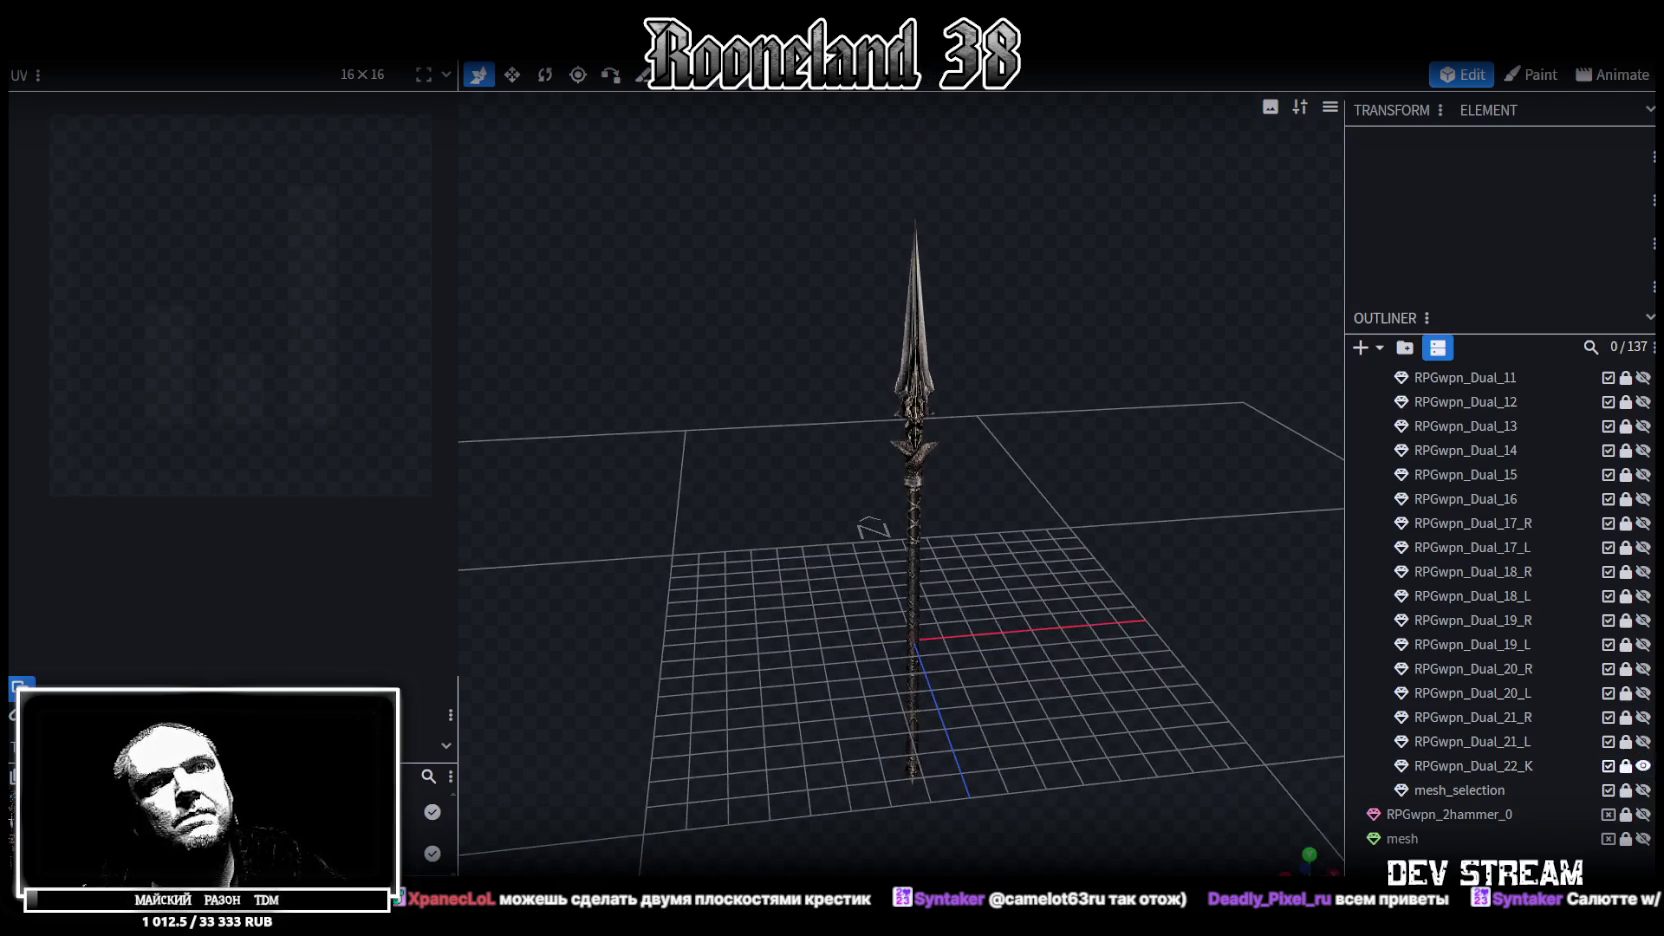
left_click(1643, 790)
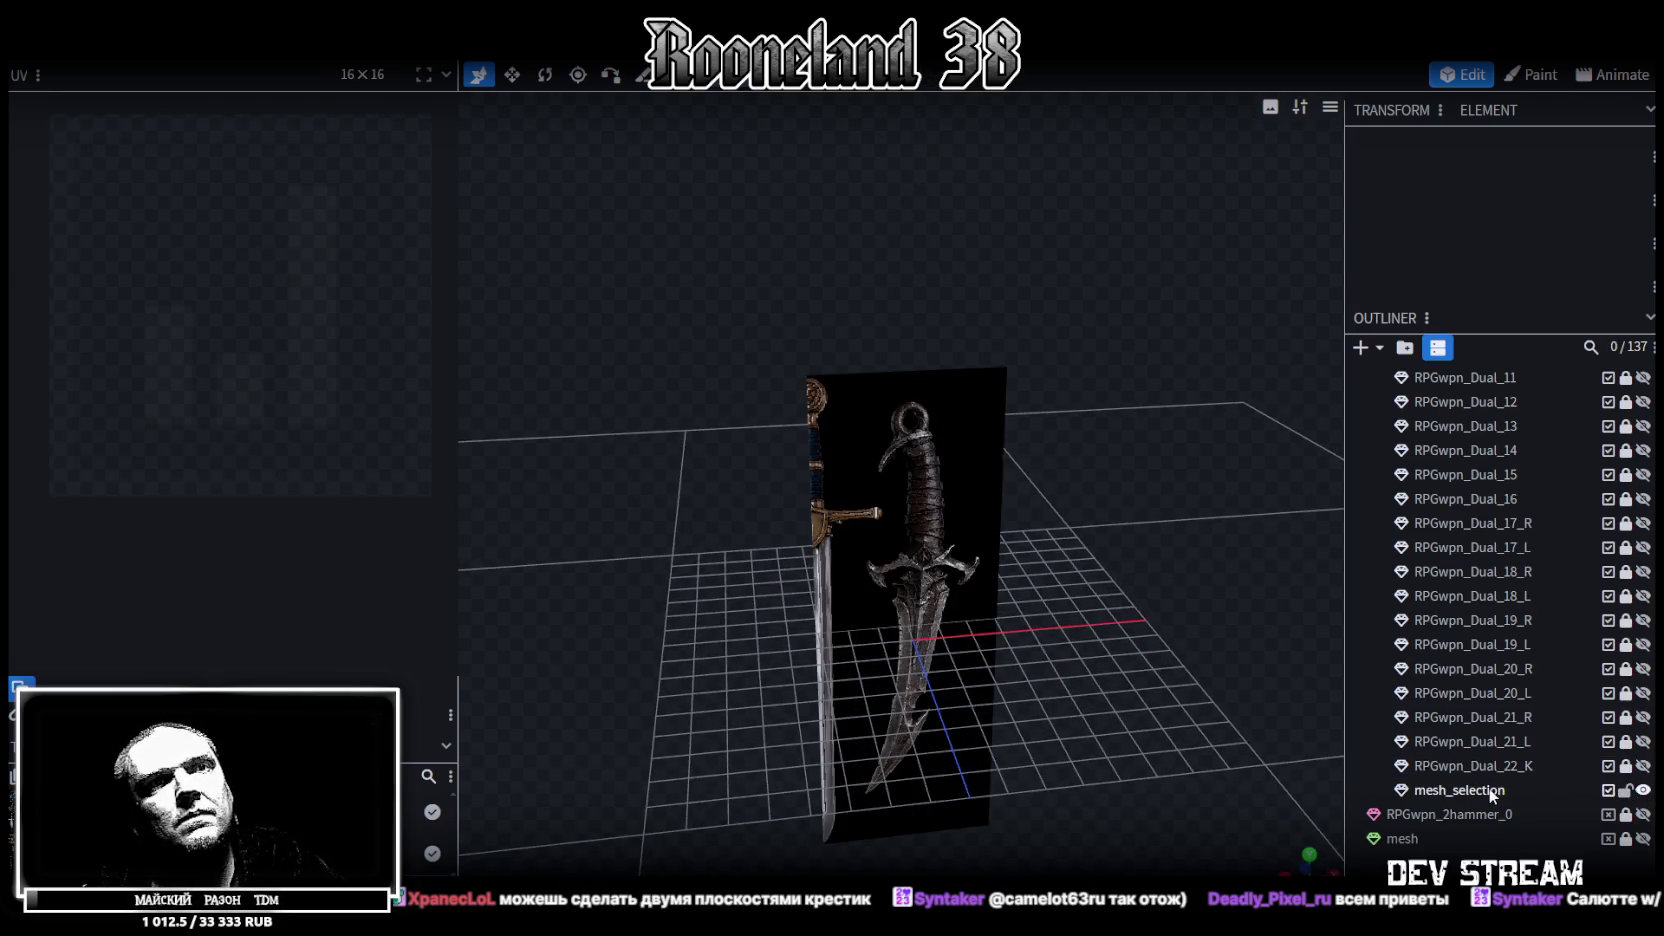
Map the mesh_selection plane's UV onto the snake-head dagger texture
left_click(1490, 791)
left_click_drag(90, 382, 185, 417)
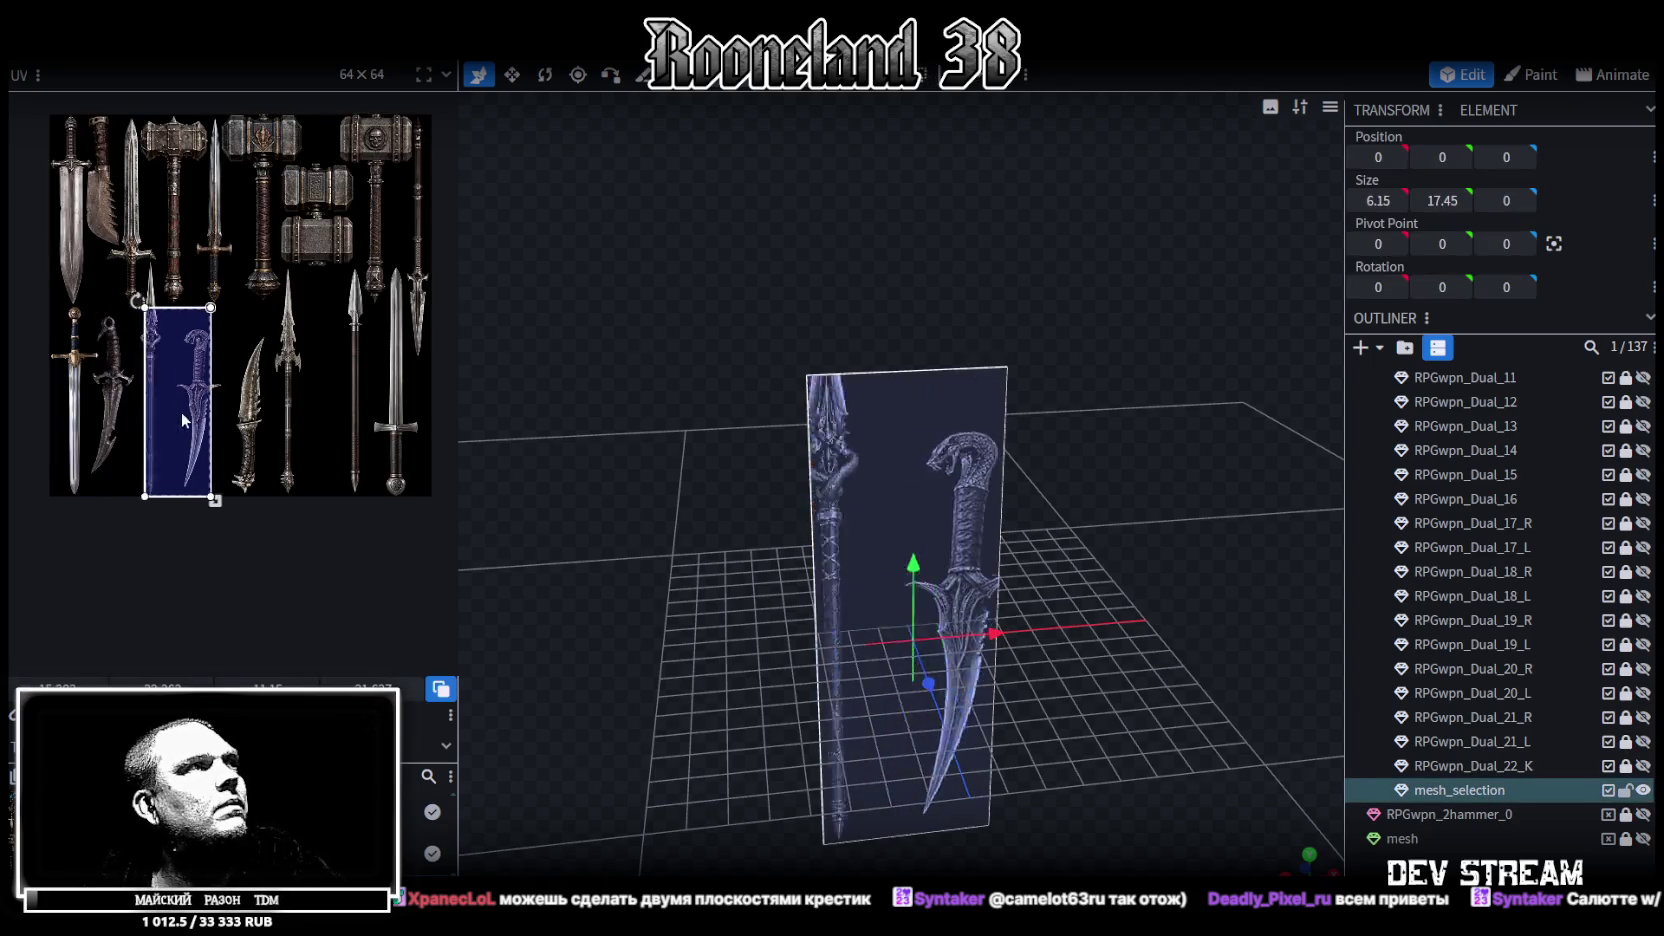
left_click_drag(1036, 552, 1138, 566)
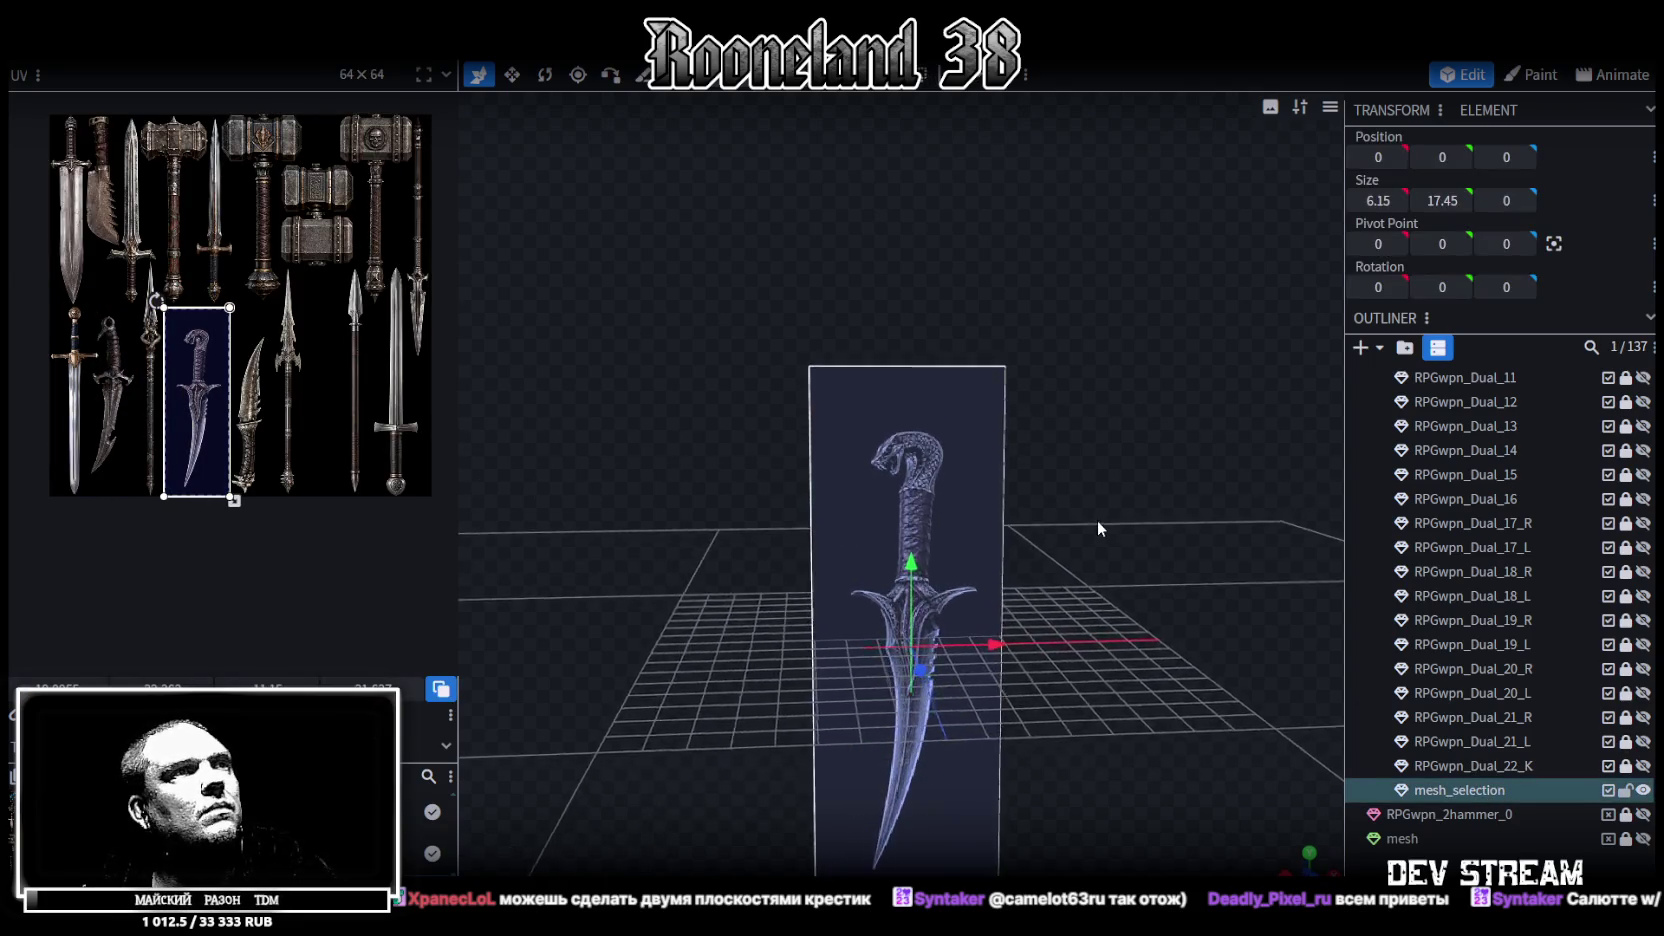
mouse_move(1254, 658)
left_mouse_down()
mouse_move(1192, 614)
mouse_move(1209, 610)
left_mouse_up()
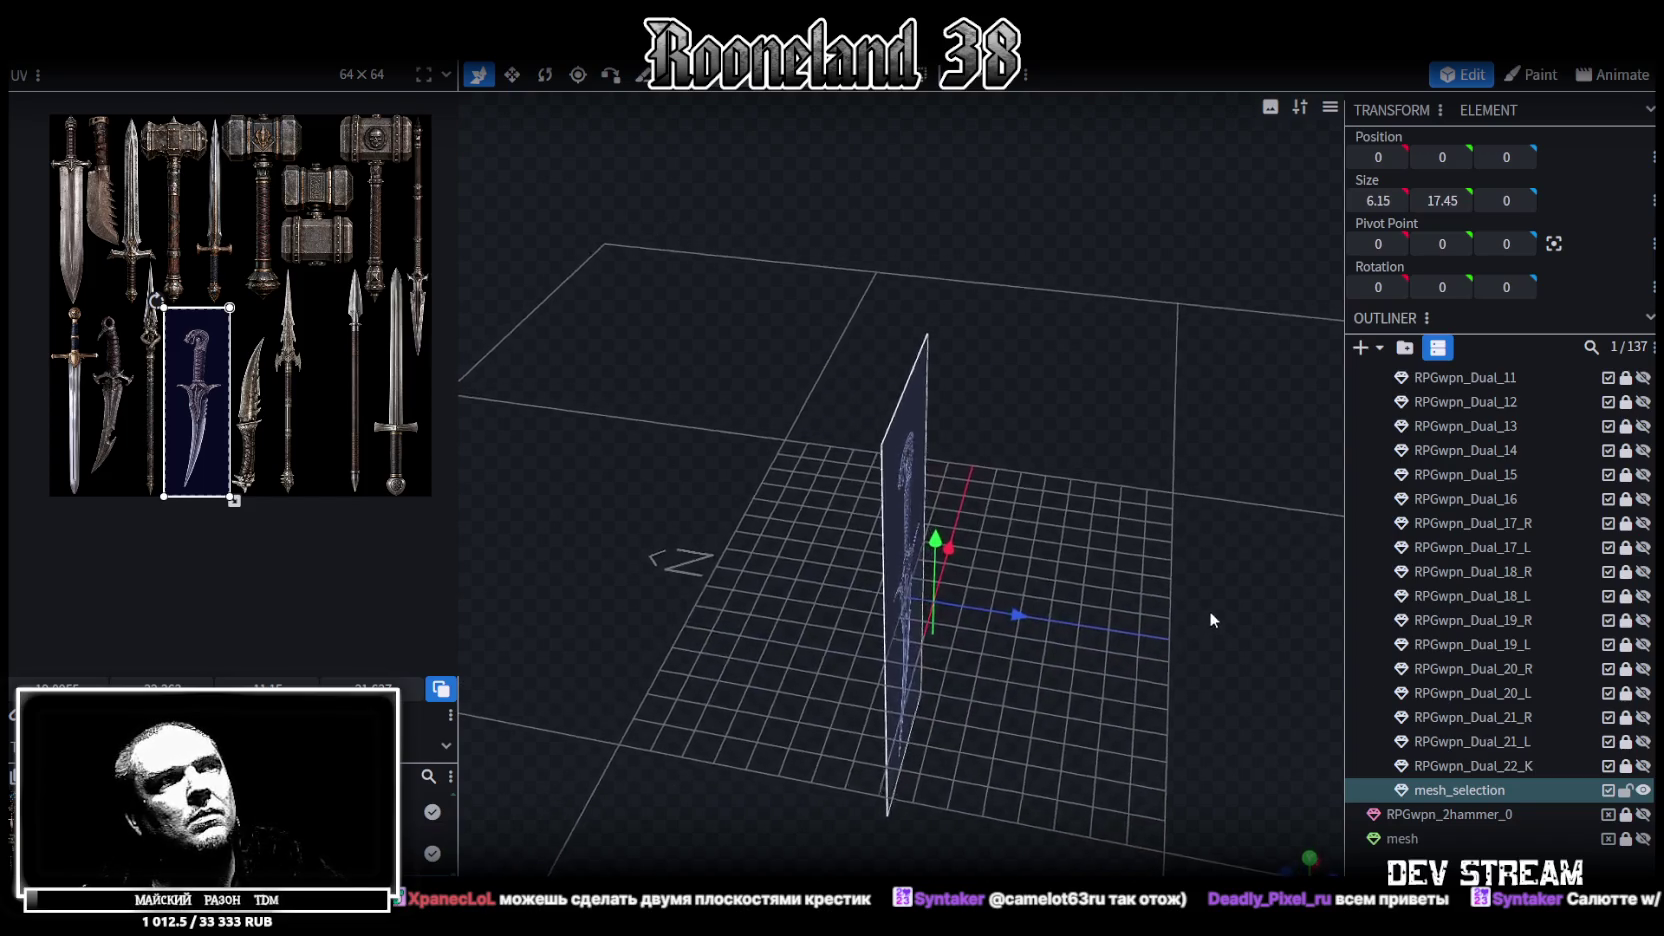
Duplicate the dagger plane, hide the original, and start a knife cut at the snake's mouth
key("ctrl+d")
left_click_drag(1102, 586, 997, 552)
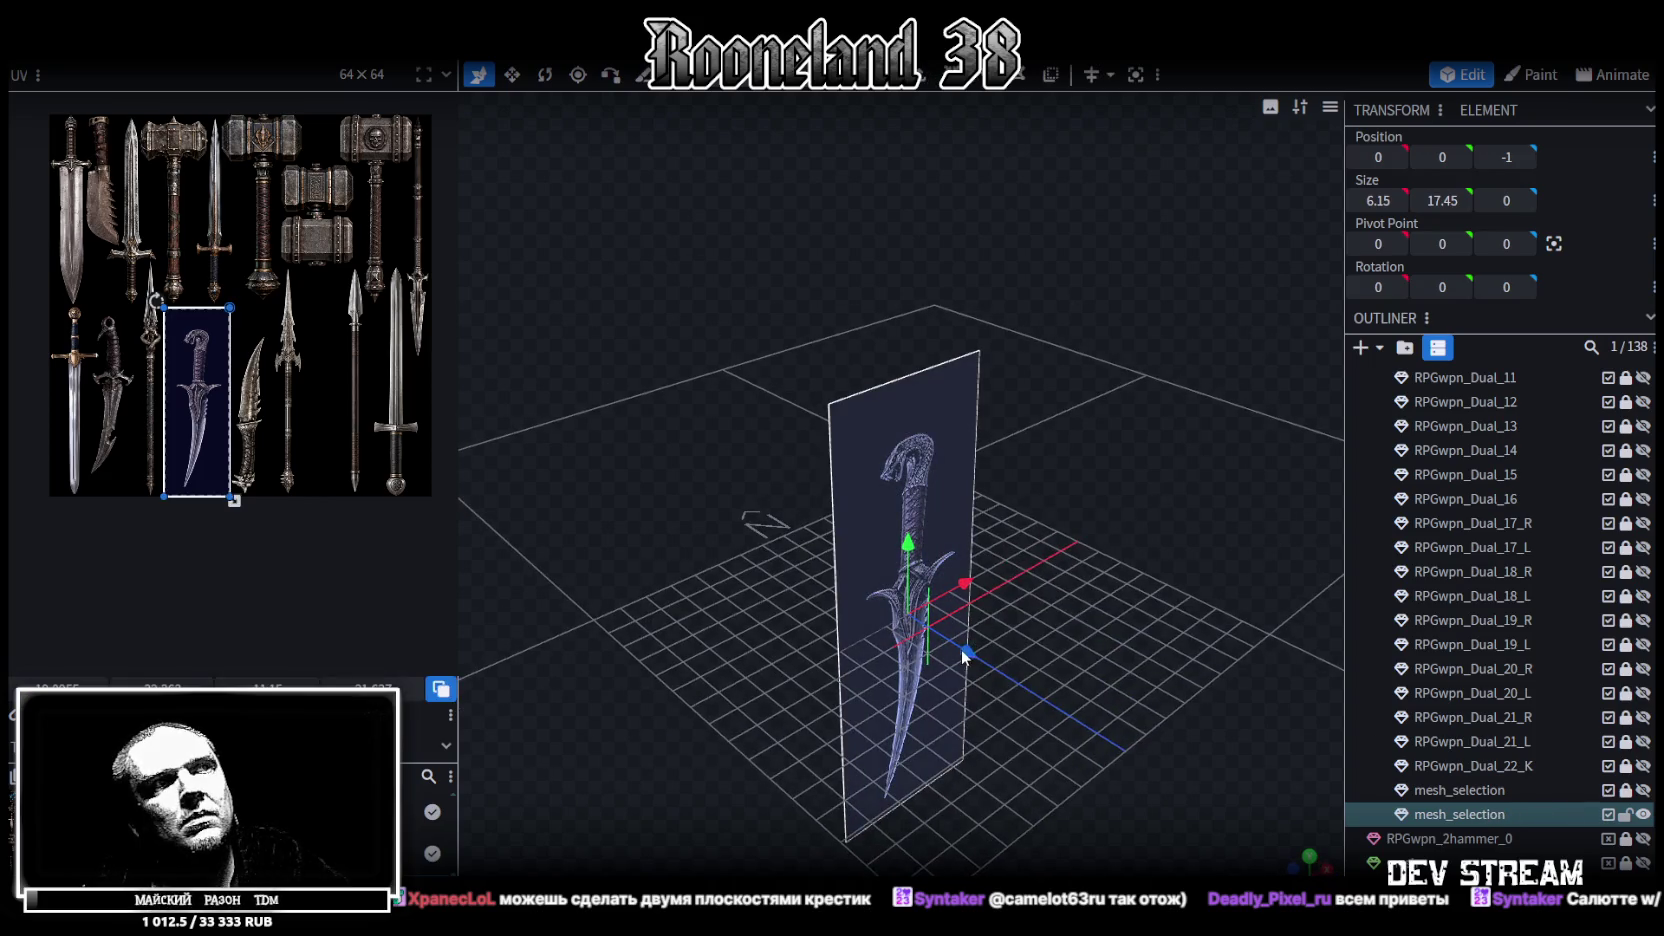
mouse_move(987, 656)
left_mouse_down()
mouse_move(1124, 619)
mouse_move(1121, 682)
mouse_move(1060, 660)
left_mouse_up()
left_click(1643, 790)
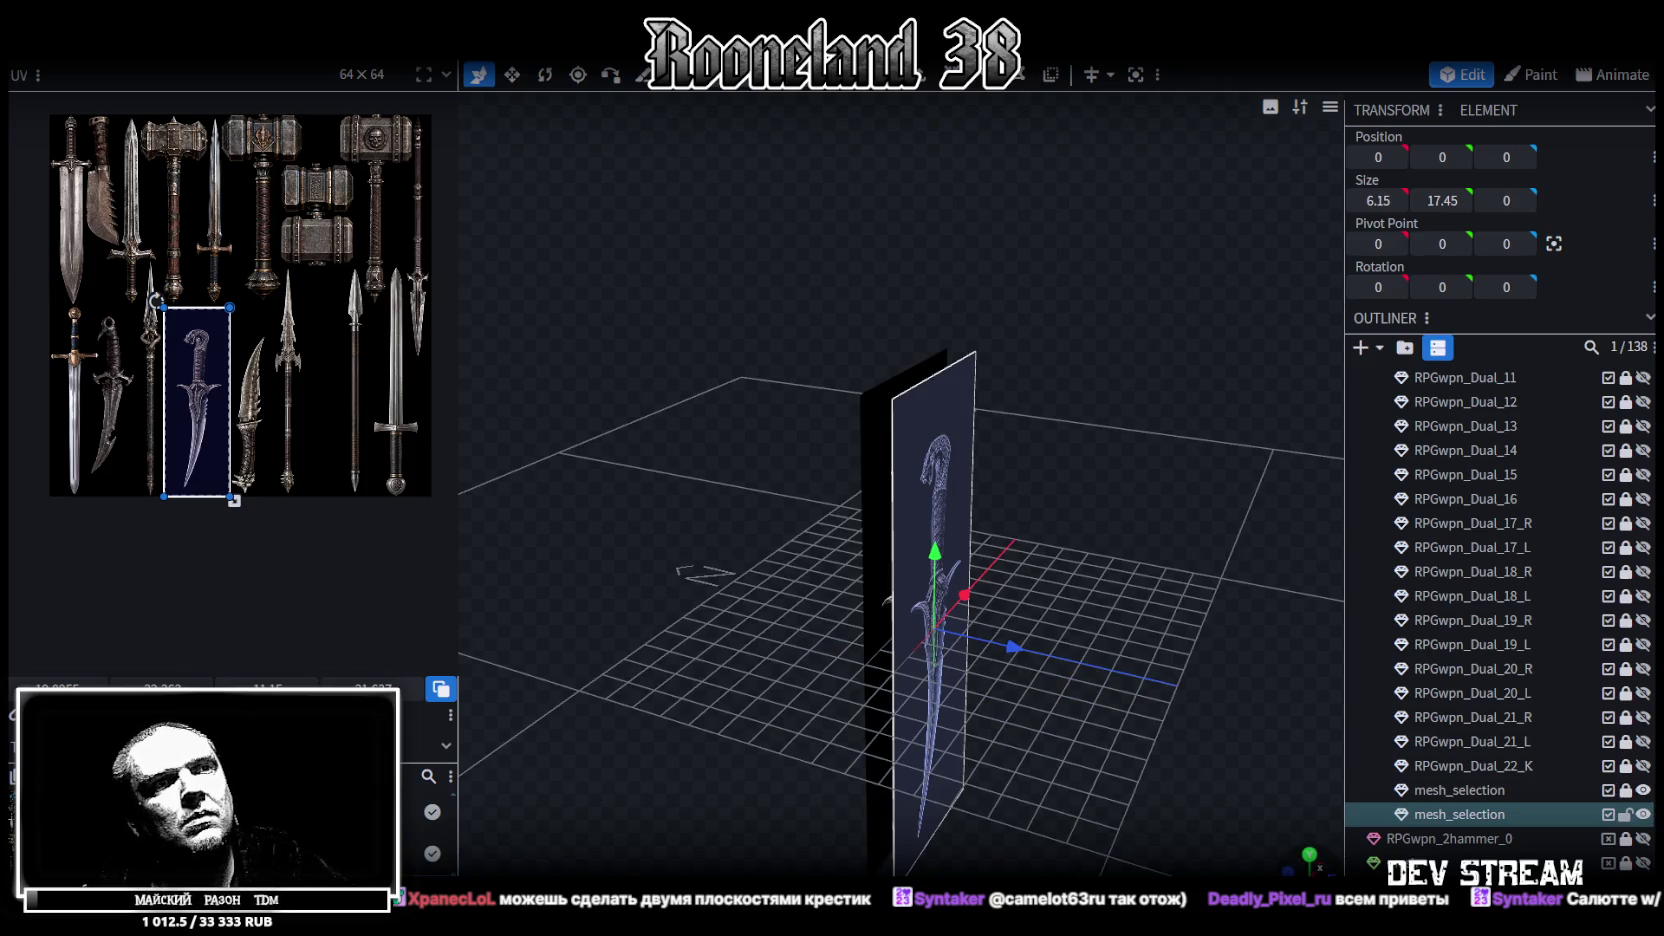
scroll(1178, 733, "up", 10)
scroll(1024, 625, "up", 2)
scroll(957, 277, "down", 5)
scroll(920, 306, "down", 2)
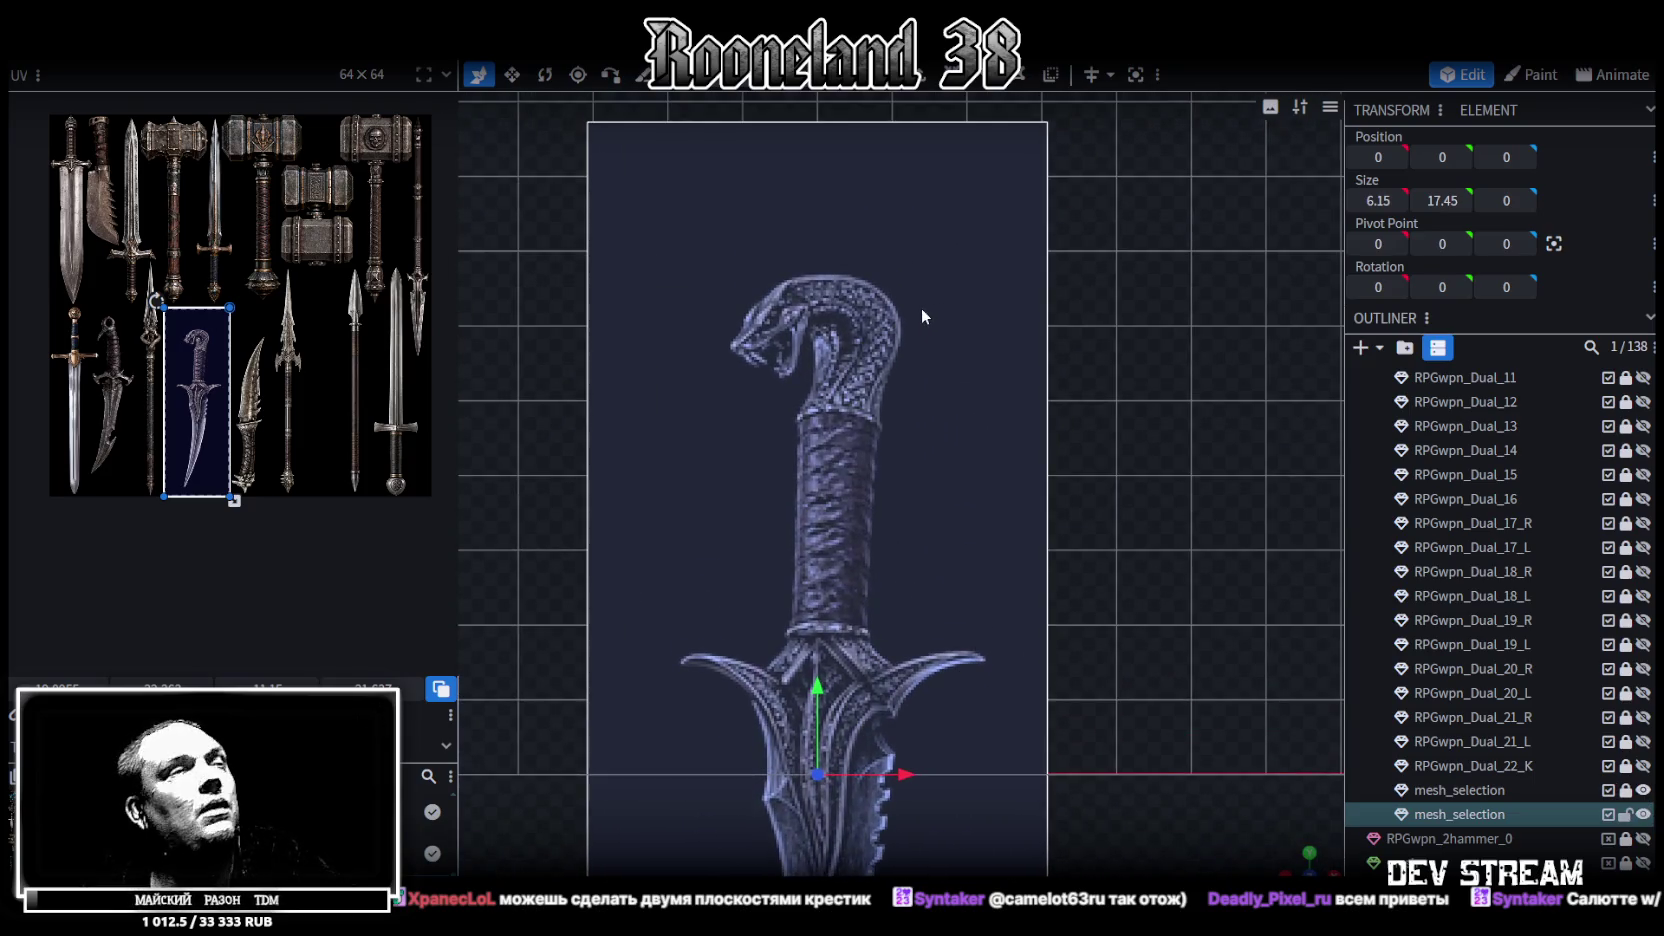
key("k")
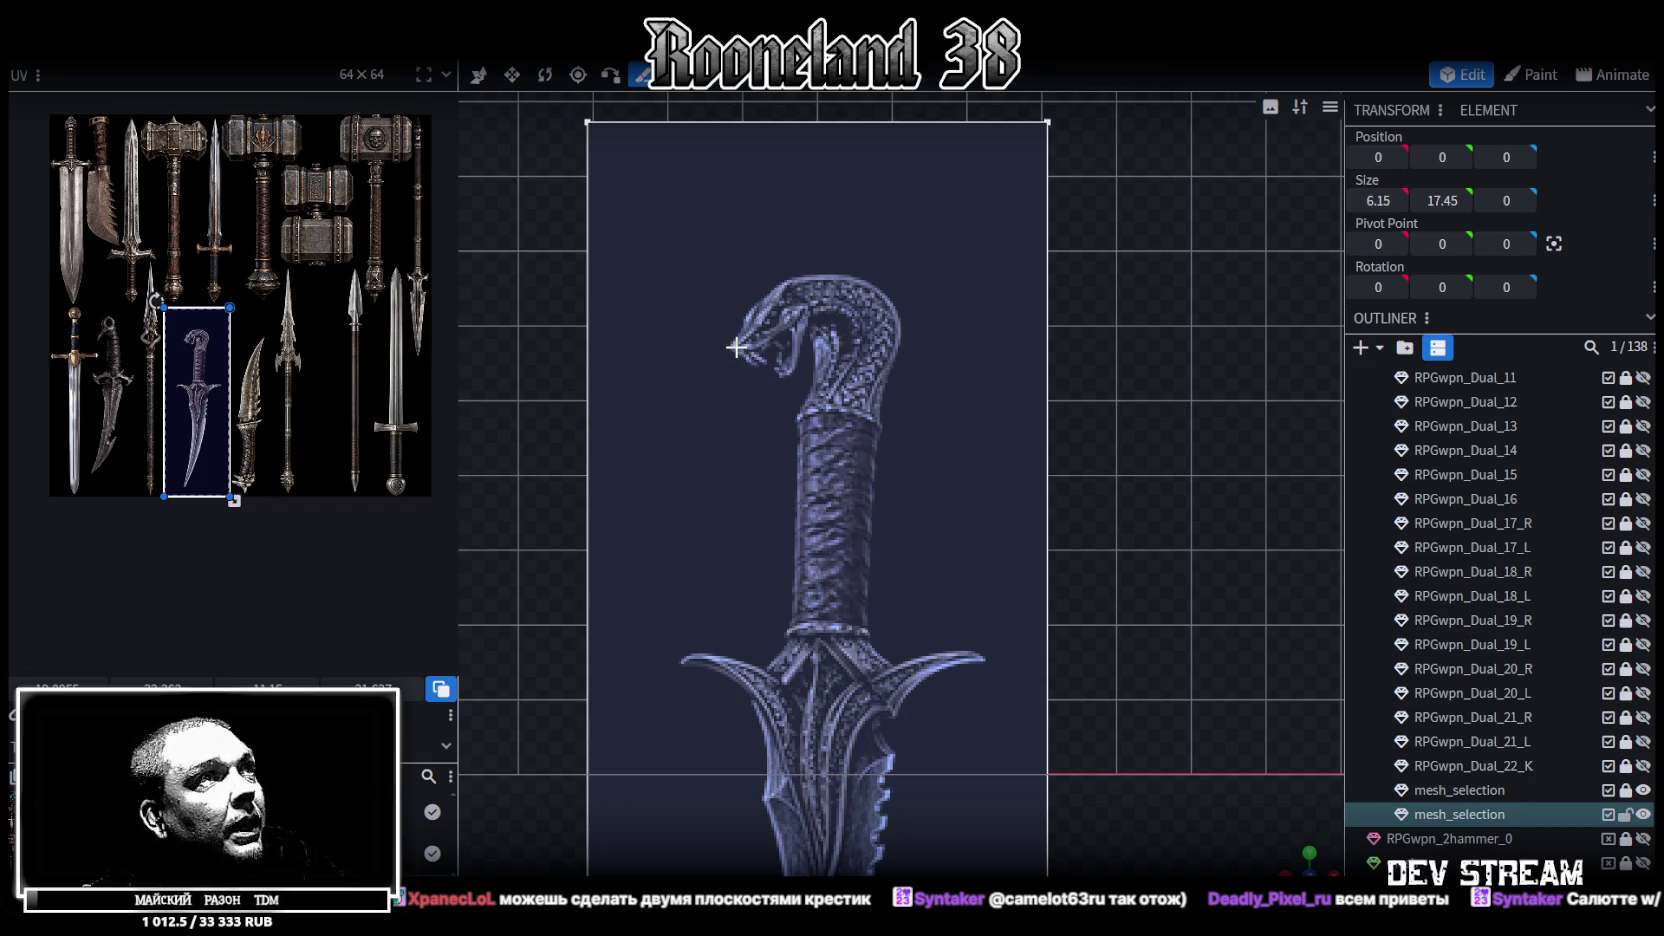
left_click(735, 348)
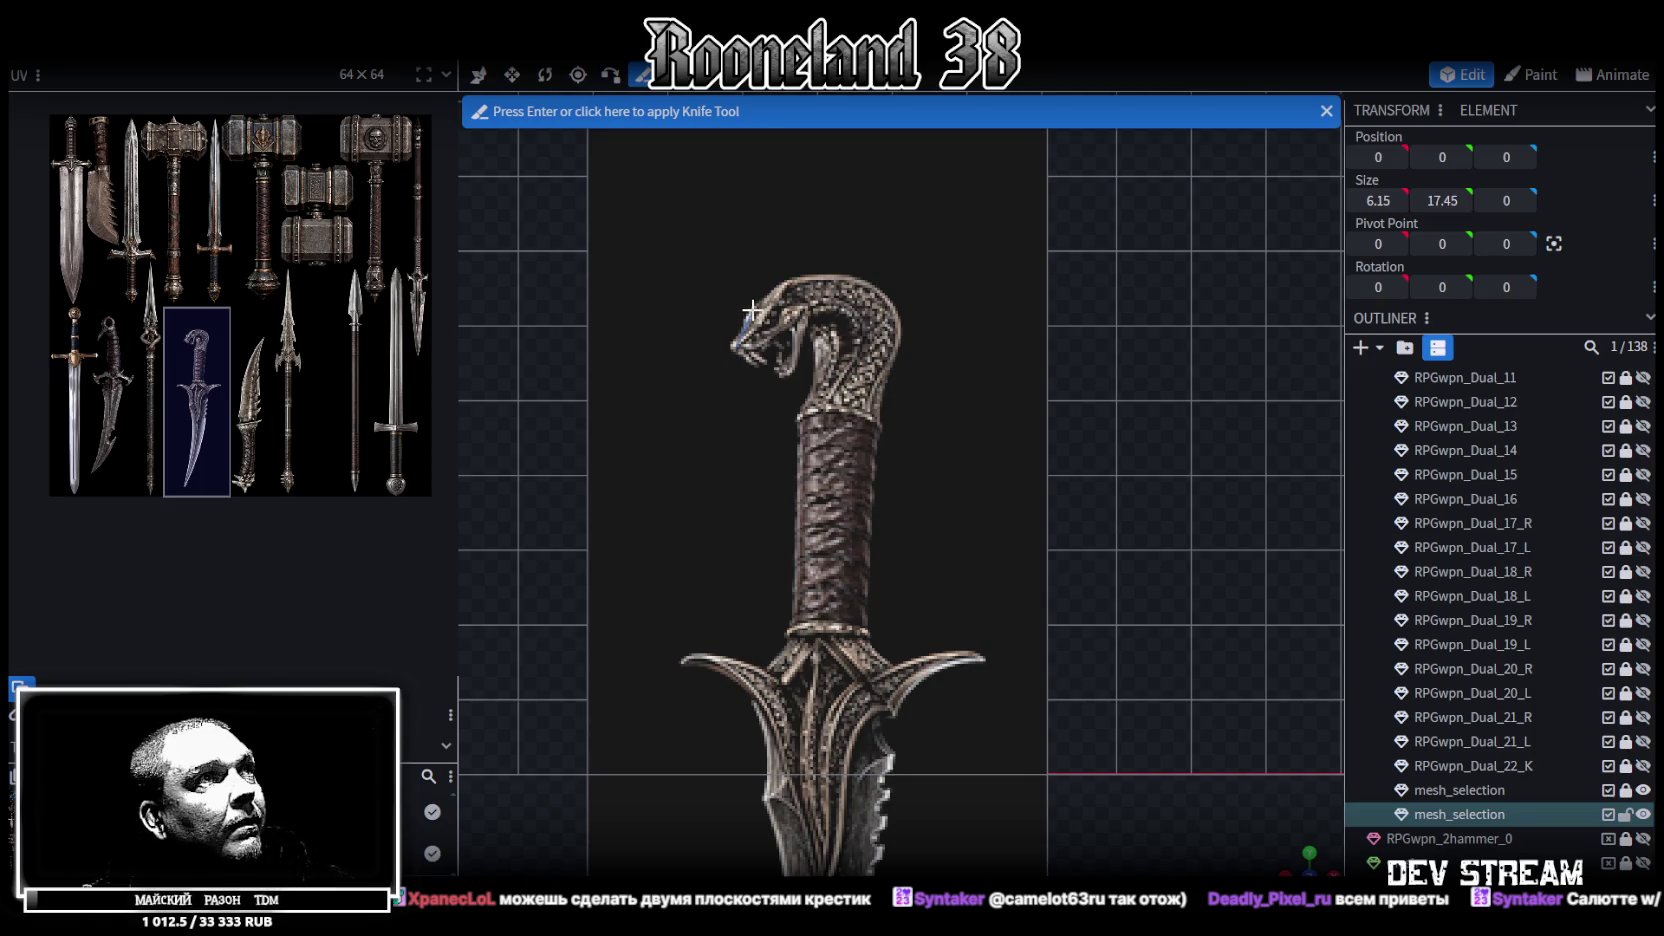
Cut over the snake head, down the grip and out to the crossguard tip
left_click(784, 281)
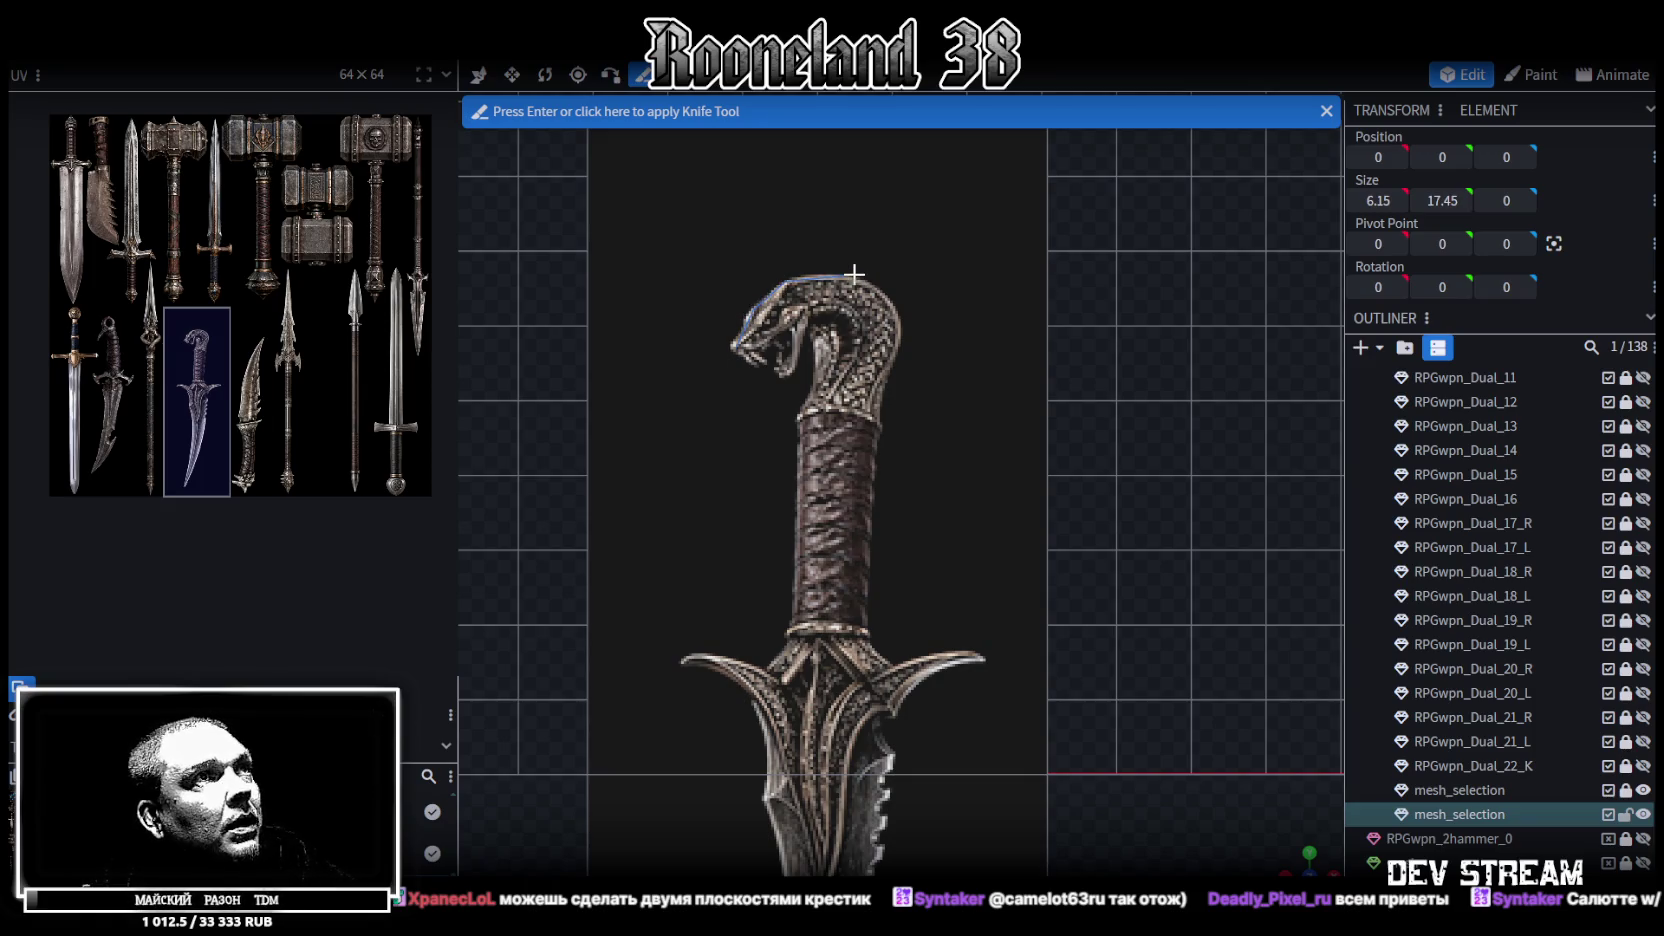
left_click(855, 275)
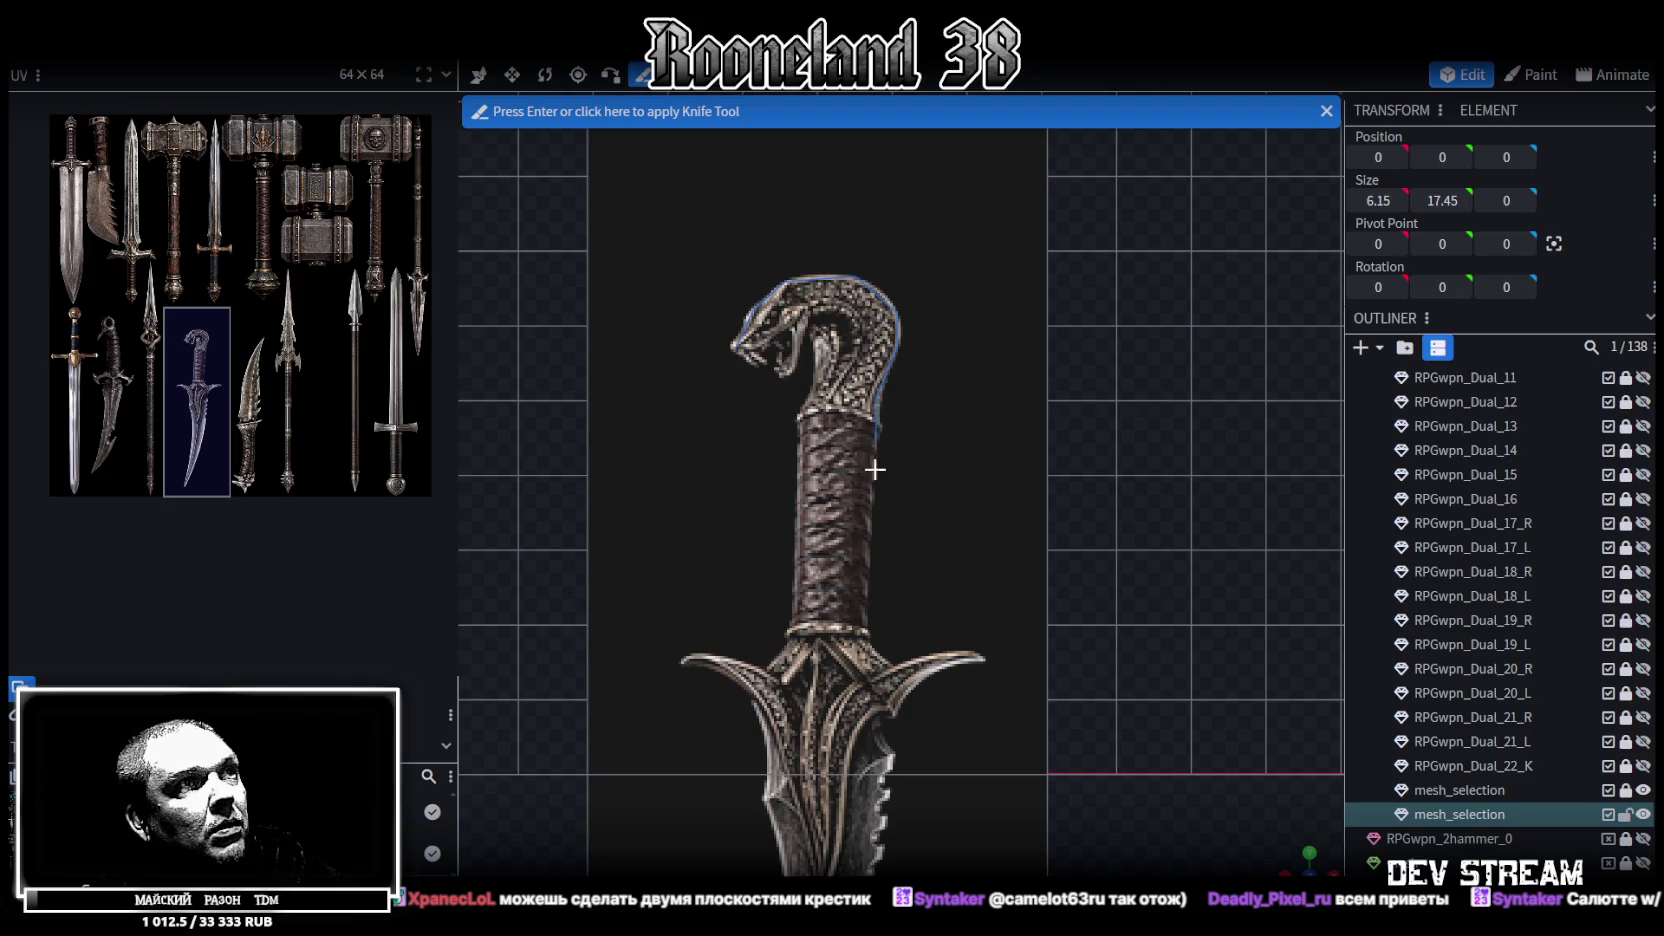
left_click(866, 633)
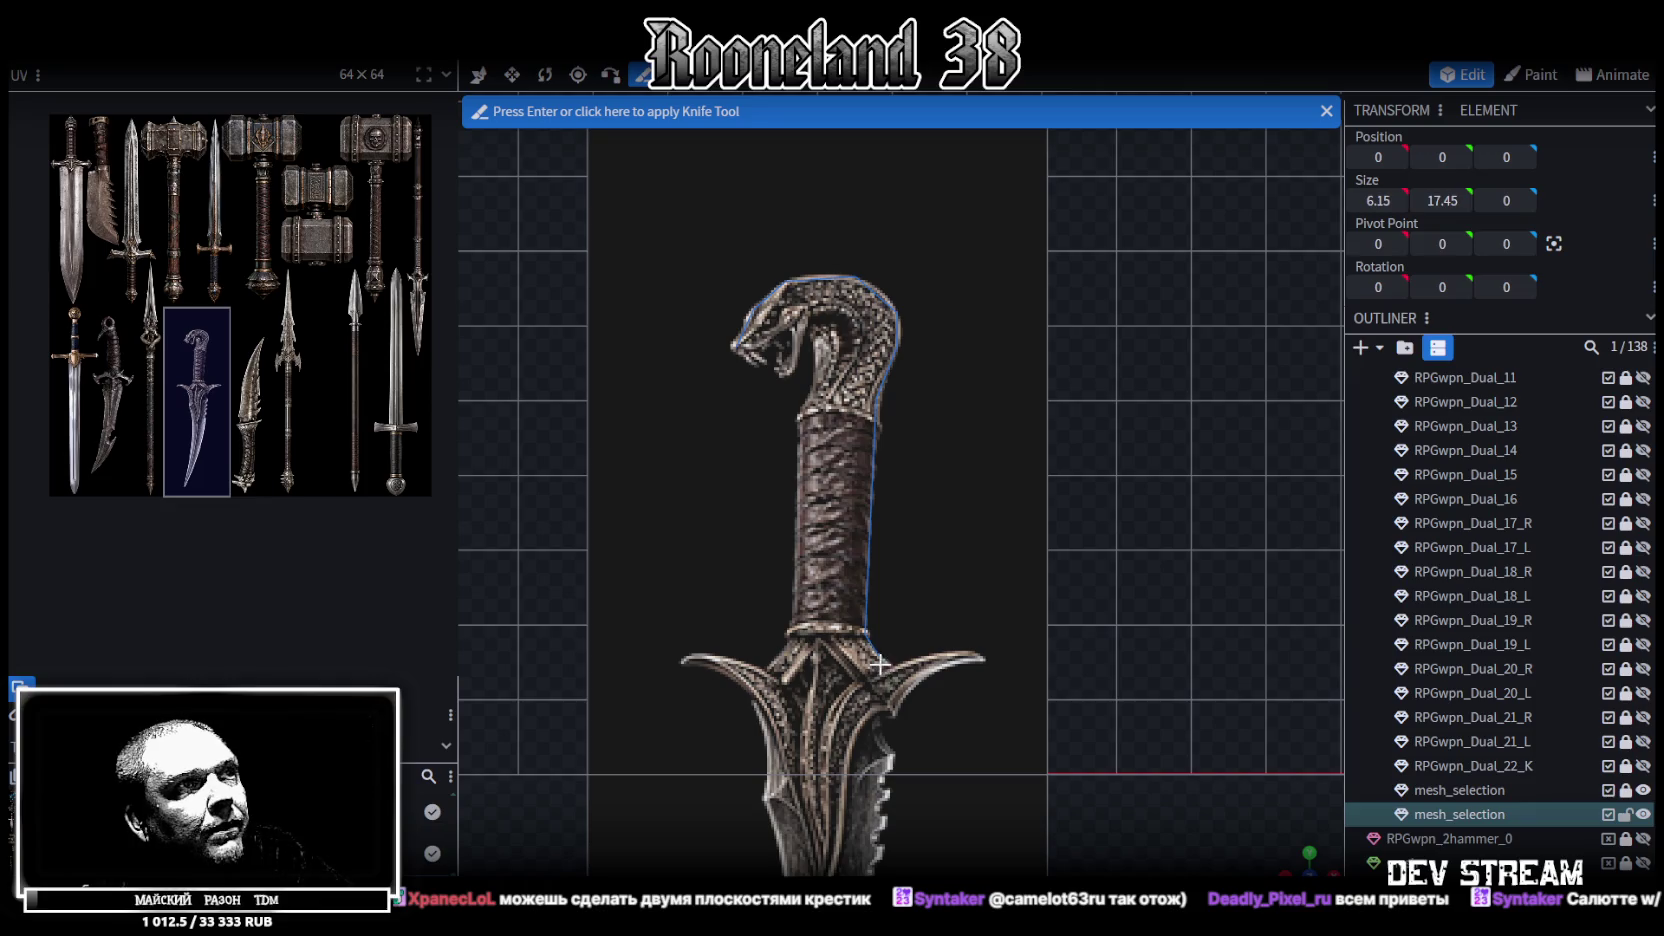
left_click(890, 666)
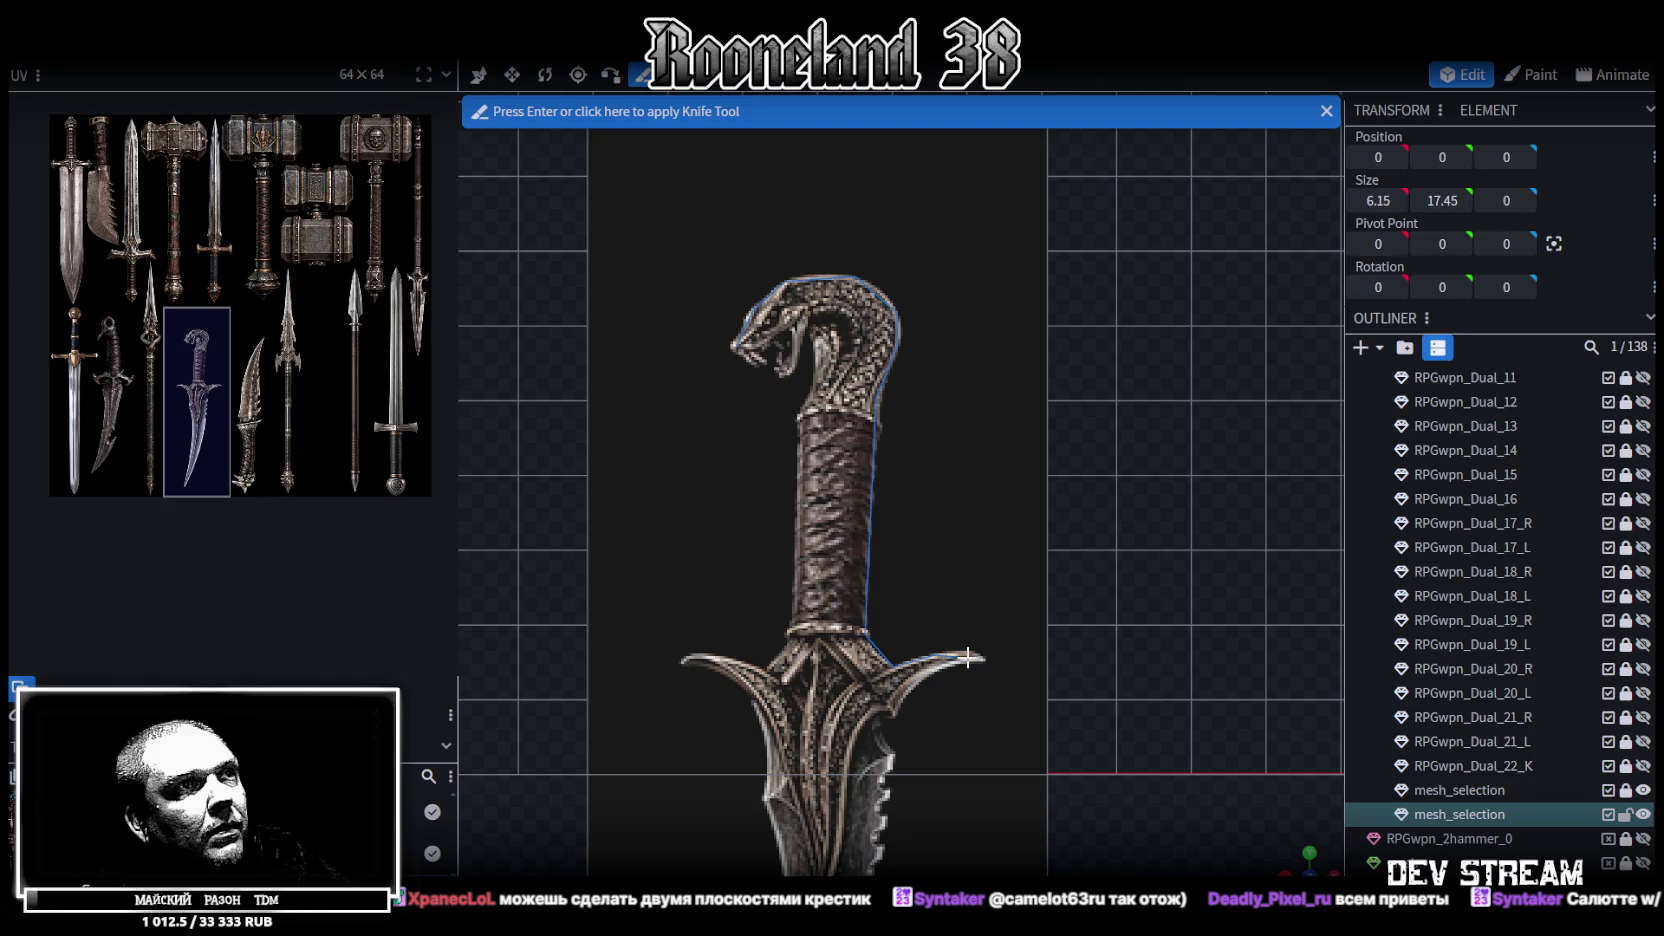
left_click(977, 656)
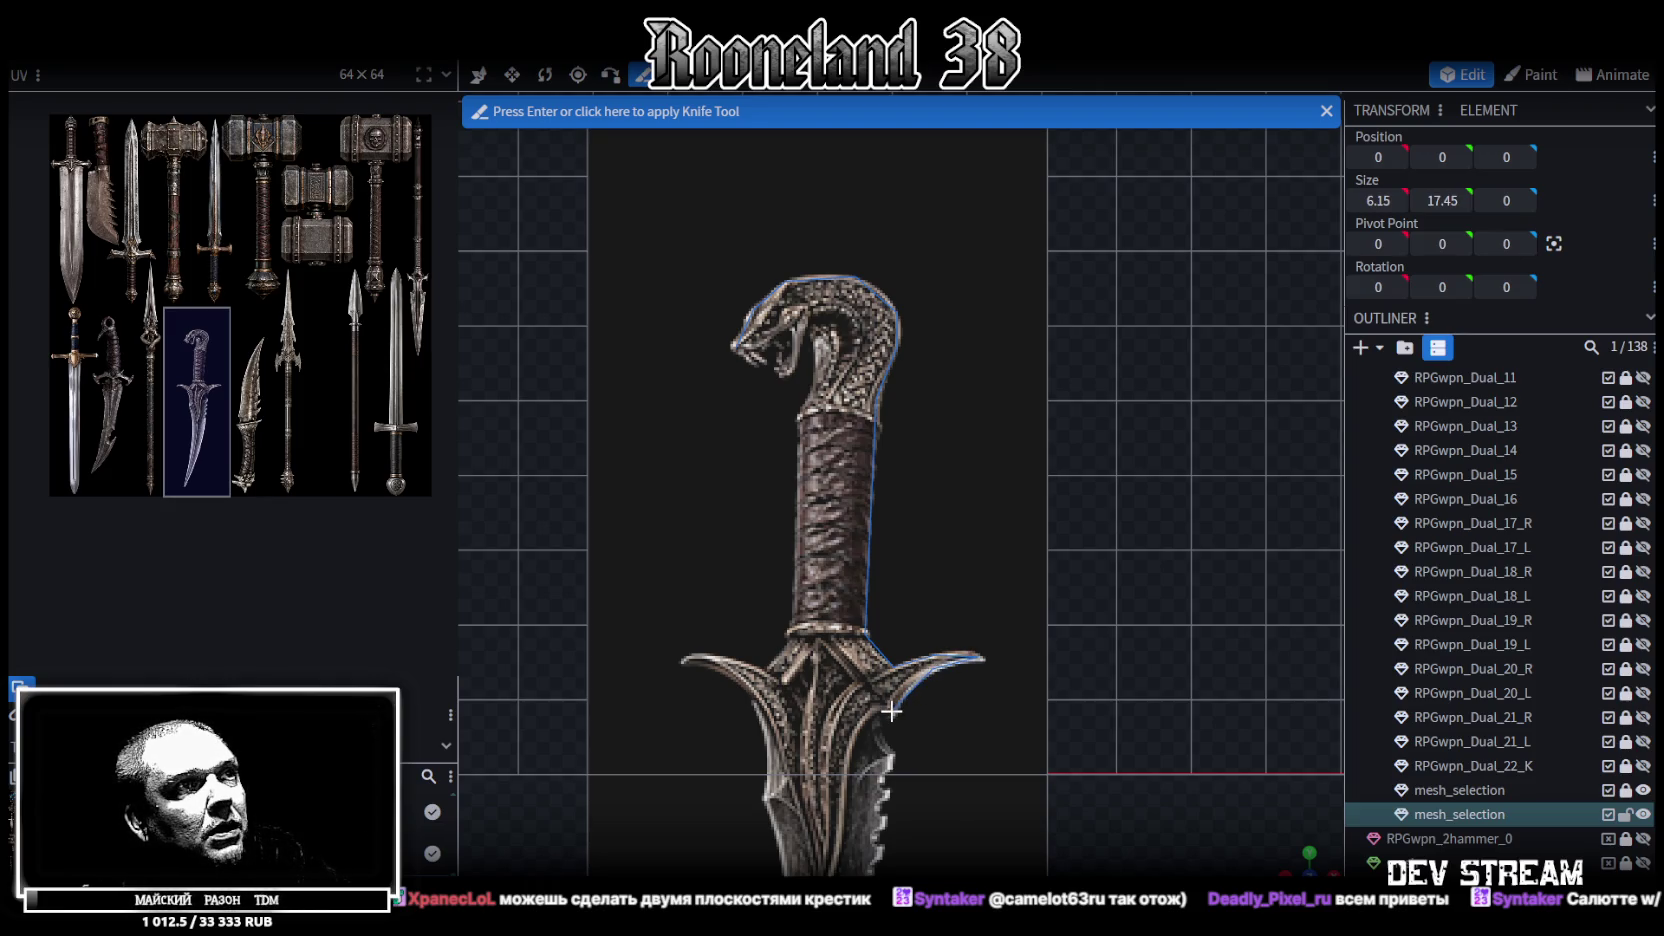
scroll(891, 712, "up", 2)
scroll(885, 560, "up", 2)
scroll(883, 420, "up", 2)
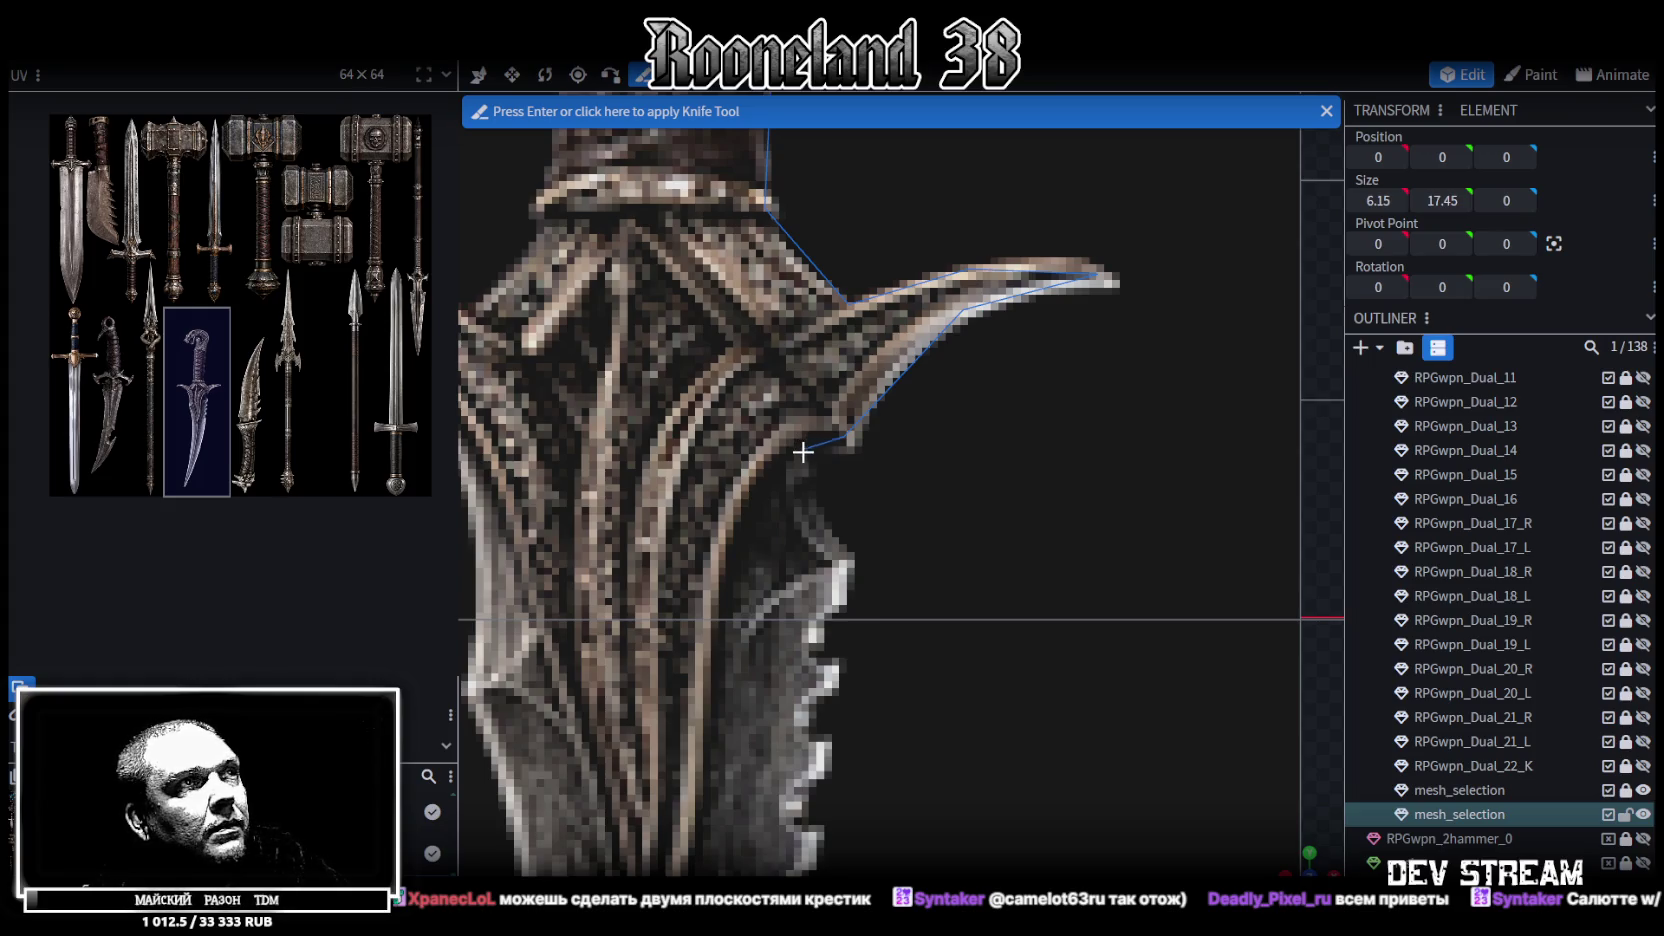
Continue the cut under the guard along the serrated blade edge and apply it
left_click(804, 438)
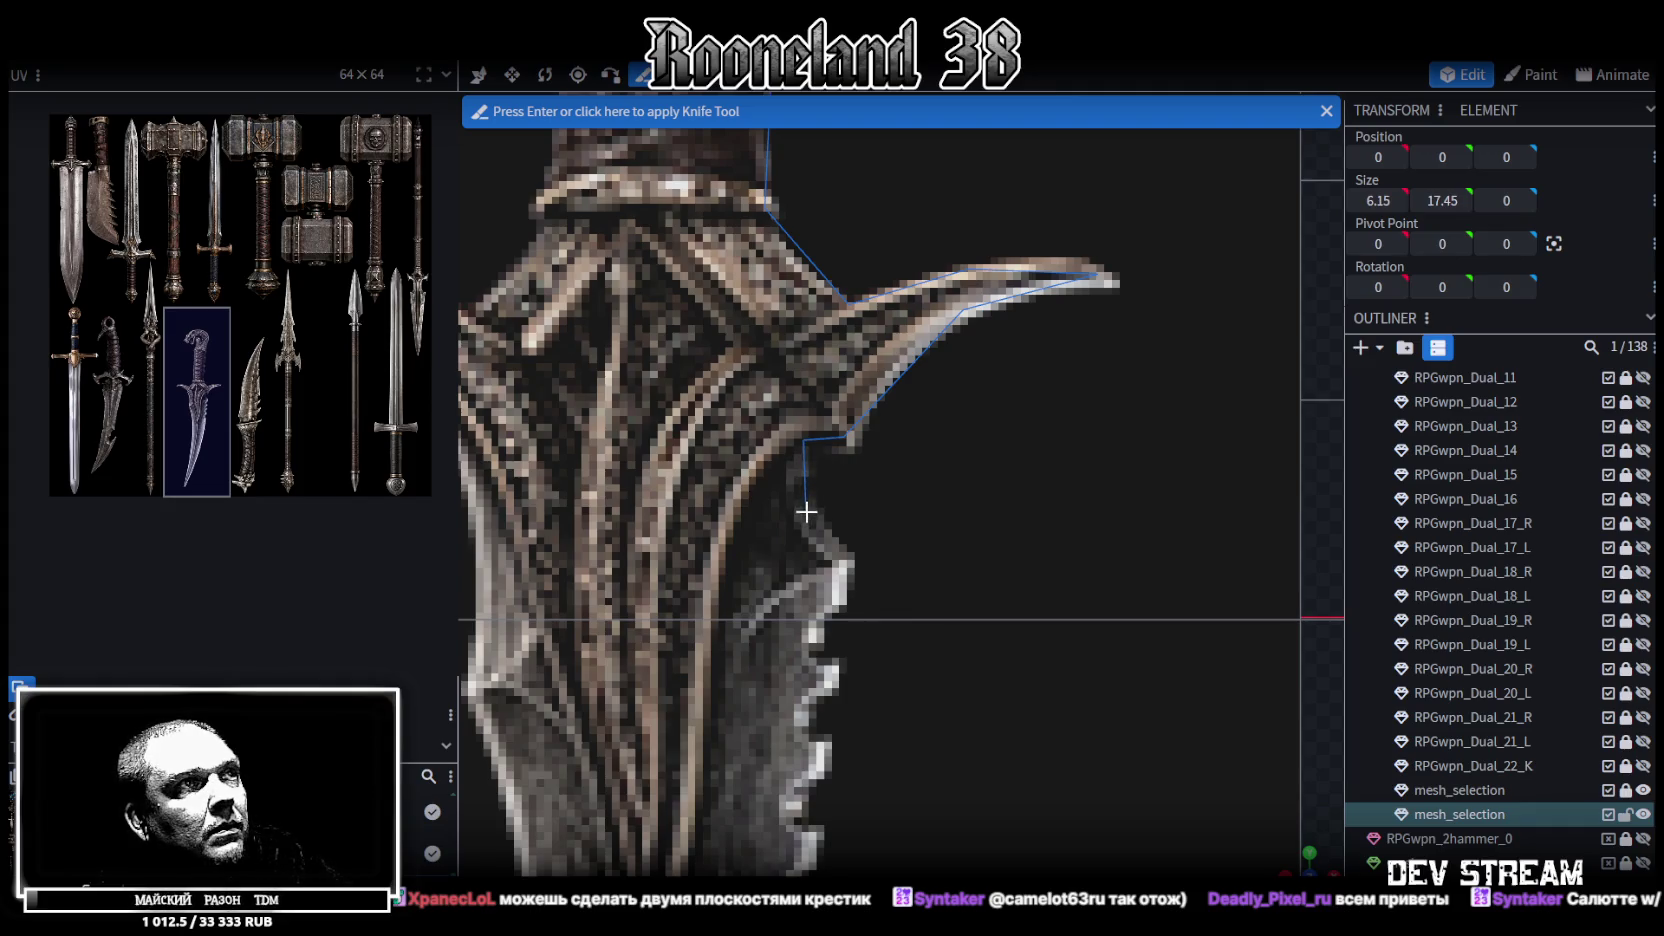
left_click(805, 513)
left_click(850, 562)
left_click(810, 637)
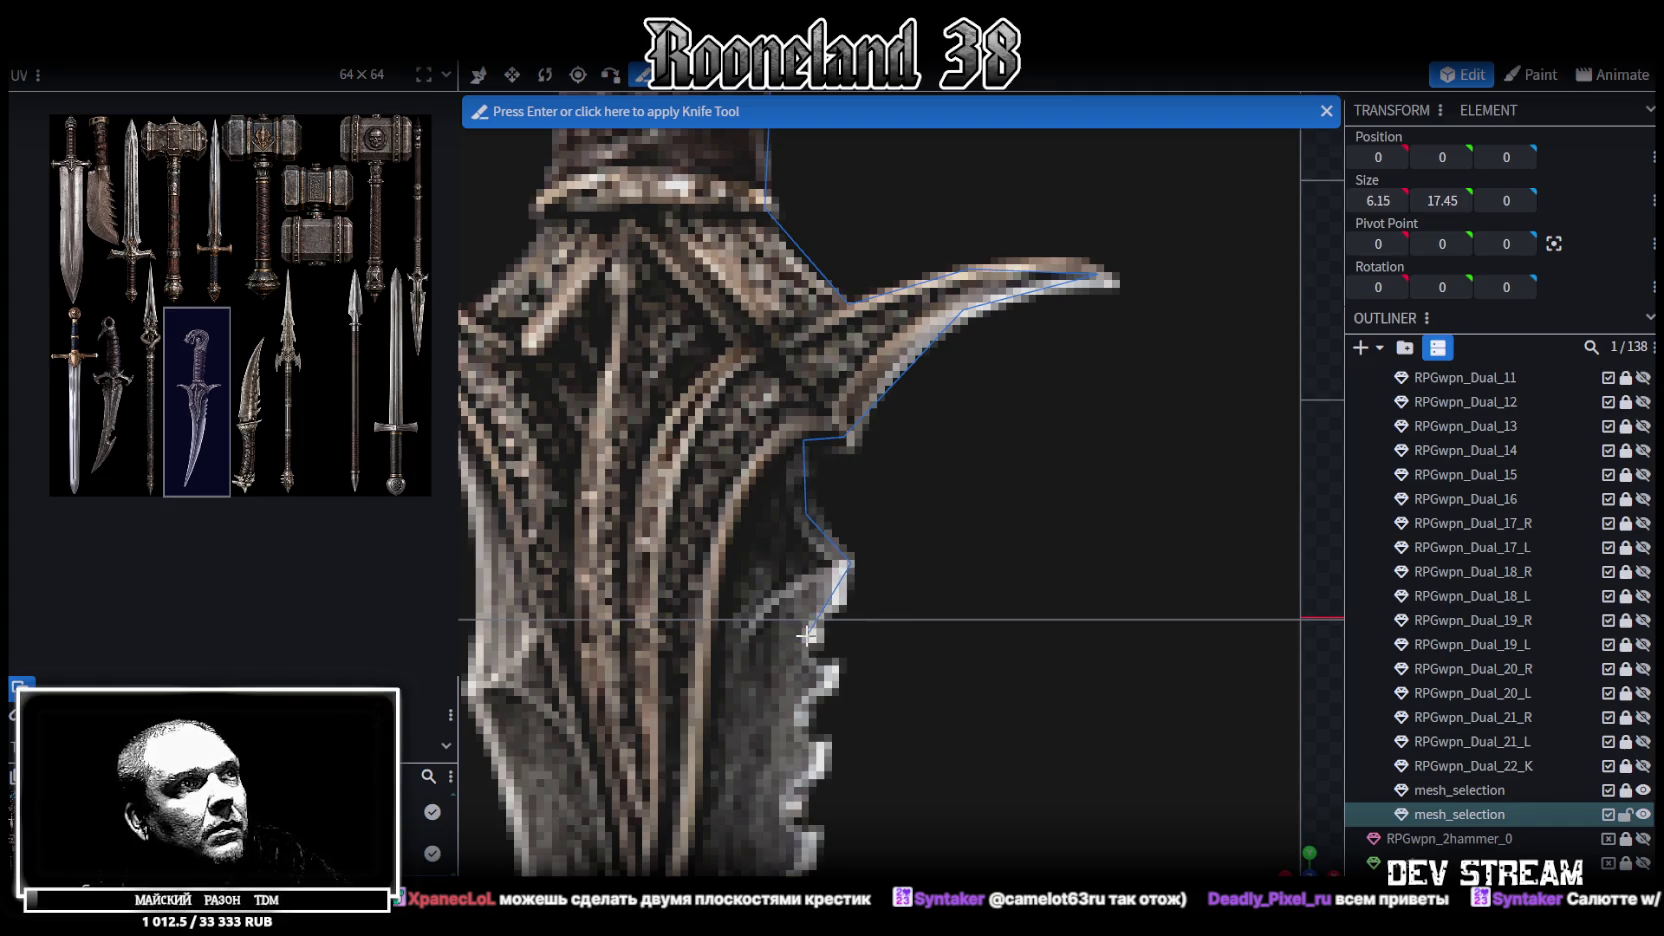
scroll(852, 665, "down", 3)
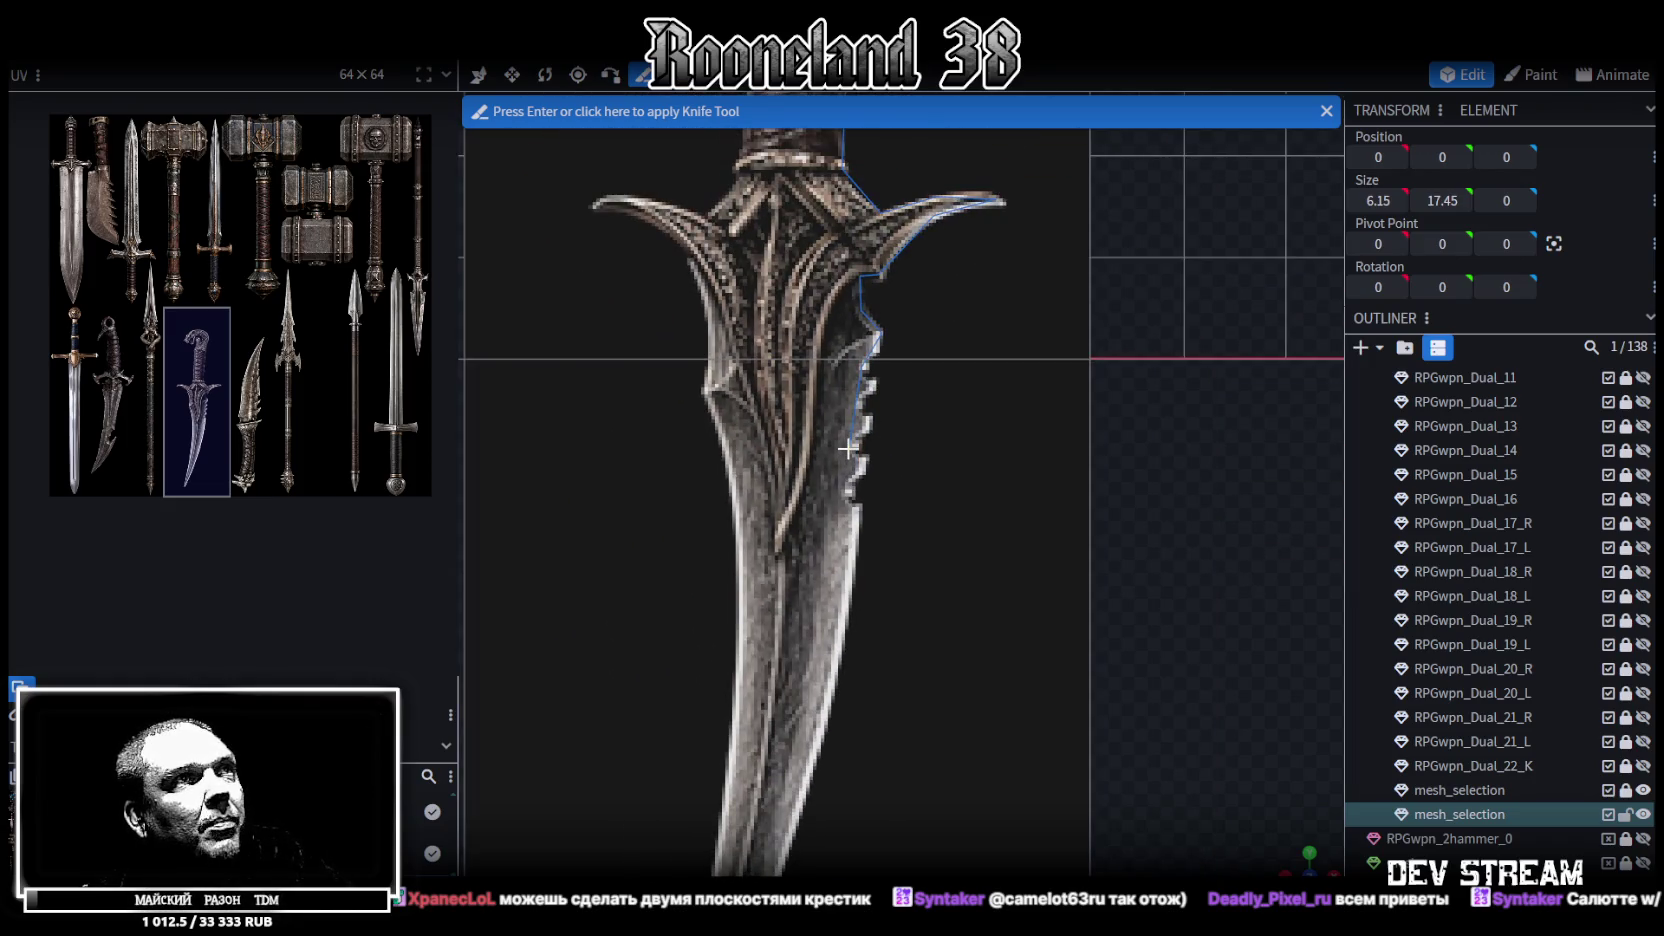
right_click_drag(847, 447, 847, 692)
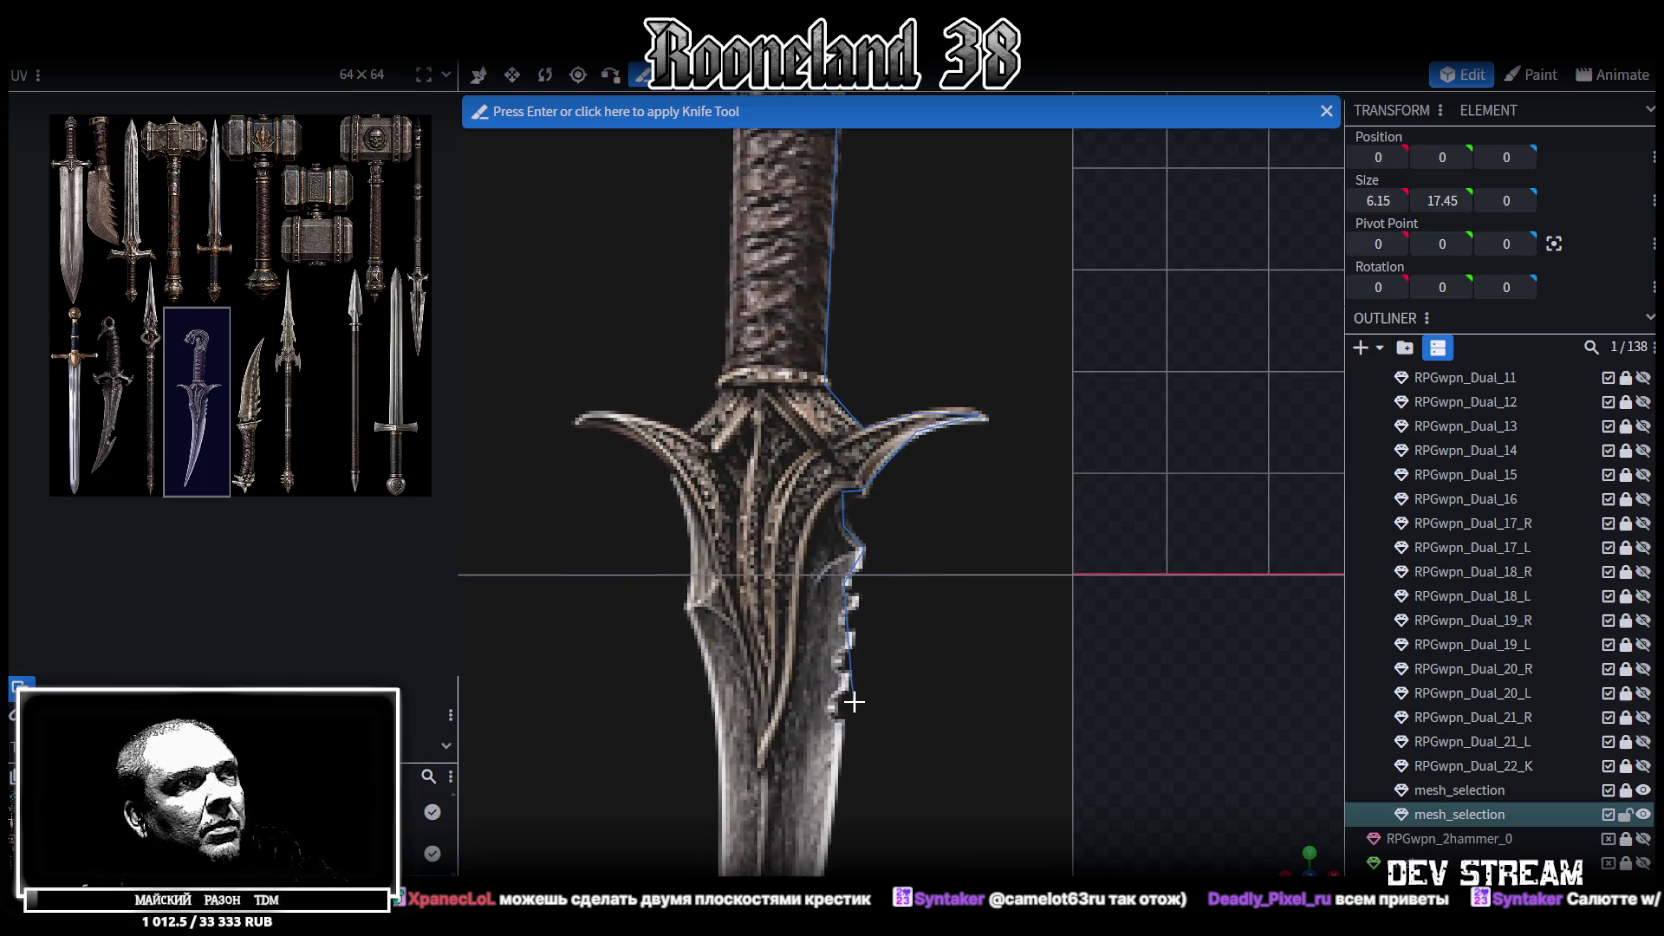
key("Return")
right_click_drag(904, 540, 914, 835)
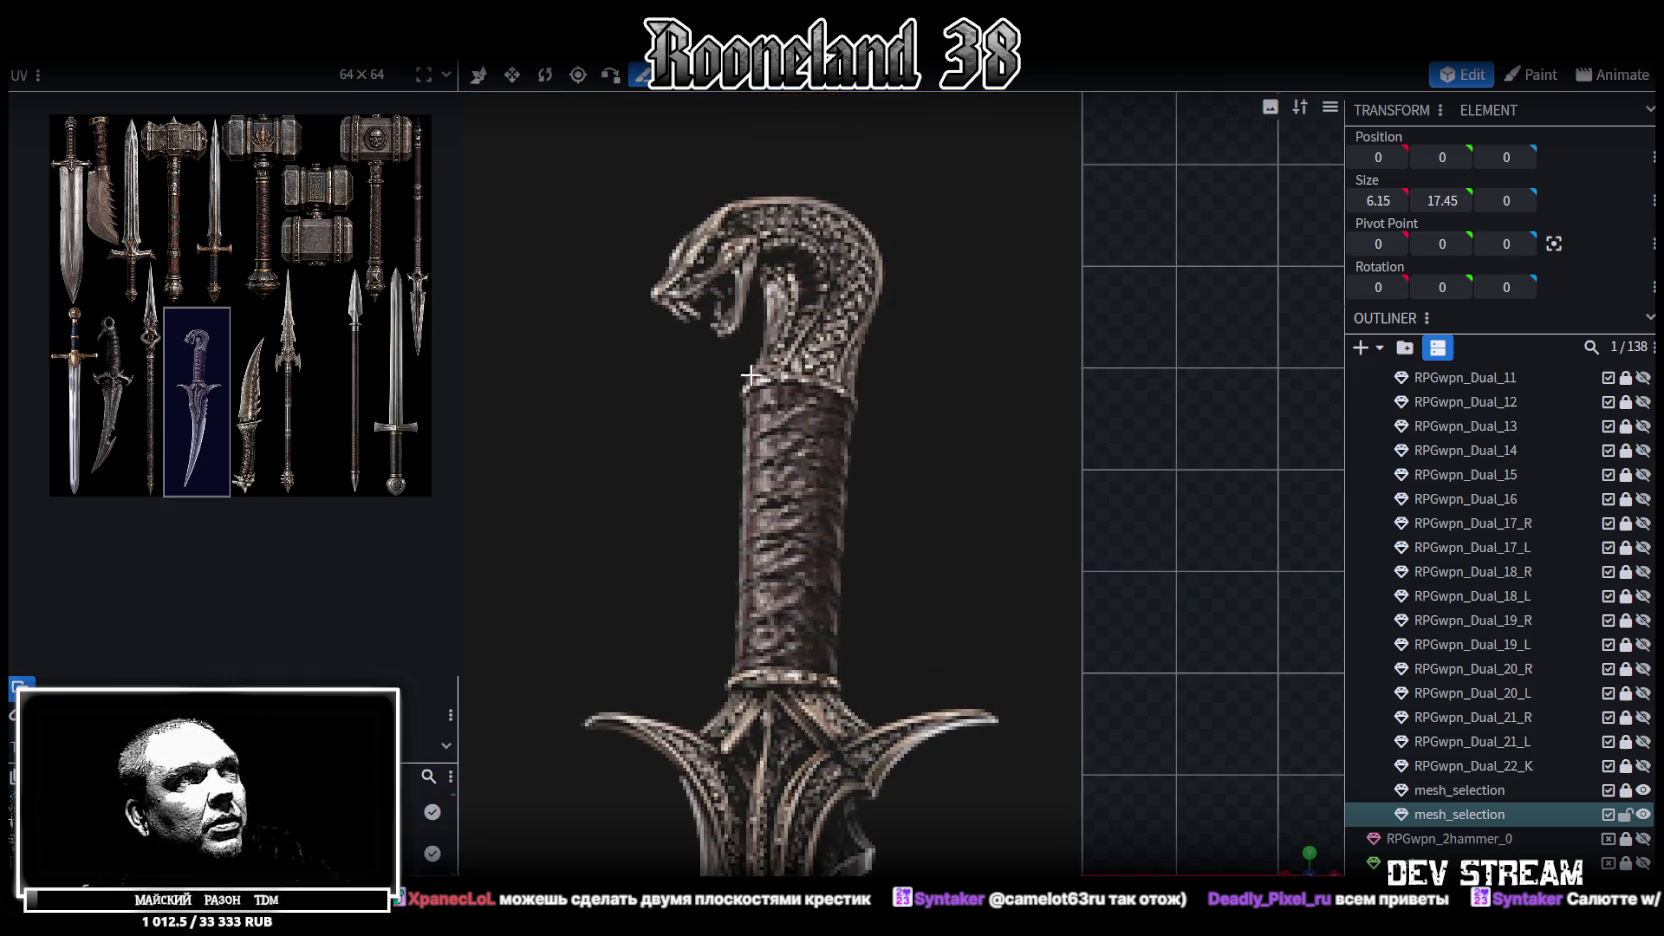
Cut a new outline from the snake's mouth over the head and down to the grip
left_click(657, 292)
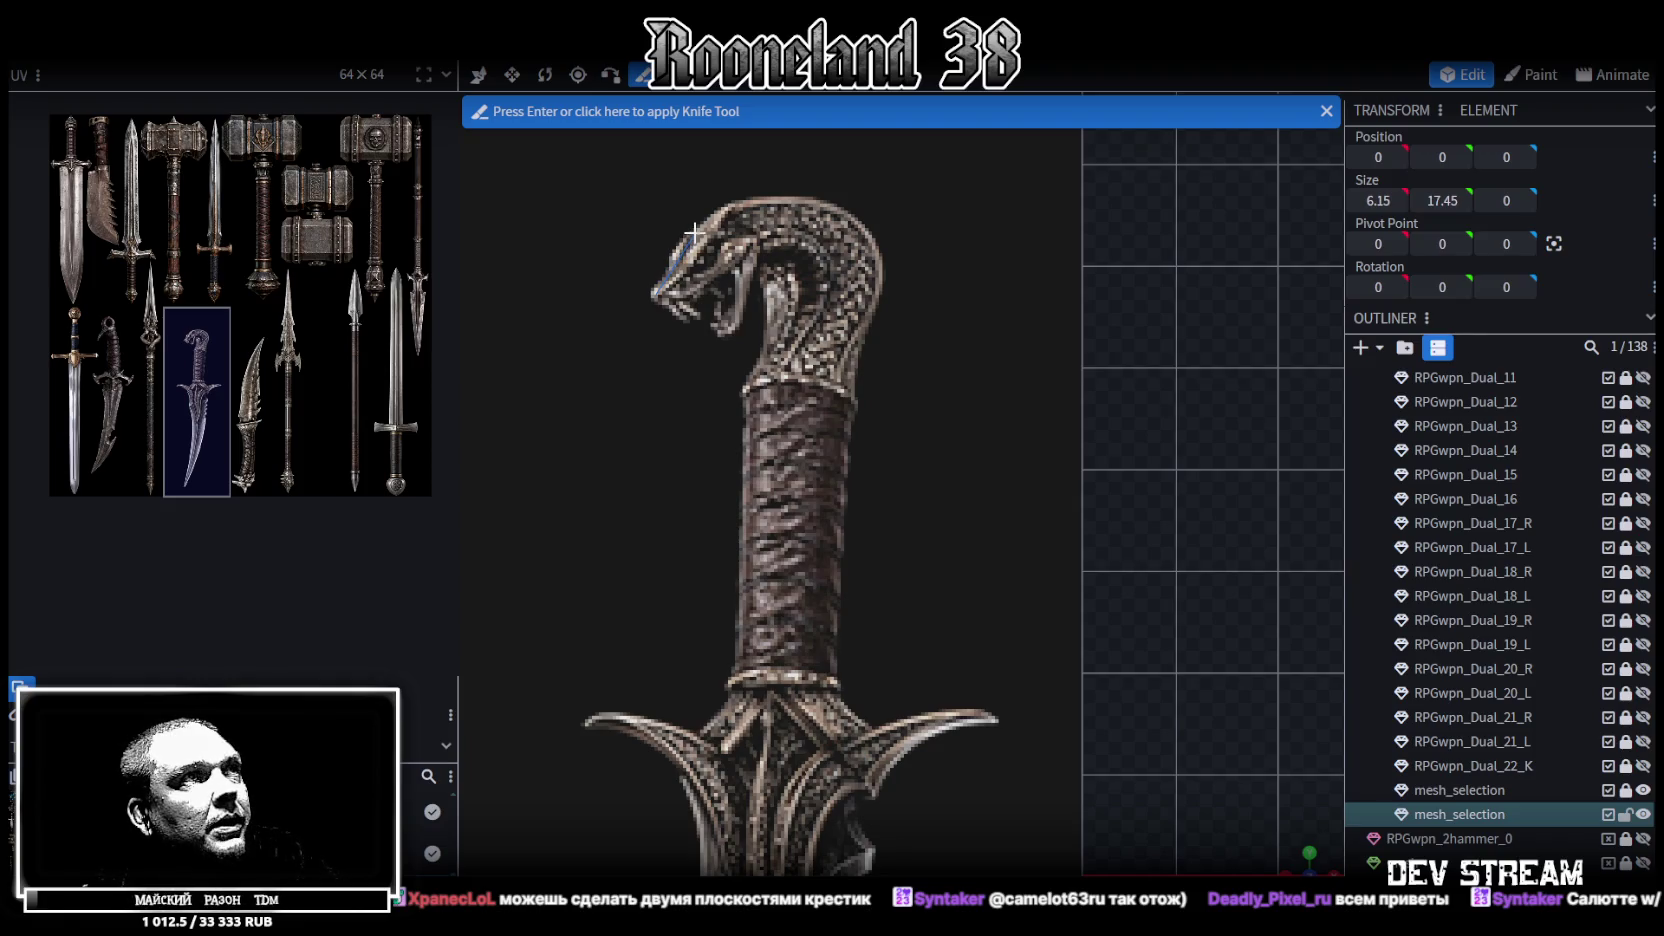
left_click(742, 199)
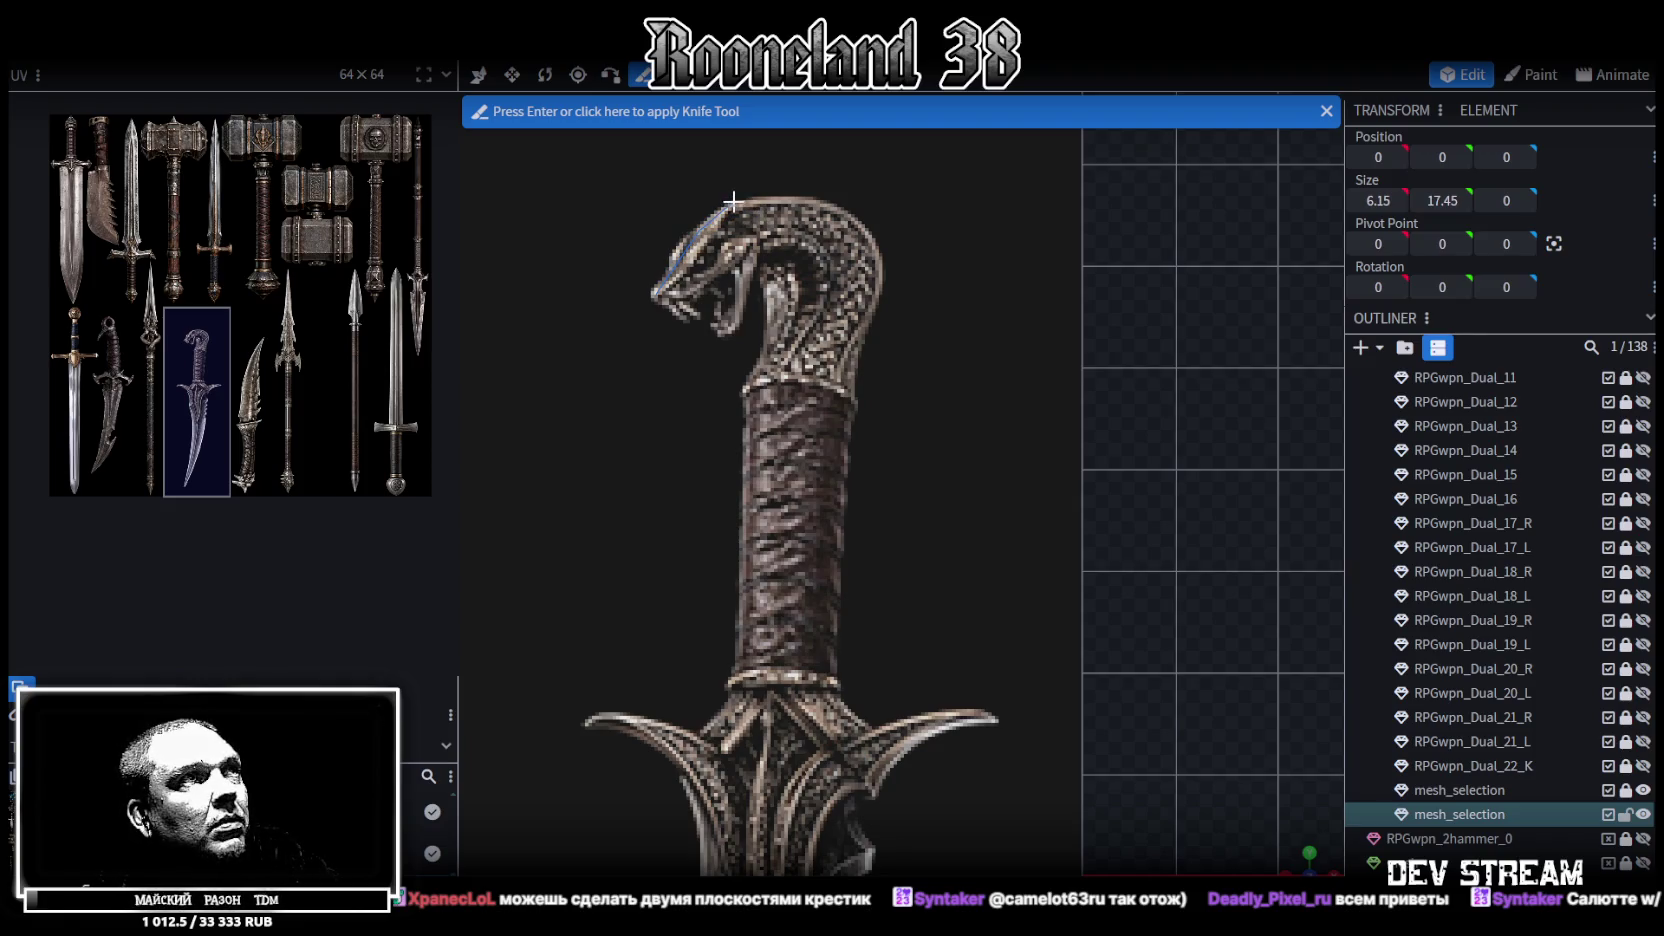
left_click(815, 201)
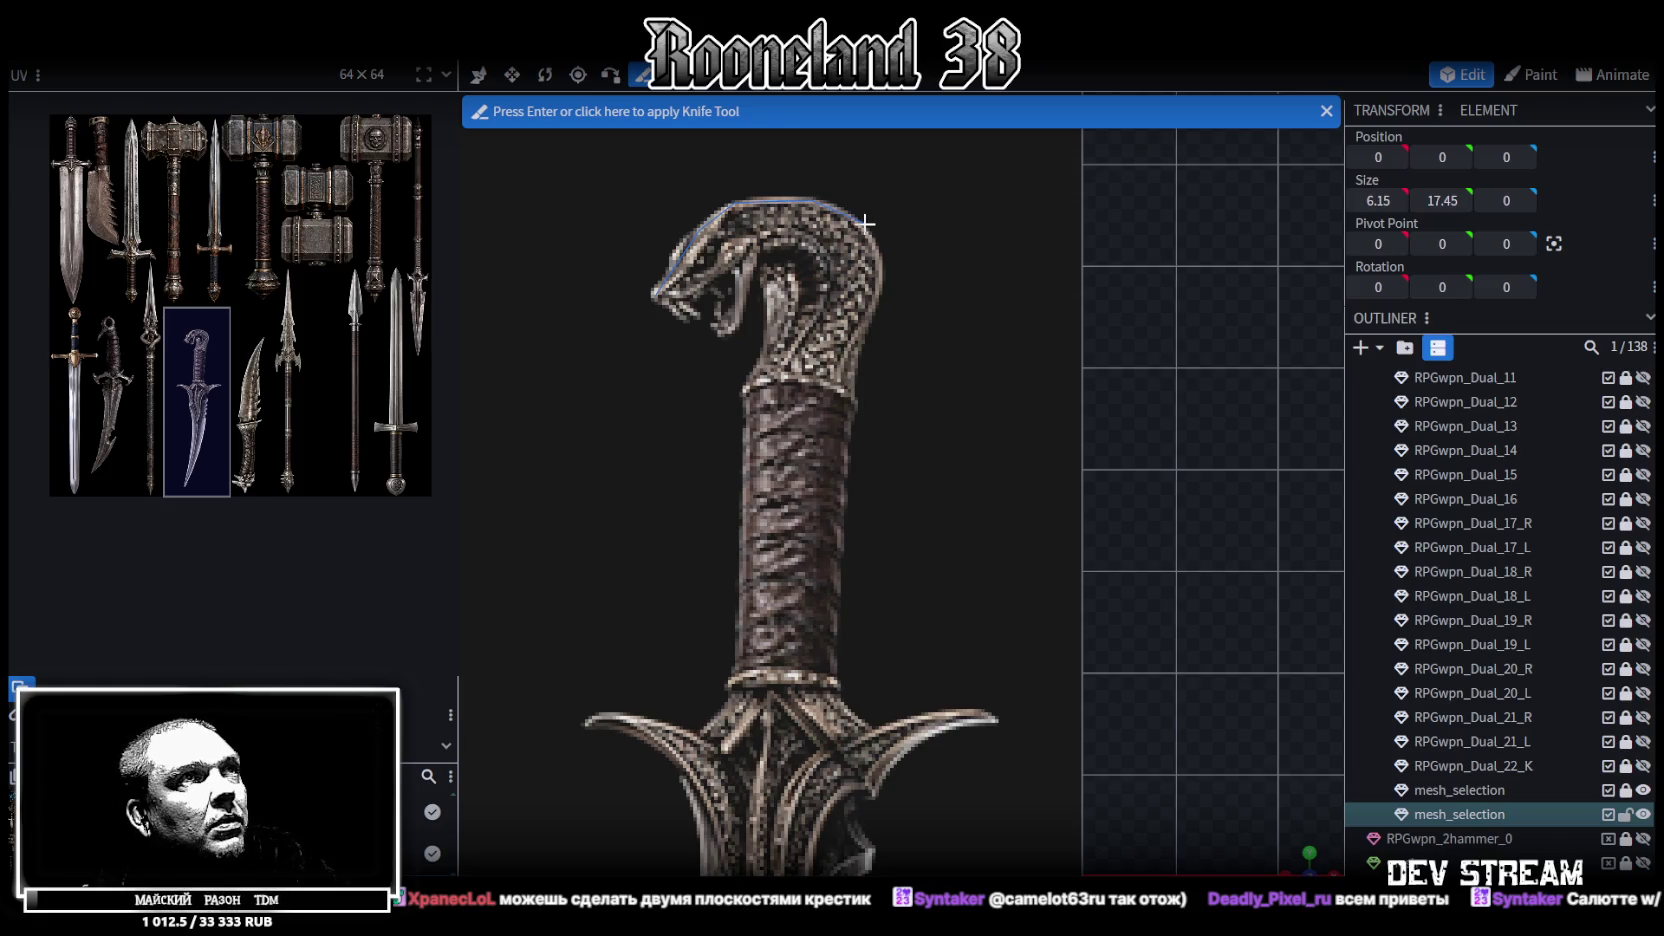
left_click(860, 225)
left_click(878, 262)
left_click(868, 322)
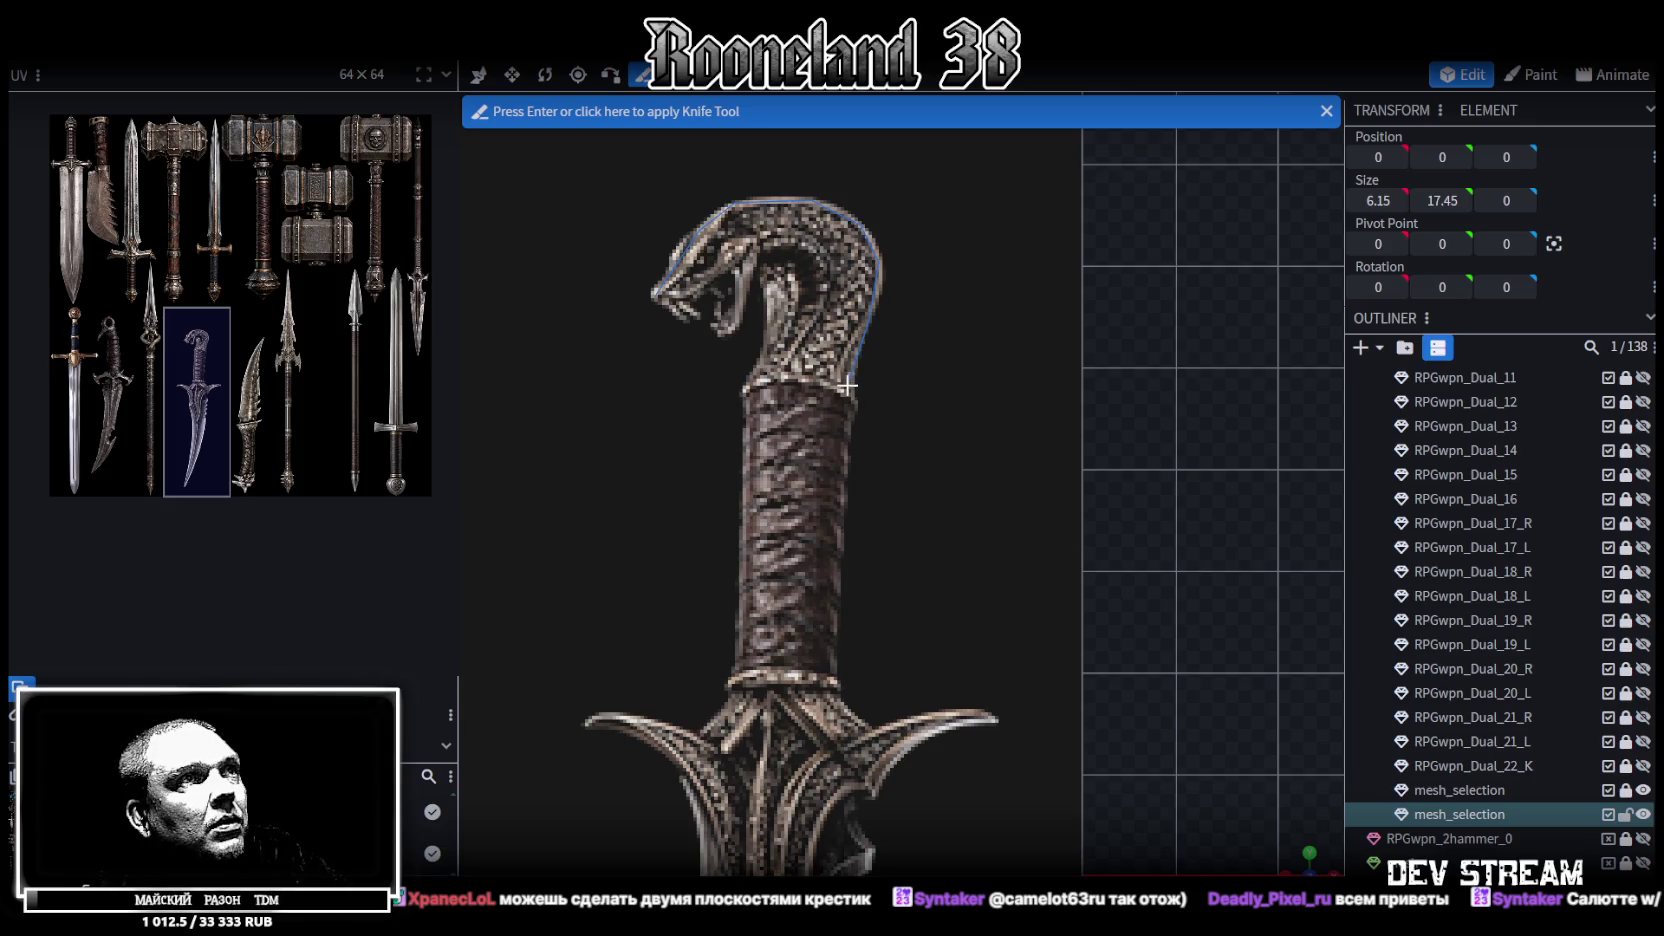
Extend the cut along the crossguard to its tip and back under the guard
scroll(843, 427, "down", 5)
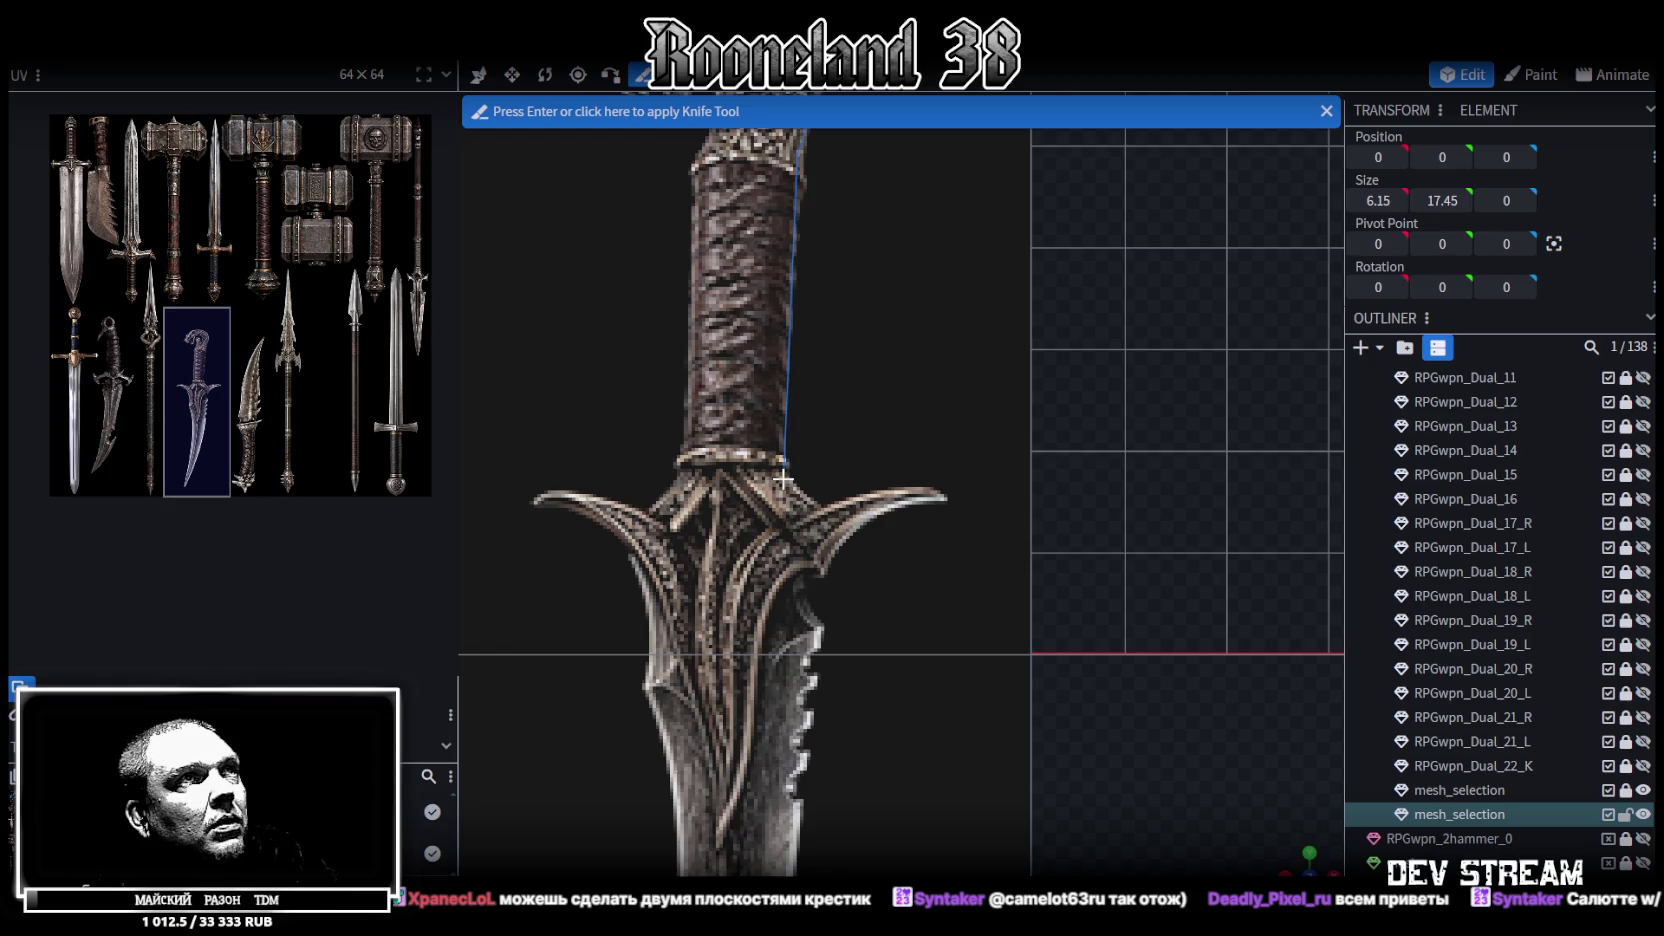
left_click(784, 479)
left_click(820, 510)
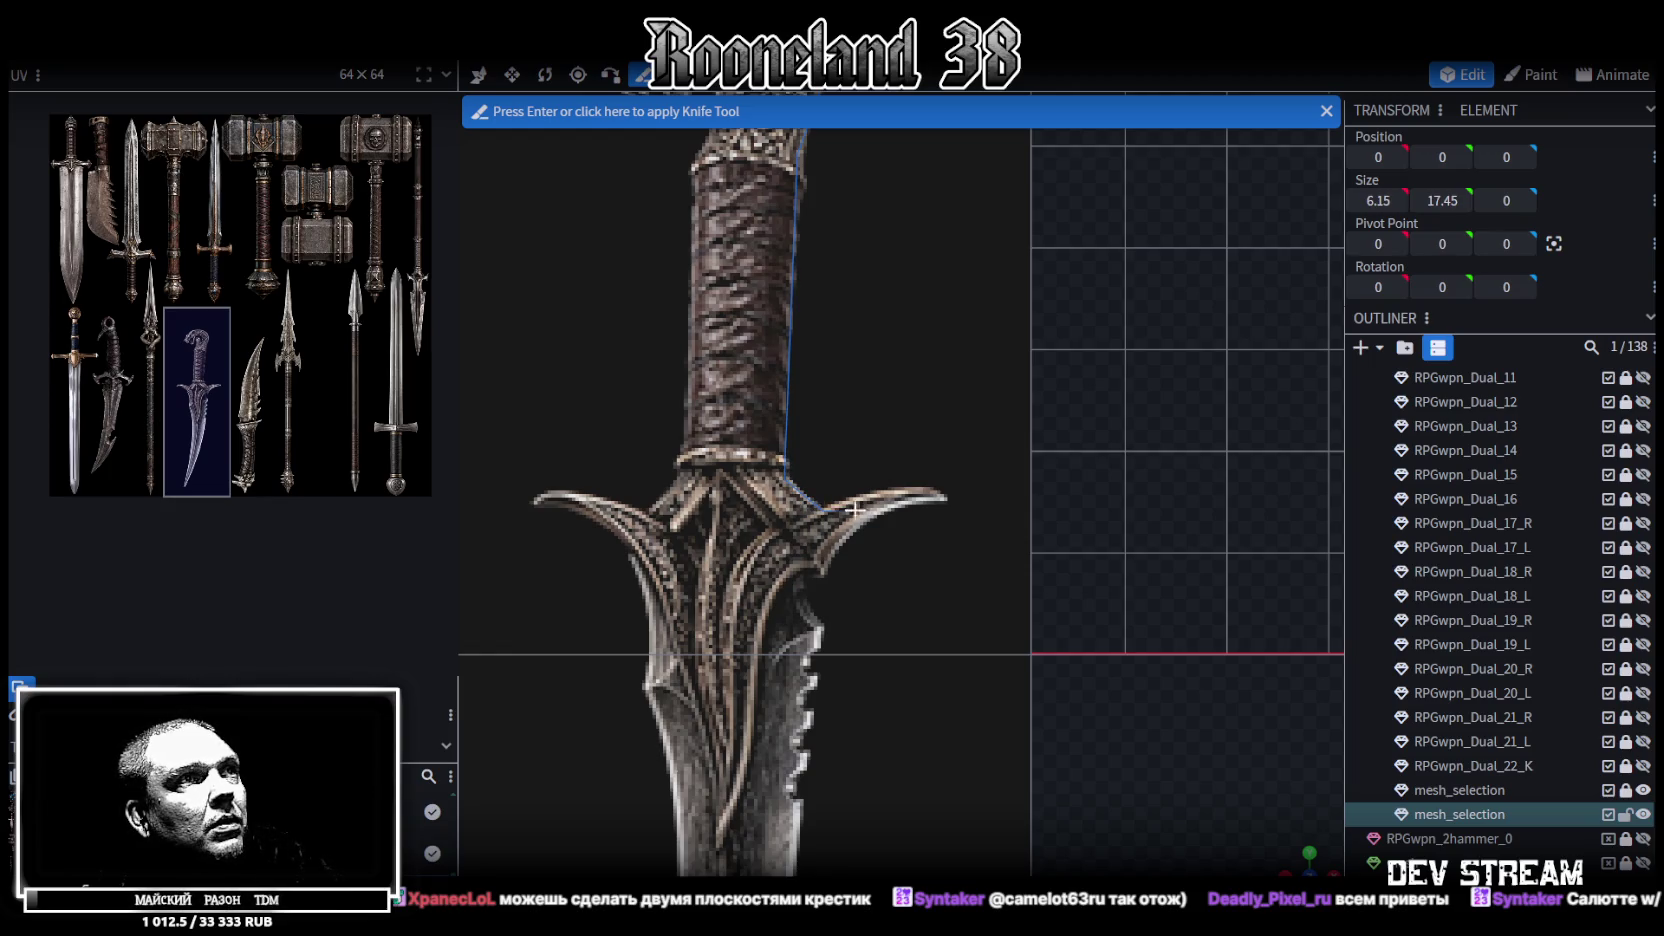
left_click(940, 497)
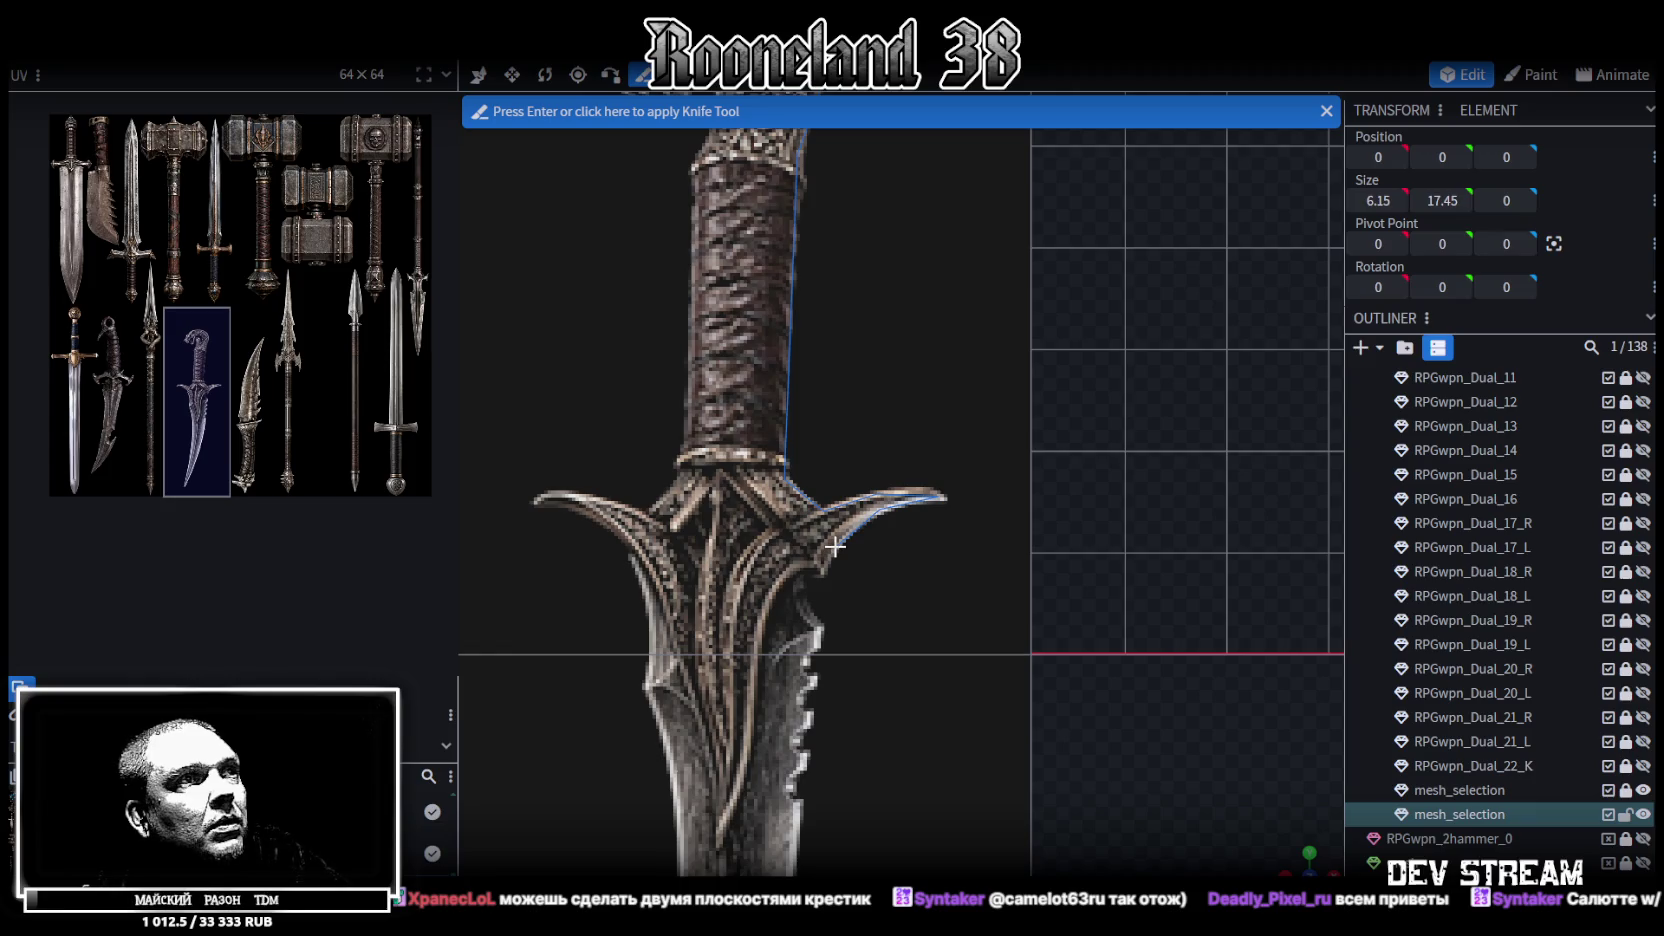
left_click(799, 576)
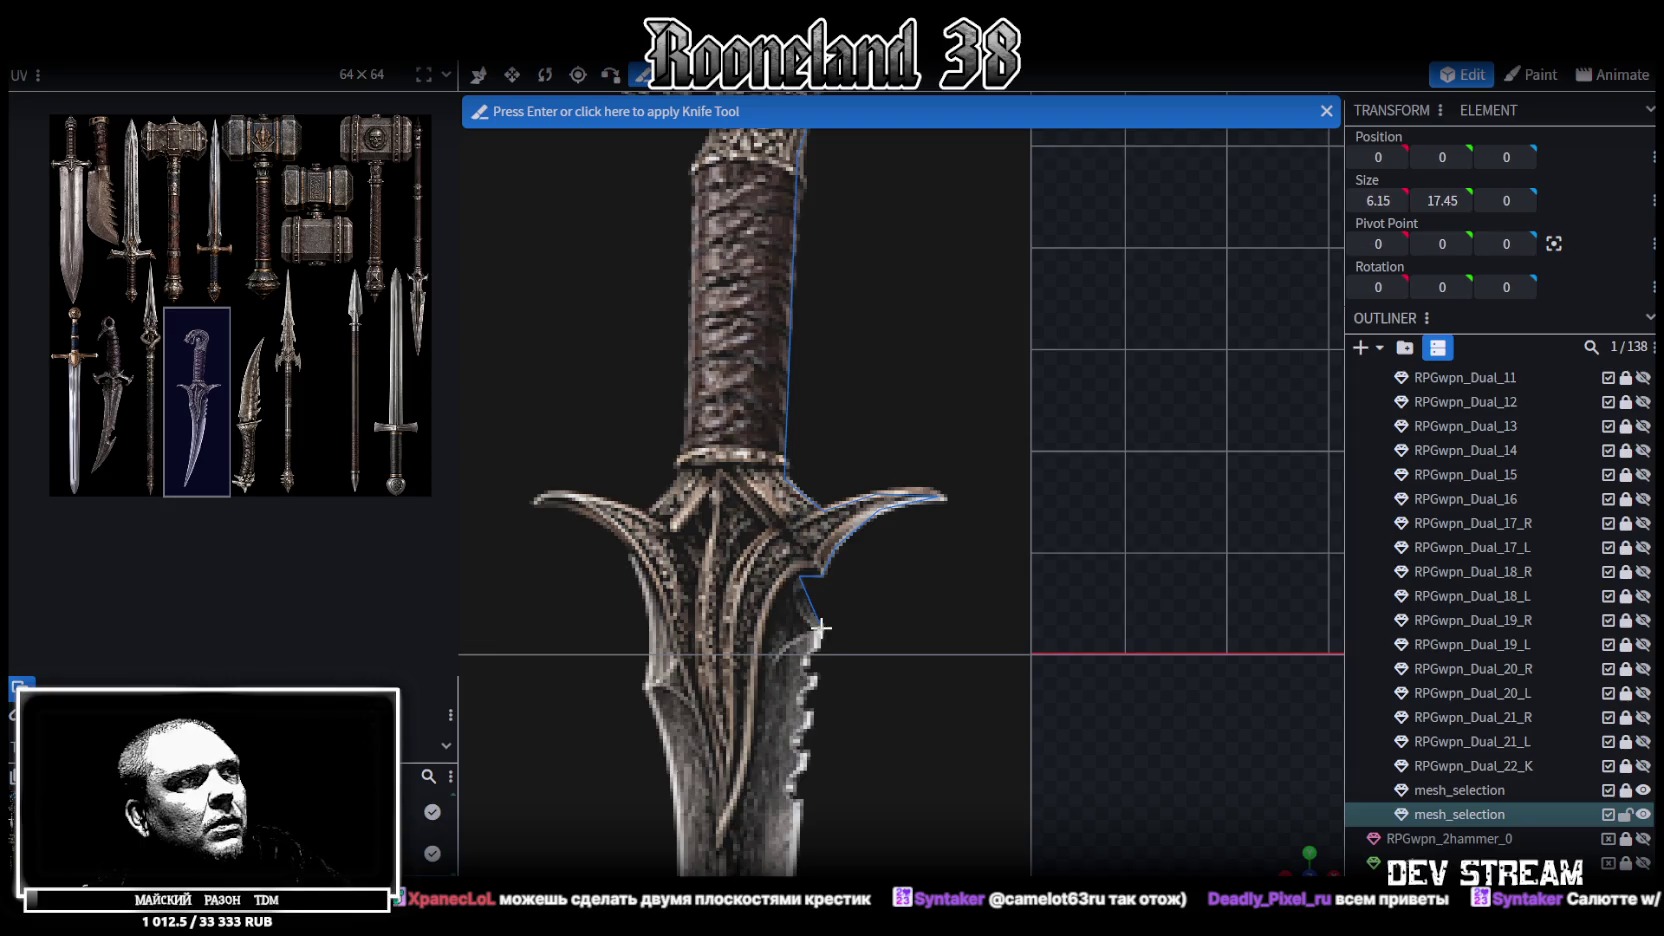
scroll(821, 627, "down", 3)
scroll(846, 308, "down", 2)
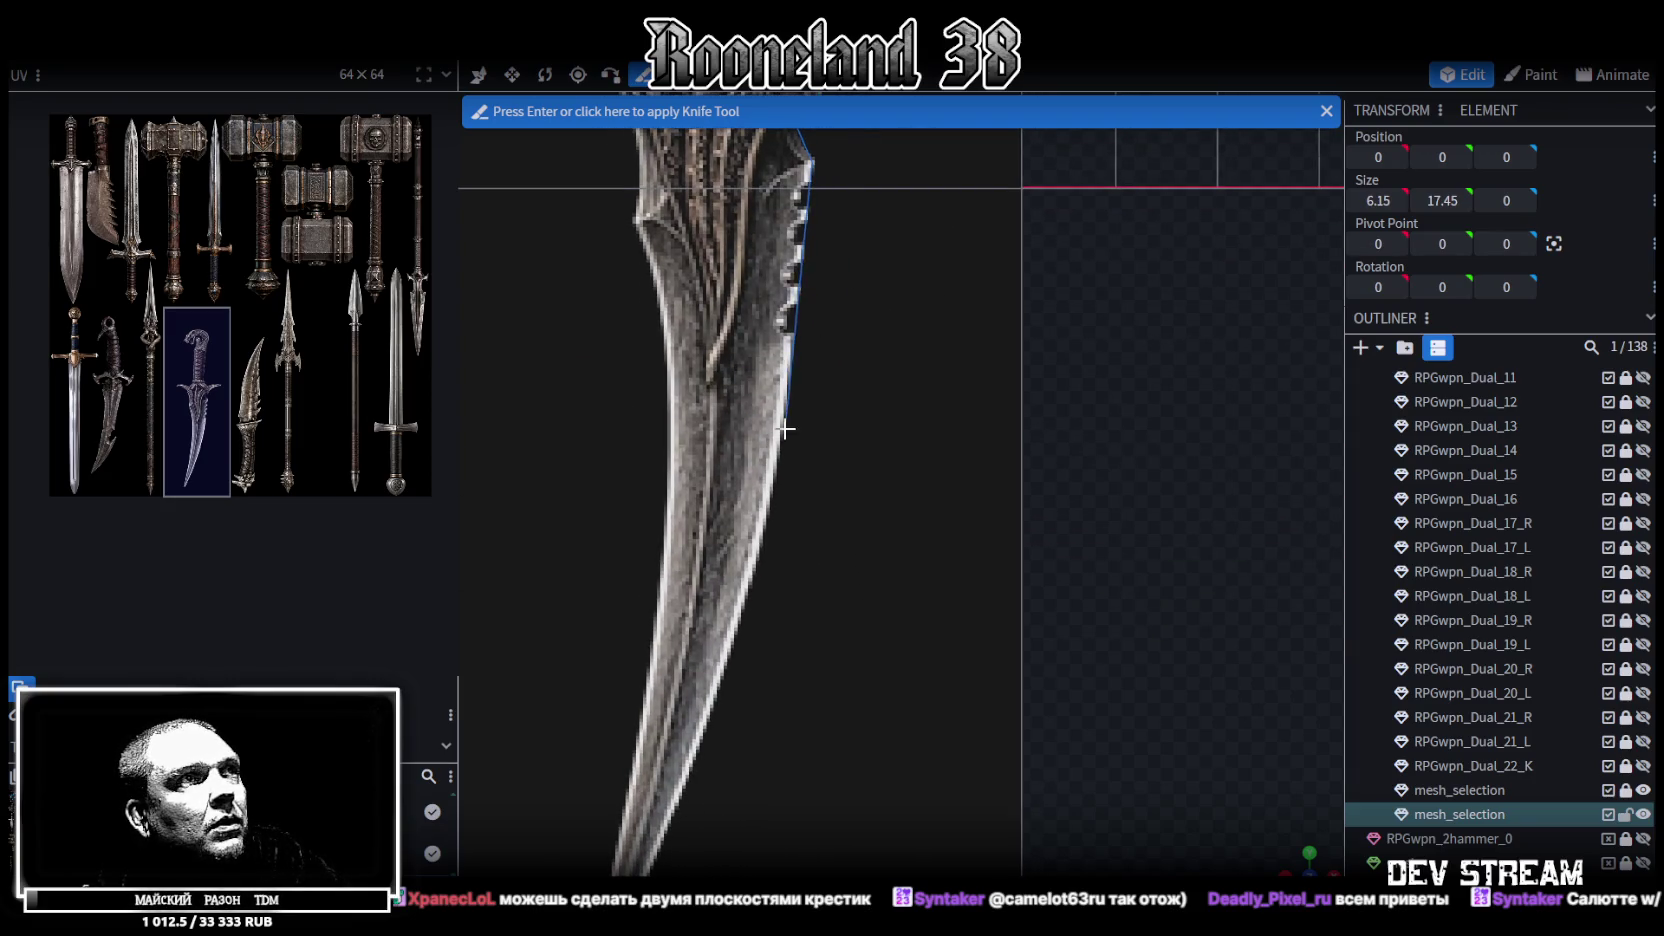
right_click_drag(784, 531, 847, 245)
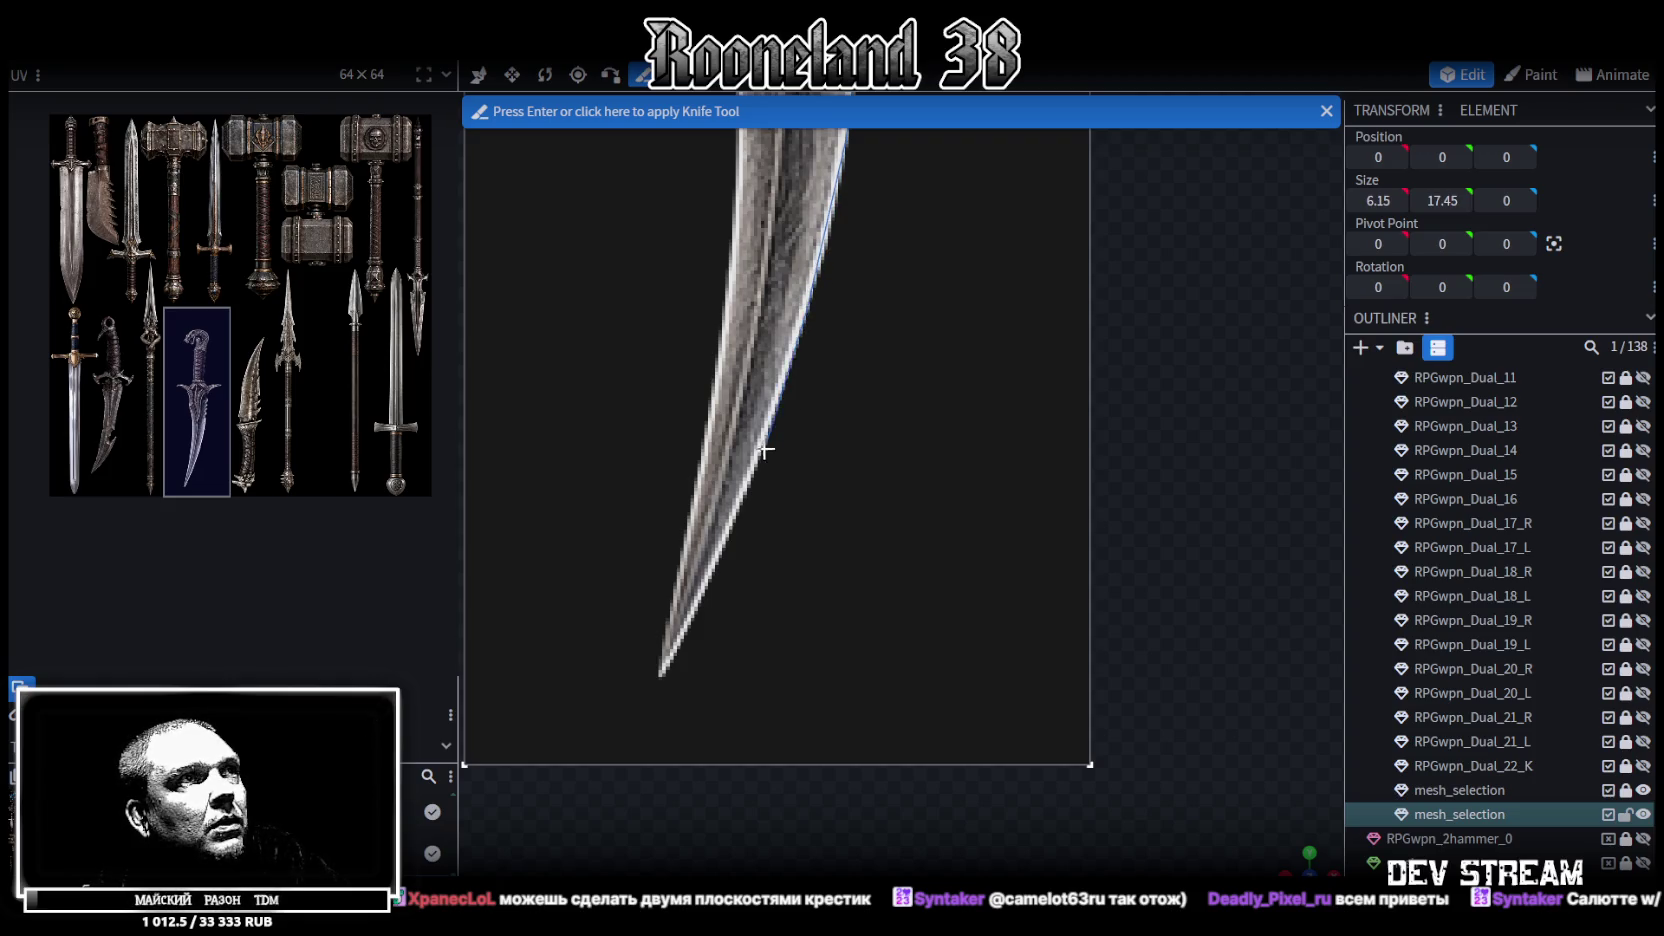
right_click_drag(785, 402, 808, 358)
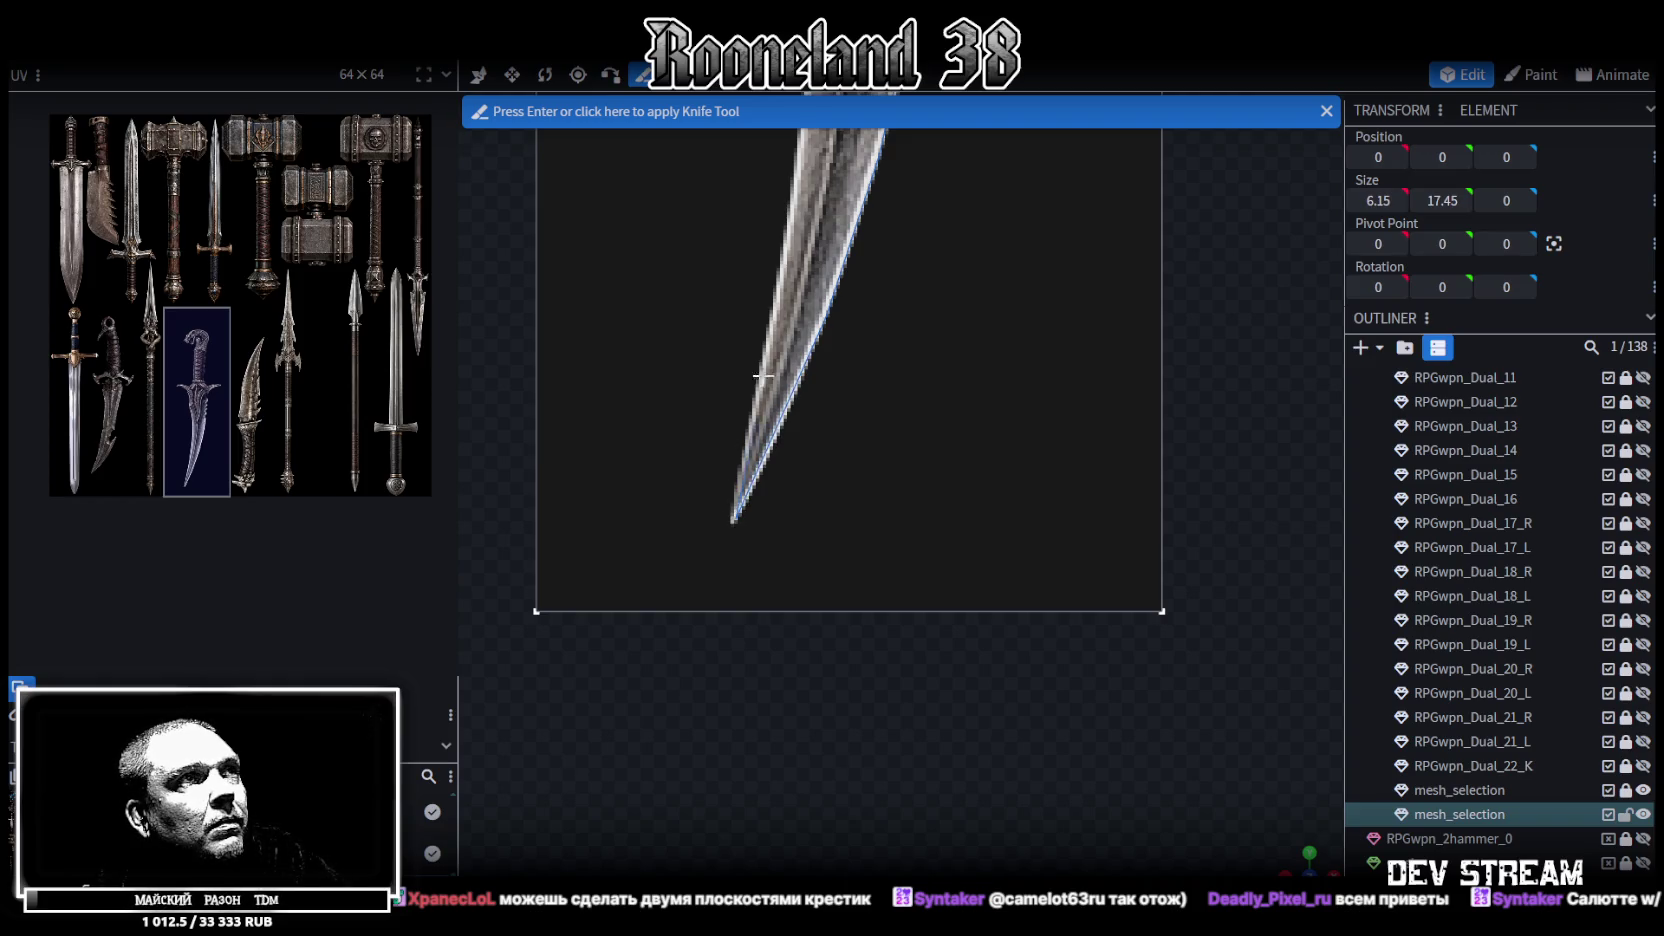
scroll(768, 431, "up", 3)
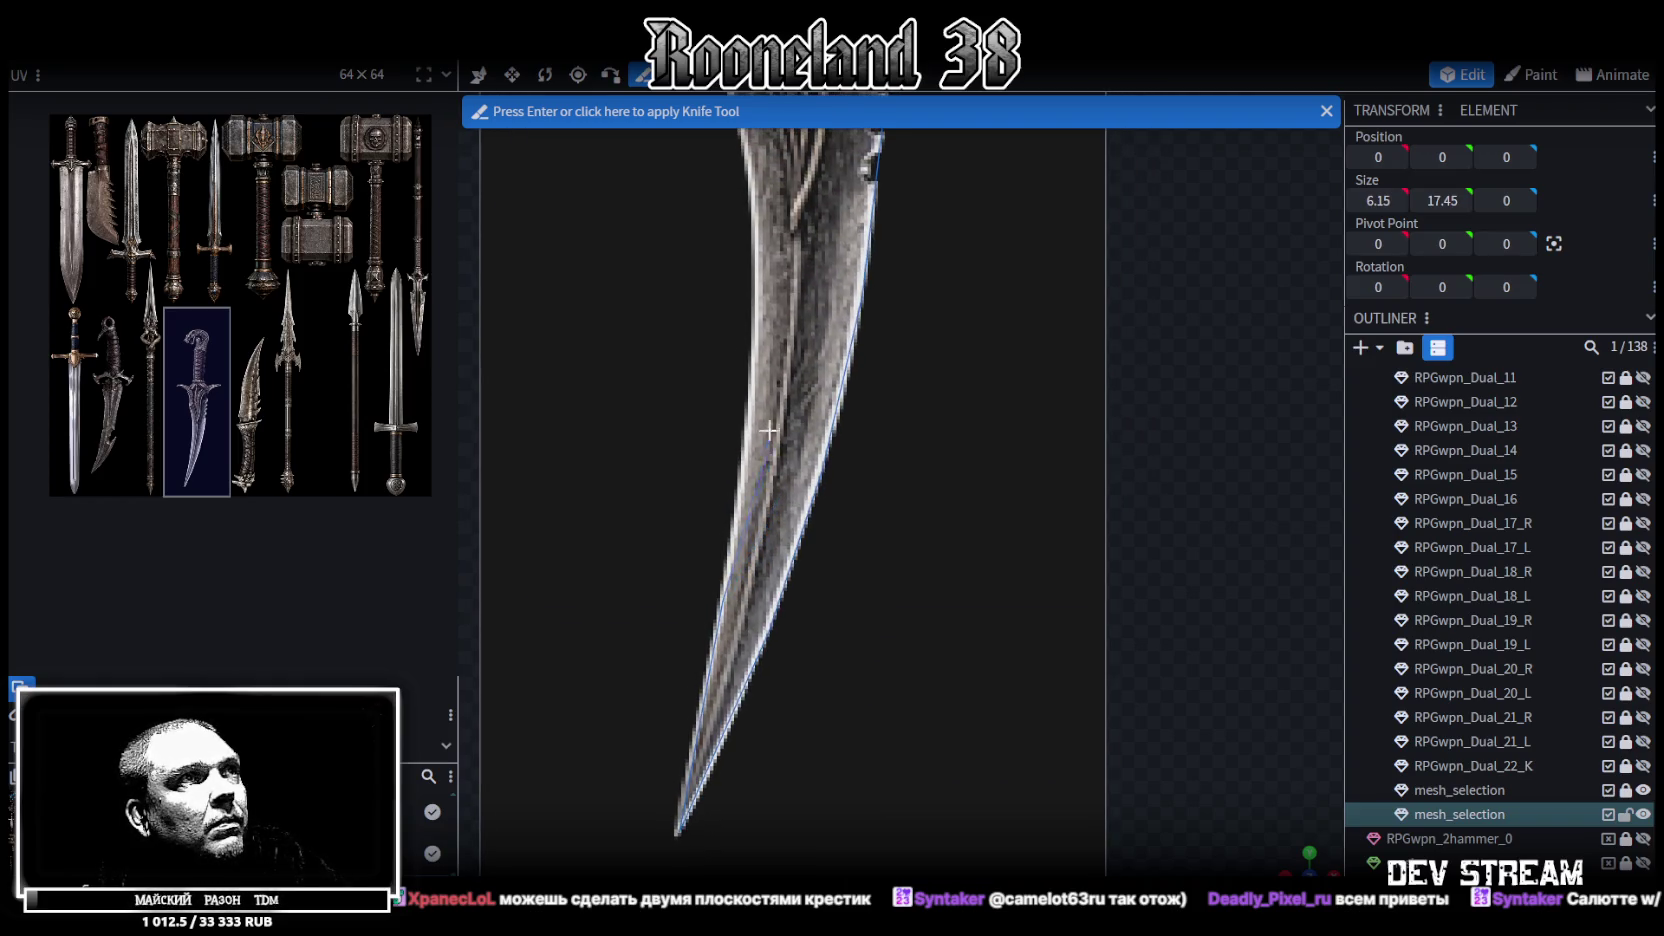
mouse_move(768, 431)
right_mouse_down()
mouse_move(744, 466)
mouse_move(762, 440)
right_mouse_up()
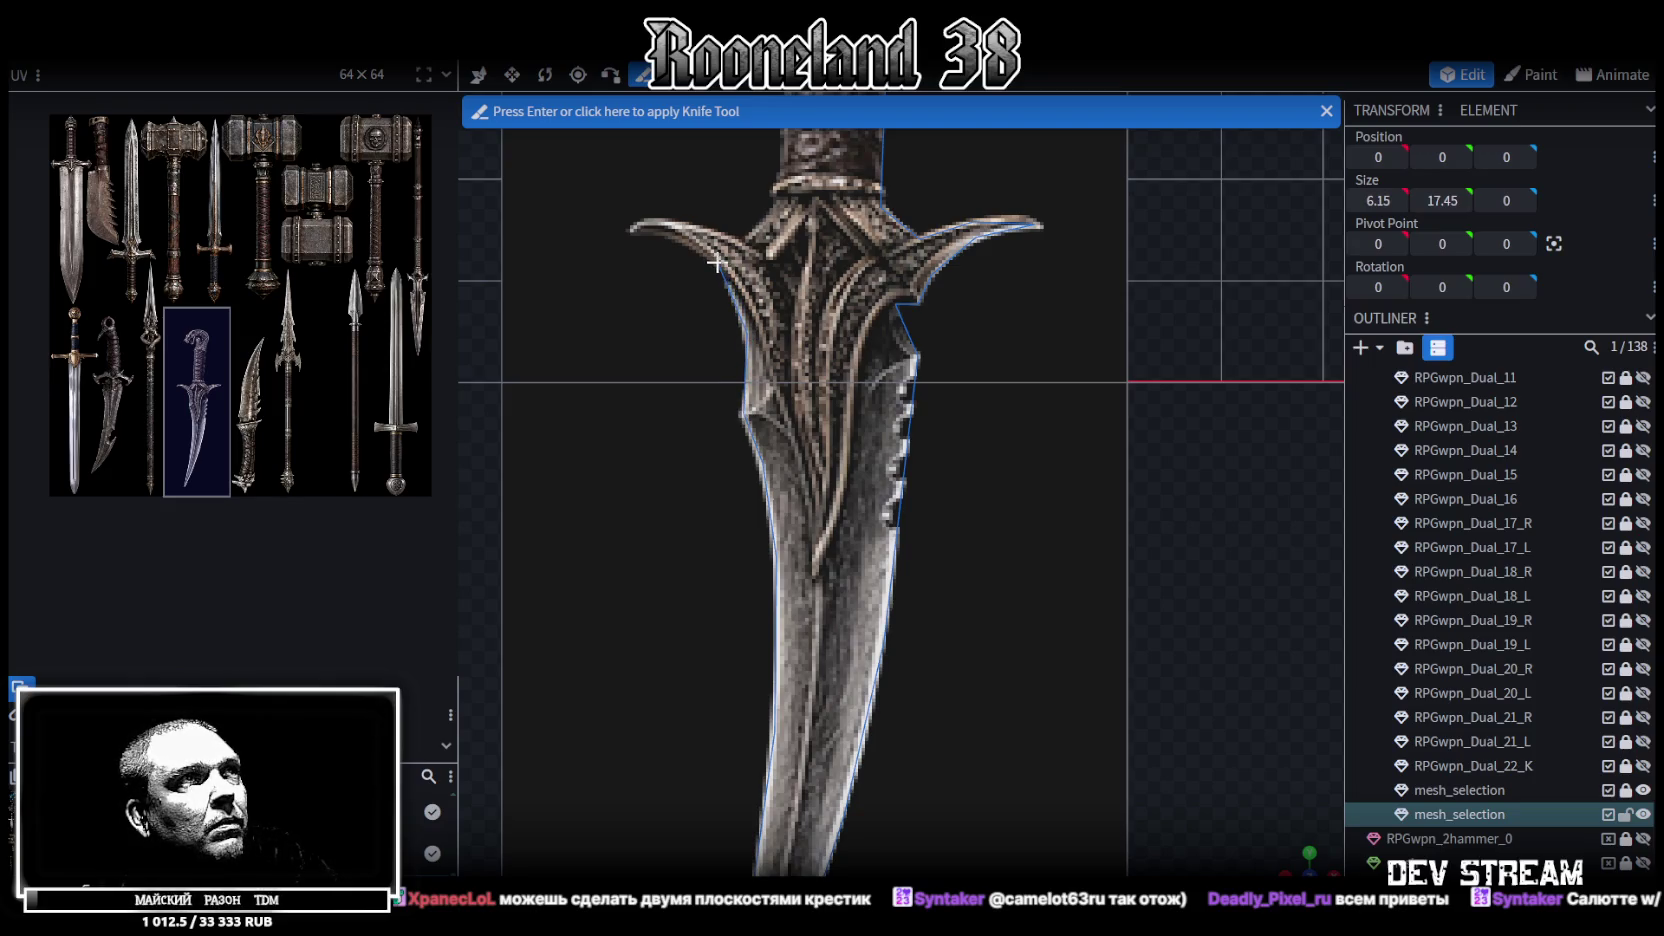
right_click_drag(716, 263, 781, 422)
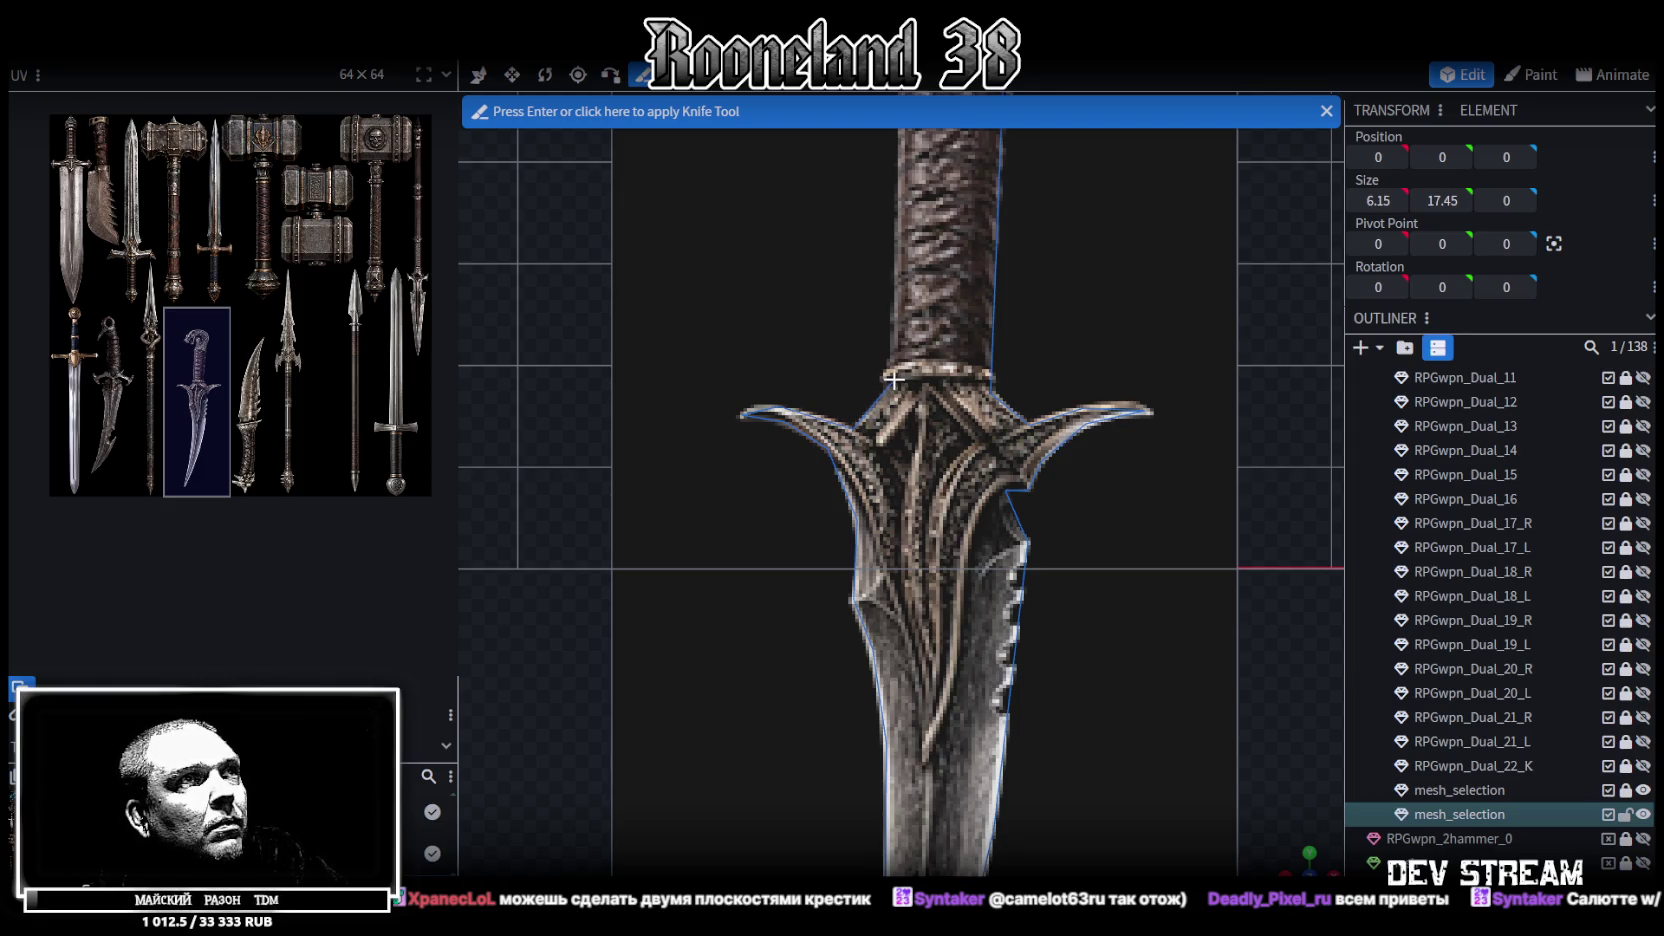
right_click_drag(920, 323, 882, 630)
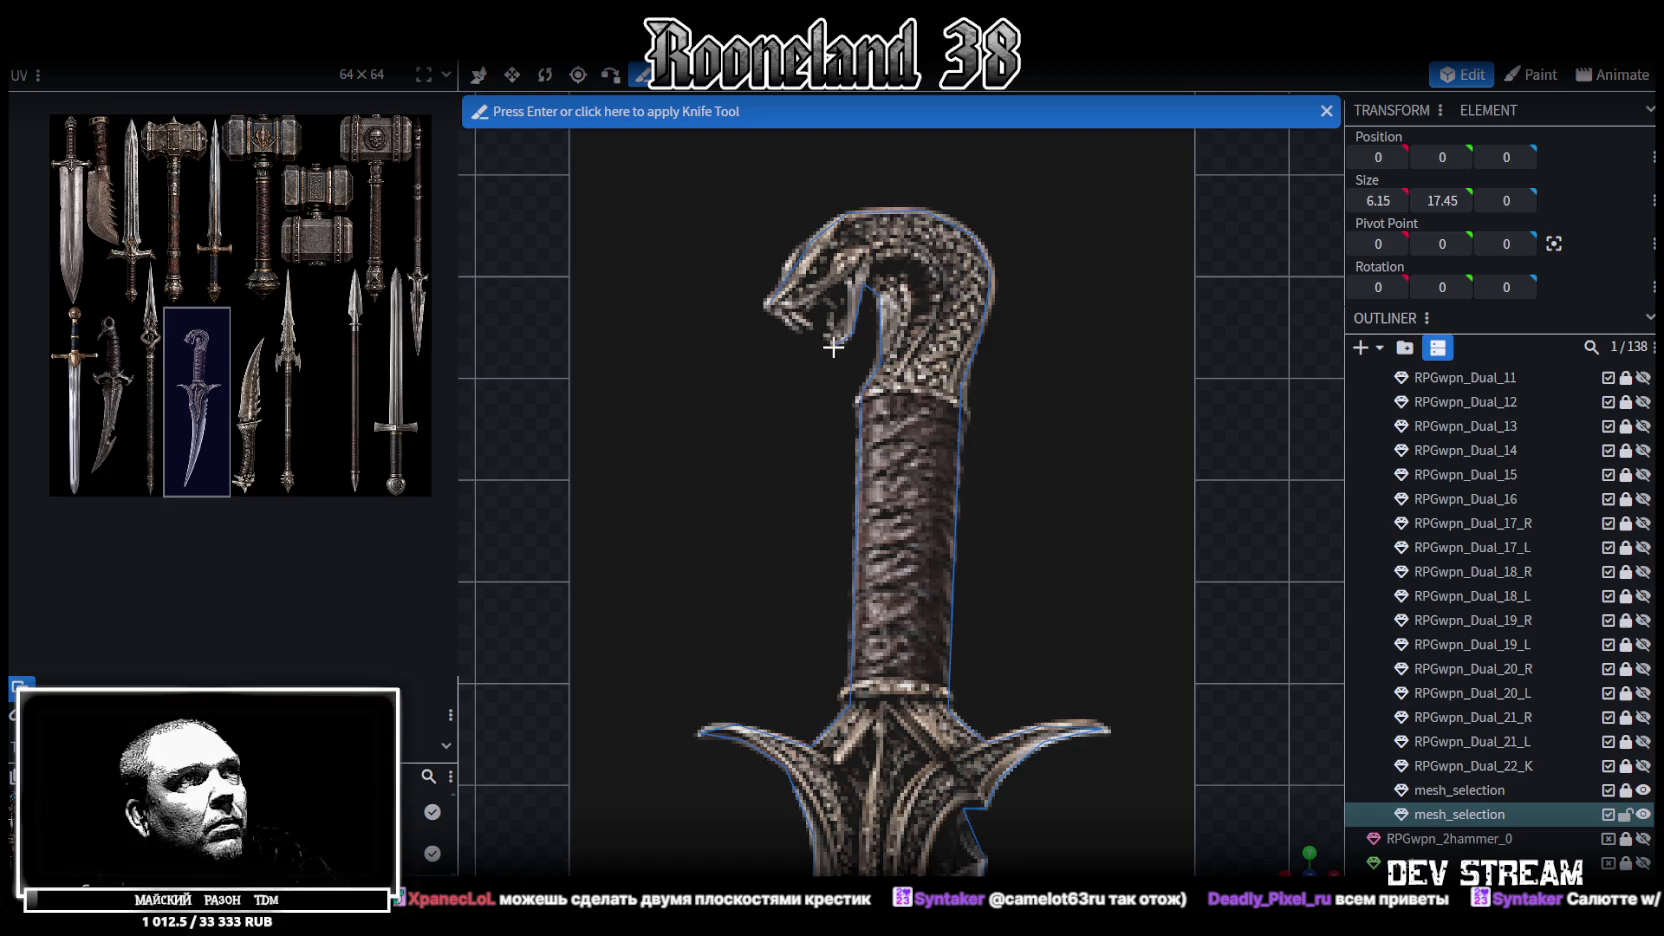
Close the cut at the snake's jaw, apply it, and save RPGweapon.bbmodel
left_click(768, 310)
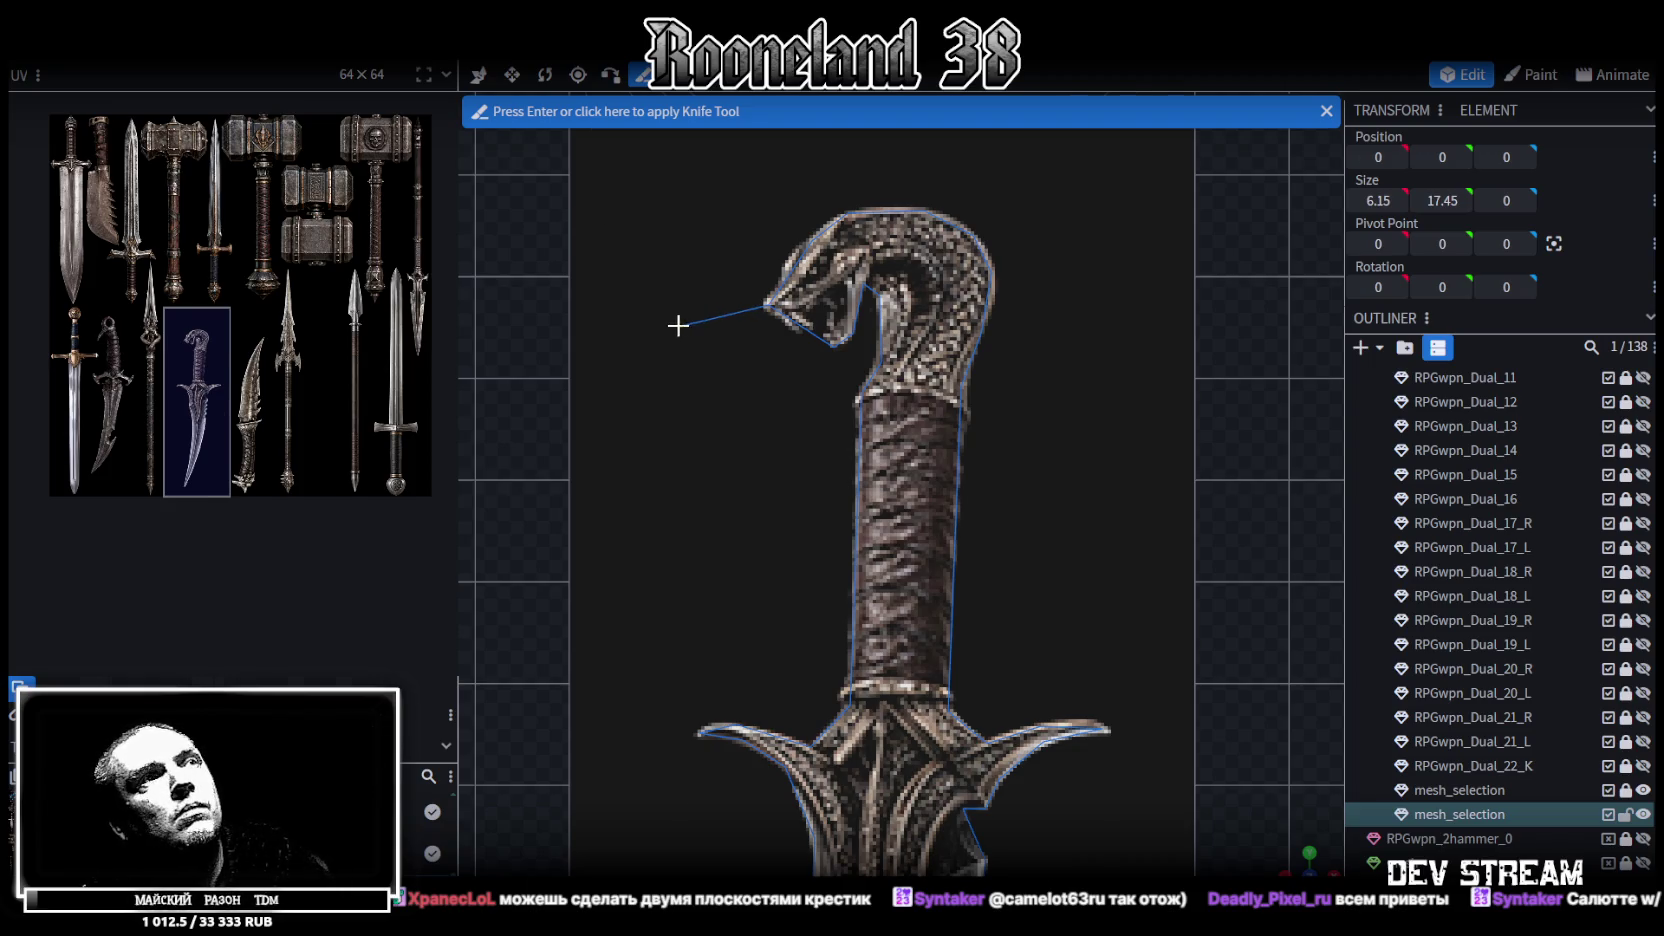
key("Return")
scroll(884, 412, "down", 2)
key("ctrl+s")
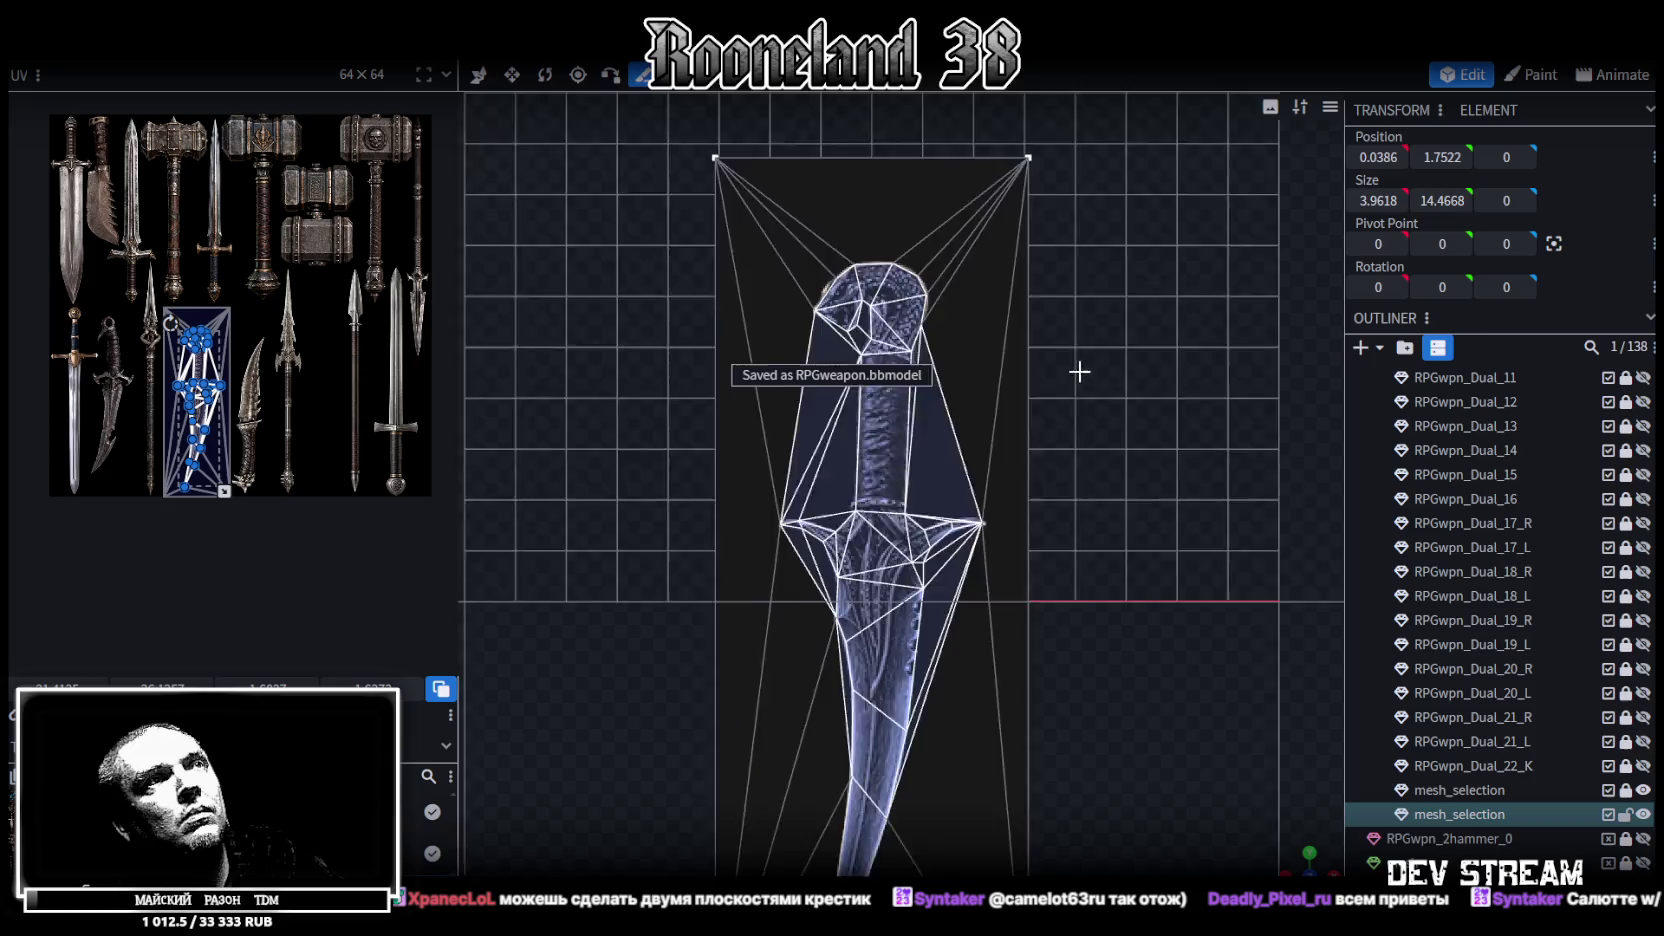
scroll(1079, 372, "down", 2)
scroll(1047, 279, "down", 1)
scroll(1047, 275, "up", 1)
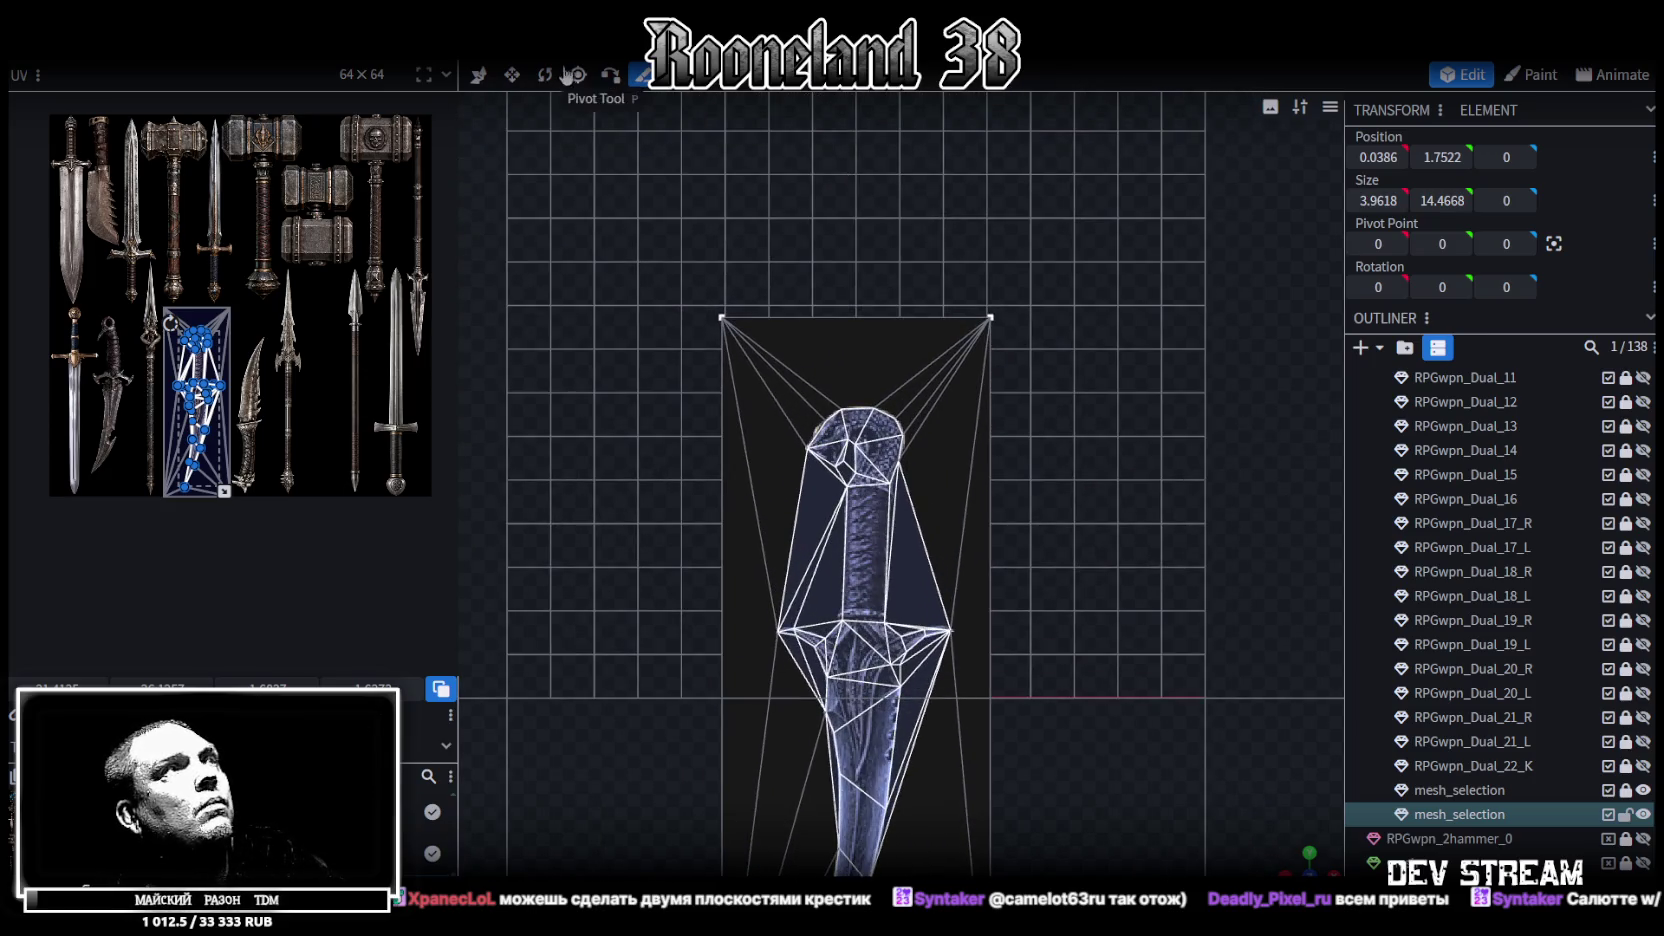
left_click(479, 75)
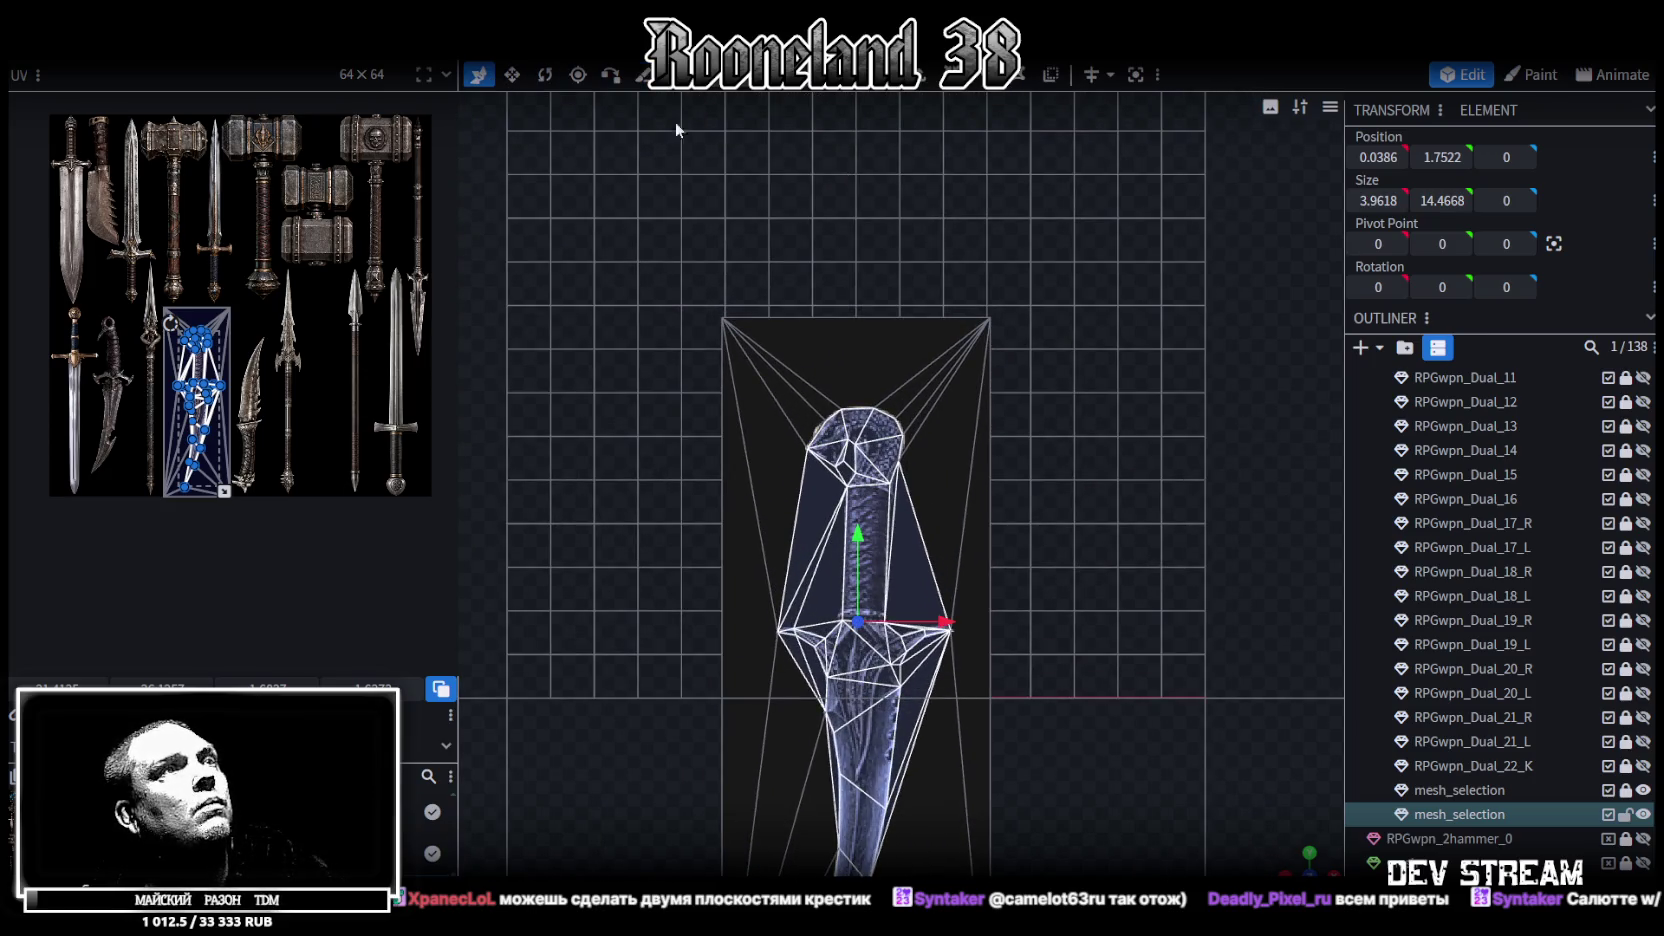
Delete the excess faces at the mesh's lower-left corner
left_click(983, 321)
scroll(1108, 268, "up", 2)
scroll(823, 732, "down", 2)
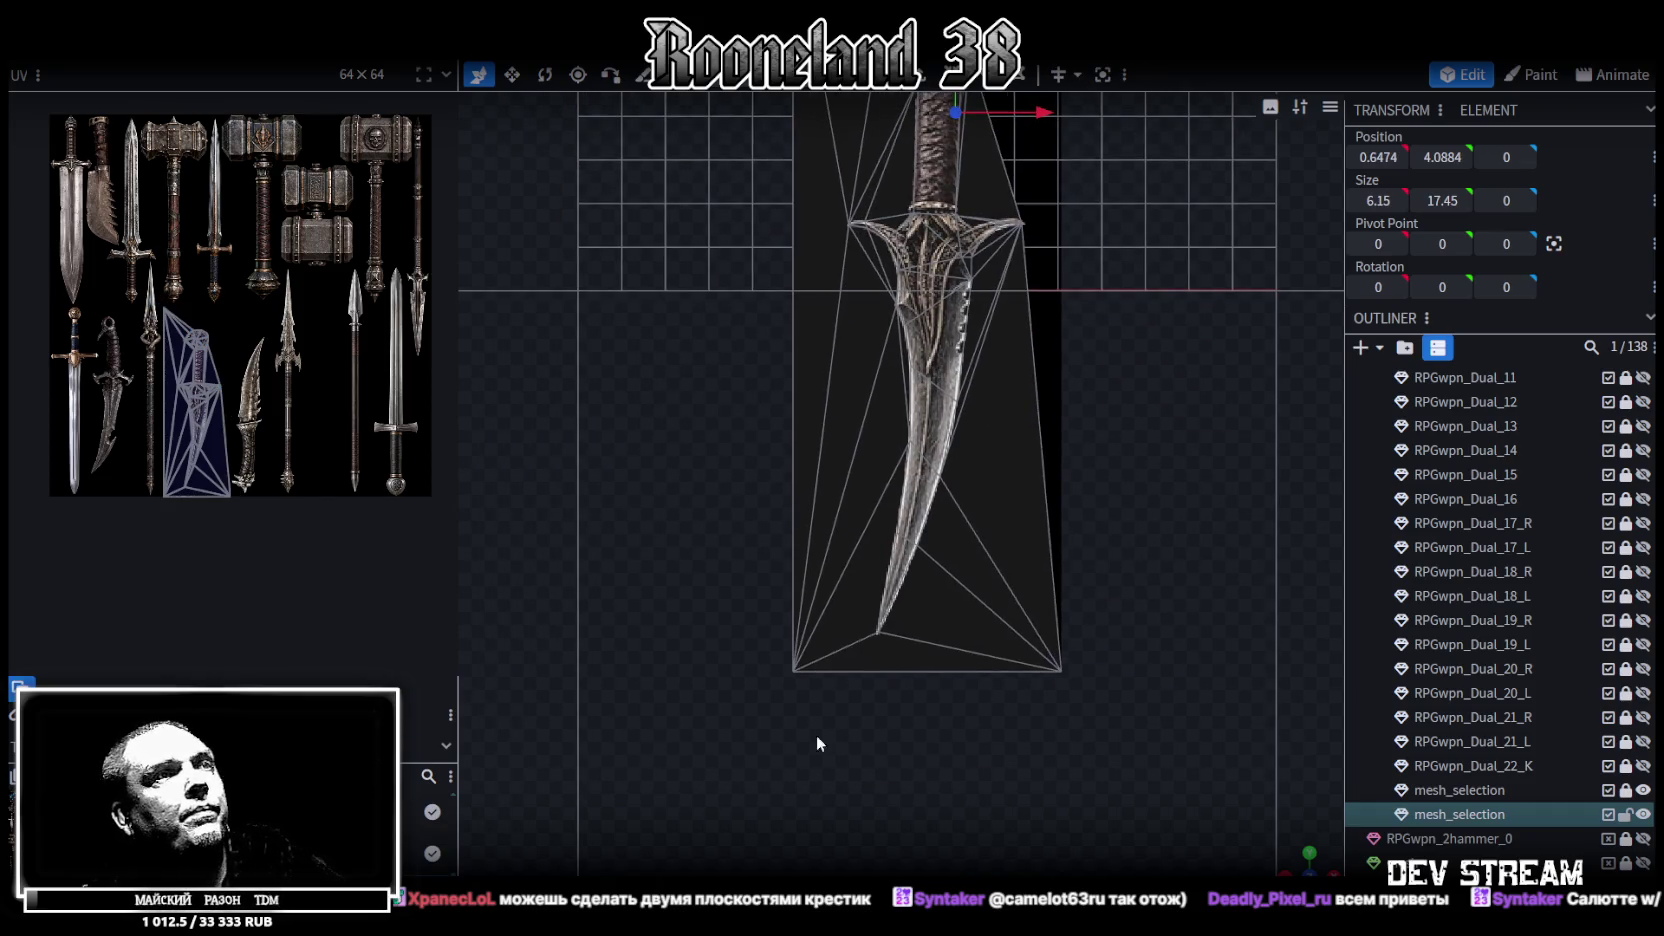
left_click_drag(760, 748, 835, 556)
key("Delete")
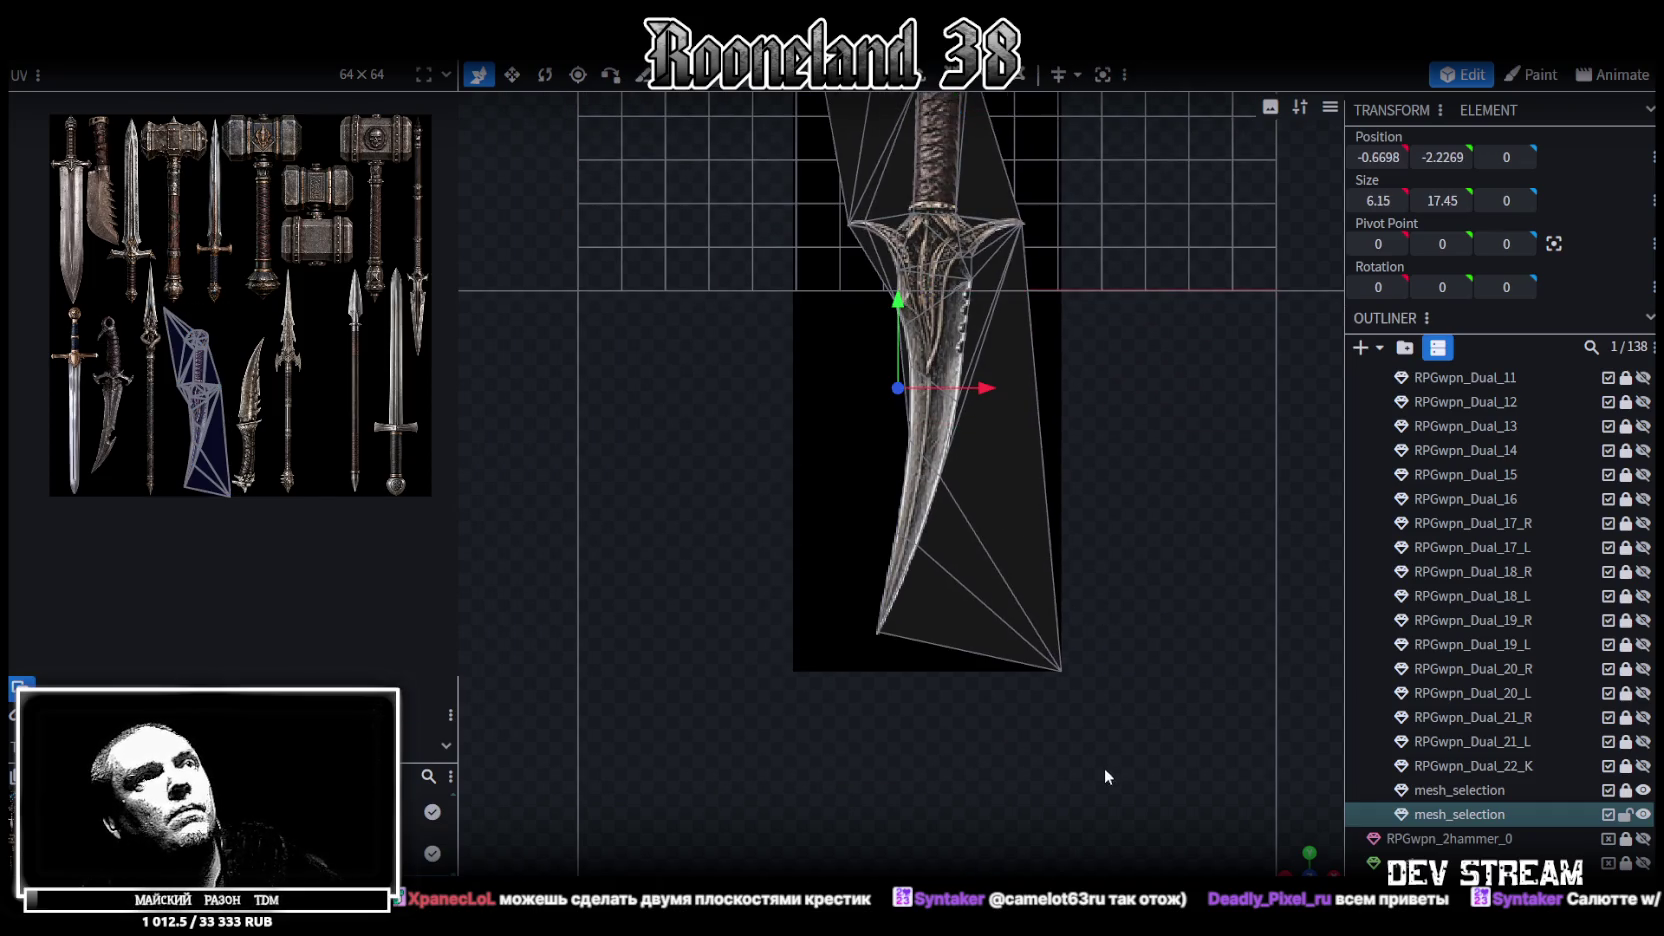
Move the top-left corner vertex down onto the snake-head pommel
left_click_drag(1104, 768, 948, 578)
right_click_drag(1124, 455, 1154, 763)
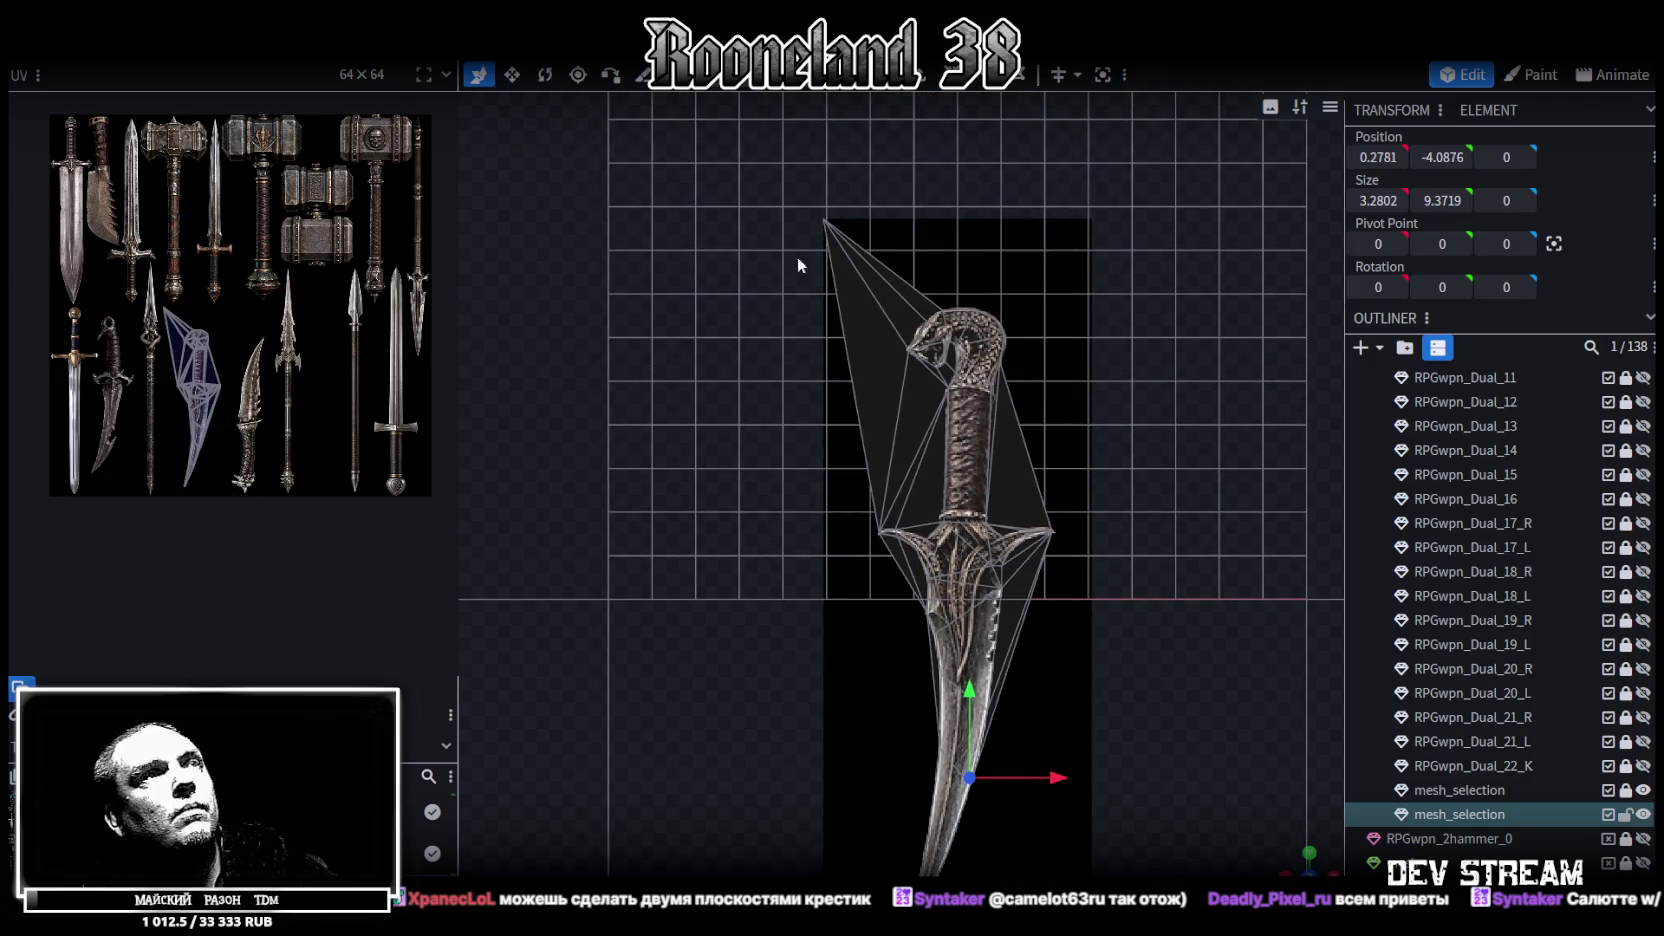
left_click_drag(759, 177, 864, 280)
left_click(938, 356, "shift")
key("m")
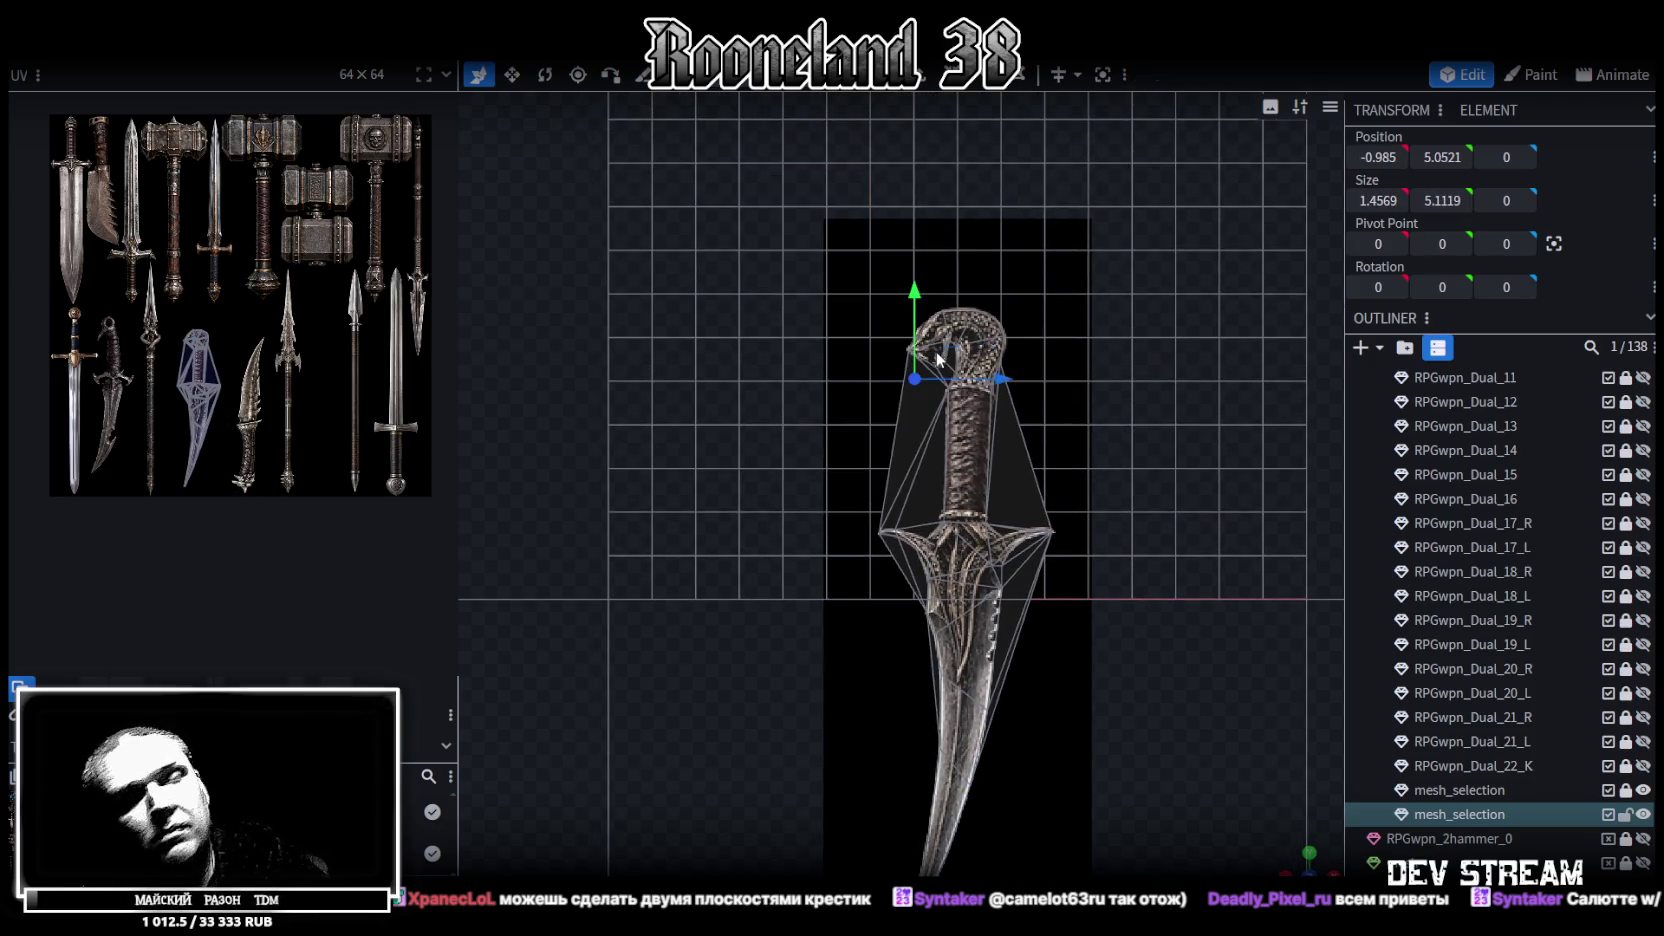
scroll(960, 460, "up", 5)
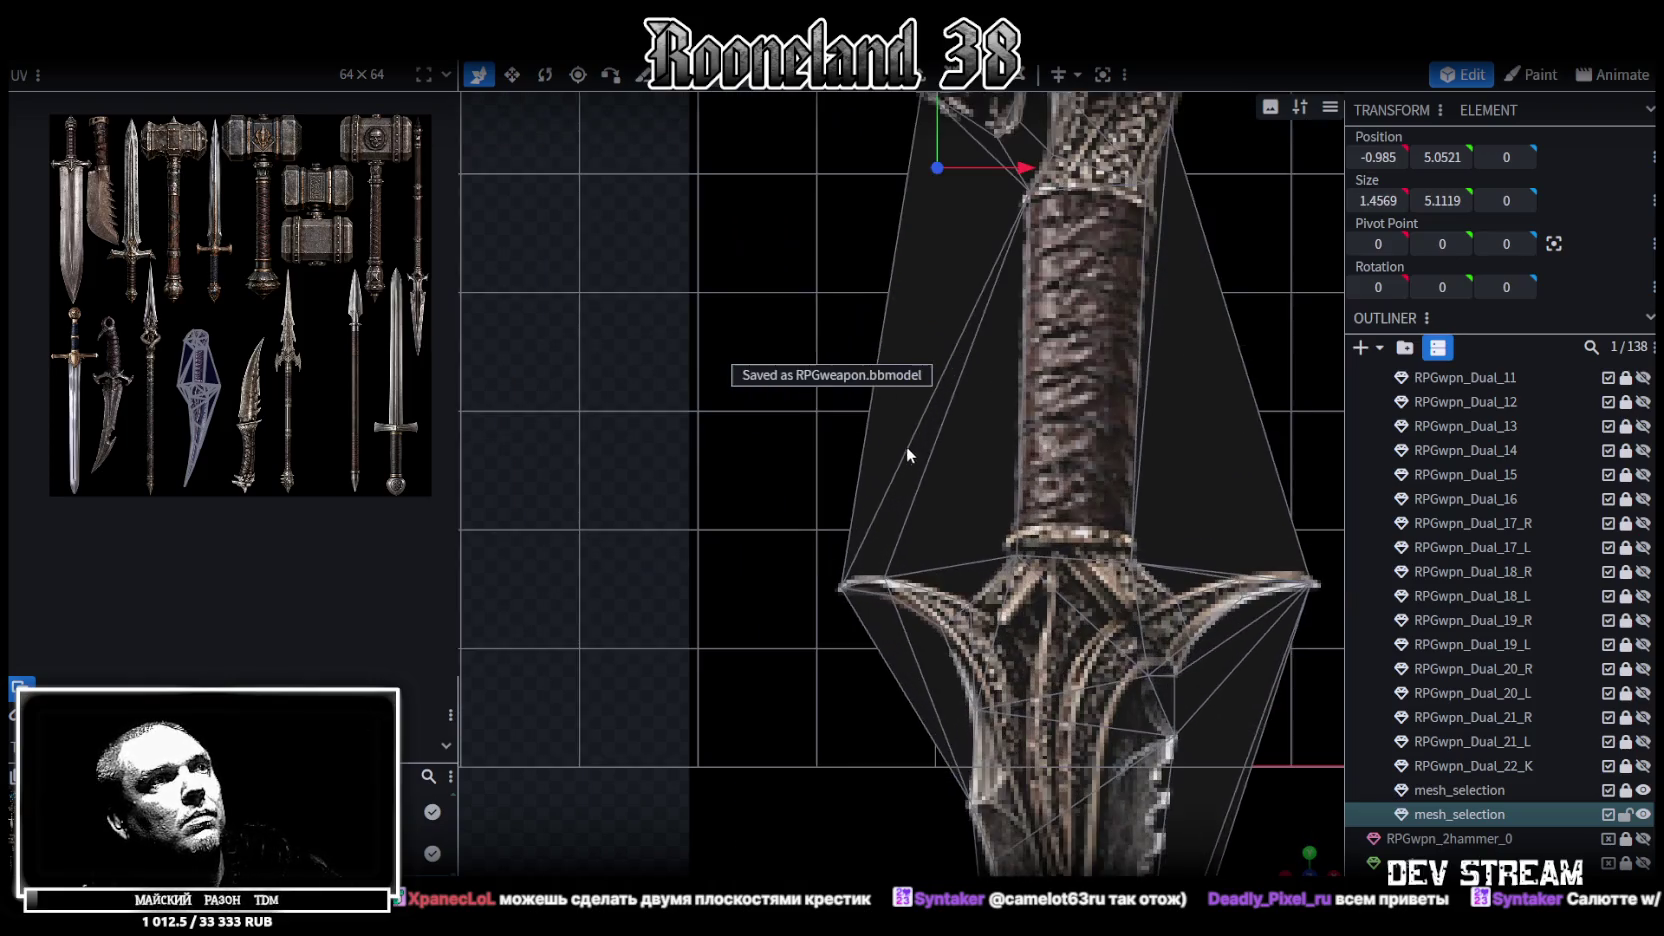
scroll(800, 580, "down", 2)
Select the leftover faces beside the grip, pommel and bottom edge
left_click(809, 550)
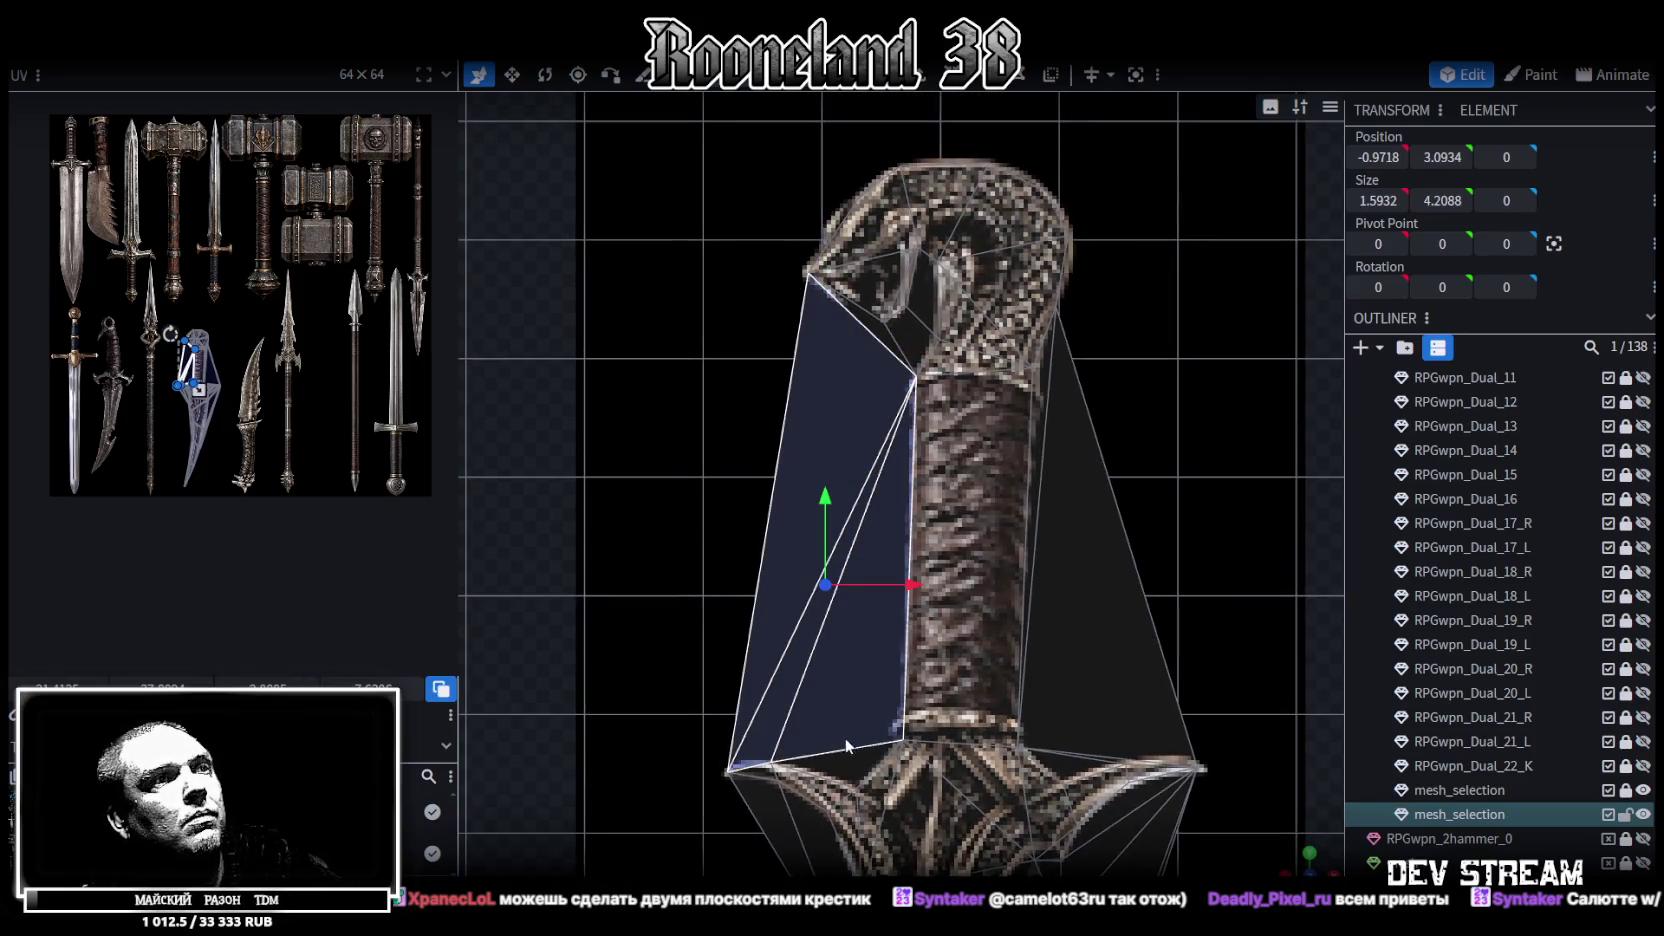
left_click(866, 758, "shift")
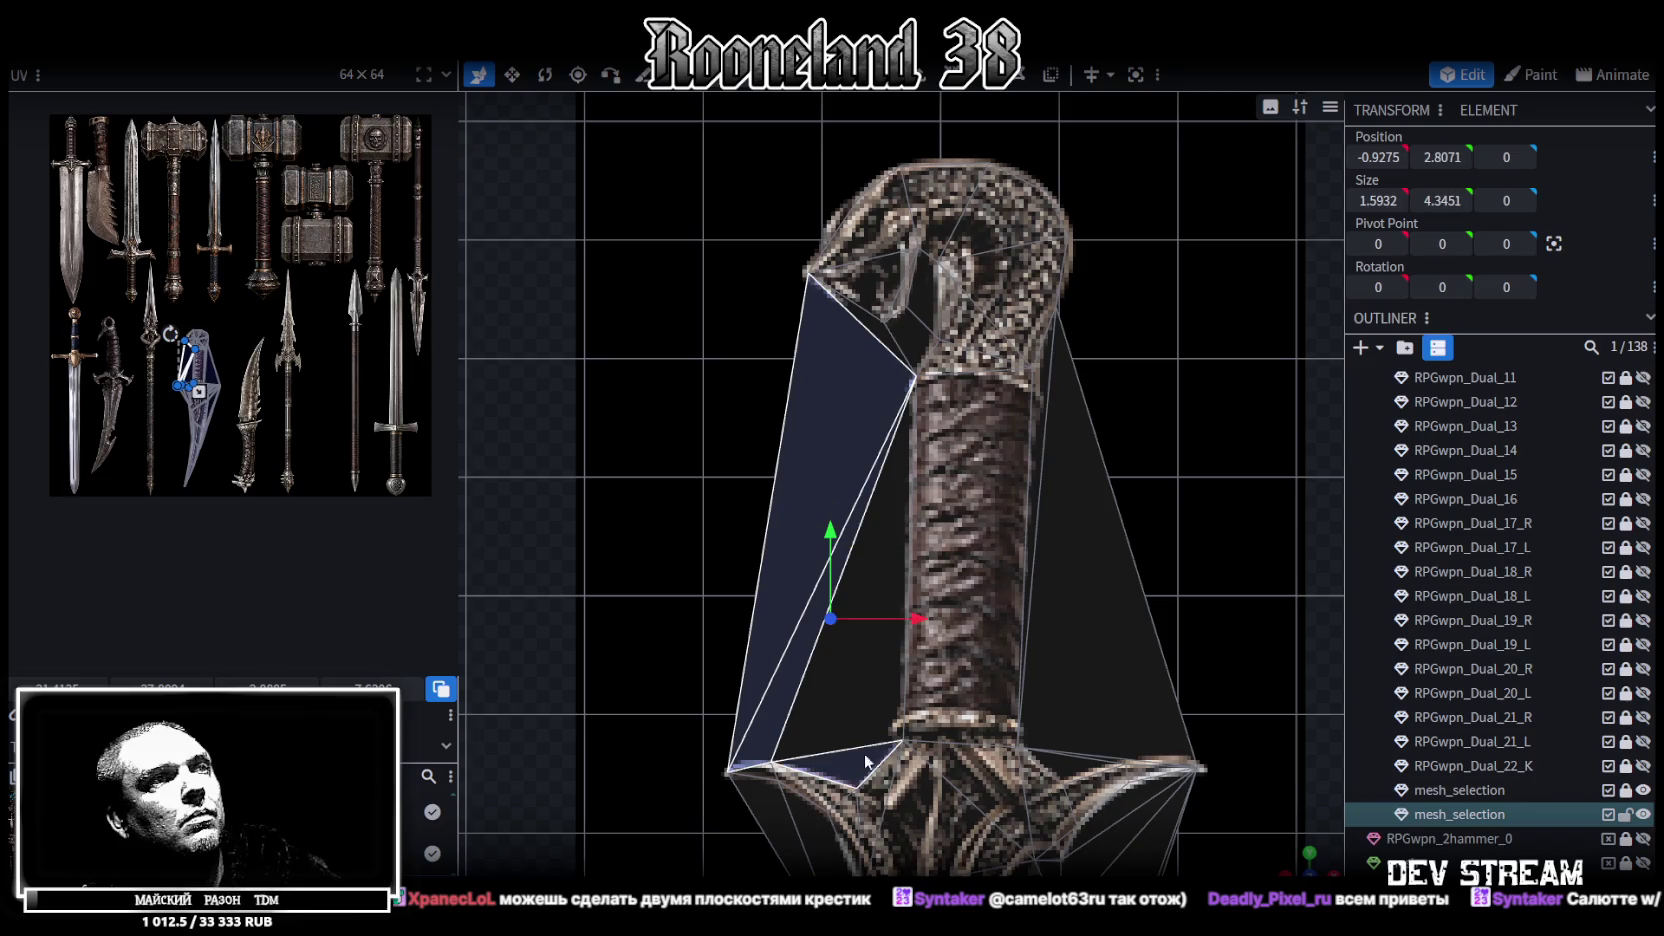
left_click(1132, 644, "shift")
left_click(1040, 500, "shift")
left_click(1088, 764, "shift")
left_click(1079, 774, "shift")
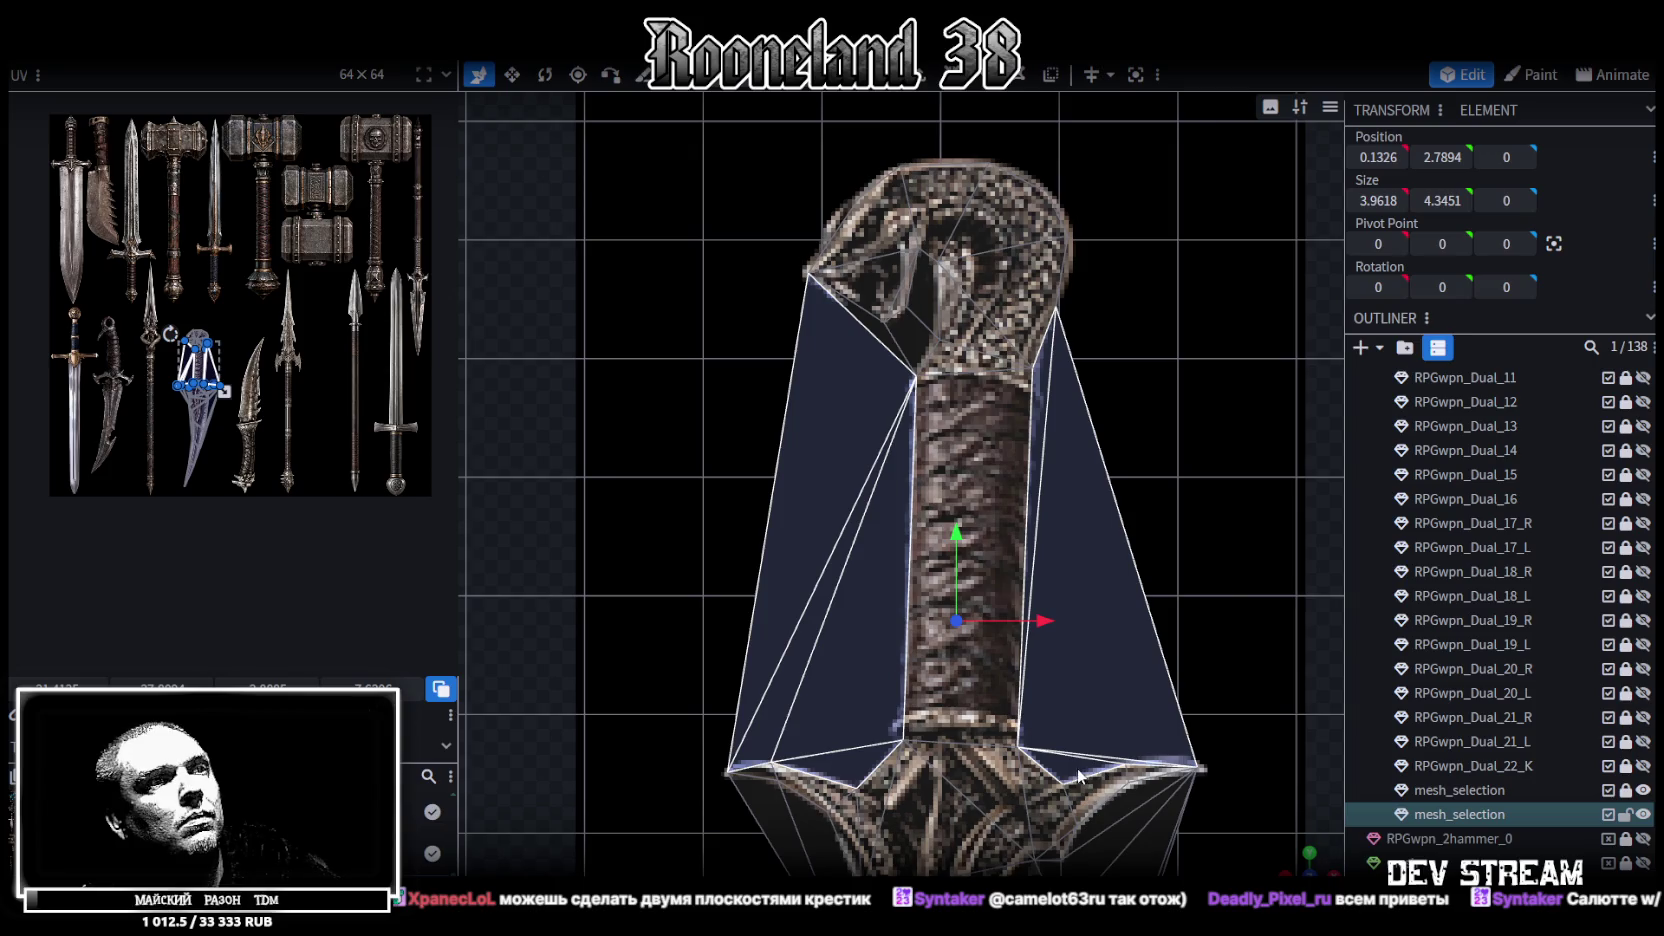
left_click(875, 337, "shift")
left_click(924, 306, "shift")
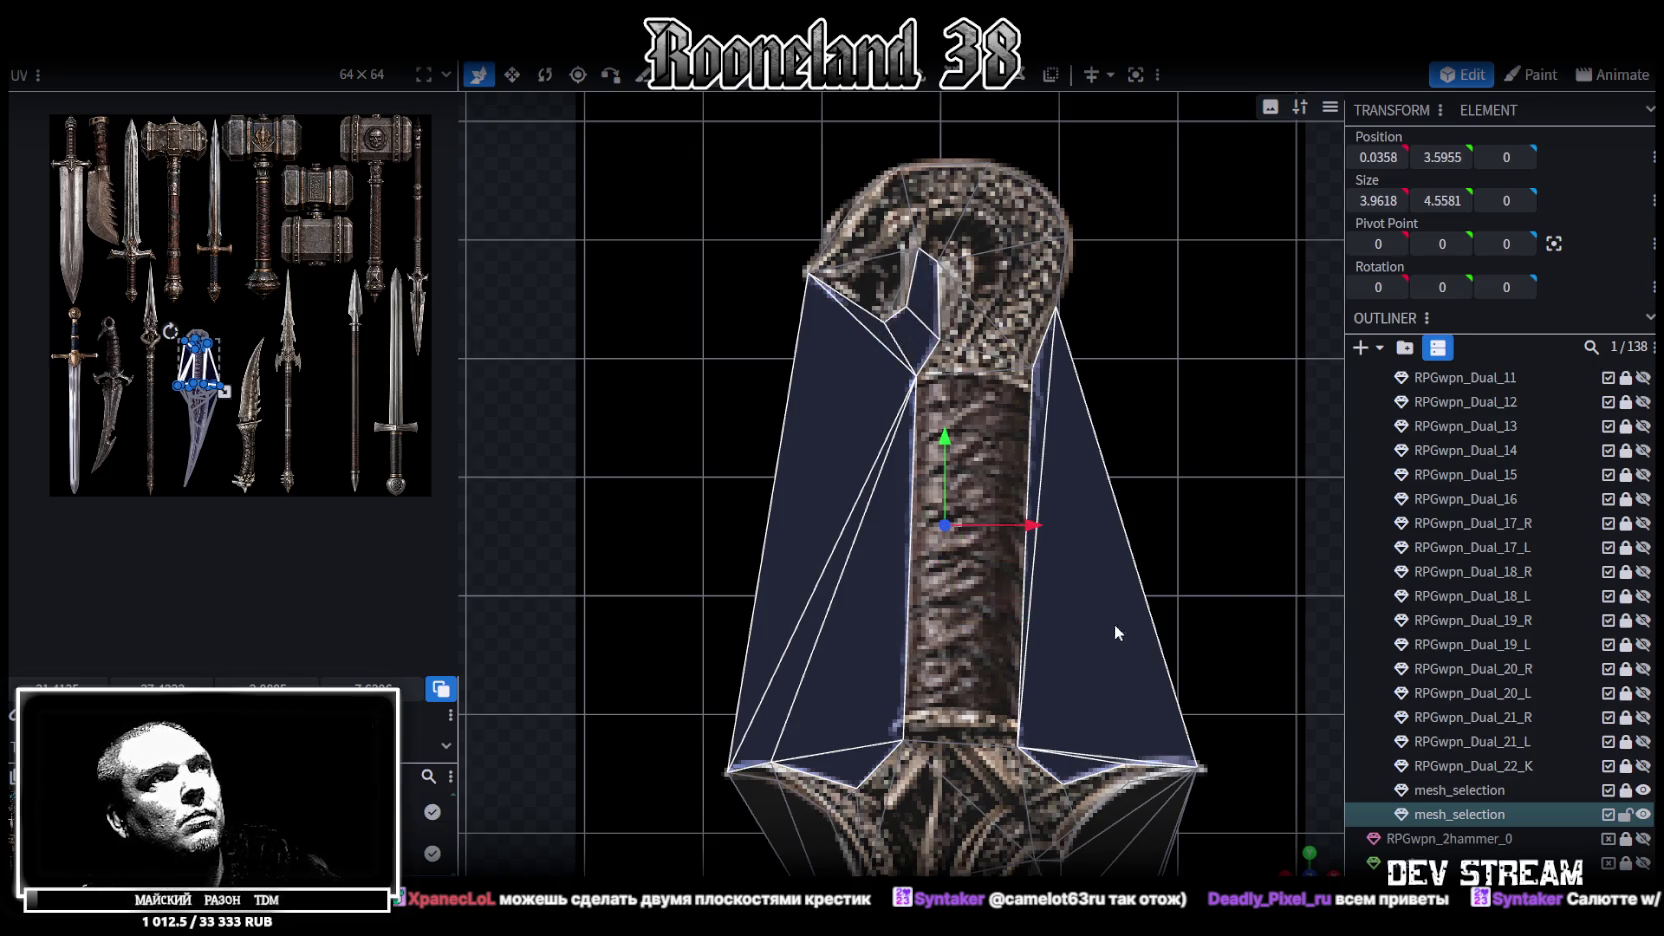
Add the leftover faces beside the crossguard and both blade edges to the selection
middle_click_drag(1113, 623, 1039, 384)
left_click(1024, 392, "shift")
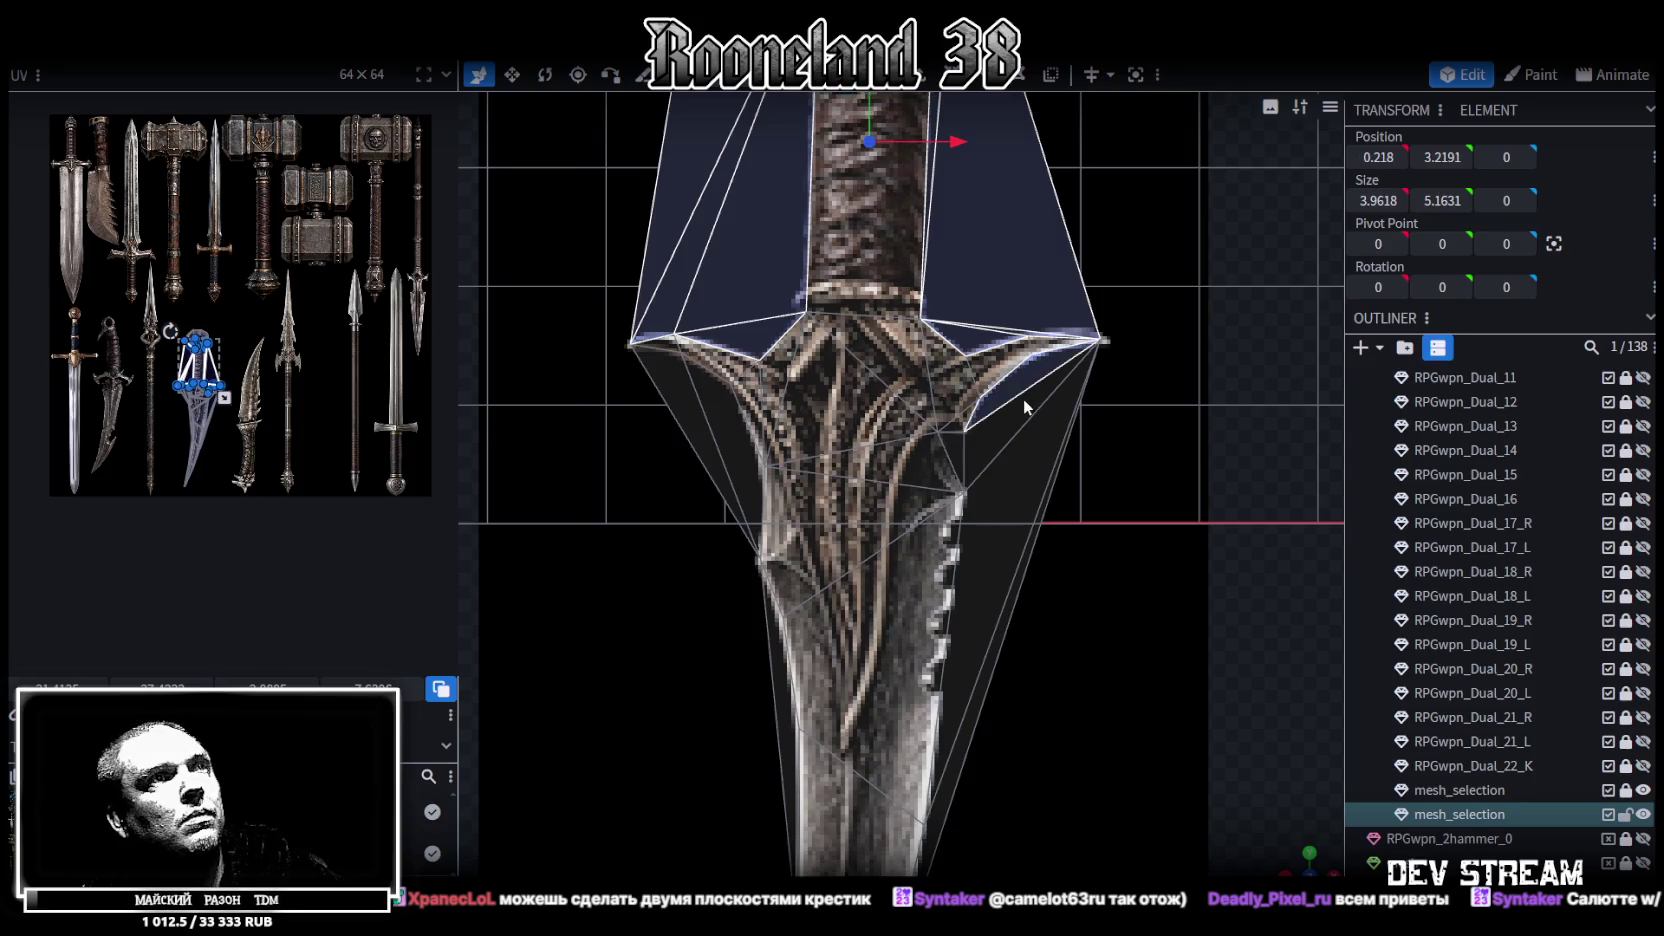
left_click(1005, 560, "shift")
left_click(1008, 630, "shift")
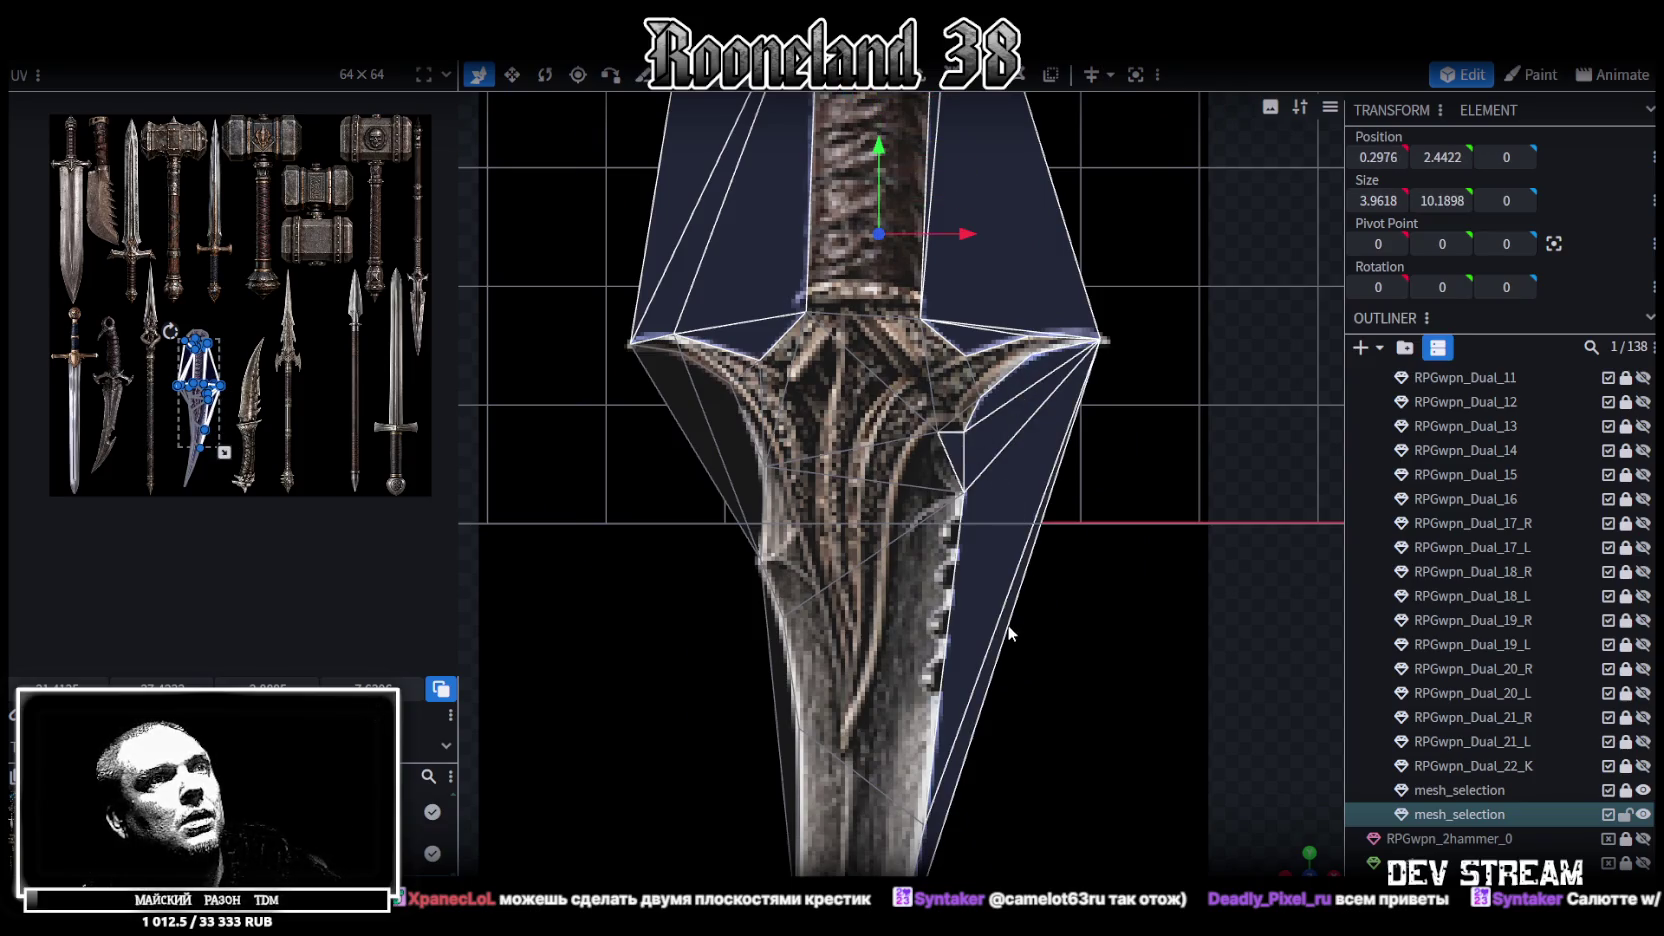
left_click(758, 640, "shift")
left_click(696, 420, "shift")
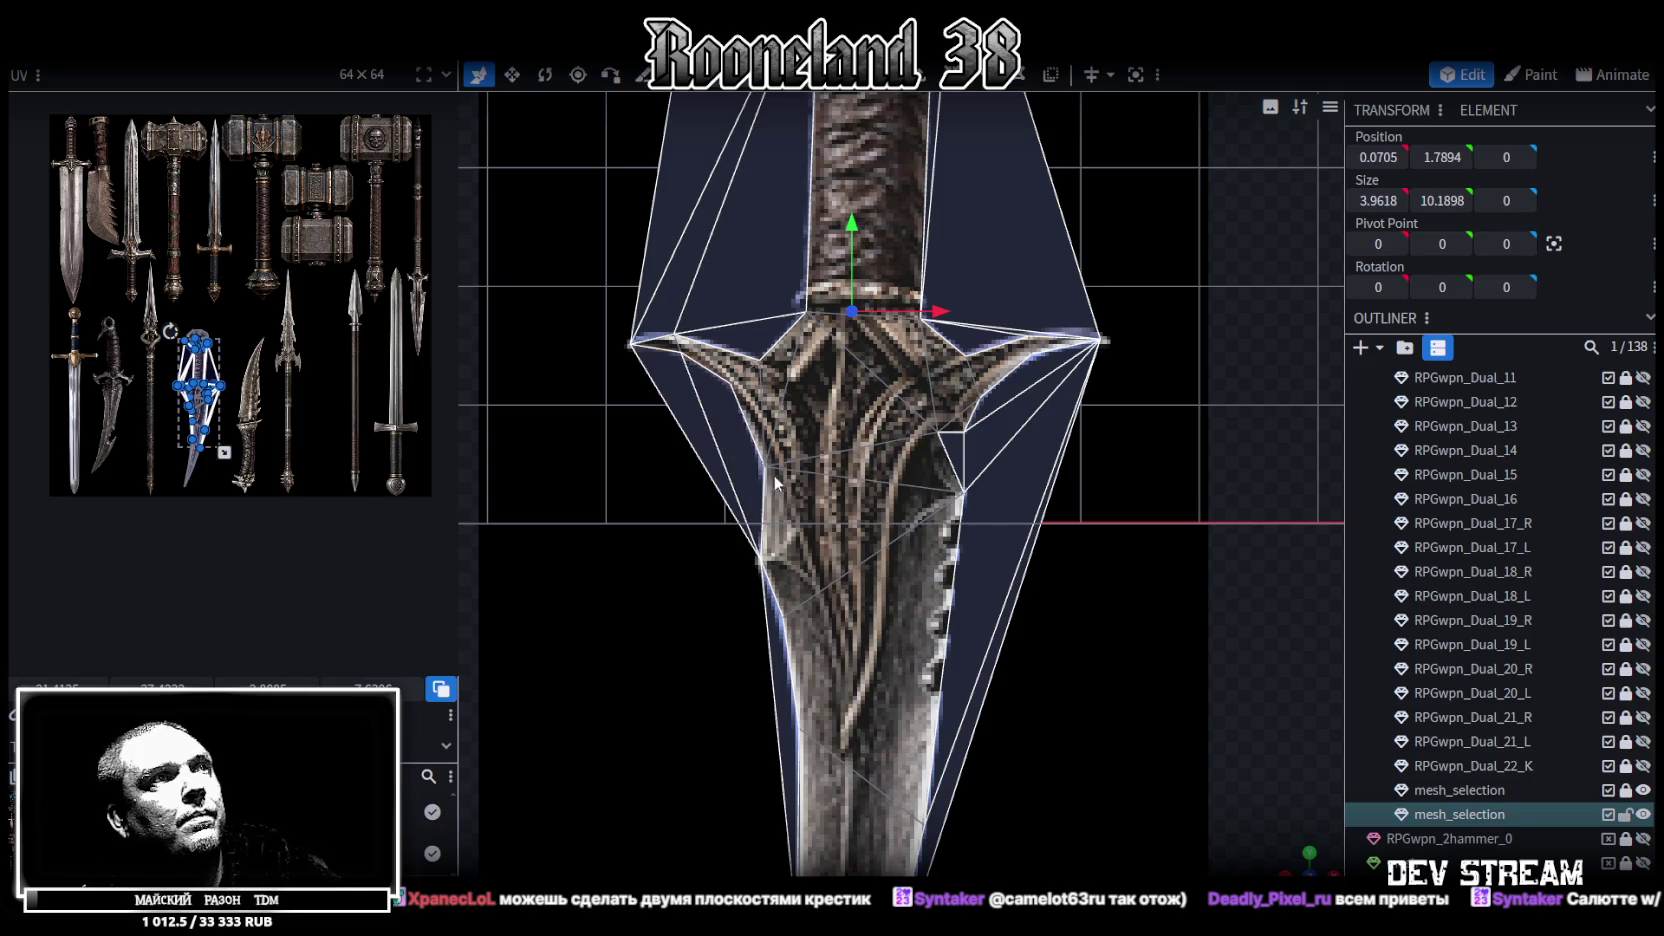
right_click_drag(1032, 552, 1002, 346)
scroll(991, 363, "down", 5)
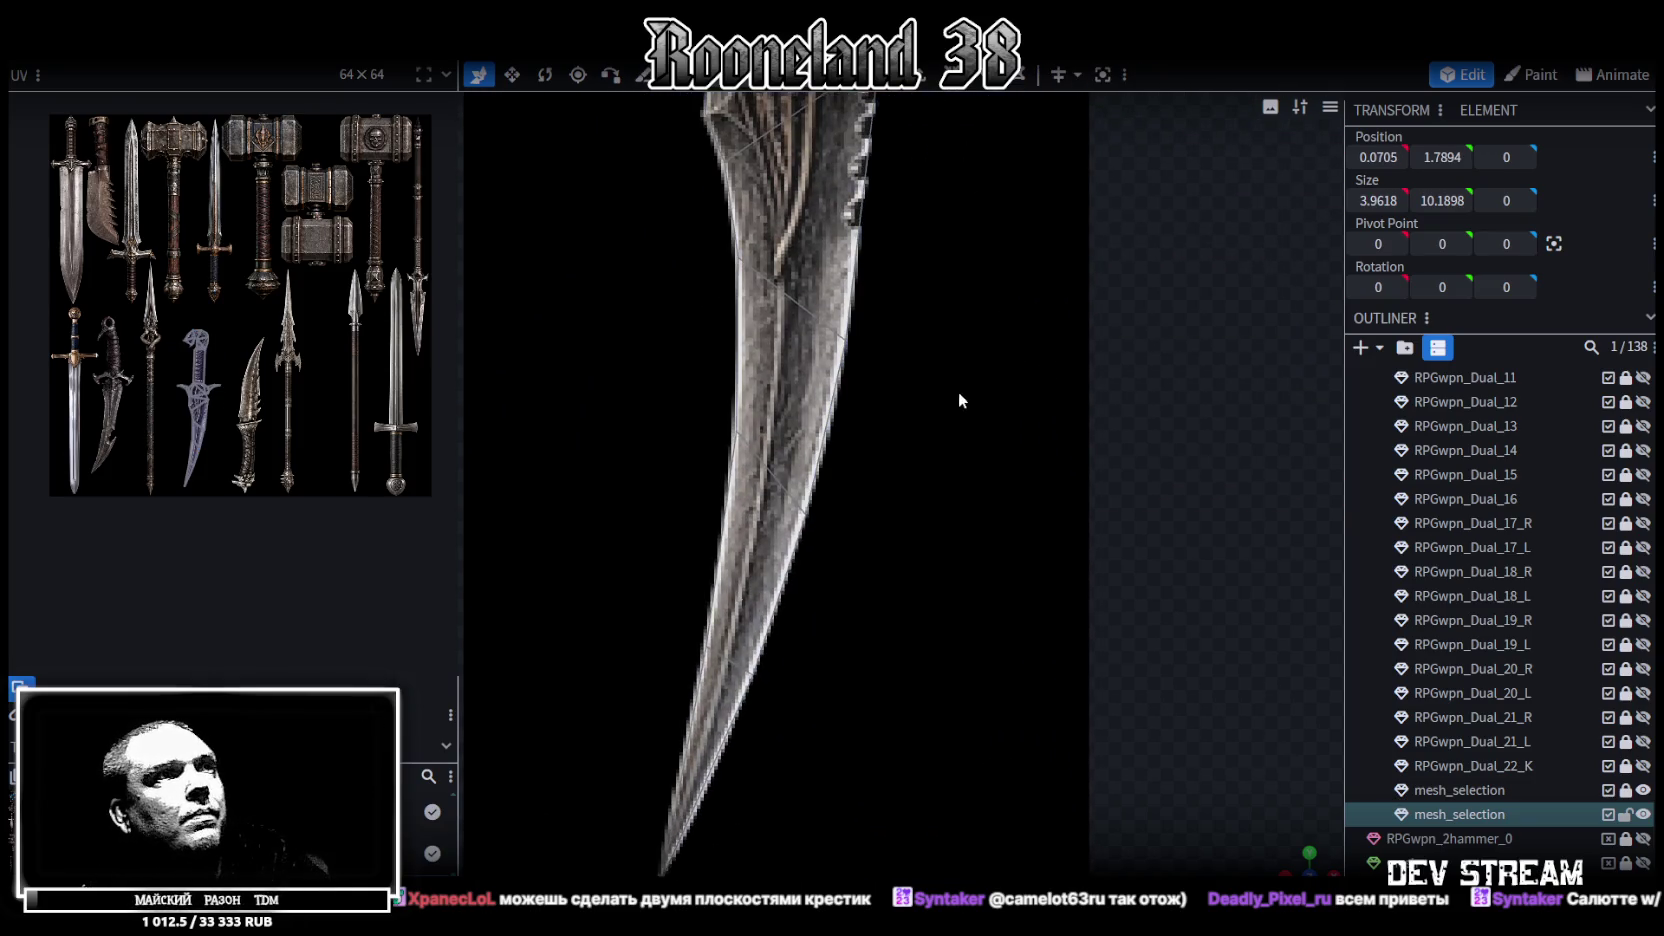
scroll(958, 391, "down", 2)
scroll(937, 272, "up", 3)
scroll(946, 551, "up", 2)
scroll(921, 480, "up", 2)
scroll(916, 458, "up", 2)
scroll(911, 457, "down", 2)
scroll(985, 635, "up", 1)
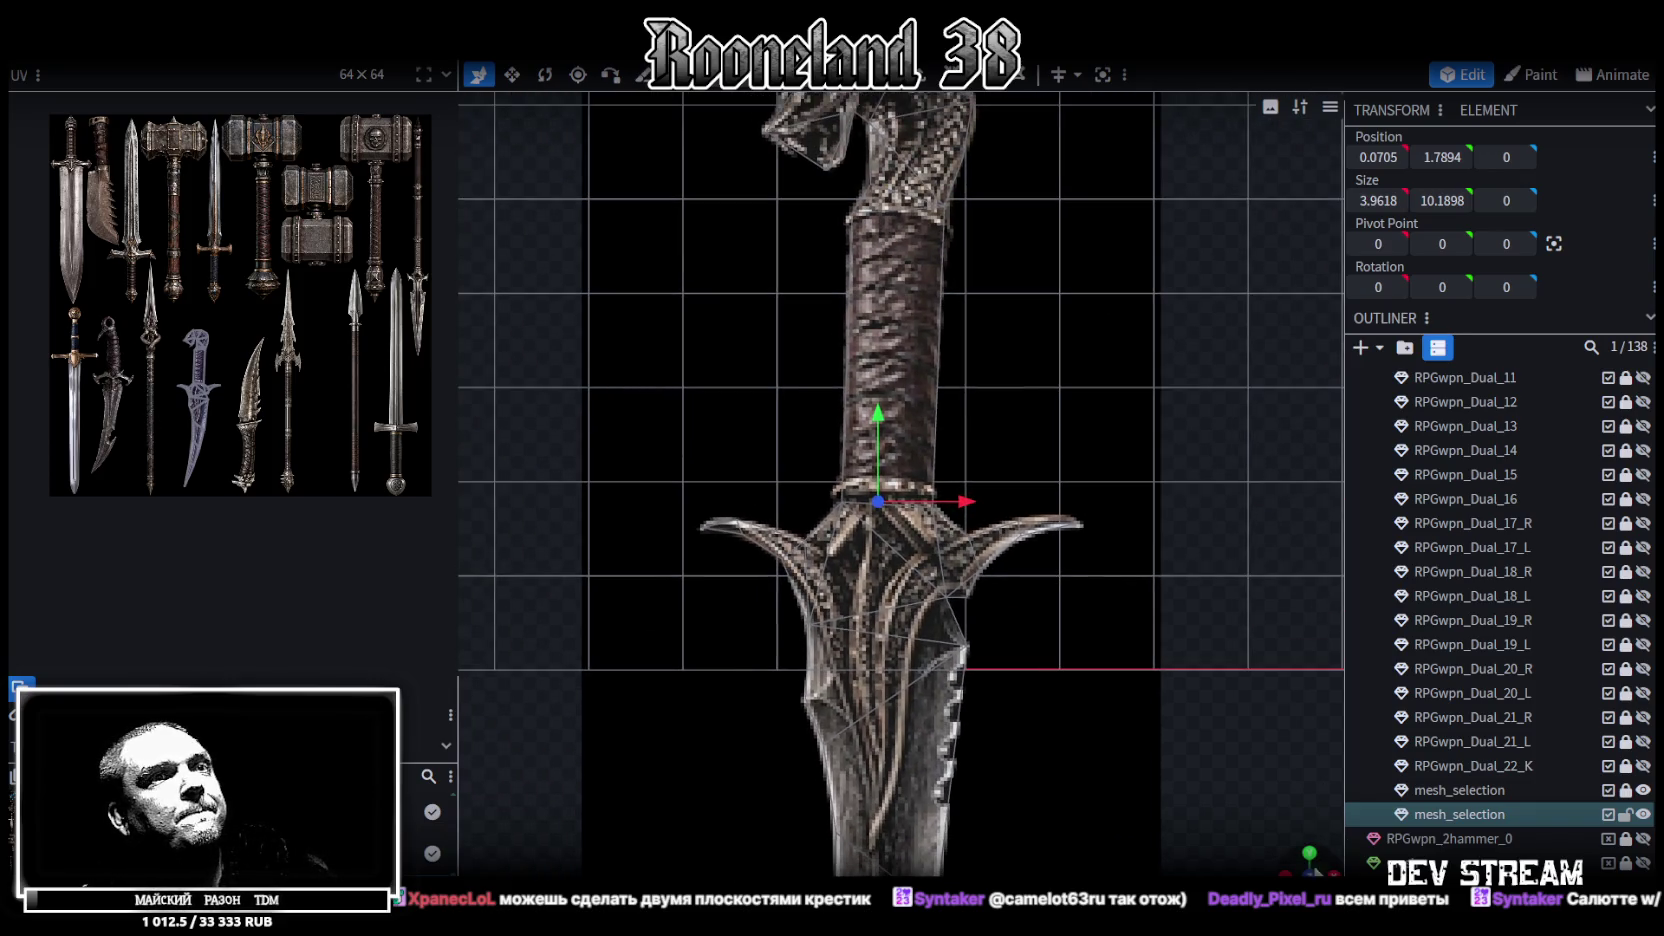
Extrude the left dagger mesh 0.5 along Z+, then return to the front view
left_click_drag(1322, 868, 750, 463)
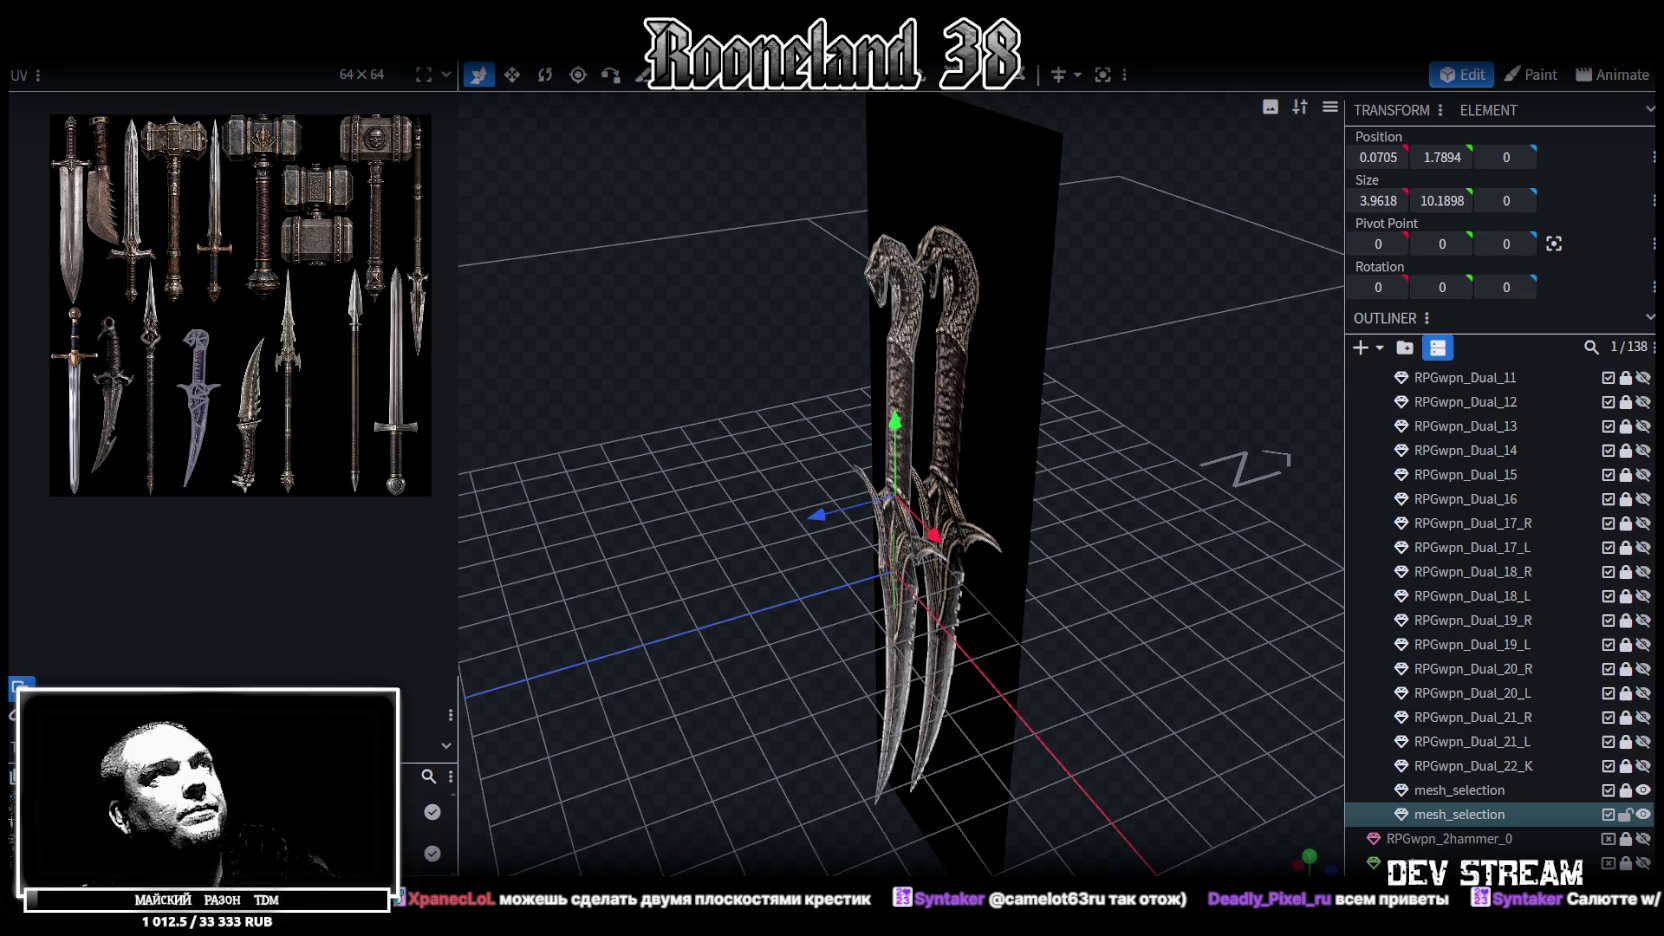
left_click(907, 345)
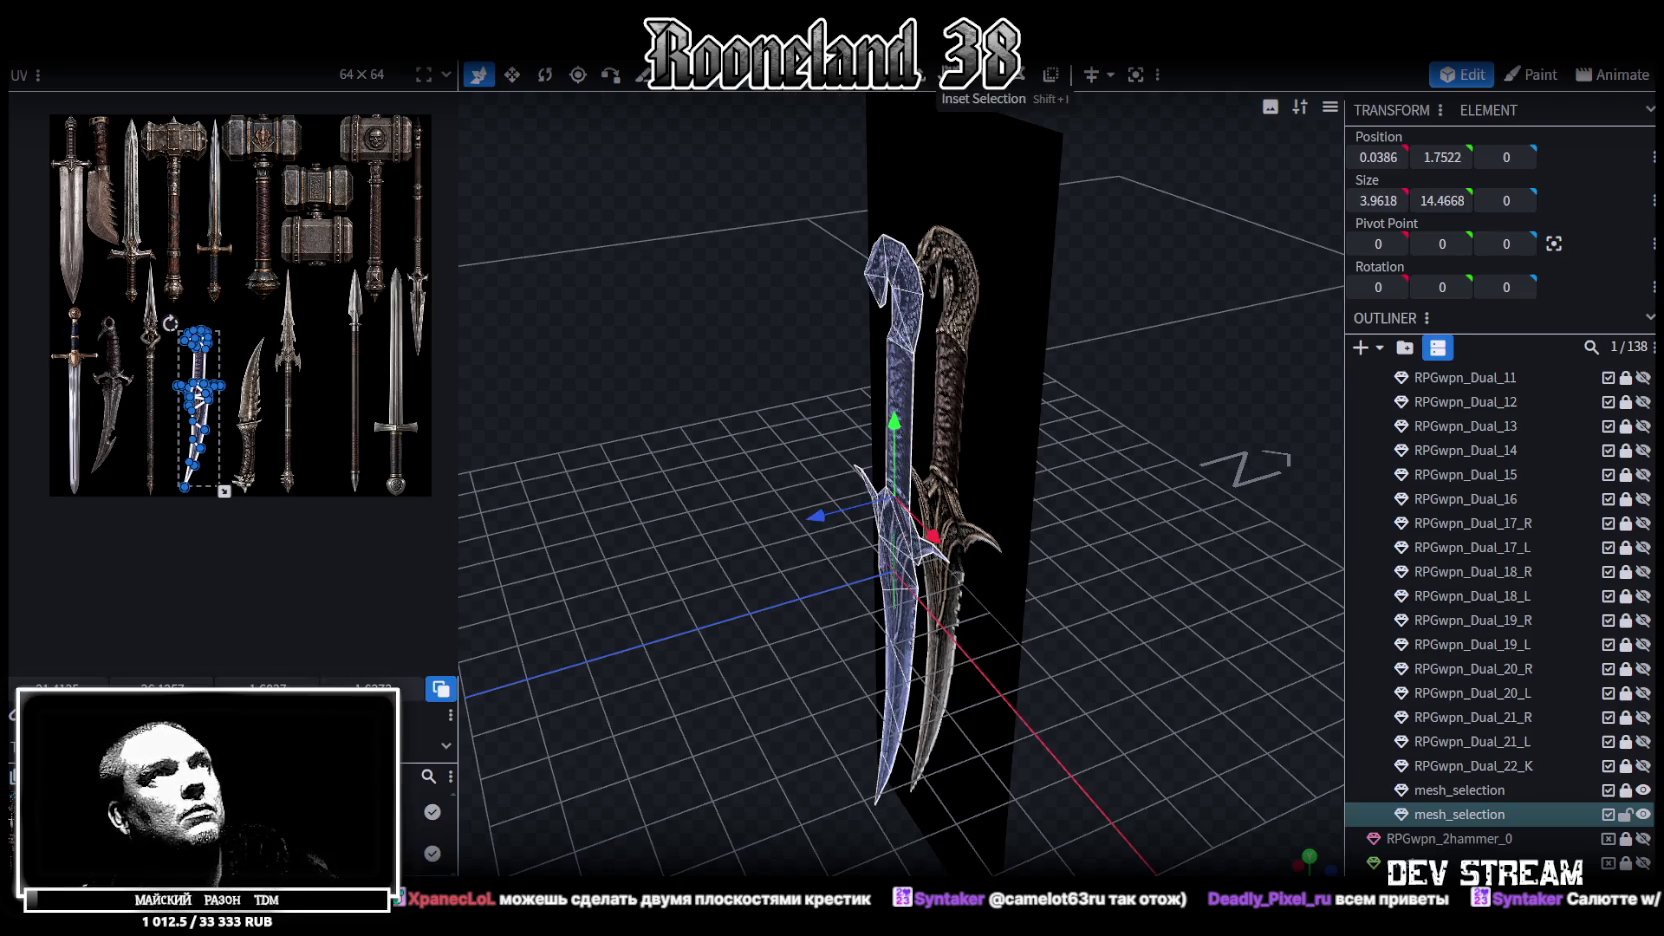
left_click(950, 74)
left_click(962, 866)
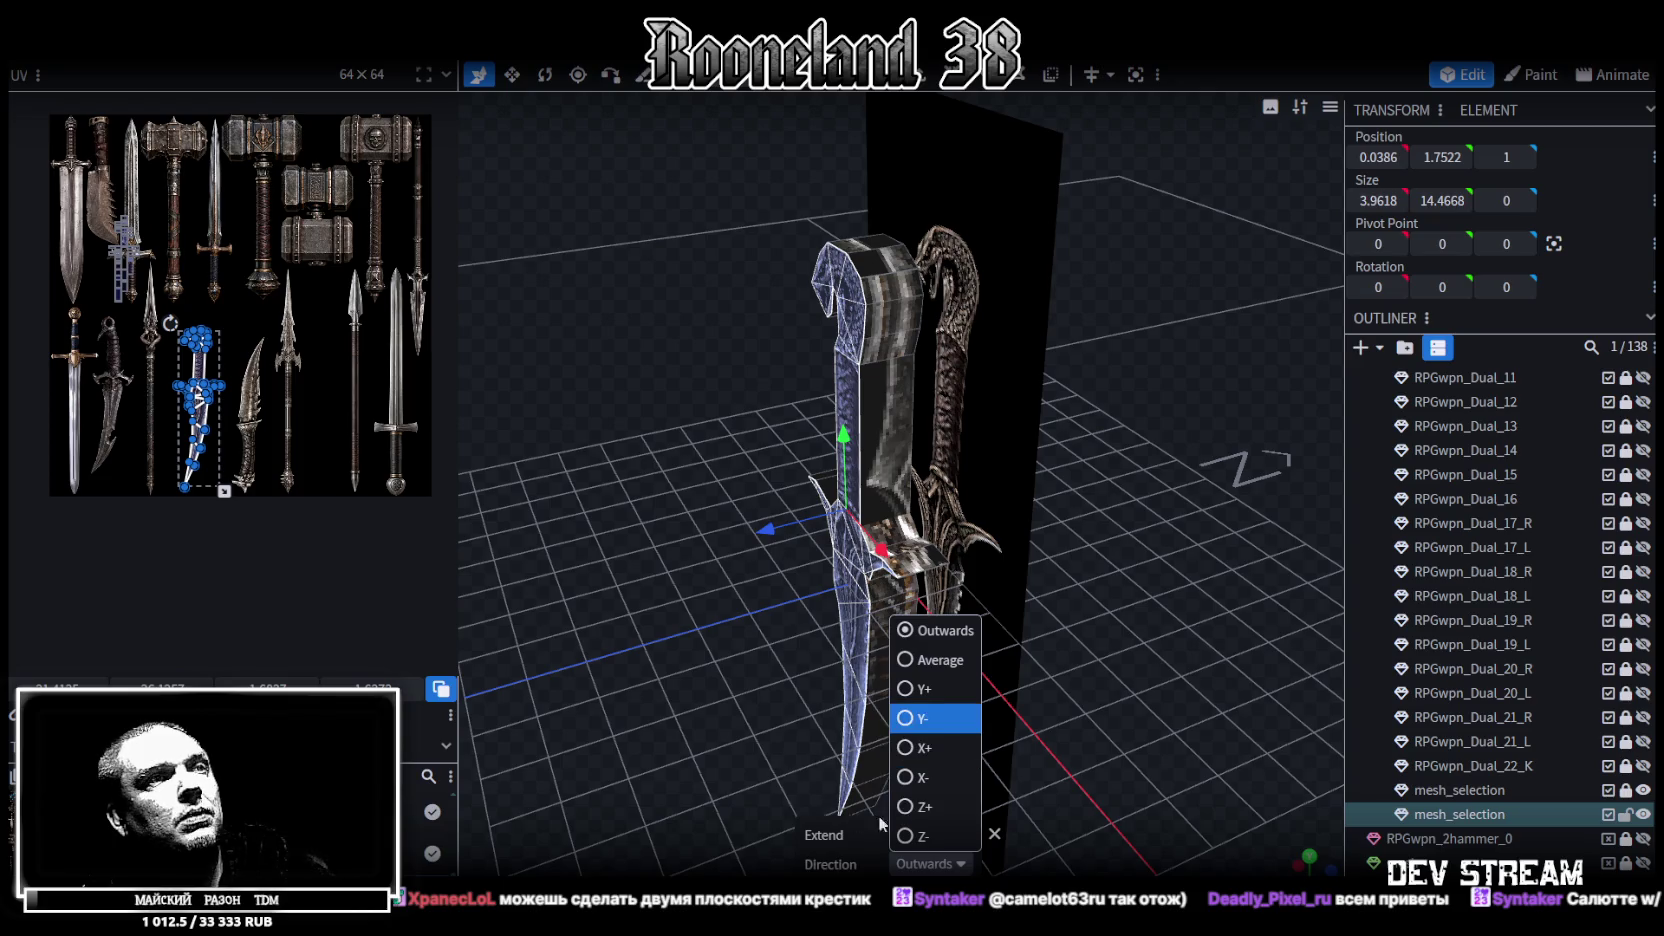
left_click(925, 797)
left_click_drag(922, 834, 917, 834)
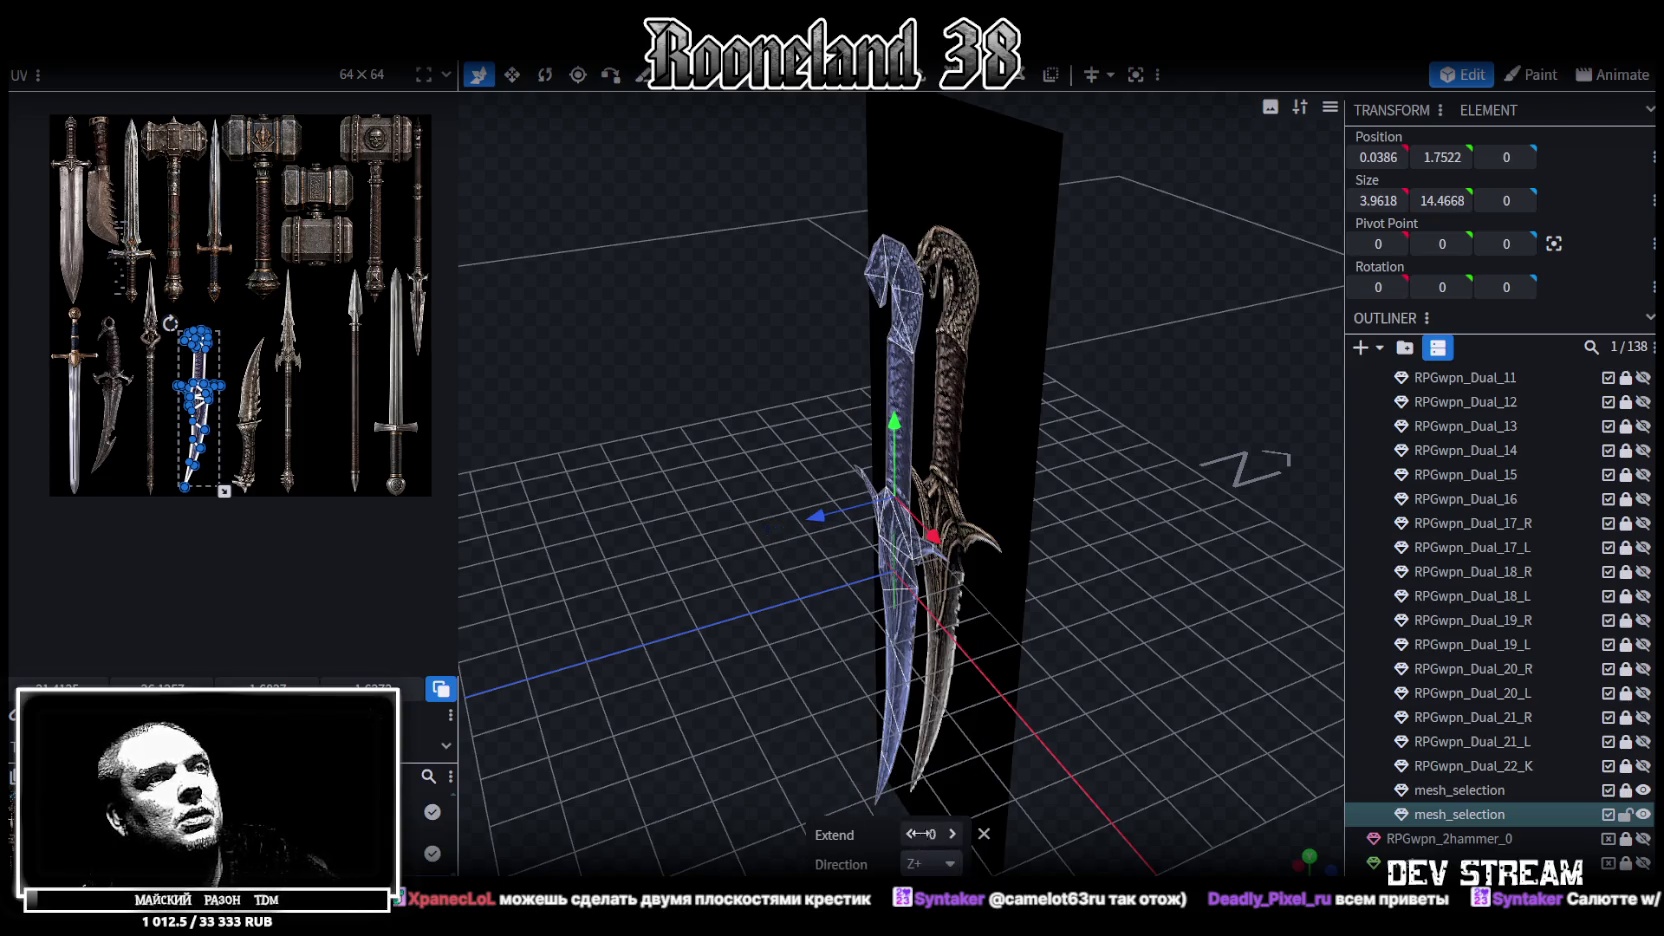
left_click(953, 834)
mouse_move(611, 538)
left_mouse_down()
mouse_move(867, 506)
mouse_move(979, 542)
mouse_move(1121, 493)
mouse_move(1066, 408)
mouse_move(1157, 656)
mouse_move(1212, 543)
left_mouse_up()
left_click(1080, 480)
left_click(1295, 848)
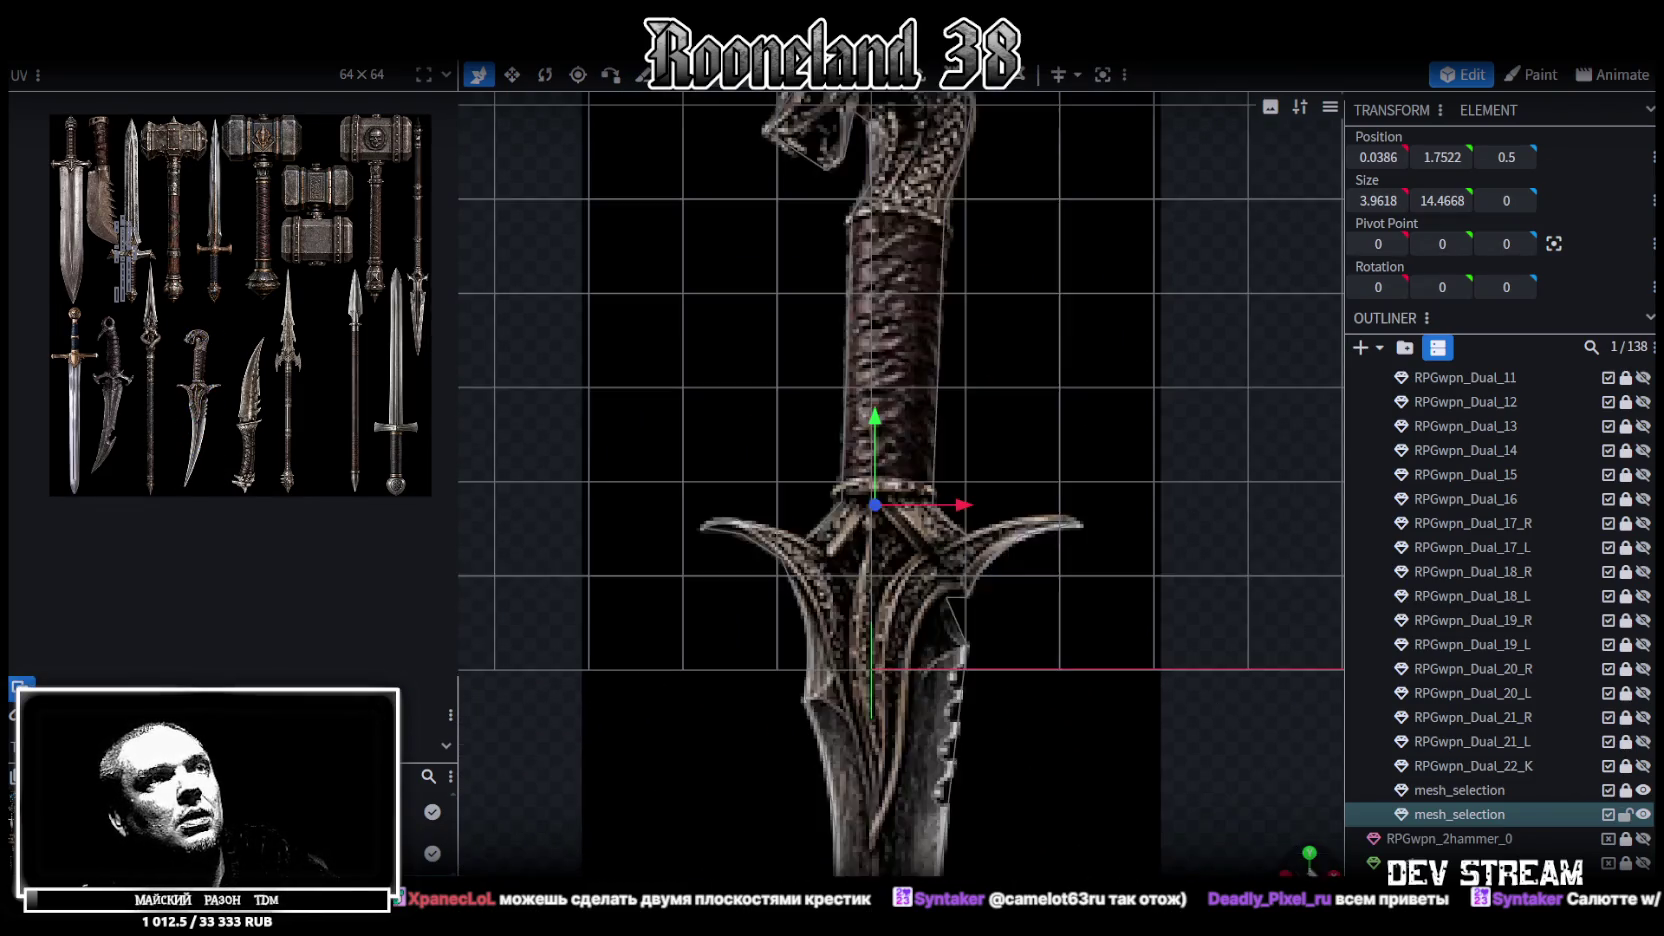
Pull the snout vertex inward, raise the lower jaw vertex, and merge the jaw vertices
scroll(926, 452, "up", 2)
scroll(926, 452, "down", 3)
right_click_drag(926, 452, 944, 716)
scroll(852, 368, "up", 1)
scroll(852, 368, "up", 1)
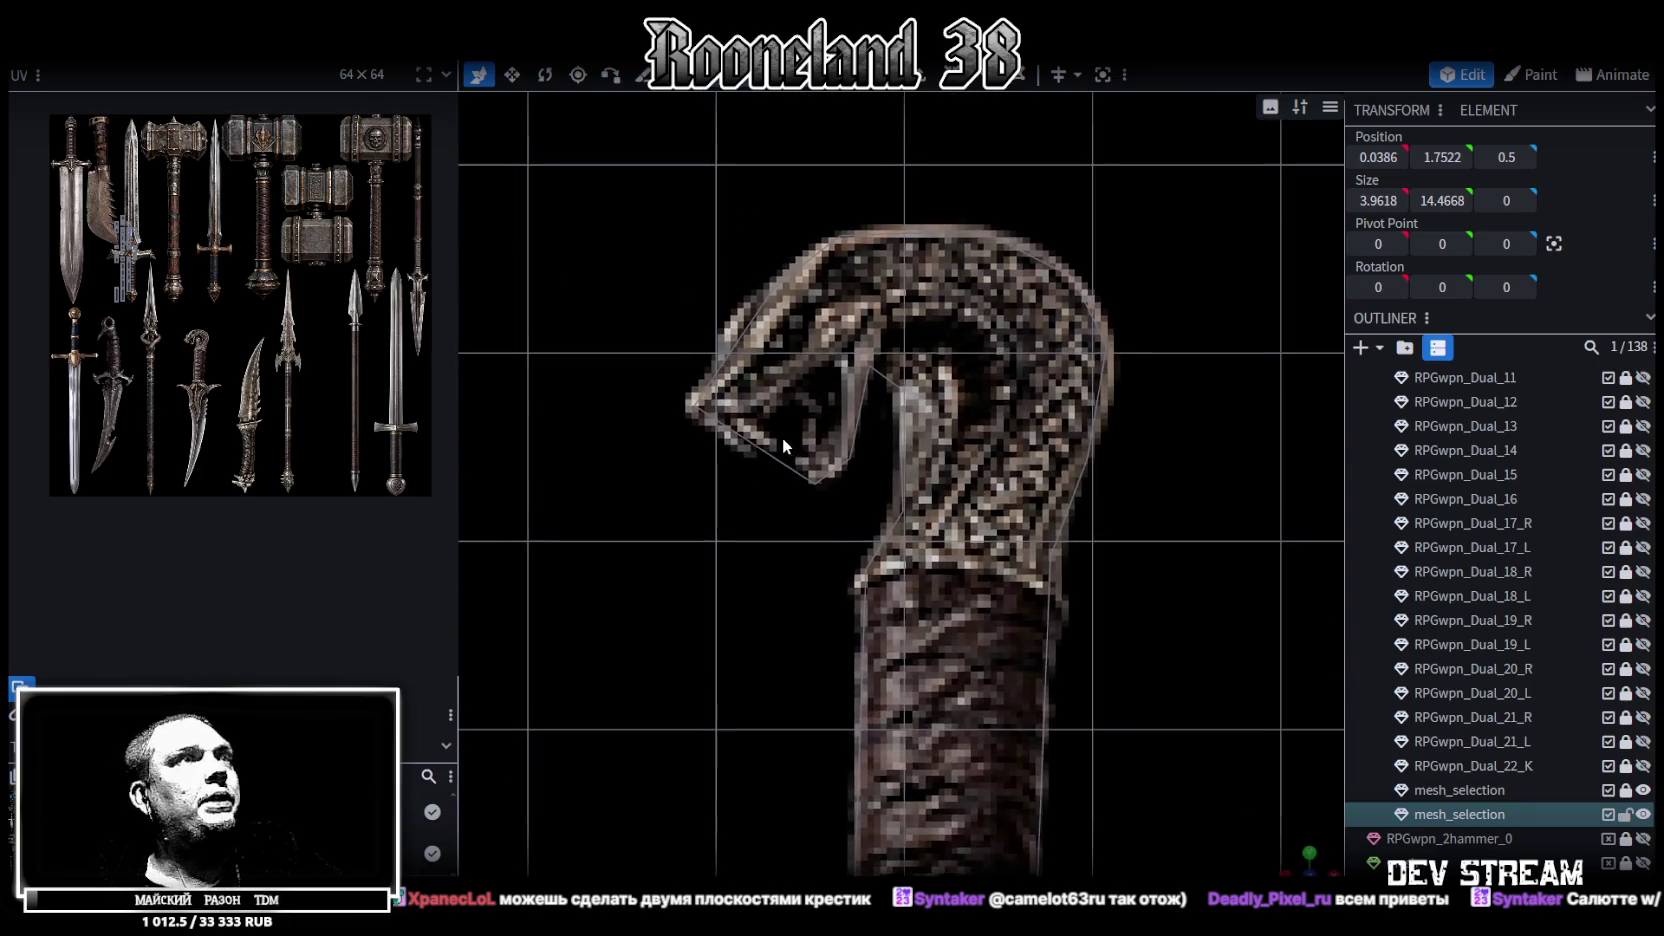
scroll(783, 437, "up", 3)
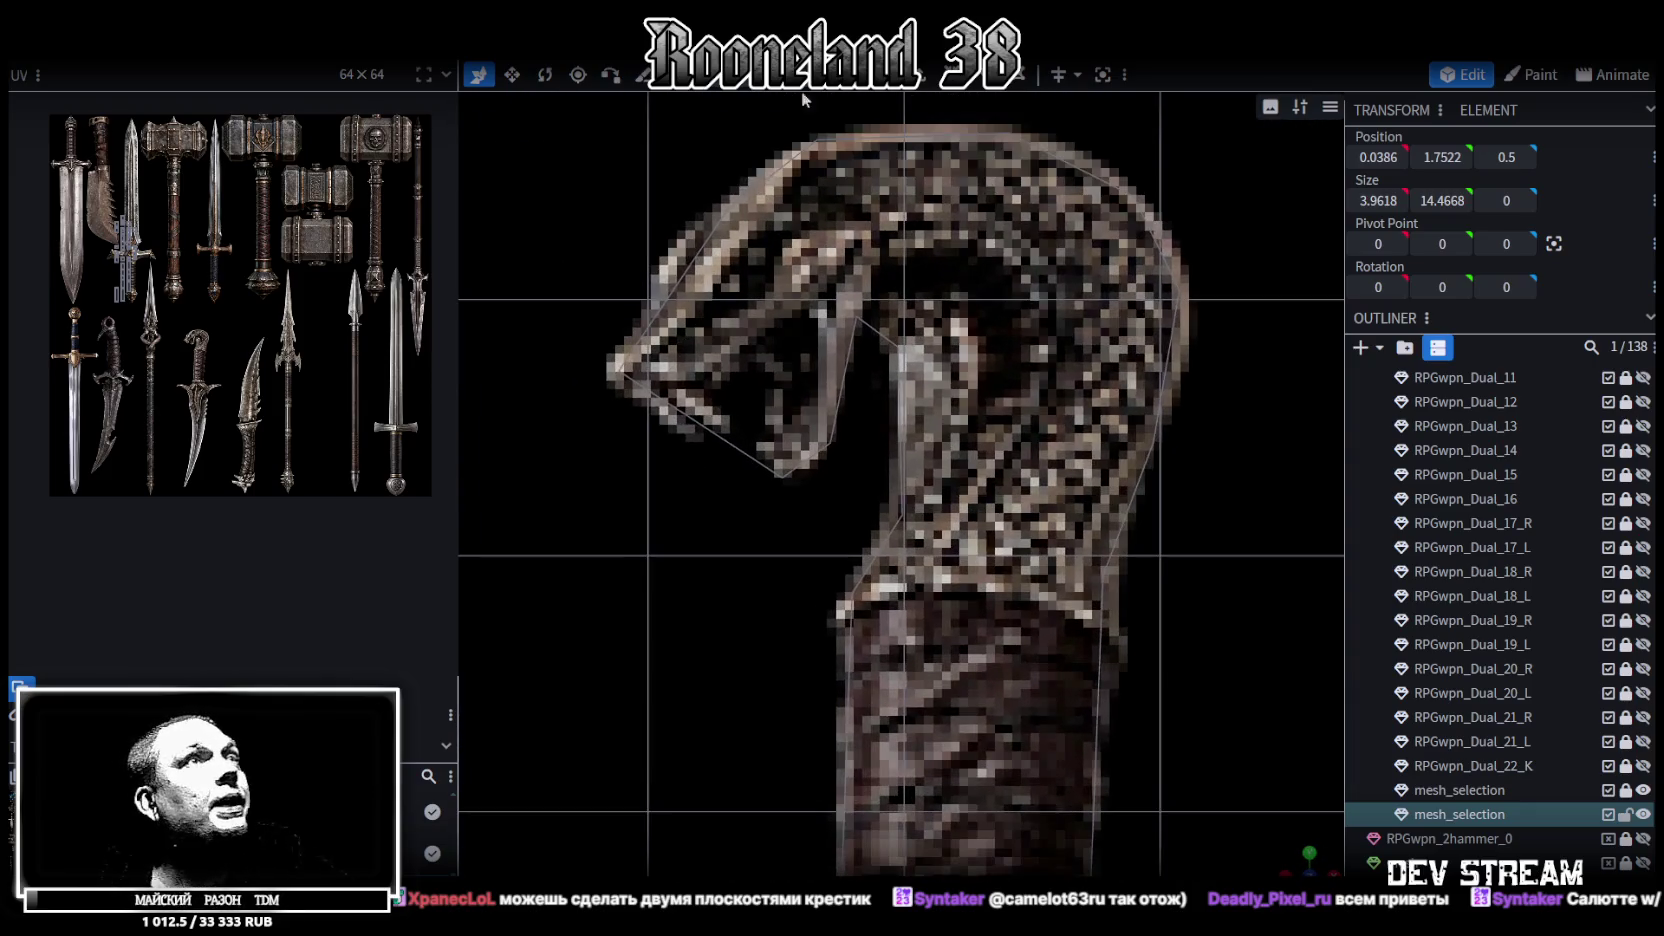
left_click(625, 370)
left_click_drag(629, 368, 730, 368)
left_click(784, 475)
left_click_drag(785, 384, 775, 318)
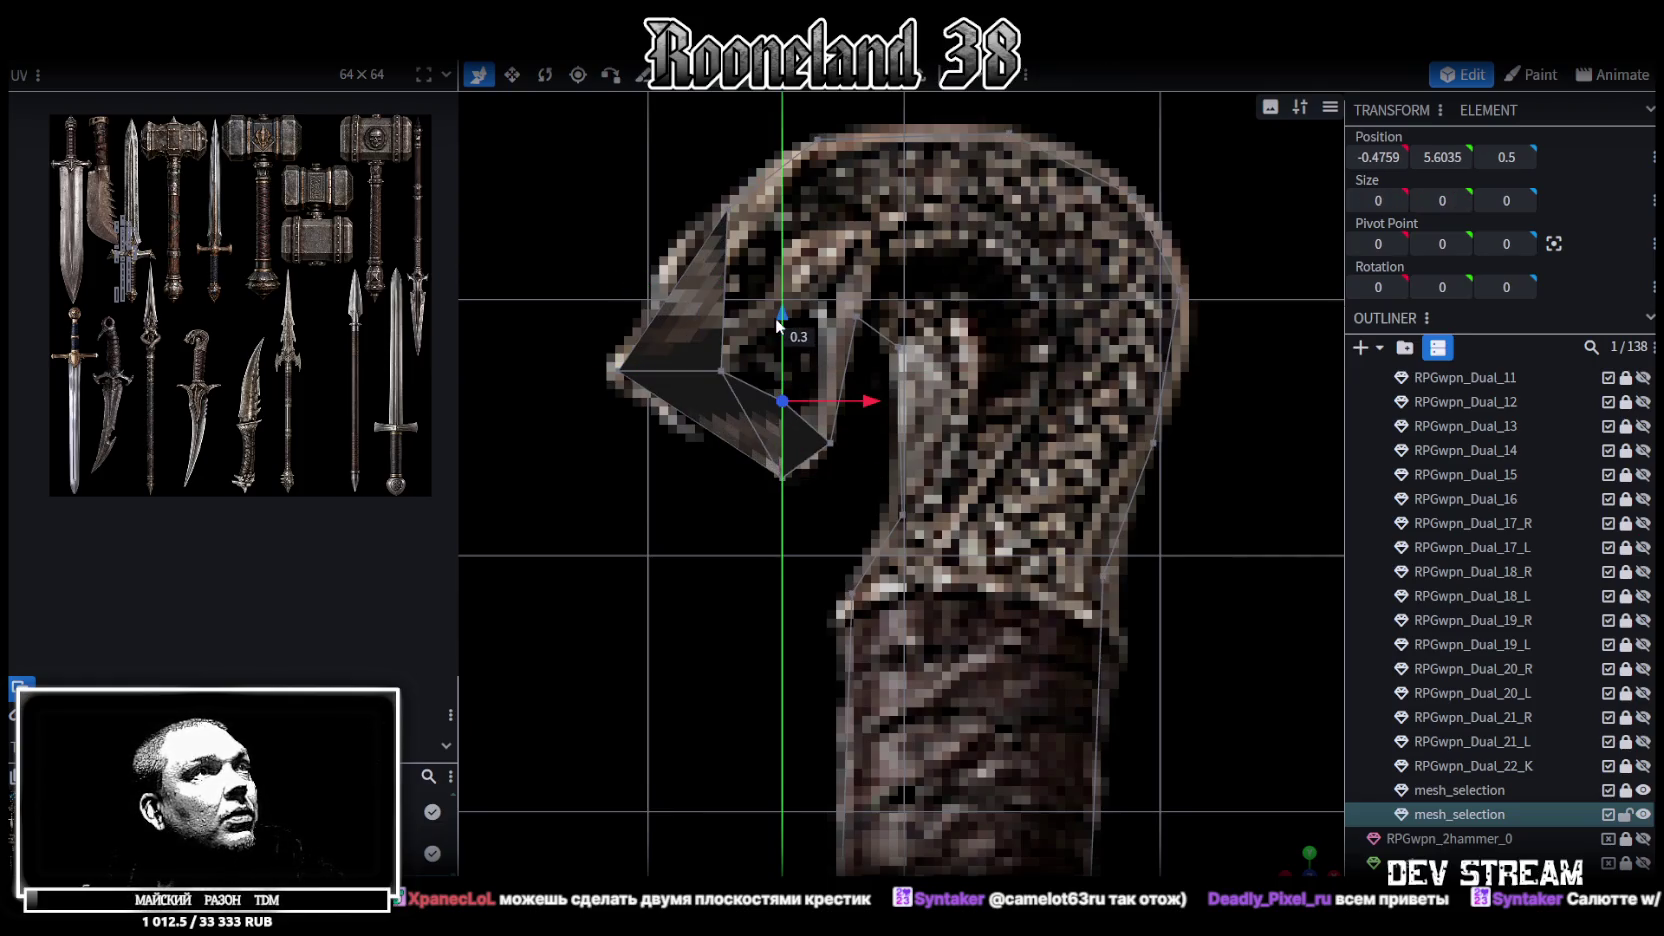
right_click(828, 440)
mouse_move(910, 484)
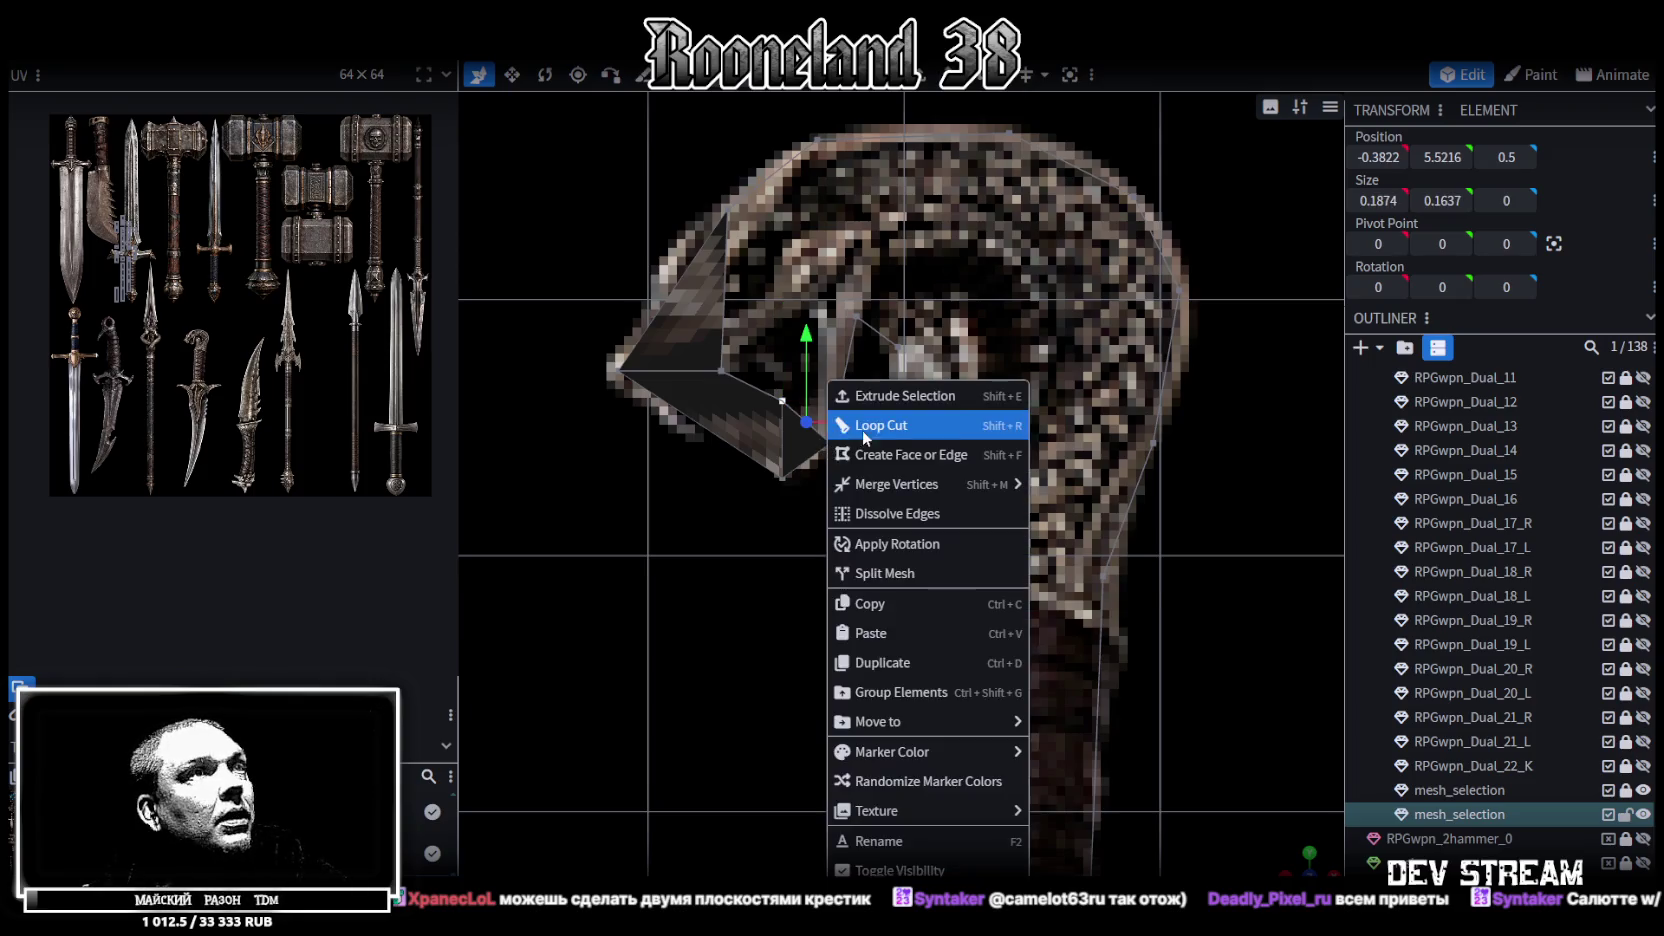
left_click(1032, 484)
Move the top-of-snout vertex right and down onto the head outline
right_click_drag(872, 333, 855, 385)
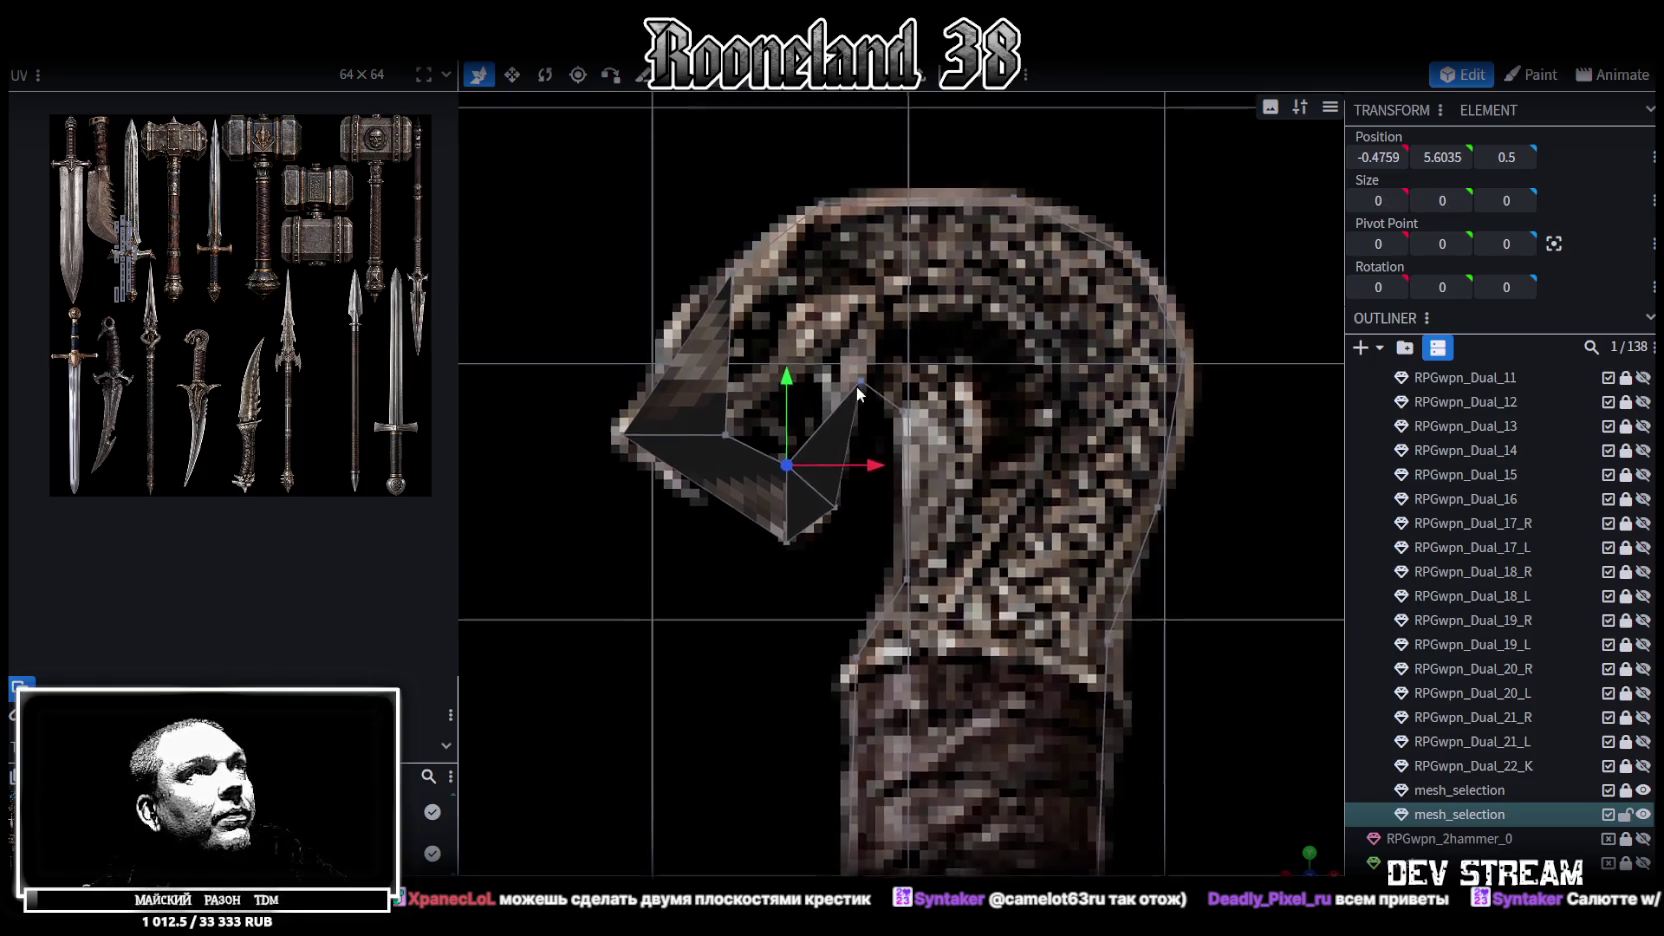
left_click(731, 279)
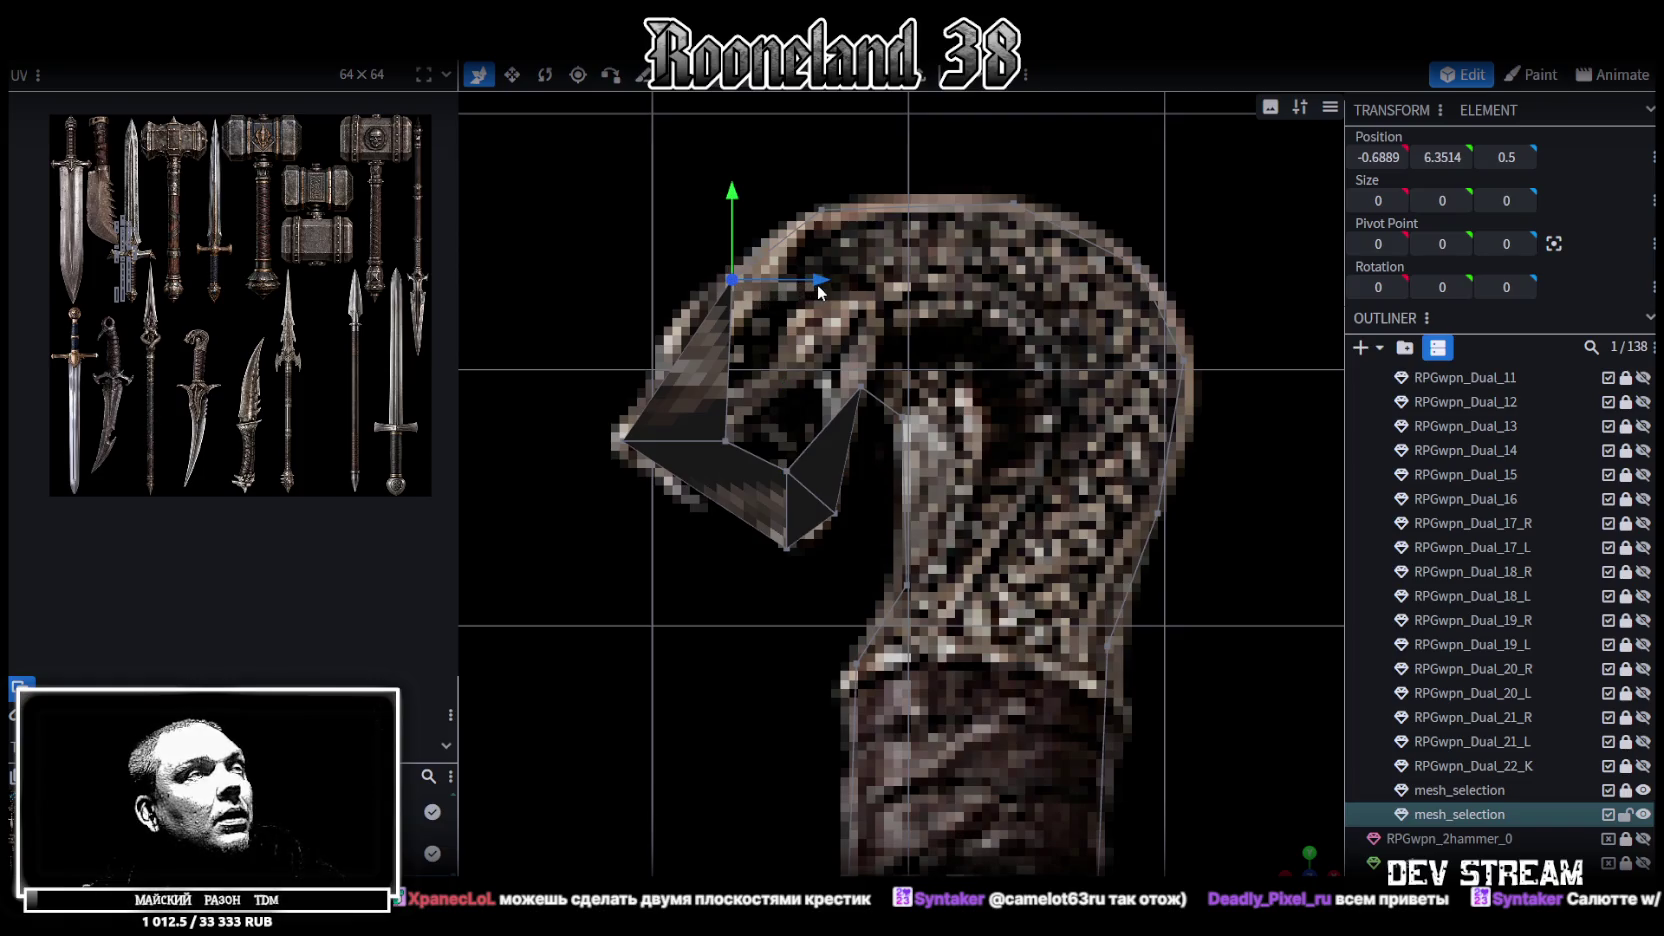
left_click_drag(818, 288, 894, 288)
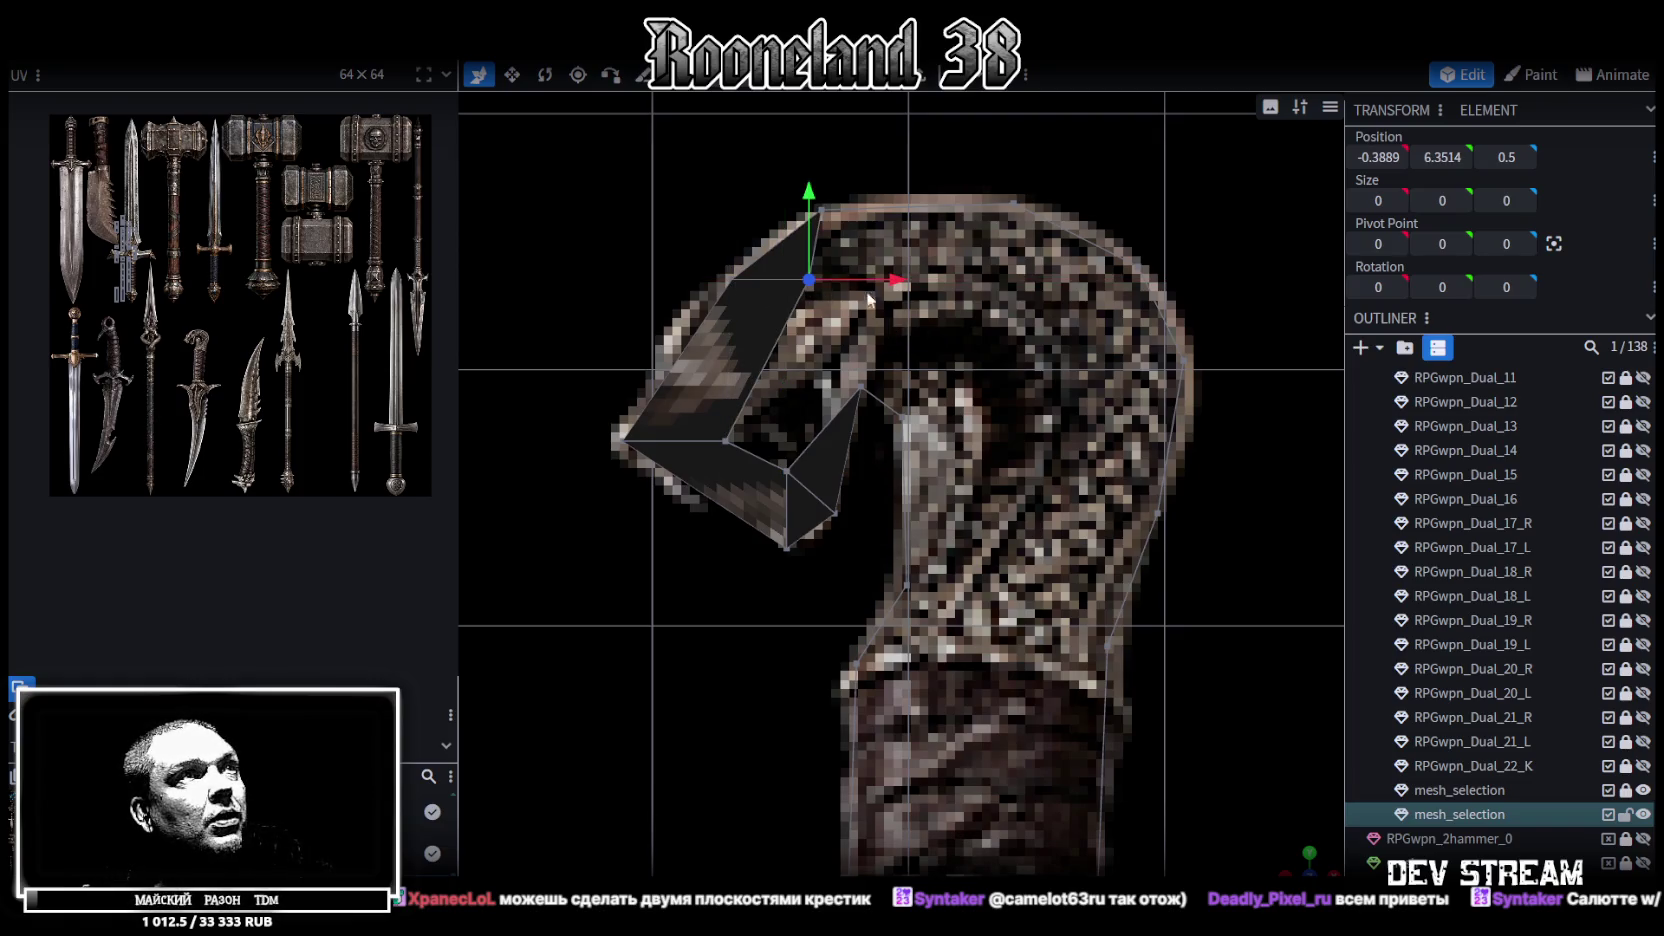
left_click_drag(808, 195, 776, 235)
left_click_drag(893, 331, 880, 333)
Raise the inner mouth vertex, merge it with its neighbour, and select the head's top edge
left_click(859, 380)
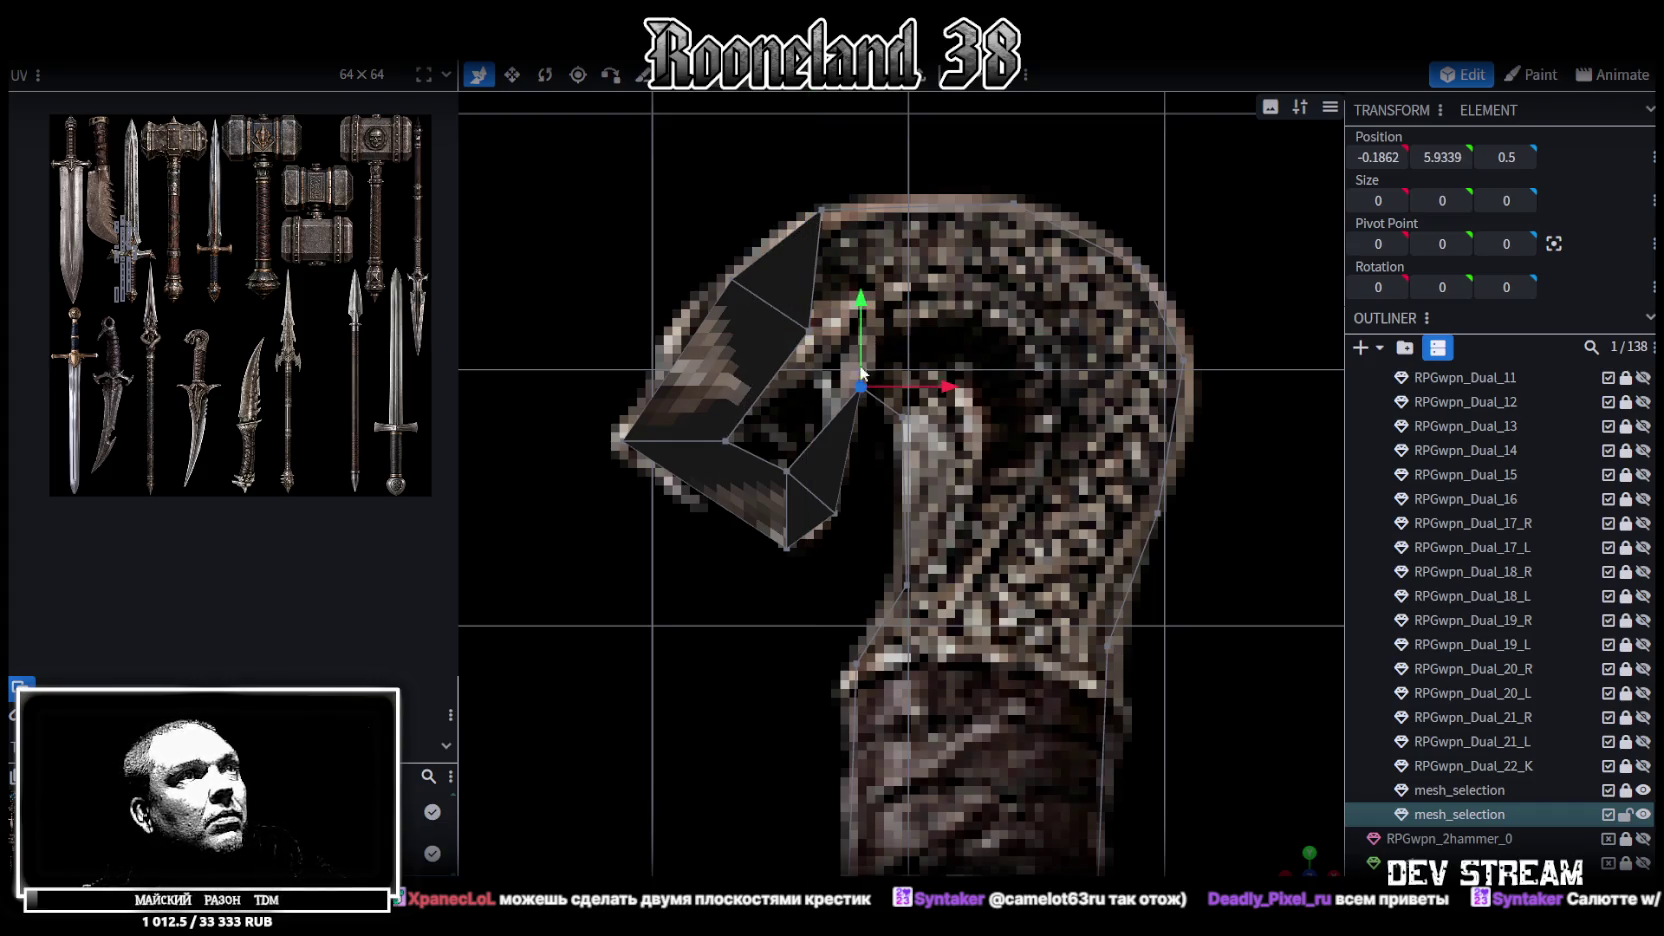
left_click_drag(862, 299, 855, 254)
left_click_drag(948, 338, 919, 339)
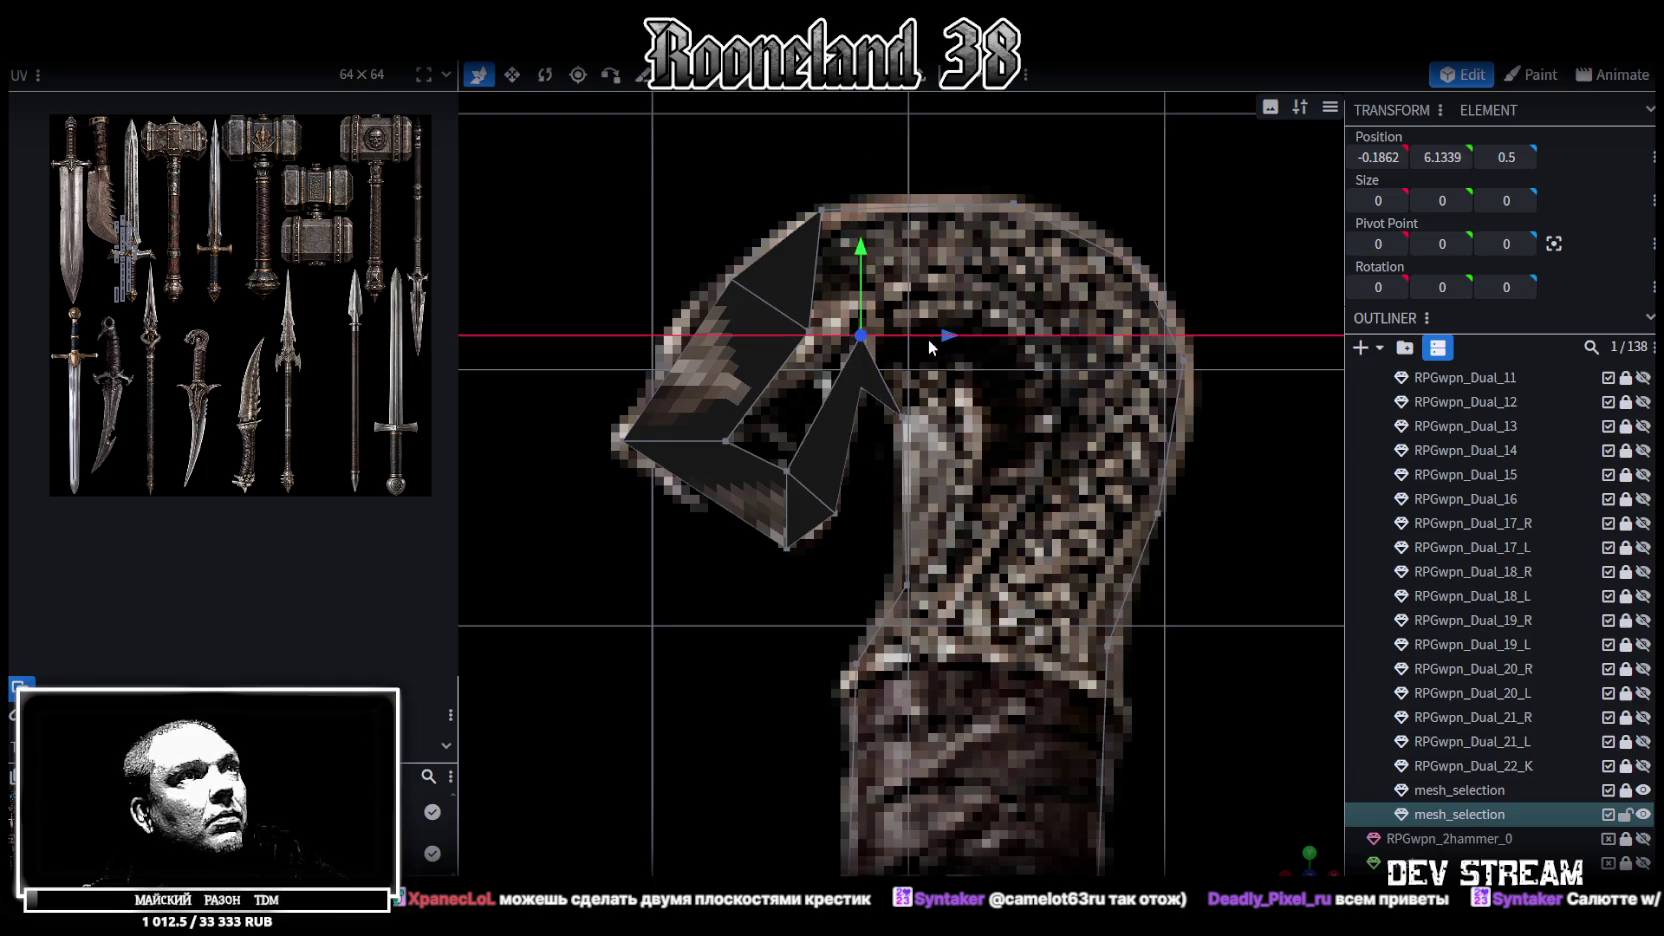
left_click(809, 331, "shift")
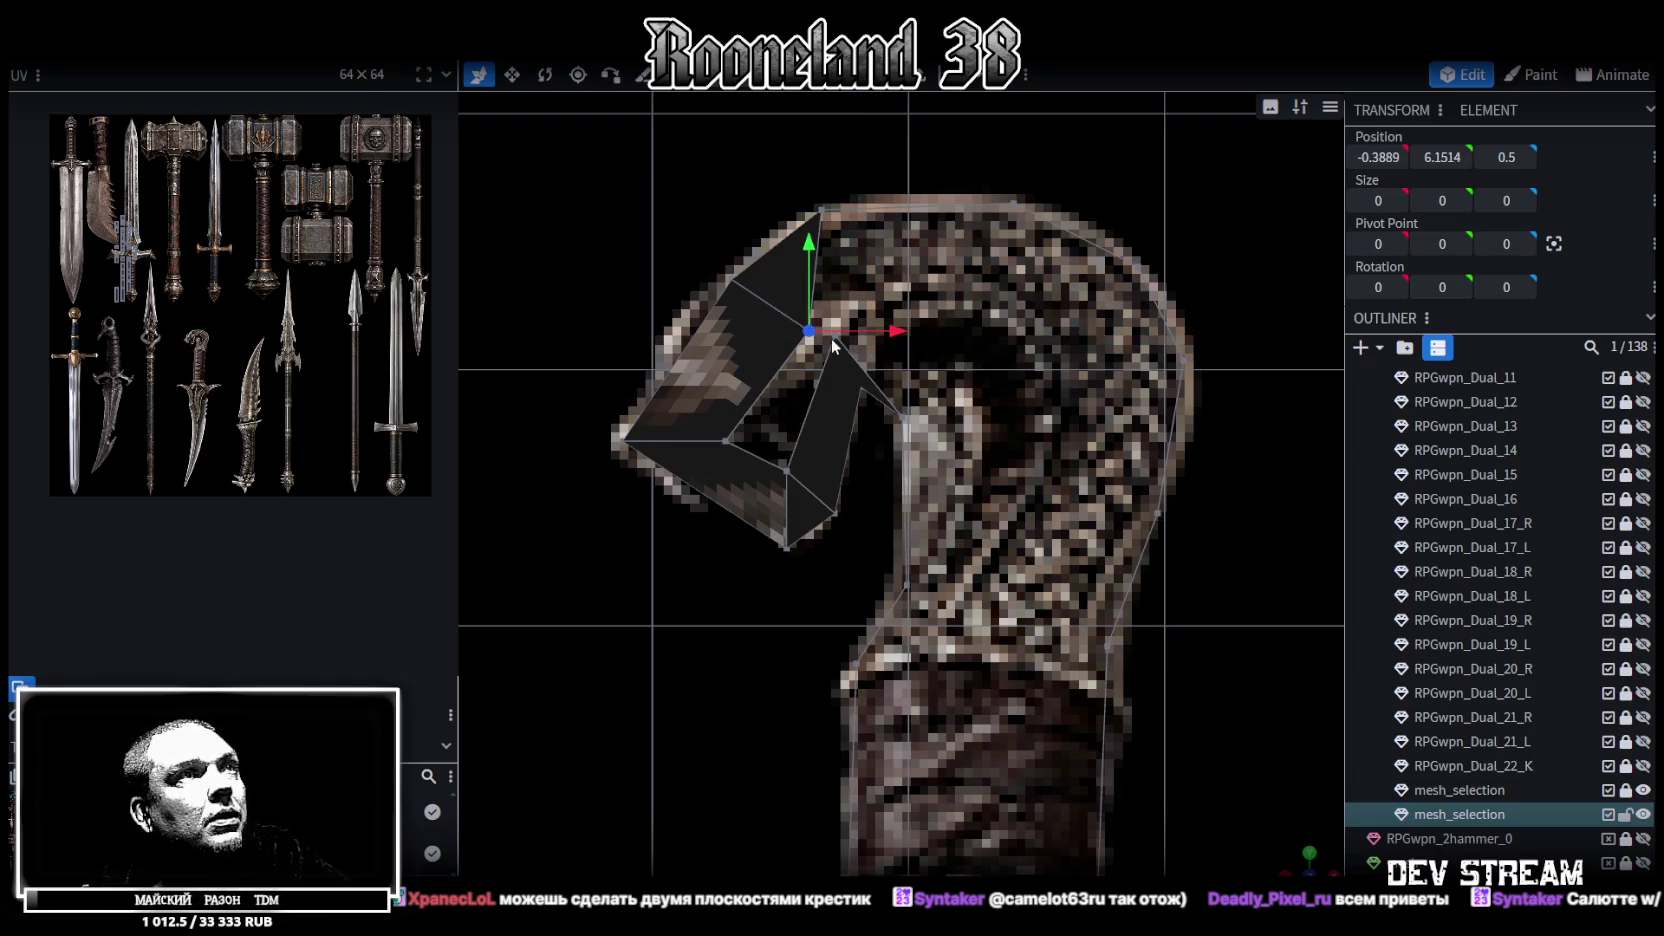
right_click(837, 337)
left_click(1120, 472)
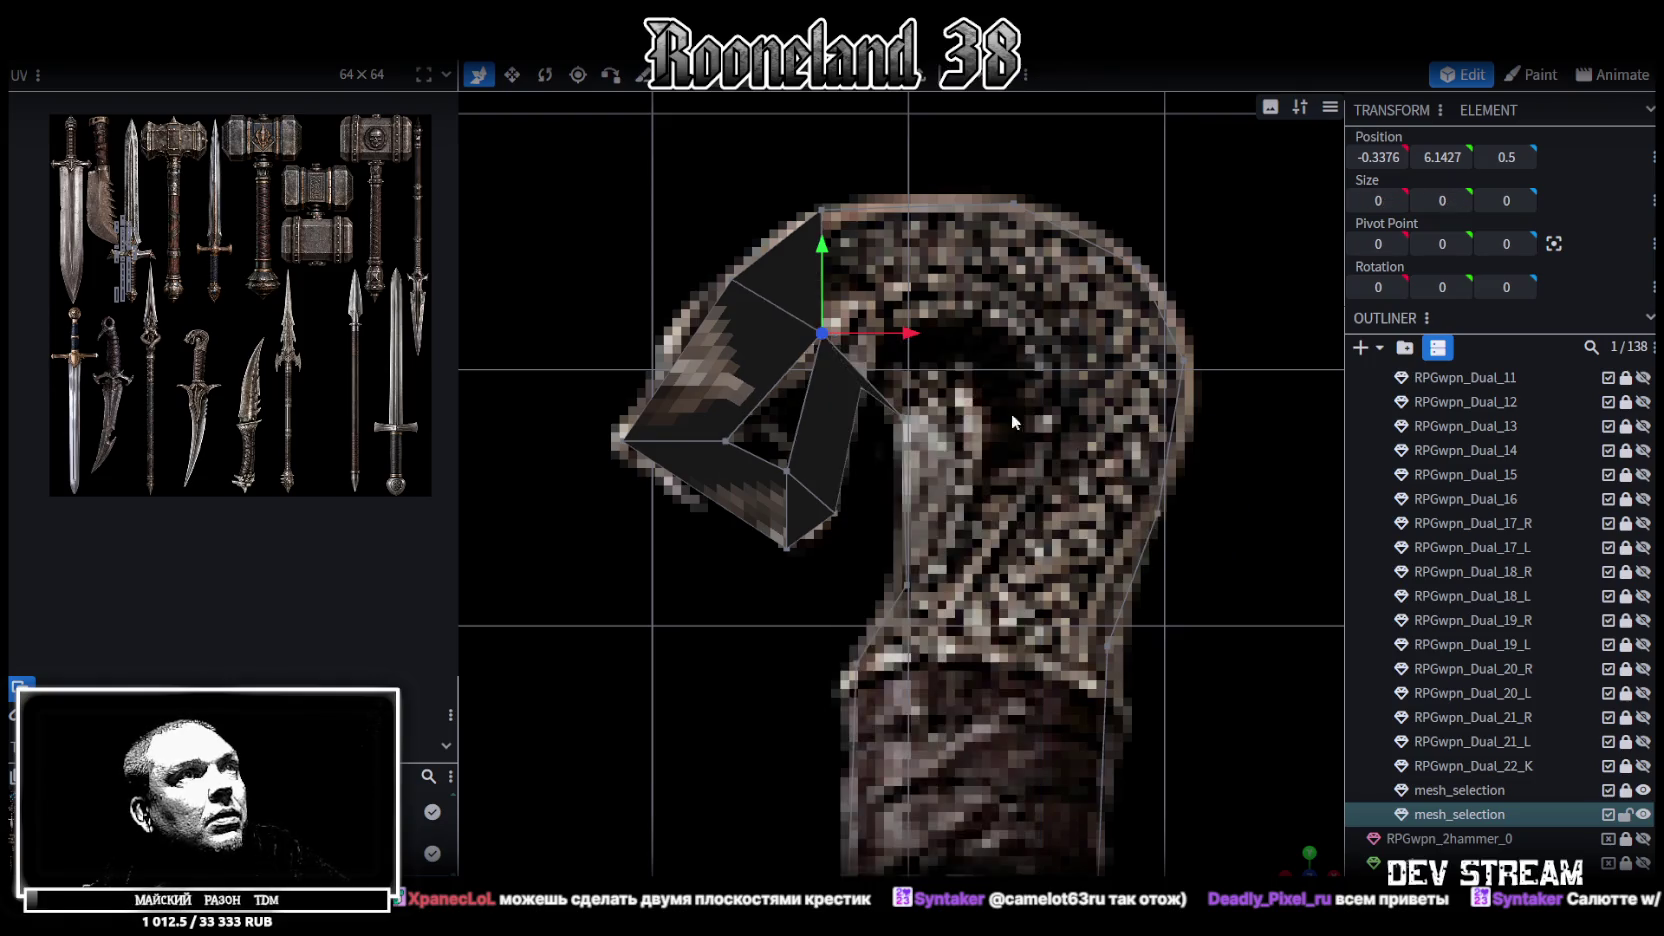
left_click(768, 256)
left_click(958, 247, "shift")
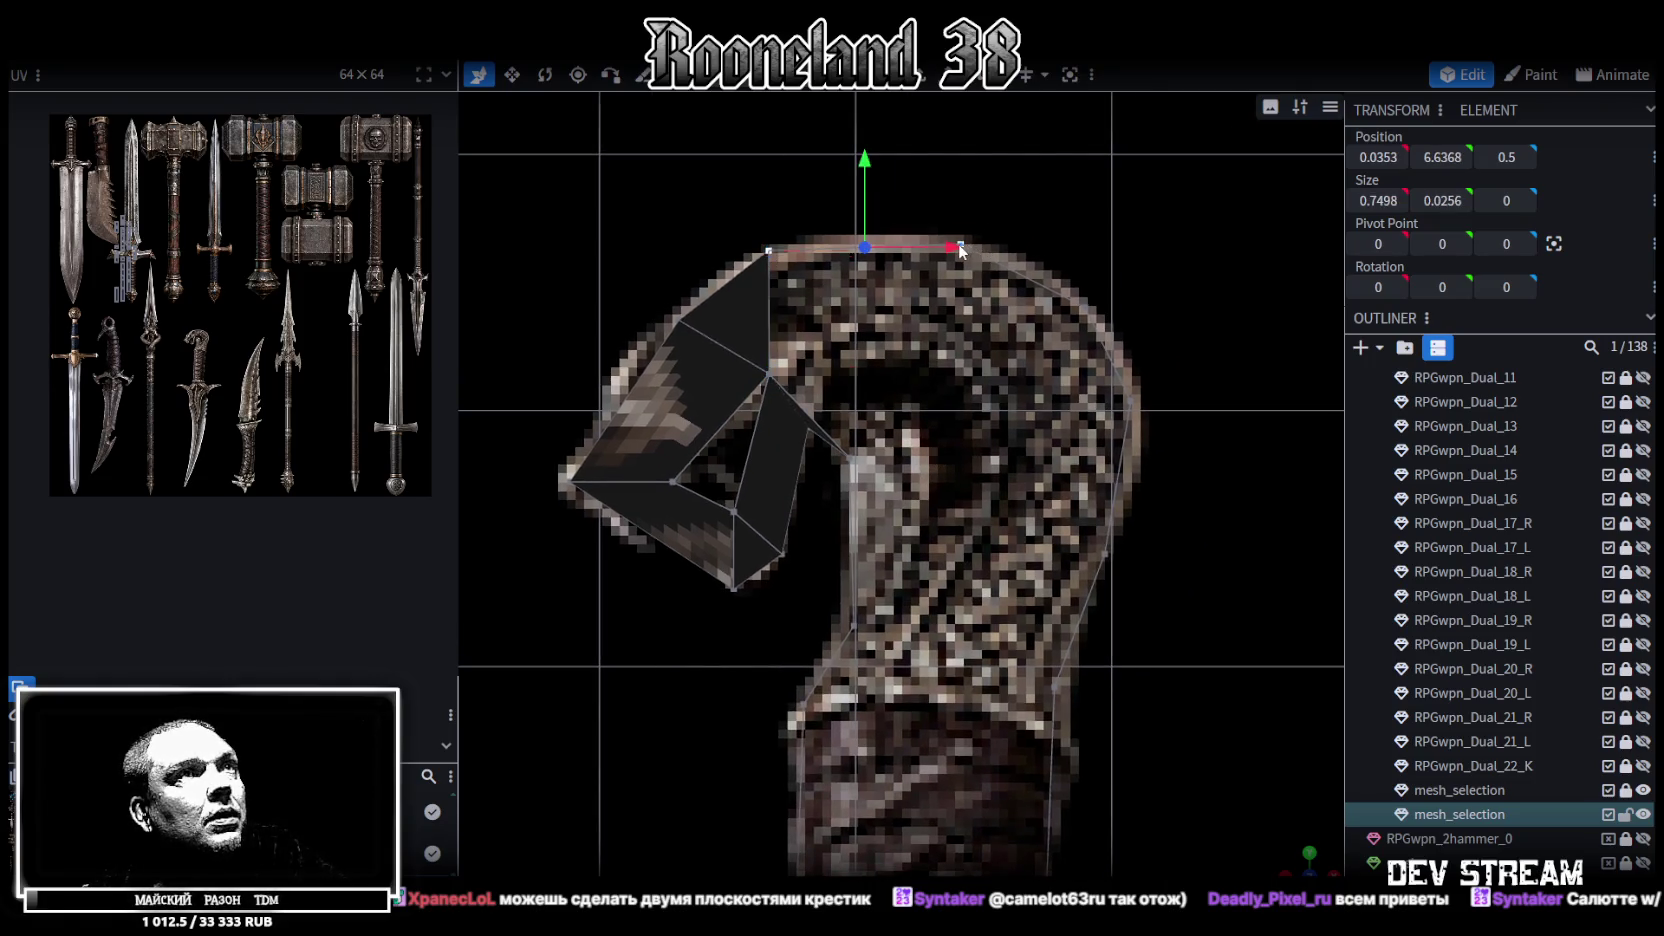
Extrude the head's top edge down along the head and merge it into one vertex
key("e")
left_click_drag(876, 218, 932, 338)
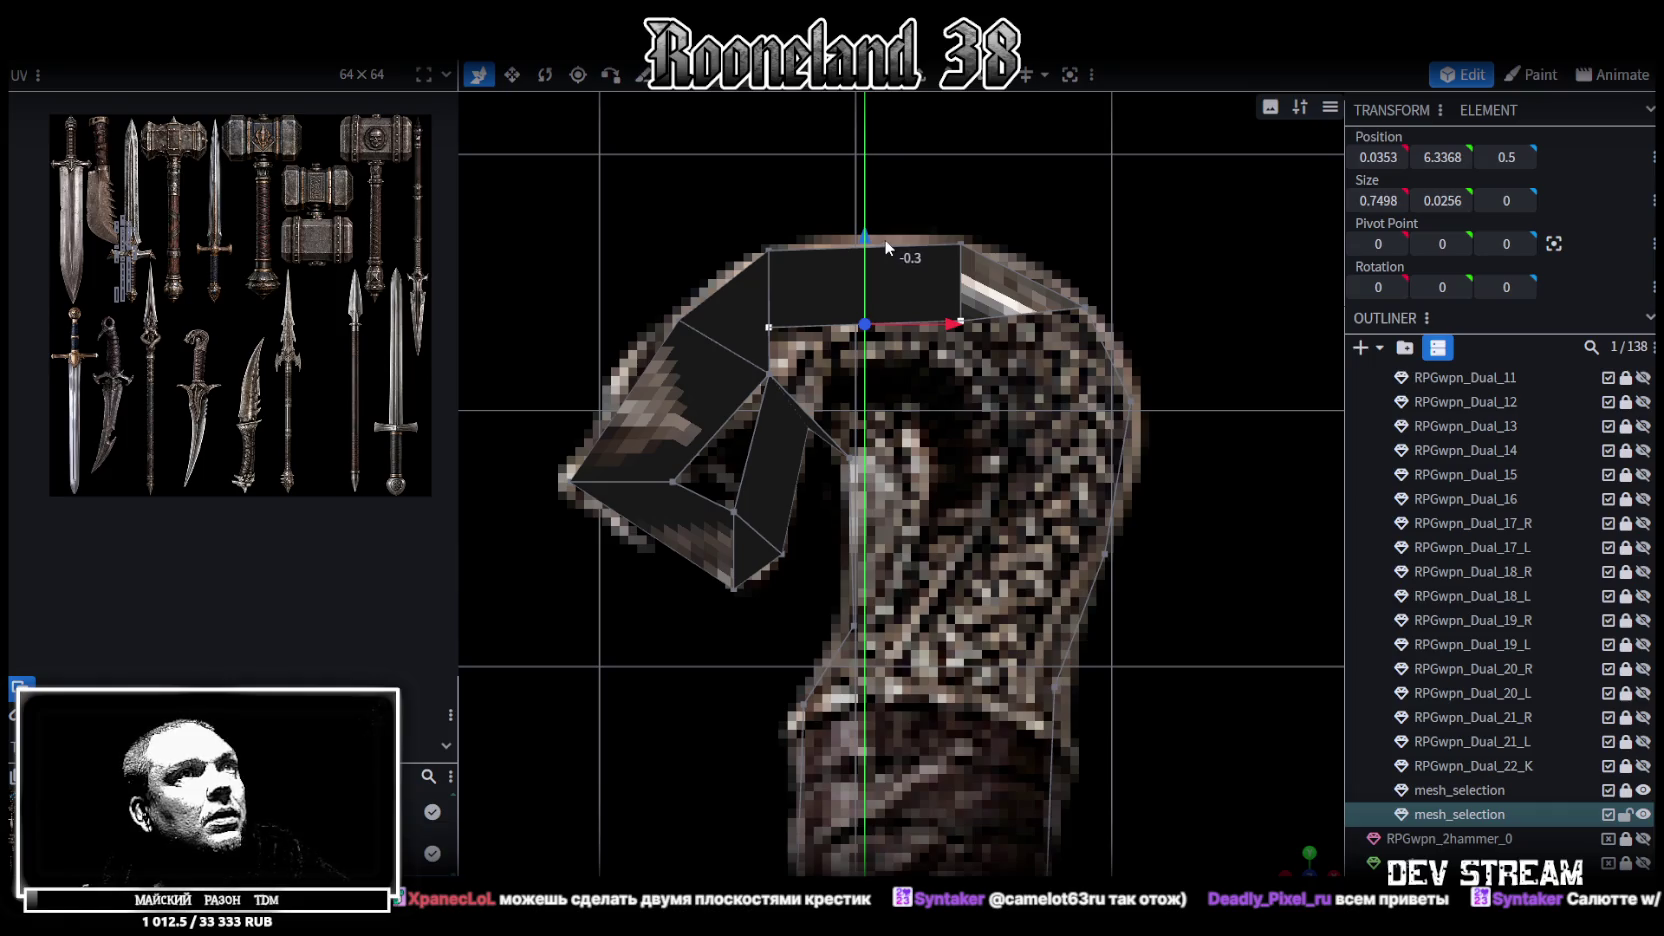
key("m")
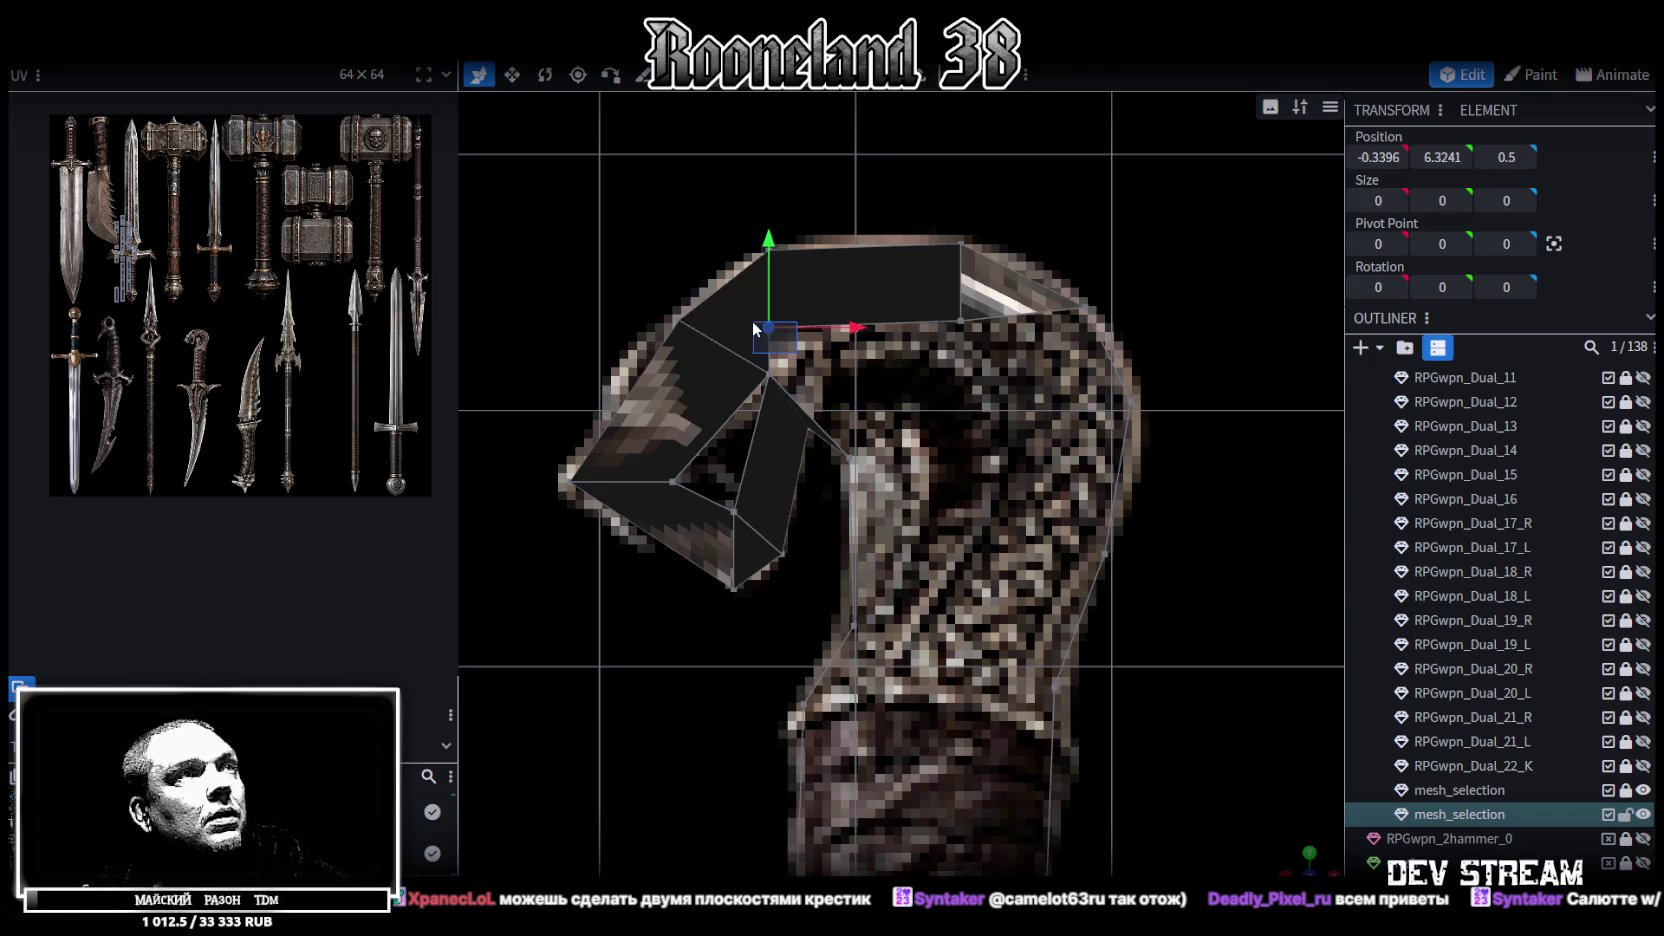
mouse_move(926, 330)
left_mouse_down()
mouse_move(908, 342)
mouse_move(864, 299)
left_mouse_up()
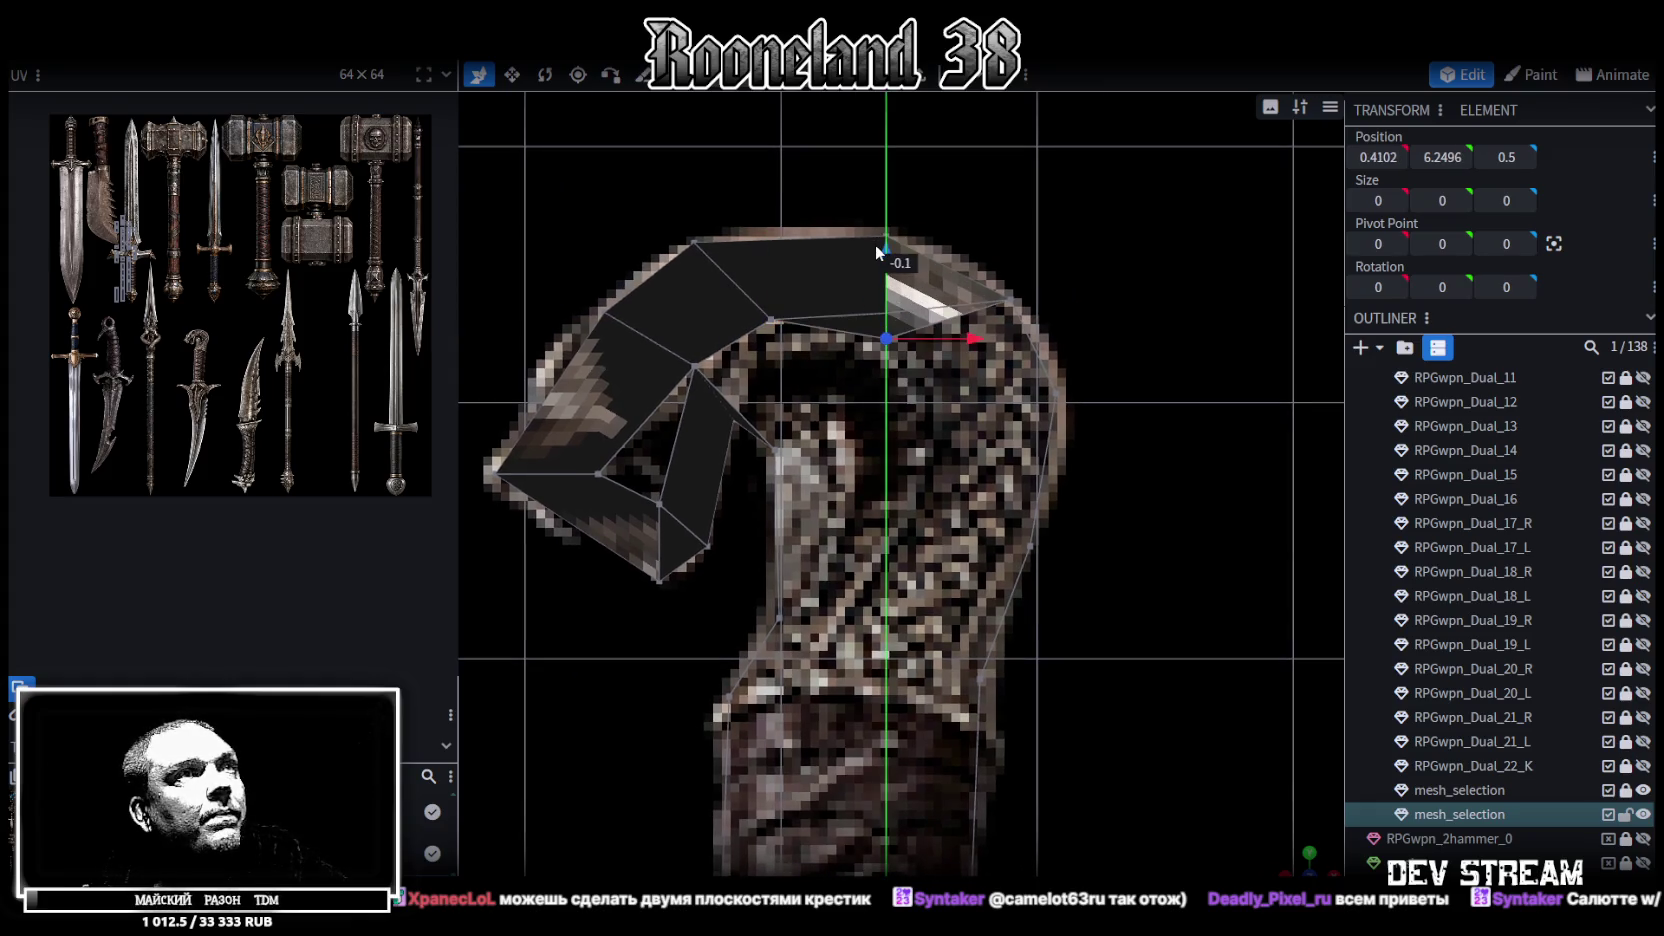
Move the back-of-head vertex down onto the outline and merge the selected vertices
left_click(1012, 300)
left_click_drag(1011, 255, 1011, 333)
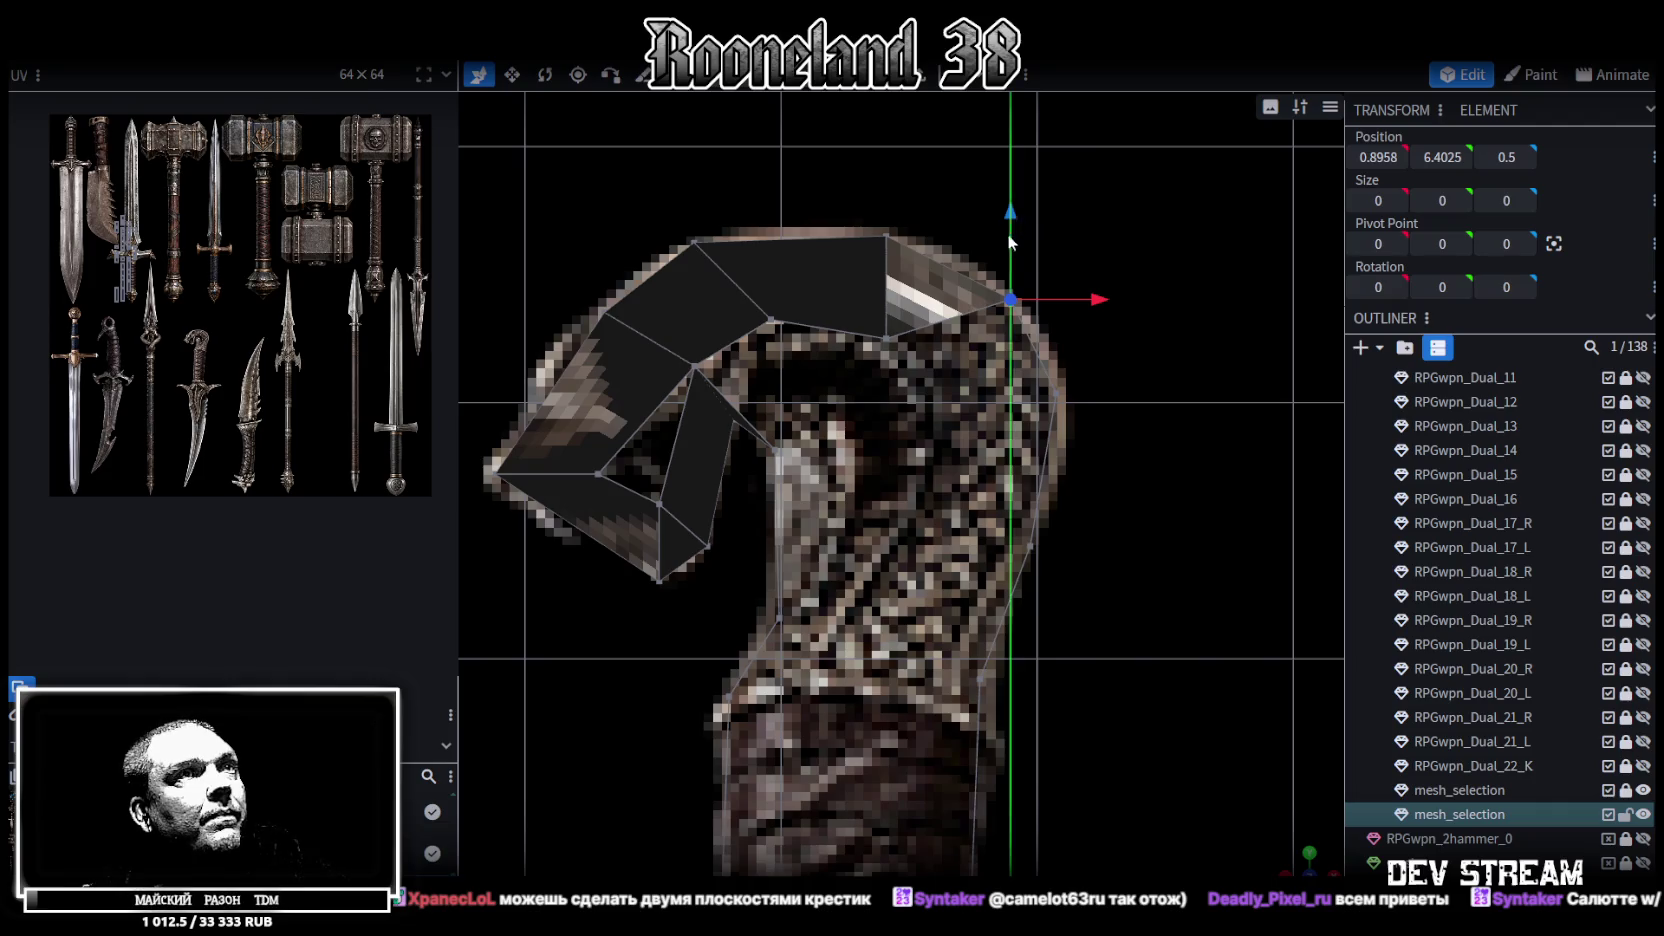
left_click_drag(1095, 378, 980, 380)
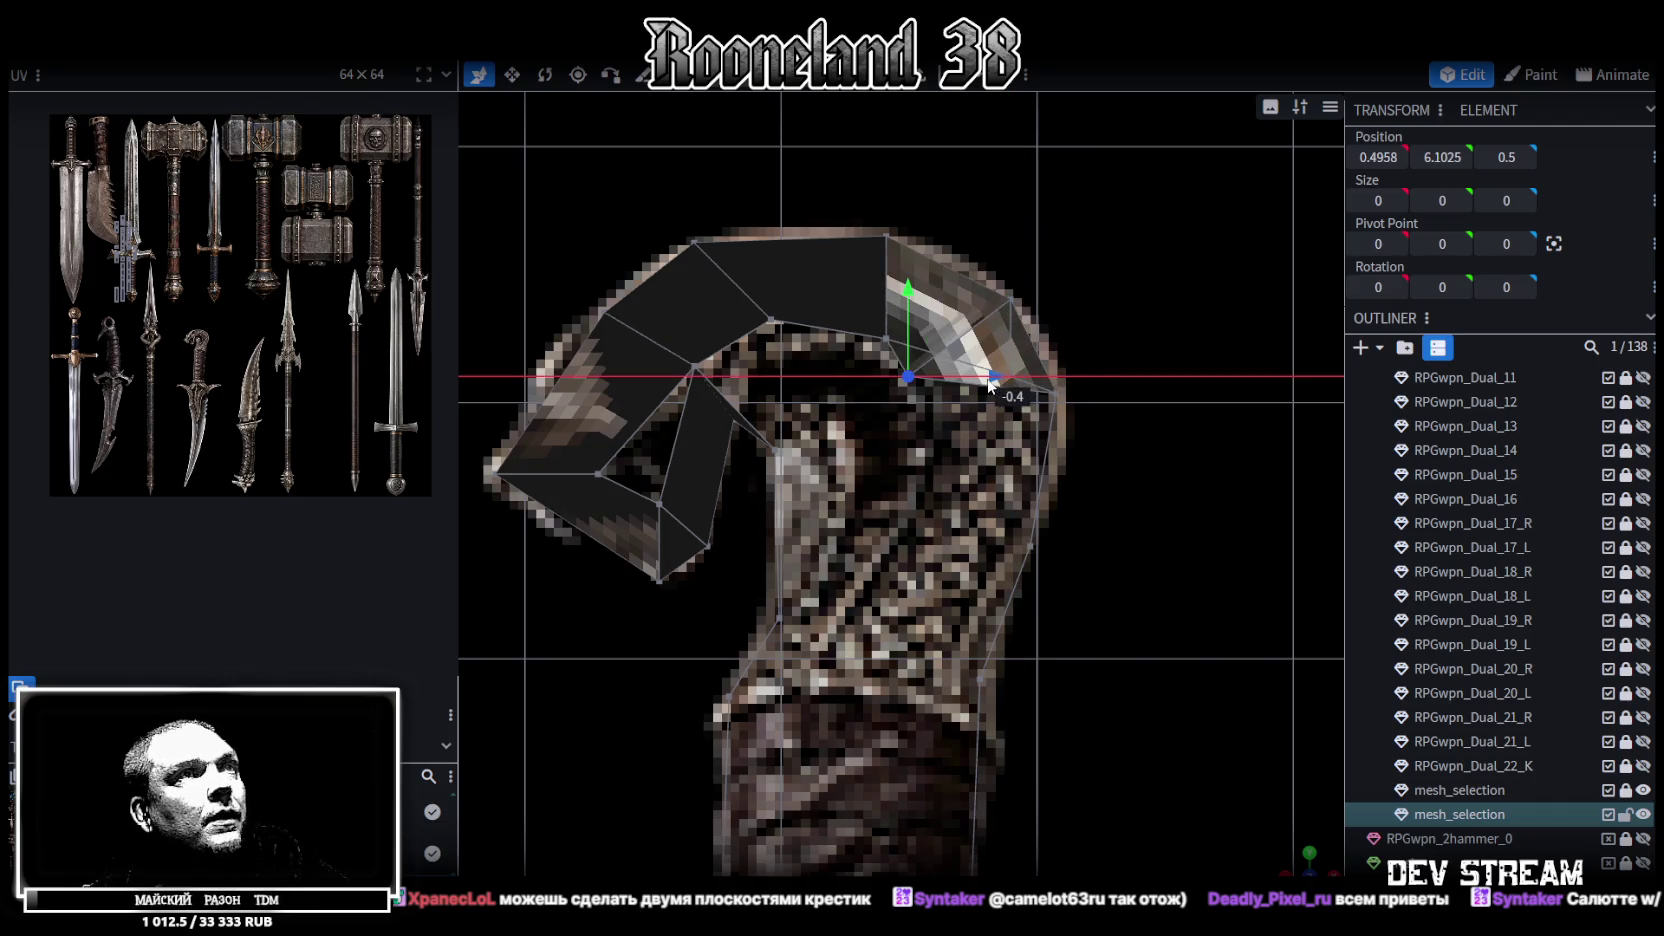
left_click_drag(907, 330, 907, 380)
left_click_drag(980, 427, 1006, 427)
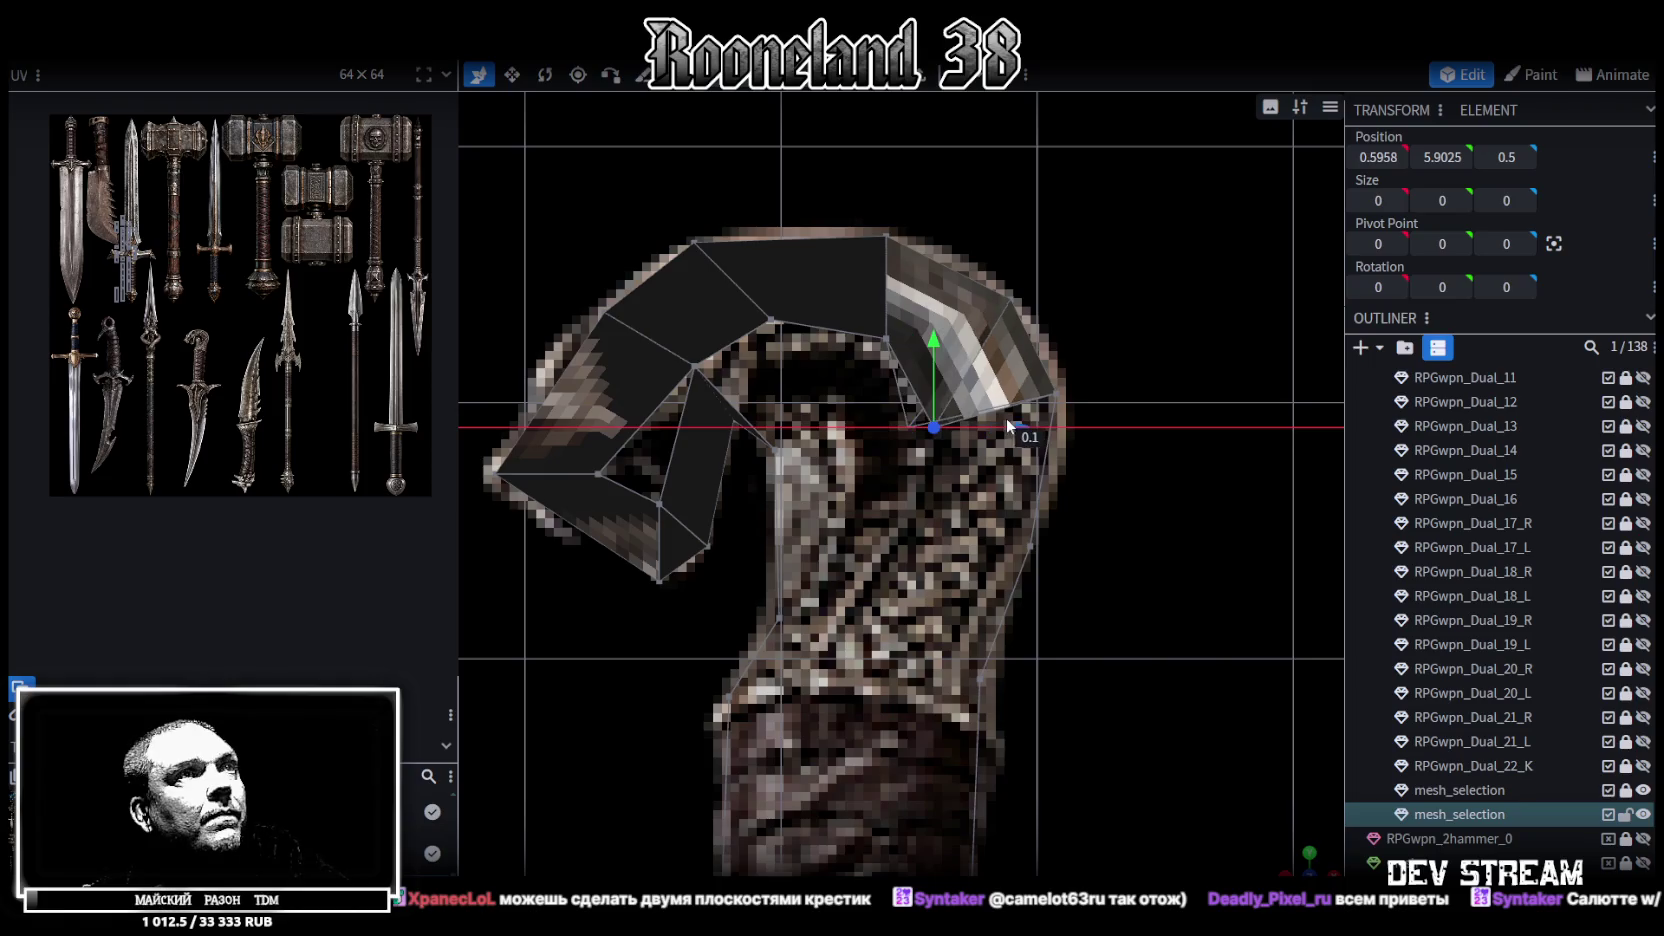
left_click_drag(933, 360, 933, 334)
right_click(1056, 395)
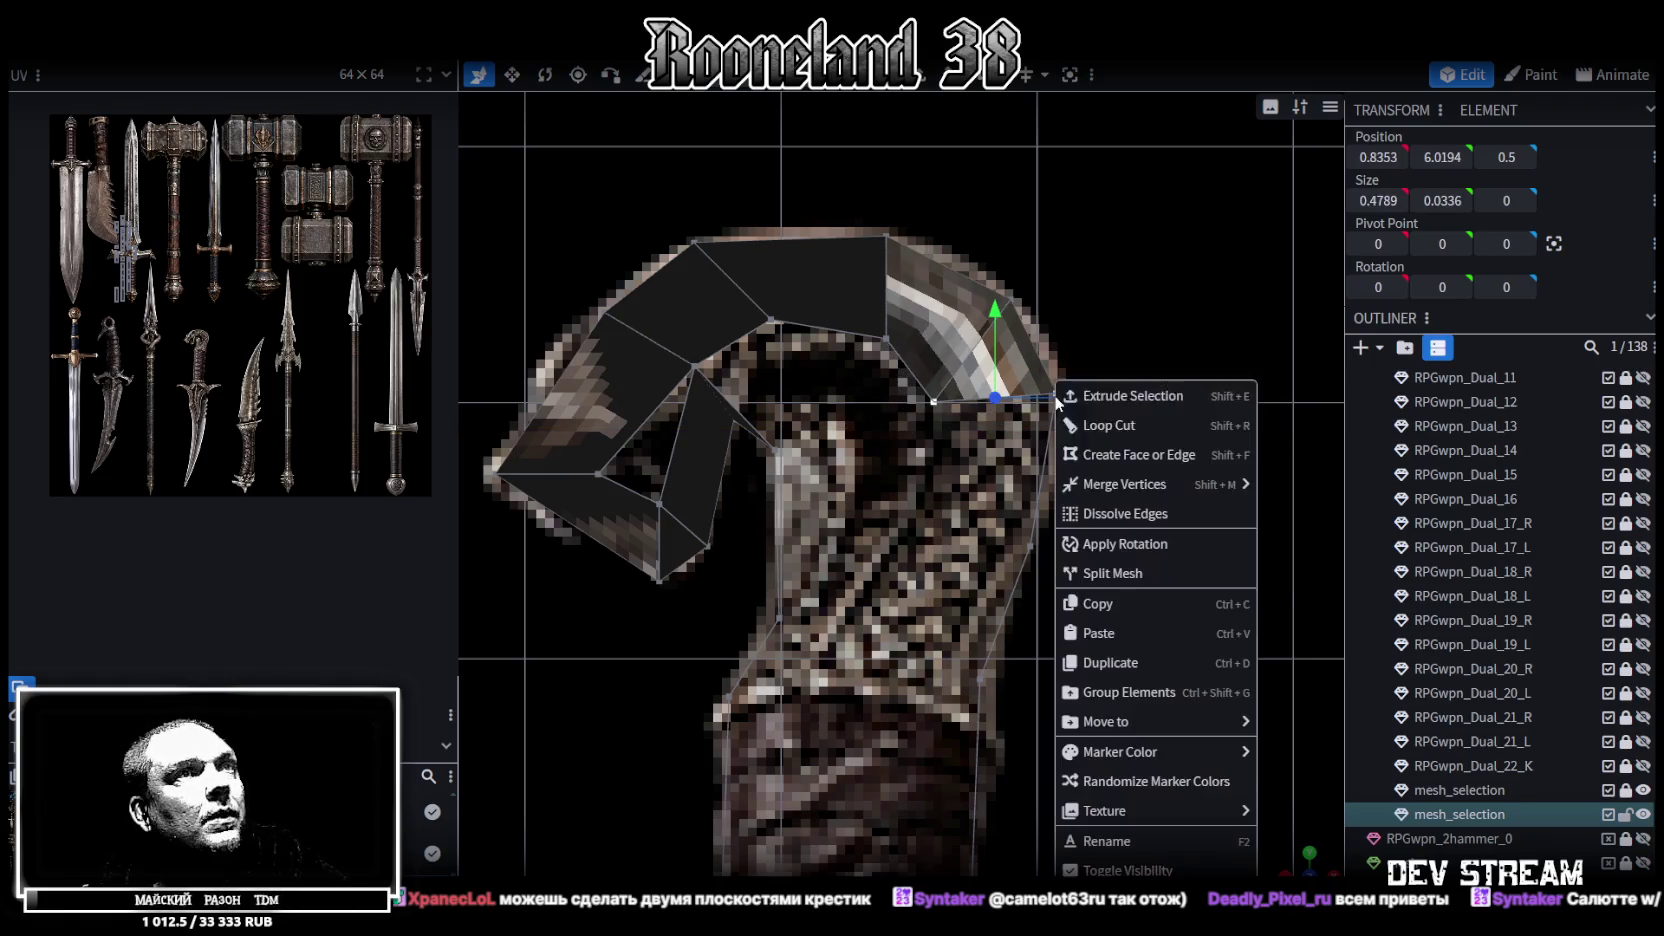
left_click(1320, 486)
Pull the back-of-neck vertex down along the texture and merge it with a left neck vertex
right_click_drag(1087, 520, 1060, 432)
left_click(1041, 444)
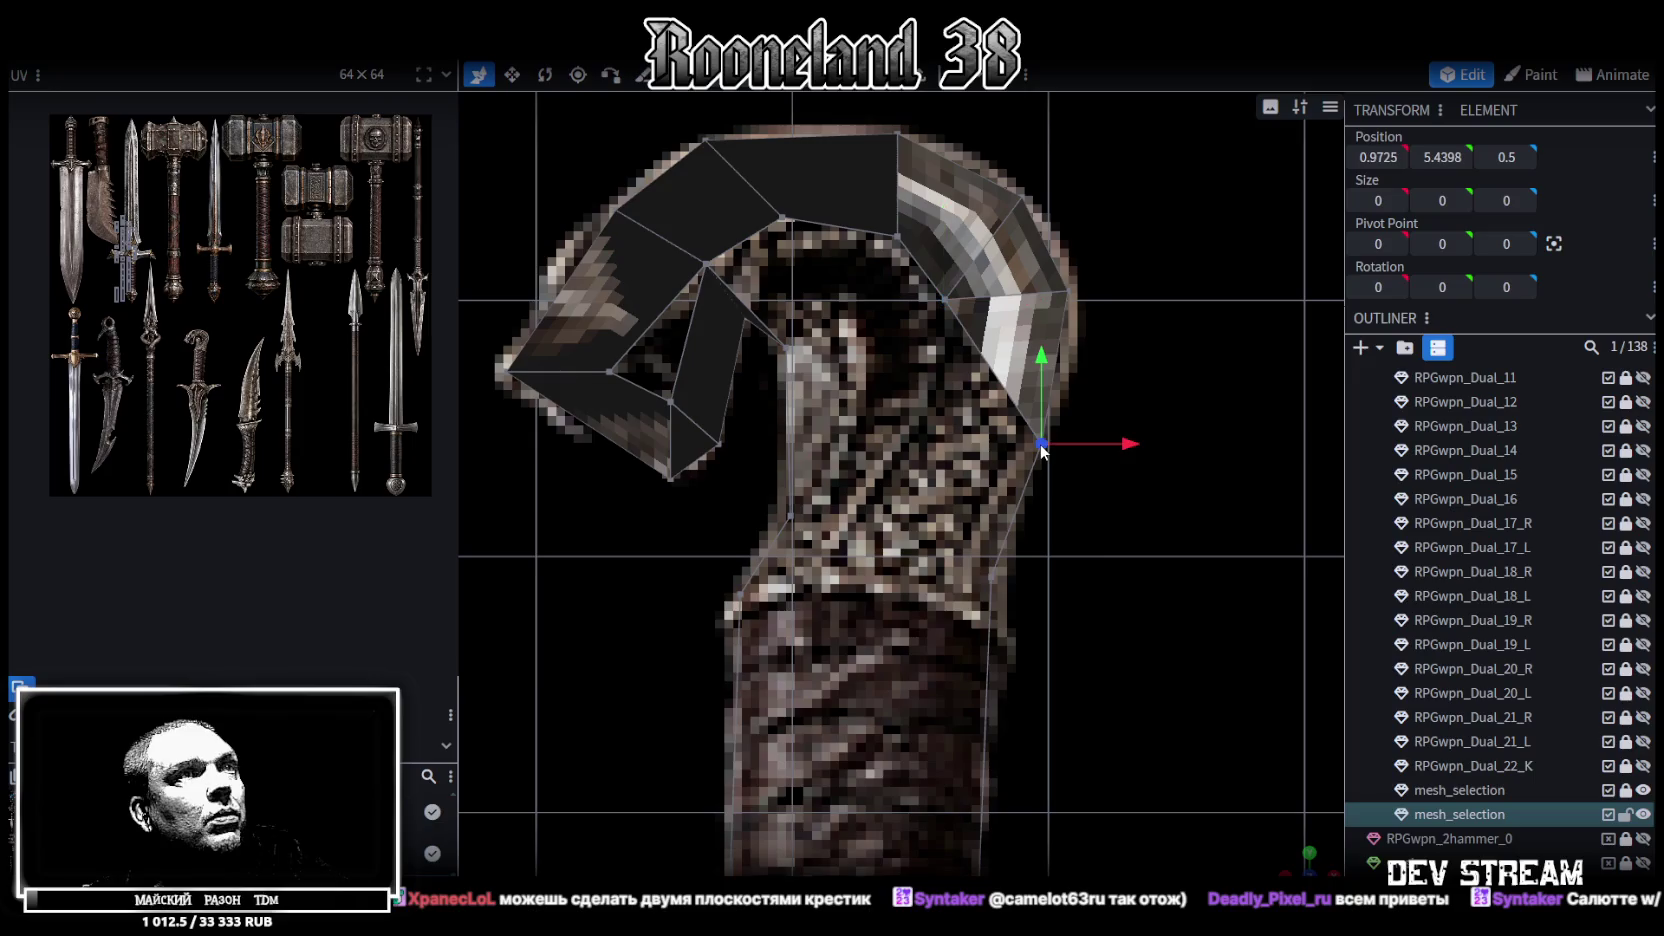
left_click_drag(1118, 450, 991, 576)
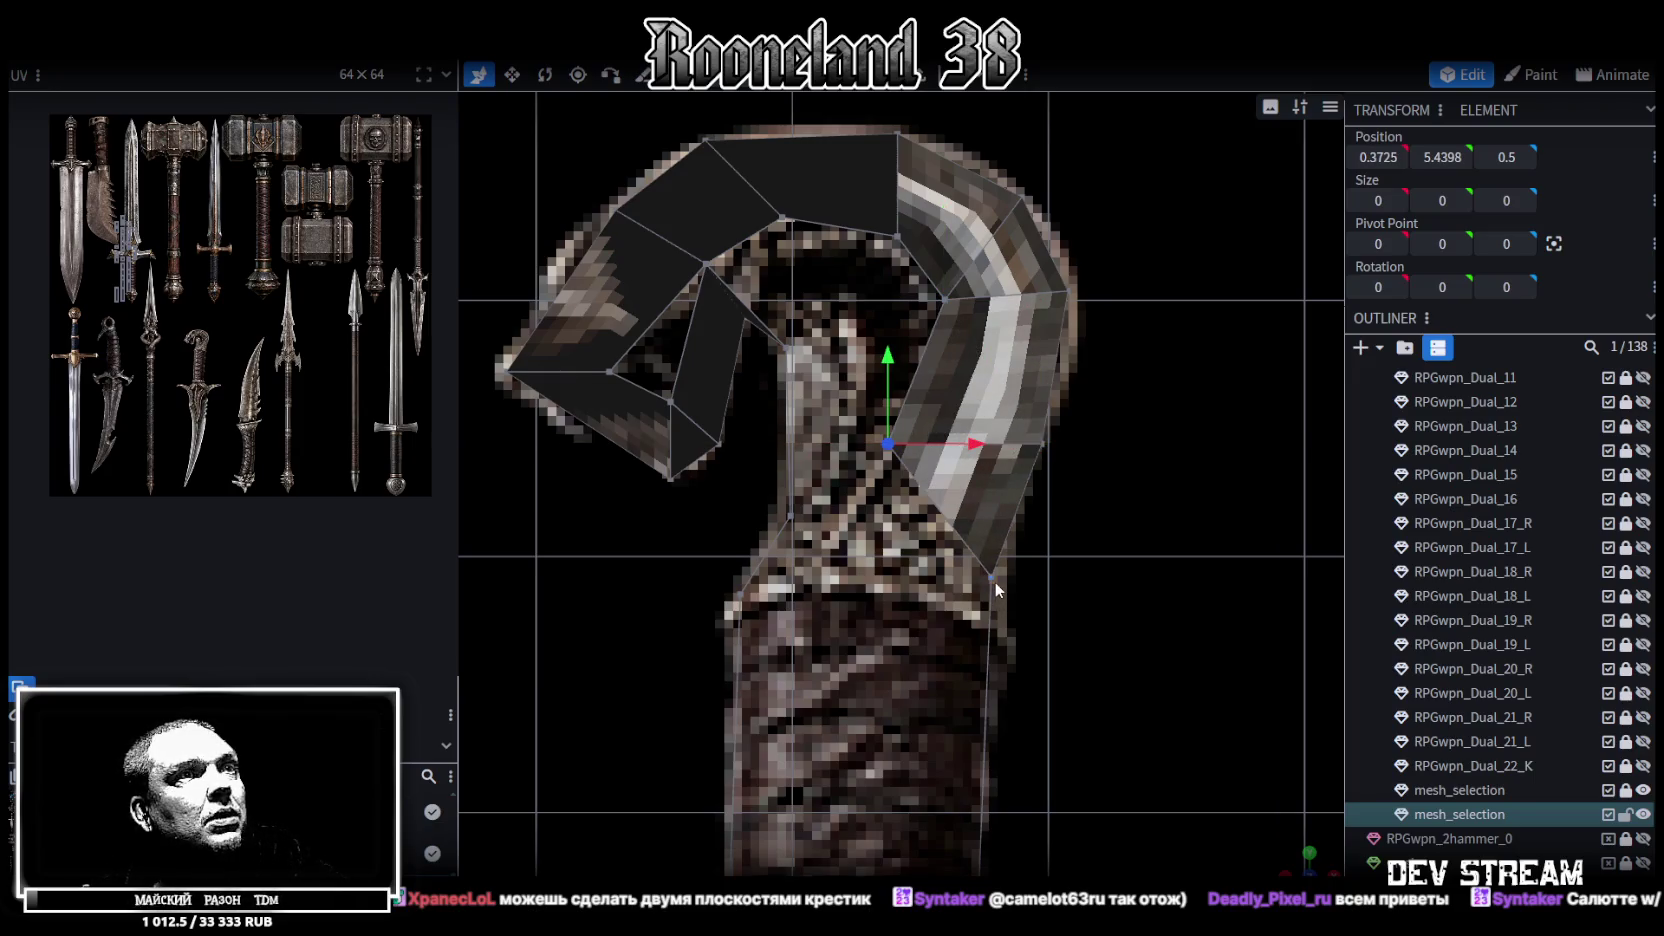
right_click_drag(982, 615, 994, 556)
scroll(850, 516, "down", 1)
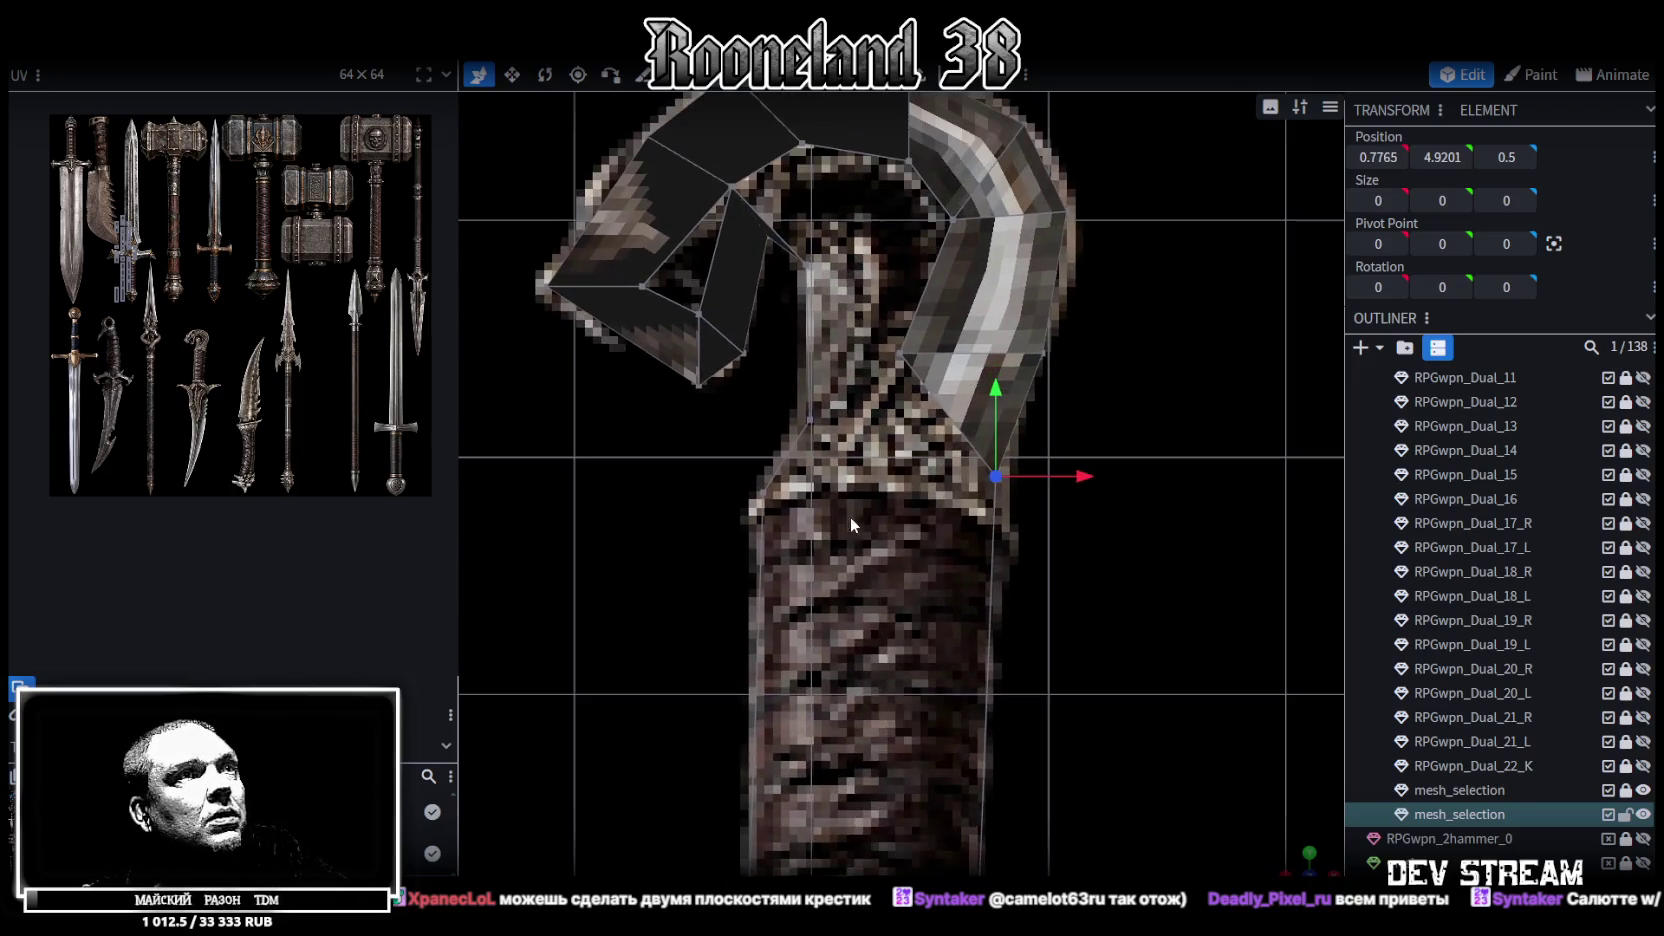
scroll(1031, 468, "up", 1)
left_click_drag(1019, 380, 1018, 433)
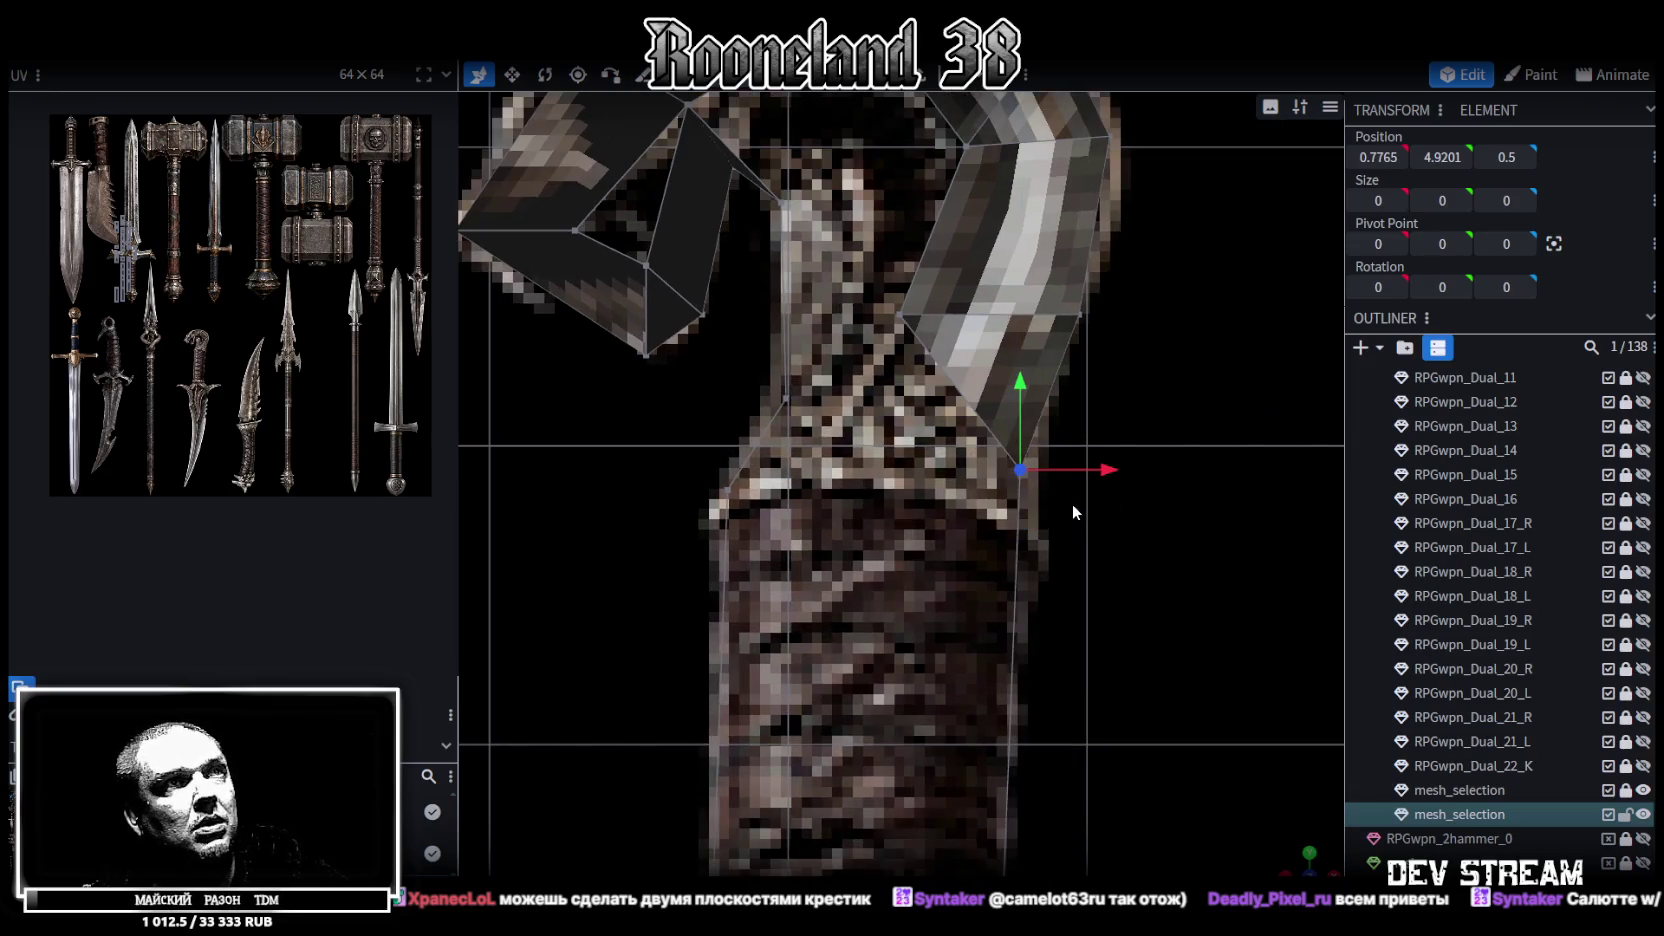
left_click_drag(1020, 441, 1023, 415)
left_click(728, 490)
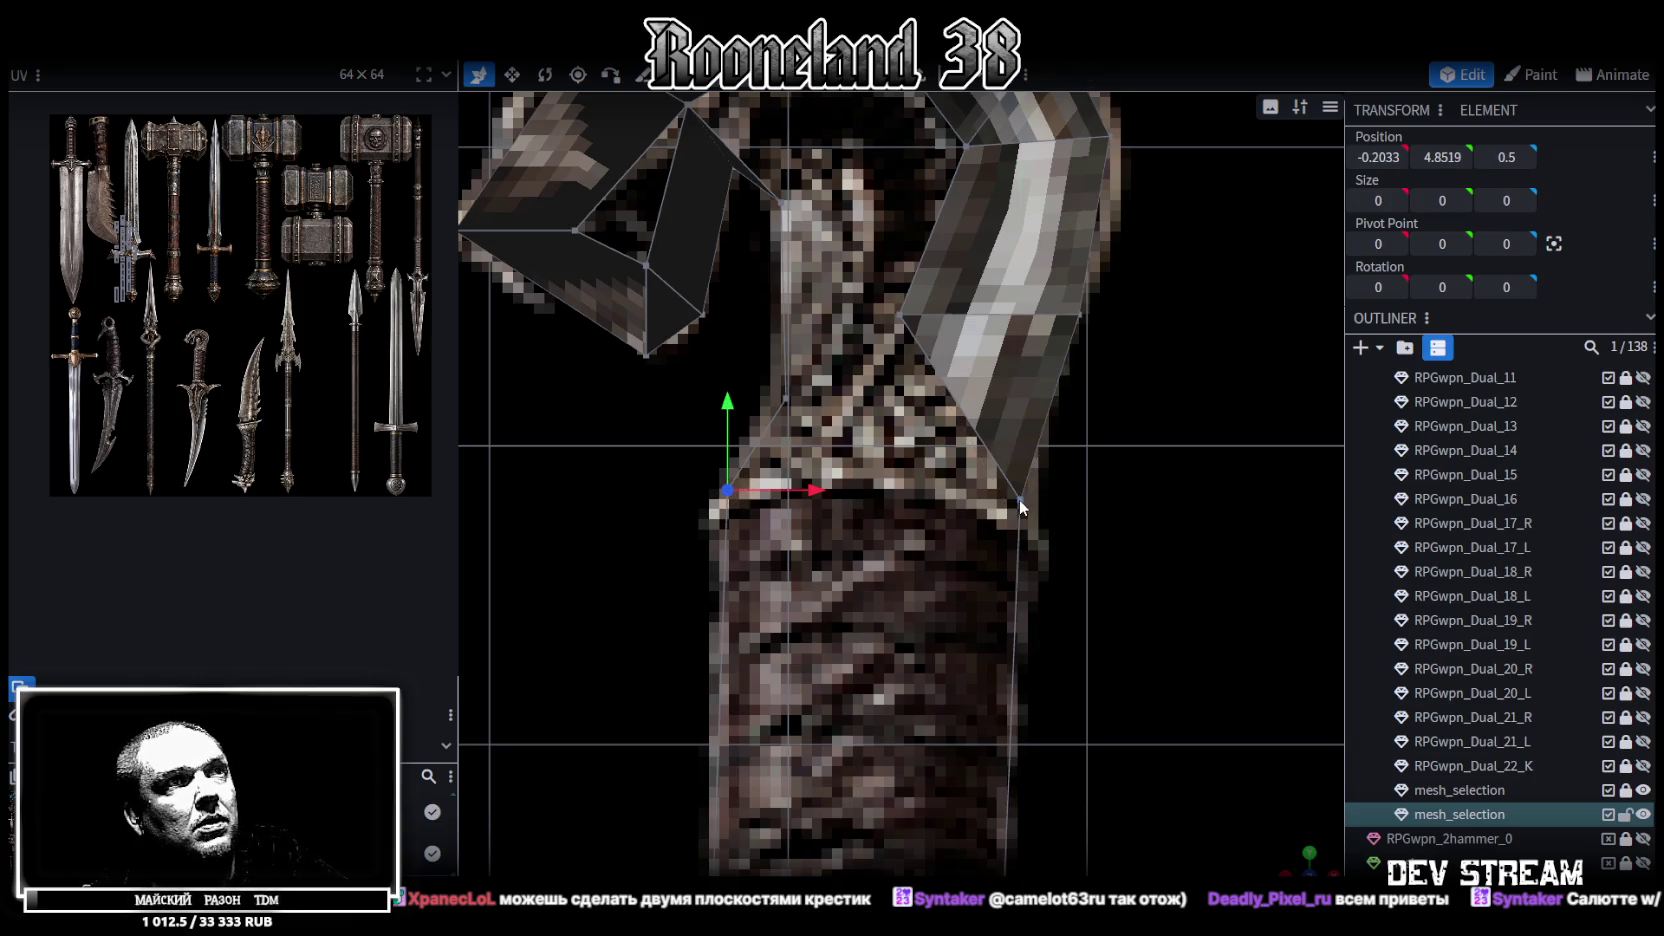
right_click(1019, 499)
left_click(1290, 514)
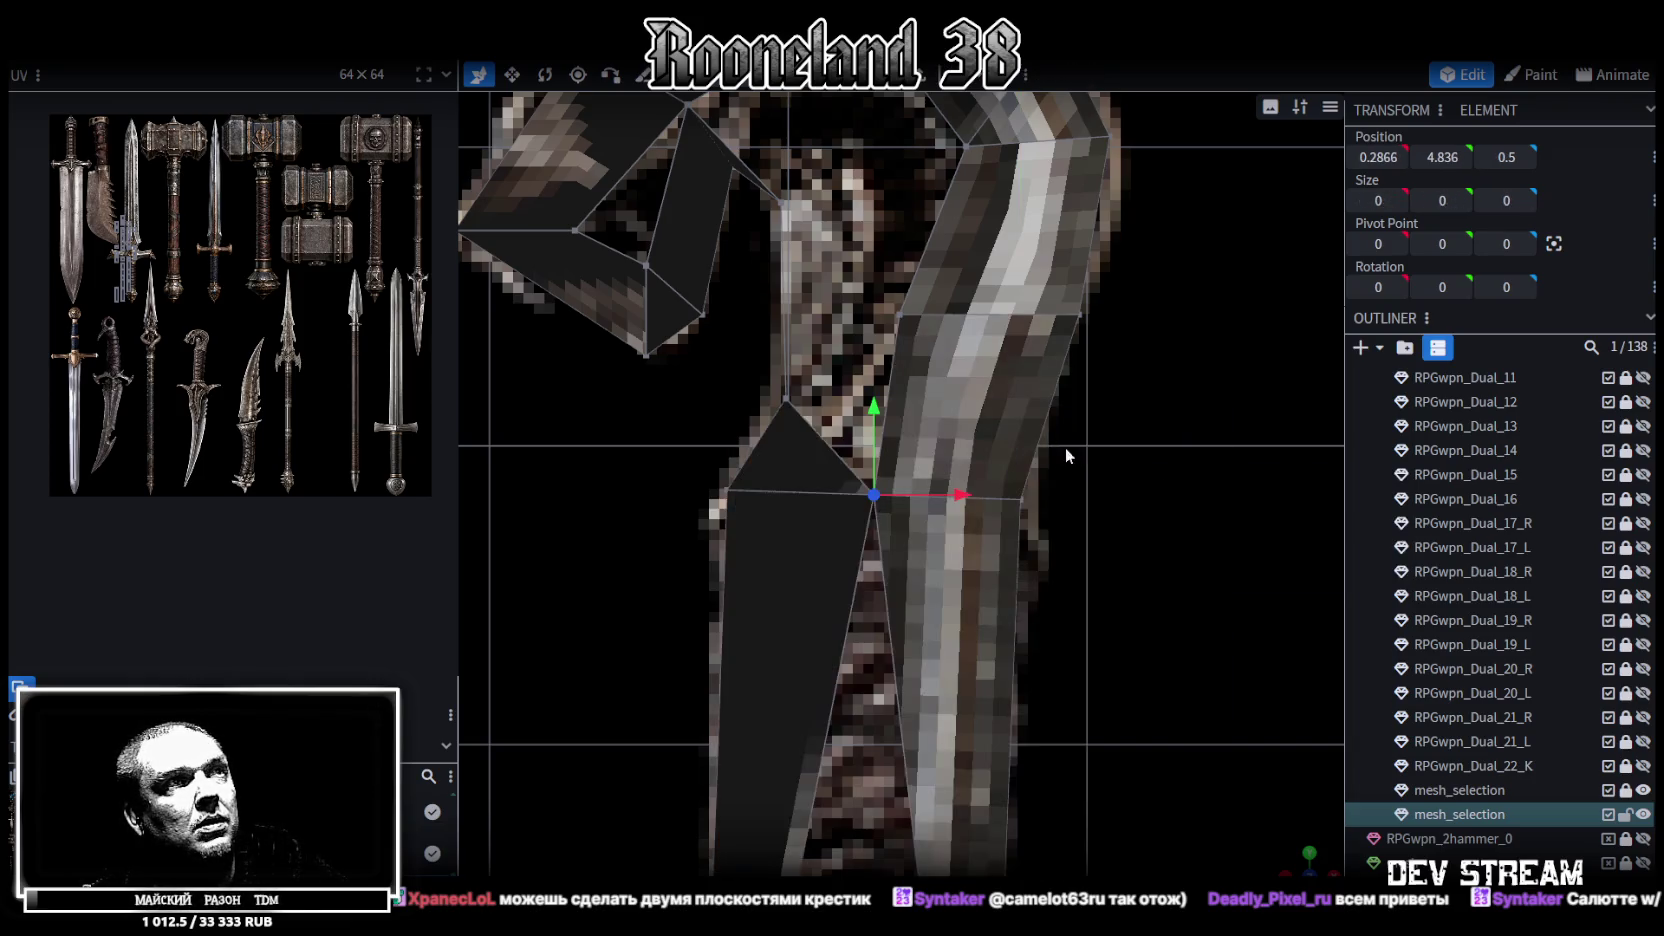
Merge two vertex pairs at the edge of the gap inside the head's curve
right_click_drag(1065, 447, 1013, 603)
left_click(909, 450, "shift")
right_click(794, 532)
mouse_move(864, 484)
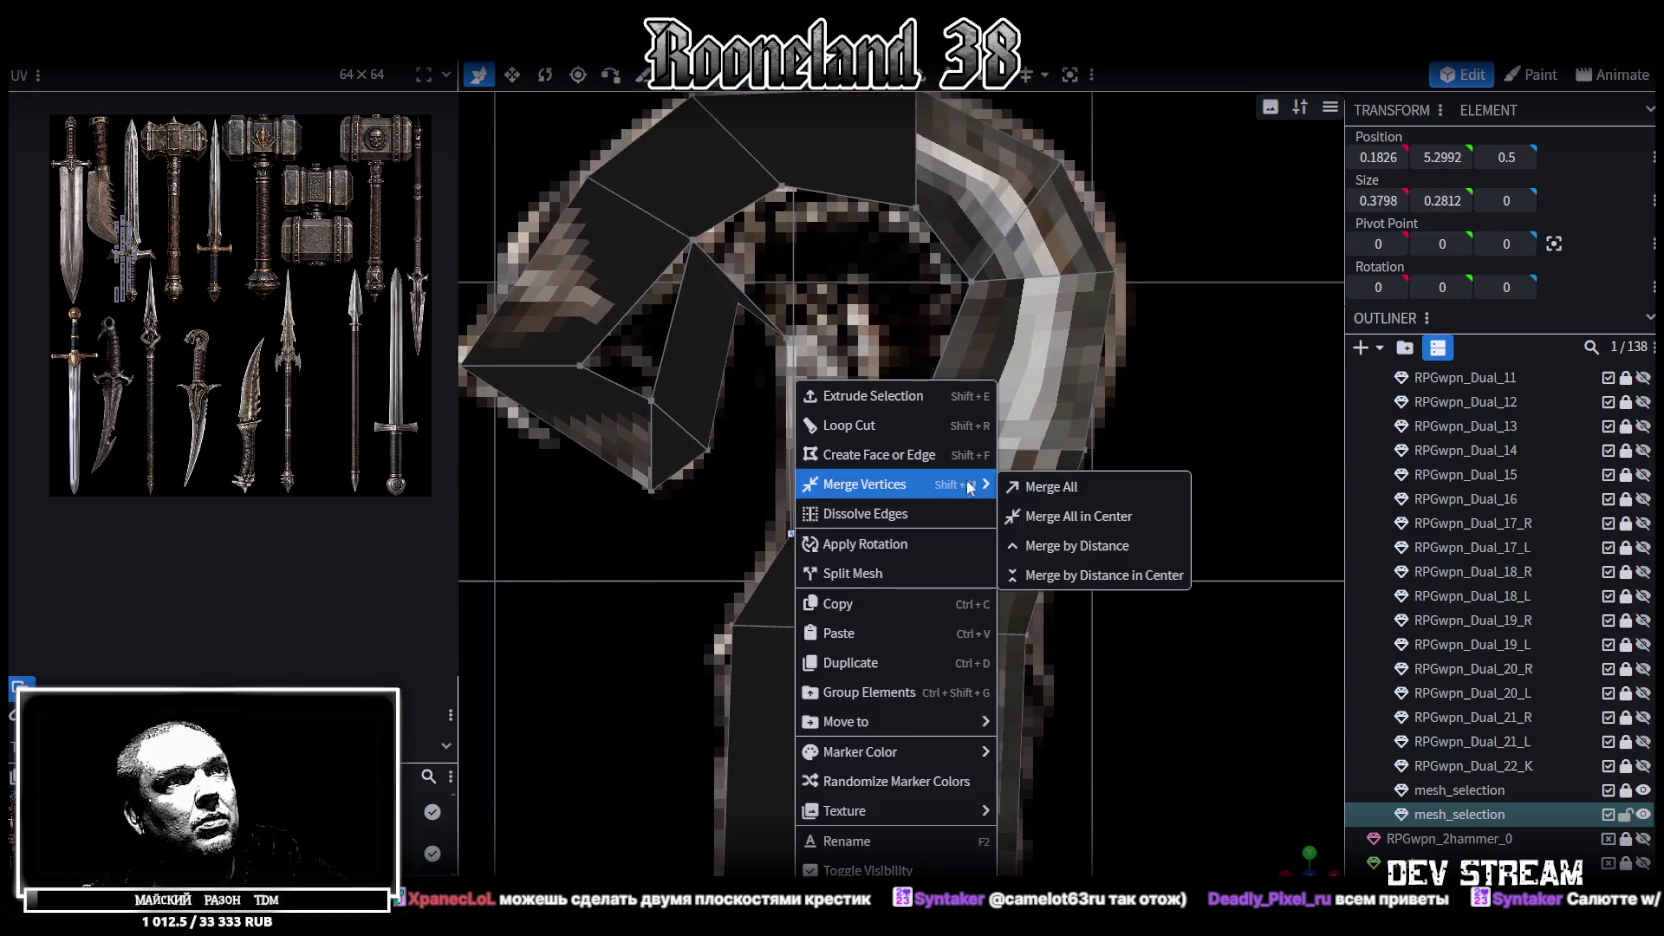
left_click(1050, 486)
right_click_drag(958, 452, 963, 582)
left_click(972, 412)
left_click(786, 463, "shift")
right_click(786, 463)
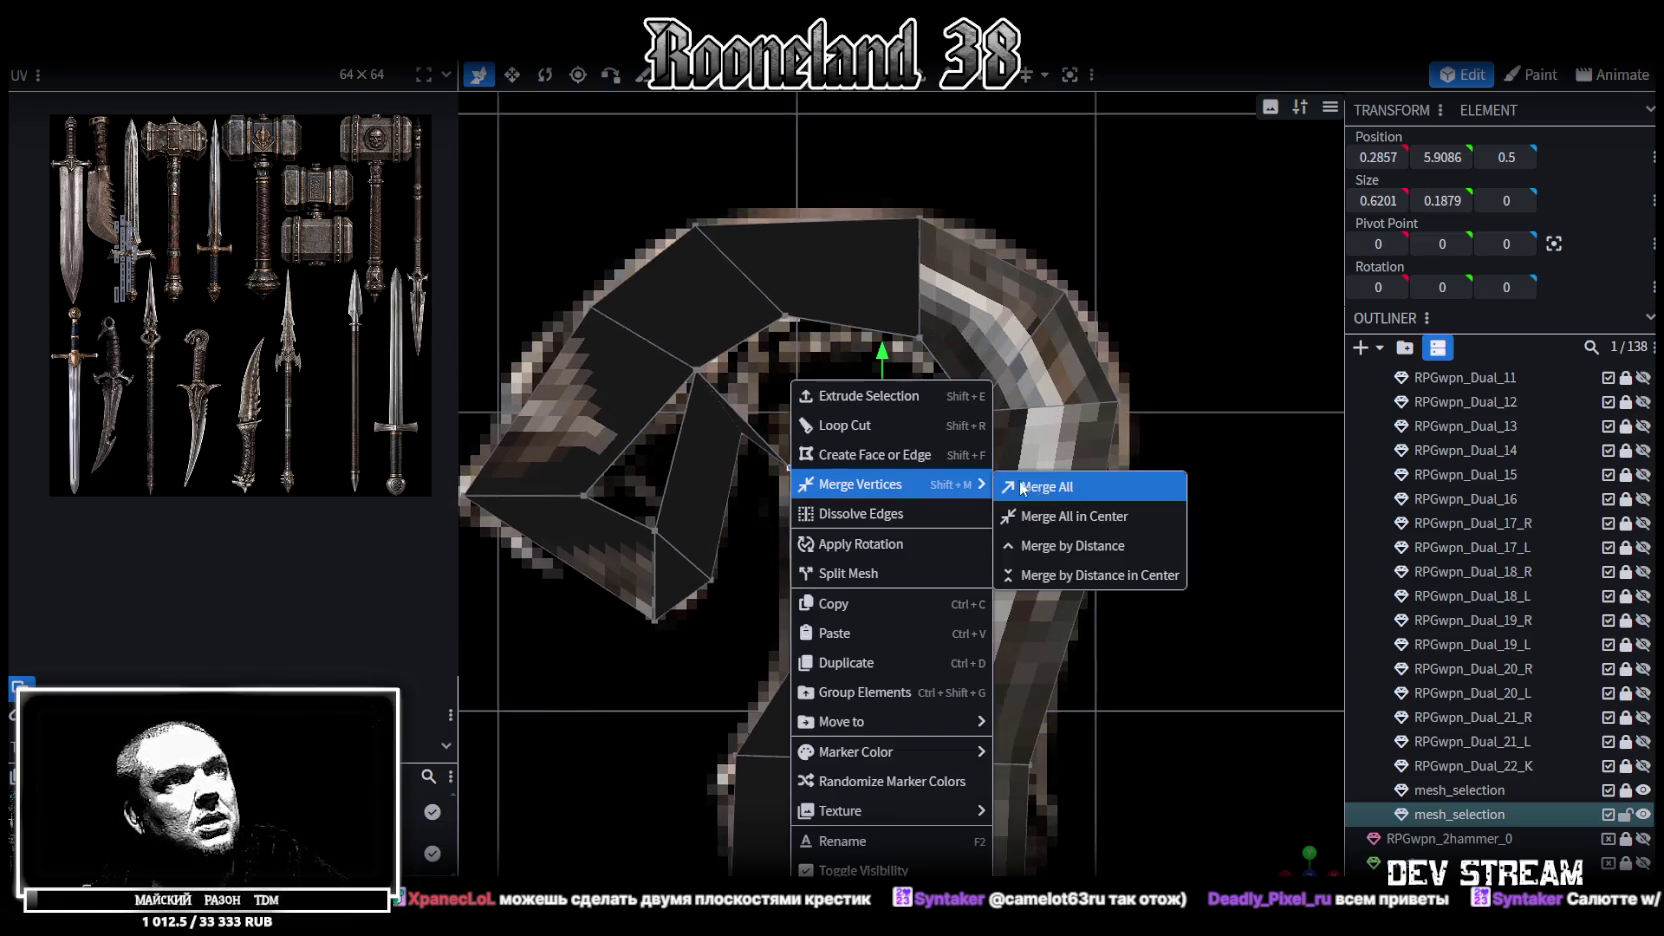
left_click(1010, 480)
Fill the hole inside the head's curve with a new face using F
right_click_drag(892, 441, 913, 480)
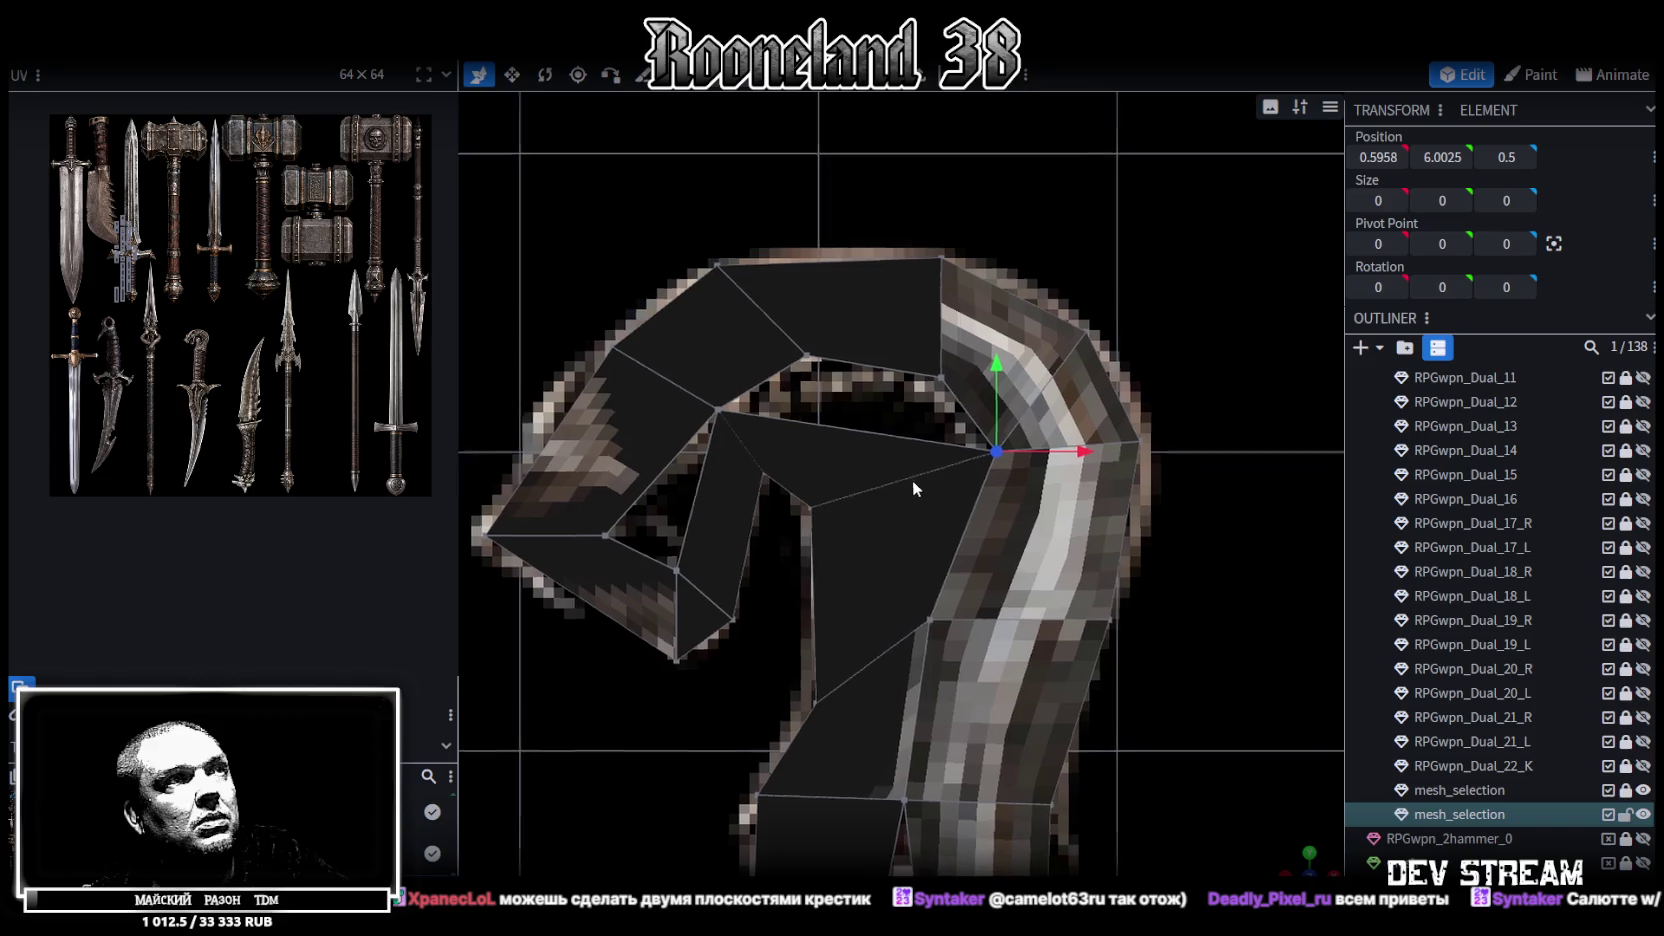
left_click(838, 421)
left_click(890, 371, "shift")
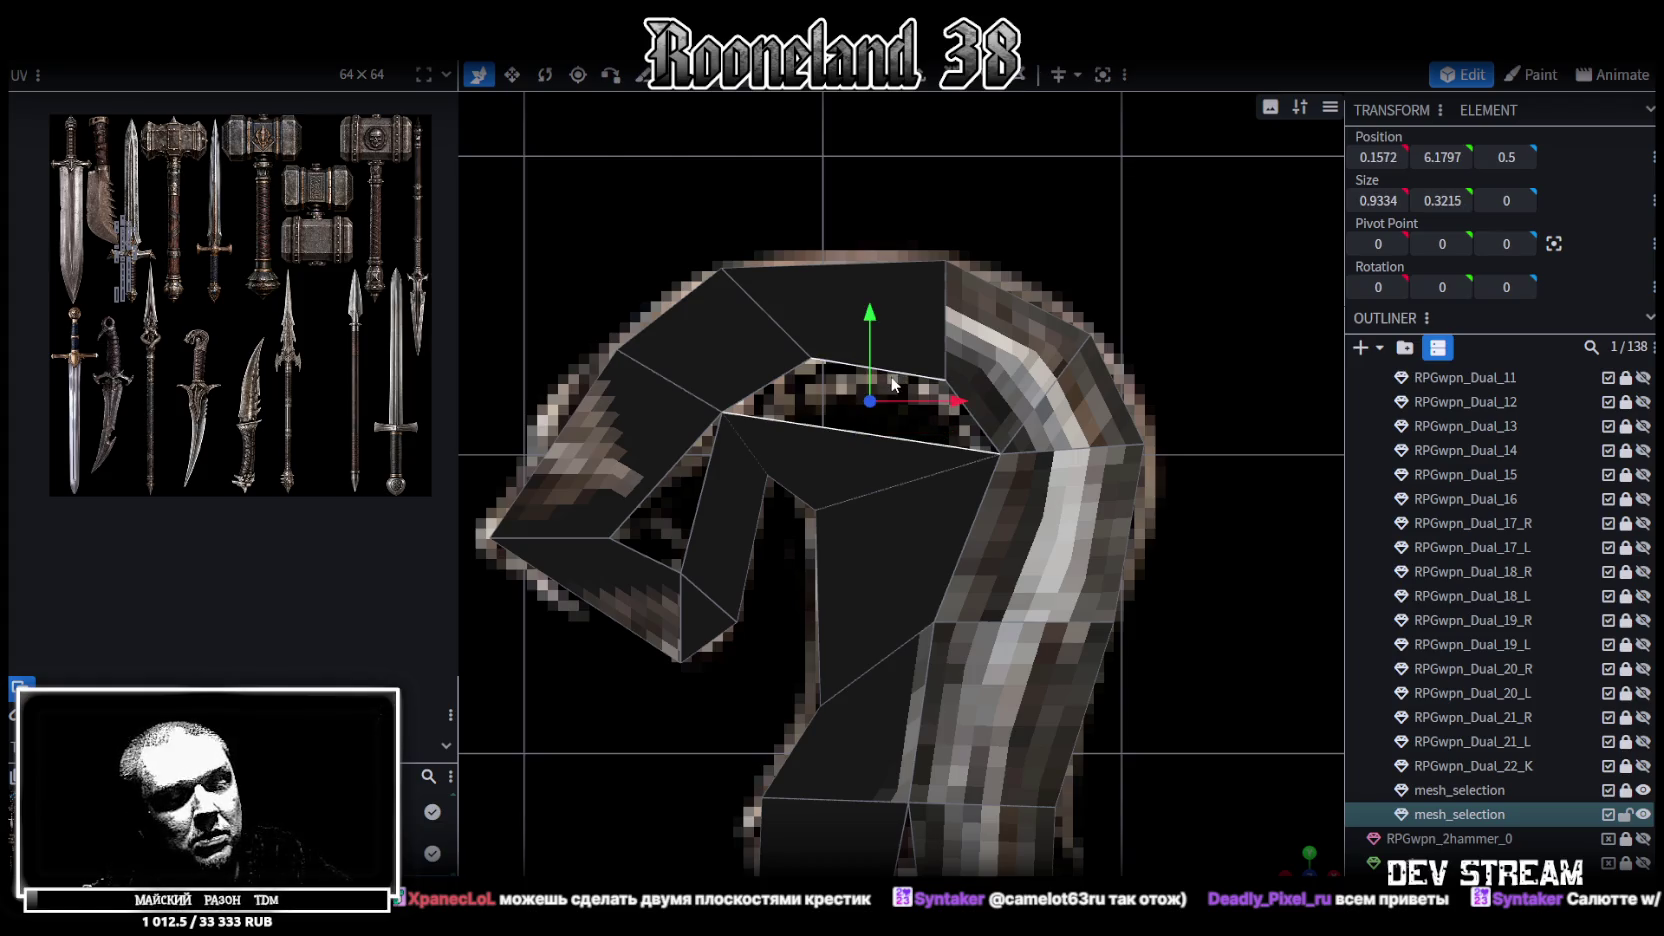
key("f")
left_click(703, 500)
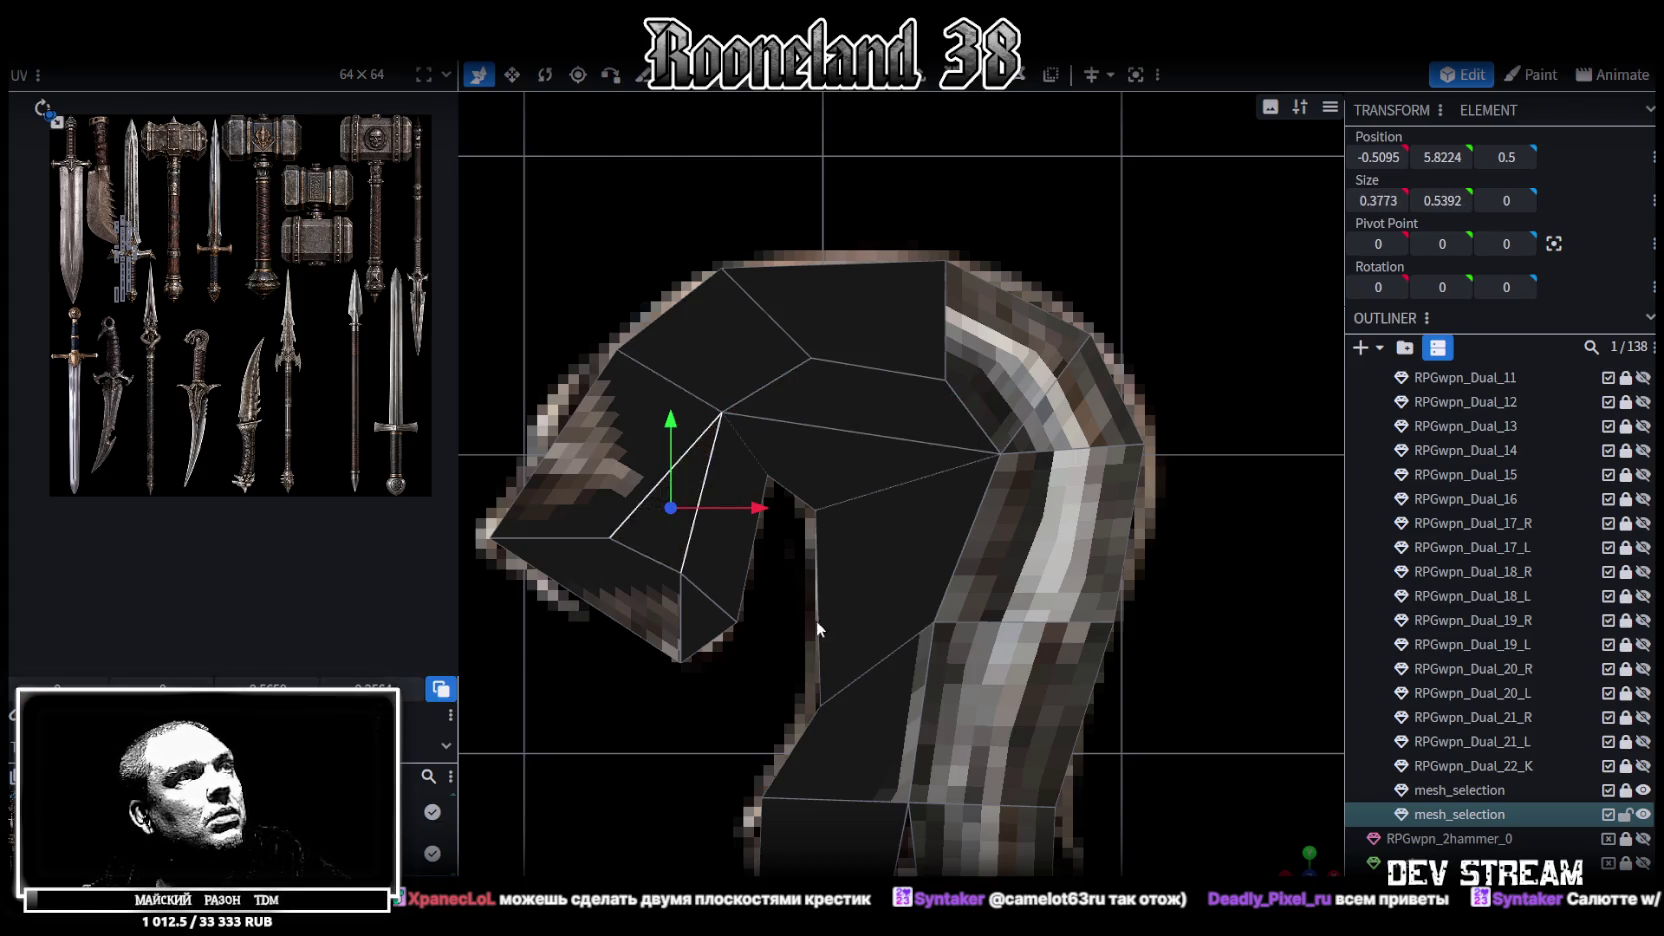
Level the two guard vertices at Y 1.75, then raise them to 1.85
scroll(816, 620, "down", 3)
scroll(890, 526, "down", 2)
scroll(901, 568, "up", 2)
scroll(867, 367, "up", 1)
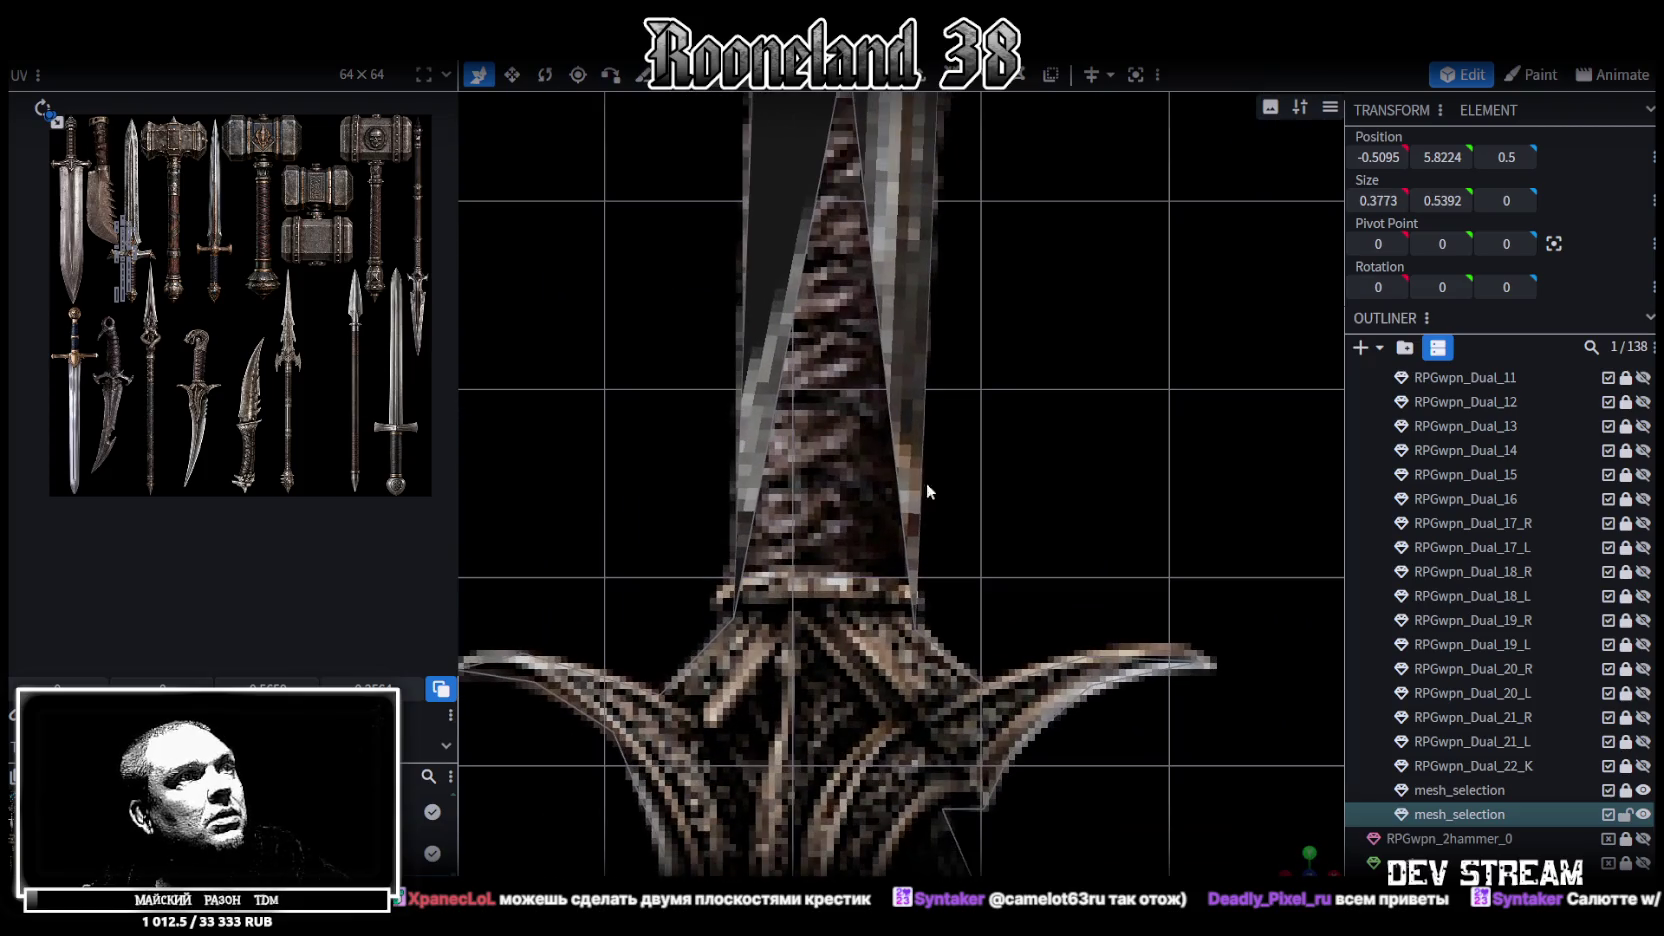
left_click_drag(662, 548, 962, 655)
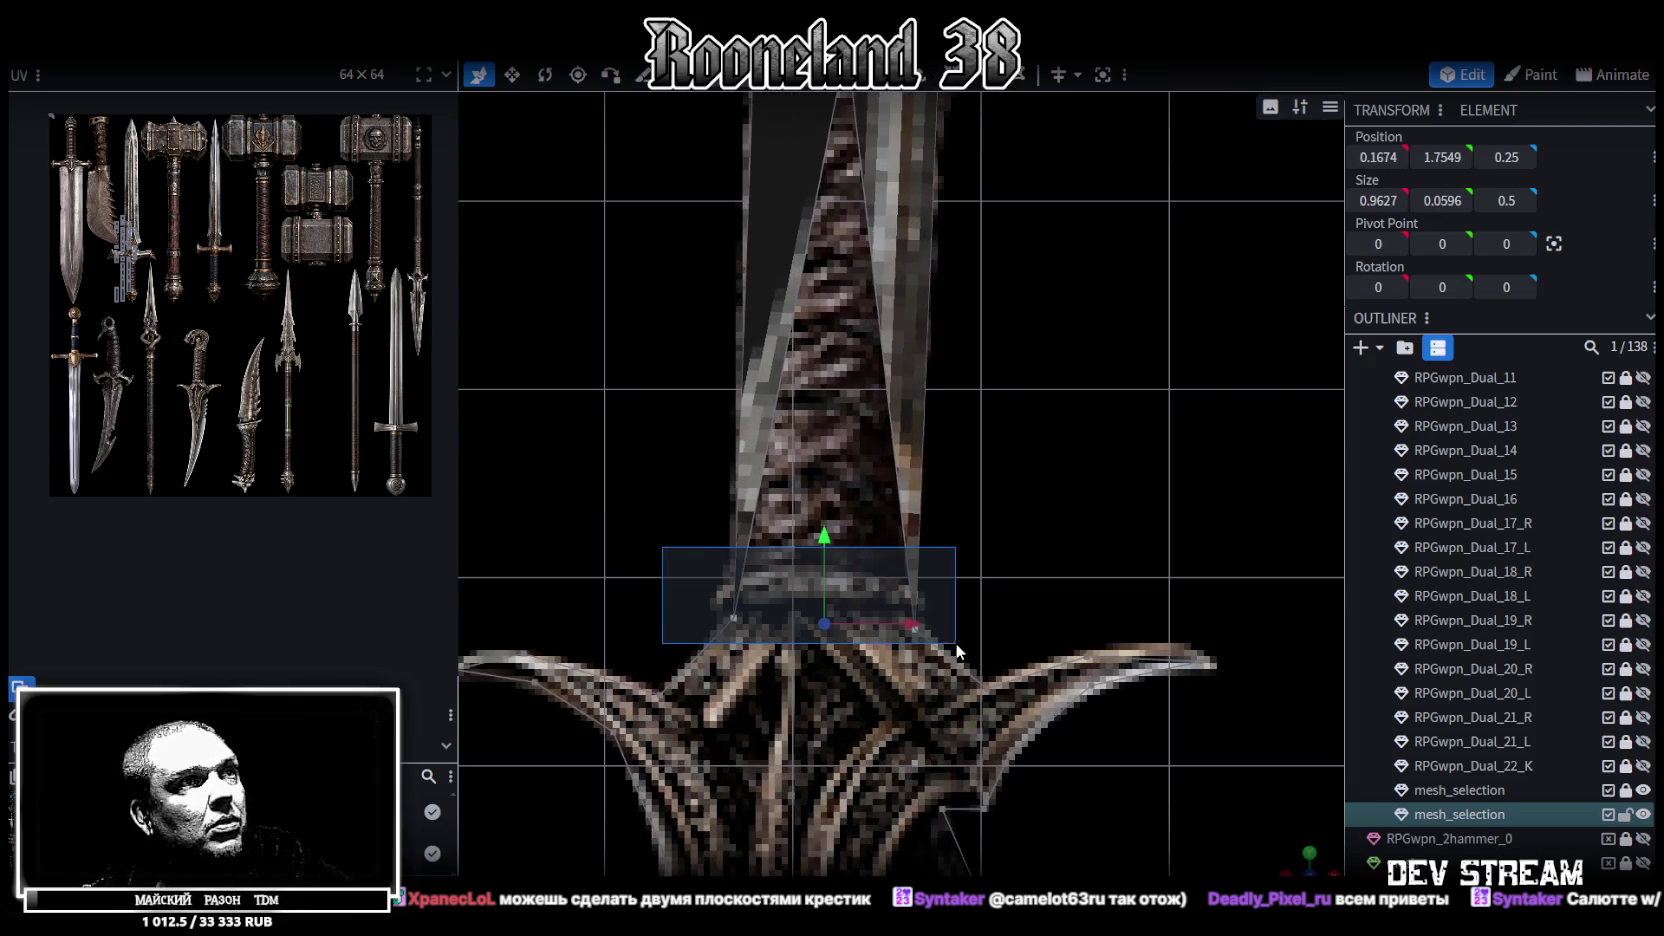
left_click(1442, 157)
type("0")
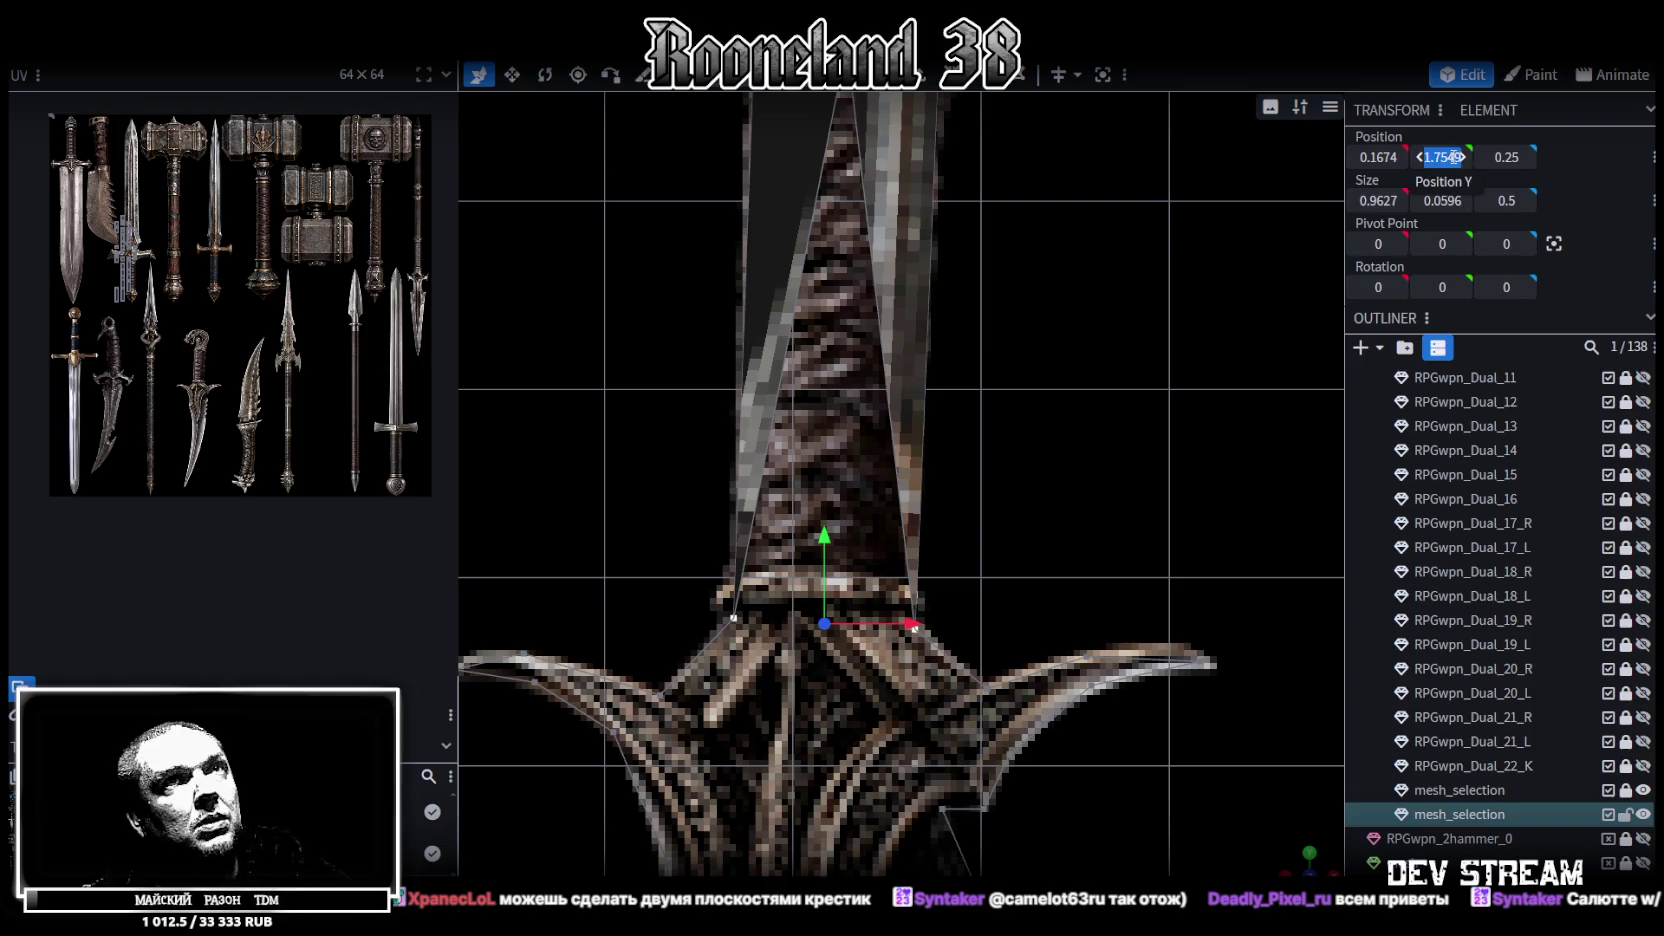
key("Return")
key("ctrl+z")
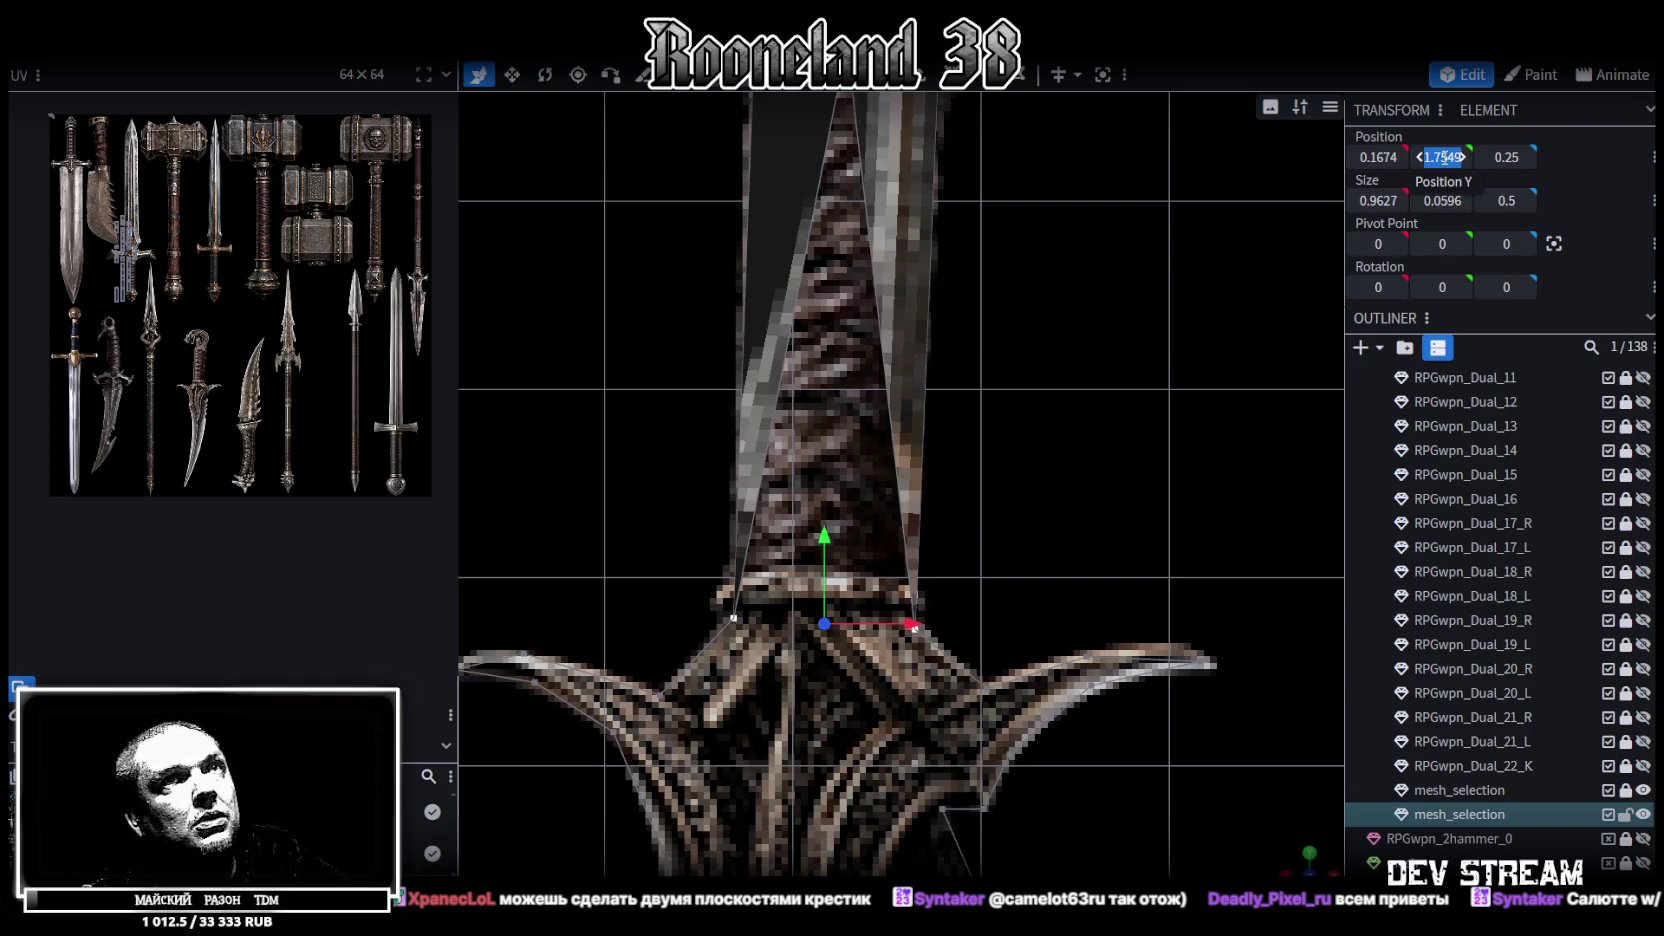
left_click(1442, 157)
type("1.75")
key("Return")
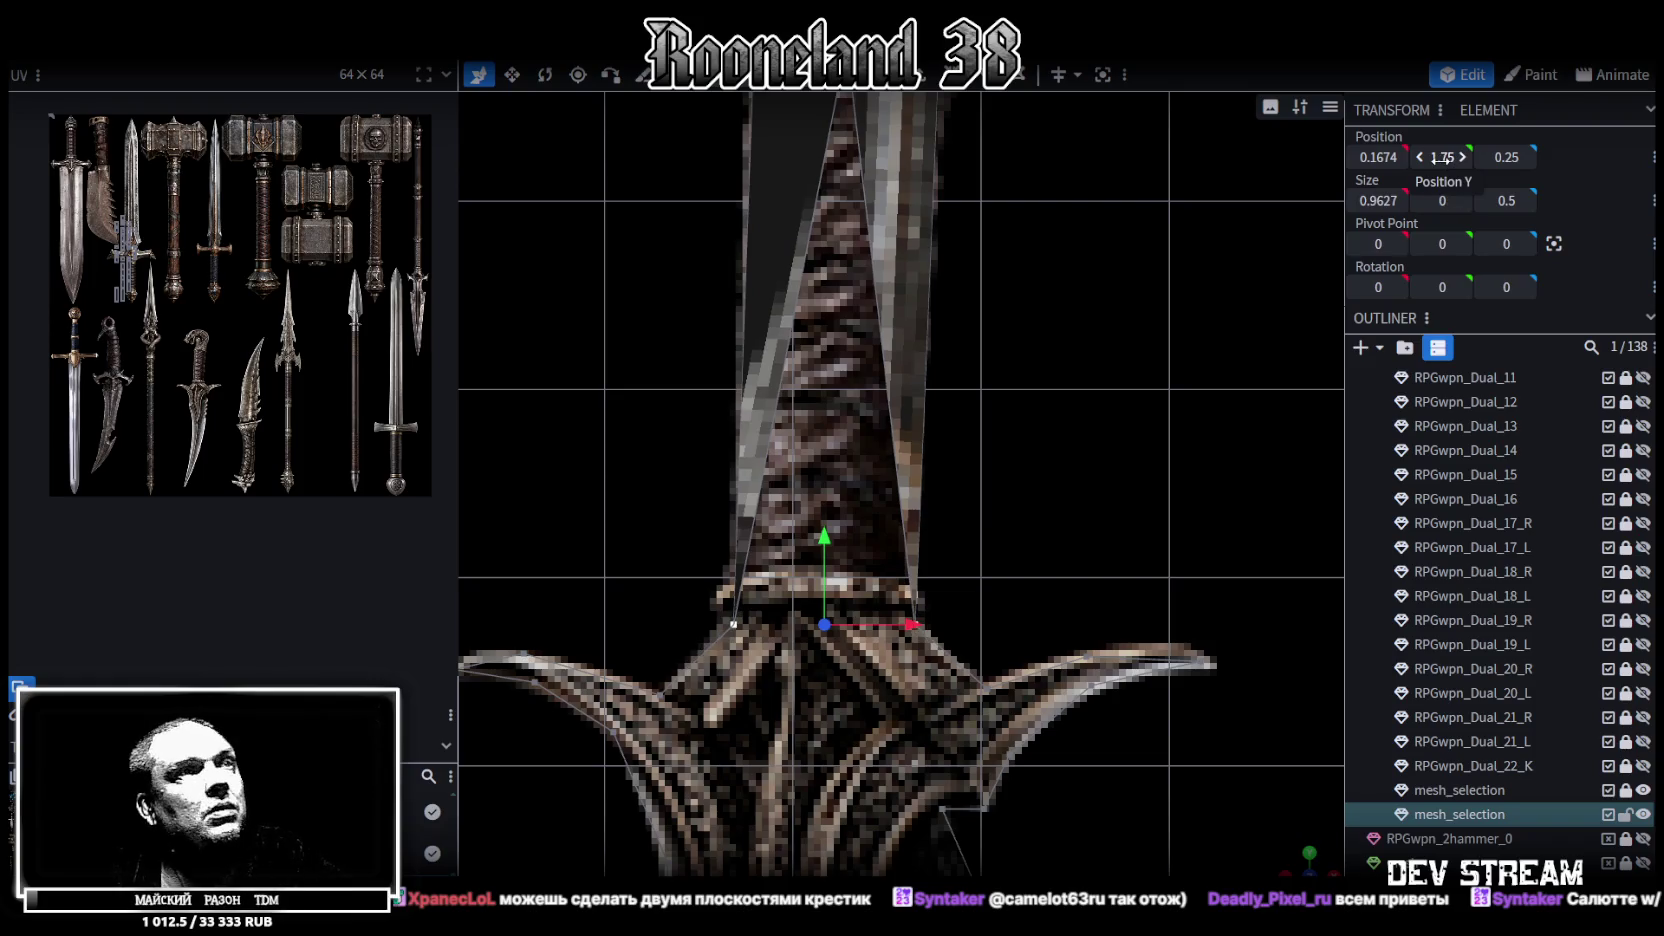
scroll(859, 485, "up", 2)
left_click_drag(788, 590, 800, 568)
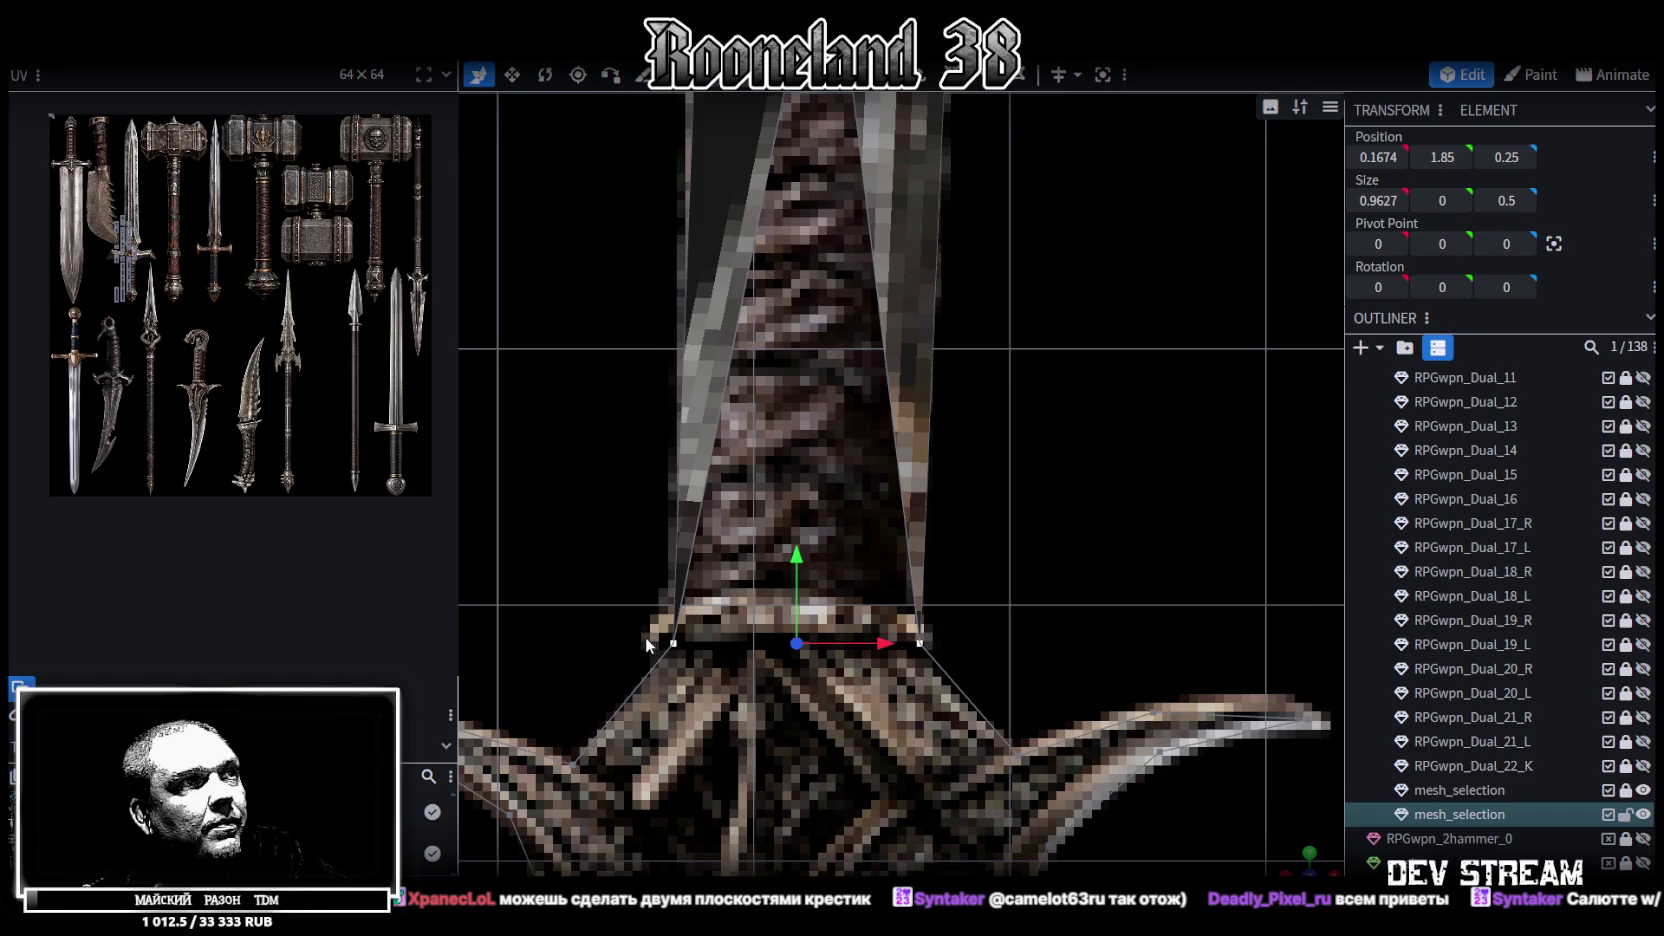
Merge the left and right corner vertices into a single point
left_click(675, 645)
left_click(918, 648, "shift")
right_click(919, 644)
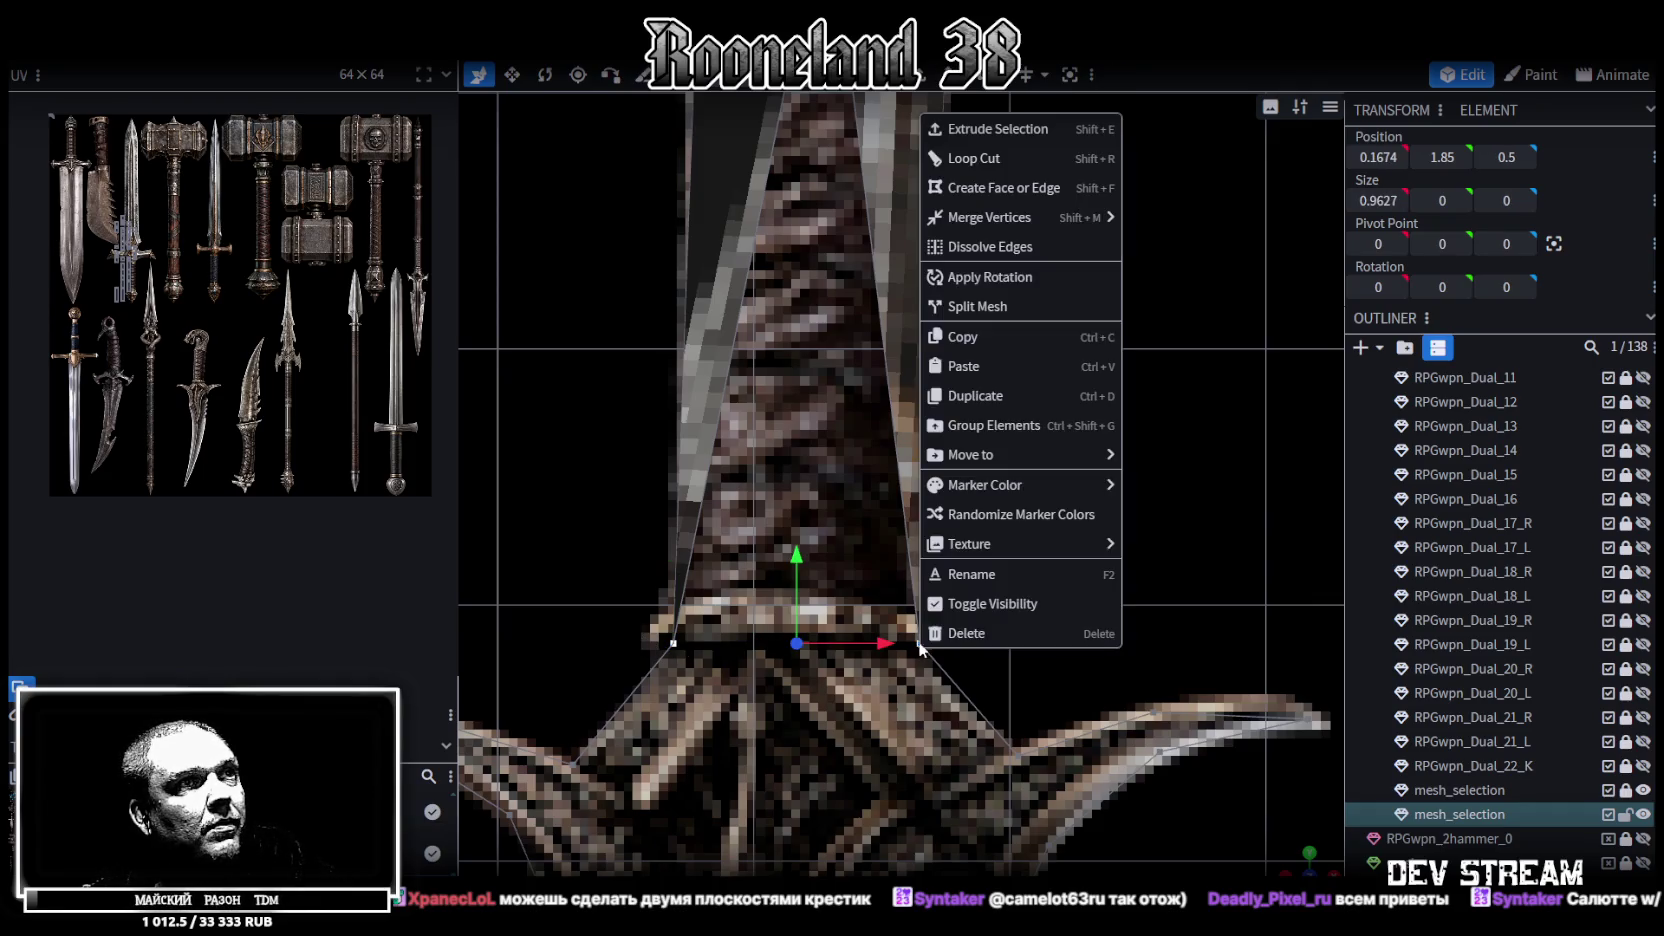
left_click(1177, 250)
scroll(864, 575, "down", 2)
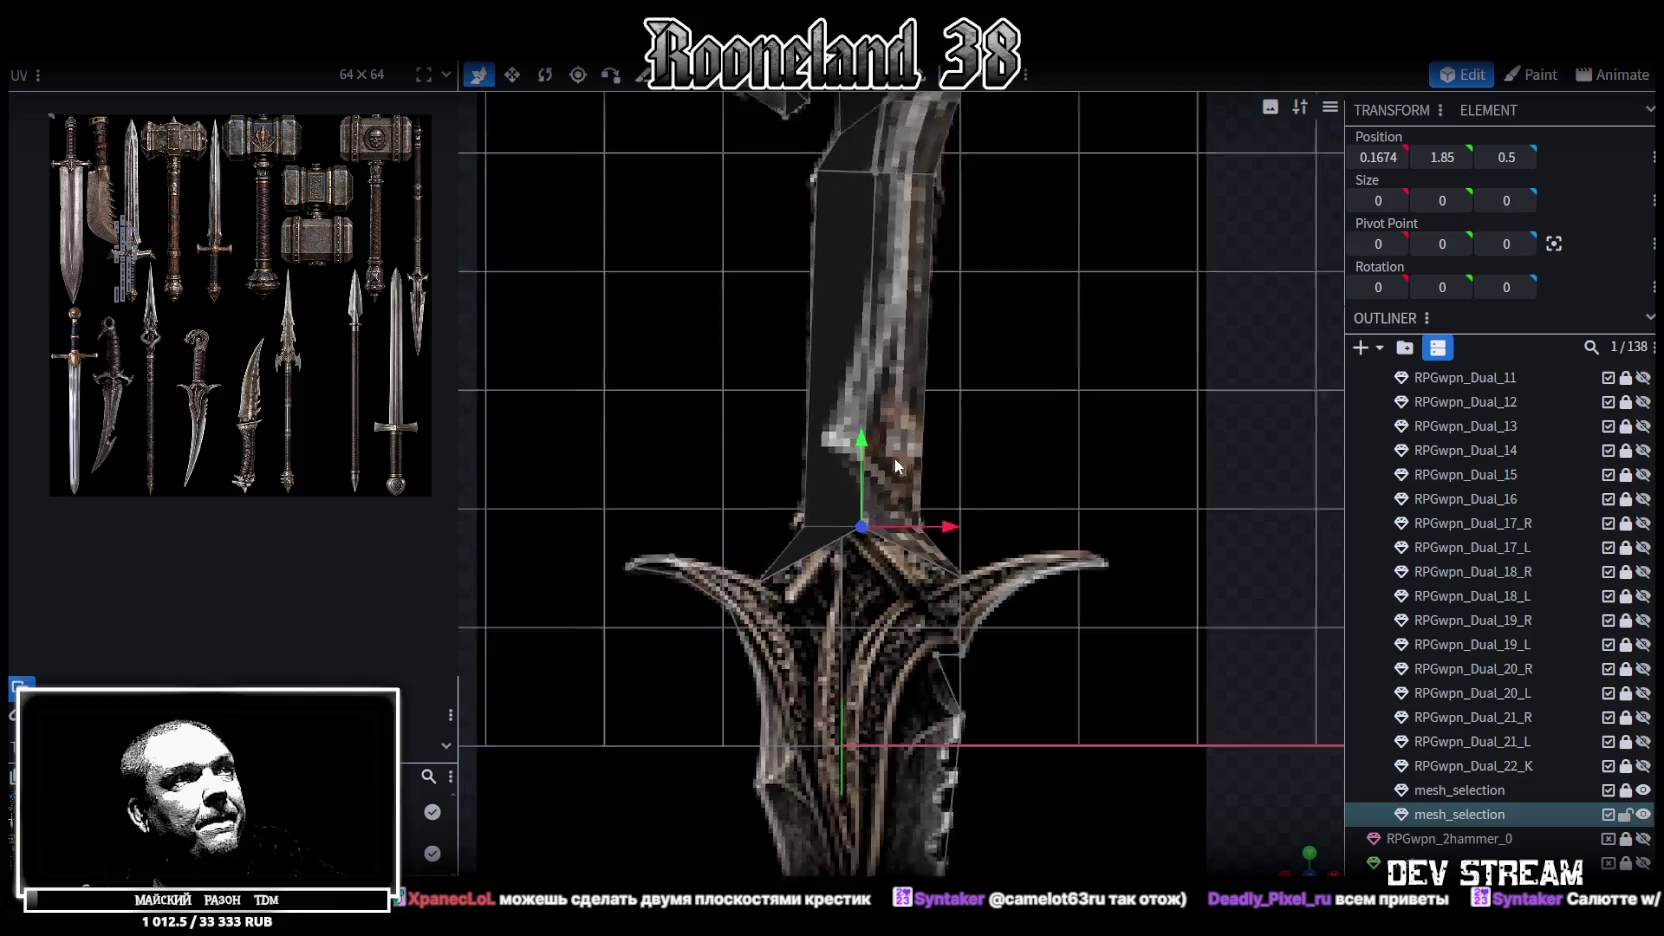
Merge two pairs of doubled vertices on the left crossguard wing
scroll(780, 495, "up", 2)
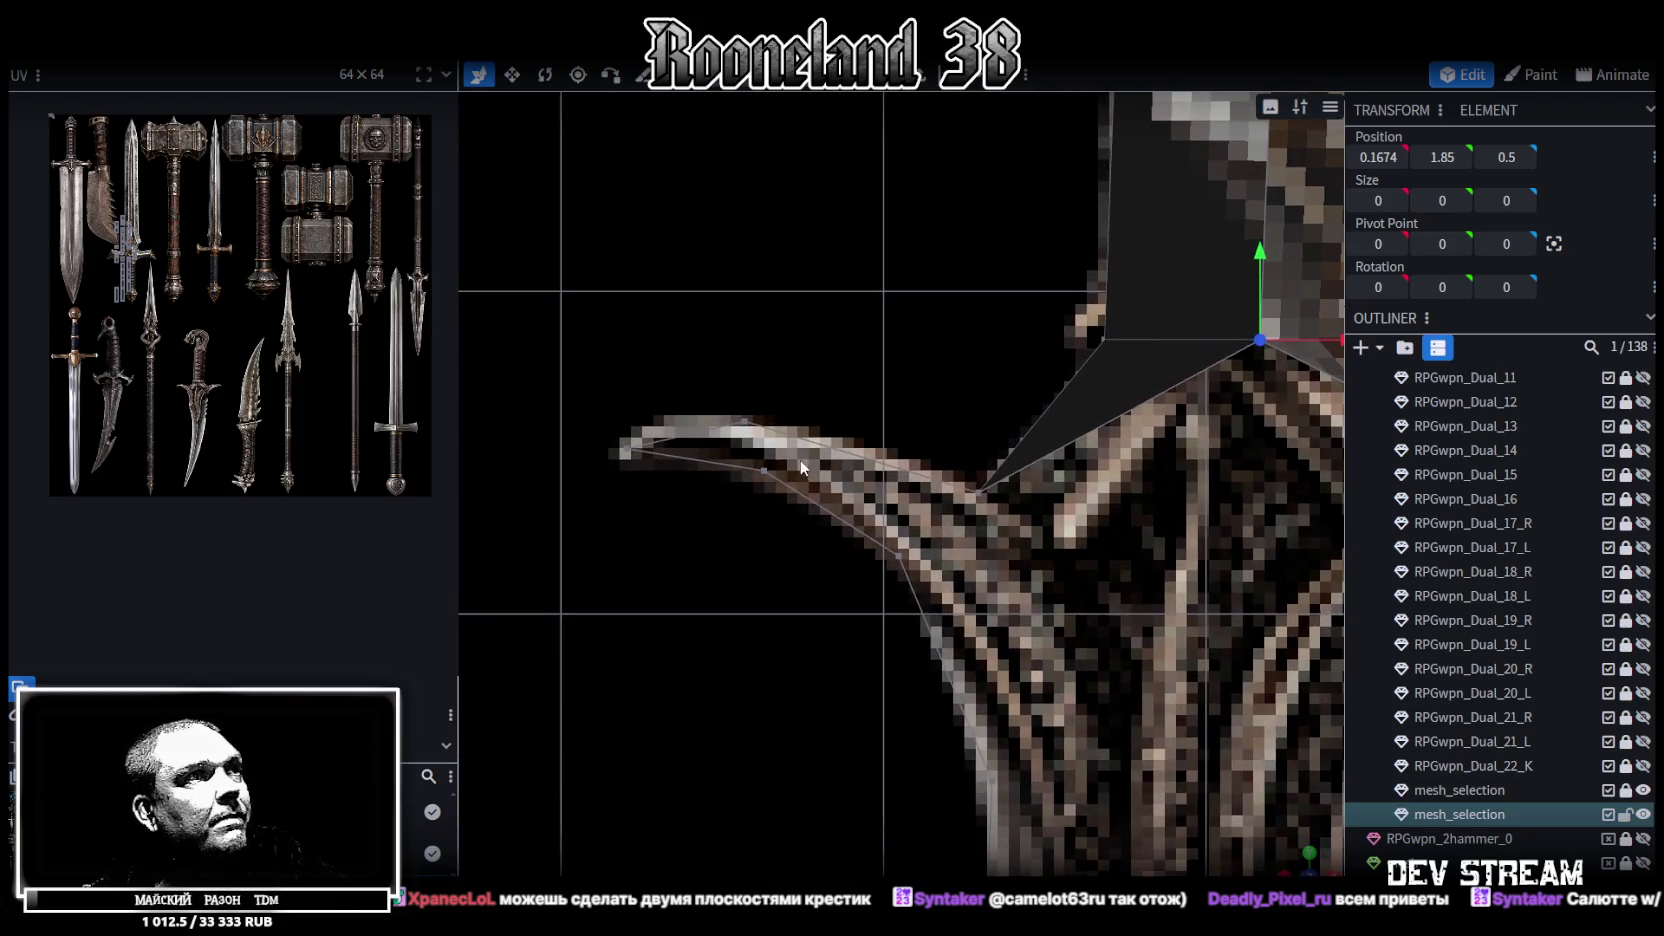
left_click(744, 425)
left_click(760, 470, "shift")
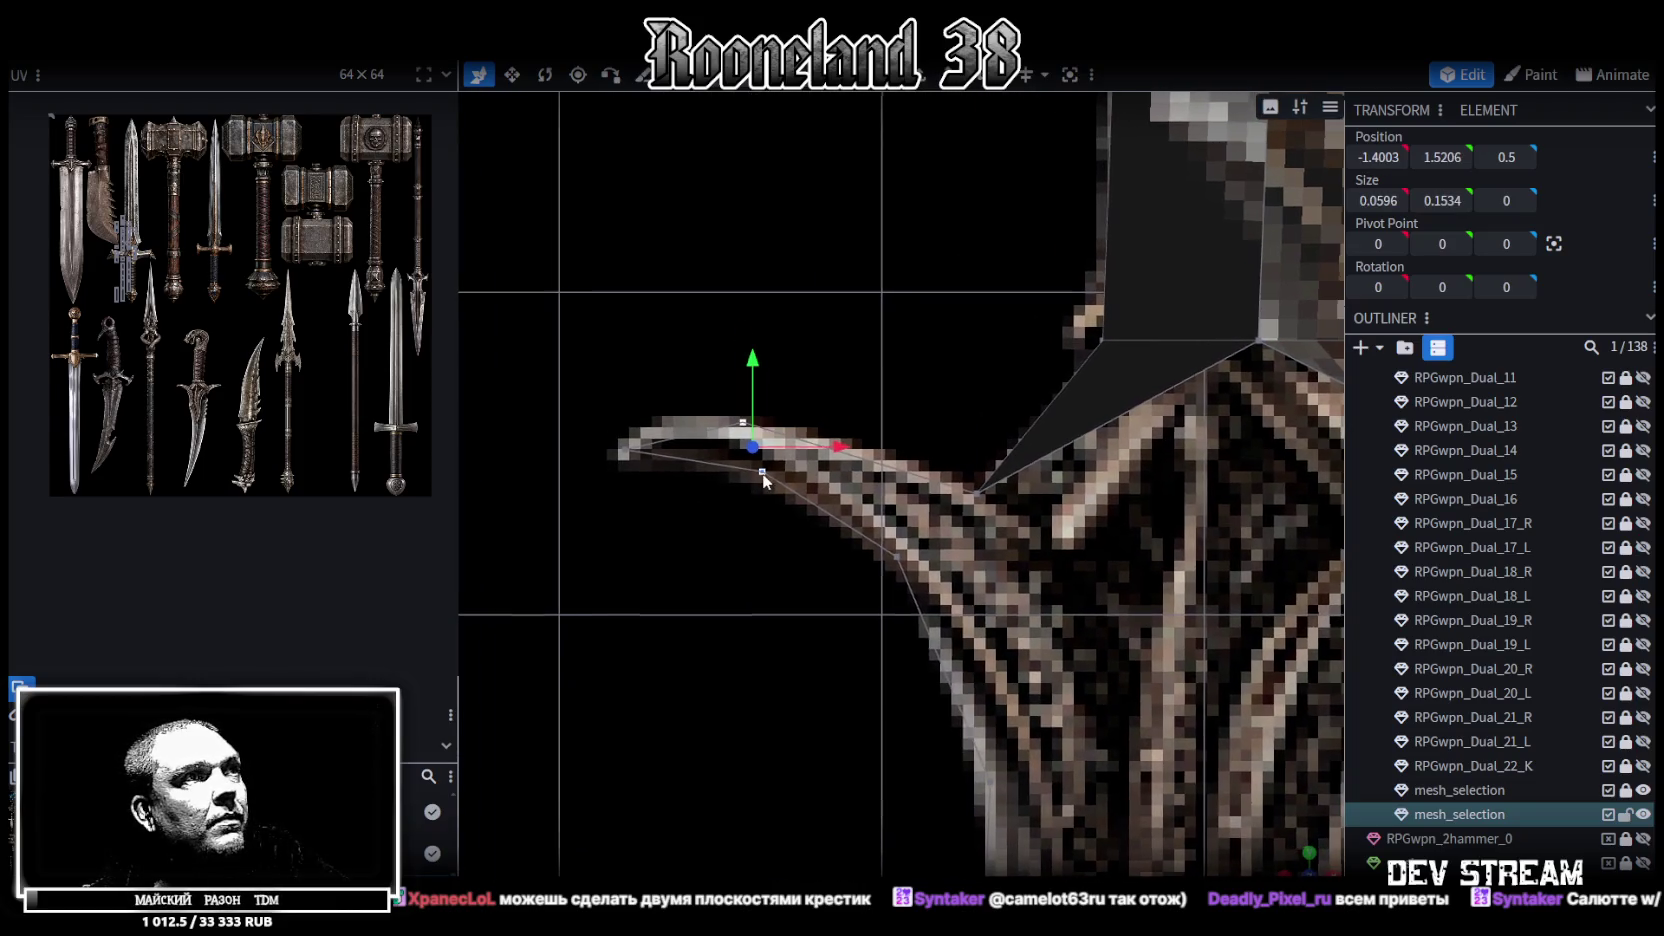
right_click(762, 473)
left_click(1027, 516)
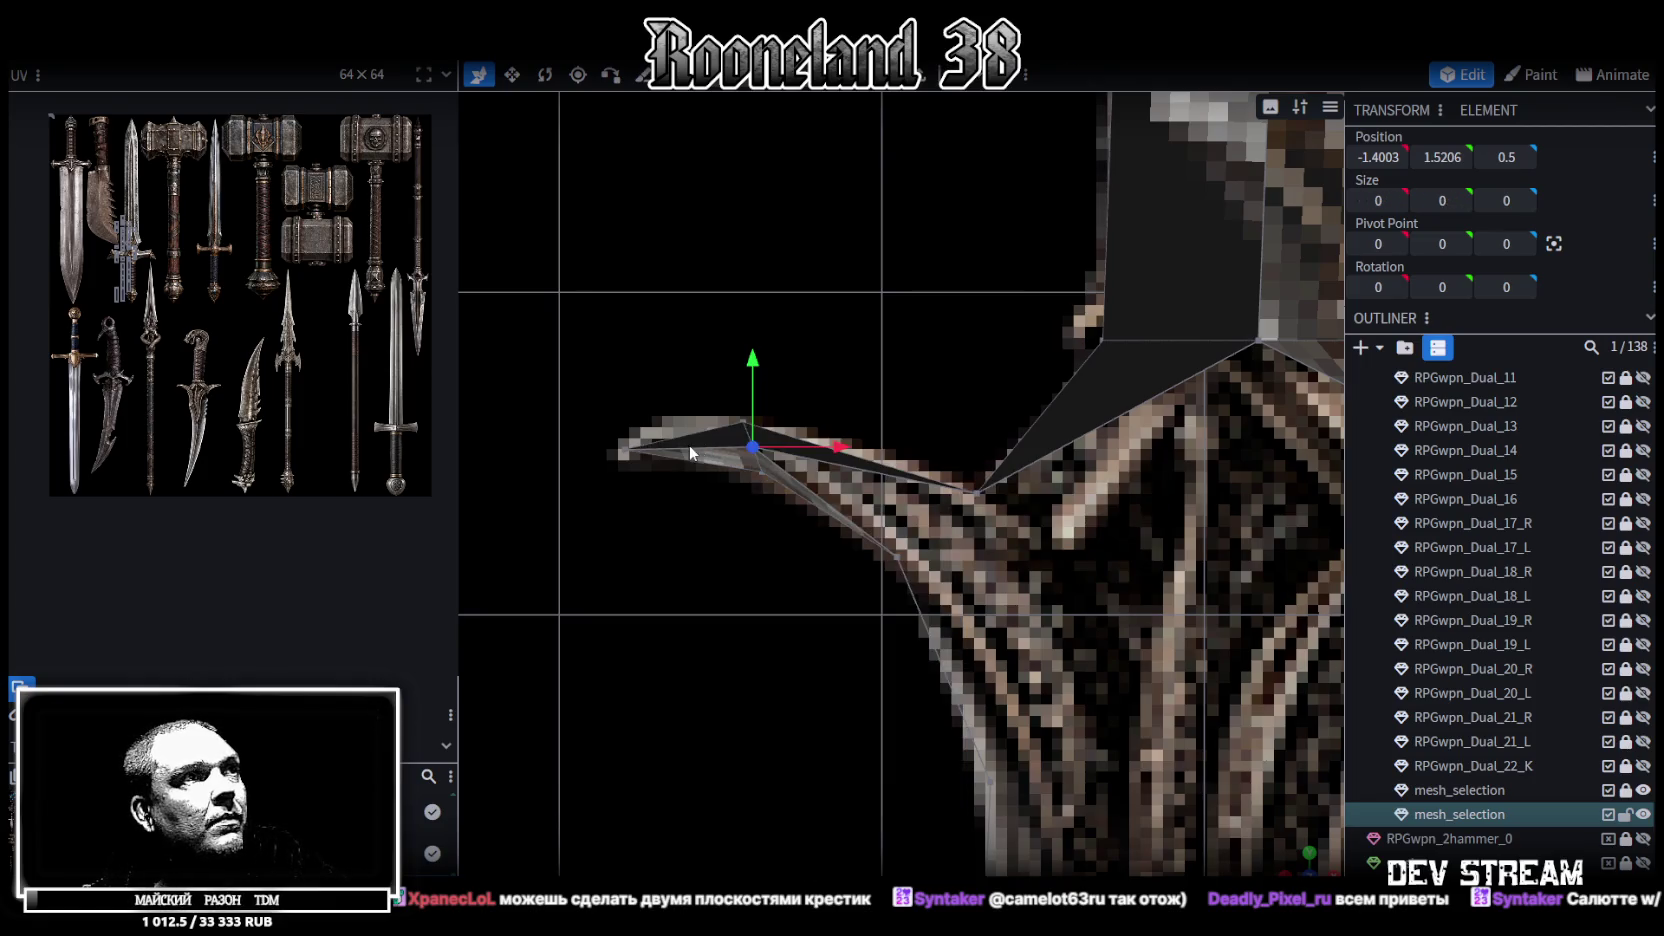
left_click(628, 452, "shift")
right_click(627, 455)
left_click(965, 484)
Merge the two vertices near the wing root and nudge the result right and down
right_click_drag(930, 543, 848, 482)
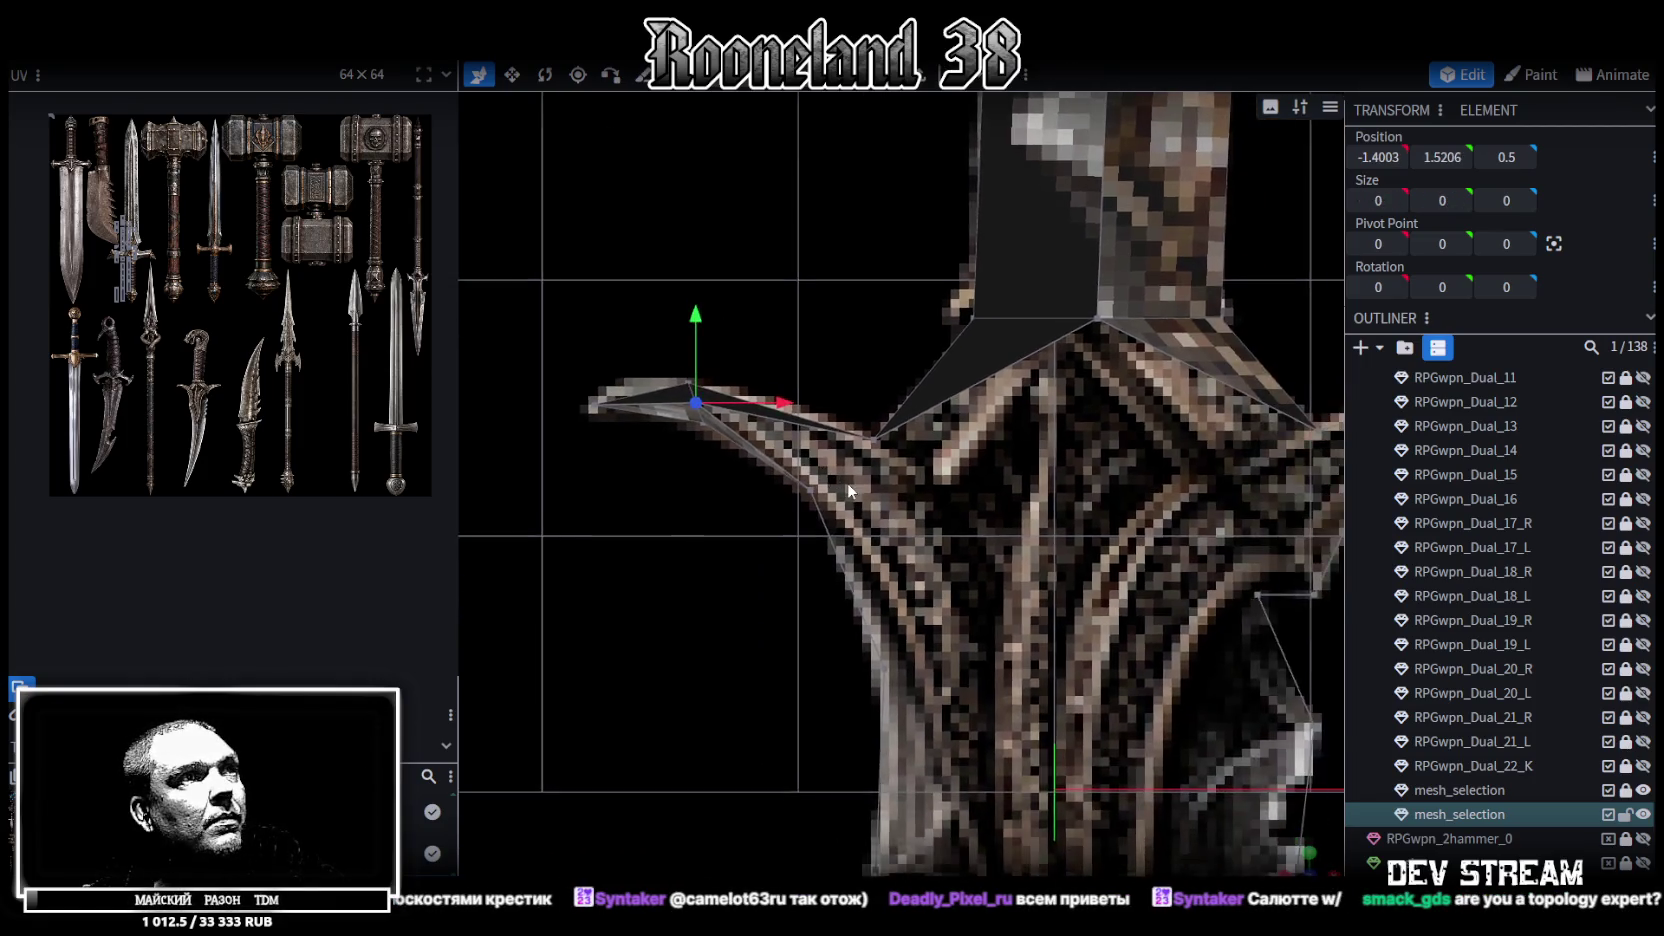
left_click(870, 432)
left_click(786, 484, "shift")
right_click(786, 484)
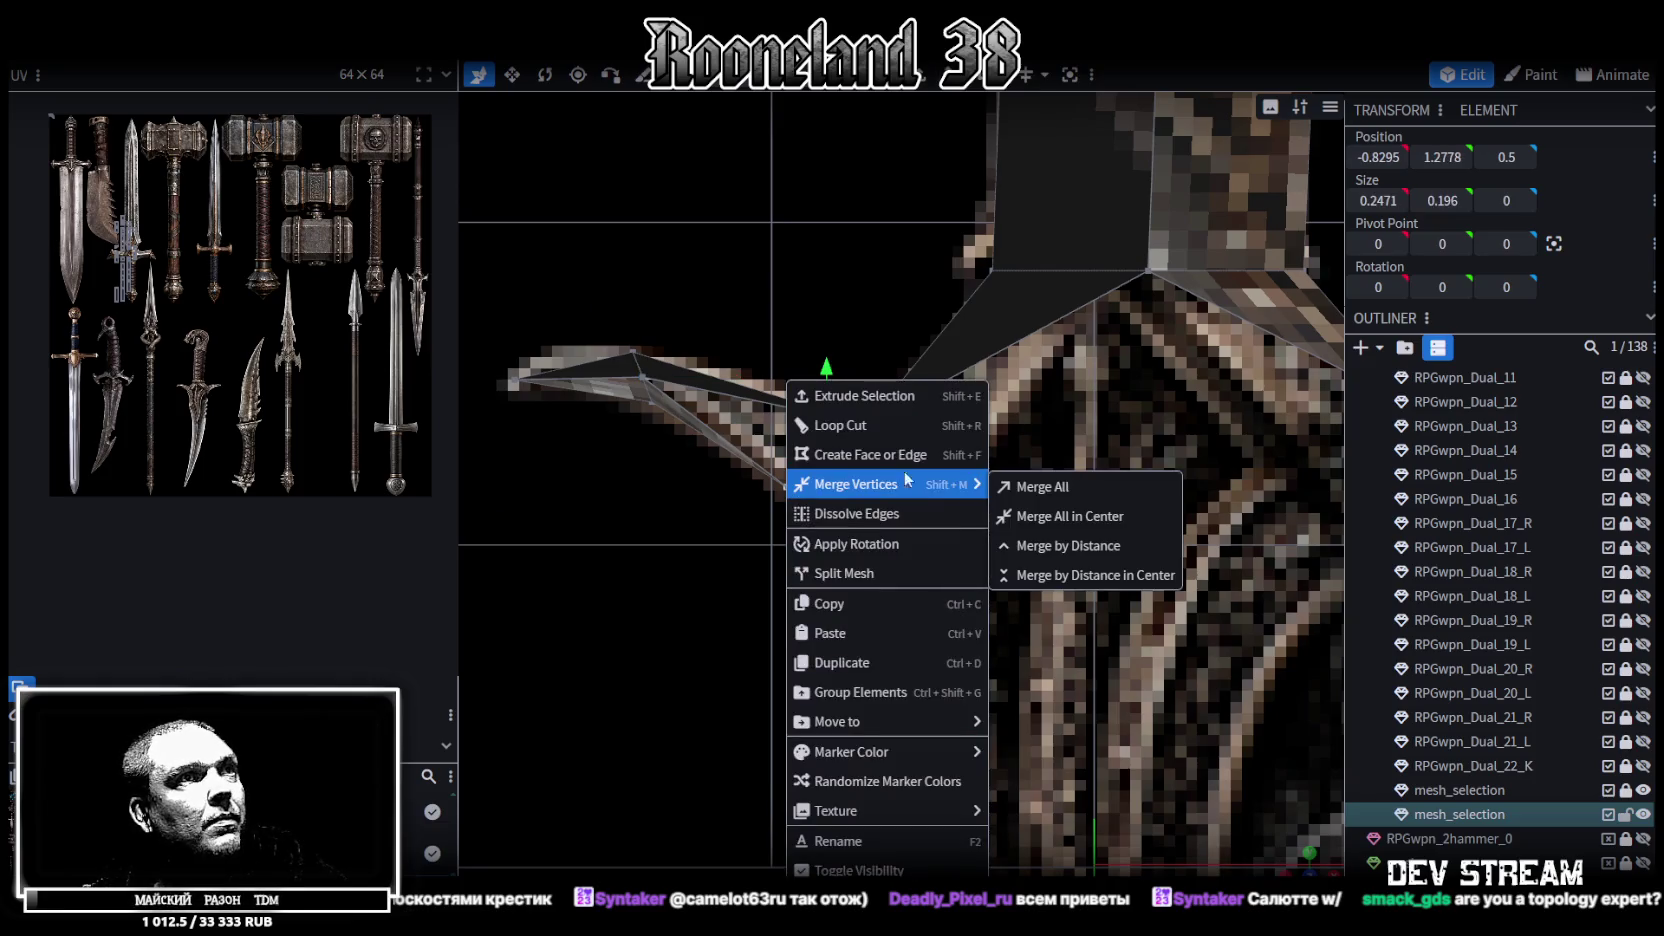
left_click(1040, 502)
scroll(990, 470, "down", 3)
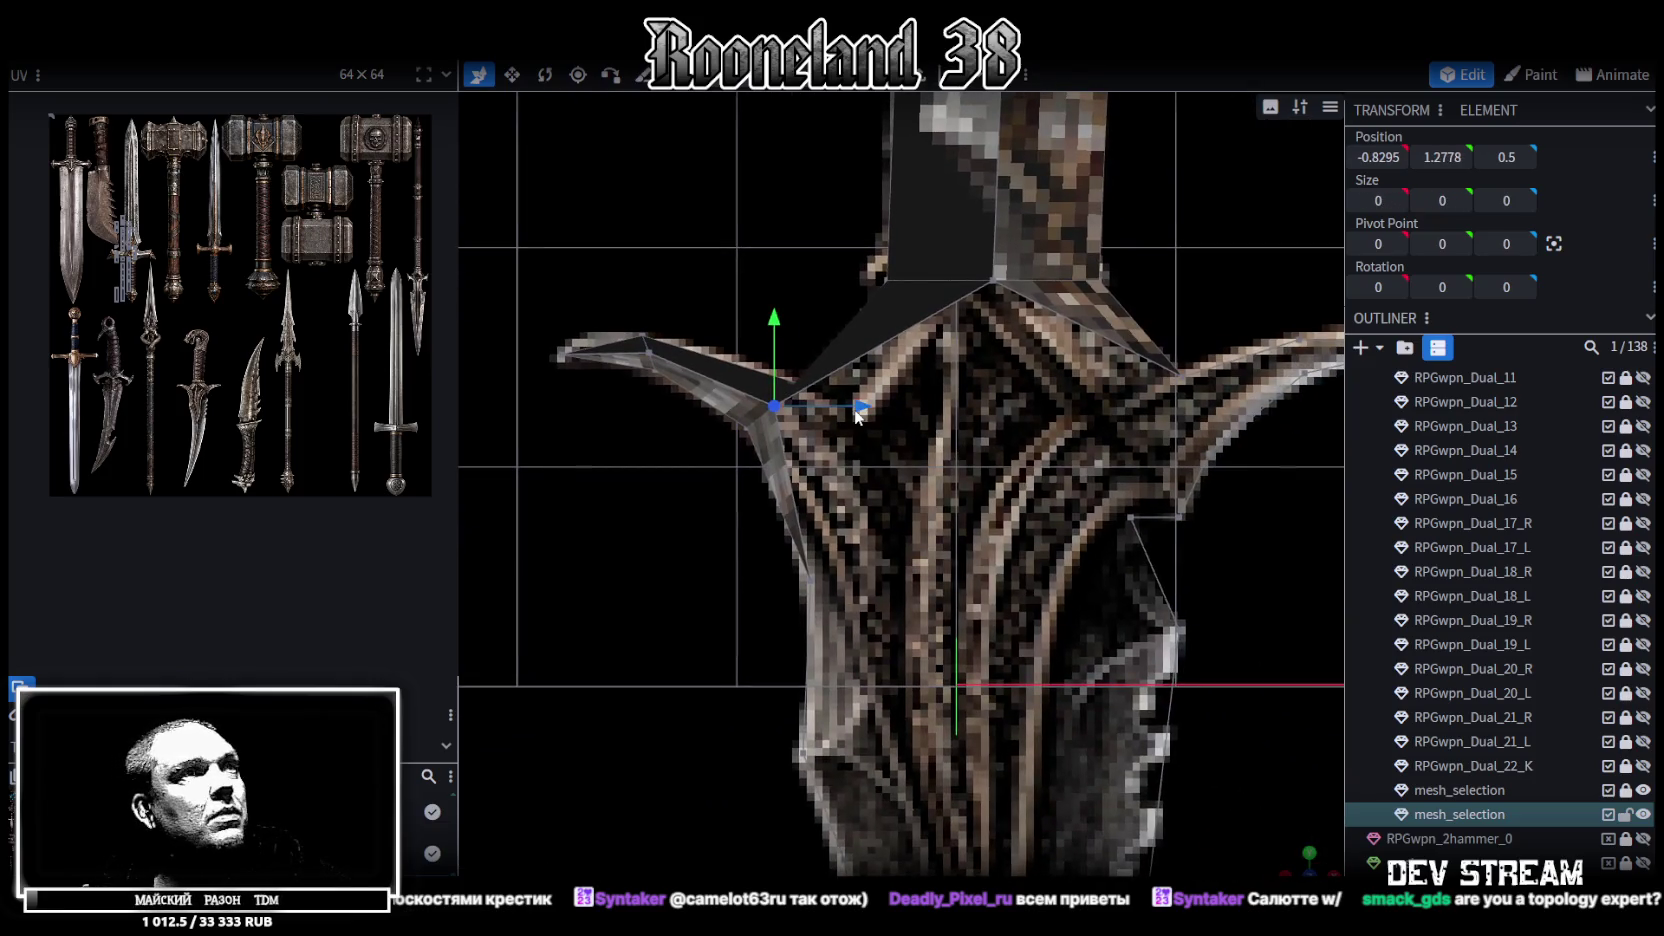
left_click_drag(893, 435, 937, 435)
left_click_drag(822, 345, 822, 367)
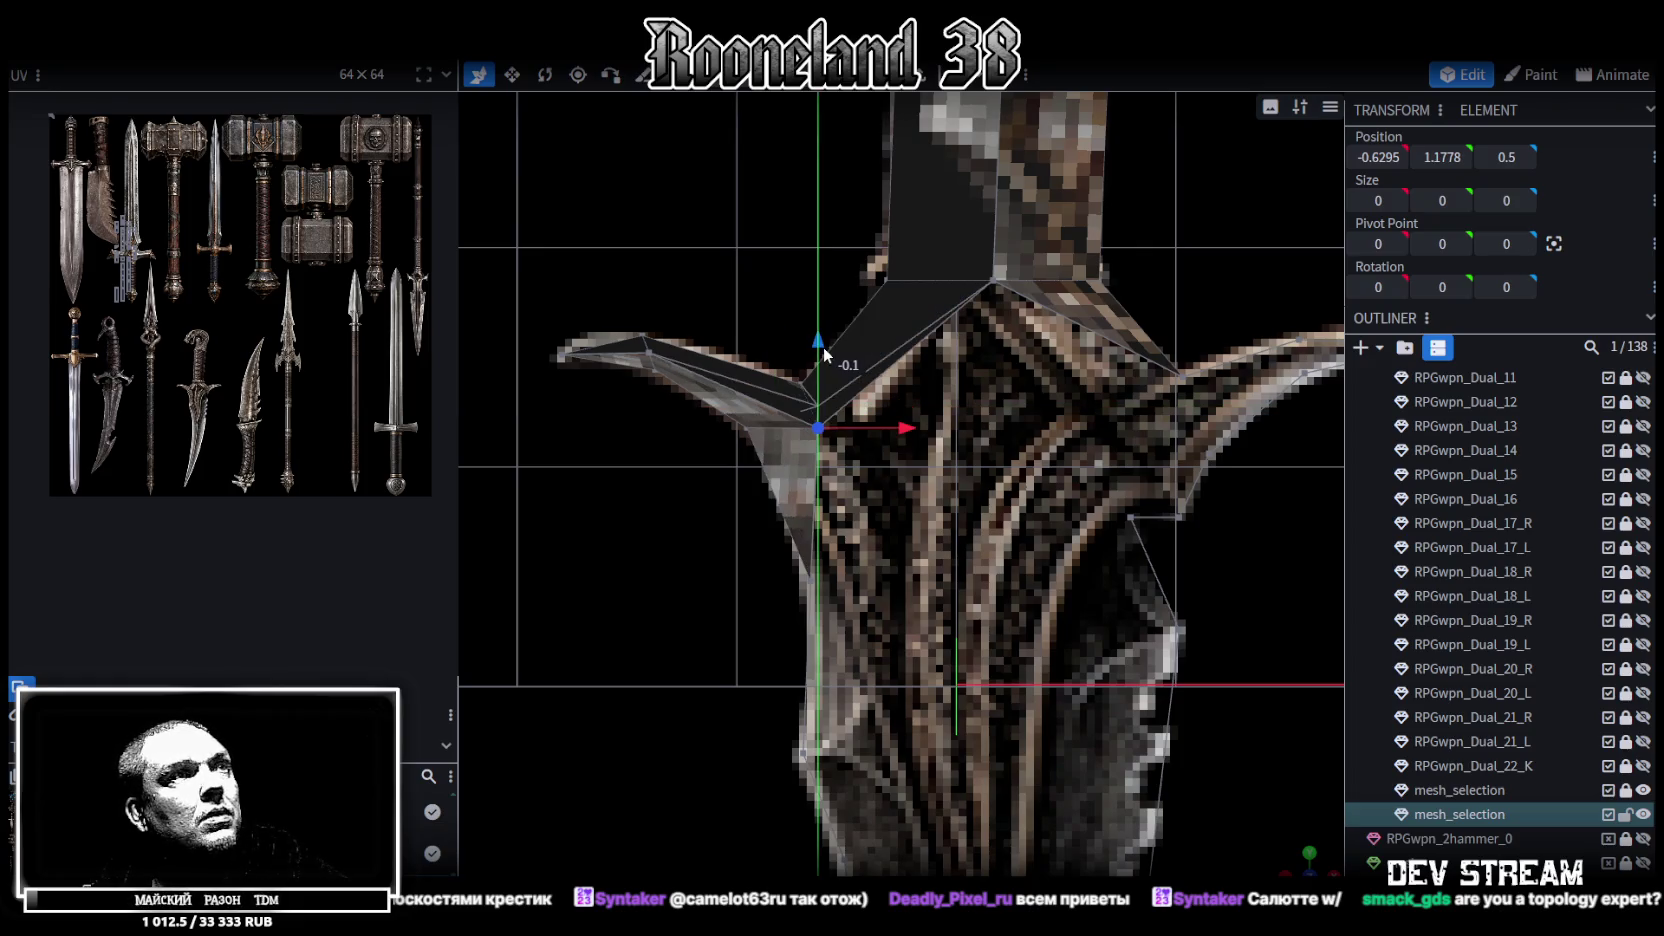
Pull the guard's lower left-edge vertex inward to X -0.6133, Y 0.4812
scroll(888, 401, "down", 2)
right_click_drag(888, 401, 882, 419)
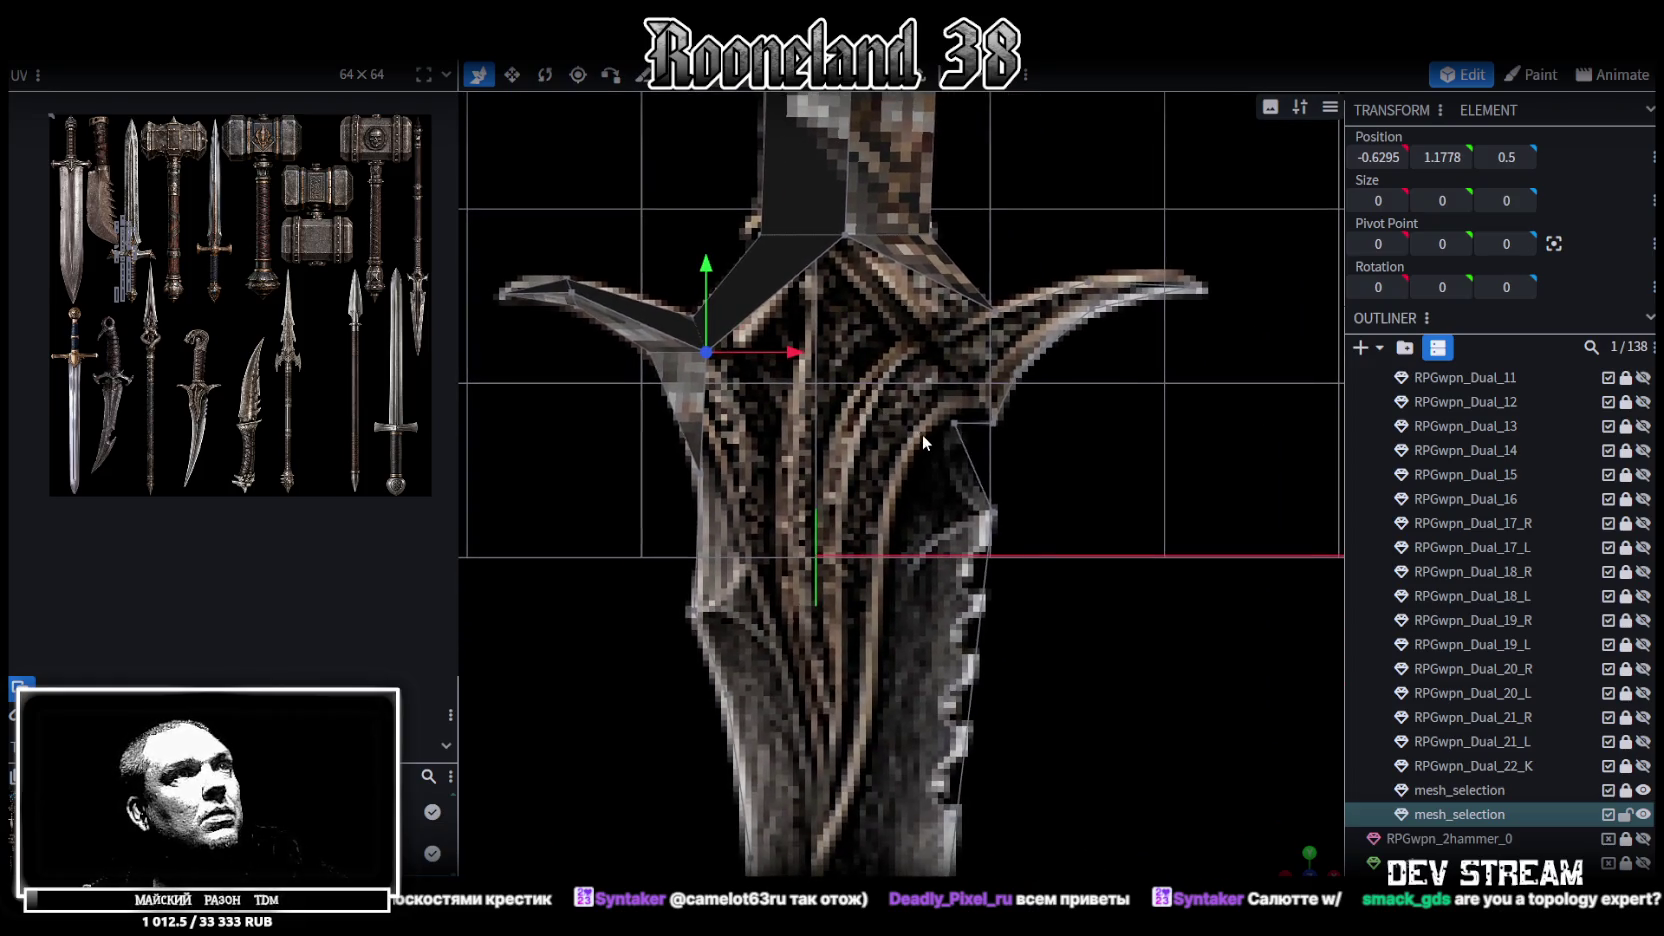
scroll(922, 442, "up", 1)
left_click(688, 473)
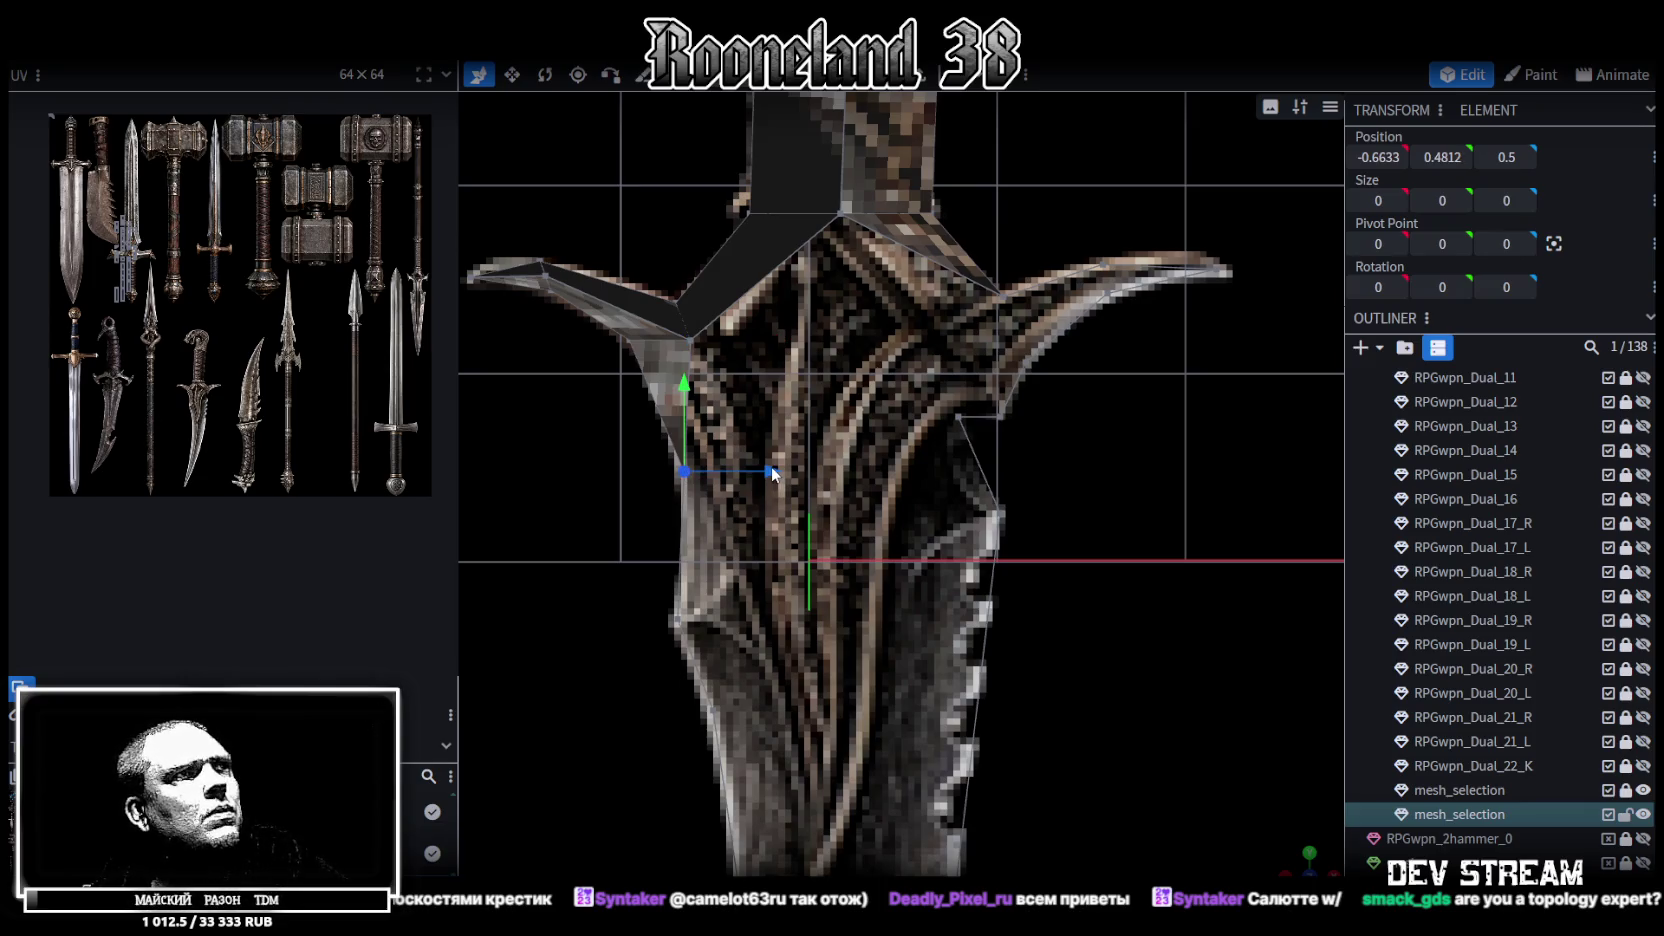
mouse_move(630, 443)
left_mouse_down()
mouse_move(725, 488)
mouse_move(810, 485)
left_mouse_up()
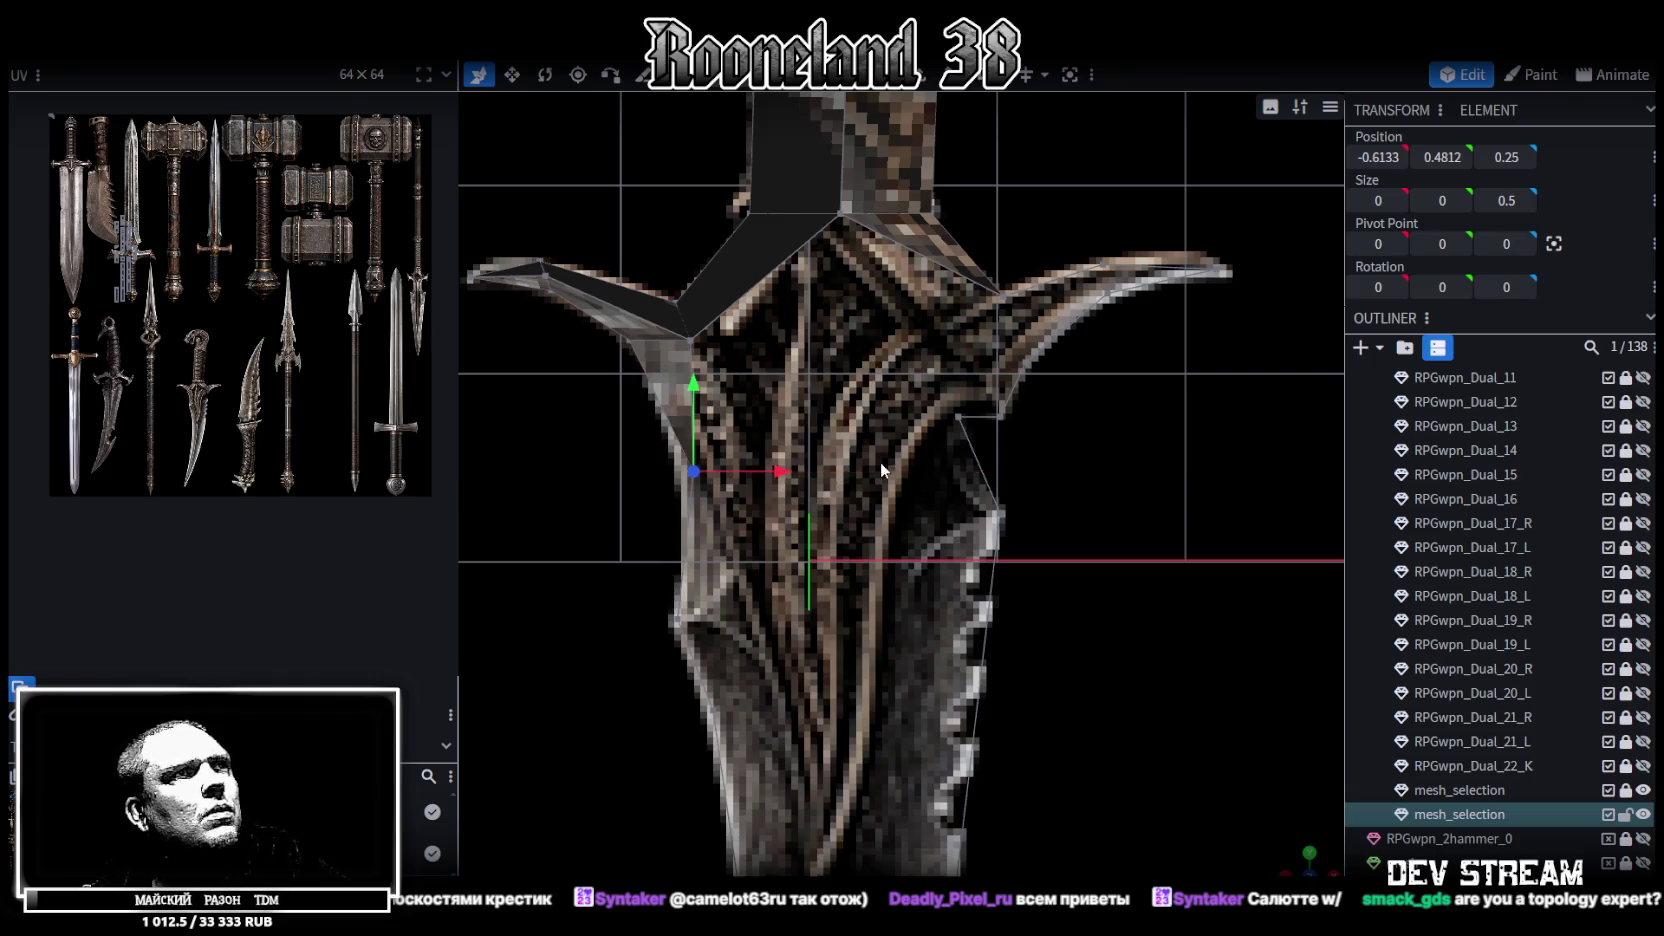
scroll(850, 475, "up", 2)
mouse_move(826, 491)
right_mouse_down()
mouse_move(944, 450)
mouse_move(909, 481)
right_mouse_up()
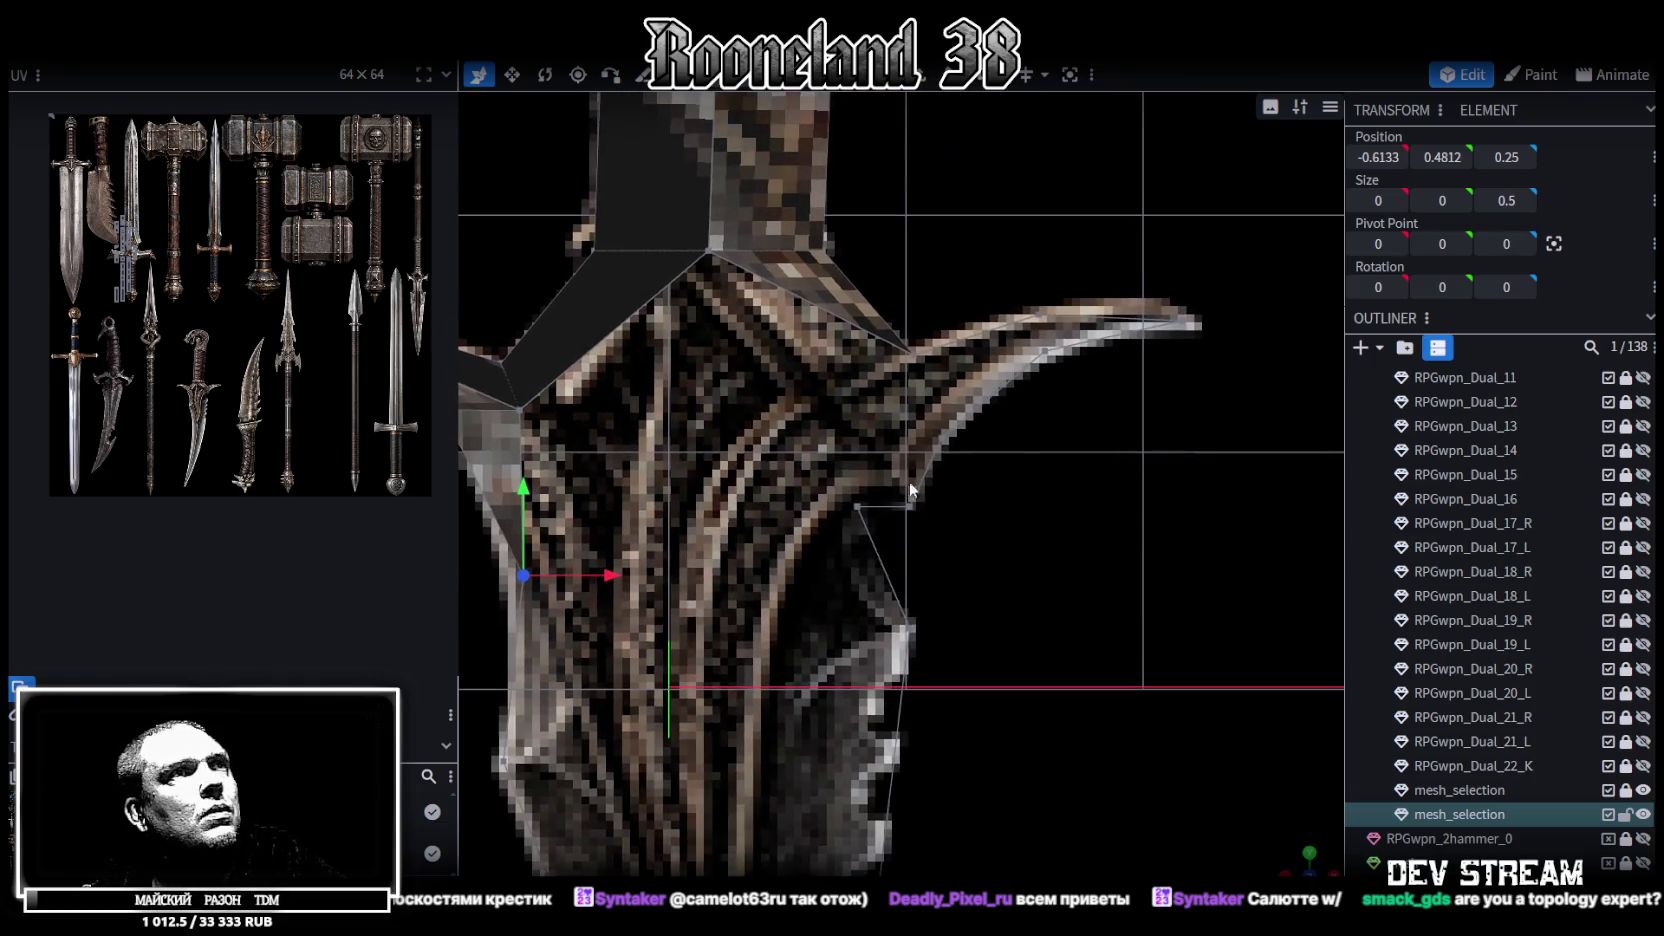
Lower the right wing-root vertex to X 0.9321, Y 1.0099, fill a triangular face, and merge vertices
left_click(913, 353)
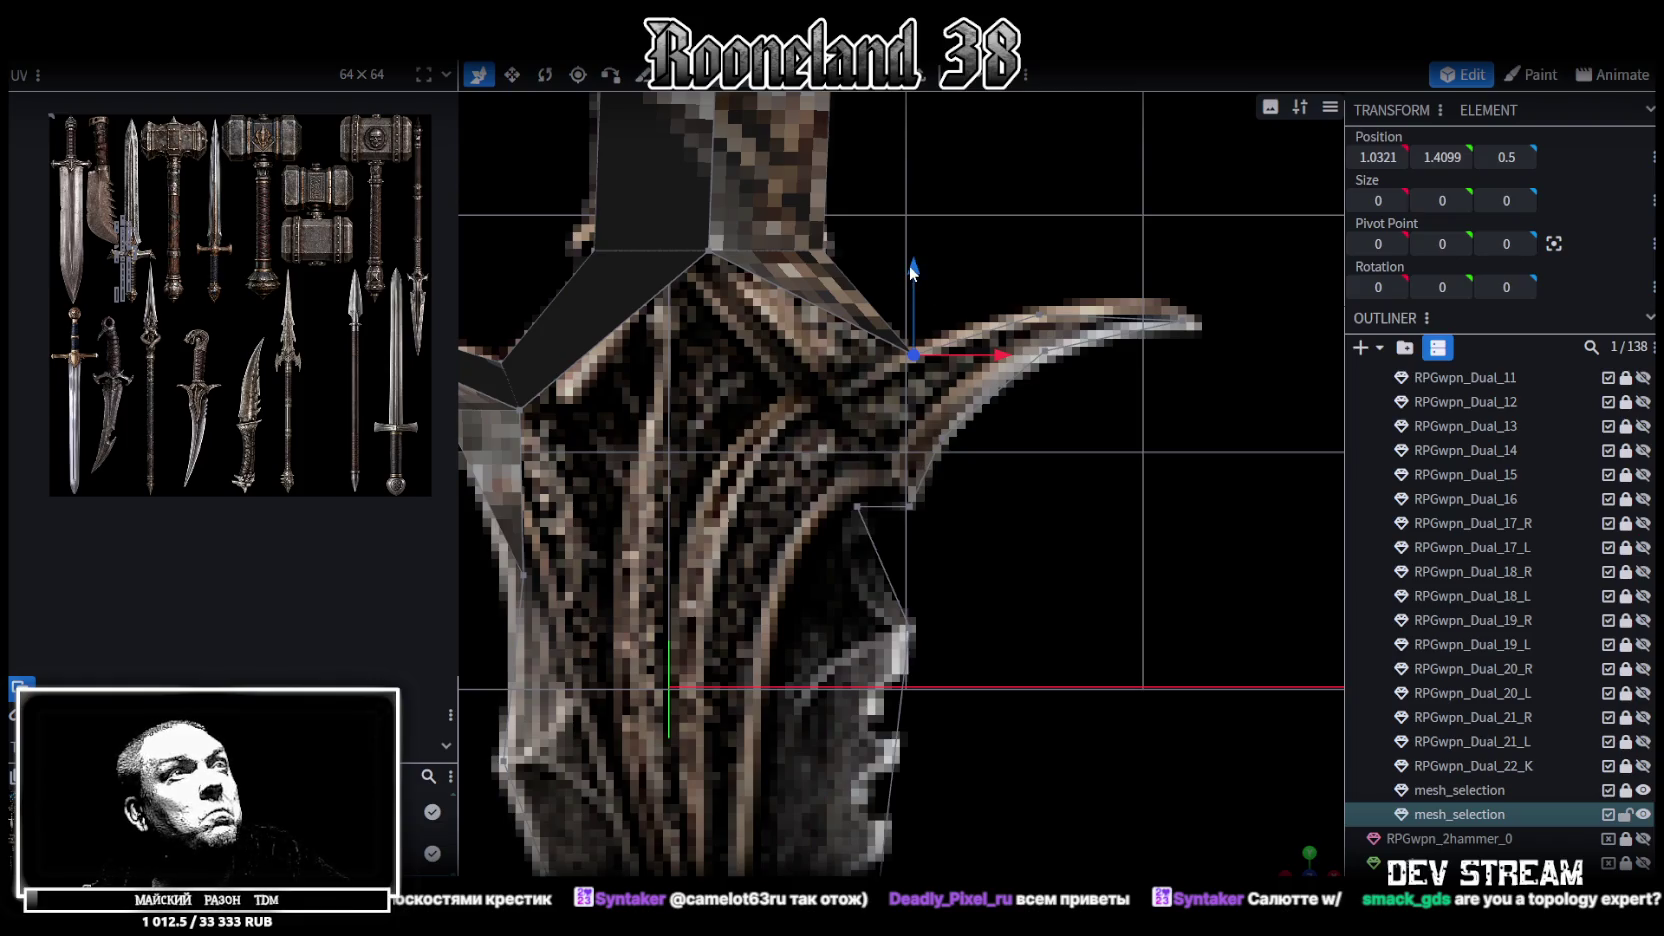
left_click_drag(911, 268, 894, 358)
left_click_drag(994, 446, 968, 451)
right_click(909, 506)
mouse_move(988, 484)
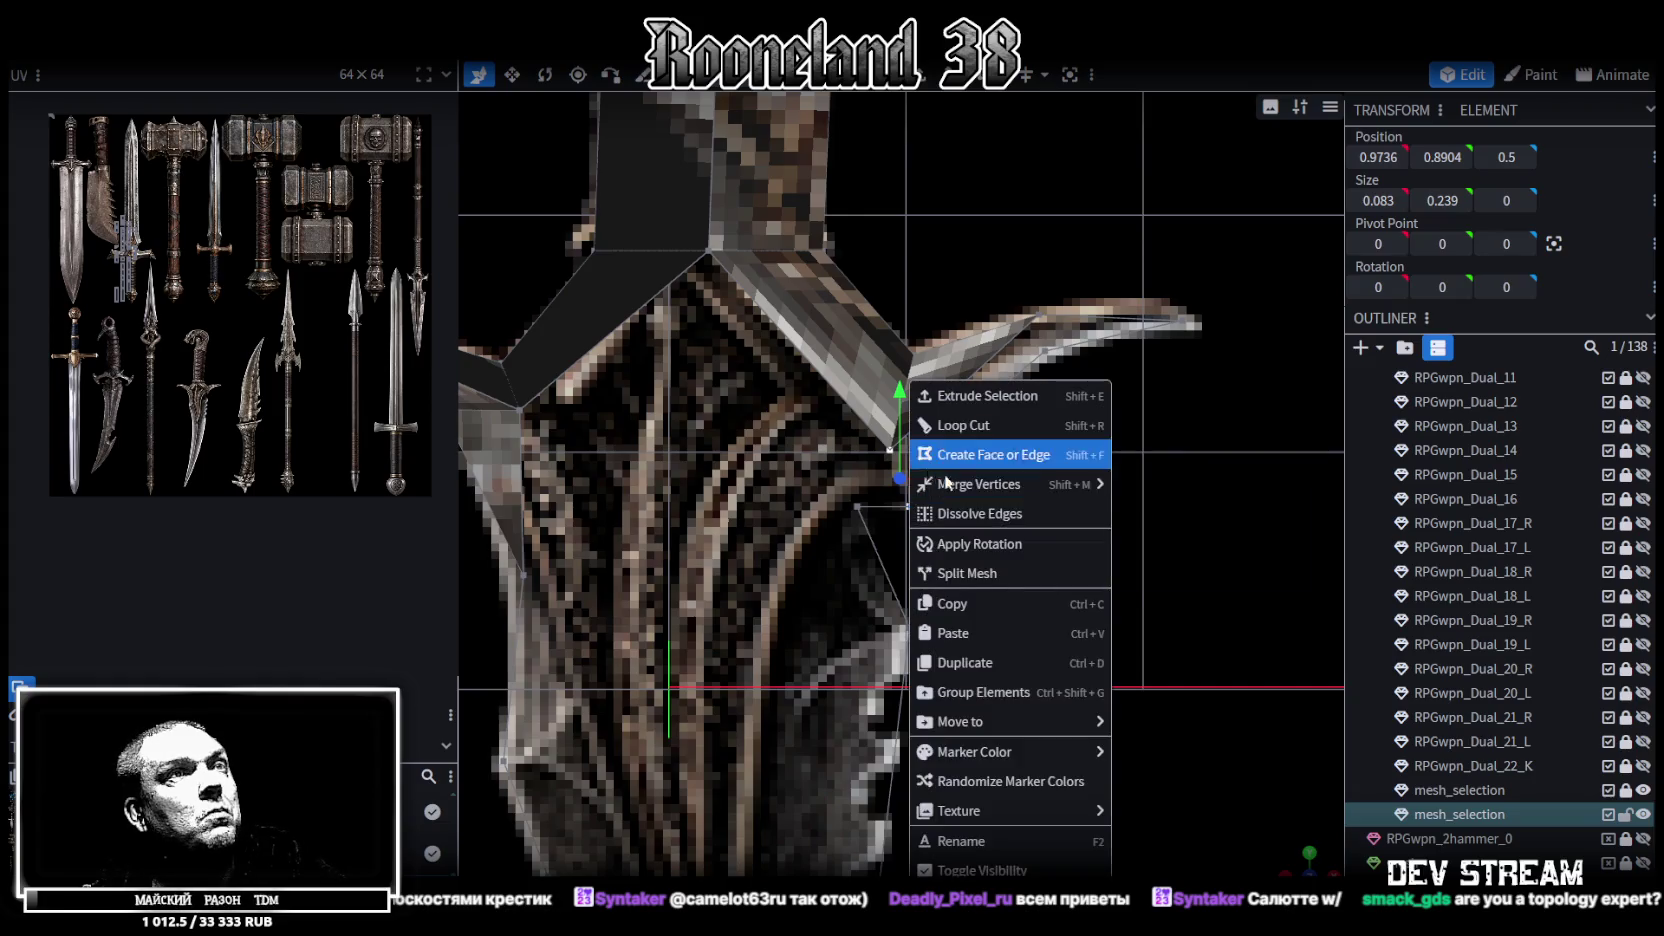
left_click(1000, 449)
right_click(856, 507)
left_click(1062, 485)
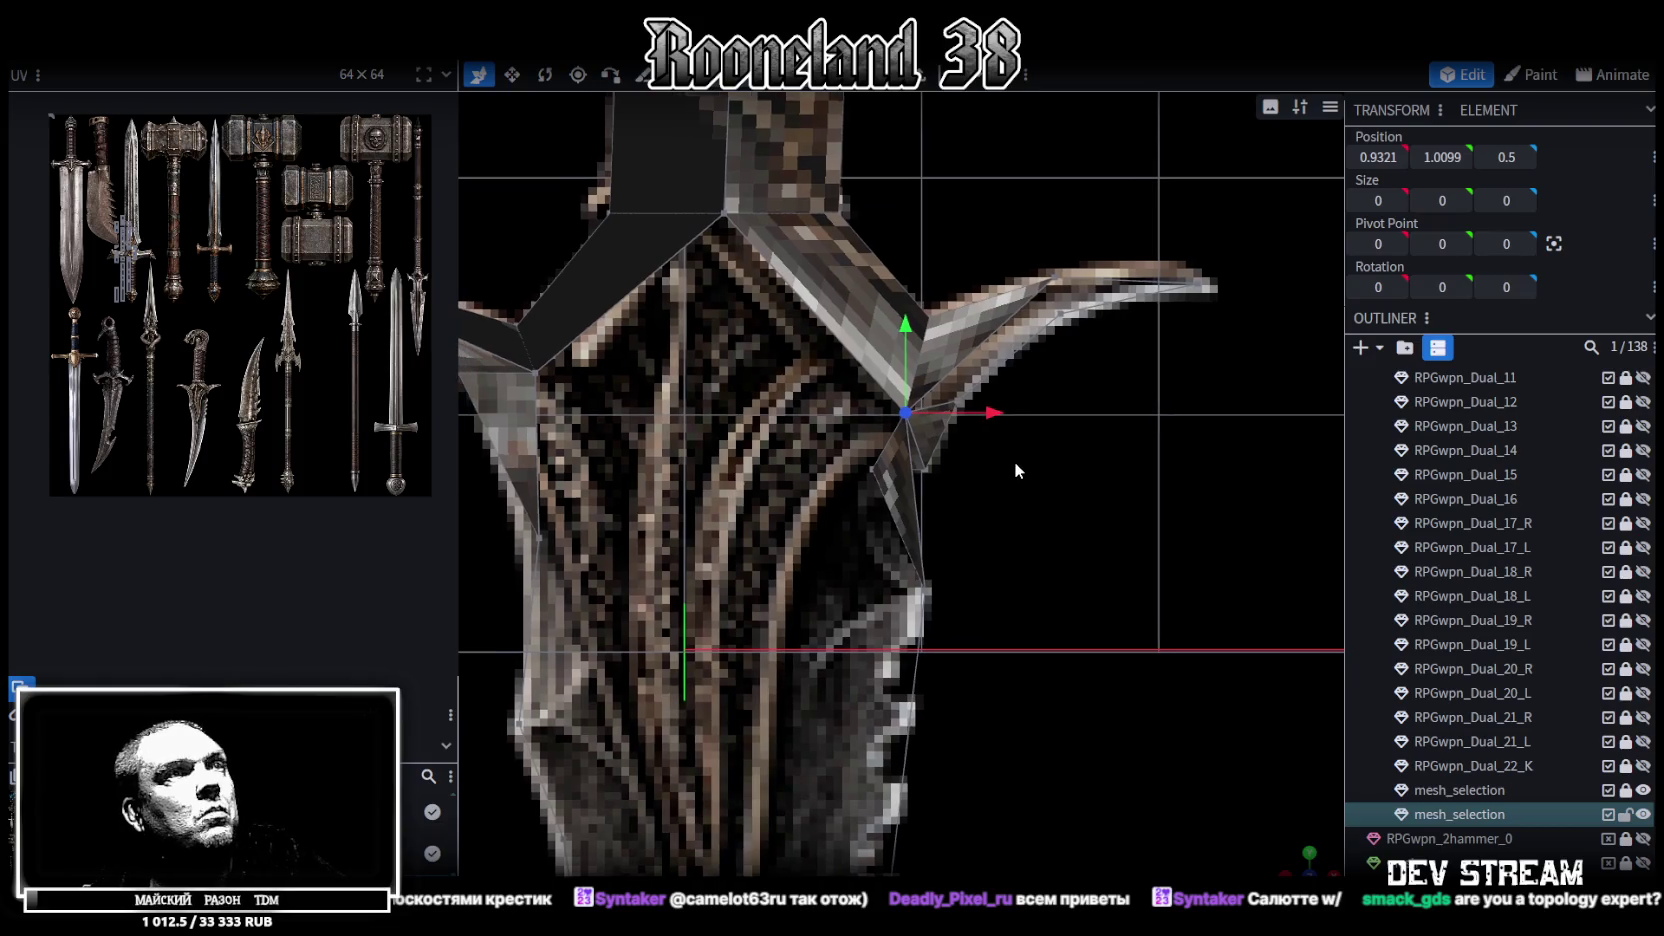
Merge two pairs of duplicate vertices at the right wing tip
right_click_drag(1014, 462, 900, 540)
scroll(905, 454, "up", 1)
left_click(872, 375)
left_click(877, 412, "shift")
right_click(875, 380)
mouse_move(945, 484)
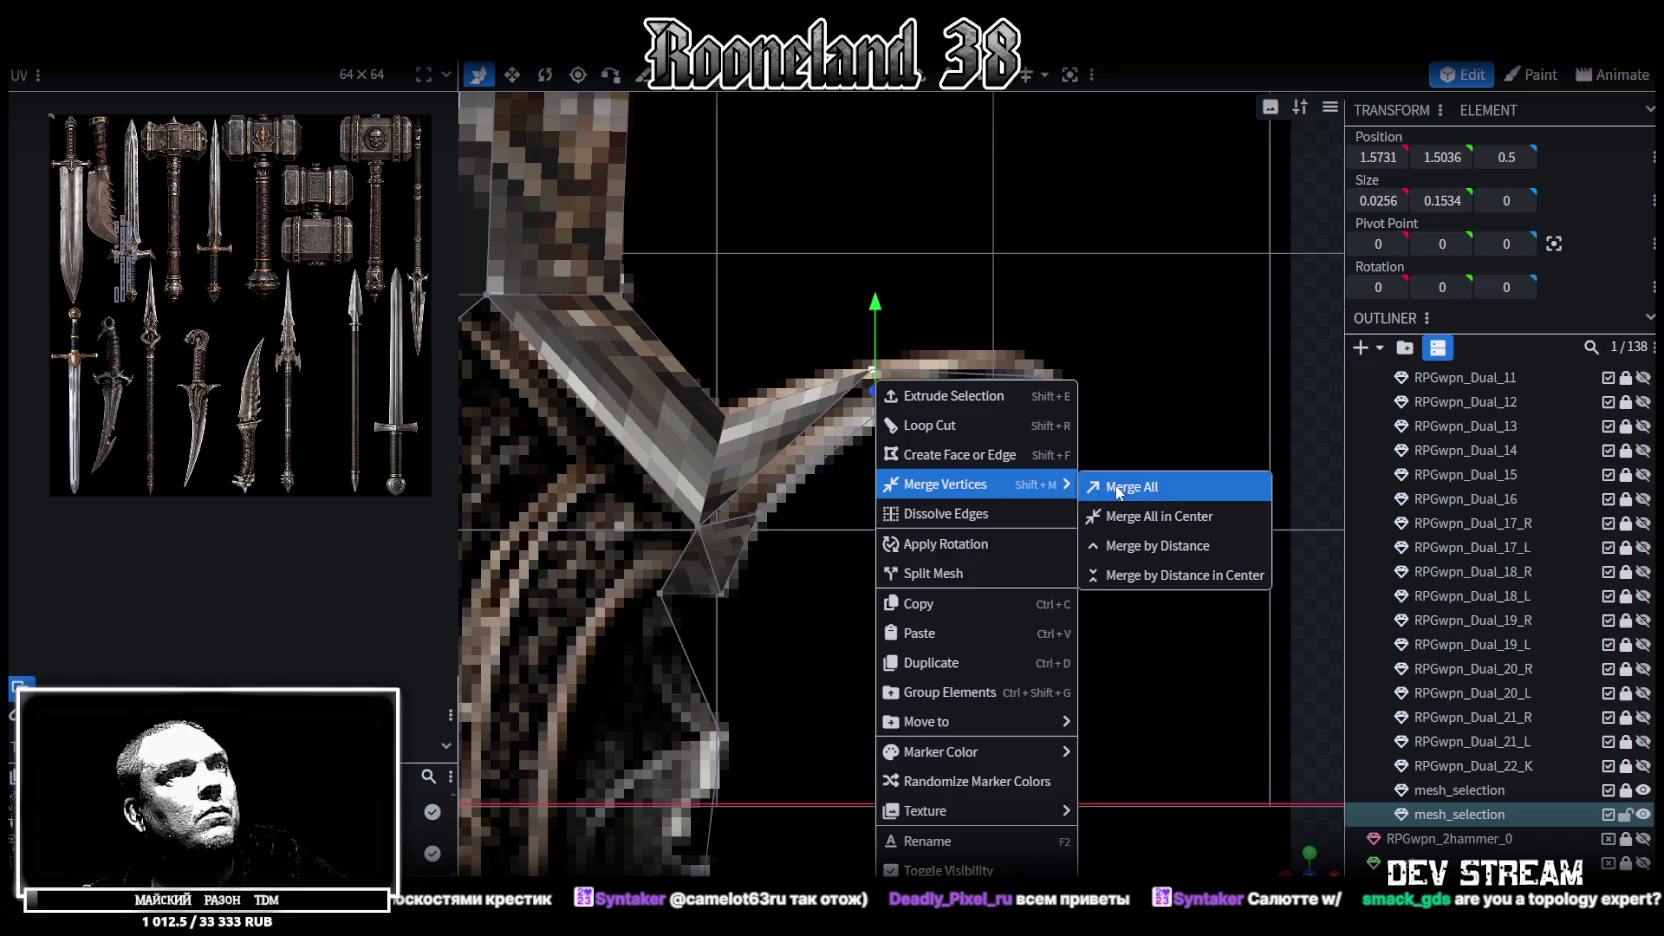
left_click(1117, 488)
left_click(872, 372)
left_click(880, 424, "shift")
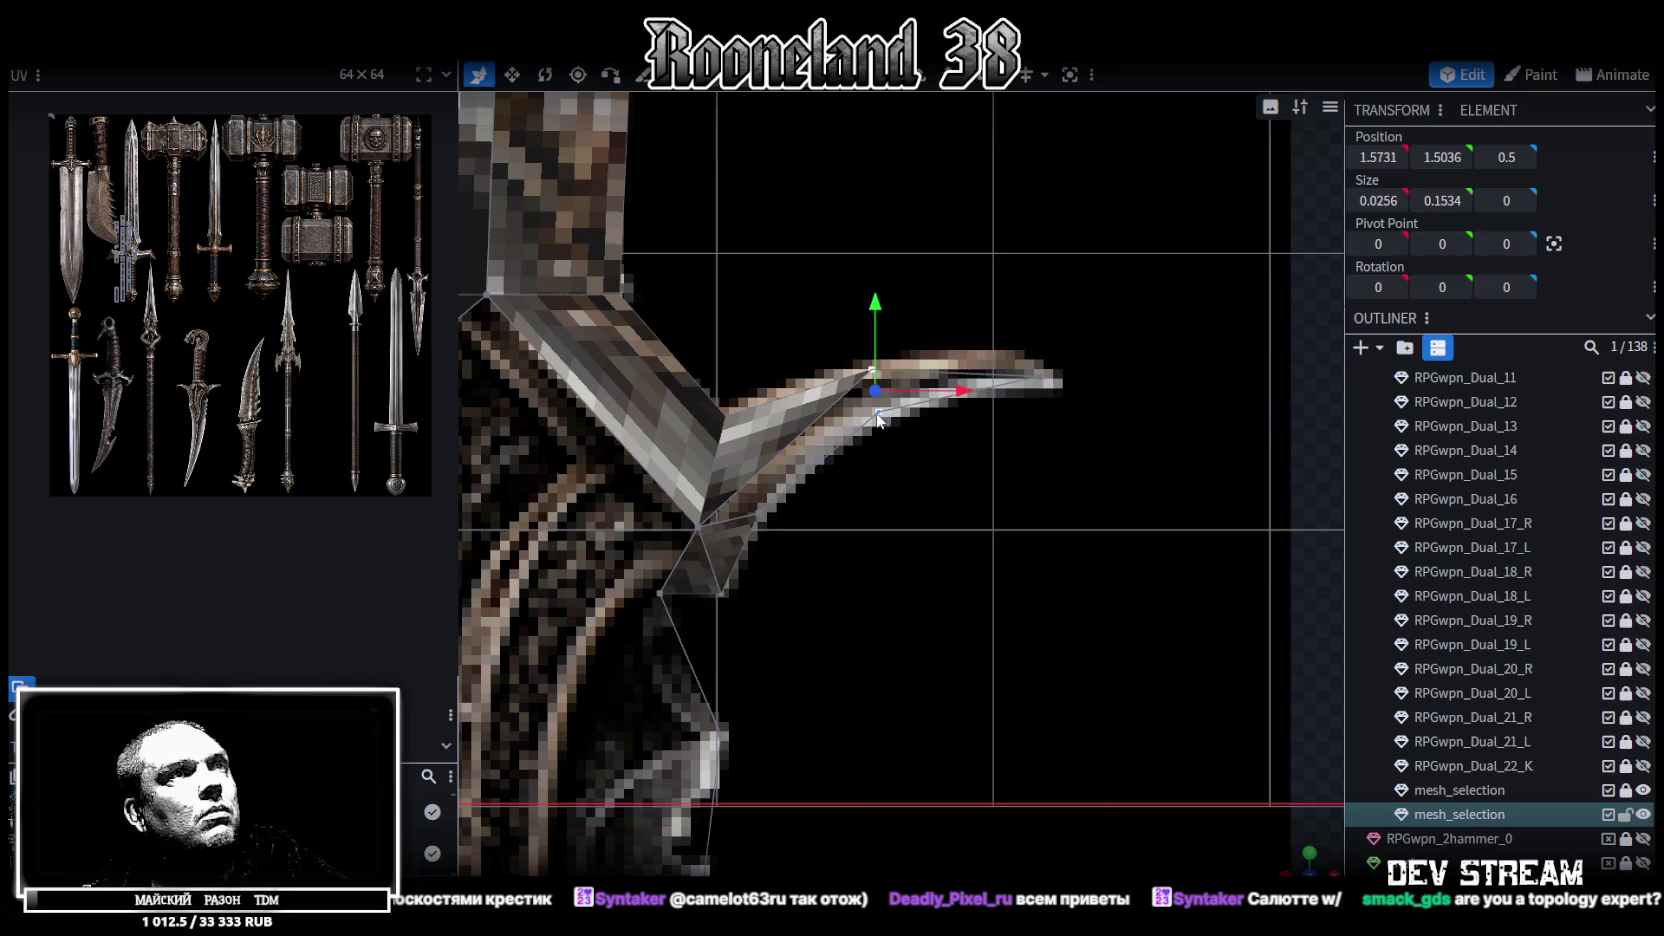
right_click(877, 380)
left_click(1090, 488)
Merge the remaining wing-tip pair and the underside pair, then view the guard from the front
right_click_drag(1083, 480, 920, 432)
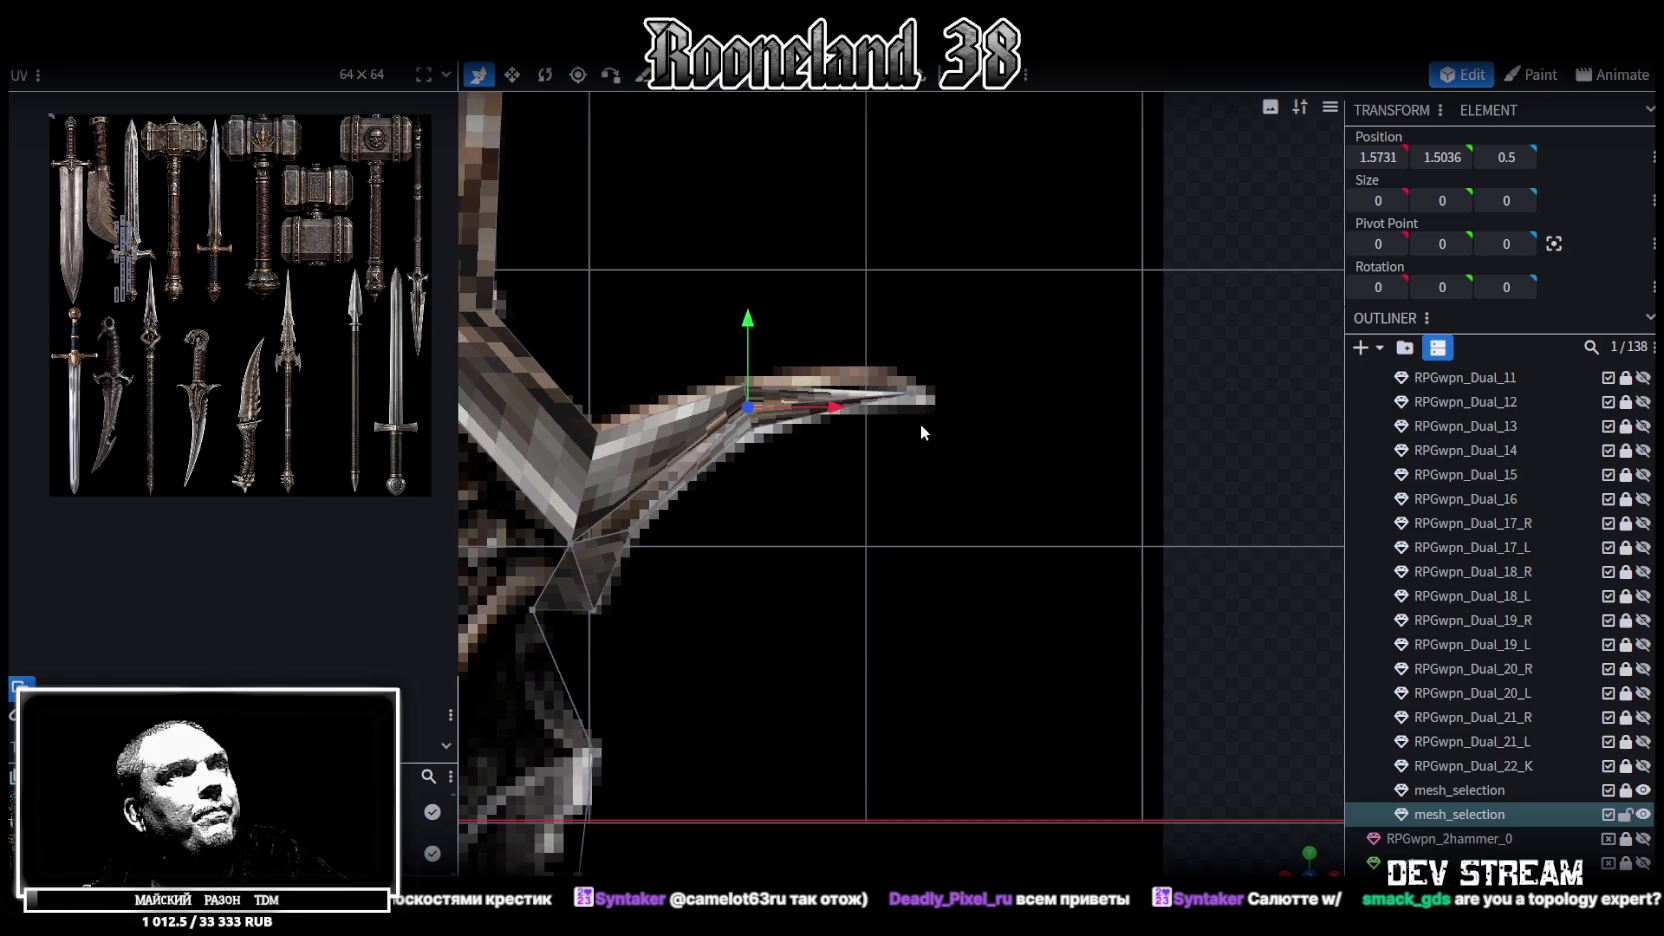
left_click(748, 405)
left_click(910, 396, "shift")
right_click(922, 398)
left_click(1150, 484)
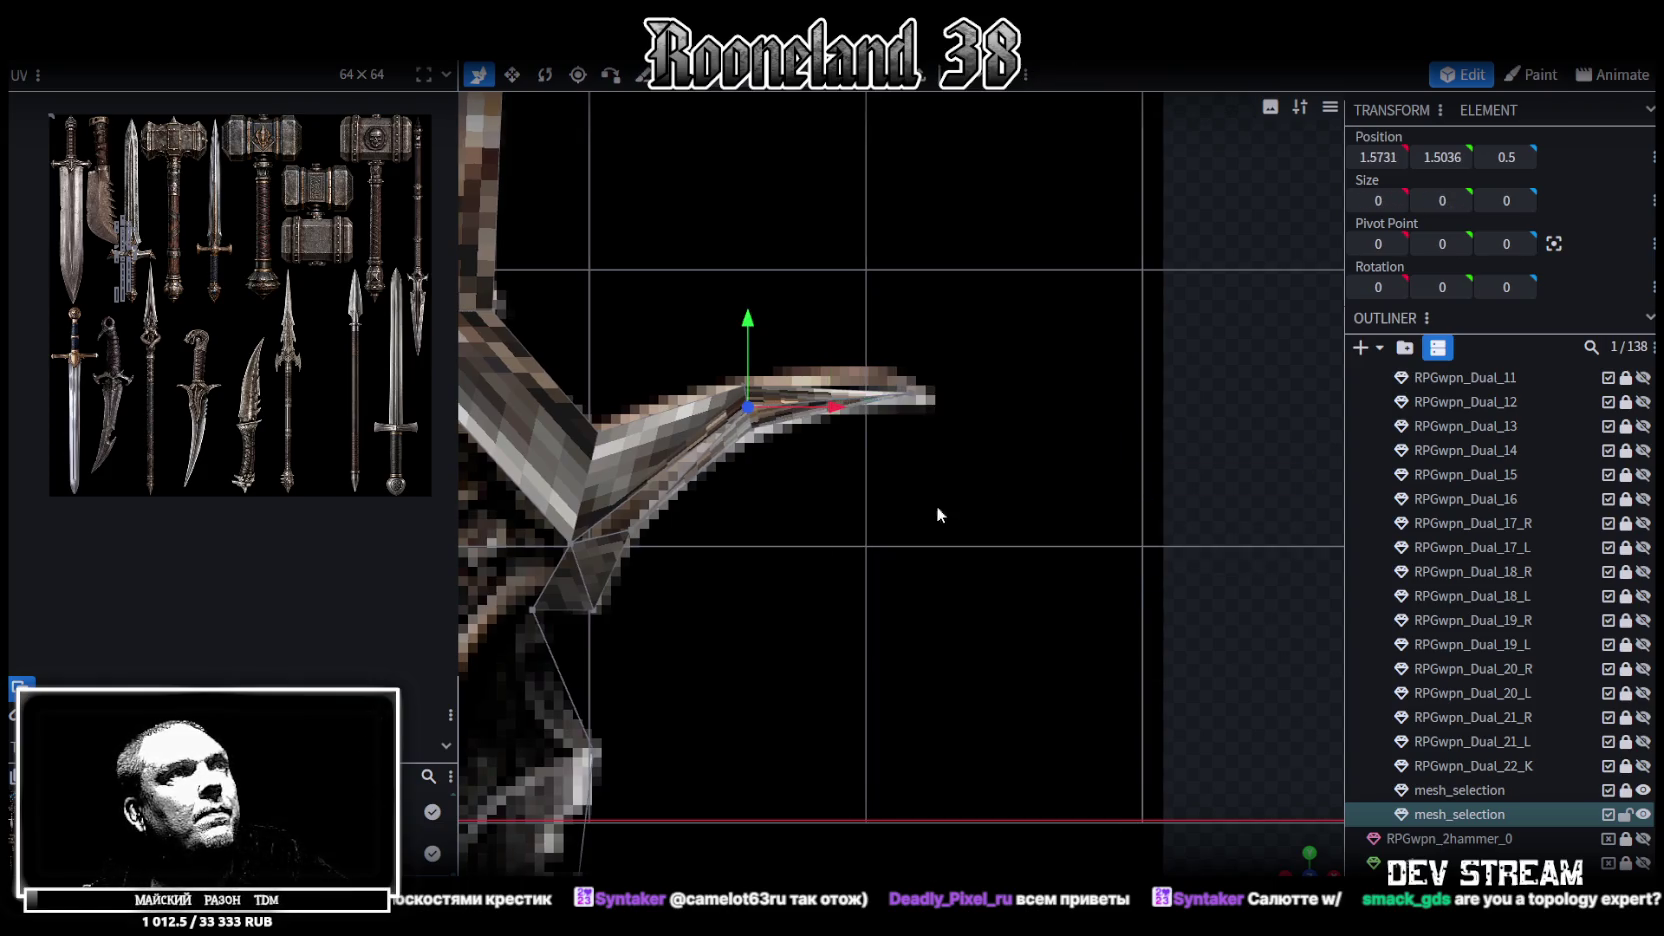
scroll(936, 504, "up", 2)
left_click(740, 484)
left_click(821, 467, "shift")
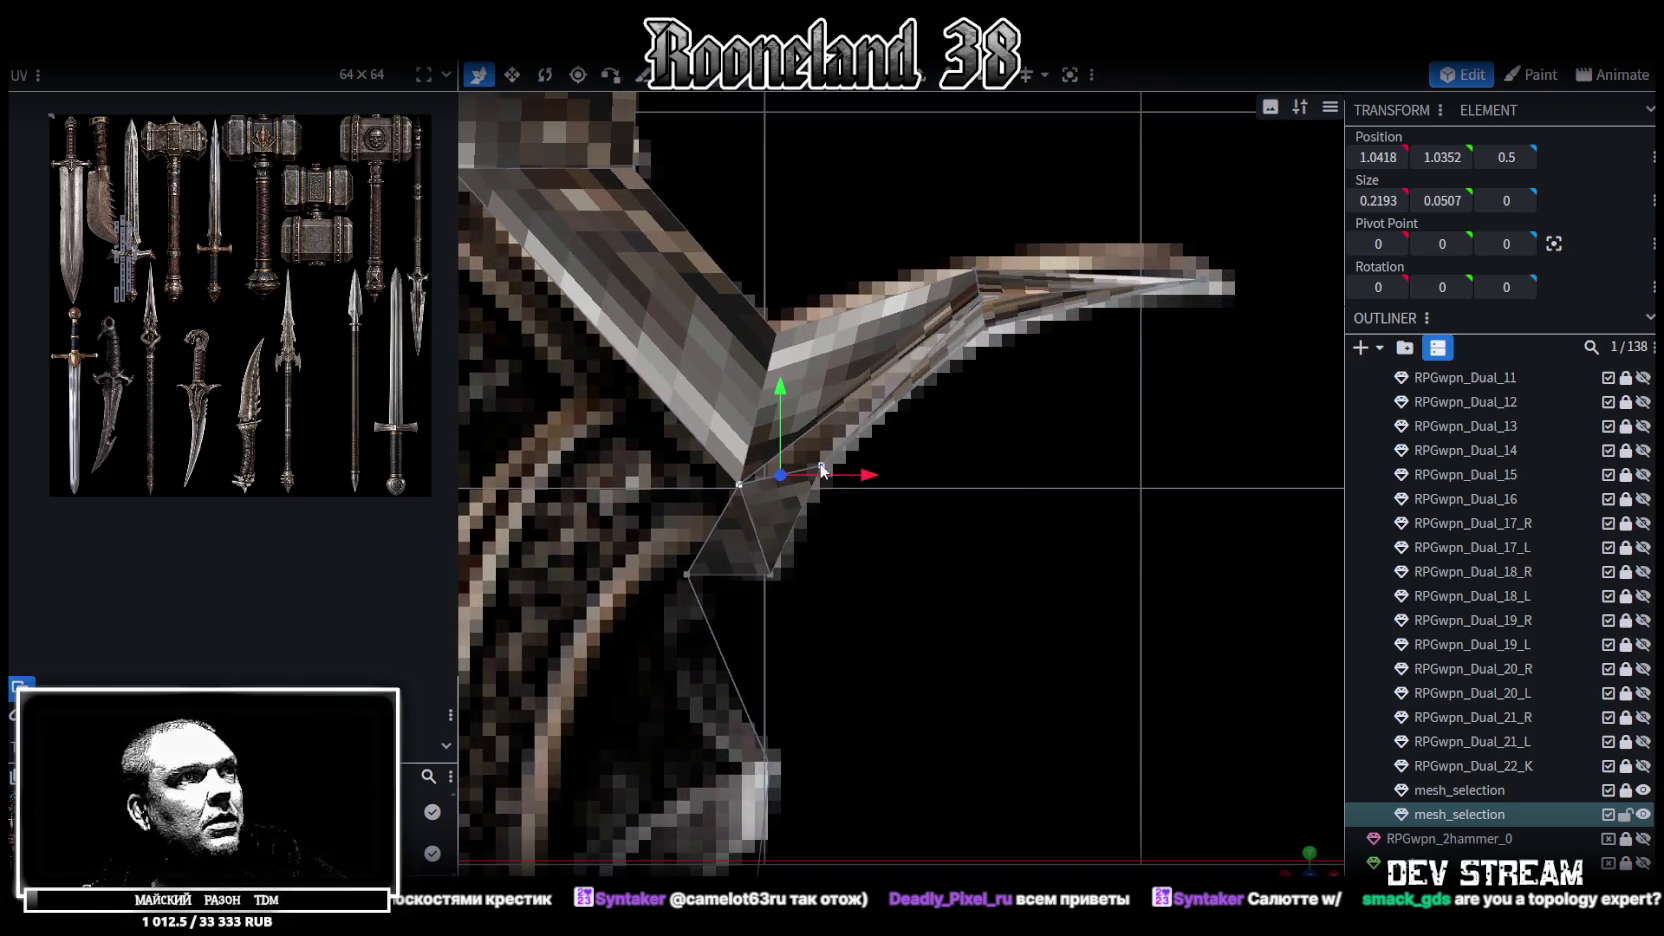
right_click(821, 467)
left_click(1060, 490)
left_click_drag(881, 603, 930, 516)
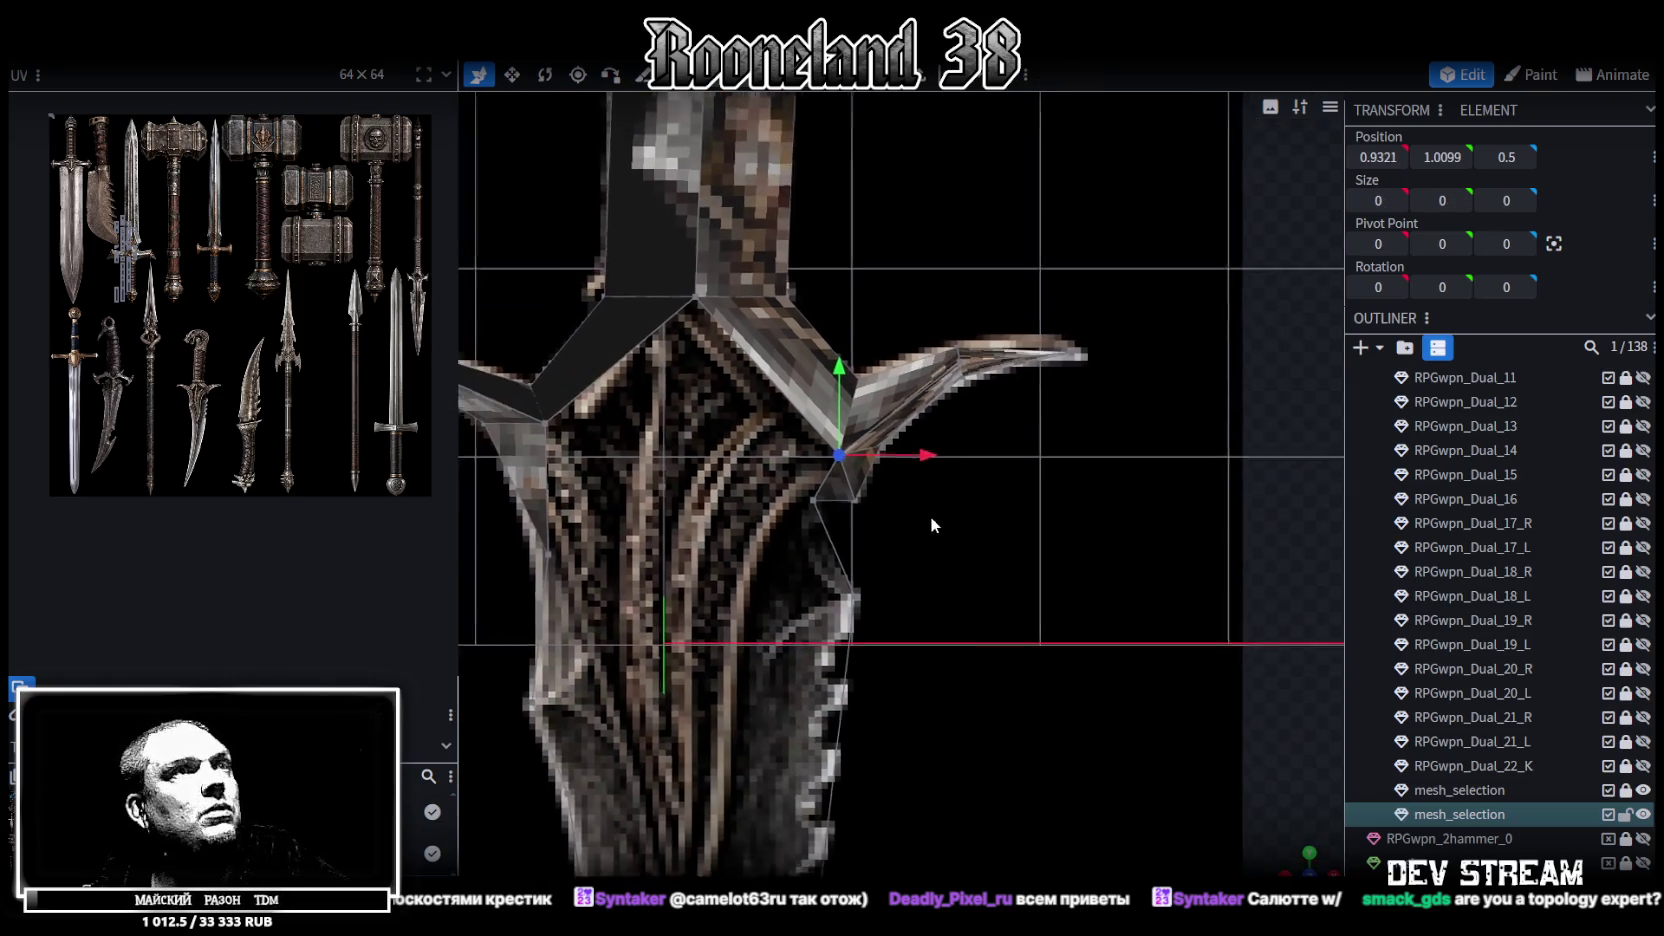
mouse_move(915, 489)
right_mouse_down()
mouse_move(1101, 555)
mouse_move(1108, 543)
right_mouse_up()
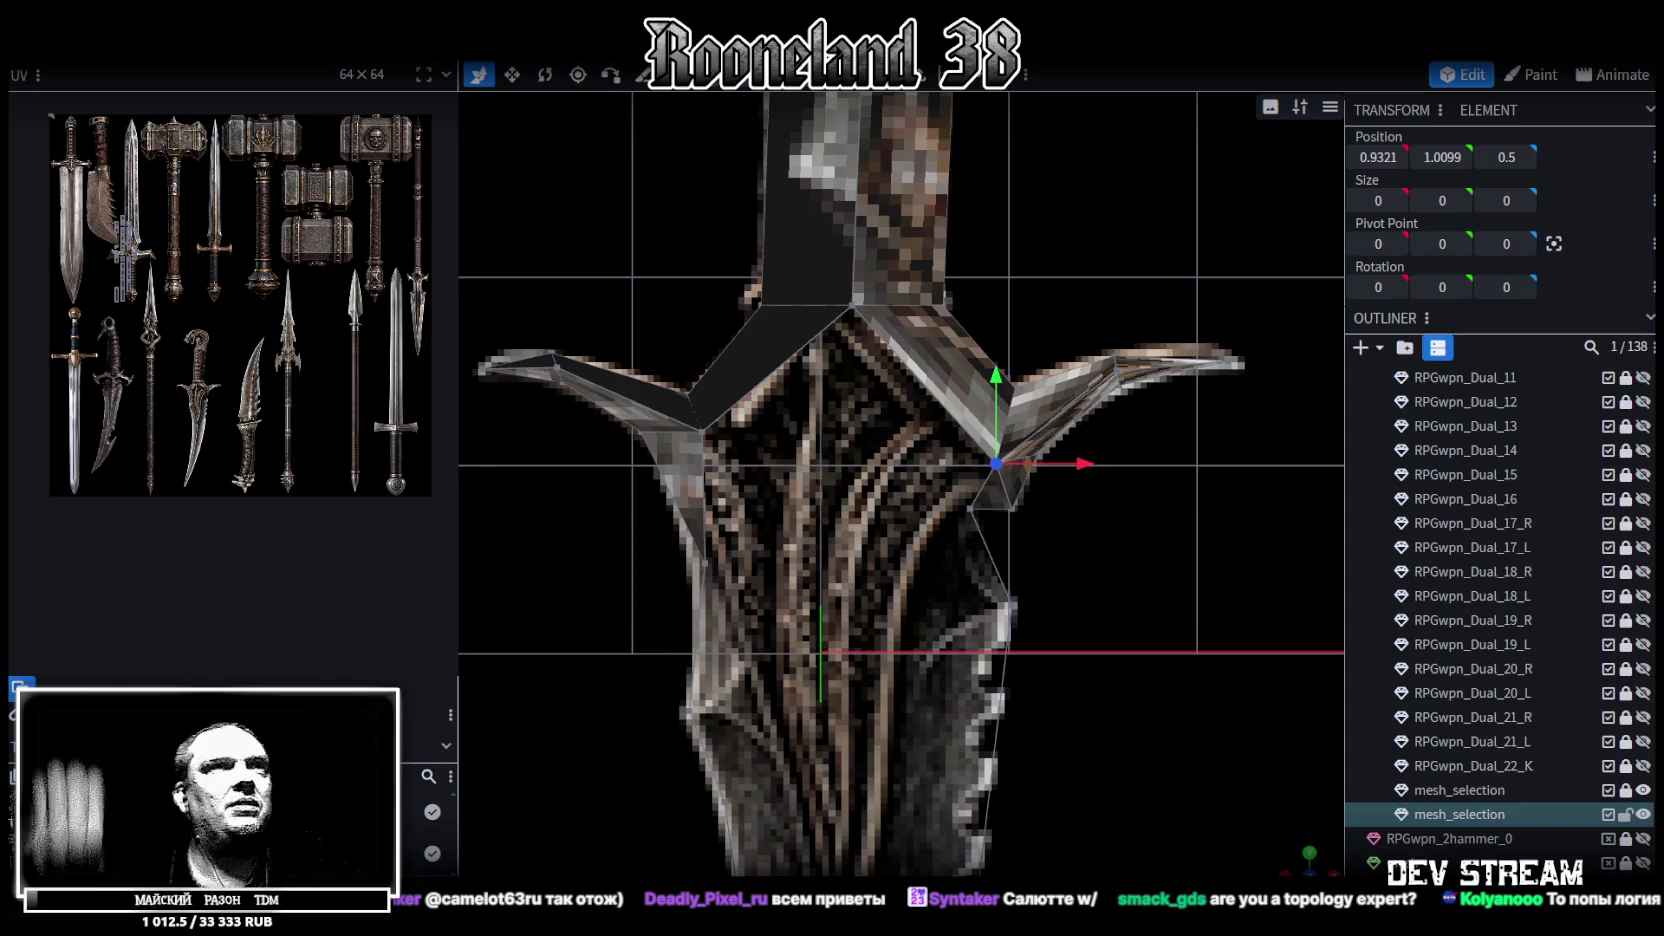
In front view, merge the right and left guard-root vertices at their midpoint
scroll(887, 820, "up", 1)
scroll(1056, 533, "down", 1)
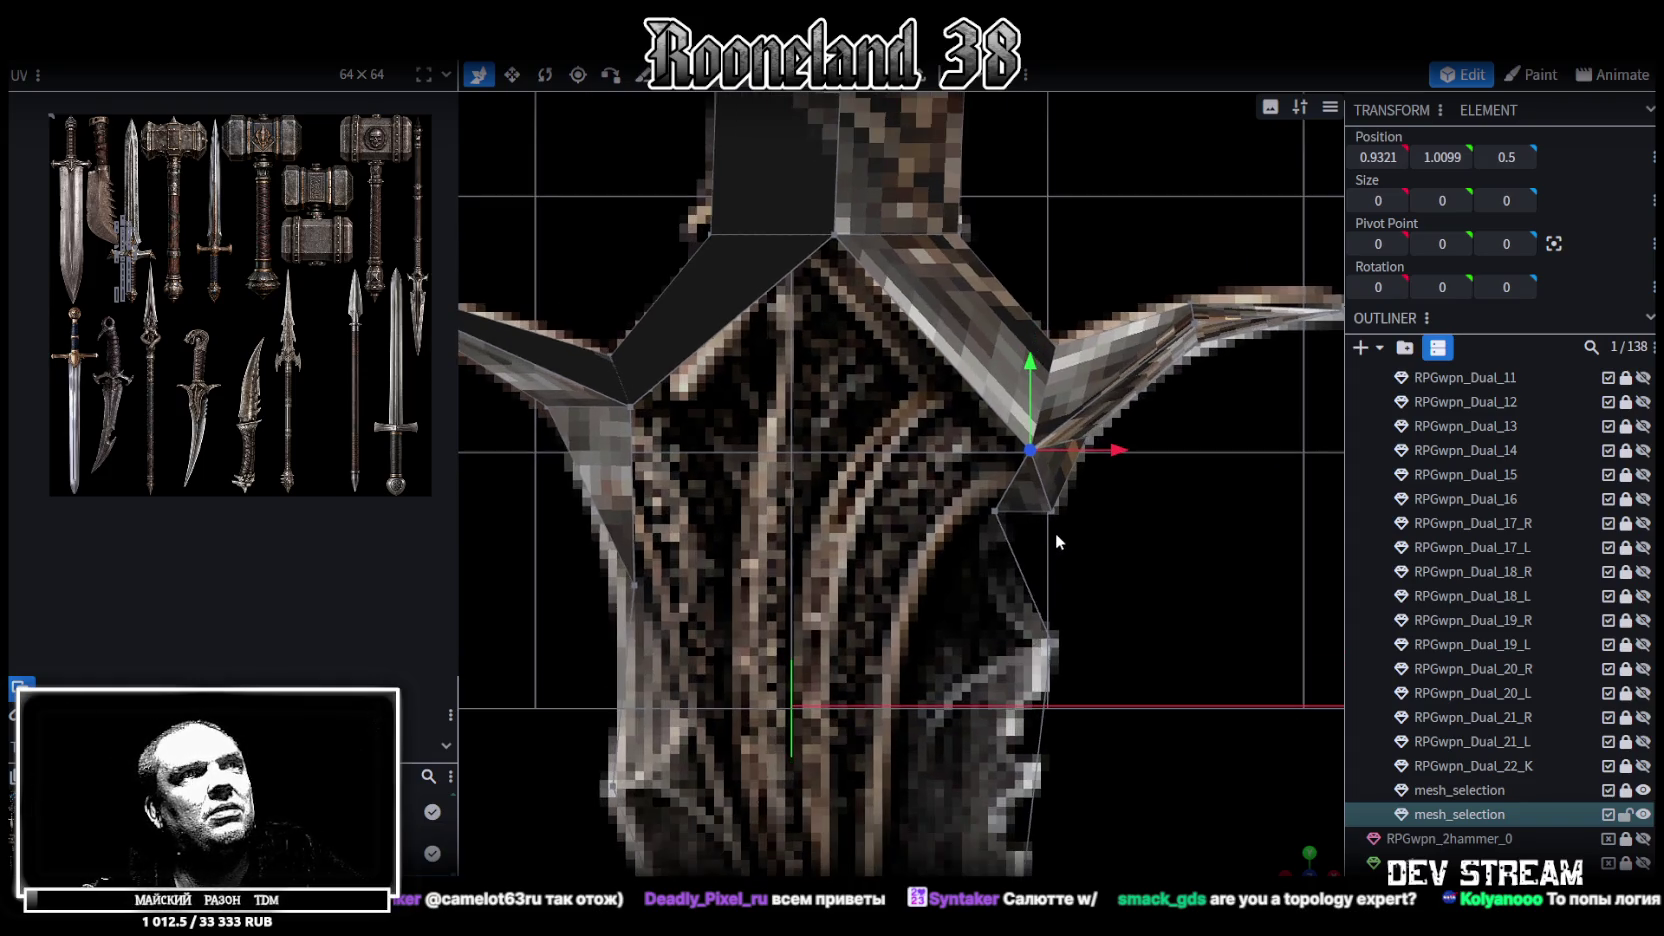
mouse_move(1291, 866)
left_mouse_down()
mouse_move(1253, 598)
mouse_move(1329, 615)
left_mouse_up()
key("KP_1")
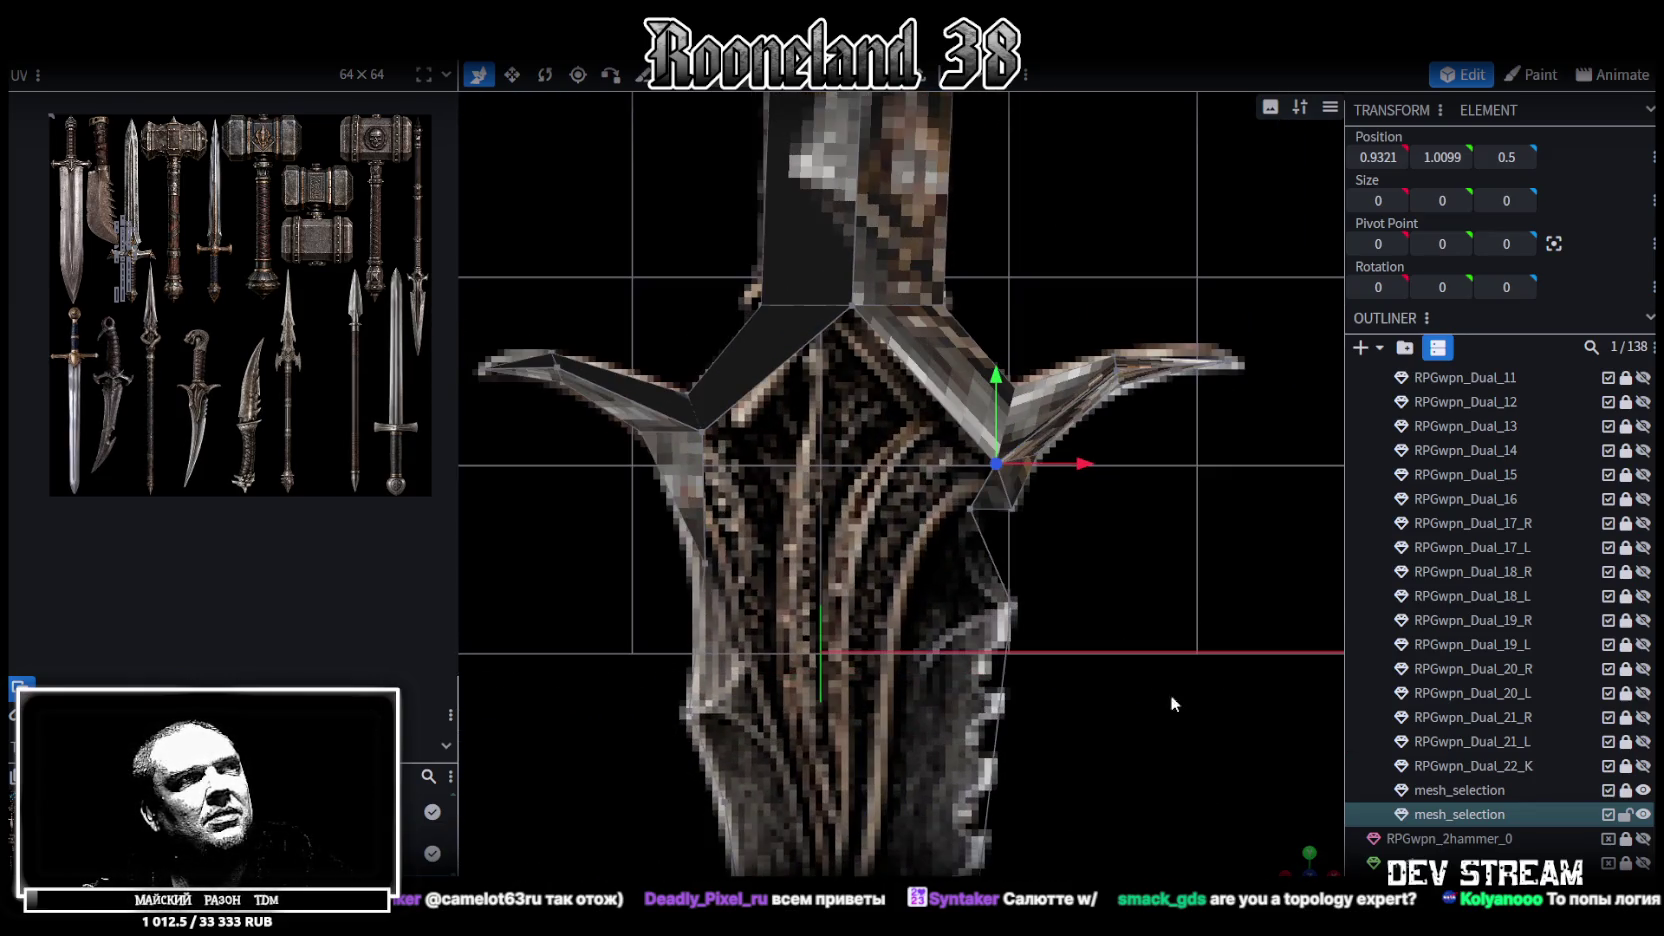
left_click(971, 510)
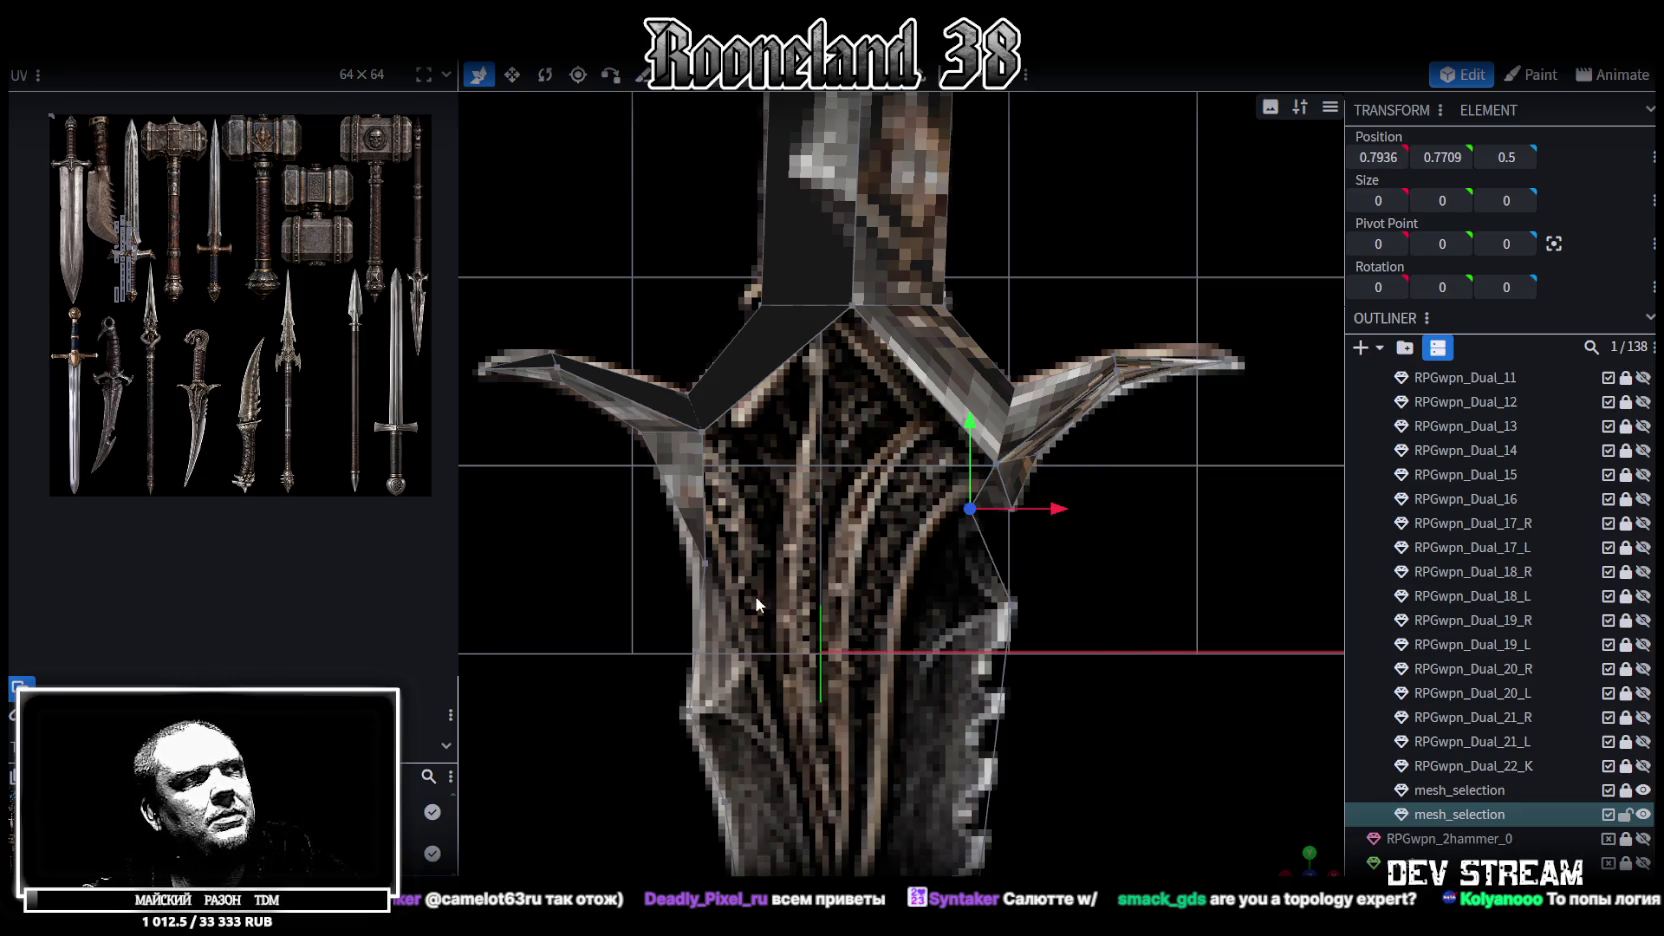
left_click(708, 563, "shift")
right_click(708, 562)
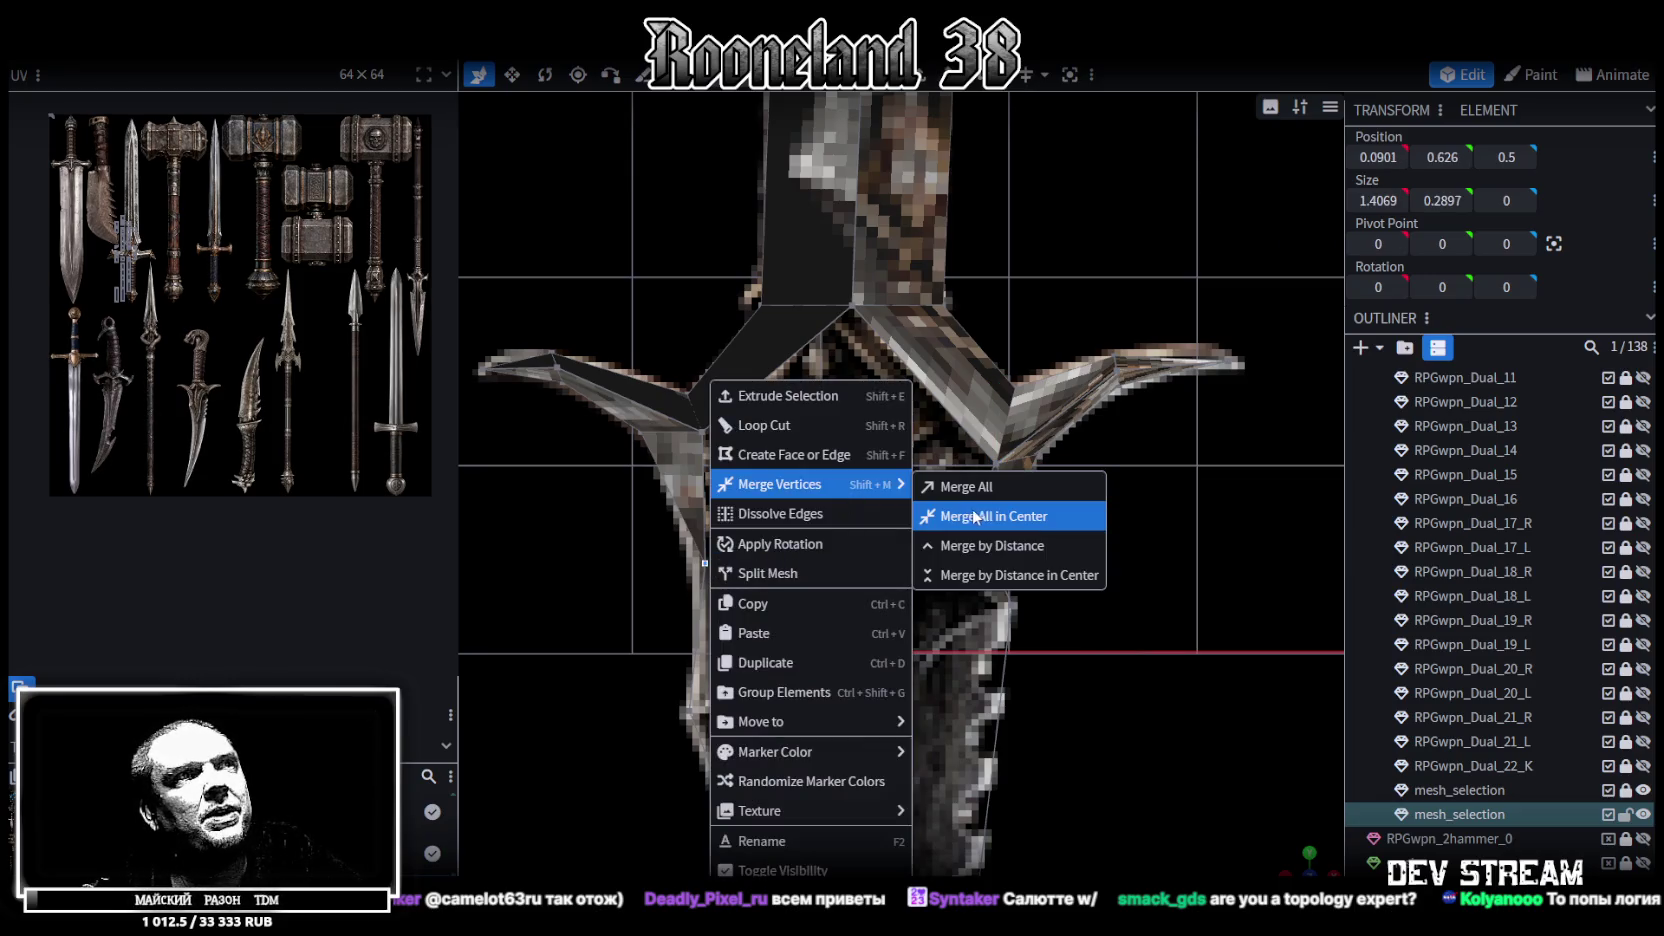
left_click(968, 522)
Shift the lower guard vertex and the blade-base edge vertex right toward the blade's centre
scroll(978, 623, "down", 3)
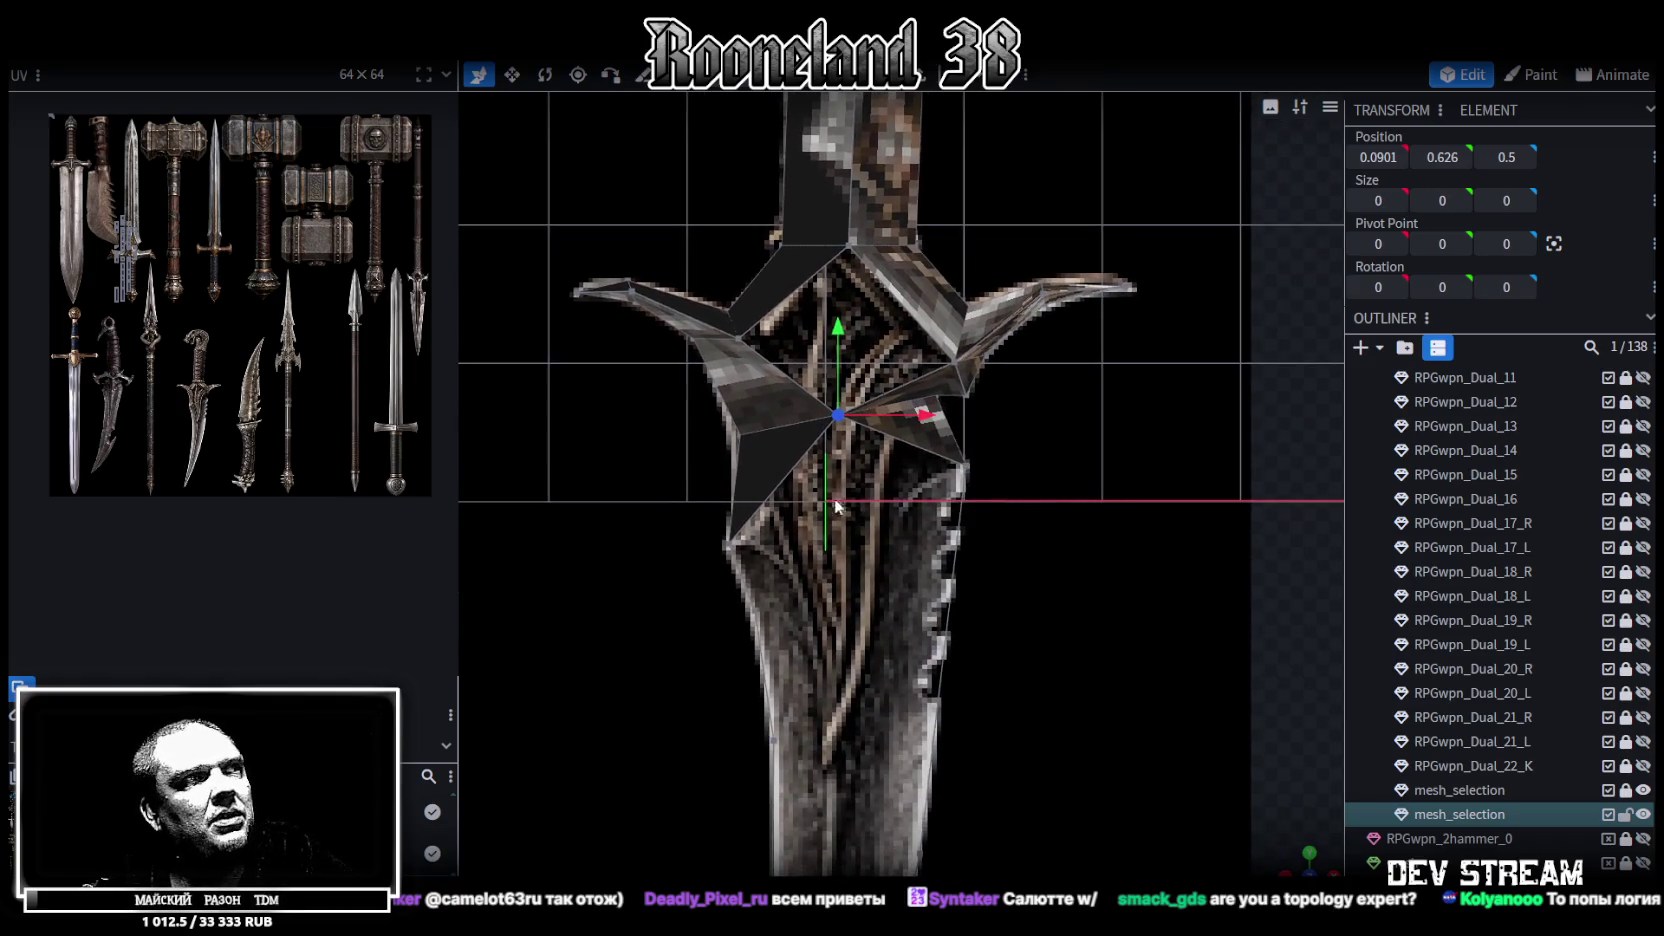
left_click(735, 543)
mouse_move(900, 503)
right_mouse_down()
mouse_move(864, 432)
mouse_move(776, 424)
right_mouse_up()
scroll(770, 465, "down", 2)
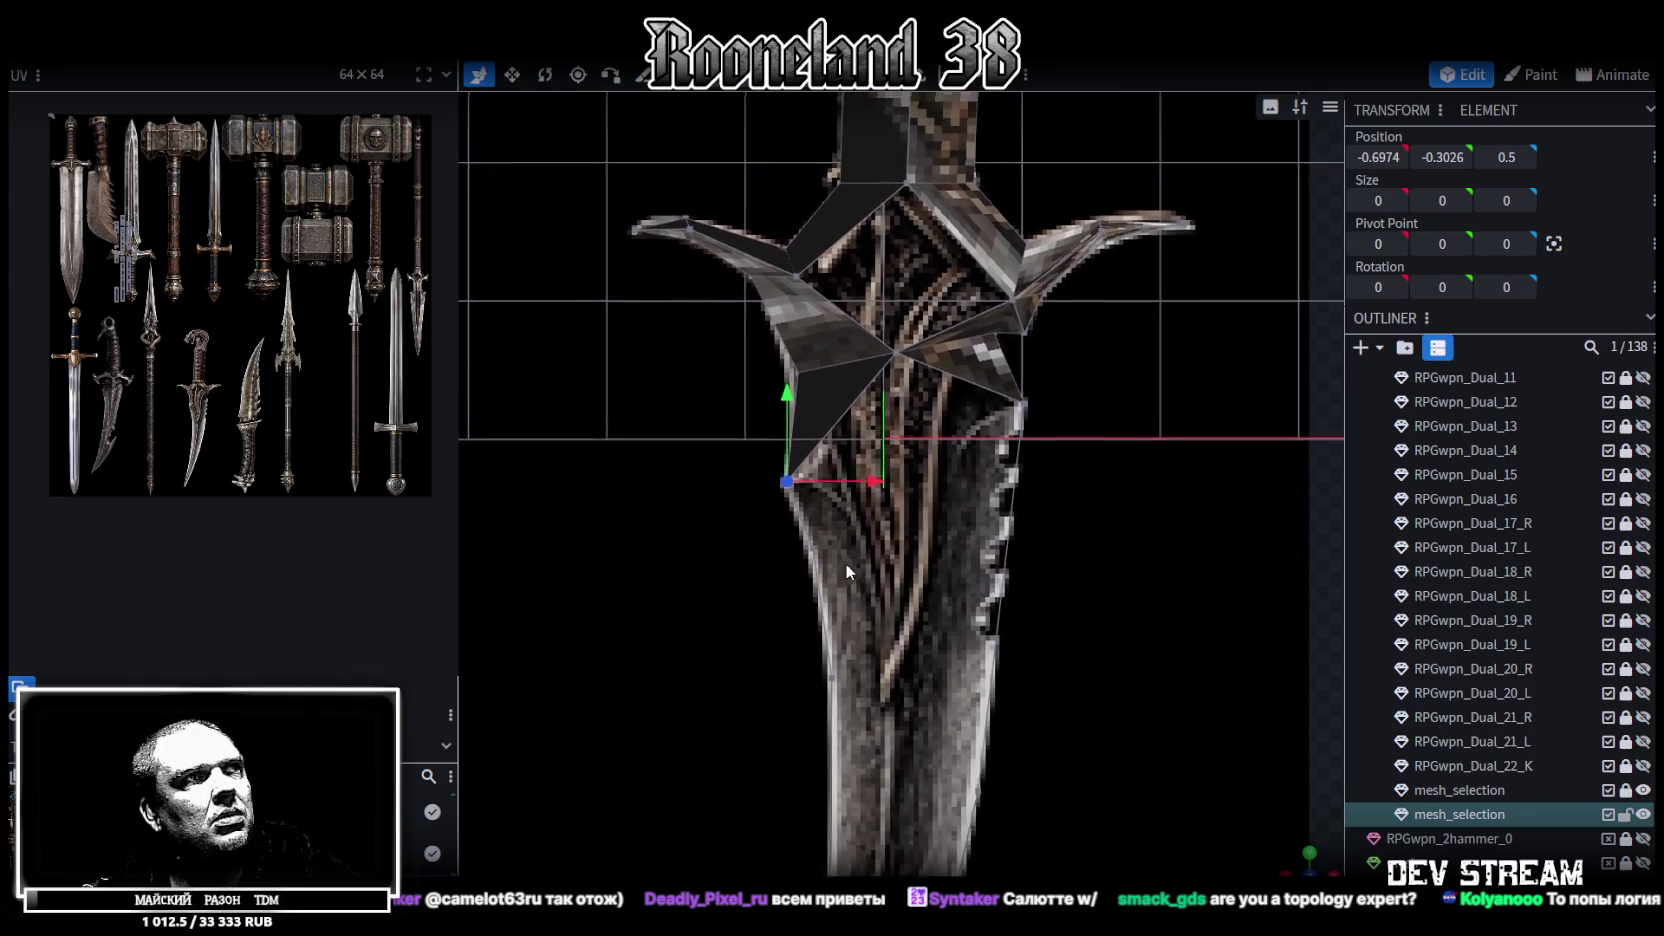
scroll(840, 540, "up", 4)
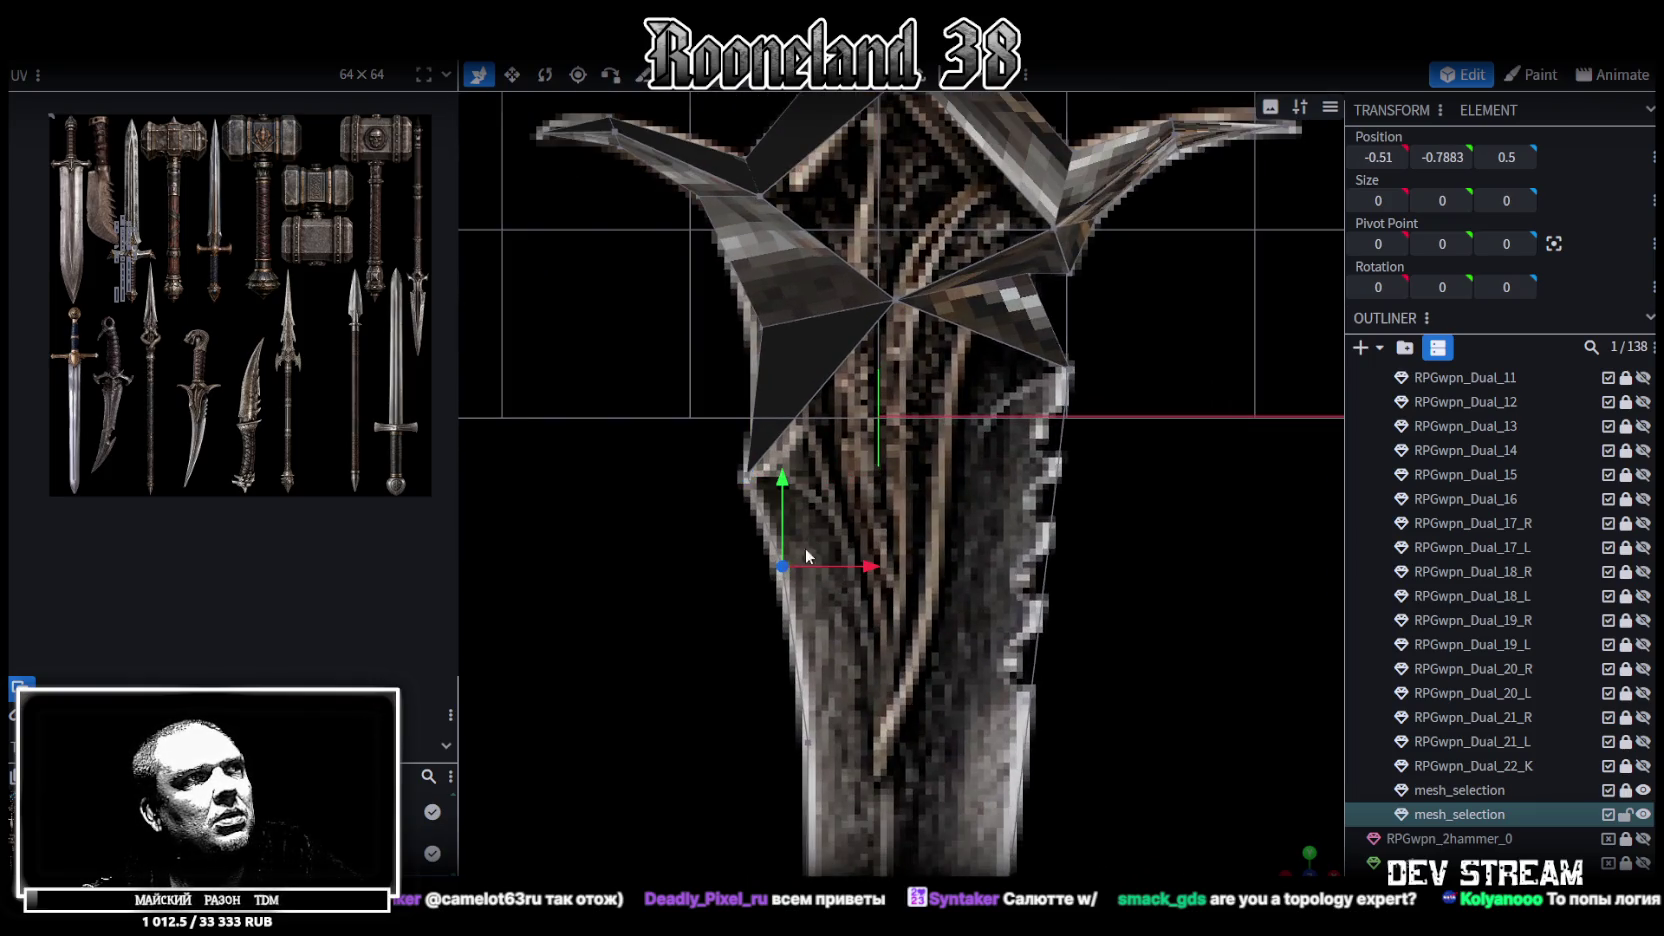
left_click_drag(872, 570, 953, 533)
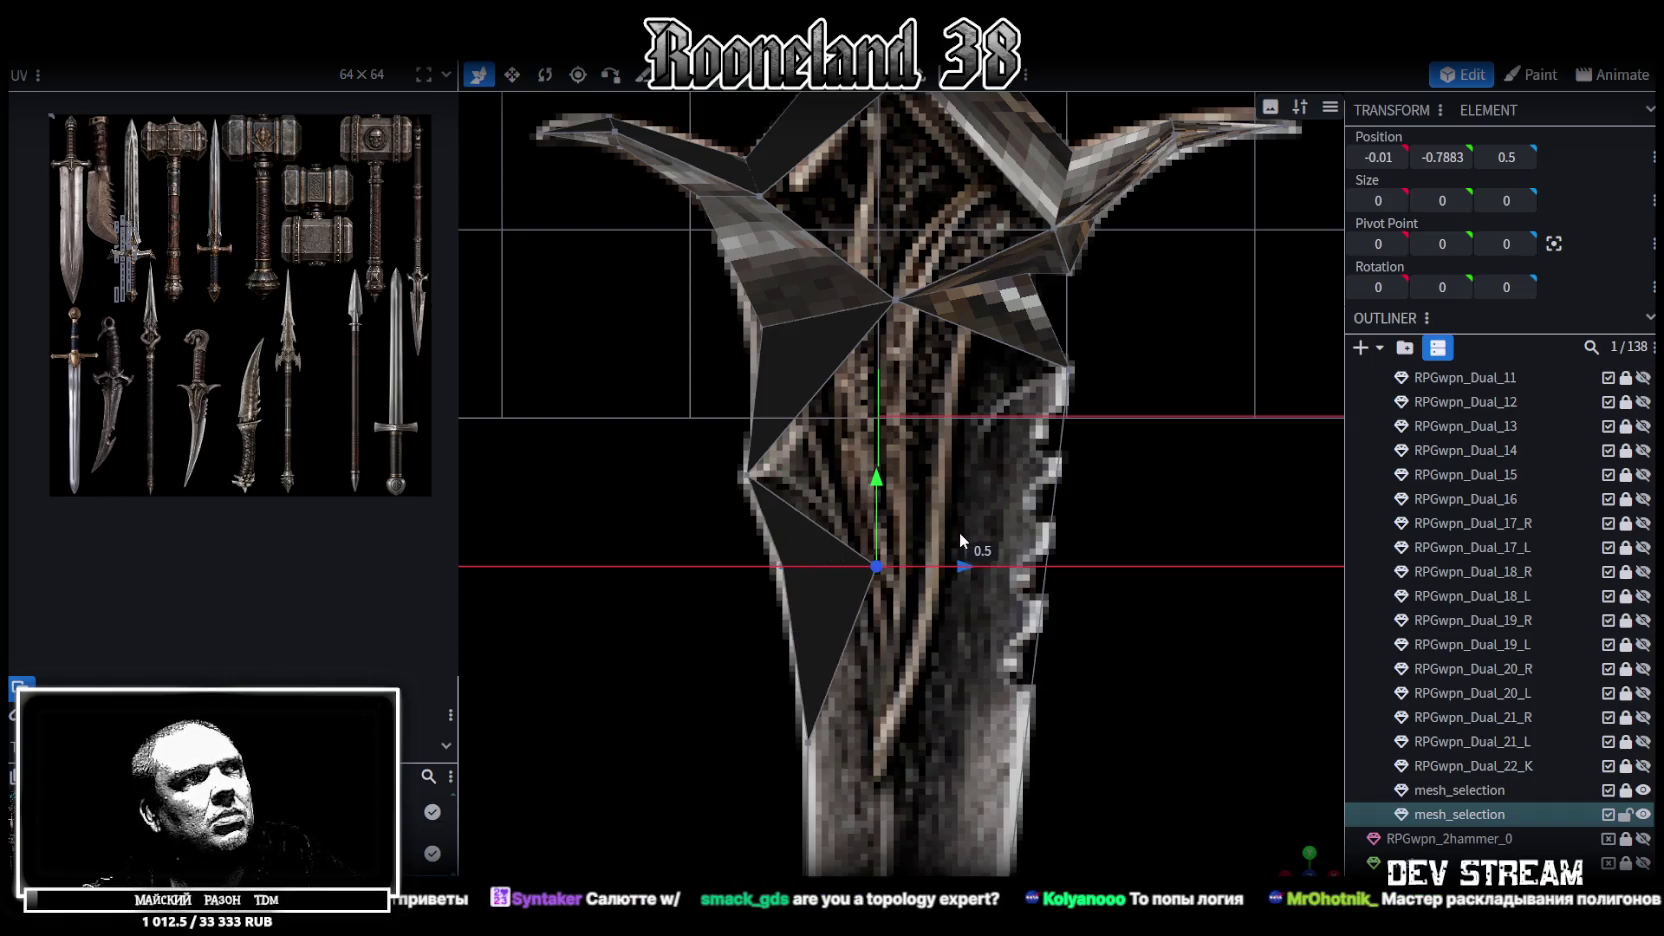
left_click(749, 477)
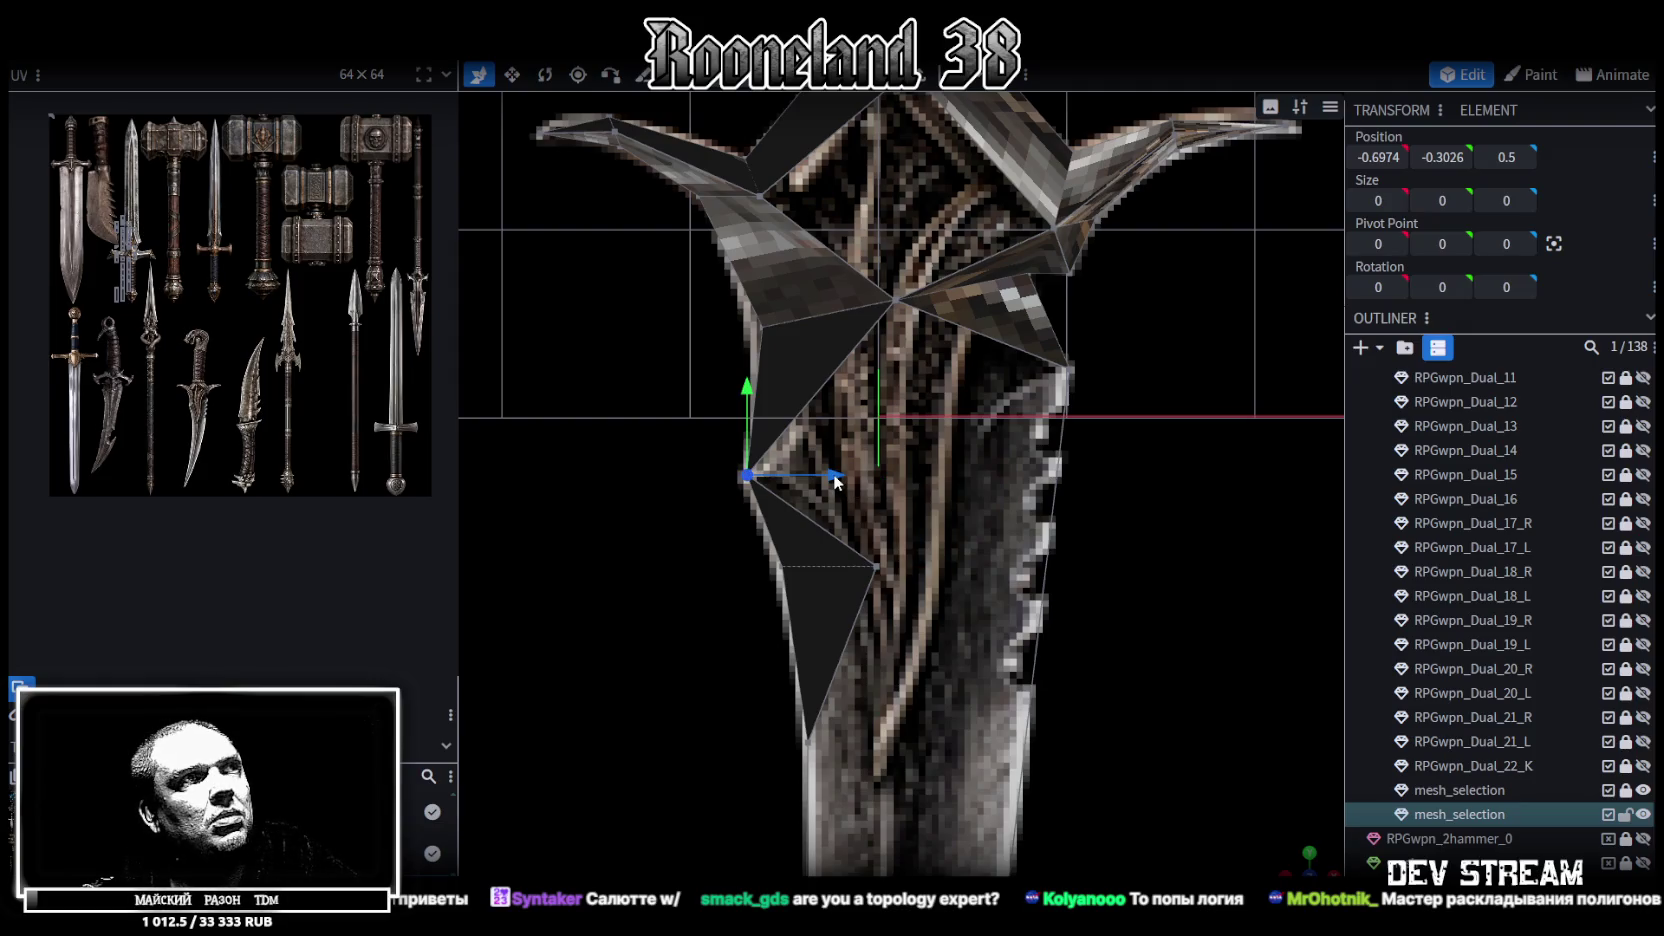
left_click_drag(836, 482, 909, 495)
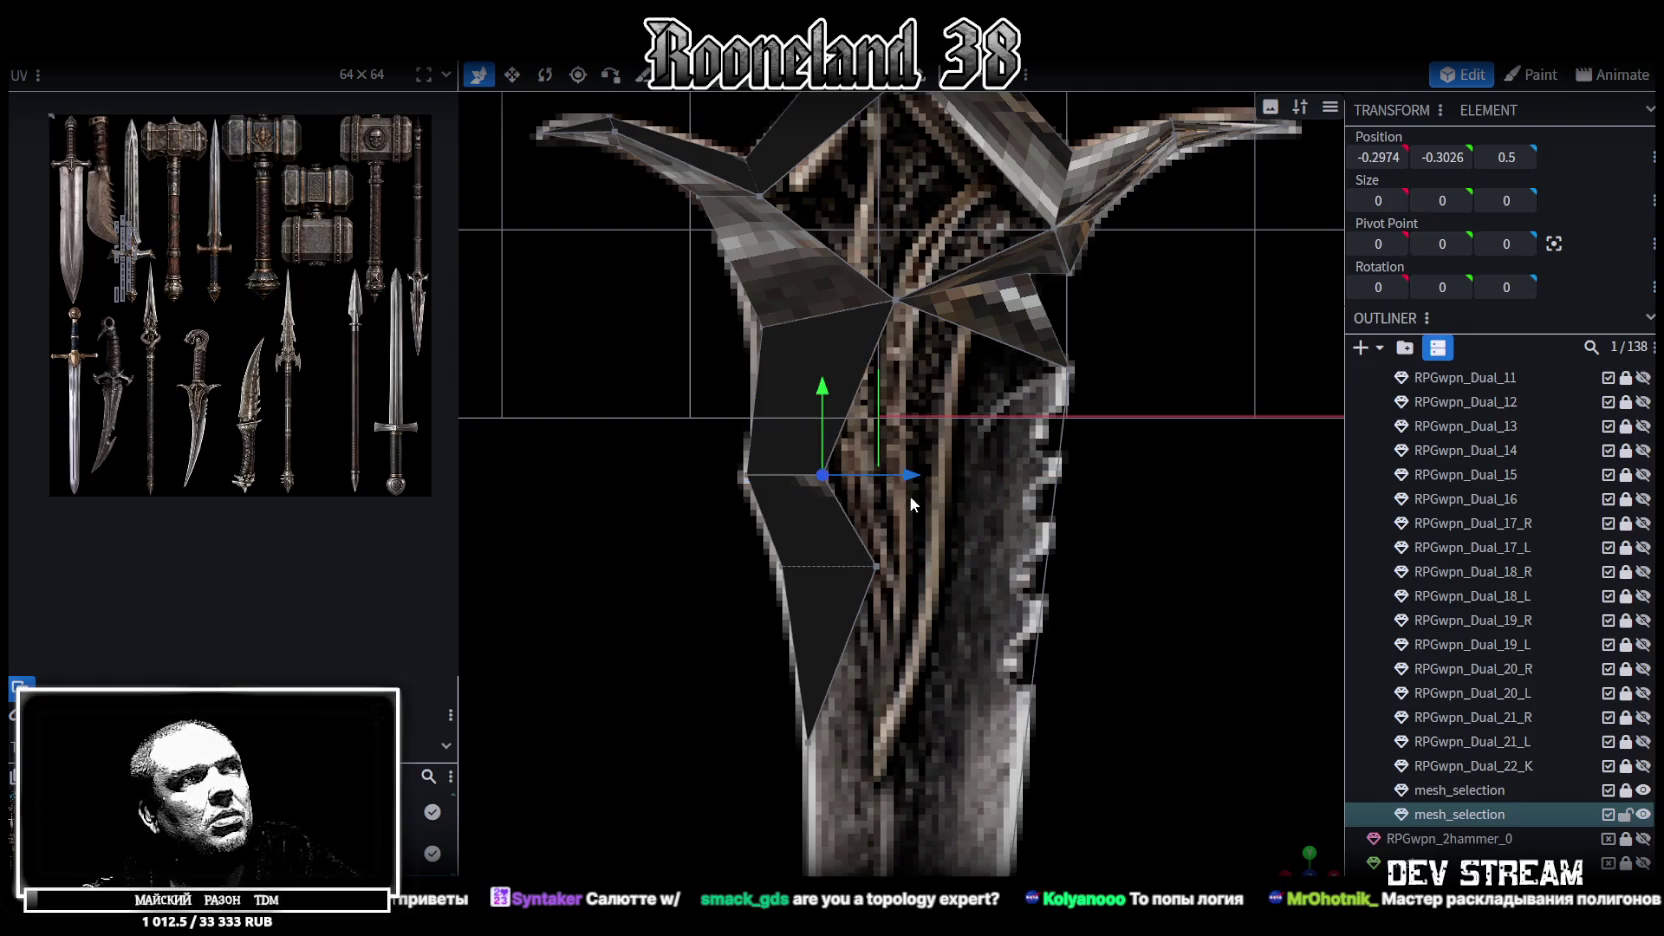
Merge the stray lower vertex into the selected vertex
right_click_drag(910, 525, 910, 514)
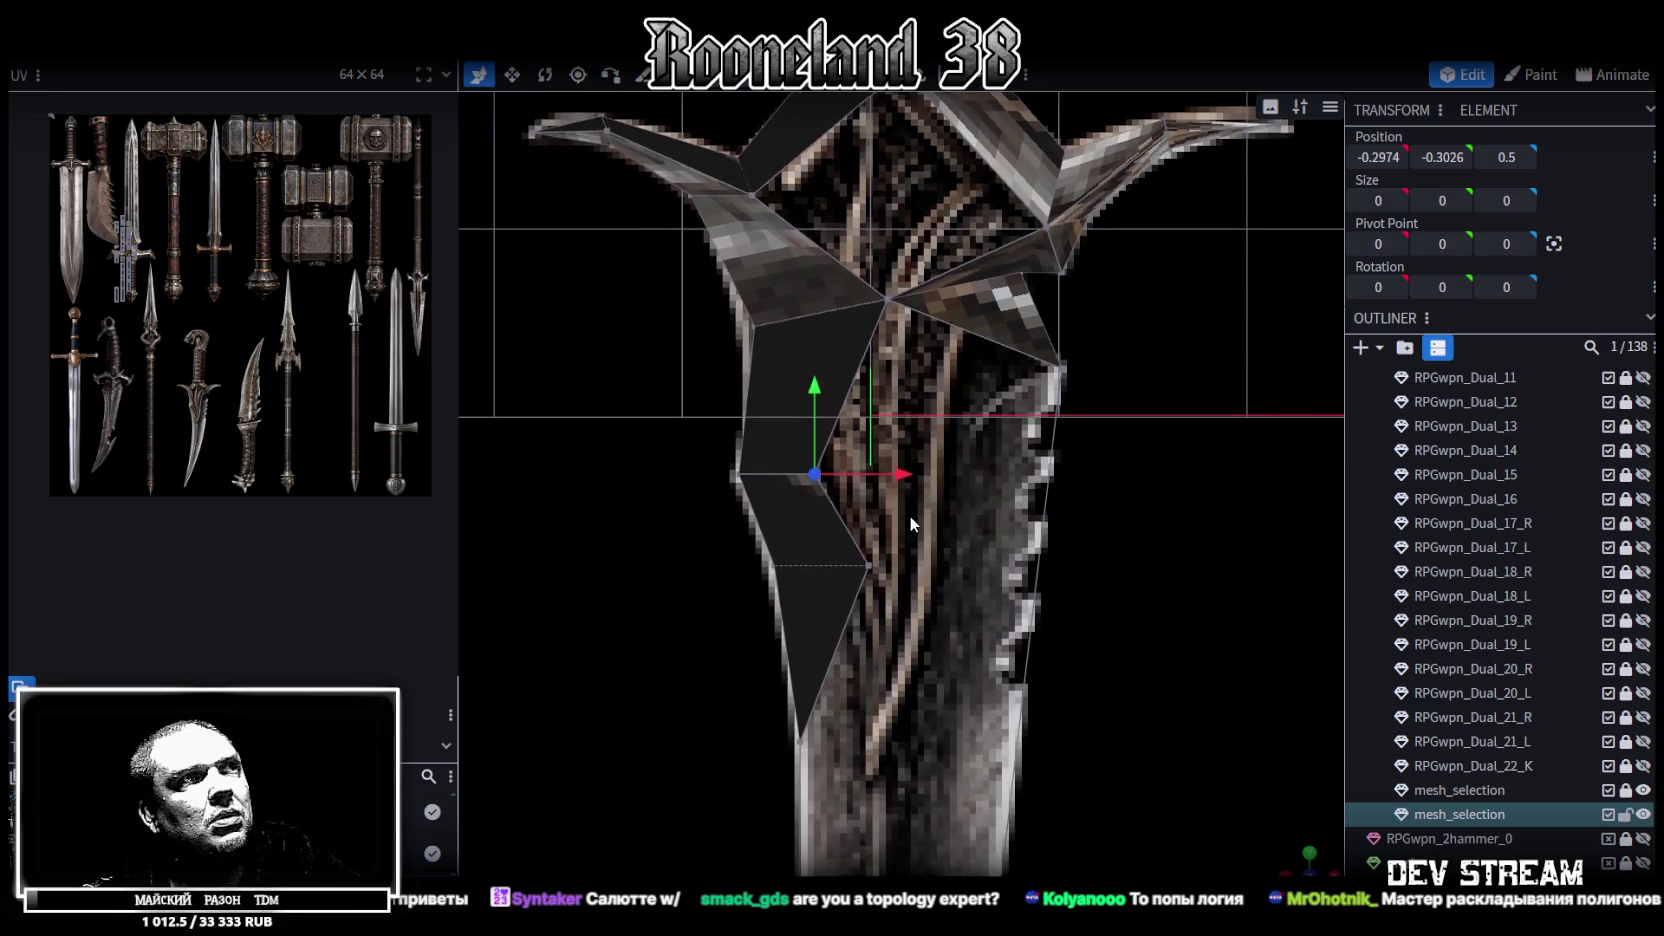
left_click(867, 560, "shift")
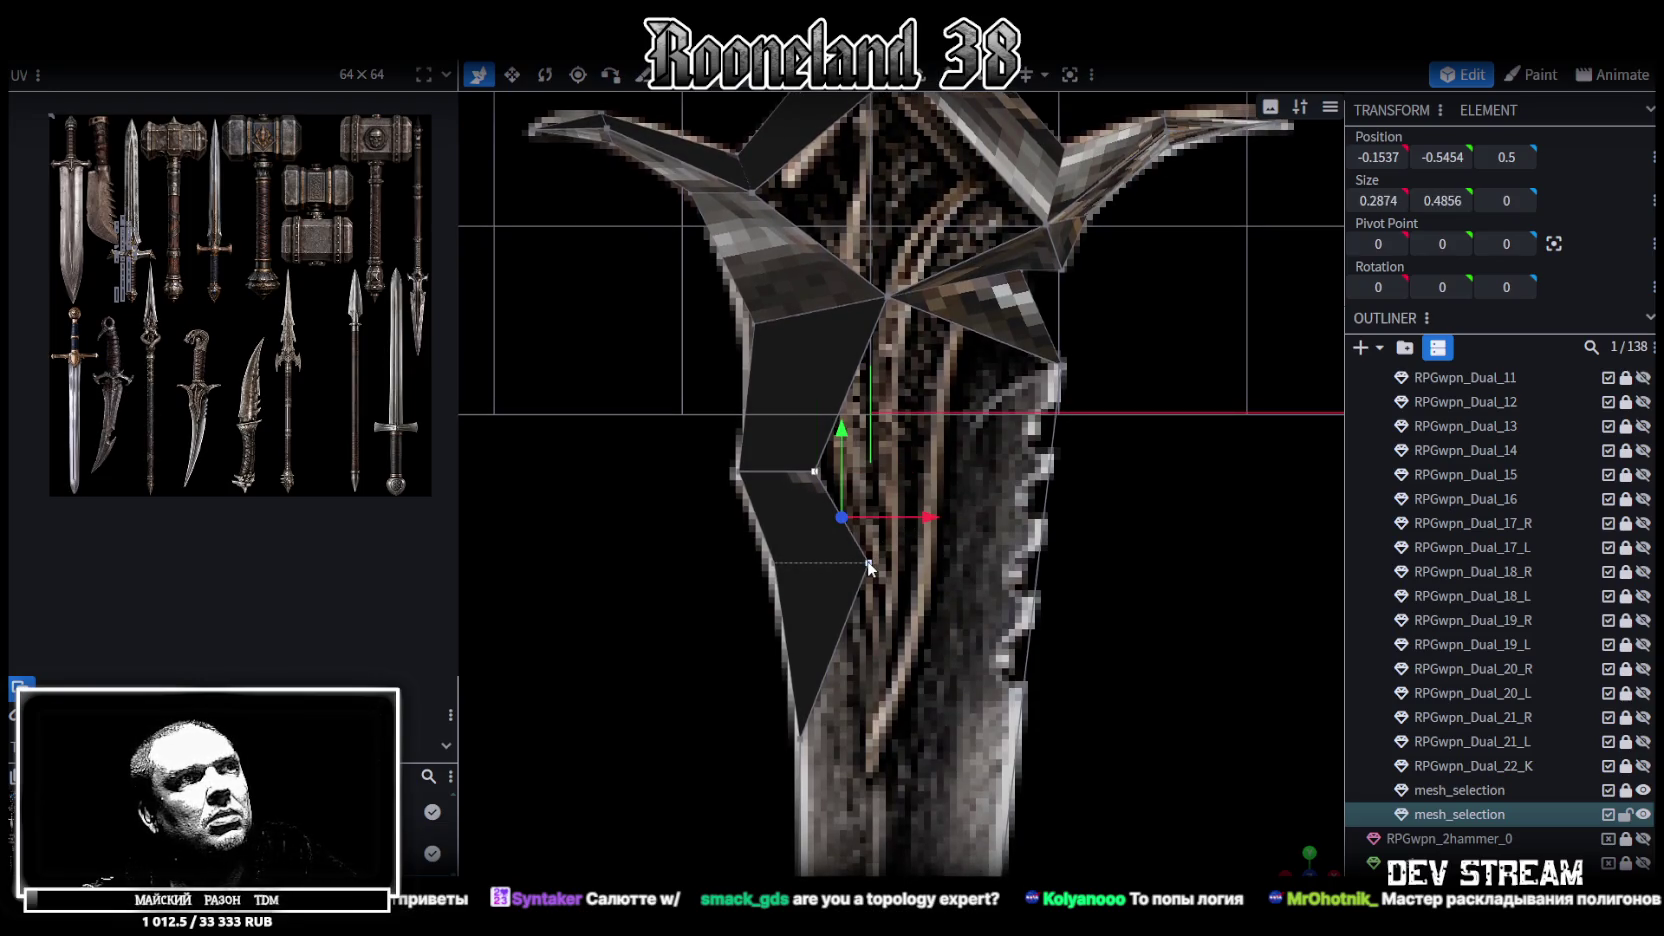
right_click(867, 560)
left_click(1063, 476)
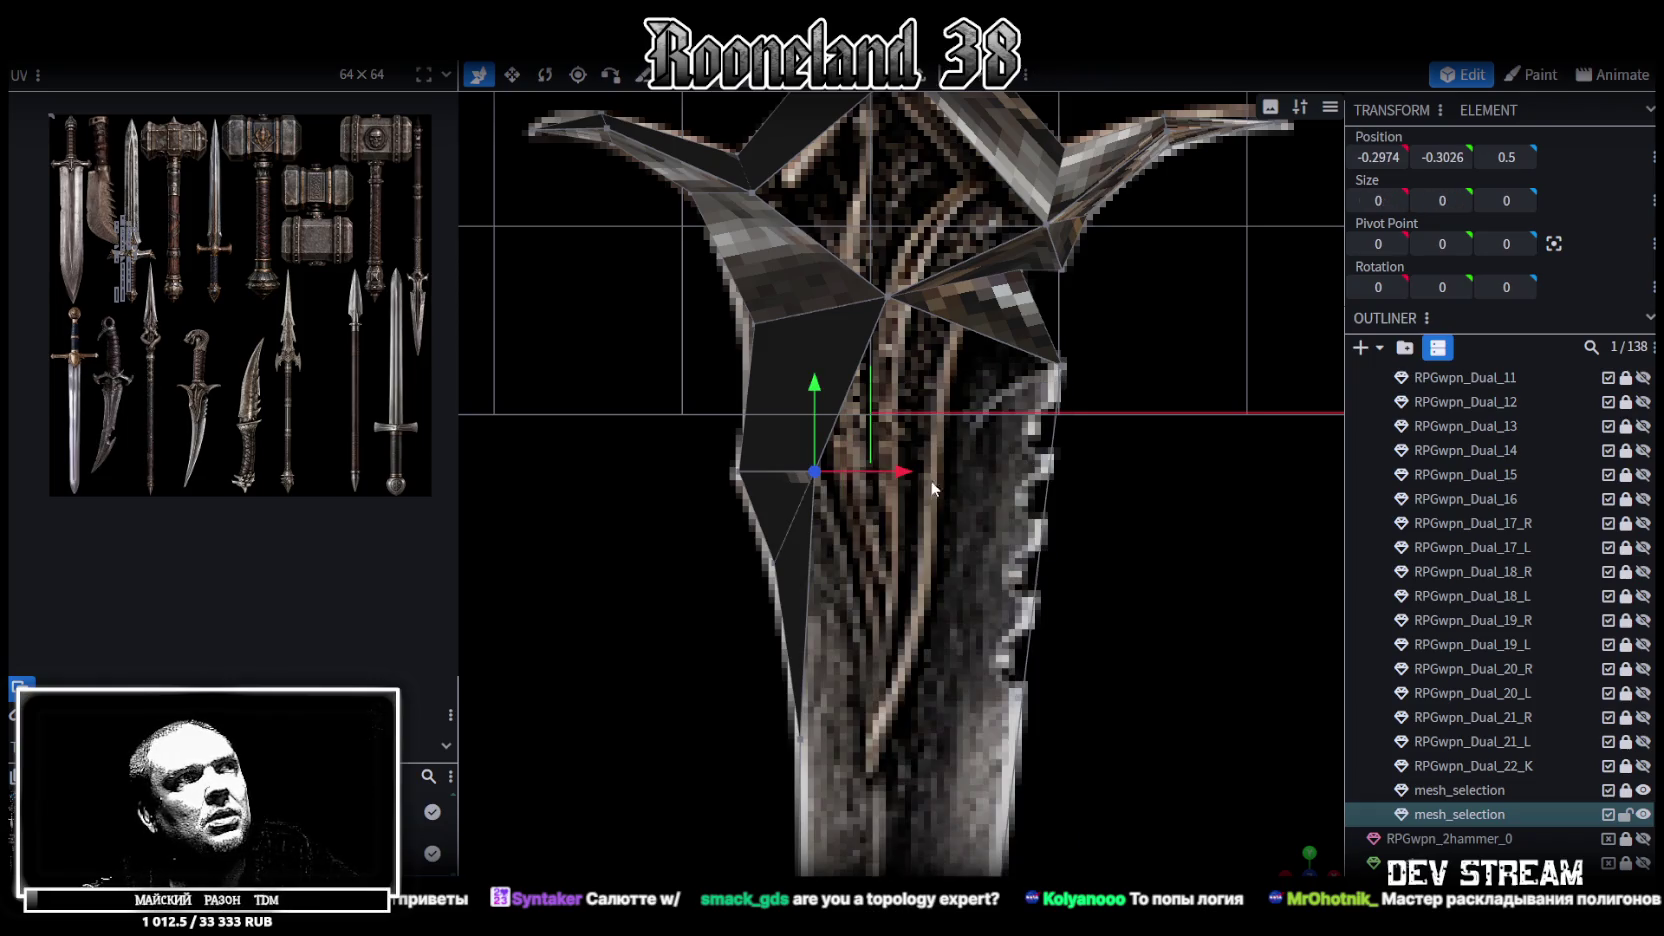
Pull the guard's right-corner vertex 0.6 left to X 0.4151, Y 0.2597
right_click_drag(937, 486, 942, 500)
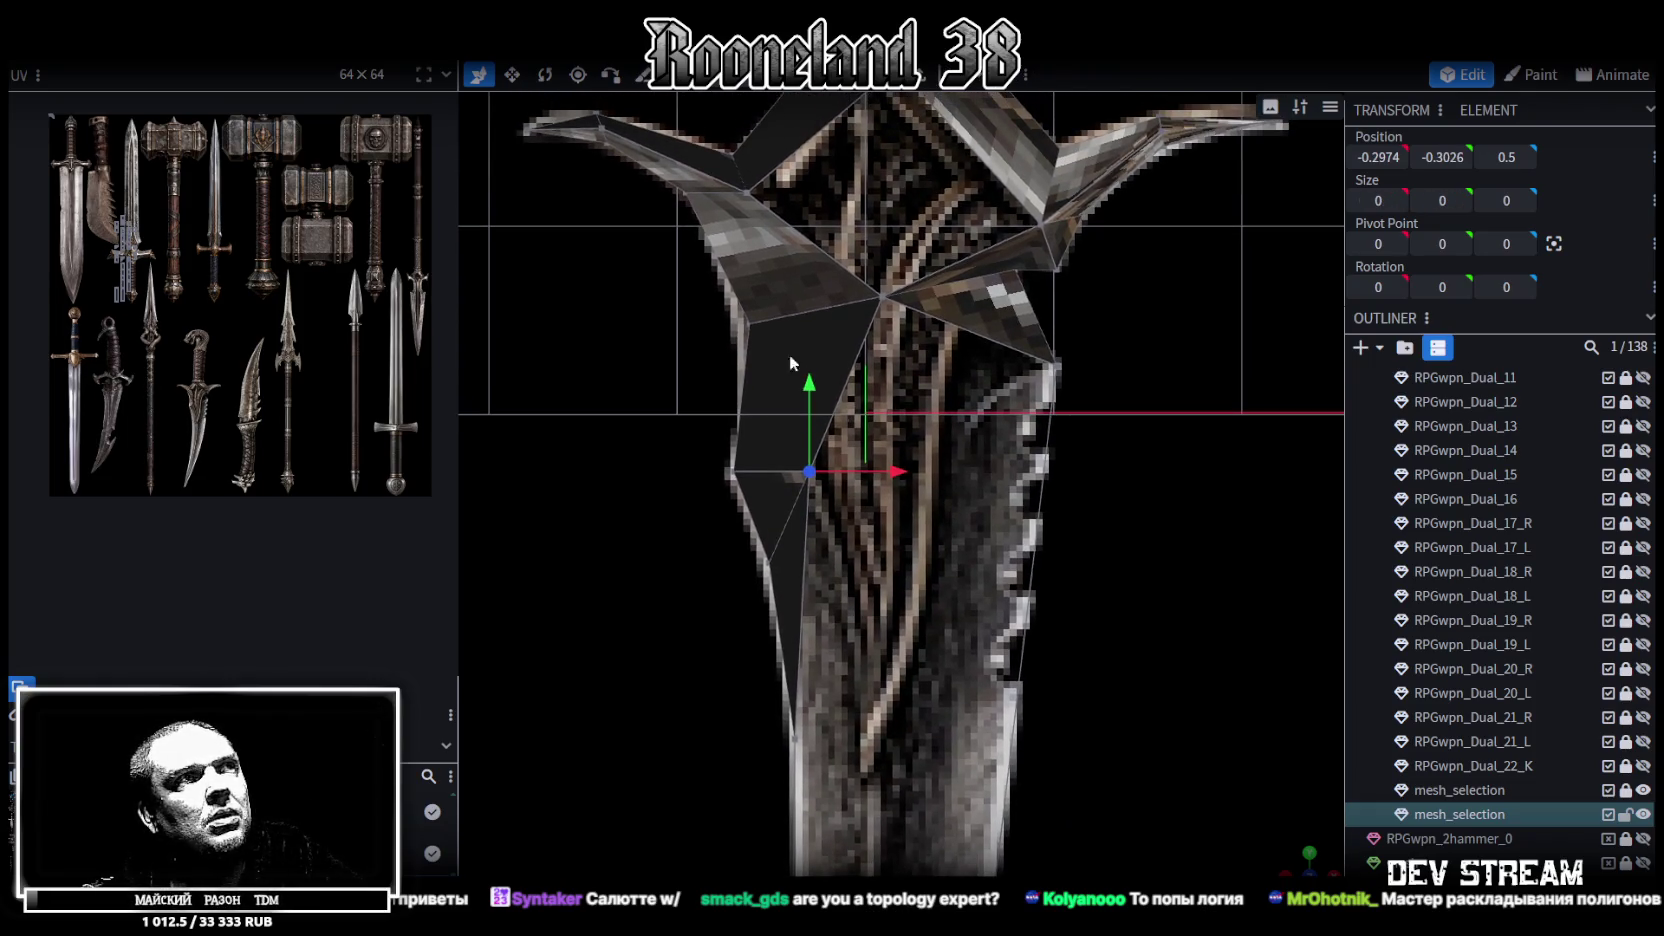
left_click(754, 326)
right_click_drag(835, 474, 771, 434)
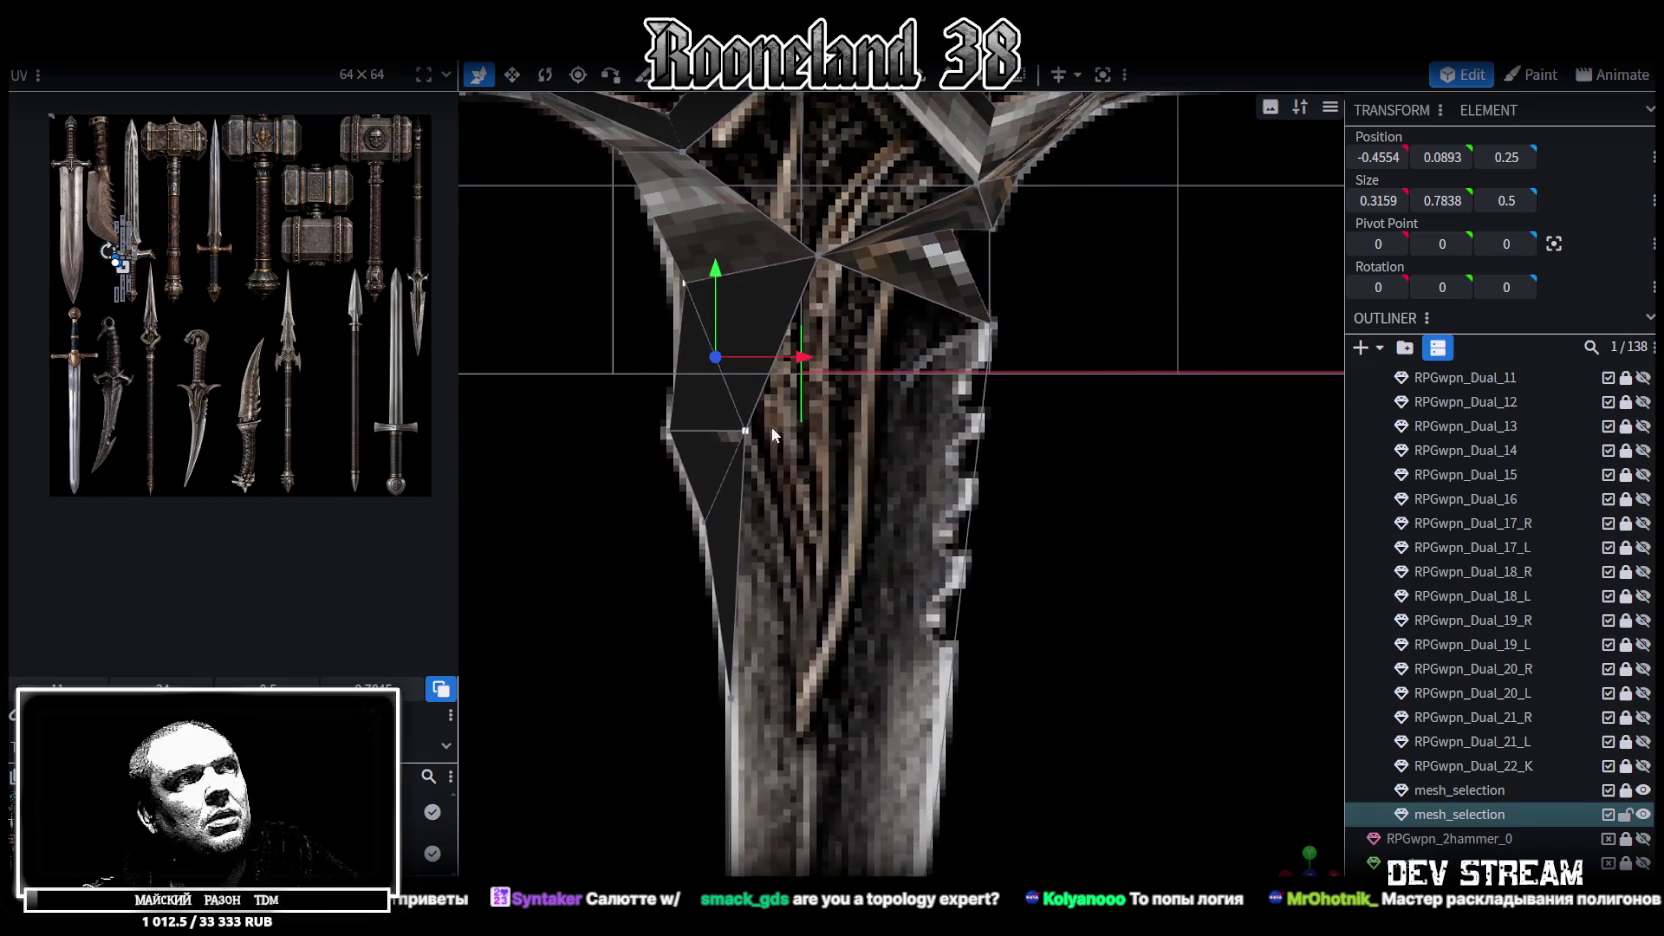
left_click(746, 431)
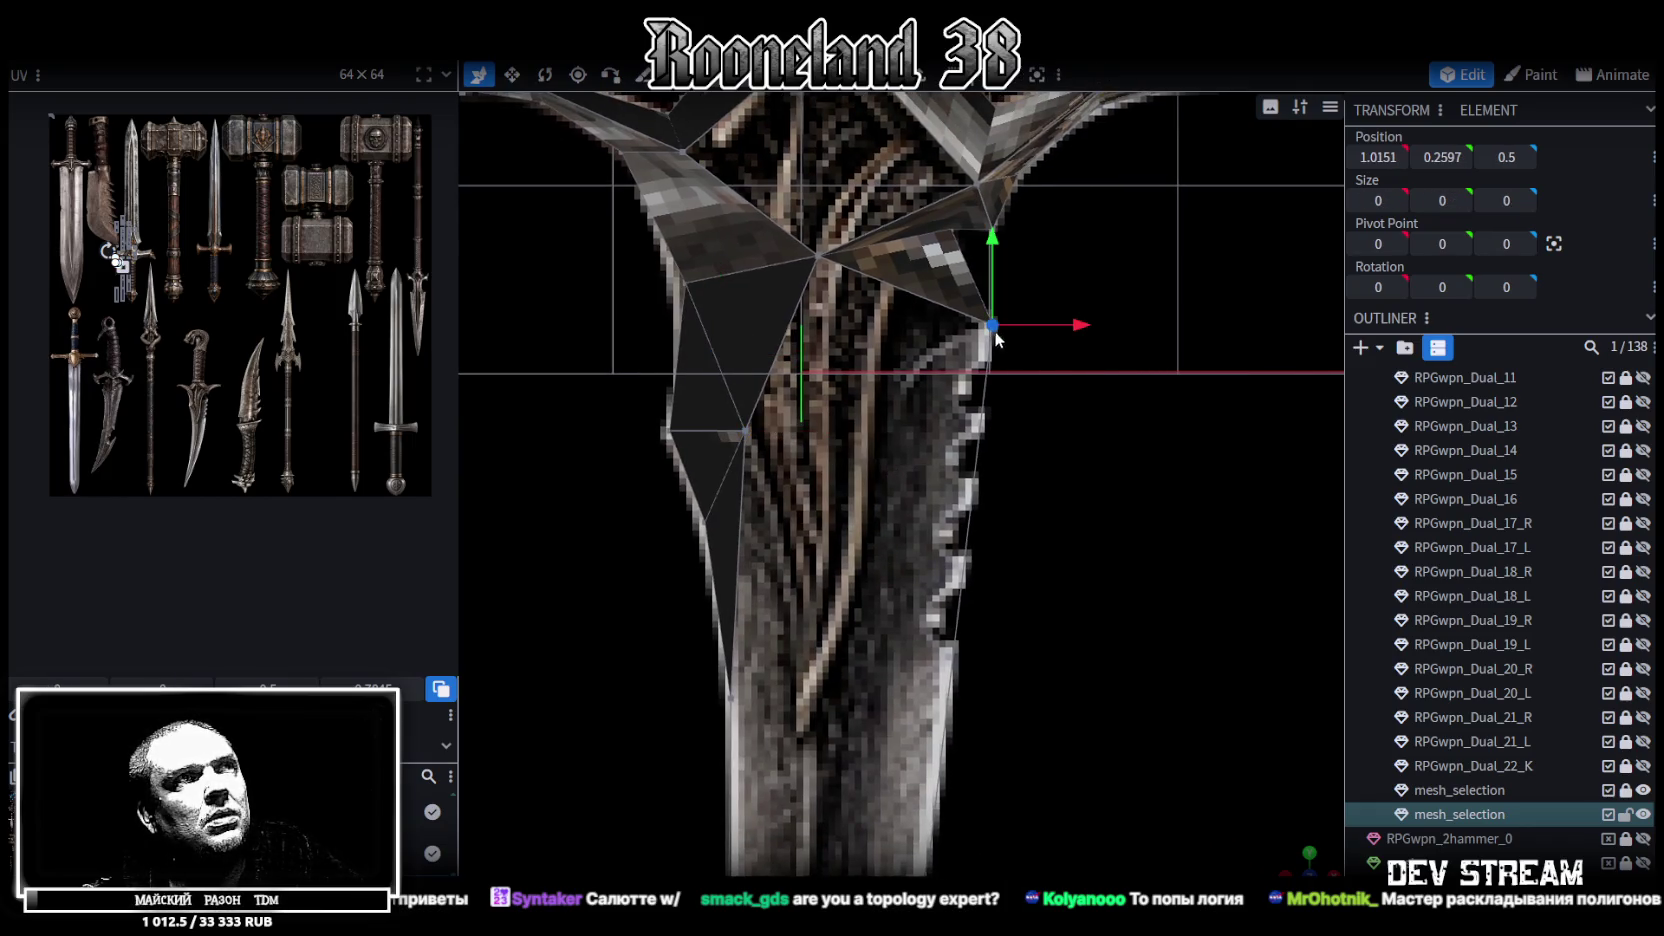
left_click_drag(1077, 331, 975, 344)
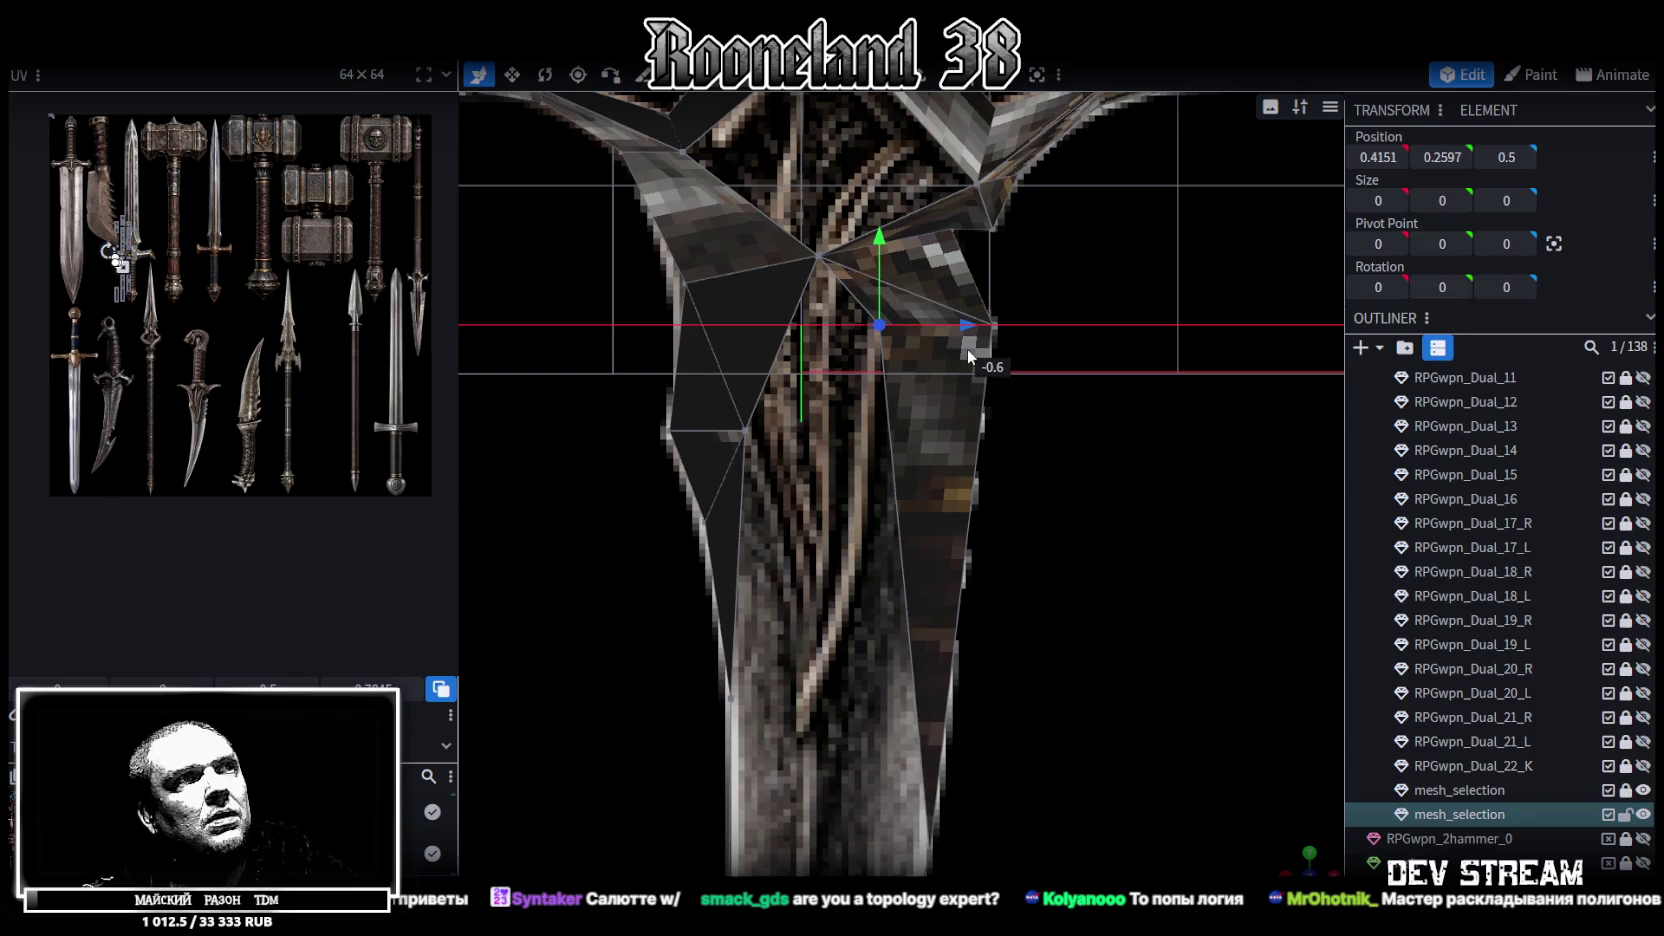
right_click_drag(967, 348, 933, 403)
Align a vertex with the blade edge and merge it with its overlapping pair at their midpoint
mouse_move(939, 711)
left_mouse_down()
mouse_move(904, 693)
mouse_move(887, 641)
left_mouse_up()
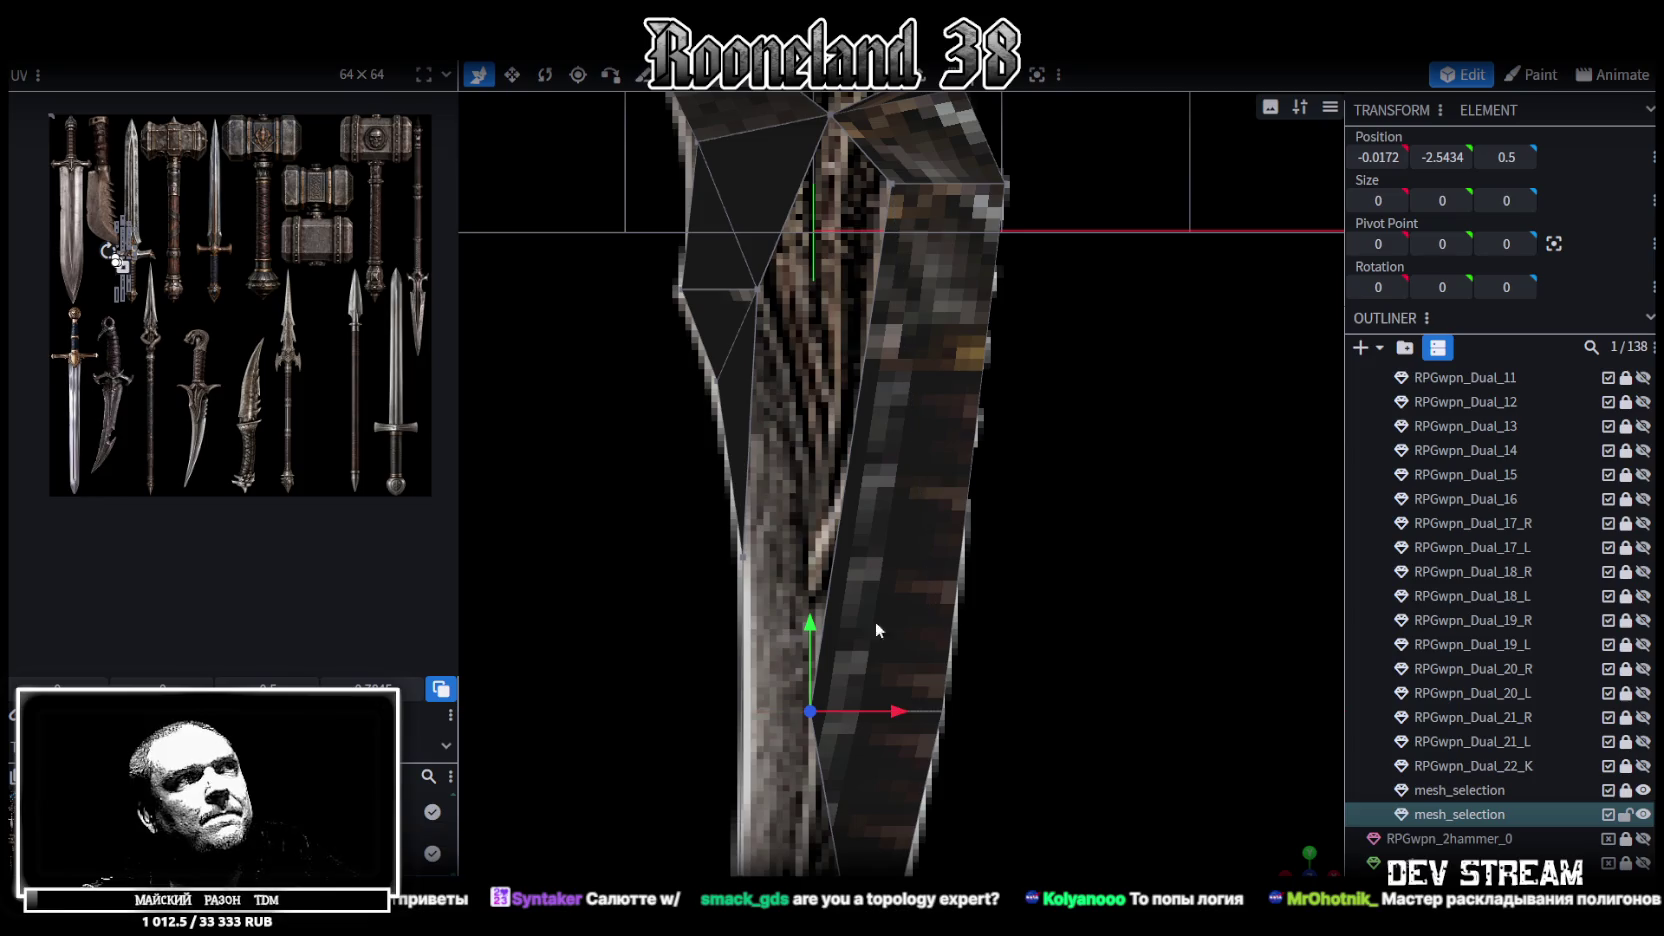
right_click_drag(767, 554, 748, 469)
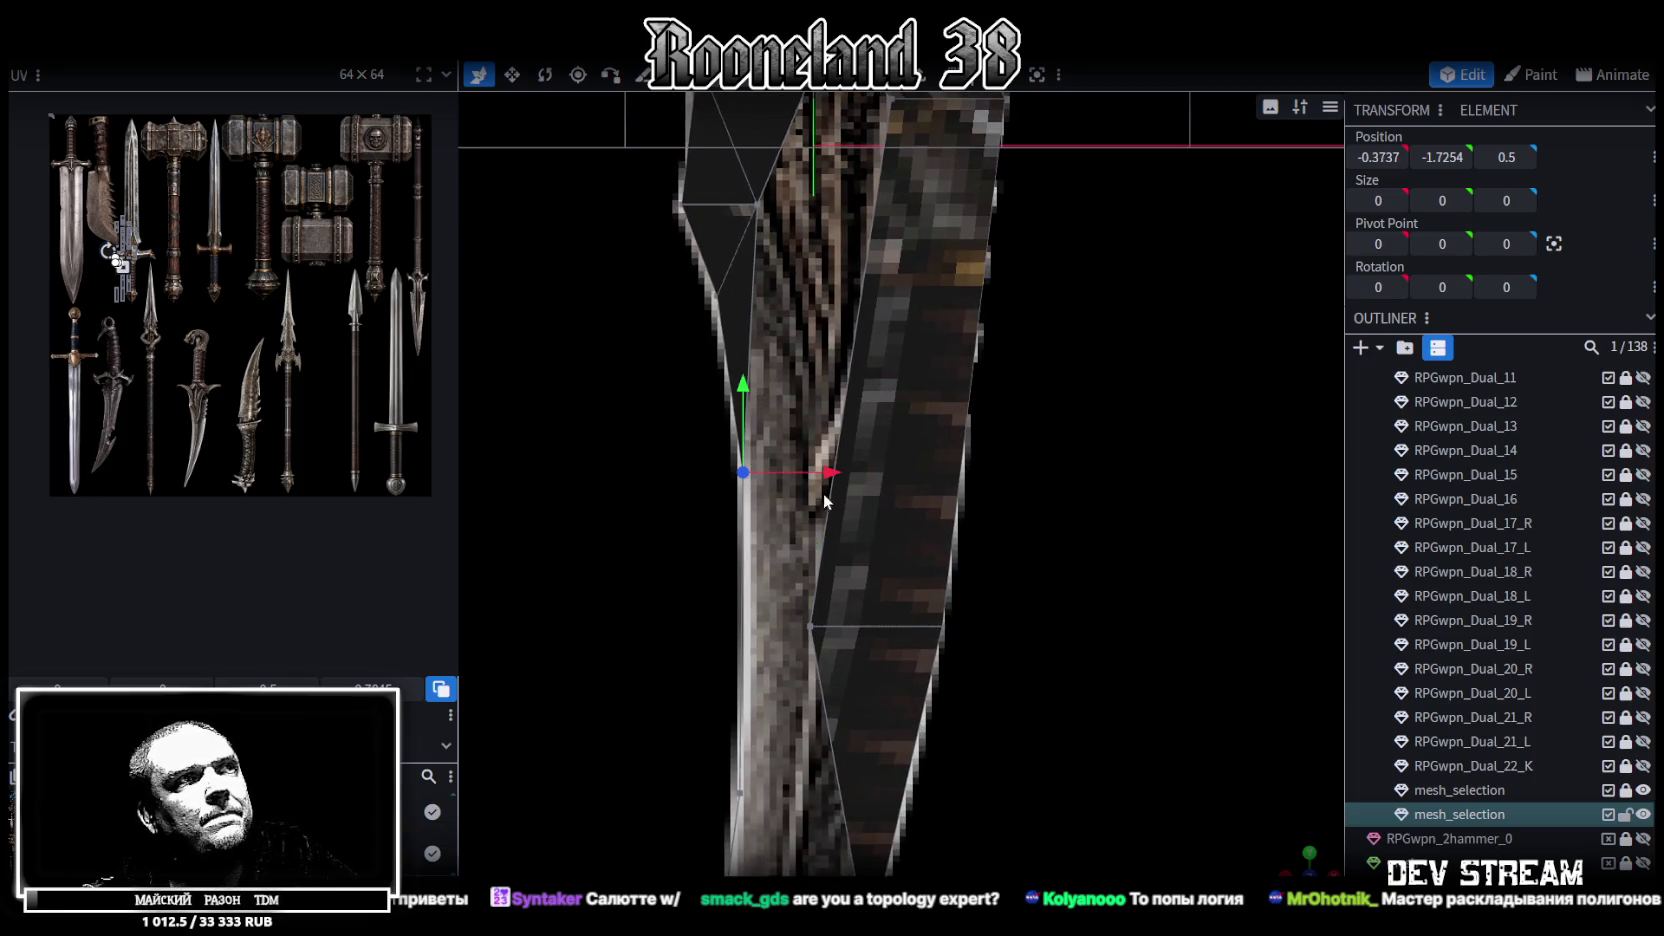
left_click_drag(822, 494, 907, 497)
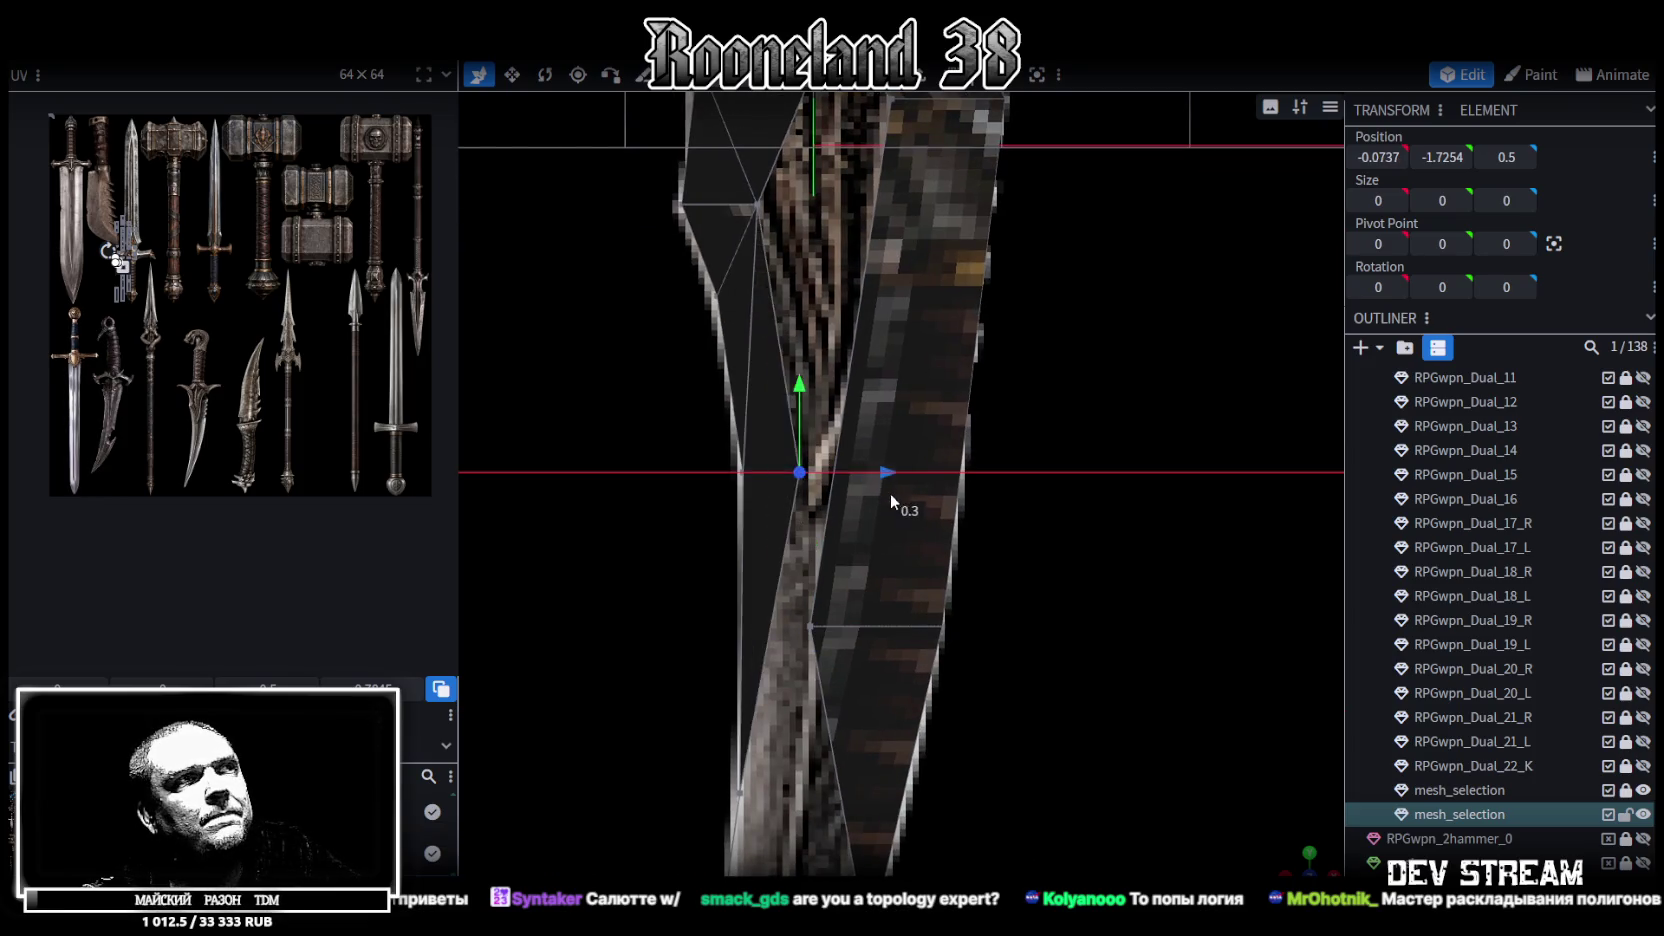
left_click(811, 627, "shift")
right_click(806, 108)
left_click(1071, 230)
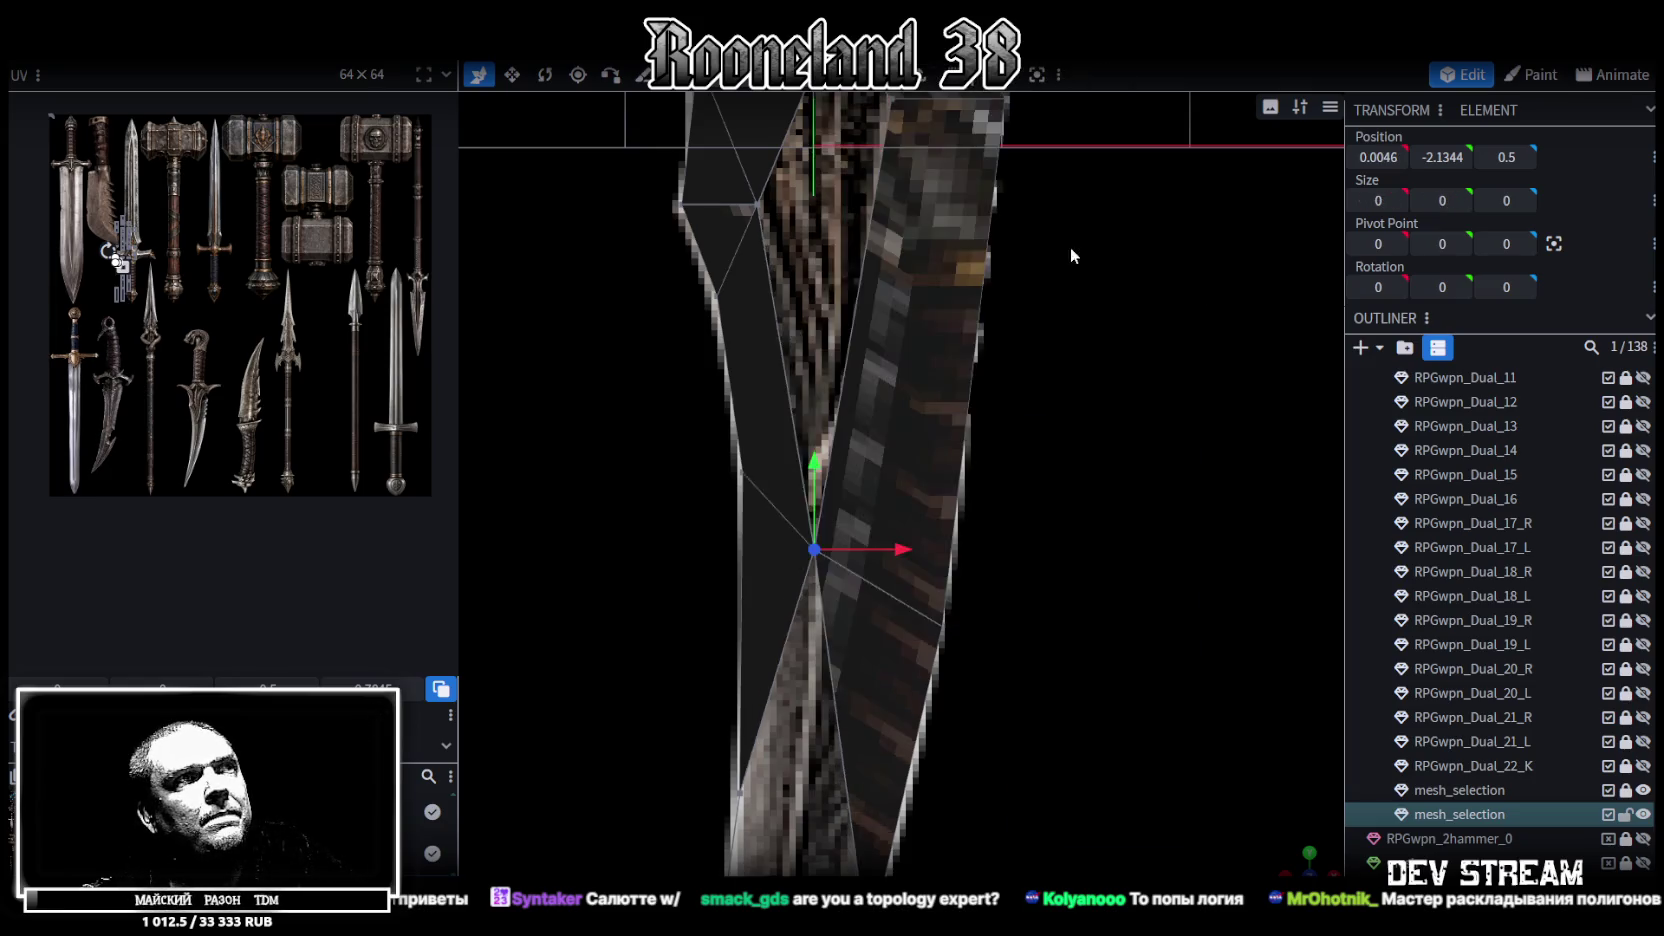
left_click_drag(1071, 247, 1000, 330)
mouse_move(905, 533)
left_mouse_down()
mouse_move(932, 533)
mouse_move(928, 238)
left_mouse_up()
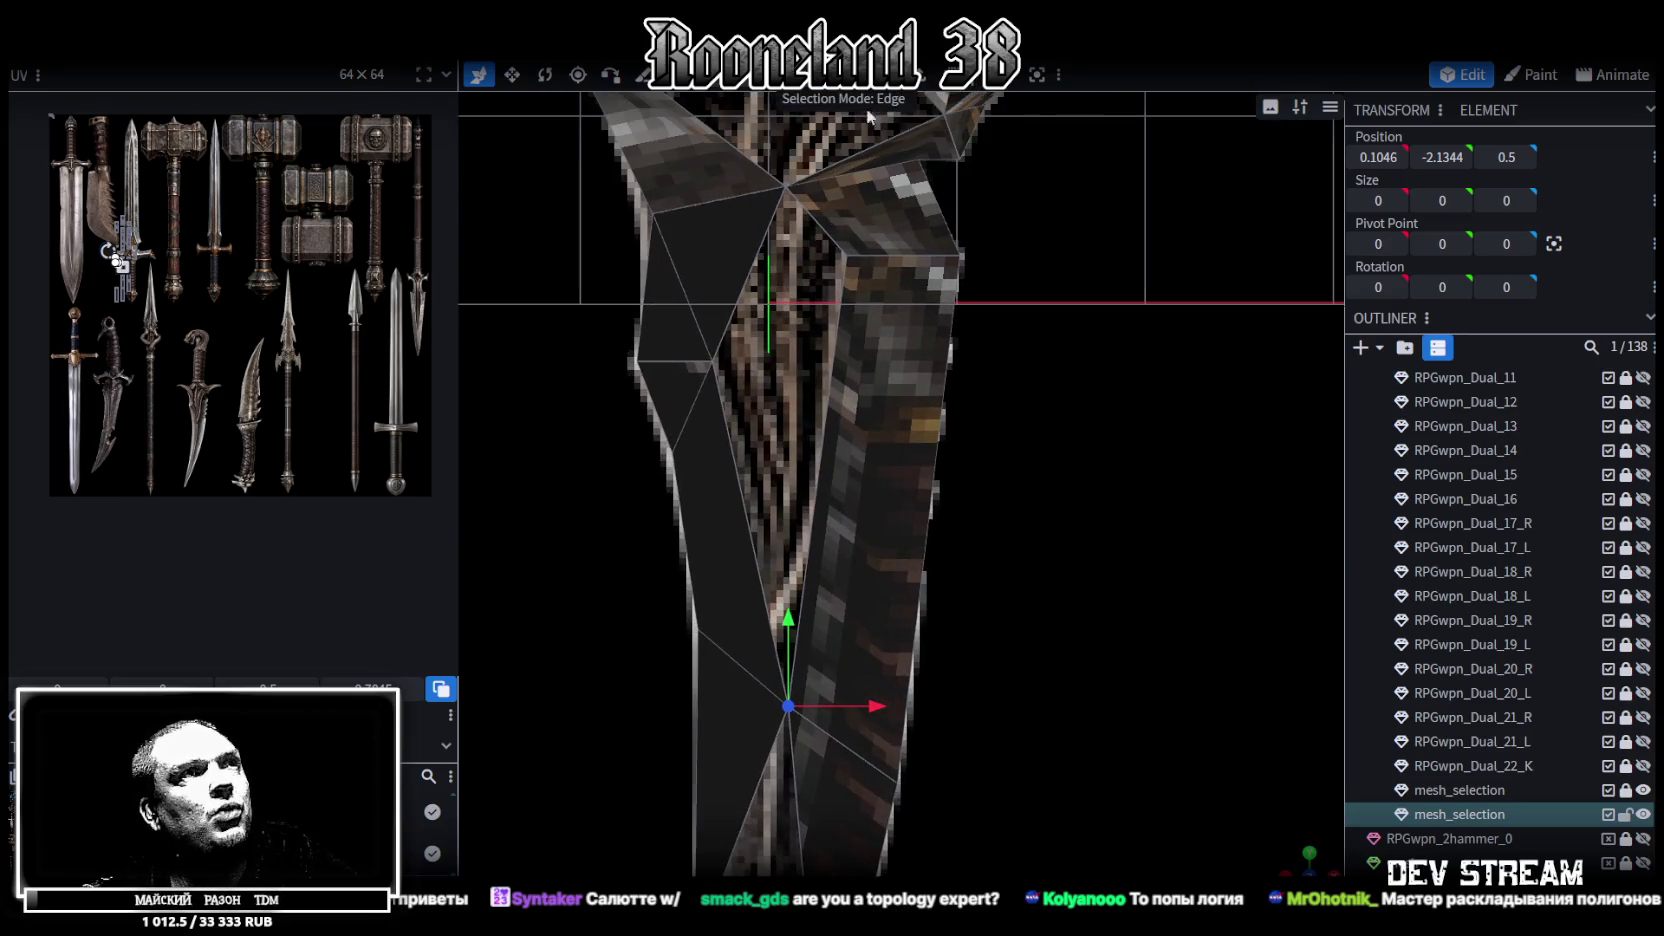
Inspect the edges and faces where the blade meets the guard
left_click_drag(866, 108, 744, 287)
left_click(712, 270)
left_click(818, 384)
scroll(1011, 465, "down", 2)
right_click_drag(1011, 465, 1009, 590)
scroll(916, 436, "up", 3)
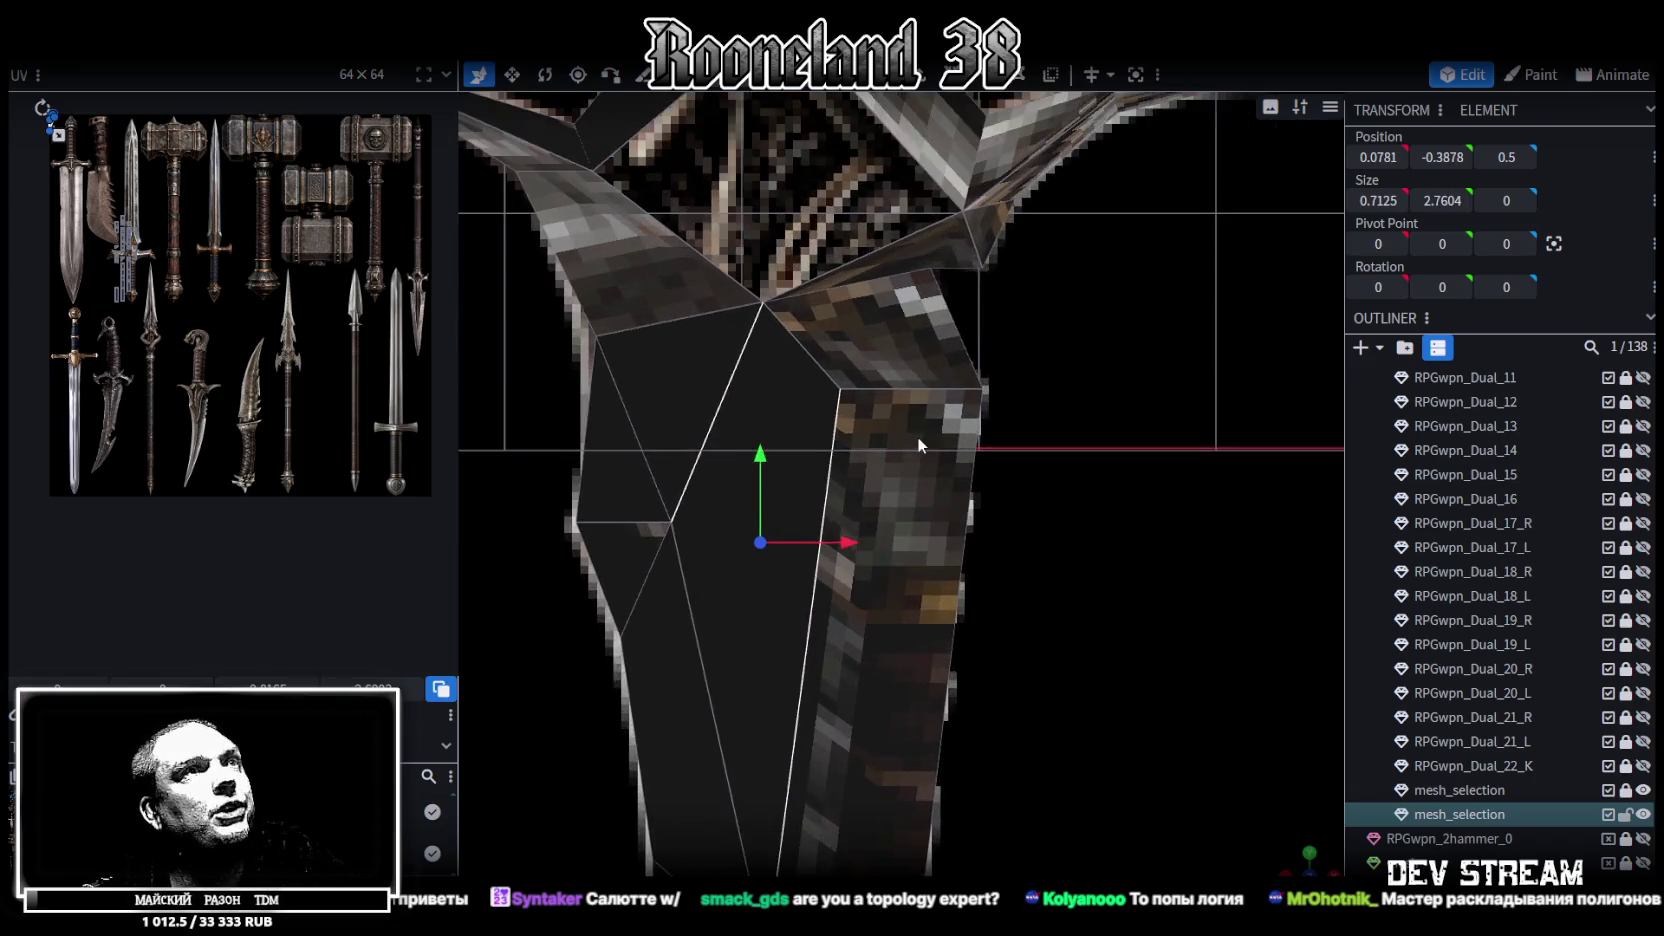
scroll(930, 462, "up", 2)
scroll(930, 462, "up", 1)
scroll(923, 276, "up", 1)
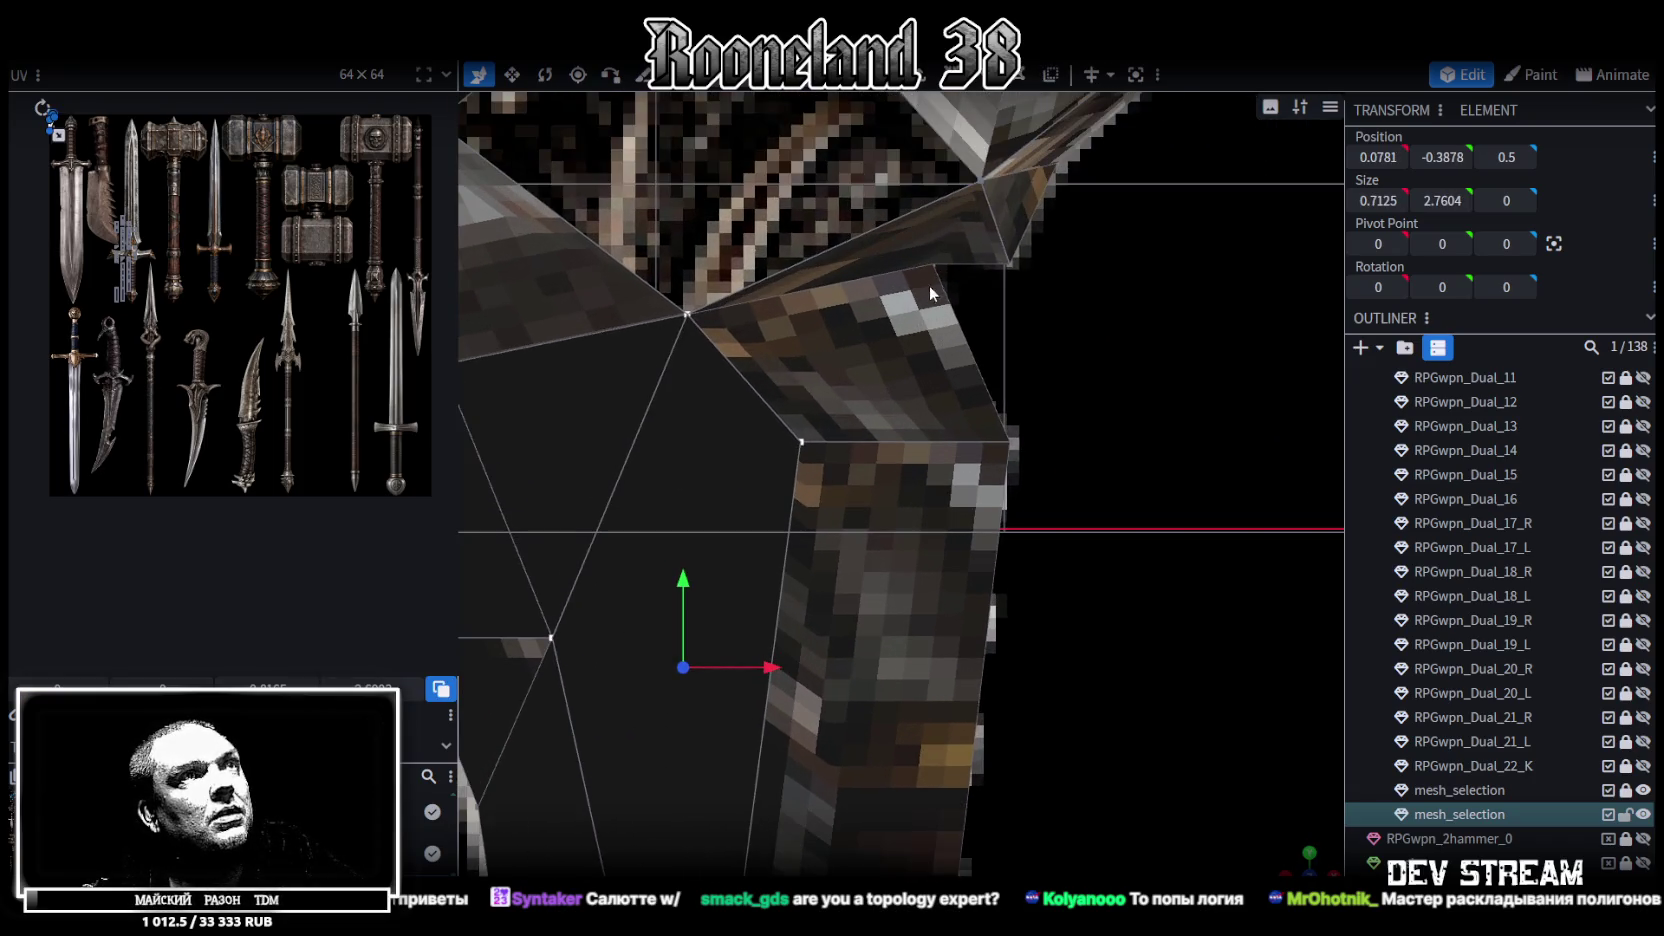
left_click(930, 278)
left_click(860, 400)
Check the blade's vertical side edges and the guard's right wing from other angles
left_click_drag(956, 432, 1086, 465)
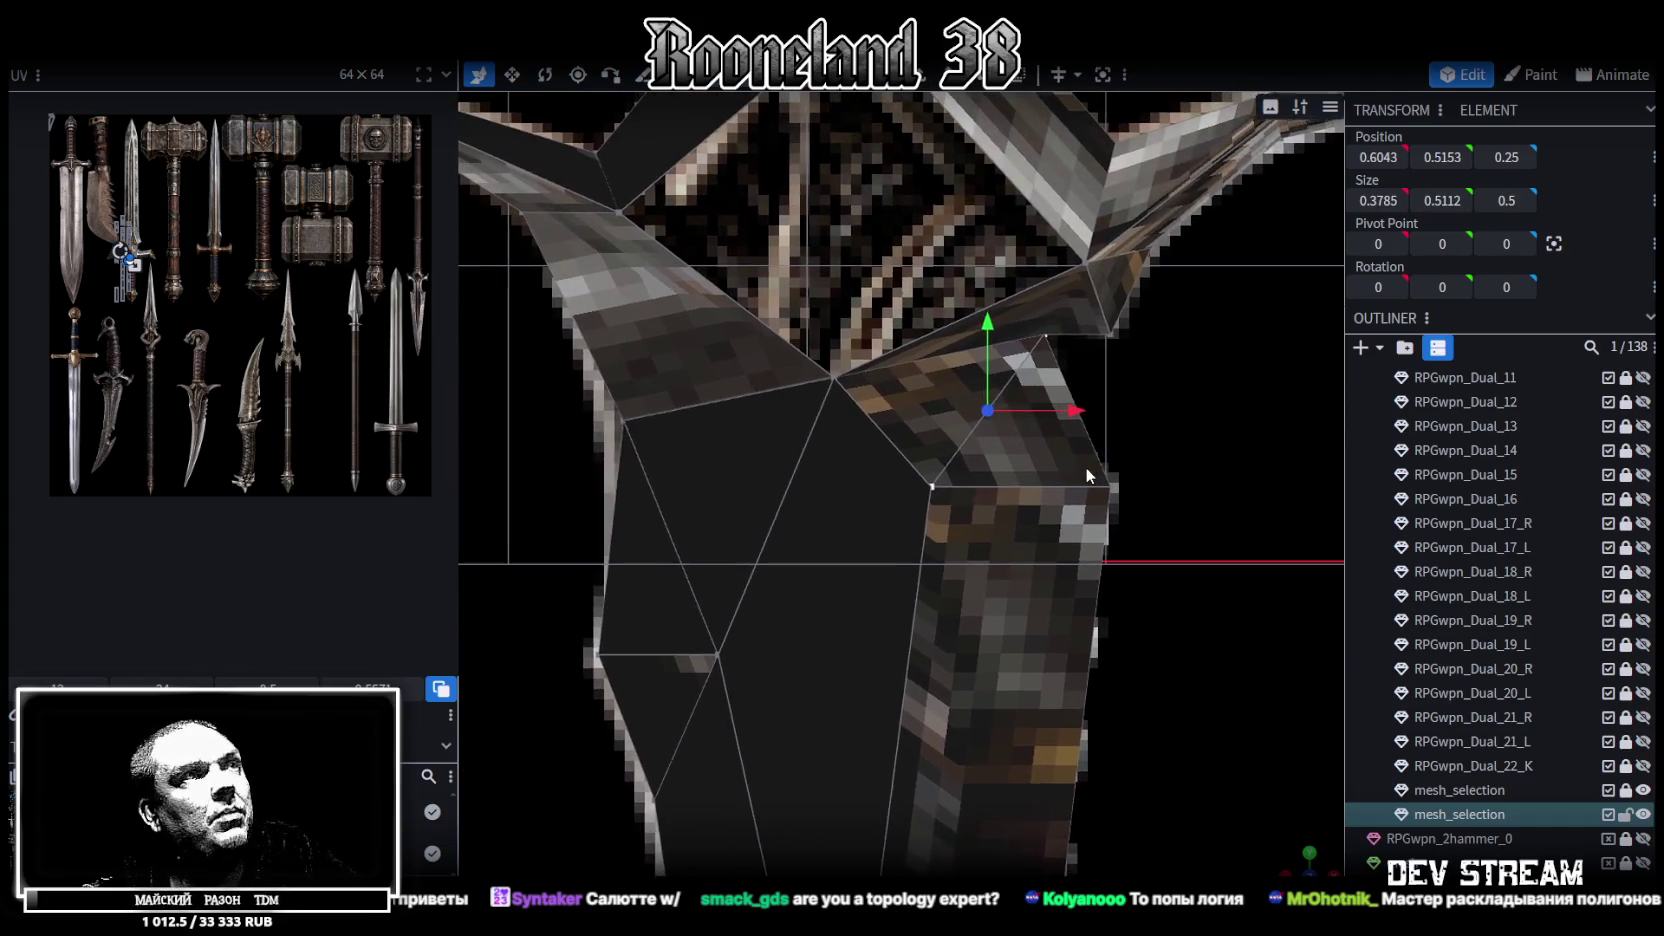
right_click_drag(1086, 468, 893, 377)
left_click(660, 458)
left_click(650, 250, "shift")
right_click_drag(1004, 390, 977, 384)
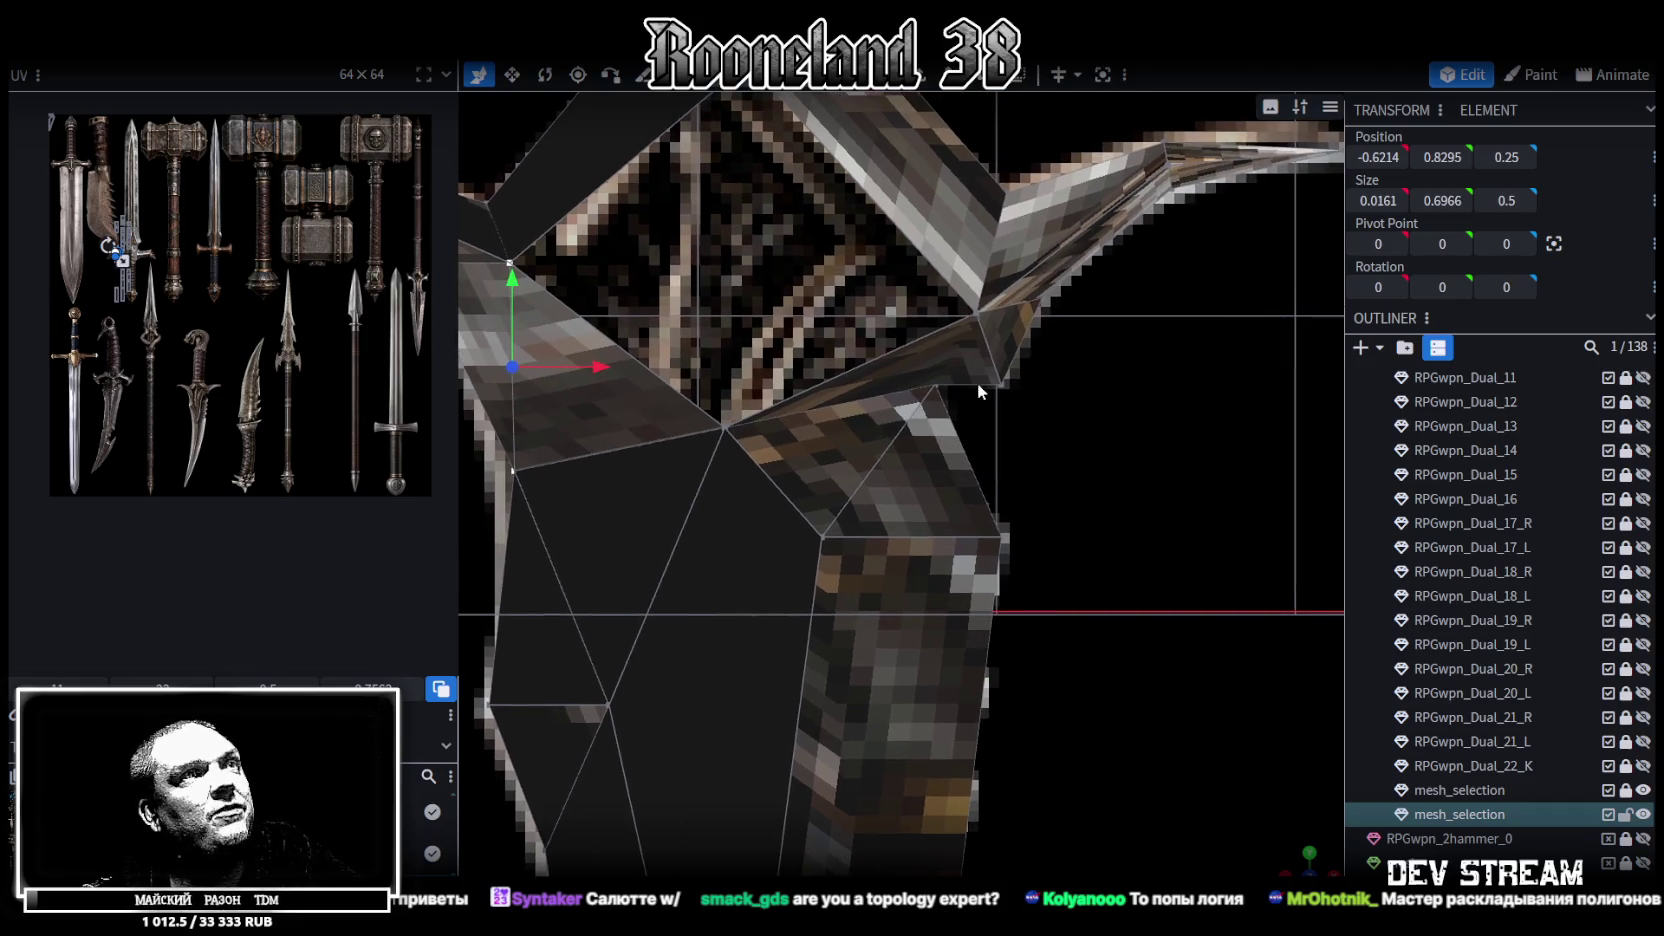
left_click(966, 344)
left_click(974, 316, "shift")
left_click_drag(974, 316, 1139, 497)
mouse_move(1338, 812)
left_mouse_down()
mouse_move(1079, 588)
mouse_move(1199, 663)
mouse_move(1102, 266)
mouse_move(1115, 426)
mouse_move(1076, 493)
mouse_move(1109, 514)
left_mouse_up()
Move a lower blade vertex onto the textured edge at X 0.0093, Y -3.8294
key("KP_1")
mouse_move(971, 678)
left_mouse_down()
mouse_move(1076, 164)
mouse_move(1091, 536)
mouse_move(917, 256)
left_mouse_up()
left_click(770, 308)
left_click_drag(896, 322, 936, 322)
left_click_drag(896, 245, 896, 340)
mouse_move(926, 404)
left_mouse_down()
mouse_move(947, 412)
mouse_move(948, 390)
left_mouse_up()
left_click(930, 501, "shift")
left_click(864, 399)
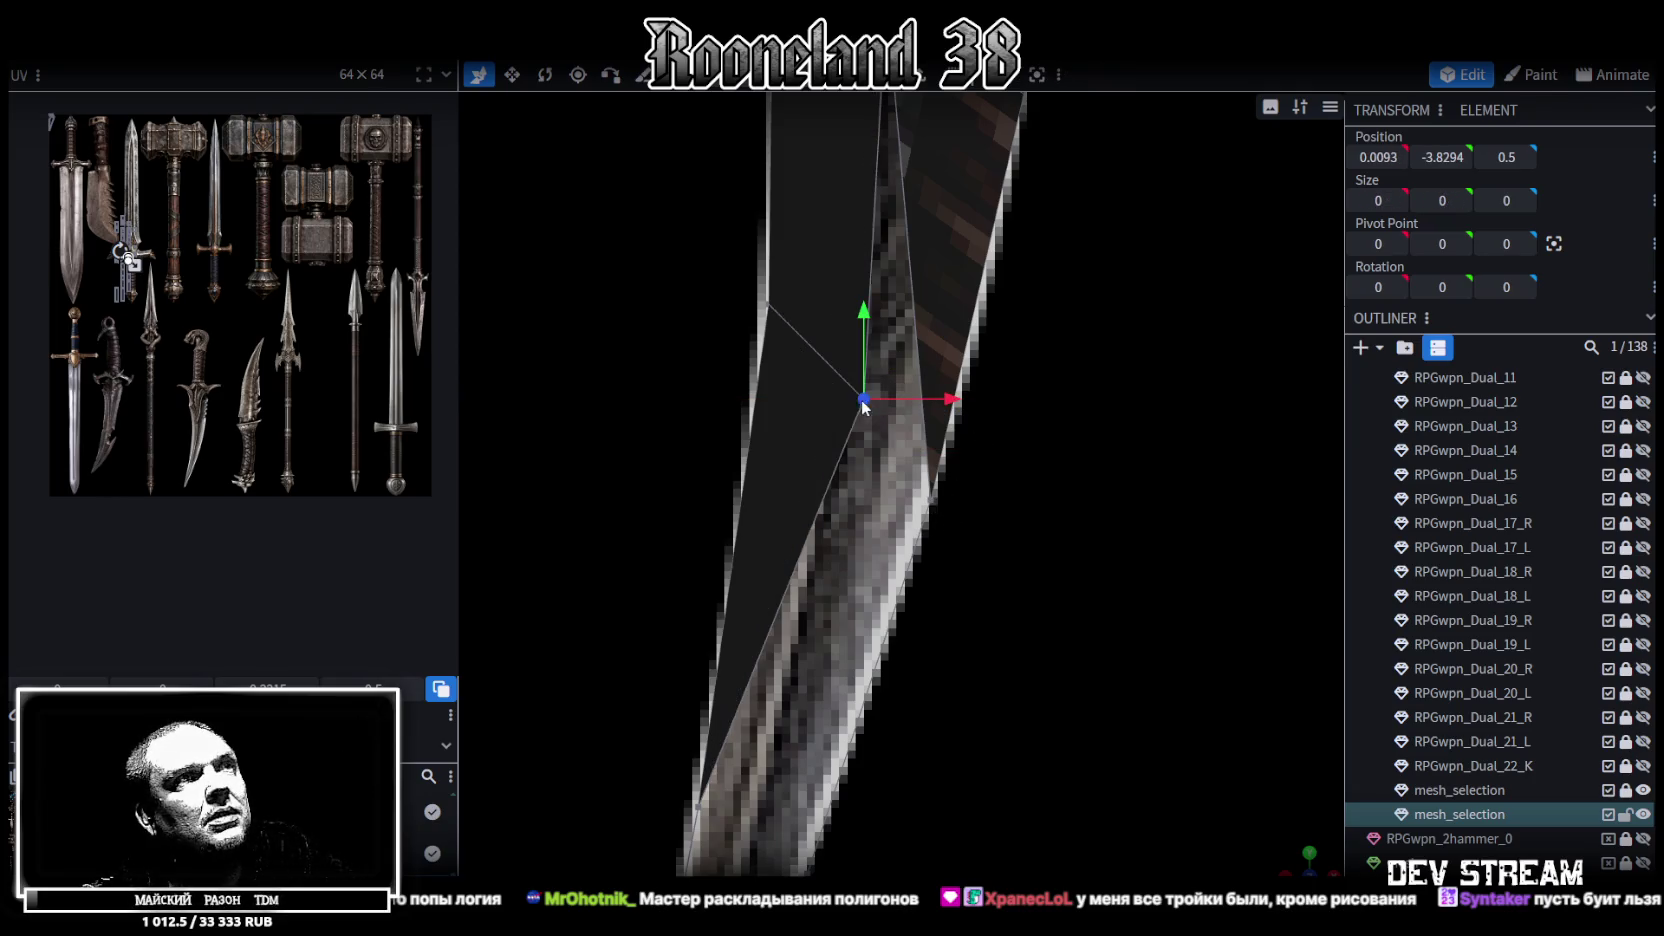
Nudge a blade vertex onto the edge and merge it with its neighbour
mouse_move(939, 407)
left_mouse_down()
mouse_move(890, 402)
mouse_move(944, 408)
left_mouse_up()
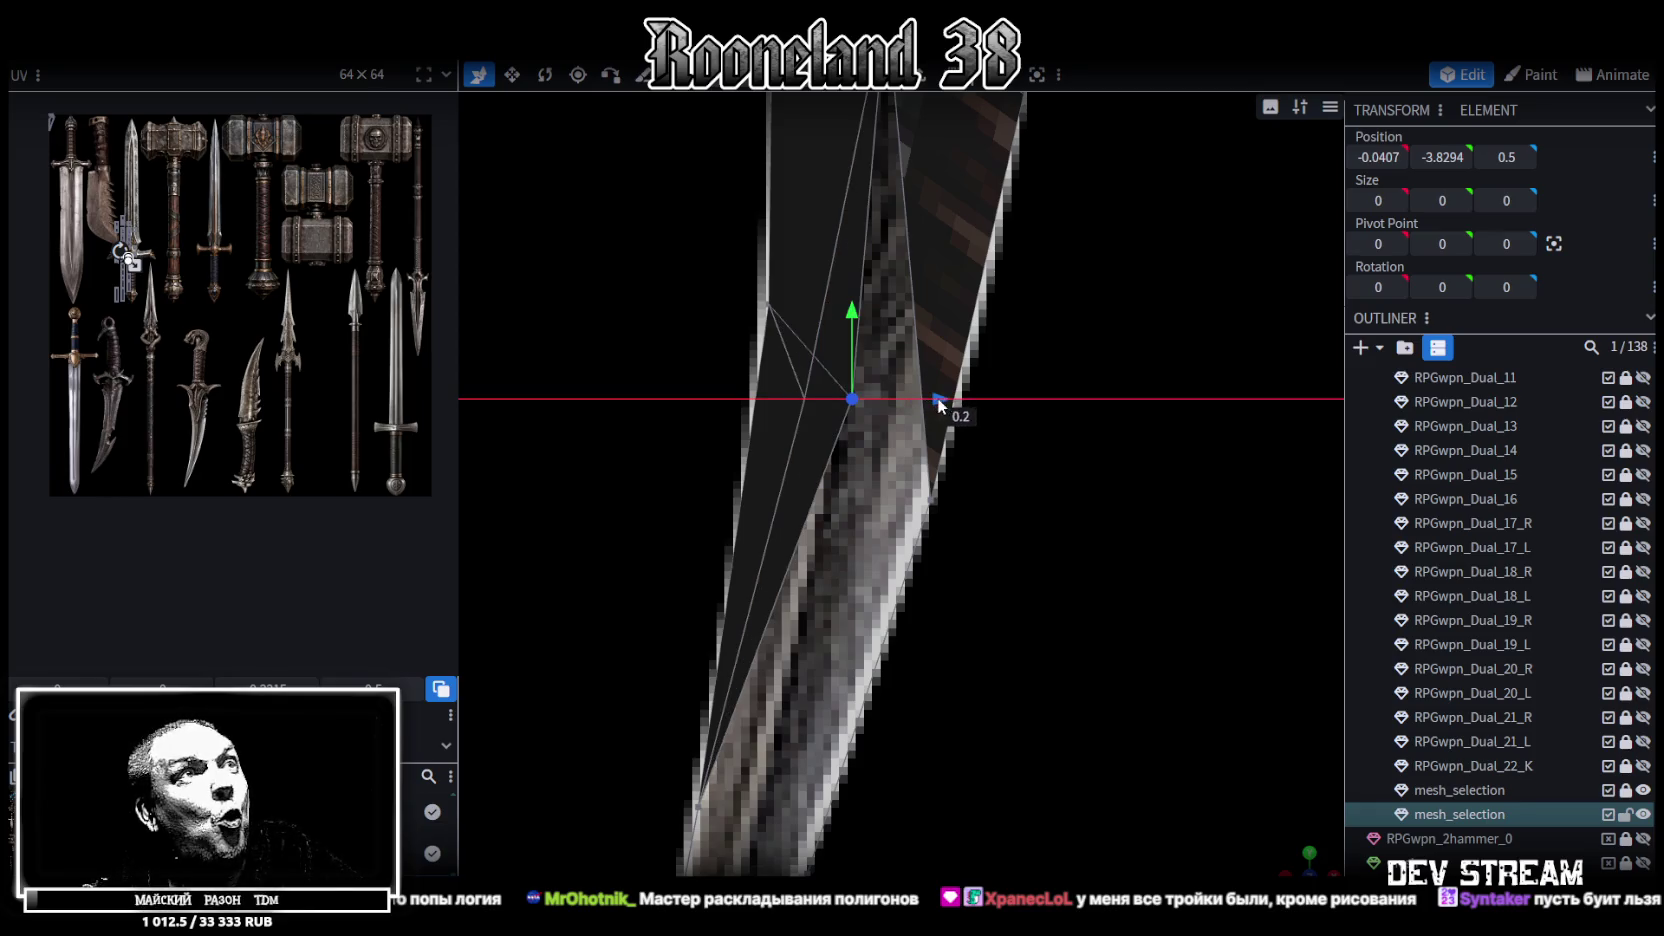
left_click(930, 501, "shift")
right_click(936, 503)
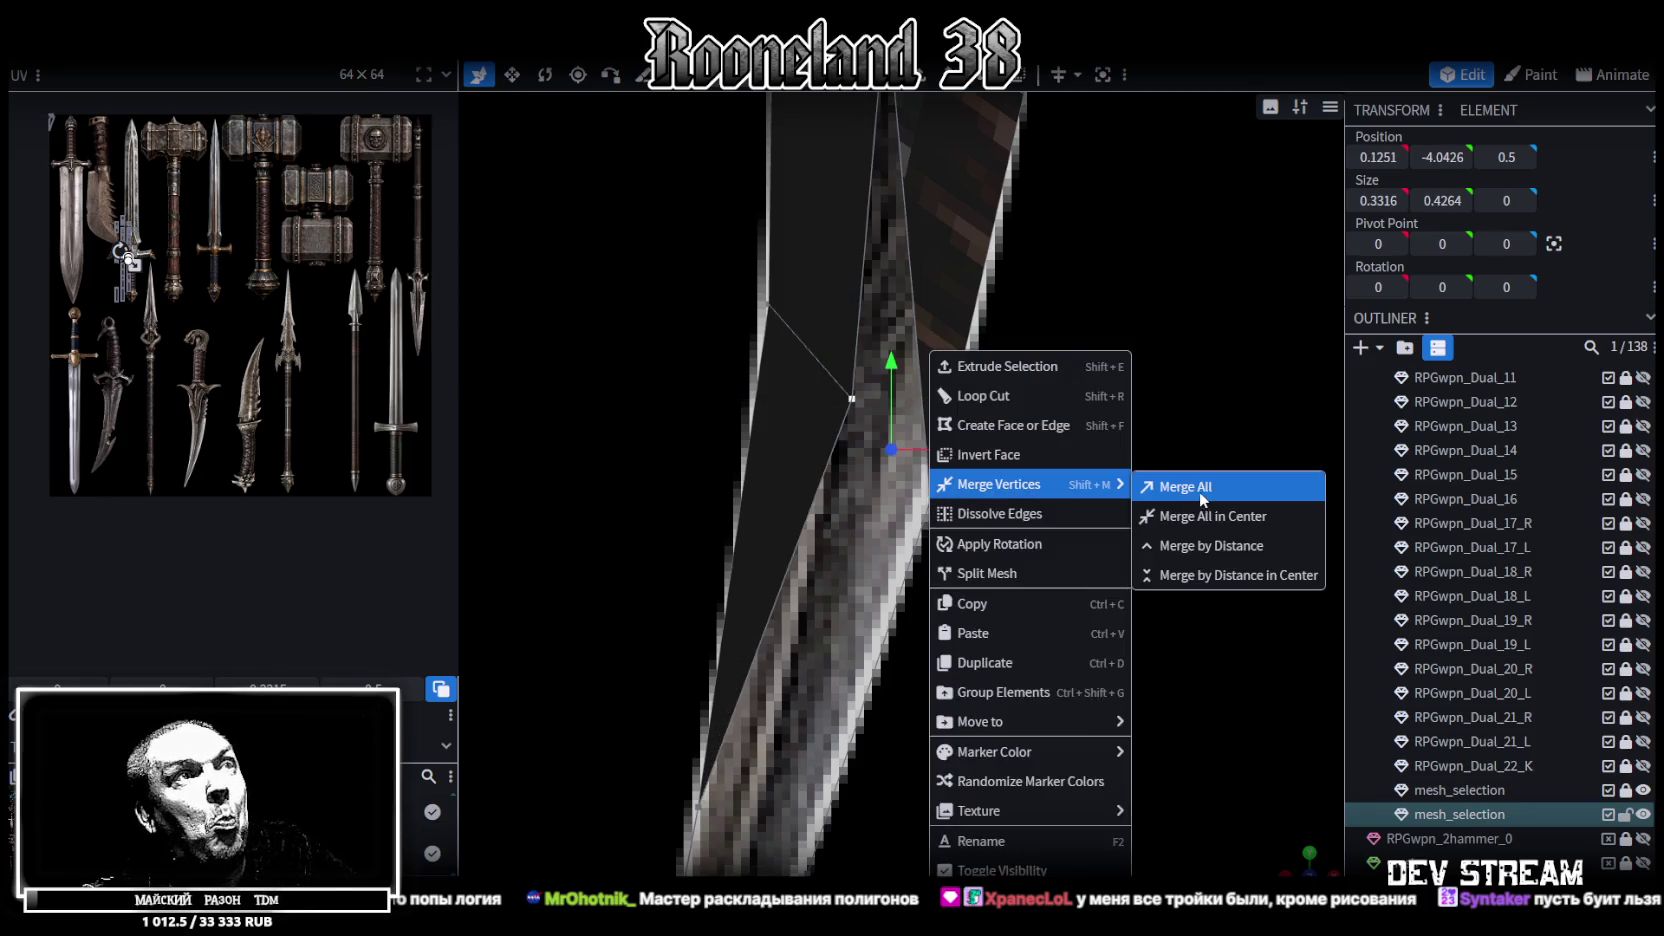
left_click(1203, 492)
Merge the tip vertices at their centre, then merge all remaining ones into one point
left_click_drag(1113, 310, 861, 371)
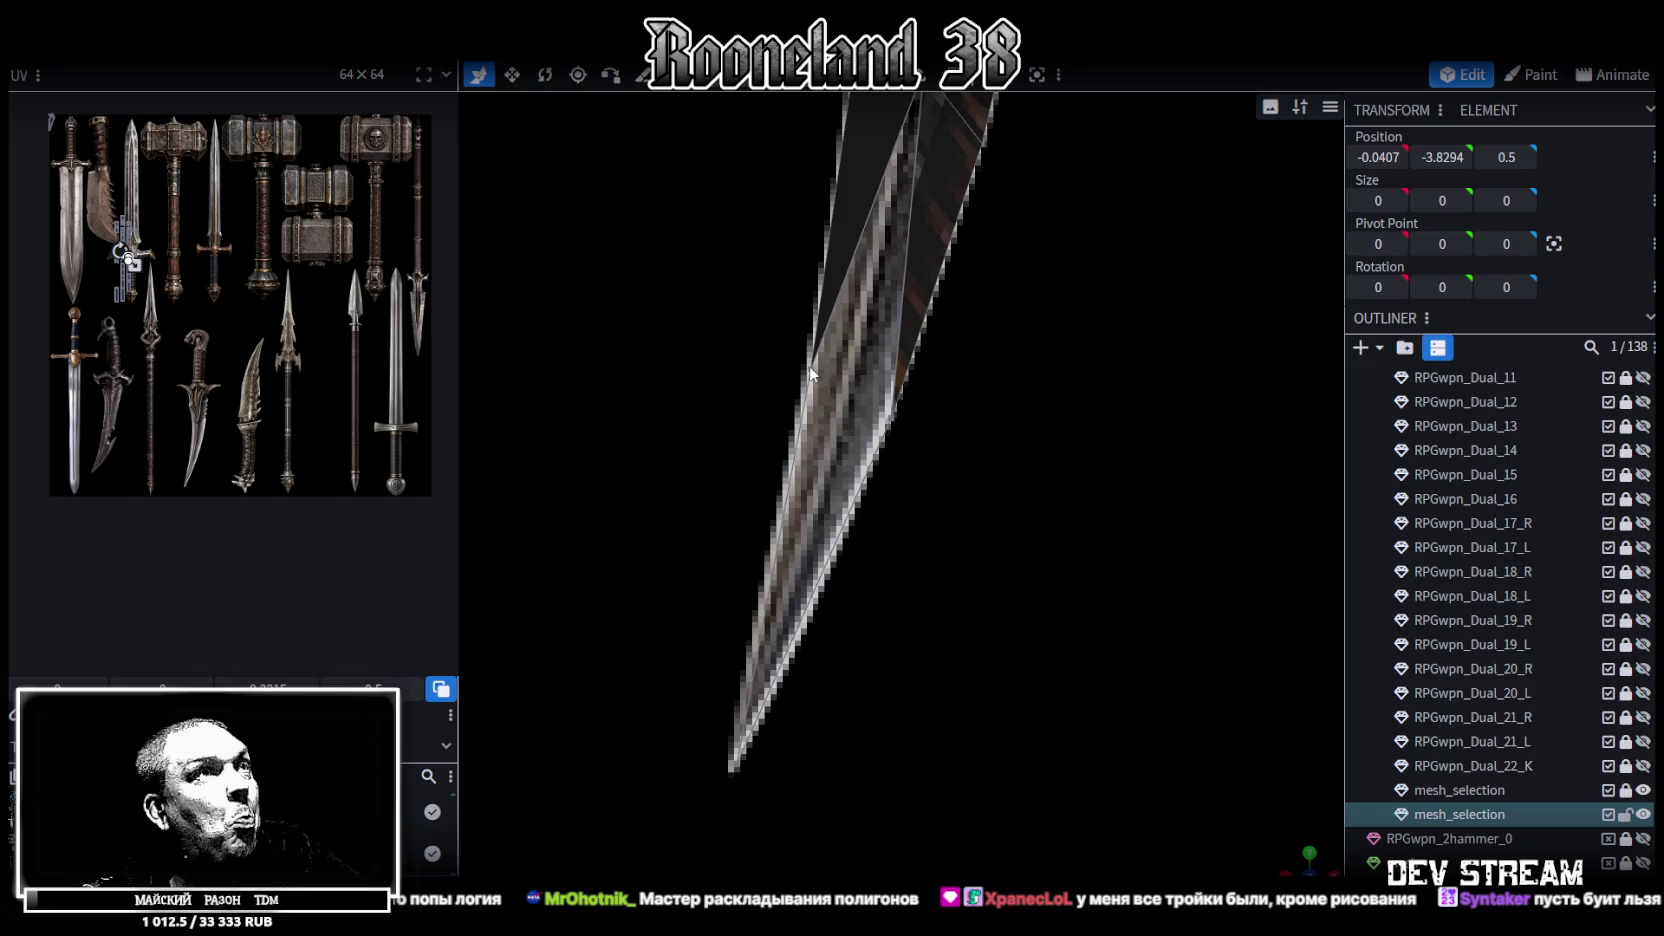
left_click(888, 434, "shift")
right_click(886, 432)
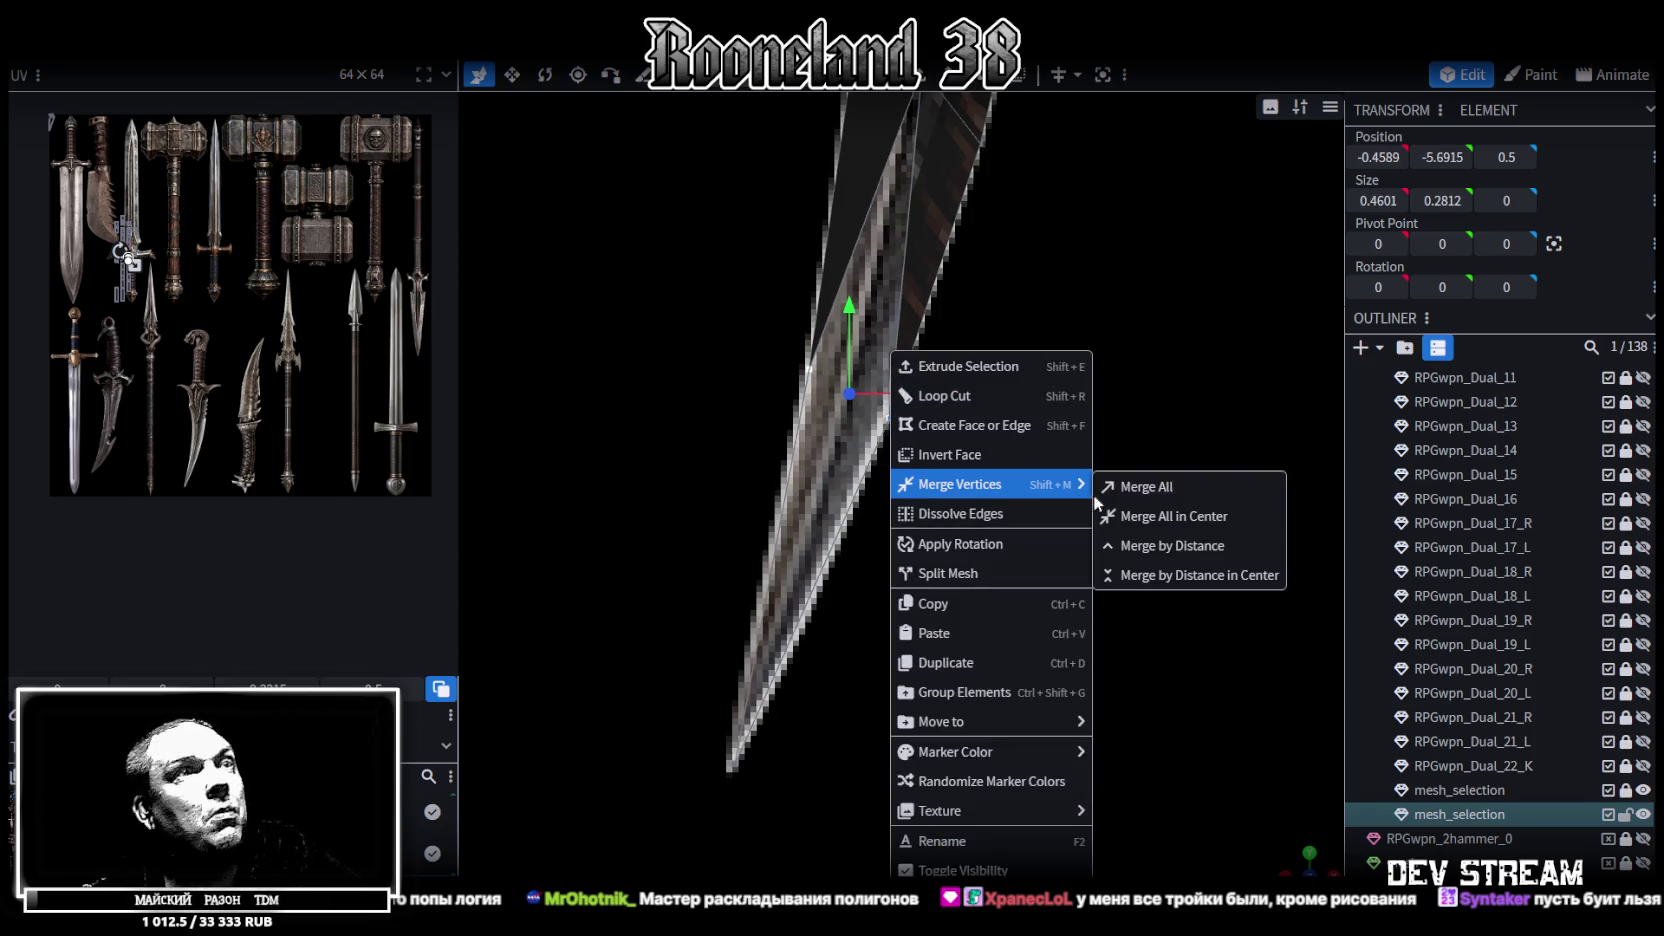
left_click(1100, 512)
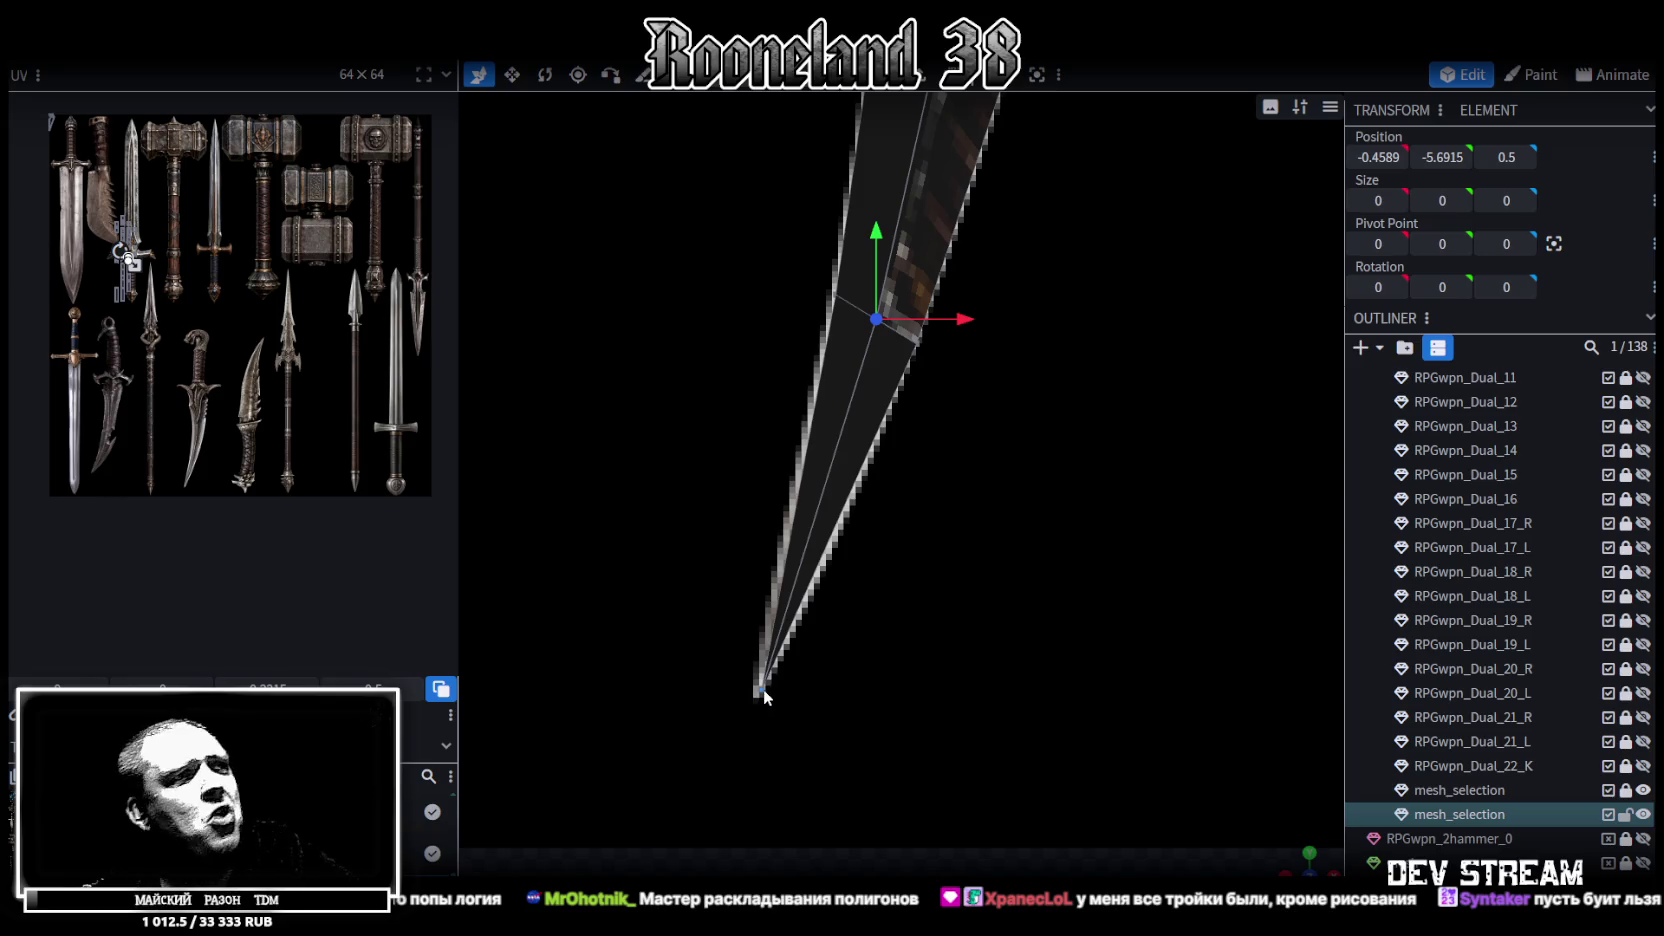
left_click(763, 690, "shift")
right_click(763, 690)
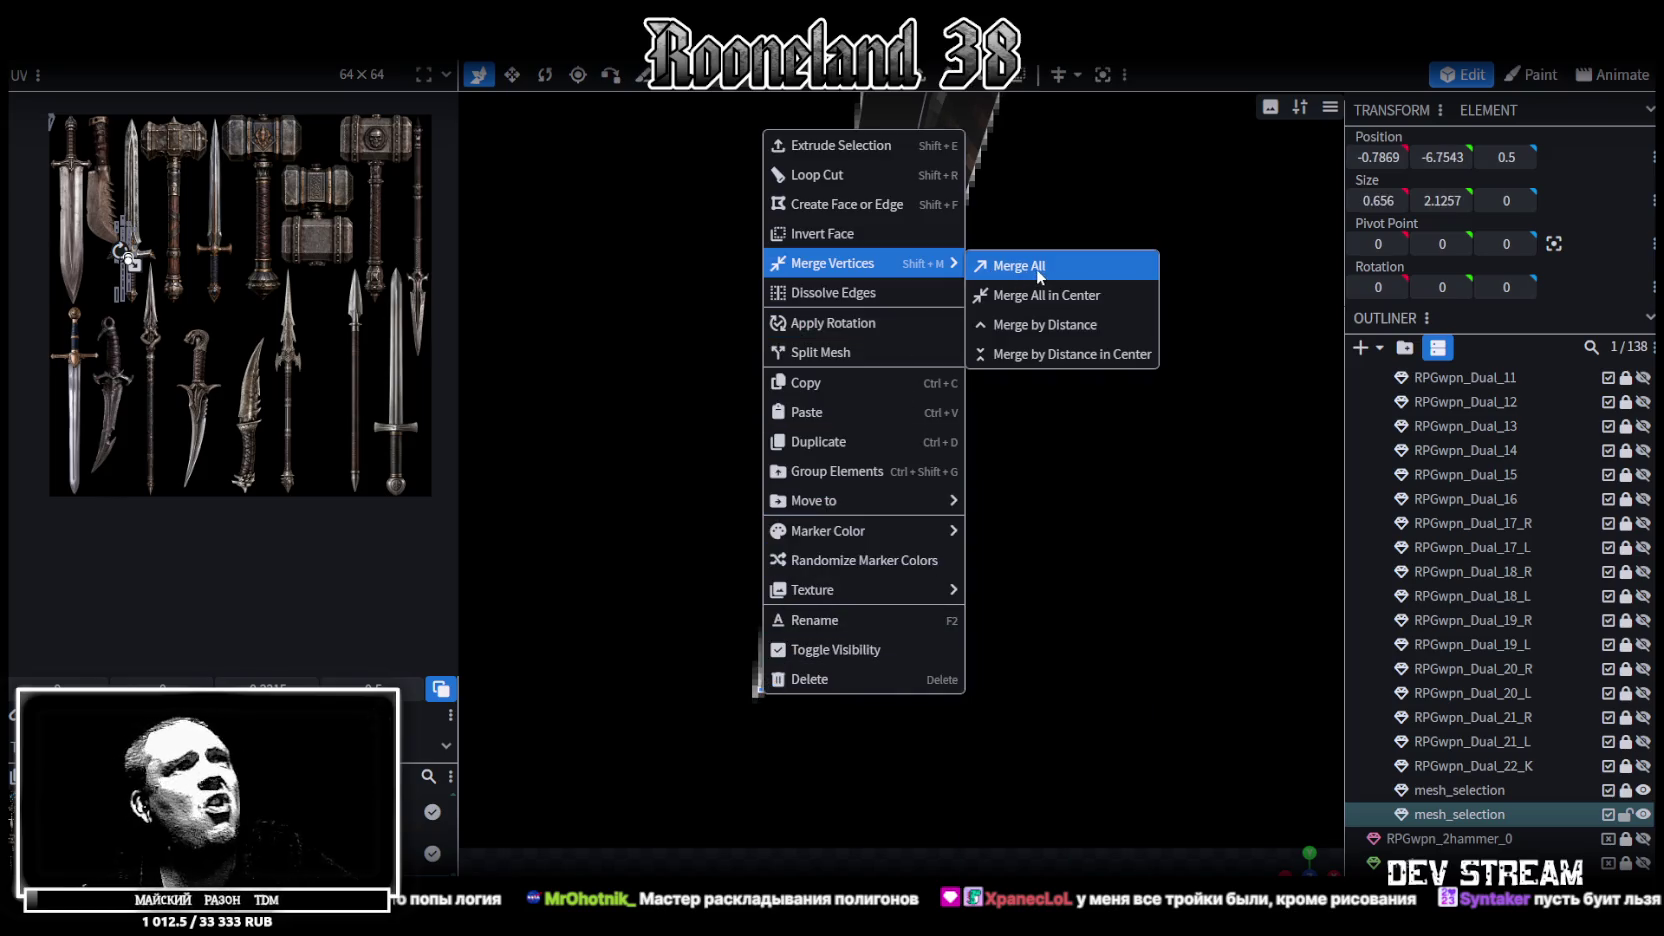
left_click(1036, 268)
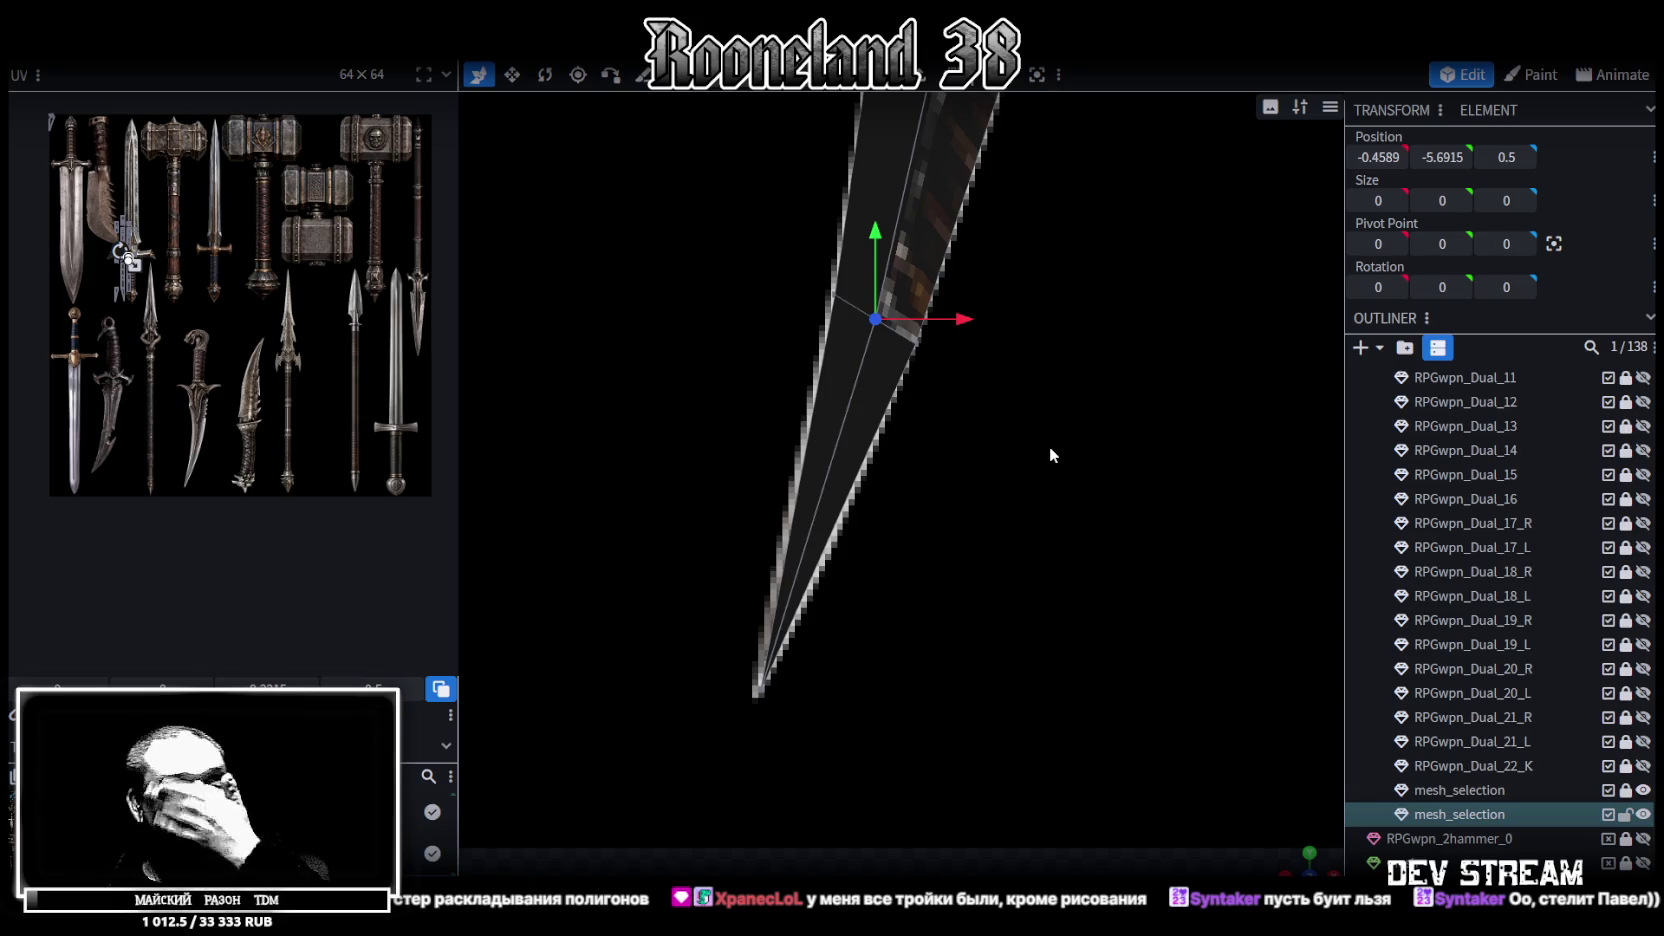
Shift the guard-wing vertices left and up, and nudge the grip-base vertex 0.1 left to X 0.0674, Y 1.85
left_click_drag(1017, 456, 963, 473)
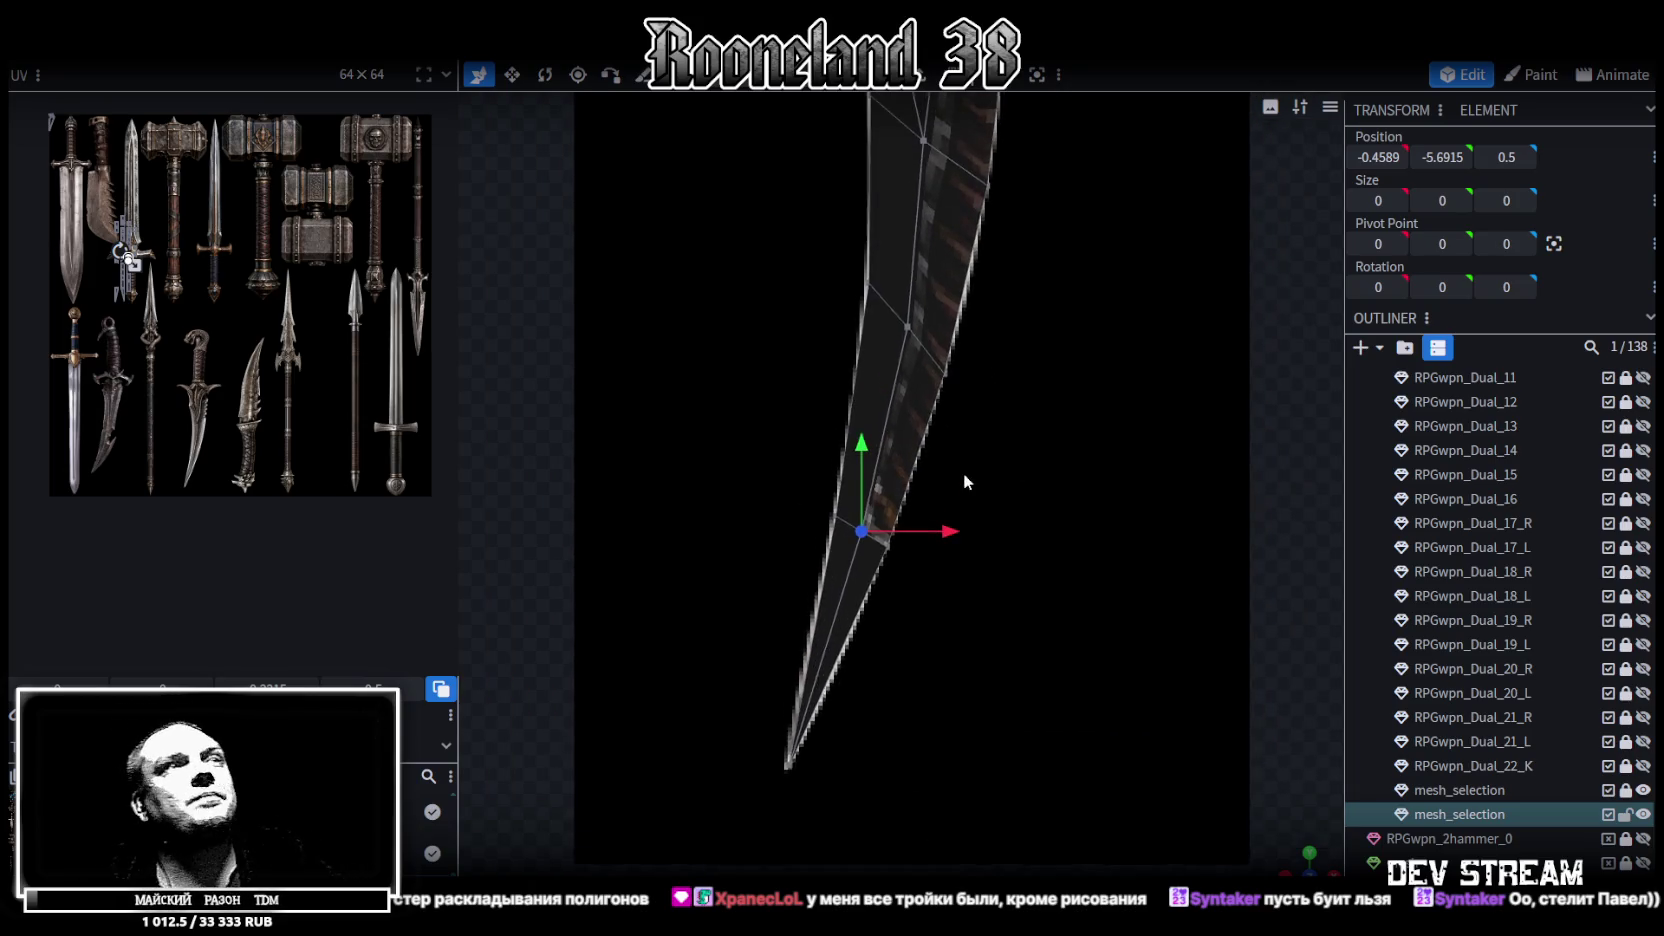
mouse_move(961, 377)
left_mouse_down()
mouse_move(965, 578)
mouse_move(889, 345)
left_mouse_up()
mouse_move(956, 403)
left_mouse_down()
mouse_move(958, 476)
mouse_move(949, 354)
mouse_move(887, 406)
left_mouse_up()
scroll(923, 380, "up", 2)
scroll(1036, 448, "down", 3)
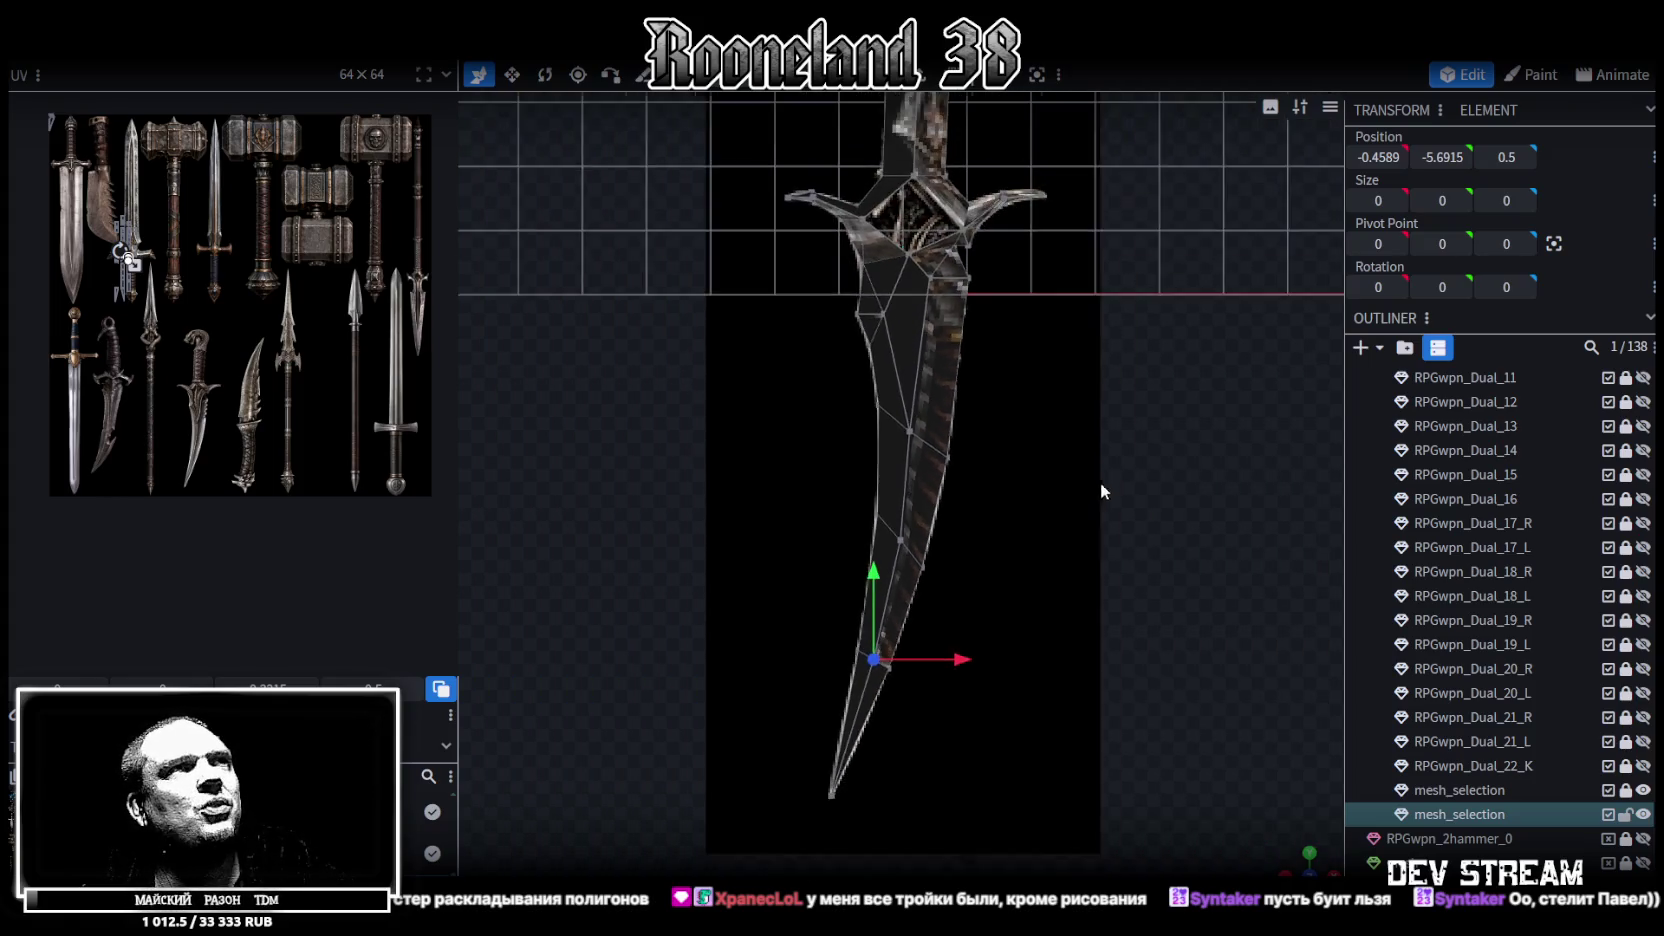
left_click_drag(1026, 432, 1082, 624)
scroll(1050, 472, "up", 3)
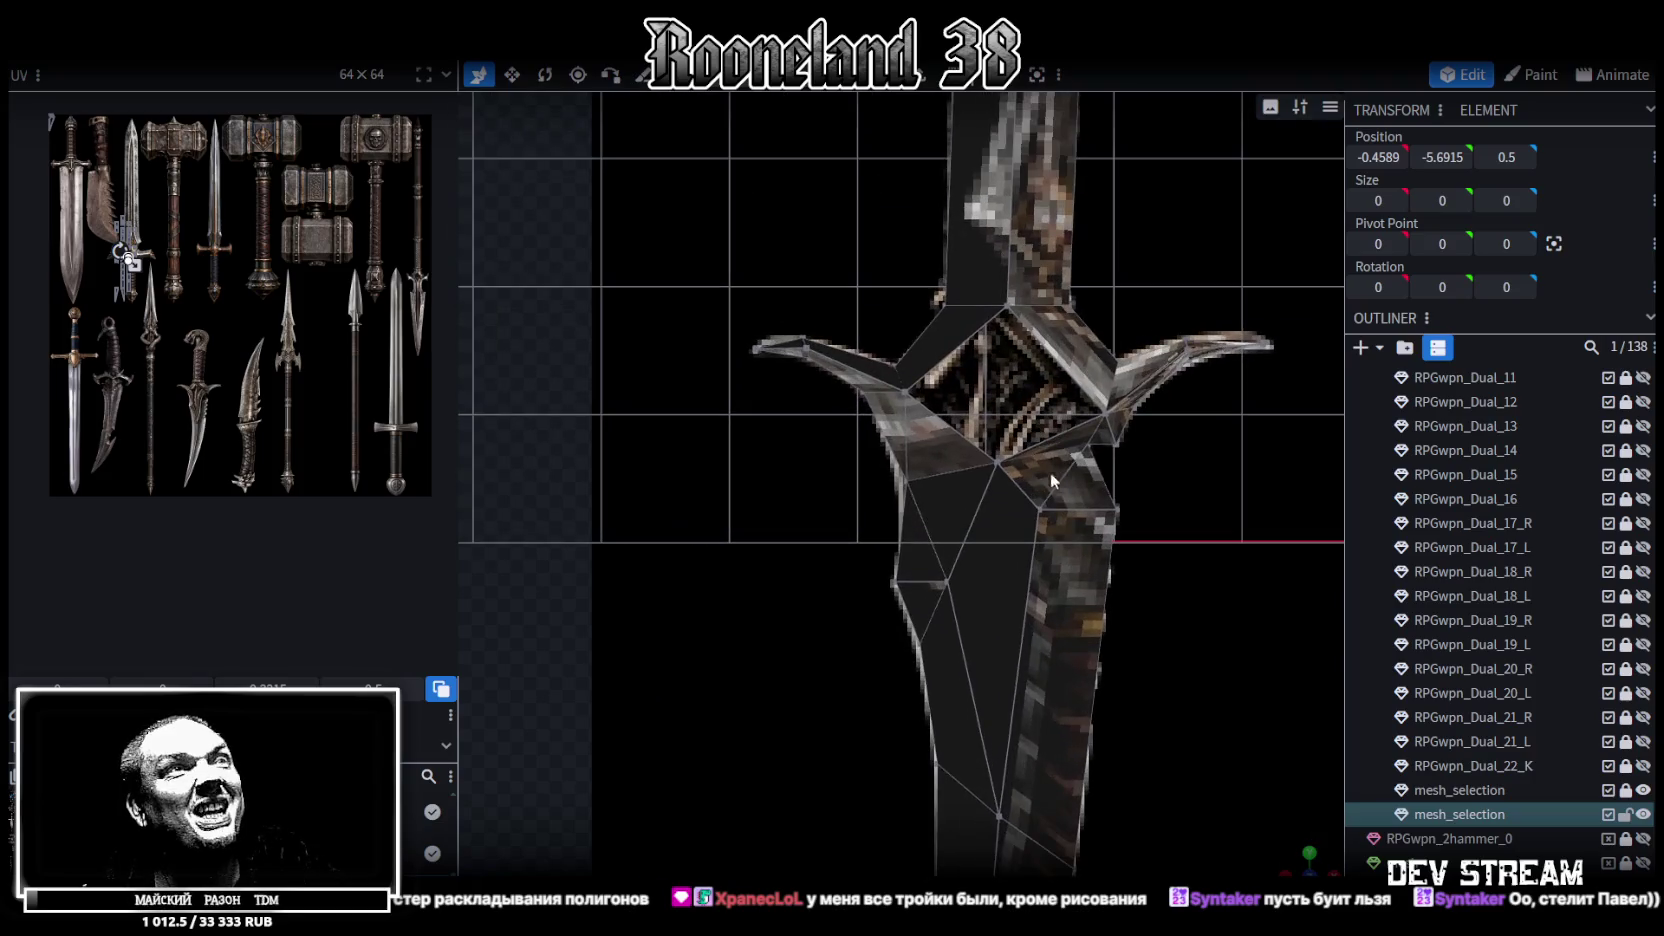
scroll(994, 448, "up", 2)
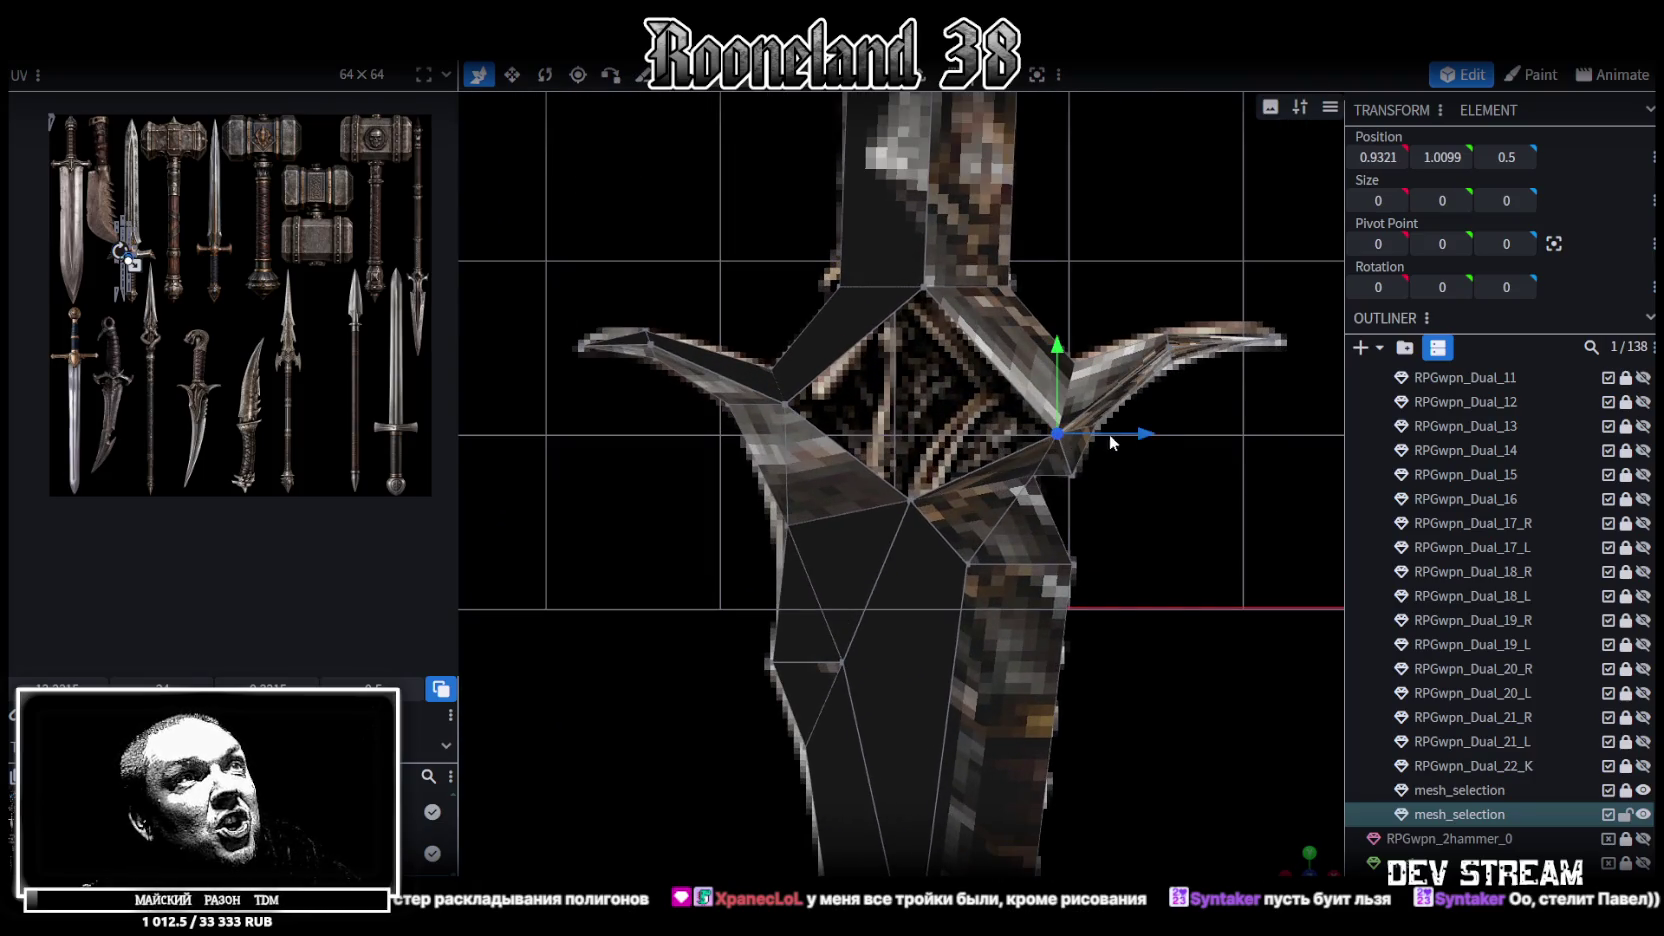
left_click_drag(1138, 432, 1104, 432)
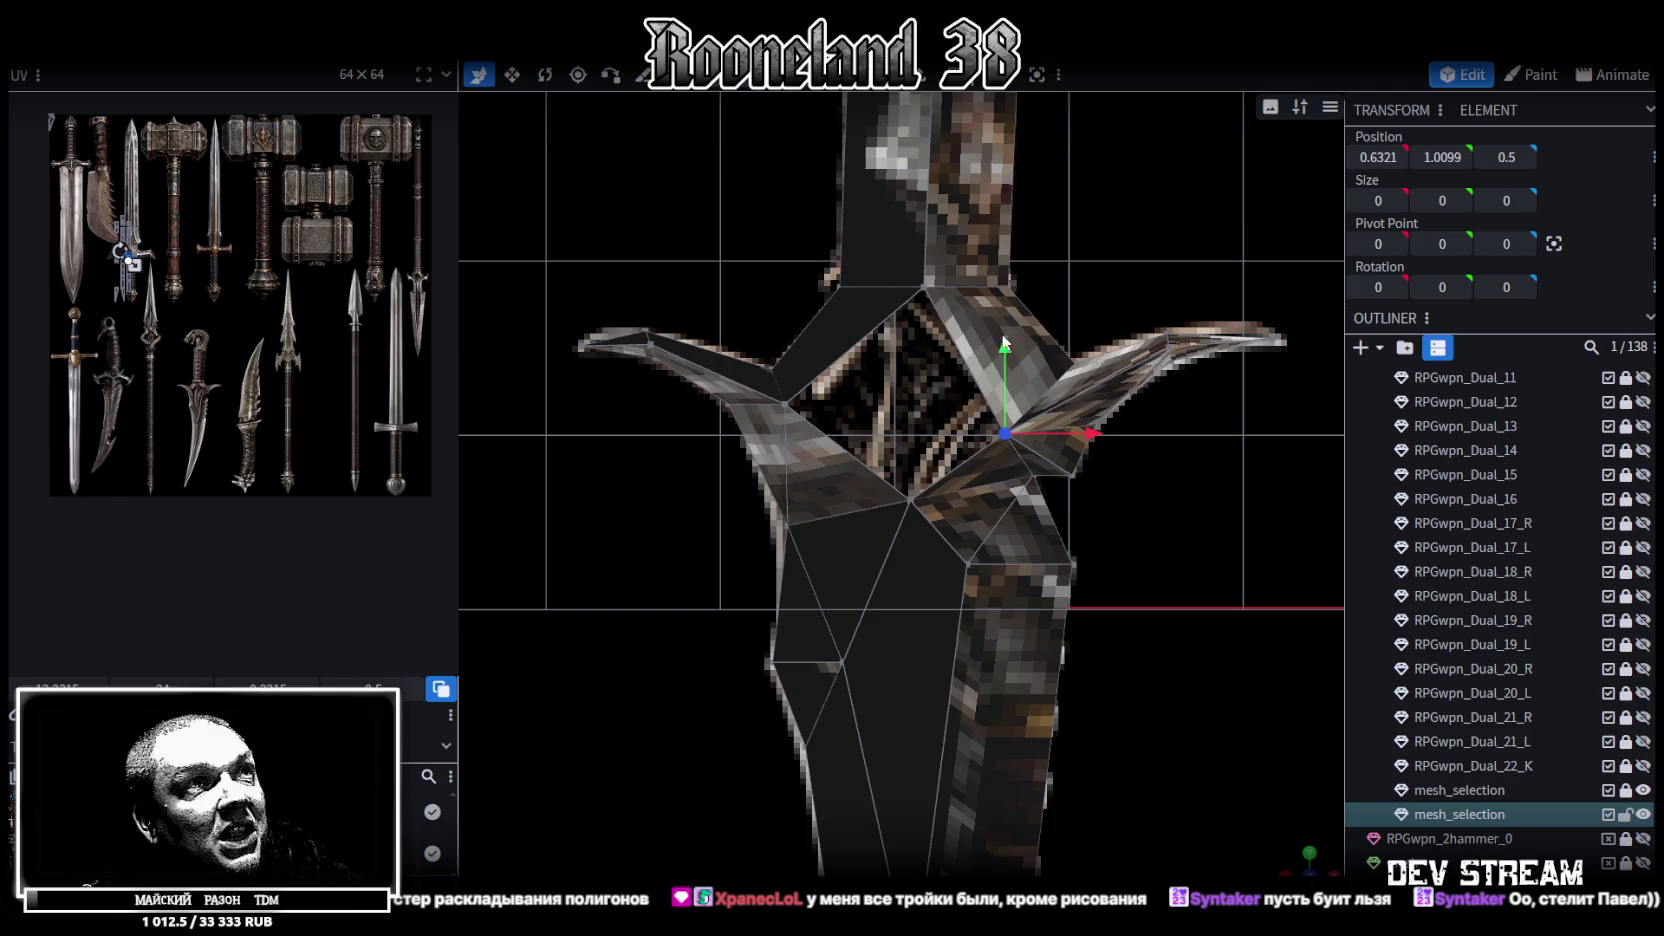
left_click_drag(1006, 340, 1017, 313)
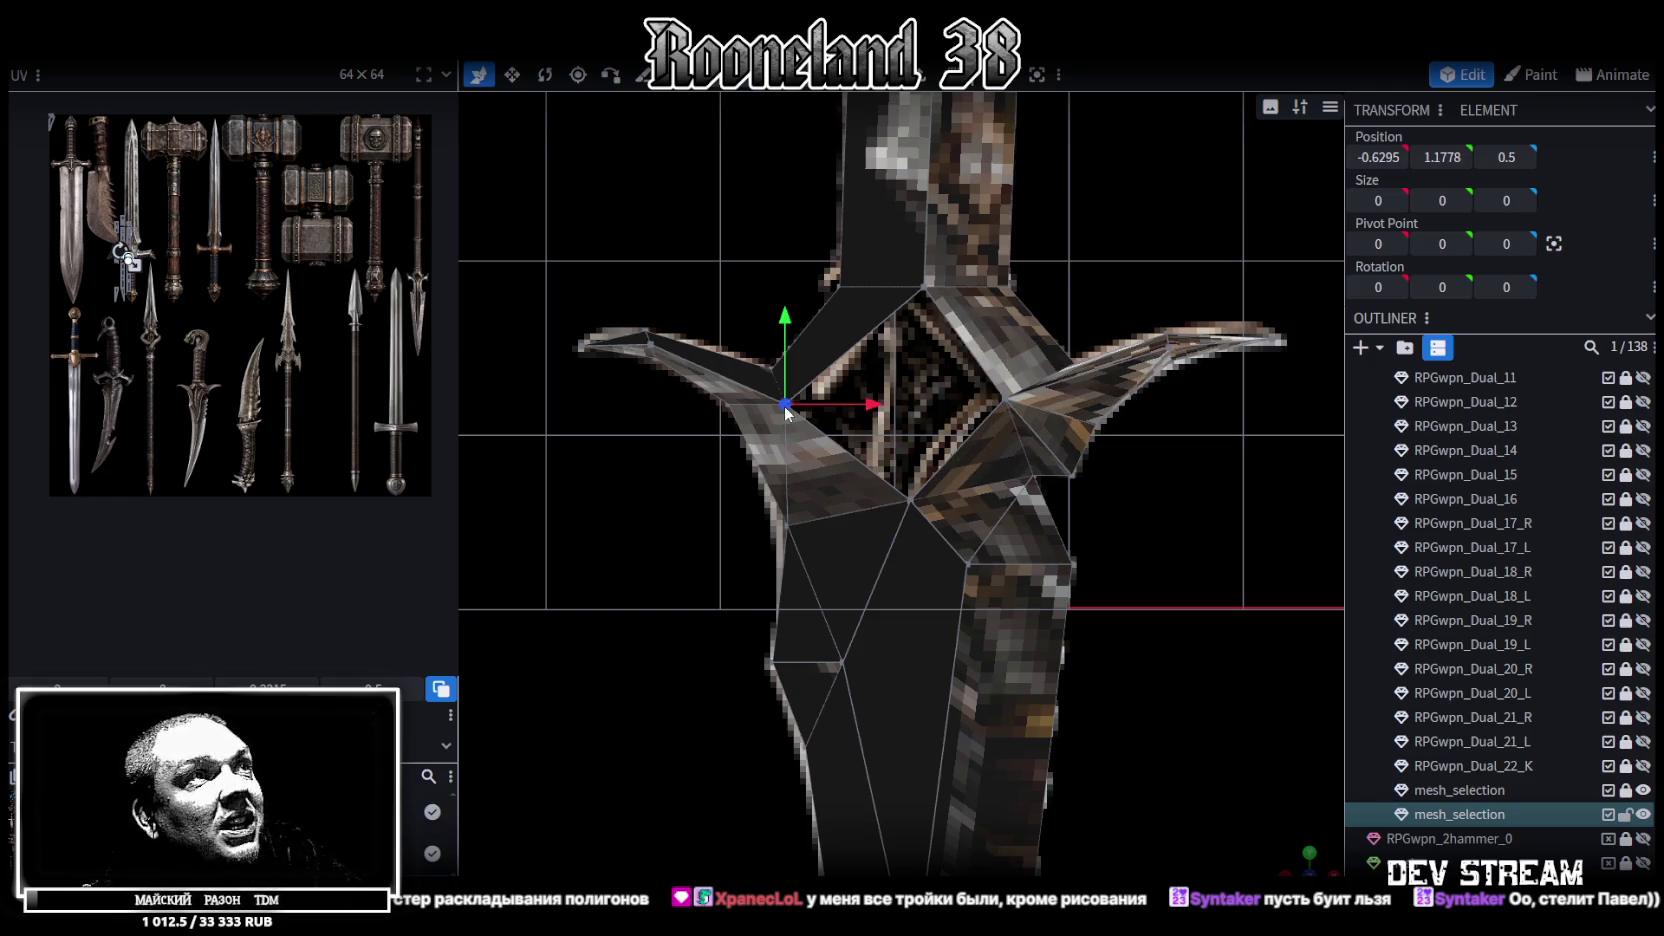
right_click_drag(928, 430, 920, 465)
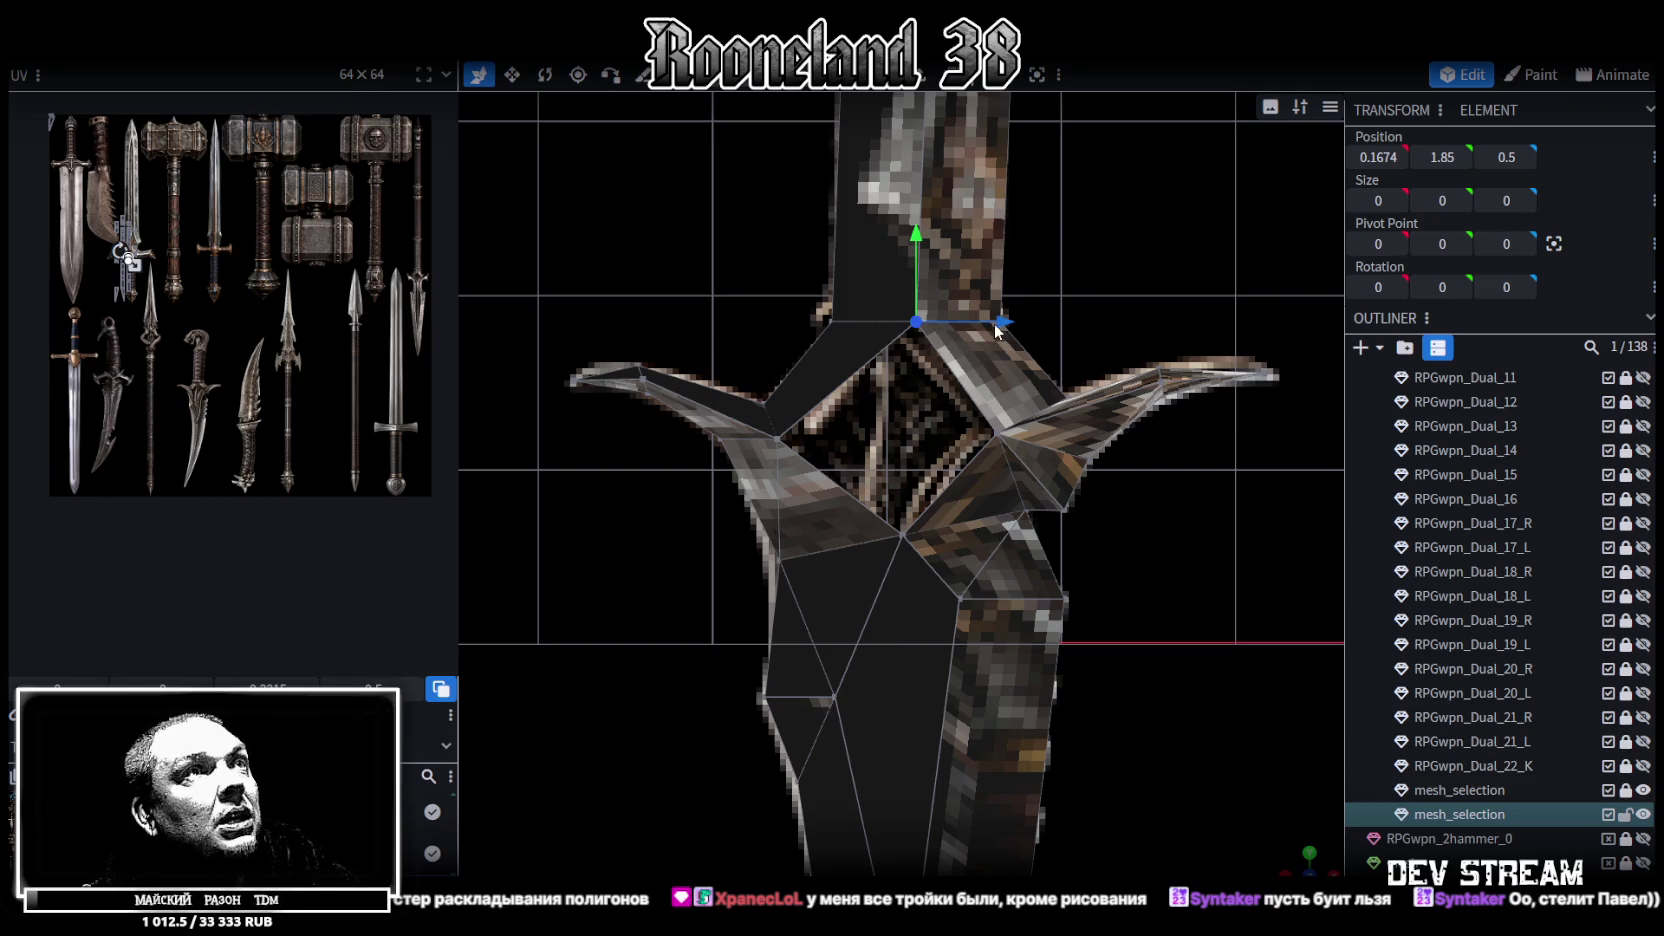
left_click_drag(996, 331, 977, 332)
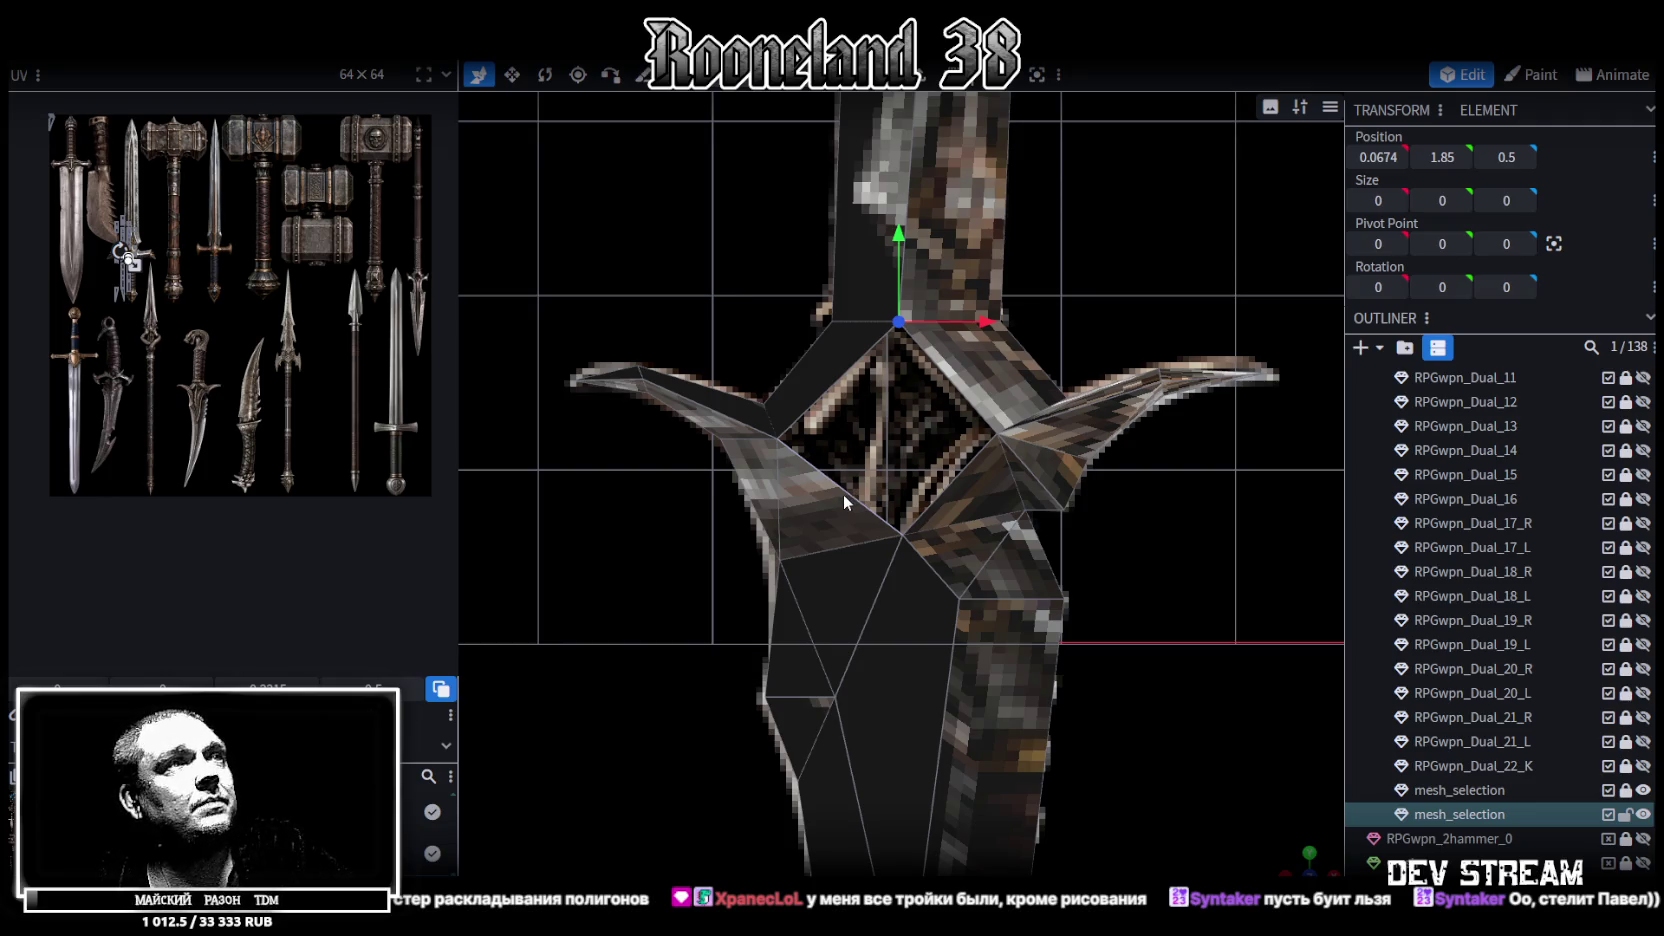
left_click(944, 370)
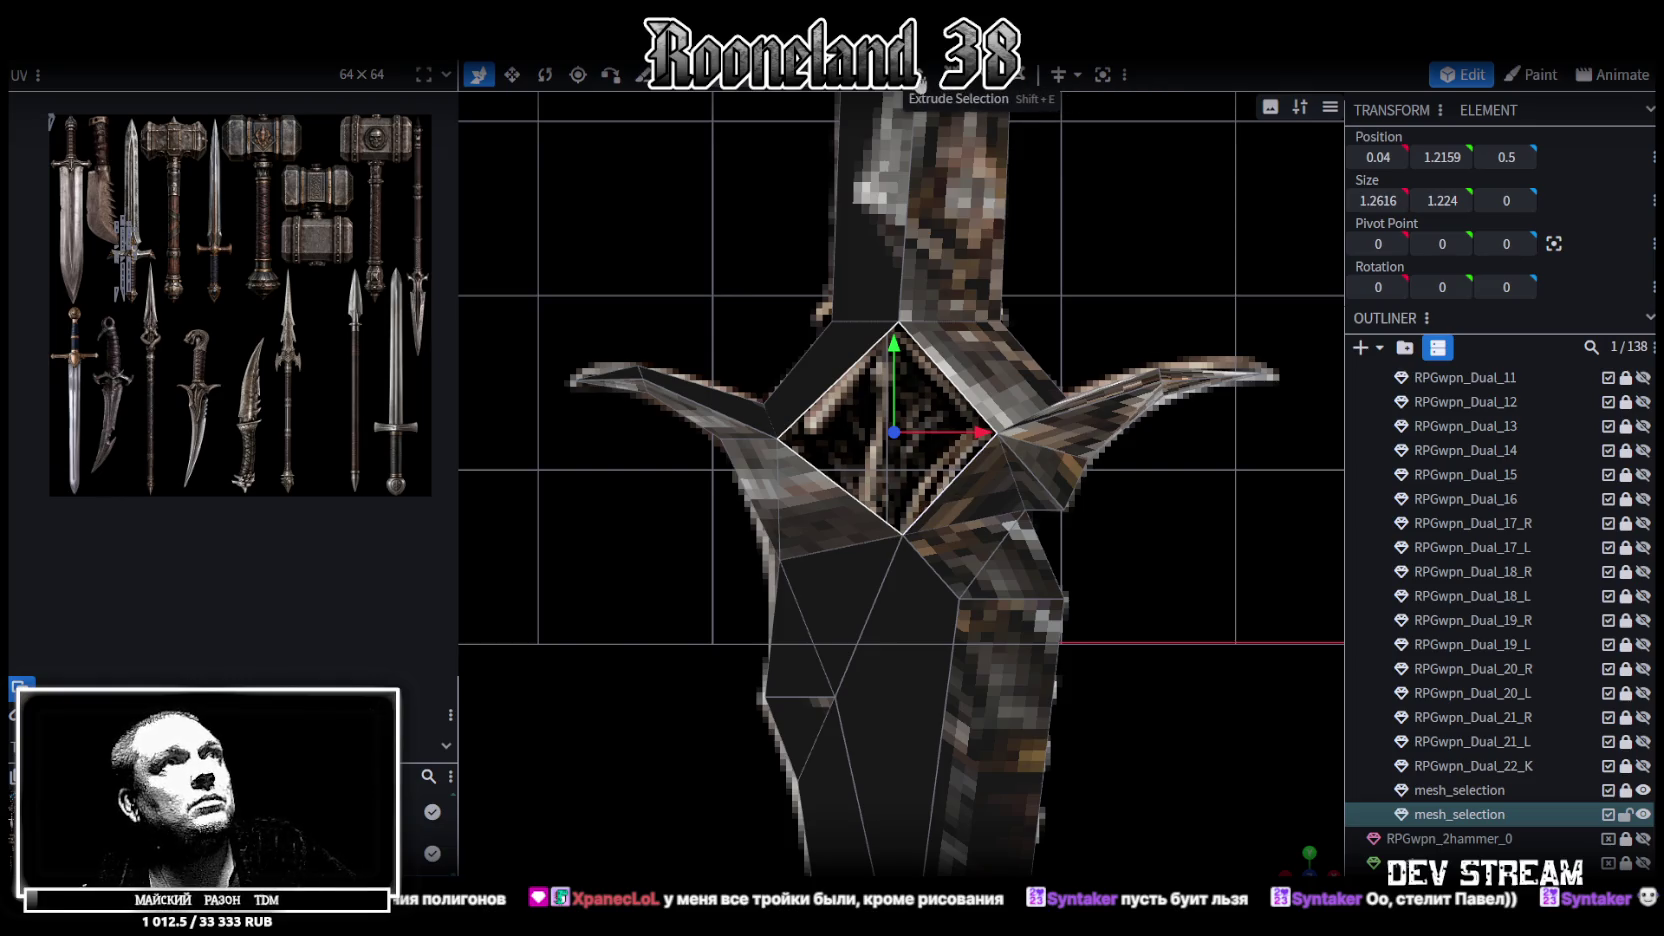
Extrude the diamond face 0.15 along Z+ and merge its extruded vertices to the center
left_click(980, 74)
left_click_drag(1297, 858, 843, 719)
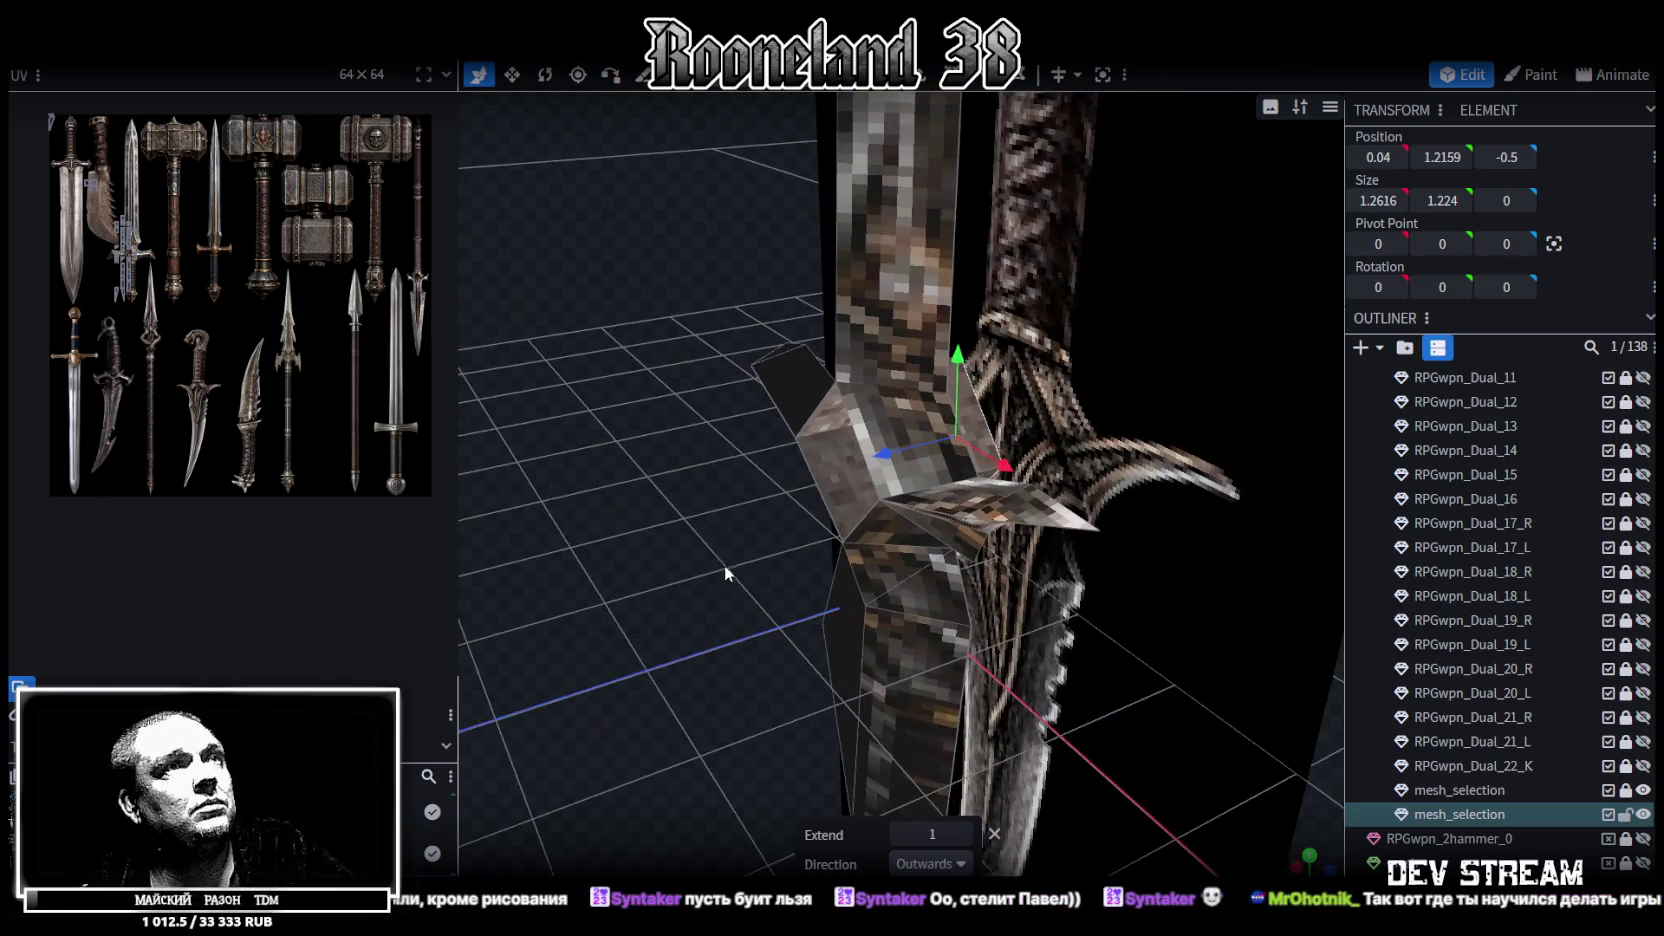
left_click(962, 866)
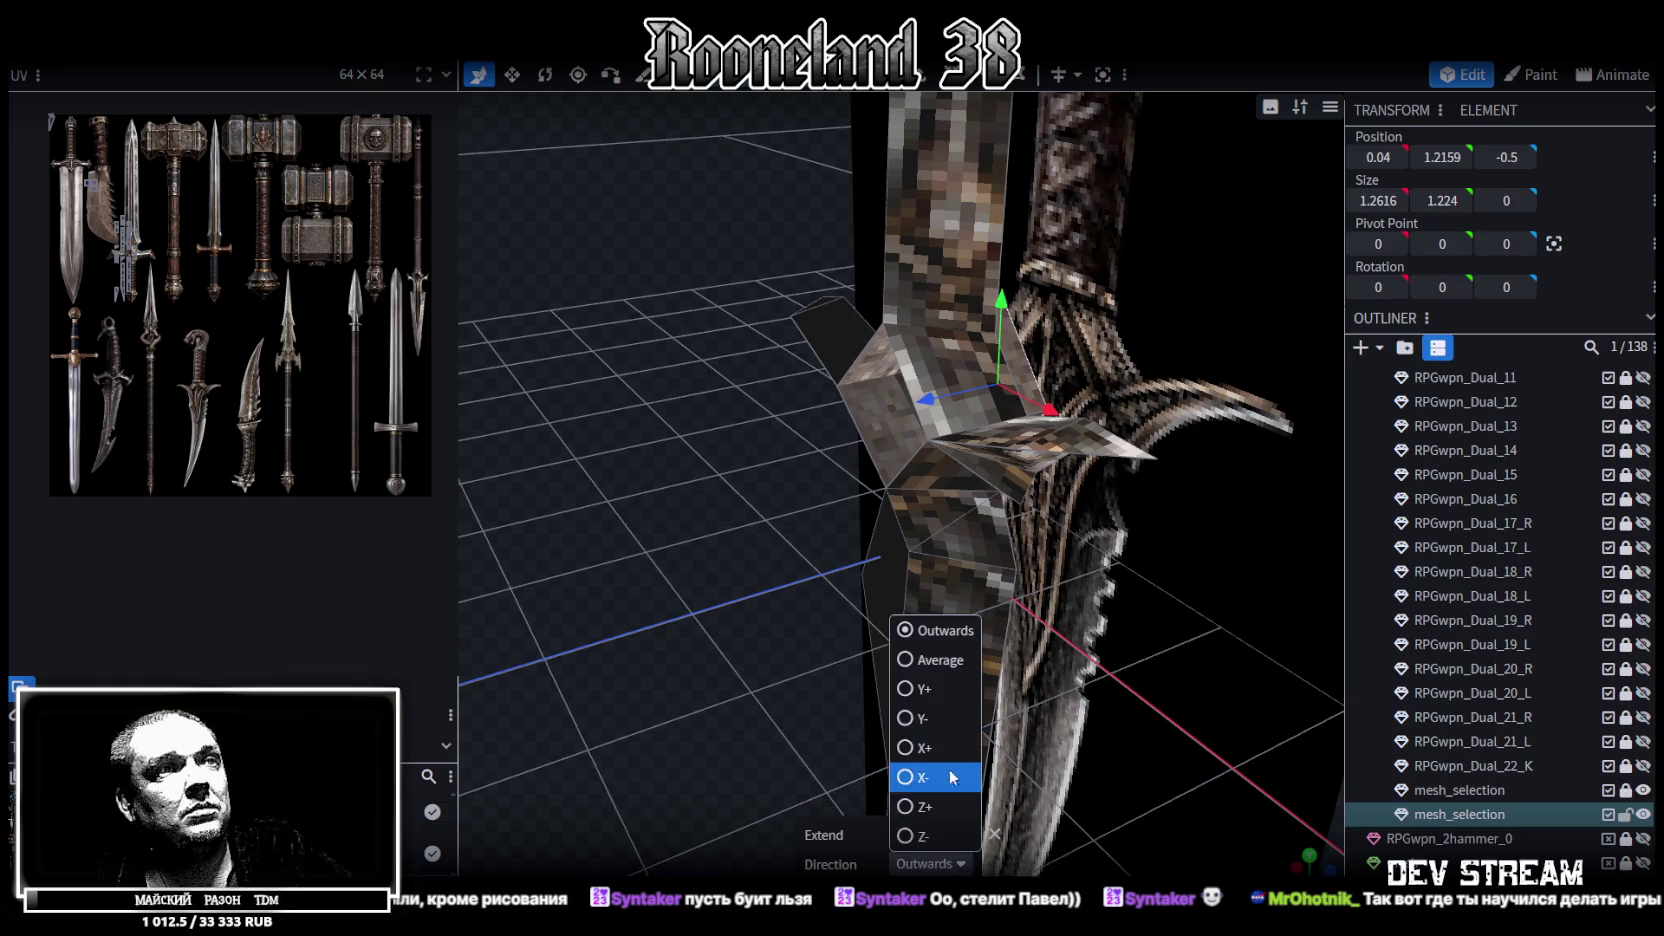
left_click(922, 806)
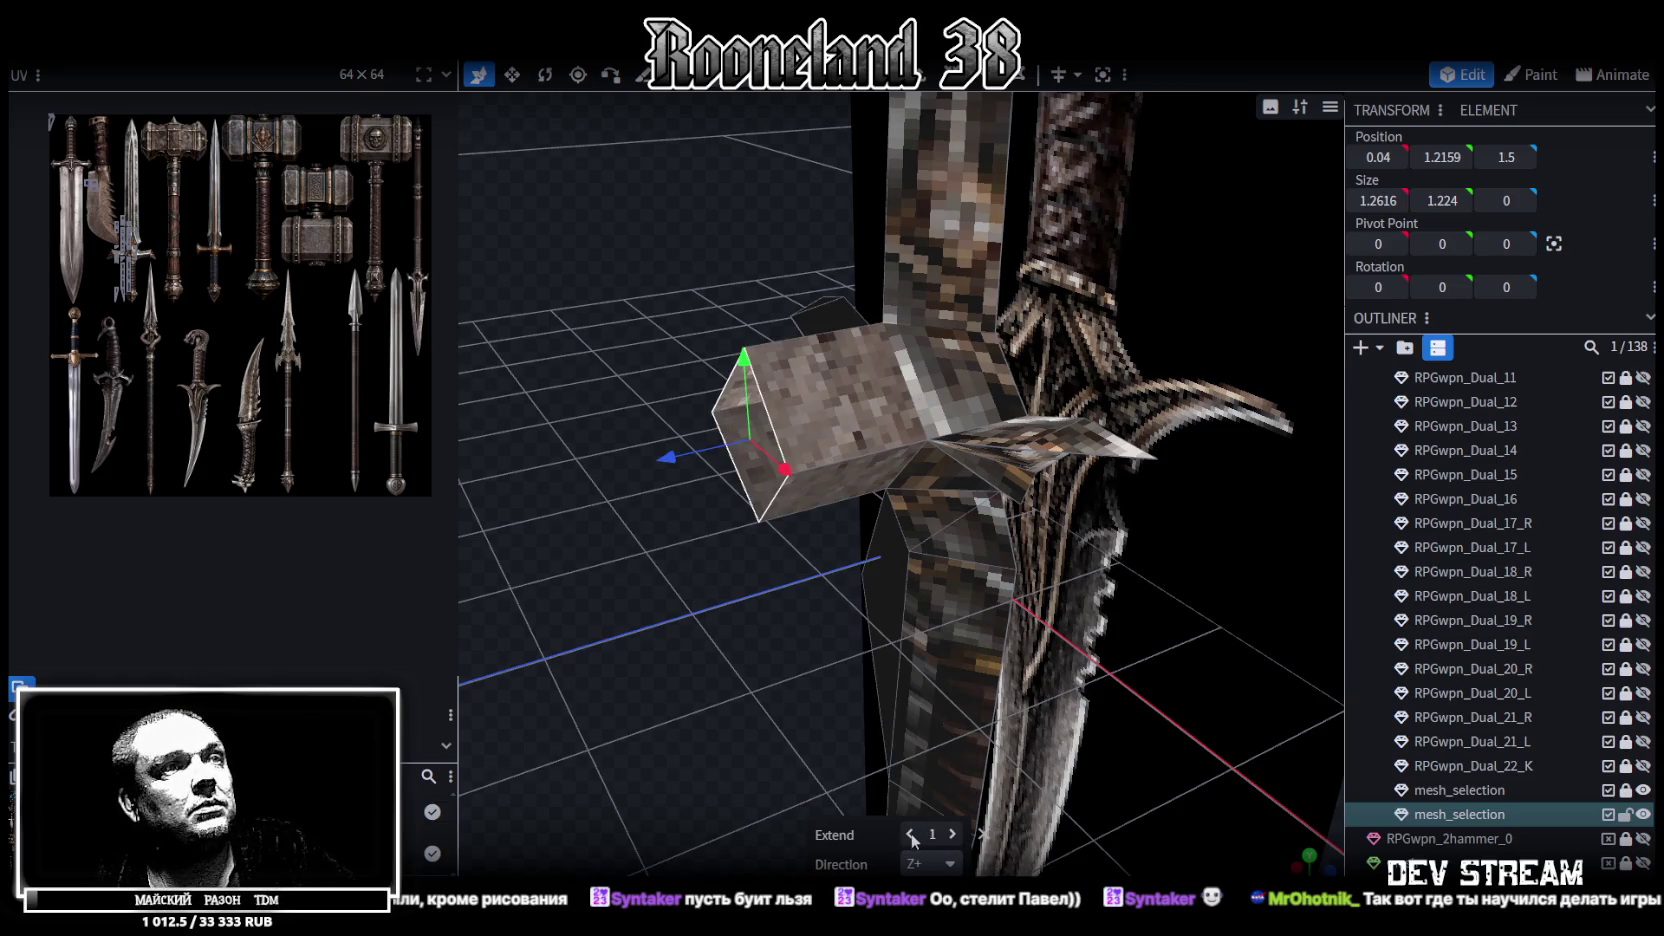
left_click(911, 834)
left_click(954, 834)
mouse_move(658, 633)
left_mouse_down()
mouse_move(1024, 608)
mouse_move(1060, 566)
left_mouse_up()
left_click(910, 833)
right_click(860, 412)
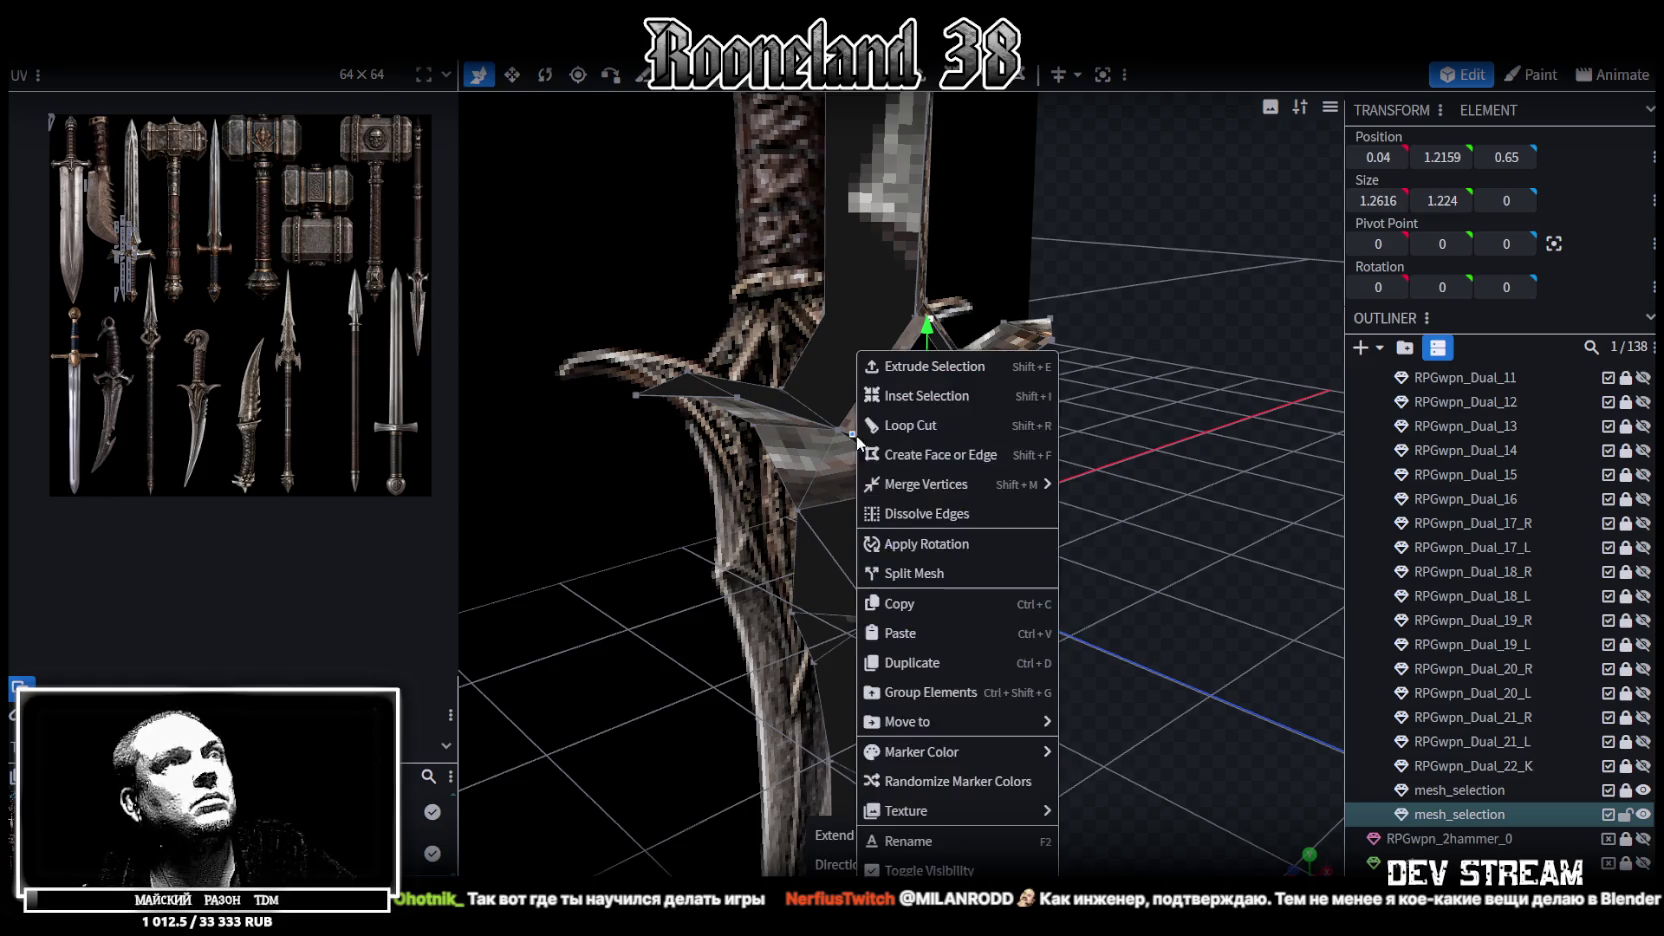
left_click(1112, 412)
mouse_move(1124, 516)
left_mouse_down()
mouse_move(1009, 448)
mouse_move(992, 404)
mouse_move(1063, 560)
mouse_move(1210, 490)
mouse_move(909, 504)
mouse_move(1131, 484)
mouse_move(1244, 500)
mouse_move(1108, 390)
mouse_move(1119, 434)
mouse_move(1082, 463)
mouse_move(1147, 451)
left_mouse_up()
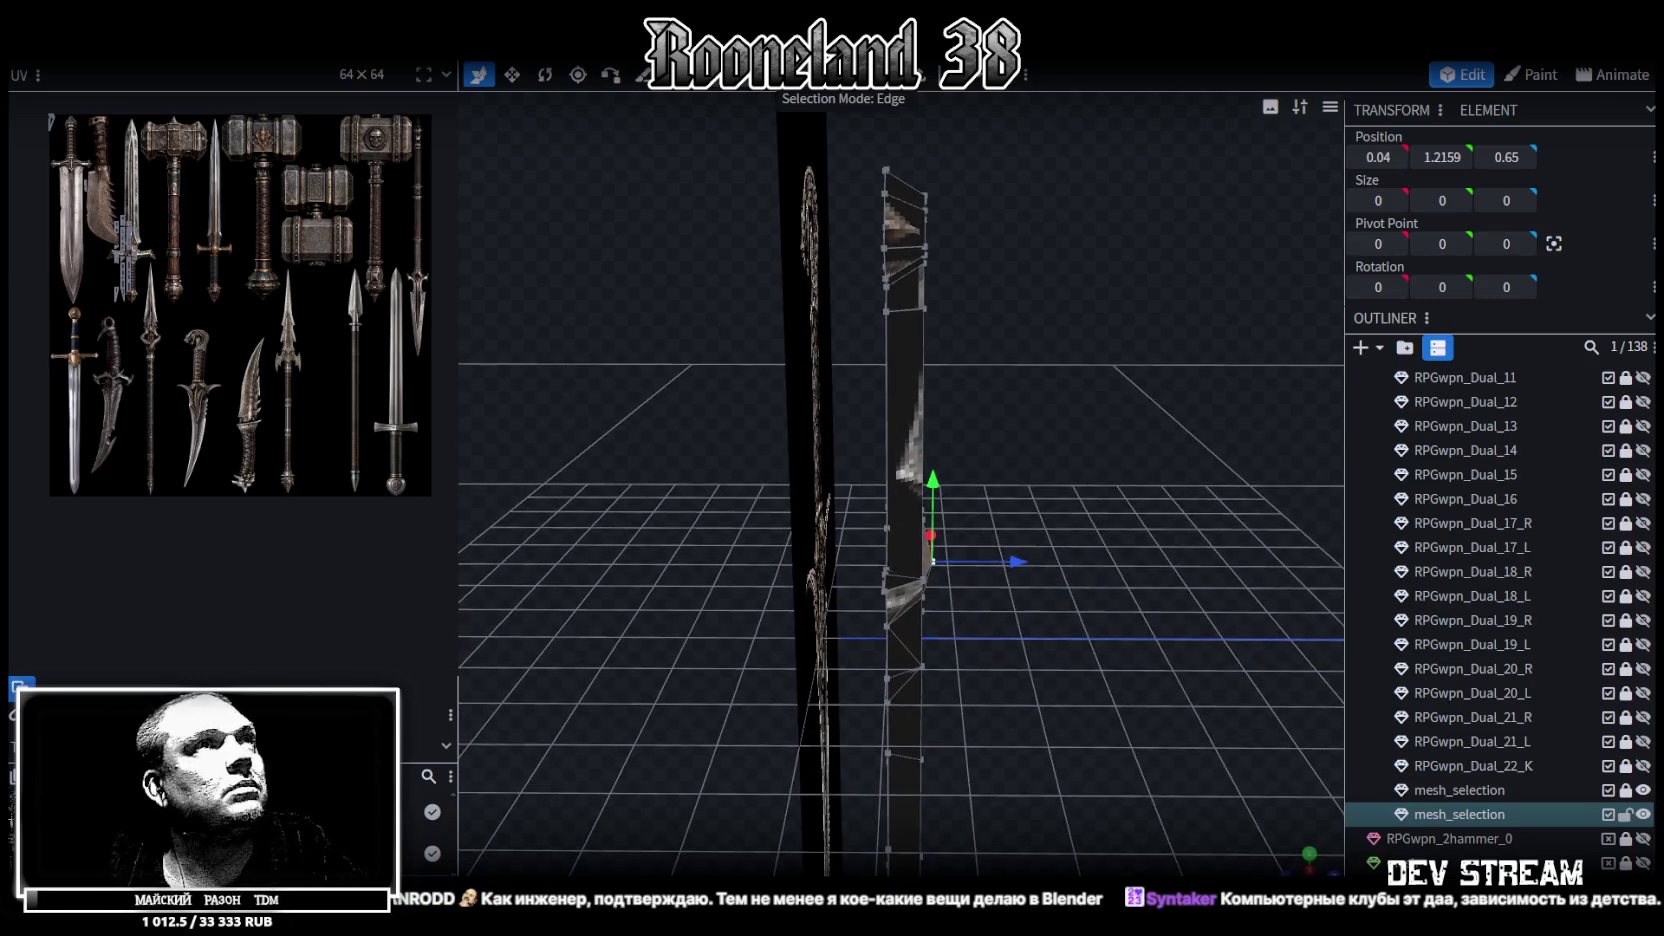
Push part of the snake-head top back along Z, then bring the head top forward to Z 0.8
left_click(928, 346)
mouse_move(1008, 425)
left_mouse_down()
mouse_move(1036, 588)
mouse_move(676, 585)
mouse_move(1105, 598)
mouse_move(1167, 494)
mouse_move(950, 352)
mouse_move(1043, 400)
left_mouse_up()
left_click(935, 362)
mouse_move(1150, 460)
left_mouse_down()
mouse_move(897, 448)
mouse_move(1131, 370)
mouse_move(1152, 344)
mouse_move(1157, 387)
mouse_move(1034, 366)
left_mouse_up()
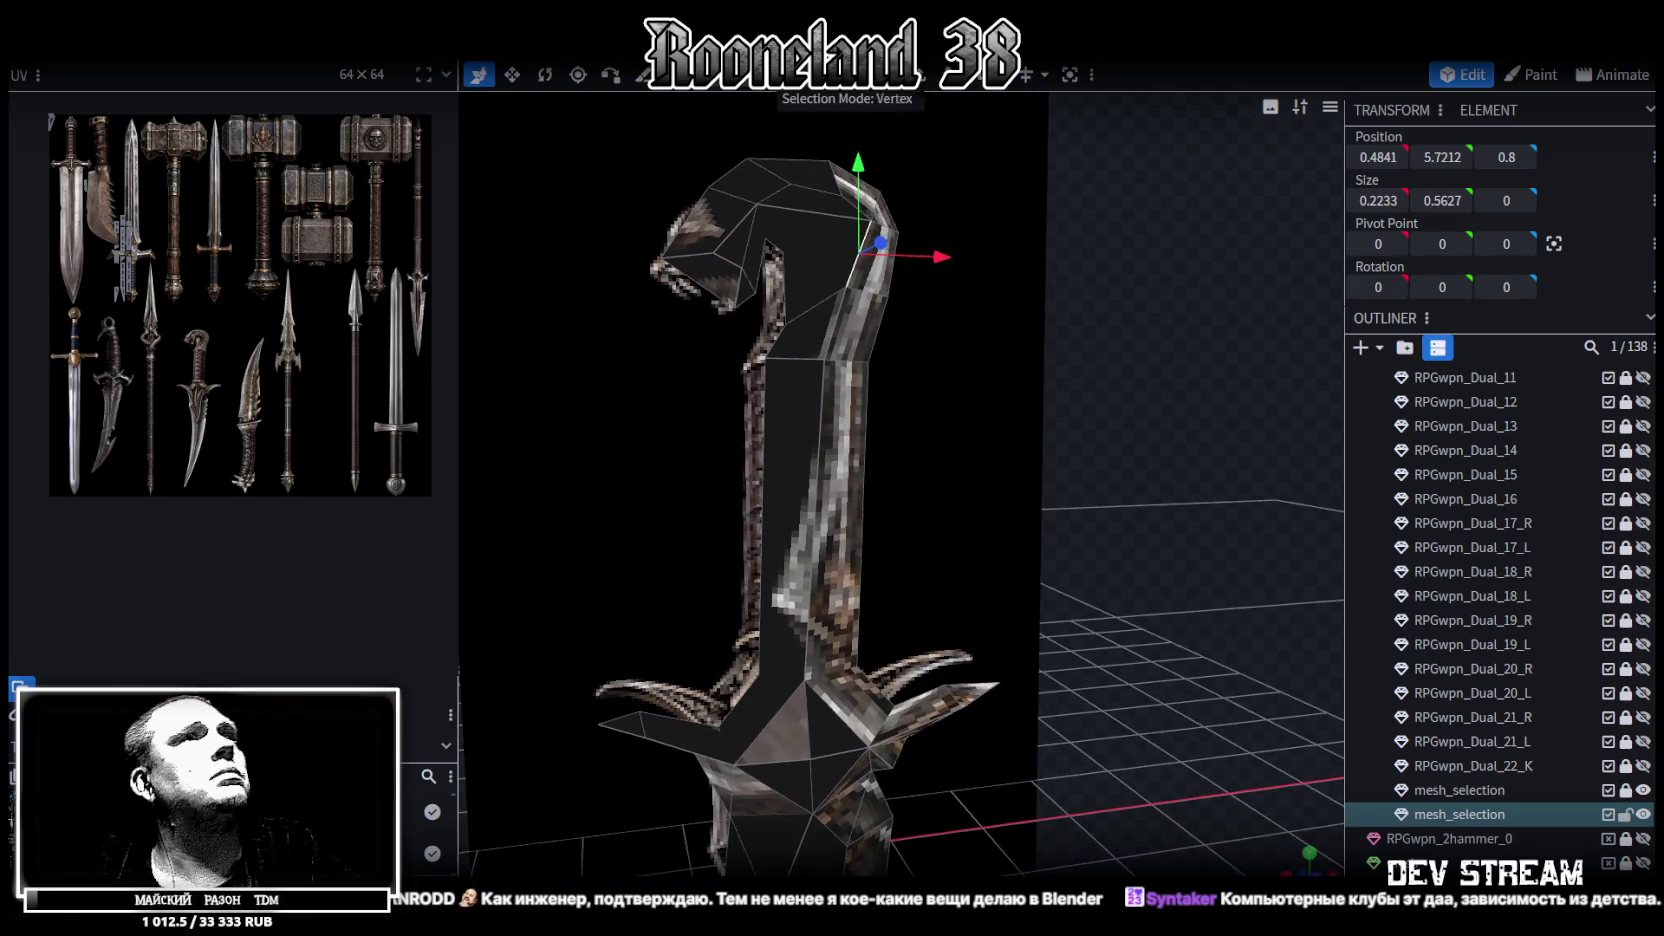
Pull a group of snake-head vertices down and forward along Z to 0.8
scroll(797, 313, "up", 1)
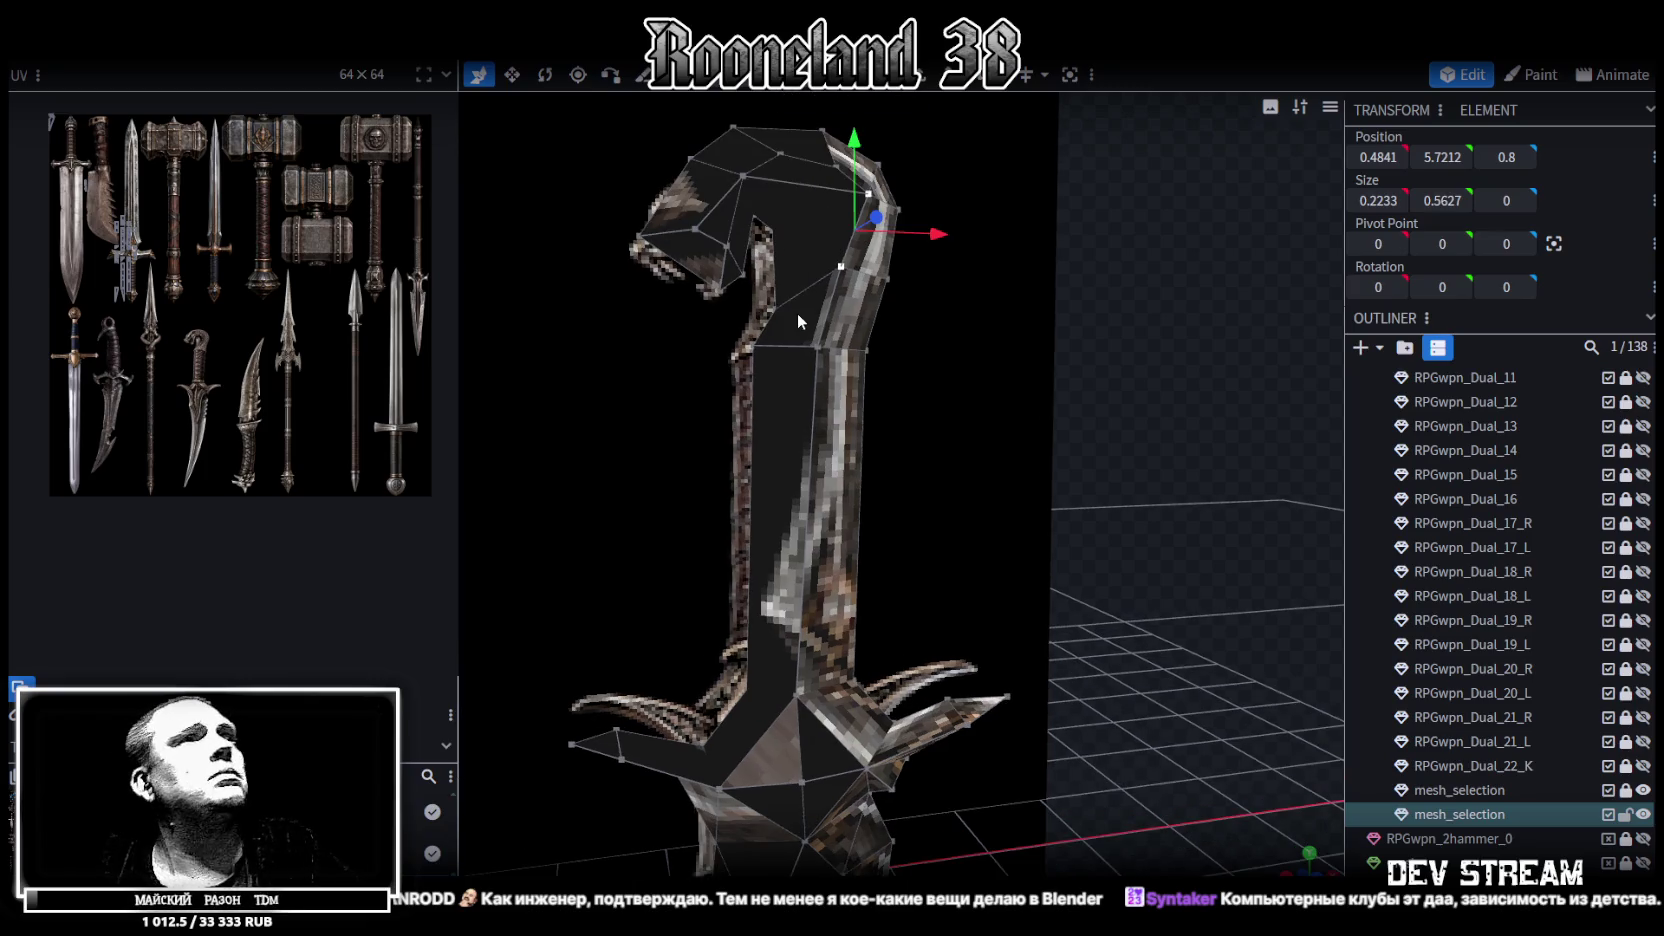
left_click(822, 363)
left_click_drag(1004, 385, 1063, 445)
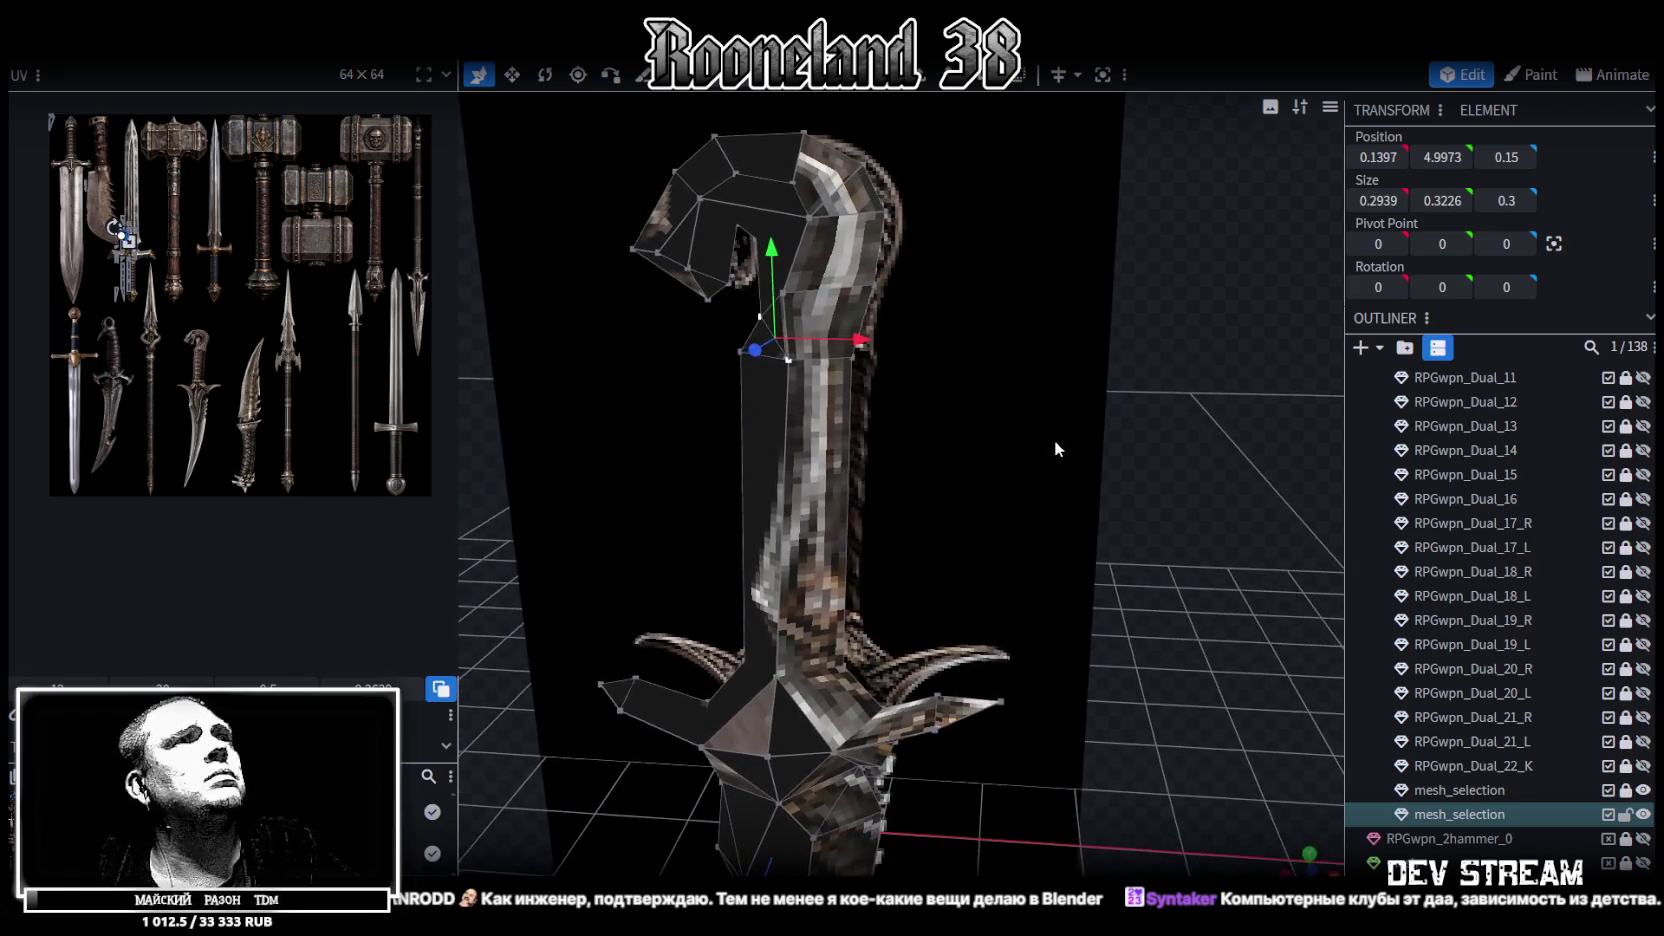
left_click(796, 358)
left_click(876, 287, "shift")
mouse_move(876, 287)
left_mouse_down()
mouse_move(1164, 489)
mouse_move(1191, 425)
mouse_move(952, 437)
mouse_move(1061, 391)
mouse_move(1186, 413)
mouse_move(1200, 372)
mouse_move(1102, 394)
mouse_move(741, 306)
left_mouse_up()
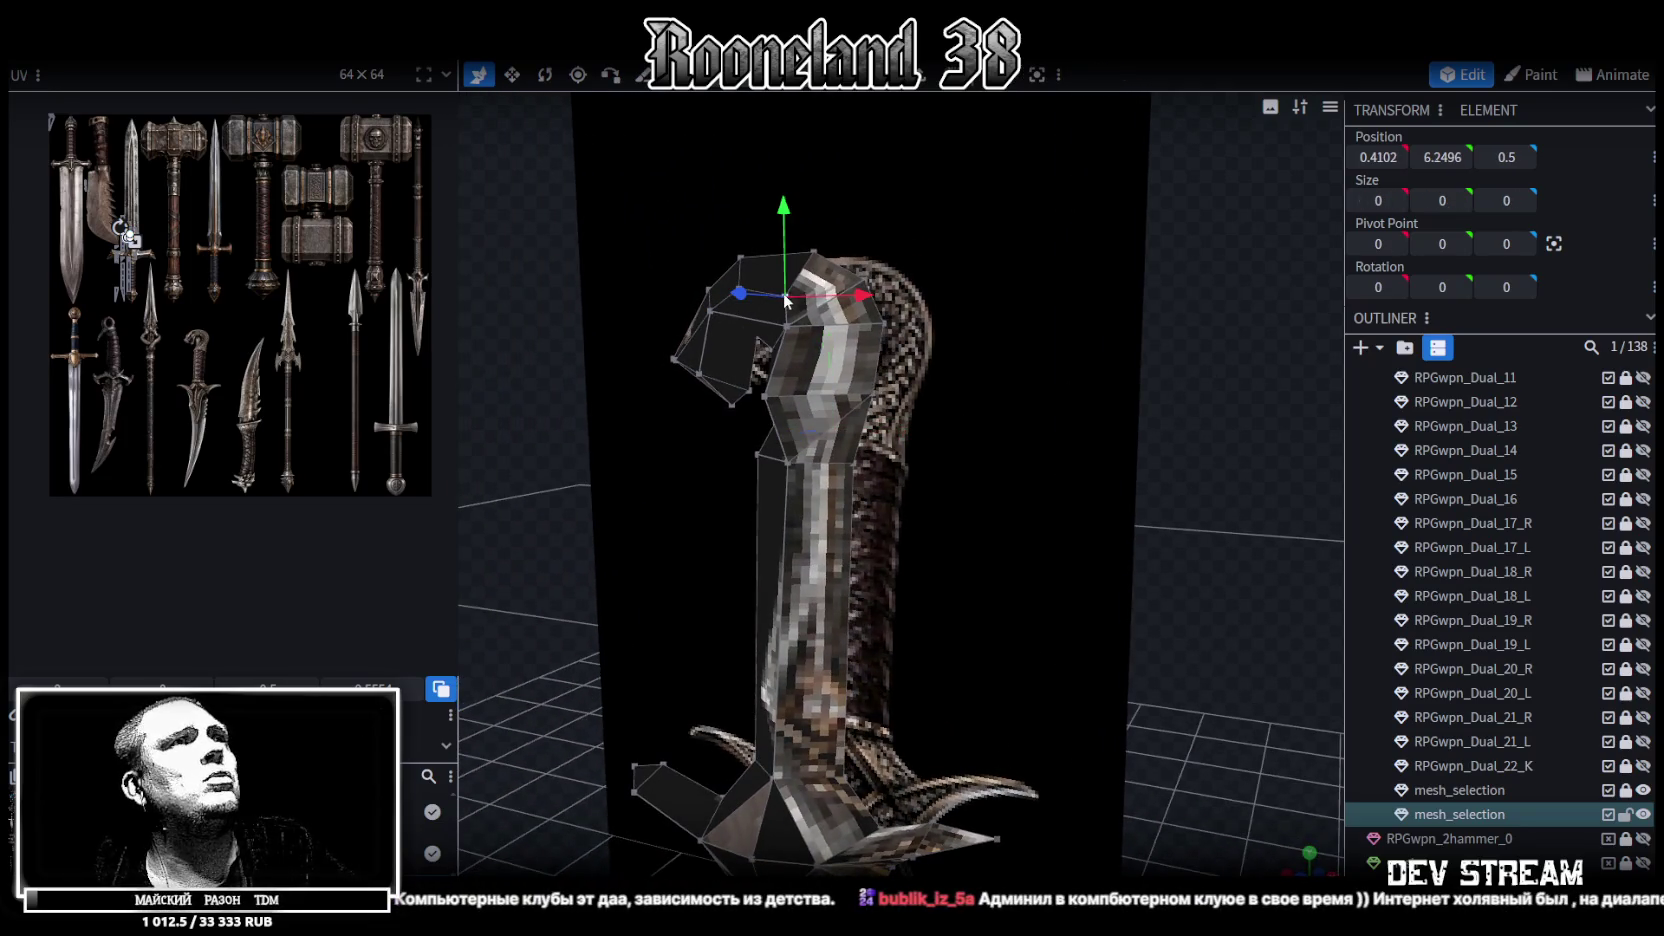
mouse_move(666, 240)
left_mouse_down()
mouse_move(575, 265)
mouse_move(684, 288)
mouse_move(656, 311)
mouse_move(653, 242)
mouse_move(638, 248)
mouse_move(838, 352)
left_mouse_up()
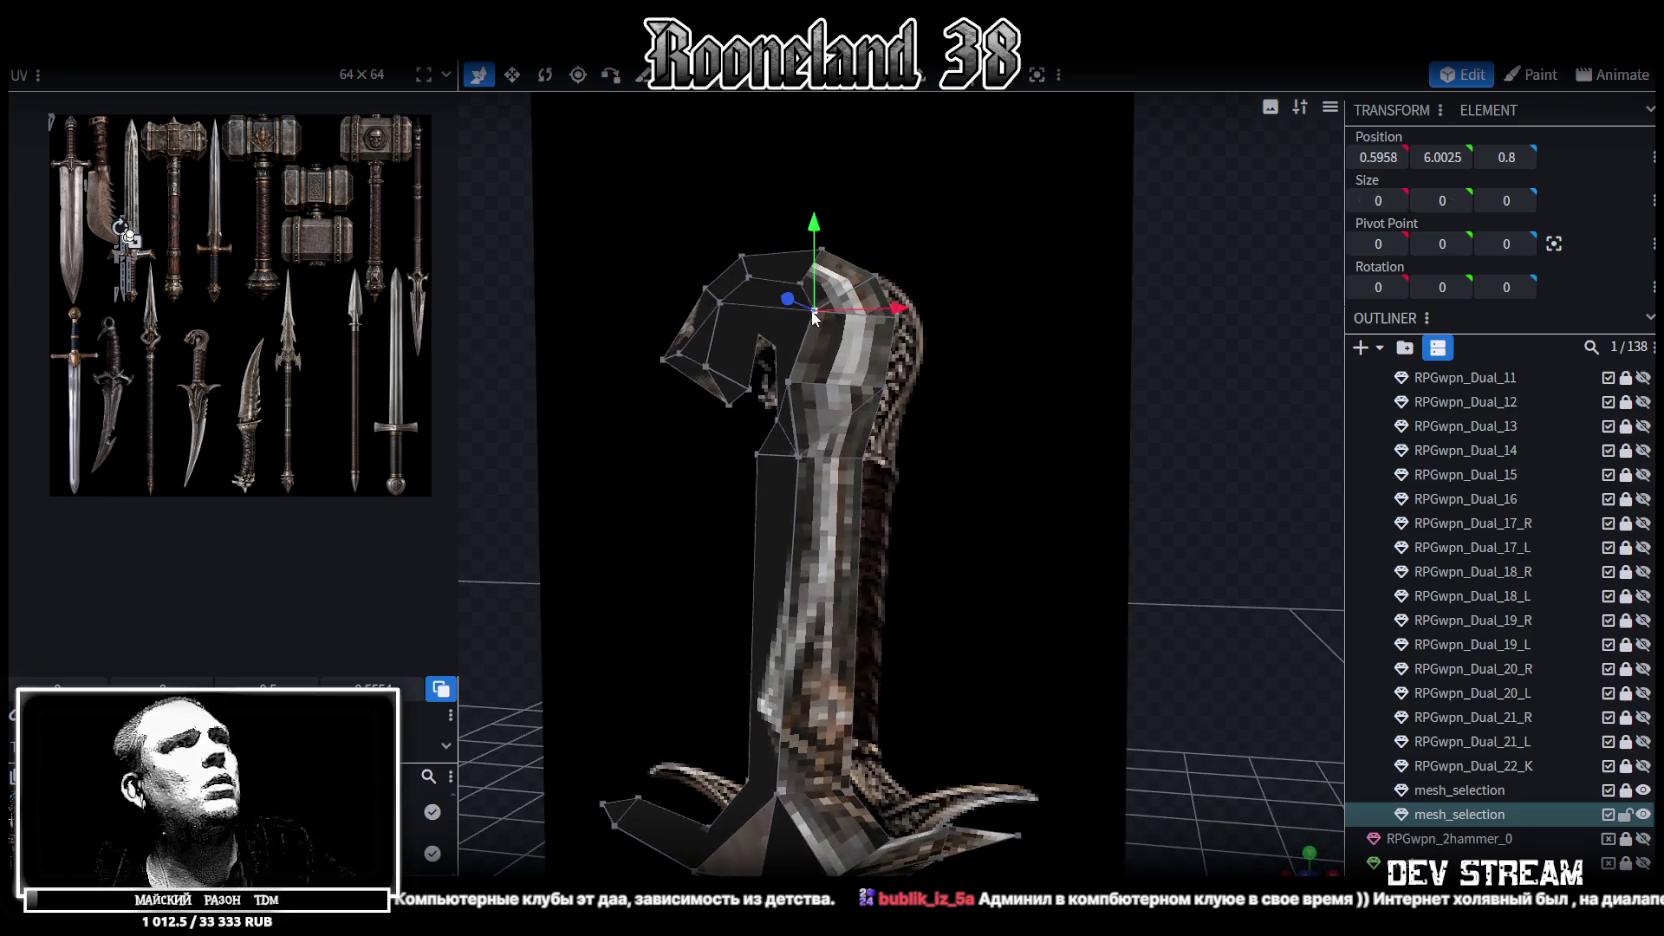
mouse_move(531, 591)
left_mouse_down()
mouse_move(455, 630)
mouse_move(663, 564)
mouse_move(627, 578)
left_mouse_up()
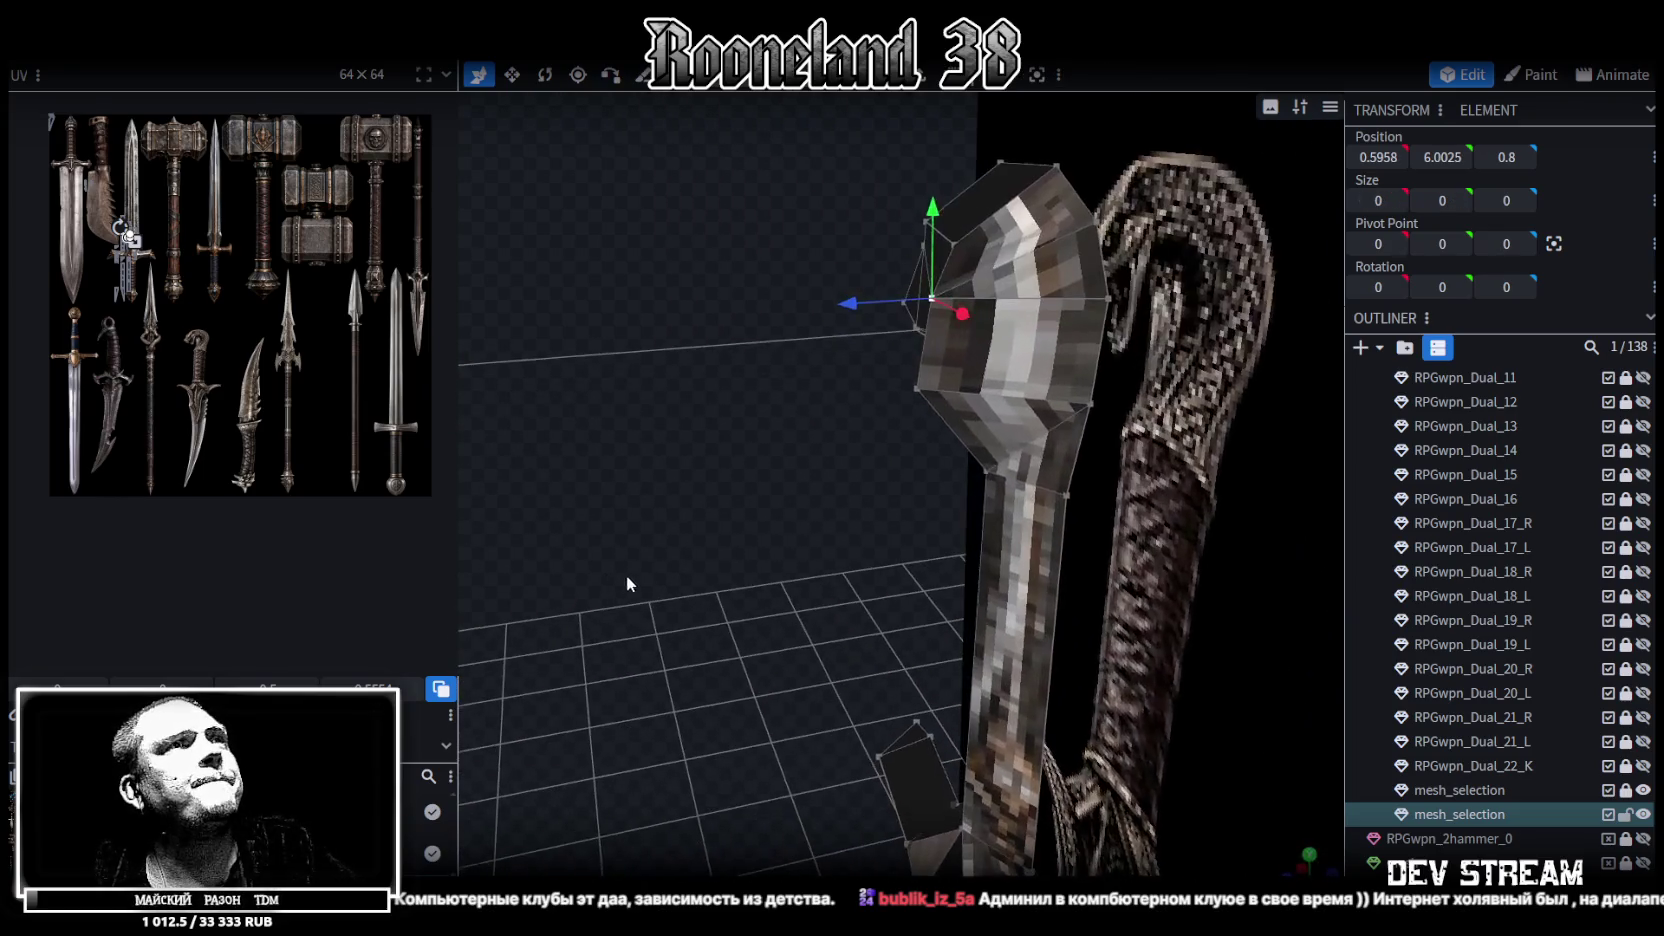
mouse_move(858, 306)
left_mouse_down()
mouse_move(897, 309)
mouse_move(926, 378)
mouse_move(916, 396)
left_mouse_up()
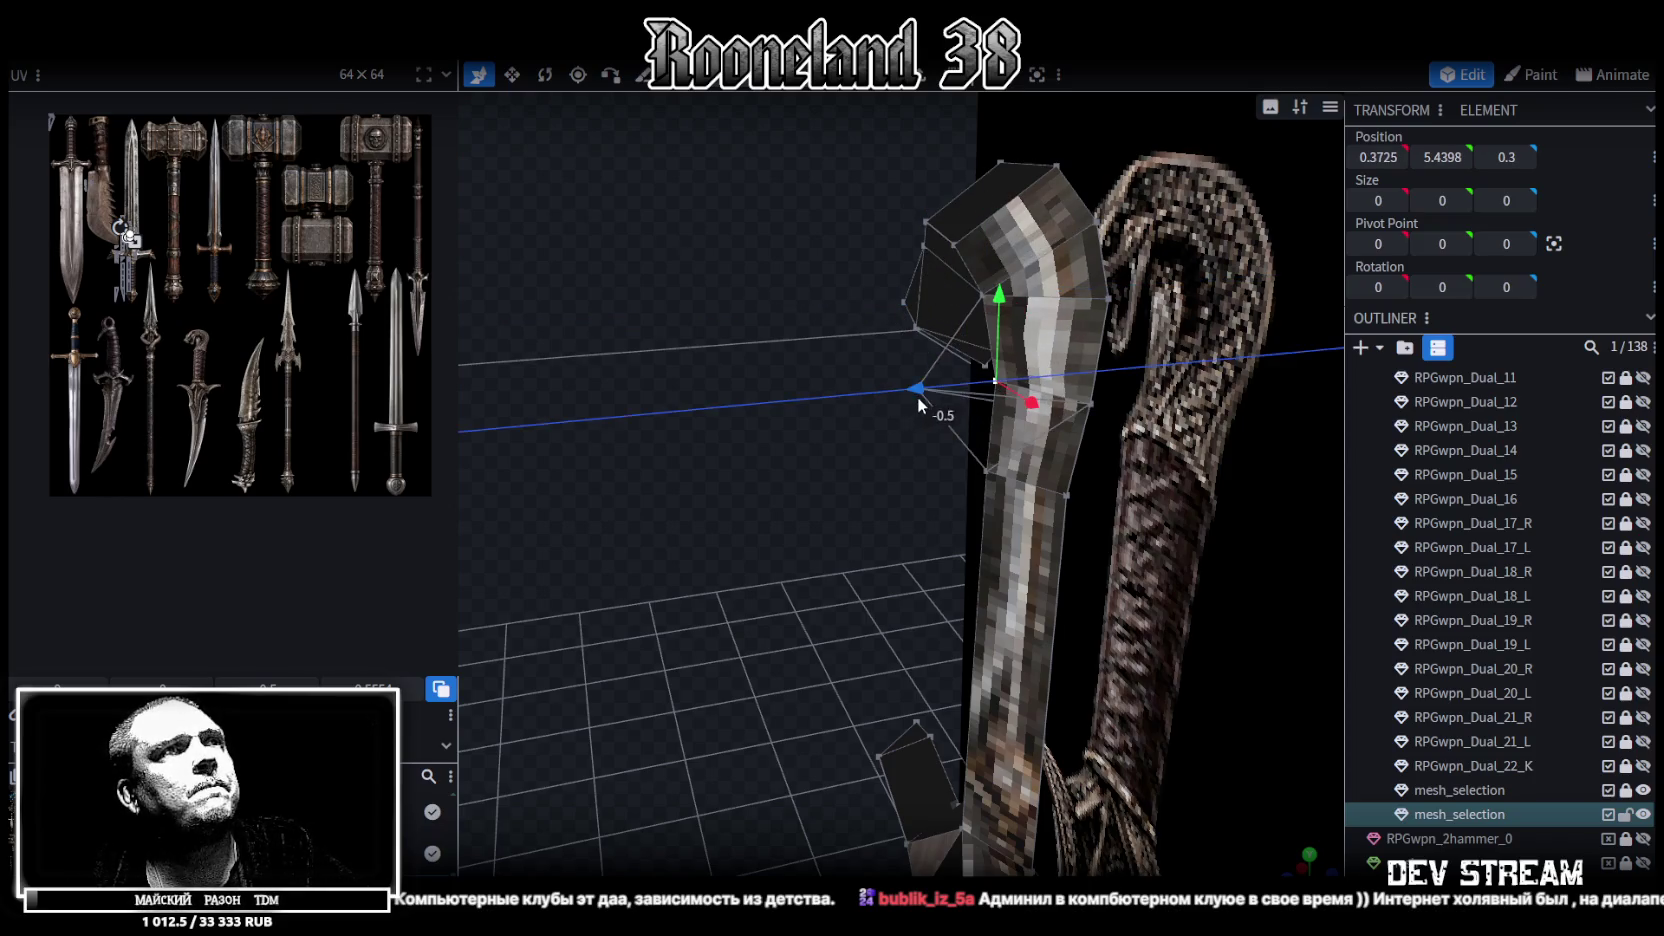
mouse_move(920, 232)
left_mouse_down()
mouse_move(838, 243)
mouse_move(812, 270)
mouse_move(785, 491)
mouse_move(1102, 374)
mouse_move(1154, 391)
mouse_move(1048, 370)
mouse_move(991, 294)
mouse_move(725, 370)
mouse_move(992, 303)
left_mouse_up()
mouse_move(828, 296)
left_mouse_down()
mouse_move(800, 484)
mouse_move(1191, 364)
mouse_move(1140, 420)
left_mouse_up()
Move another snake-head vertex back along Z to 0.3
left_click(964, 340)
mouse_move(1028, 360)
left_mouse_down()
mouse_move(1040, 347)
mouse_move(1080, 480)
left_mouse_up()
scroll(1020, 446, "down", 3)
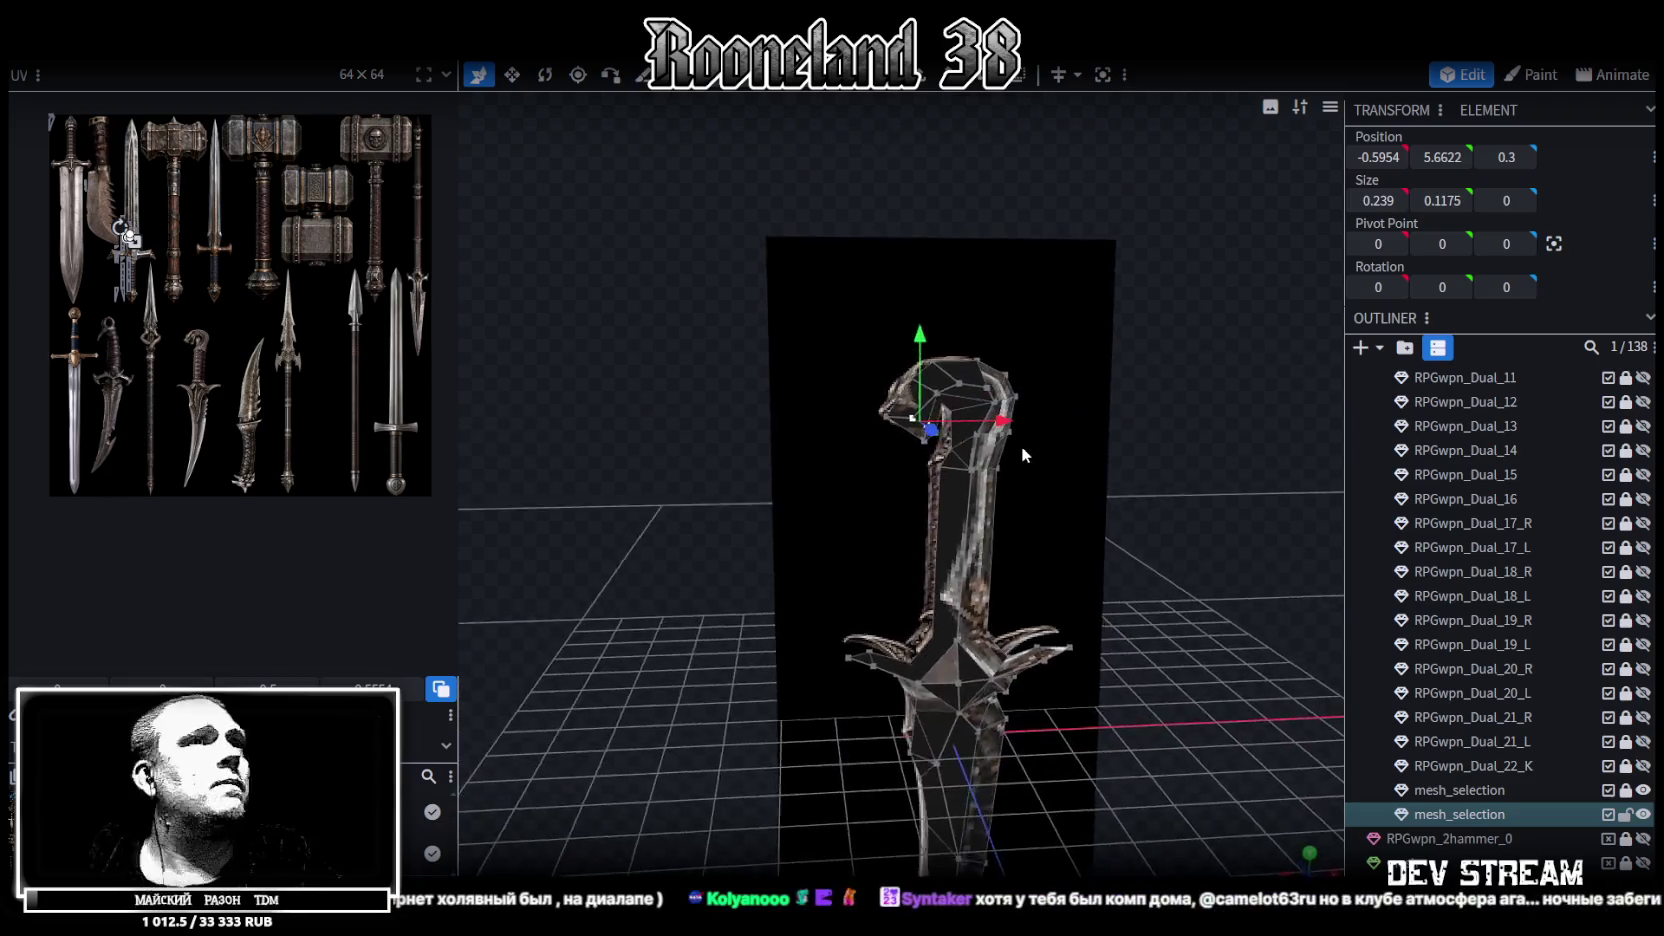
Move the blade's edge vertices along Z, to 0.75 and 0.2, shaping the blade thickness
scroll(1044, 419, "down", 2)
mouse_move(1044, 419)
left_mouse_down()
mouse_move(1106, 398)
mouse_move(1219, 491)
mouse_move(1119, 437)
mouse_move(1102, 370)
mouse_move(853, 338)
mouse_move(1127, 334)
mouse_move(1084, 295)
mouse_move(984, 339)
mouse_move(1058, 341)
mouse_move(1043, 334)
left_mouse_up()
scroll(1106, 398, "up", 3)
left_click(985, 440)
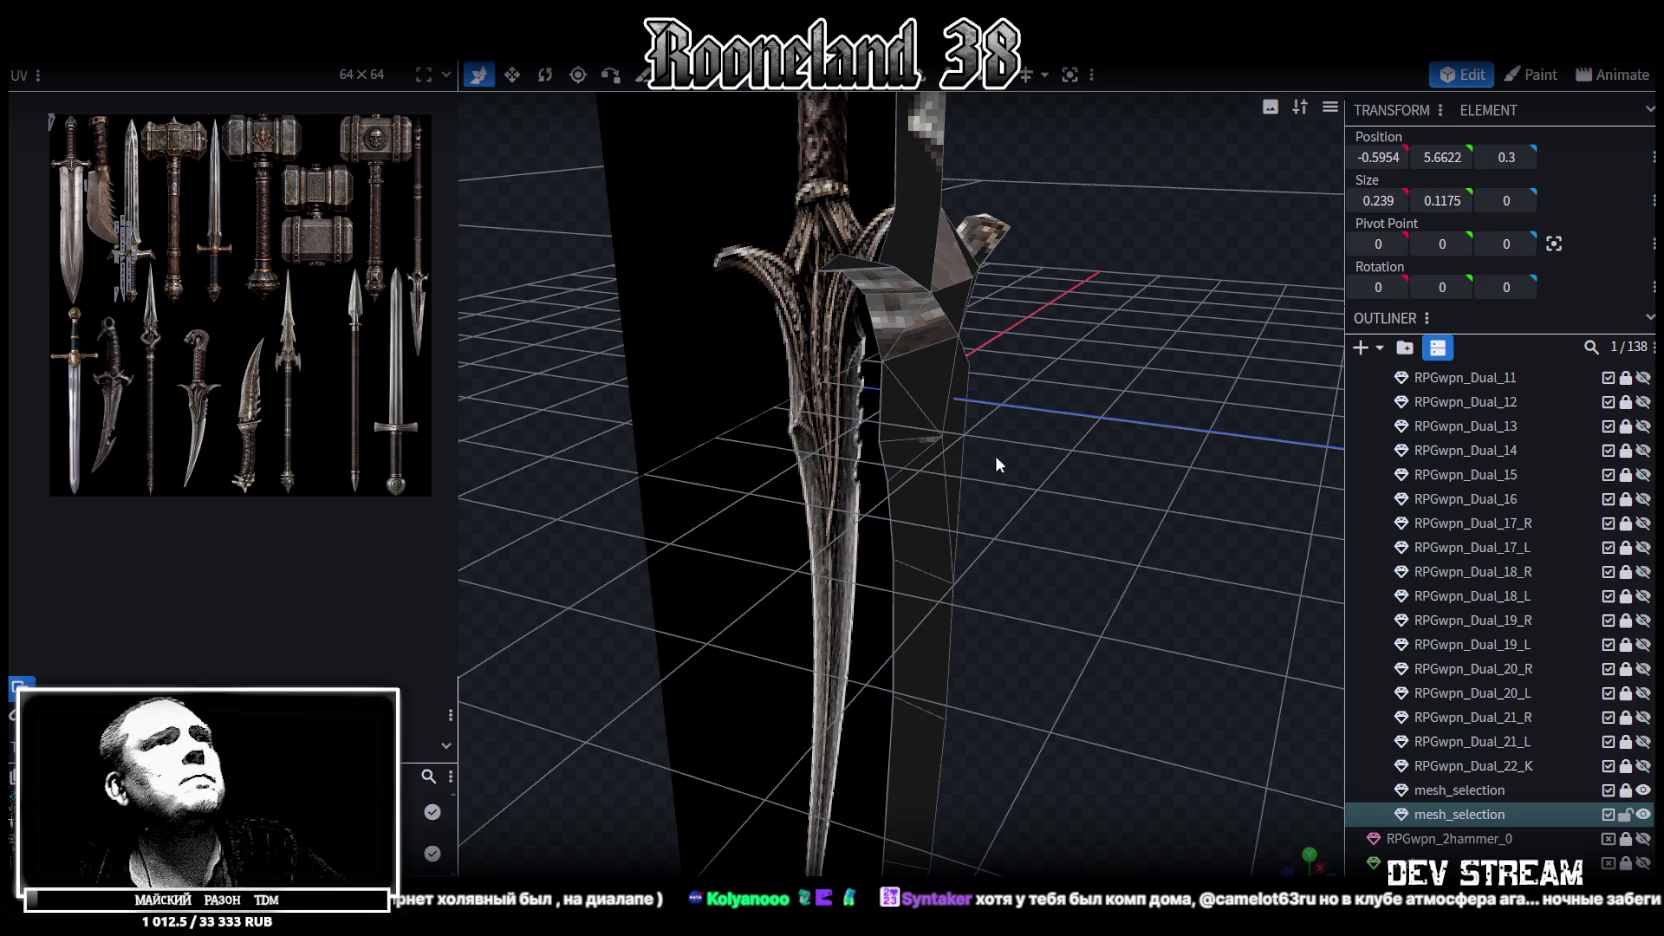
left_click(952, 437)
left_click_drag(952, 437, 1178, 462)
mouse_move(1043, 428)
left_mouse_down()
mouse_move(1074, 266)
mouse_move(1091, 389)
mouse_move(1117, 391)
left_mouse_up()
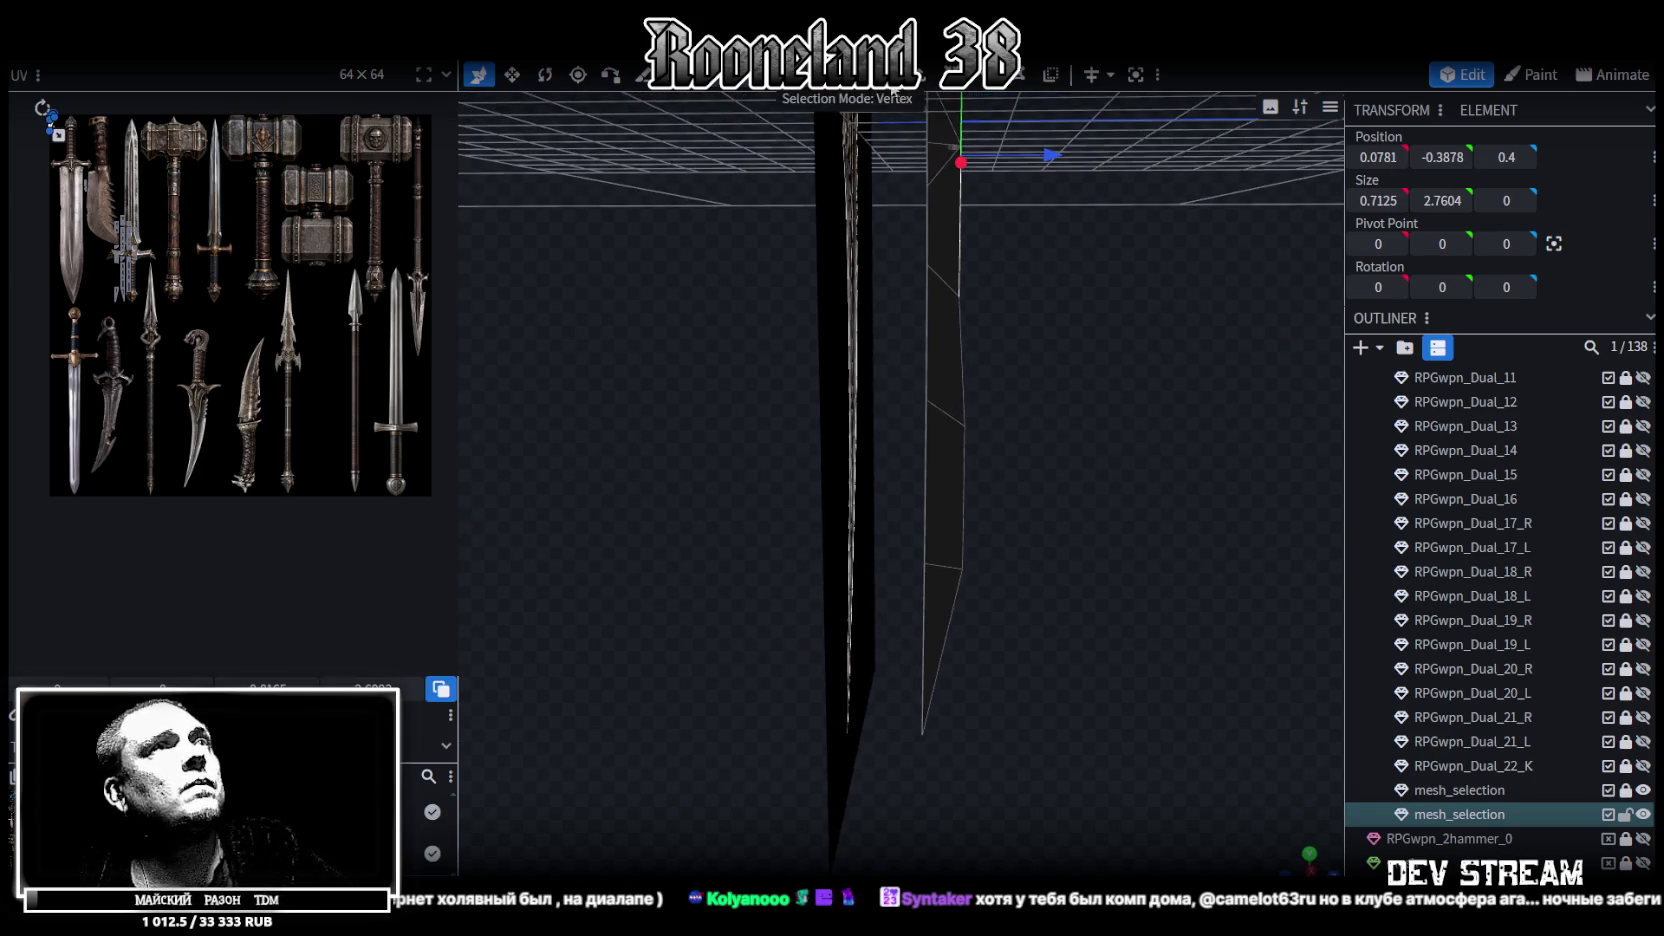
left_click_drag(1002, 645, 956, 392, "ctrl")
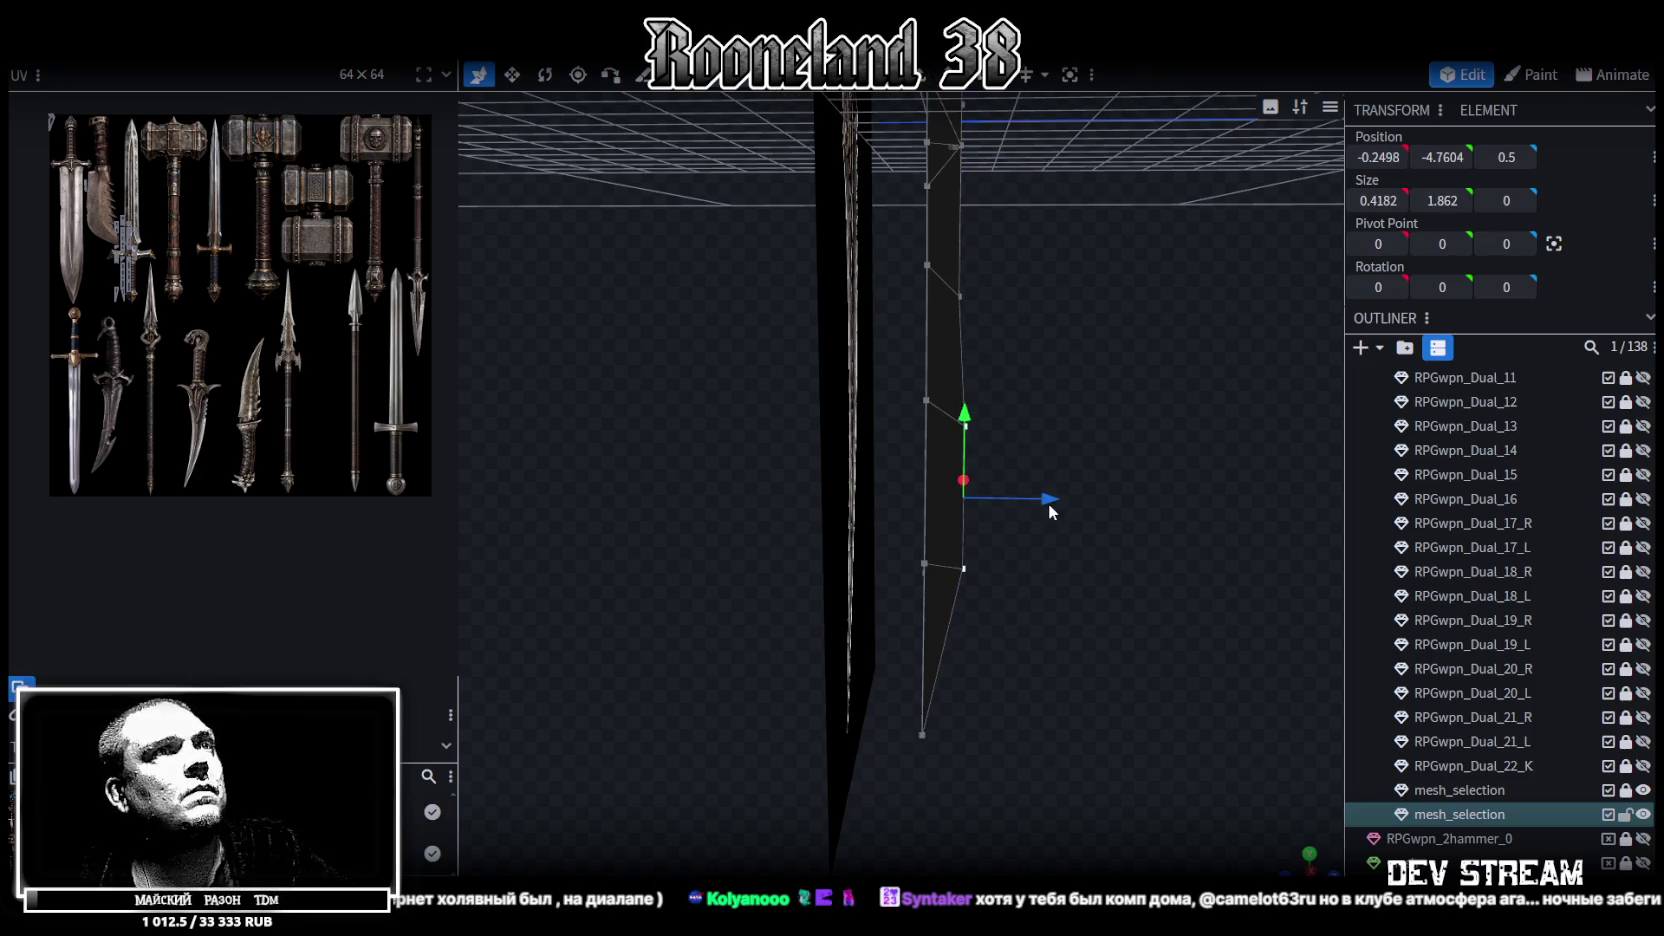
mouse_move(1048, 507)
left_mouse_down()
mouse_move(1066, 507)
mouse_move(1028, 540)
left_mouse_up()
left_click_drag(984, 599, 949, 562)
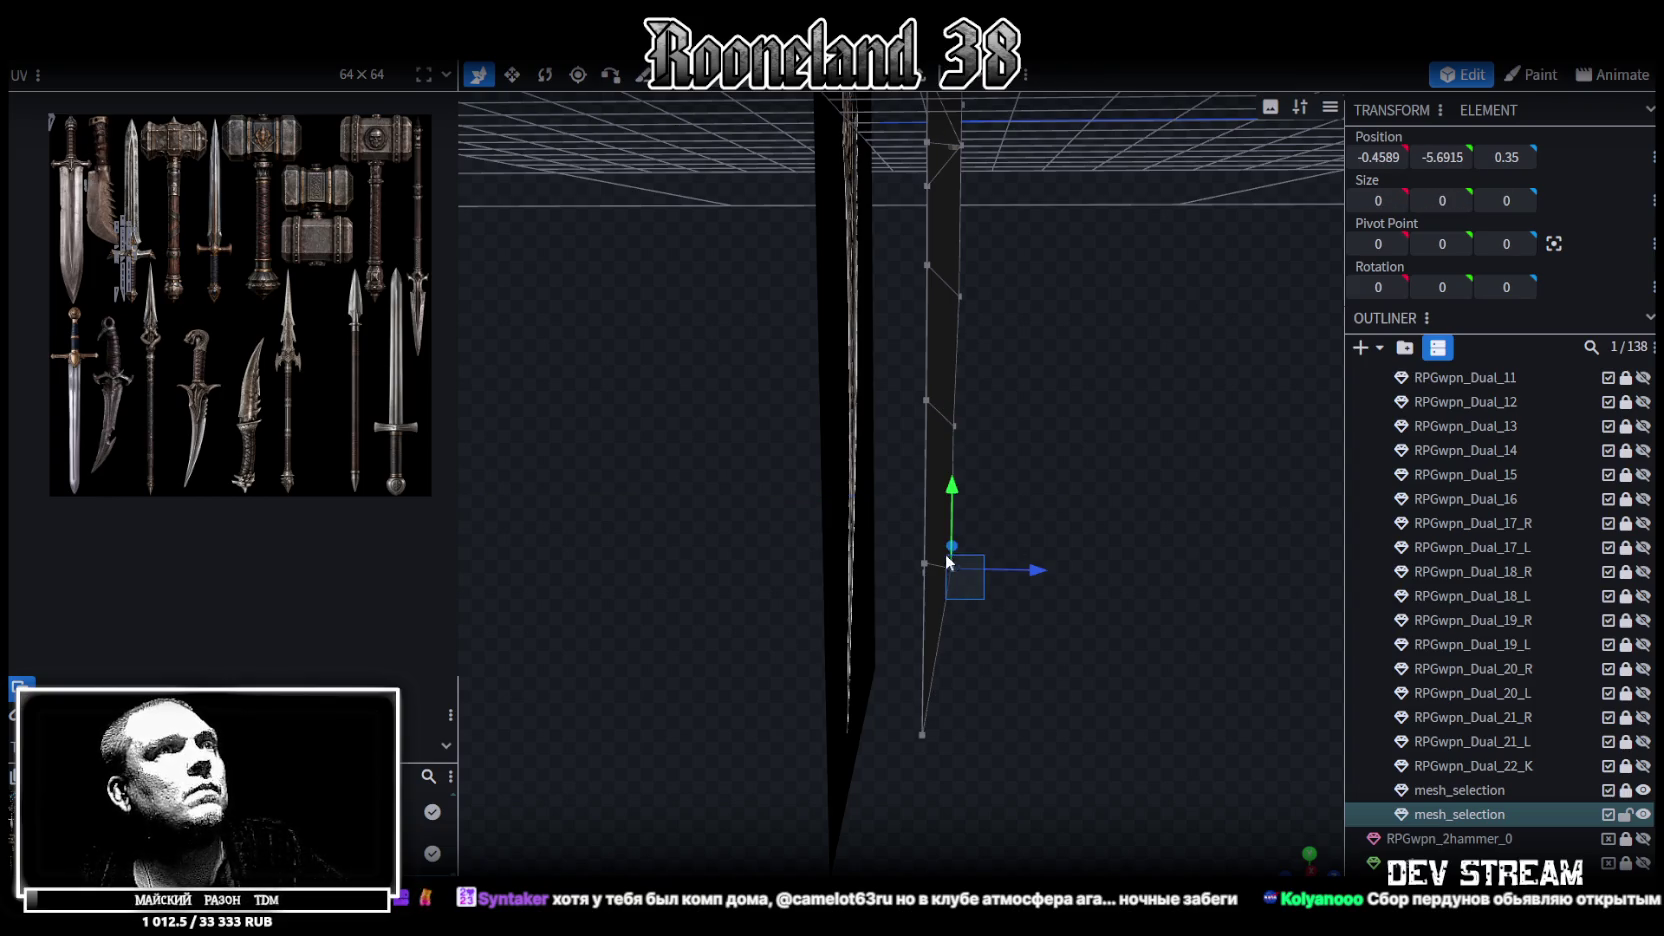
left_click_drag(1052, 578, 1022, 575)
left_click_drag(1085, 465, 1000, 420)
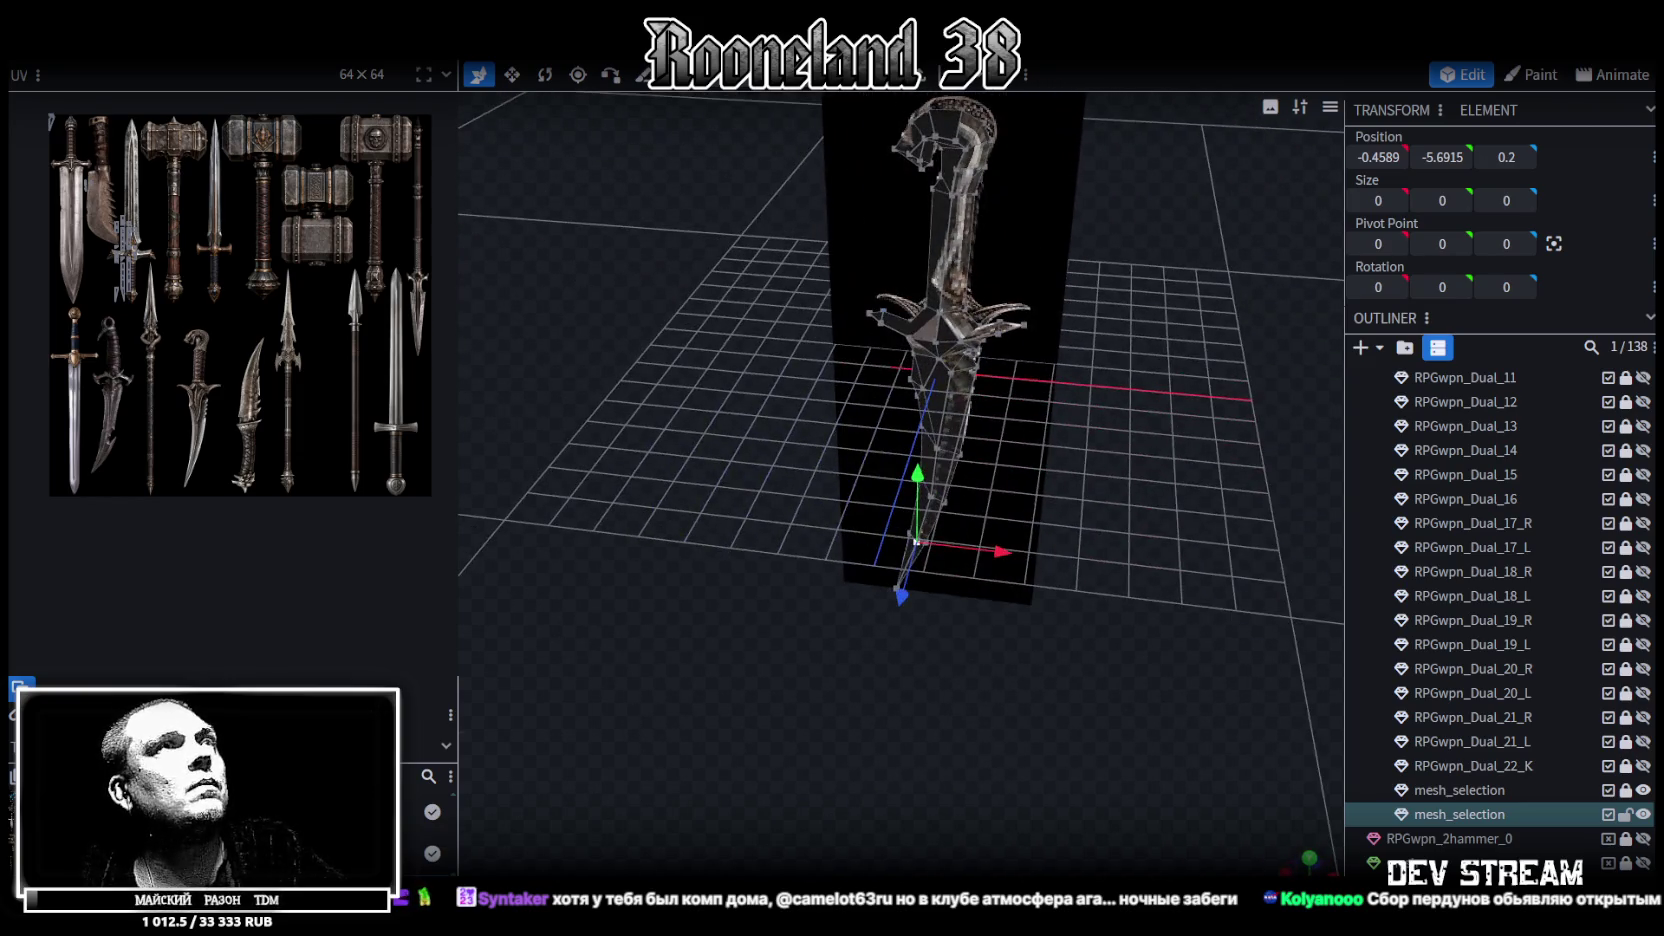
double_click(898, 190)
View the whole textured dagger mesh from the front, cycling shading modes to compare it with the artwork
left_click_drag(898, 190, 880, 110)
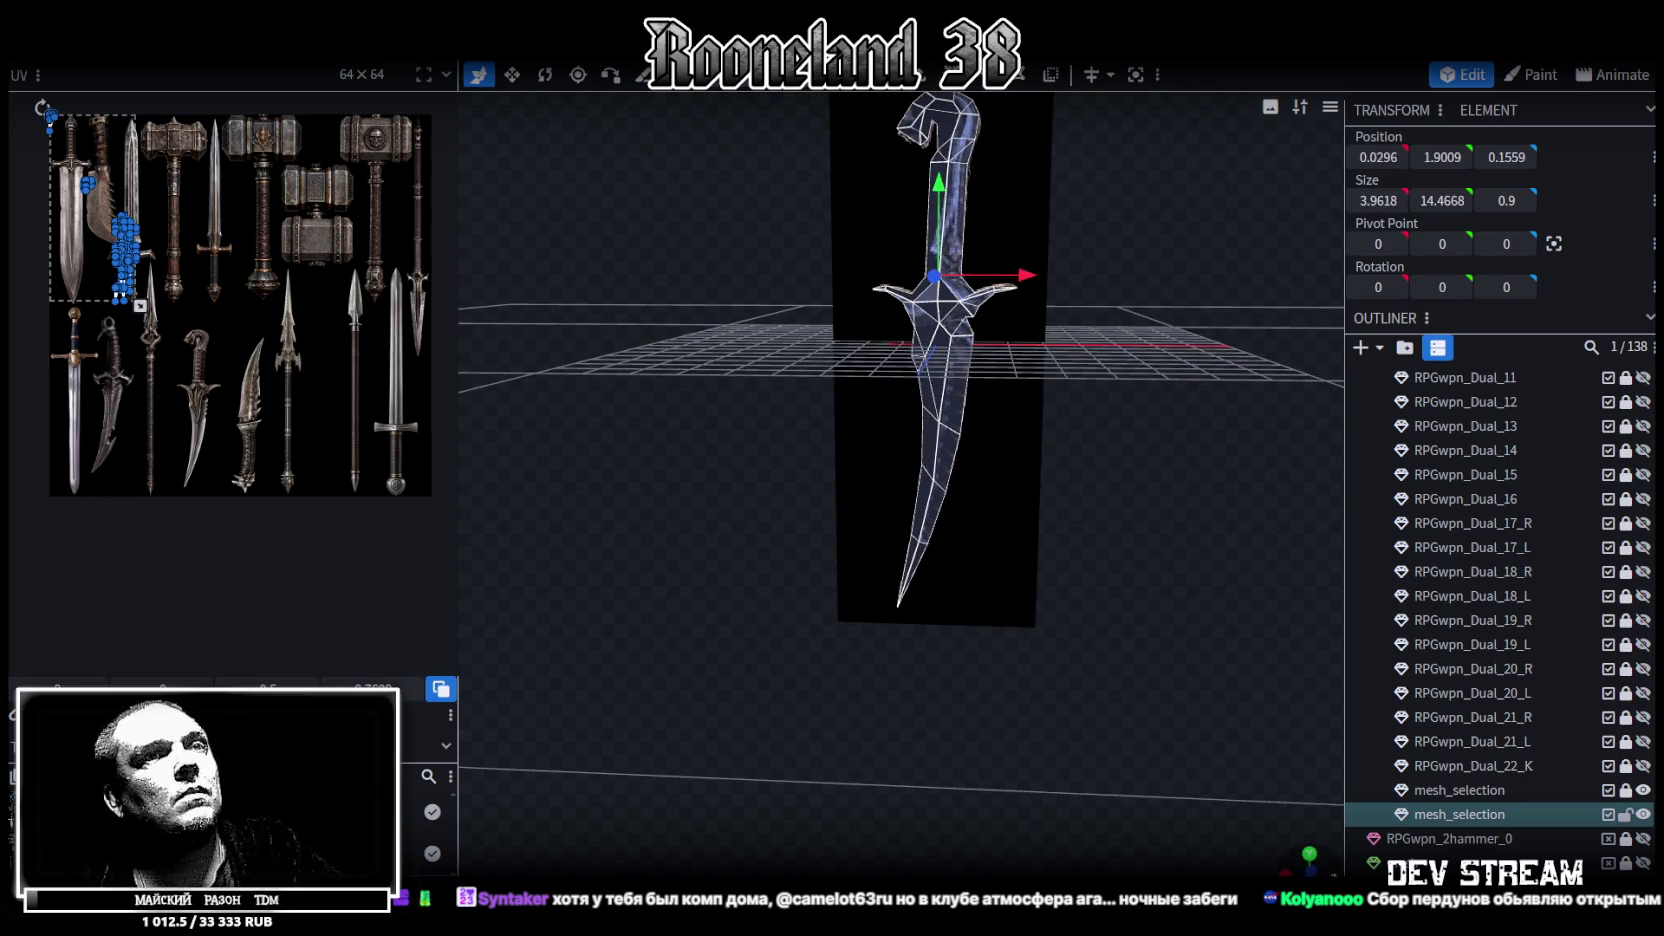
key("KP_1")
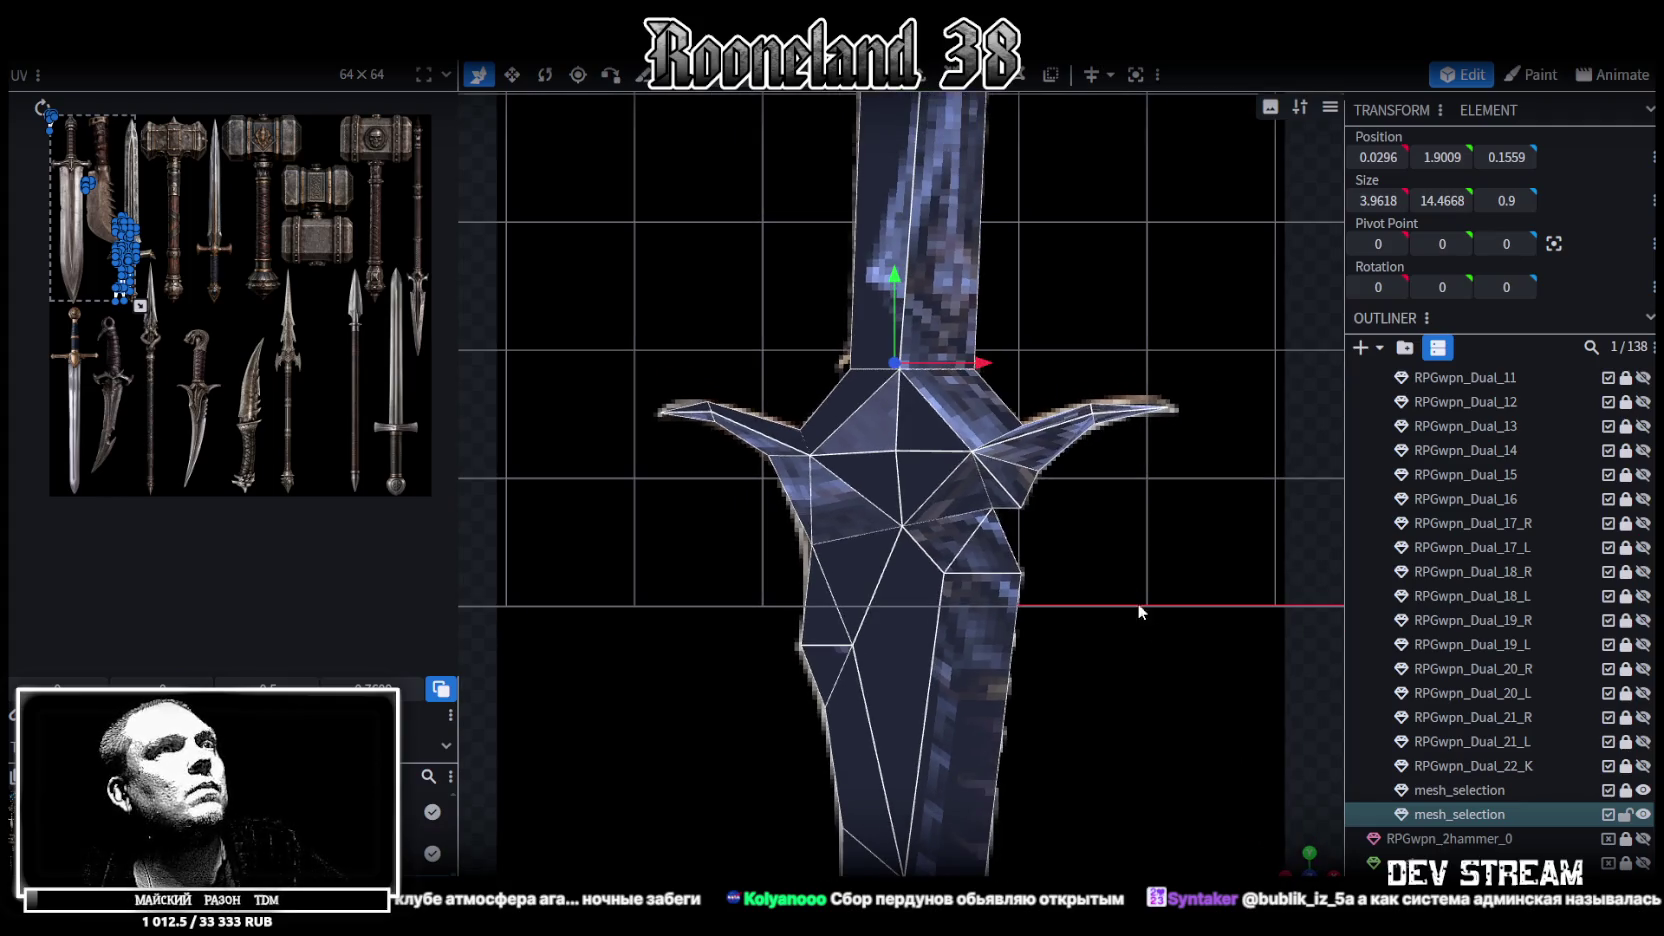
key("z")
key("z")
key("z")
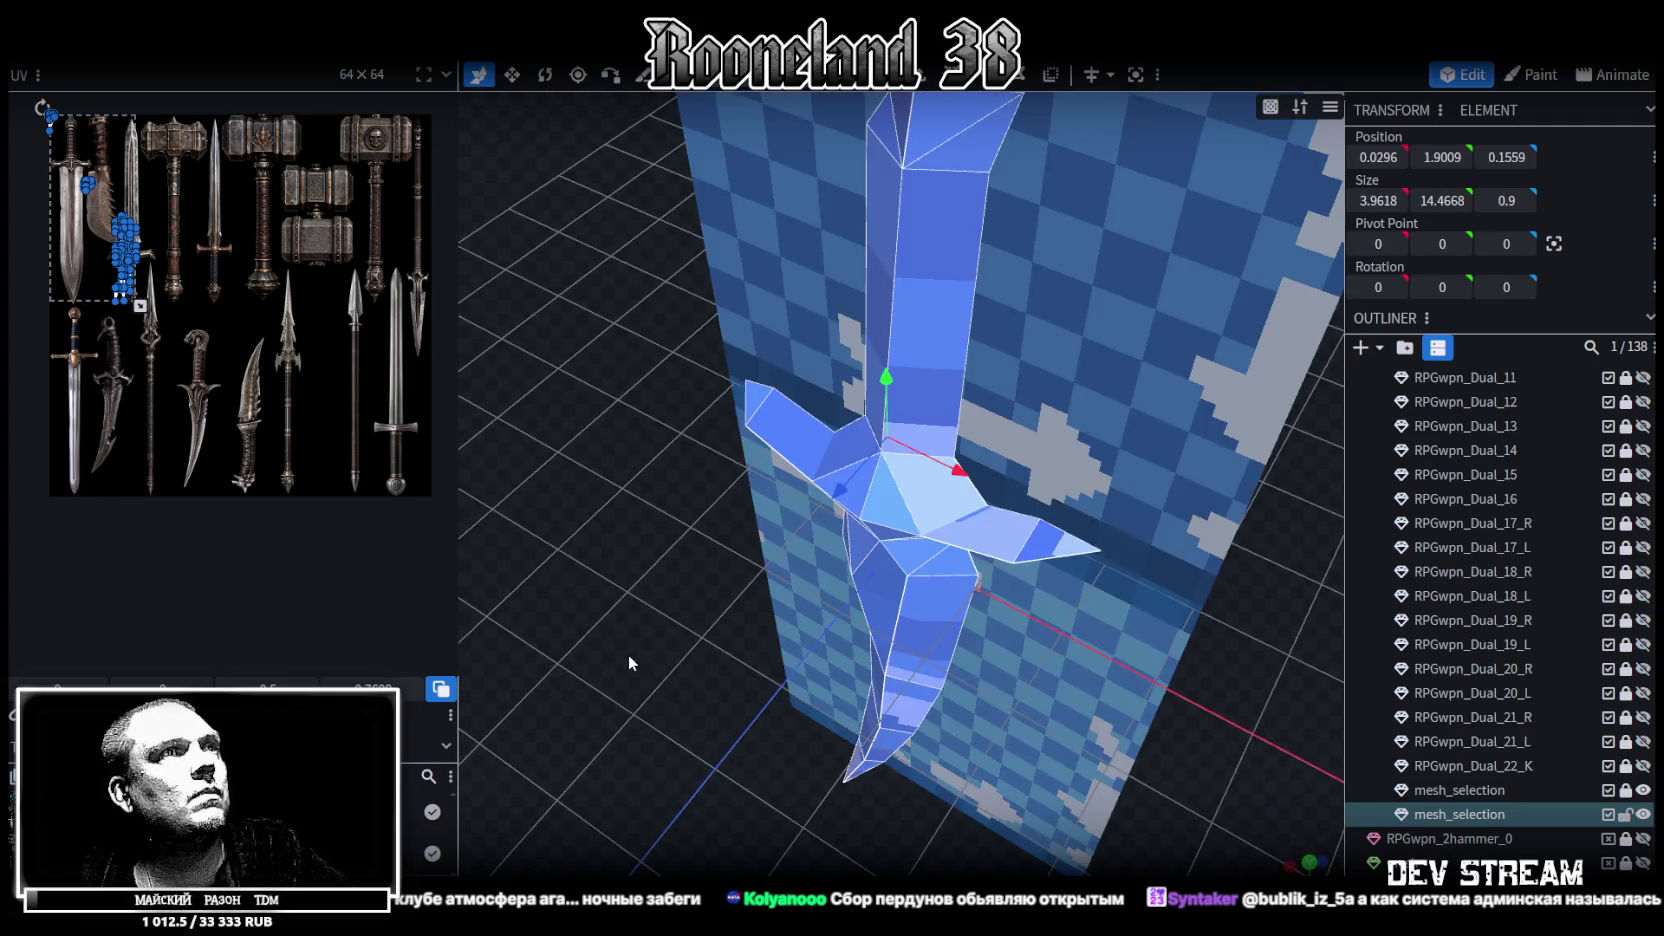
key("z")
scroll(1097, 486, "down", 3)
left_click(897, 484)
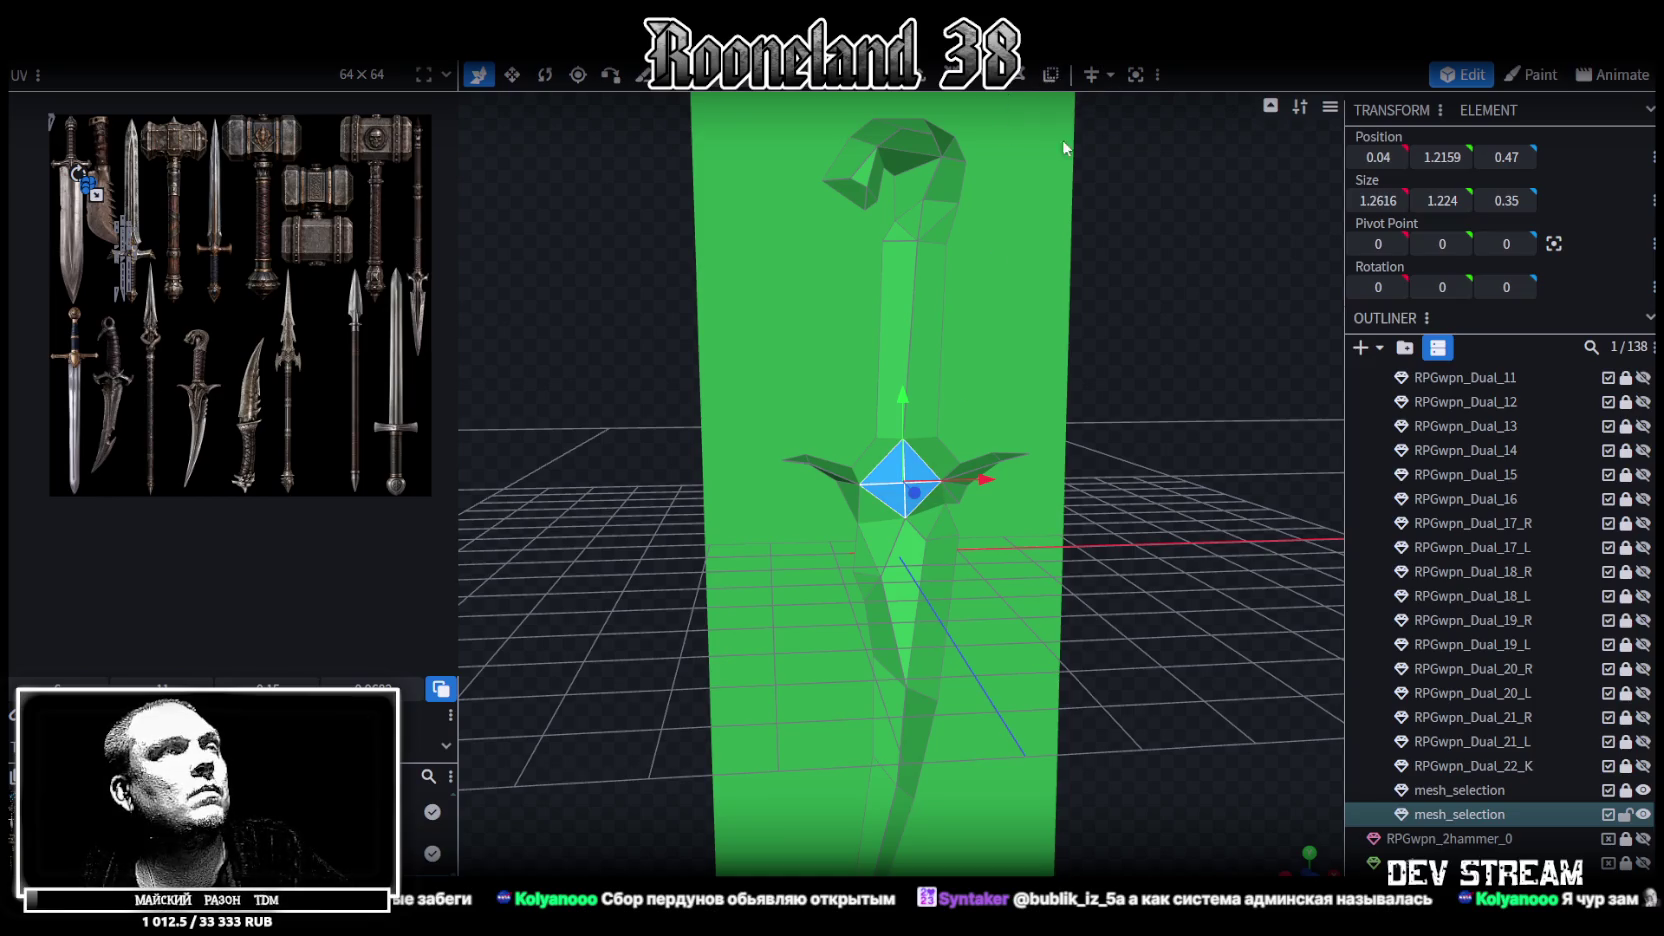
scroll(1064, 148, "down", 2)
key("ctrl+a")
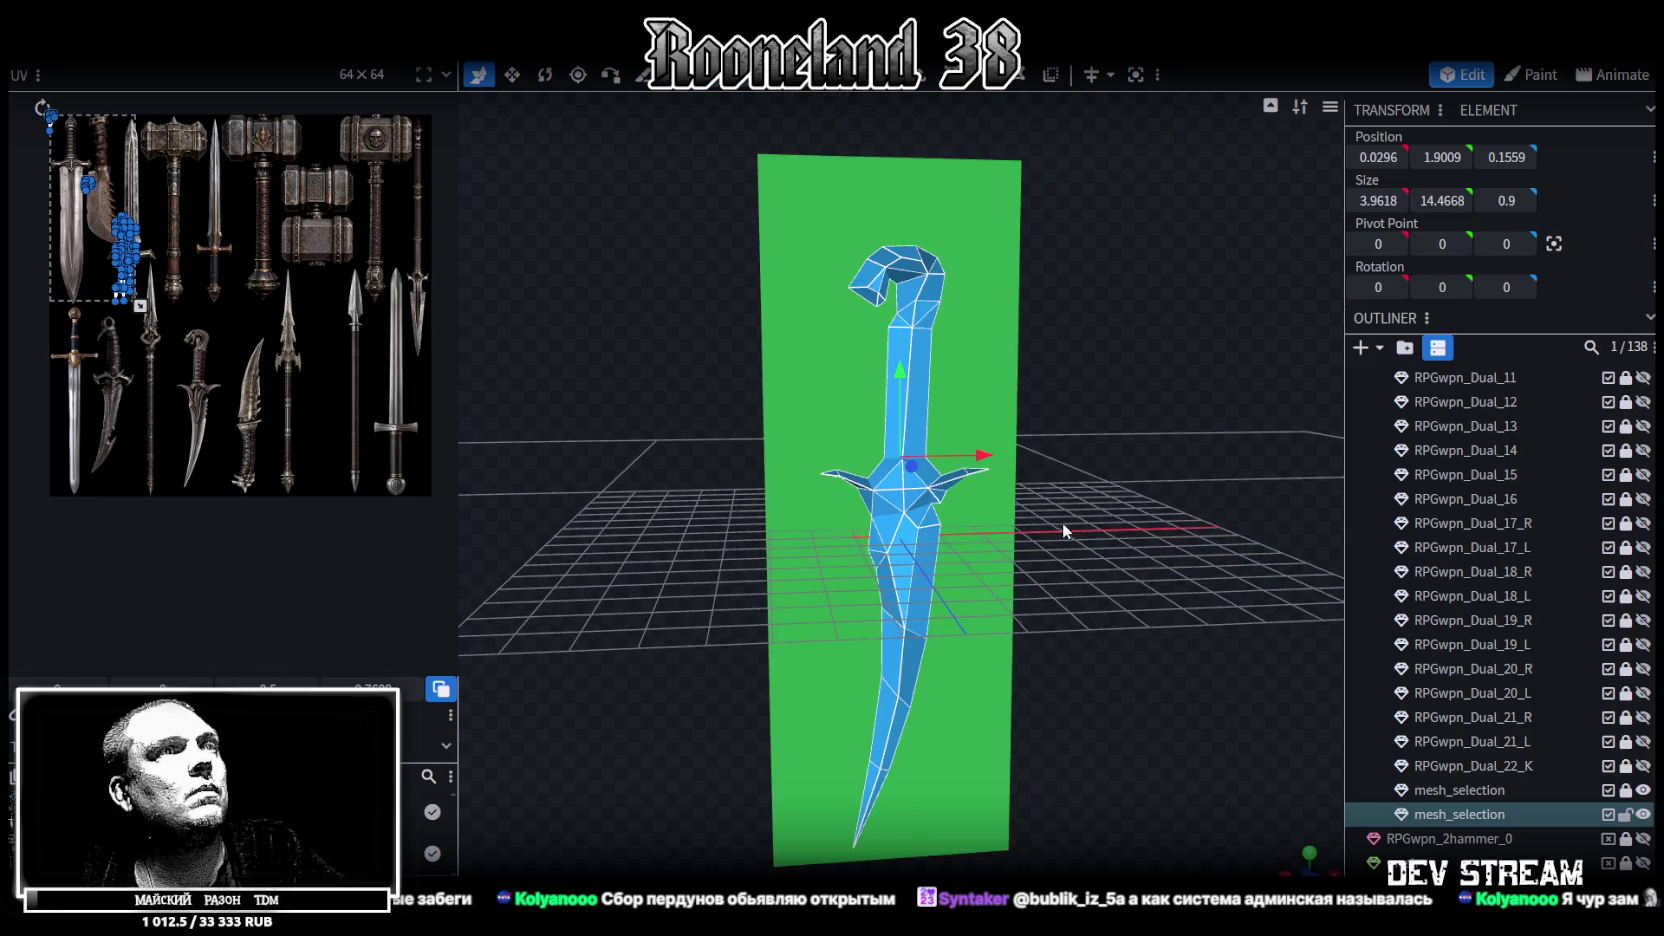
left_click_drag(1125, 583, 1060, 560)
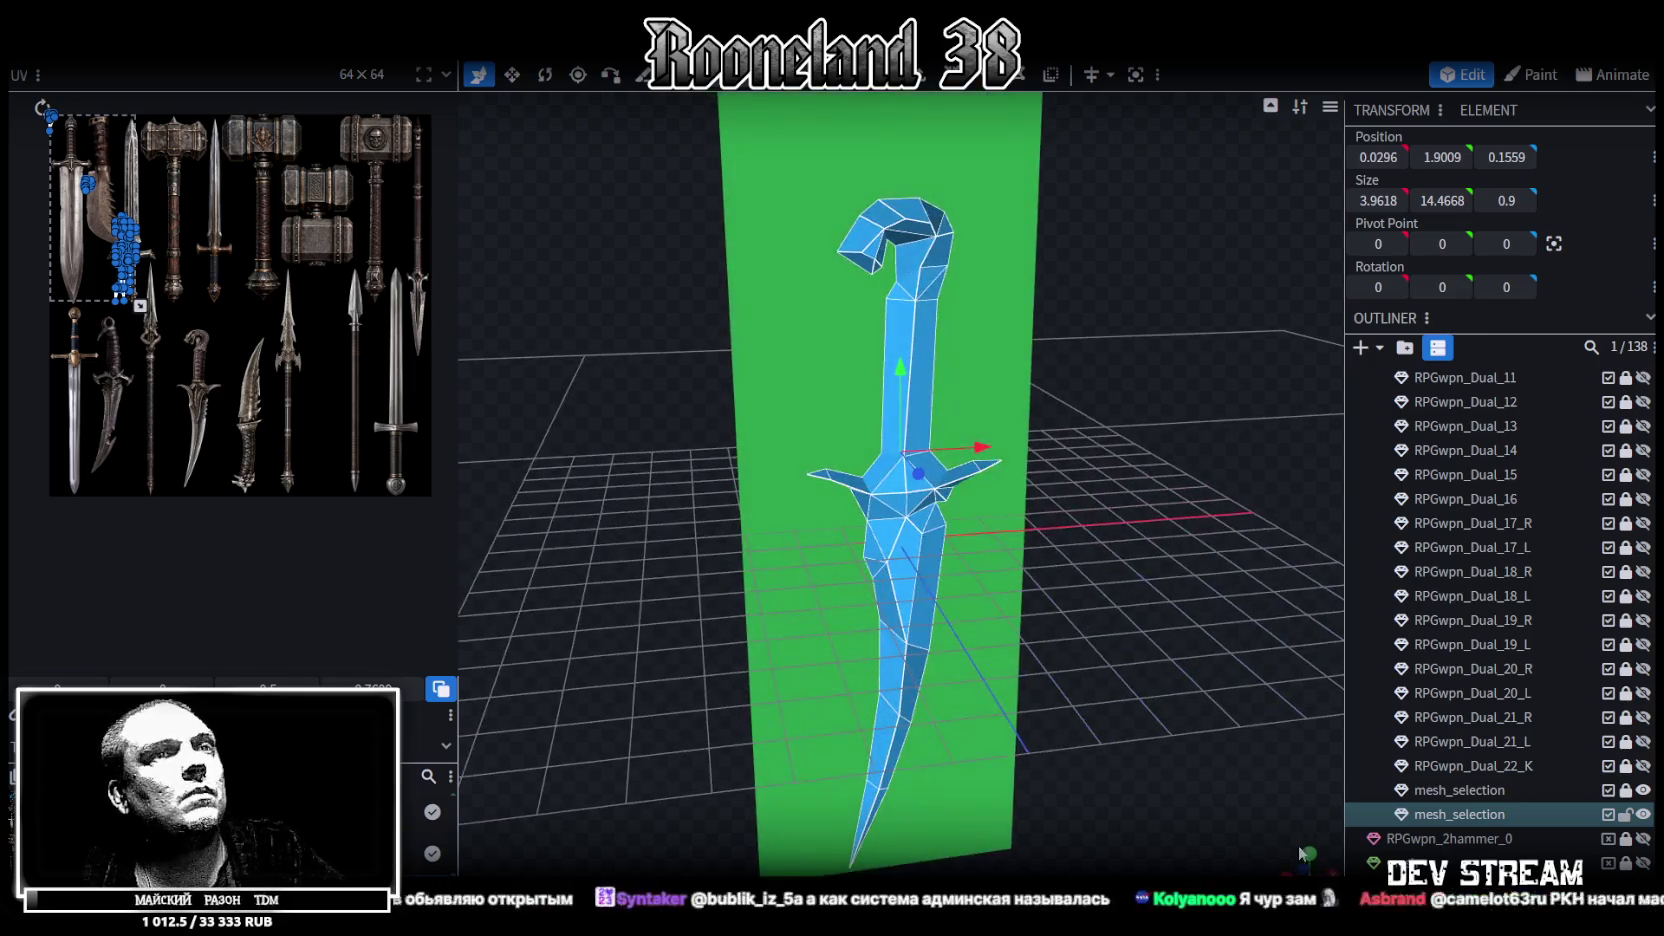
key("KP_1")
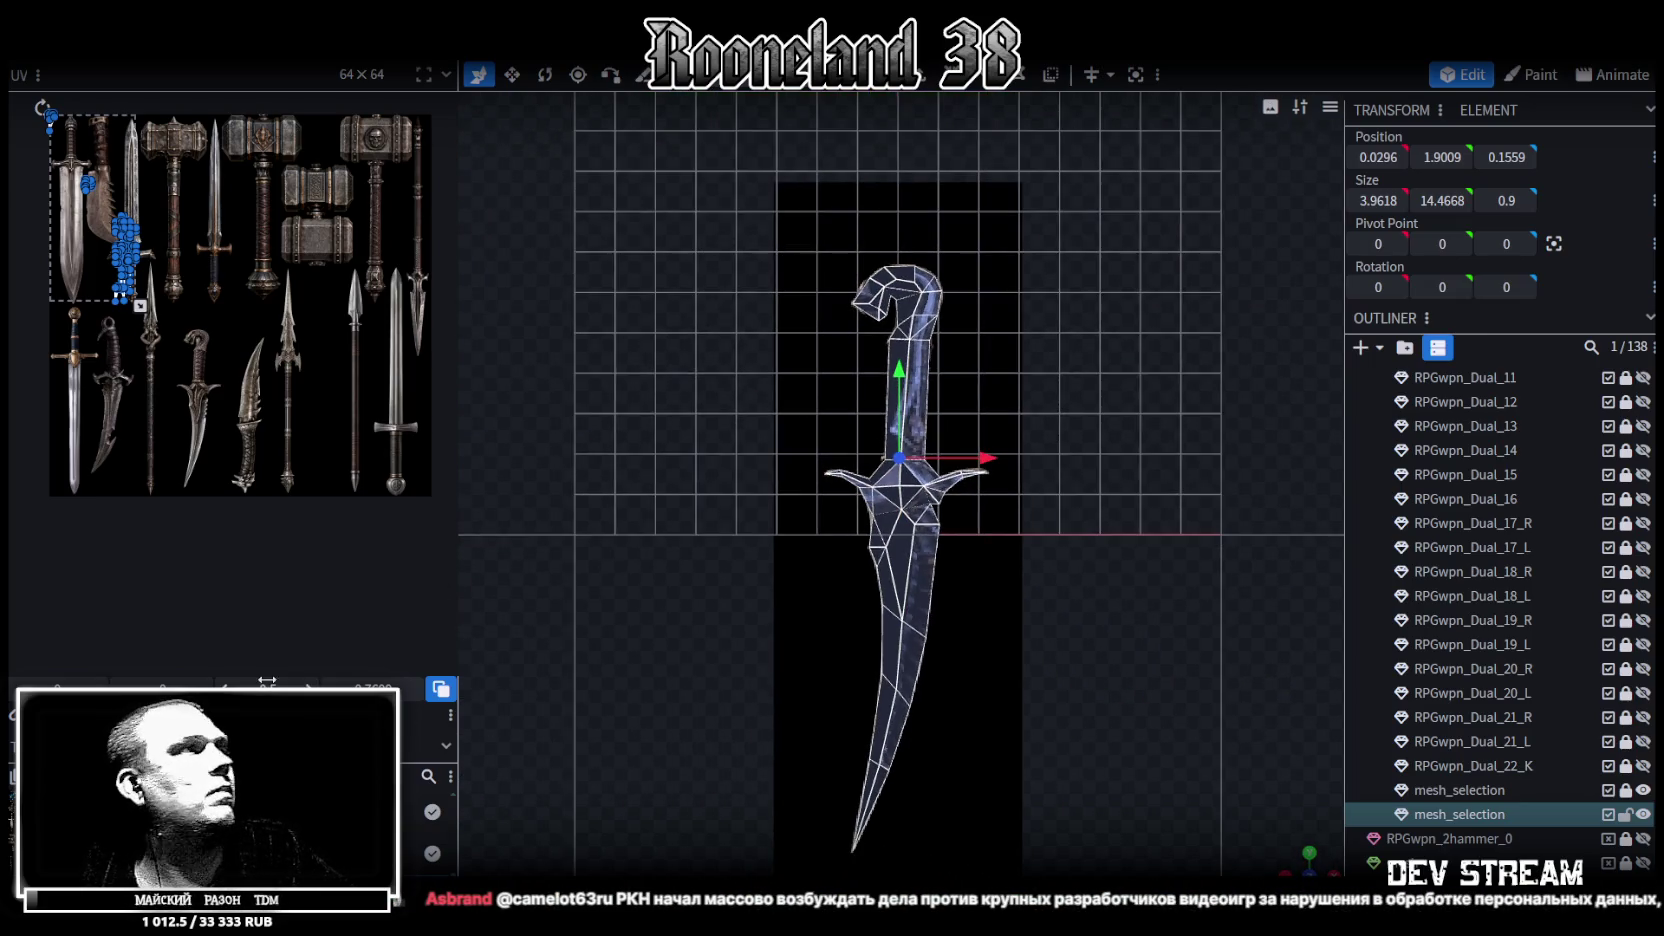
scroll(116, 229, "up", 3)
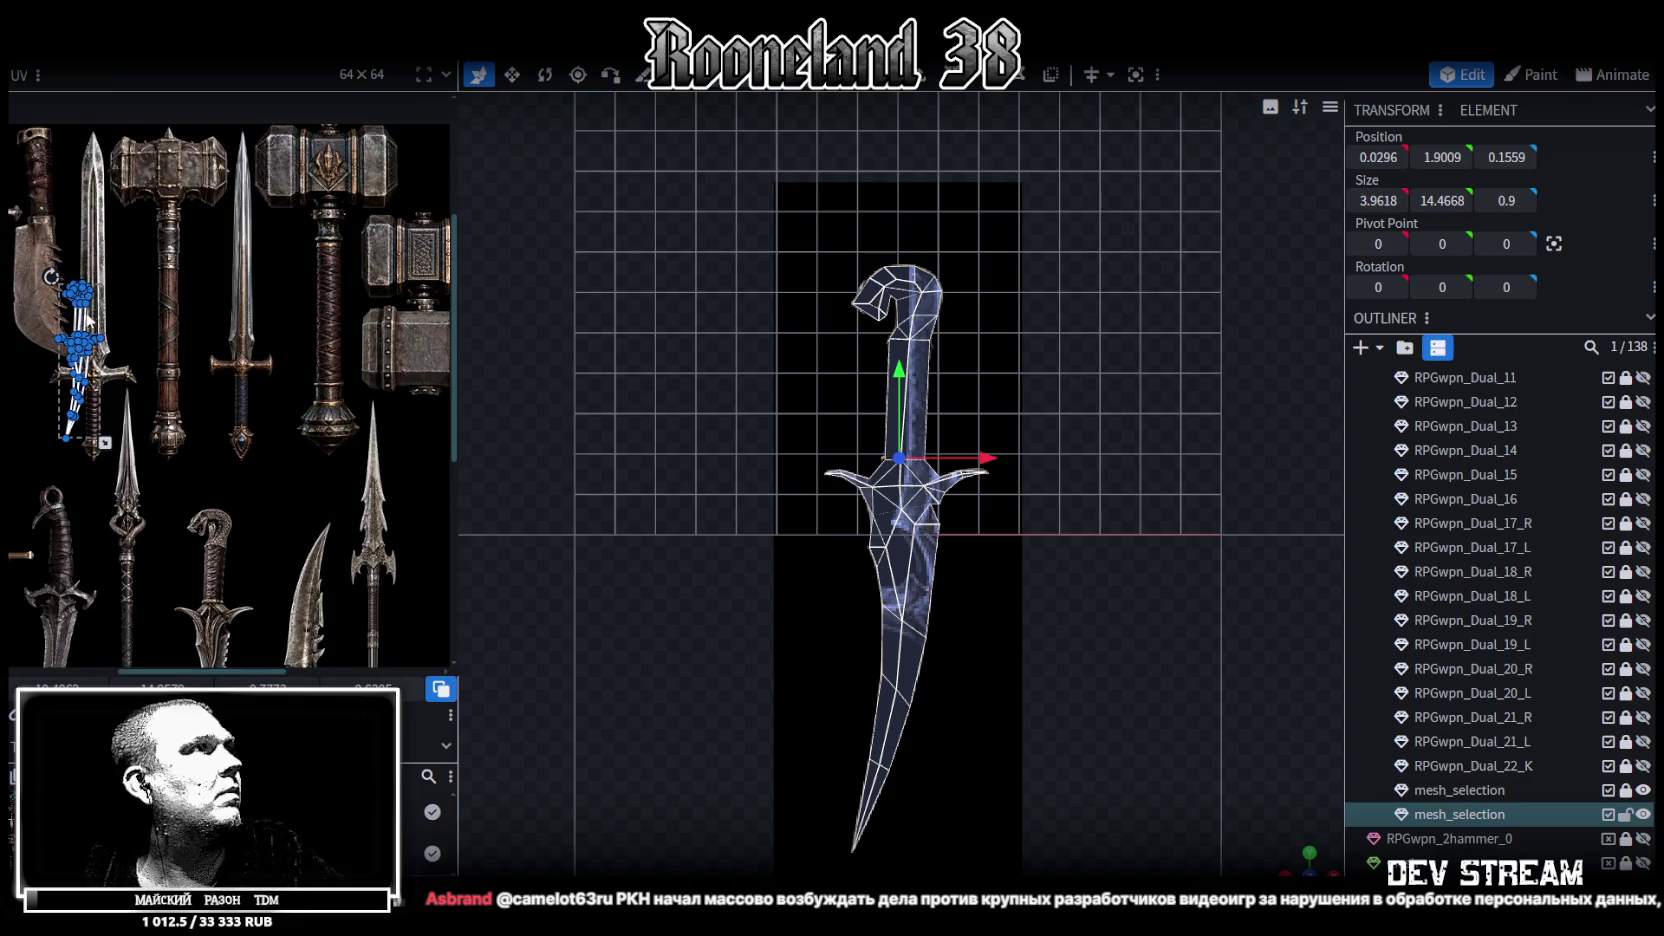
Move the UV layout onto the snake-head dagger sprite and stretch it over the whole dagger
left_click_drag(88, 320, 230, 520)
scroll(300, 480, "up", 2)
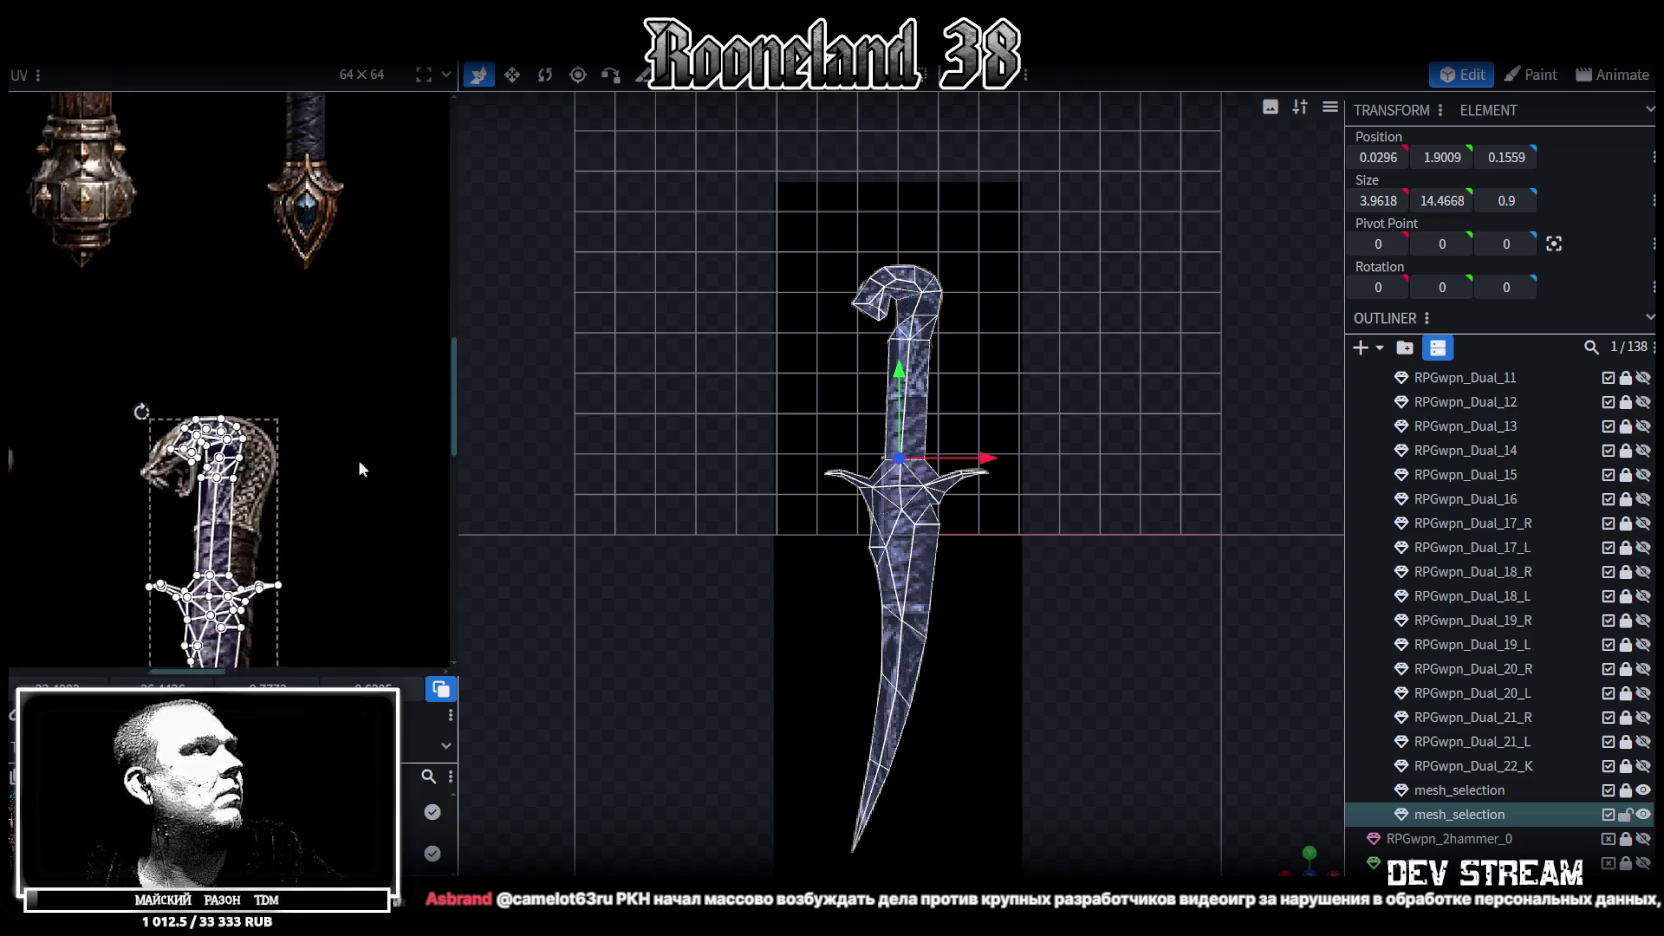
scroll(337, 485, "up", 2)
left_click_drag(345, 400, 307, 410)
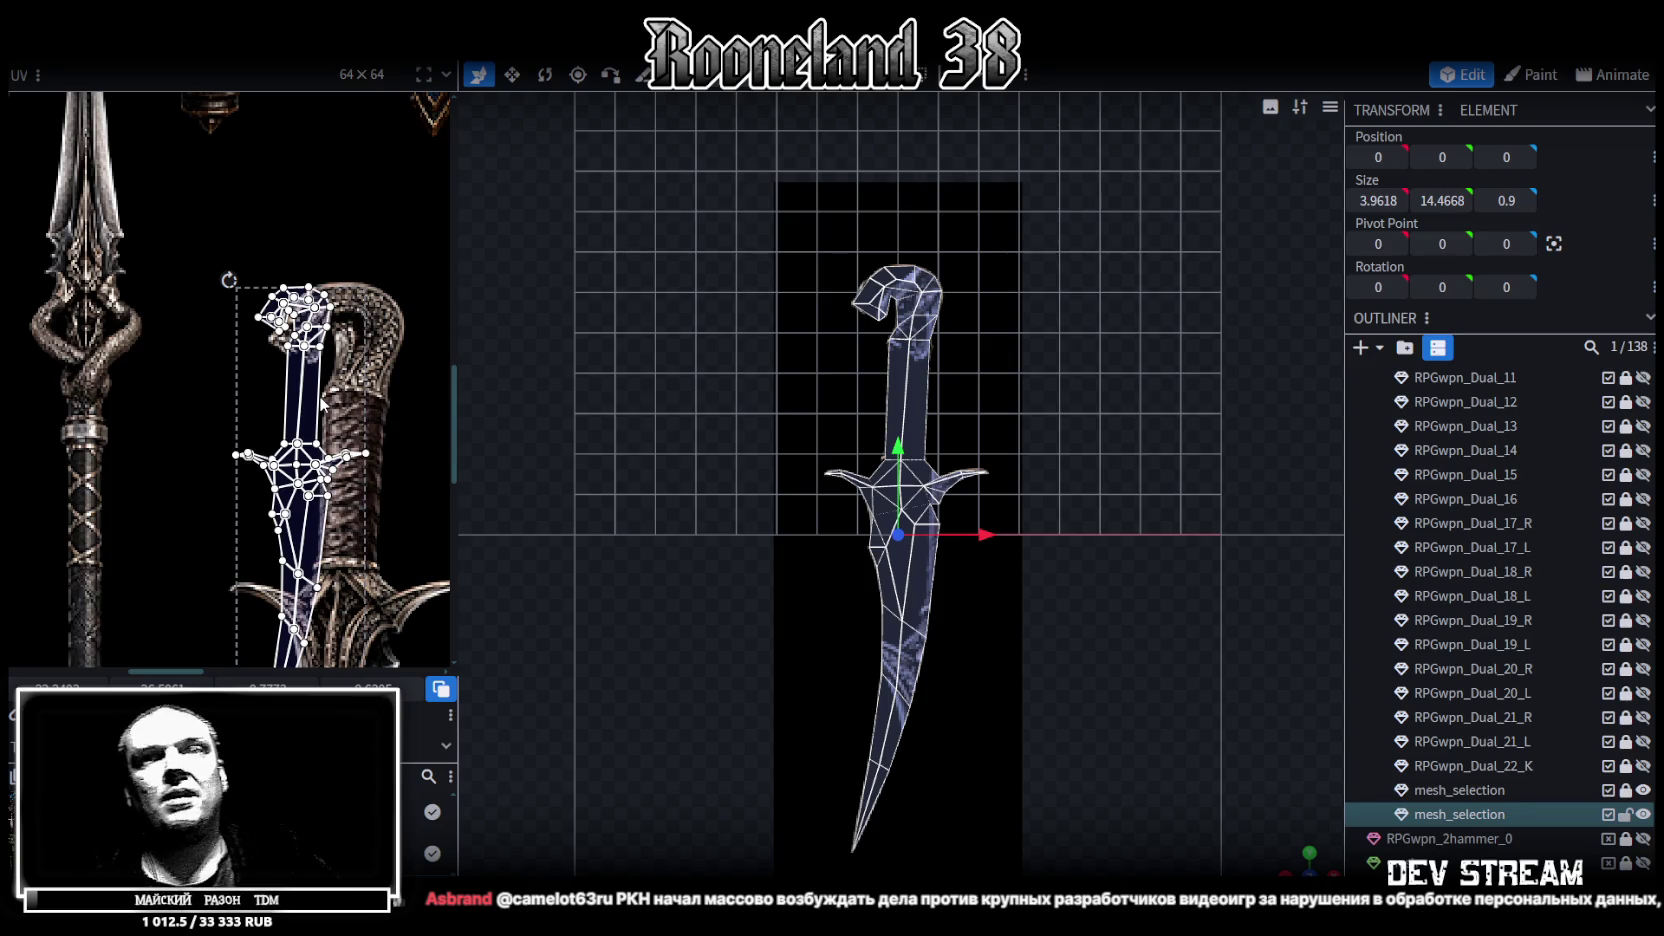
scroll(324, 396, "down", 3)
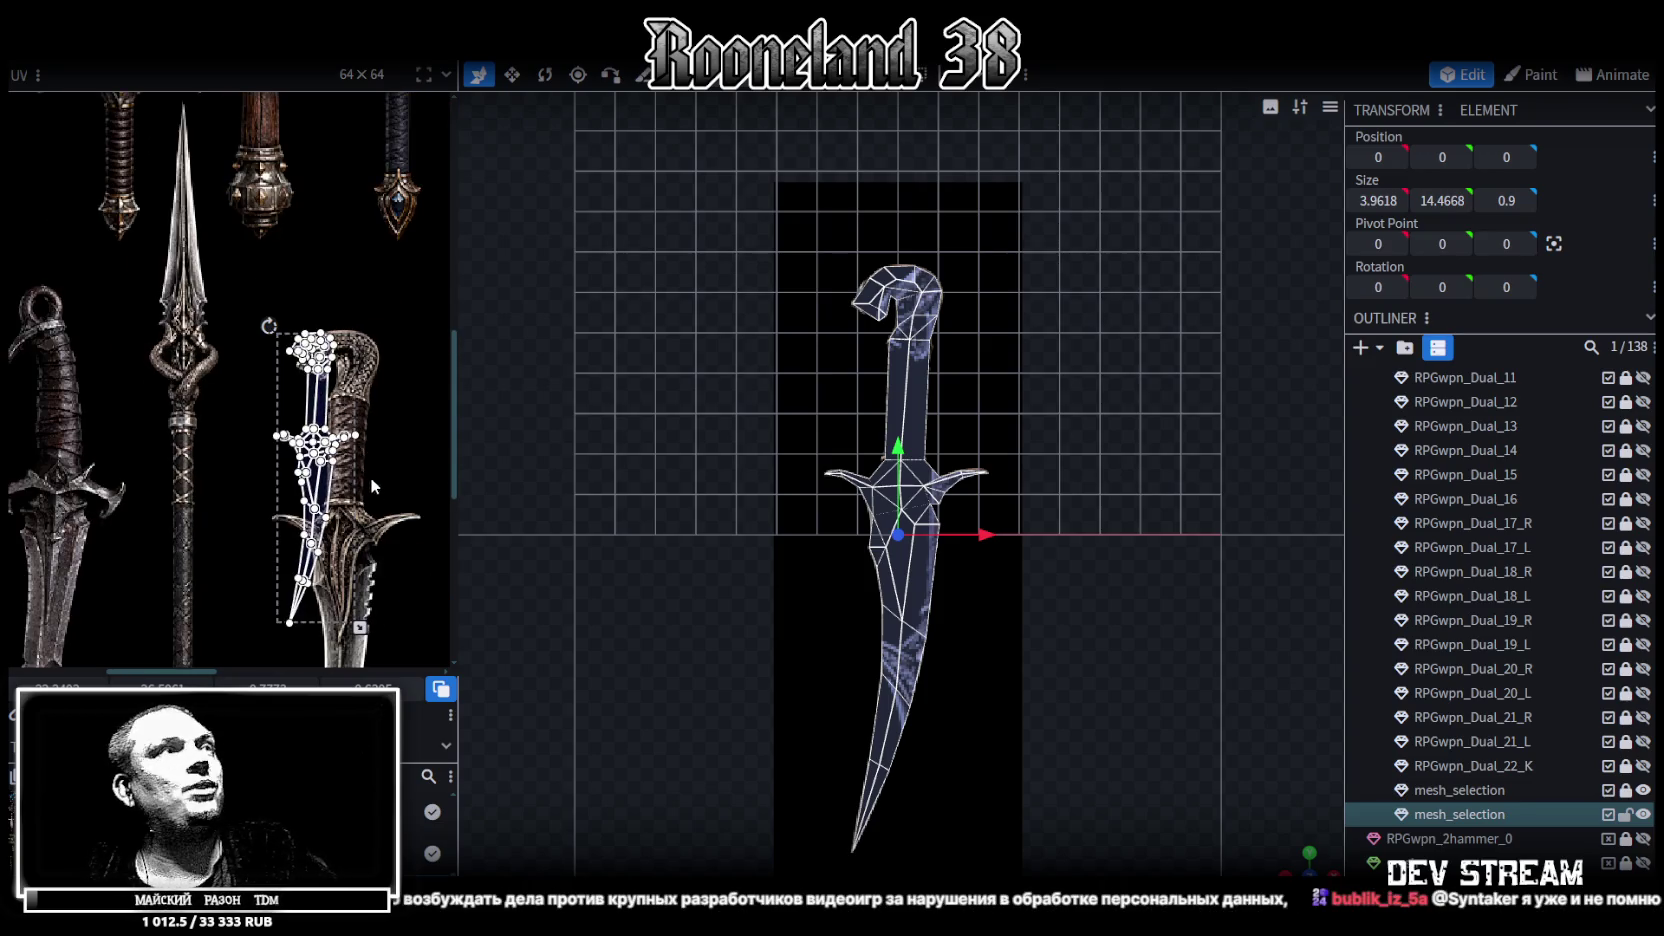
scroll(283, 203, "up", 2)
left_click_drag(266, 350, 326, 443)
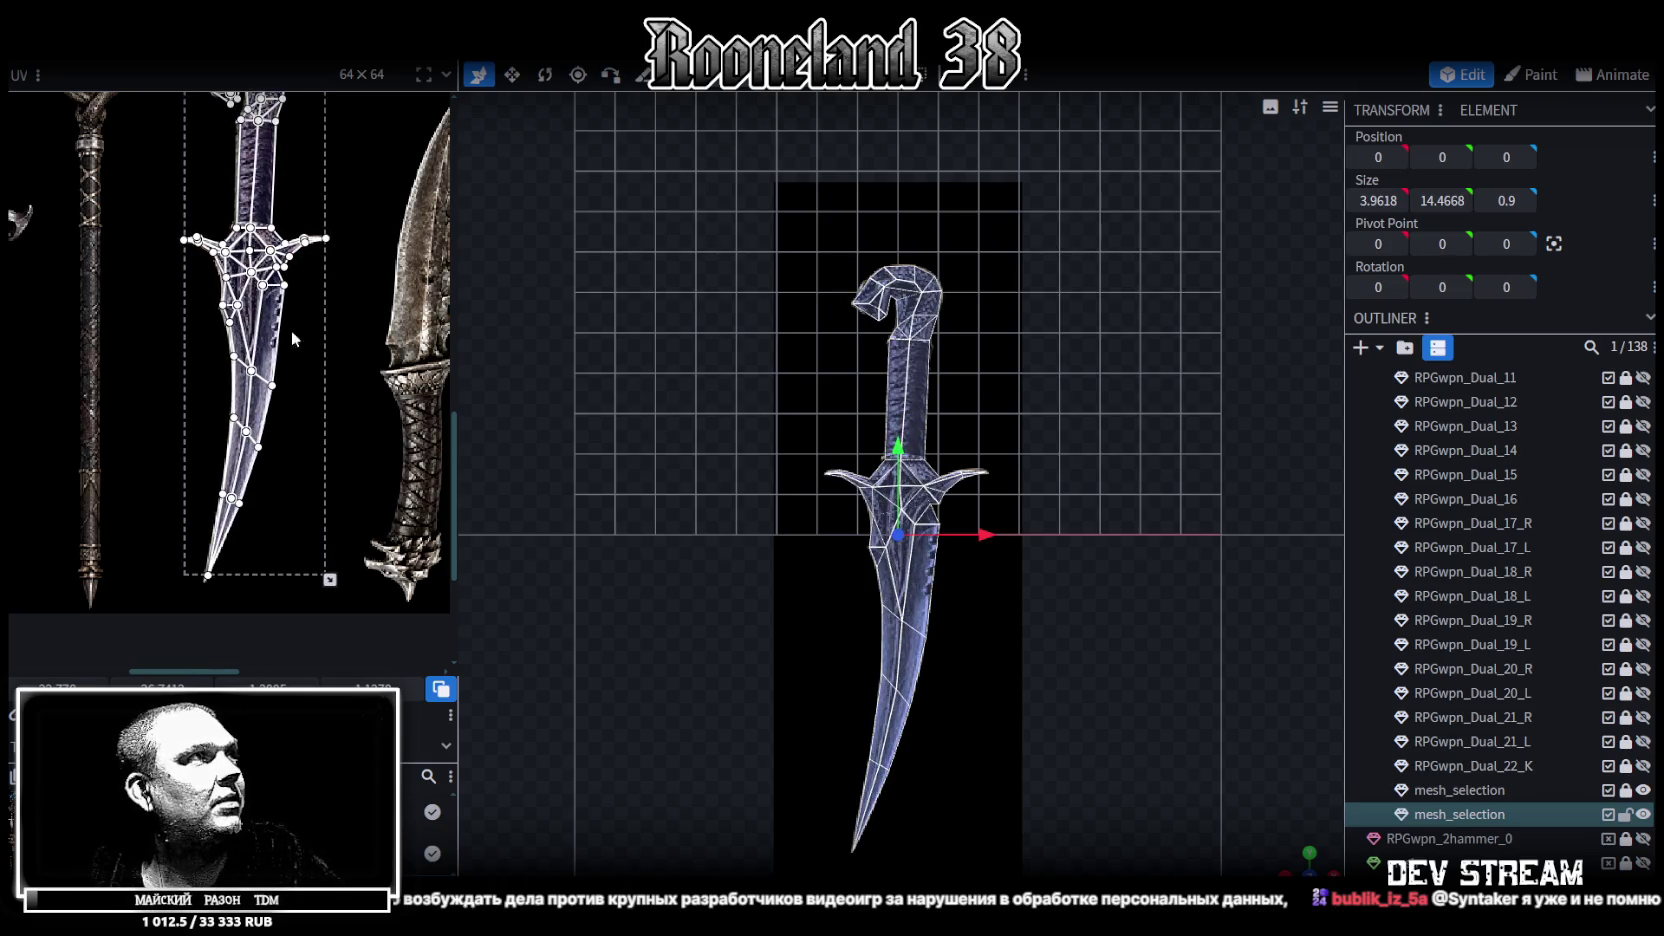
scroll(298, 341, "up", 2)
scroll(310, 310, "up", 1)
scroll(318, 291, "up", 1)
scroll(320, 298, "up", 2)
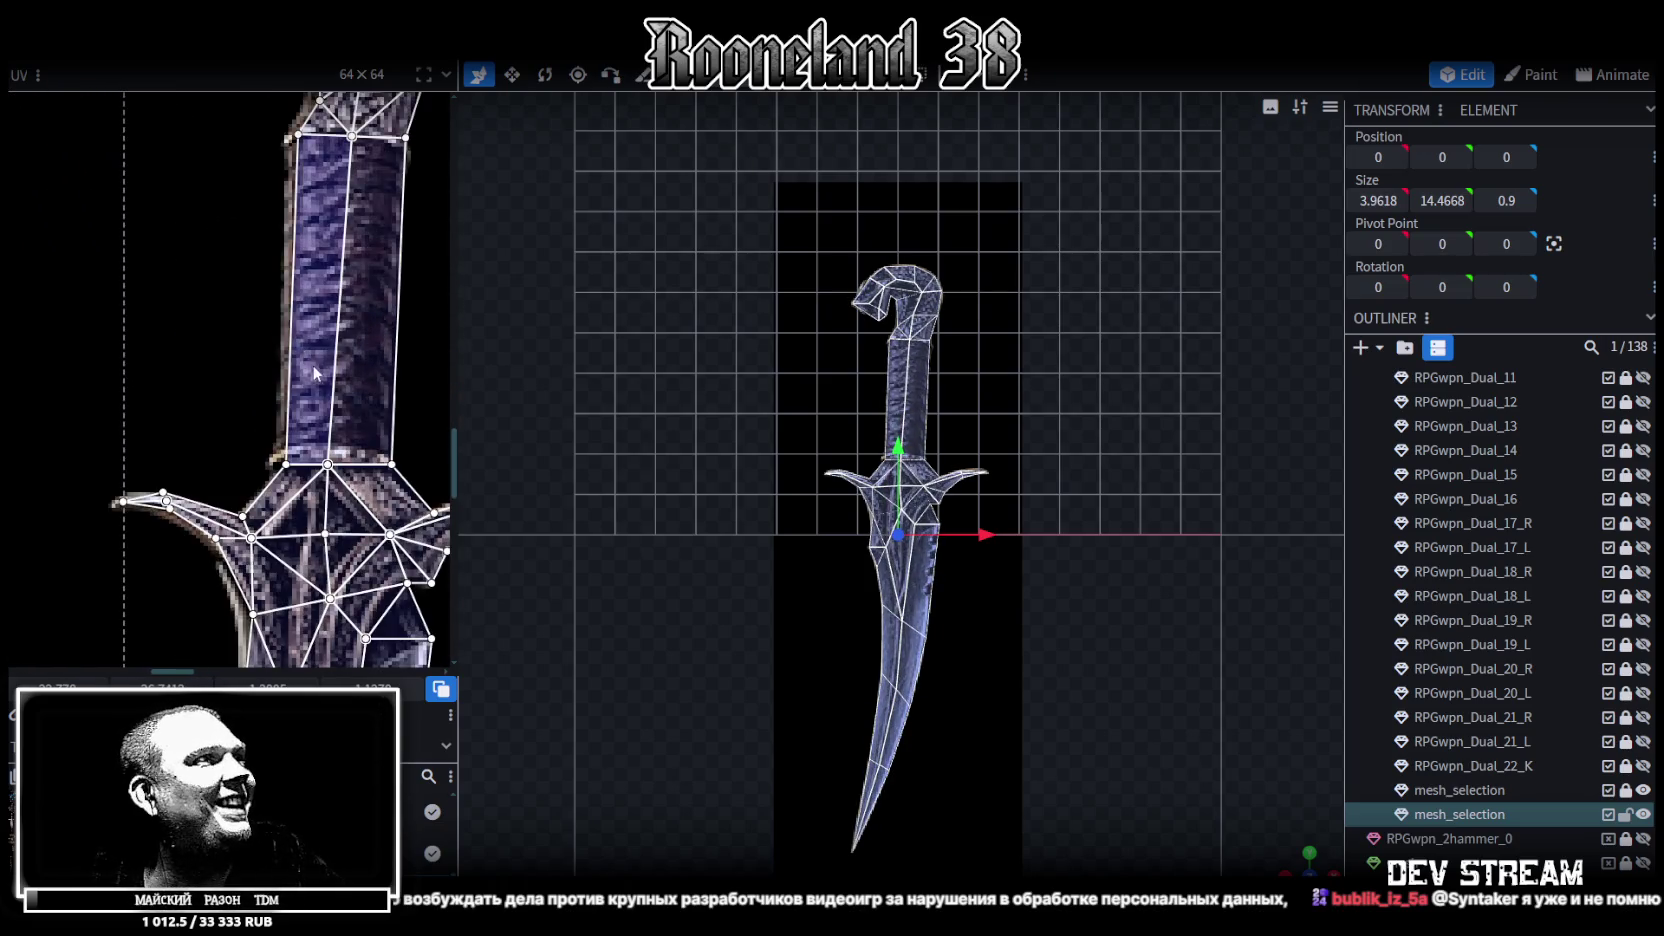
scroll(309, 368, "down", 1)
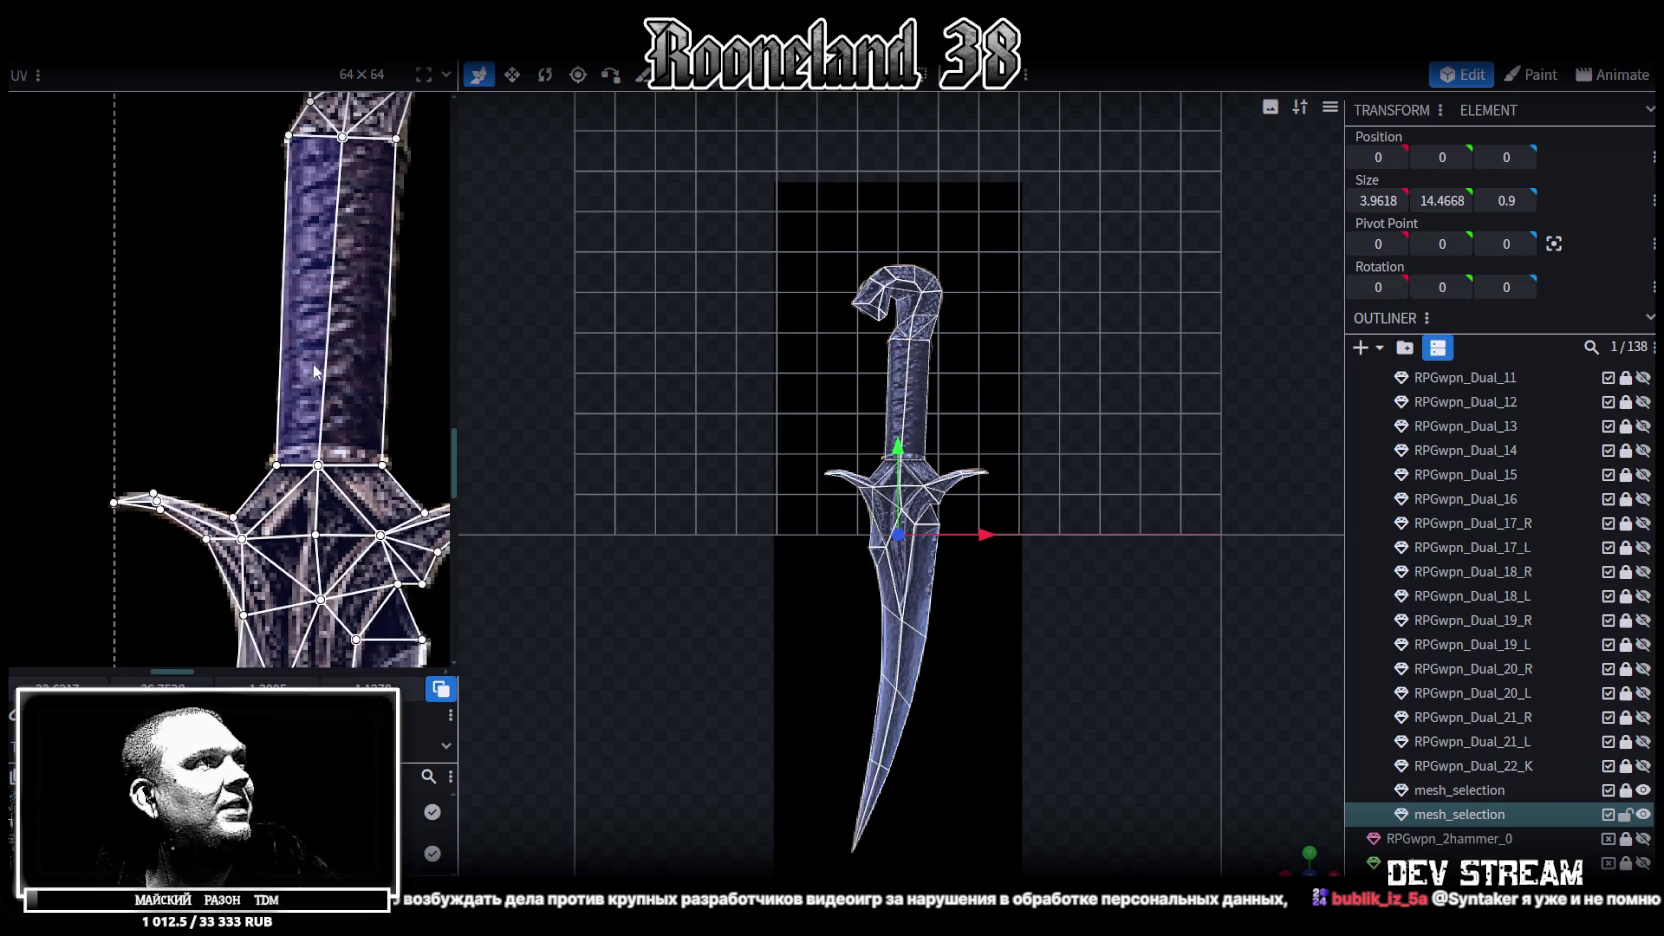
Zoom in and pan along the handle and down the blade to check the UV edges
middle_click_drag(309, 368, 231, 347)
scroll(231, 347, "up", 1)
scroll(245, 330, "down", 1)
scroll(260, 305, "down", 1)
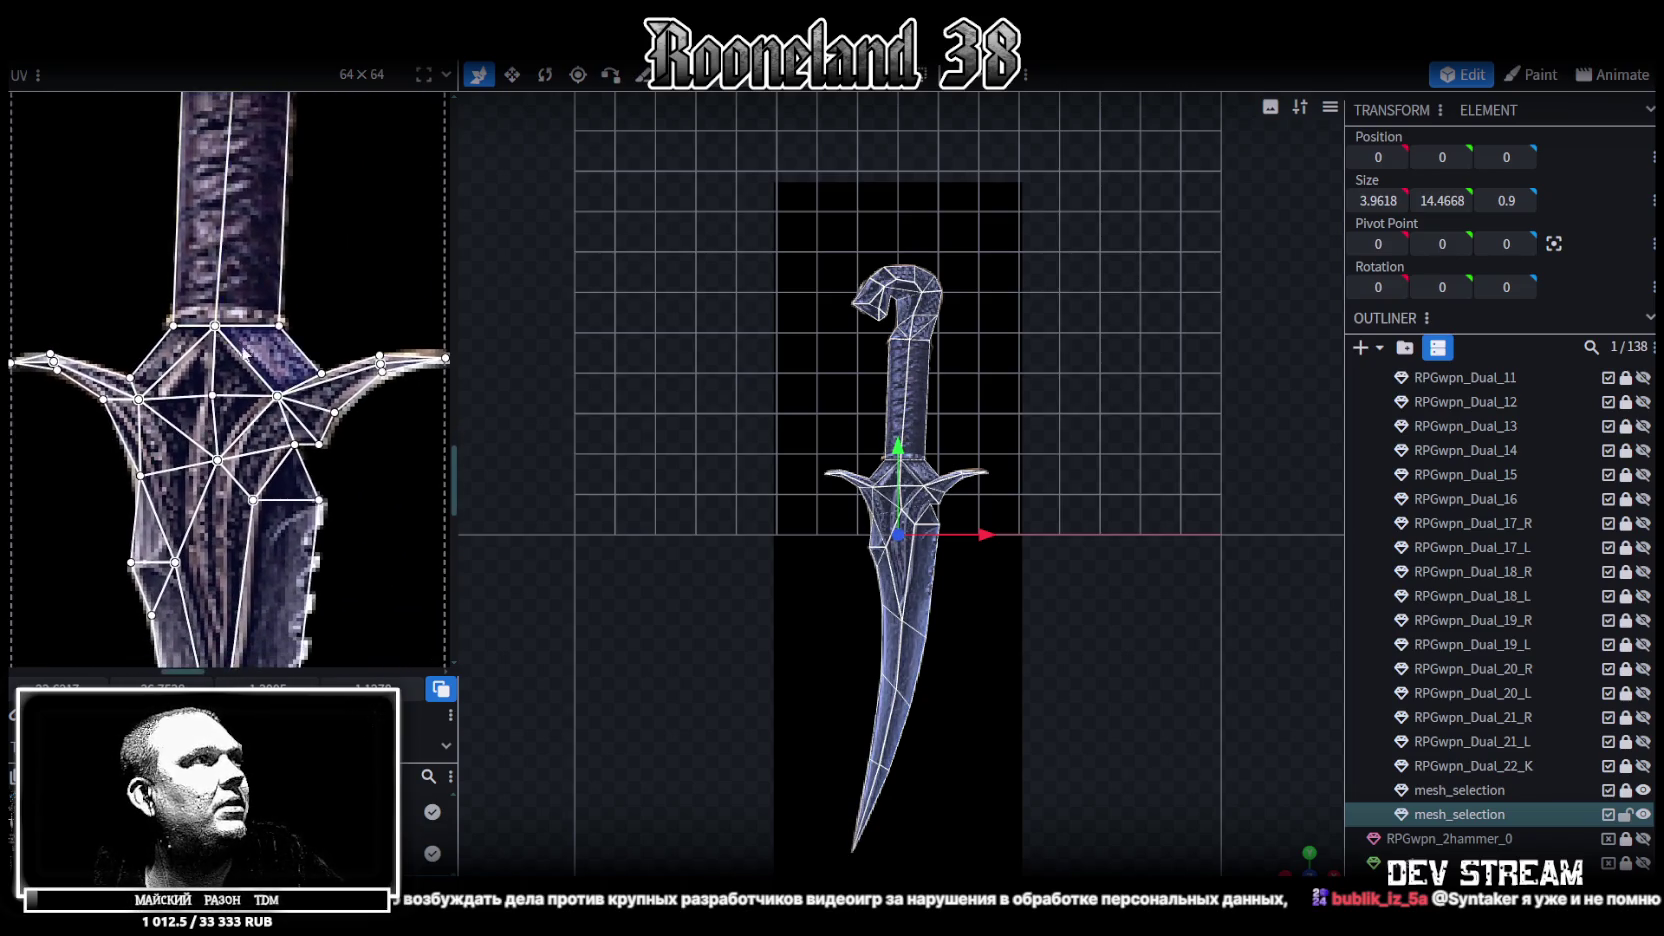
scroll(277, 280, "down", 2)
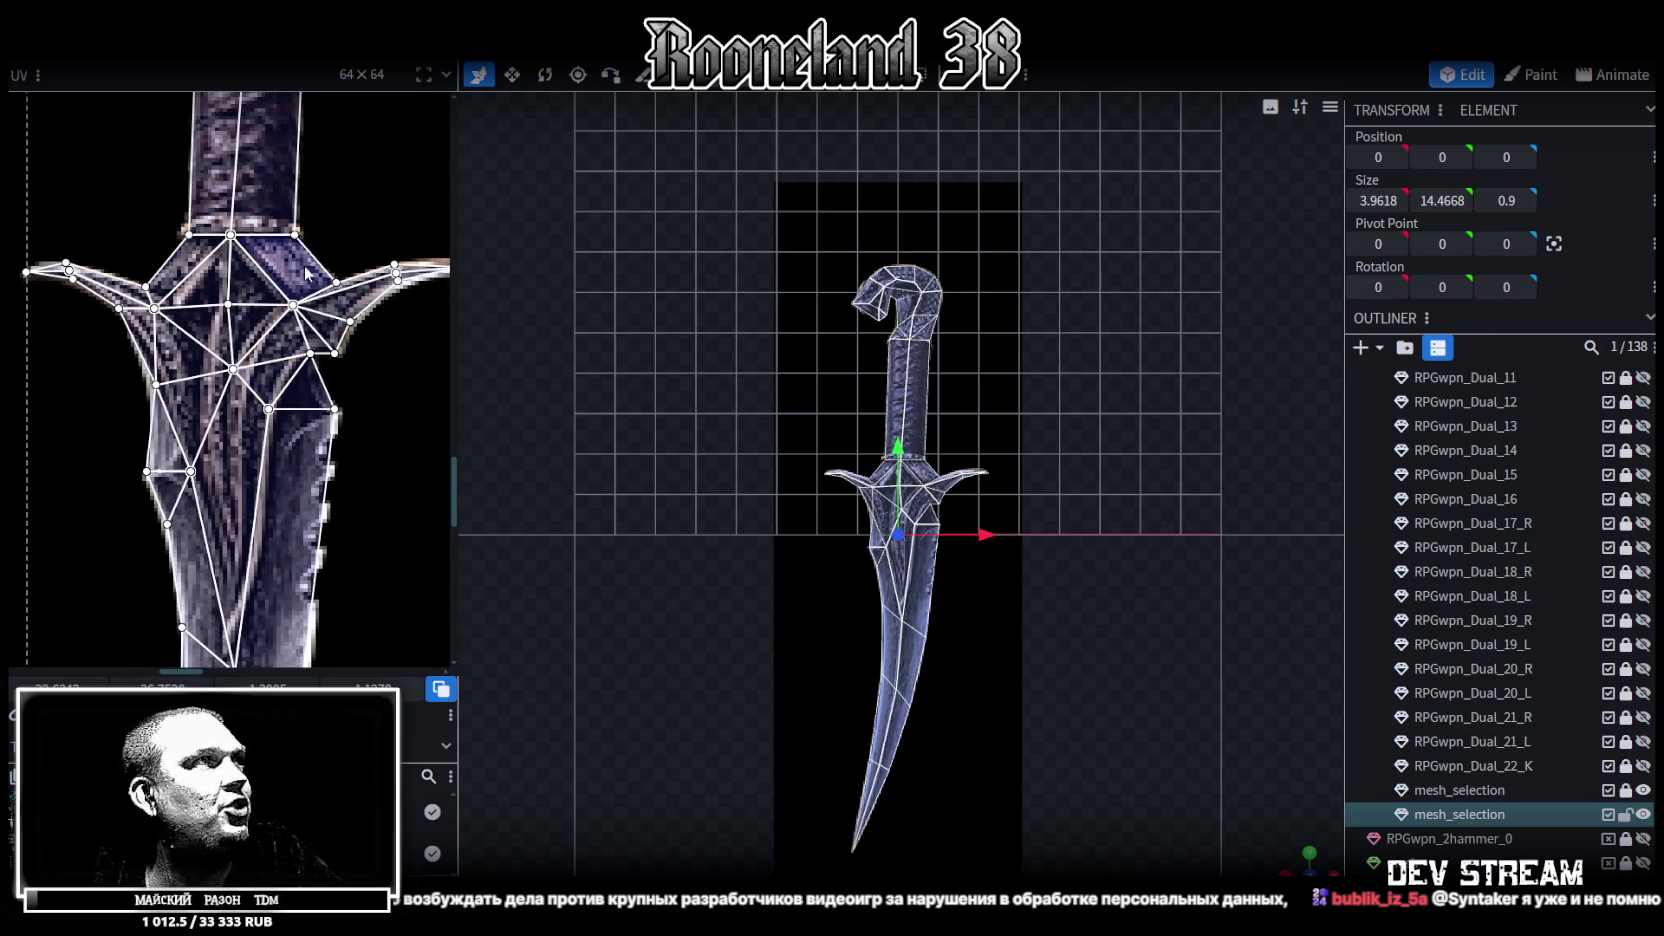
scroll(304, 265, "up", 3)
scroll(289, 400, "up", 3)
scroll(289, 402, "up", 2)
scroll(289, 402, "up", 1)
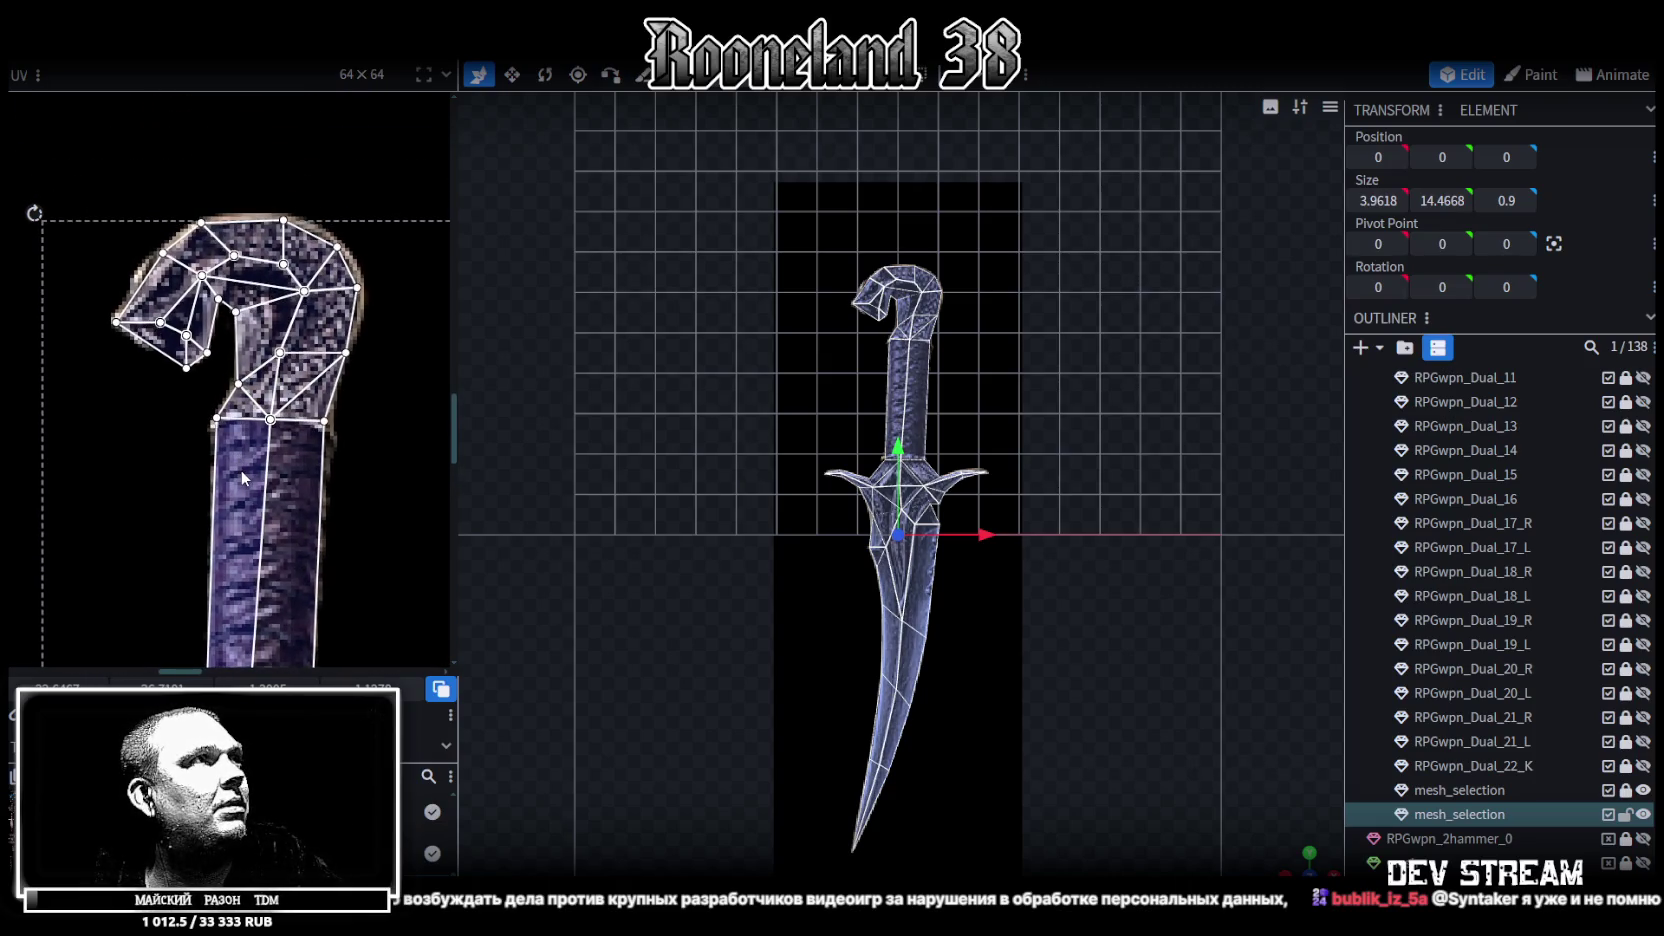
scroll(240, 469, "down", 2, "ctrl")
scroll(270, 476, "down", 2, "ctrl")
scroll(282, 470, "up", 2, "ctrl")
scroll(285, 462, "up", 2, "ctrl")
scroll(250, 540, "up", 2, "ctrl")
scroll(206, 625, "up", 1, "ctrl")
scroll(328, 469, "up", 2, "ctrl")
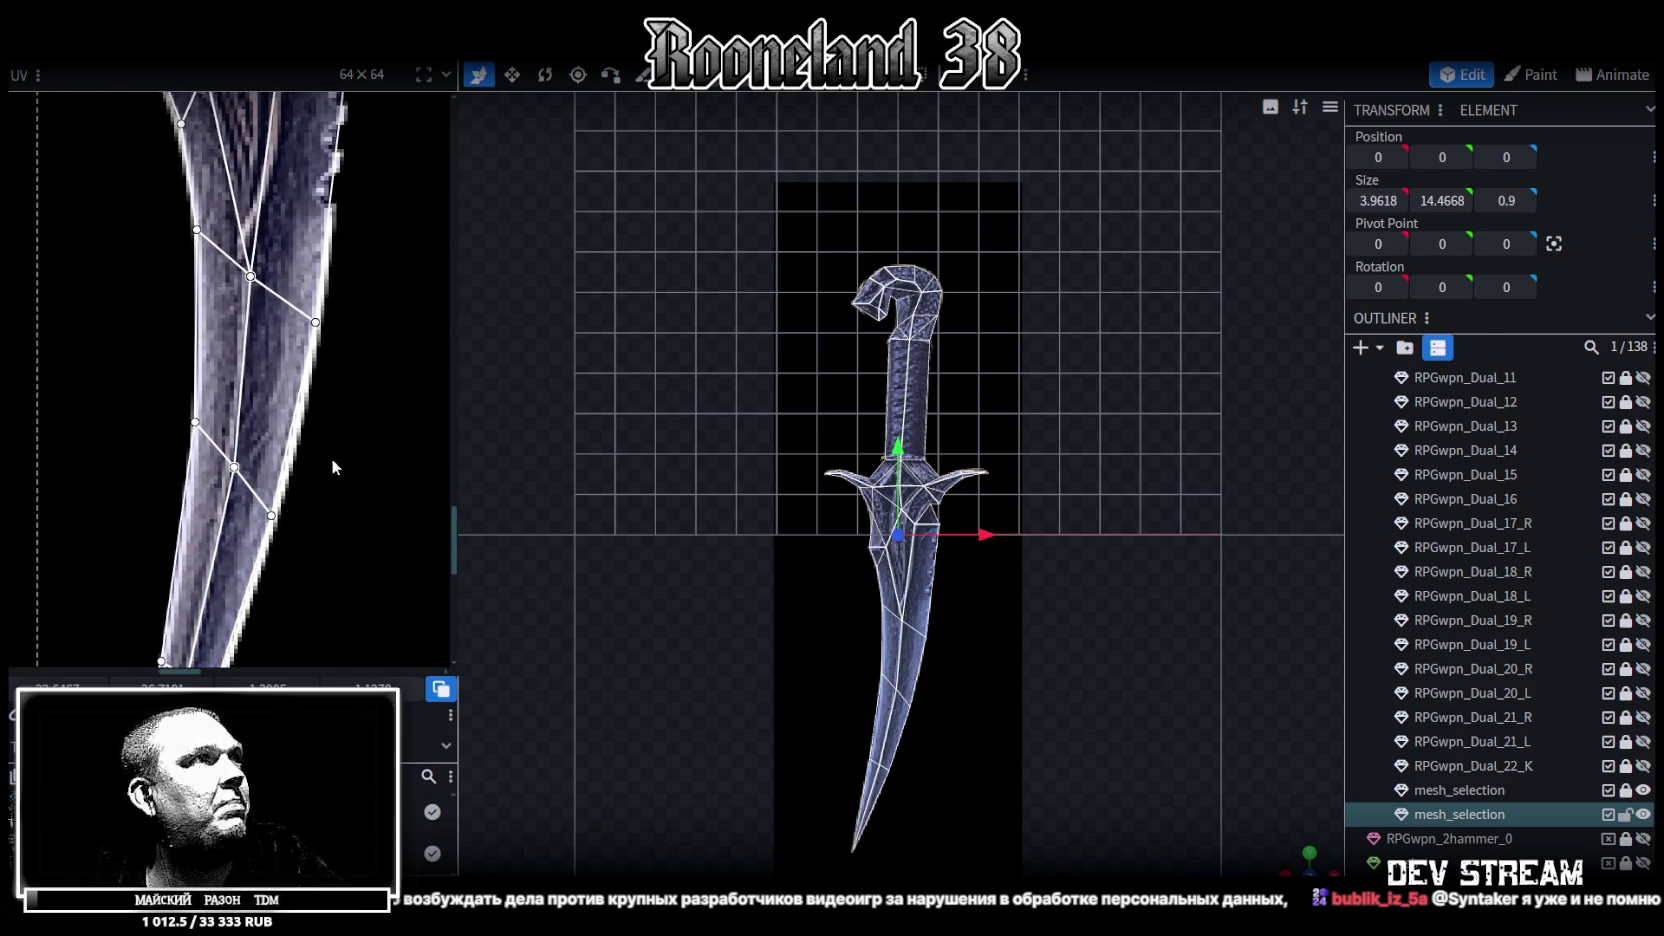
scroll(328, 525, "up", 1)
scroll(338, 551, "down", 1, "ctrl")
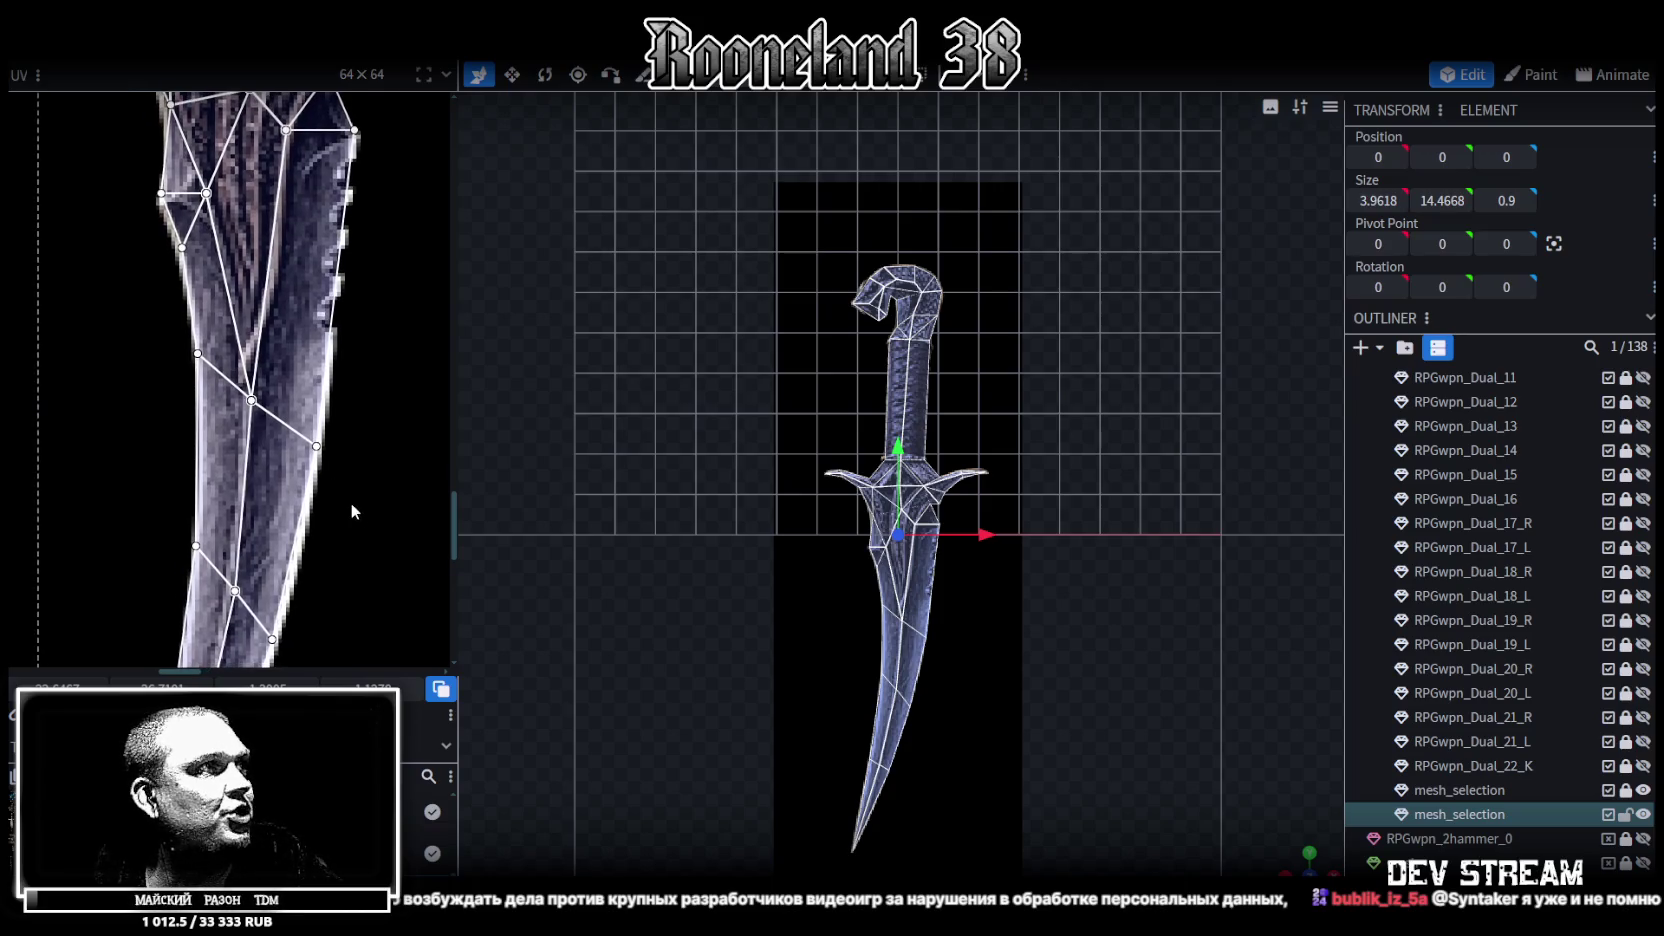
middle_click_drag(352, 506, 342, 307)
scroll(342, 484, "down", 3)
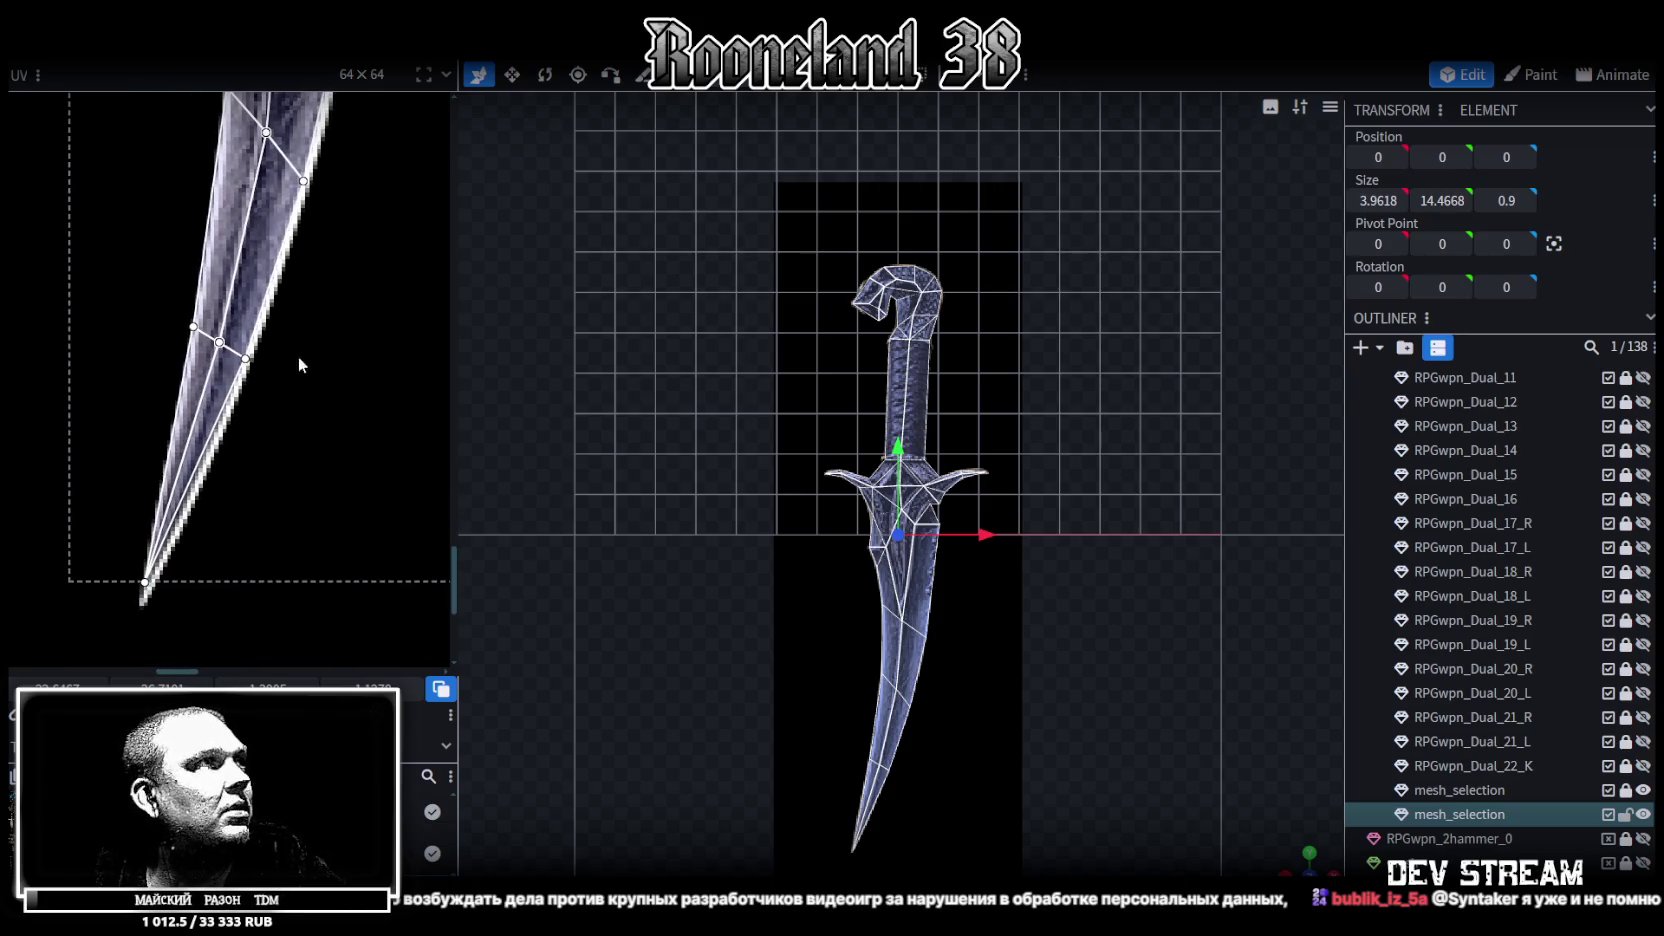
Nudge the blade-tip face's UV points slightly right, then select only the tip point
left_click_drag(304, 411, 135, 289)
left_click_drag(219, 342, 222, 343)
left_click_drag(175, 610, 105, 558)
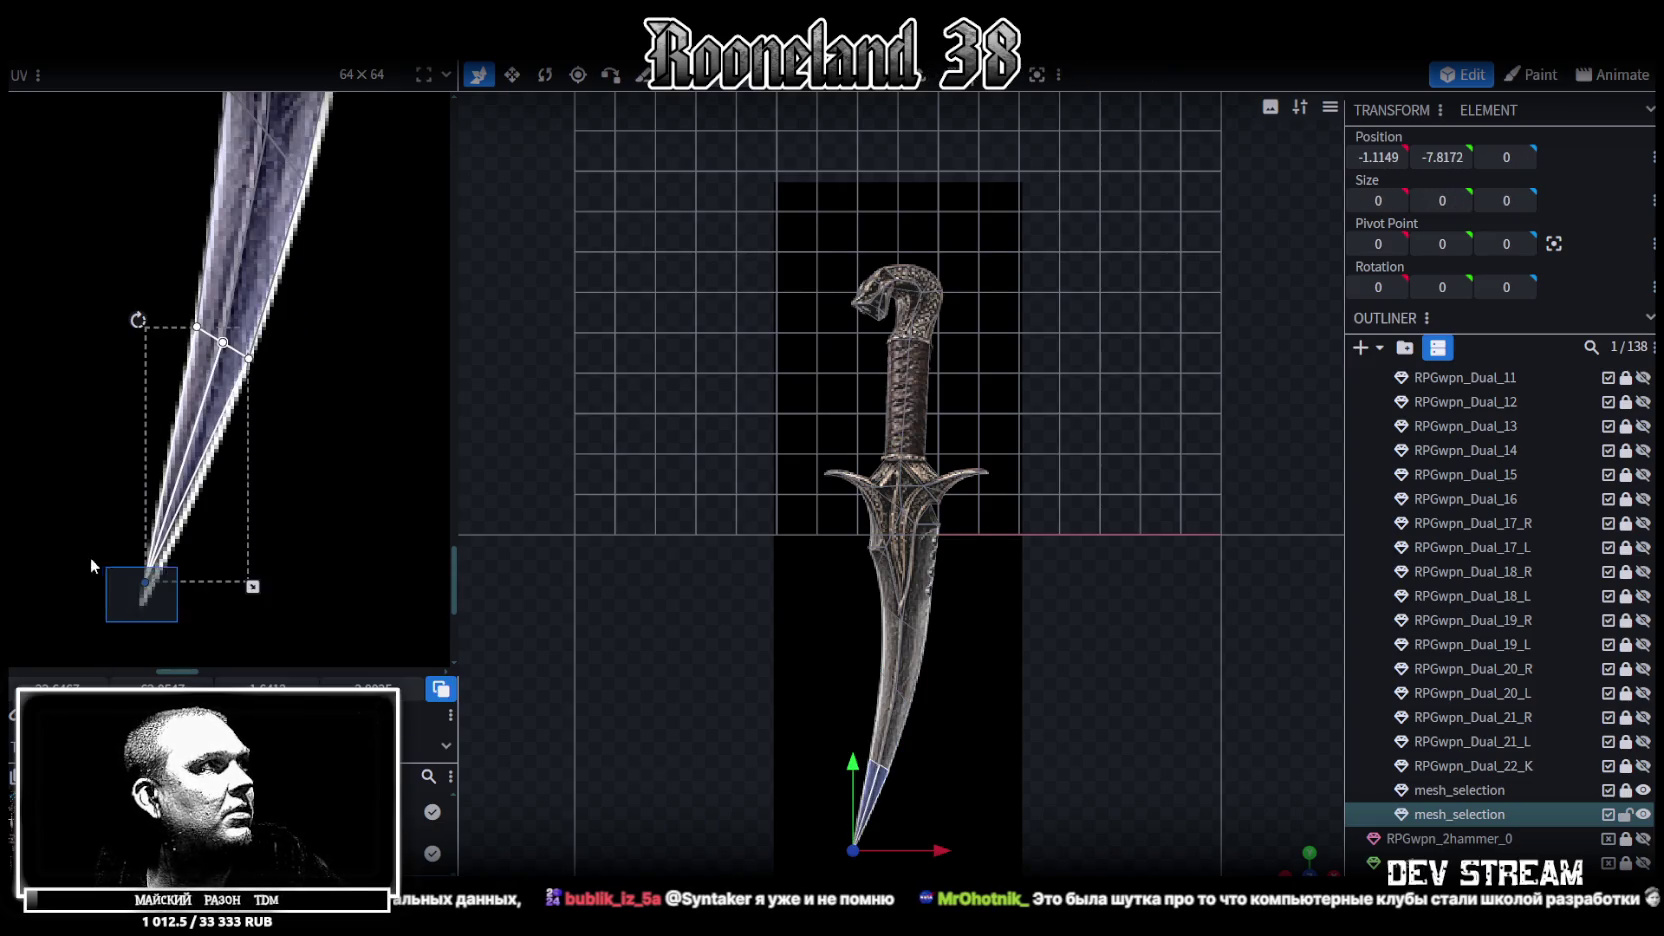
Drag the blade-tip UV point right onto the very tip of the dagger sprite
scroll(121, 612, "up", 3)
scroll(121, 612, "up", 2)
left_click_drag(275, 447, 289, 447)
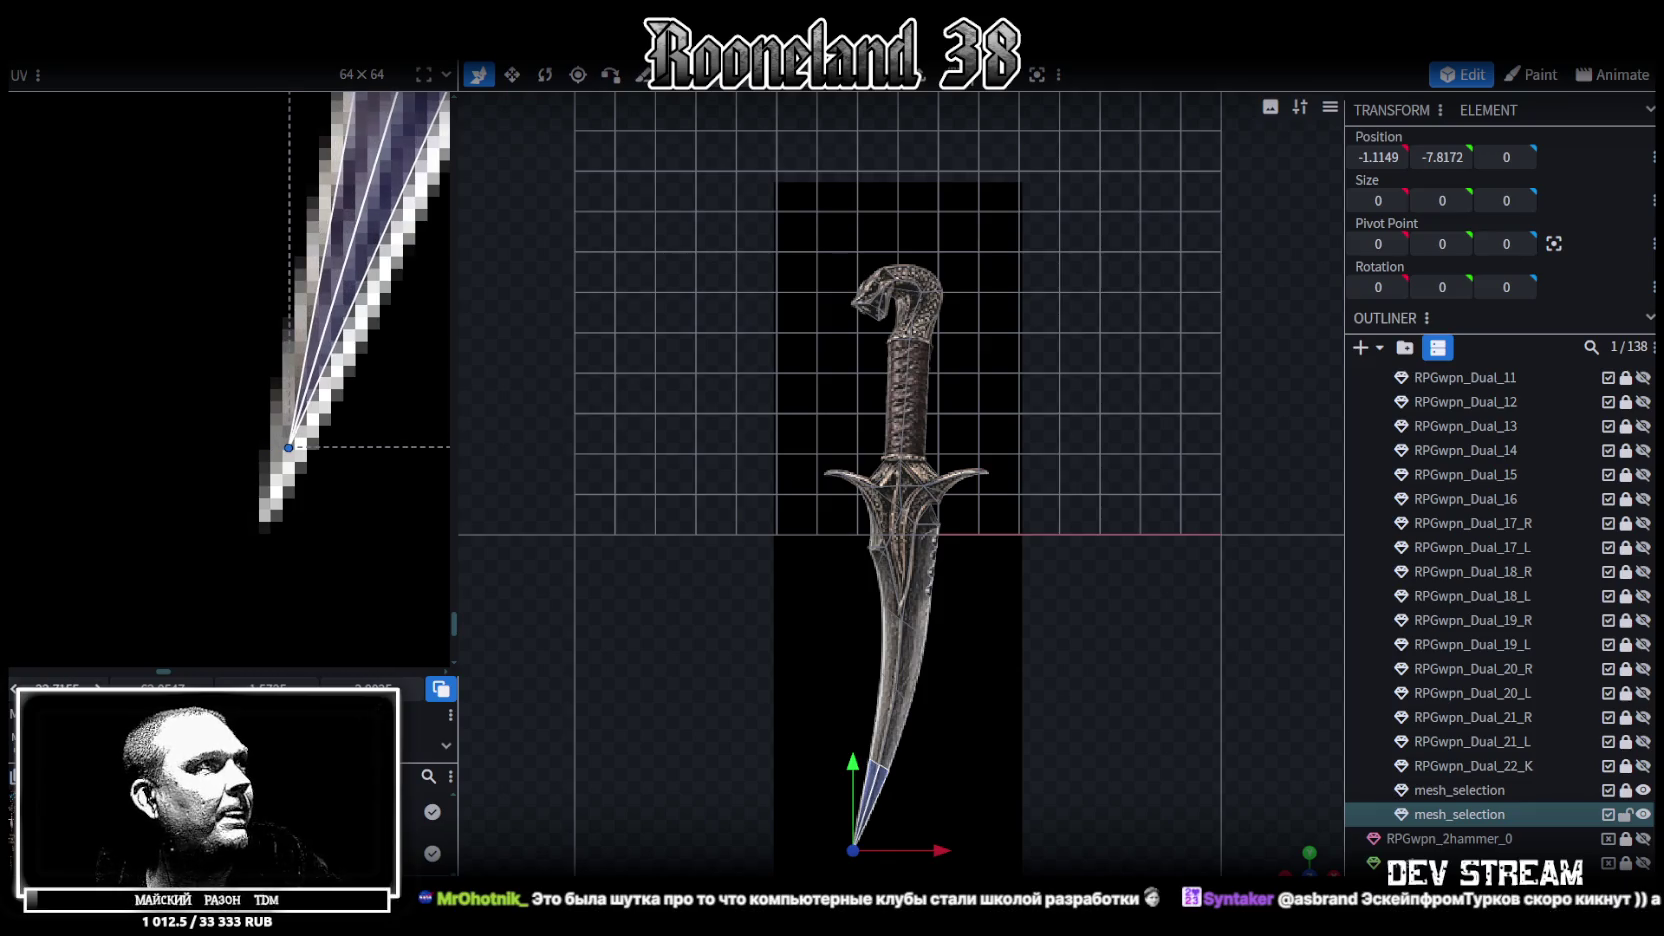
scroll(266, 335, "down", 2)
scroll(266, 340, "down", 2)
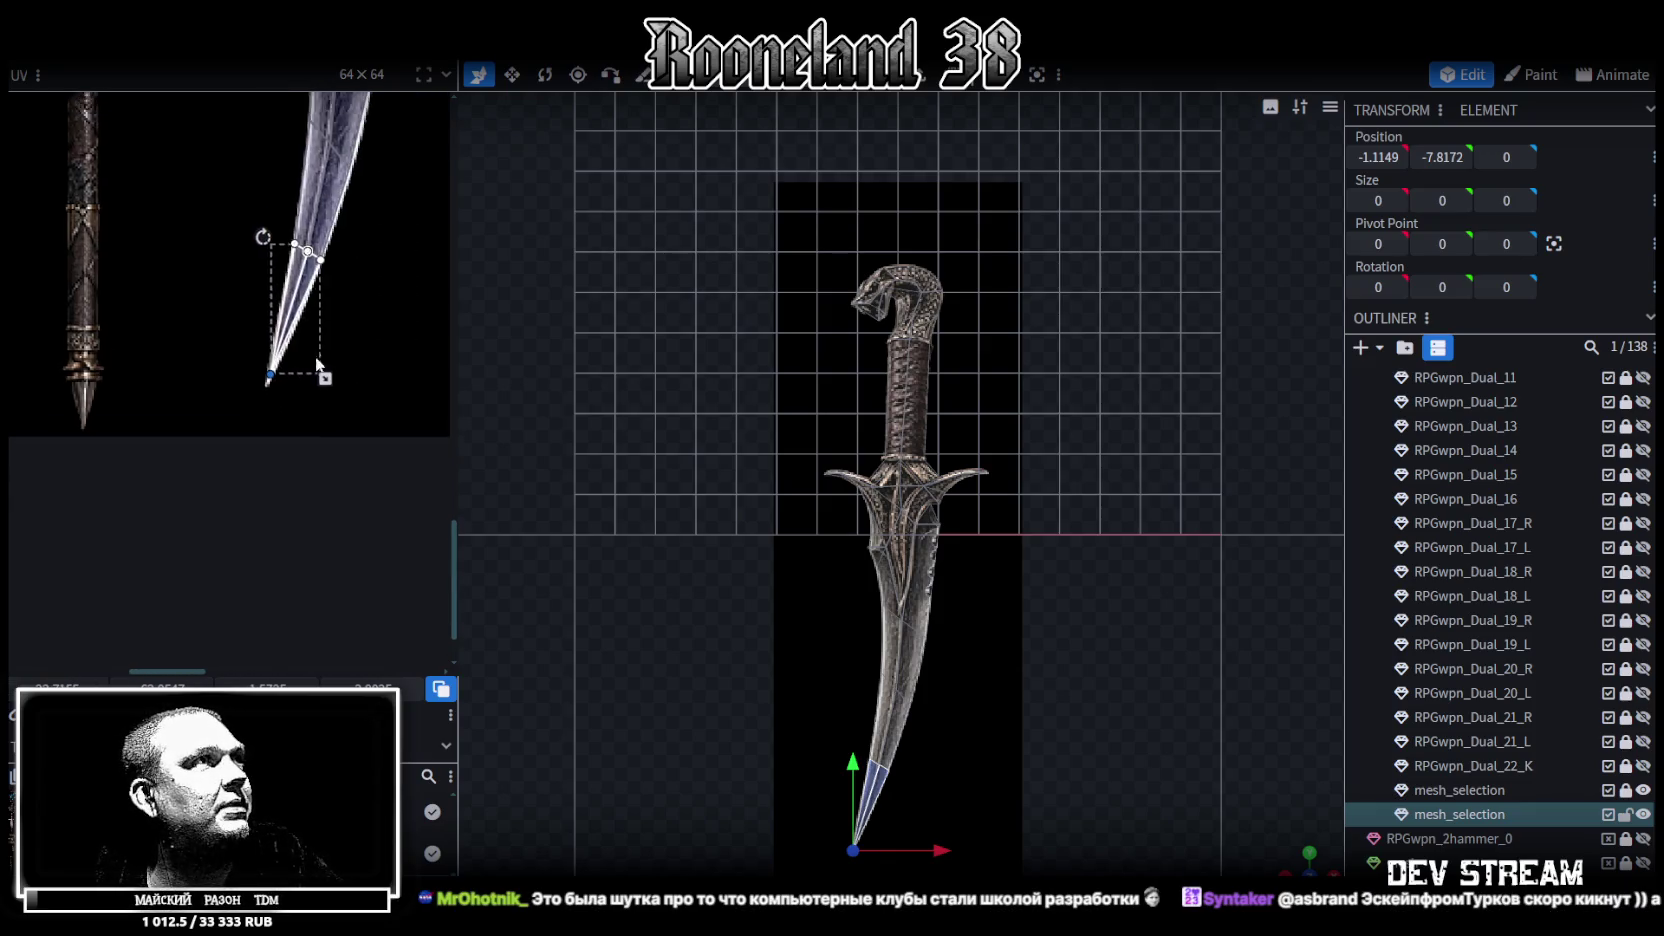
scroll(266, 396, "down", 2)
scroll(250, 545, "down", 2)
scroll(250, 545, "up", 2)
scroll(246, 515, "up", 2)
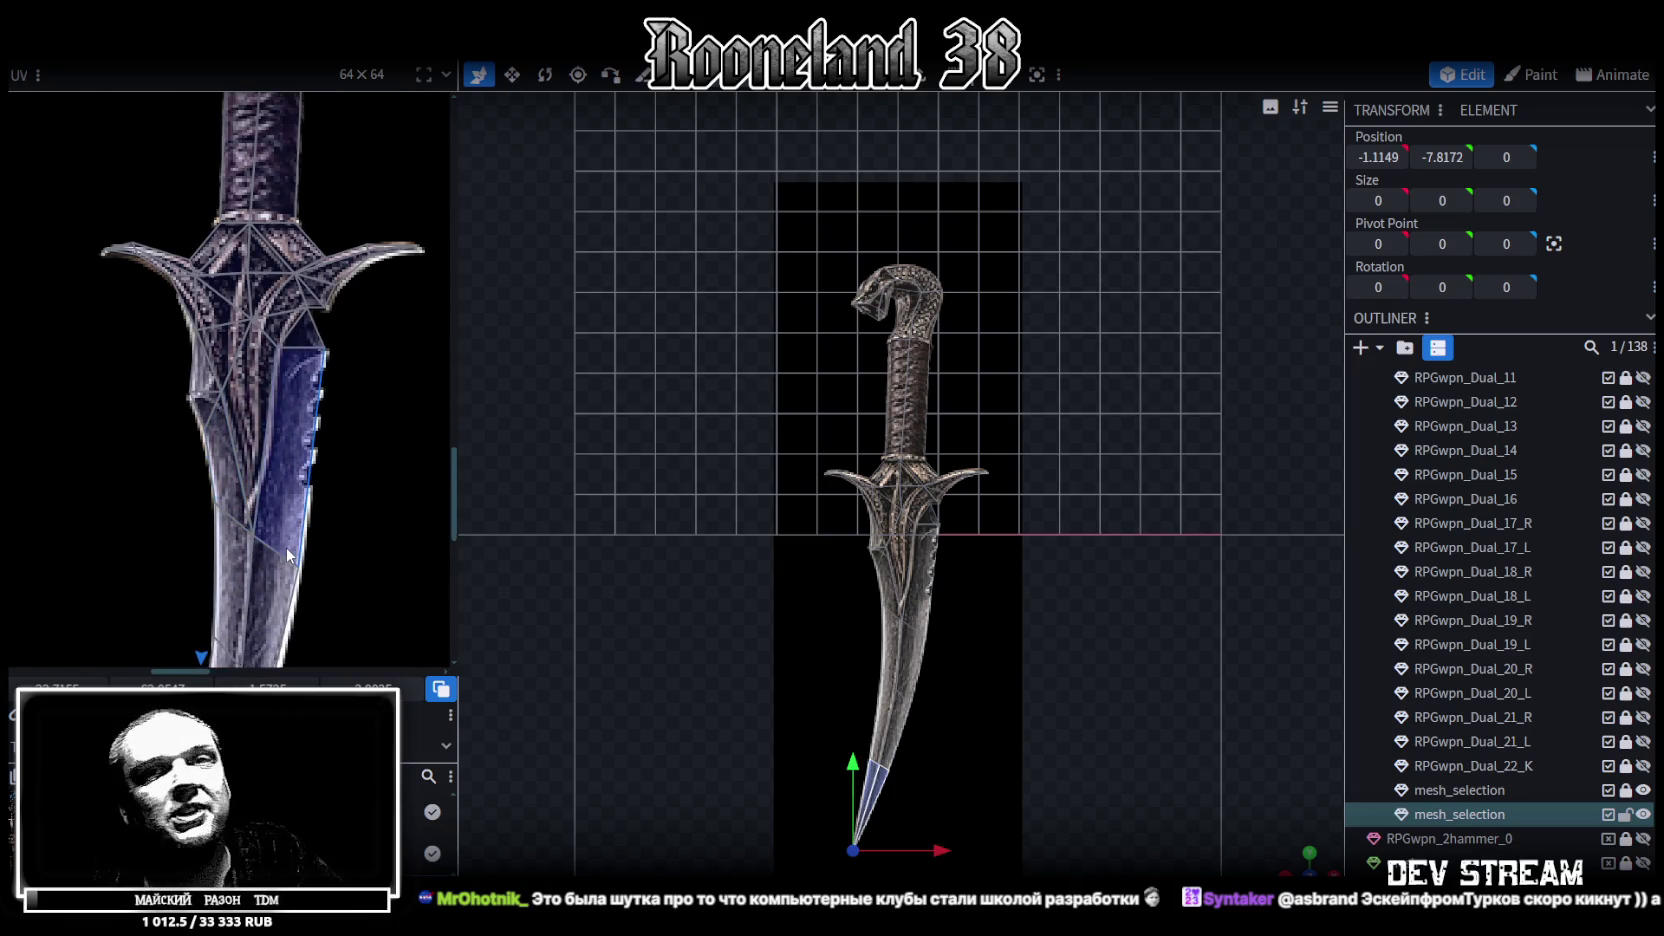
scroll(738, 672, "up", 2)
scroll(738, 672, "up", 3)
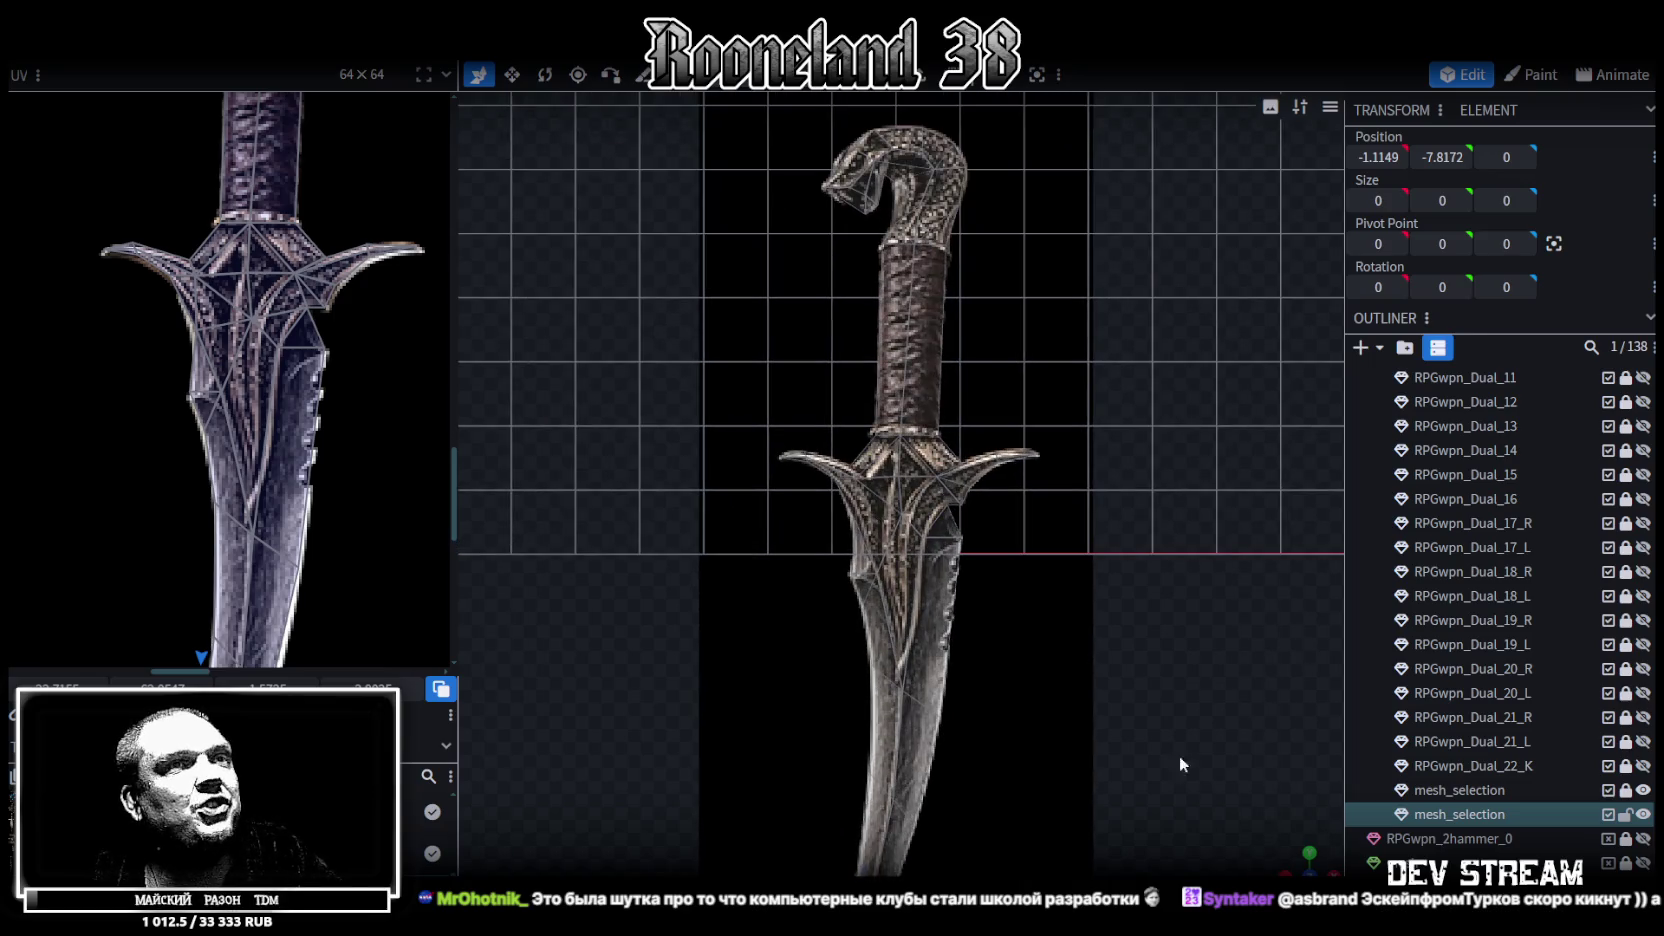
Inspect the textured dagger from an angled 3D view and select a blade face
mouse_move(1260, 690)
left_mouse_down()
mouse_move(1082, 540)
mouse_move(1109, 543)
left_mouse_up()
scroll(1190, 523, "up", 2)
scroll(1208, 490, "up", 2)
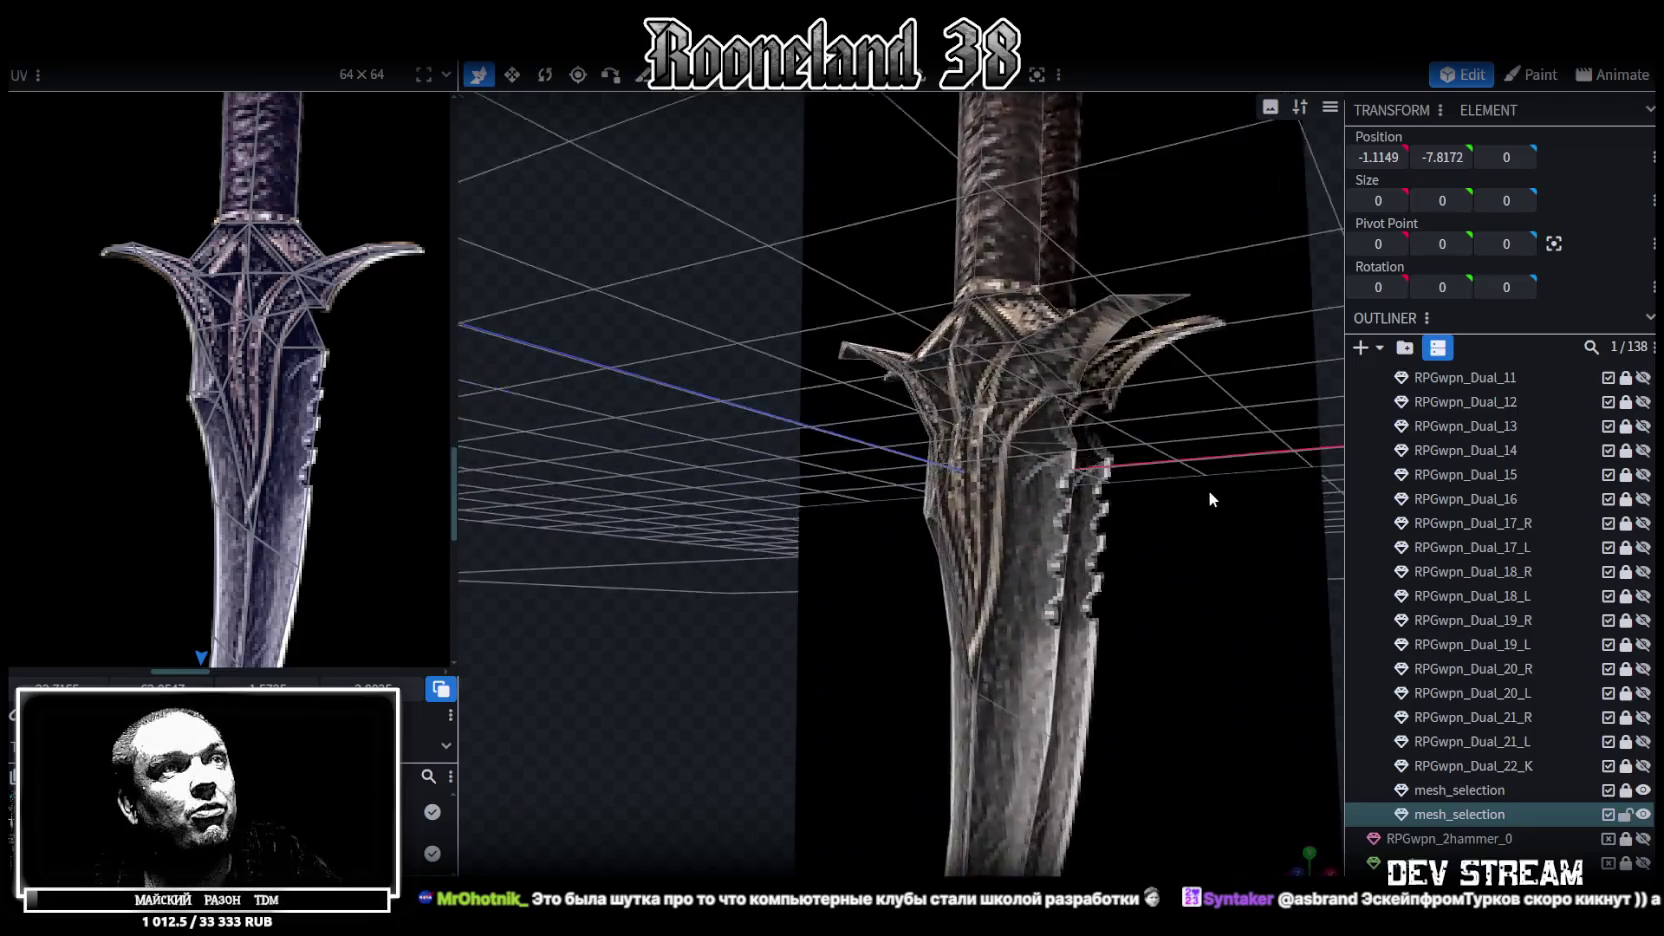
scroll(1004, 459, "up", 2)
left_click(1004, 459)
Select two guard vertices and push them back to a depth of 0.2
mouse_move(1000, 456)
left_mouse_down()
mouse_move(718, 546)
mouse_move(836, 491)
left_mouse_up()
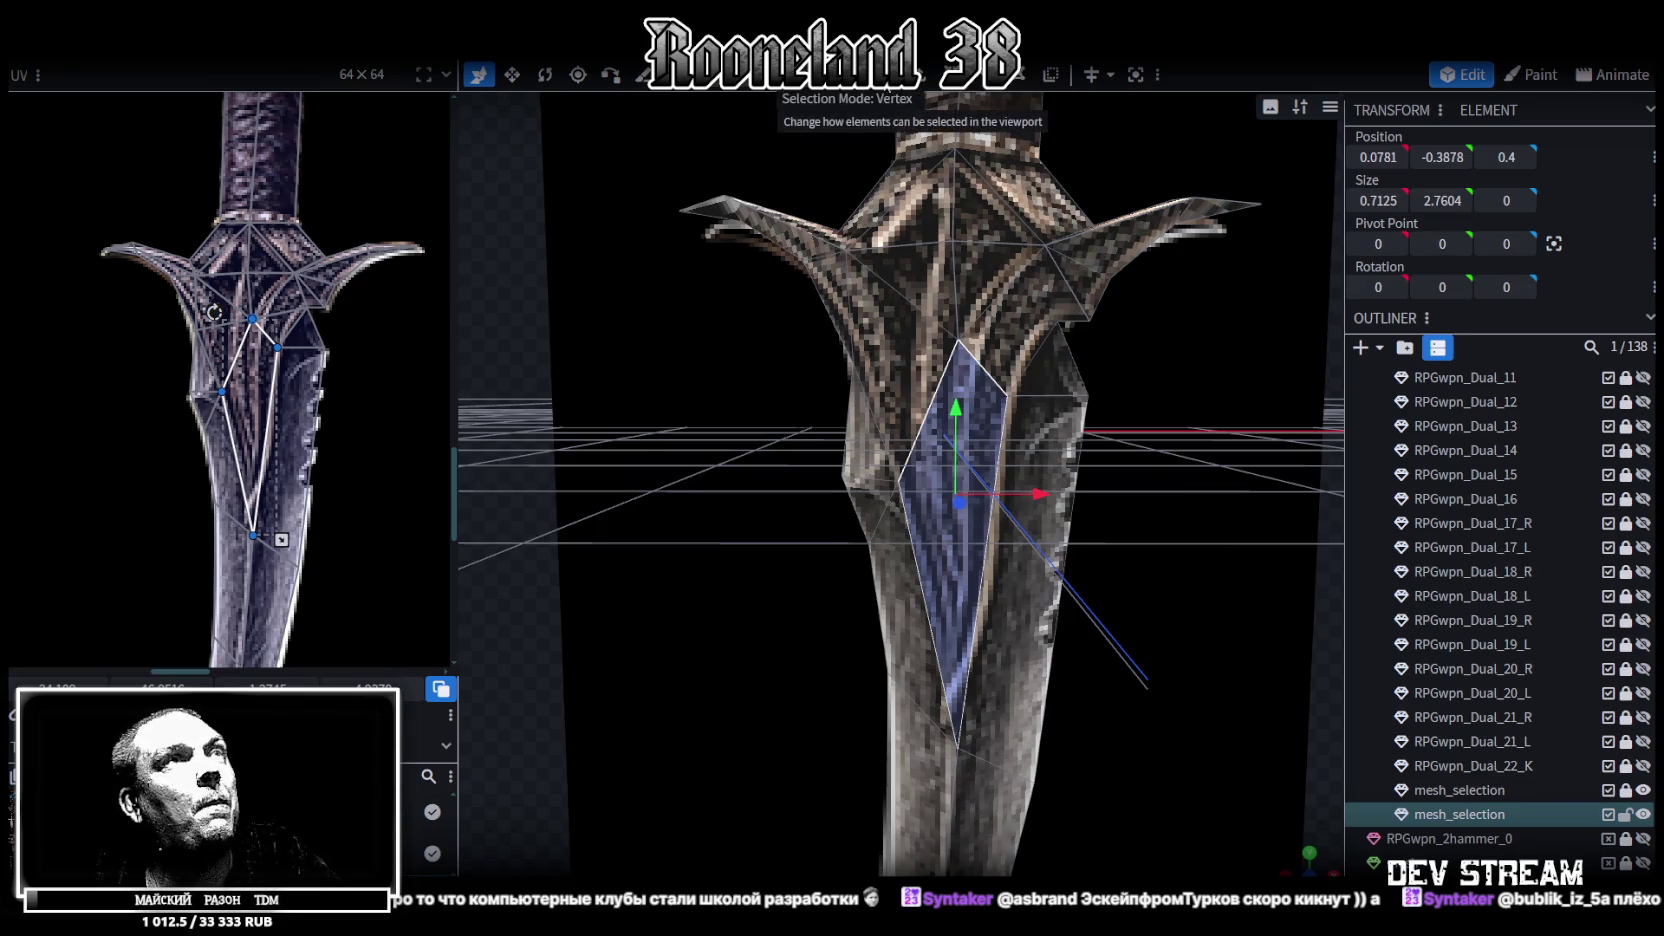
left_click(959, 338)
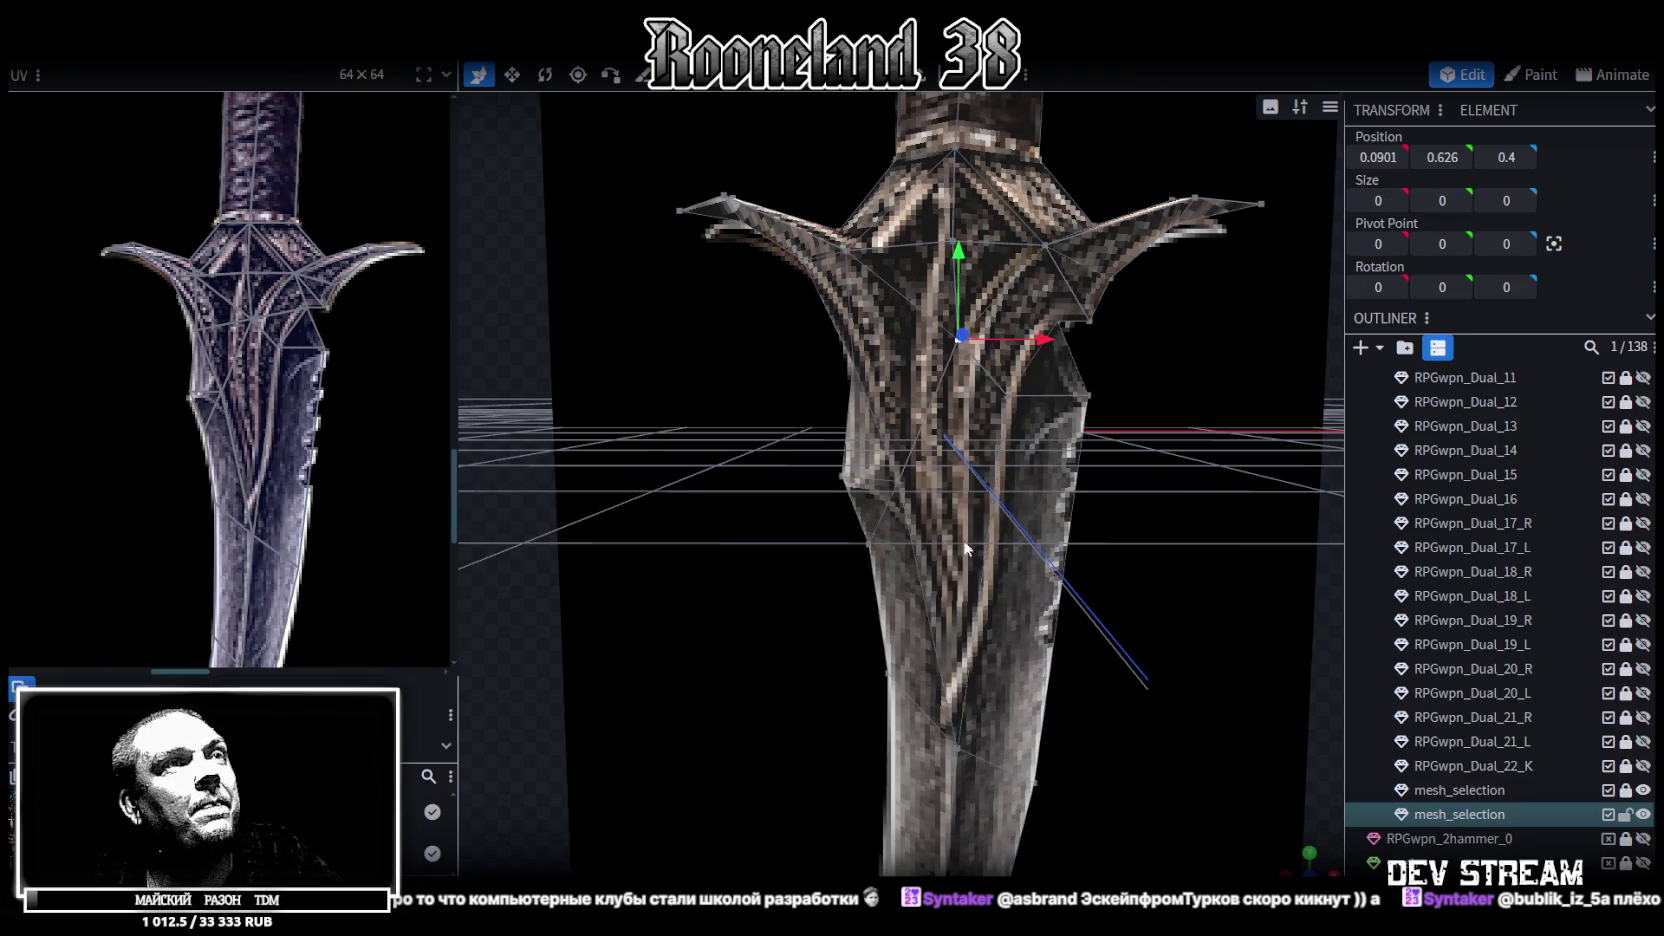
left_click(958, 746, "shift")
mouse_move(1179, 566)
left_mouse_down()
mouse_move(1124, 546)
mouse_move(1079, 575)
left_mouse_up()
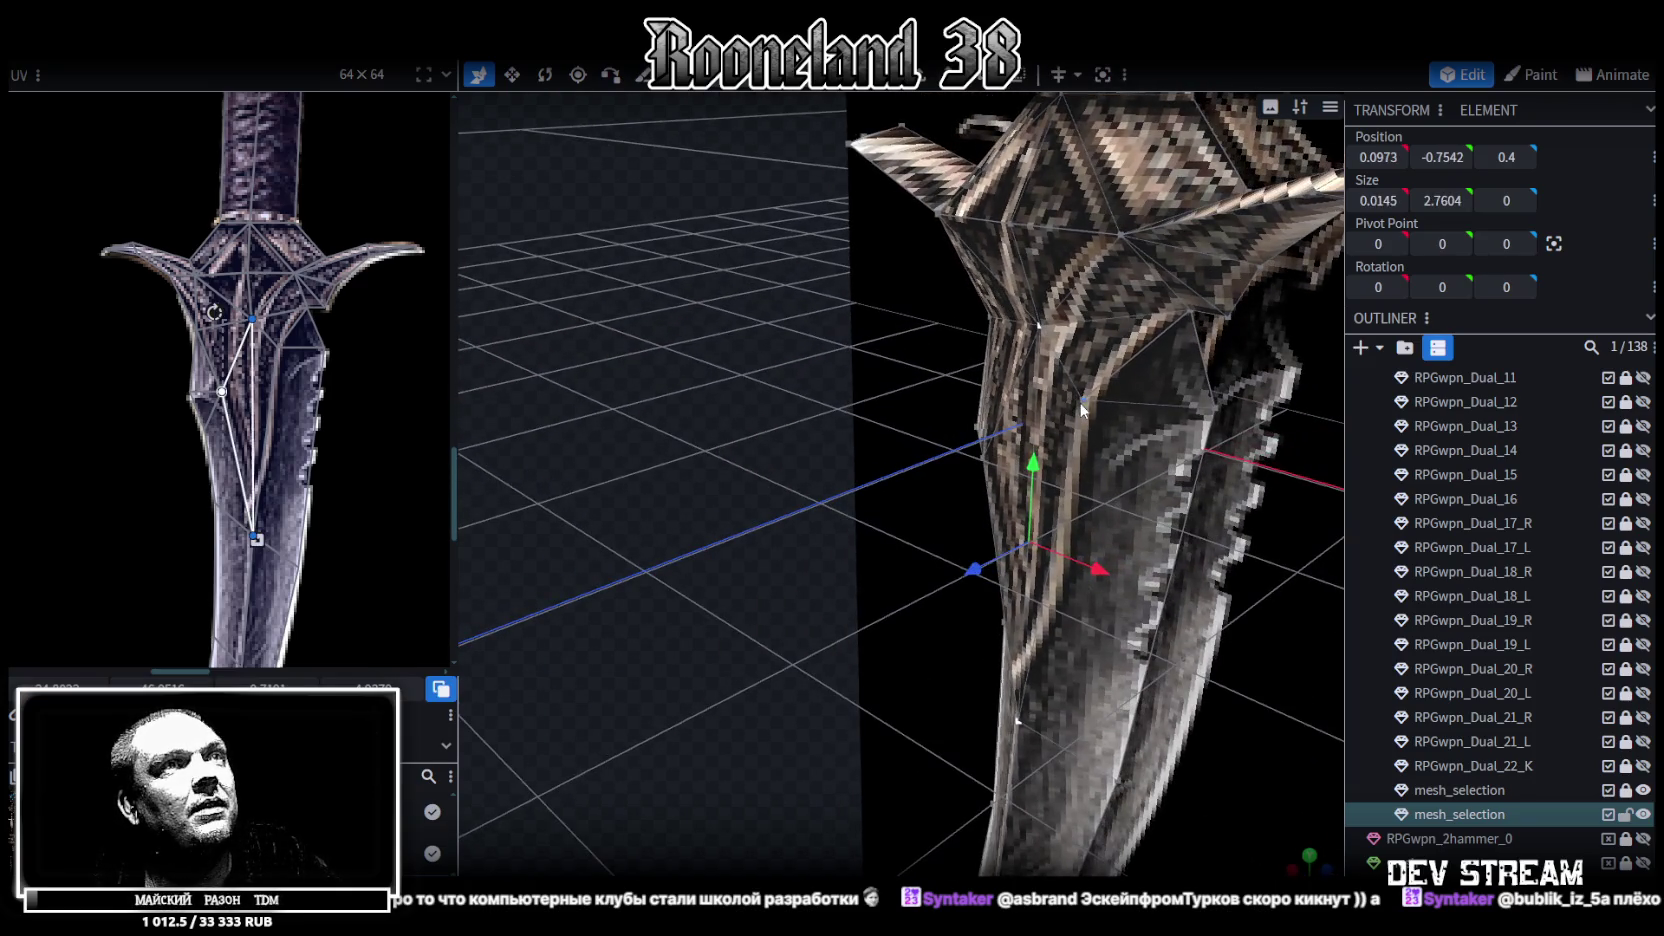
left_click_drag(785, 553, 636, 538)
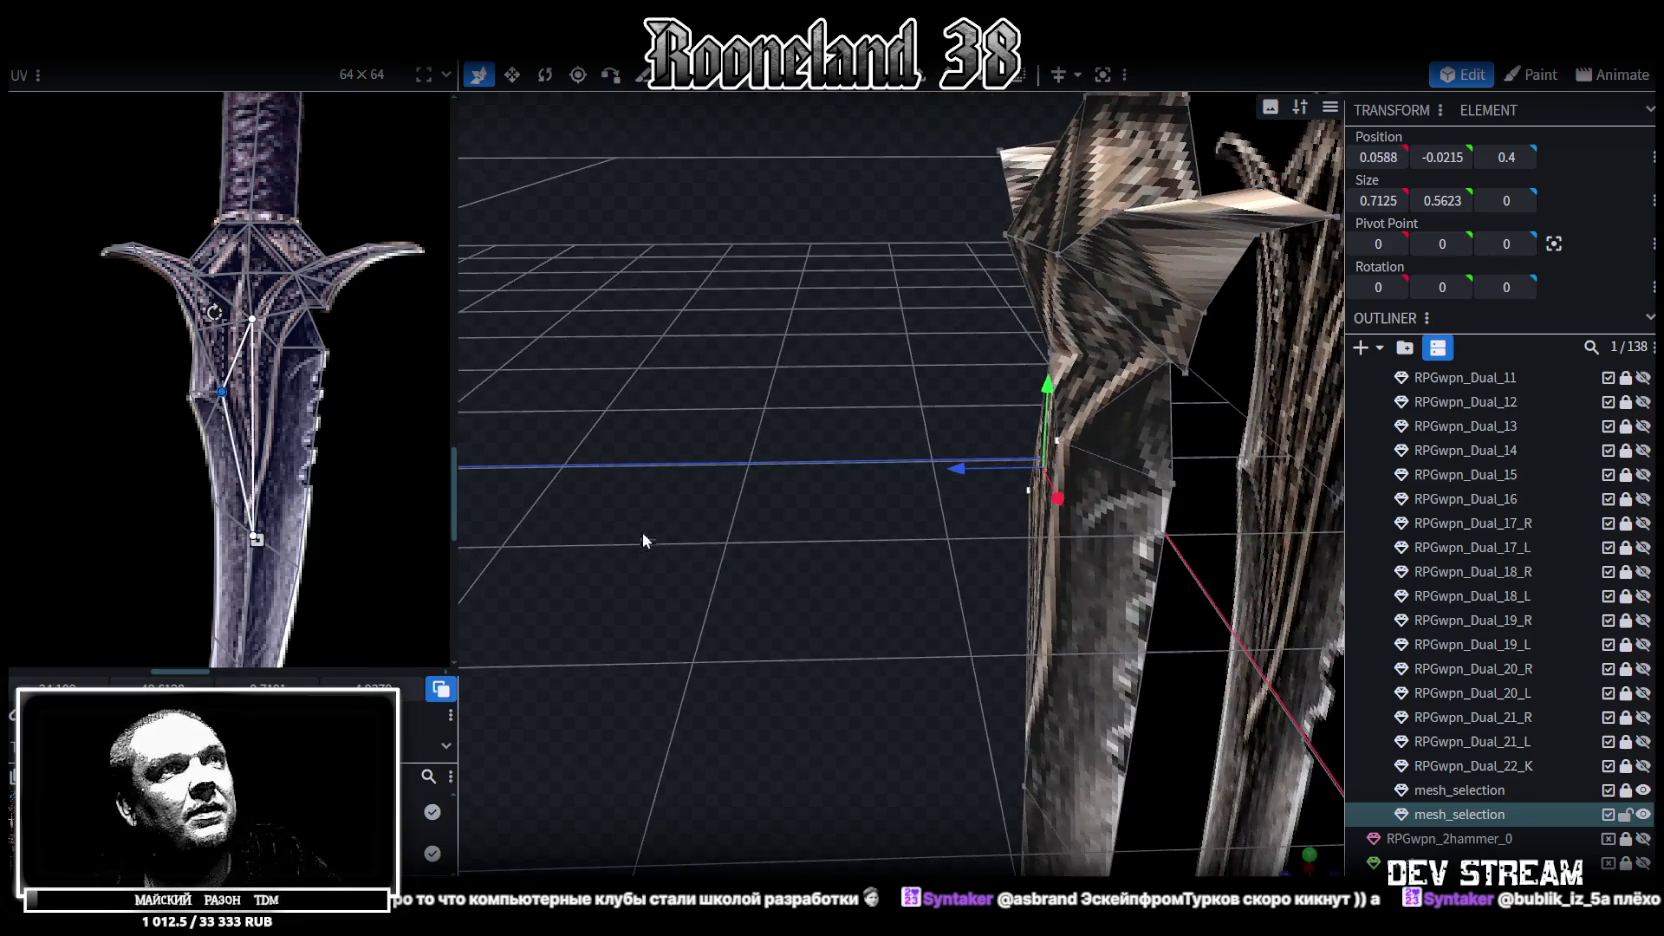
mouse_move(978, 478)
left_mouse_down()
mouse_move(1001, 474)
mouse_move(844, 485)
mouse_move(1112, 376)
mouse_move(1254, 393)
mouse_move(1063, 464)
mouse_move(807, 500)
mouse_move(640, 600)
left_mouse_up()
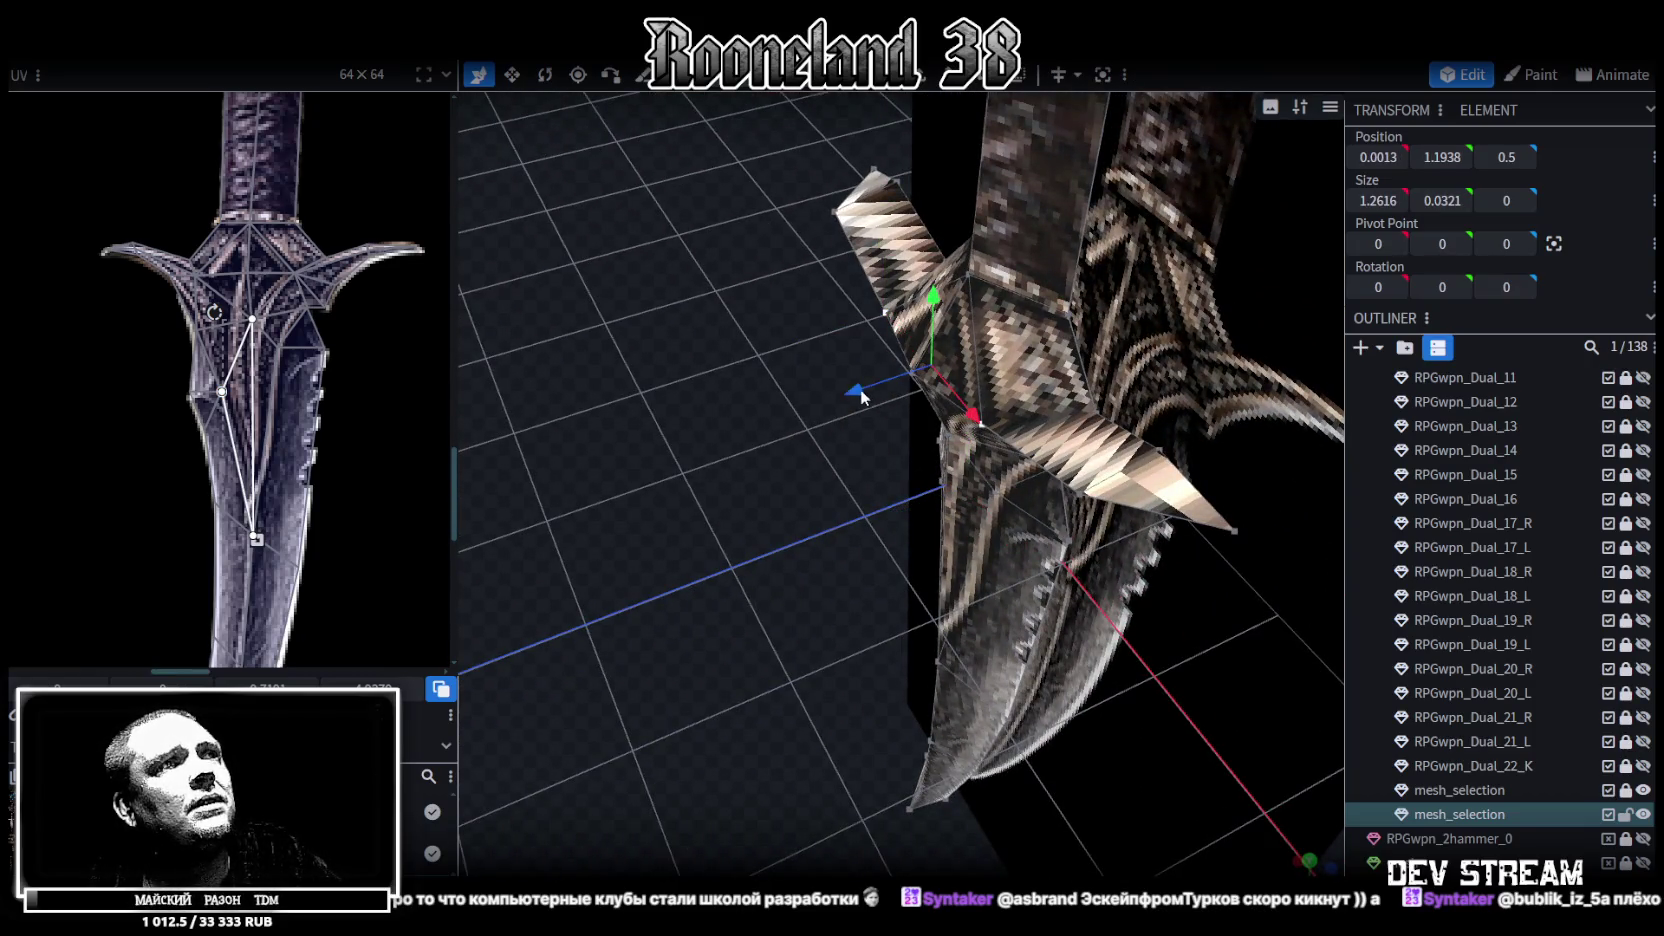
left_click_drag(861, 389, 904, 389)
mouse_move(806, 344)
left_mouse_down()
mouse_move(679, 311)
mouse_move(1076, 200)
mouse_move(1030, 278)
mouse_move(1109, 332)
left_mouse_up()
Pull another guard point back 0.4 in depth, then select the whole dagger mesh
left_click(864, 448)
mouse_move(870, 467)
left_mouse_down()
mouse_move(1076, 536)
mouse_move(949, 299)
left_mouse_up()
mouse_move(972, 493)
left_mouse_down()
mouse_move(925, 477)
mouse_move(942, 387)
mouse_move(875, 296)
mouse_move(740, 332)
mouse_move(651, 292)
mouse_move(644, 312)
mouse_move(927, 313)
mouse_move(927, 293)
mouse_move(705, 346)
mouse_move(845, 313)
left_mouse_up()
mouse_move(745, 316)
left_mouse_down()
mouse_move(764, 404)
mouse_move(725, 467)
mouse_move(994, 451)
mouse_move(1140, 595)
mouse_move(1014, 532)
mouse_move(1046, 549)
mouse_move(1138, 410)
mouse_move(1131, 363)
mouse_move(1084, 361)
mouse_move(1075, 484)
mouse_move(1234, 488)
mouse_move(1268, 469)
mouse_move(1124, 463)
mouse_move(1098, 636)
mouse_move(1030, 381)
mouse_move(942, 467)
left_mouse_up()
scroll(1228, 559, "up", 3)
scroll(1105, 560, "up", 2)
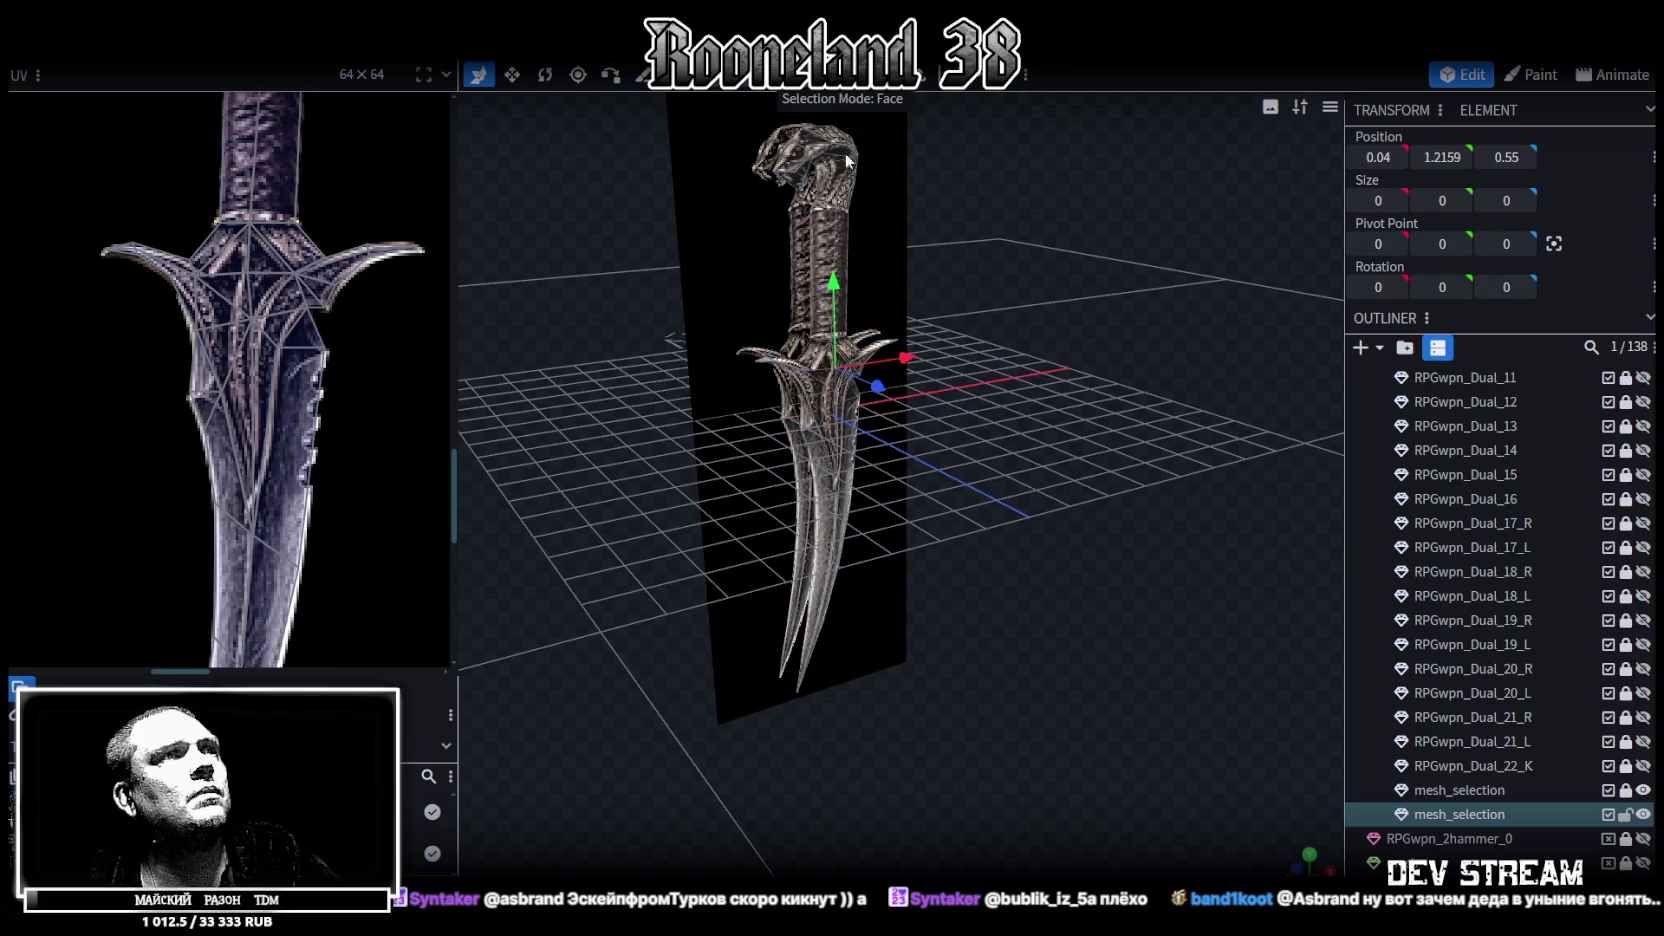
key("ctrl+a")
mouse_move(838, 109)
left_mouse_down()
mouse_move(1171, 458)
mouse_move(1080, 384)
left_mouse_up()
Copy the dagger mesh, paste it as a new element, and flip the duplicate along Z
key("ctrl+c")
key("ctrl+v")
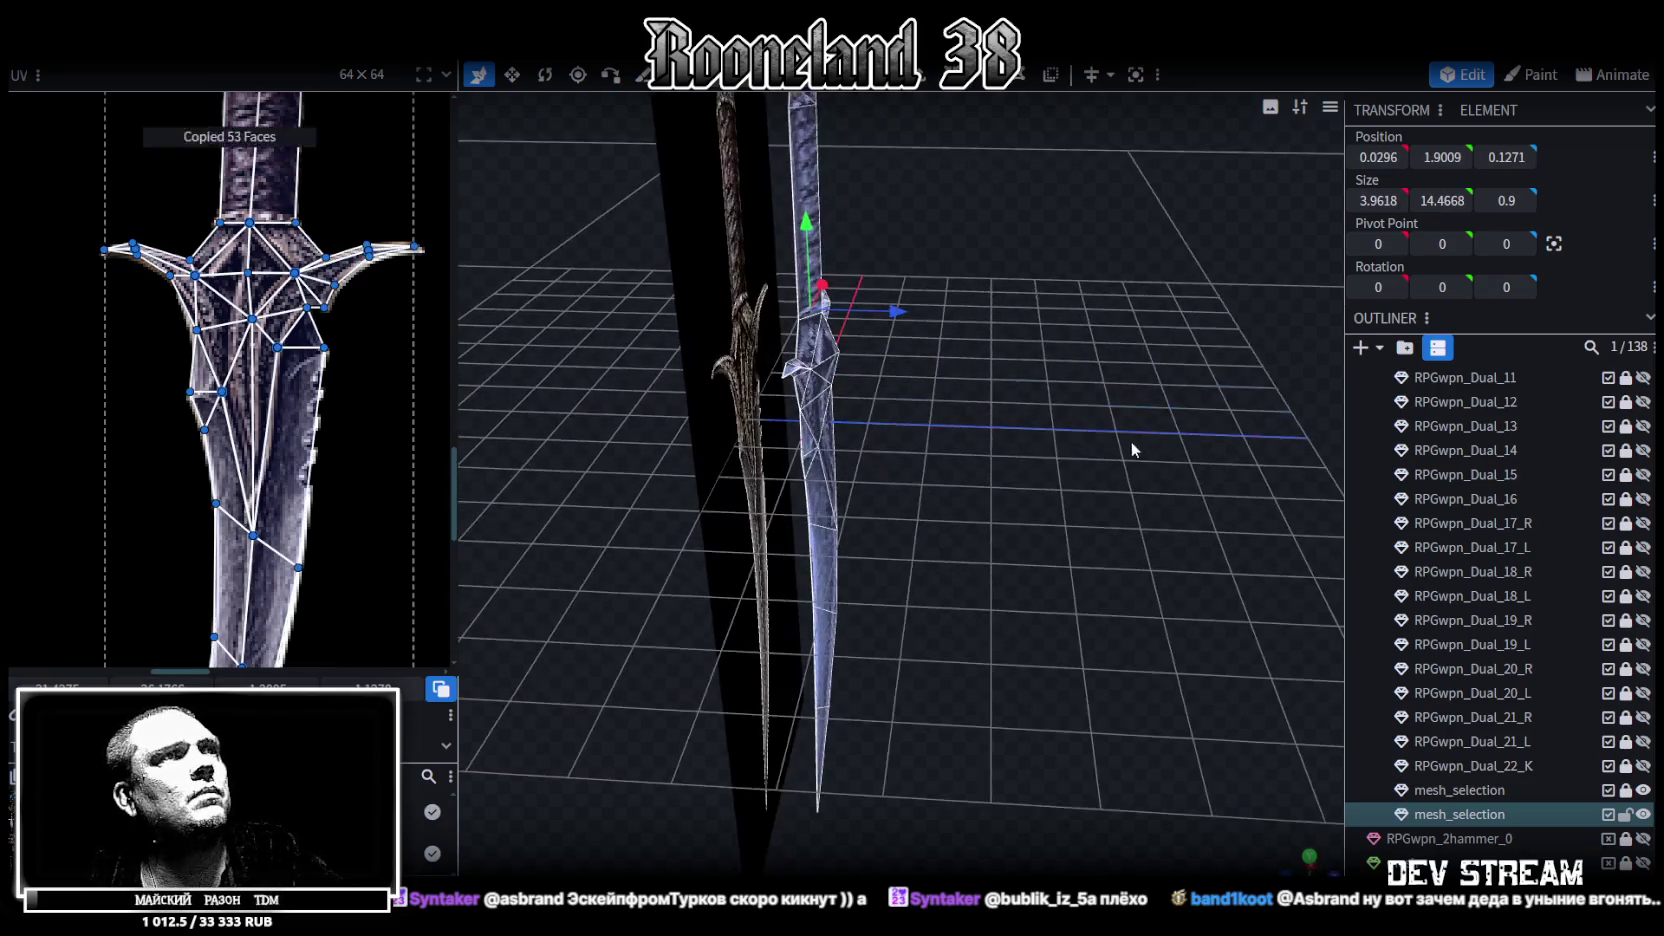
left_click(1178, 467)
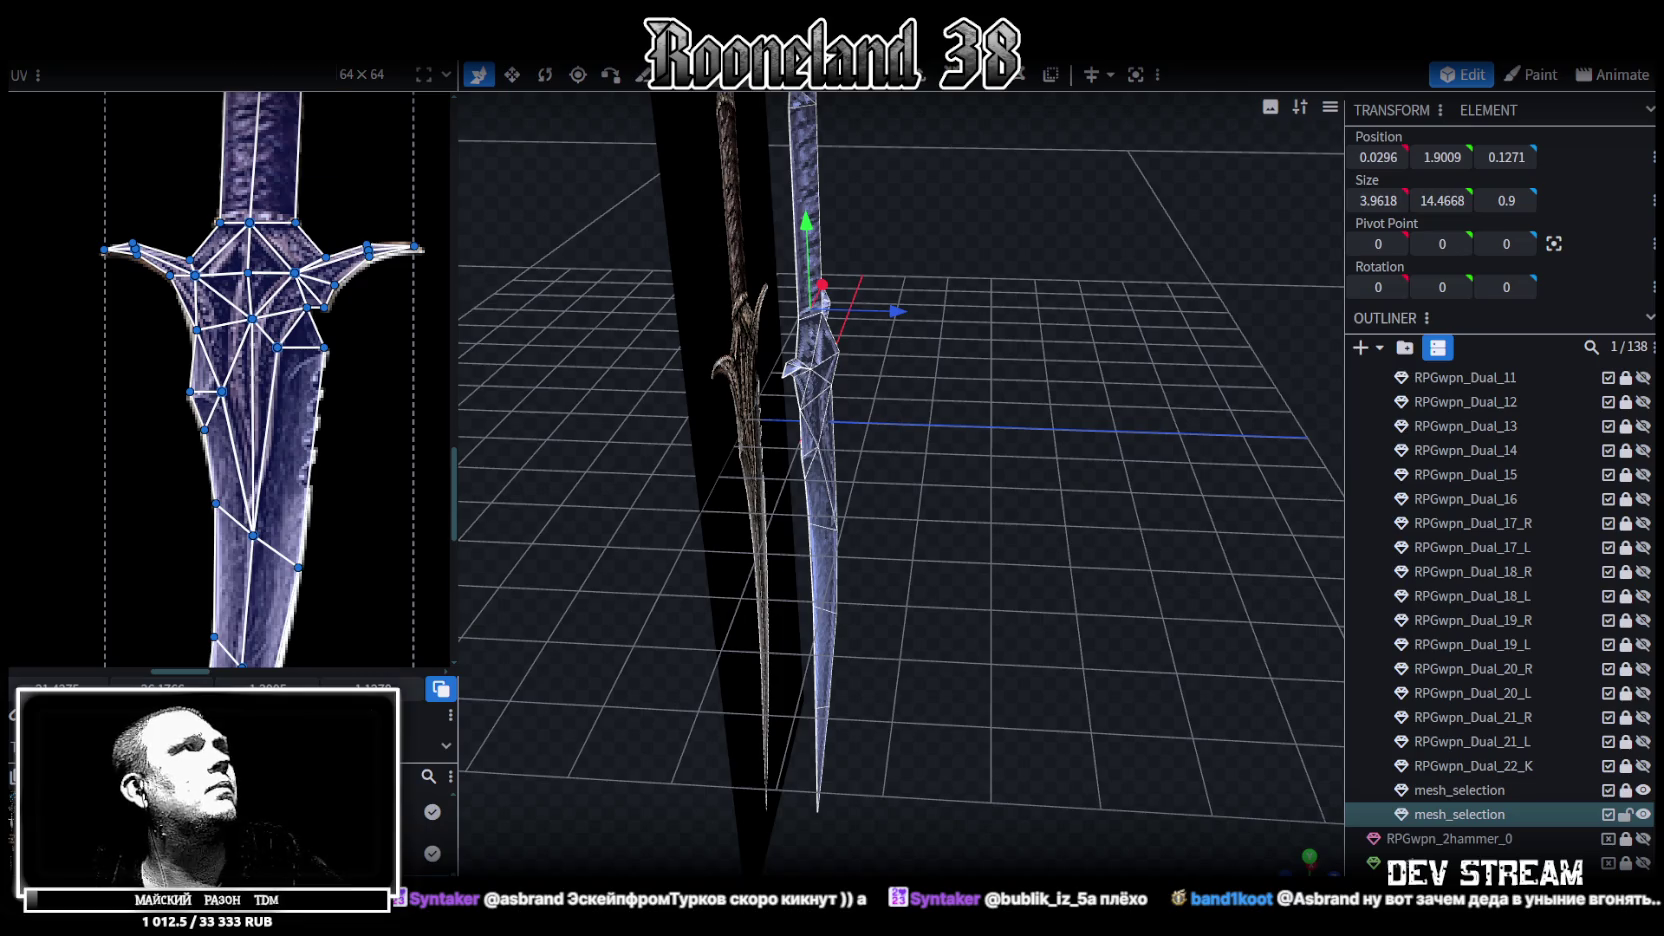
right_click(212, 64)
left_click(397, 161)
left_click(797, 214)
Select all faces of the duplicate dagger and flip it along Y
left_click_drag(1086, 309, 890, 104)
mouse_move(910, 169)
left_mouse_down()
mouse_move(1072, 432)
mouse_move(861, 341)
left_mouse_up()
left_click_drag(960, 330, 1103, 360)
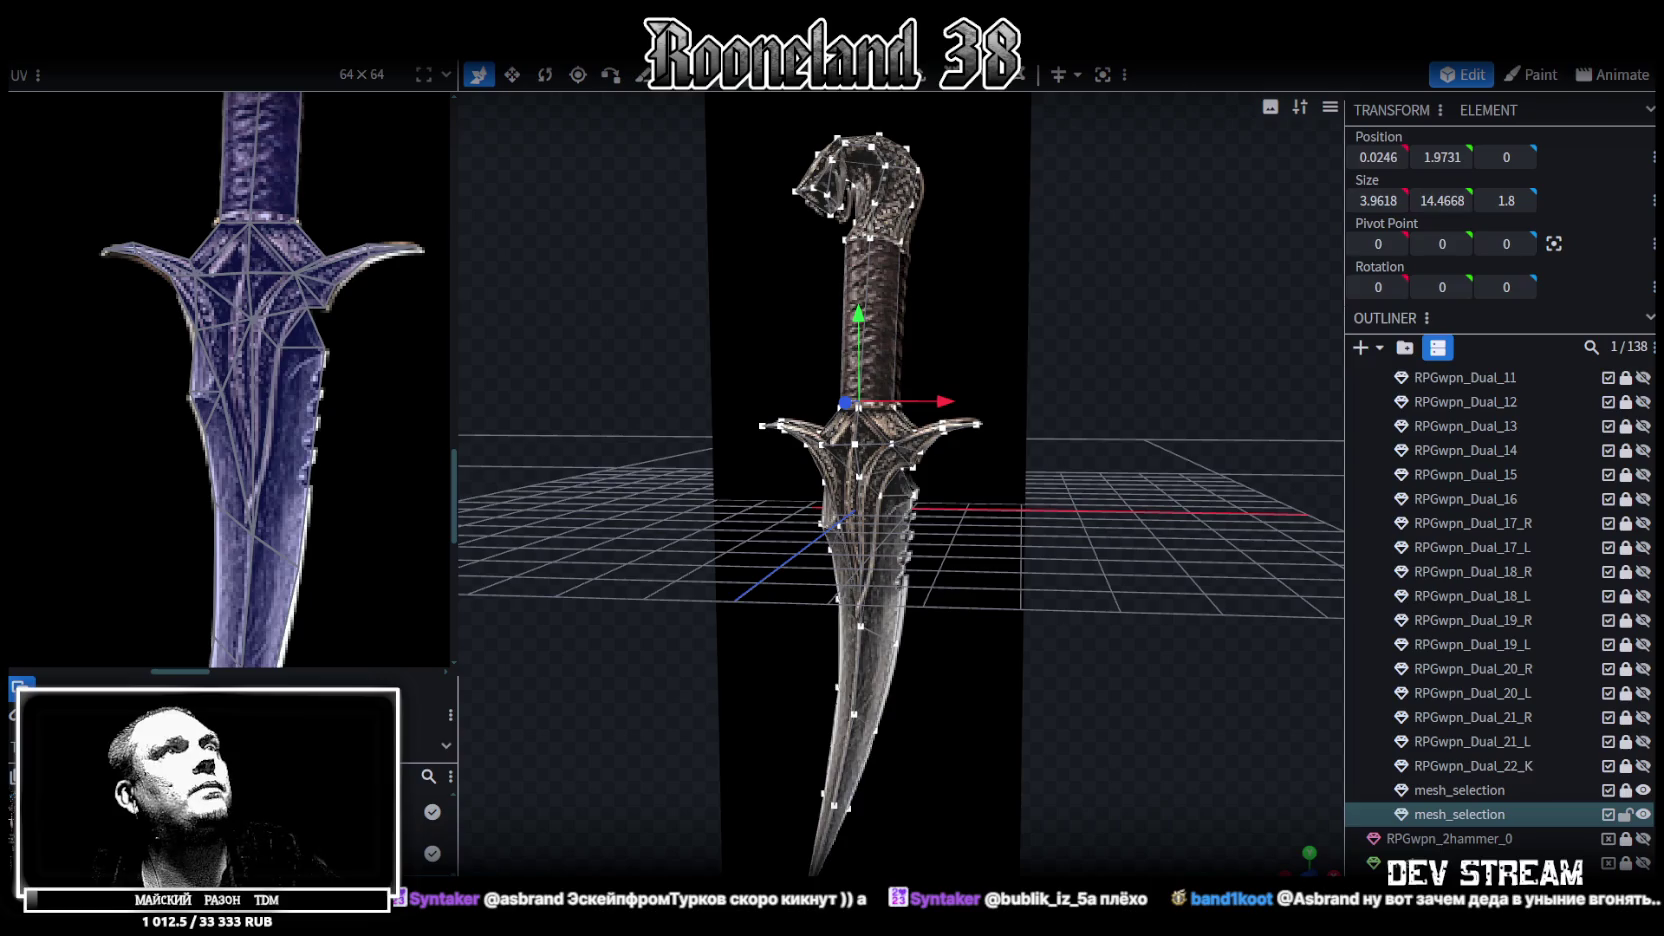
key("ctrl+a")
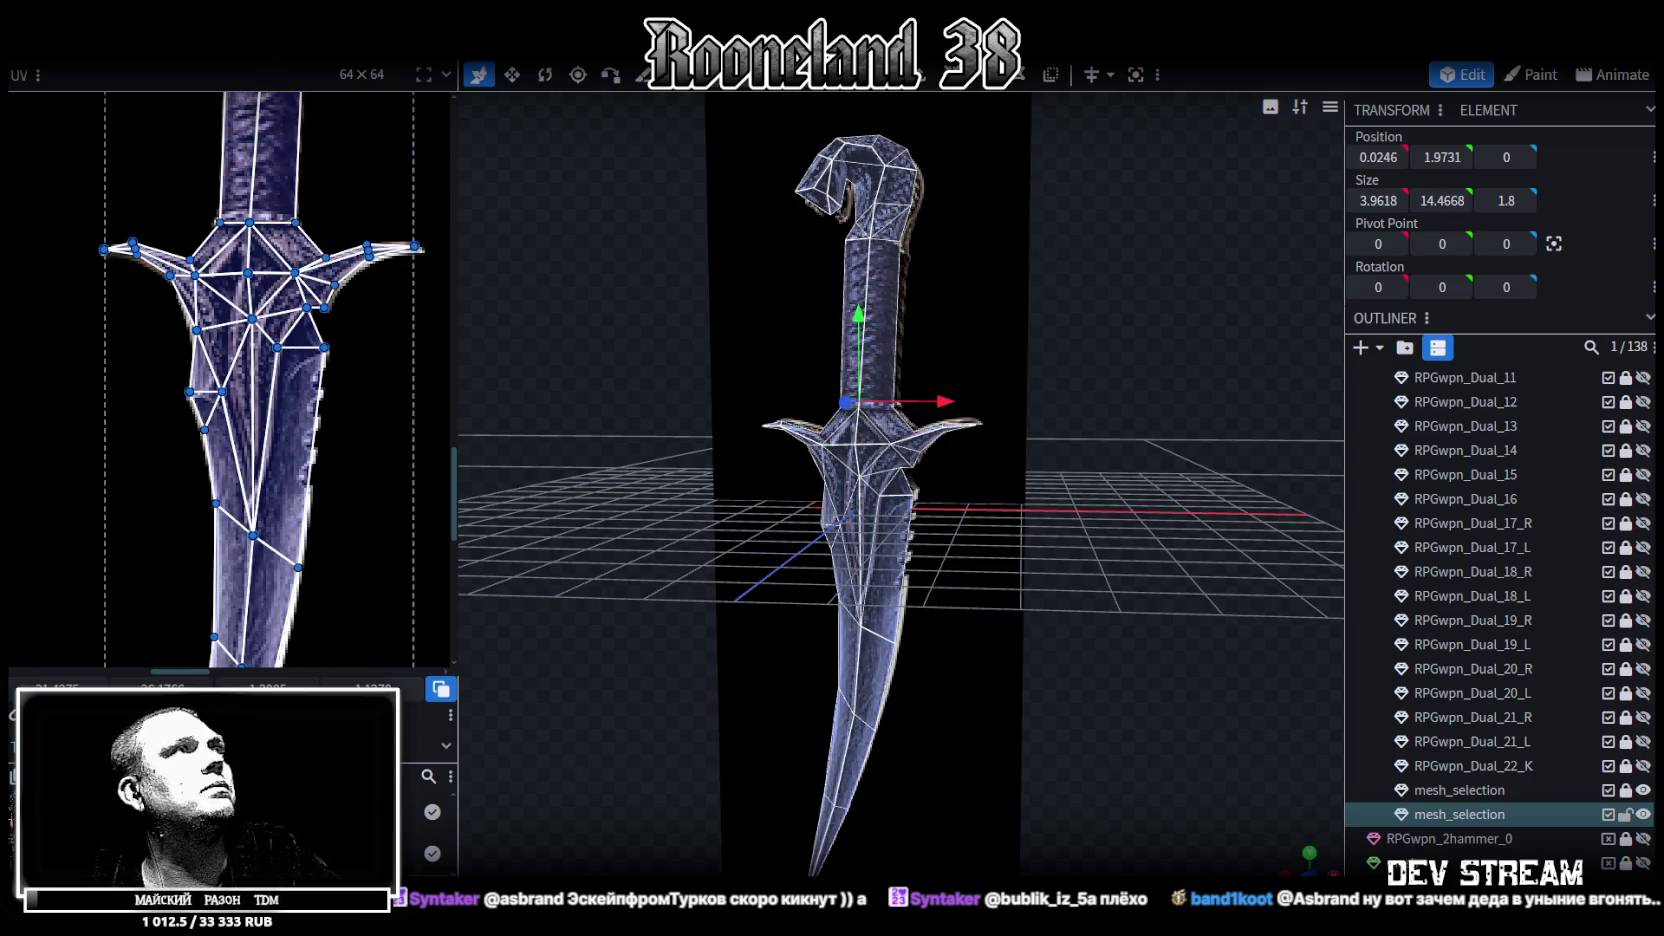
right_click(208, 58)
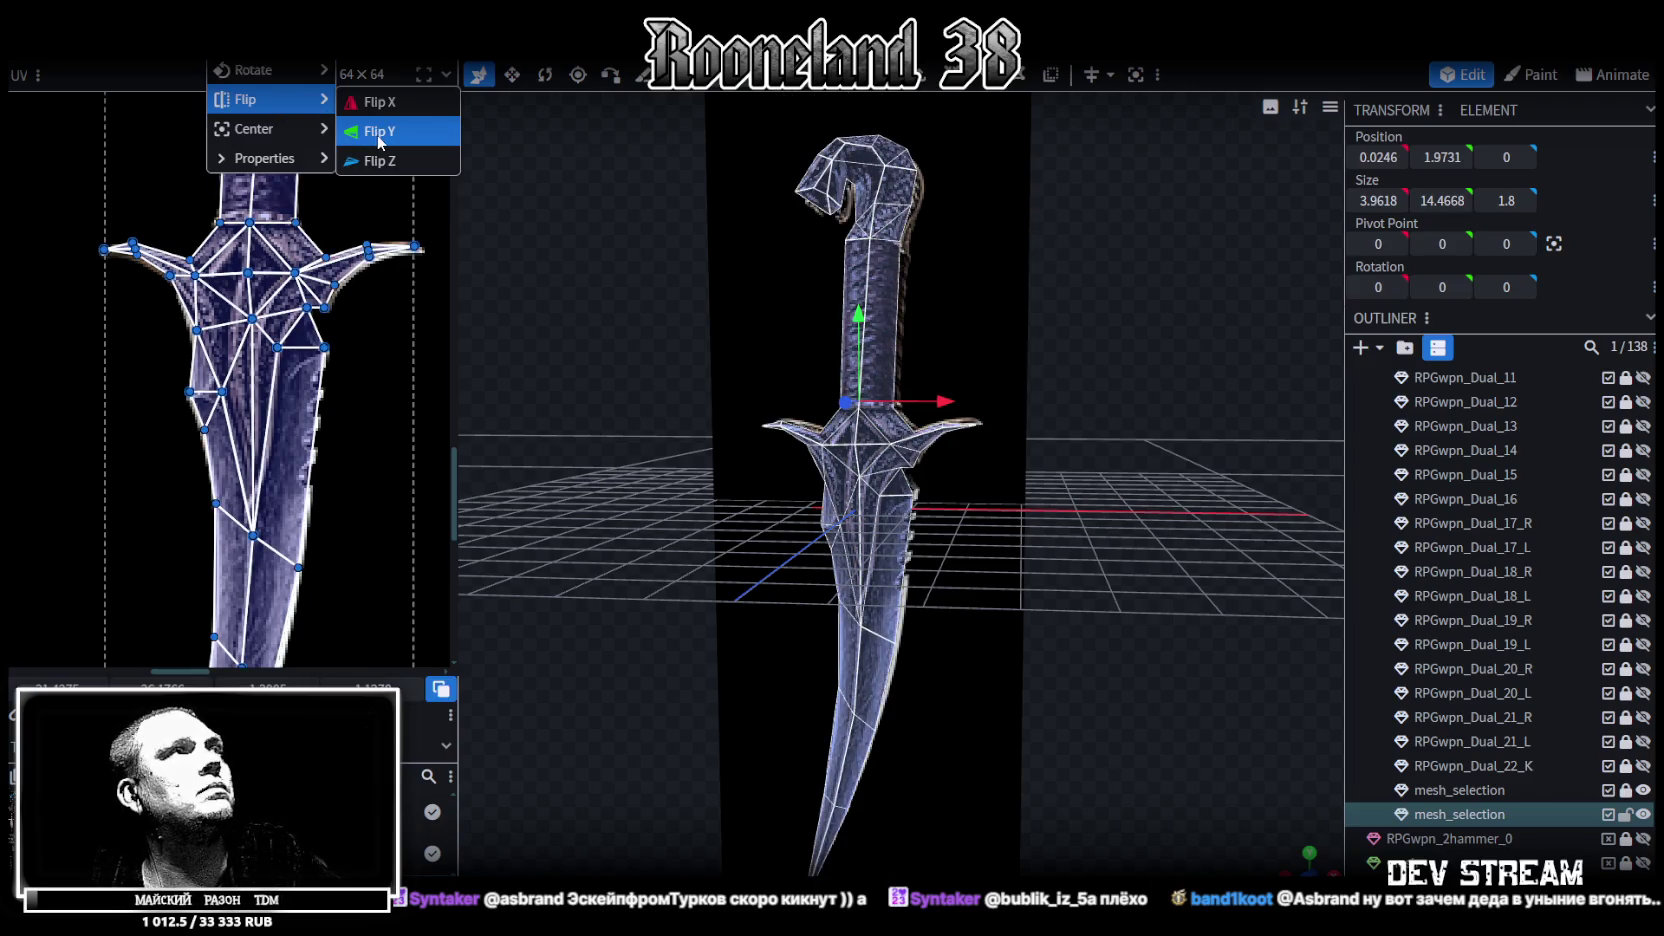
left_click(380, 143)
Center the pivot on the handle and set the dagger mesh position to X 0, Y 0
mouse_move(1080, 396)
left_mouse_down()
mouse_move(1092, 234)
mouse_move(1080, 368)
mouse_move(985, 419)
left_mouse_up()
left_click(890, 430)
left_click(1555, 246)
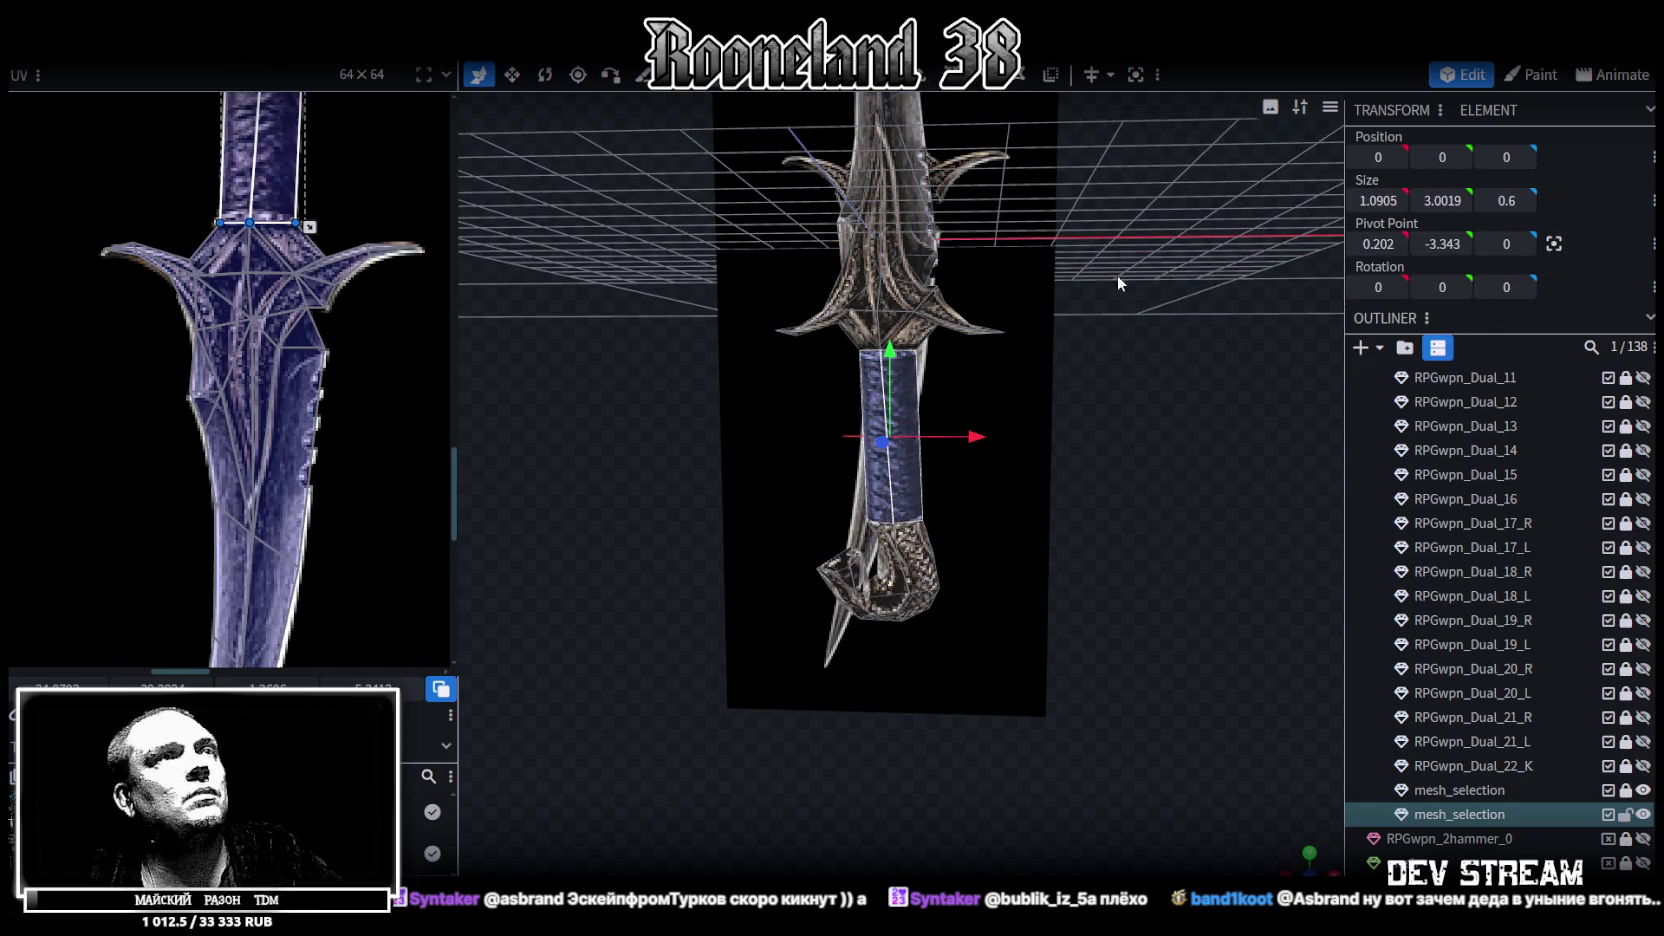
left_click_drag(1119, 261, 790, 110)
left_click(1150, 200)
left_click(1385, 157)
type("02")
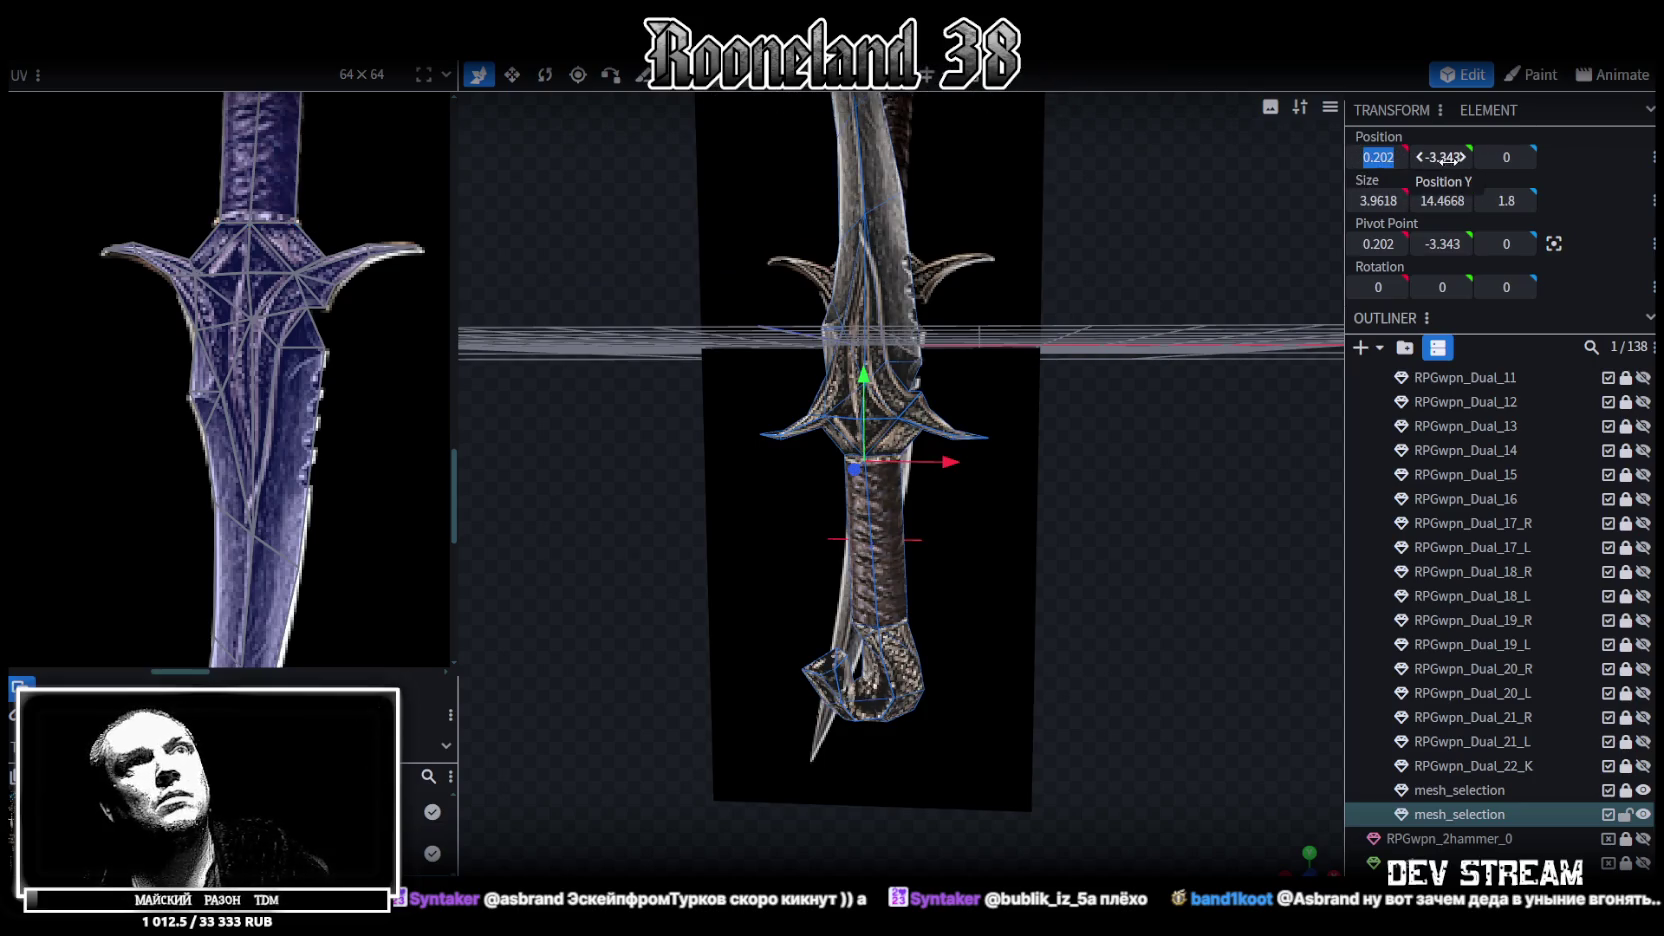
key("Tab")
type("0")
key("Return")
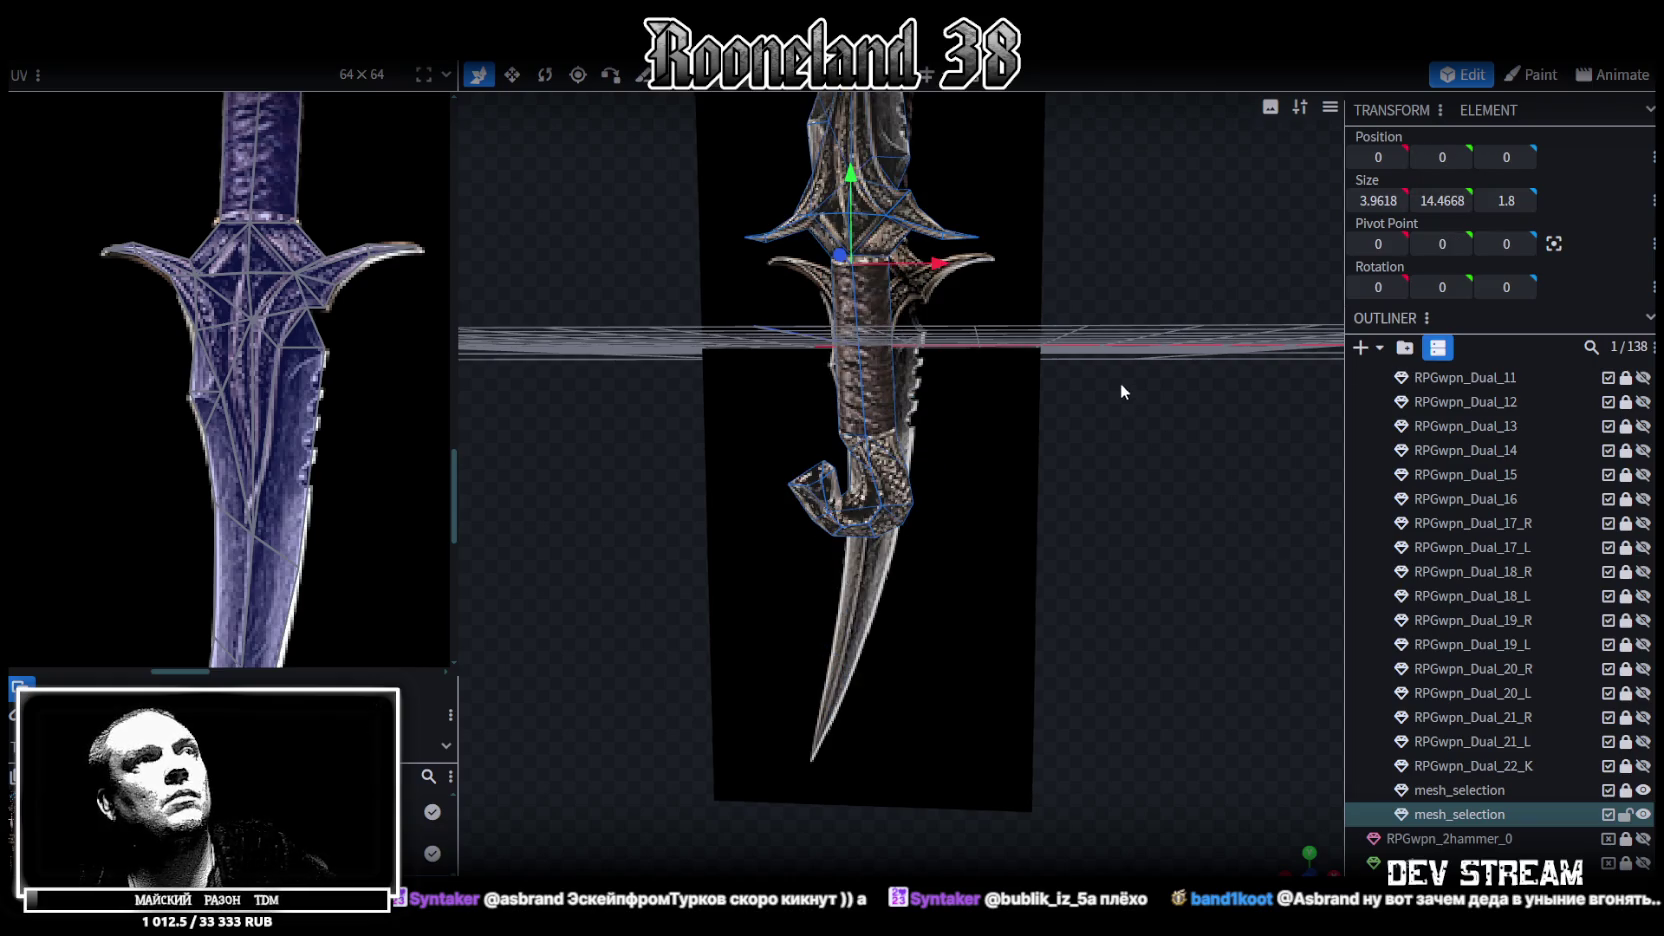
Move the flipped dagger down 0.6 on Y, then nudge it back up to Y 0.8699
left_click_drag(1121, 391, 1123, 360)
double_click(942, 323)
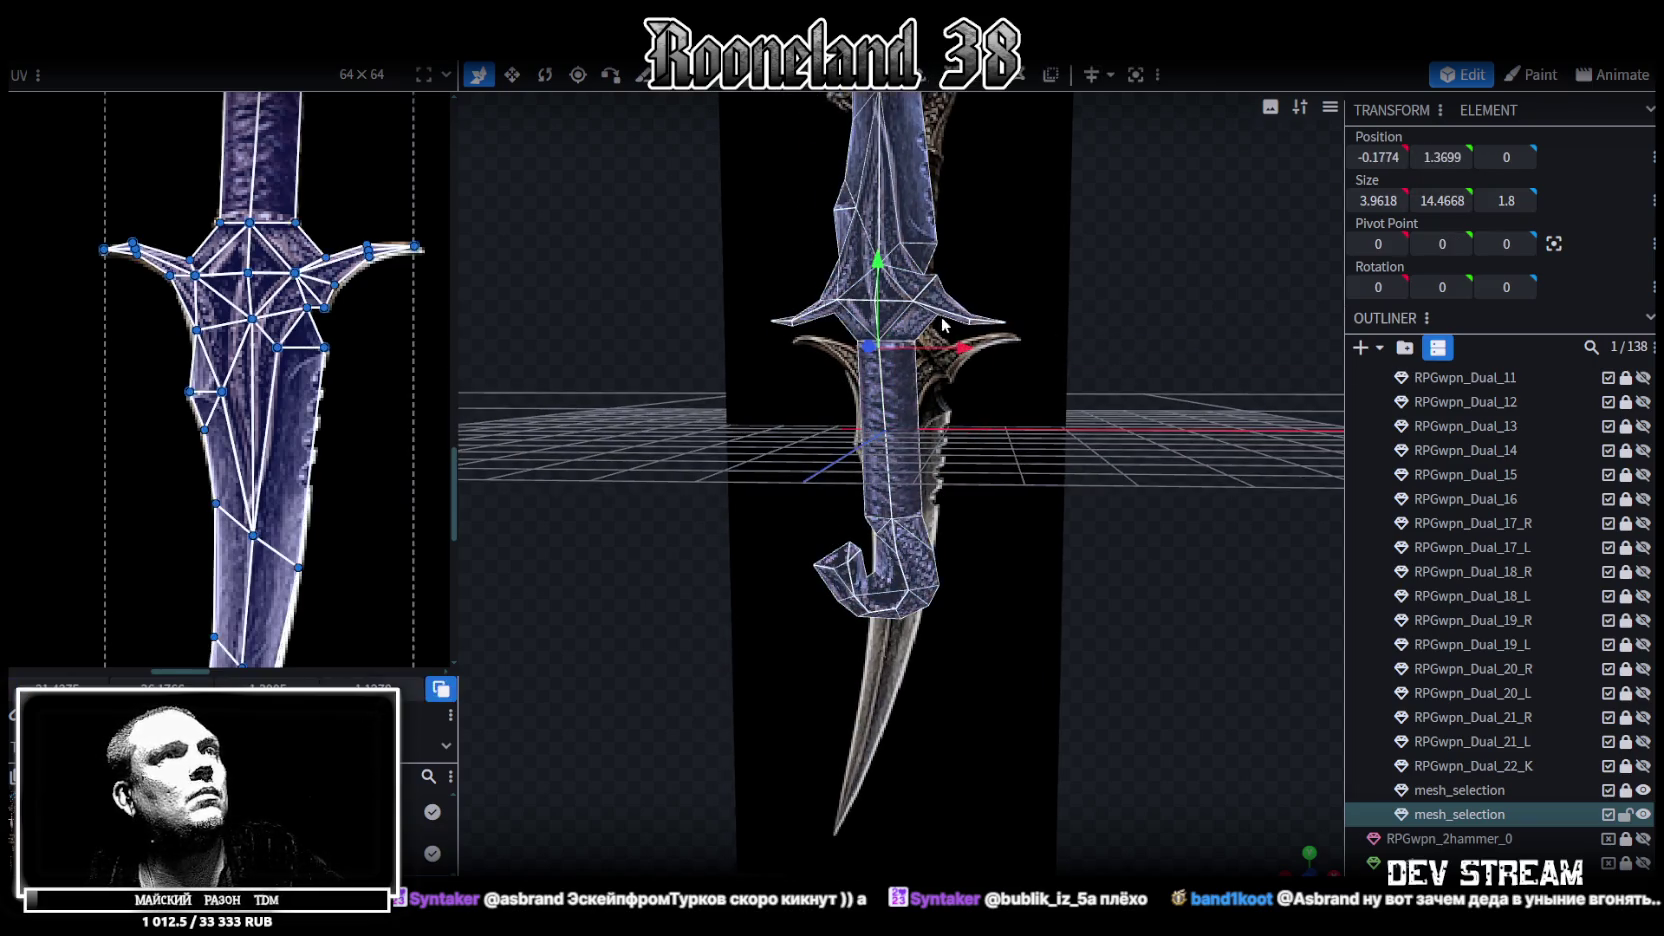
left_click_drag(878, 268, 886, 309)
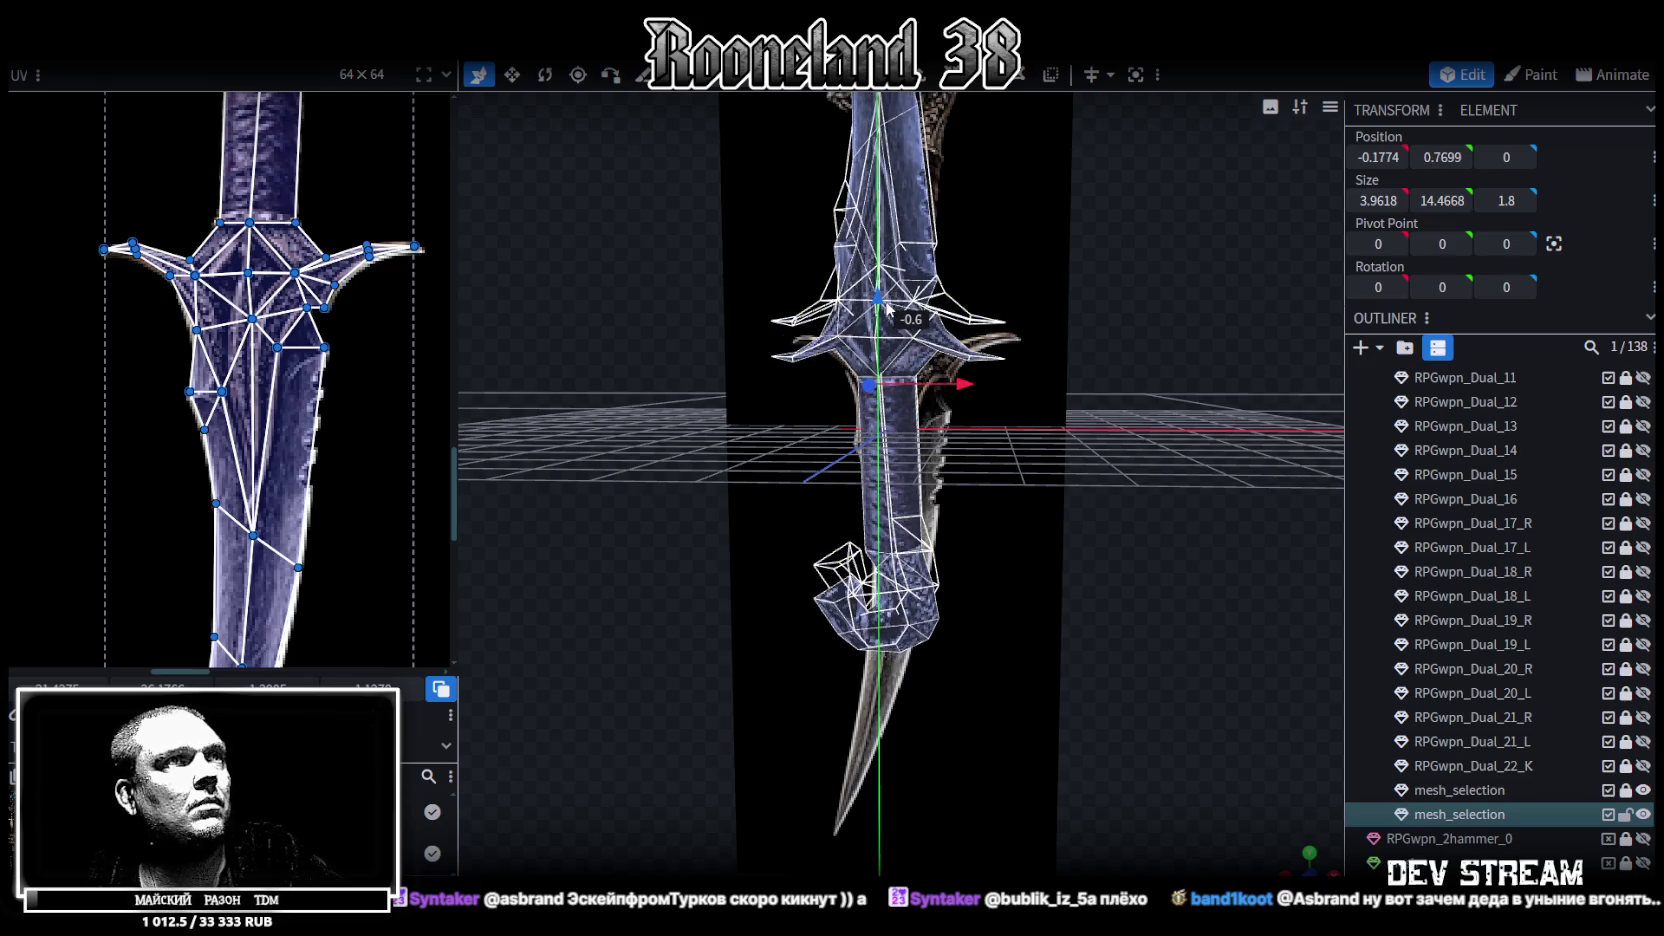
left_click_drag(886, 309, 886, 302)
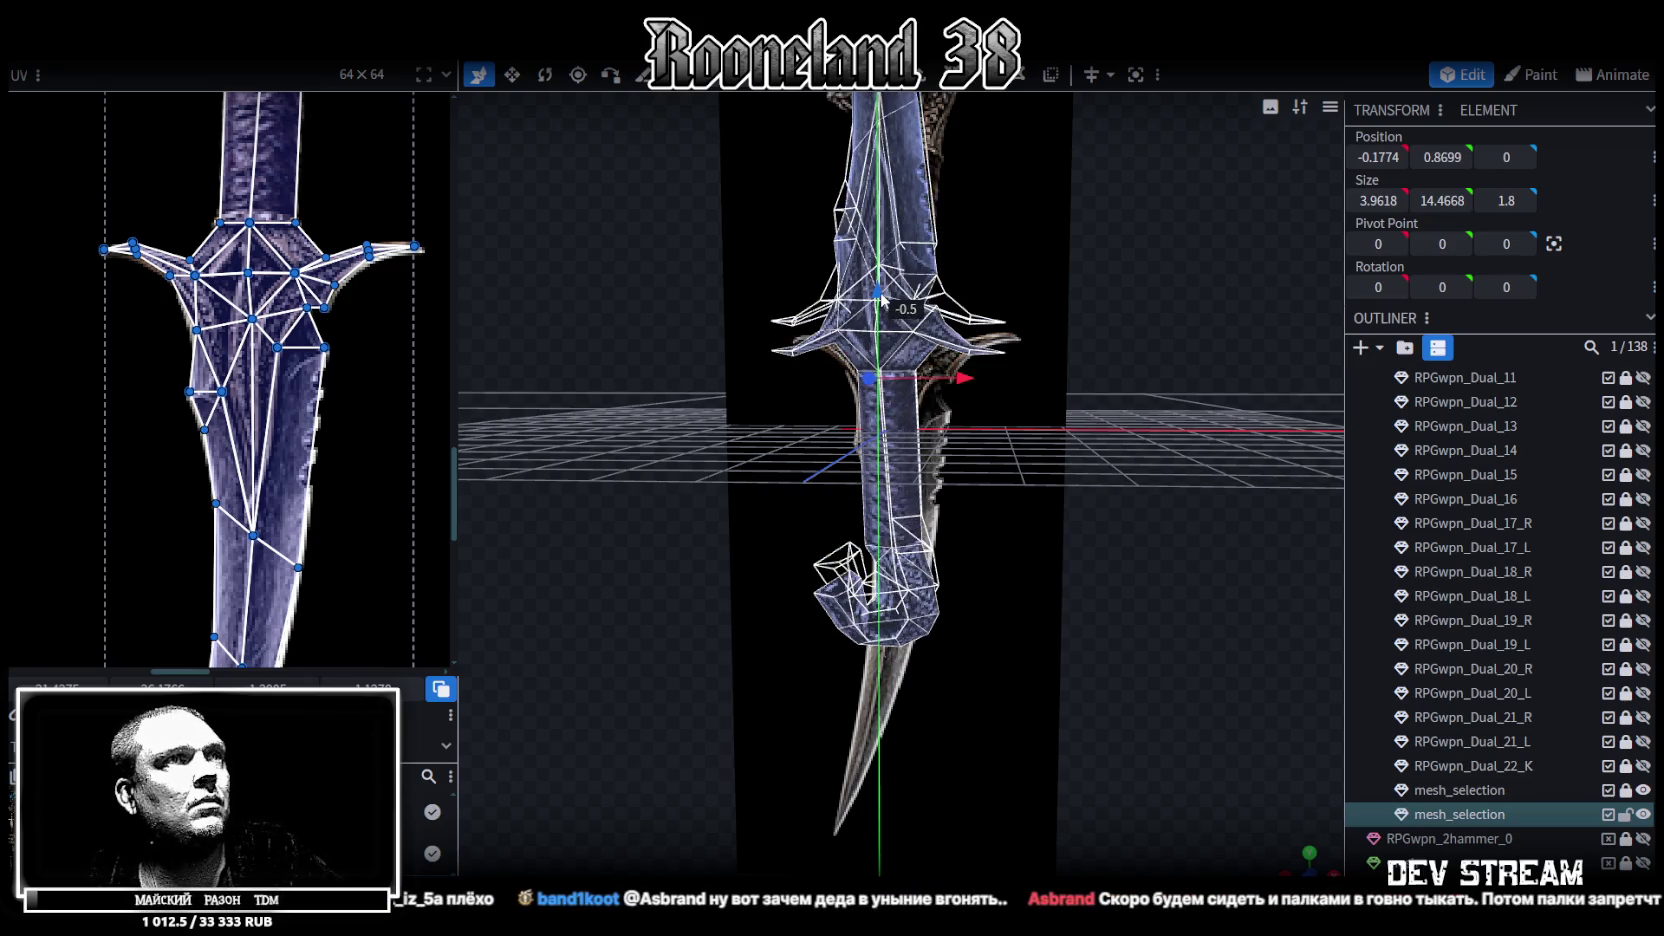
mouse_move(1150, 373)
left_mouse_down()
mouse_move(1180, 429)
mouse_move(994, 347)
mouse_move(943, 344)
mouse_move(1076, 386)
mouse_move(1176, 380)
left_mouse_up()
mouse_move(1294, 623)
left_mouse_down()
mouse_move(889, 522)
mouse_move(850, 543)
mouse_move(1056, 595)
left_mouse_up()
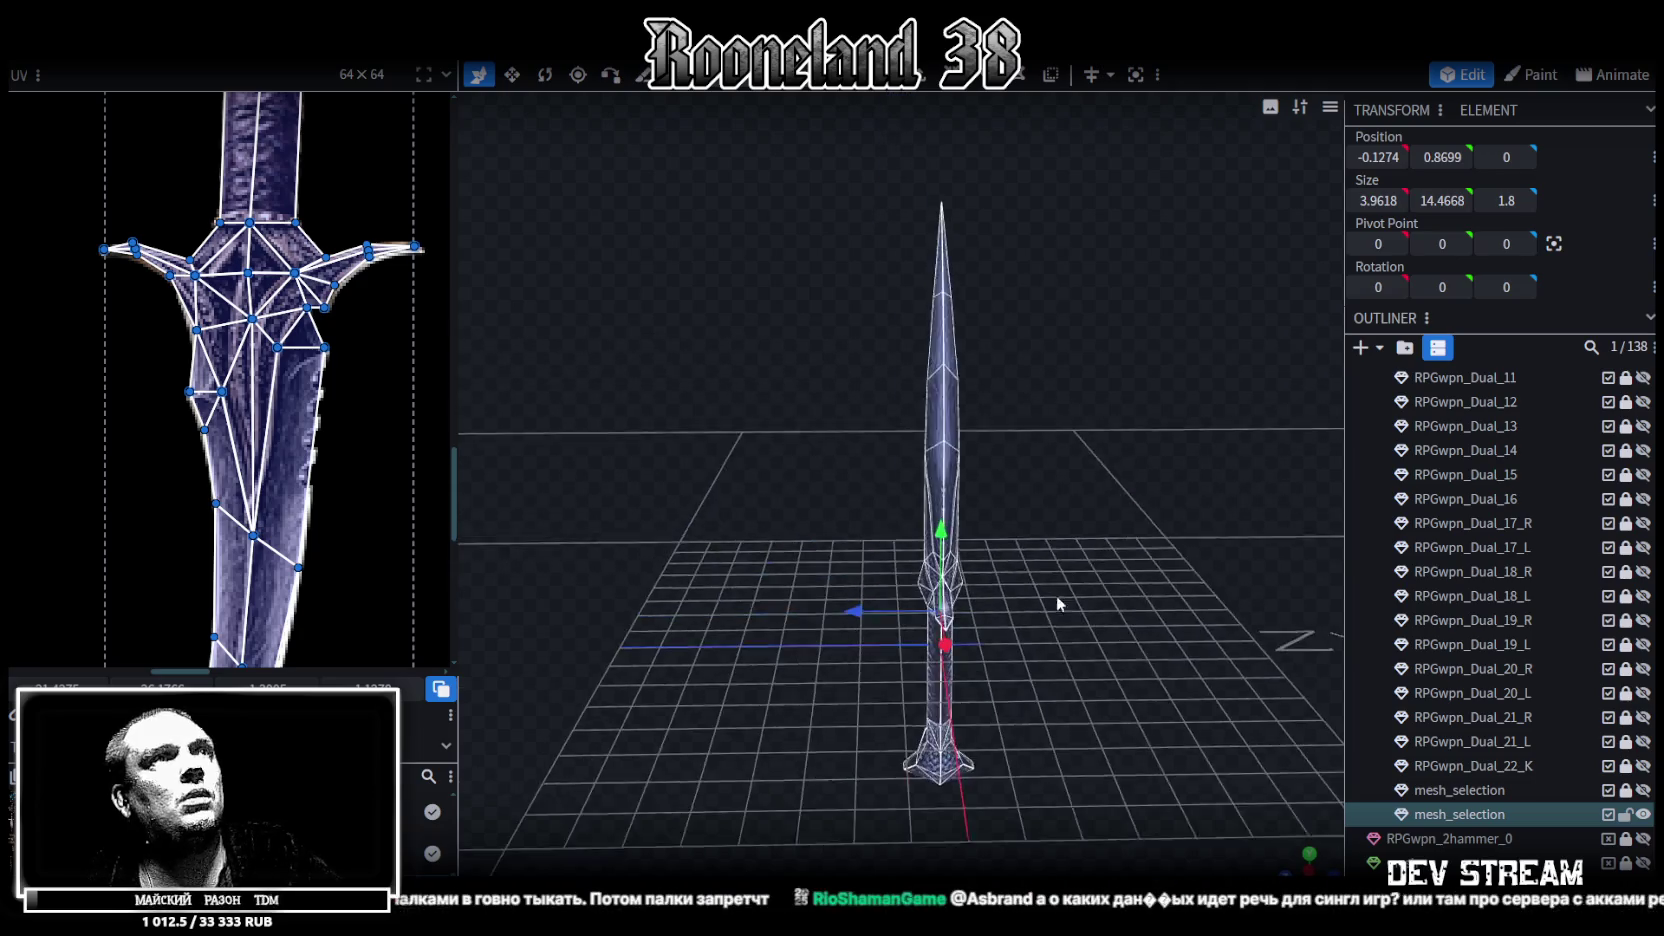
Select the blade's vertices and resize them to adjust the blade's depth
scroll(1031, 448, "up", 3)
scroll(1031, 456, "down", 2)
mouse_move(997, 271)
left_mouse_down()
mouse_move(810, 134)
mouse_move(1194, 525)
mouse_move(1245, 521)
mouse_move(1008, 528)
mouse_move(1027, 545)
left_mouse_up()
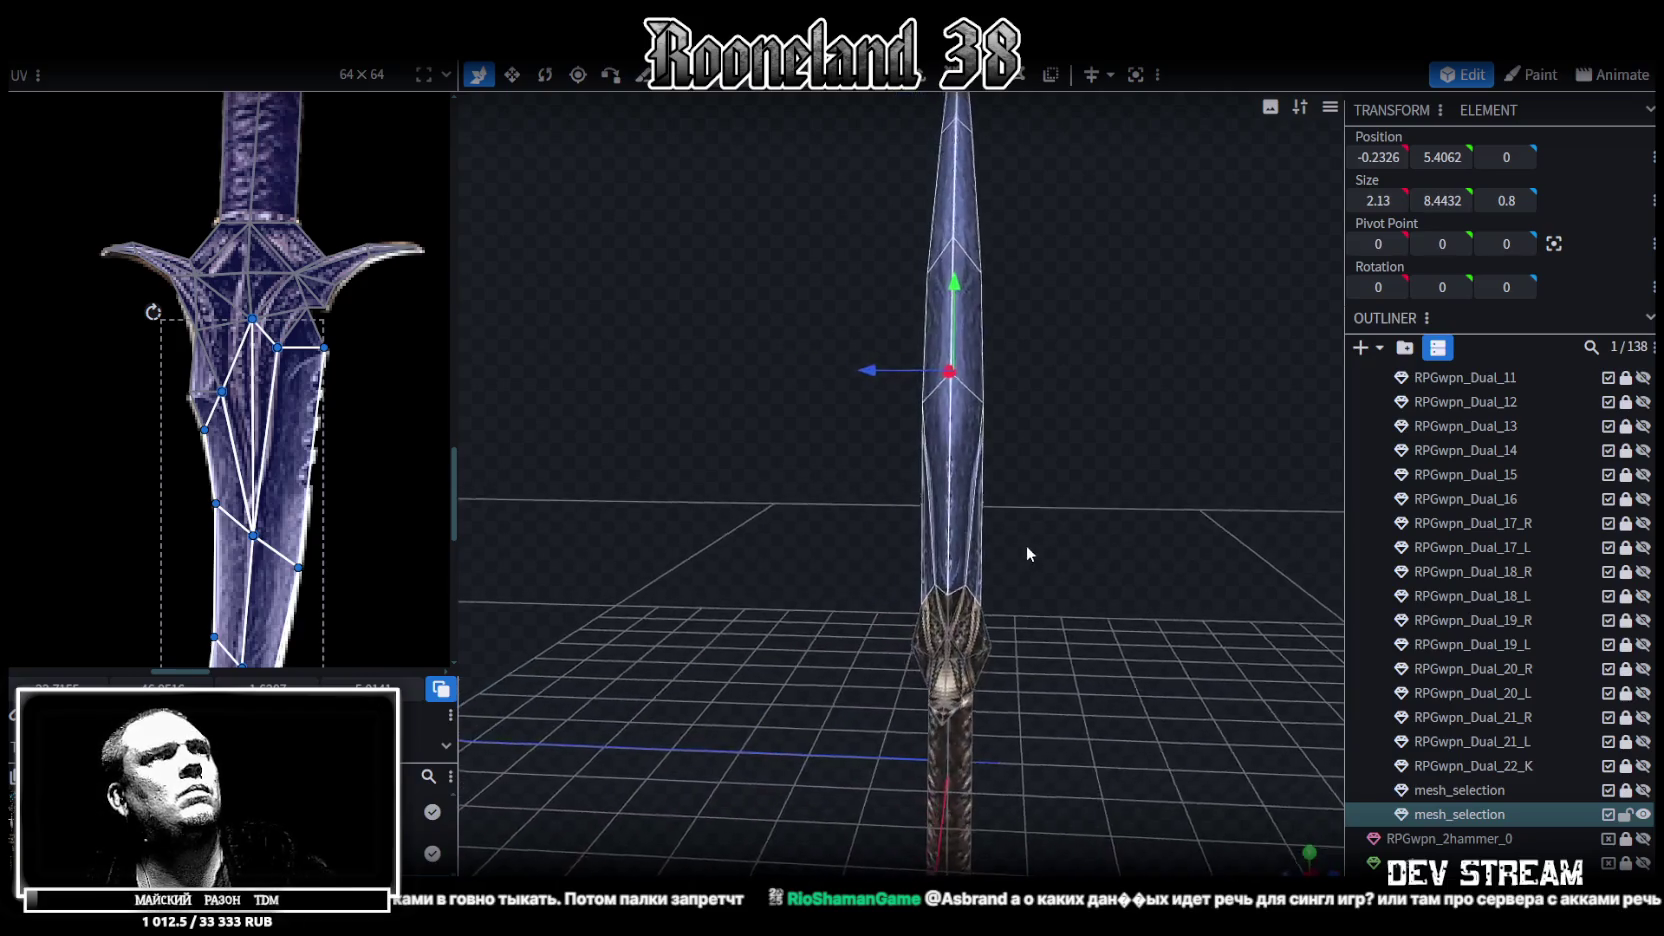
key("s")
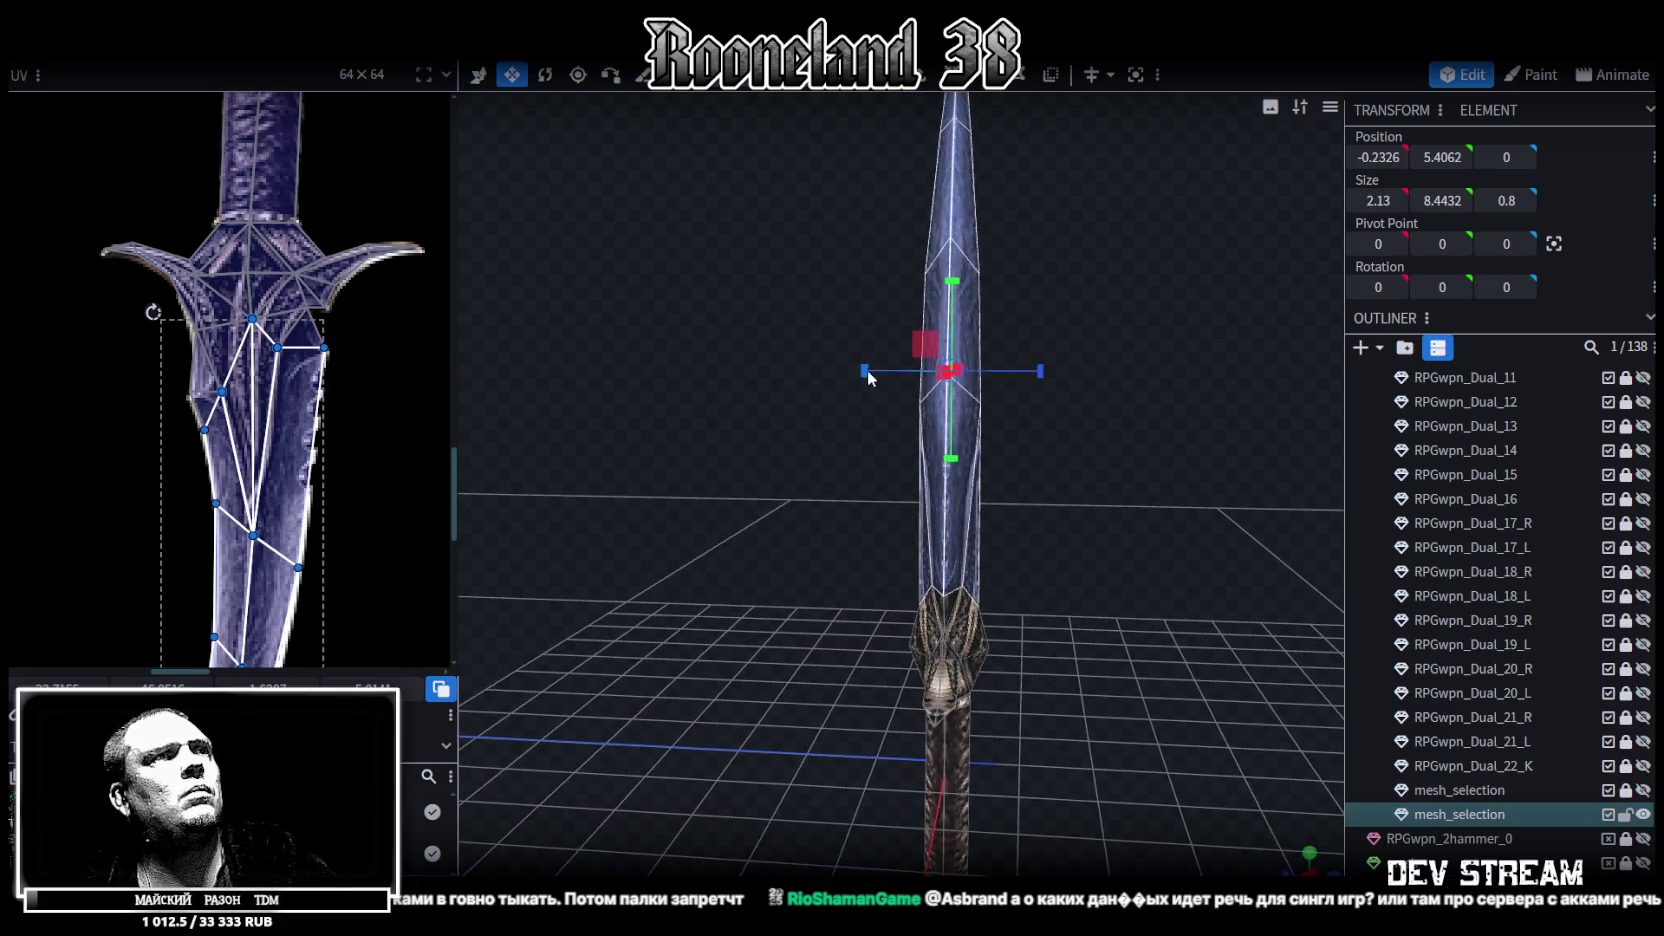
left_click_drag(868, 372, 877, 372)
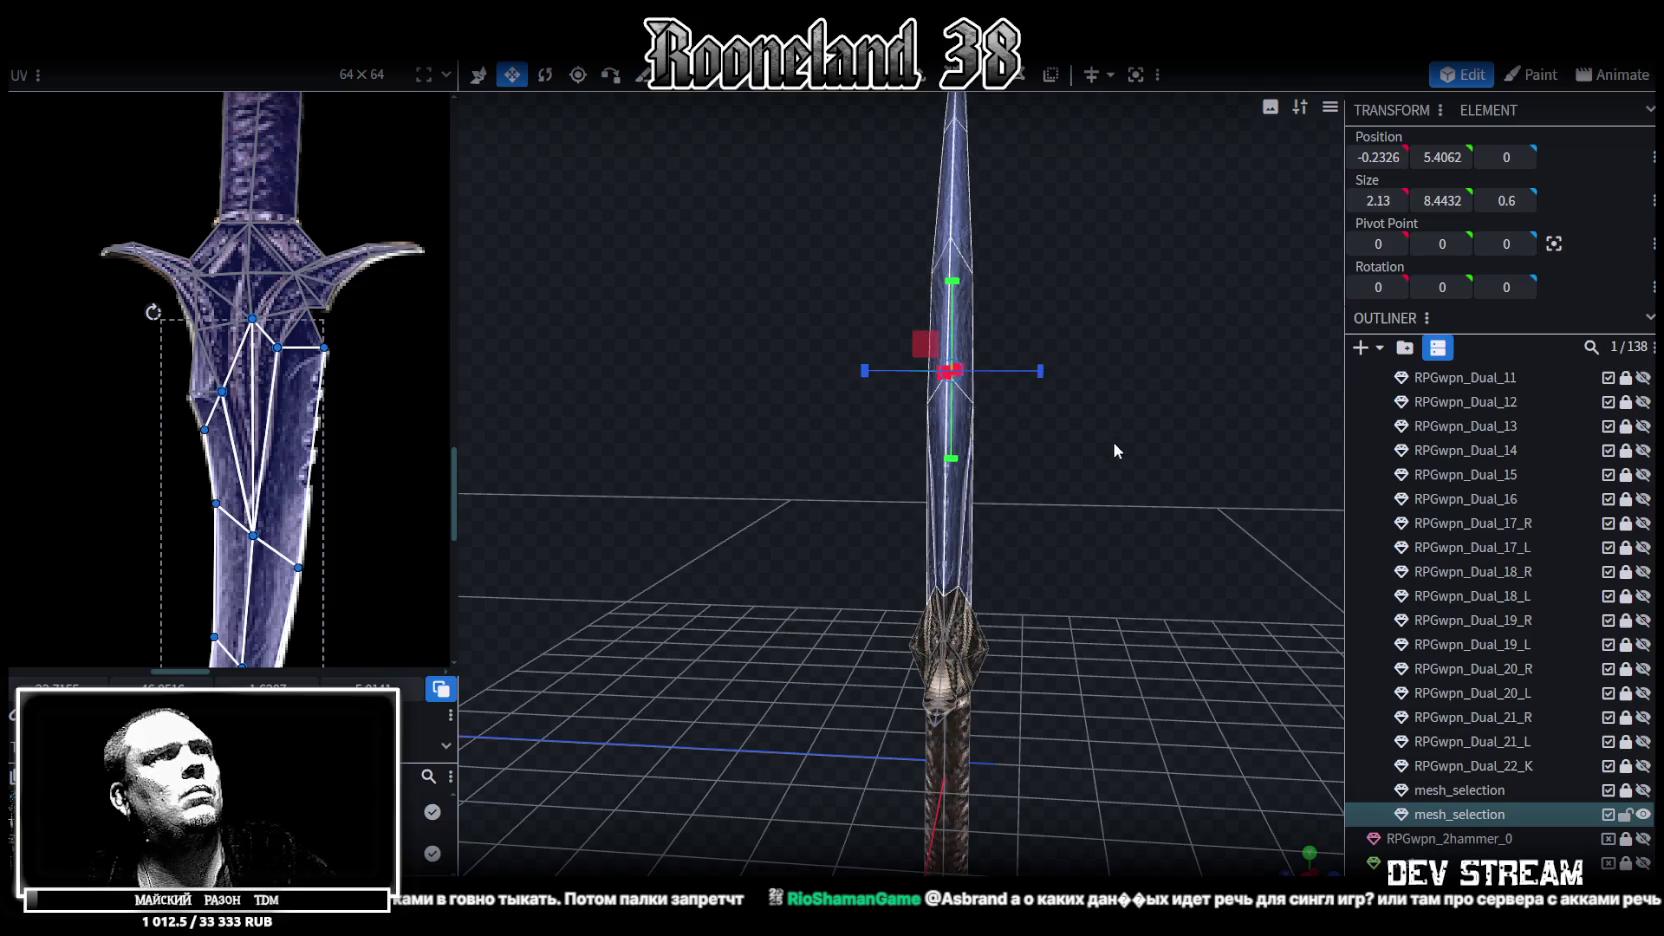
mouse_move(1040, 371)
left_mouse_down()
mouse_move(1020, 367)
mouse_move(1094, 382)
mouse_move(924, 369)
mouse_move(1138, 400)
mouse_move(898, 383)
mouse_move(796, 432)
mouse_move(837, 471)
mouse_move(869, 462)
mouse_move(735, 490)
mouse_move(730, 445)
mouse_move(787, 366)
mouse_move(1155, 358)
mouse_move(1170, 445)
mouse_move(892, 600)
mouse_move(812, 569)
mouse_move(709, 396)
mouse_move(1097, 571)
mouse_move(975, 499)
mouse_move(792, 532)
mouse_move(980, 370)
mouse_move(1075, 514)
mouse_move(1080, 436)
left_mouse_up()
Select the vertices around the blade tip and make them thinner in depth
scroll(837, 471, "up", 3)
scroll(936, 470, "up", 3)
left_click_drag(789, 211, 1072, 428)
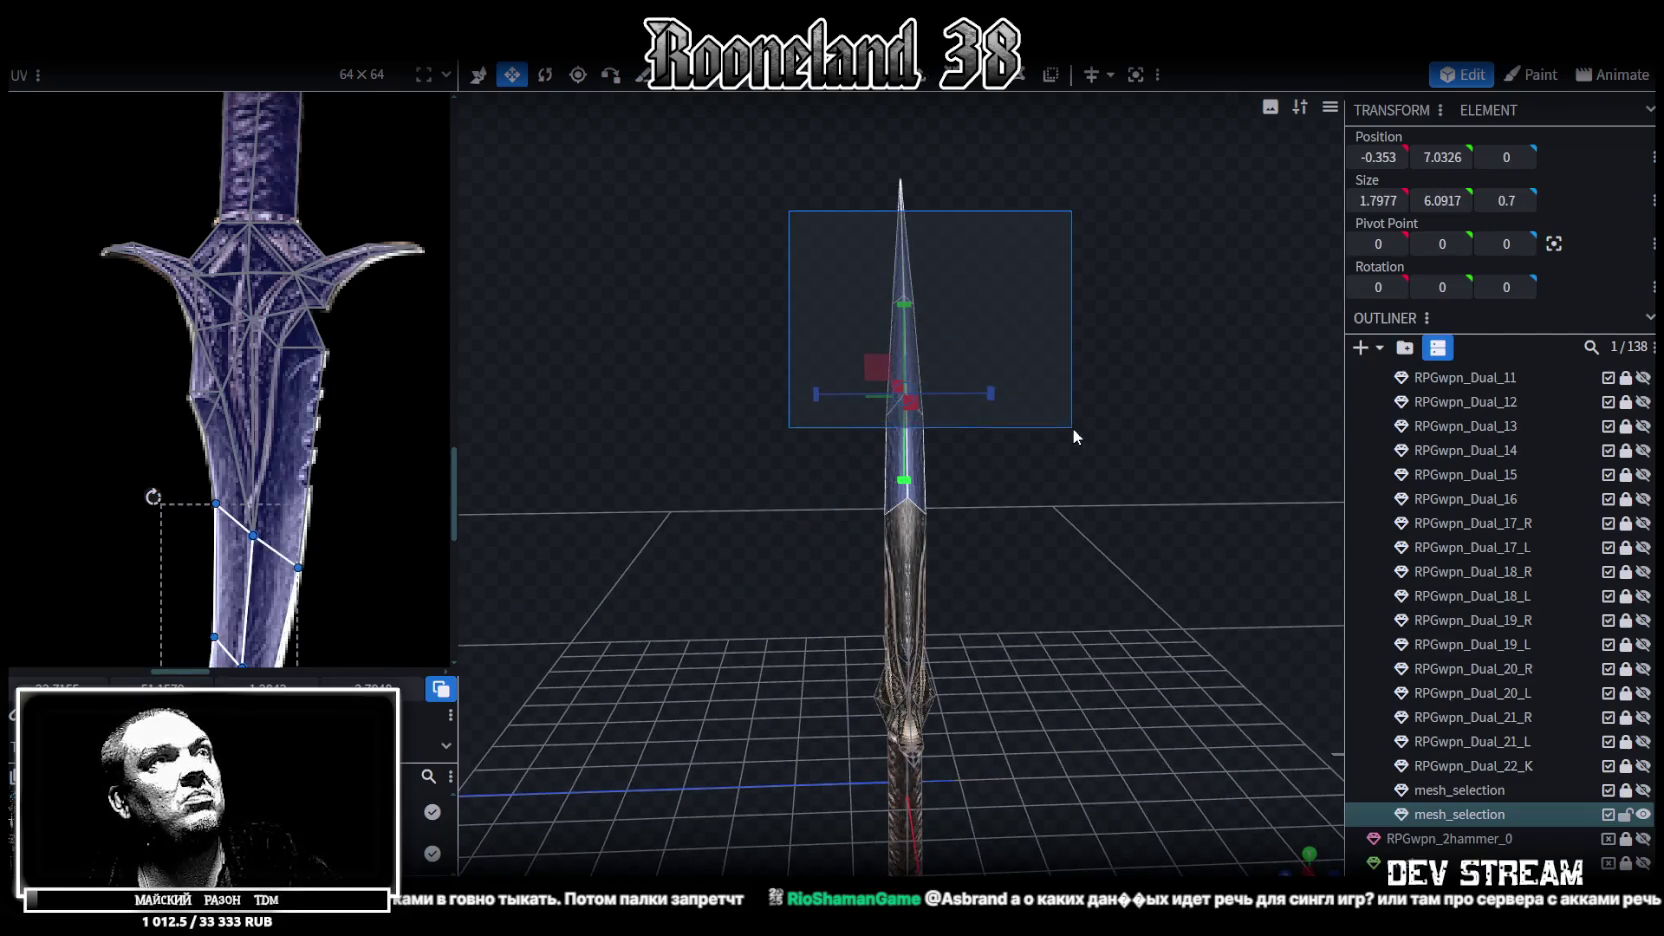
left_click_drag(993, 393, 793, 432)
left_click(962, 616)
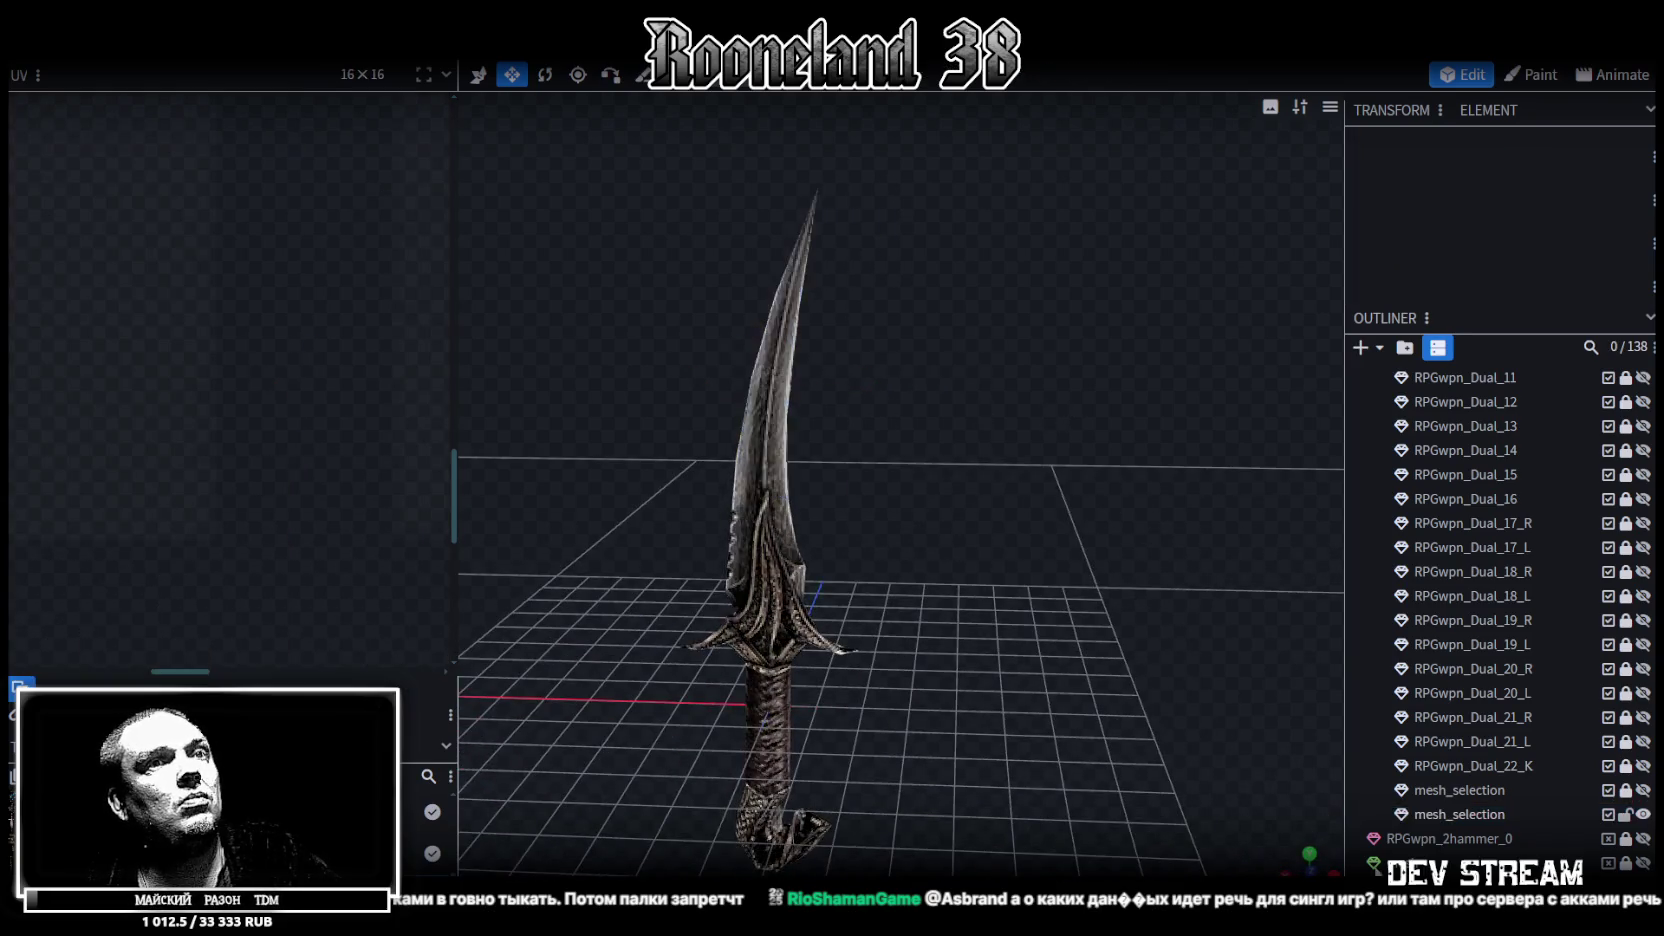
Unlock RPGwpn_Dual_22_K and rename it to RPGwpn_Dual_22_R
left_click_drag(962, 616, 1287, 659)
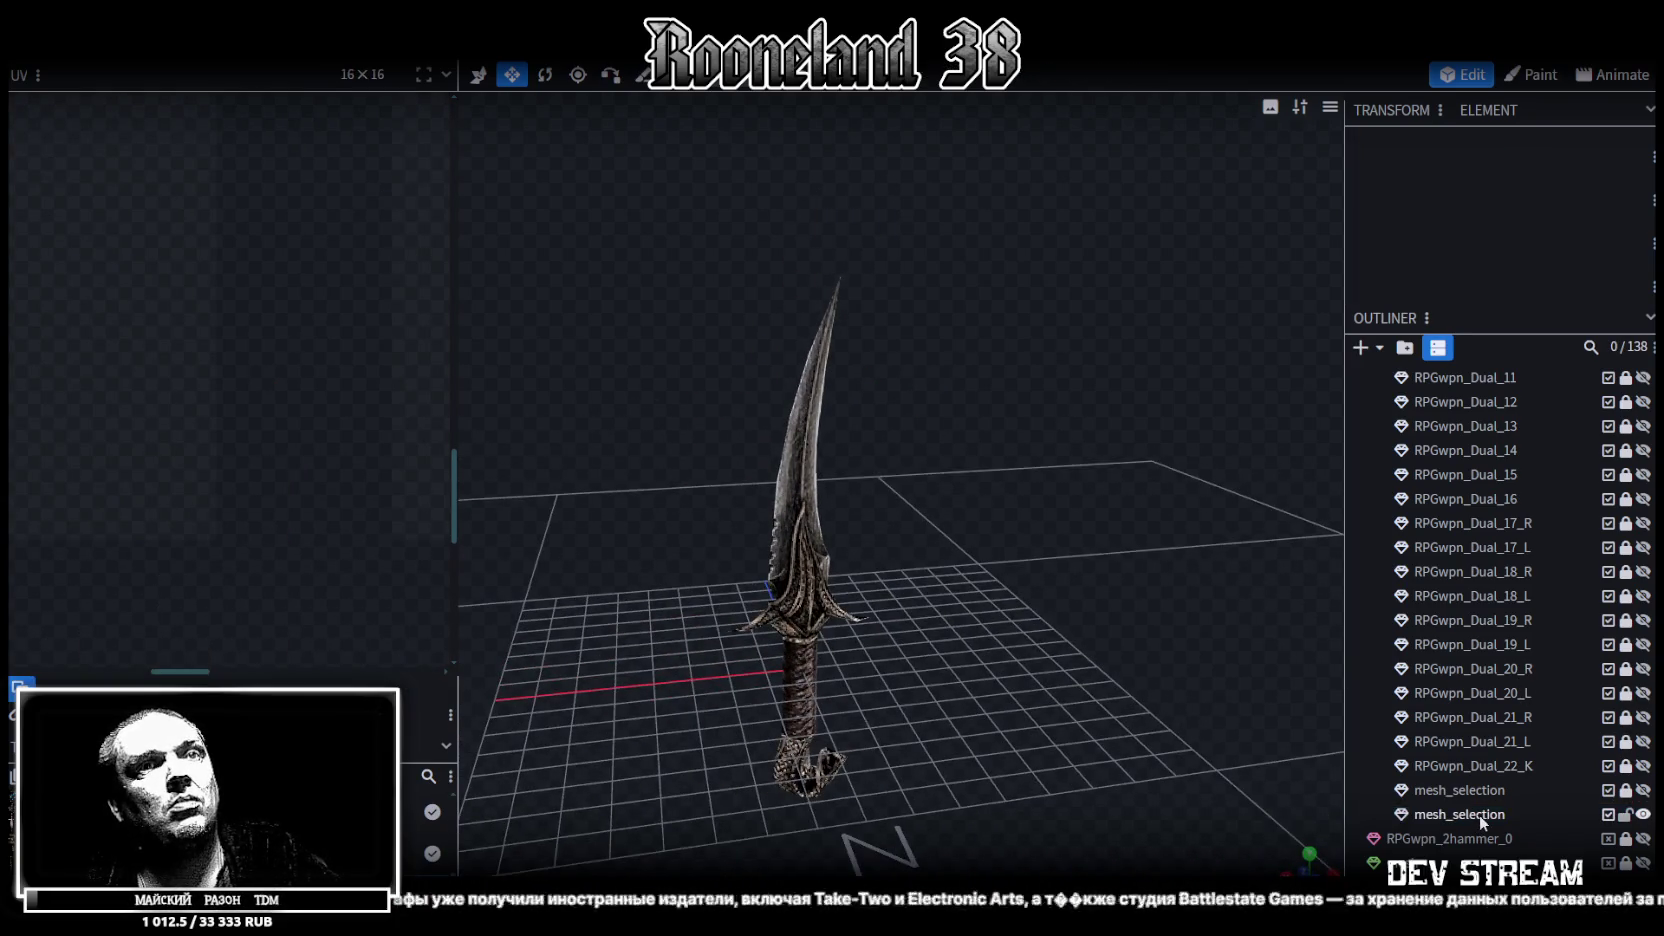
left_click(1624, 768)
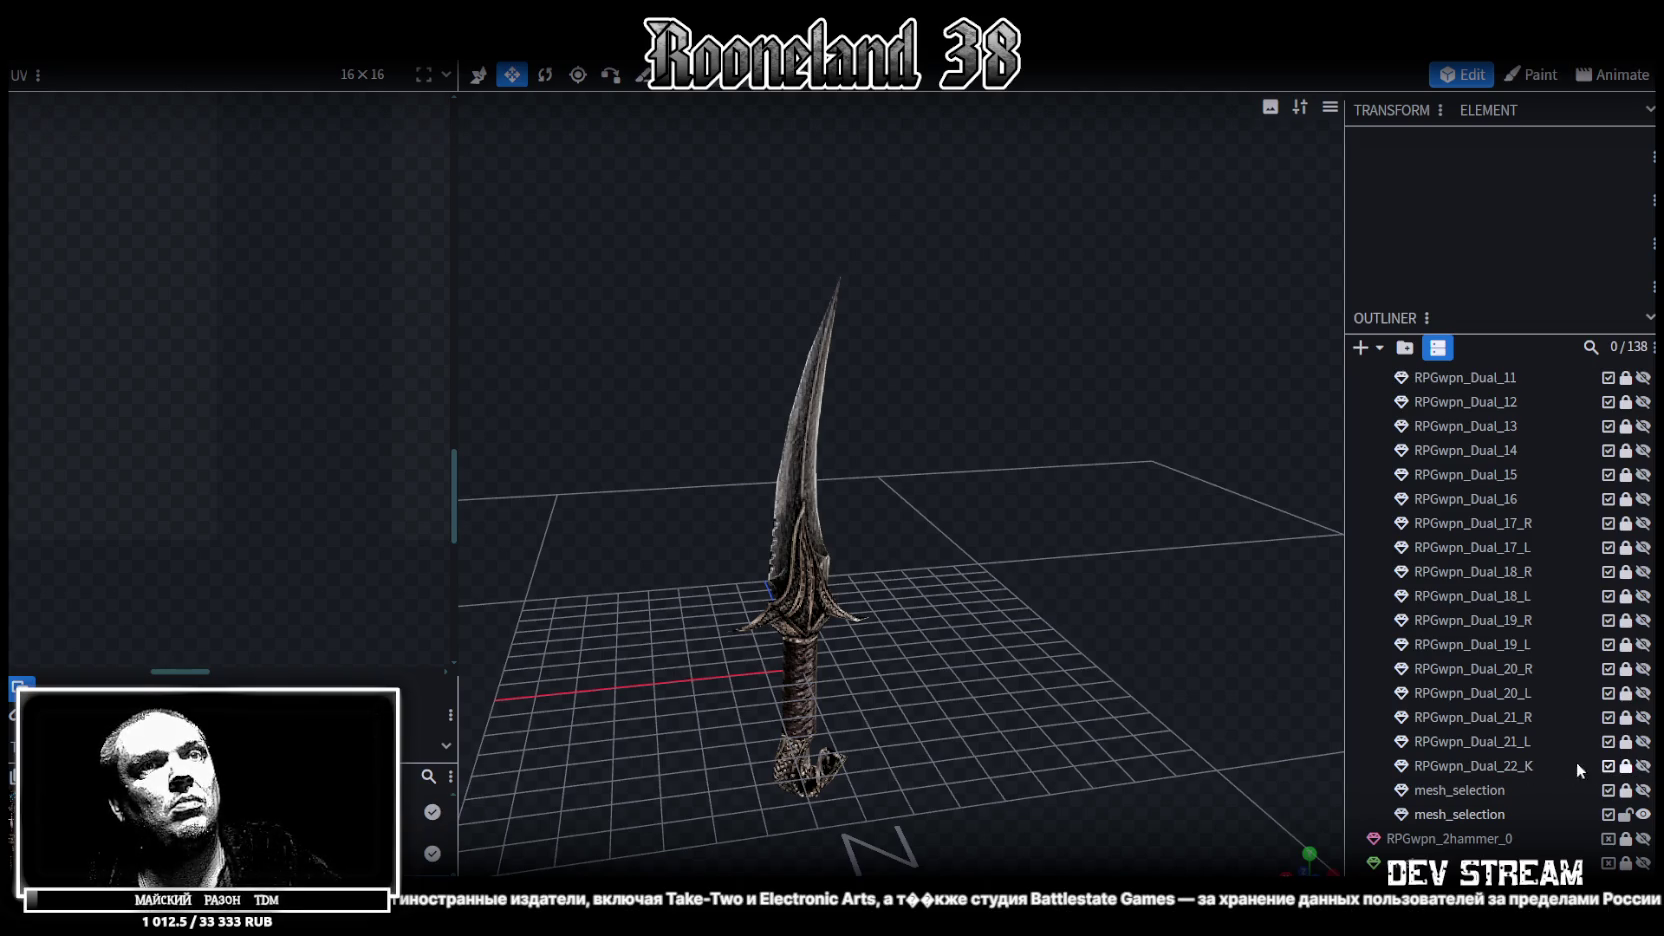
left_click(1527, 772)
double_click(1527, 768)
left_click_drag(1534, 768, 1521, 768)
type("R")
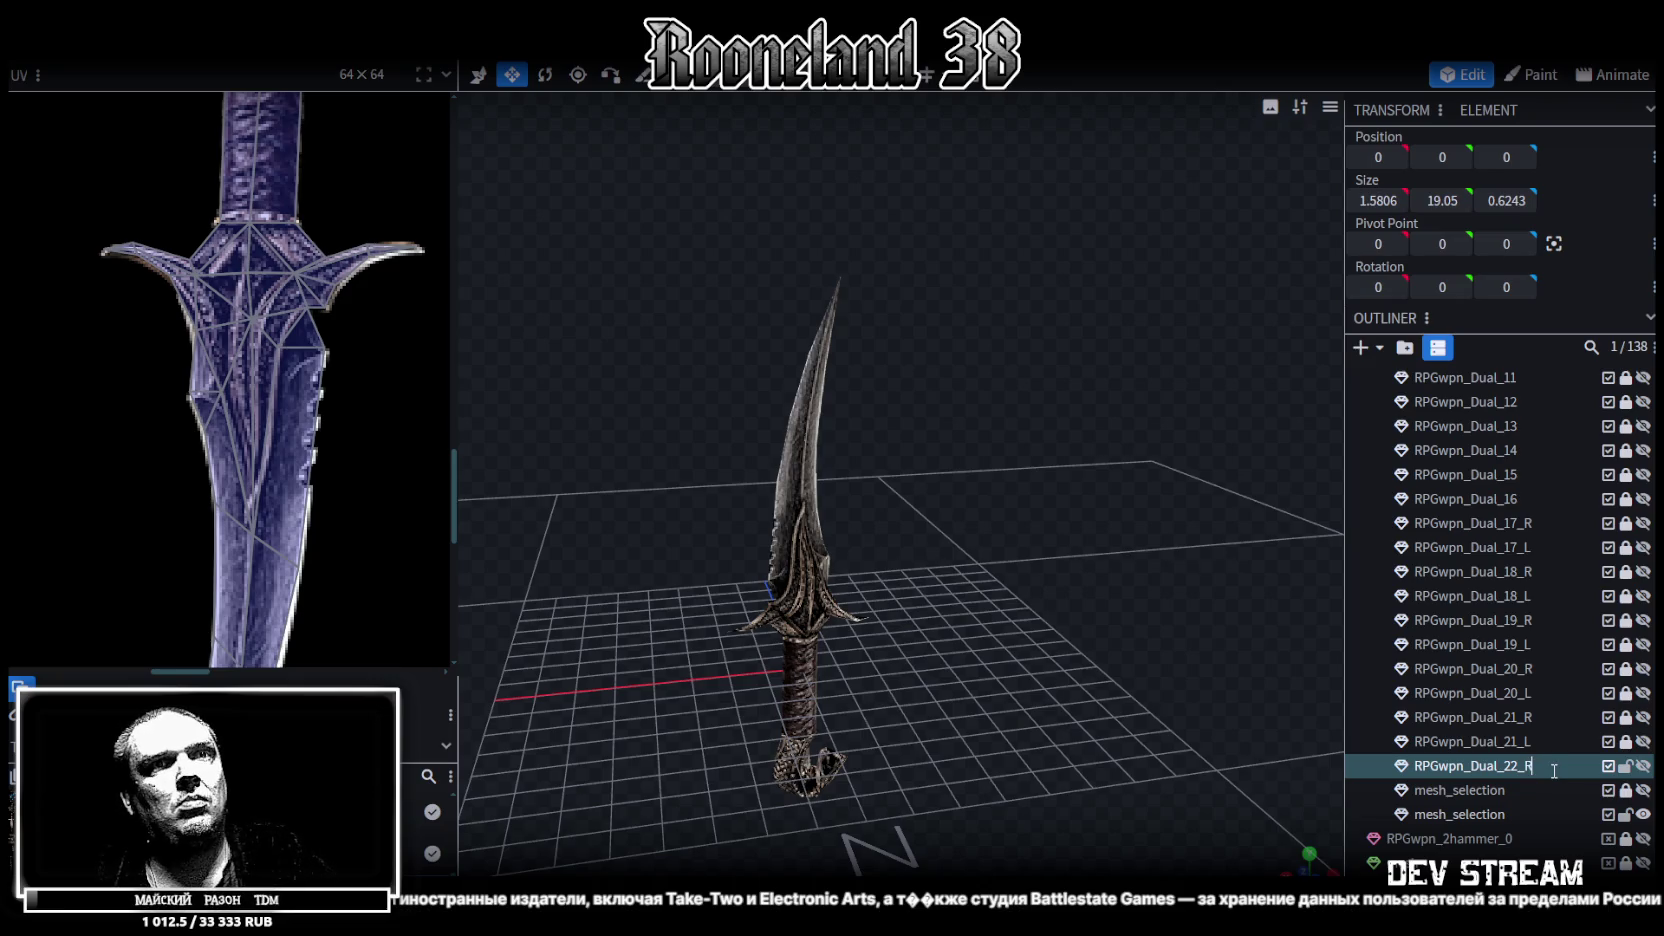
key("ctrl+a")
key("ctrl+c")
key("Return")
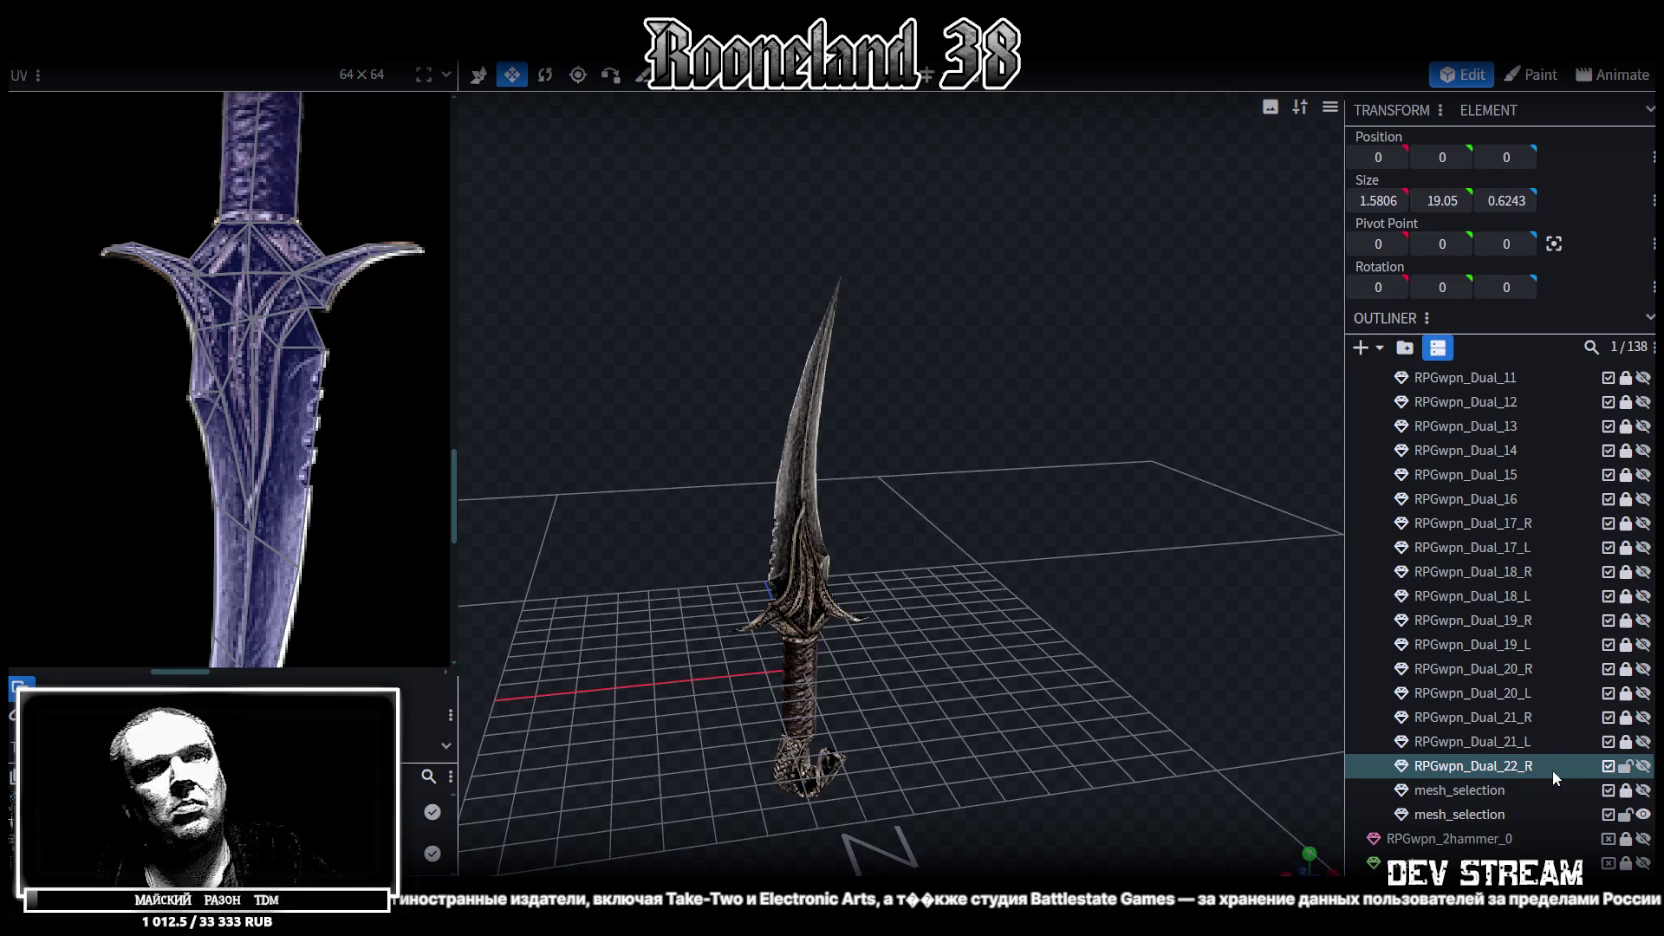
Rename the mesh_selection copy to RPGwpn_Dual_22_L and move it above mesh_selection
left_click(1517, 814)
double_click(1517, 814)
key("ctrl+v")
type("L")
key("Return")
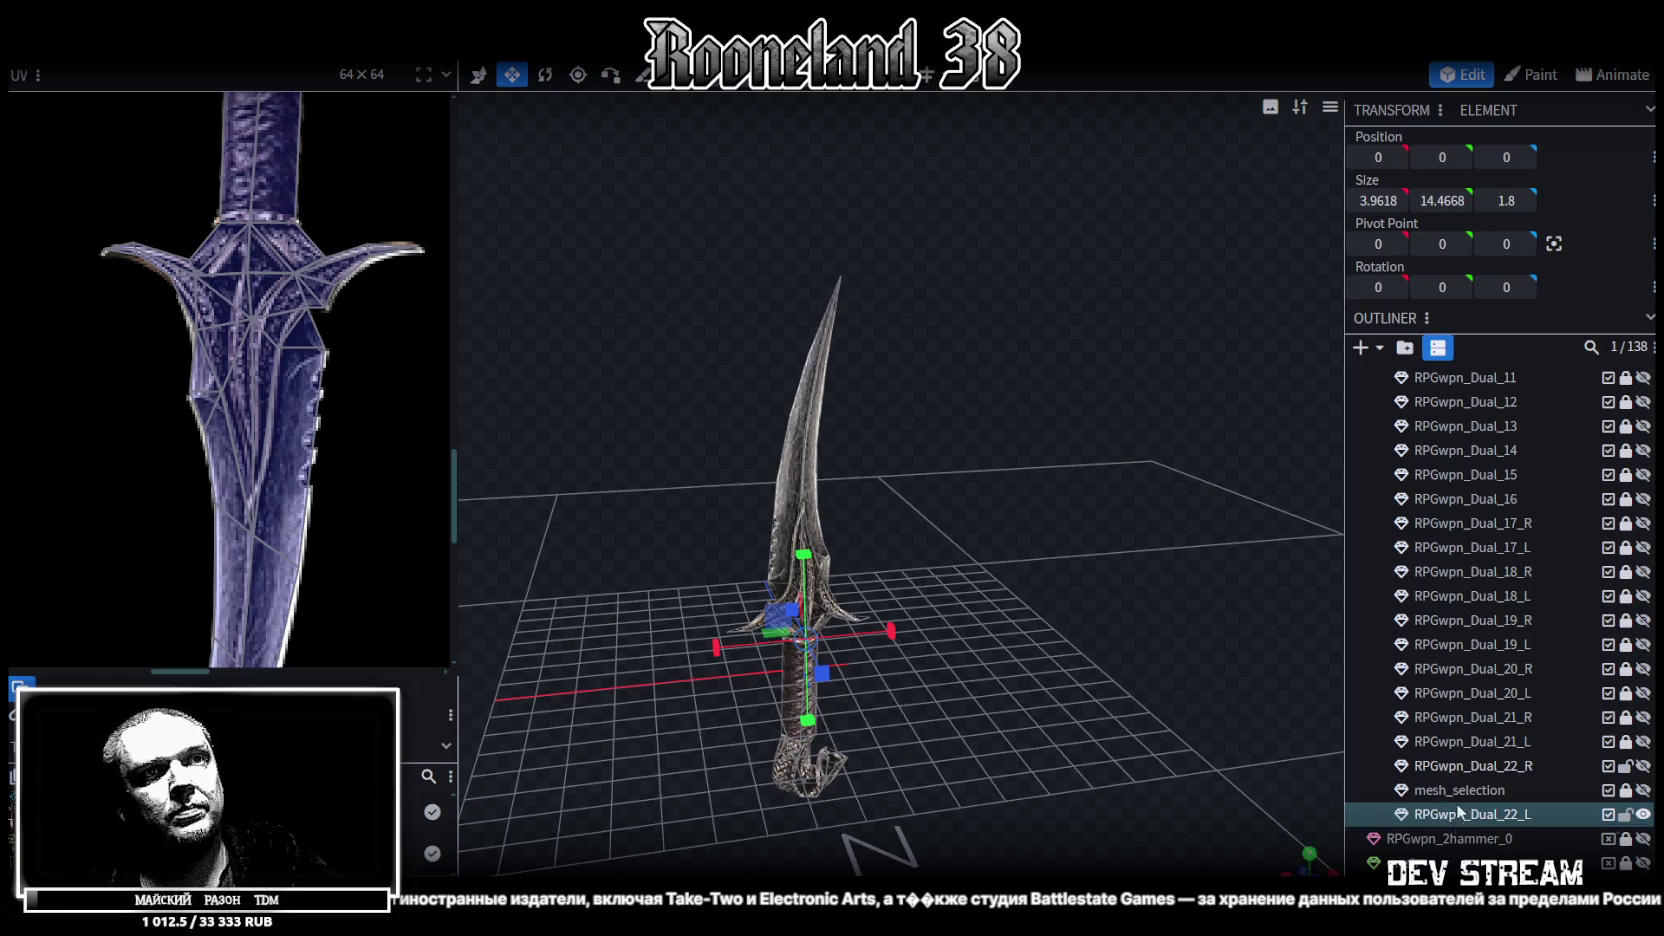
left_click_drag(1456, 812, 1458, 792)
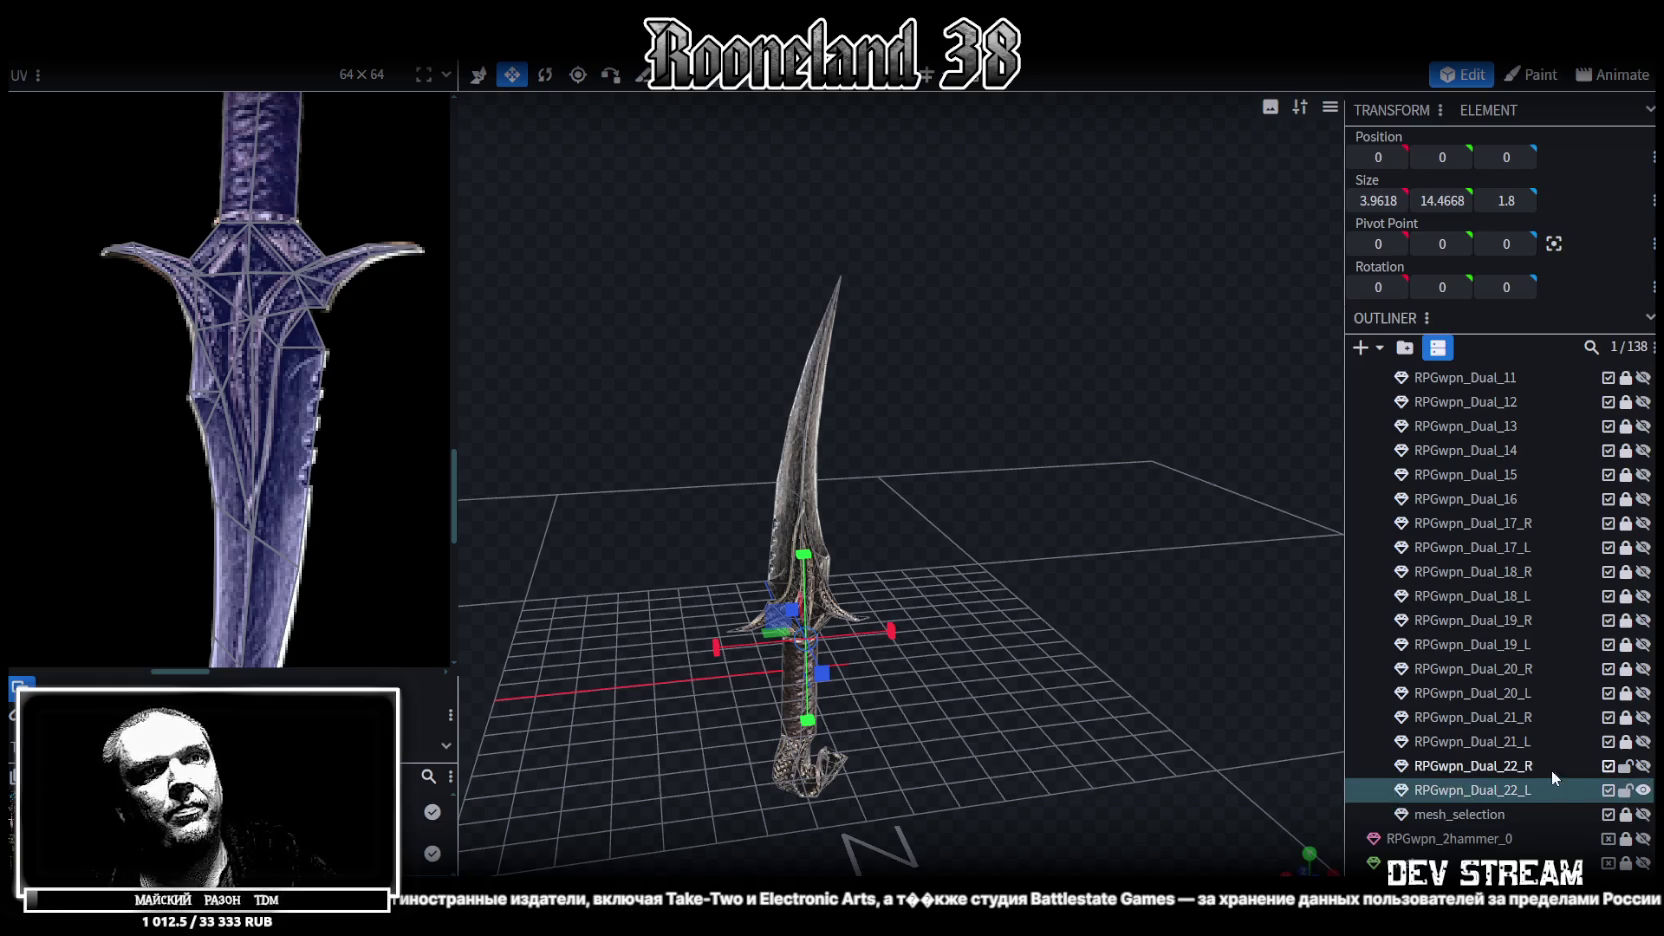
Toggle RPGwpn_Dual_22_R's visibility on and off, then select all the dagger geometry
left_click(1643, 767)
left_click(1643, 767)
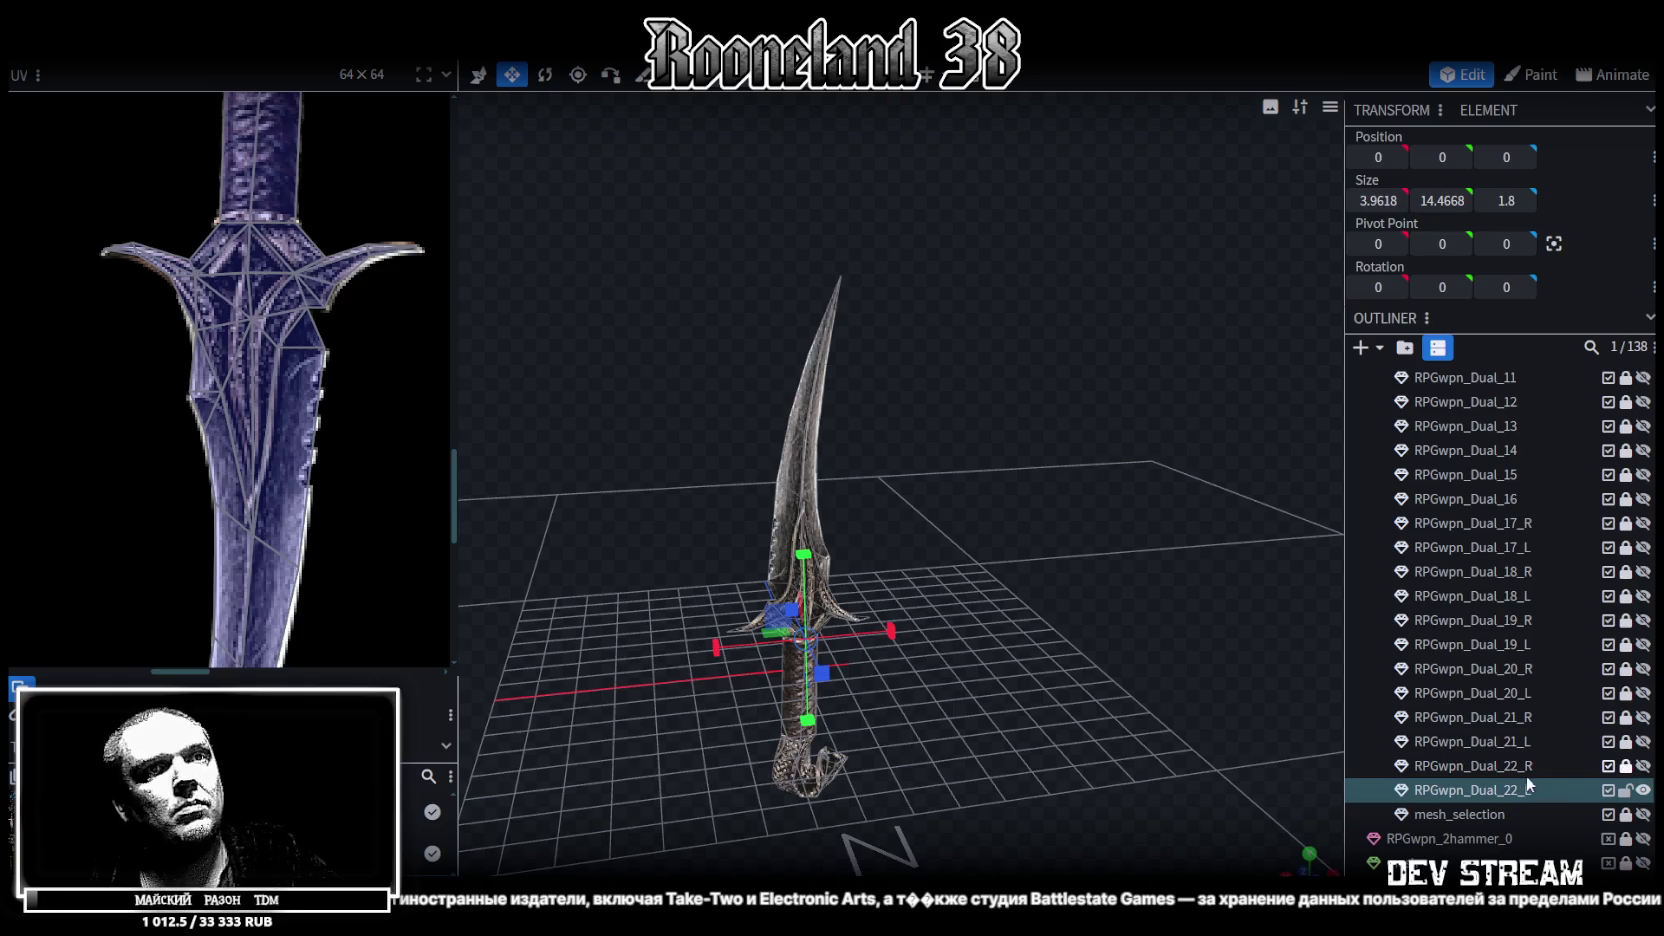
scroll(705, 291, "up", 2)
key("ctrl+a")
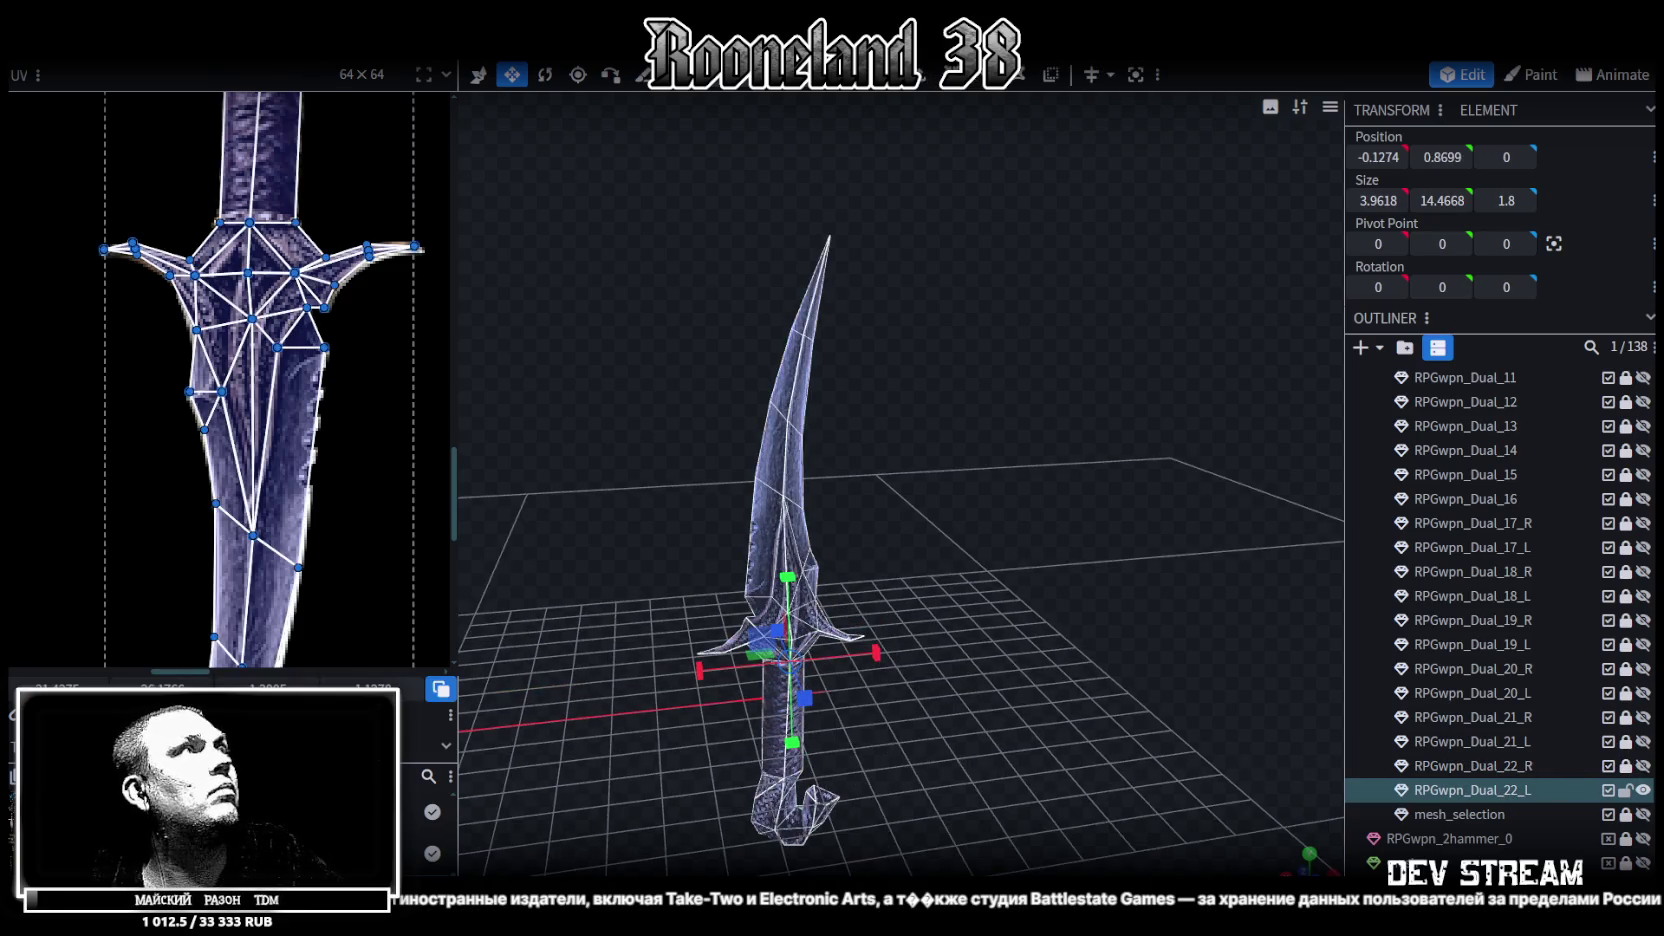
Scale the RPGwpn_Dual_22_L mesh by 0.5, leaving it 1.9809 × 7.2334 × 0.9
right_click(210, 170)
left_click(255, 40)
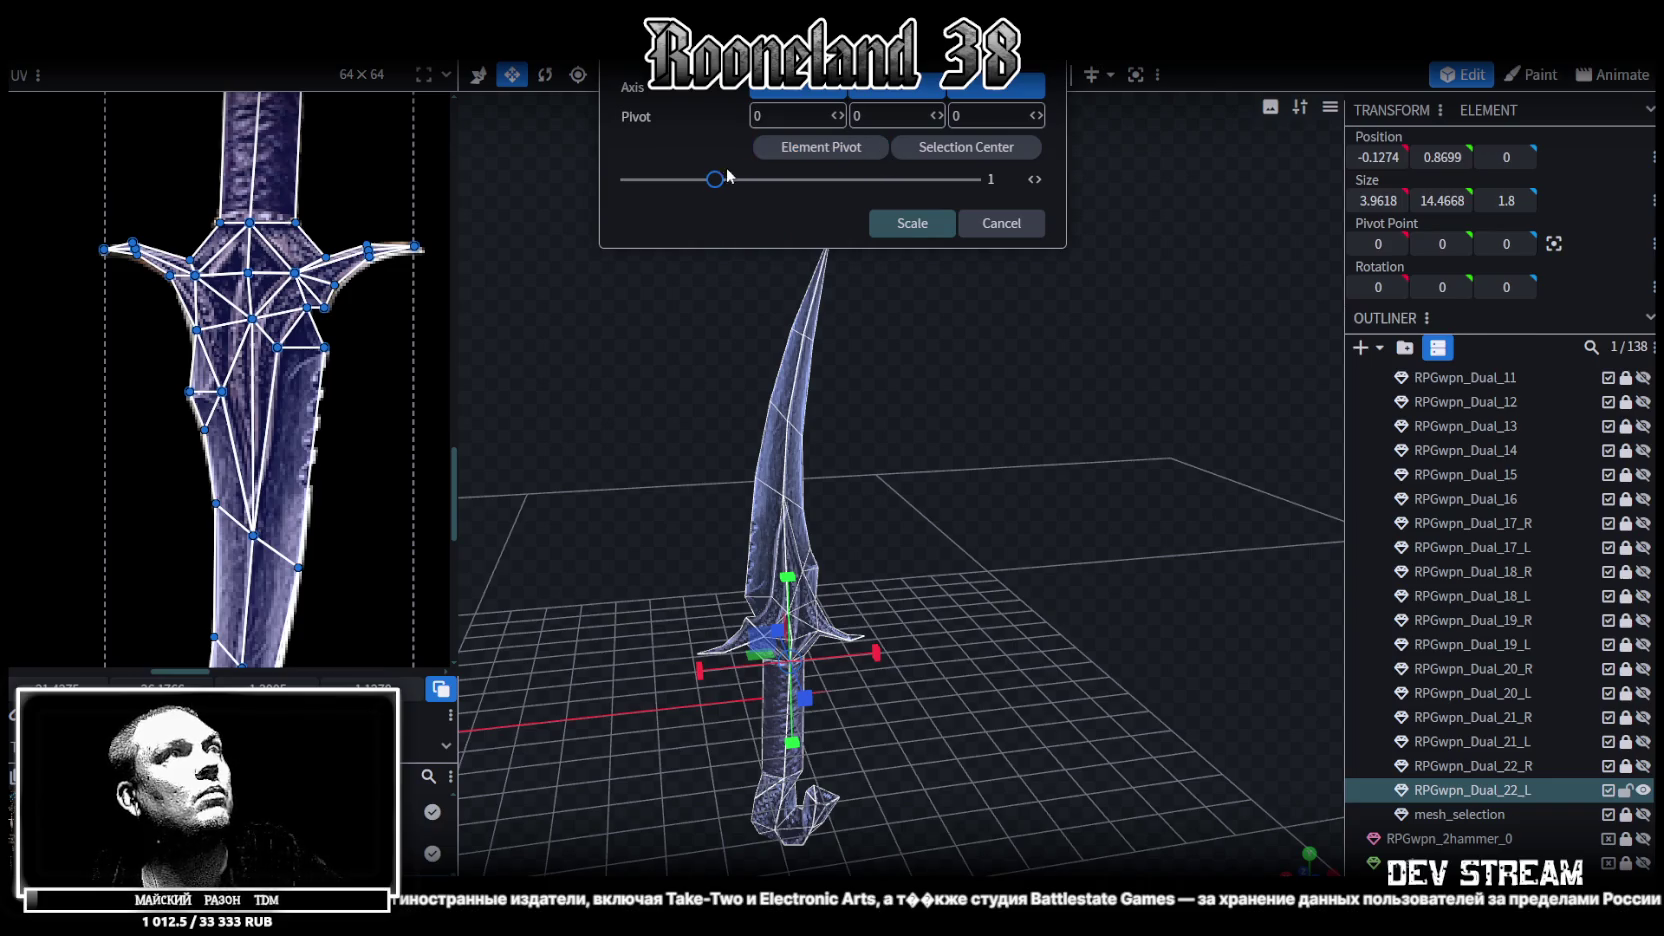
left_click_drag(712, 183, 672, 192)
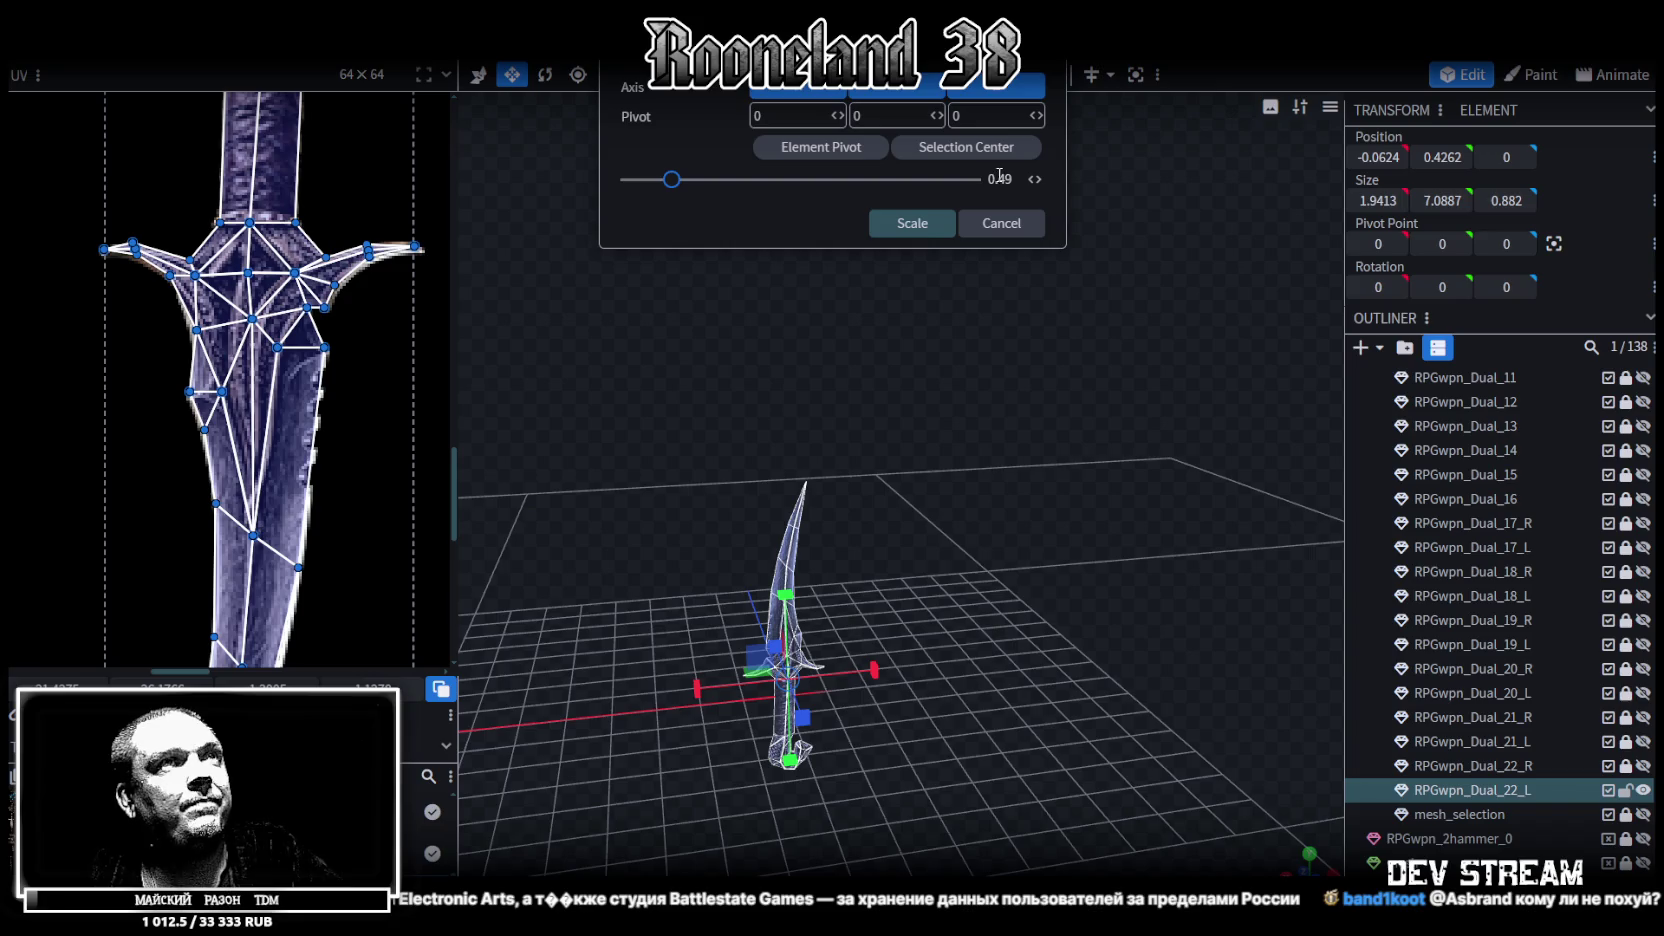
left_click(912, 223)
mouse_move(1027, 572)
left_mouse_down()
mouse_move(1105, 386)
mouse_move(768, 642)
mouse_move(1124, 656)
mouse_move(1100, 632)
left_mouse_up()
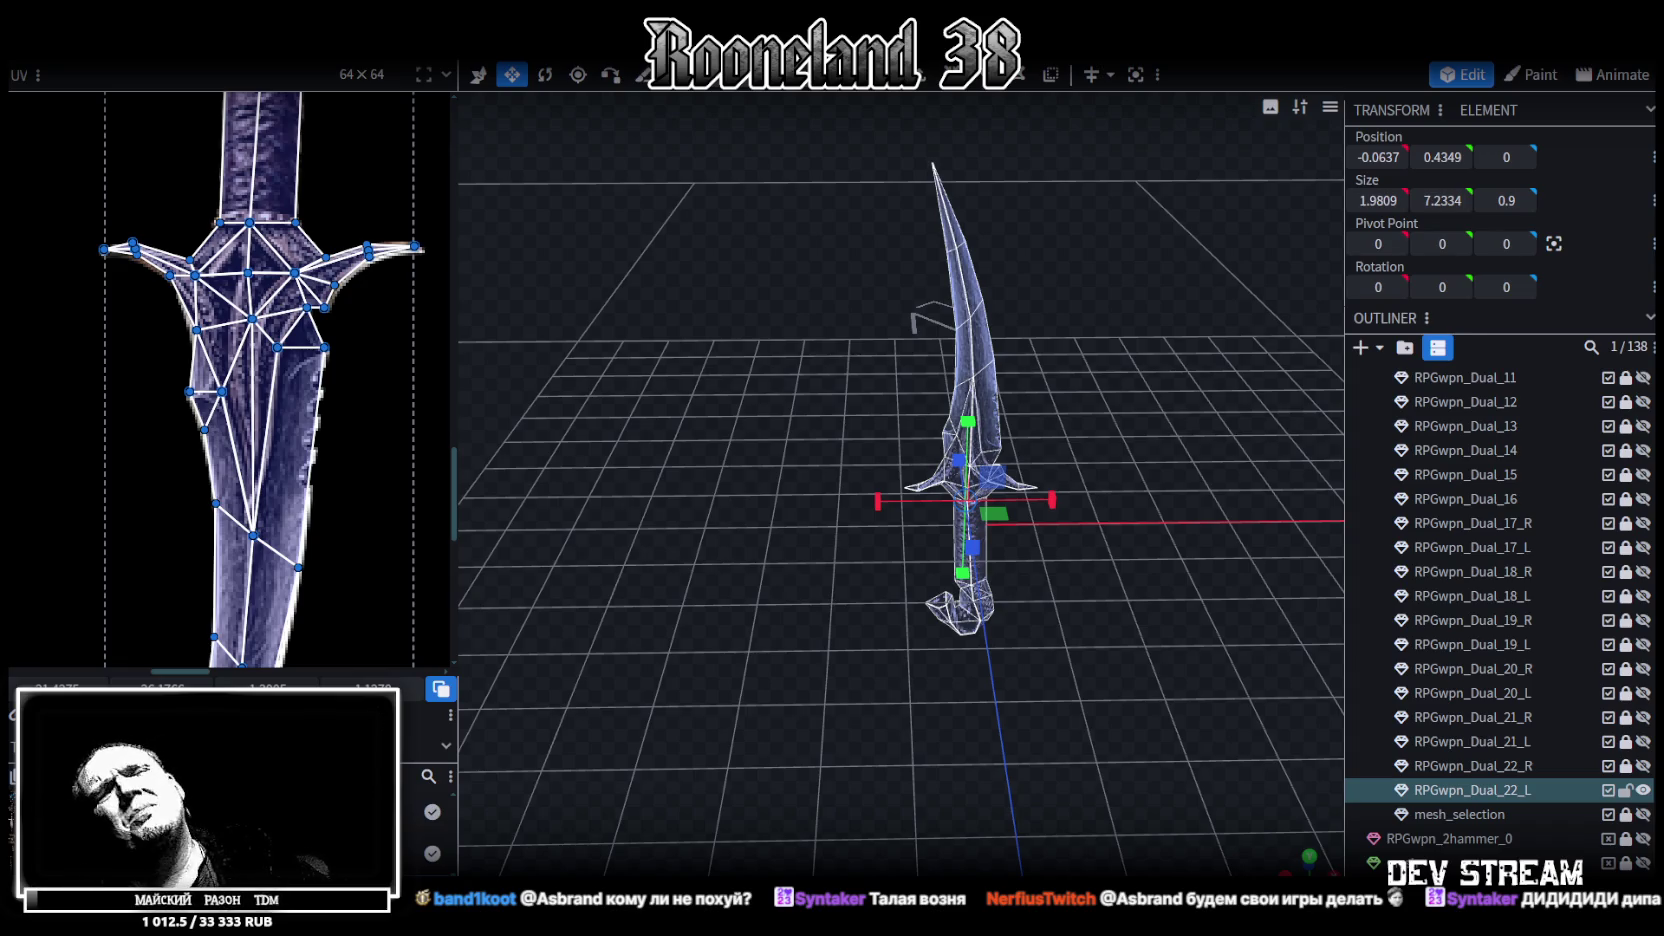
Select the whole crossguard and flatten it to half its thickness
scroll(1021, 712, "up", 3)
scroll(1221, 566, "up", 1)
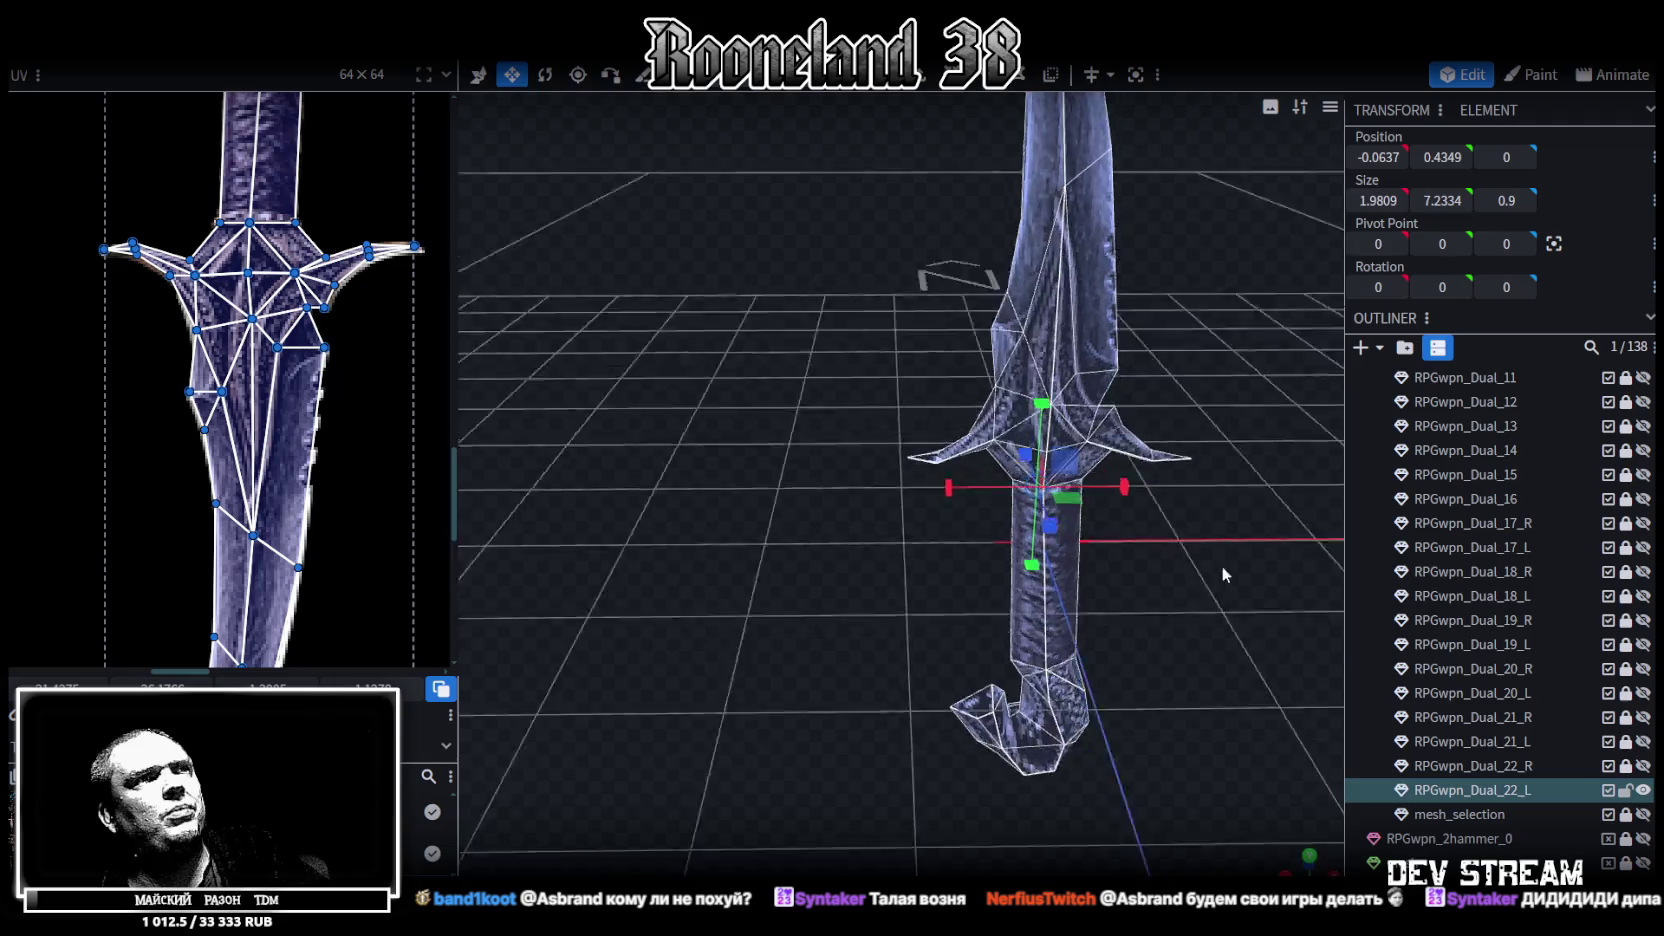
scroll(1208, 534, "up", 3)
scroll(1218, 548, "down", 4)
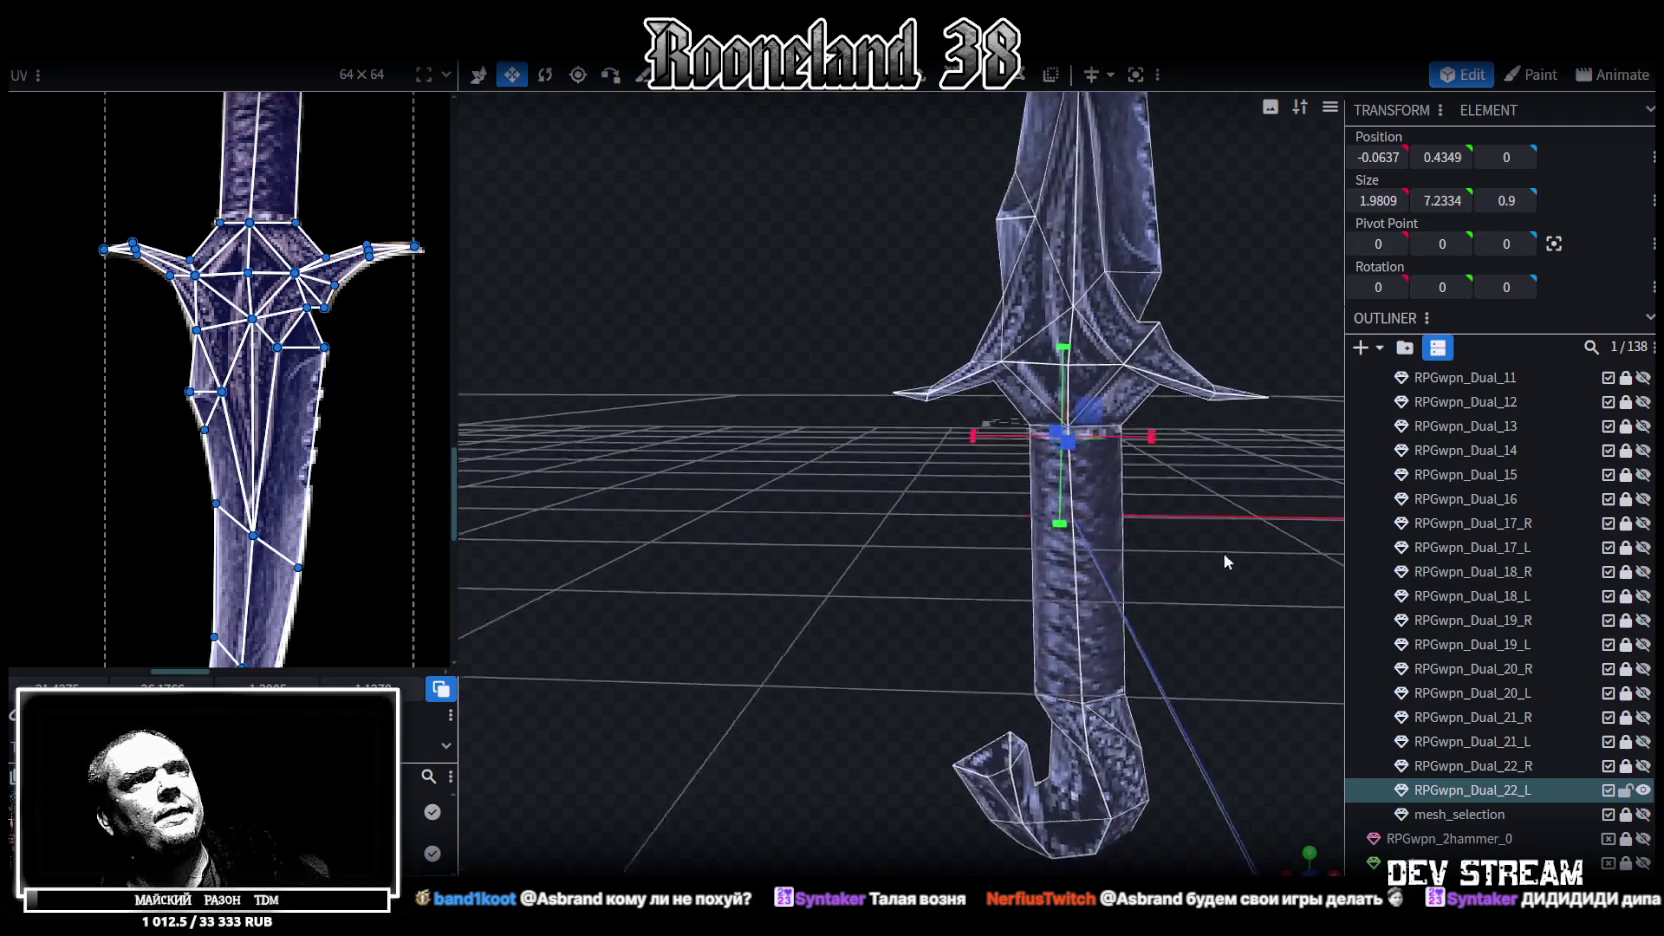
mouse_move(816, 588)
left_mouse_down()
mouse_move(907, 662)
mouse_move(788, 673)
mouse_move(848, 760)
mouse_move(740, 688)
mouse_move(1247, 400)
mouse_move(1138, 458)
left_mouse_up()
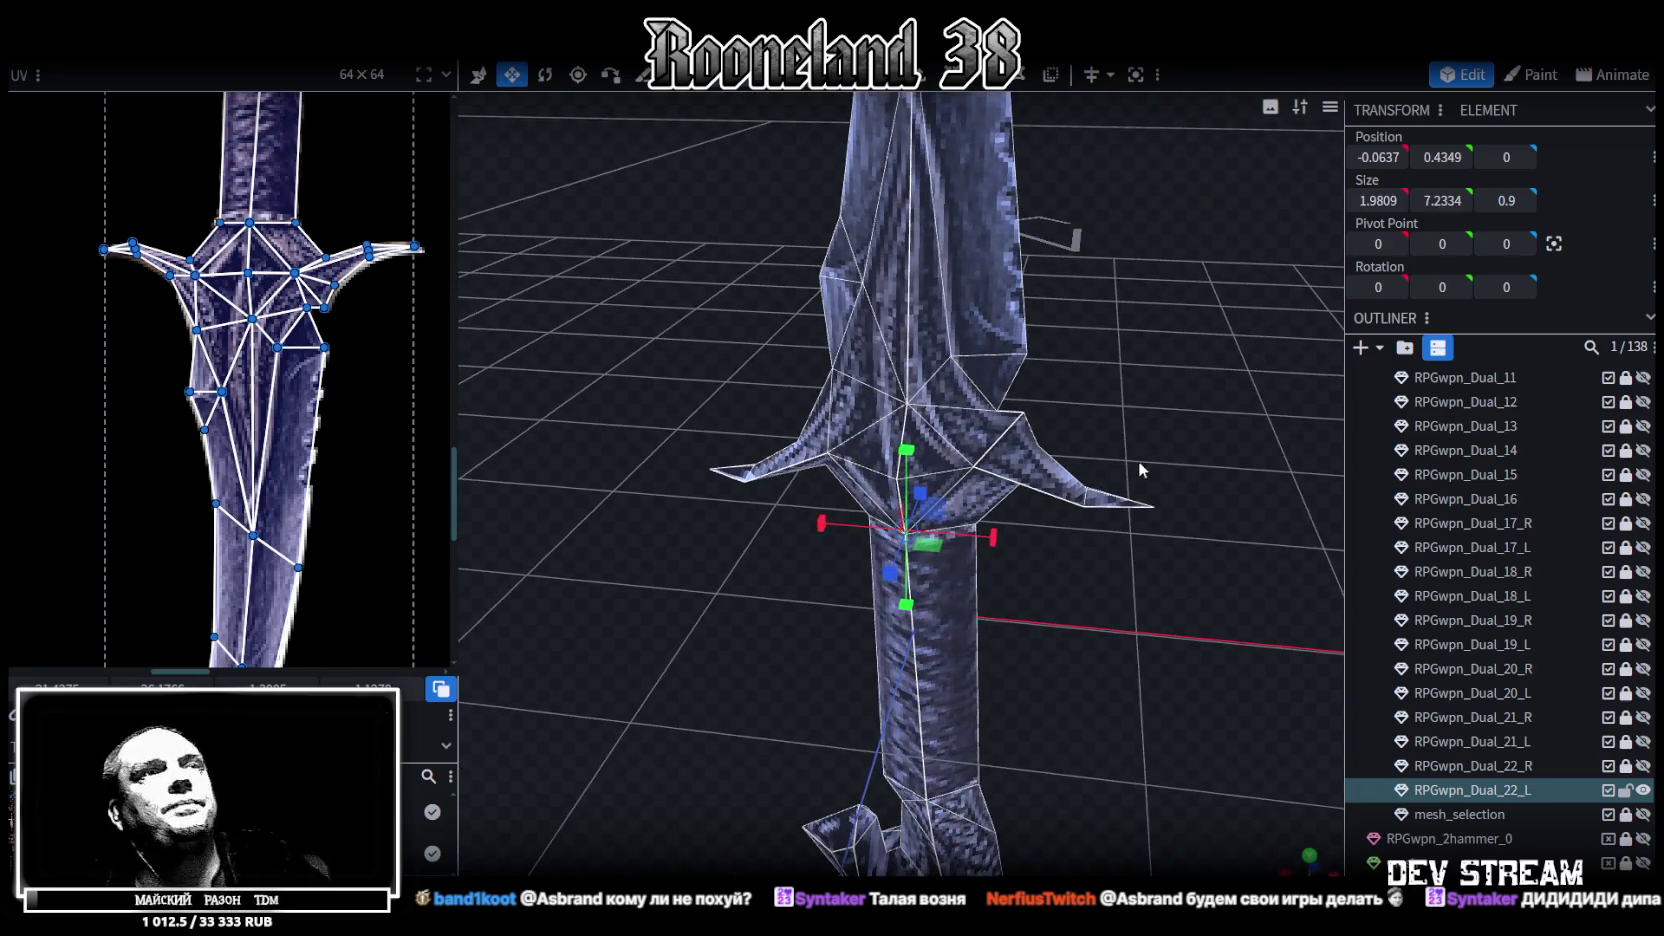
left_click(1152, 466)
mouse_move(1109, 588)
left_mouse_down()
mouse_move(1222, 644)
mouse_move(1046, 563)
left_mouse_up()
left_click(968, 565, "shift")
left_click(938, 560, "shift")
mouse_move(930, 560)
left_mouse_down()
mouse_move(894, 553)
mouse_move(1036, 512)
left_mouse_up()
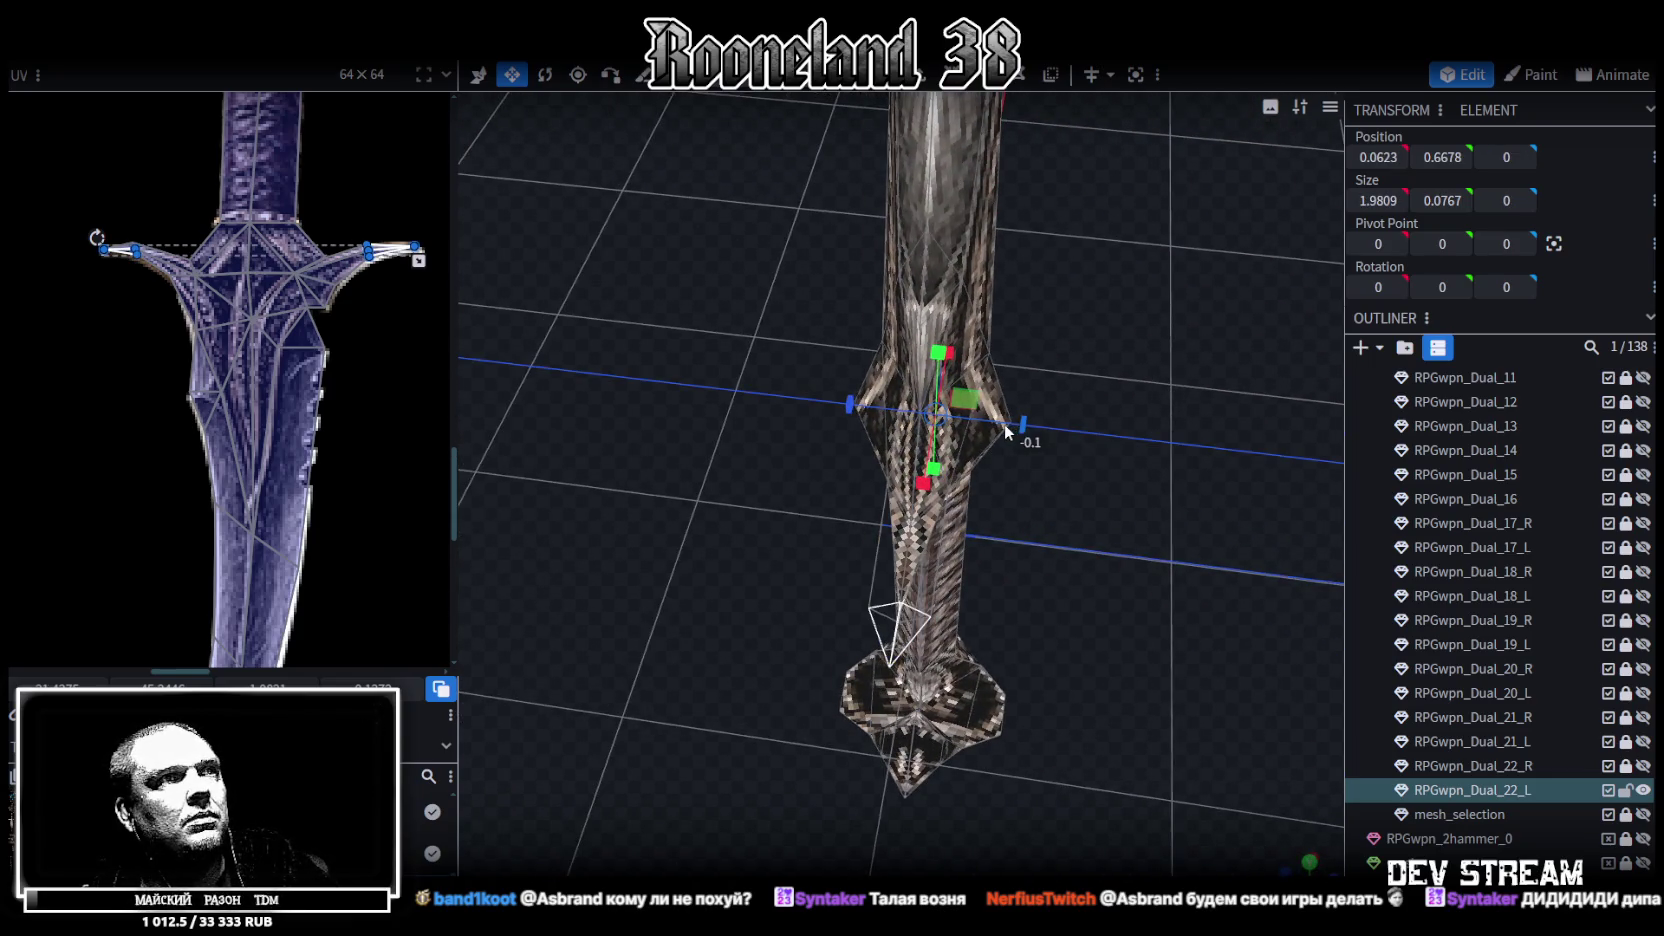
left_click_drag(1041, 434, 957, 437)
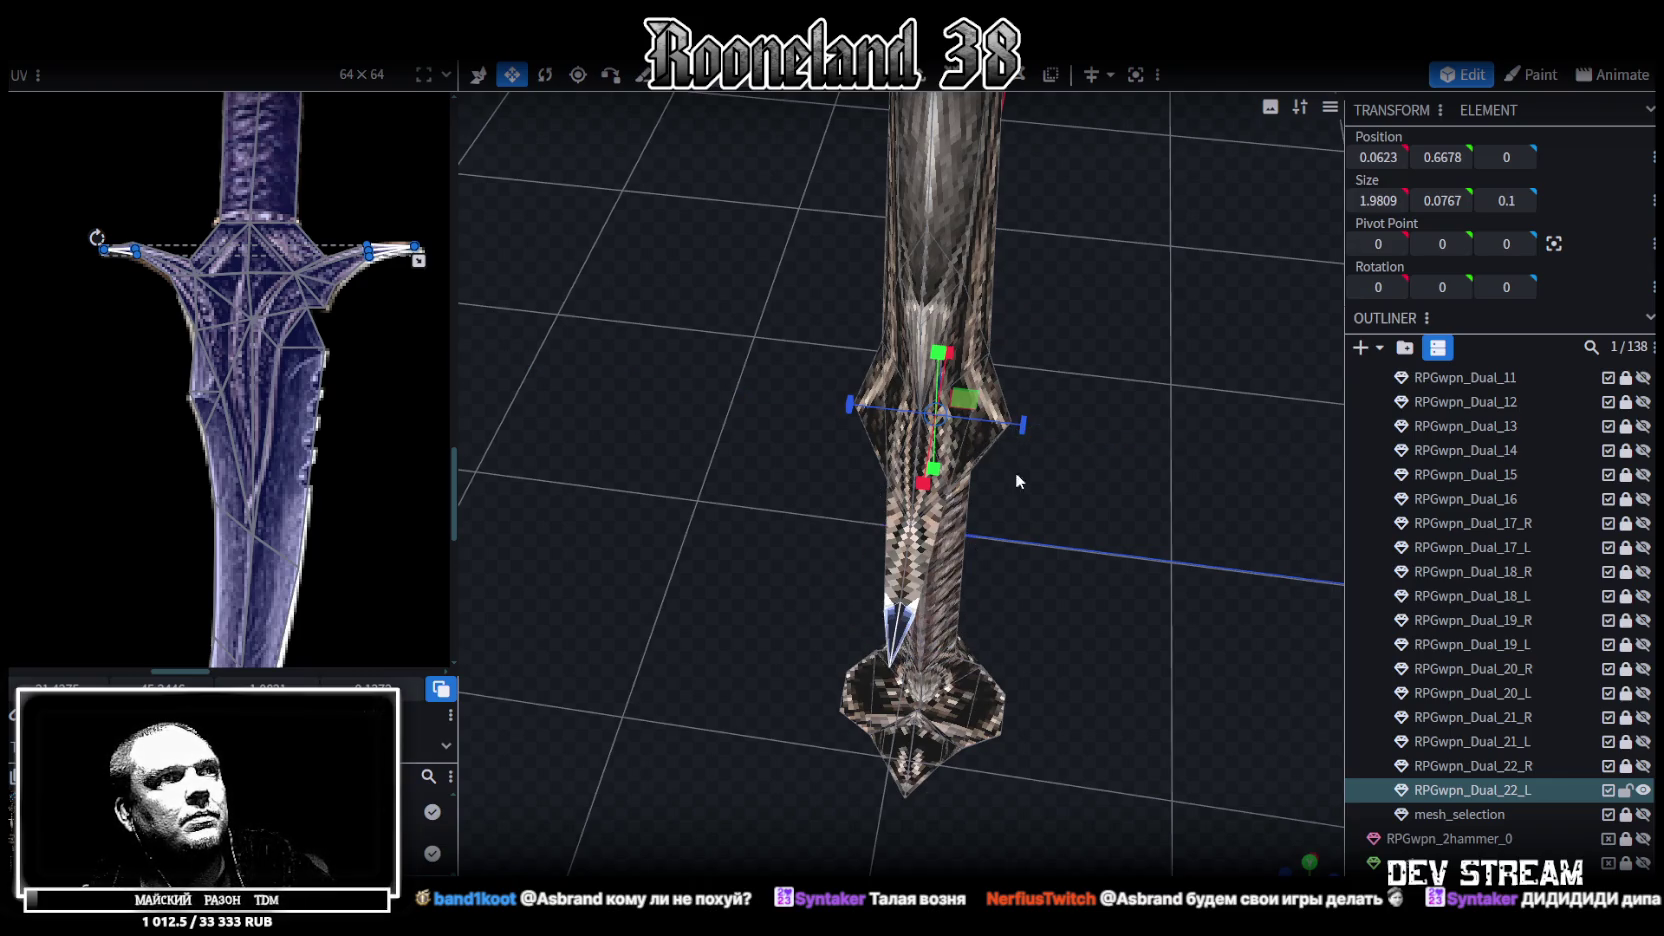
Save the model as RPGweapon.bbmodel and clear the selection
left_click_drag(957, 437, 930, 330)
key("ctrl+s")
key("Escape")
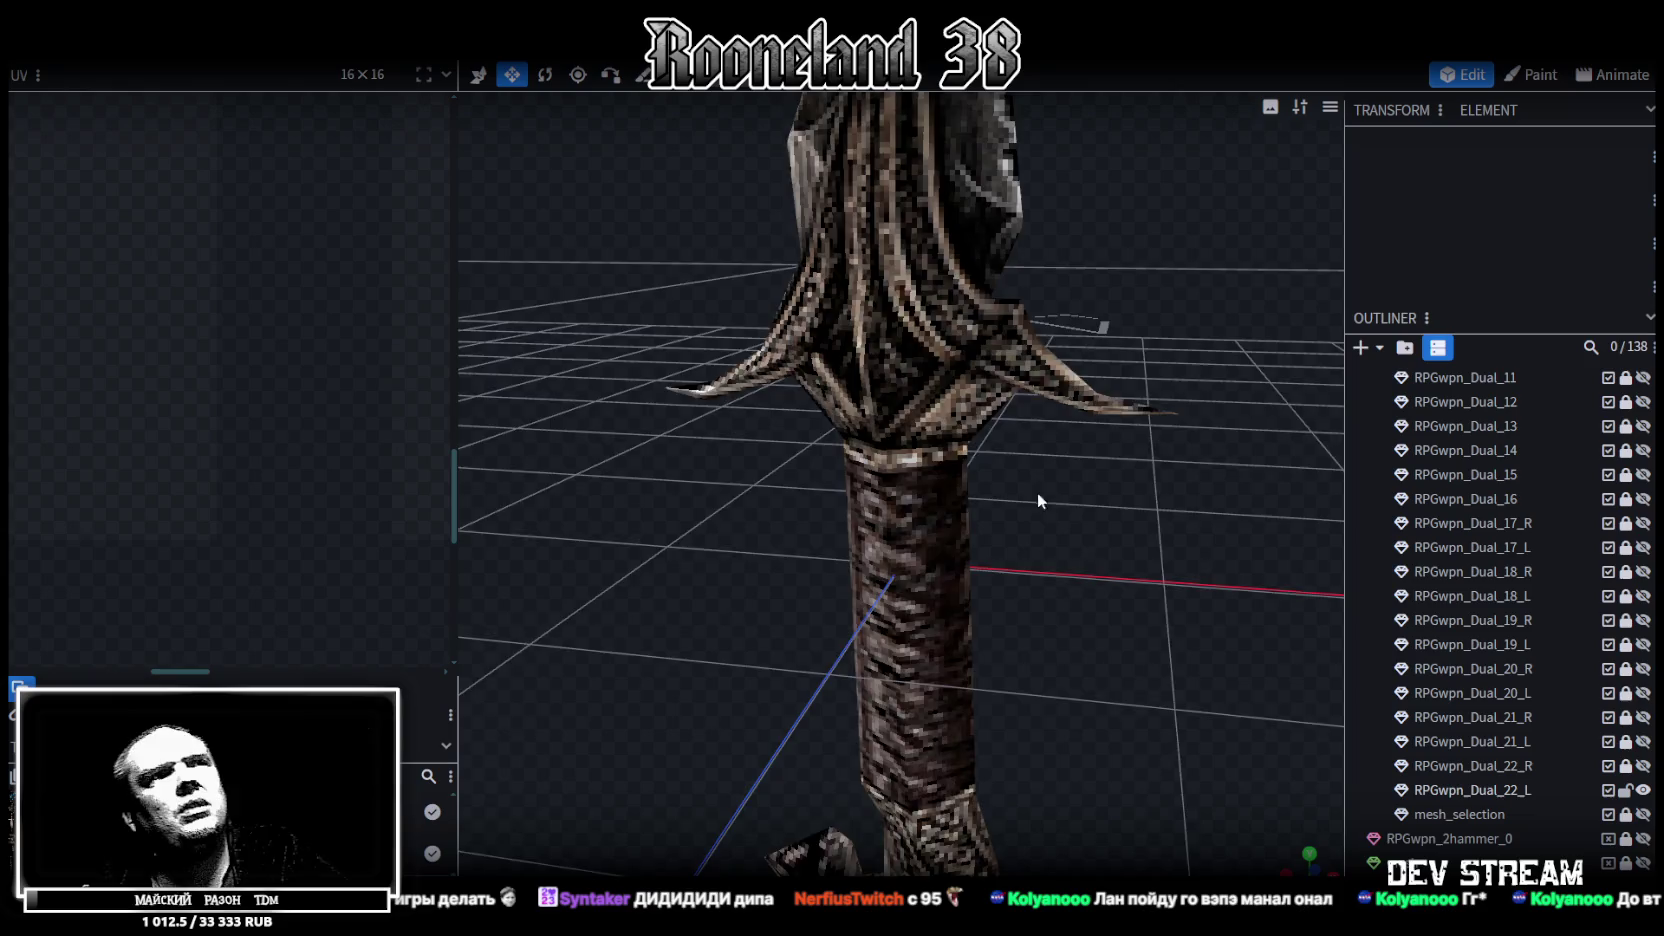
Select the RPGwpn_Dual_22_L mesh and a blade face, then view its outline in the texture
scroll(980, 430, "down", 3)
left_click(926, 382)
mouse_move(1147, 540)
left_mouse_down()
mouse_move(930, 530)
mouse_move(1040, 552)
mouse_move(1011, 649)
left_mouse_up()
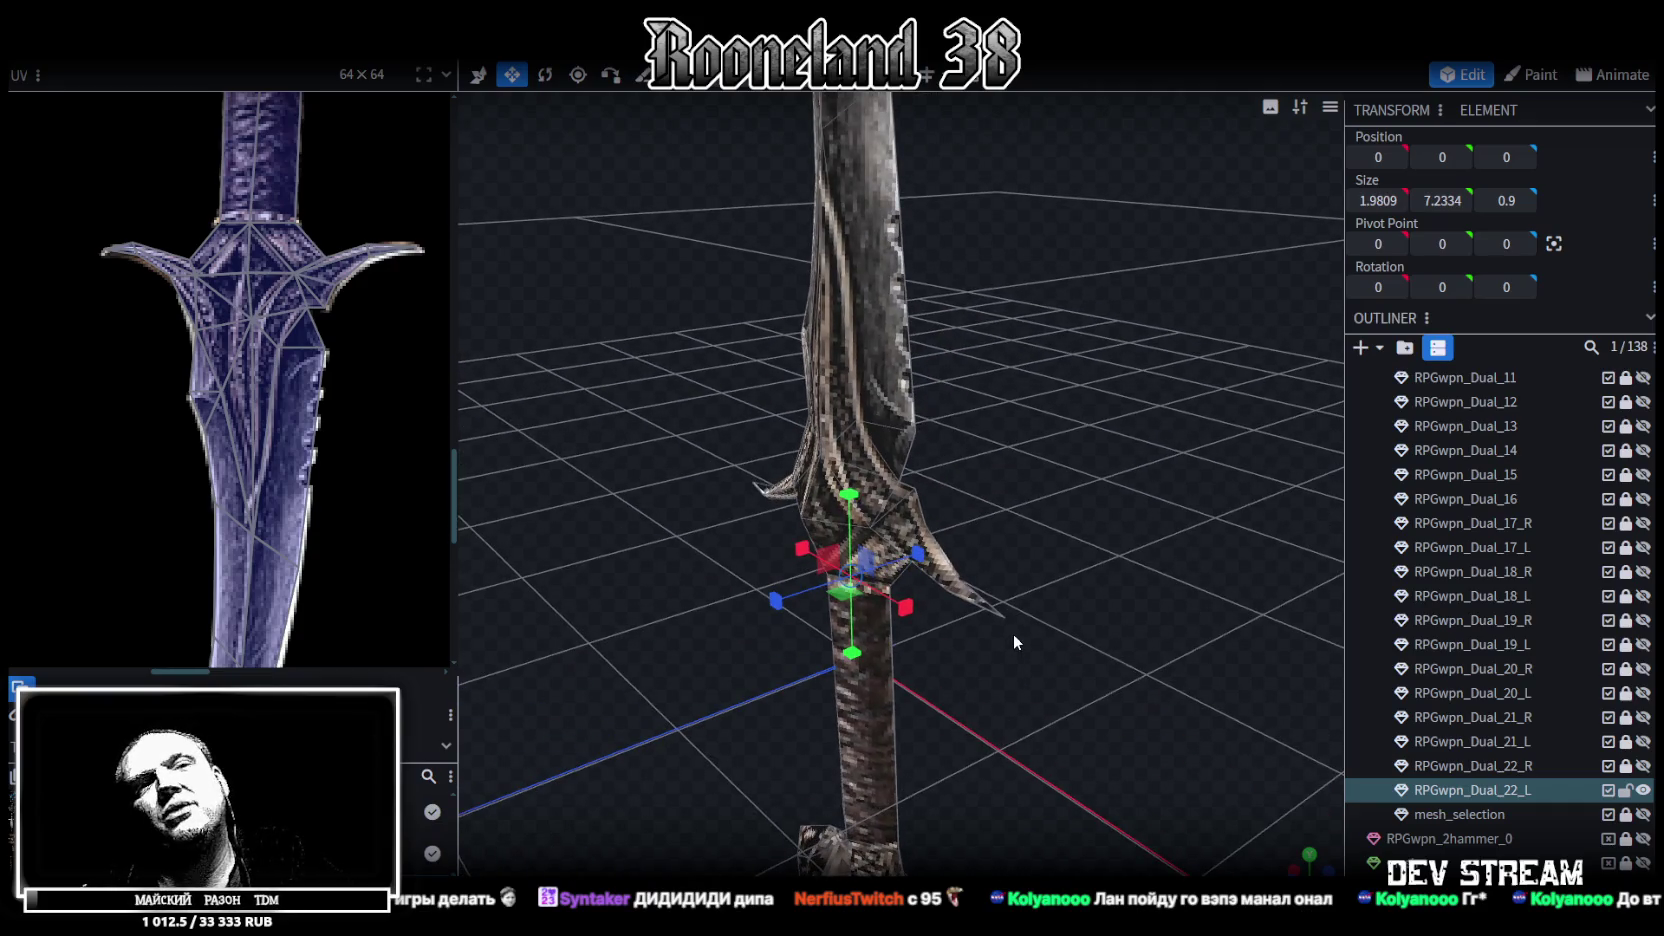
left_click(861, 376)
mouse_move(1072, 439)
left_mouse_down()
mouse_move(864, 424)
mouse_move(936, 485)
mouse_move(985, 434)
mouse_move(1106, 471)
mouse_move(1201, 474)
left_mouse_up()
scroll(1124, 536, "up", 5)
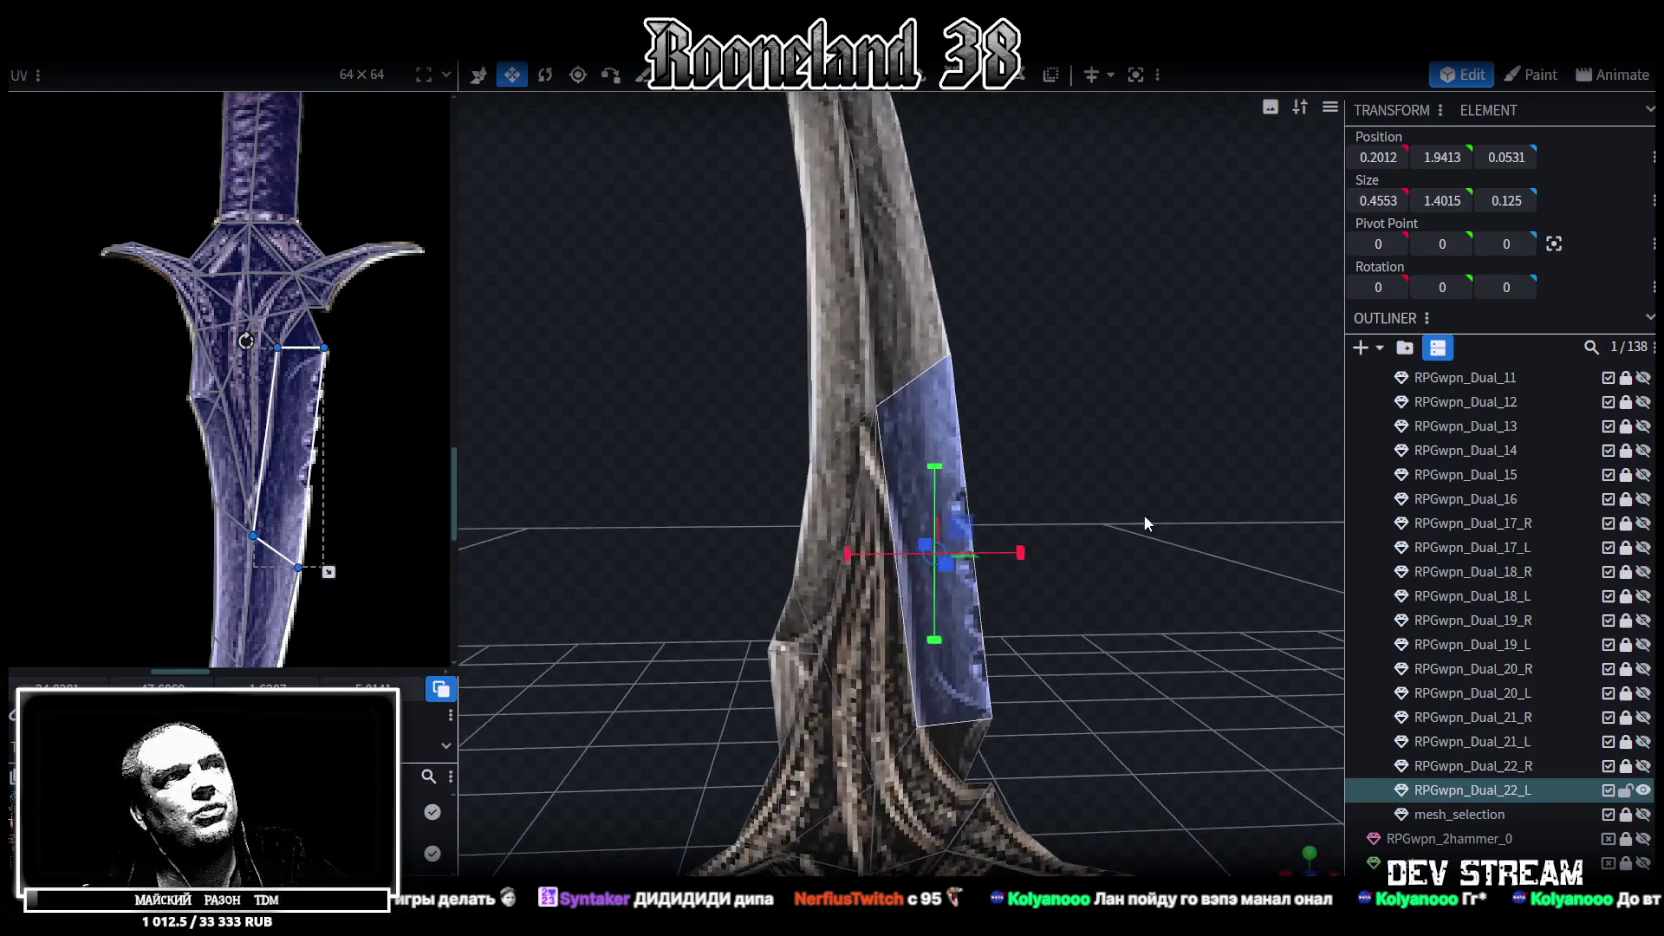
scroll(844, 364, "up", 2)
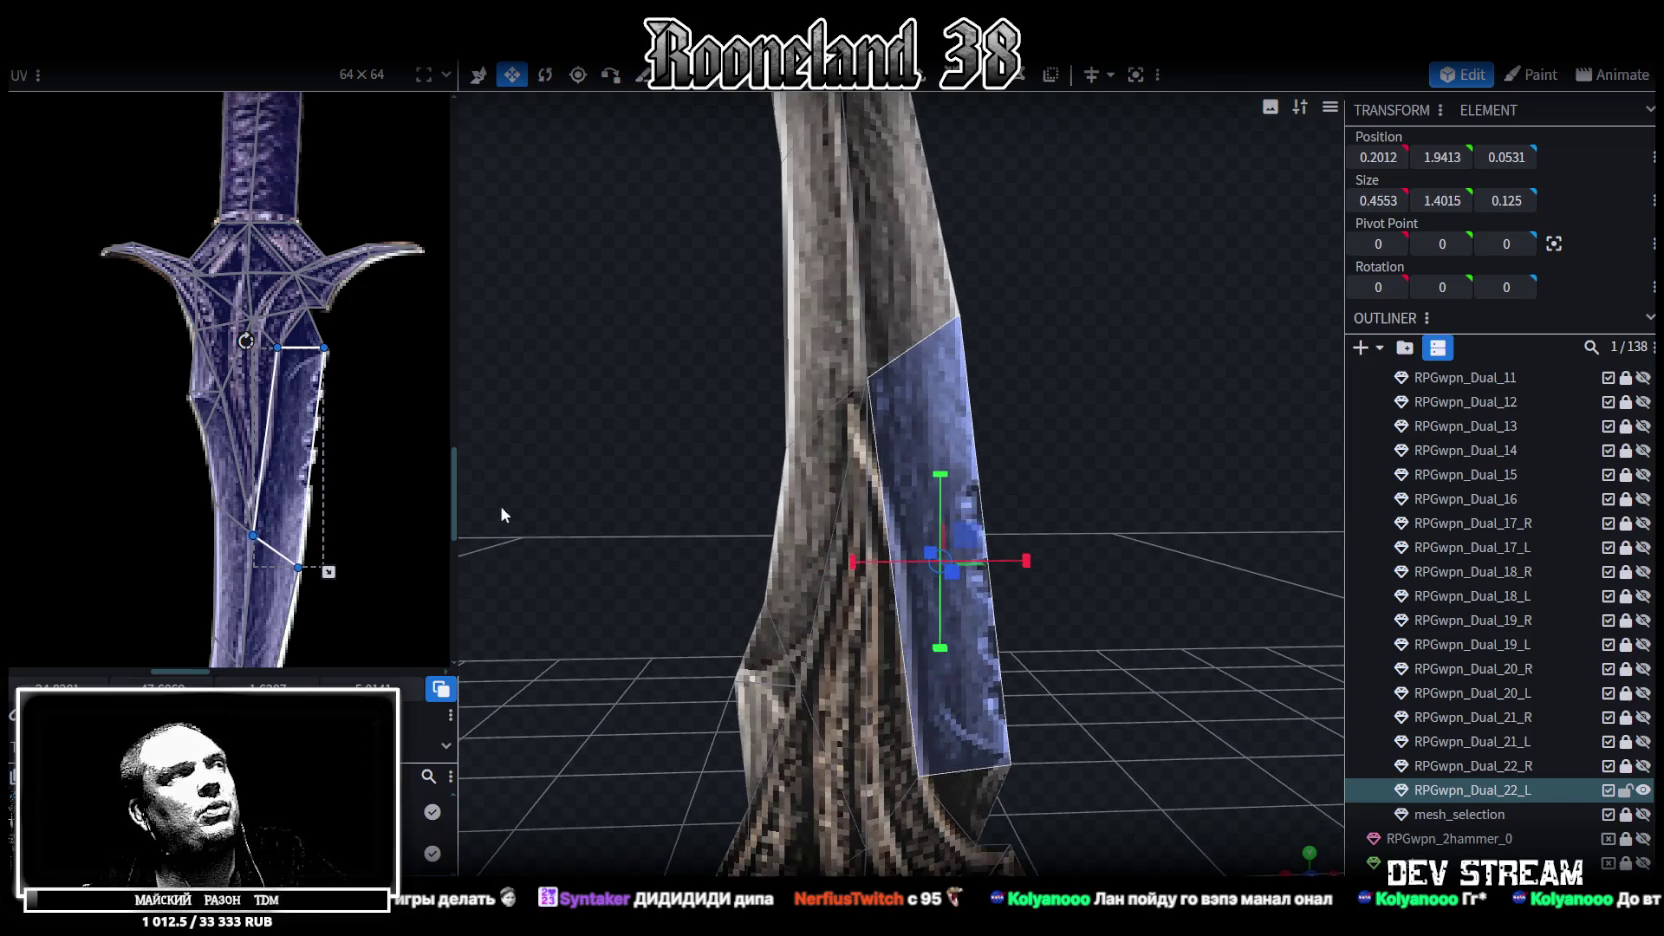
middle_click_drag(316, 473, 328, 385)
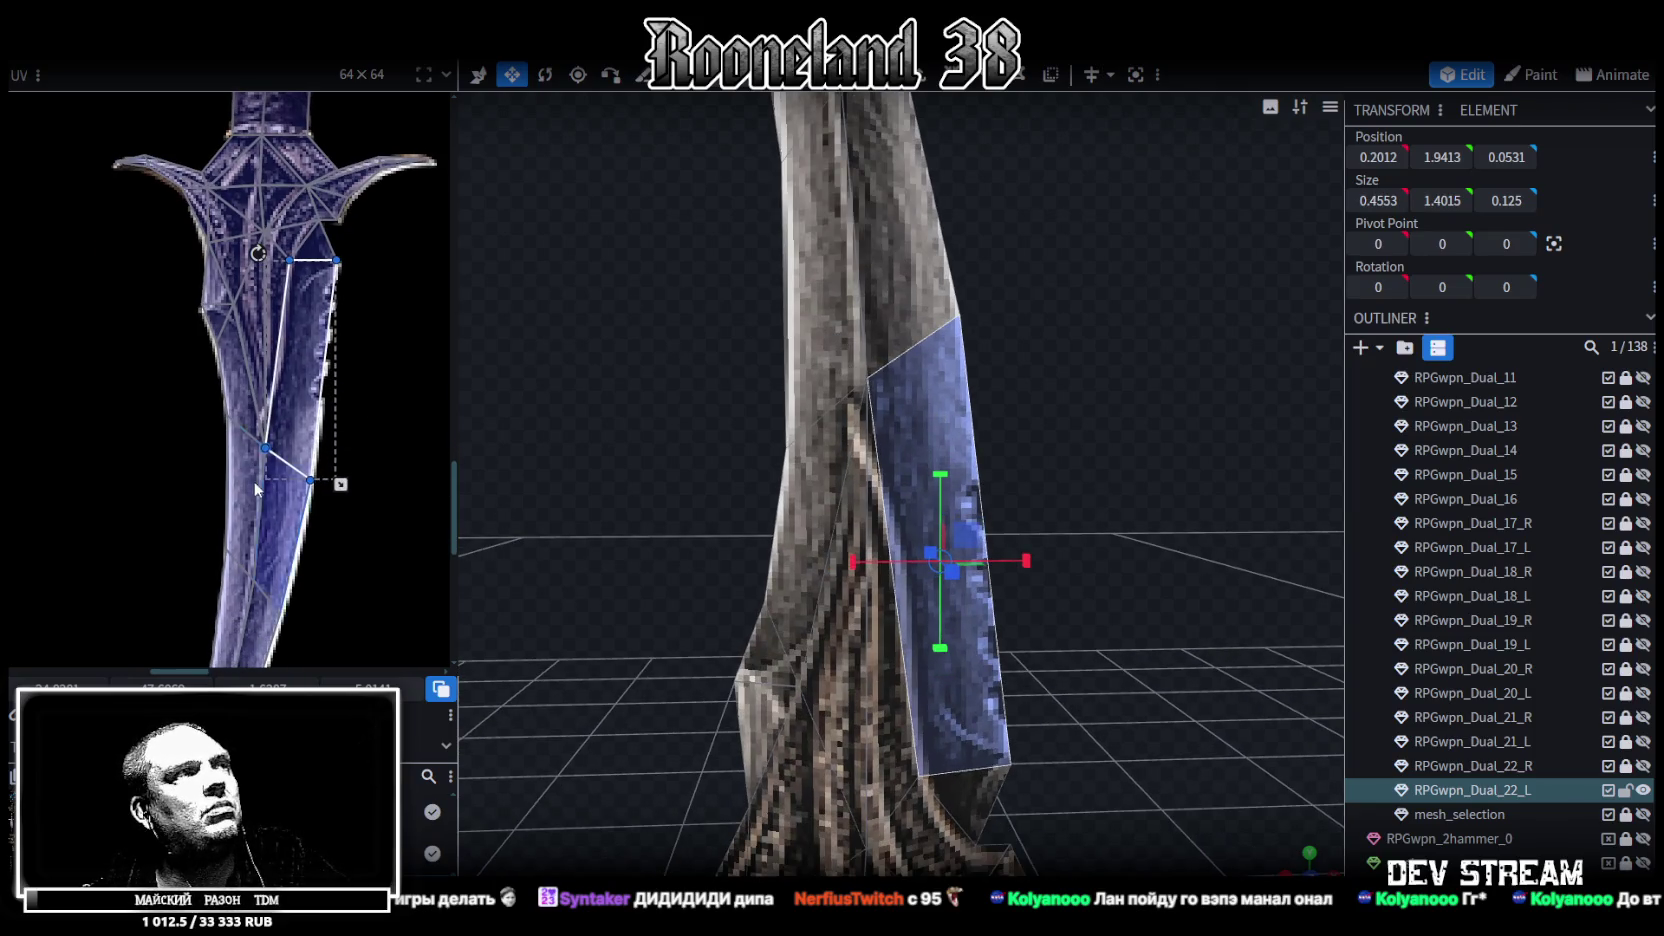
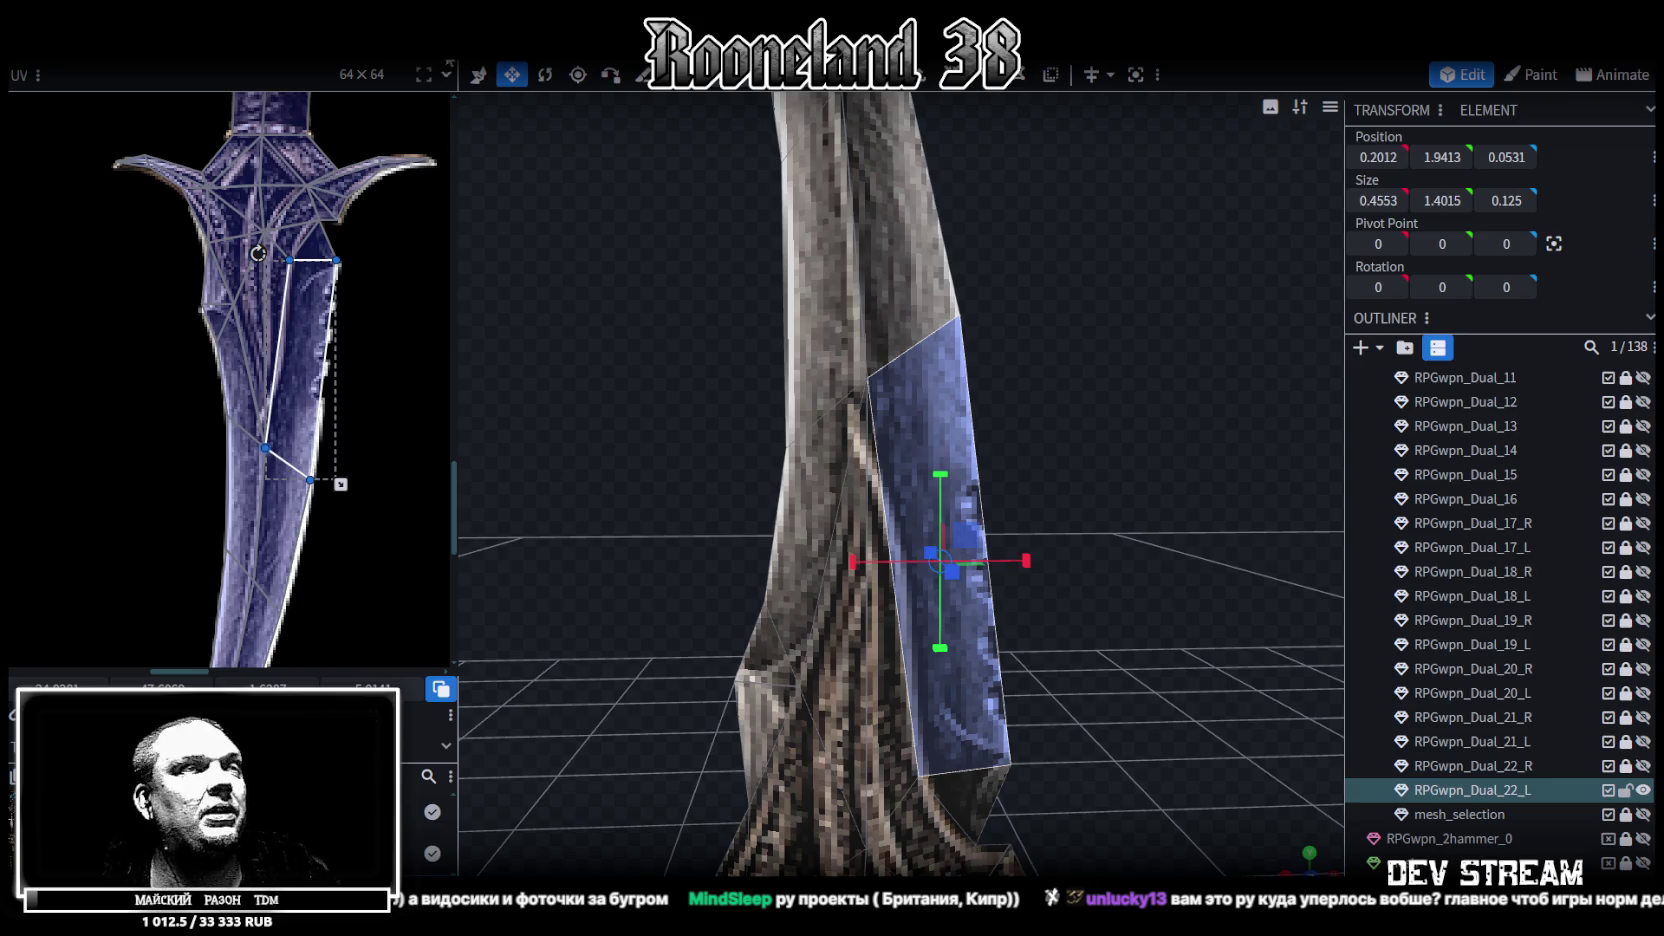
Deselect the dagger, unhide the mesh_selection plane in the outliner and select it
scroll(832, 473, "down", 5)
scroll(1000, 500, "down", 3)
scroll(1115, 520, "down", 2)
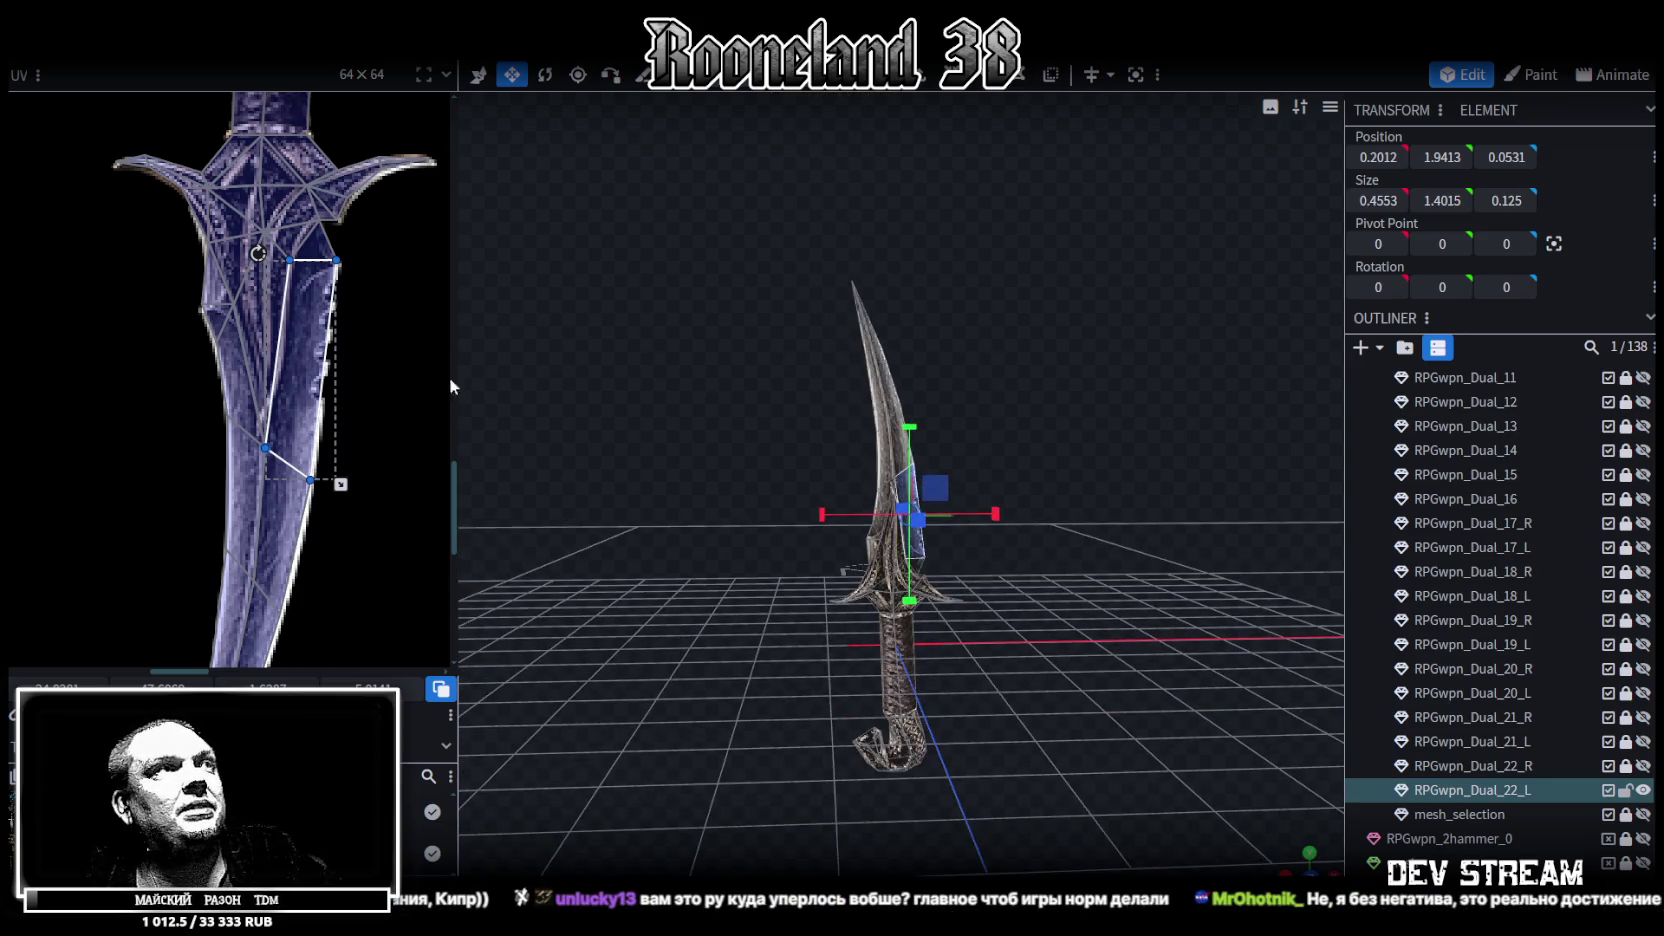
scroll(318, 383, "down", 3)
scroll(340, 382, "down", 2)
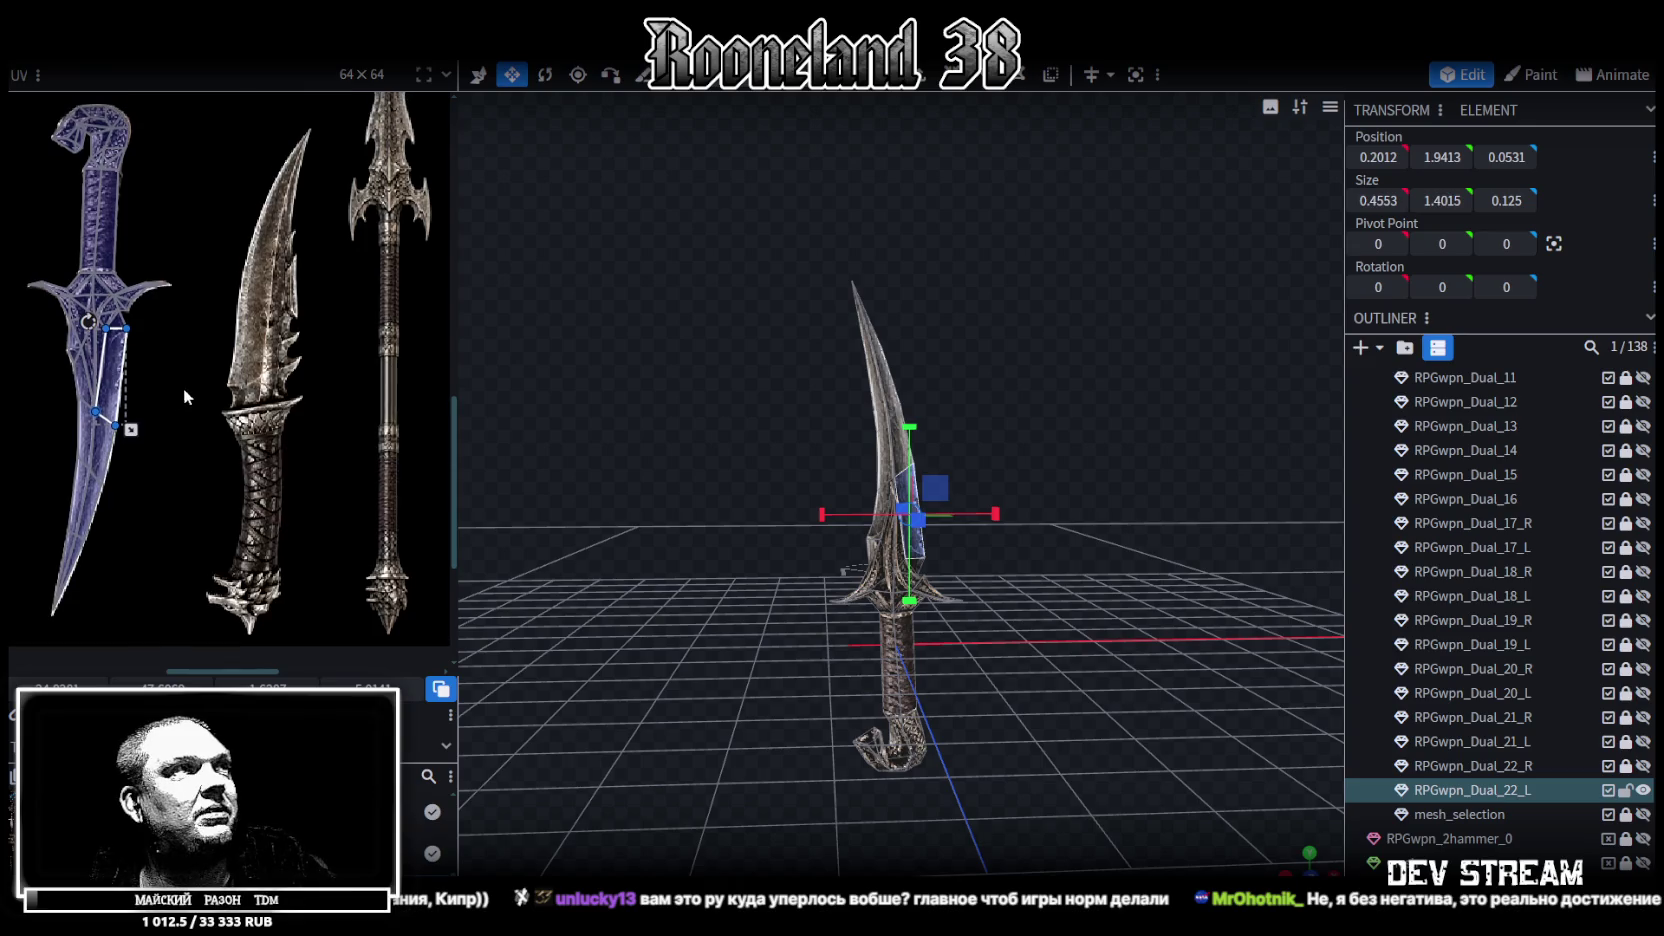
scroll(200, 387, "down", 2)
scroll(252, 377, "down", 1)
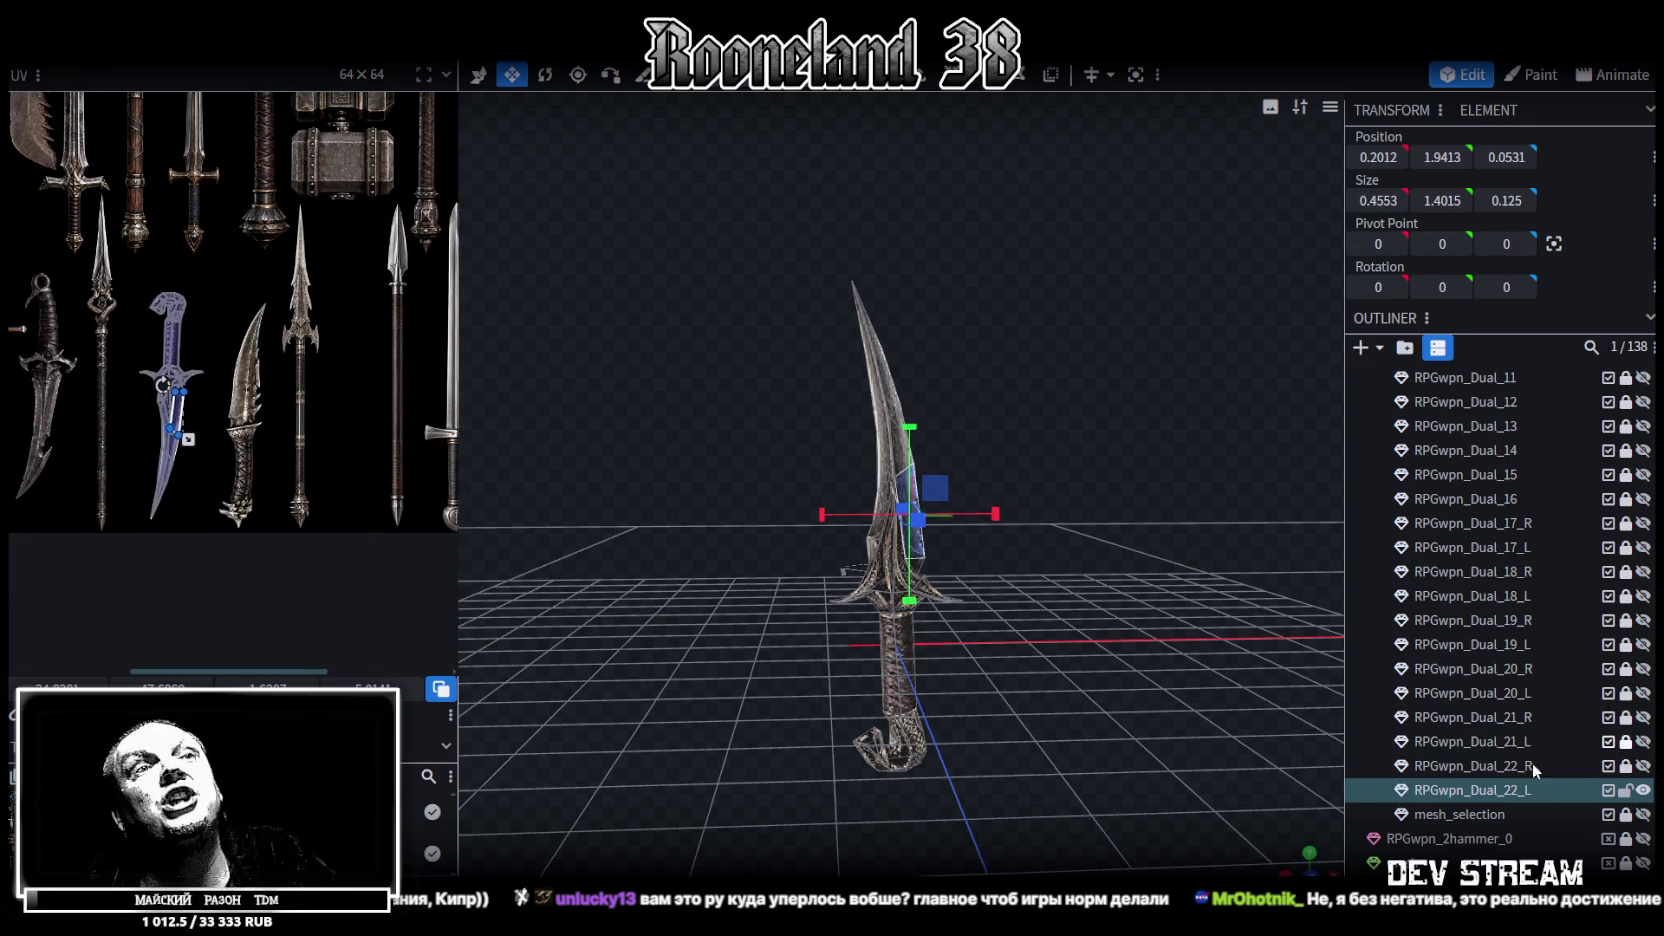
left_click(1627, 790)
left_click(1643, 814)
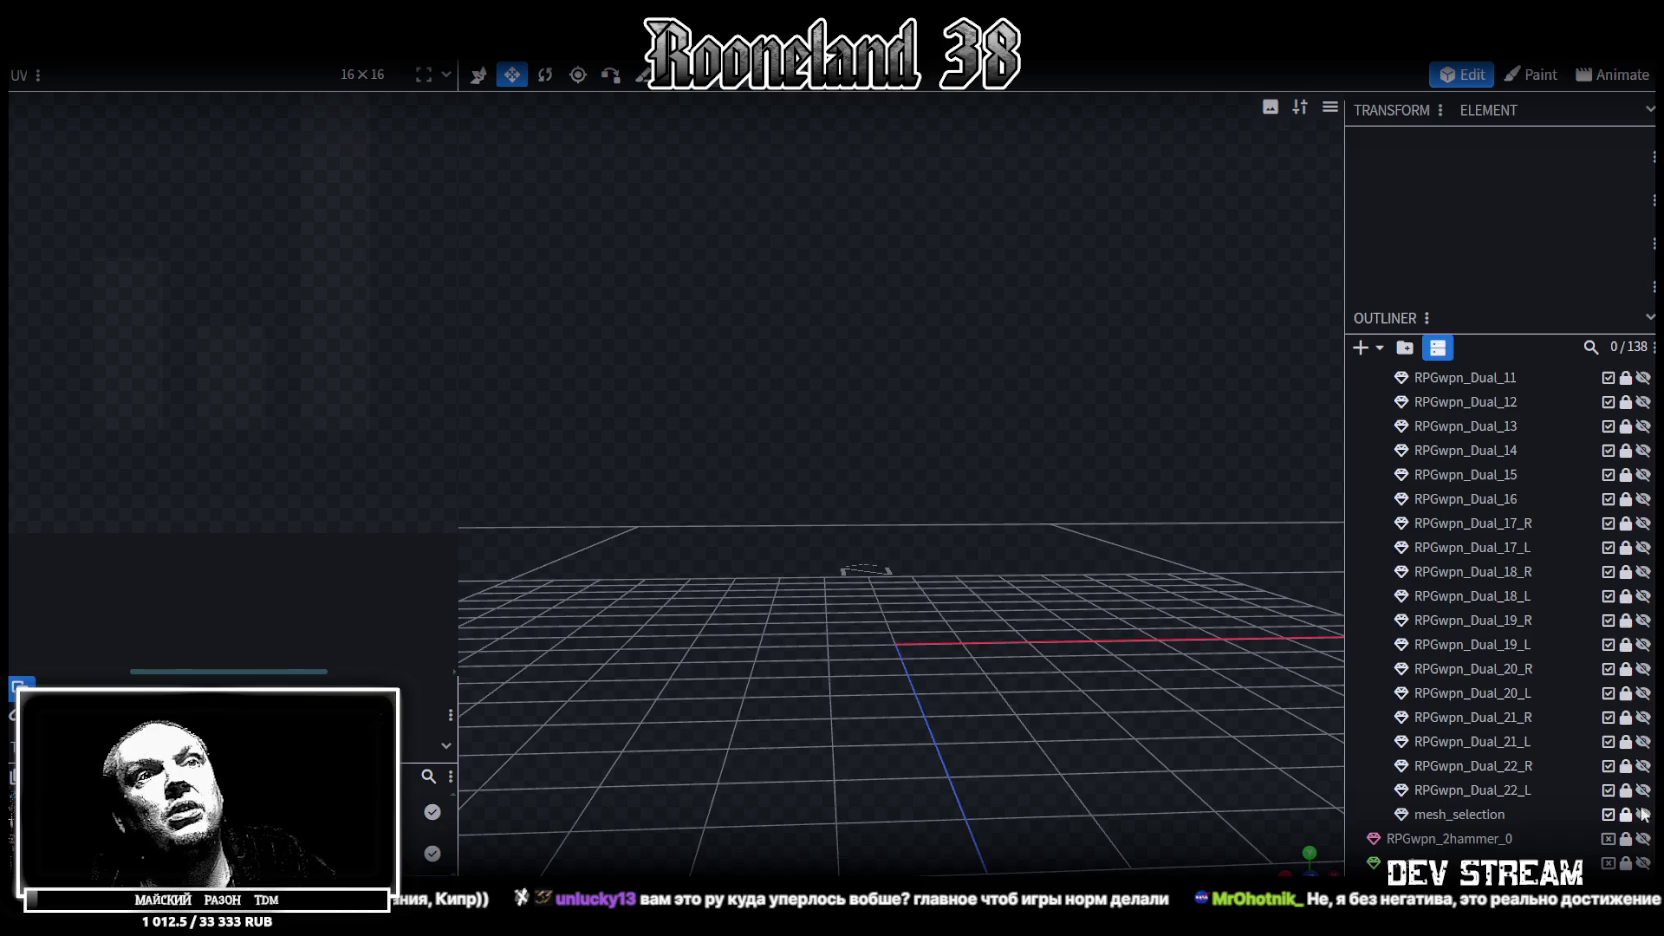
left_click(1491, 816)
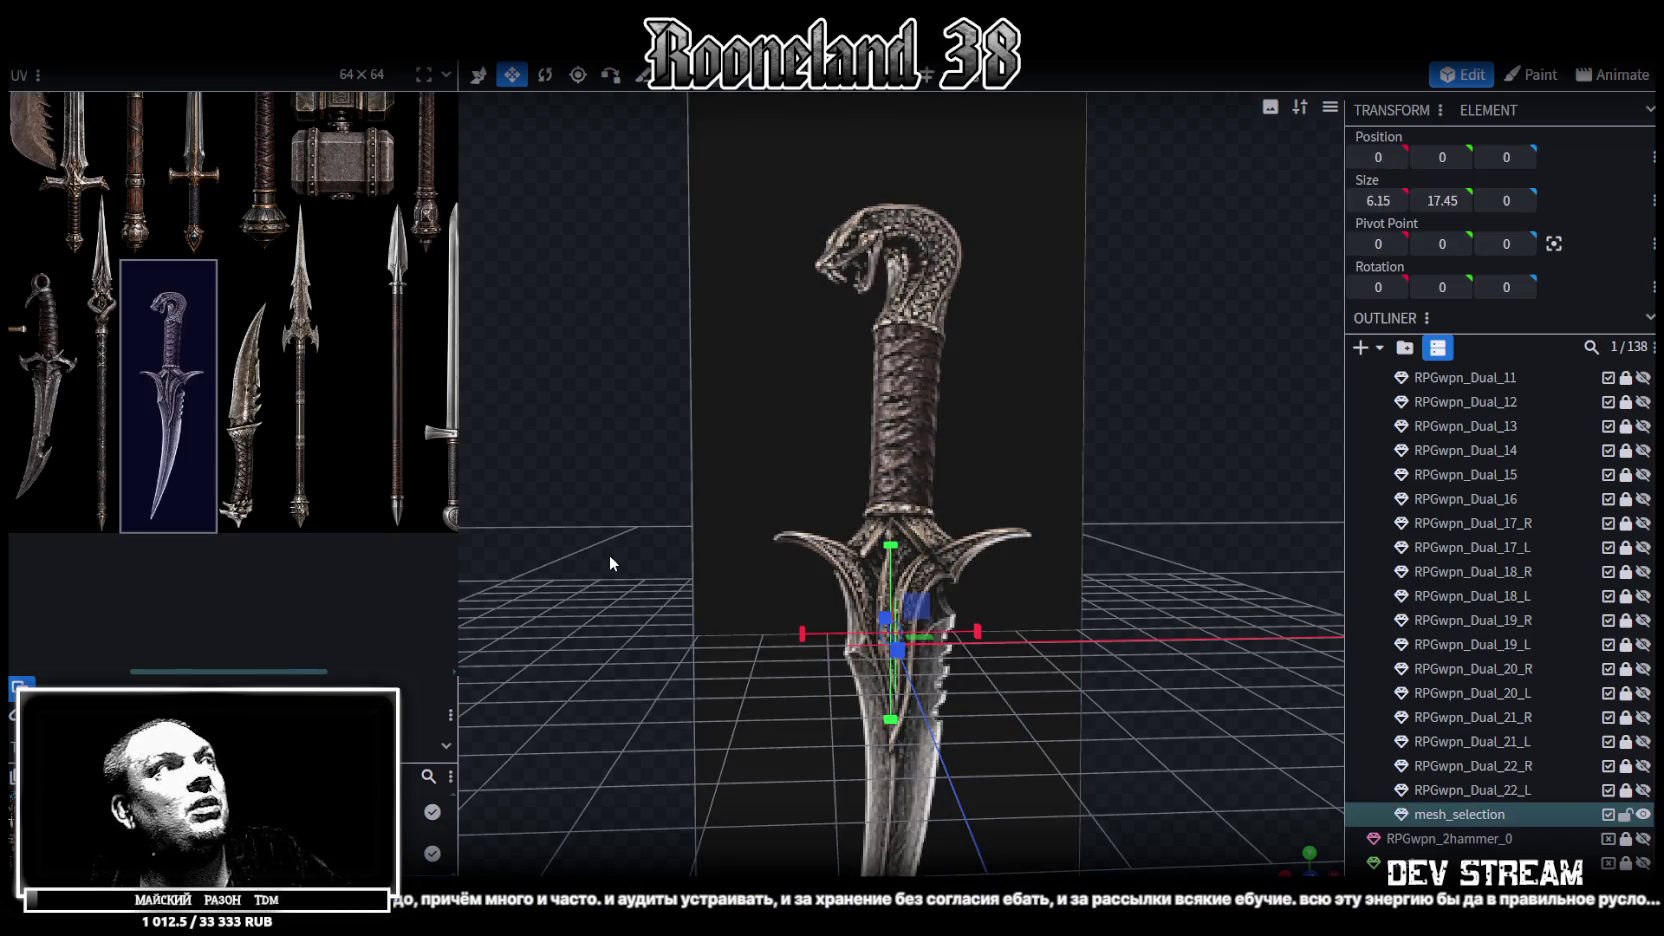
Drag the plane's UV box onto the serrated dagger on the weapon sprite sheet
scroll(180, 395, "up", 2)
mouse_move(213, 405)
left_mouse_down()
mouse_move(341, 459)
mouse_move(325, 460)
left_mouse_up()
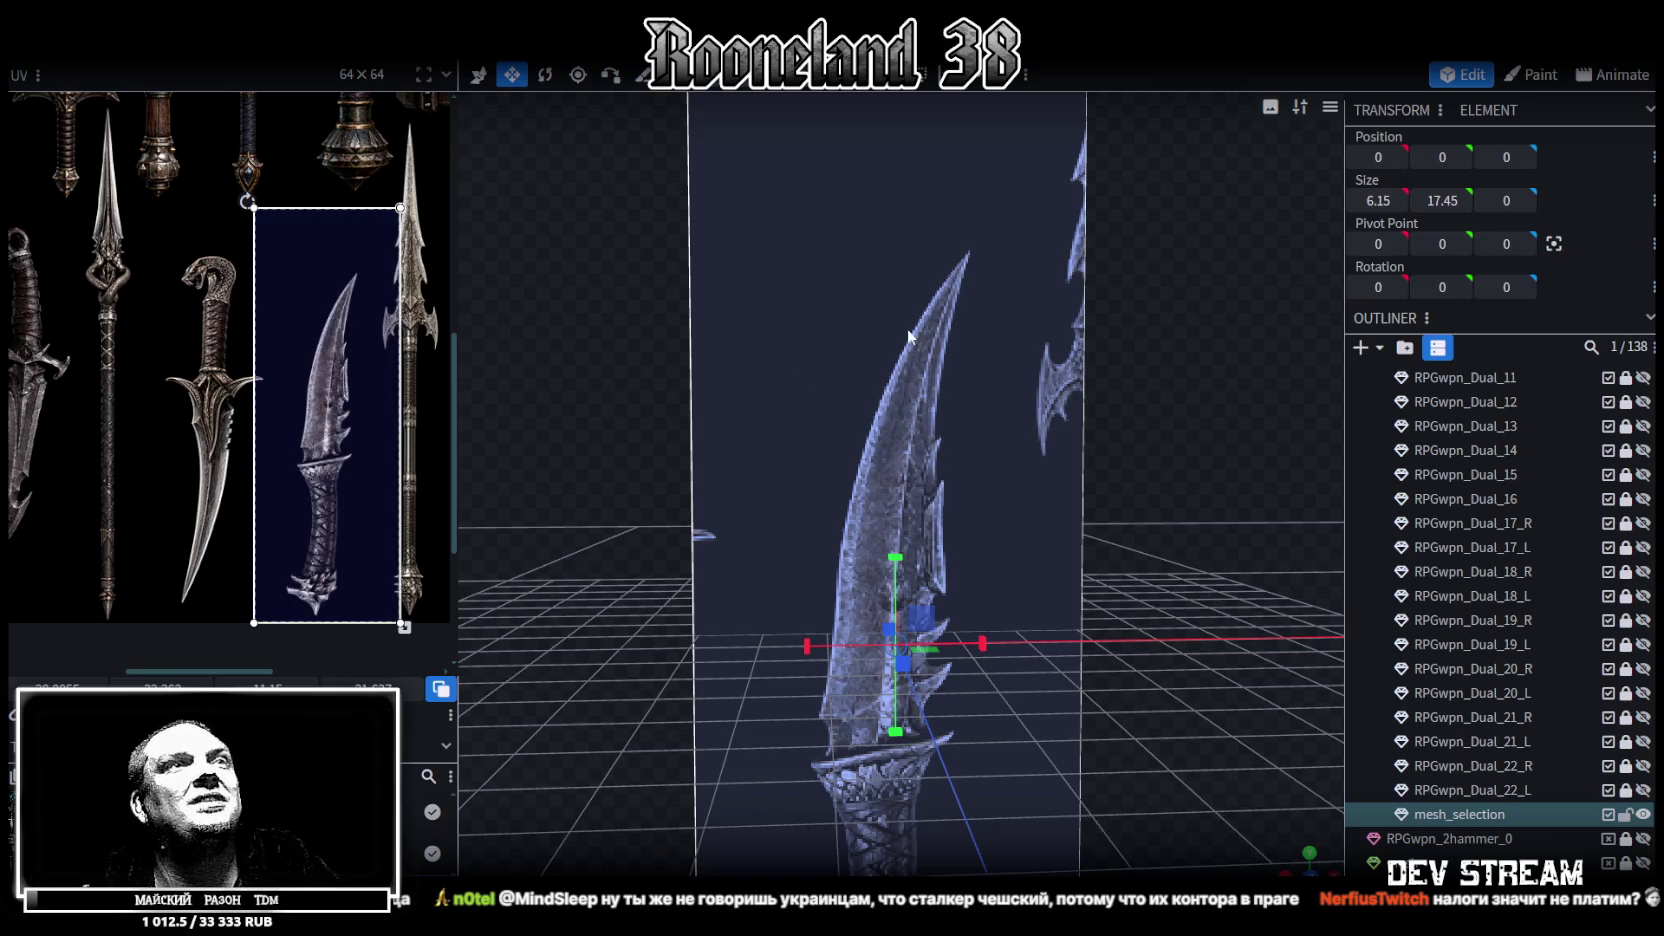
scroll(1060, 510, "down", 3)
scroll(1095, 412, "up", 3)
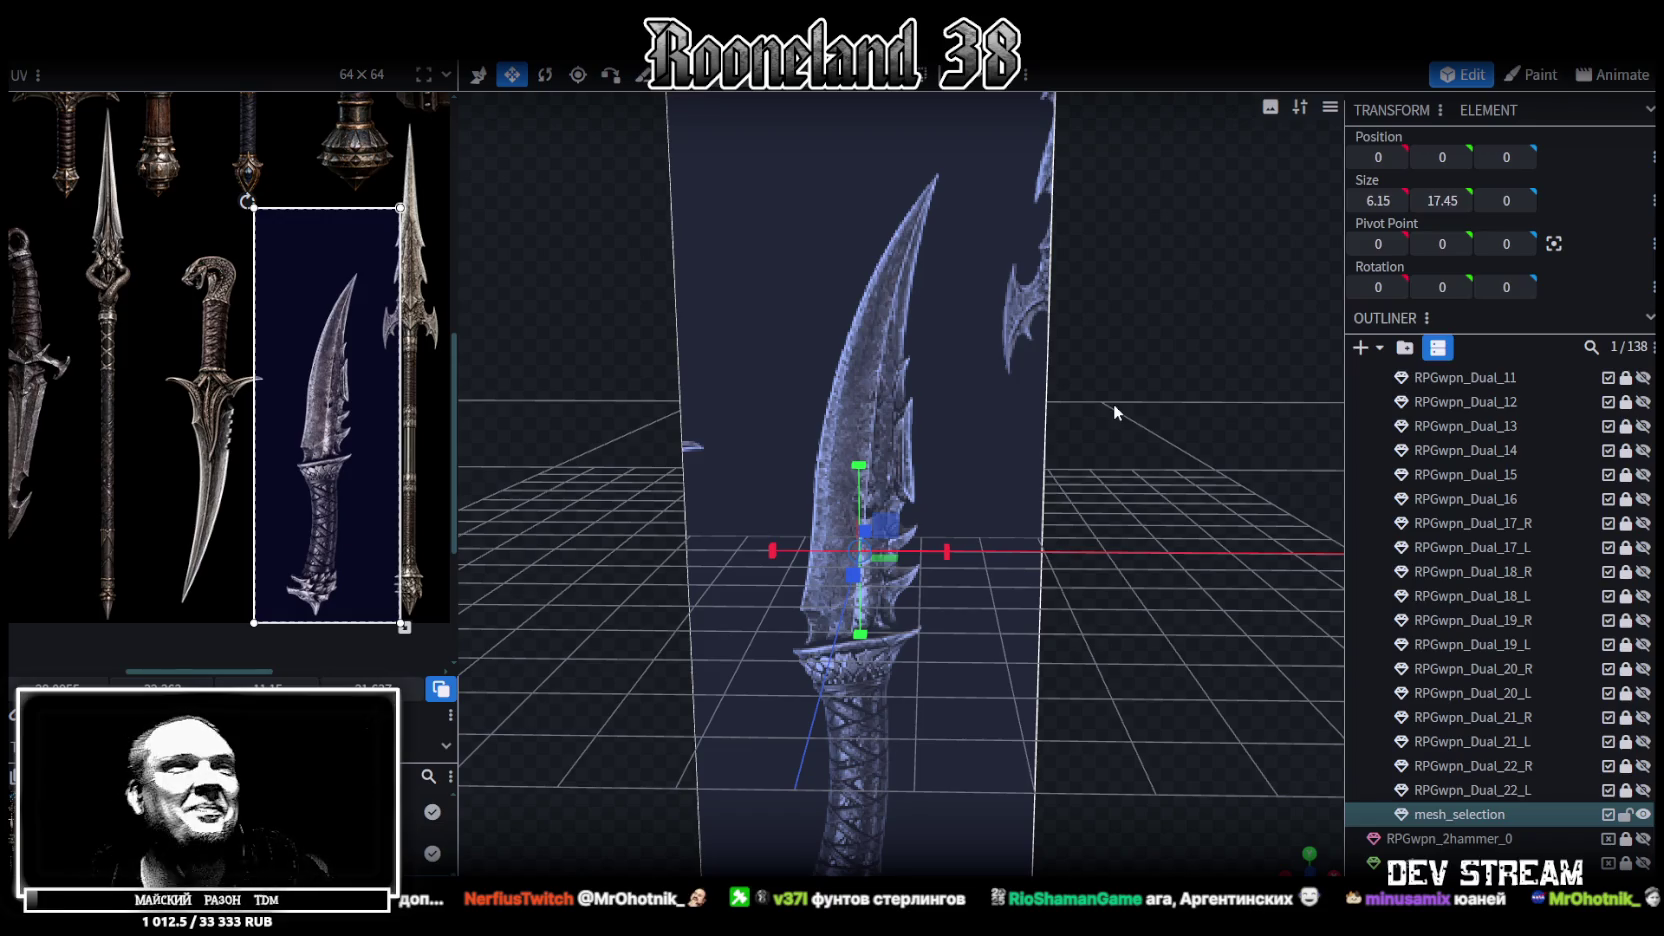
scroll(998, 420, "down", 3)
Save the model as RPGweapon.bbmodel
scroll(1150, 506, "down", 3)
scroll(1150, 506, "up", 1)
scroll(1161, 451, "up", 2)
scroll(1161, 451, "down", 3)
key("ctrl+s")
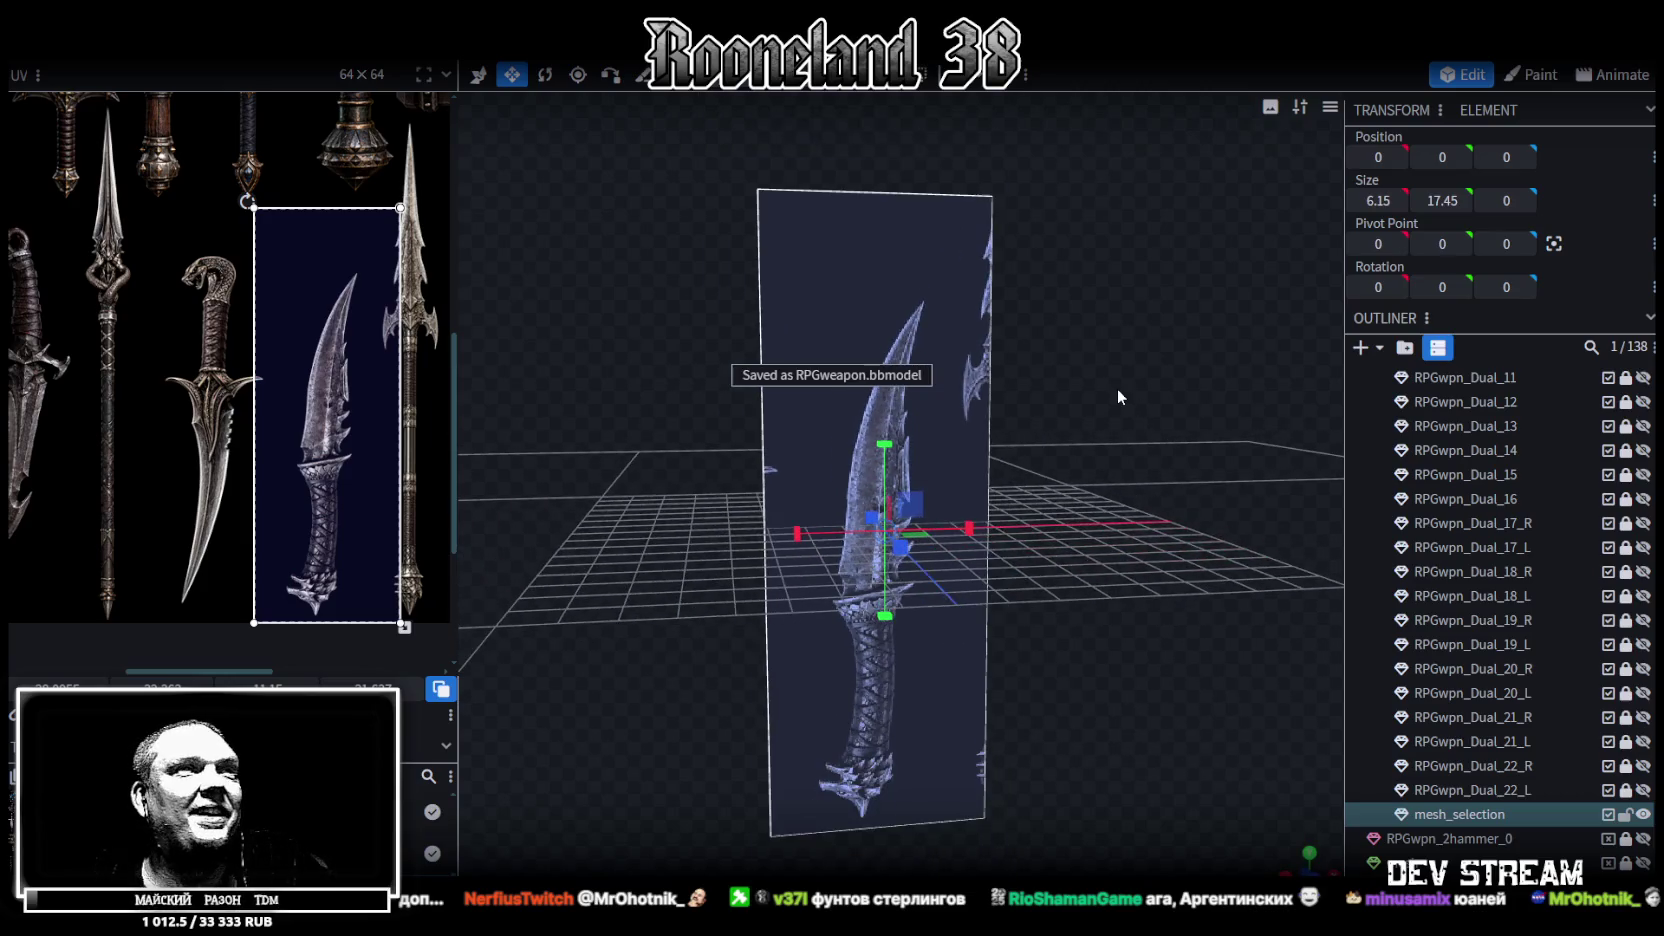
Duplicate mesh_selection, return the copy to Z position 0, and save again
scroll(1093, 391, "up", 2)
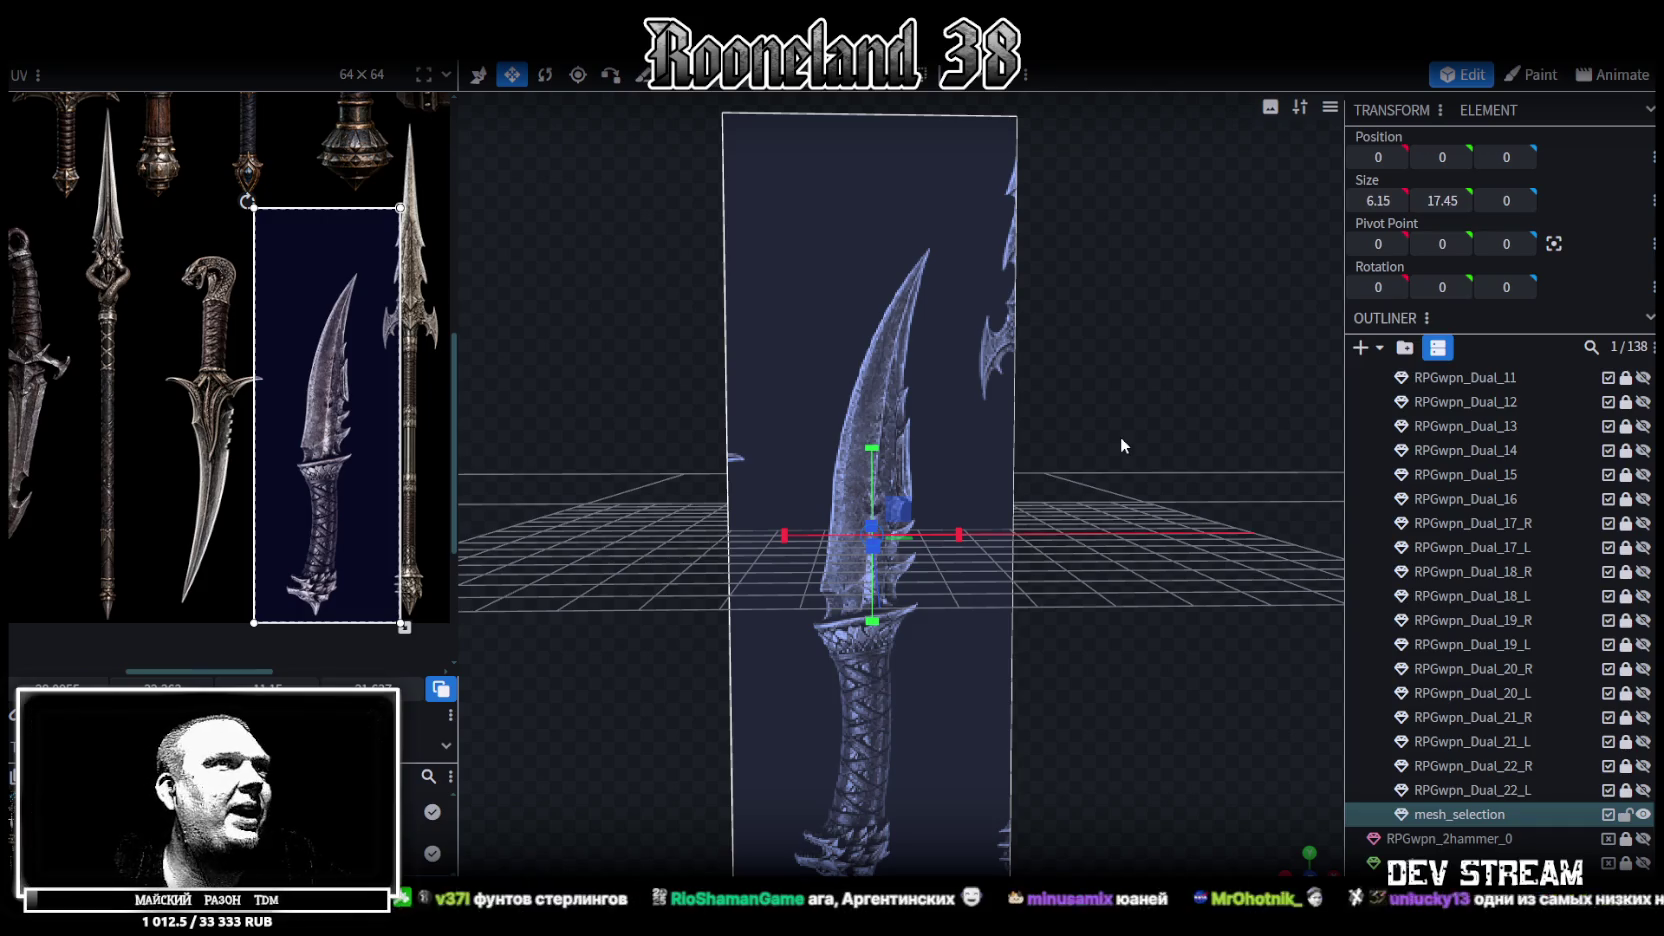
mouse_move(1028, 491)
left_mouse_down()
mouse_move(1053, 516)
mouse_move(994, 484)
mouse_move(988, 507)
mouse_move(1154, 504)
mouse_move(988, 564)
mouse_move(1458, 843)
left_mouse_up()
key("ctrl+d")
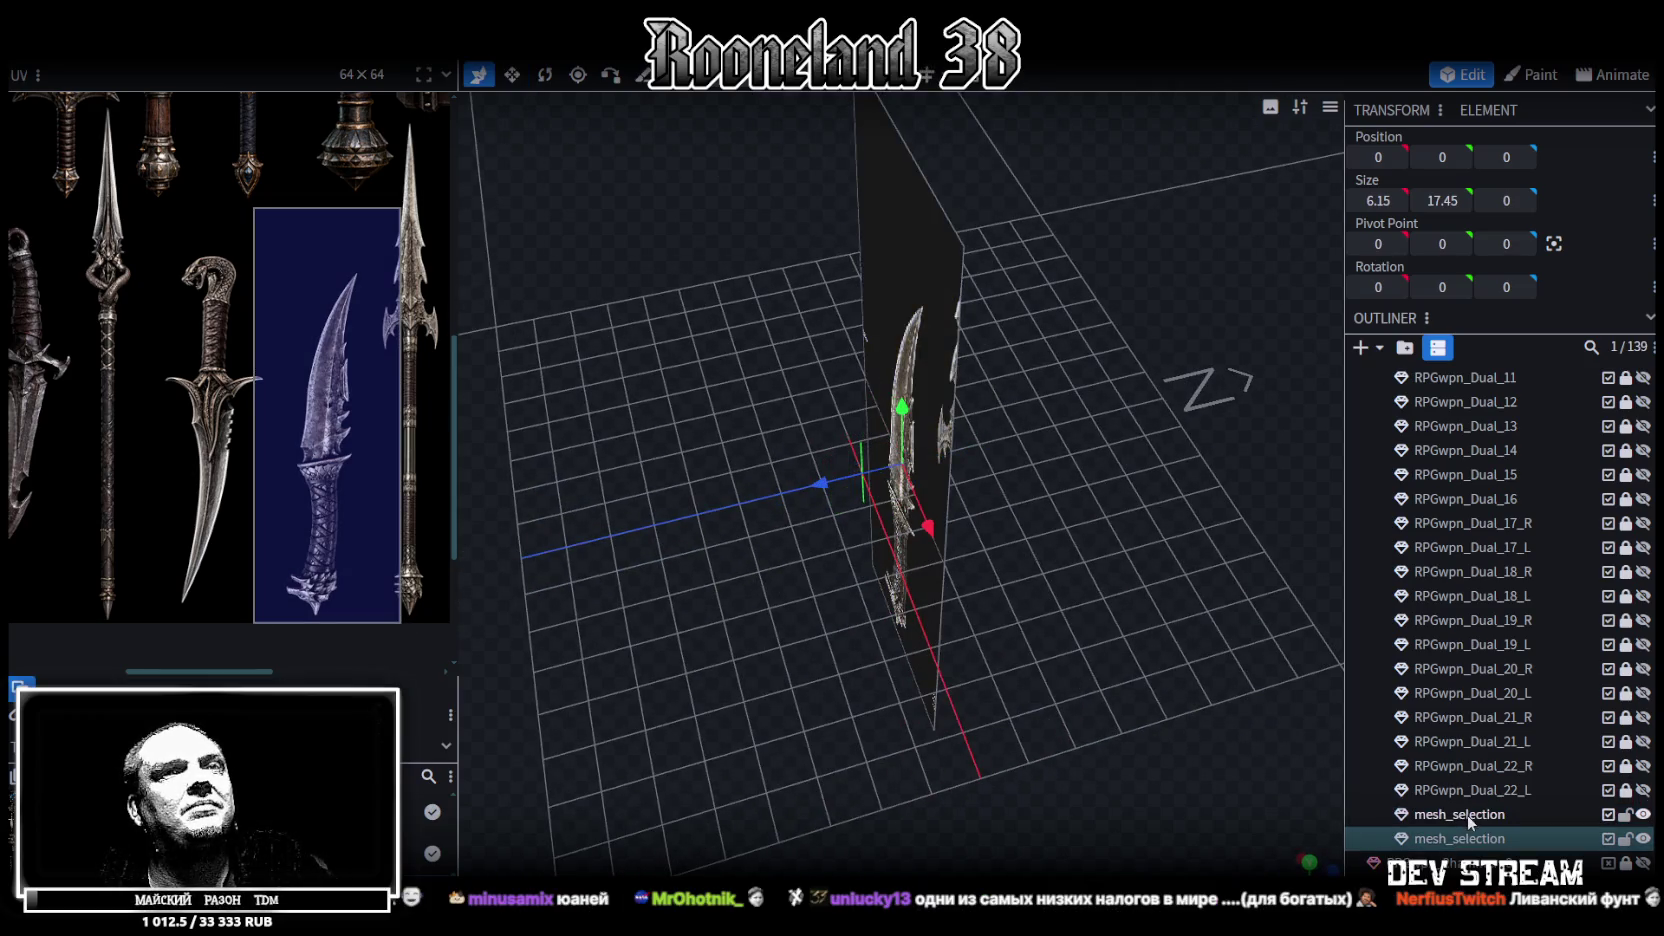
left_click(1478, 836)
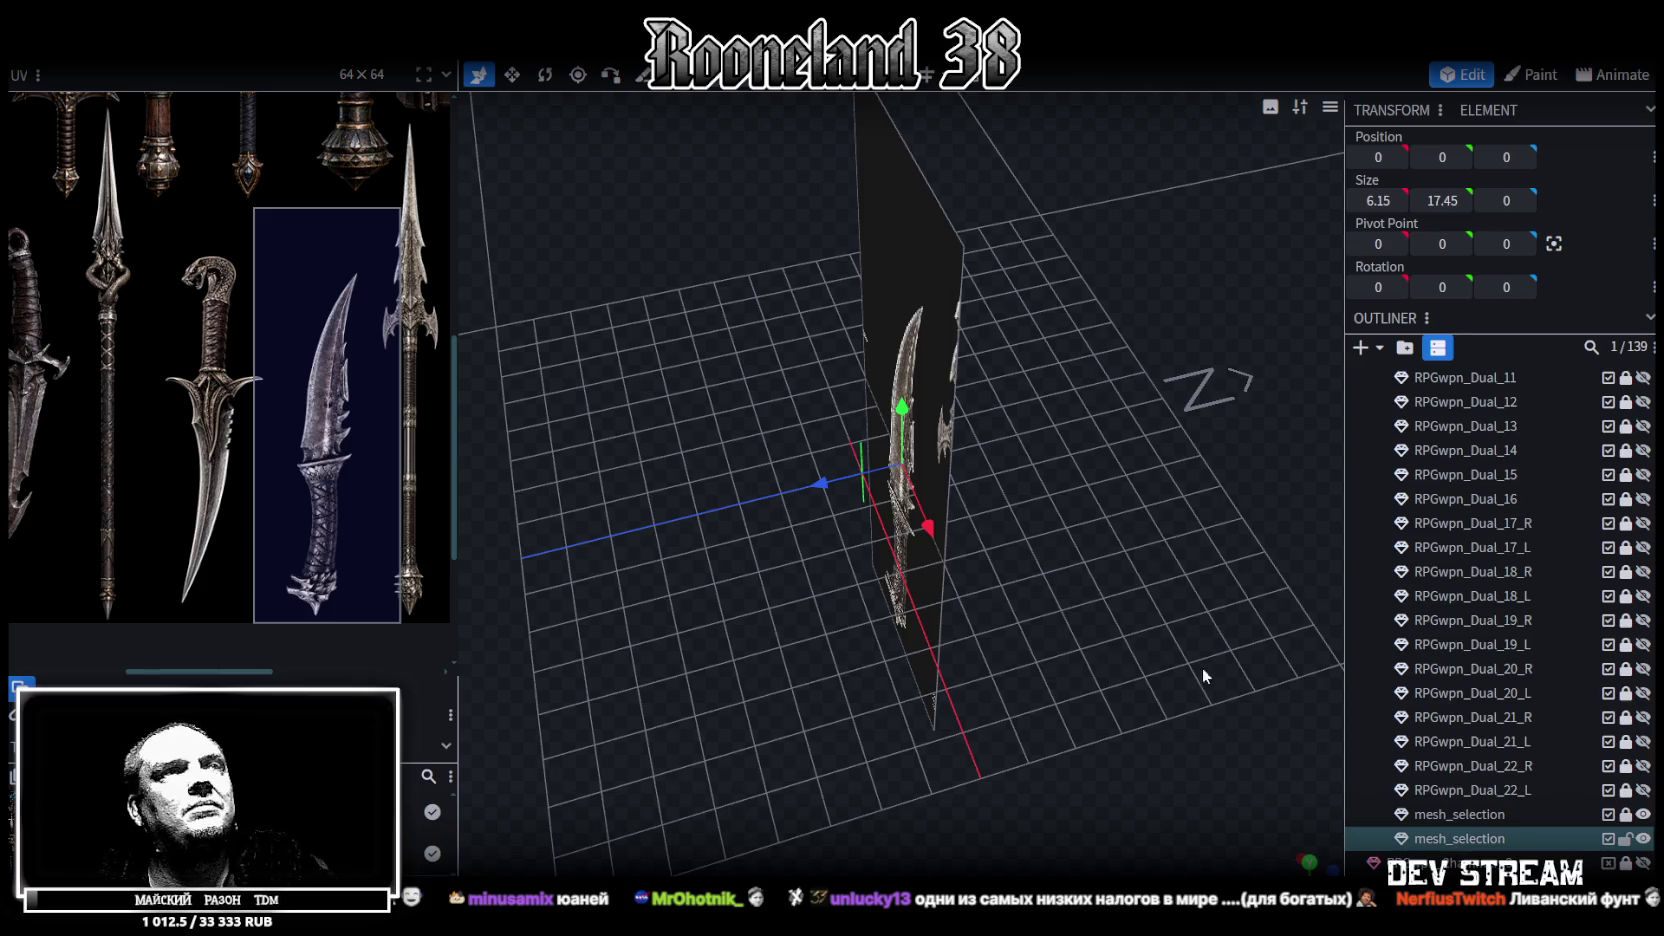
mouse_move(824, 490)
left_mouse_down()
mouse_move(789, 488)
mouse_move(764, 668)
mouse_move(1050, 532)
mouse_move(1024, 526)
left_mouse_up()
key("ctrl+s")
Check the duplicated dagger plane from the front view and from above
key("KP_1")
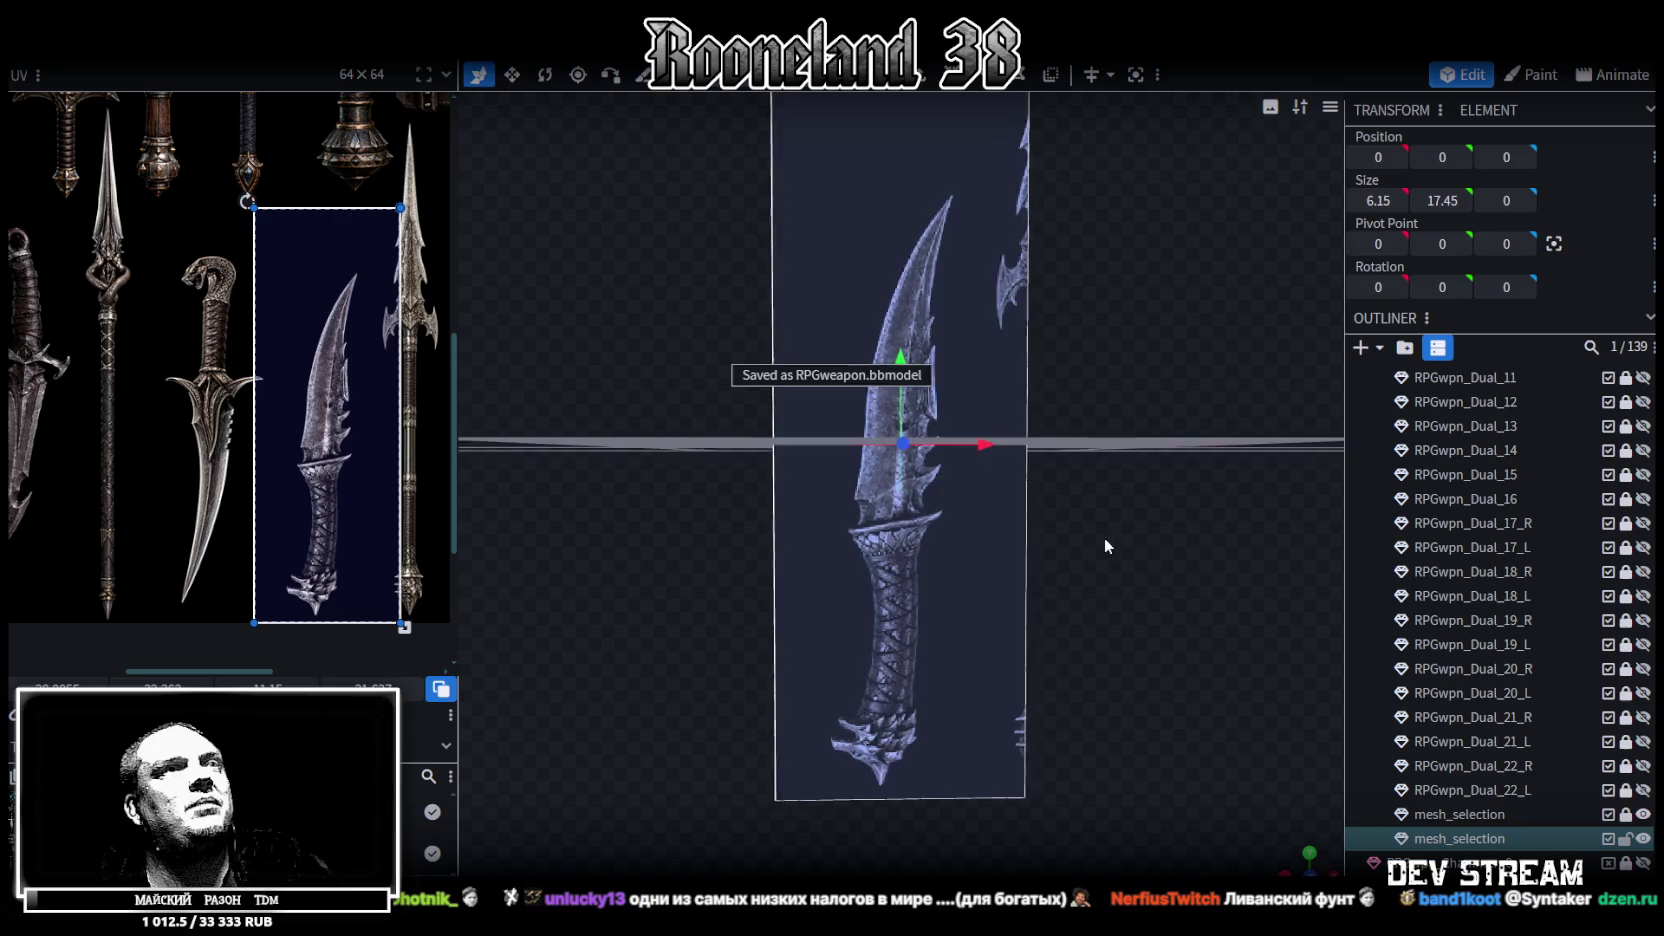
mouse_move(1124, 537)
left_mouse_down()
mouse_move(1138, 571)
mouse_move(926, 580)
mouse_move(1039, 592)
left_mouse_up()
key("KP_1")
mouse_move(1092, 462)
left_mouse_down()
mouse_move(1088, 500)
mouse_move(1086, 455)
left_mouse_up()
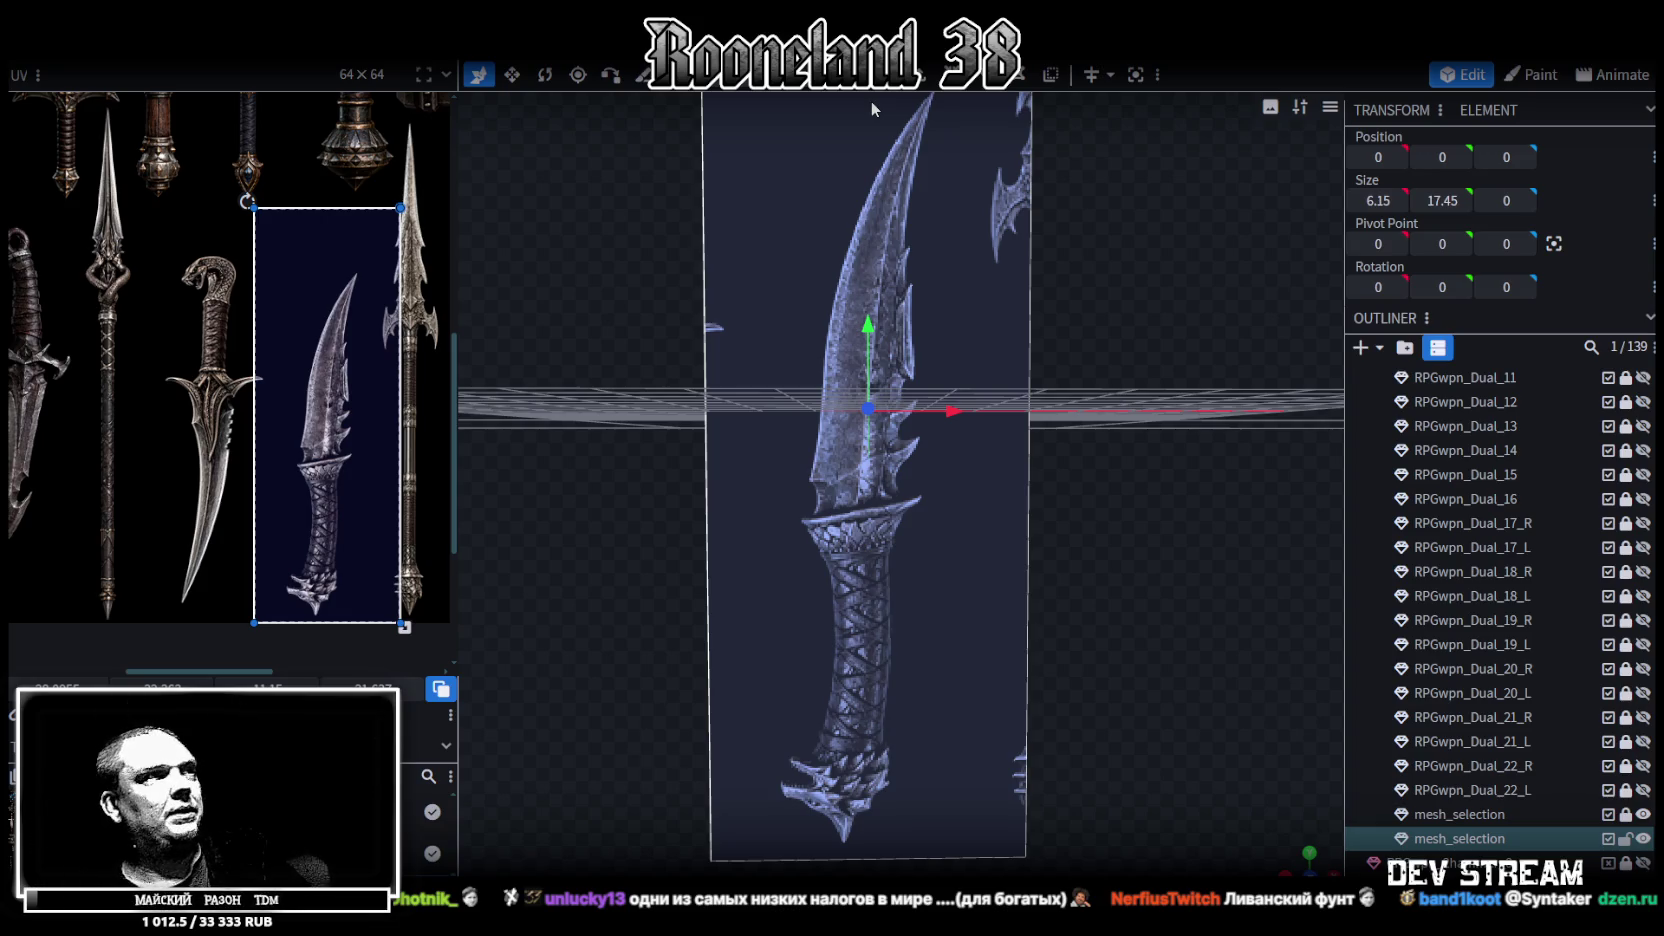
scroll(320, 370, "down", 2)
scroll(310, 395, "down", 1)
scroll(299, 415, "down", 2)
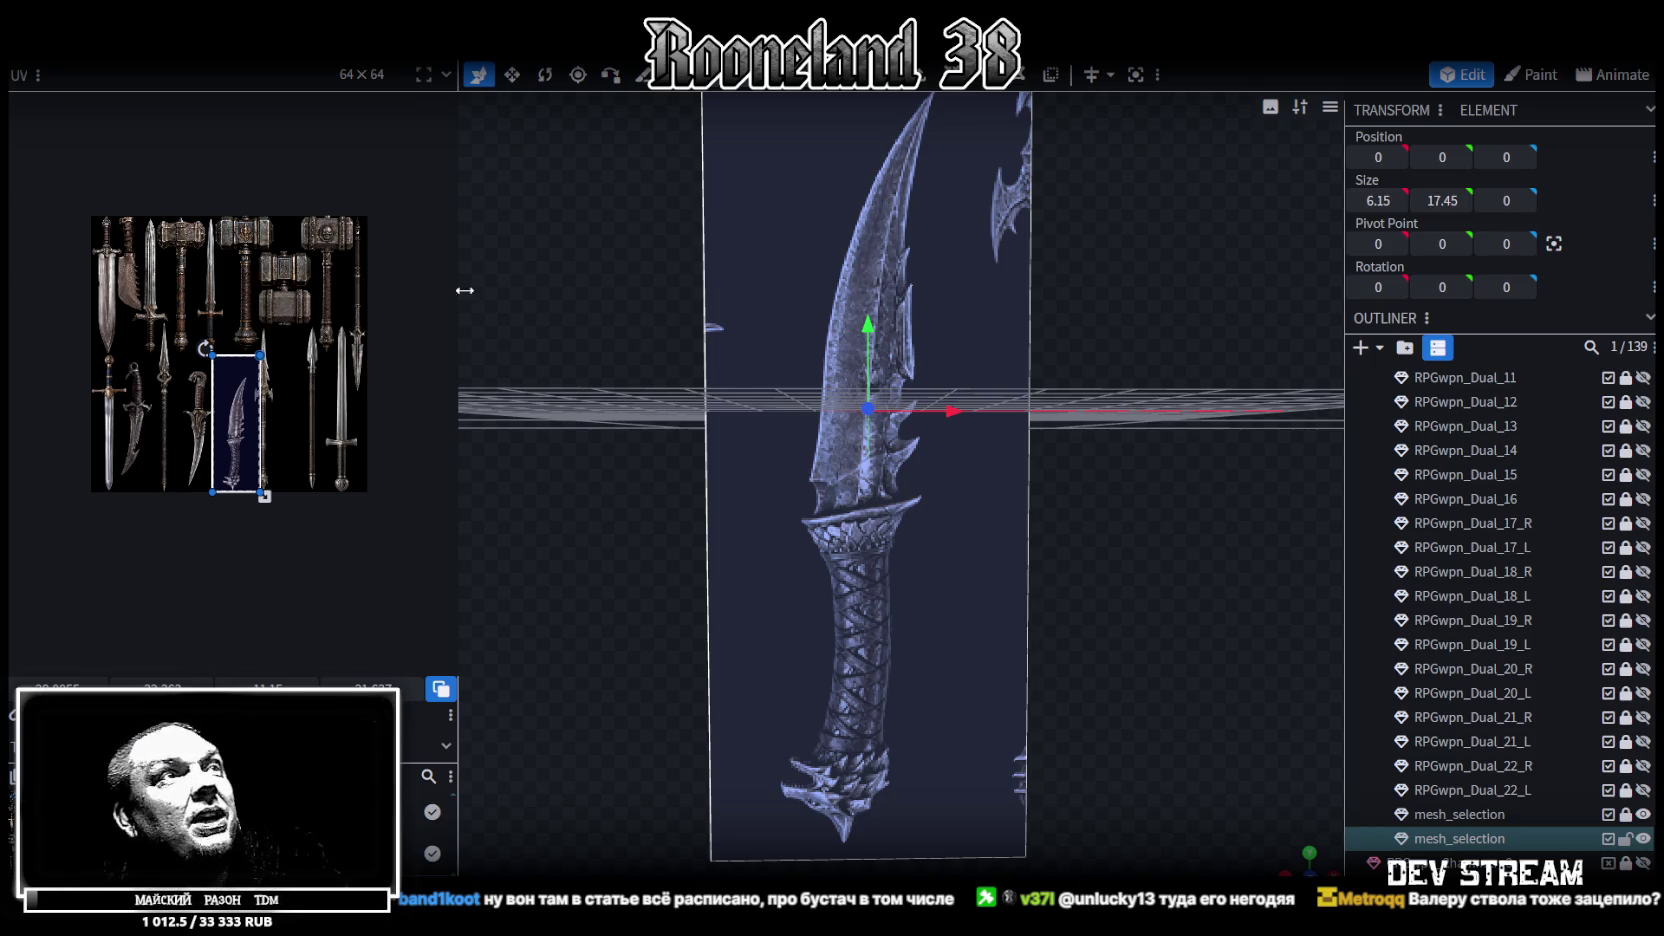
Orbit the view to look down onto the dagger blade
left_click_drag(898, 388, 1052, 547)
scroll(1052, 547, "up", 2)
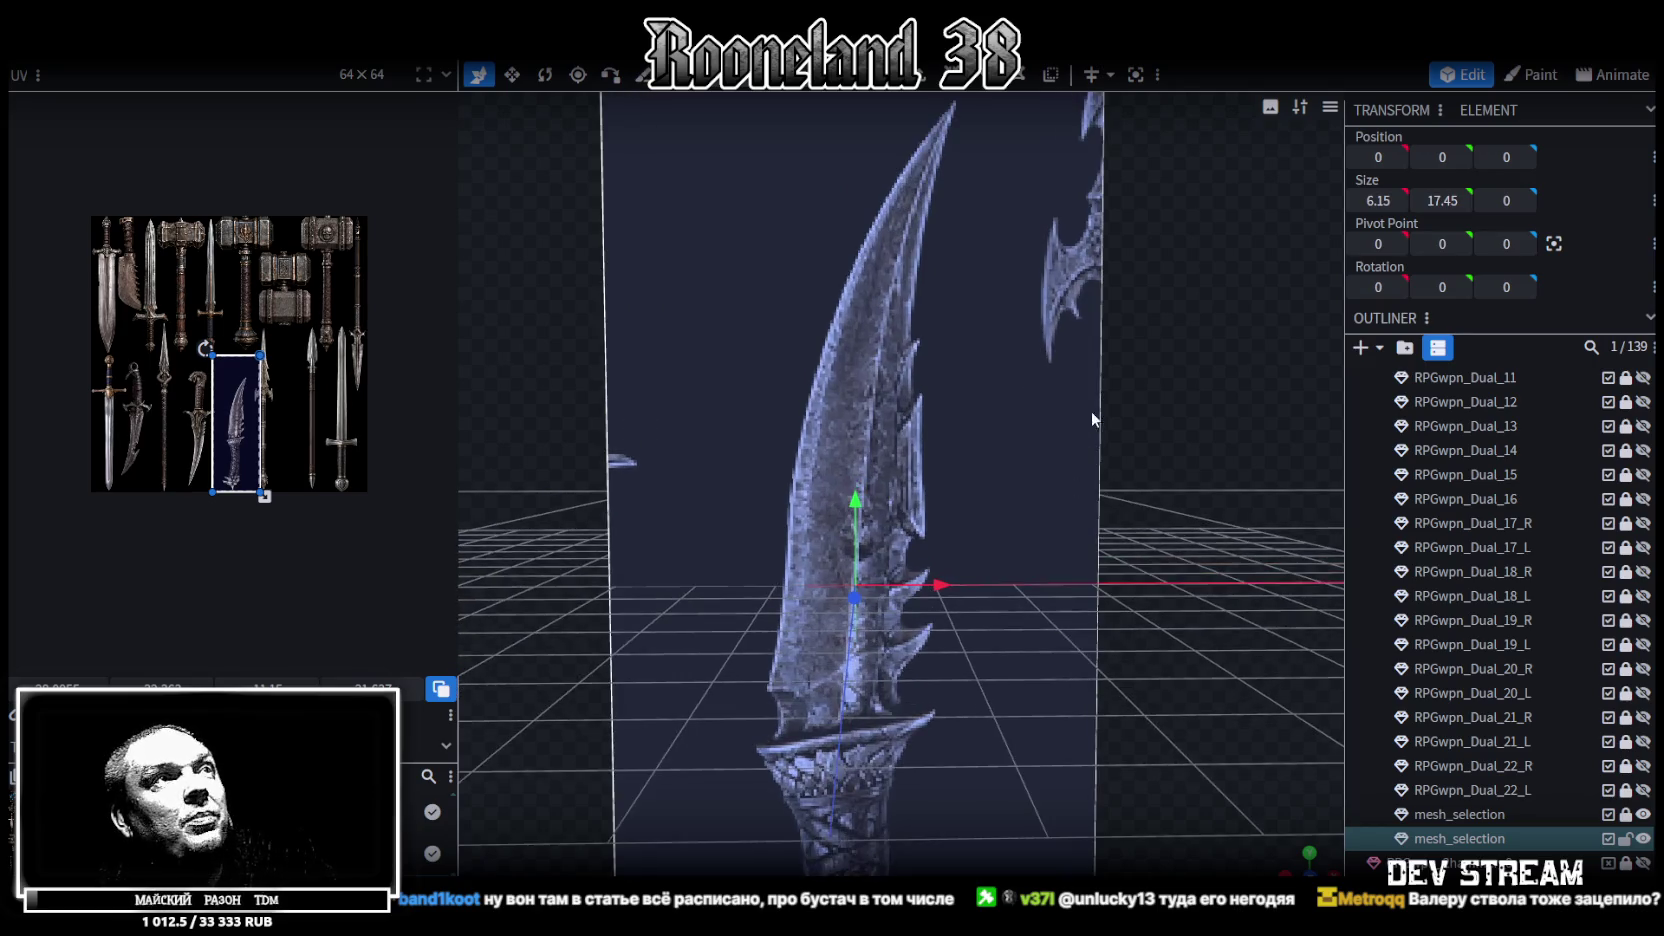
left_click_drag(1087, 408, 956, 159)
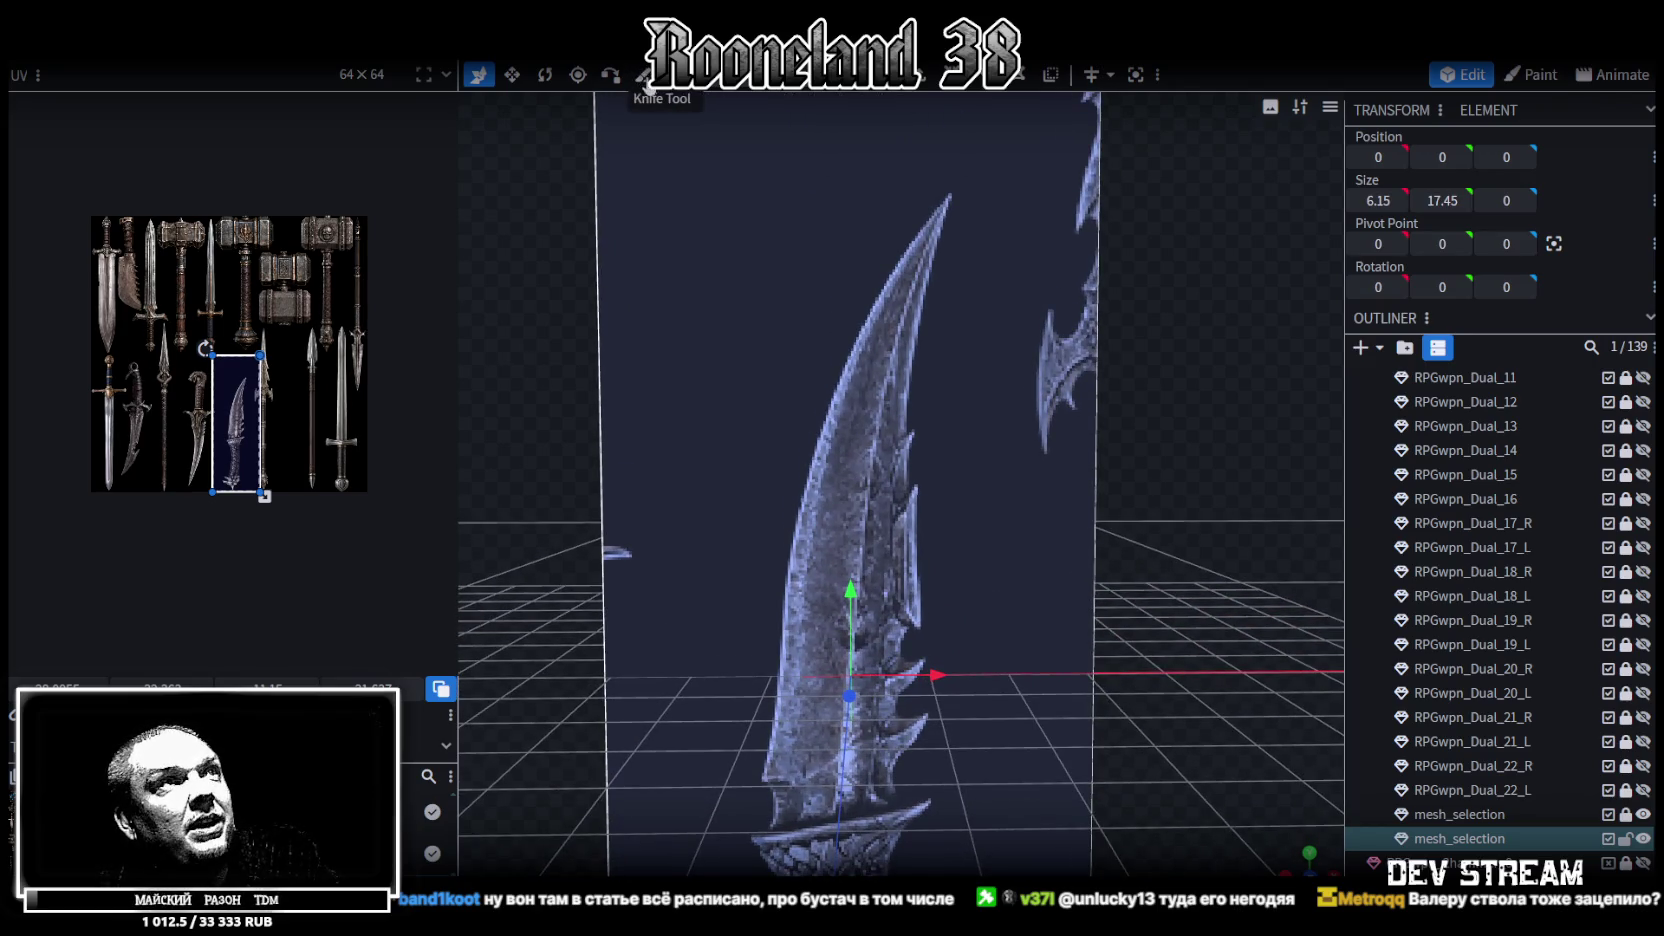
Switch to the Knife tool and tilt the view toward the blade tip
left_click(643, 75)
scroll(954, 221, "up", 2)
scroll(954, 221, "down", 2)
scroll(955, 215, "down", 2)
left_click_drag(955, 212, 962, 190)
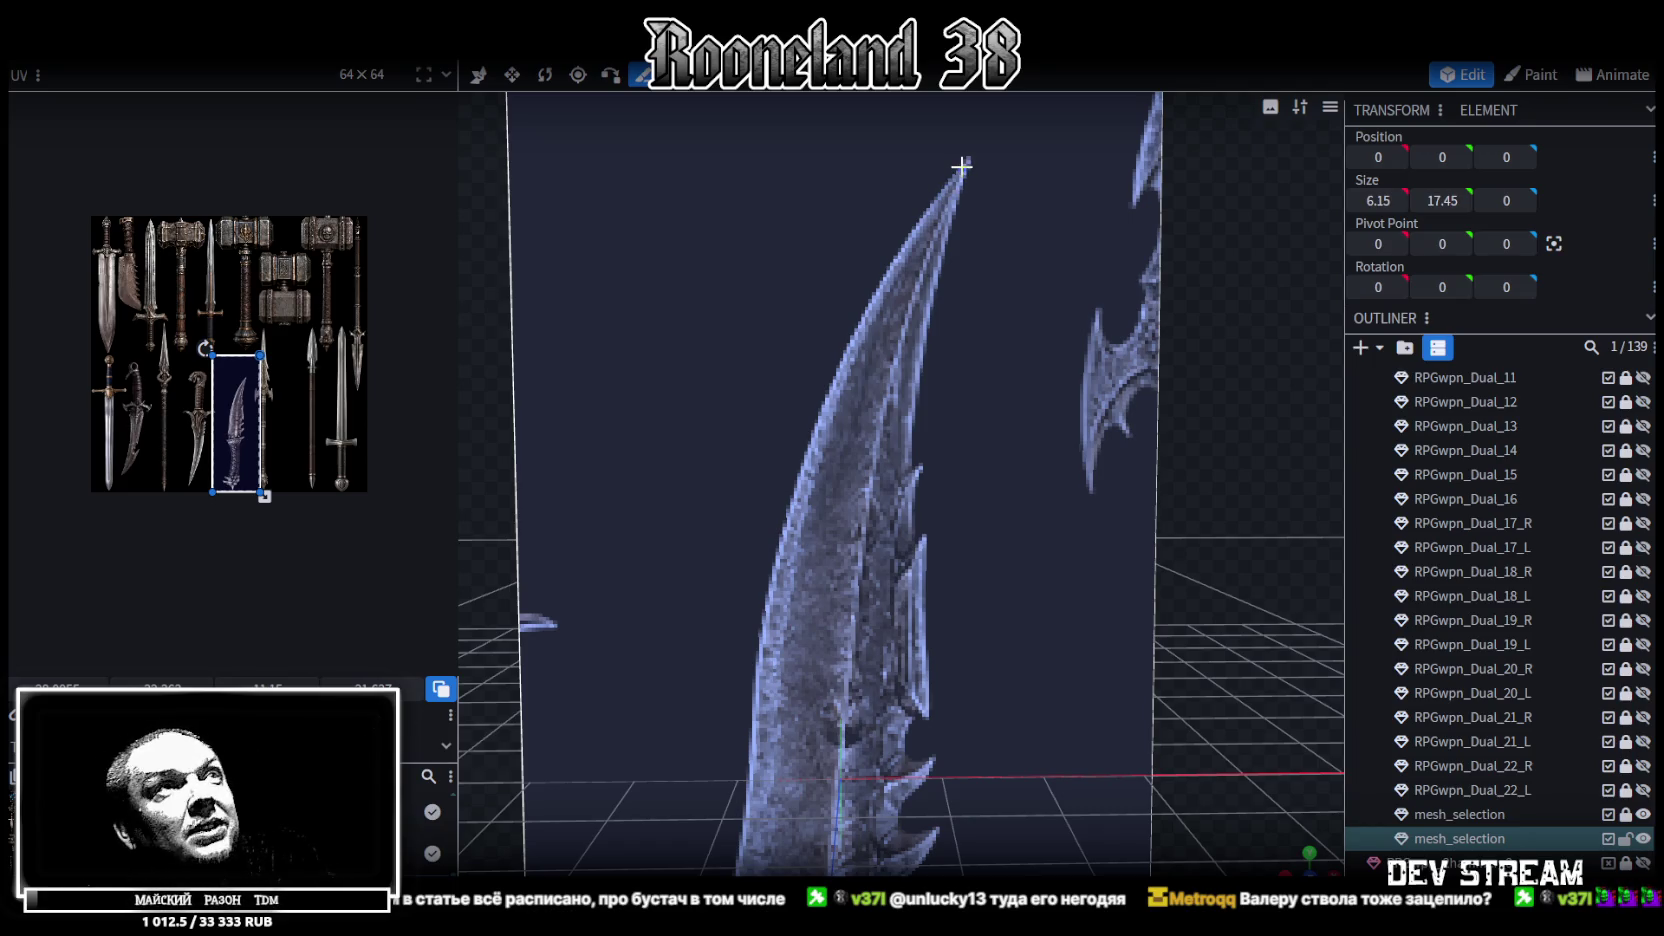
Zoom in on the blade tip and place the first knife cut point there
scroll(880, 508, "down", 3)
scroll(900, 580, "up", 3)
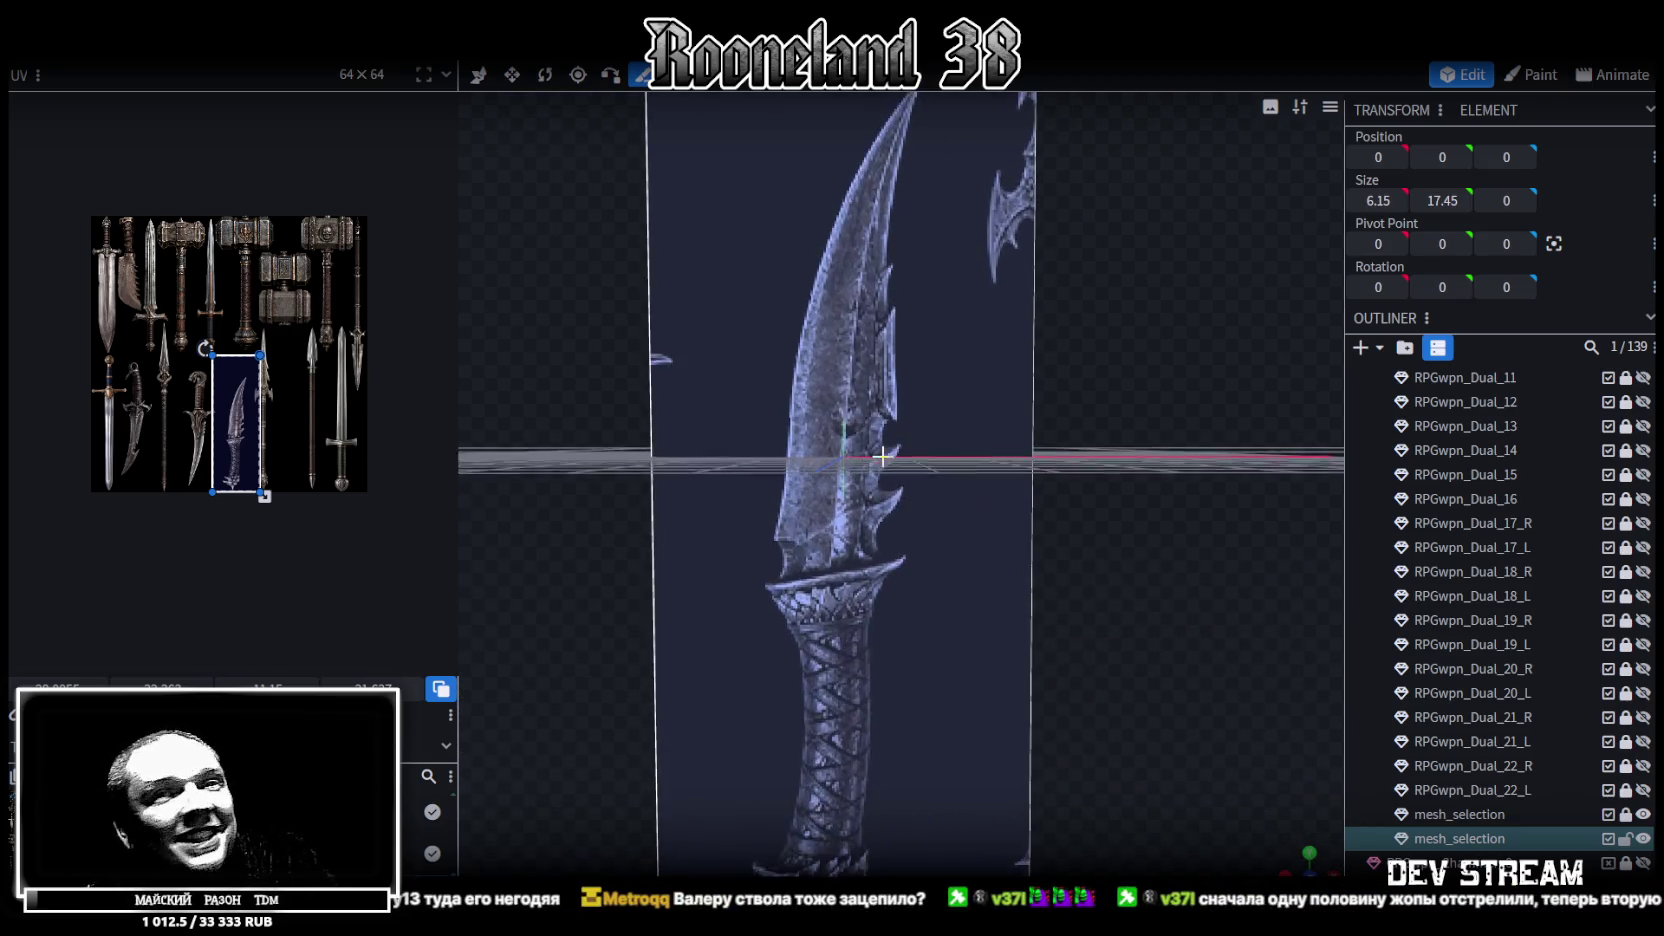
scroll(915, 620, "down", 2)
scroll(910, 590, "up", 2)
scroll(891, 523, "up", 2)
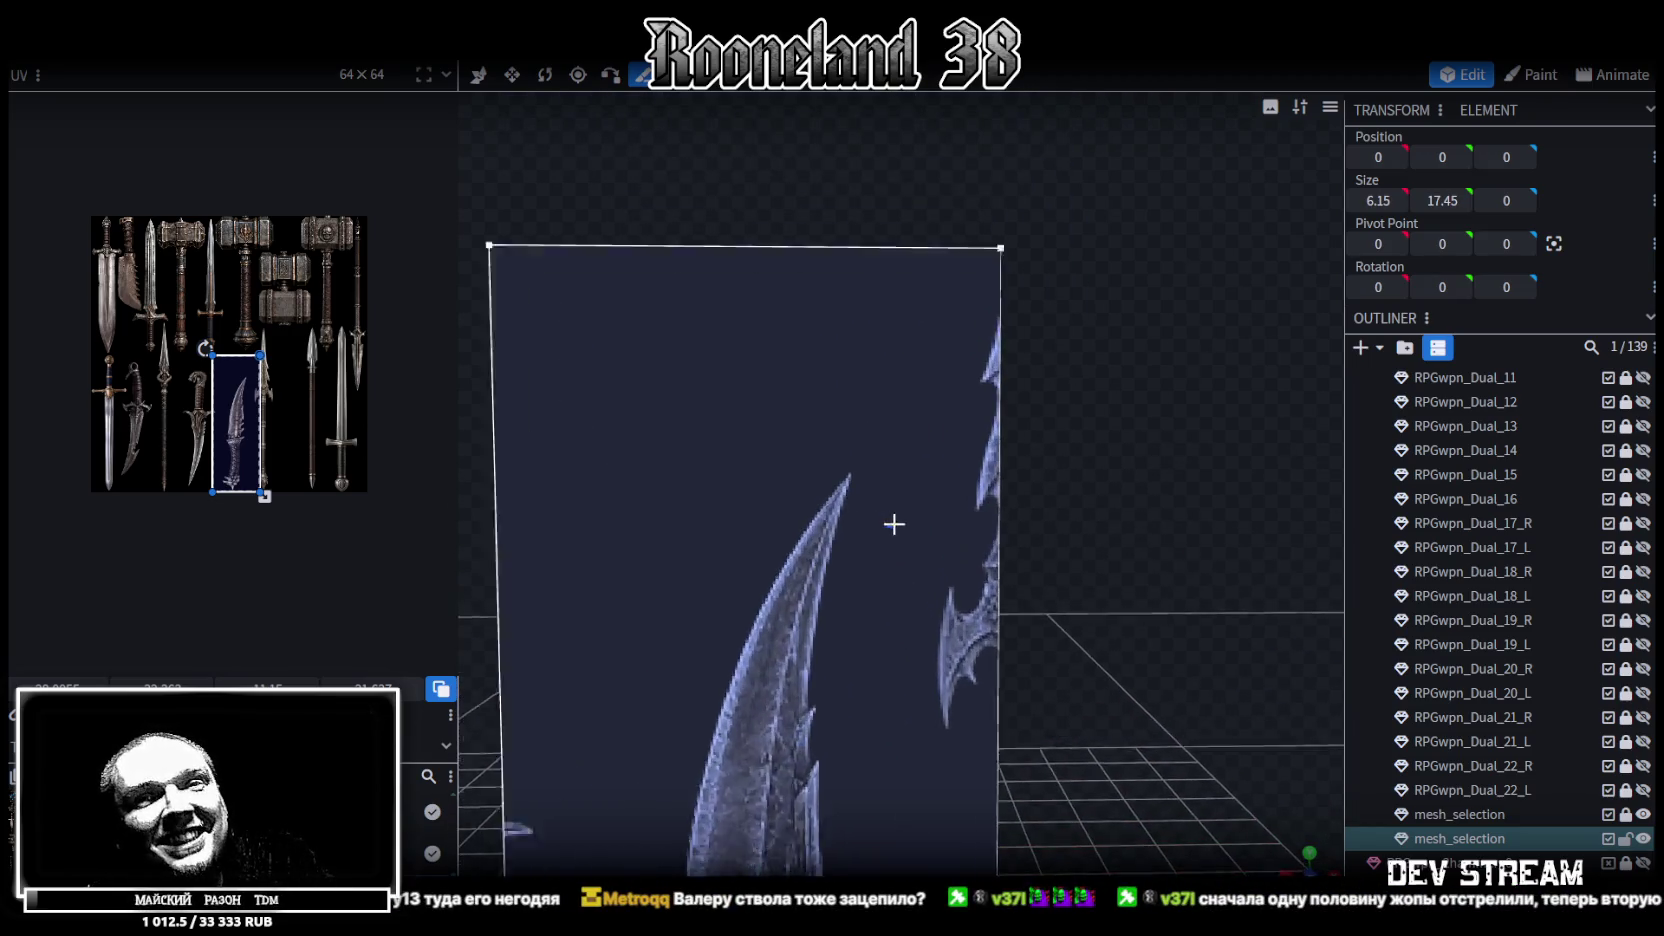
scroll(940, 460, "up", 2)
right_click_drag(888, 520, 991, 316)
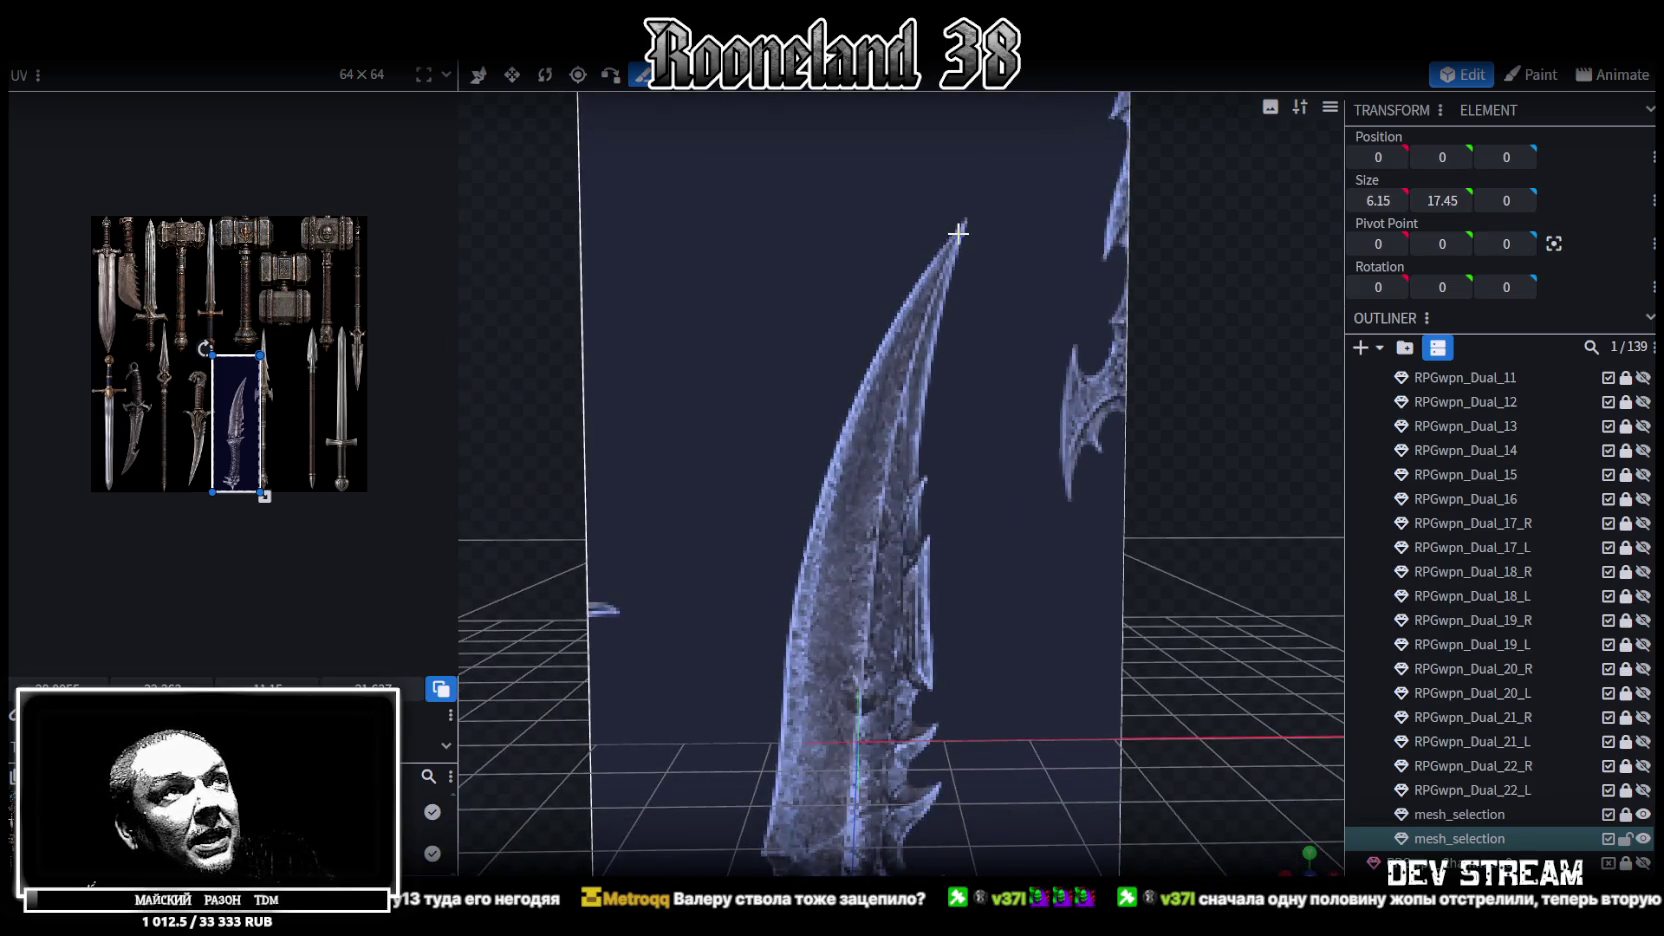
scroll(955, 330, "up", 2)
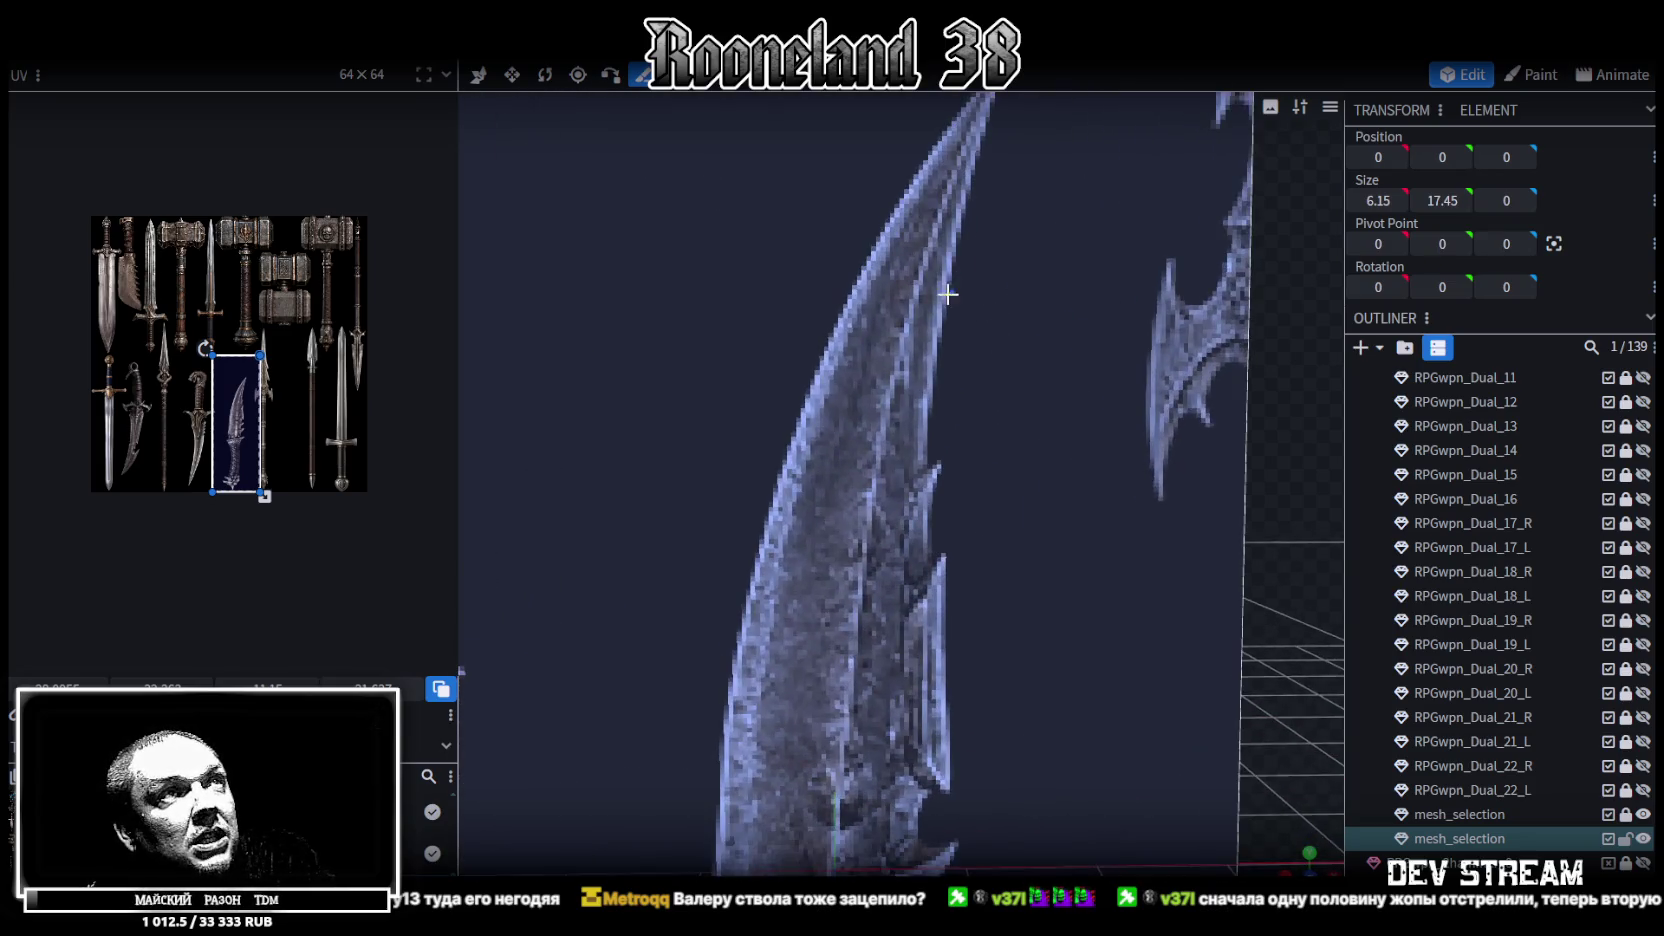
scroll(955, 420, "up", 1)
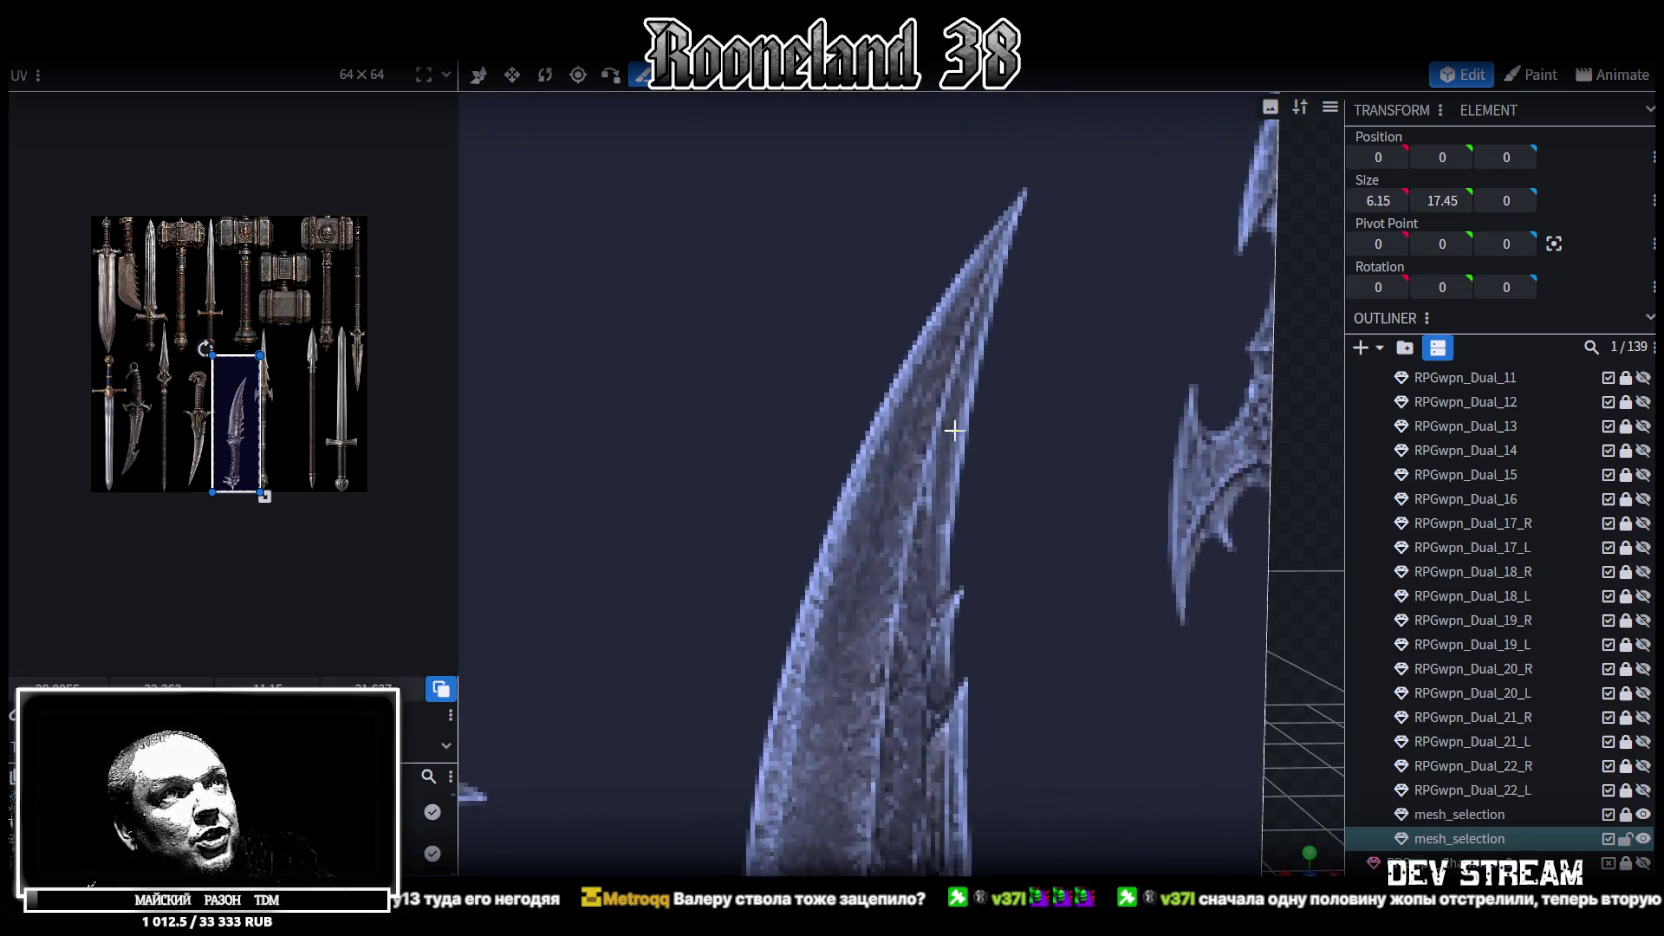
left_click(1011, 210)
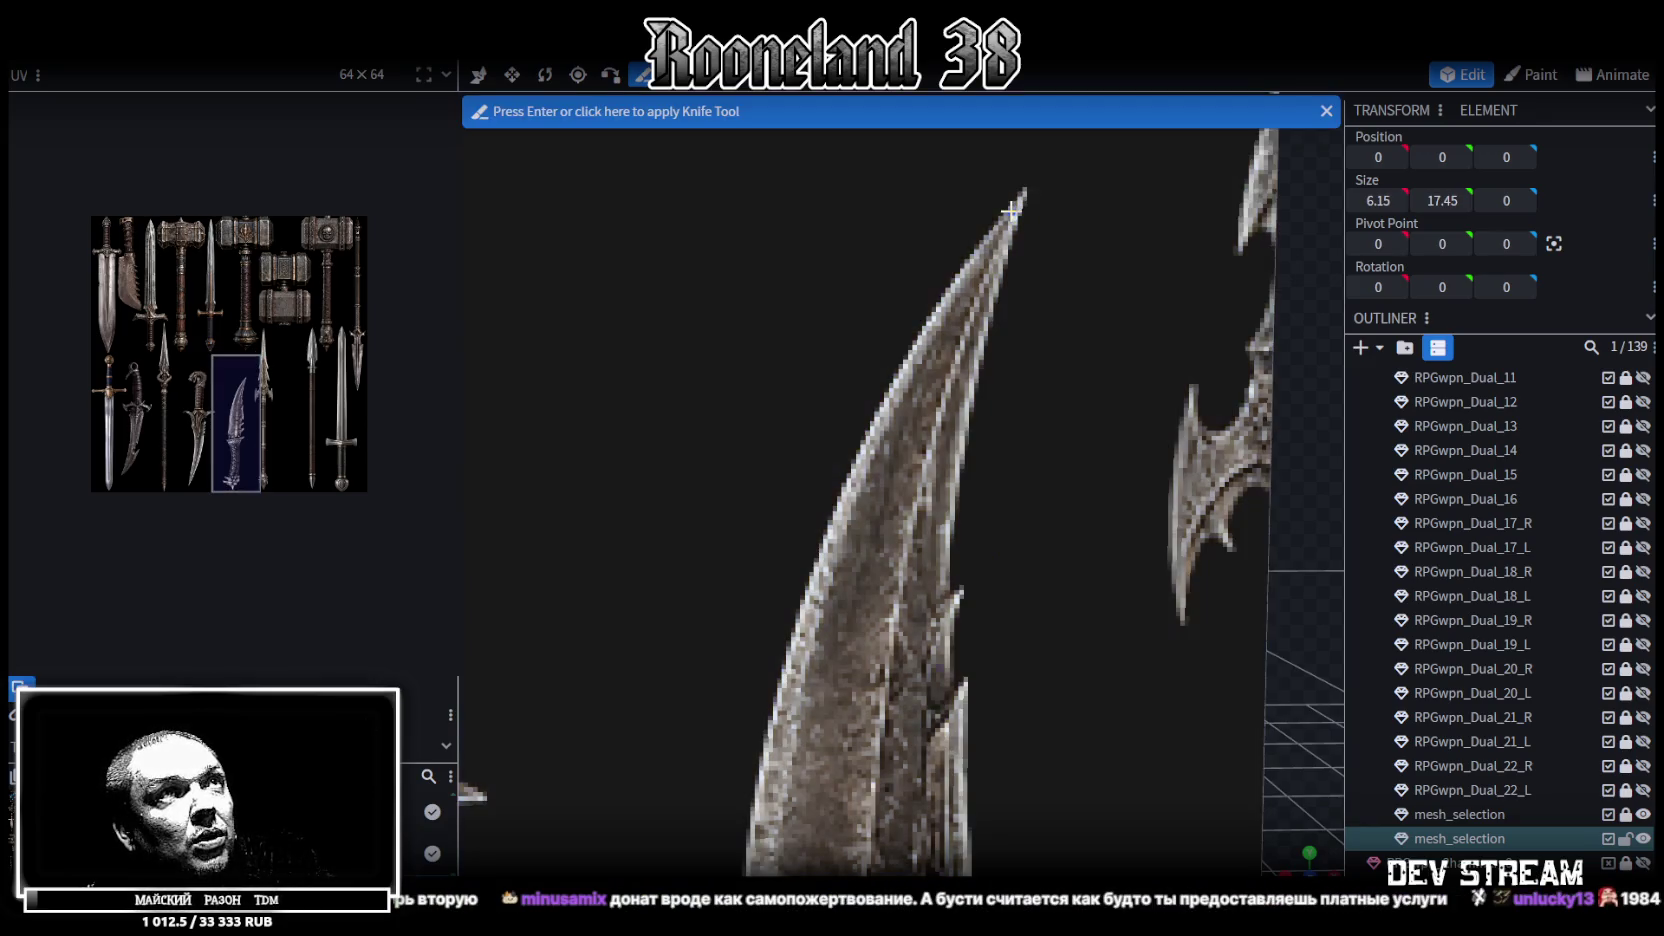
Place knife cut points down the blade's outer edge toward the guard
left_click(910, 355)
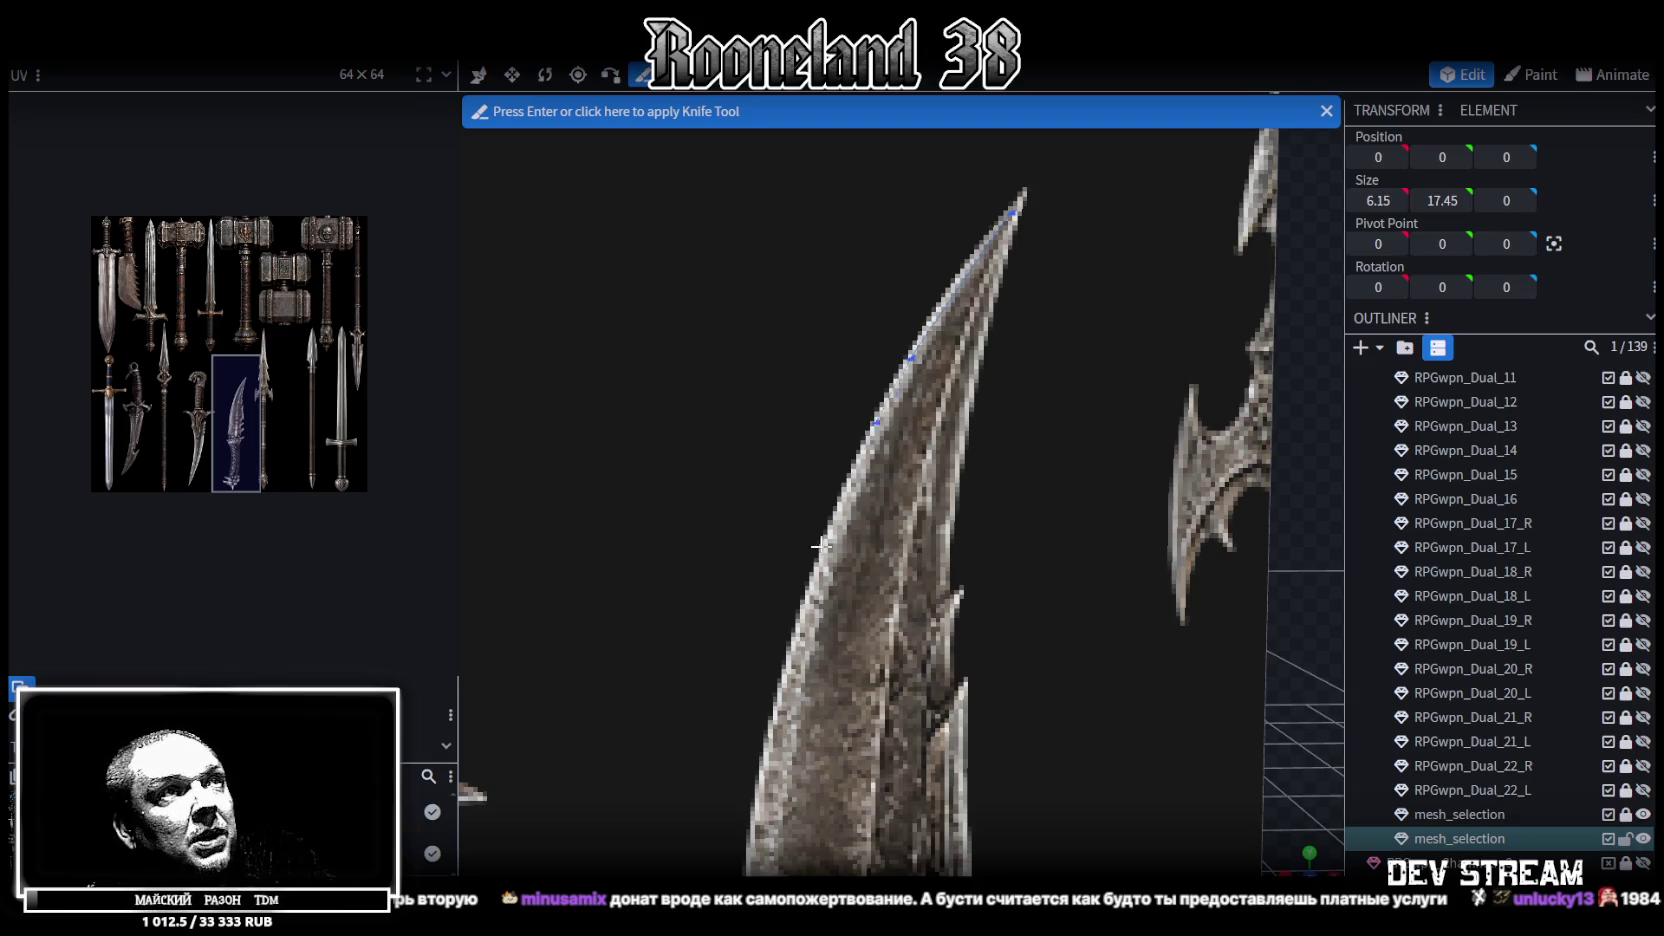
left_click(791, 648)
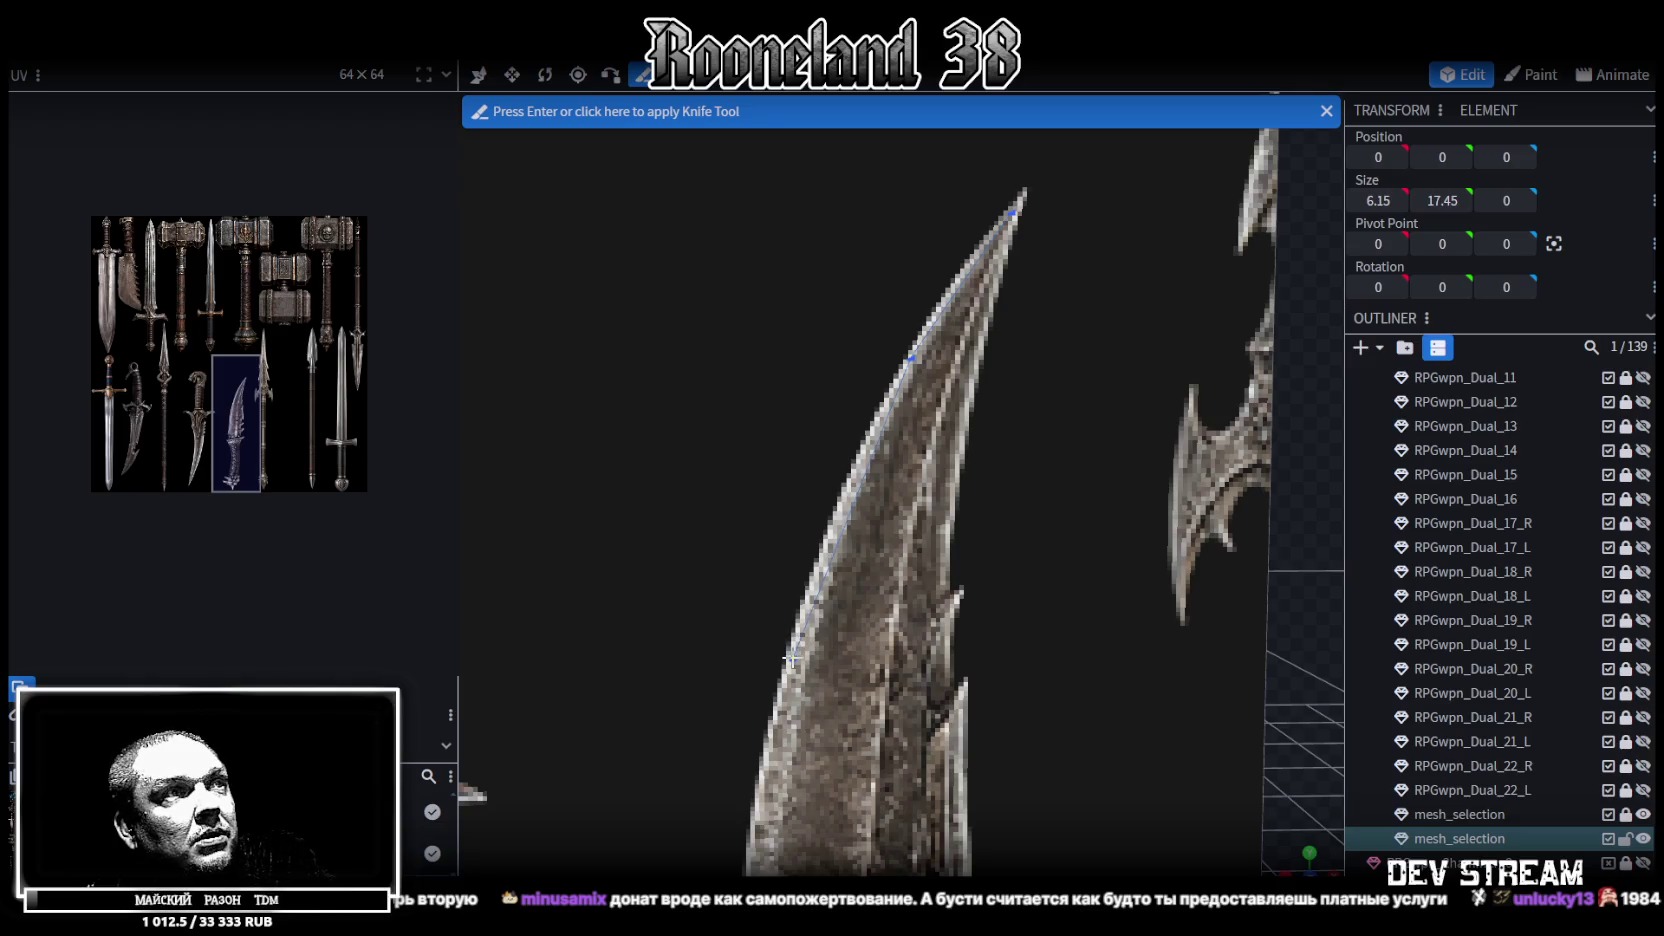
mouse_move(791, 648)
middle_mouse_down()
mouse_move(788, 680)
mouse_move(913, 440)
middle_mouse_up()
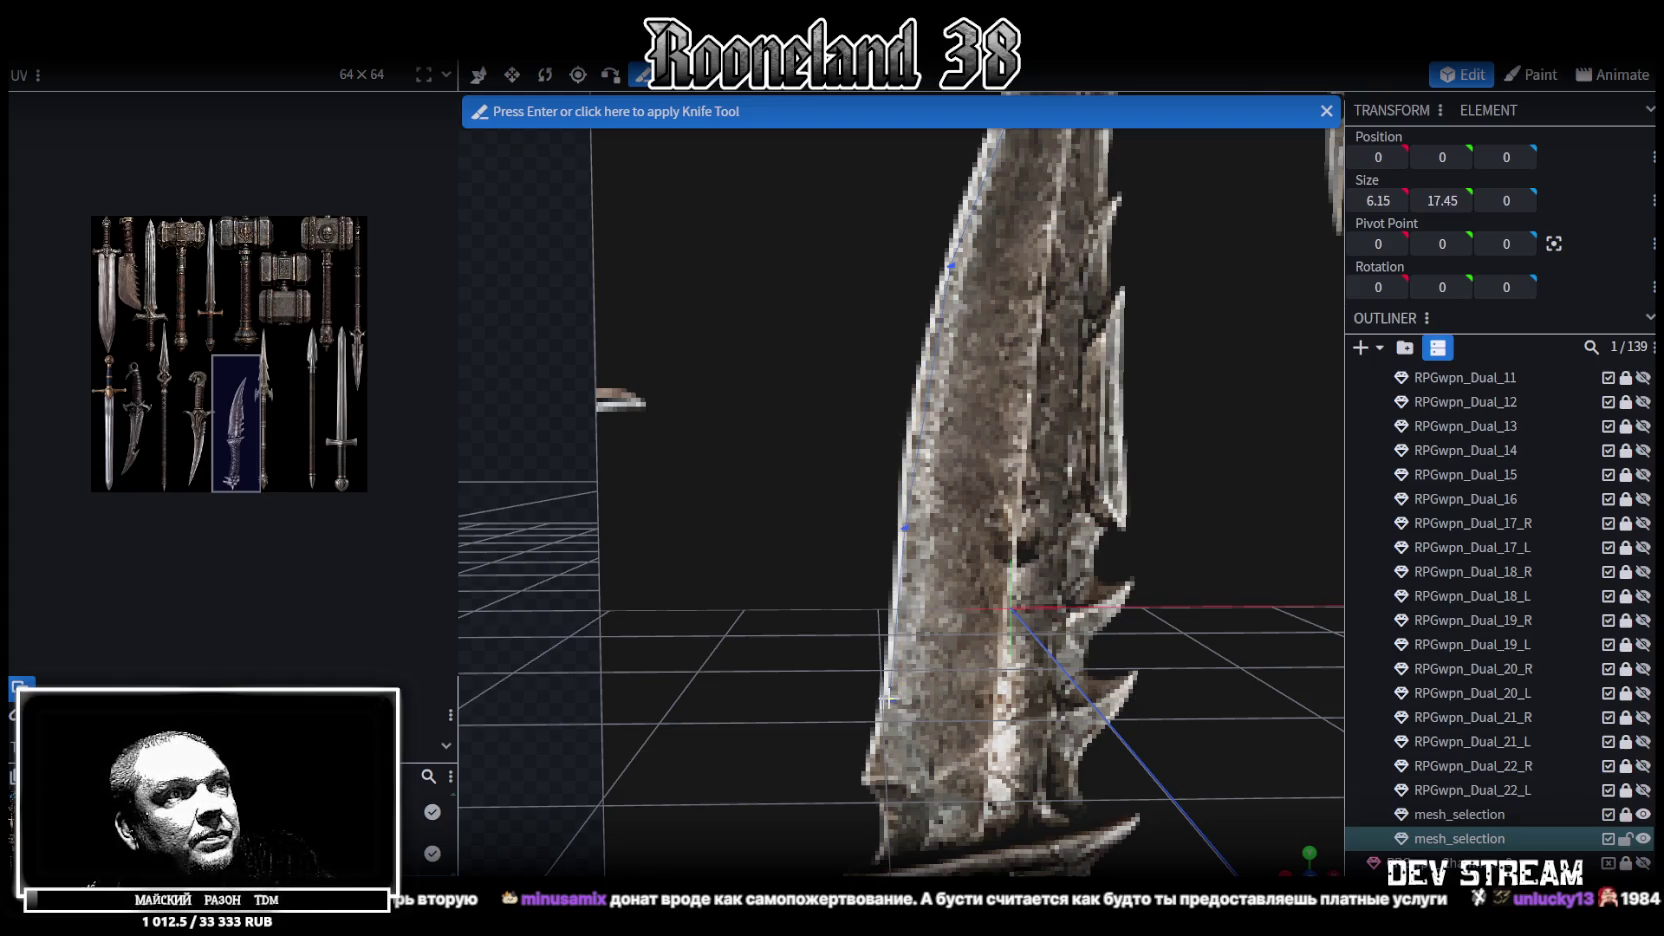
right_click_drag(866, 779, 940, 495)
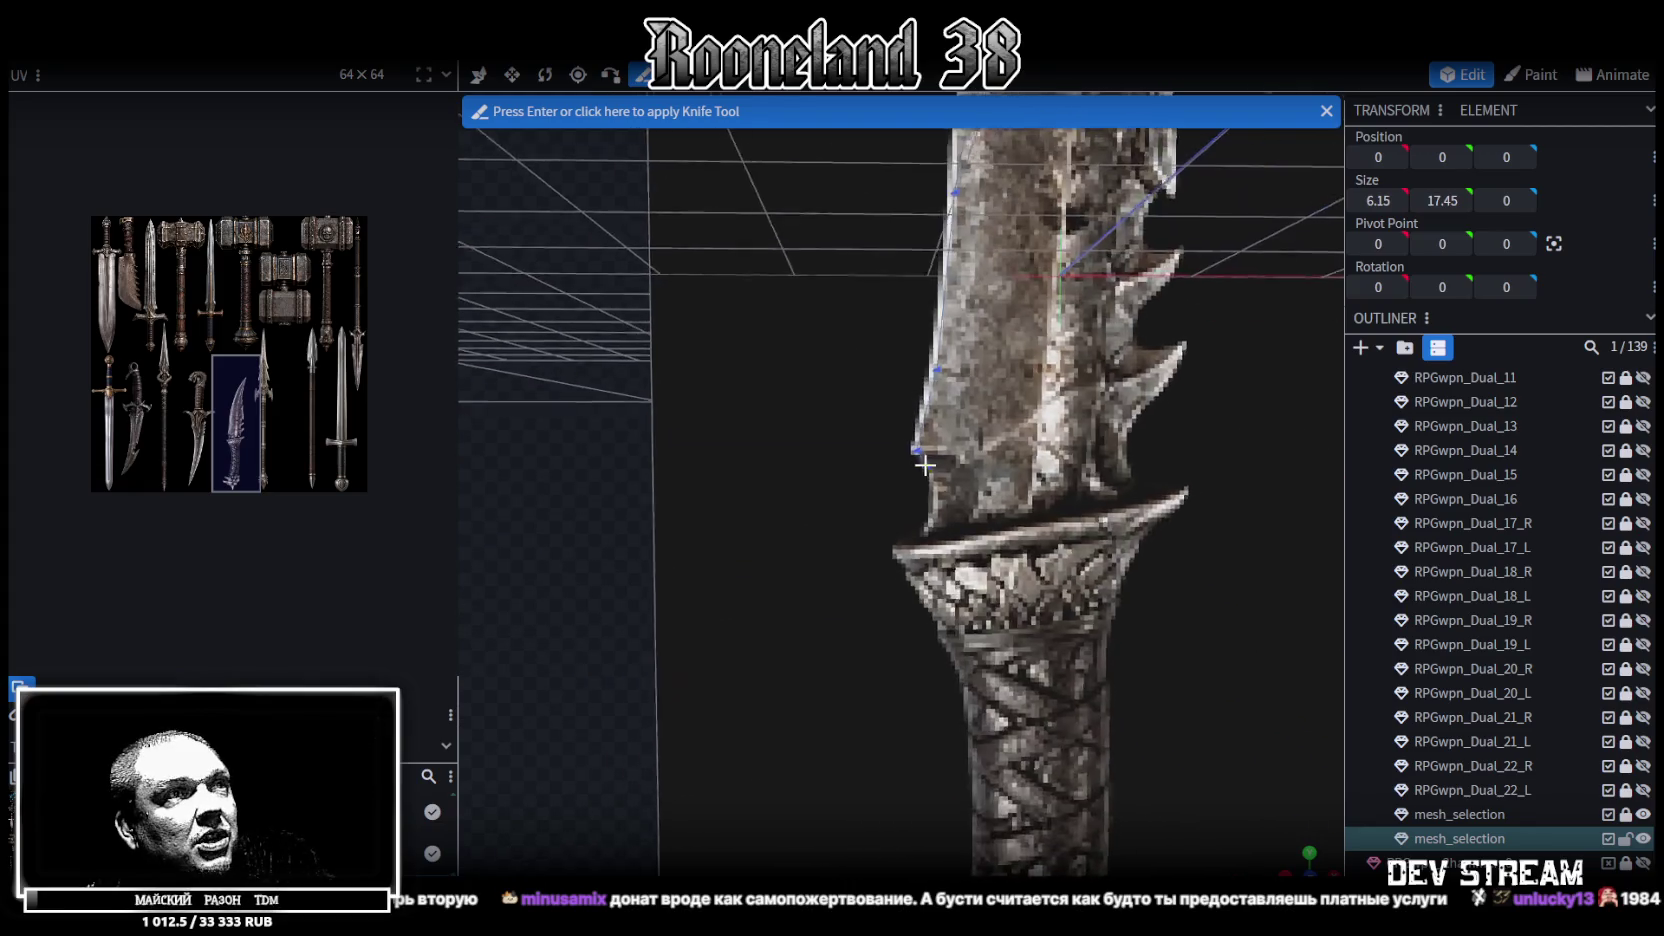
scroll(943, 490, "up", 1)
Continue the cut along the blade's left edge, the guard's left end and down the grip
left_click(943, 481)
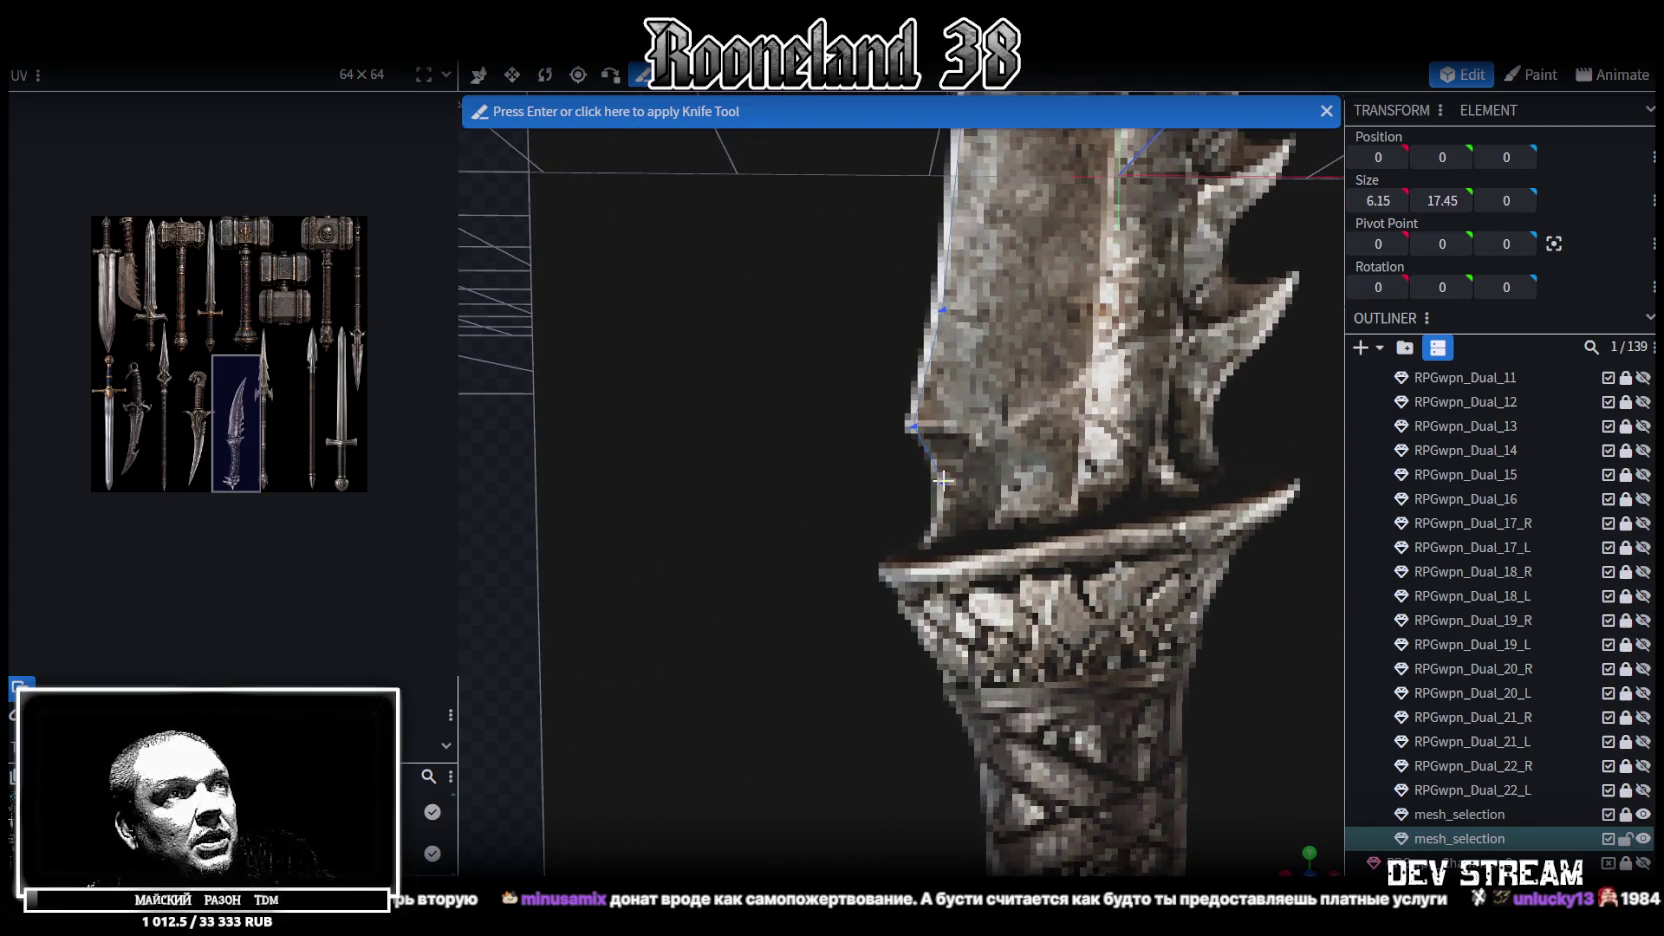
left_click(929, 546)
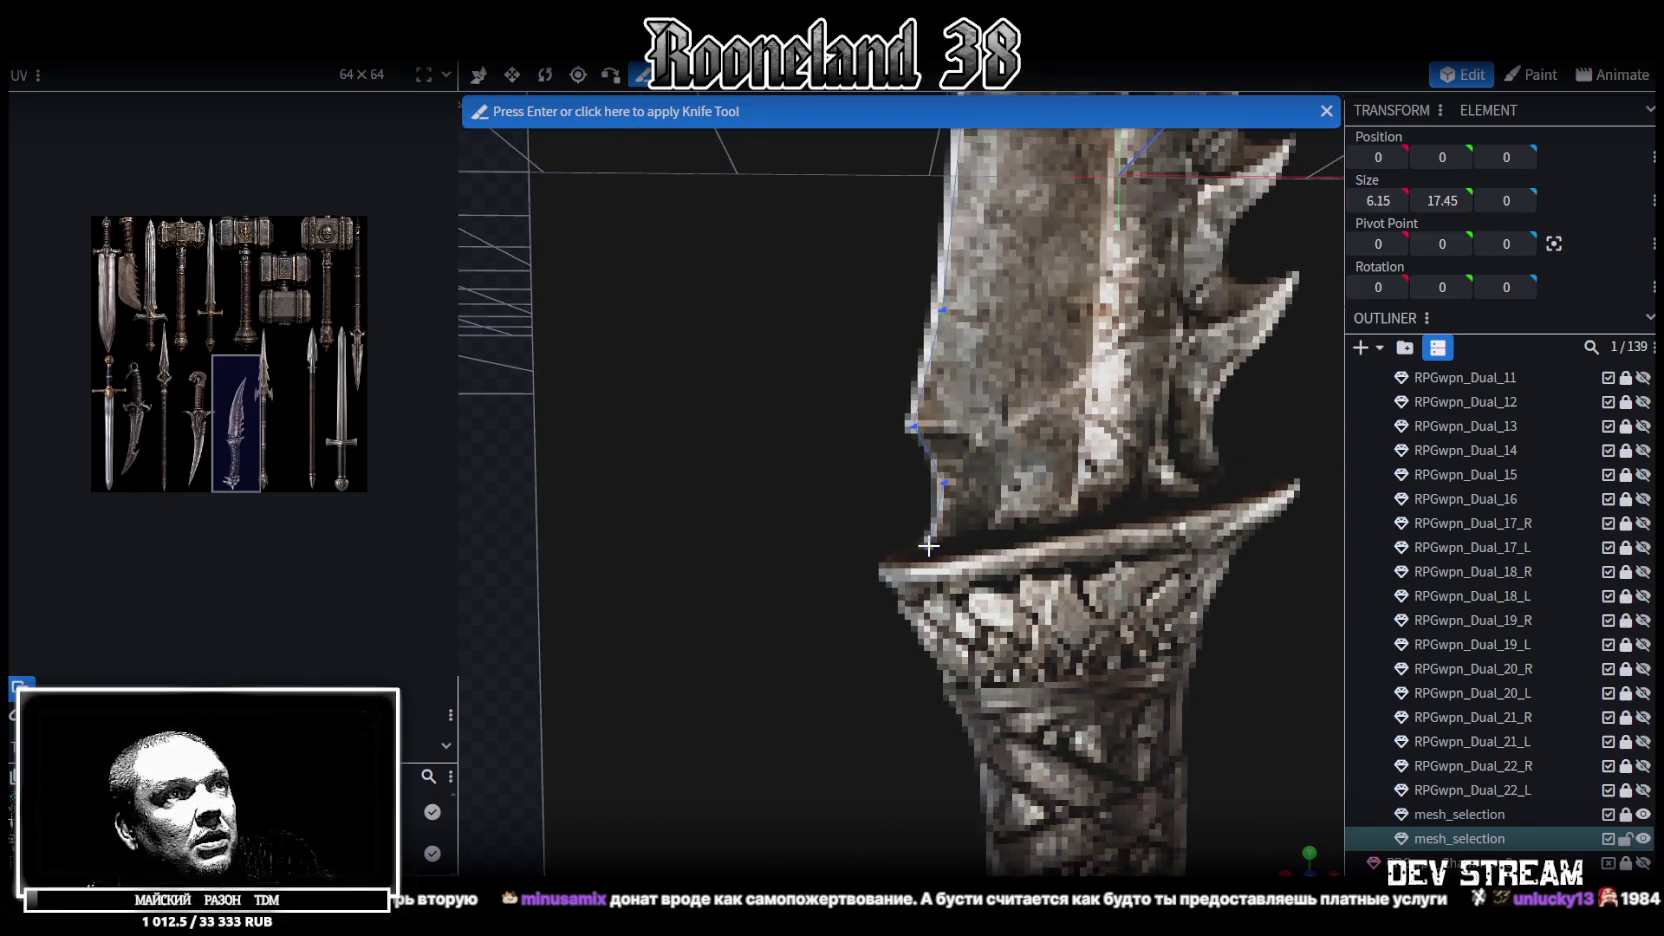
left_click(882, 565)
right_click_drag(927, 628, 845, 388)
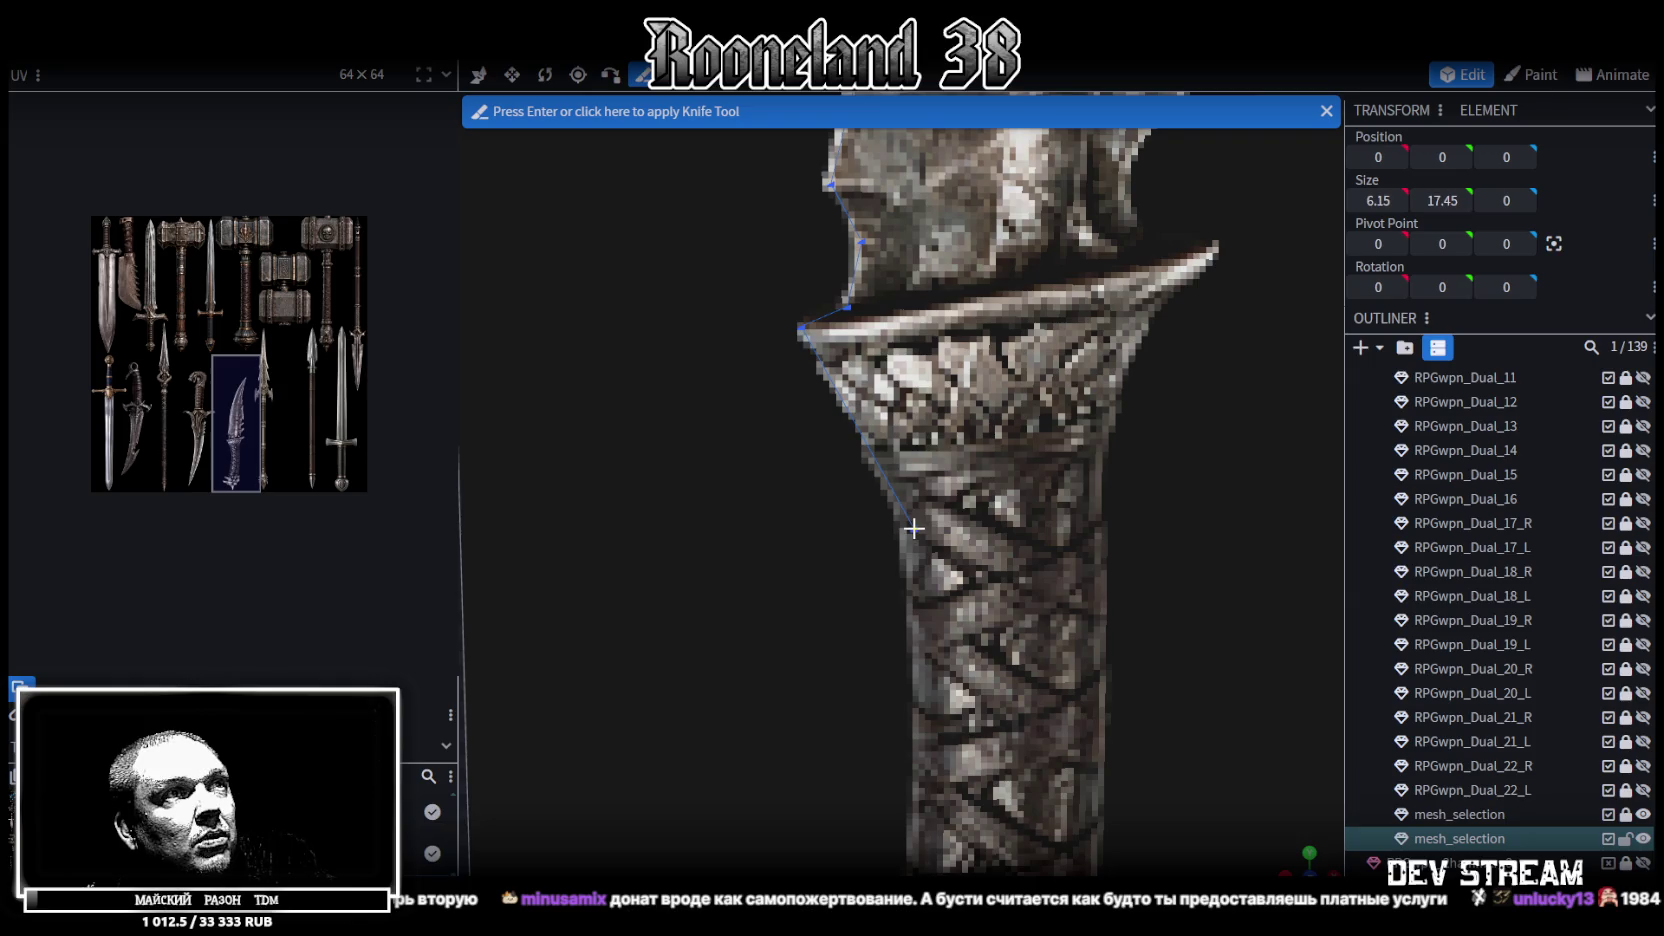
left_click(912, 529)
right_click_drag(917, 590, 936, 308)
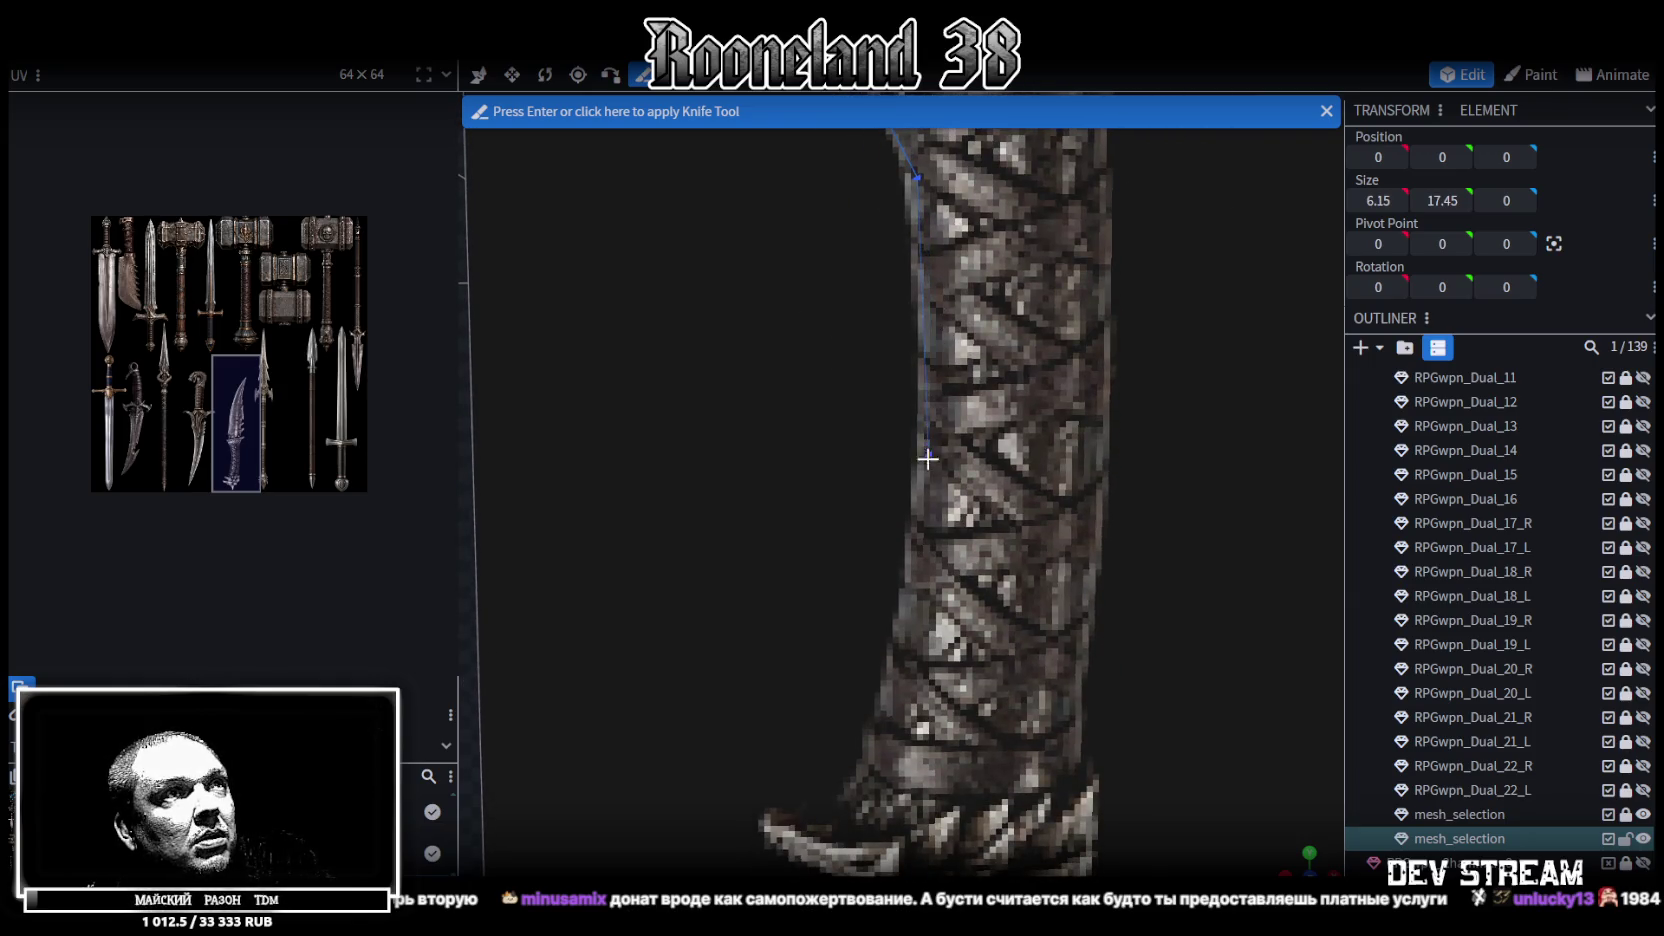
left_click(918, 522)
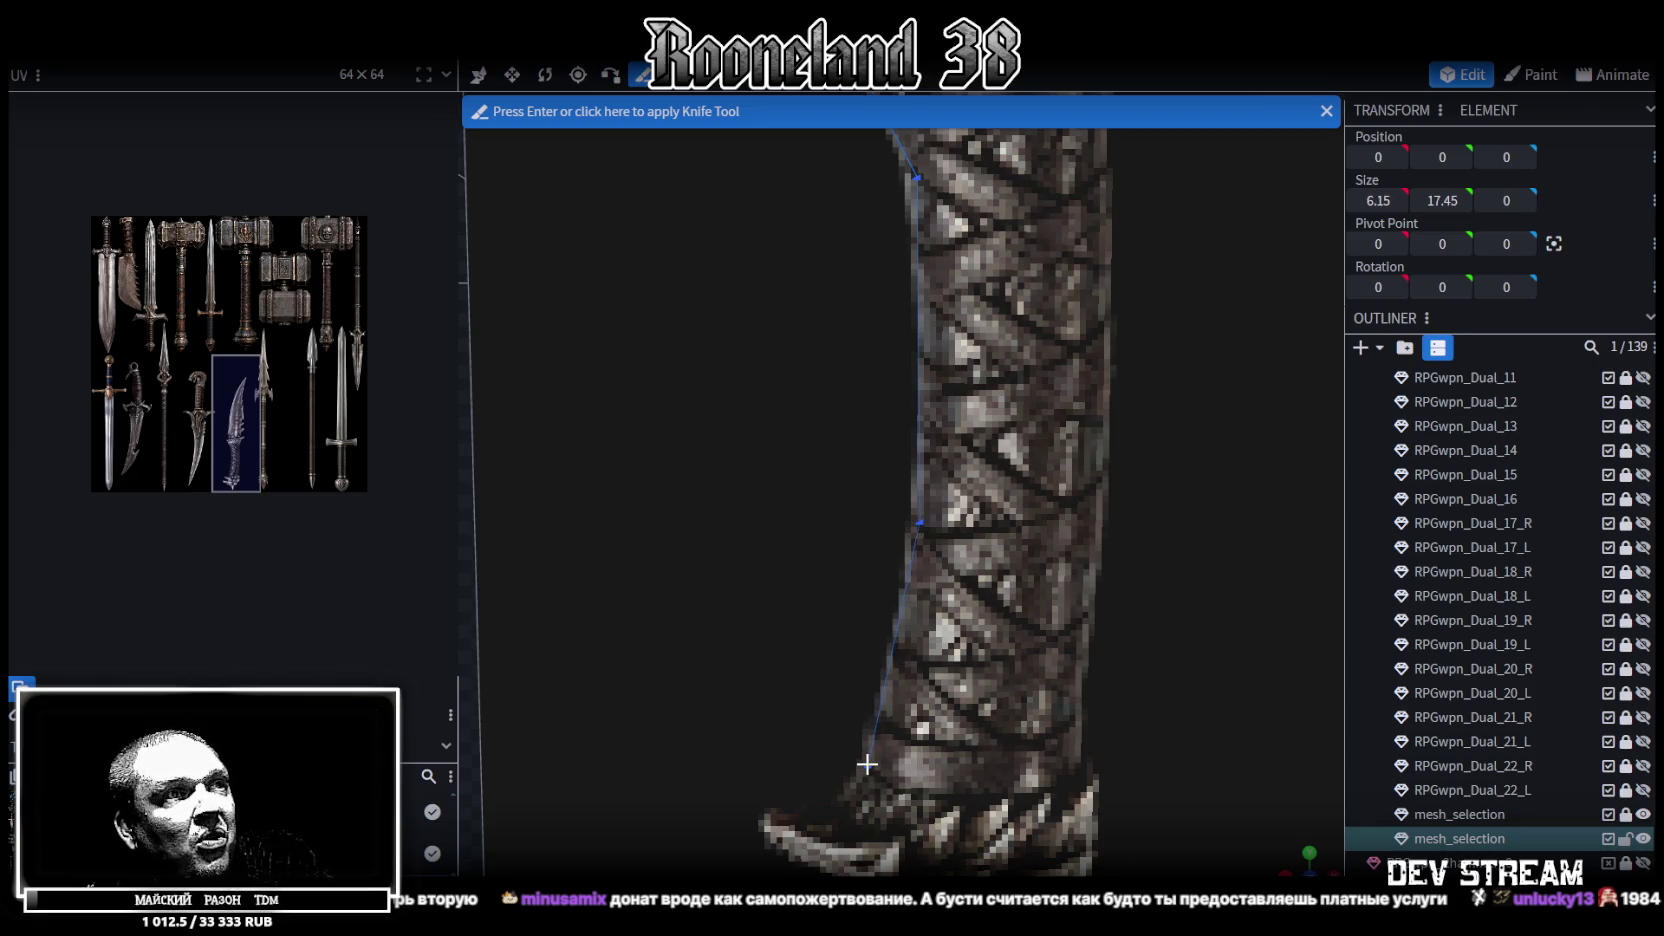
right_click_drag(867, 764, 919, 548)
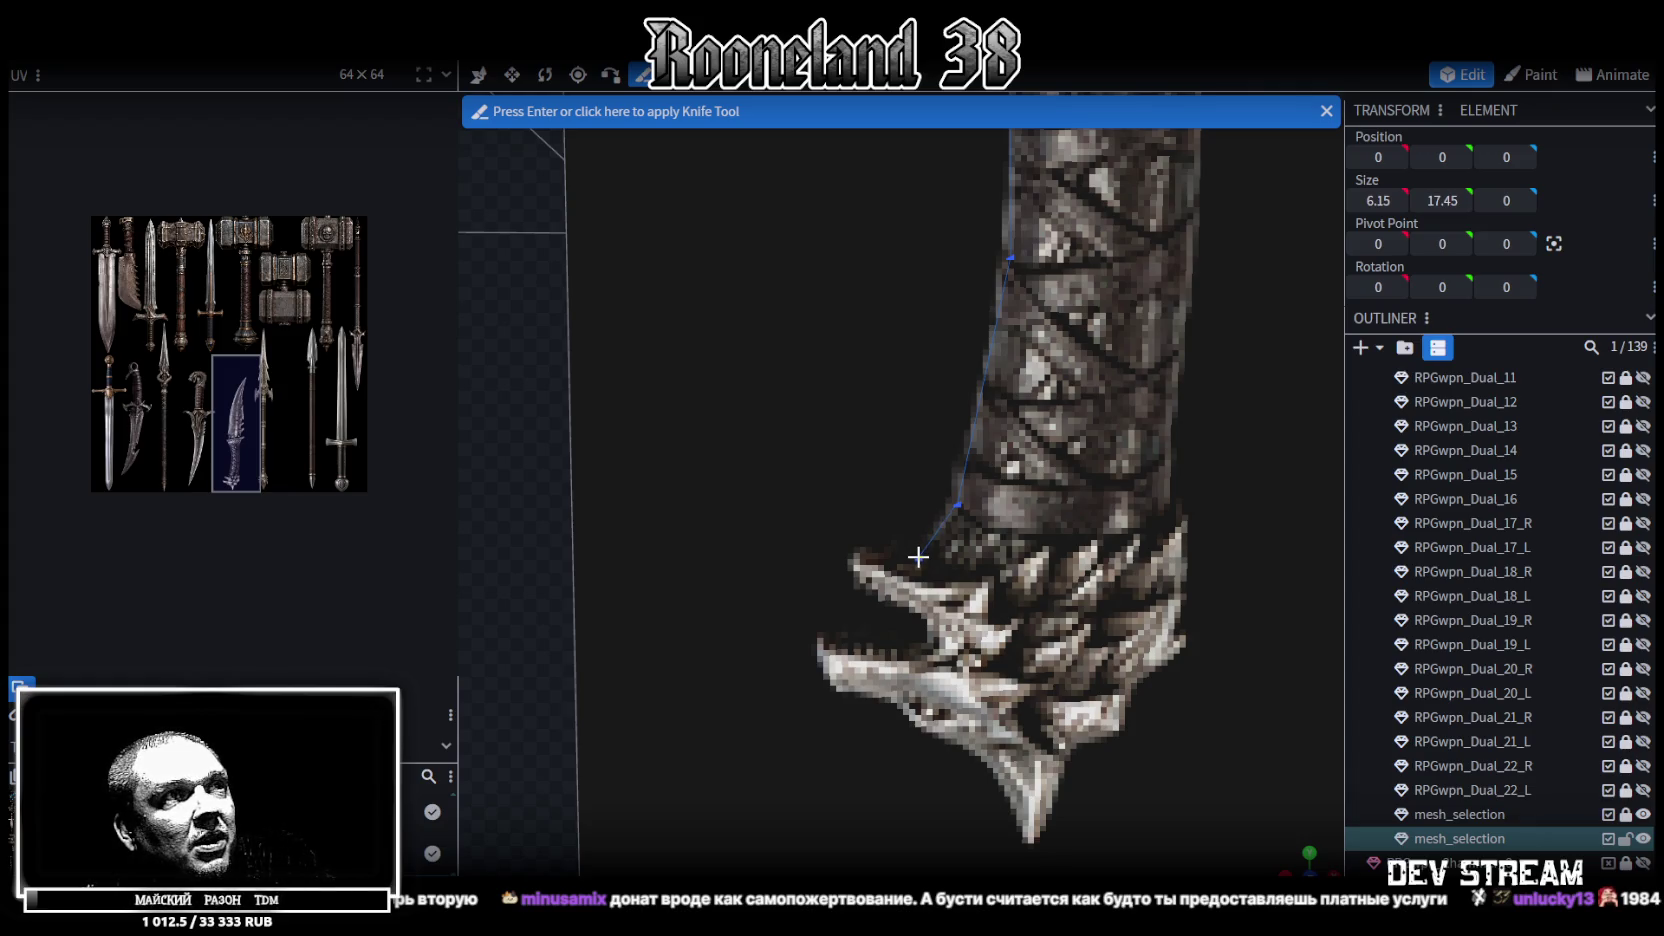
Trace knife points around the spiked pommel, from the grip to its right corner
left_click(918, 558)
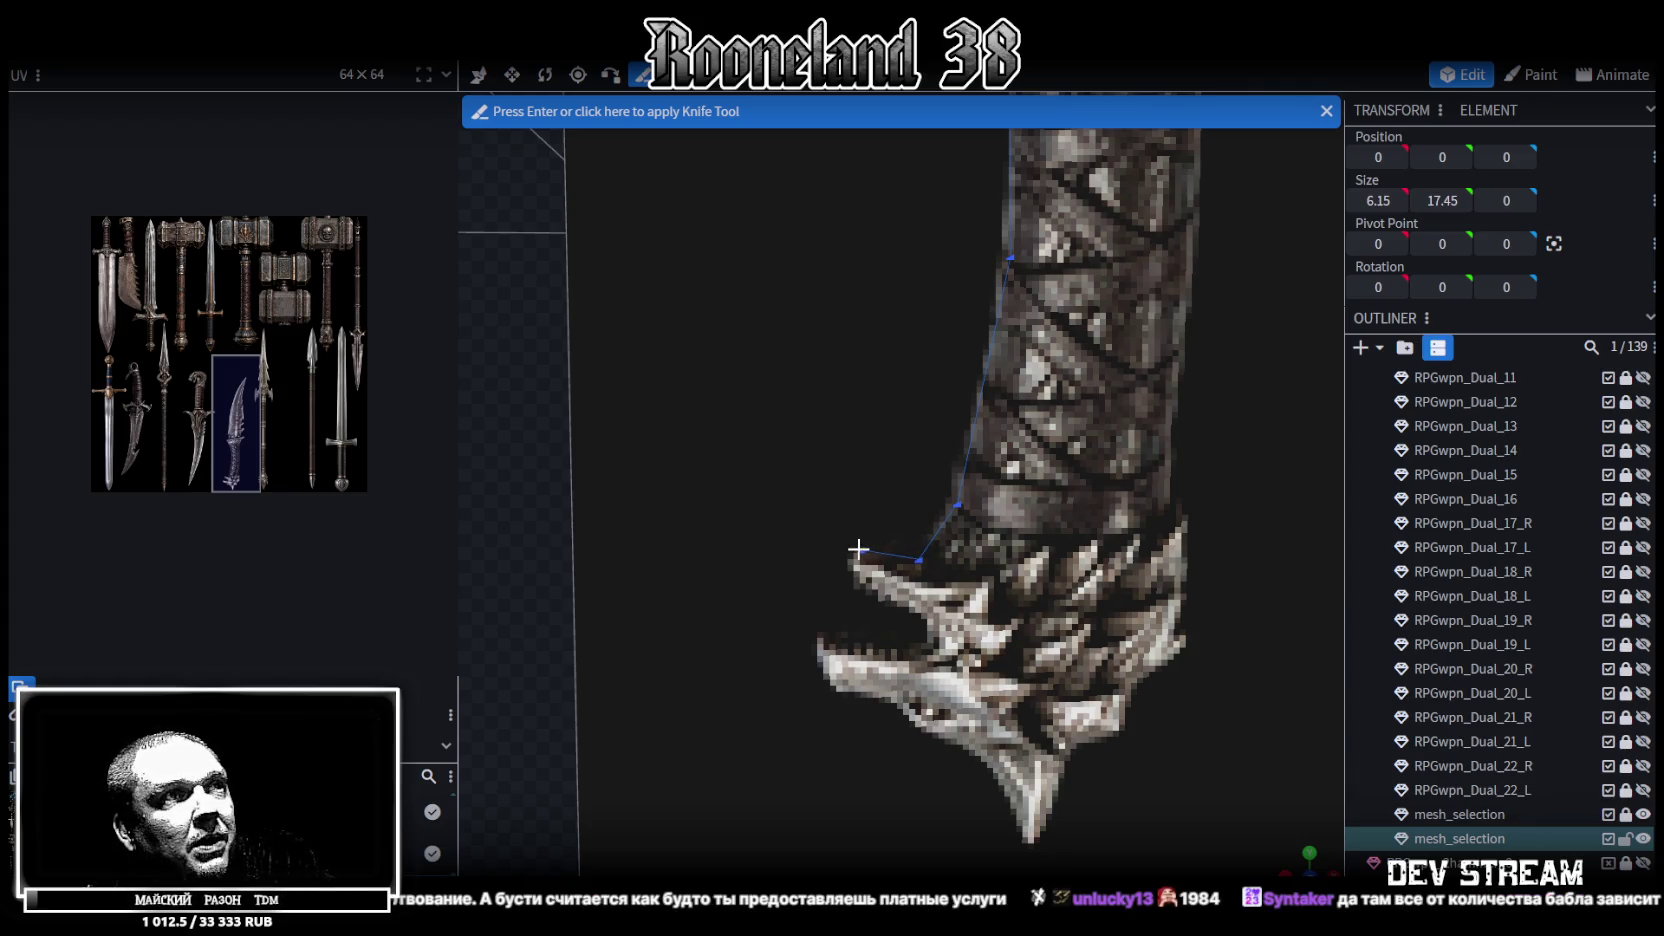
left_click(852, 563)
left_click(941, 625)
left_click(923, 657)
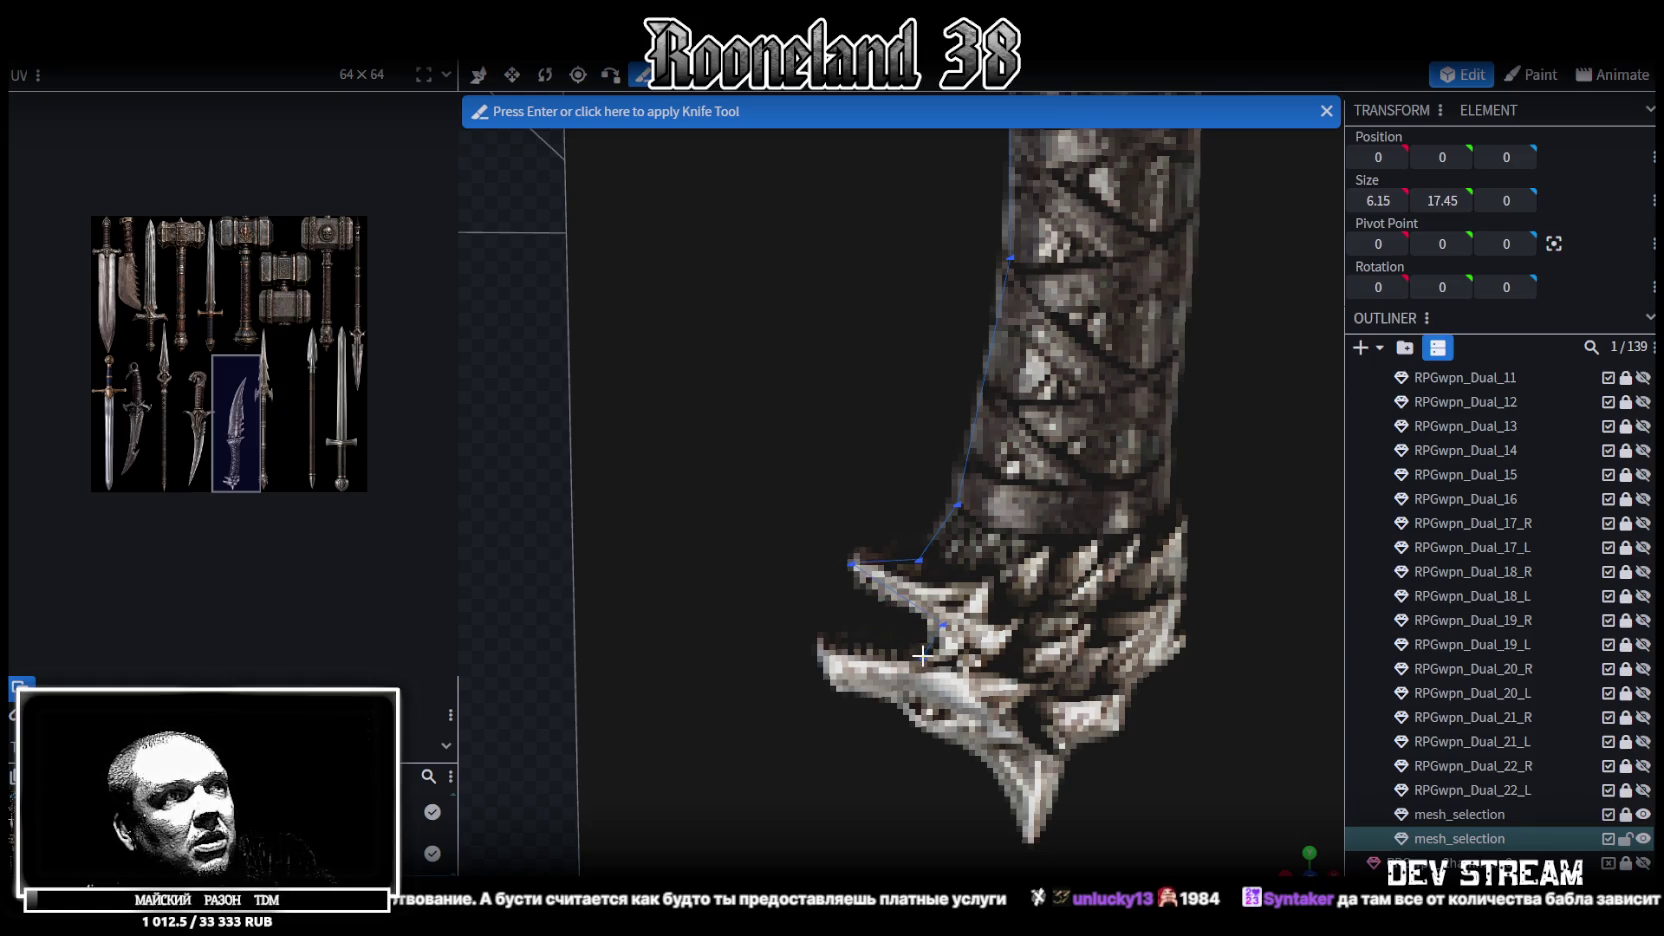
left_click(828, 632)
left_click(834, 683)
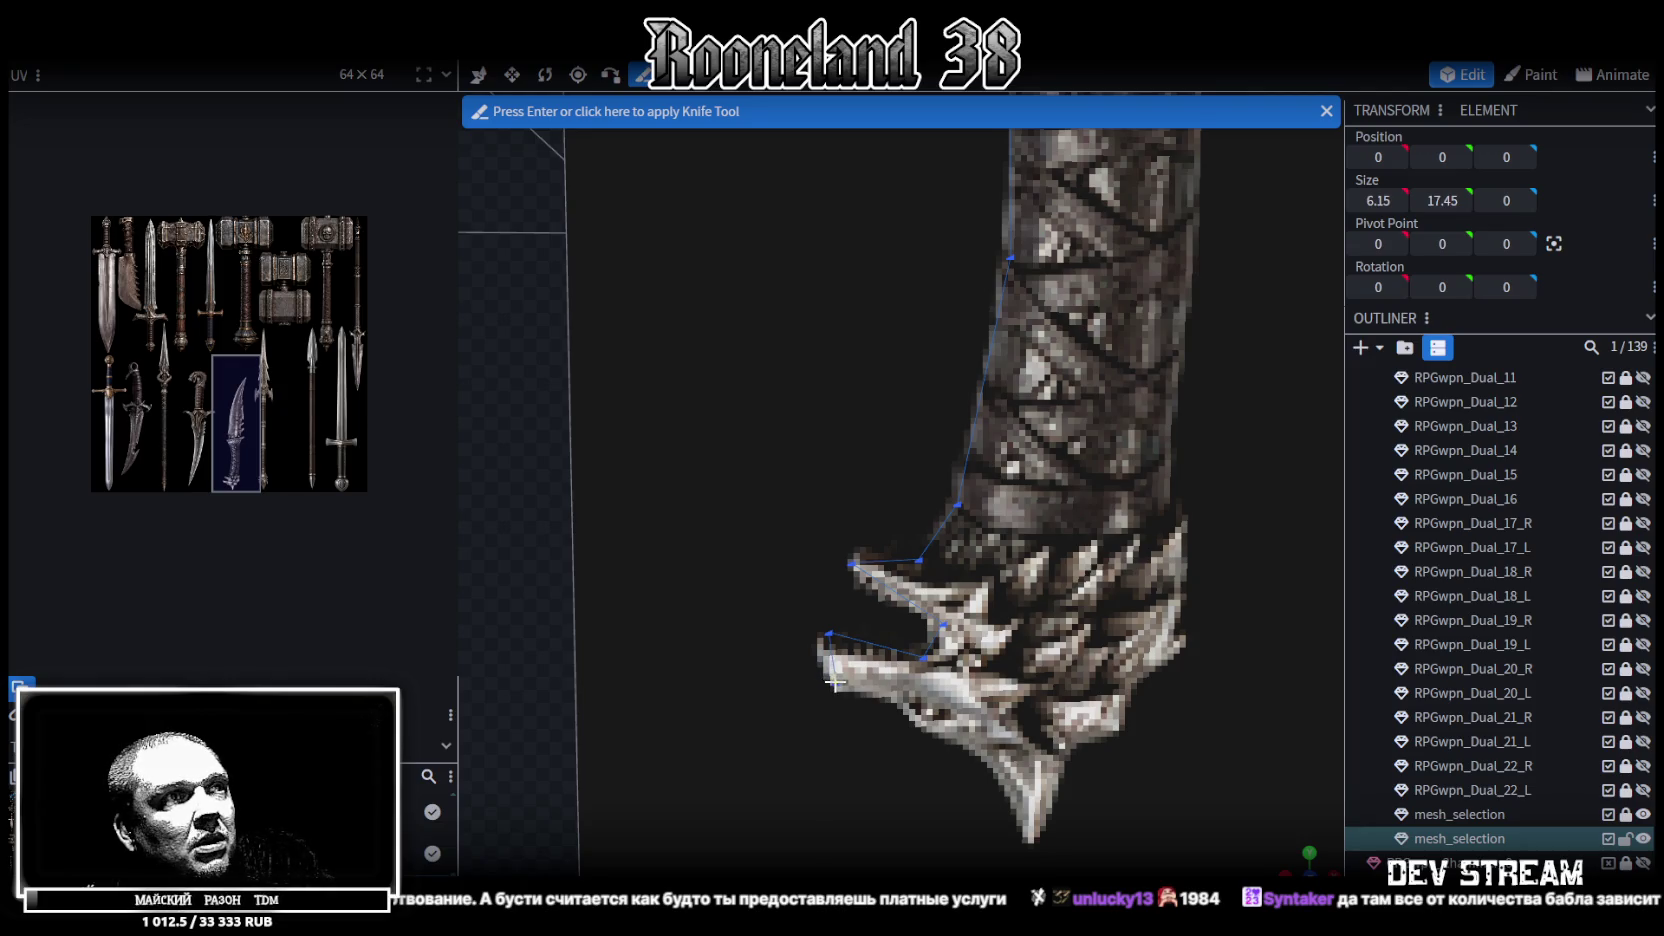
left_click(991, 759)
left_click(1025, 842)
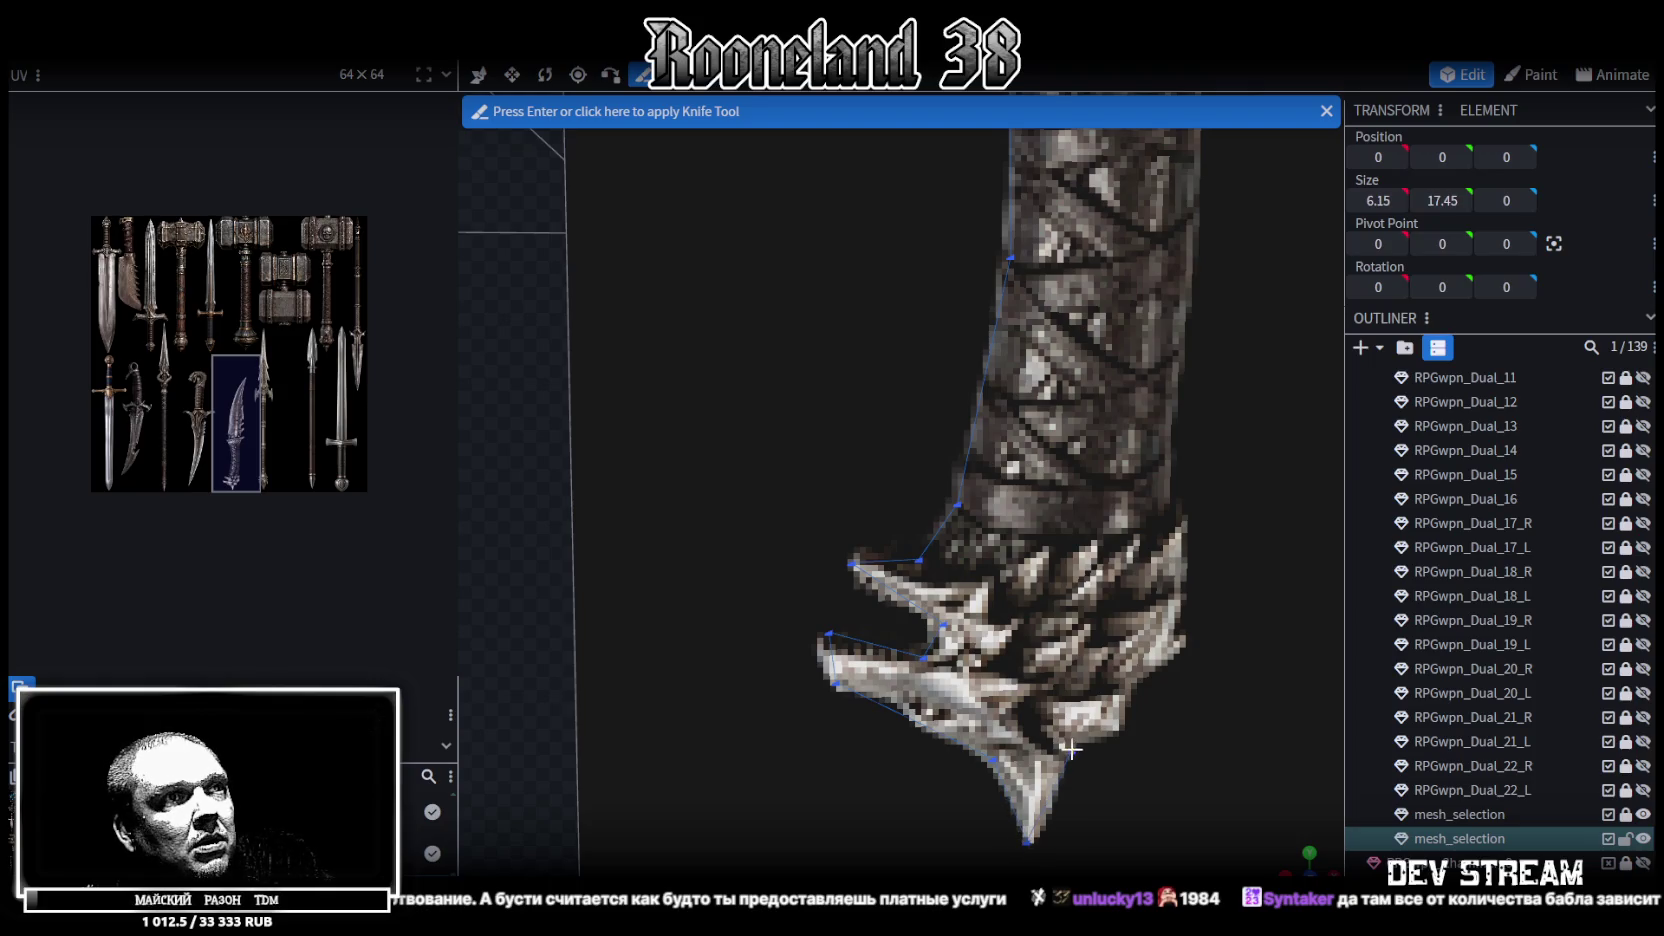
left_click(1072, 748)
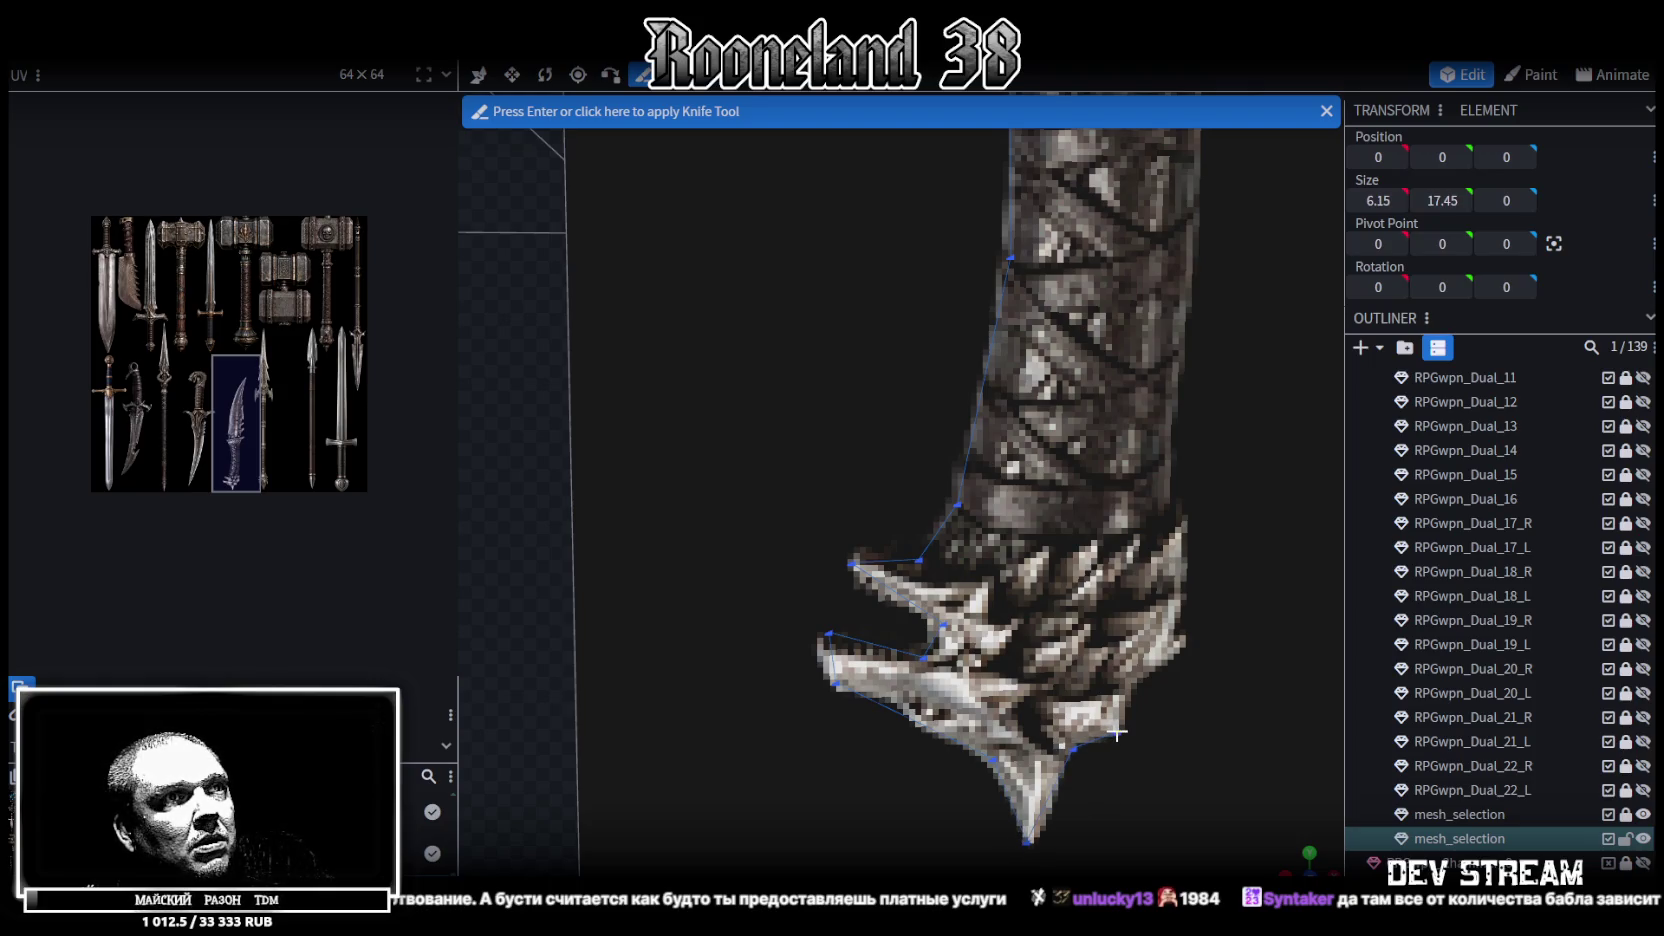
left_click(1182, 644)
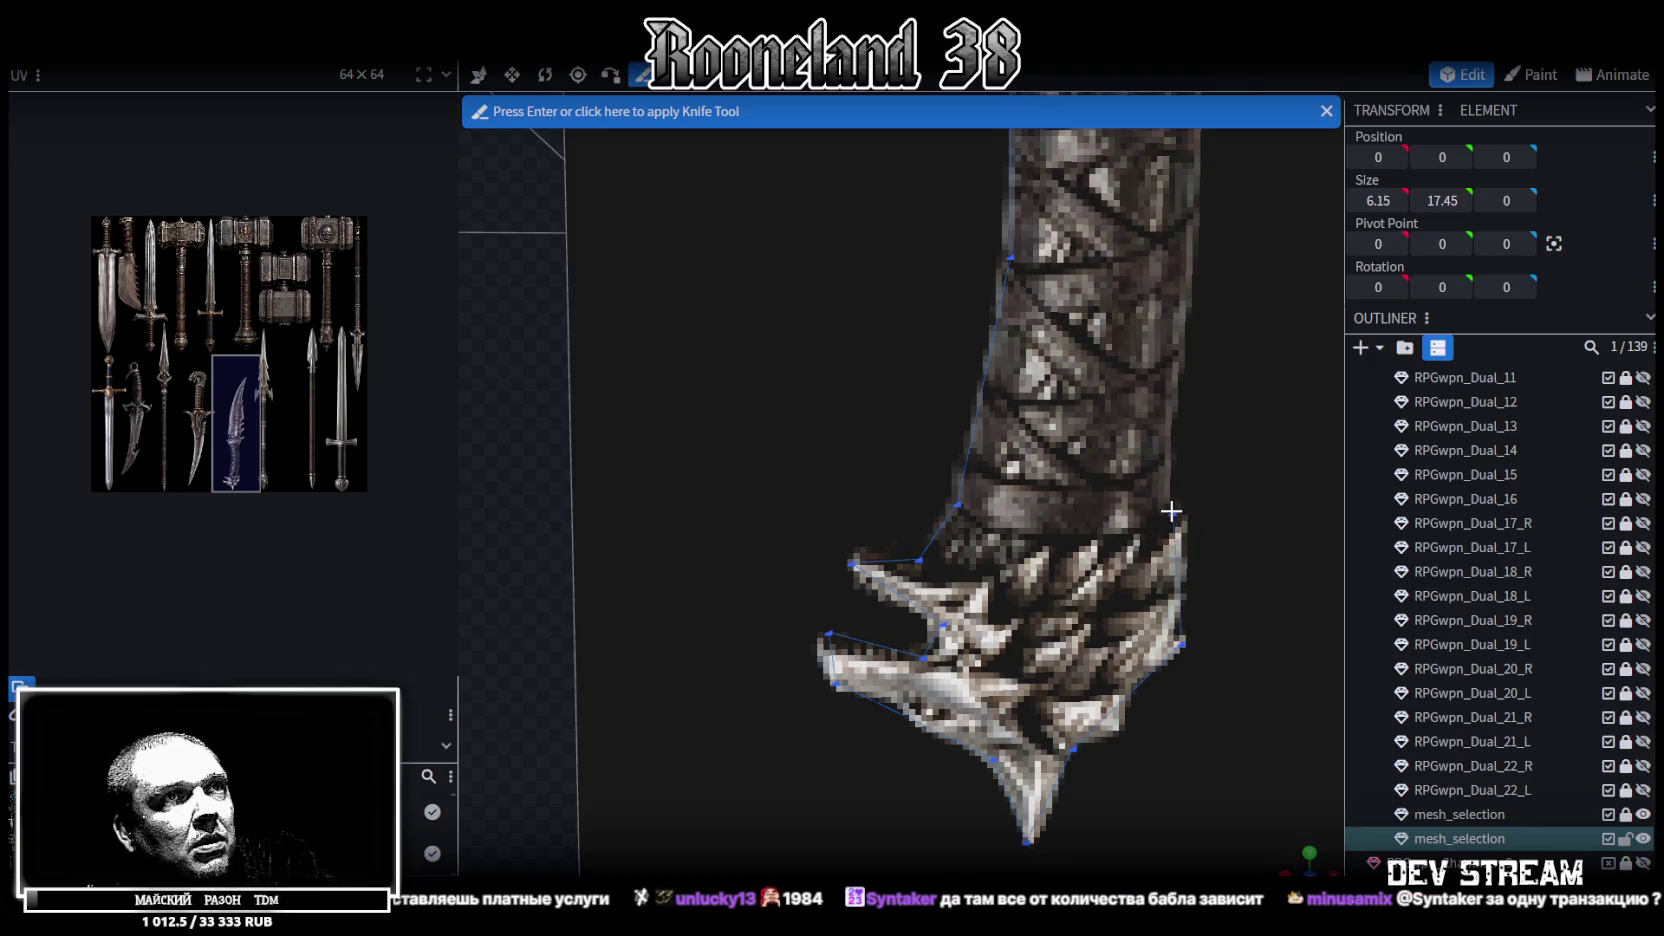
Carry the cut up the grip's right edge to the guard's right tip
right_click_drag(1168, 511, 1003, 687)
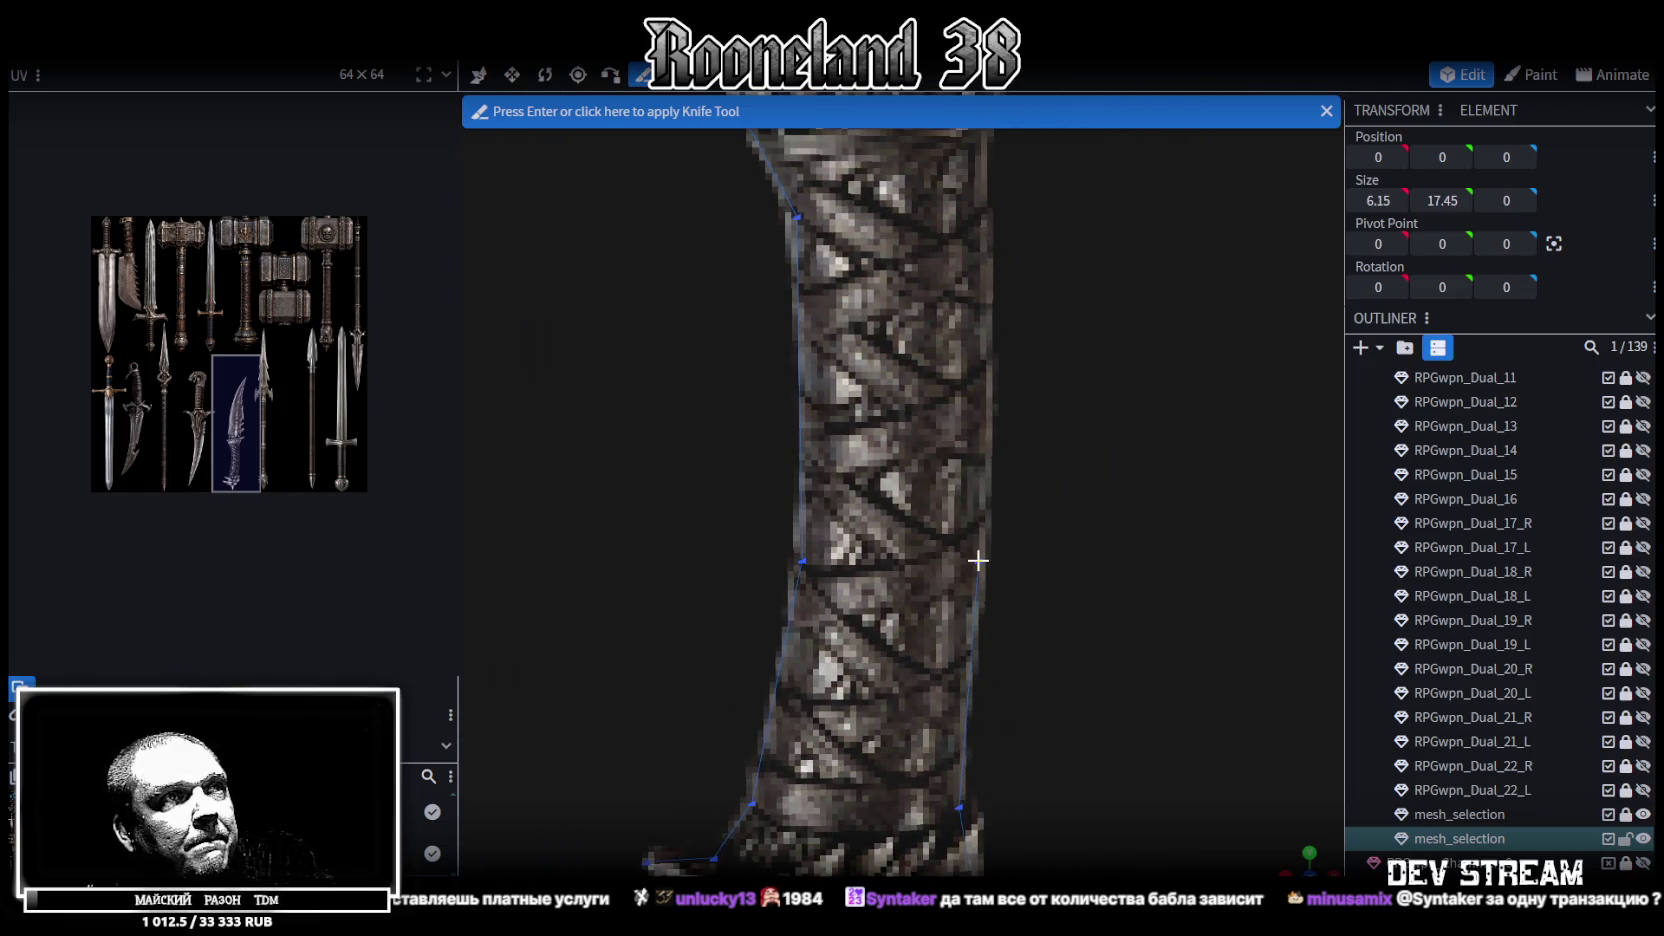
right_click_drag(977, 562, 925, 560)
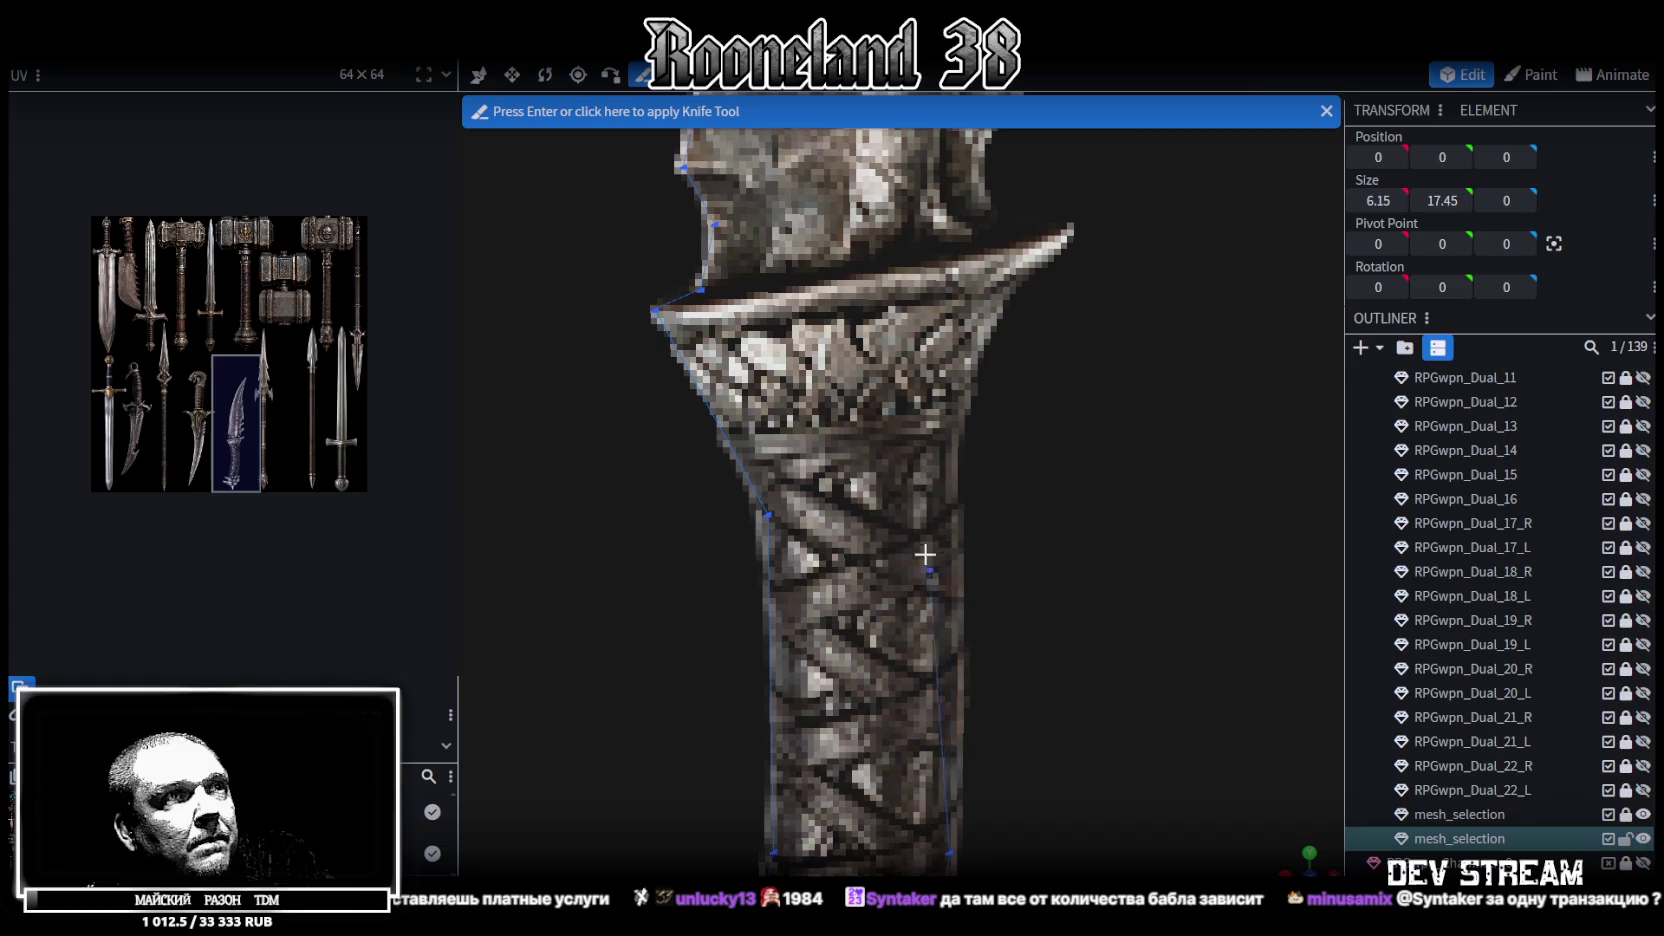
left_click(949, 494)
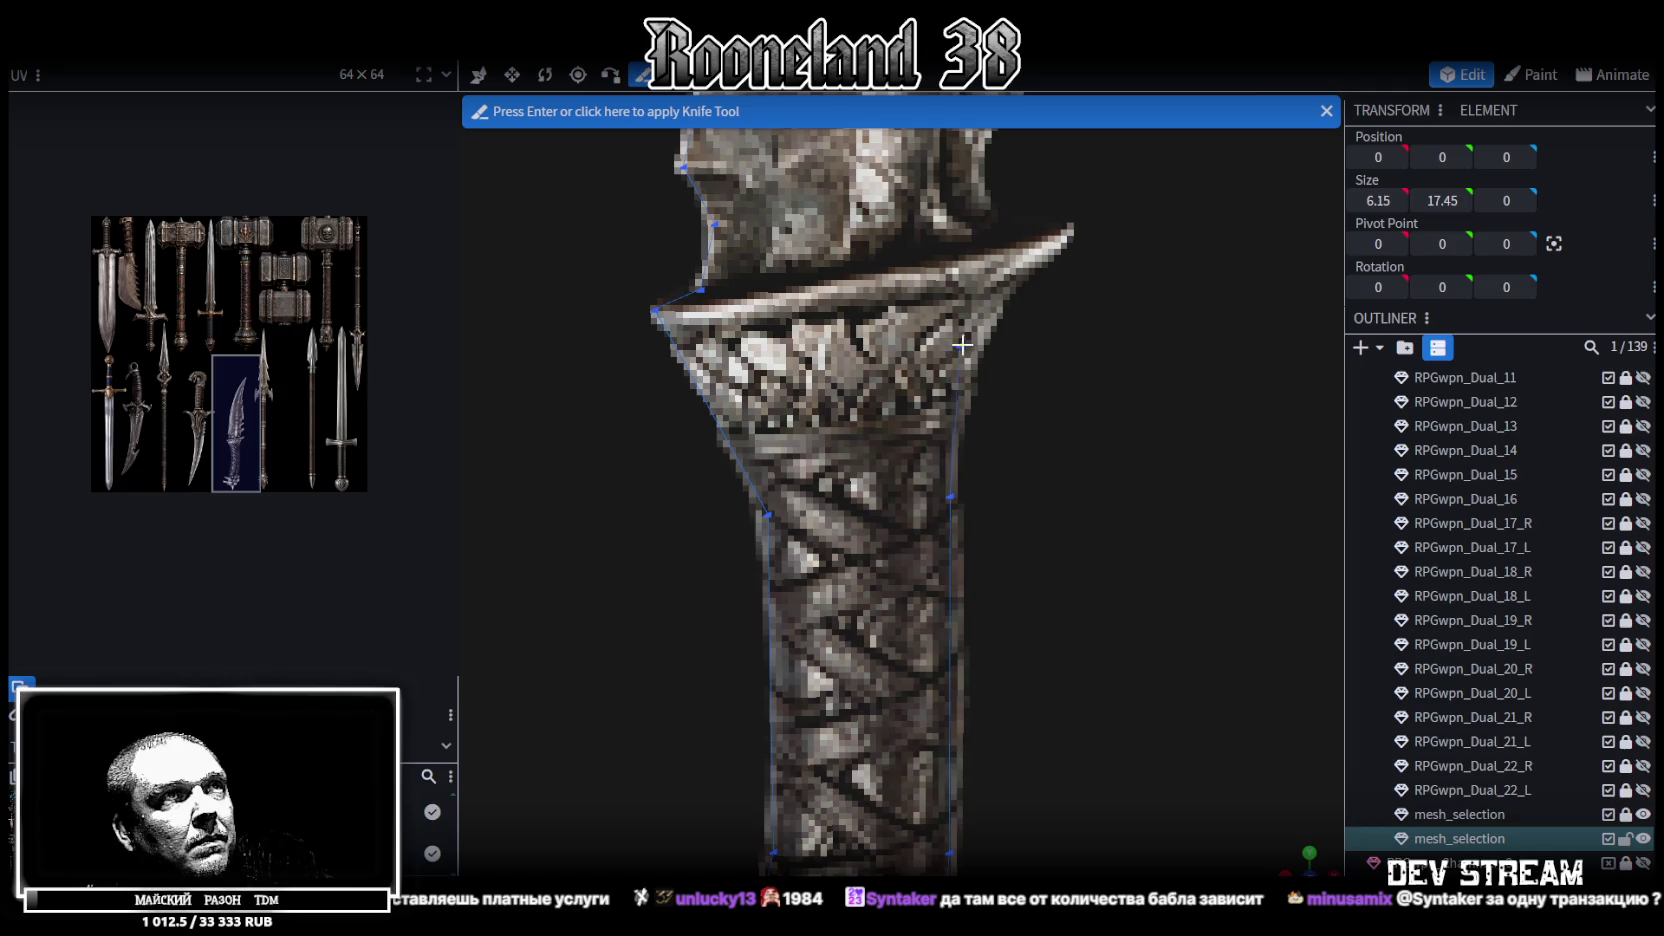
left_click(970, 348)
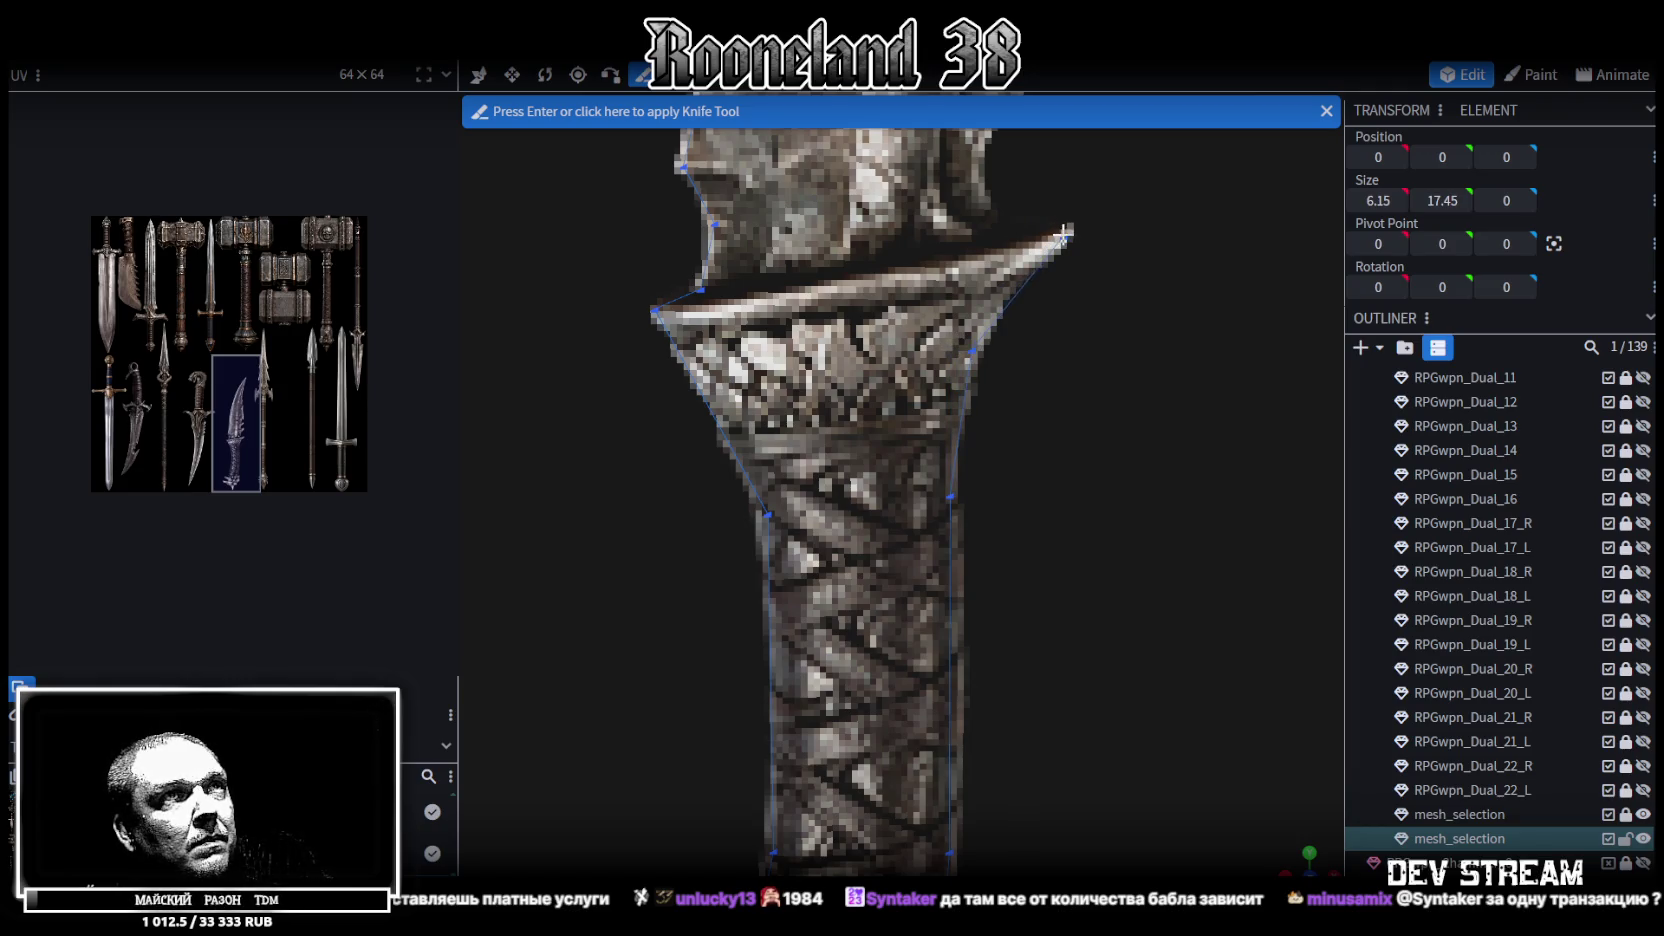
left_click(1062, 231)
right_click_drag(1062, 231, 1012, 651)
left_click(935, 634)
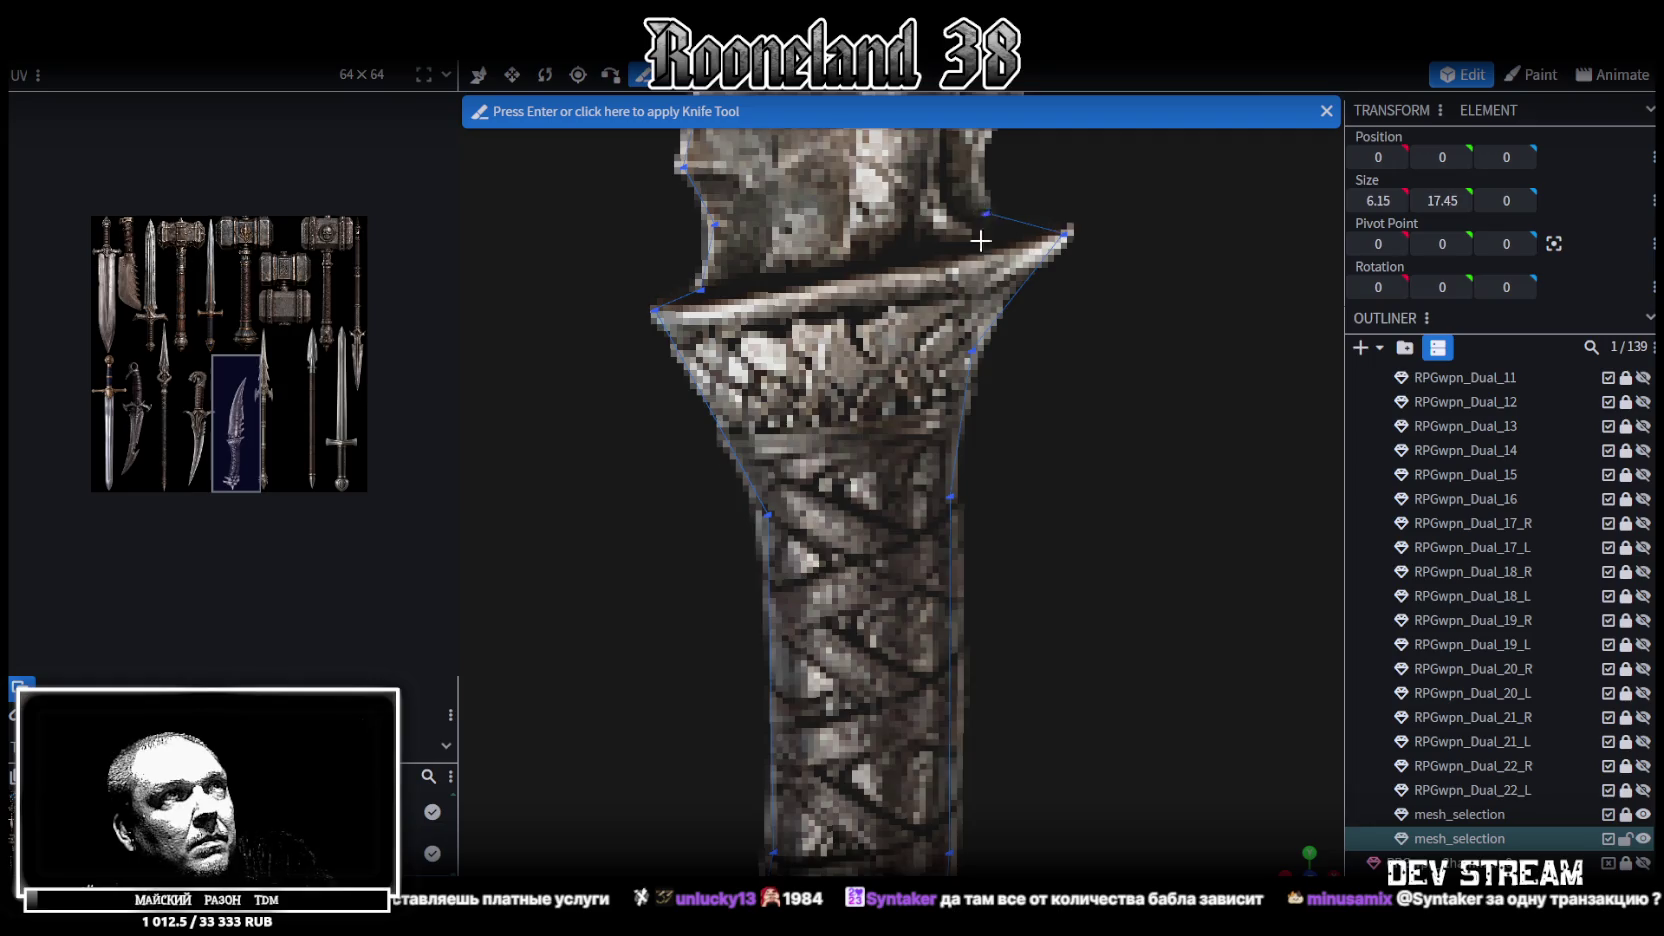
Apply the traced outline, producing the 2.789 × 14.1886 dagger face
left_click_drag(943, 576, 922, 385)
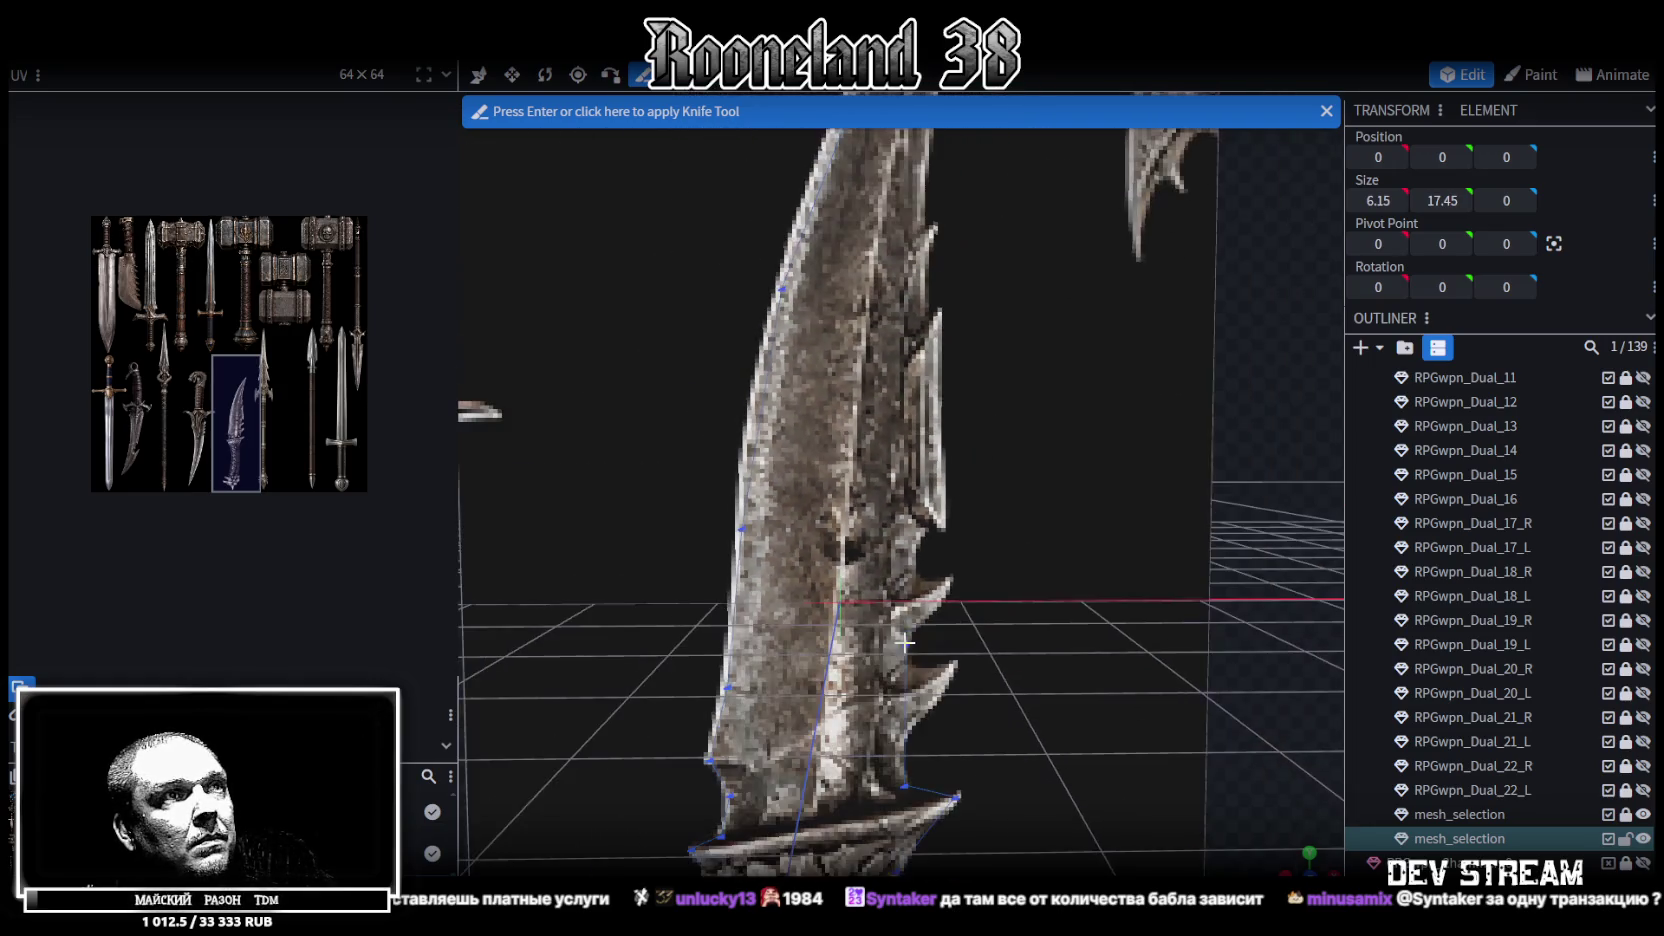
left_click_drag(924, 212, 889, 357)
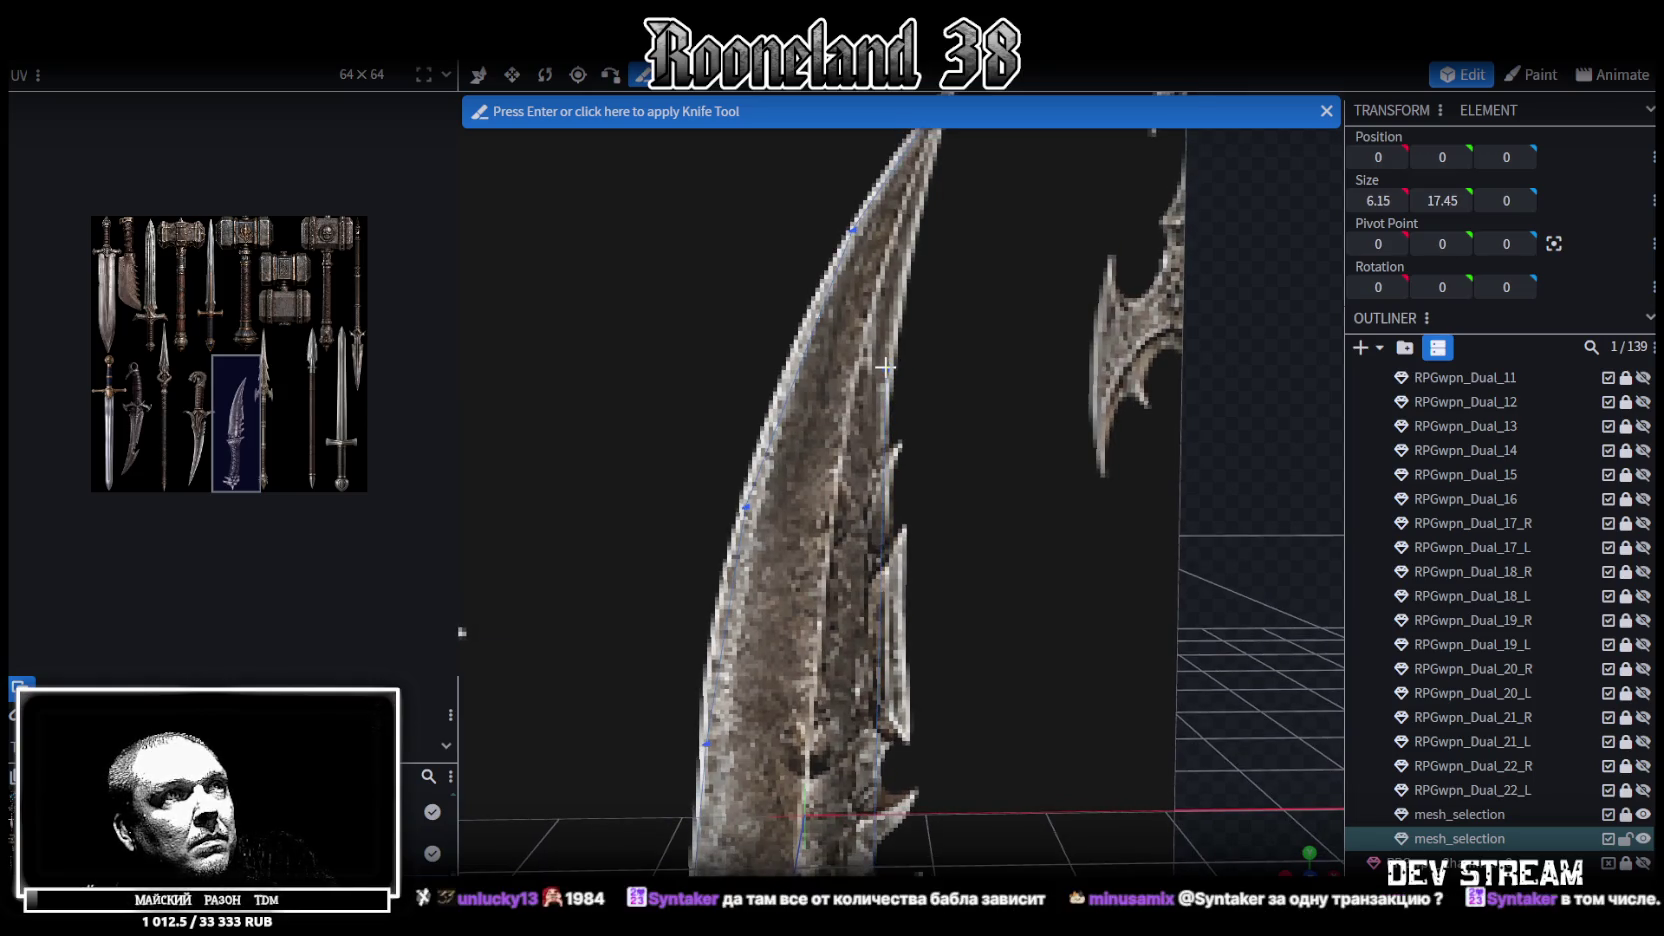
left_click_drag(885, 377, 820, 472)
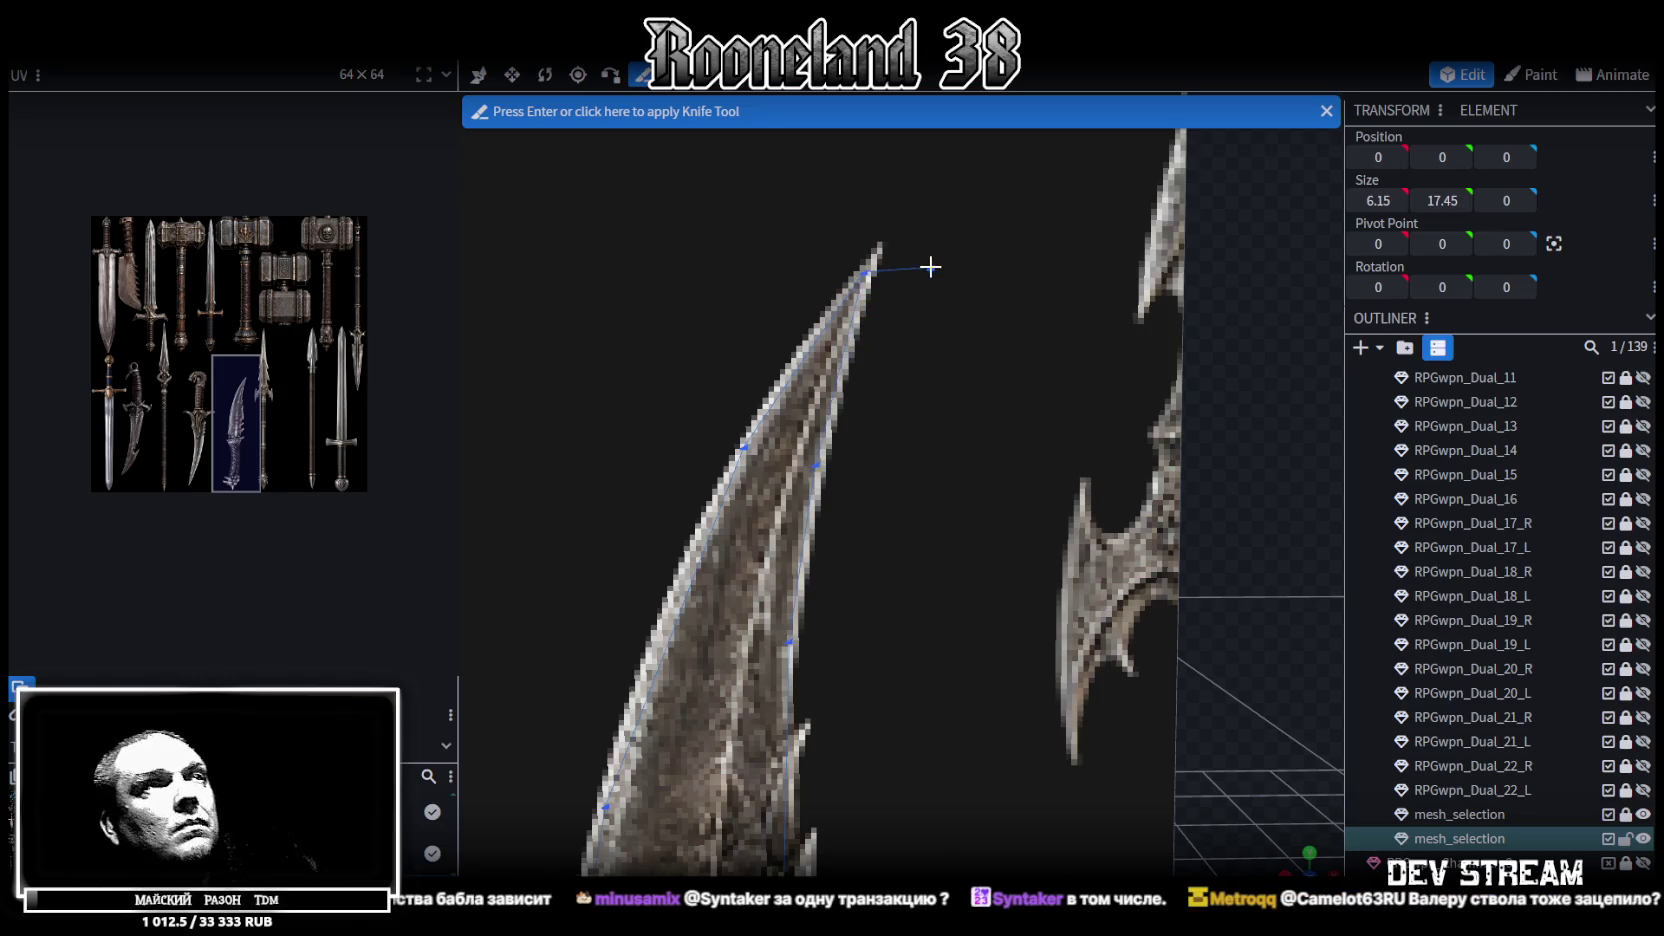
key("Return")
scroll(946, 361, "down", 5)
left_click_drag(943, 349, 989, 201)
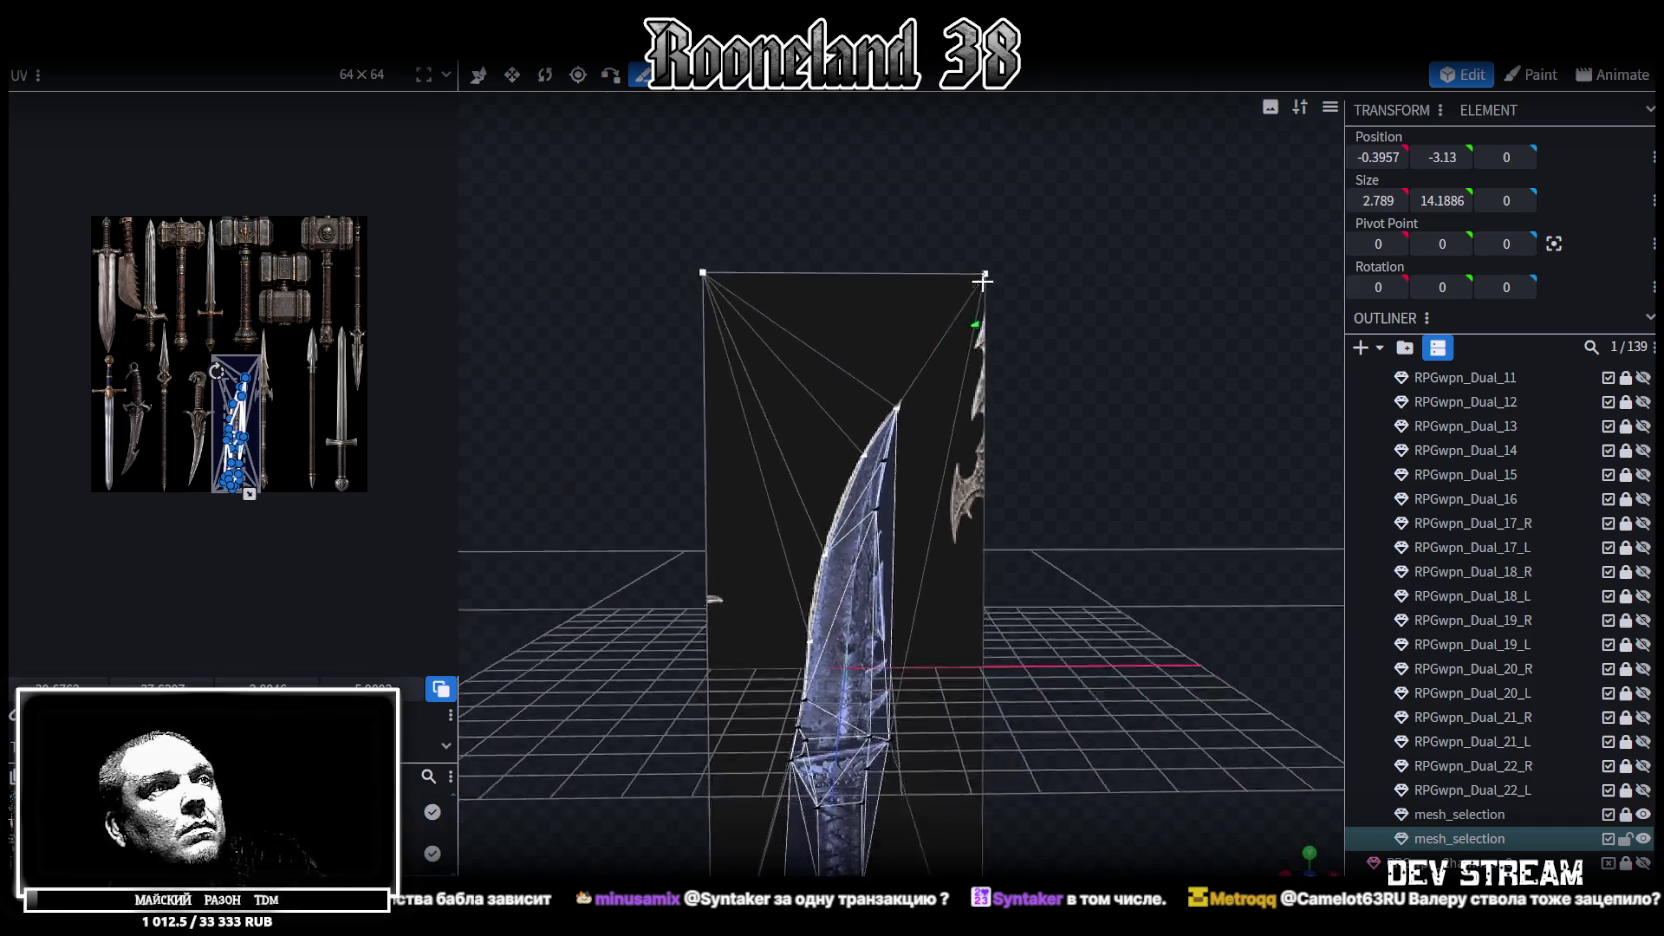
Switch to the move tool, select faces on the handle and nudge a point upward
scroll(1000, 300, "up", 3)
key("v")
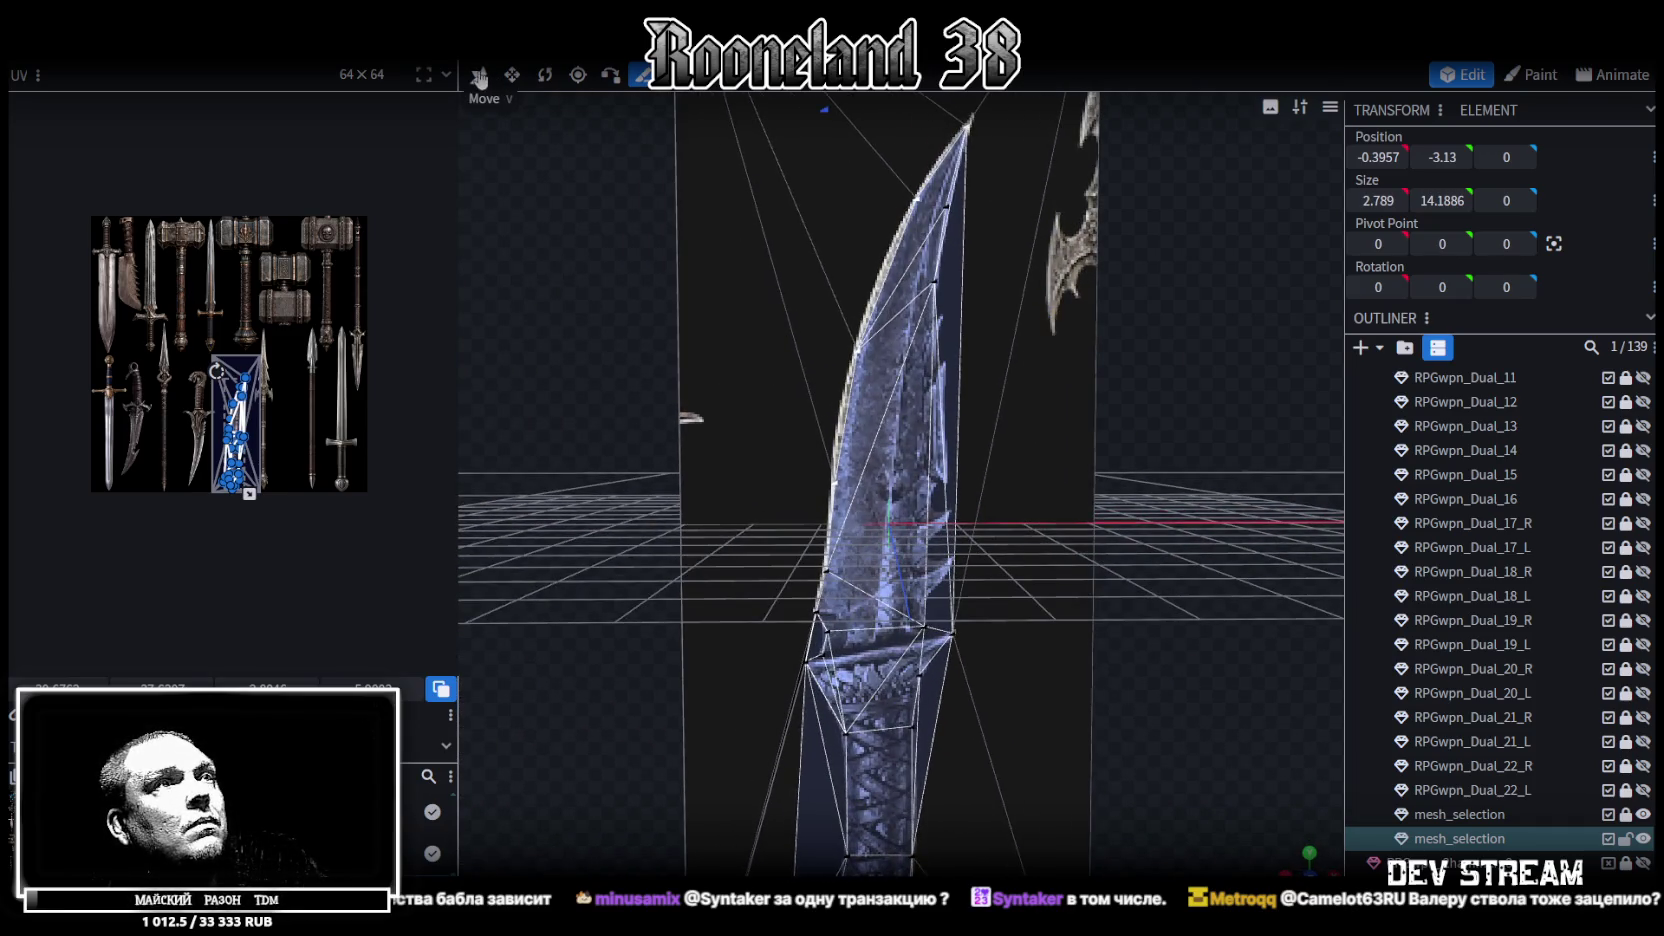
right_click_drag(1050, 350, 1018, 200)
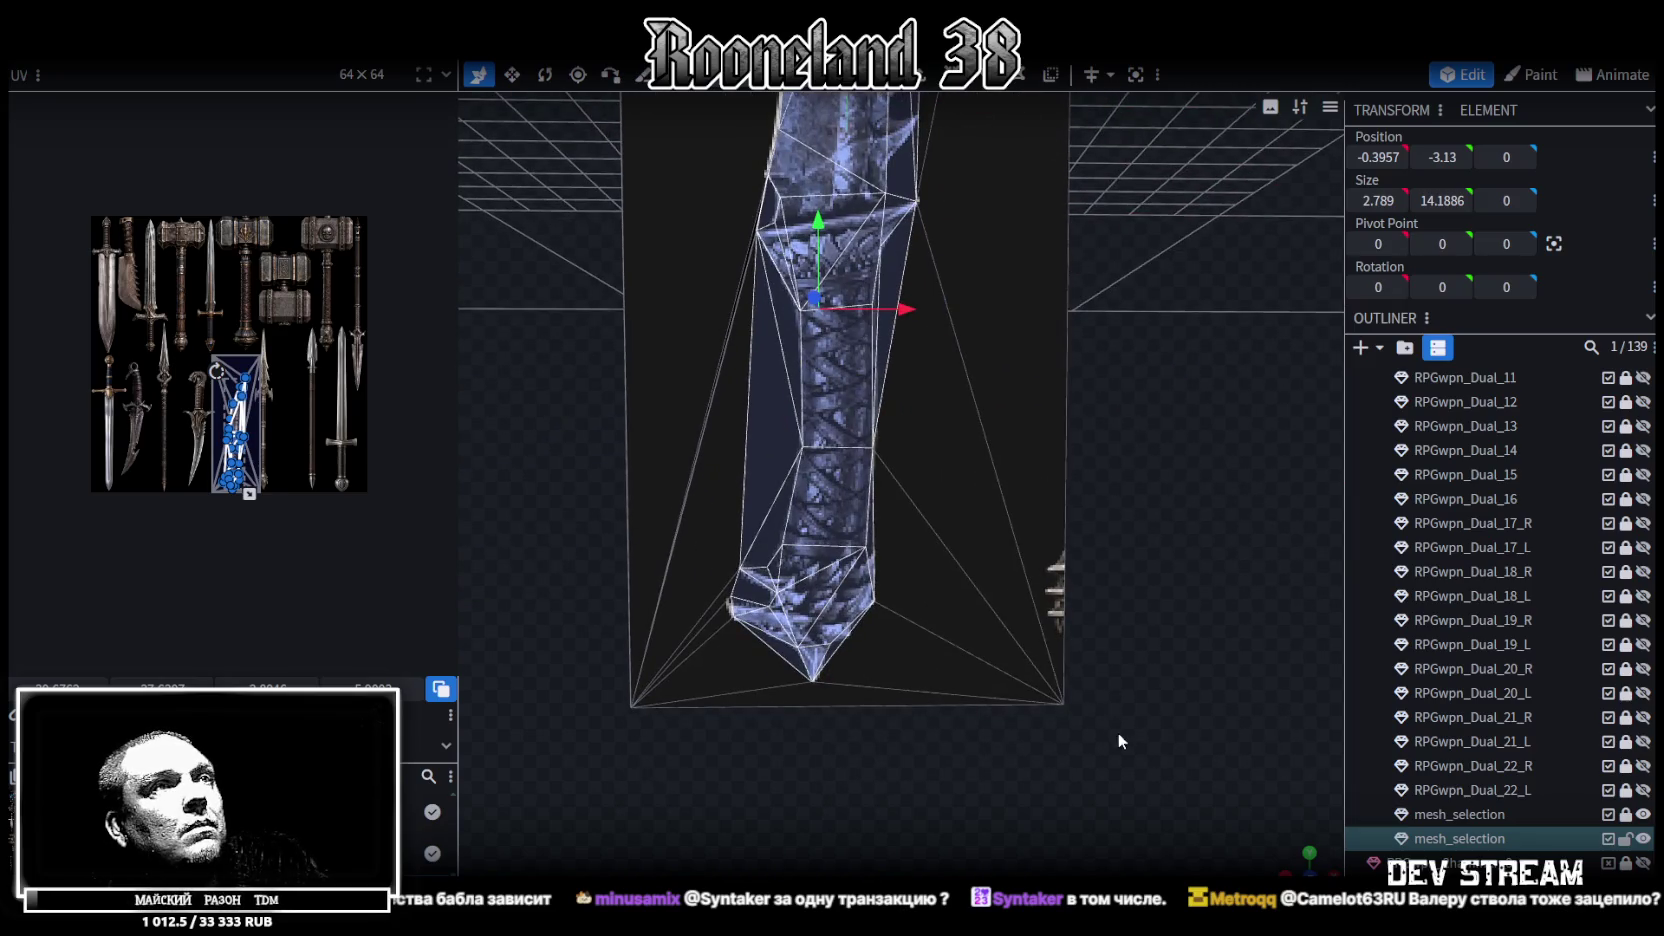
left_click(1050, 645)
left_click(895, 300)
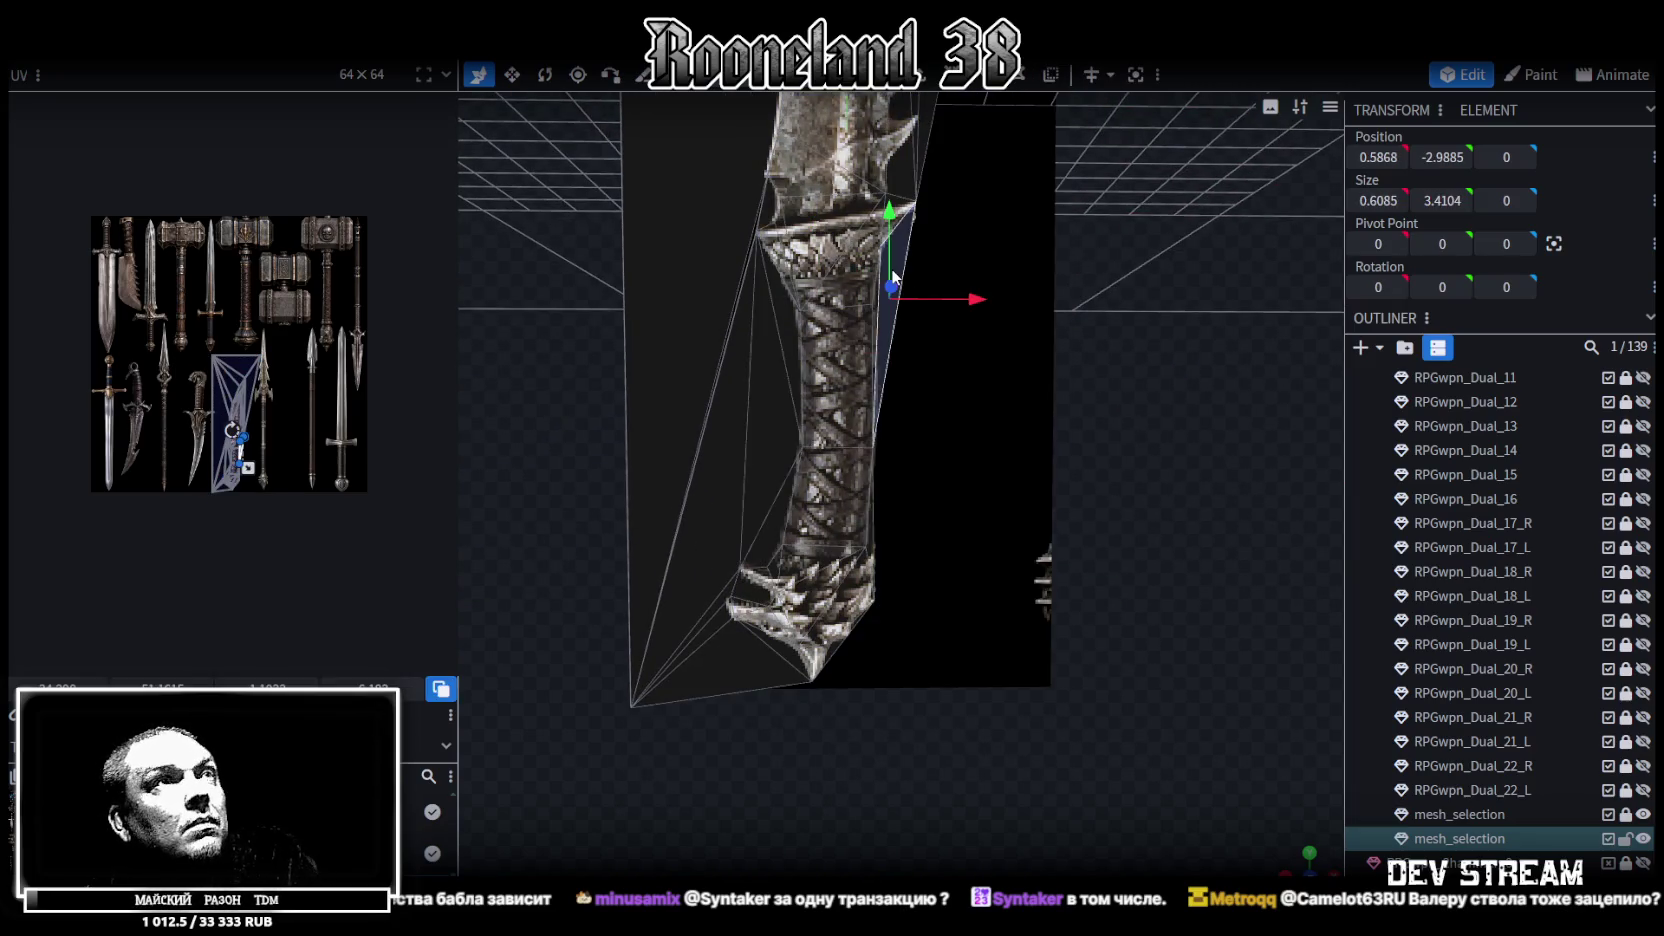
scroll(890, 335, "up", 1)
left_click(868, 286)
mouse_move(985, 451)
right_mouse_down()
mouse_move(1023, 487)
mouse_move(1134, 526)
right_mouse_up()
left_click(983, 508)
left_click_drag(808, 682, 800, 441)
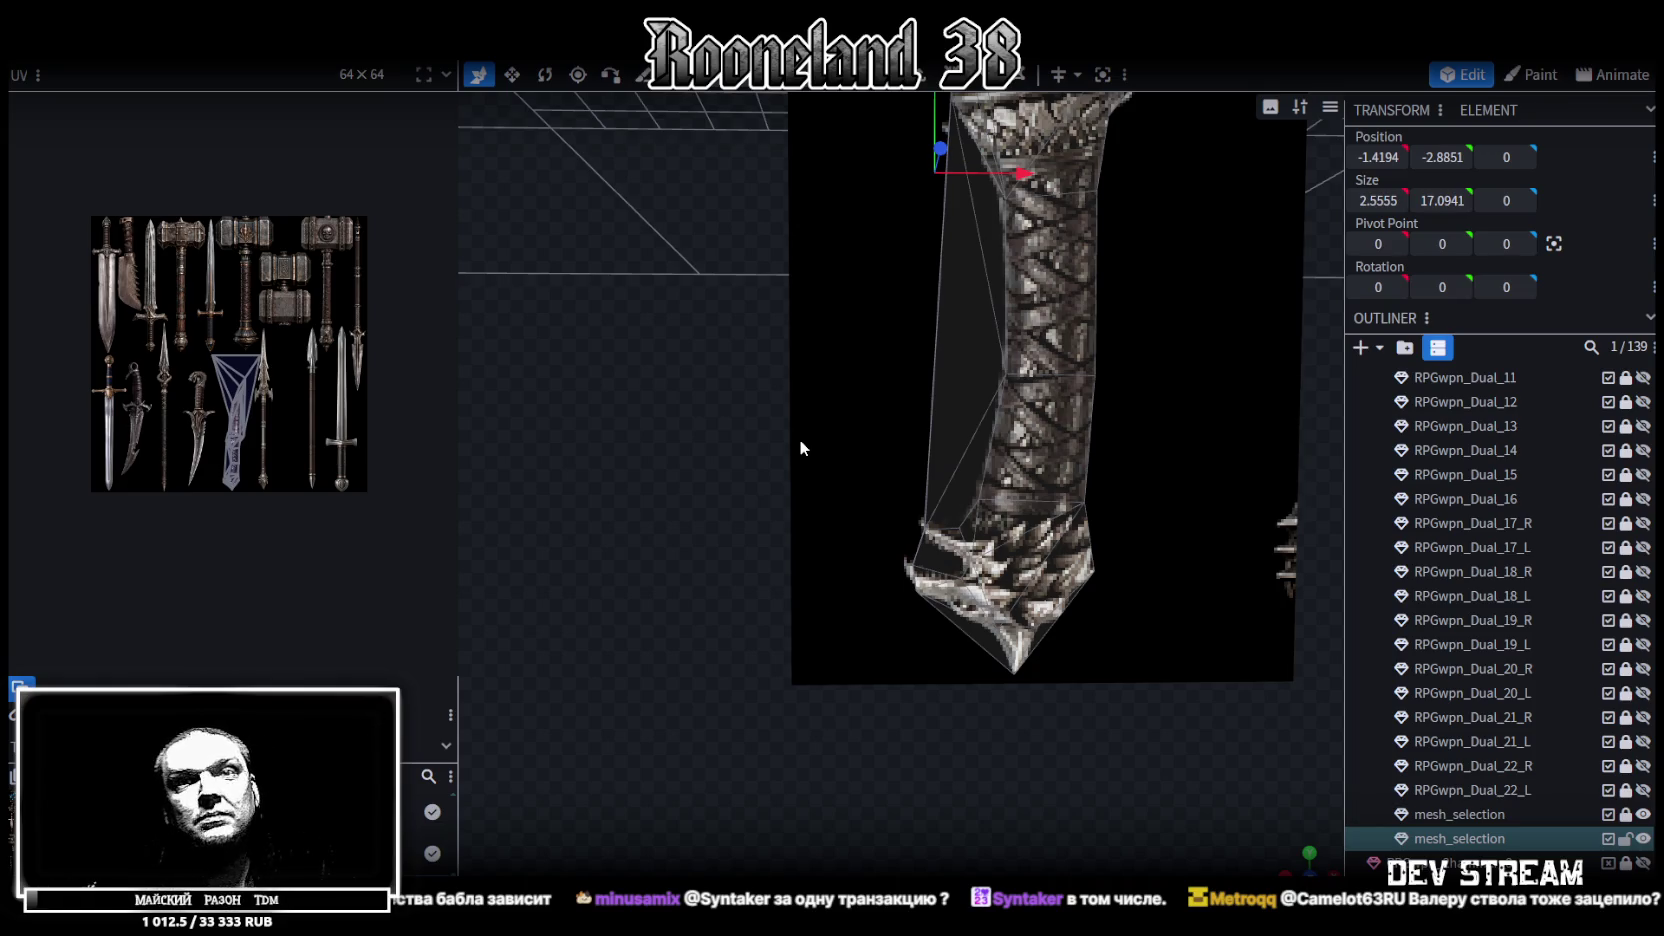
Select and inspect the small faces around the pommel
scroll(926, 497, "up", 2)
middle_click_drag(926, 497, 786, 392)
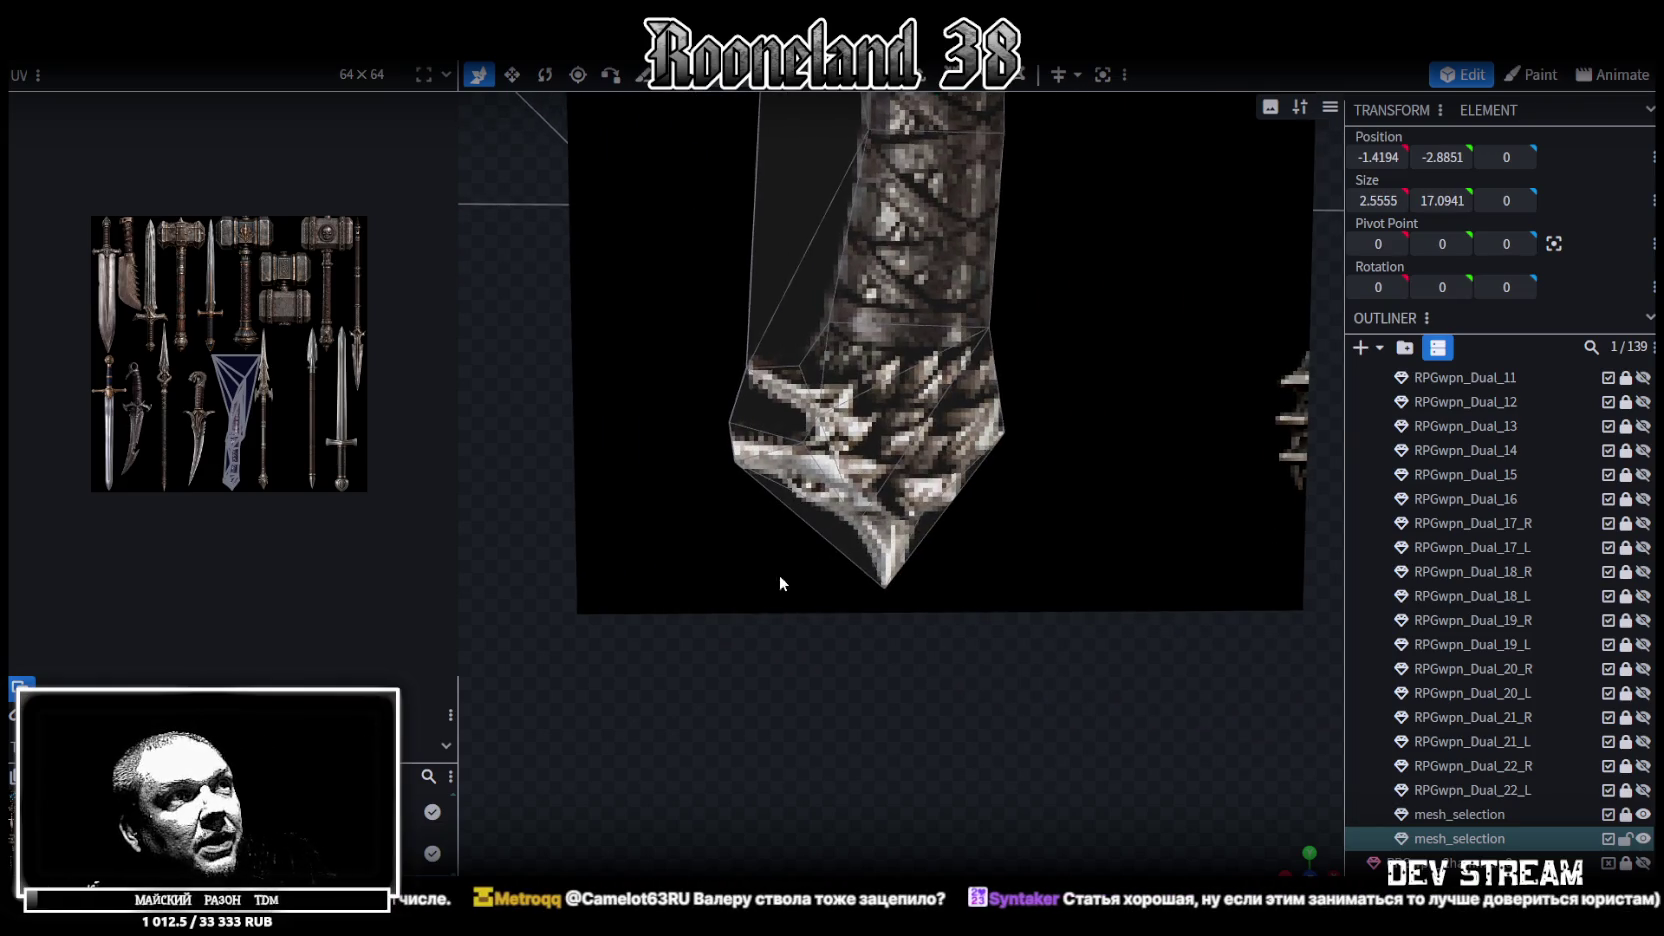
left_click(834, 537)
scroll(811, 518, "up", 1)
left_click(811, 525)
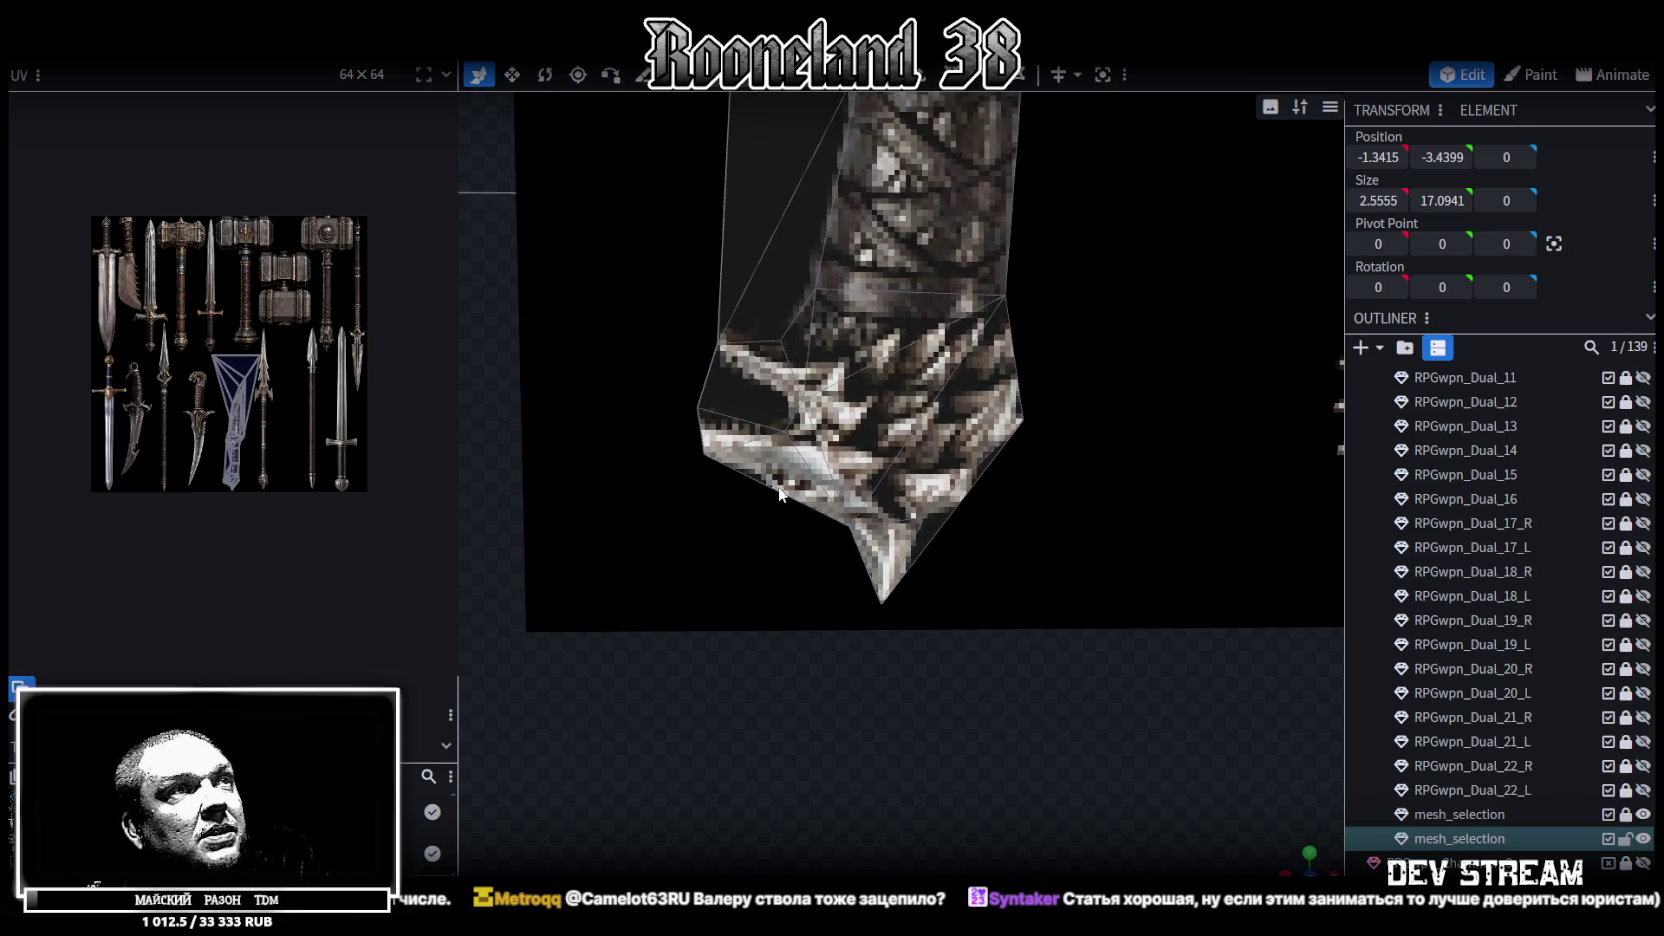
scroll(812, 535, "up", 1)
left_click(932, 598)
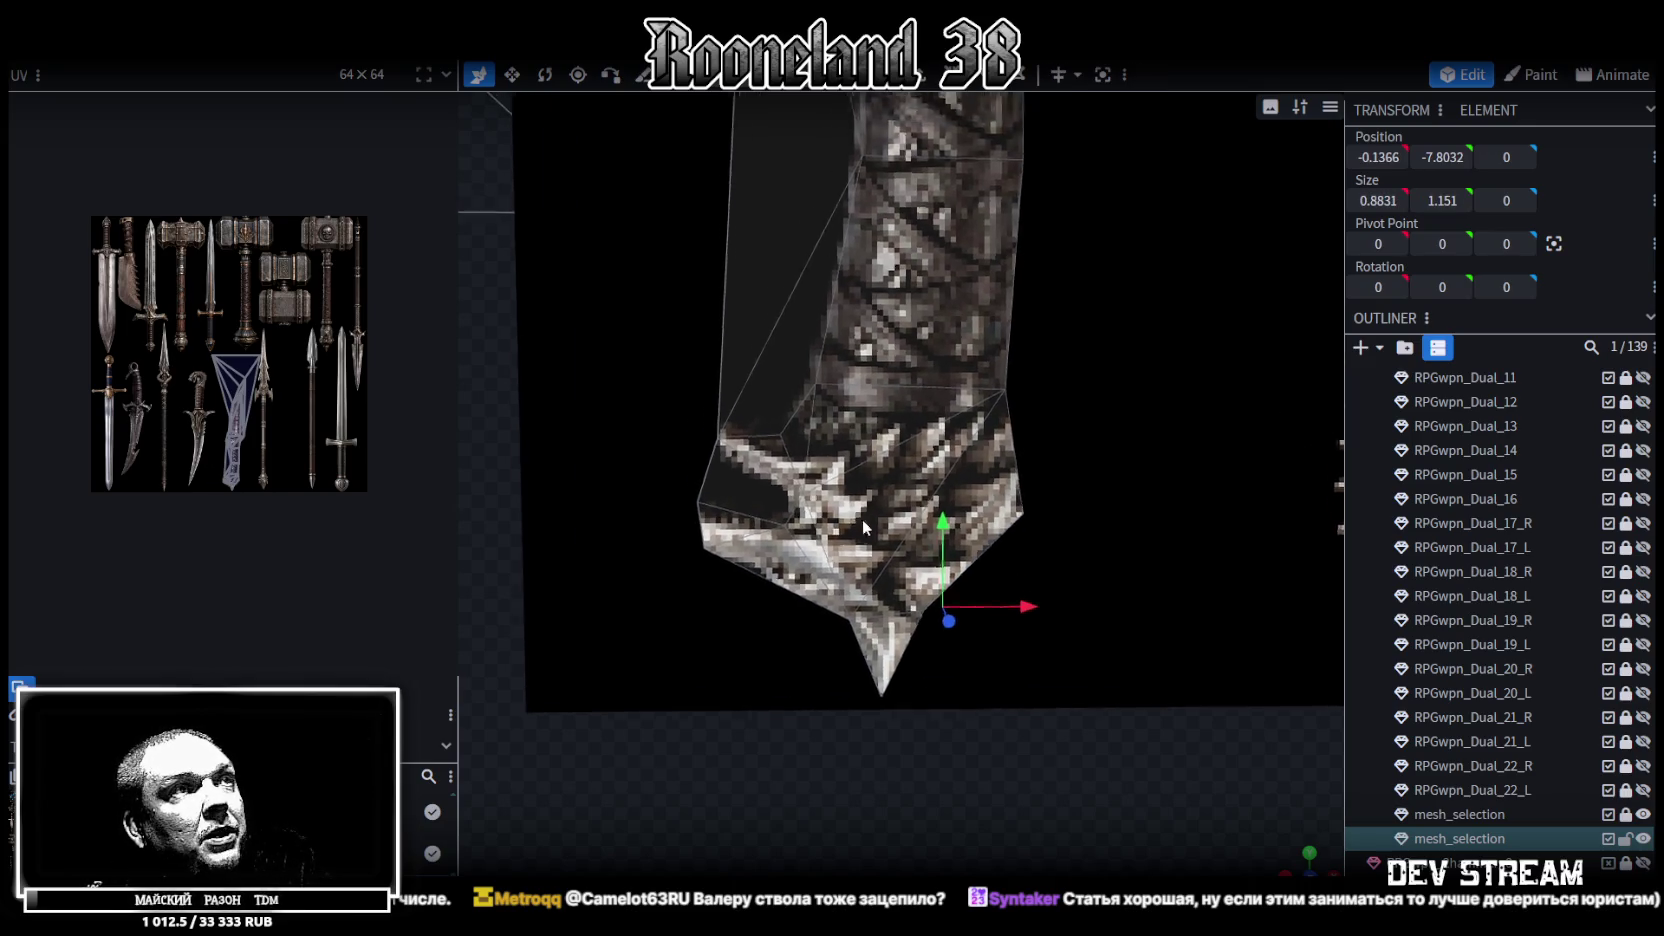
scroll(816, 560, "up", 5)
mouse_move(800, 540)
middle_mouse_down()
mouse_move(848, 456)
mouse_move(819, 571)
mouse_move(874, 563)
middle_mouse_up()
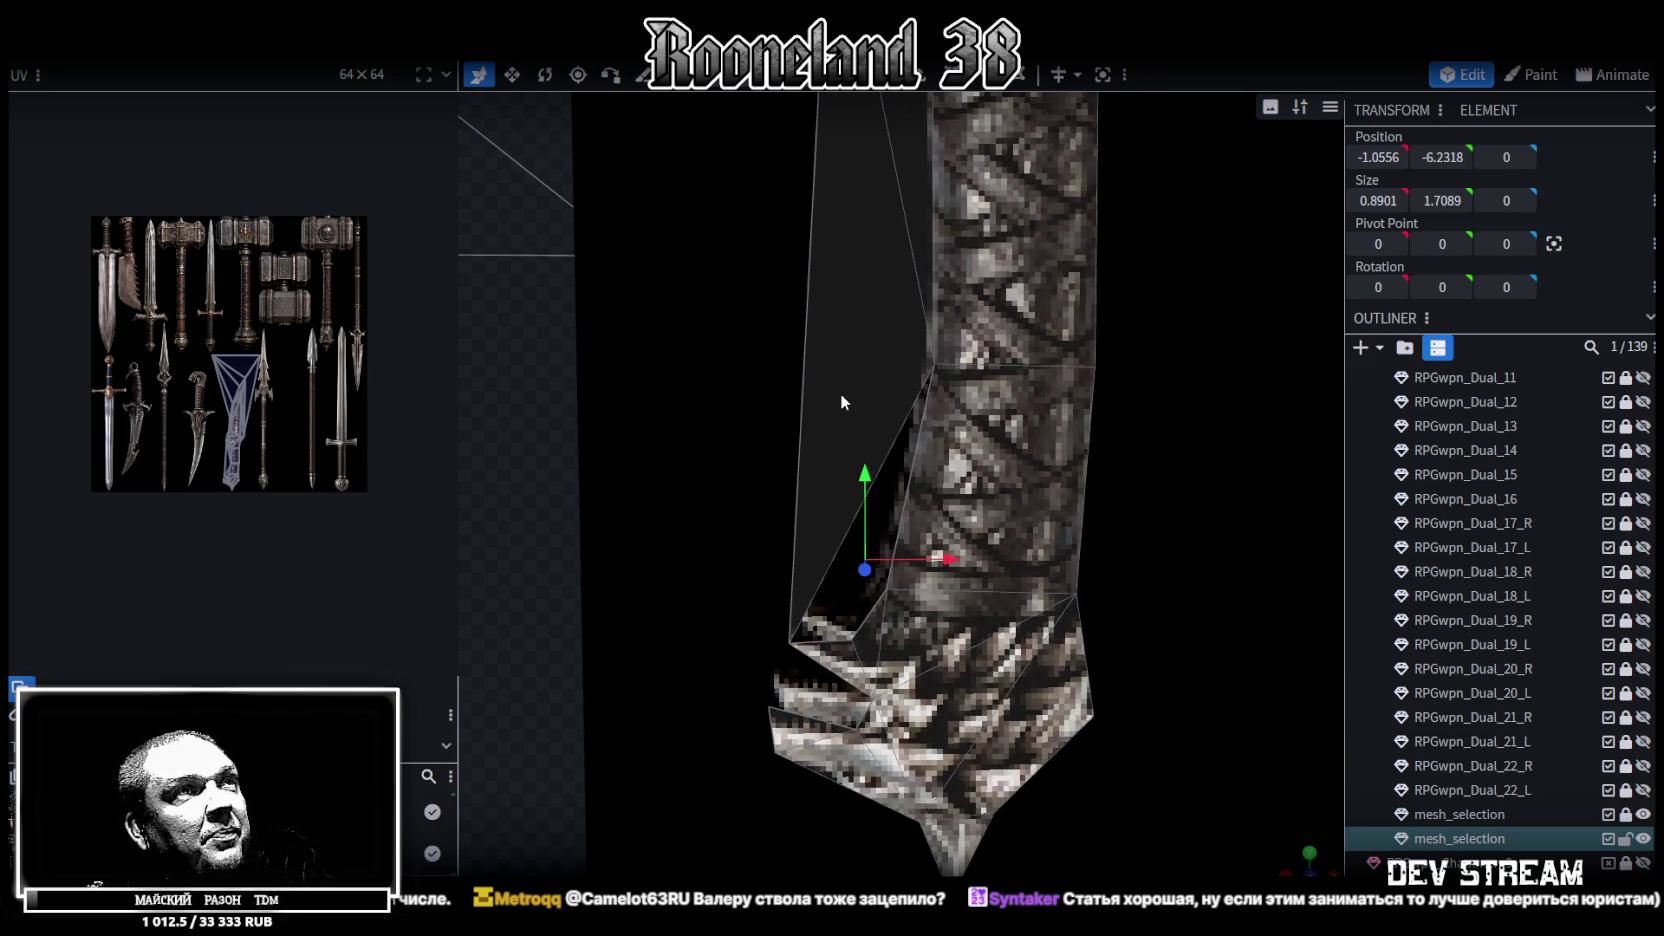
Delete the small stray face beside the guard
left_click(878, 381)
scroll(848, 549, "up", 3)
middle_click_drag(848, 549, 822, 733)
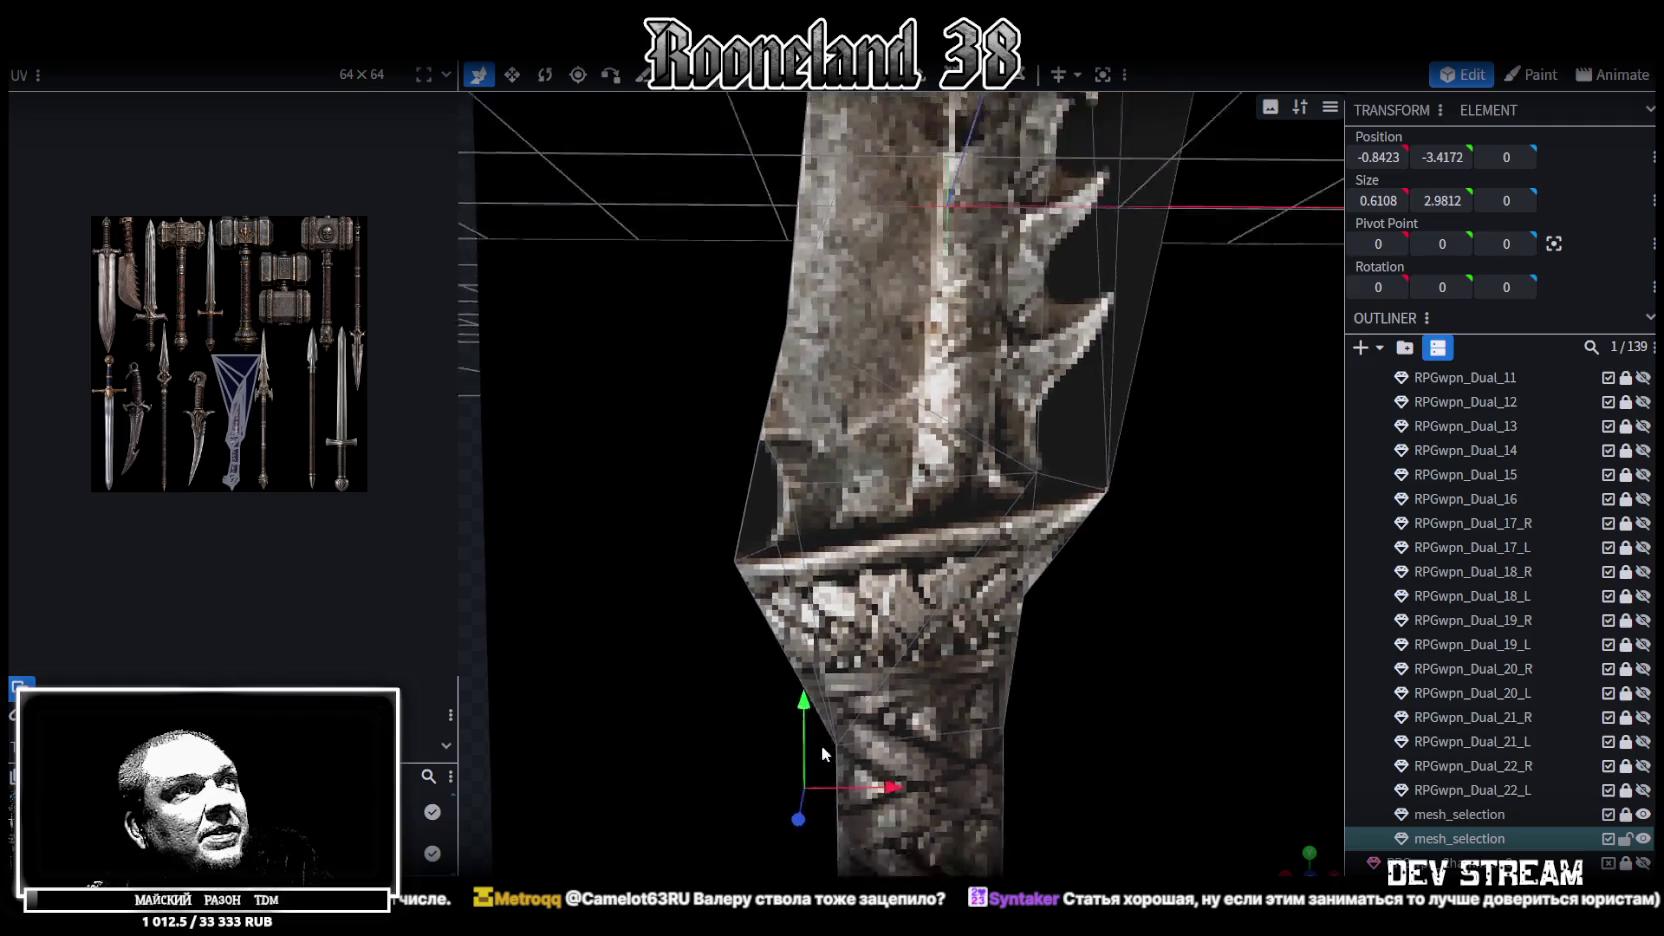
left_click(775, 585)
key("Delete")
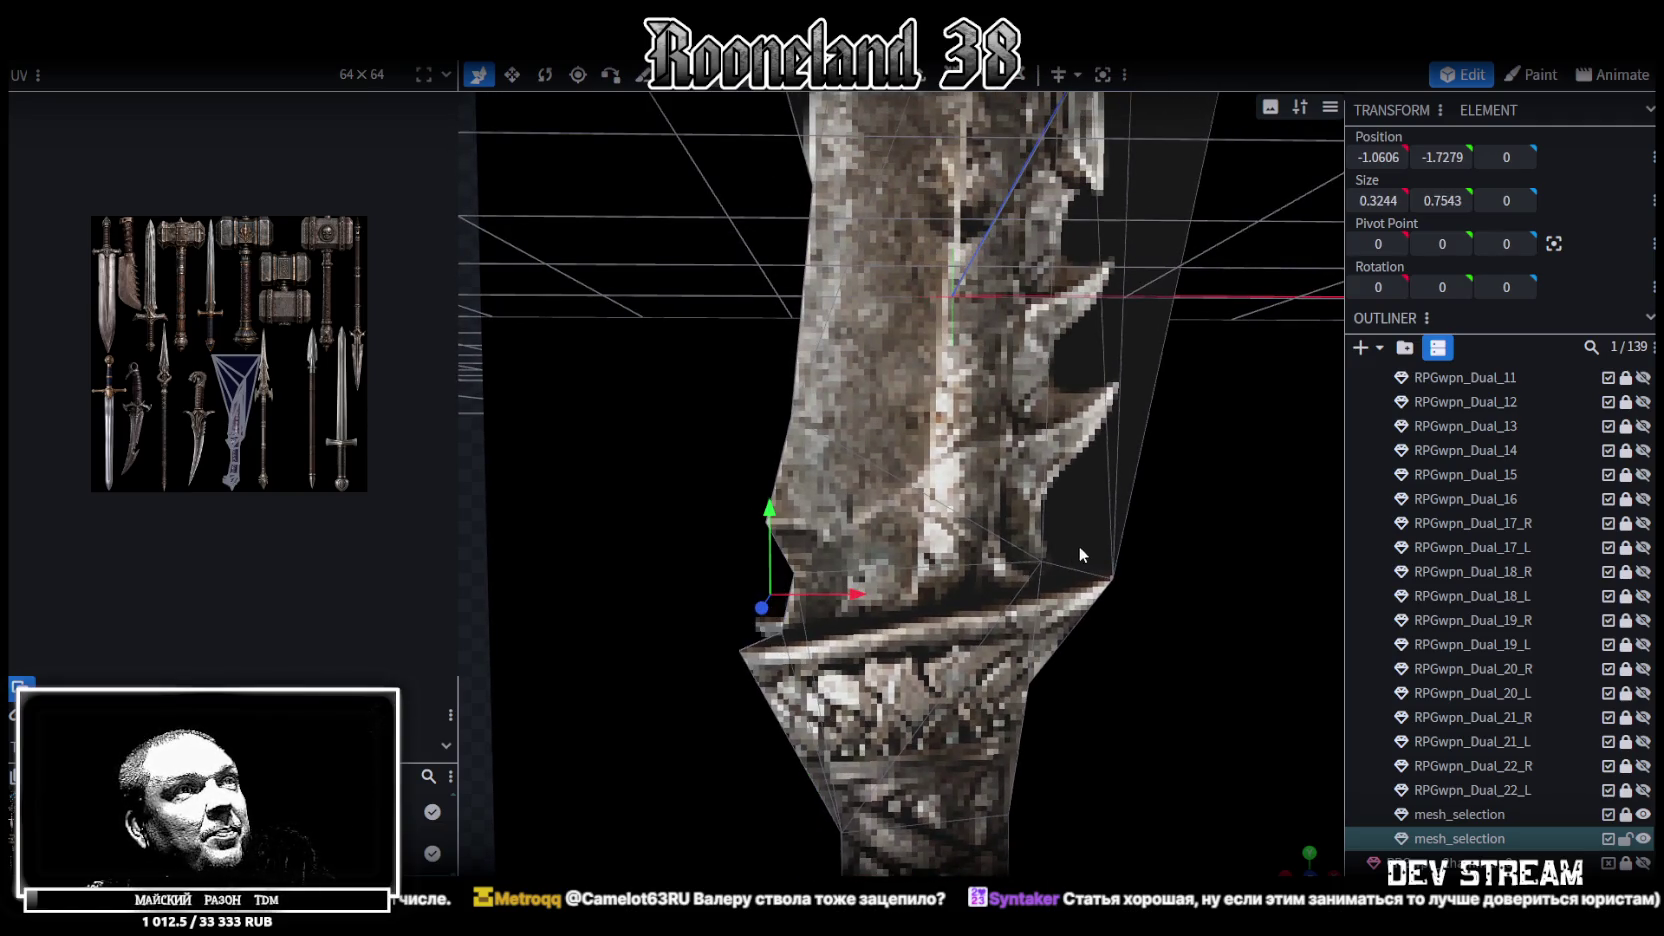
Select blade faces and orbit around them to check the texture
left_click(1079, 530)
middle_click_drag(1134, 524, 976, 741)
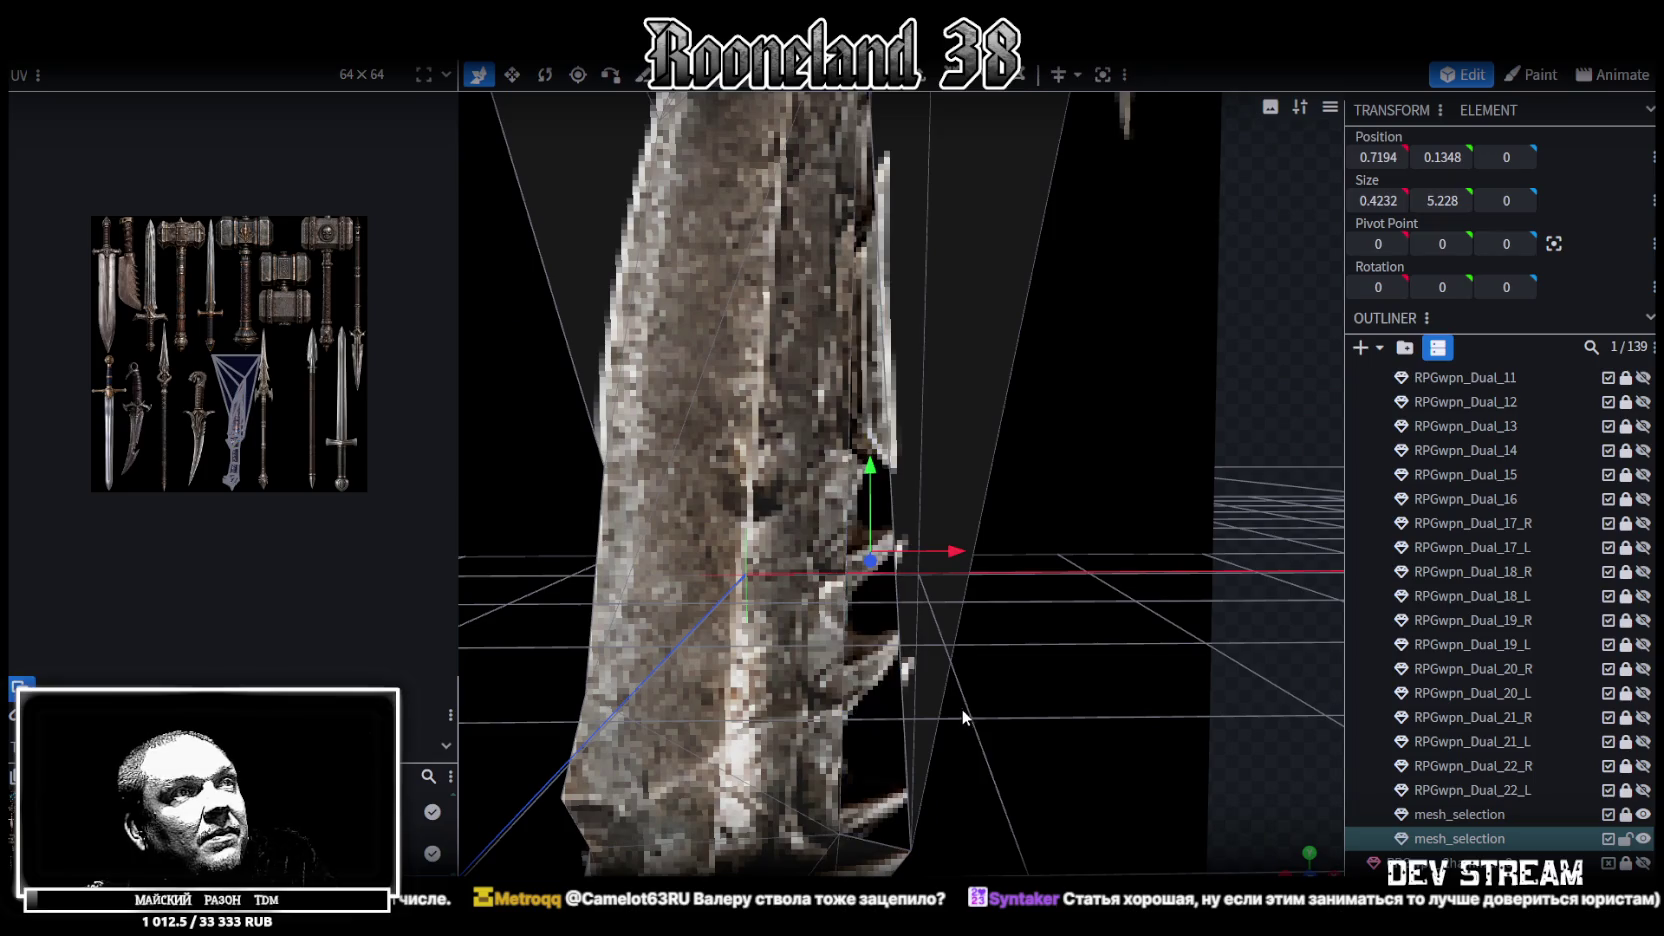
left_click(985, 759)
mouse_move(916, 718)
middle_mouse_down()
mouse_move(1108, 793)
mouse_move(1136, 567)
middle_mouse_up()
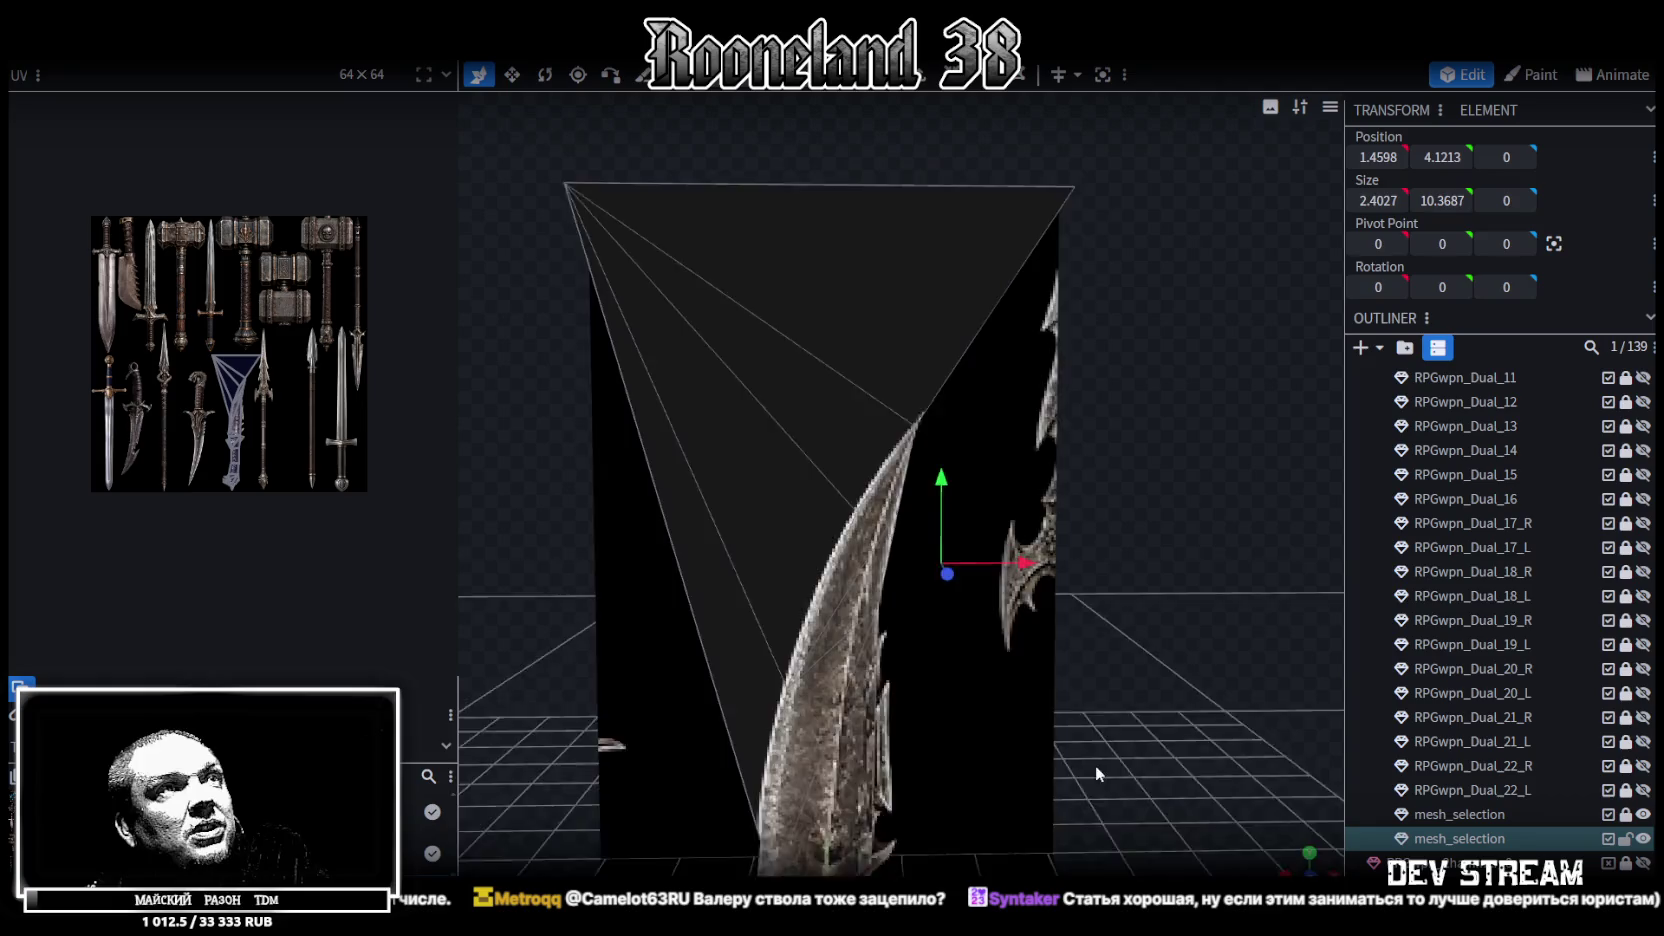
left_click(680, 256)
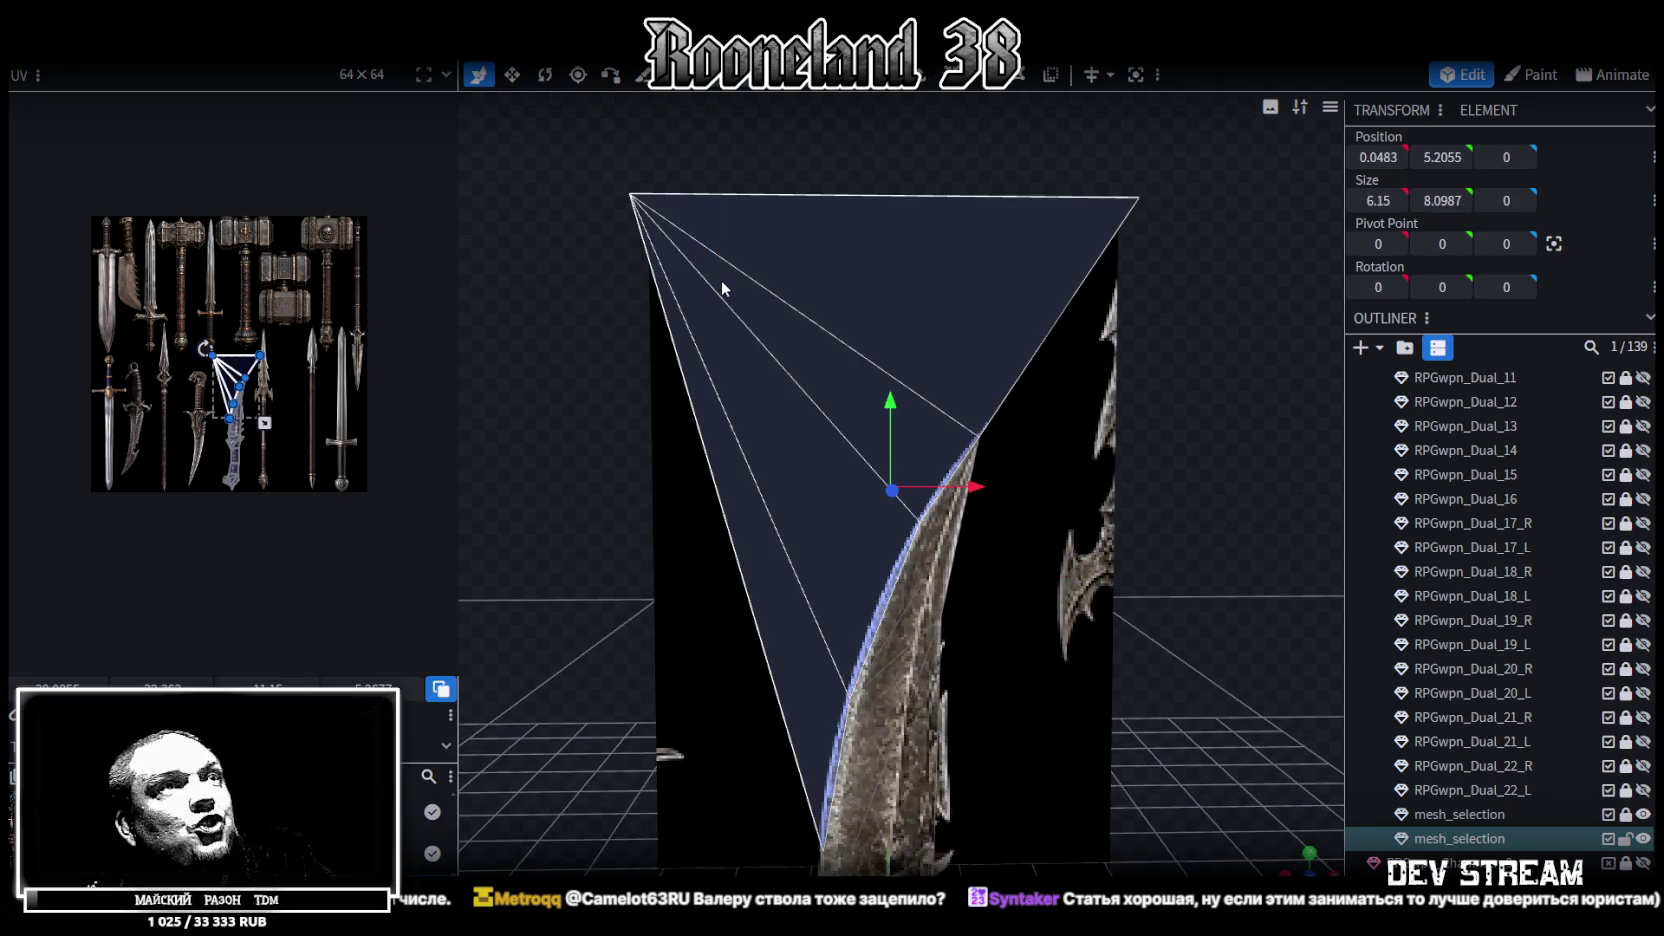
middle_click_drag(975, 547, 968, 278)
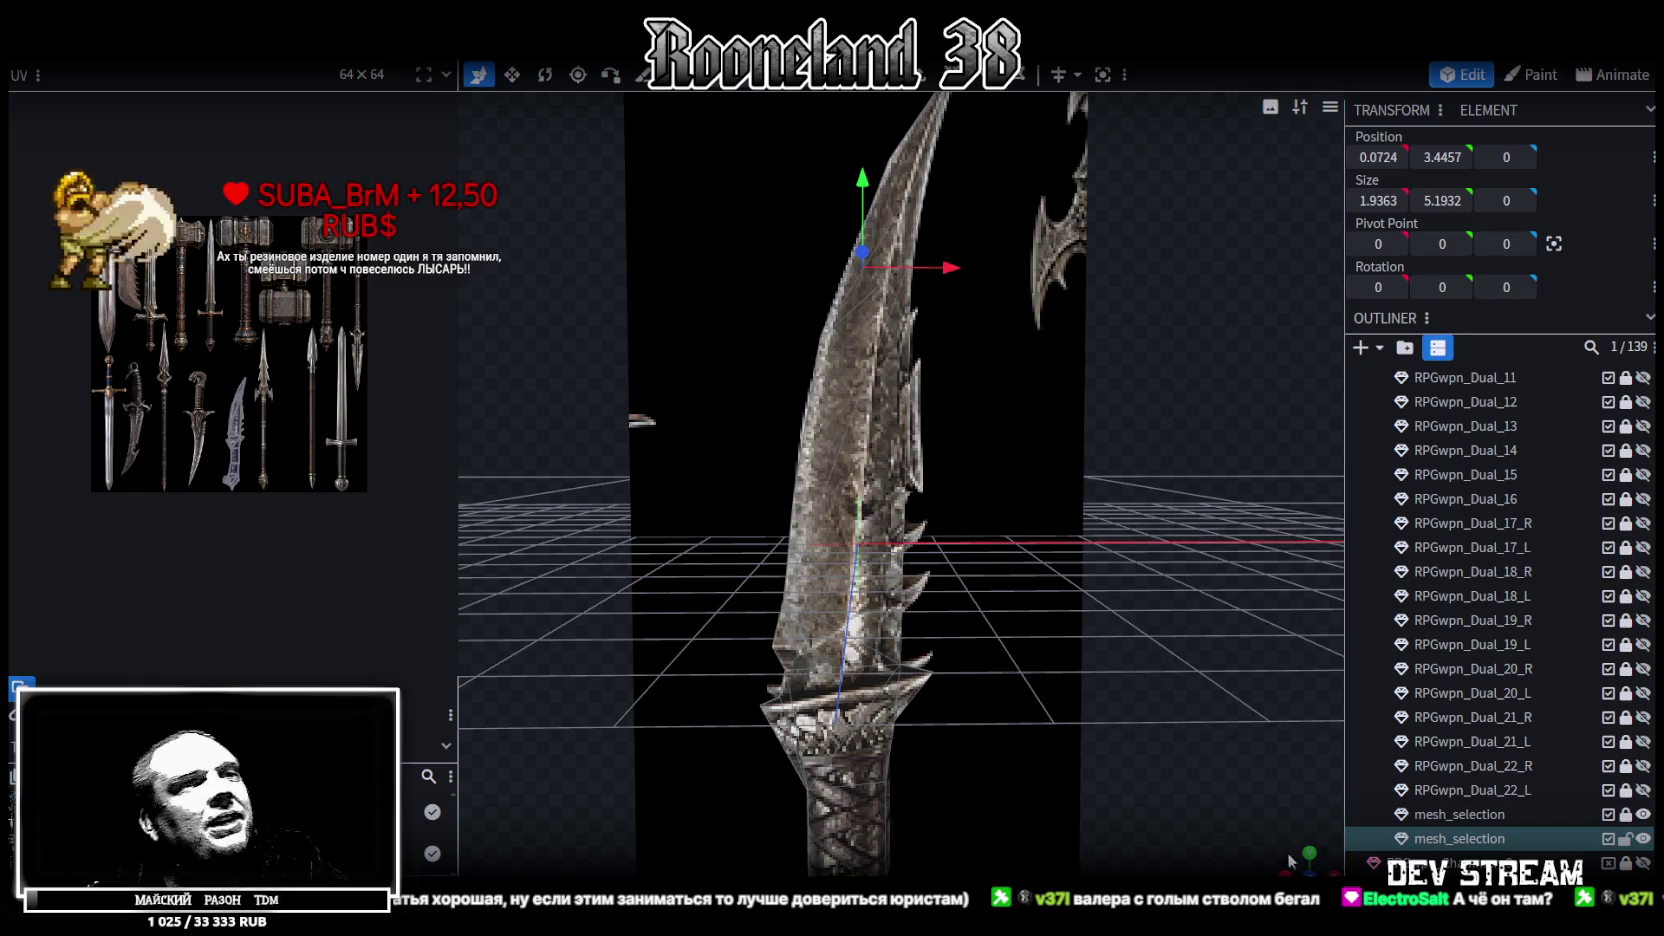
Switch to front view and orbit around the cut blade to inspect it
key("KP_1")
scroll(1155, 708, "up", 1)
scroll(1150, 706, "up", 1)
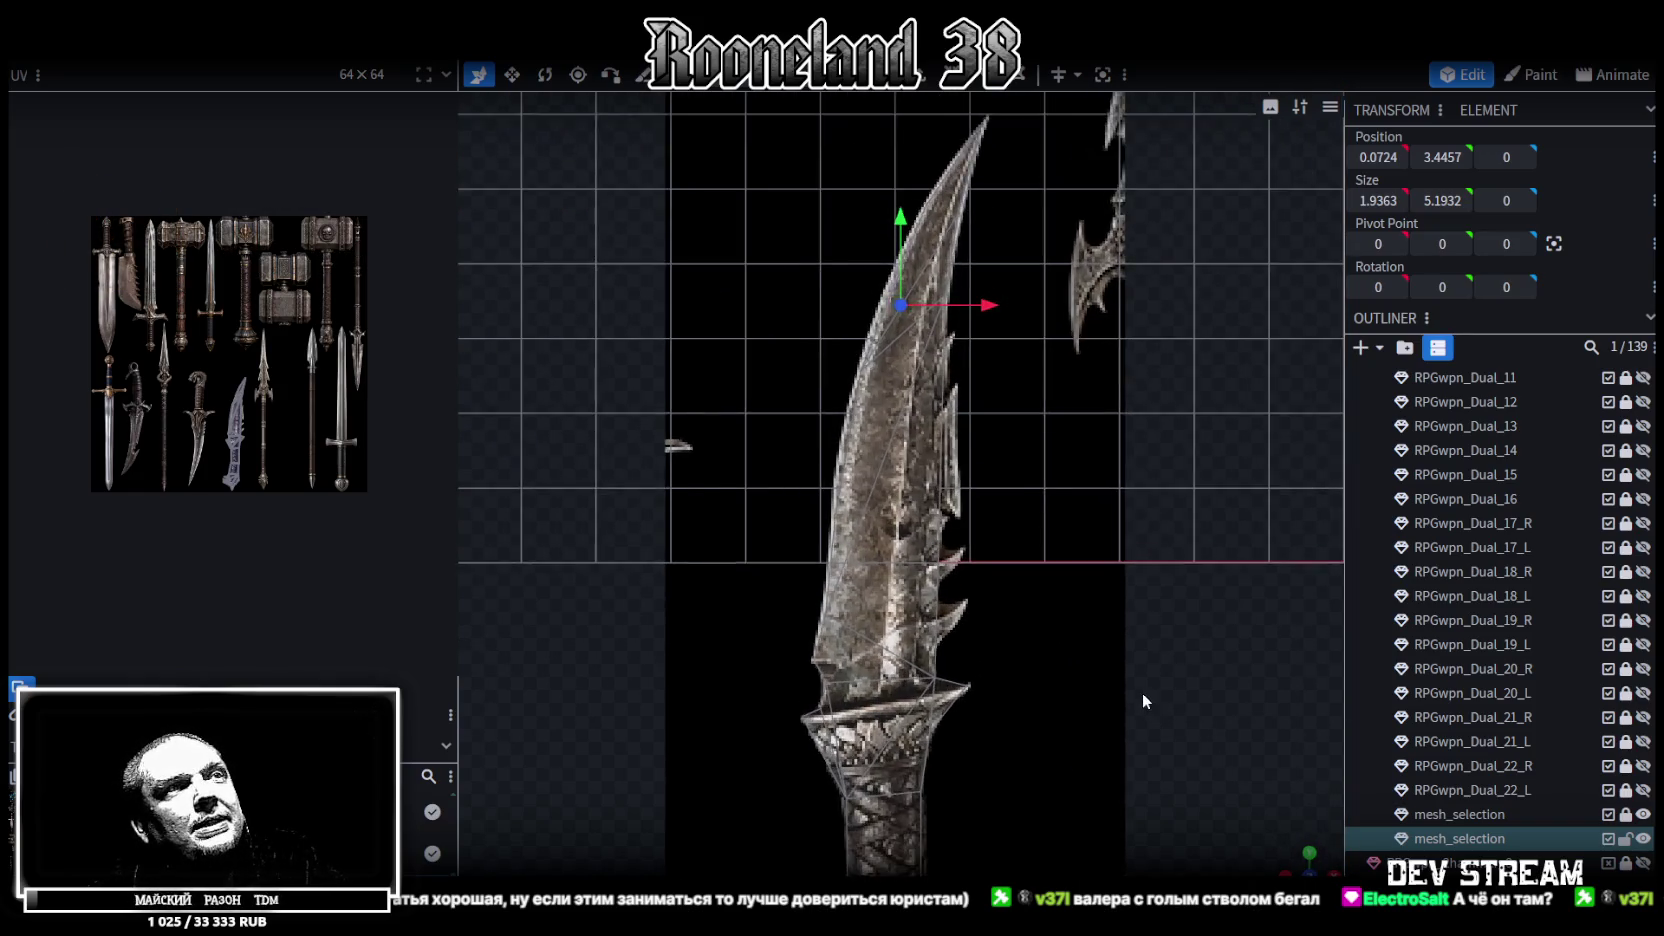
scroll(1145, 702, "up", 1)
left_click_drag(1308, 866, 760, 560)
left_click(890, 470)
mouse_move(890, 470)
left_mouse_down()
mouse_move(650, 600)
mouse_move(715, 500)
mouse_move(692, 403)
mouse_move(604, 533)
left_mouse_up()
mouse_move(1219, 554)
left_mouse_down()
mouse_move(1232, 532)
mouse_move(1193, 573)
mouse_move(1156, 552)
mouse_move(1155, 506)
mouse_move(1180, 532)
left_mouse_up()
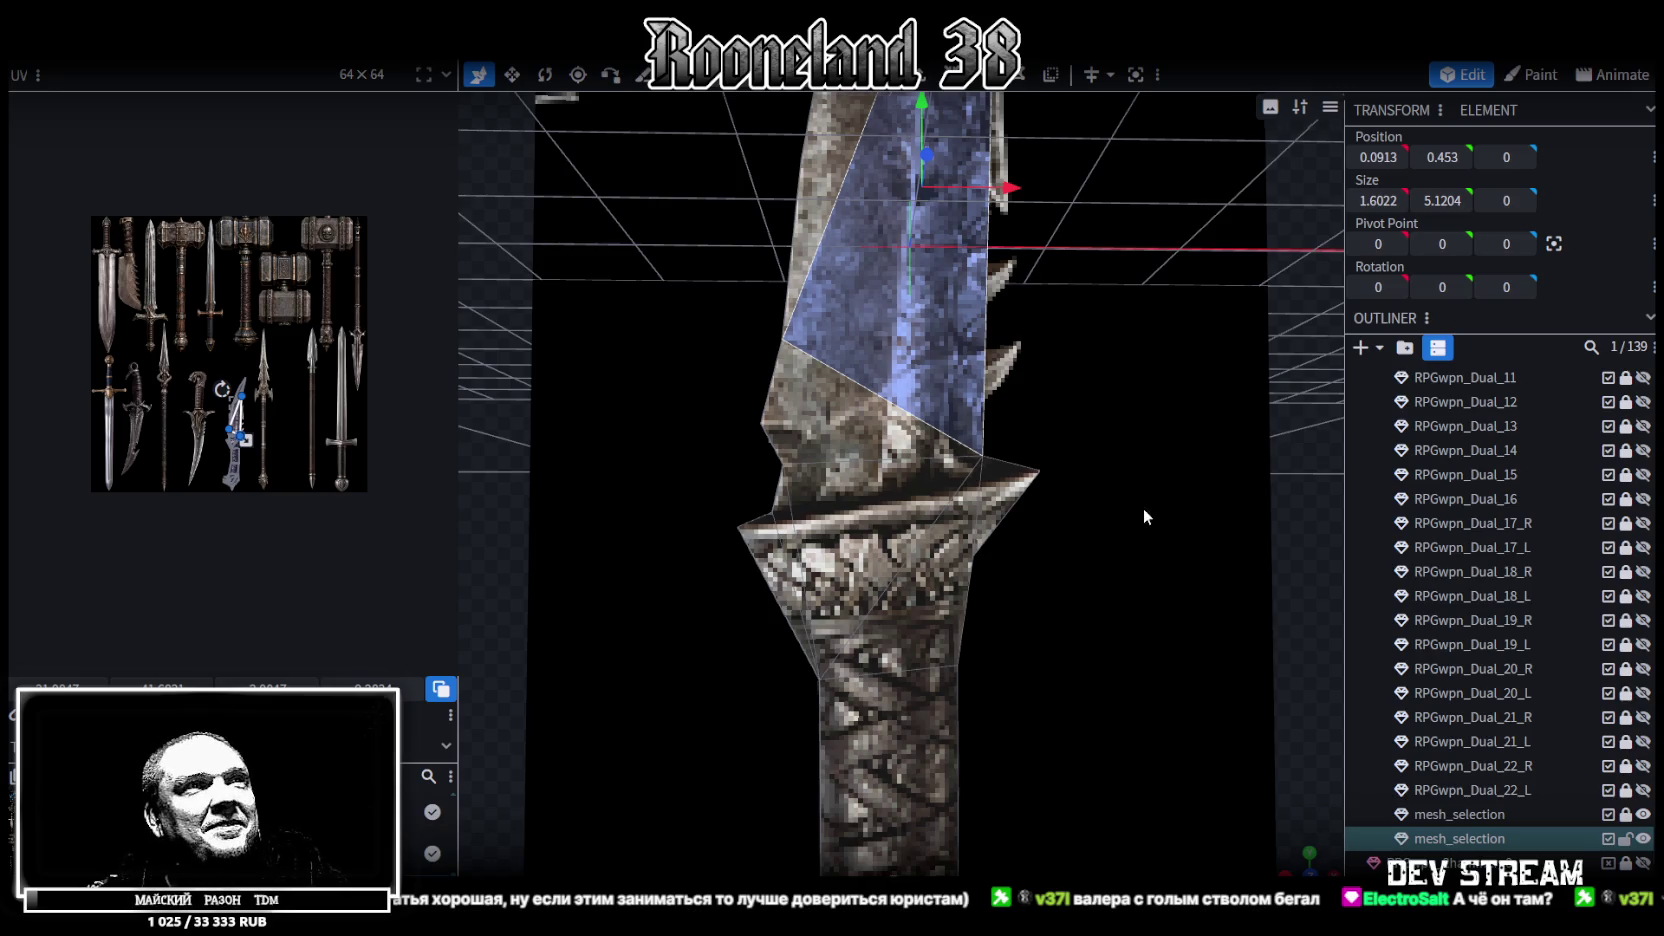
Box-select the hilt faces, then select the entire dagger mesh with Ctrl+A
left_click_drag(1157, 501, 1133, 398)
scroll(1121, 273, "up", 2)
scroll(1104, 324, "up", 2)
left_click_drag(1104, 324, 1054, 323)
left_click_drag(684, 855, 1056, 303)
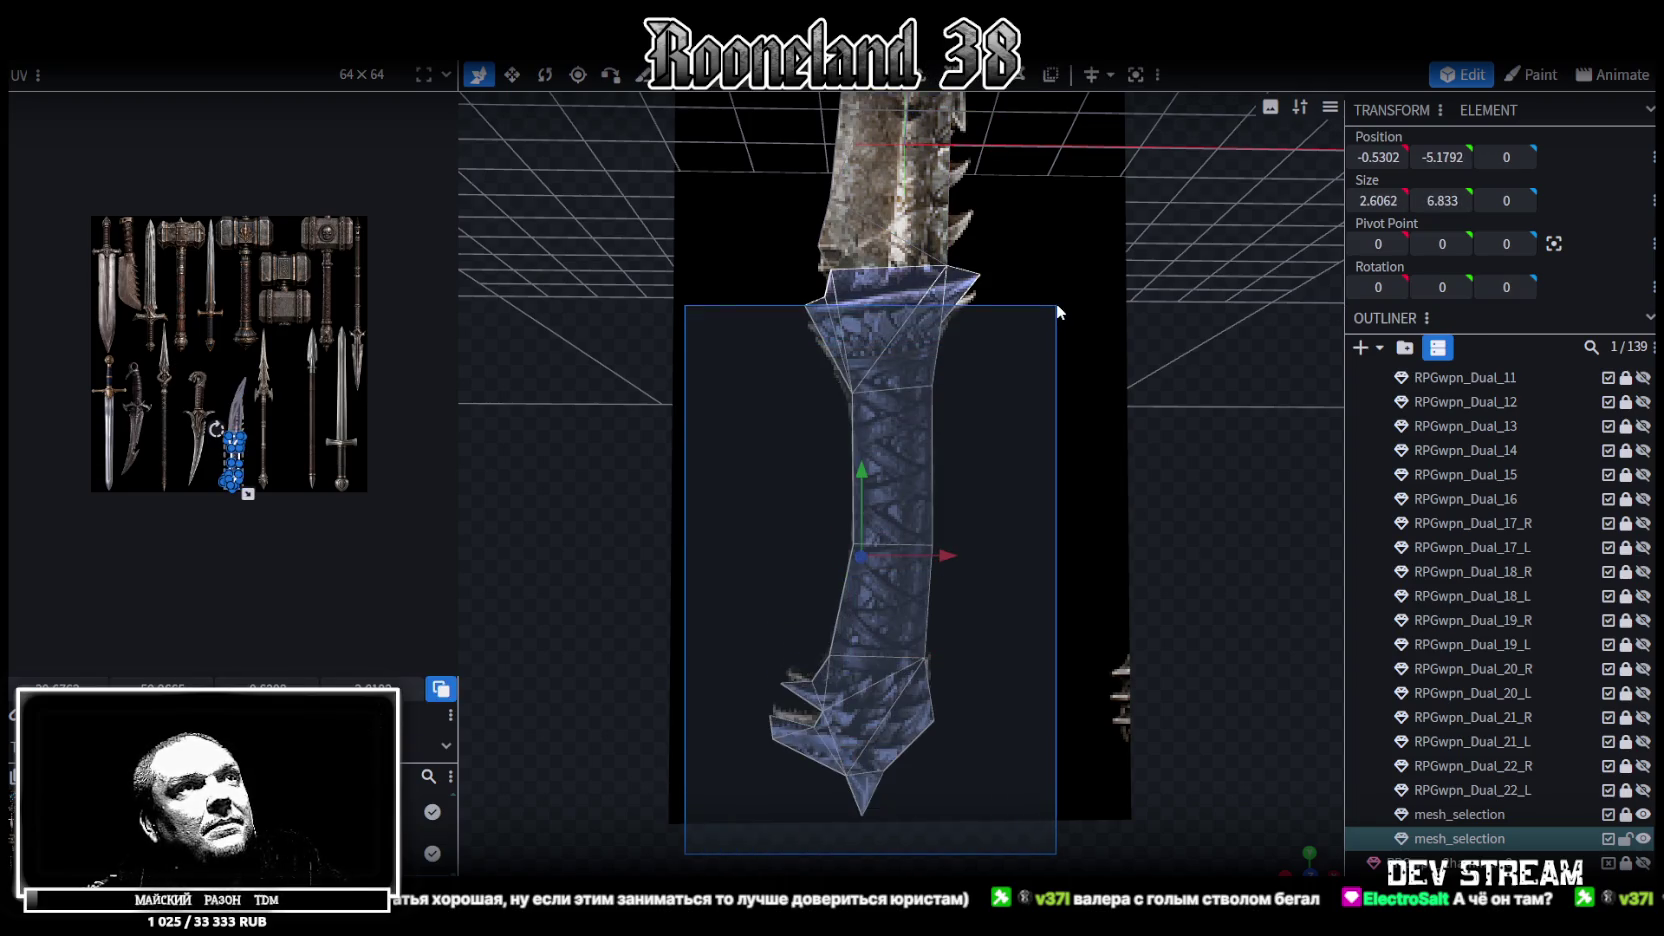
mouse_move(1138, 413)
left_mouse_down()
mouse_move(1095, 537)
mouse_move(1124, 650)
left_mouse_up()
key("ctrl+a")
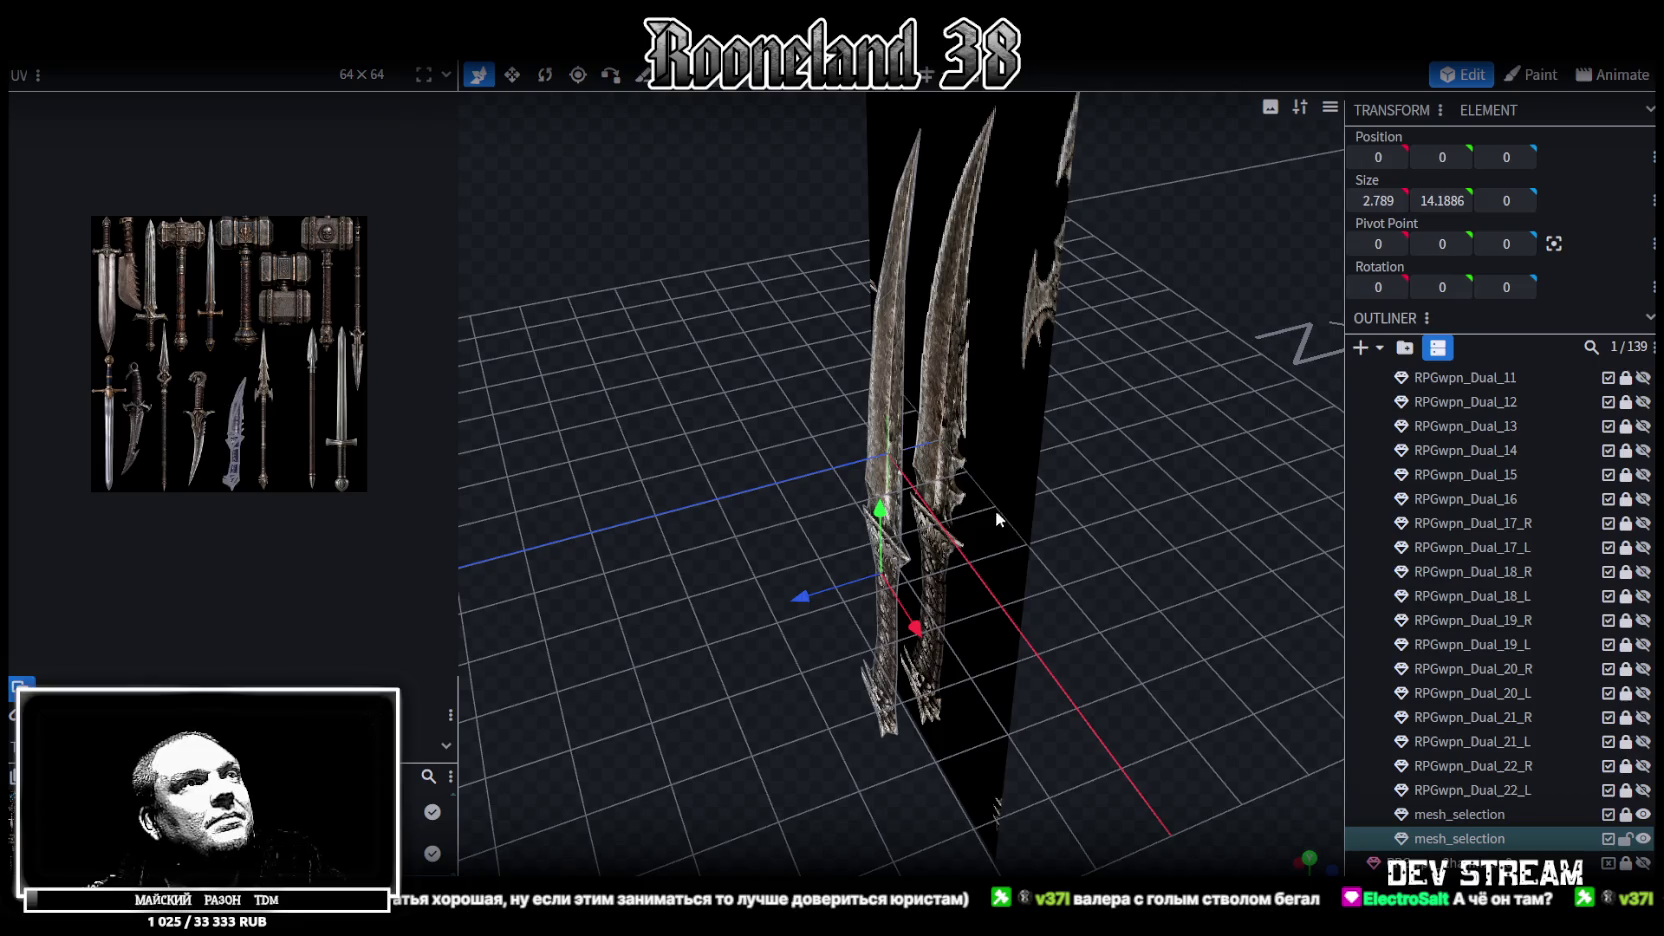
Extrude the dagger mesh 0.5 along Z+ and save RPGweapon.bbmodel
key("e")
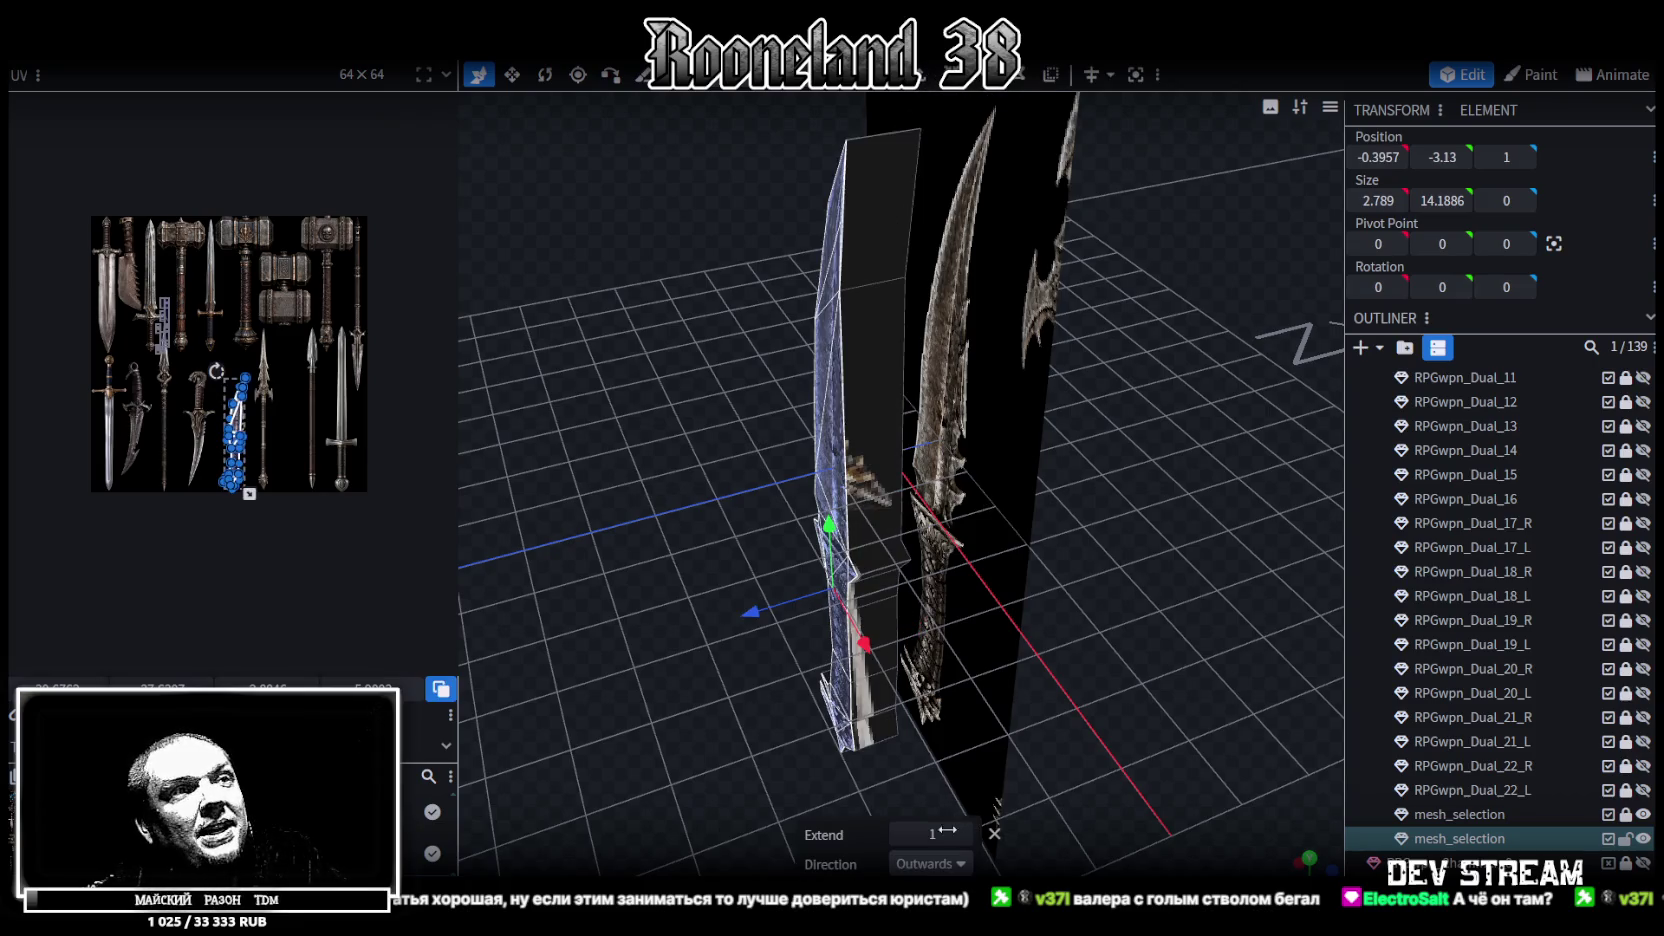
left_click(955, 864)
left_click(927, 815)
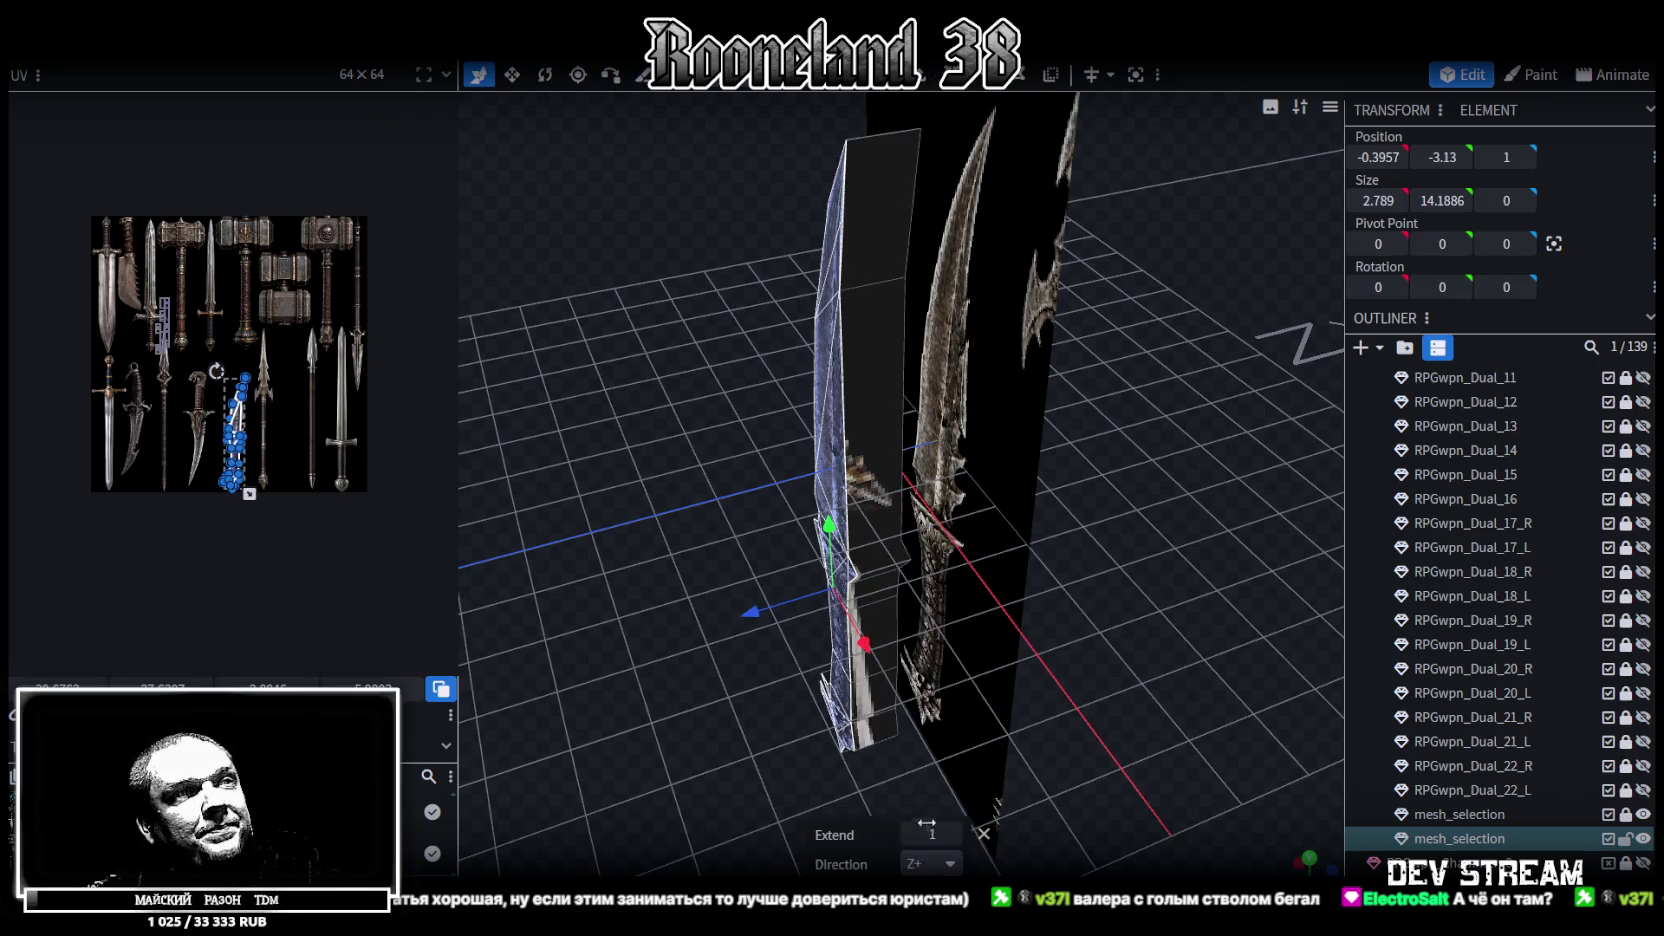
left_click(909, 835)
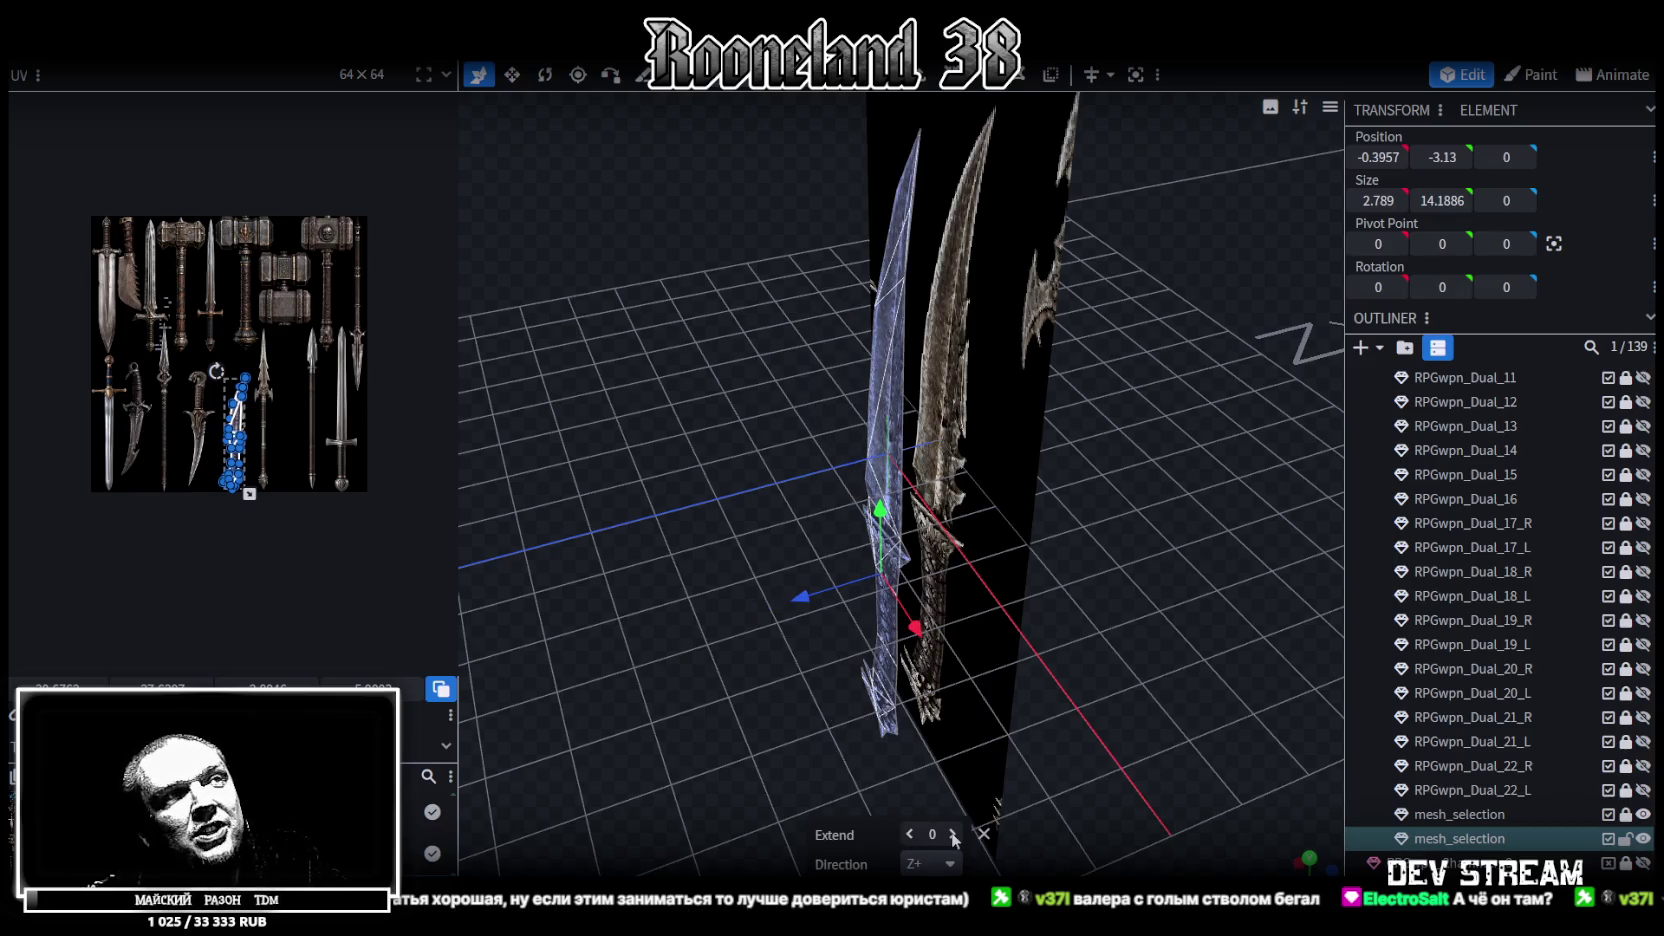
left_click(953, 838)
mouse_move(632, 541)
left_mouse_down()
mouse_move(842, 432)
mouse_move(1062, 640)
mouse_move(1144, 636)
mouse_move(1145, 537)
left_mouse_up()
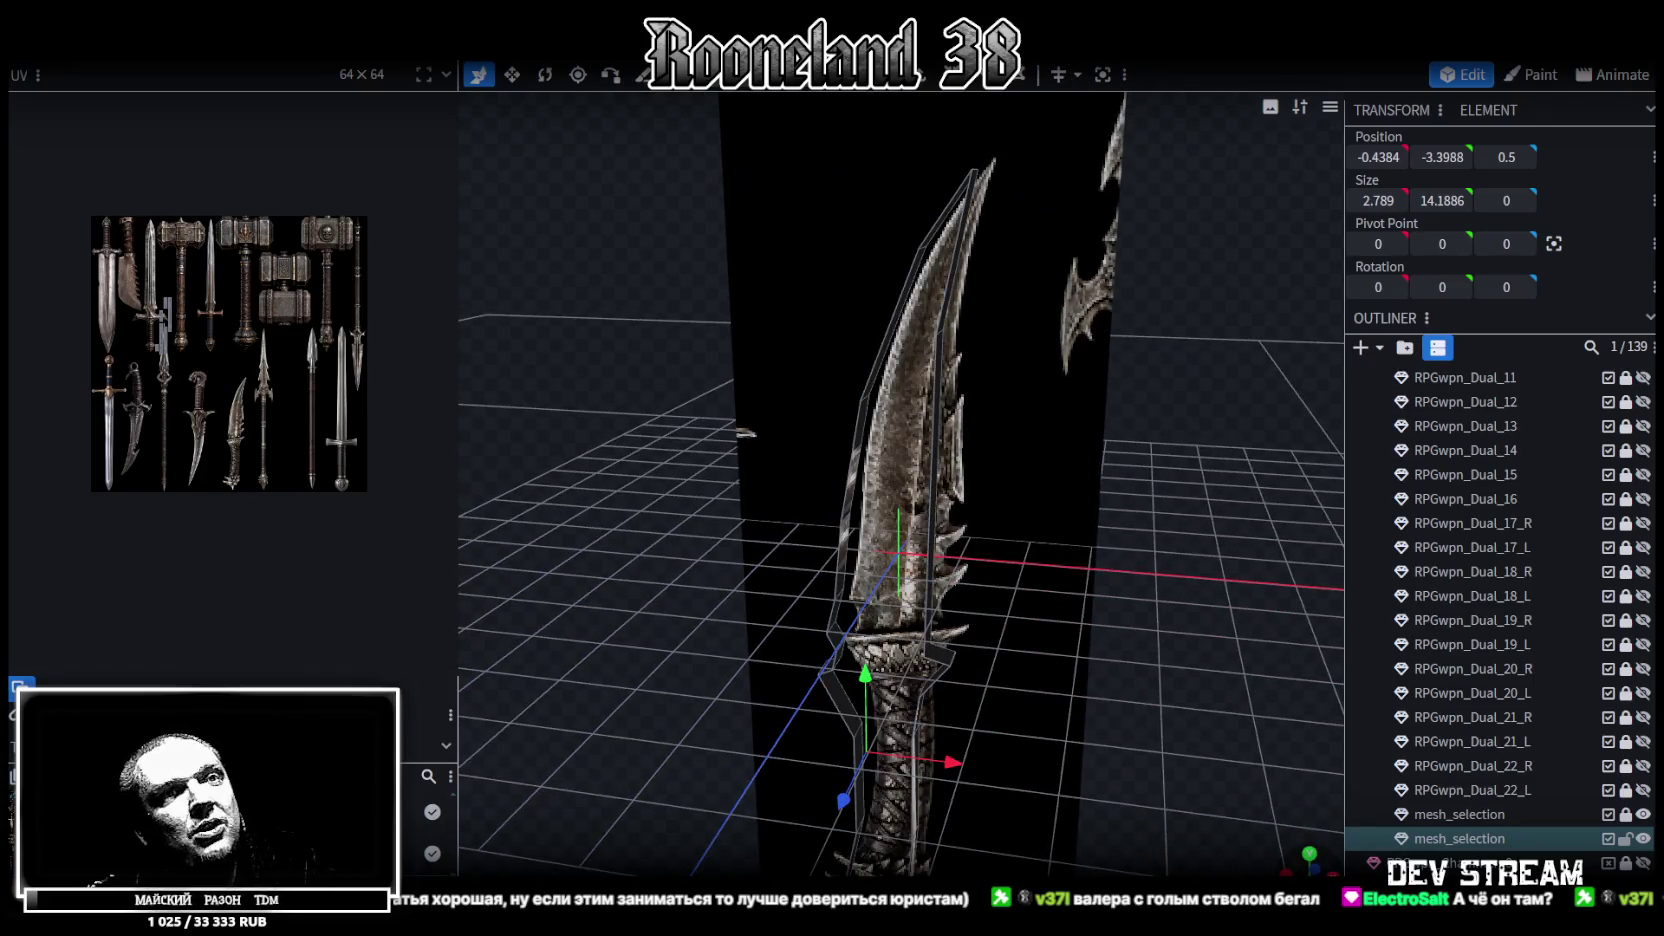
key("KP_1")
key("ctrl+s")
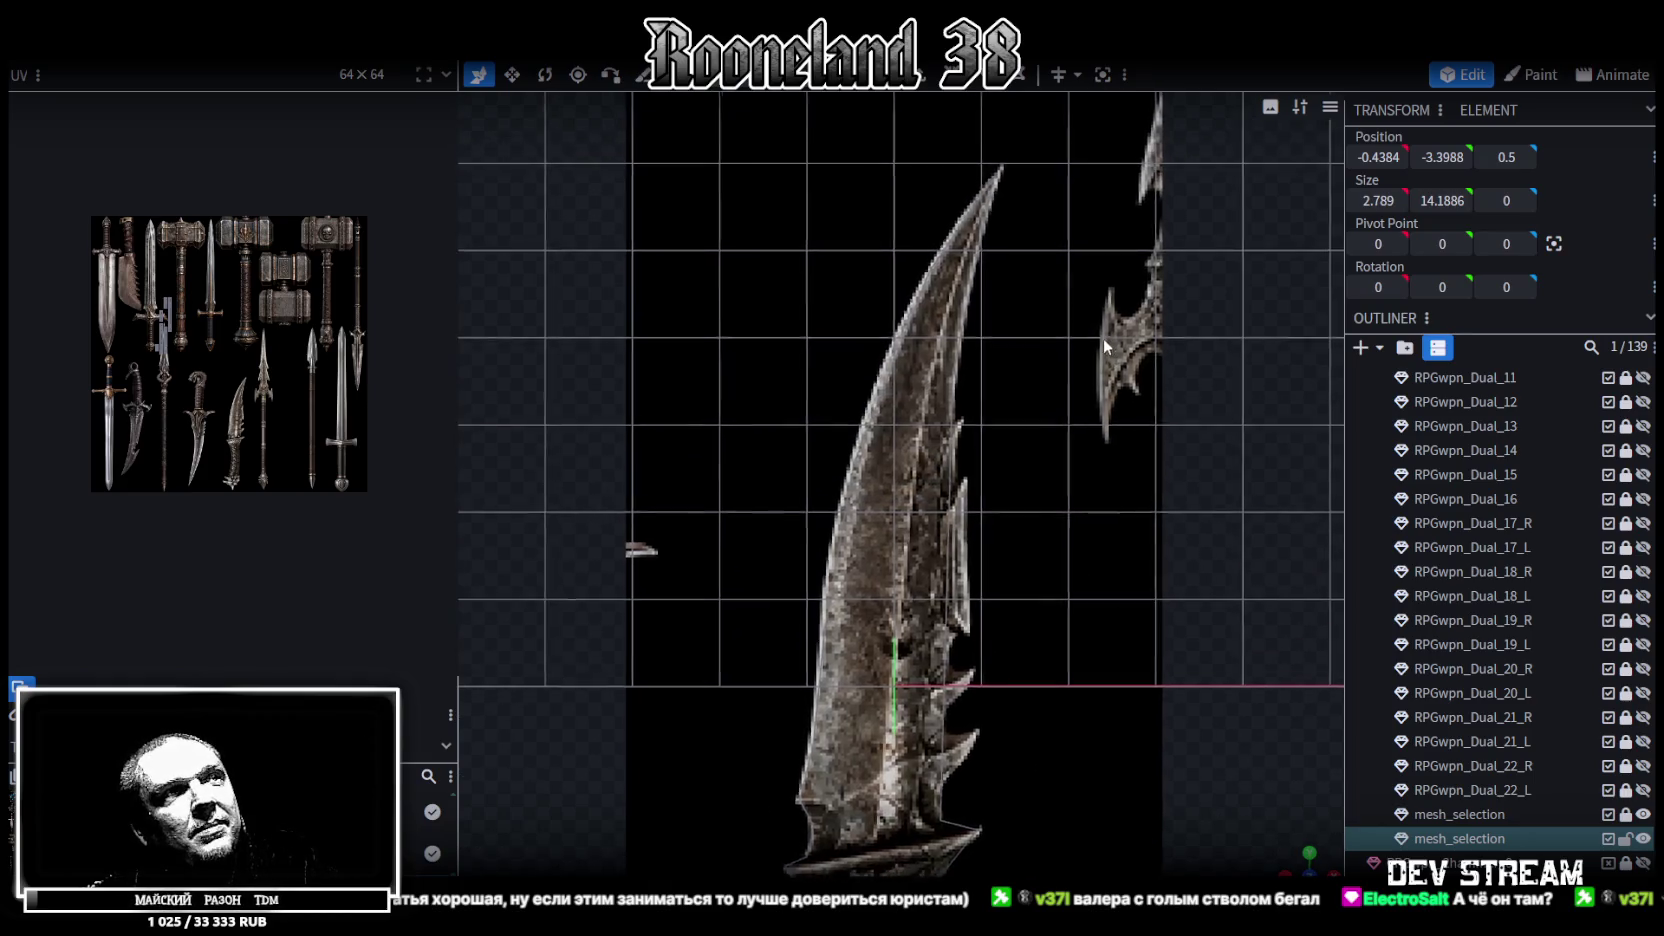
Select the lower blade's vertices along the textured blade edge
scroll(1060, 380, "up", 2)
scroll(1010, 458, "up", 2)
scroll(990, 440, "up", 1)
scroll(982, 387, "up", 2)
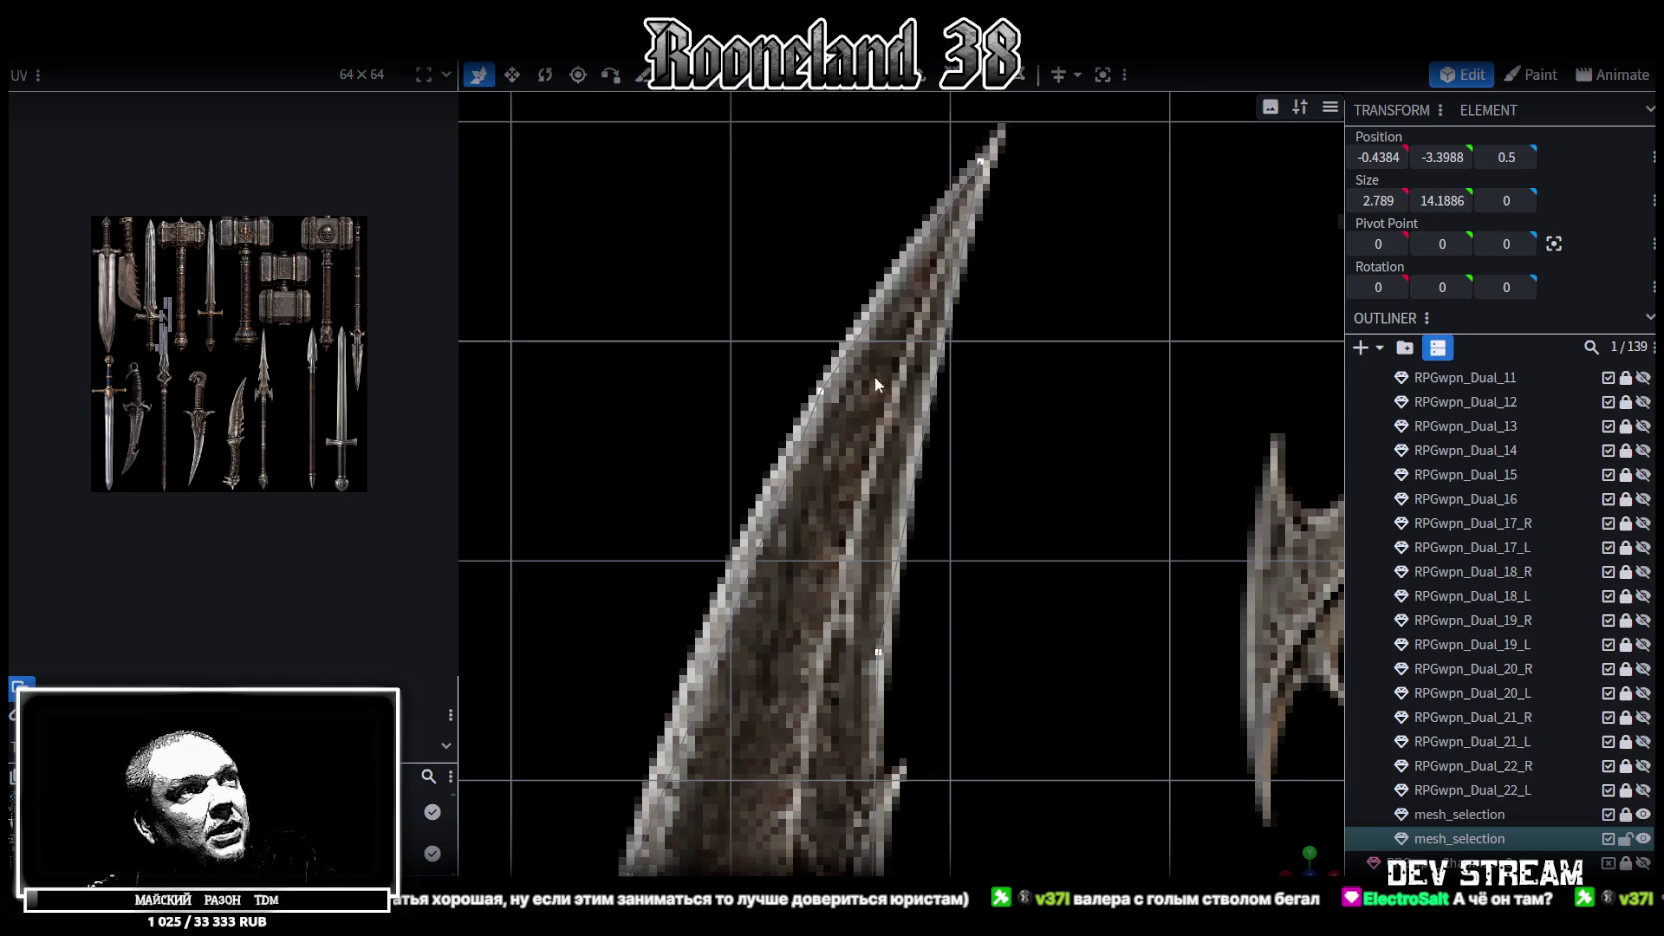
scroll(820, 365, "up", 1)
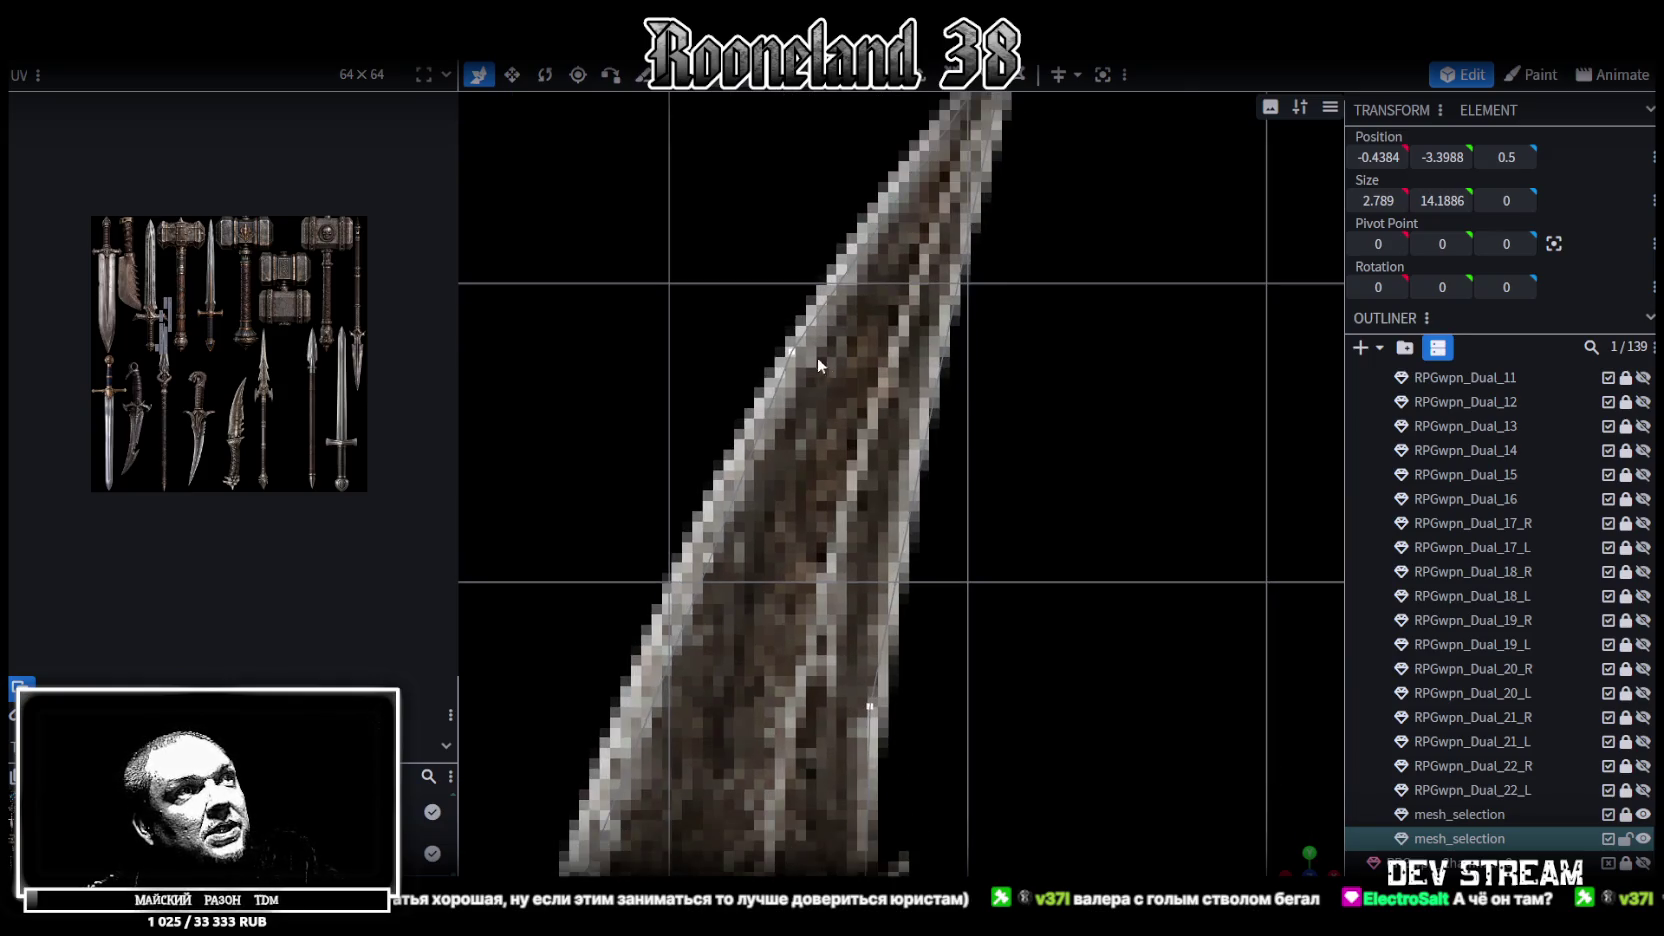
left_click(792, 355)
middle_click_drag(840, 369, 843, 492)
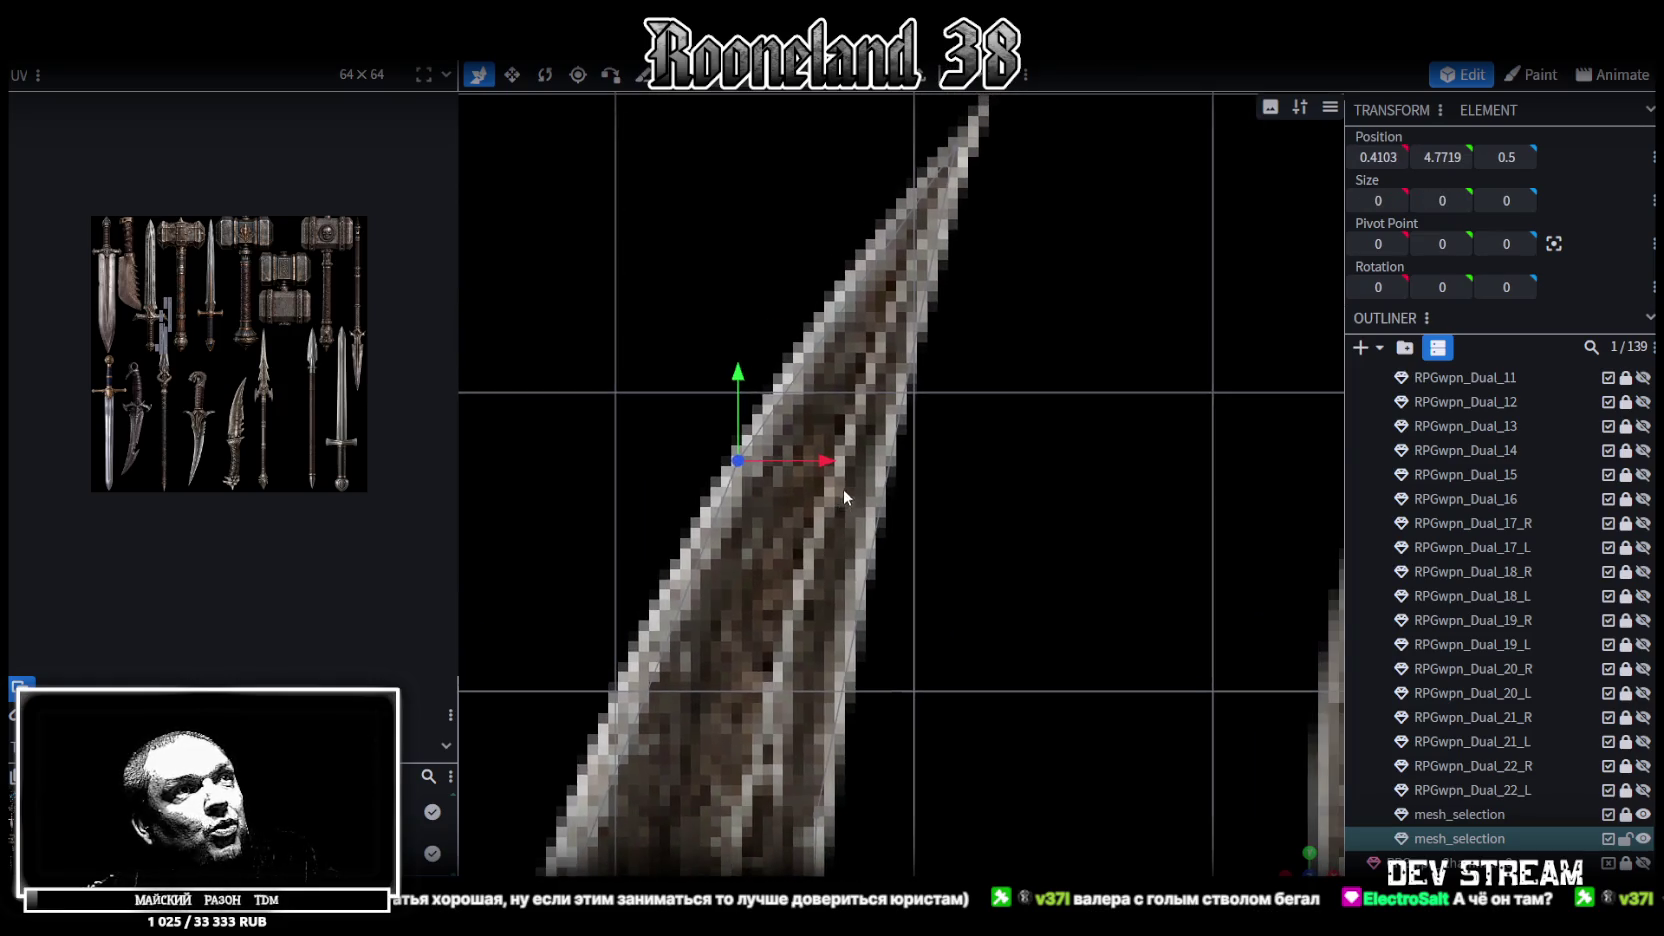
left_click_drag(1045, 351, 794, 577)
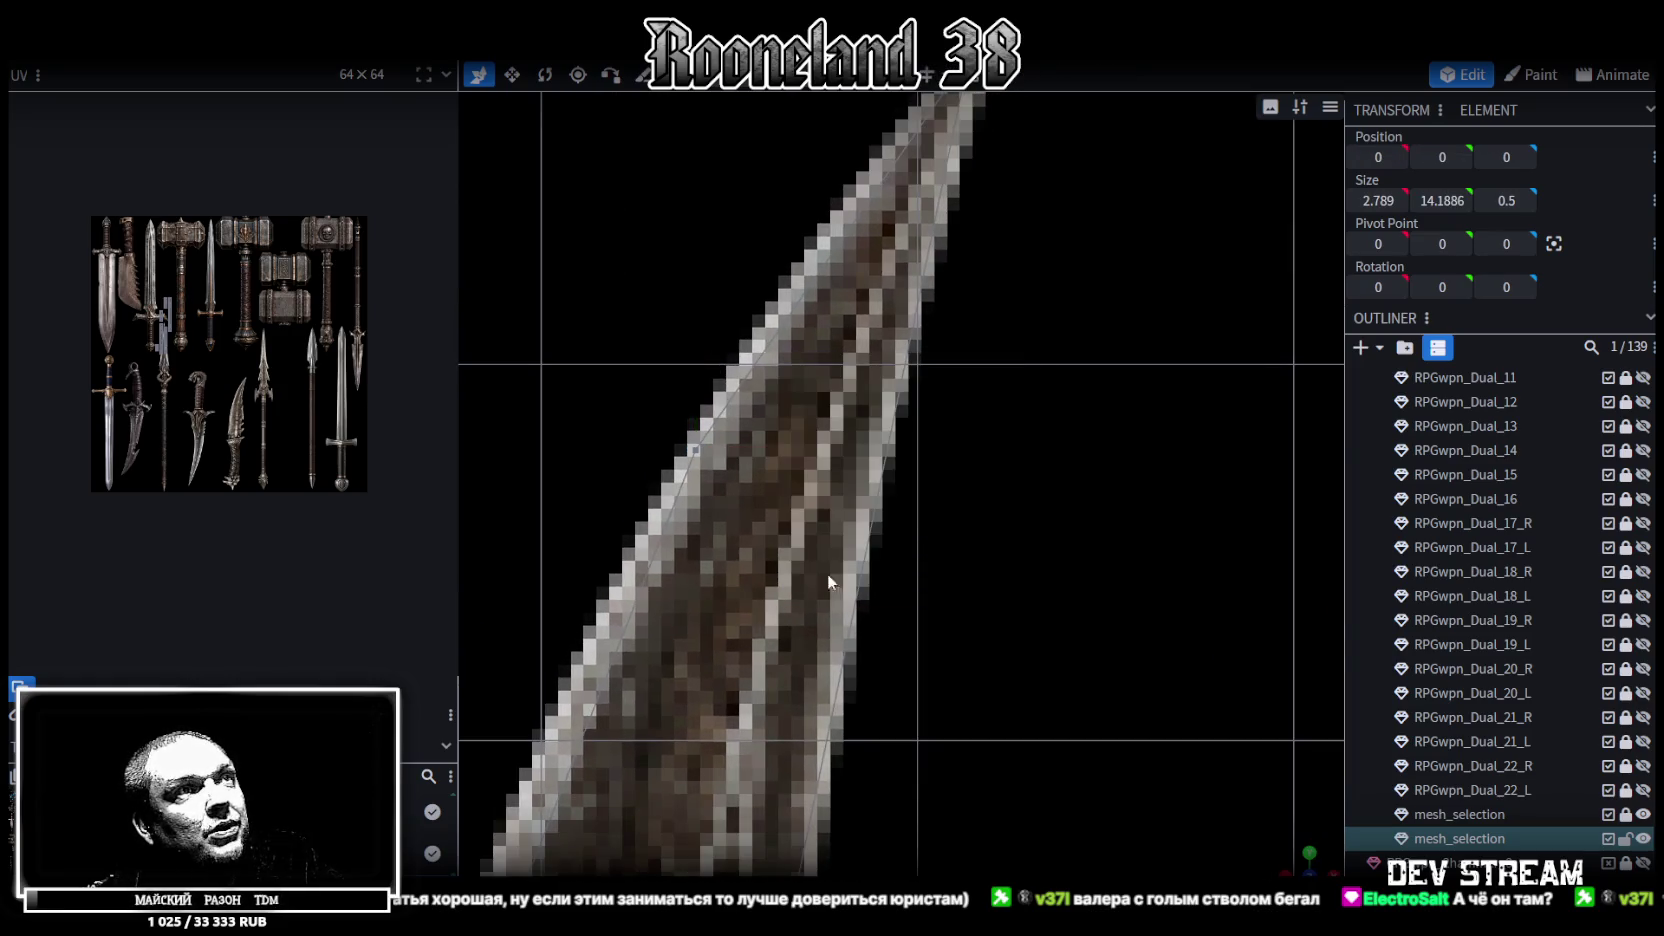
scroll(930, 543, "up", 1)
left_click_drag(621, 399, 1032, 731)
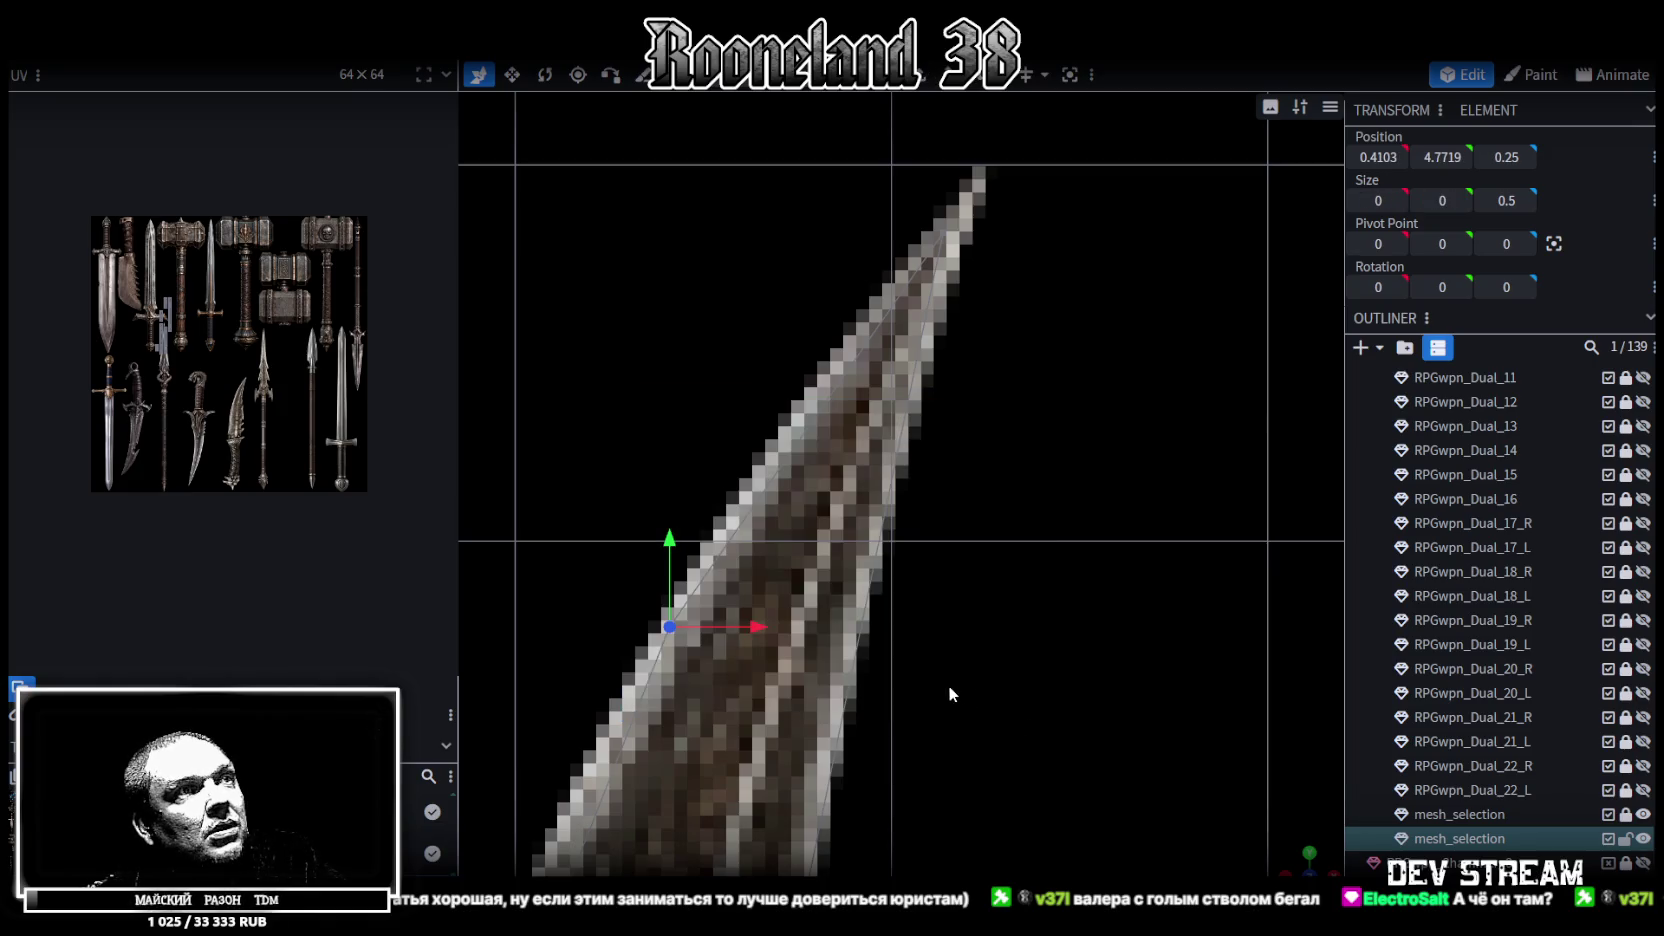
scroll(949, 685, "down", 2)
left_click_drag(792, 472, 994, 757)
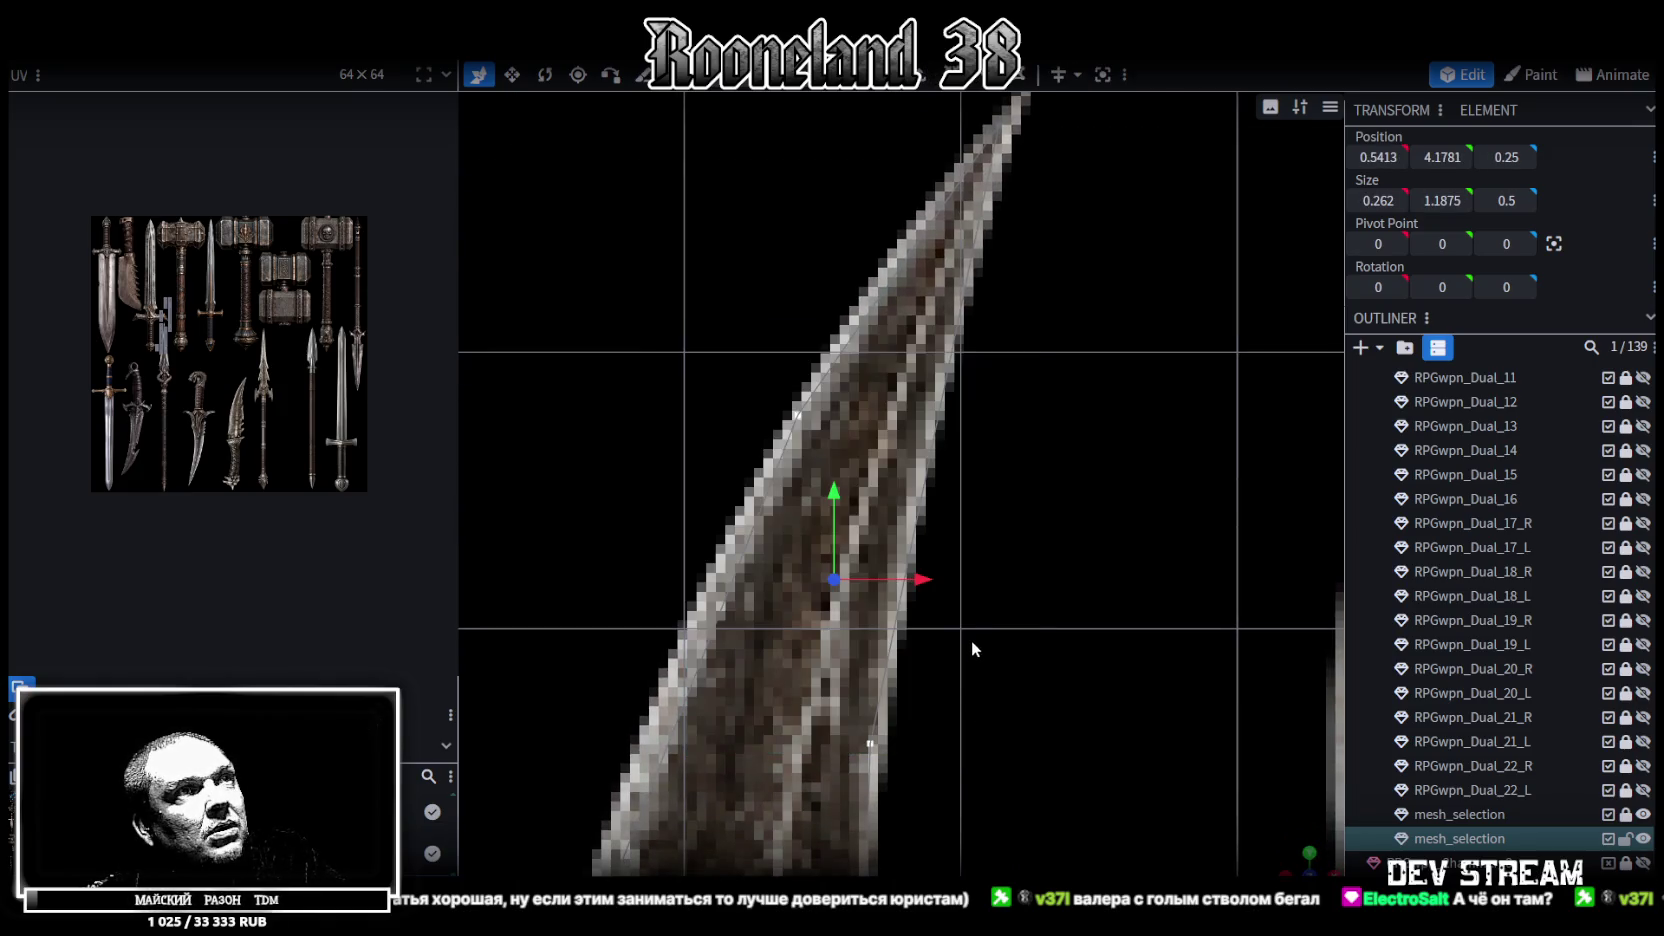
scroll(828, 383, "down", 3)
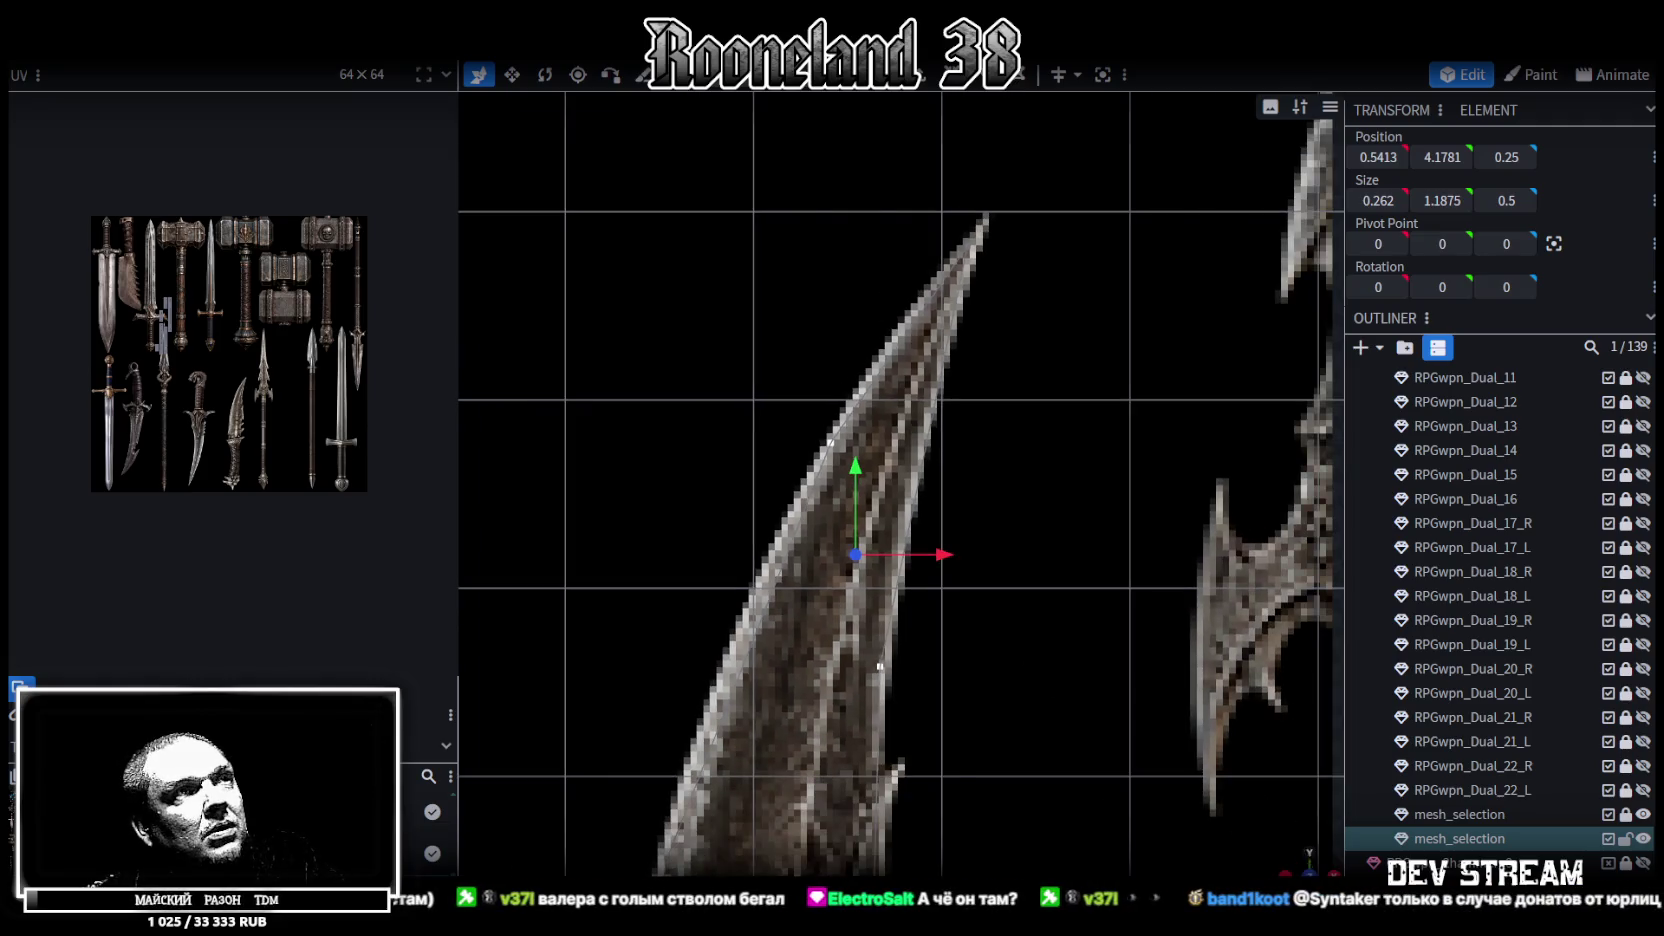
scroll(828, 383, "up", 4)
Shift a blade-edge vertex 0.1 right and down onto the outline, then merge the selection
left_click(1308, 853)
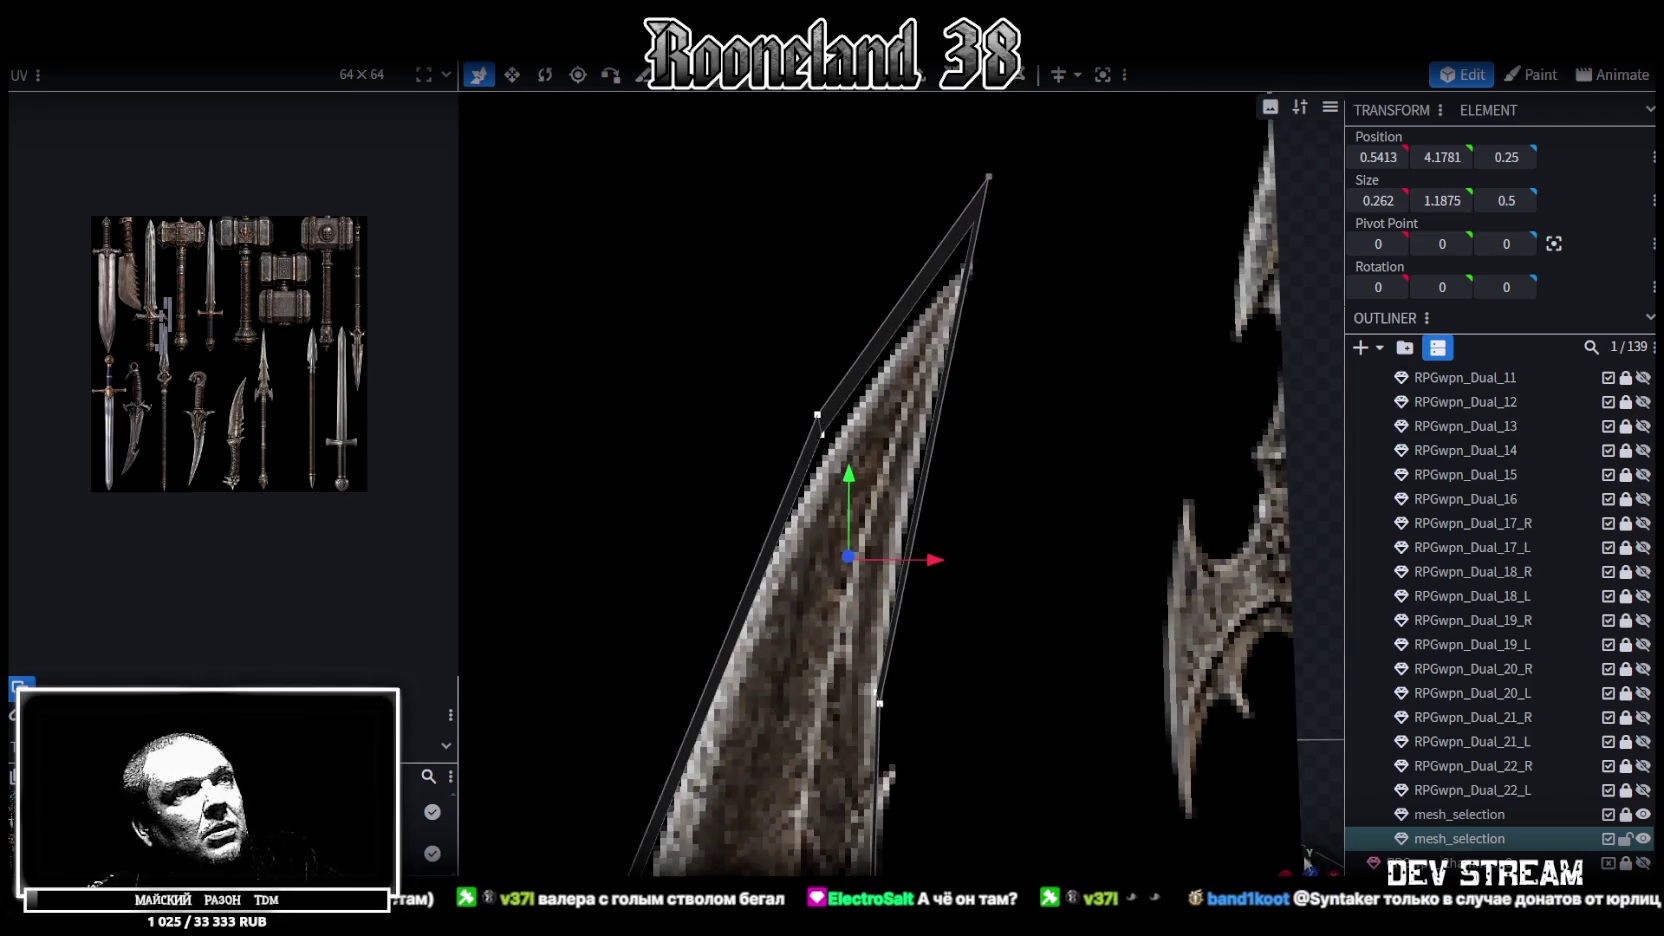
scroll(900, 520, "up", 2)
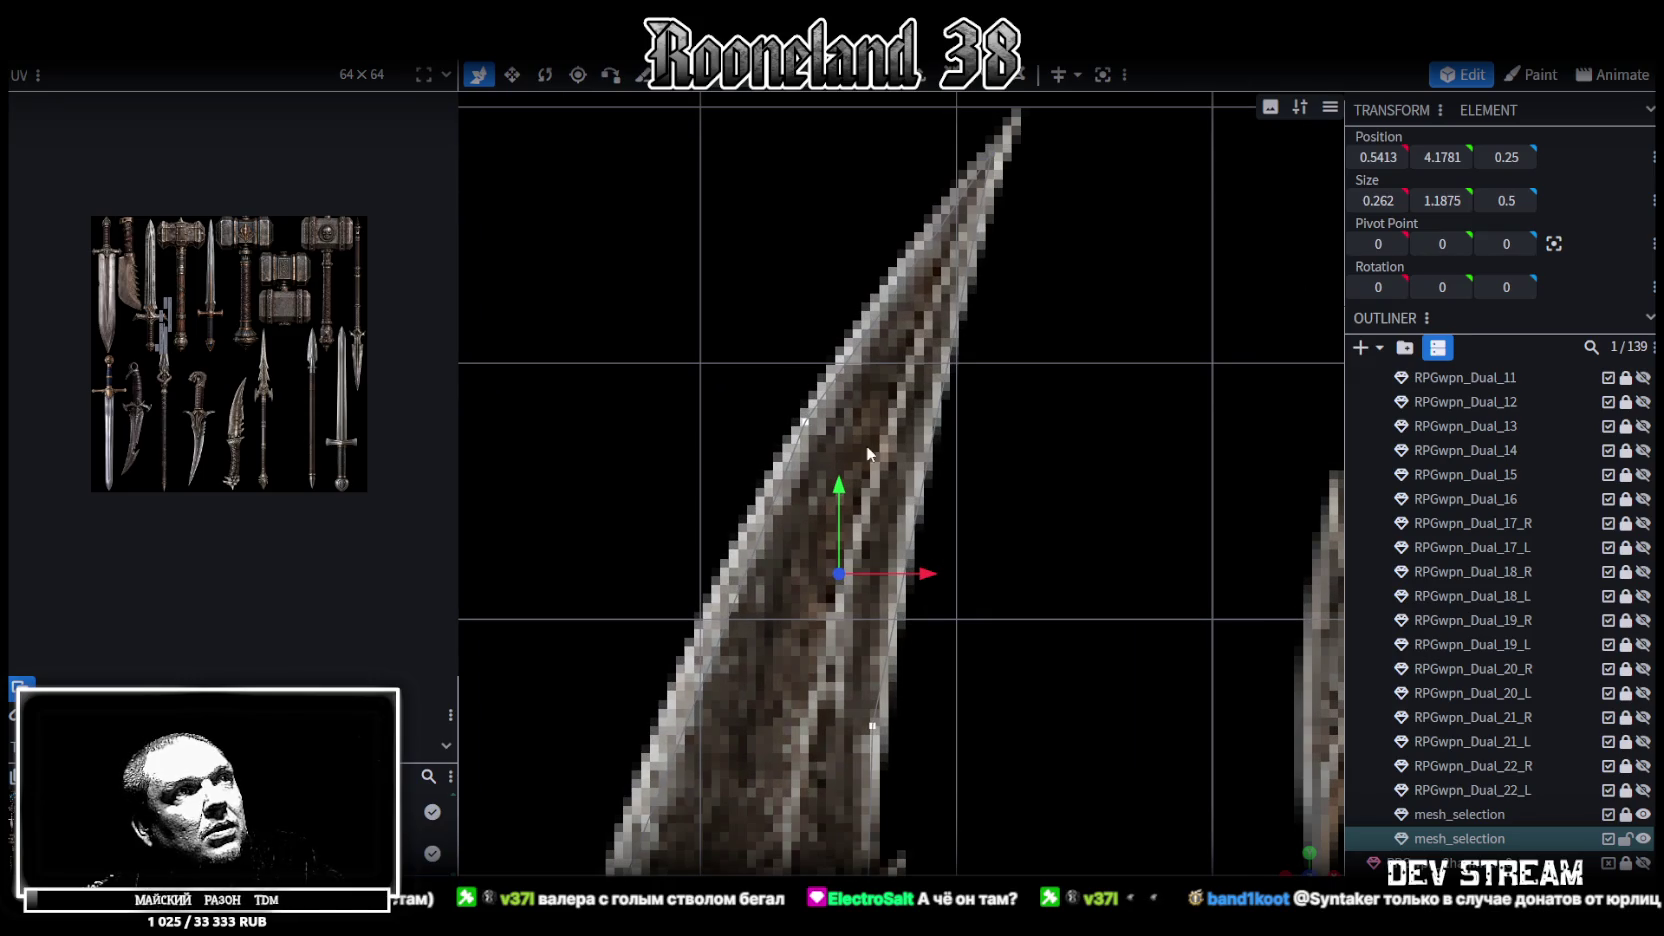
left_click(806, 421)
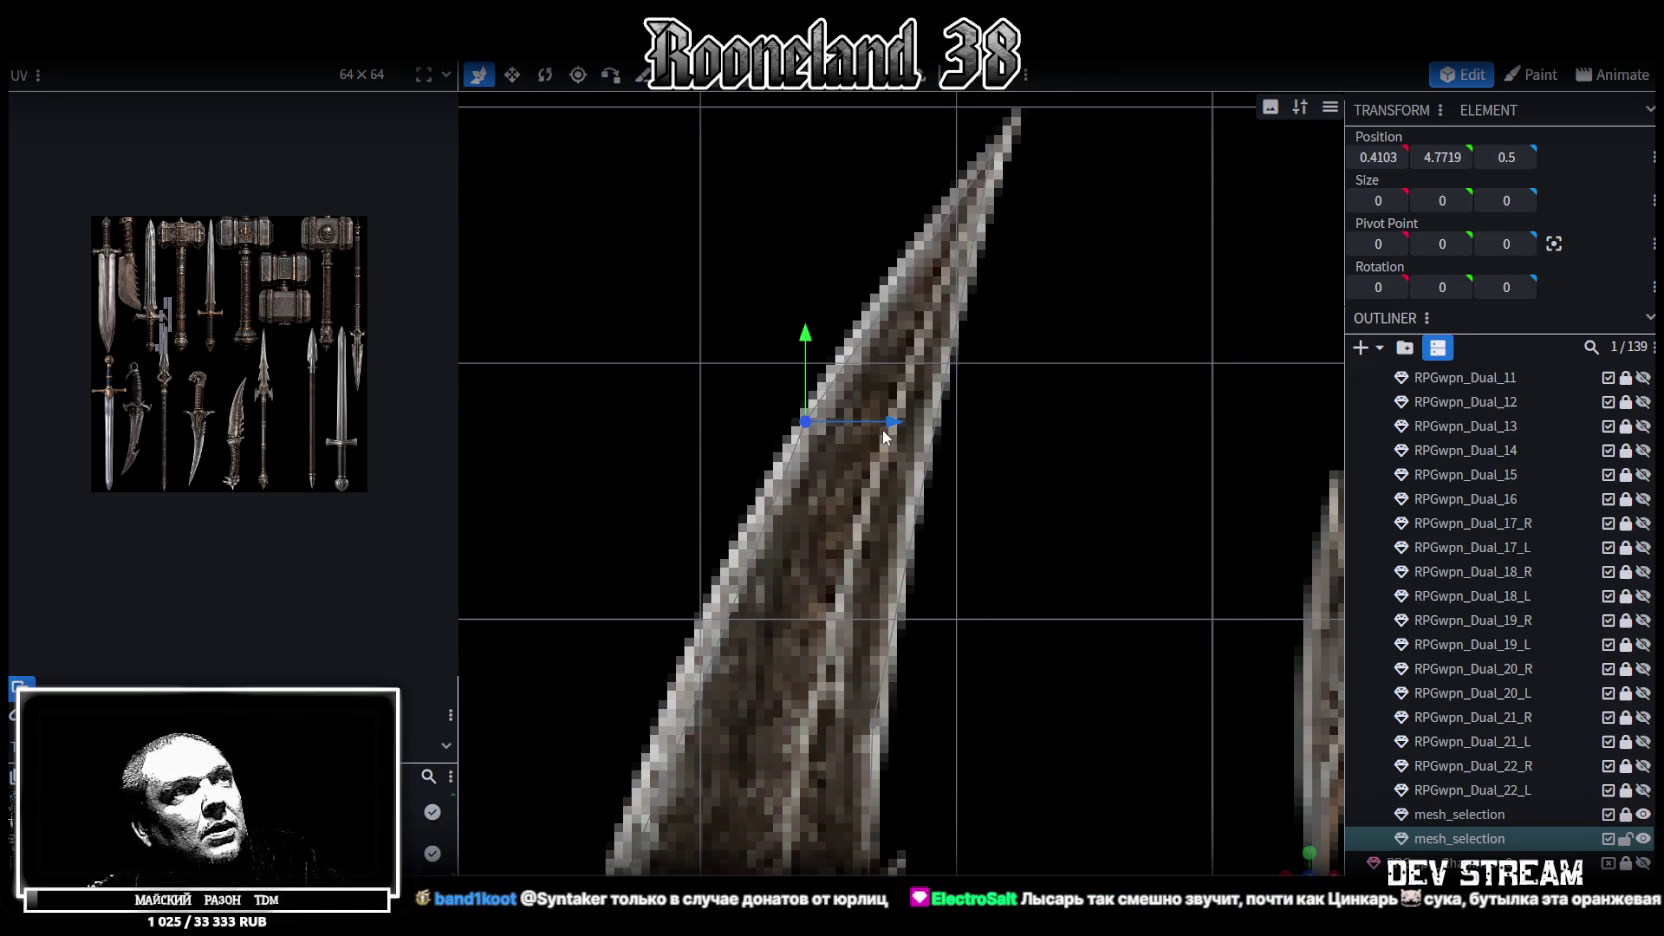
left_click_drag(881, 421, 920, 478)
left_click_drag(822, 337, 852, 464)
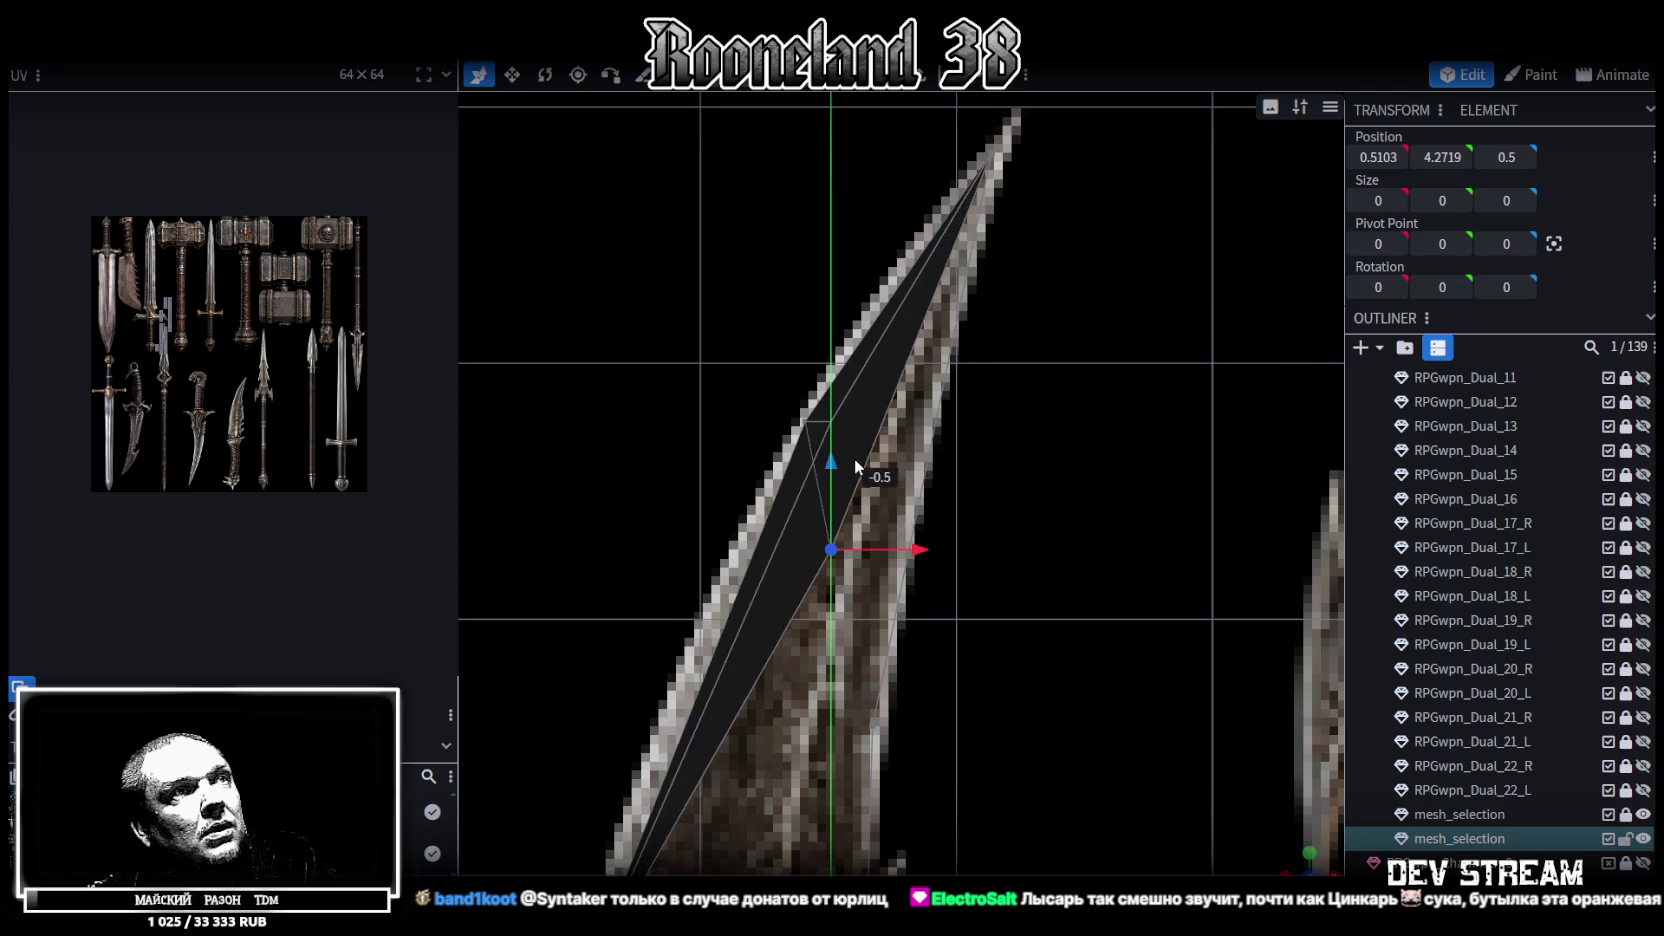
mouse_move(918, 548)
left_mouse_down()
mouse_move(933, 552)
mouse_move(887, 547)
left_mouse_up()
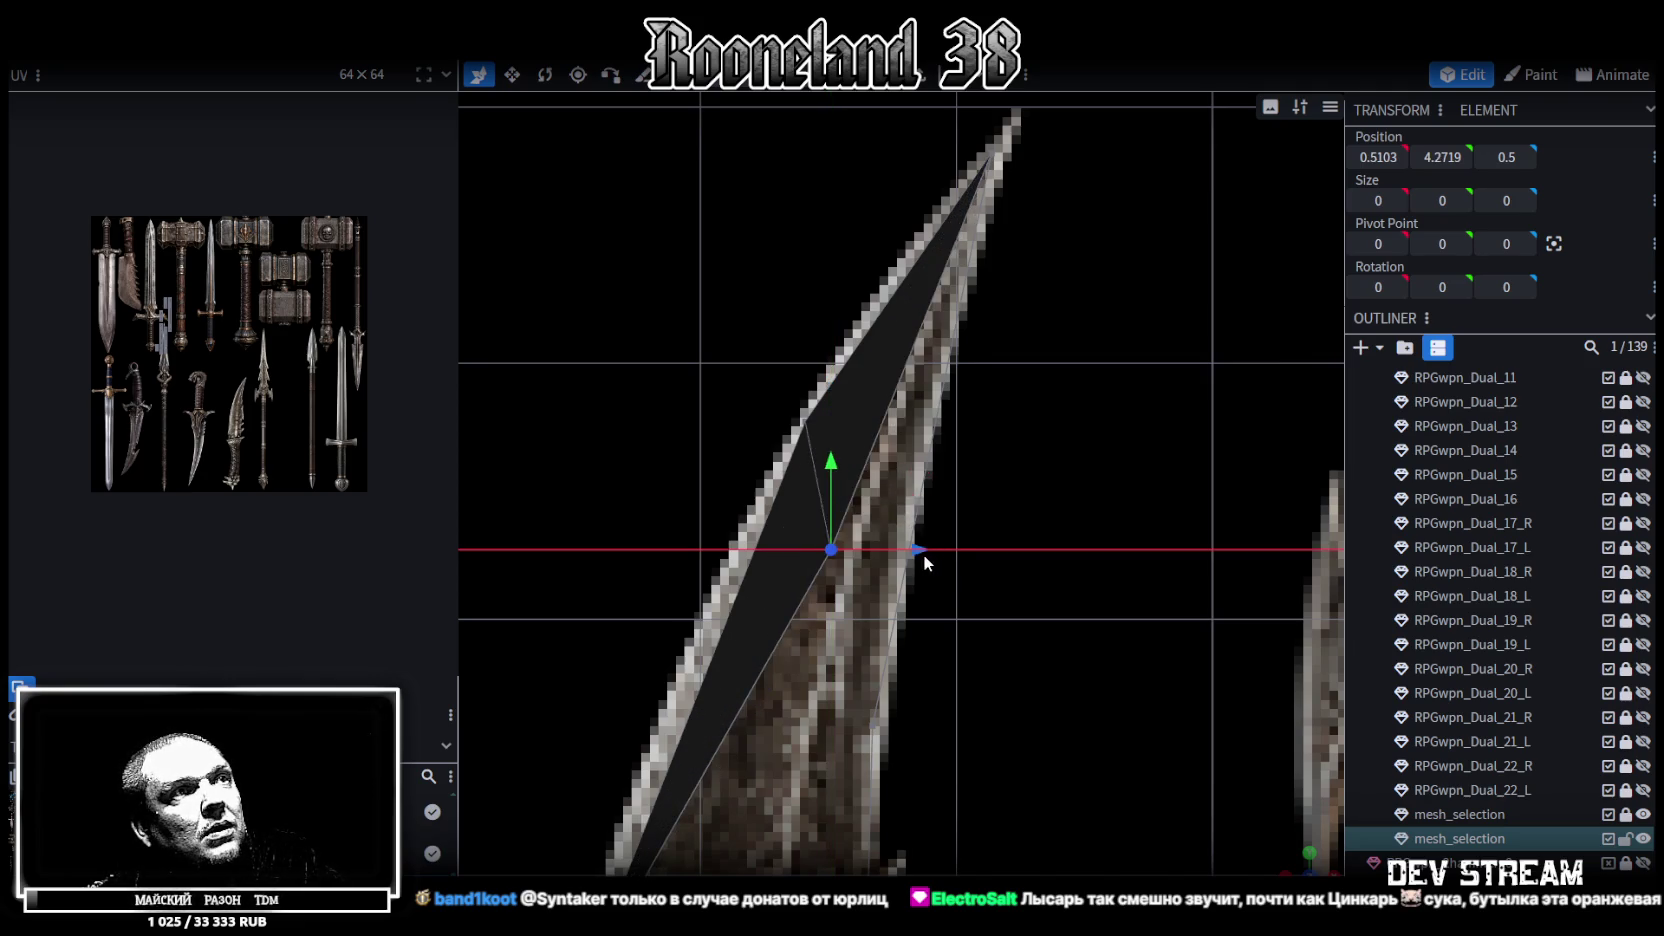
right_click(887, 547)
left_click(1235, 260)
Move a blade-edge vertex right onto the outline and lower a vertex near the blade base
scroll(960, 550, "down", 2)
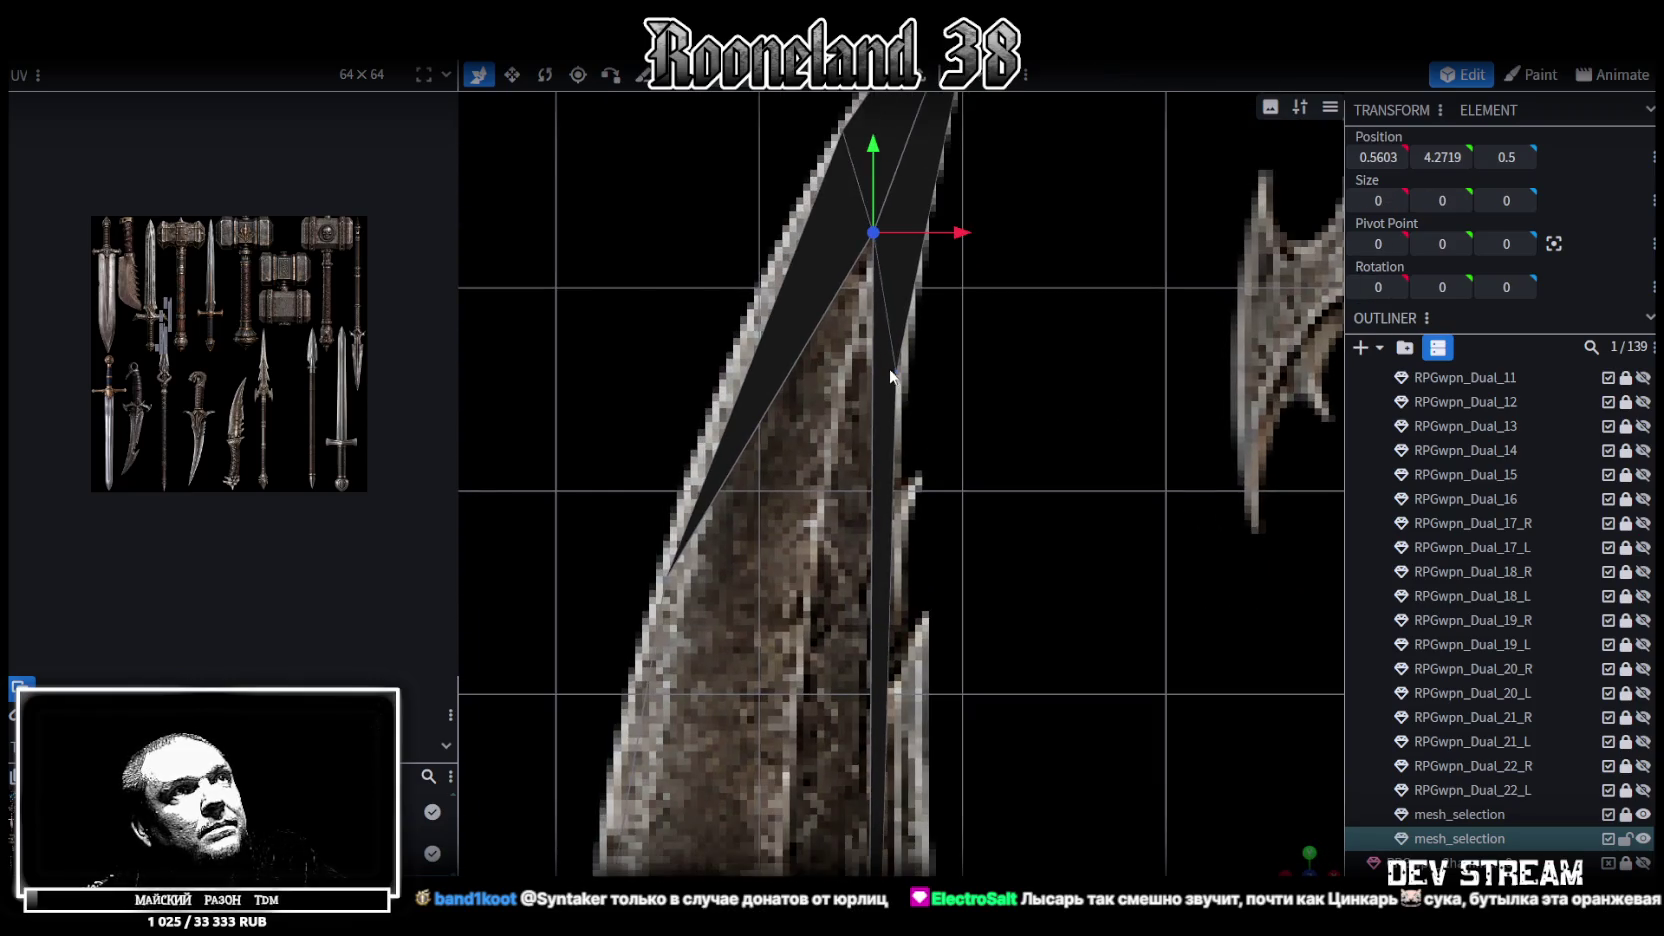
mouse_move(893, 513)
left_mouse_down()
mouse_move(951, 645)
mouse_move(745, 517)
left_mouse_up()
left_click(748, 517)
left_click_drag(845, 524, 985, 558)
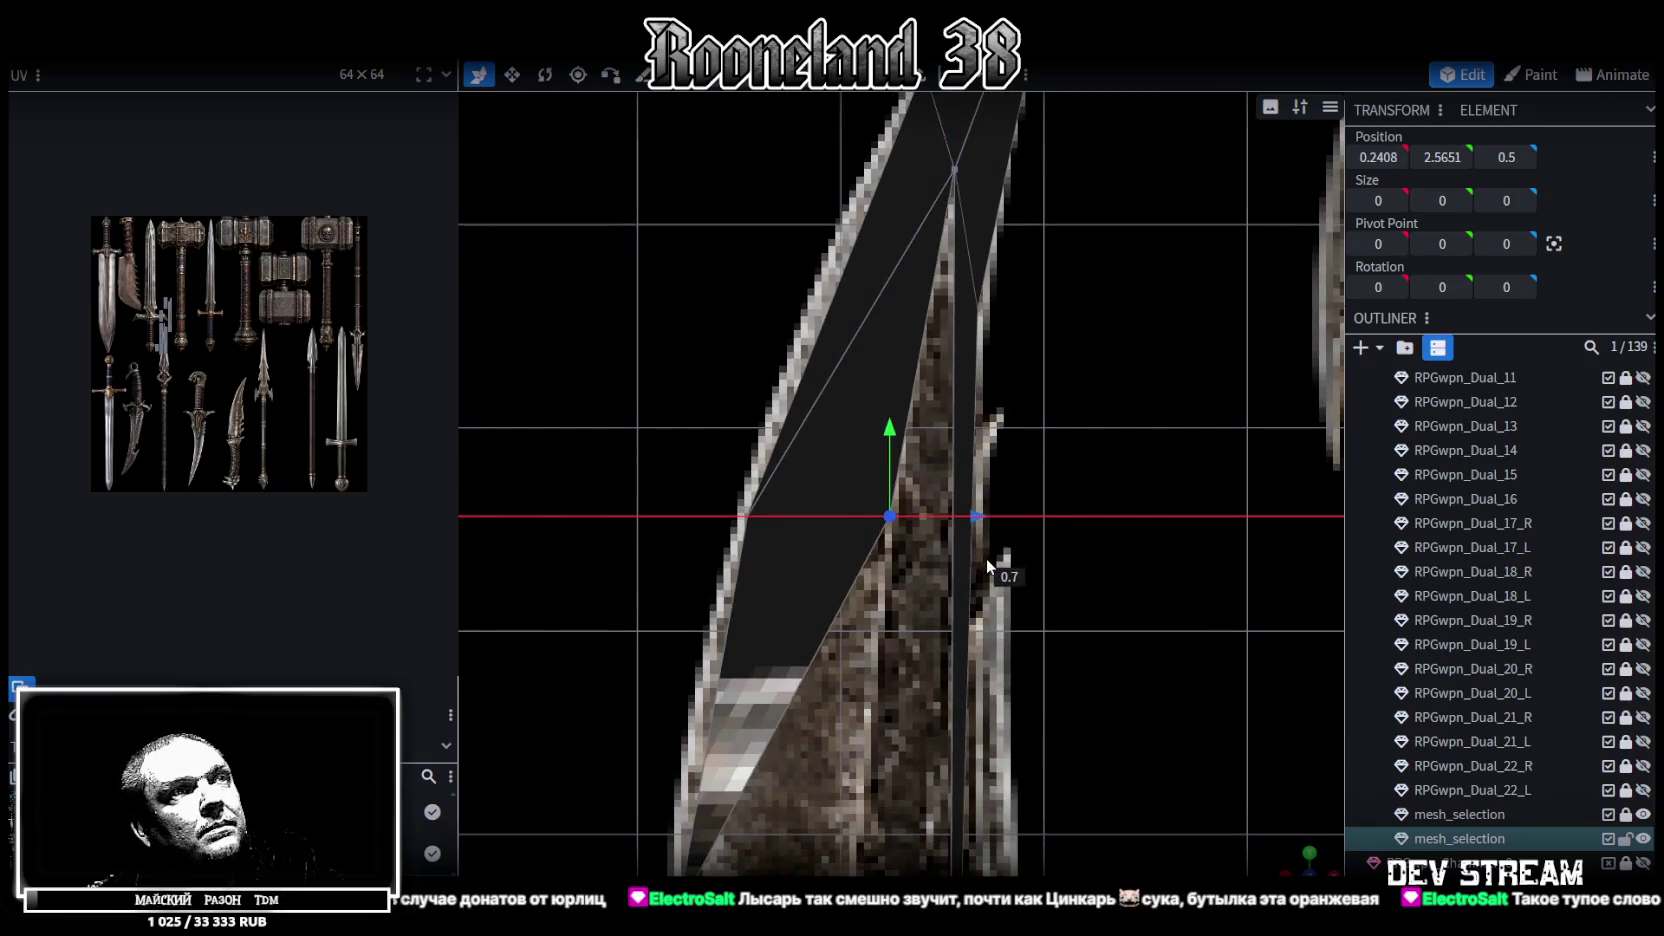
mouse_move(923, 693)
left_mouse_down()
mouse_move(930, 396)
mouse_move(942, 582)
left_mouse_up()
left_click(918, 629)
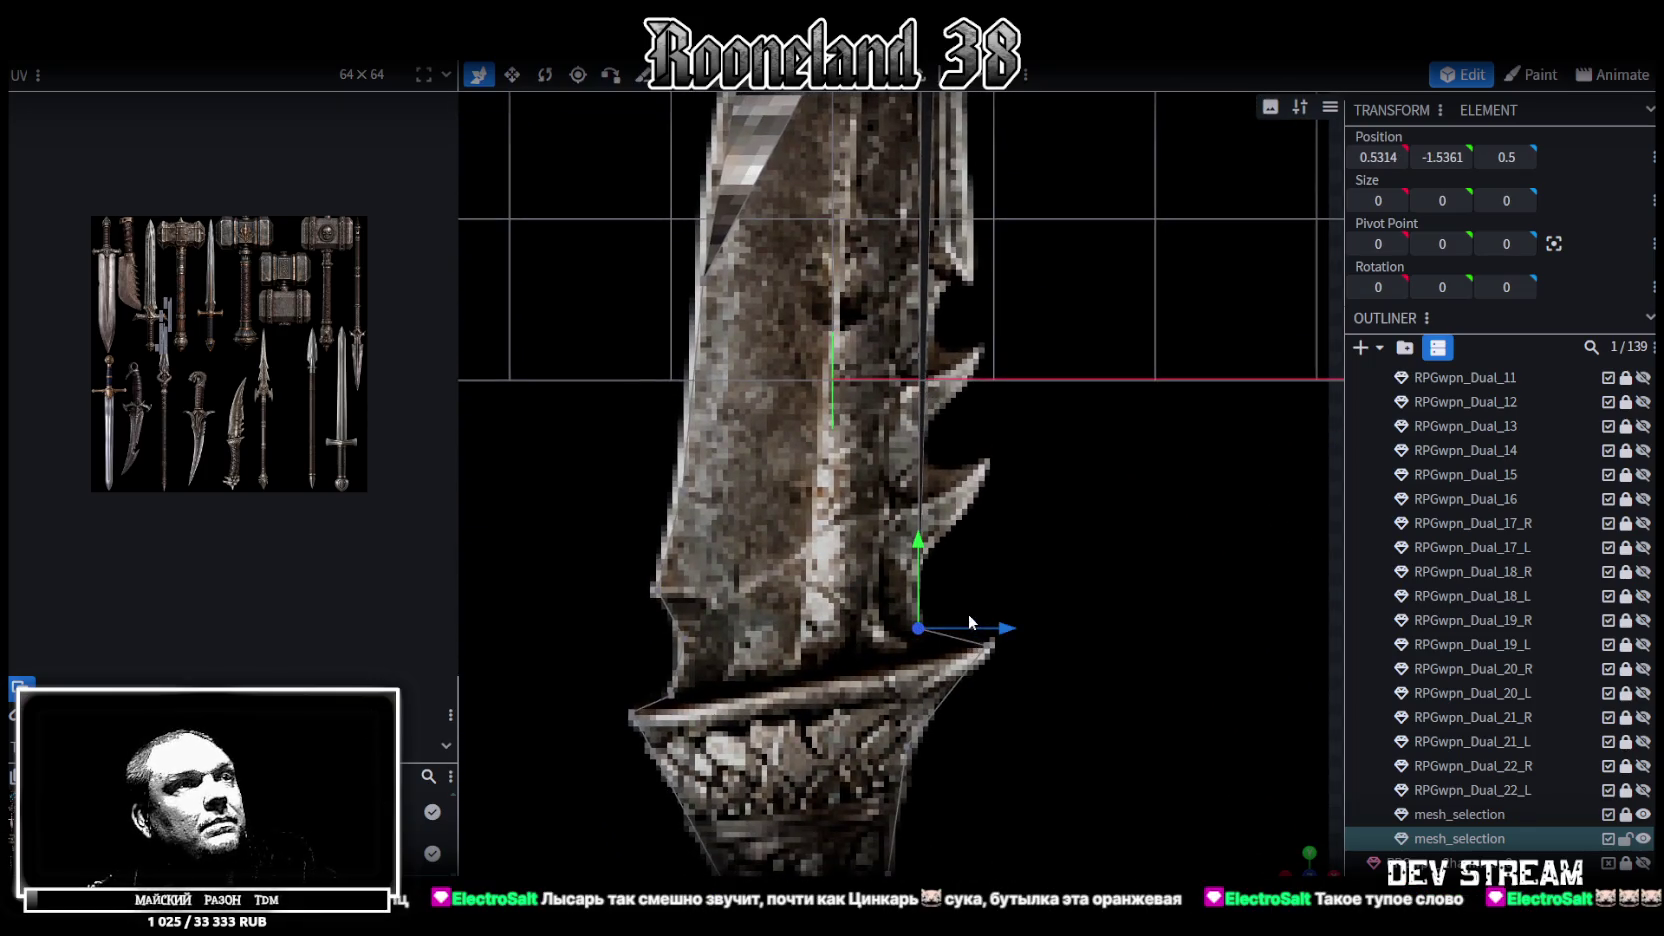
left_click_drag(916, 536, 916, 562)
Merge two corner vertices near the guard into one and select a blade edge
left_click(918, 560, "shift")
left_click_drag(917, 565, 920, 568)
scroll(754, 666, "up", 2)
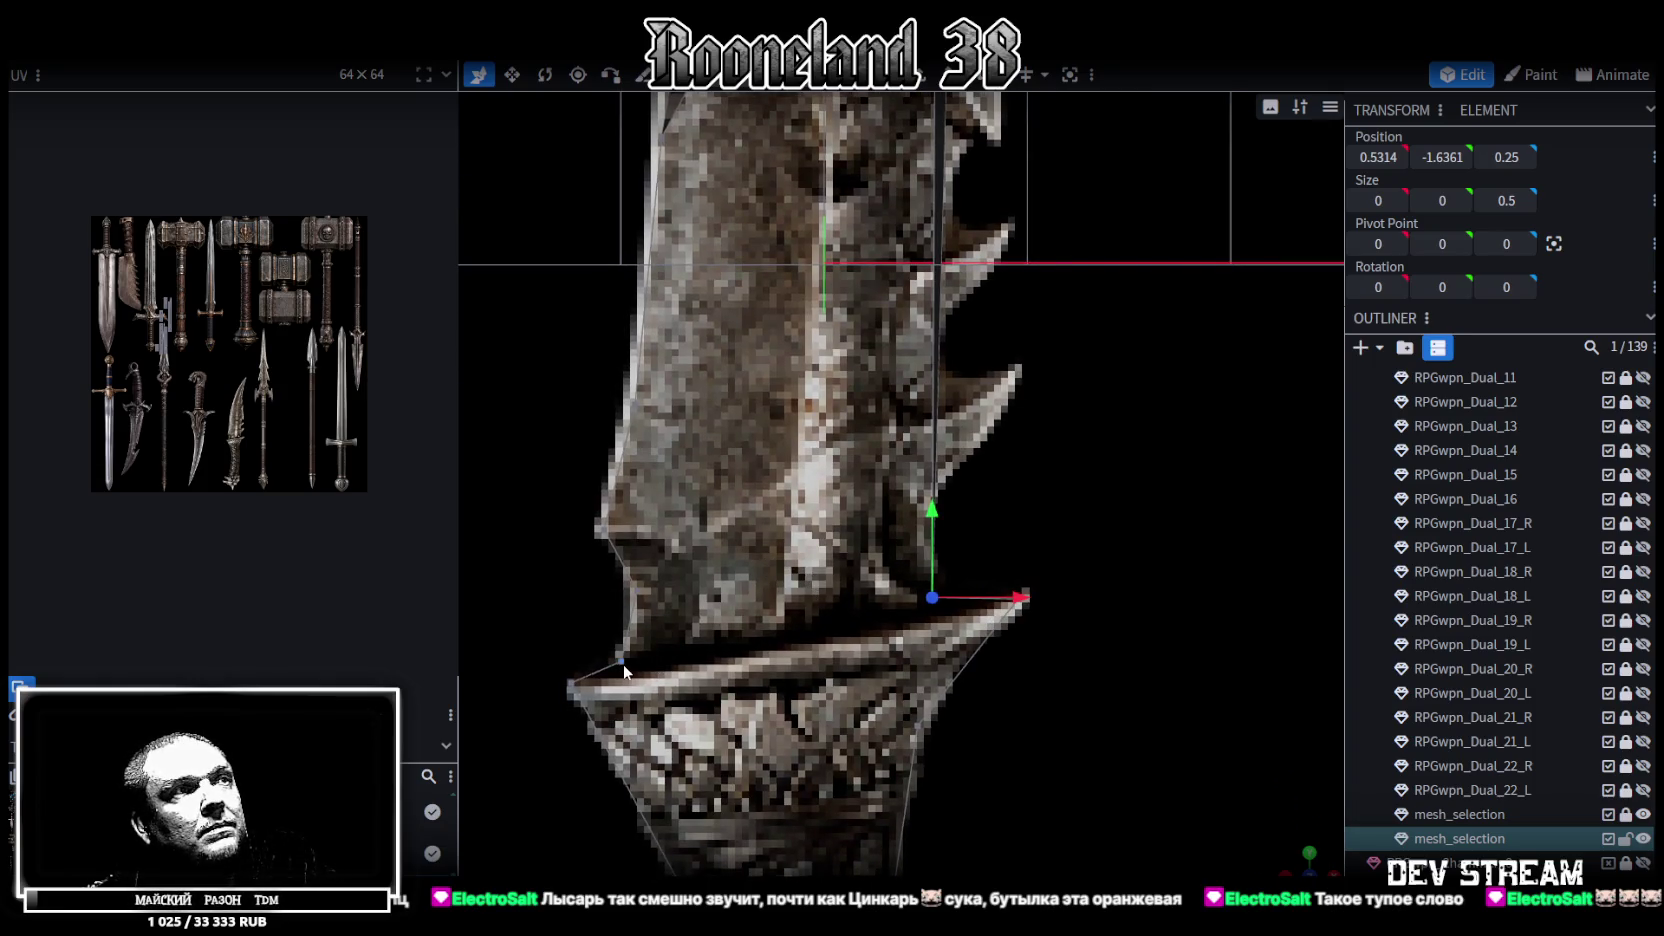
right_click(930, 597)
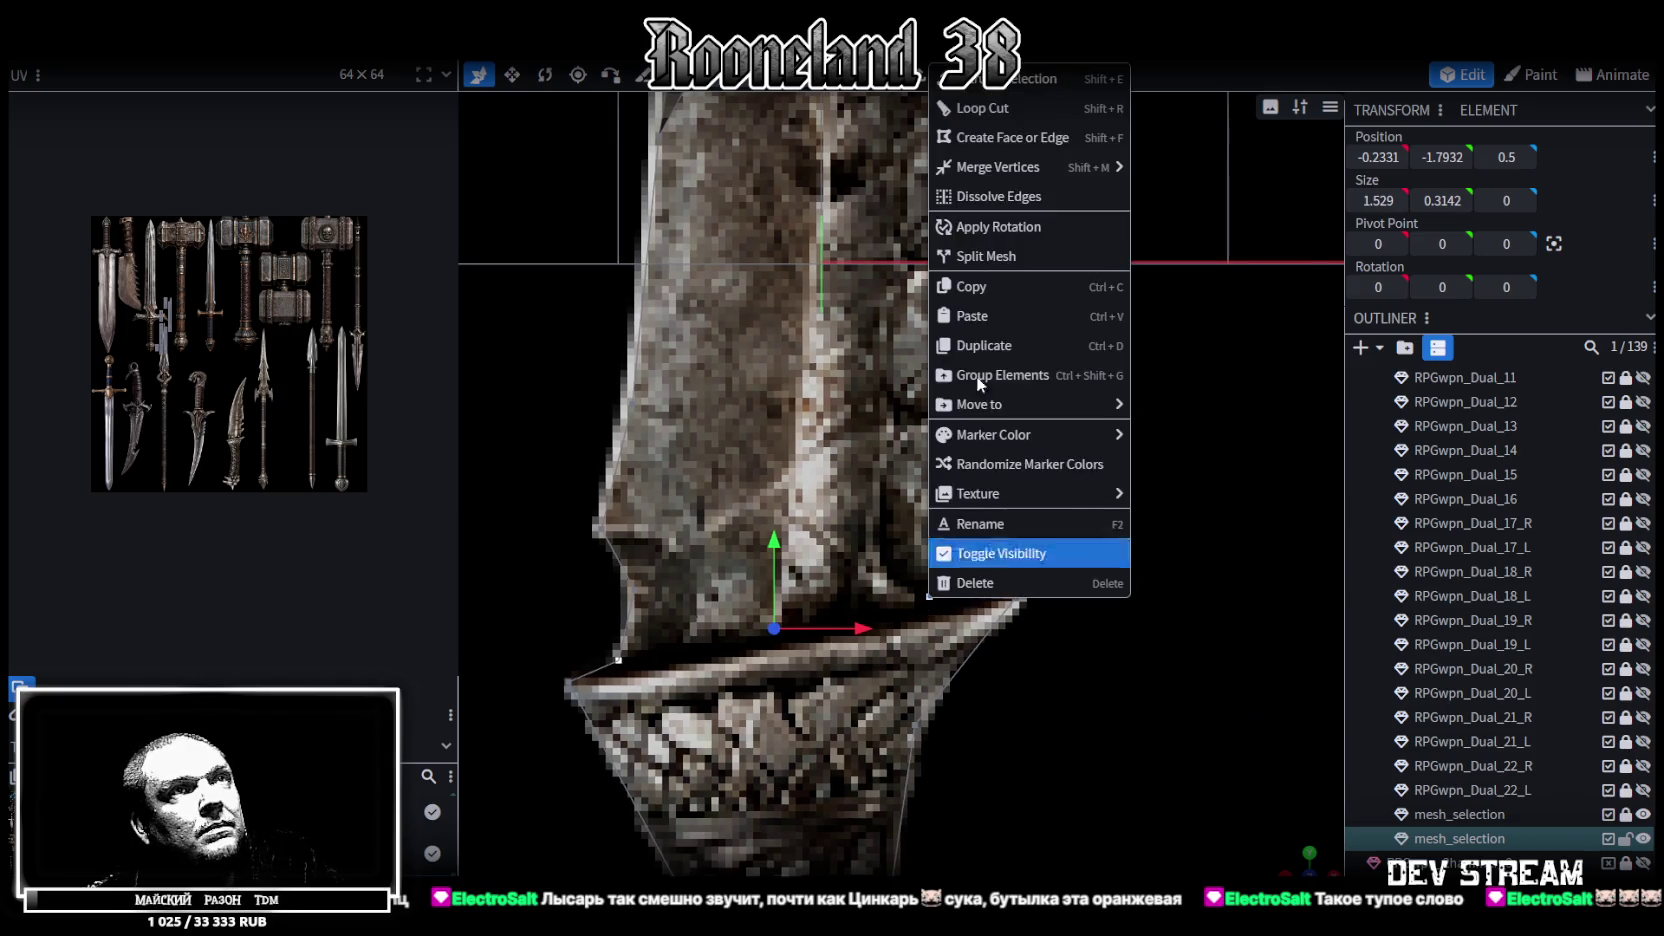
left_click(1178, 197)
mouse_move(949, 393)
left_mouse_down()
mouse_move(928, 575)
mouse_move(956, 644)
mouse_move(941, 462)
mouse_move(916, 530)
mouse_move(920, 588)
mouse_move(928, 481)
left_mouse_up()
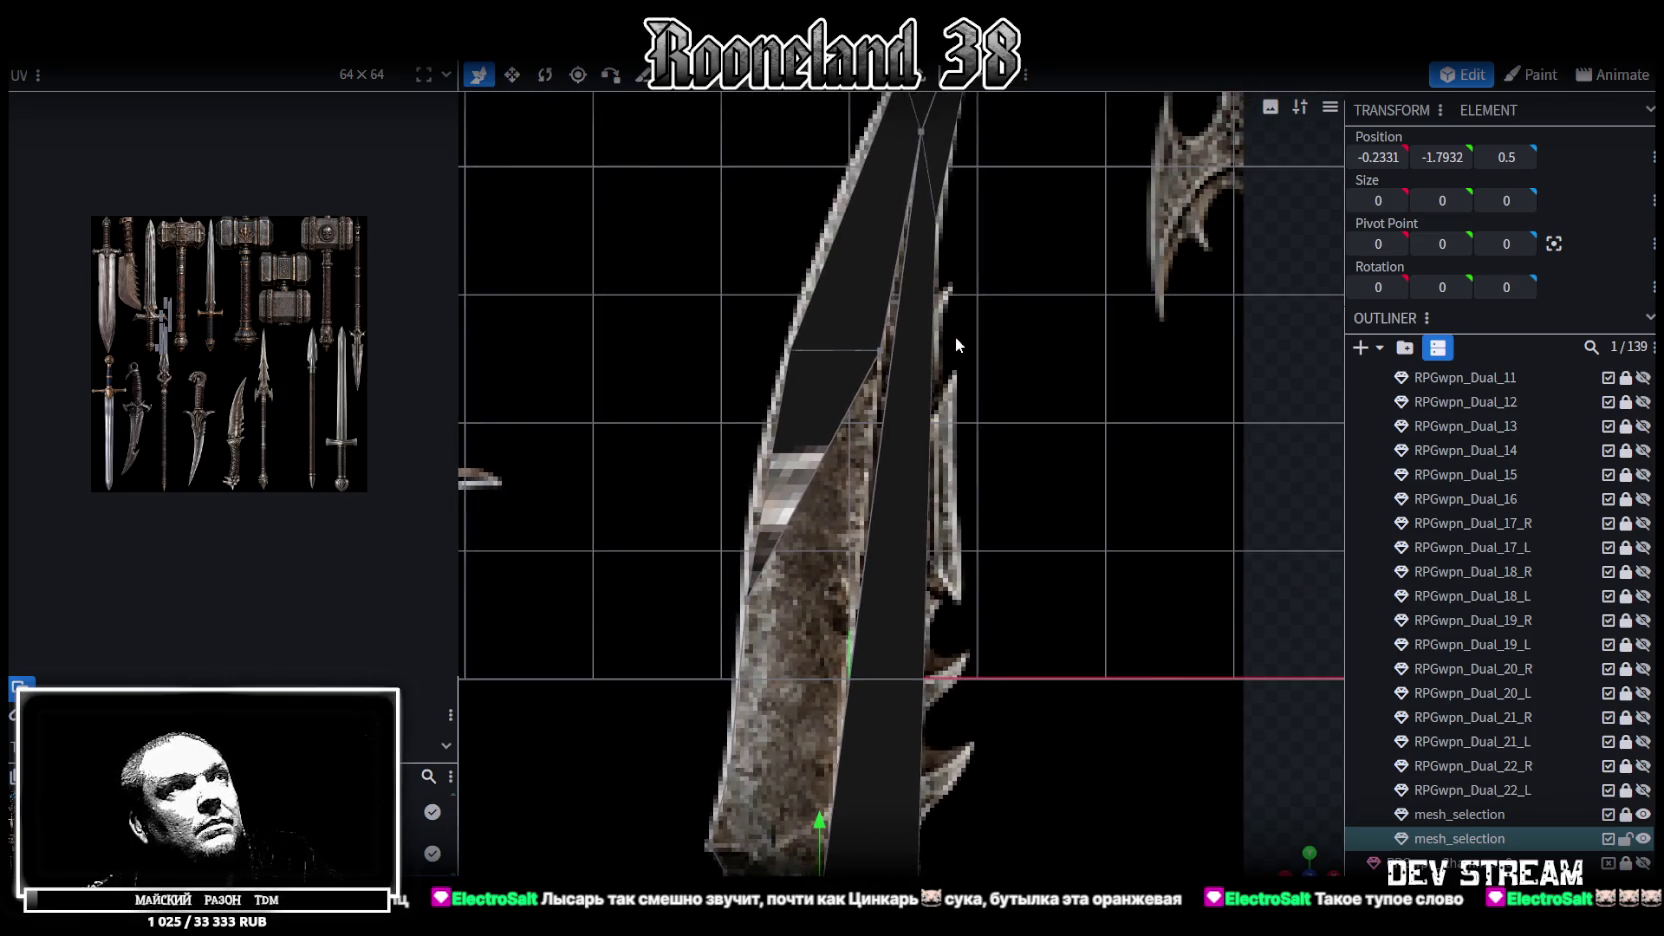
left_click_drag(889, 358, 875, 333)
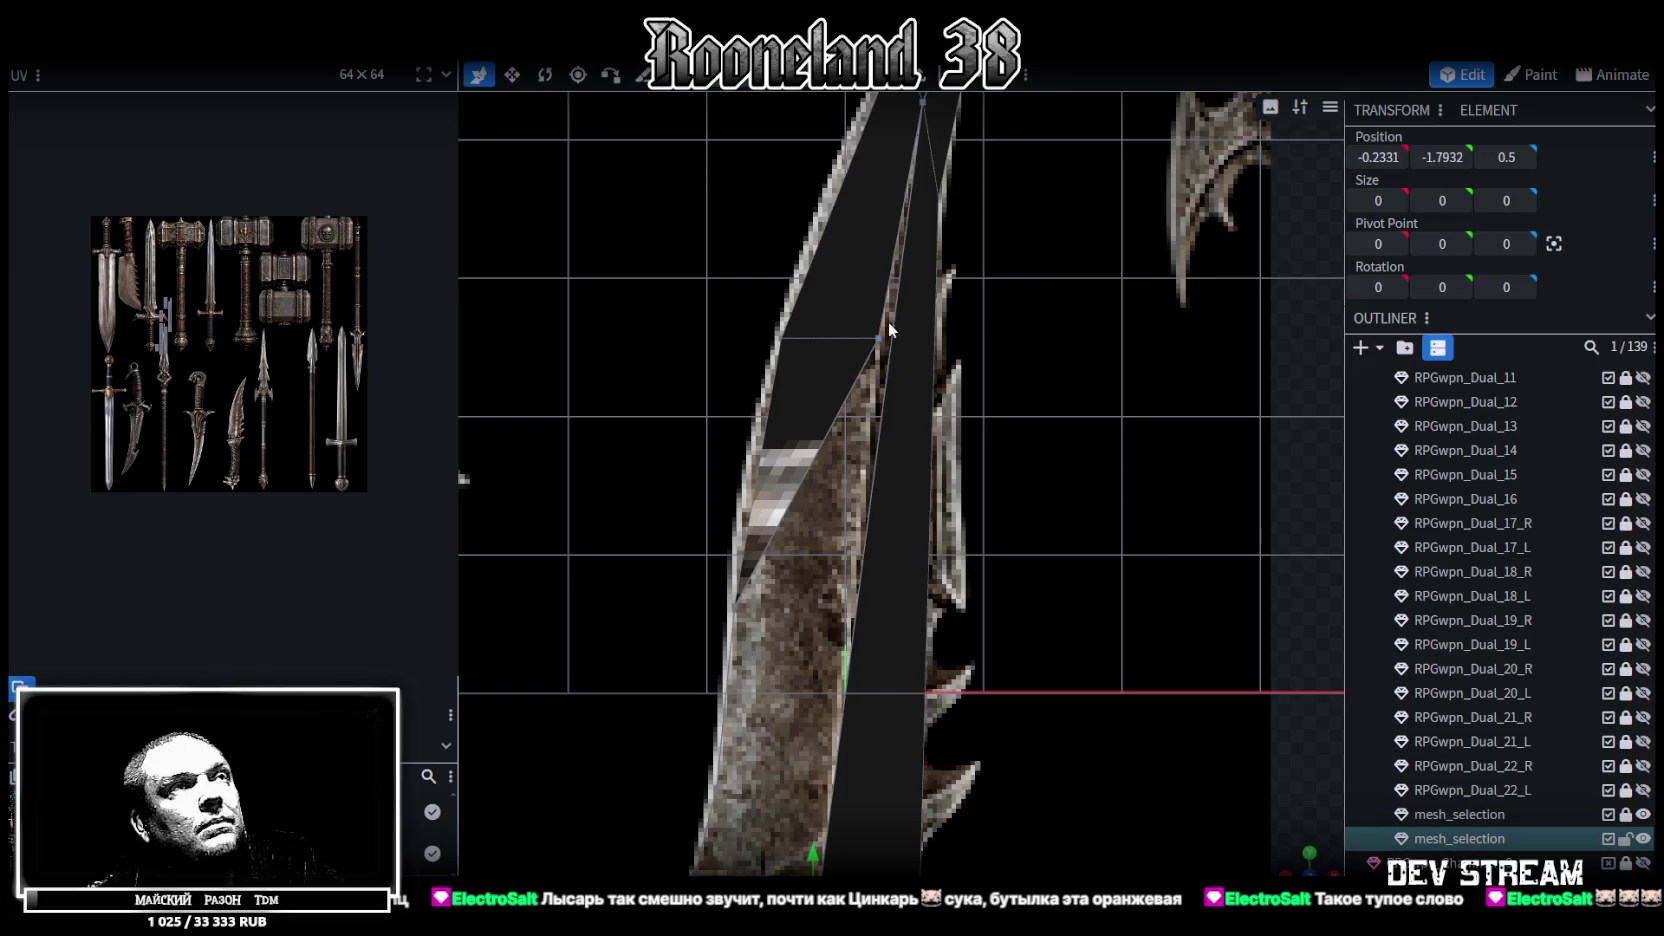
left_click(934, 444)
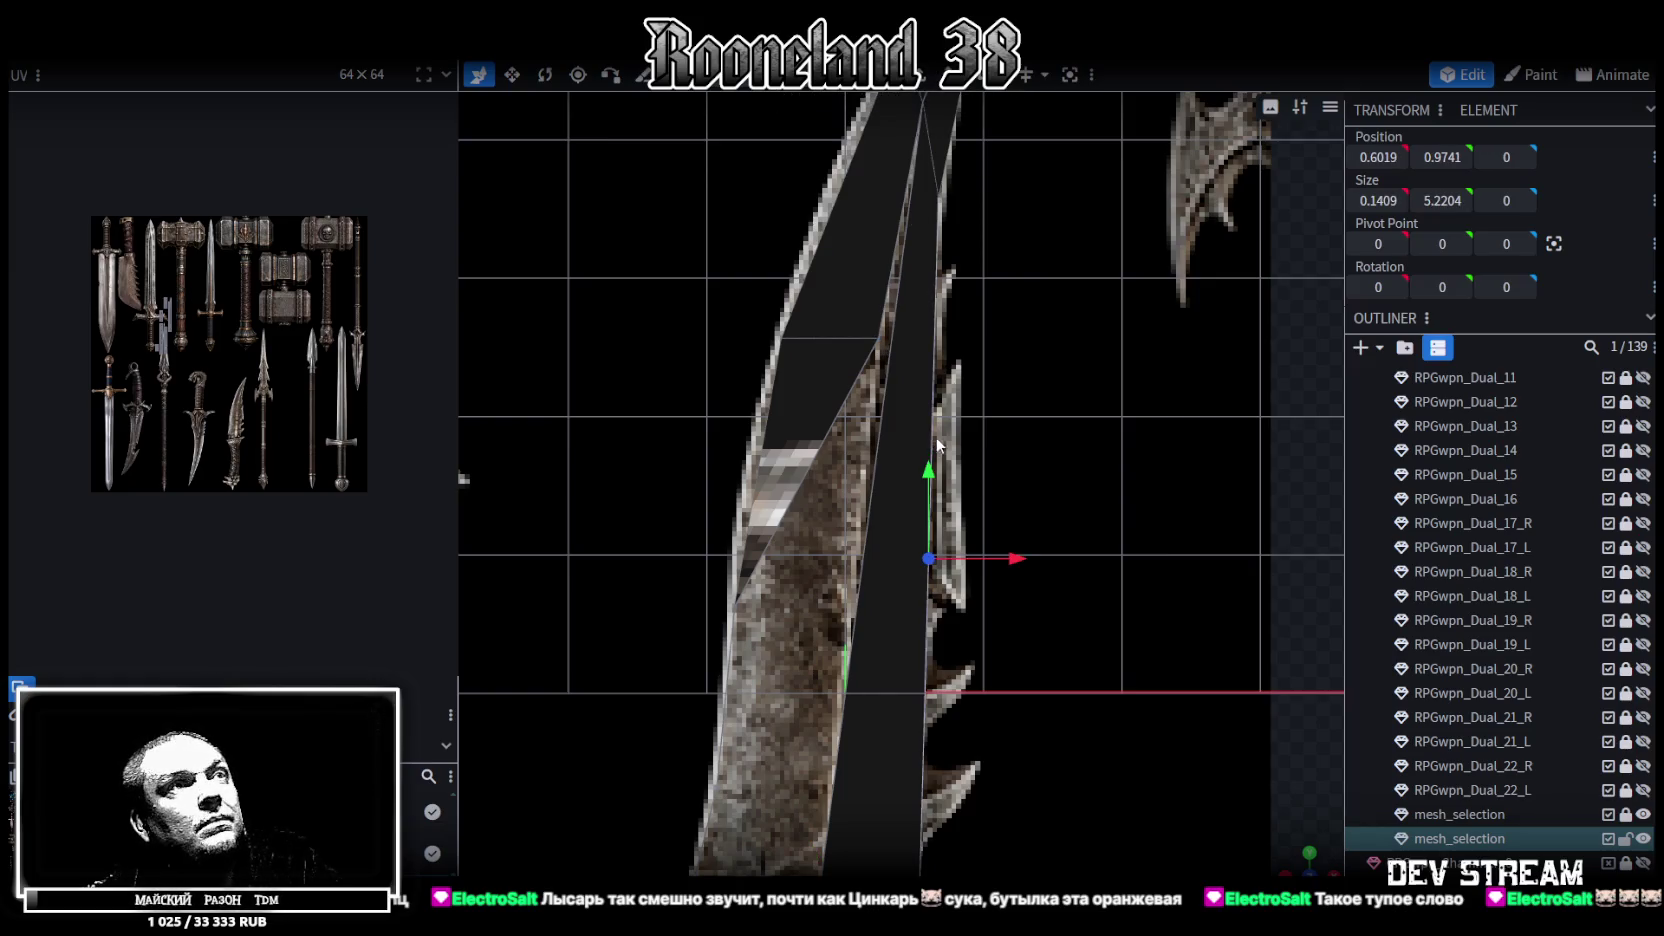
Add a loop cut up the blade, merge a stray vertex pair, and refit a vertex to the edge
key("ctrl+r")
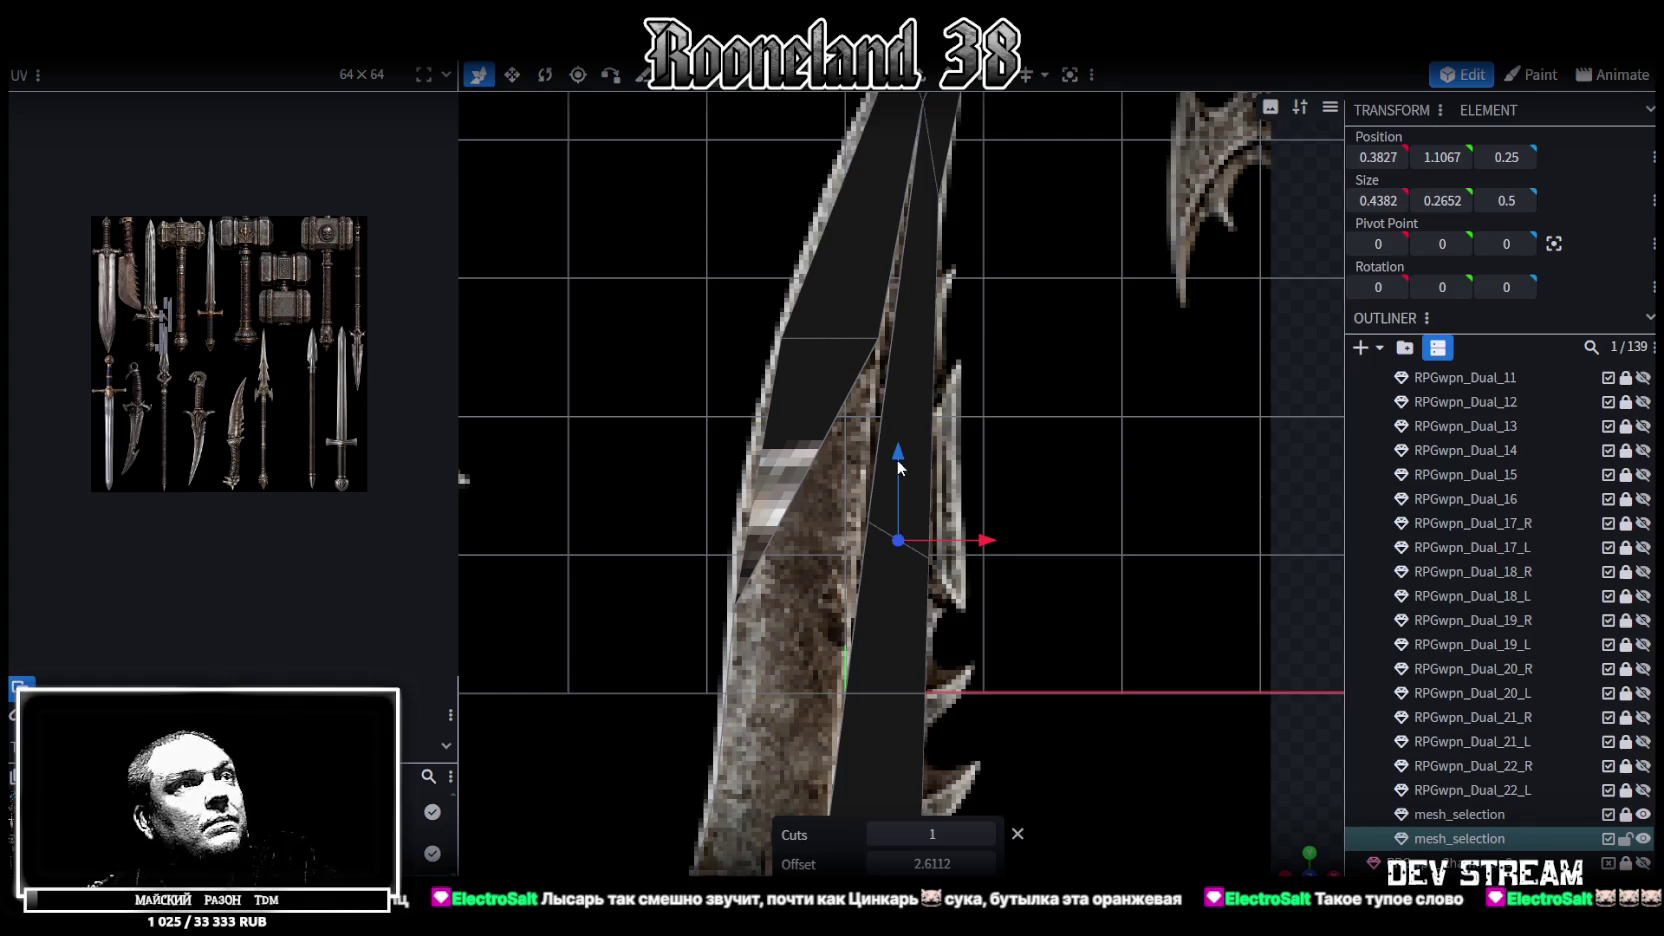
left_click_drag(898, 459, 916, 315)
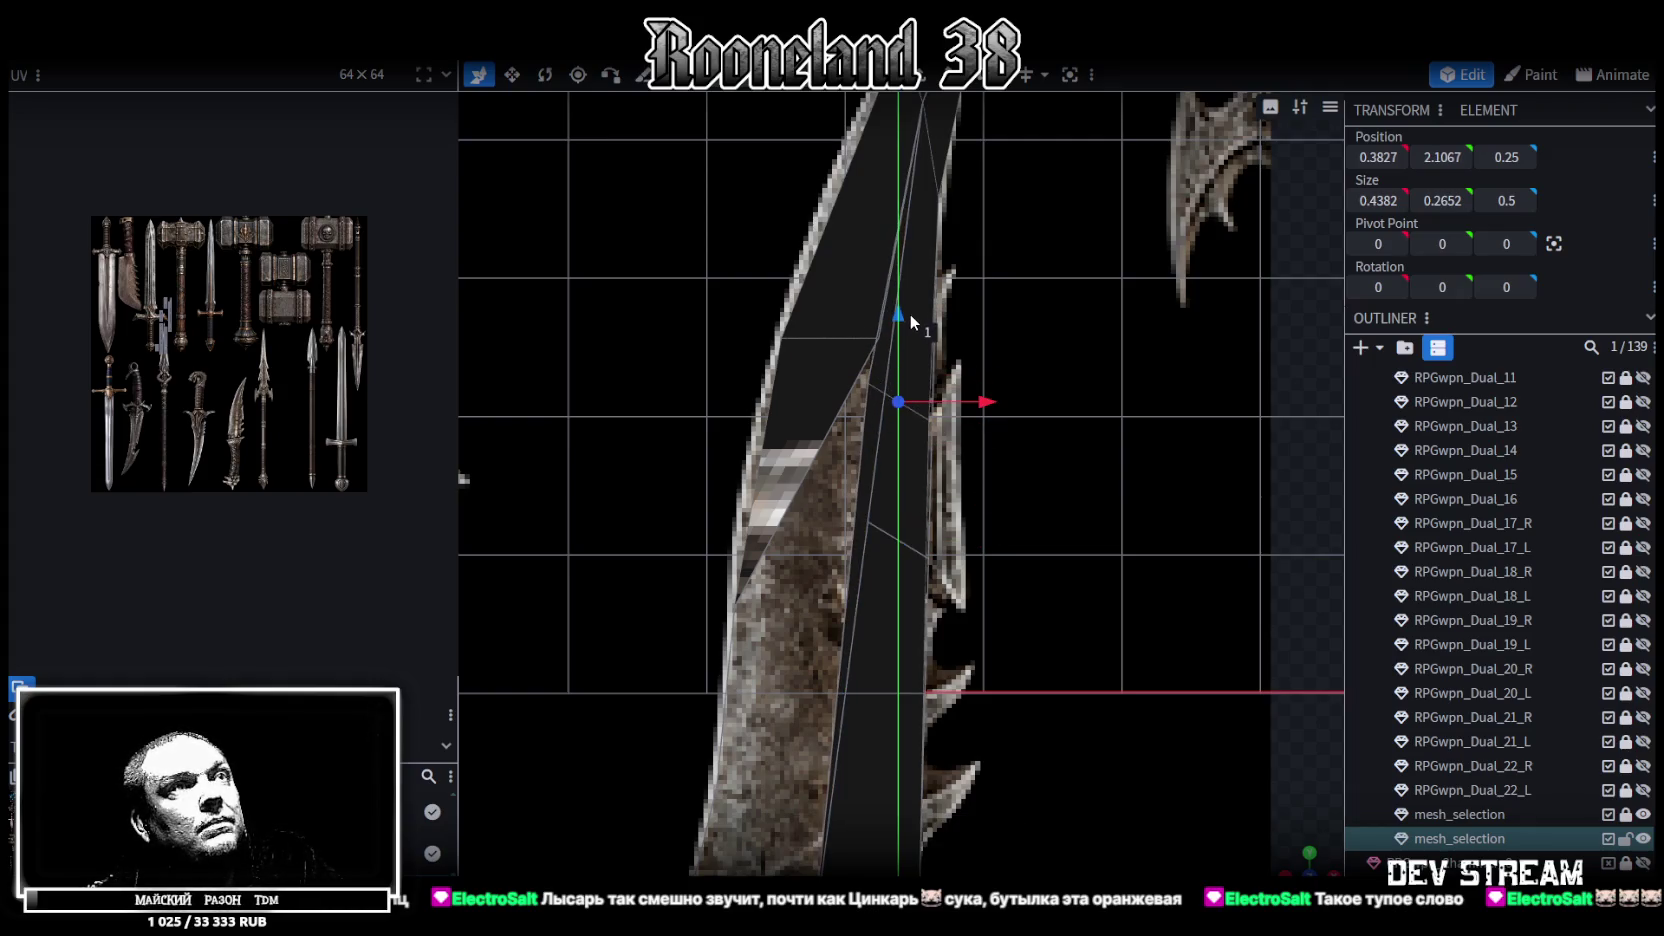
left_click_drag(933, 326, 927, 413)
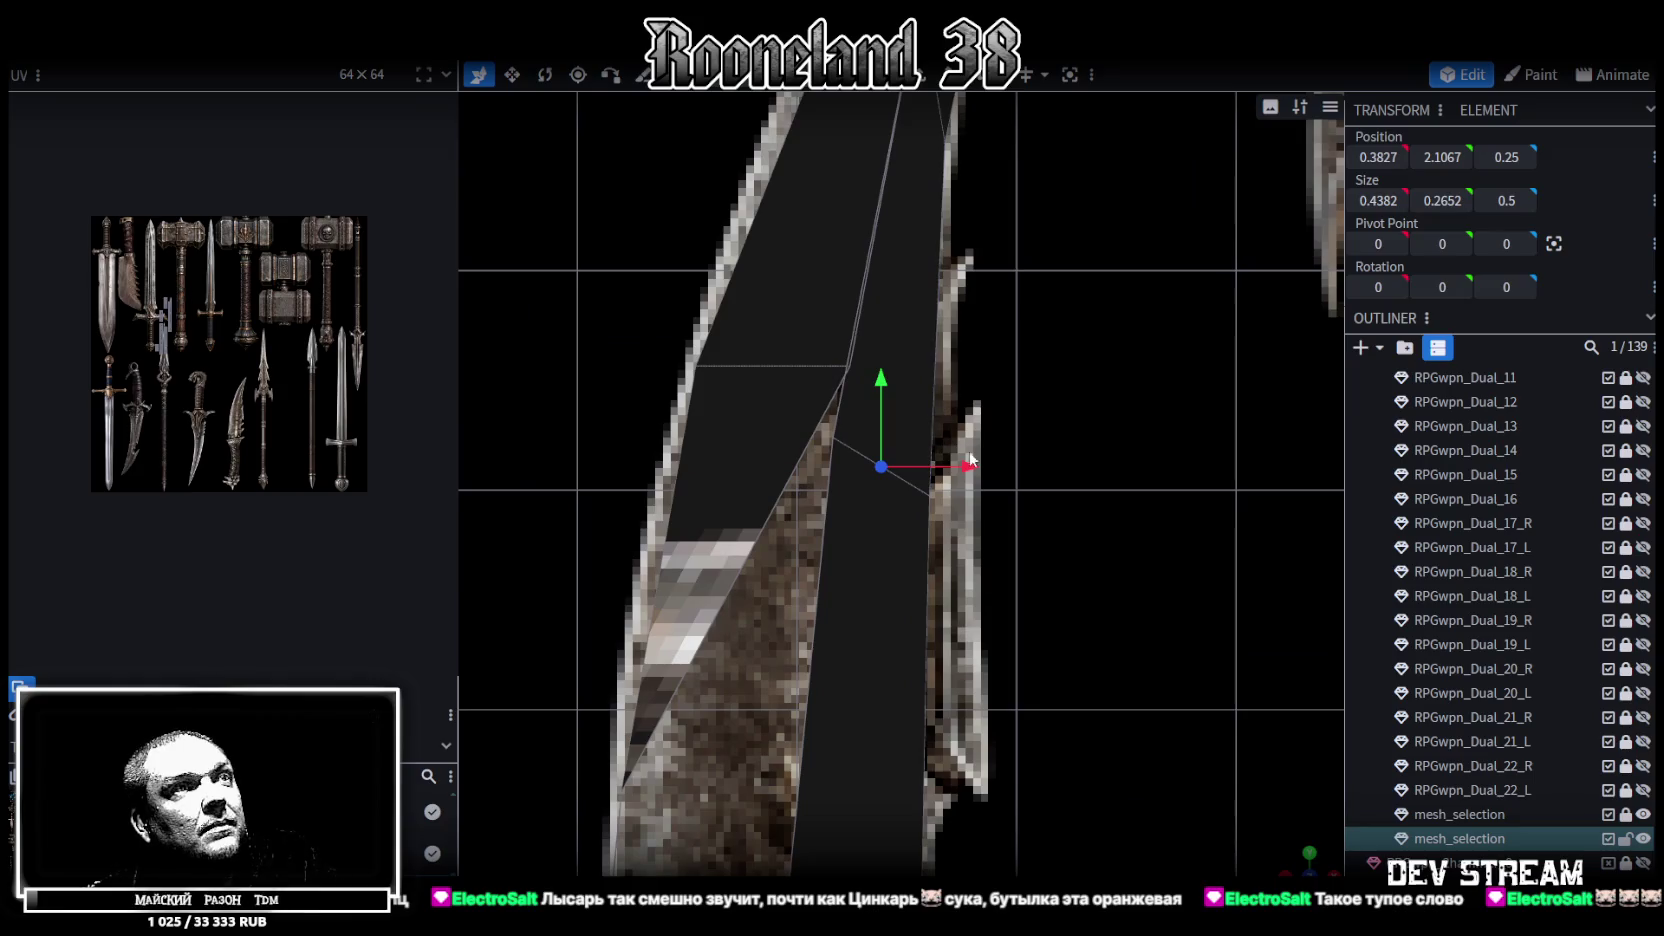
mouse_move(985, 543)
left_mouse_down()
mouse_move(904, 430)
mouse_move(946, 296)
mouse_move(914, 304)
left_mouse_up()
left_click(850, 367)
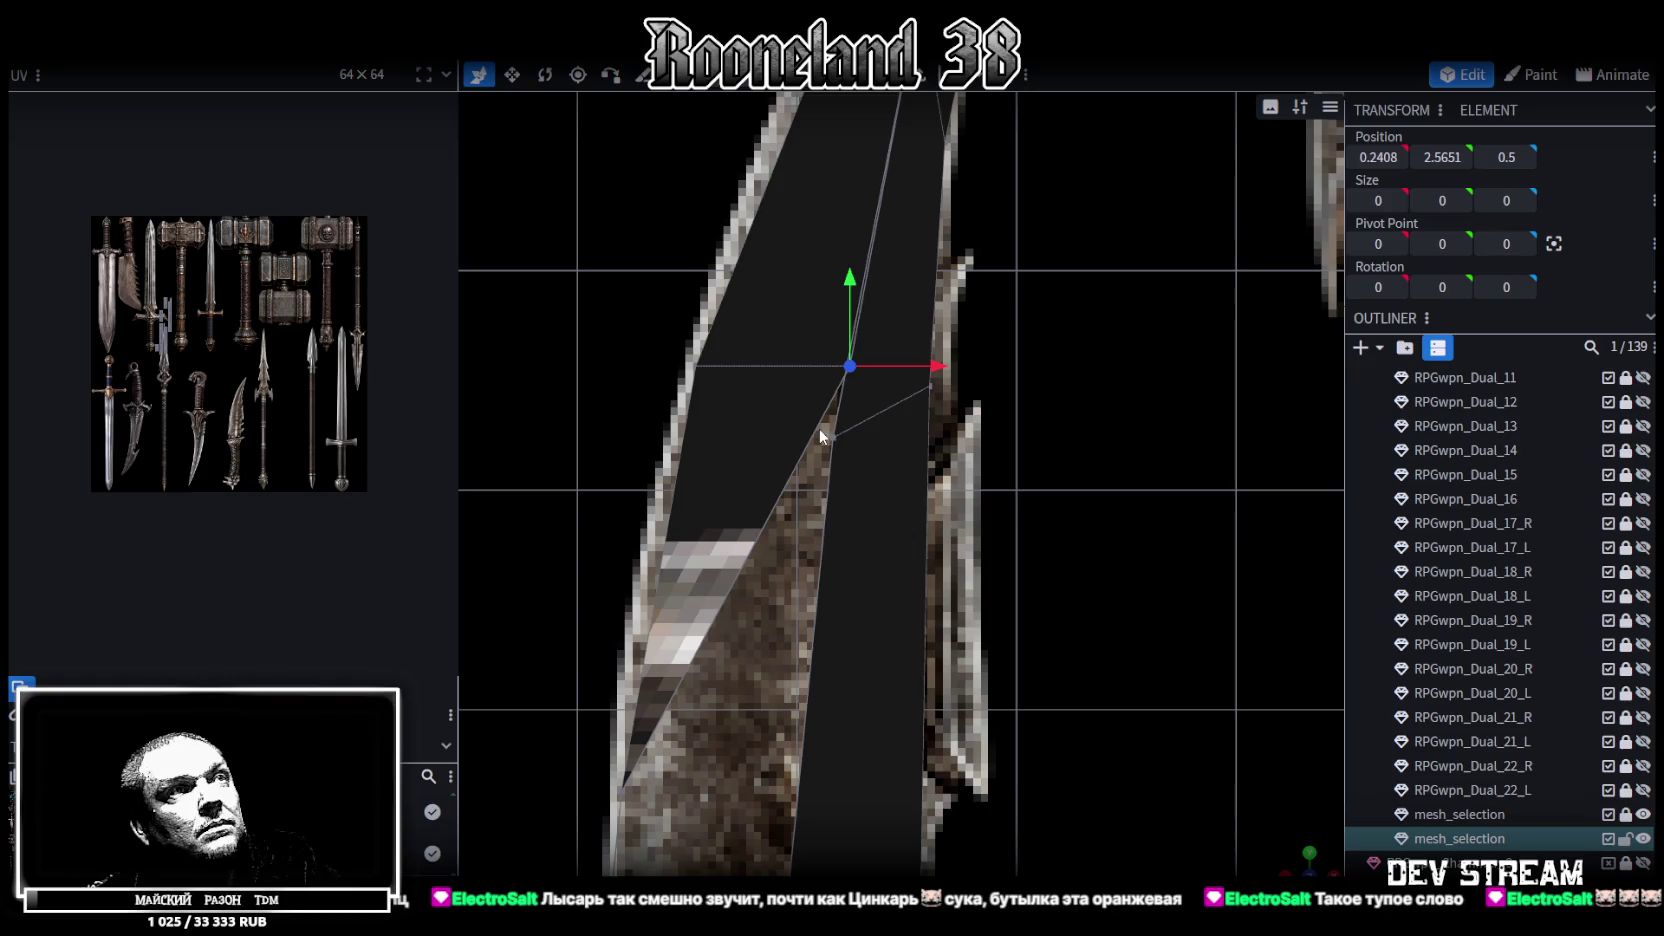
left_click(833, 437, "shift")
right_click(835, 381)
left_click(1082, 487)
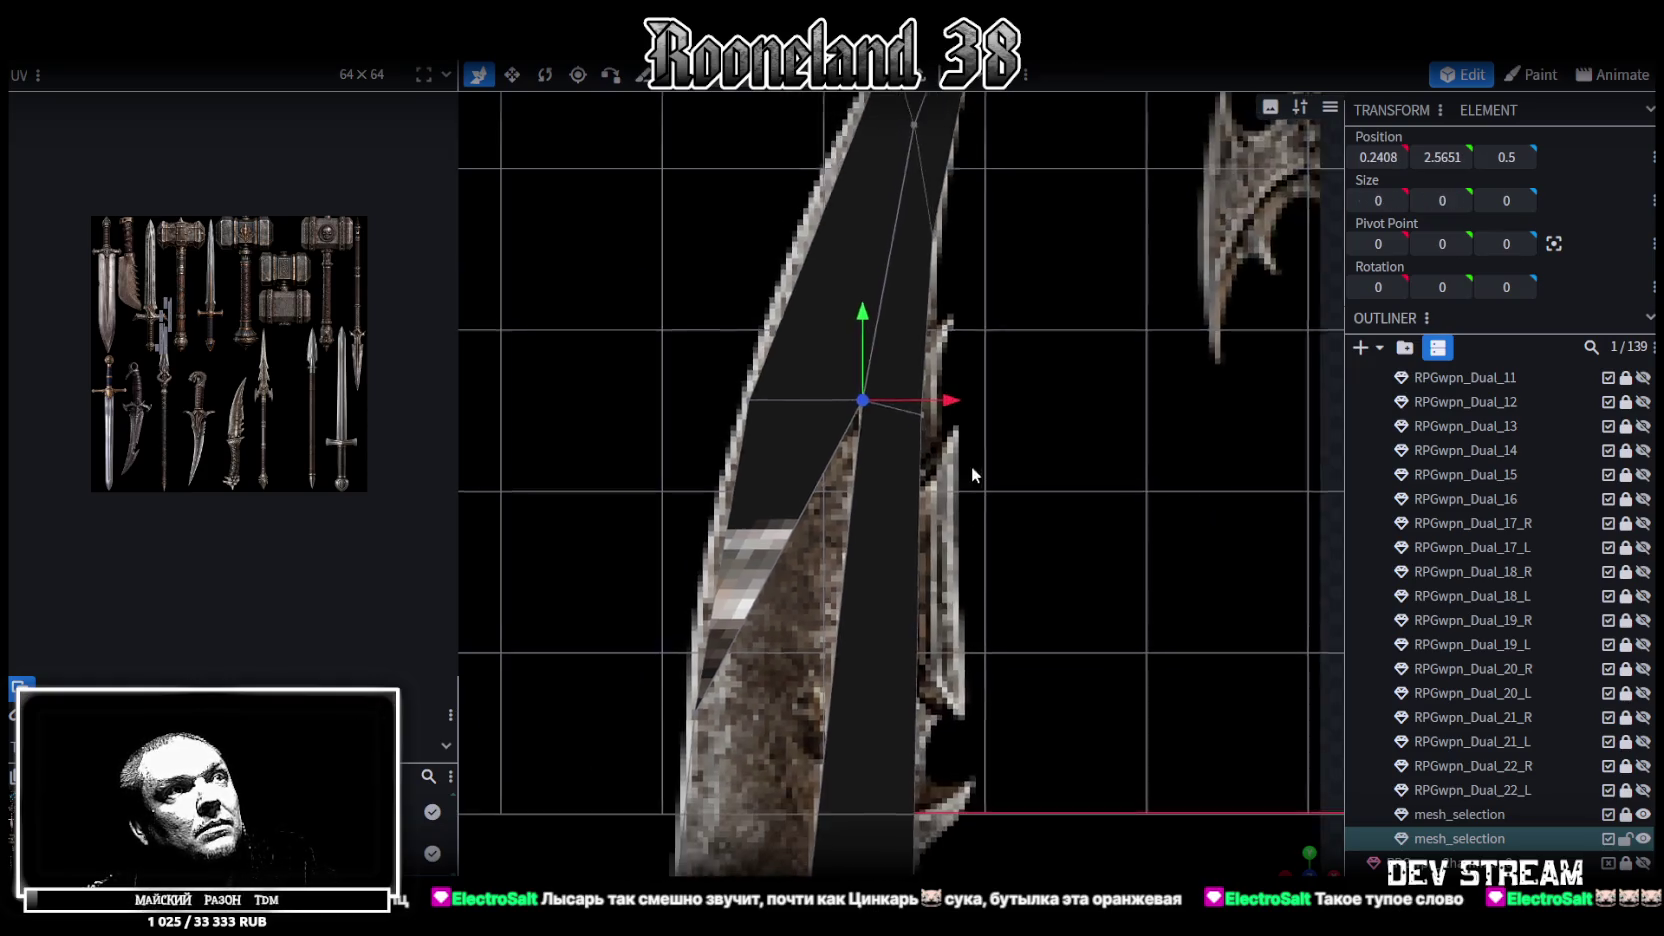
mouse_move(971, 465)
left_mouse_down()
mouse_move(767, 358)
mouse_move(923, 407)
mouse_move(961, 385)
left_mouse_up()
left_click(760, 363)
left_click_drag(1000, 333, 845, 95)
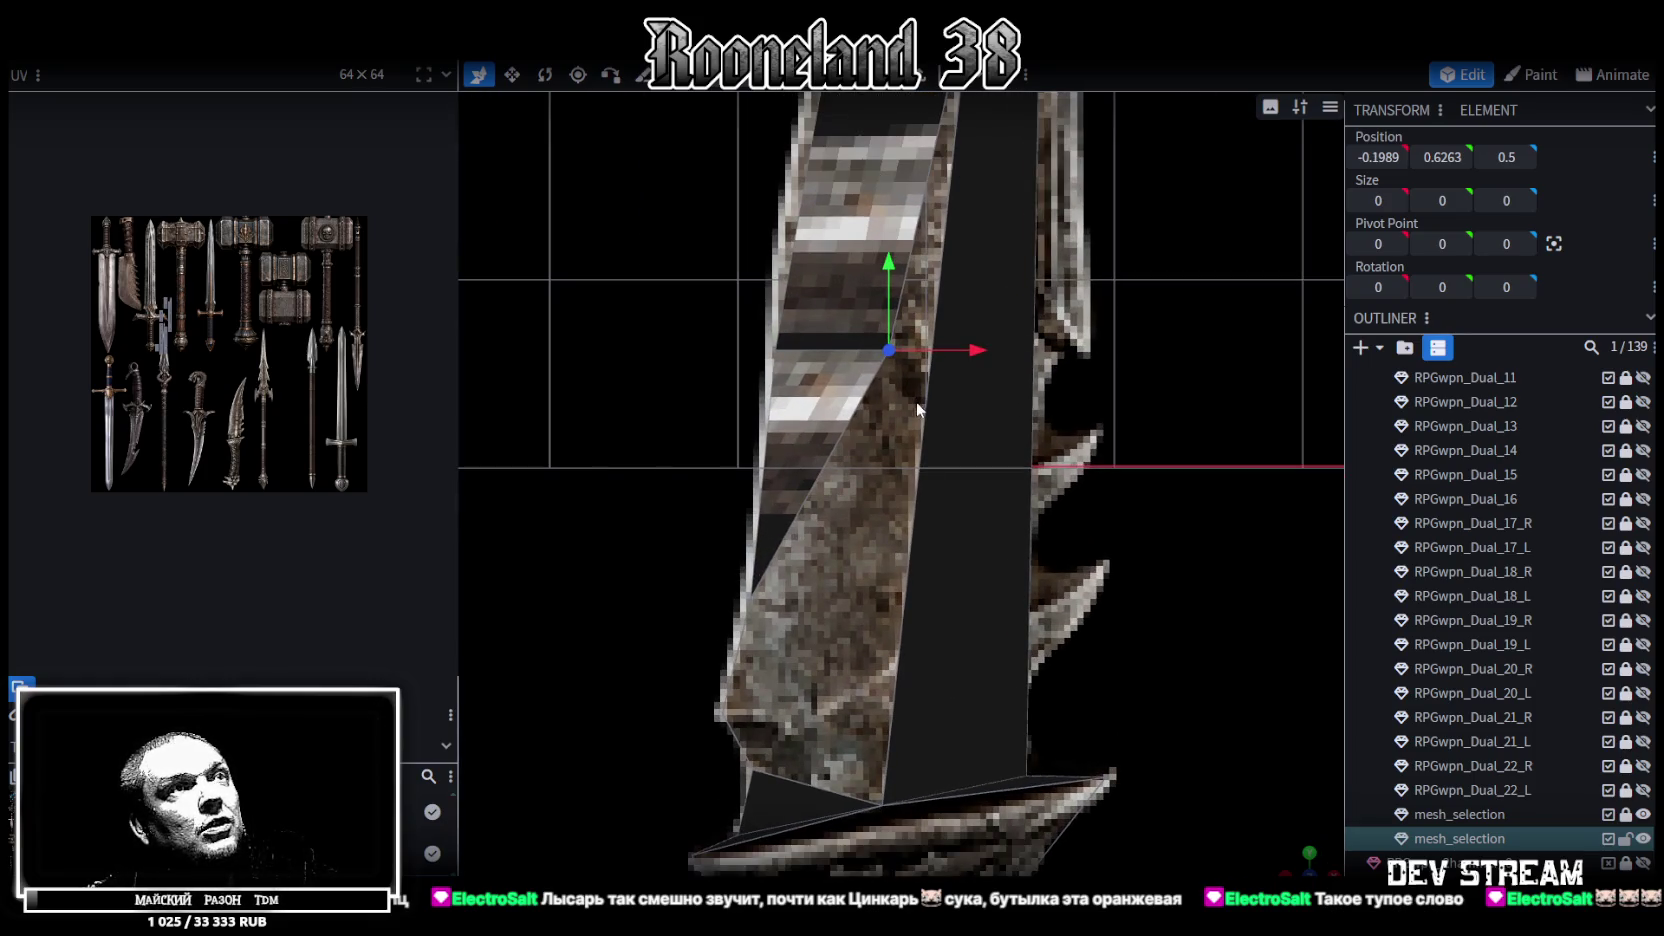
Add a second loop cut at offset 2.442 and select two edge vertices to merge
key("ctrl+r")
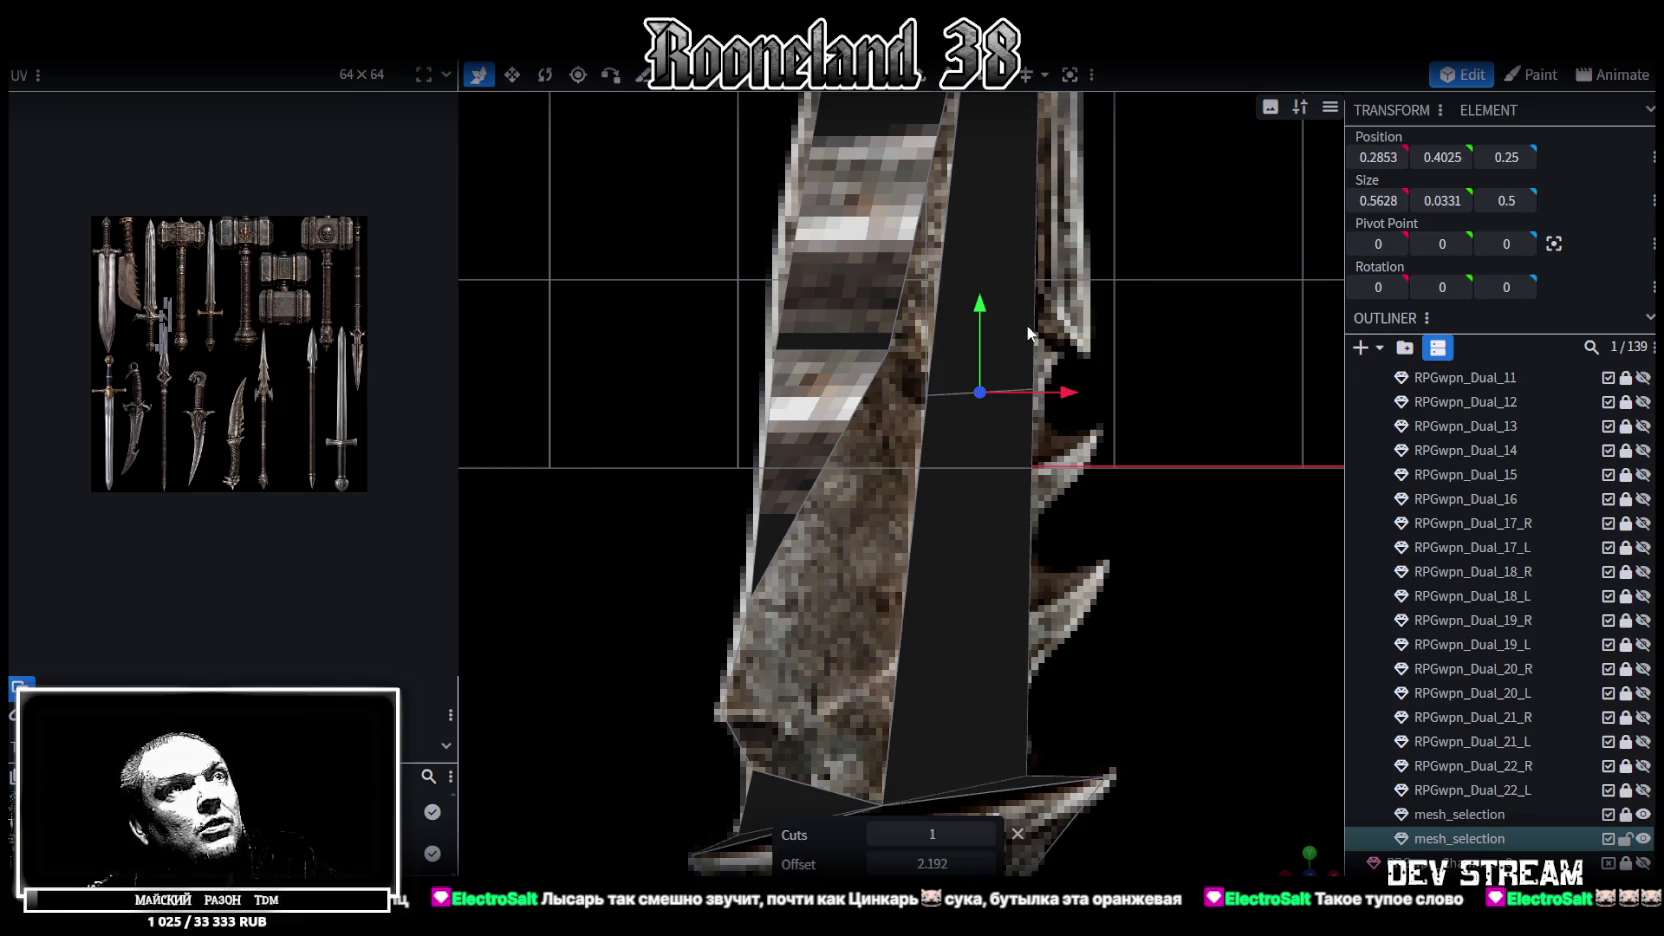
left_click_drag(932, 864, 934, 853)
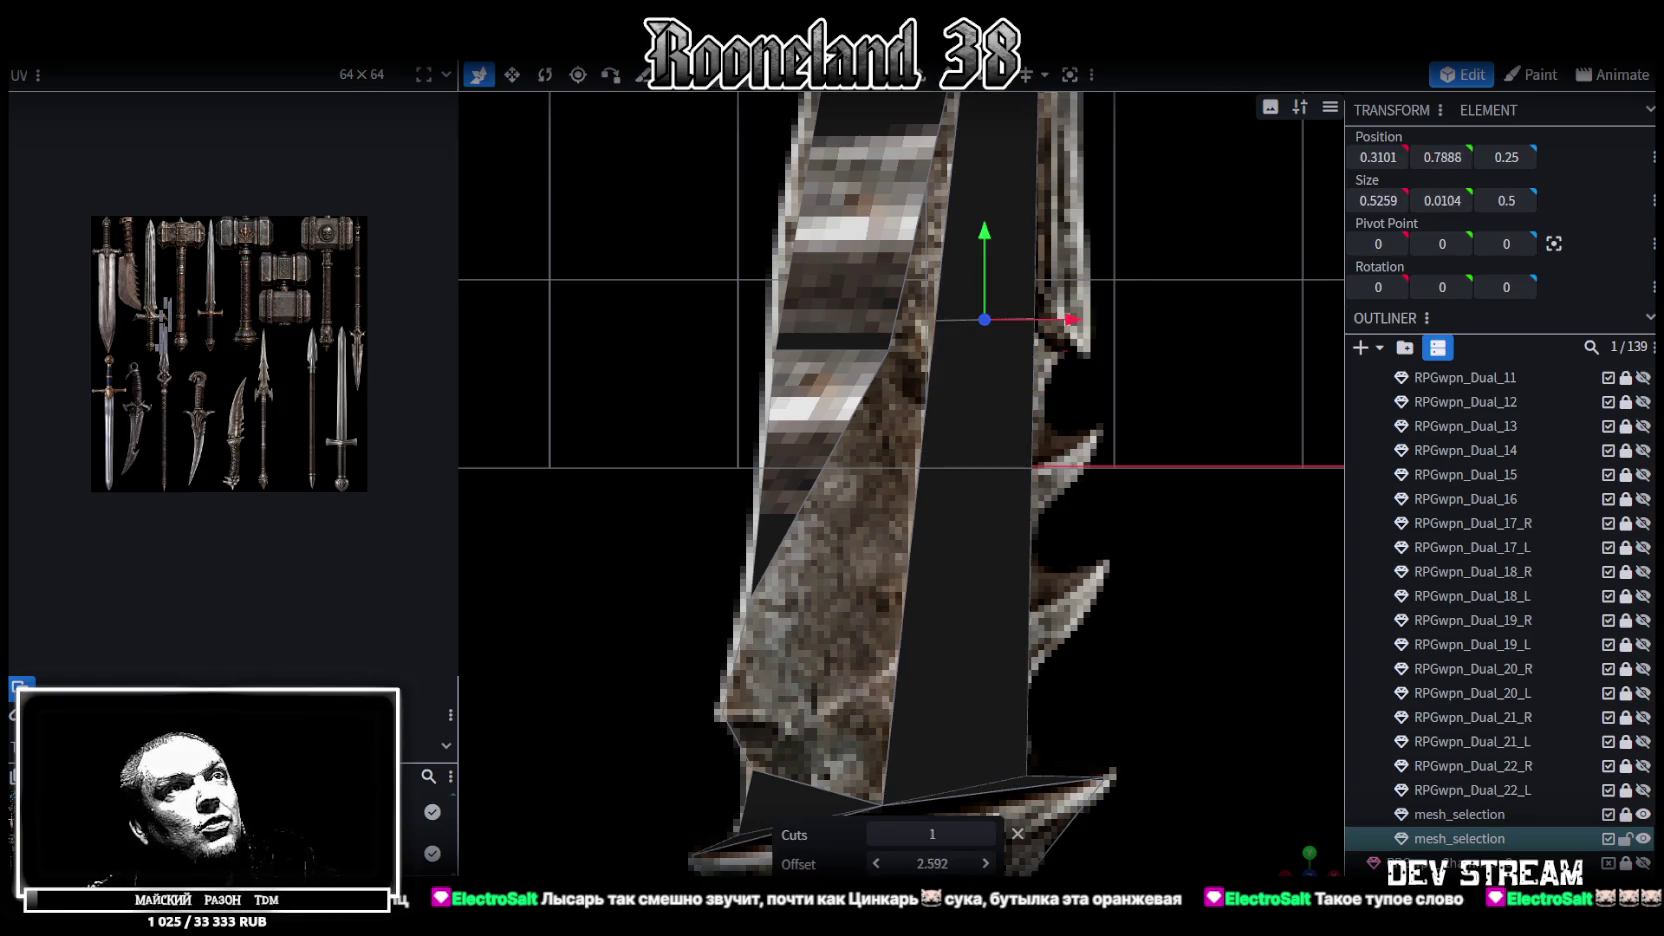
left_click_drag(935, 858, 925, 858)
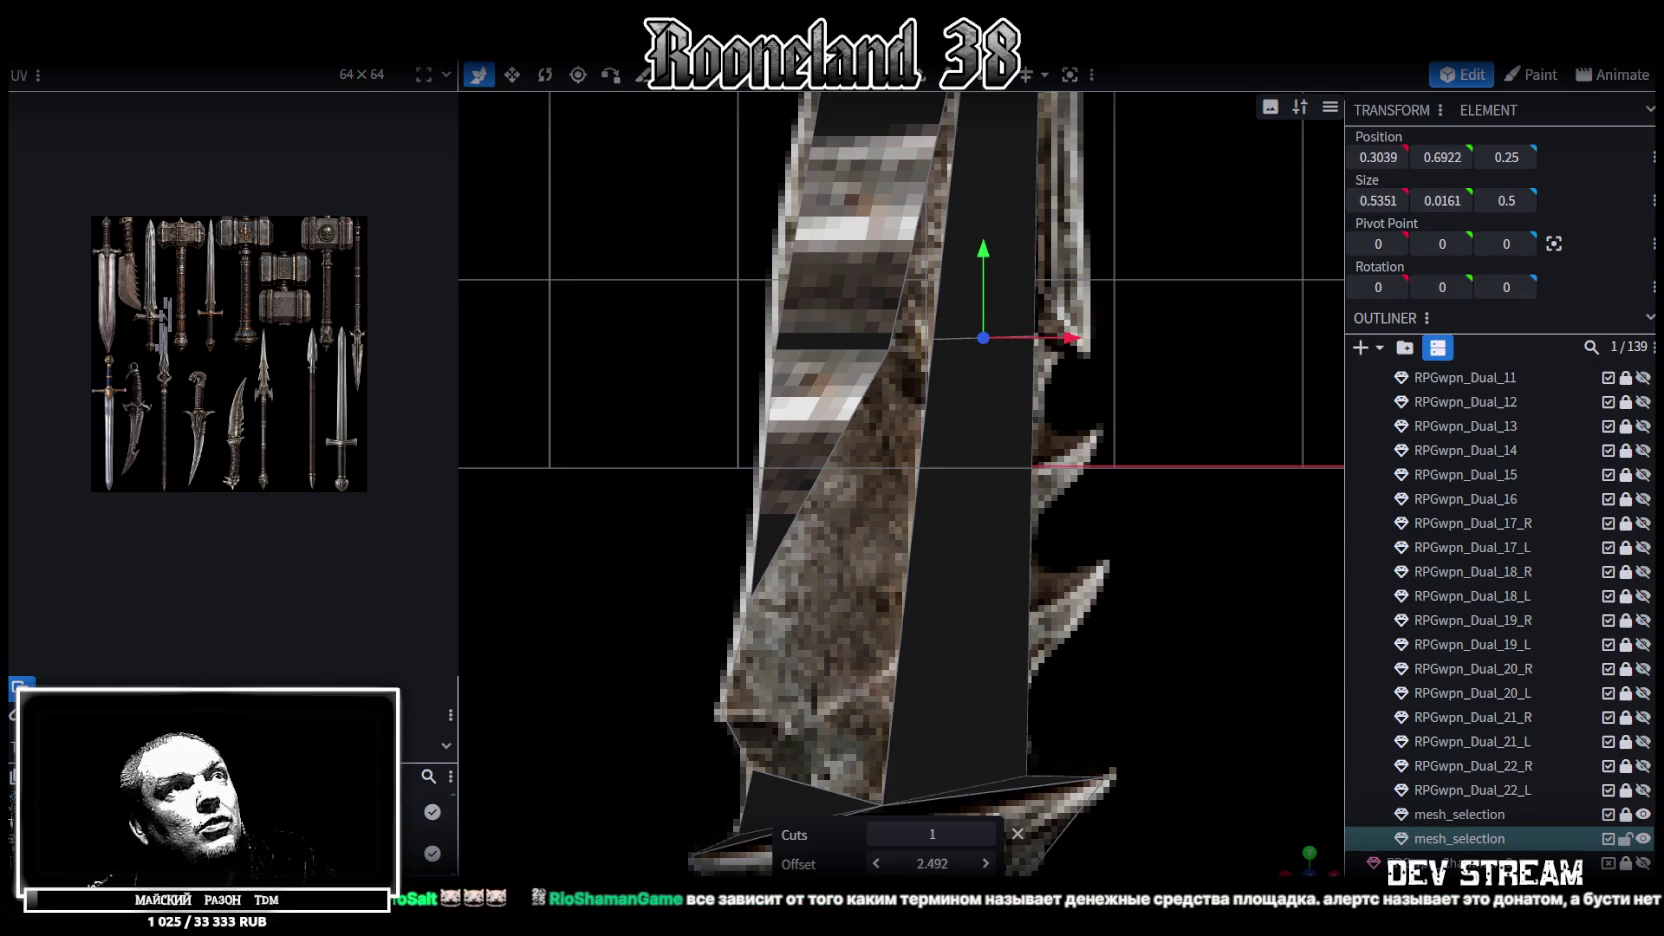
left_click_drag(925, 858, 940, 862)
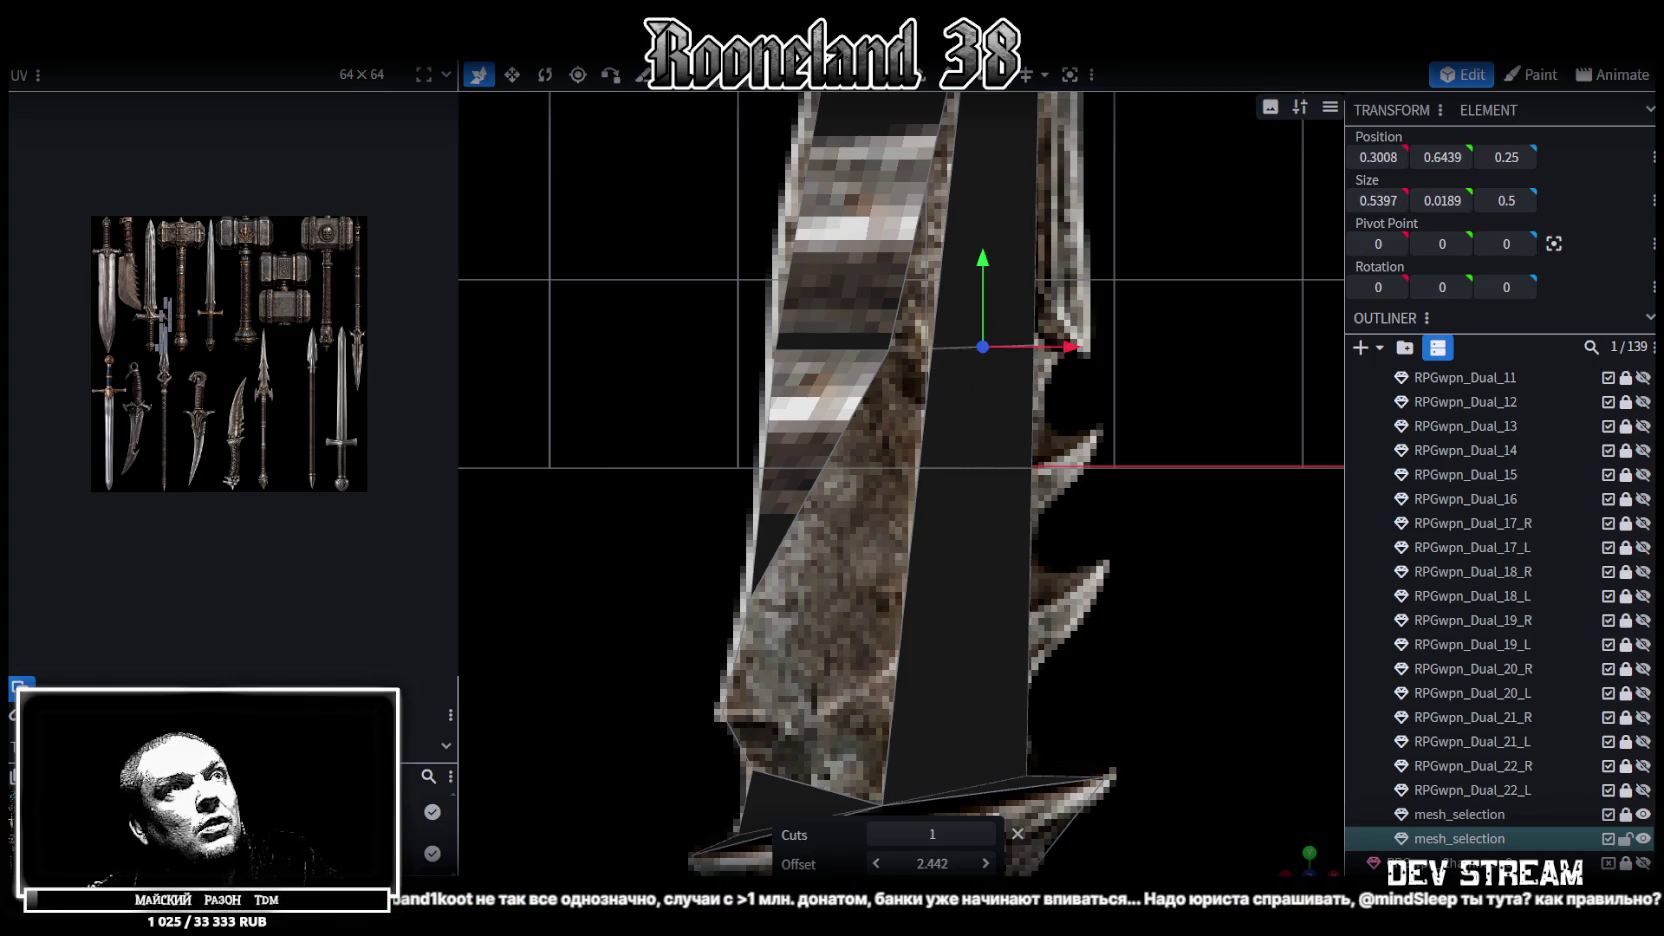
scroll(943, 349, "up", 2)
left_click(943, 295)
left_click(884, 298, "shift")
Merge three vertex pairs at the blade base, one of them at its midpoint
right_click(884, 298)
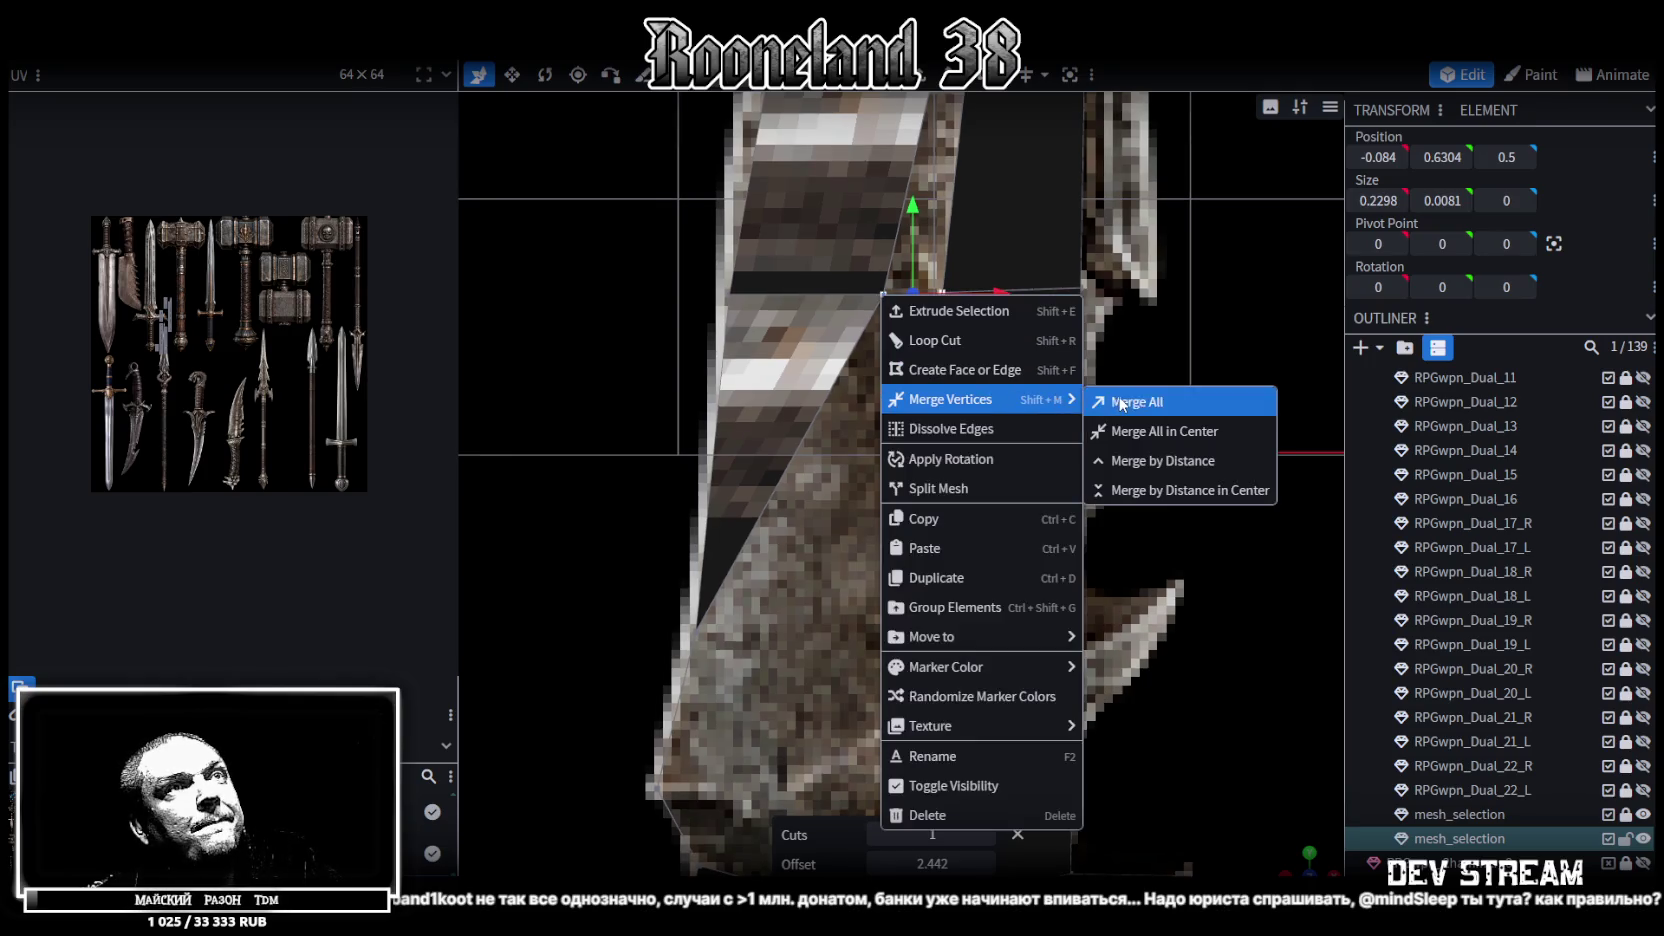
left_click(1115, 401)
left_click_drag(942, 619, 867, 424)
left_click(807, 416)
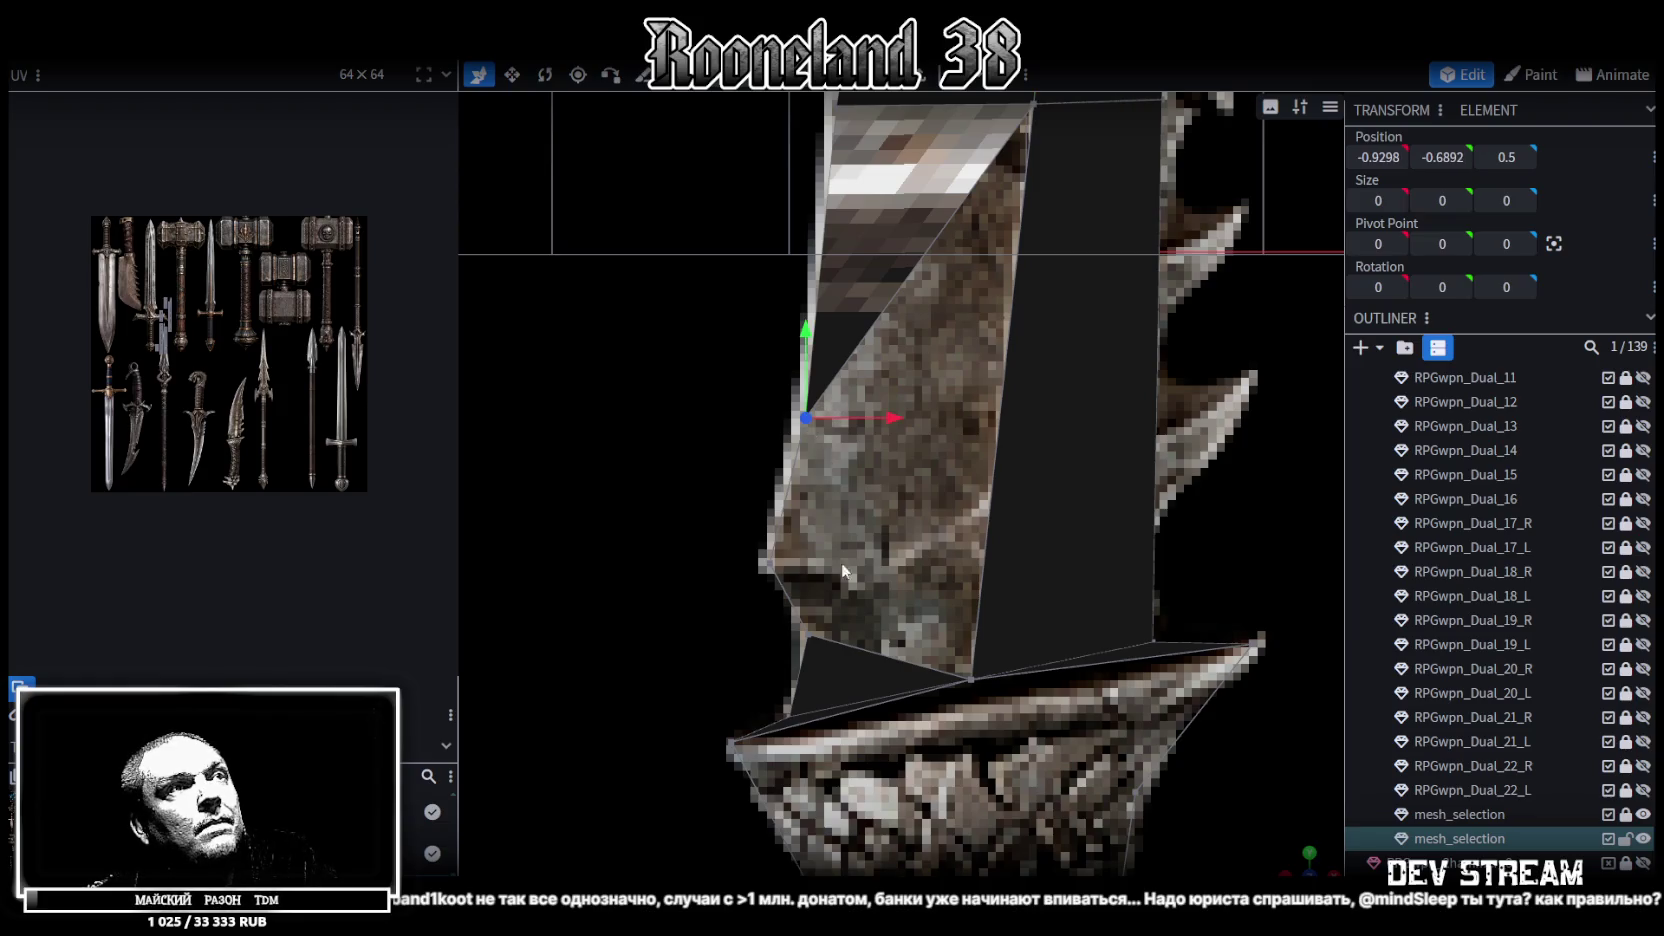
left_click(809, 633, "shift")
right_click(809, 630)
mouse_move(879, 203)
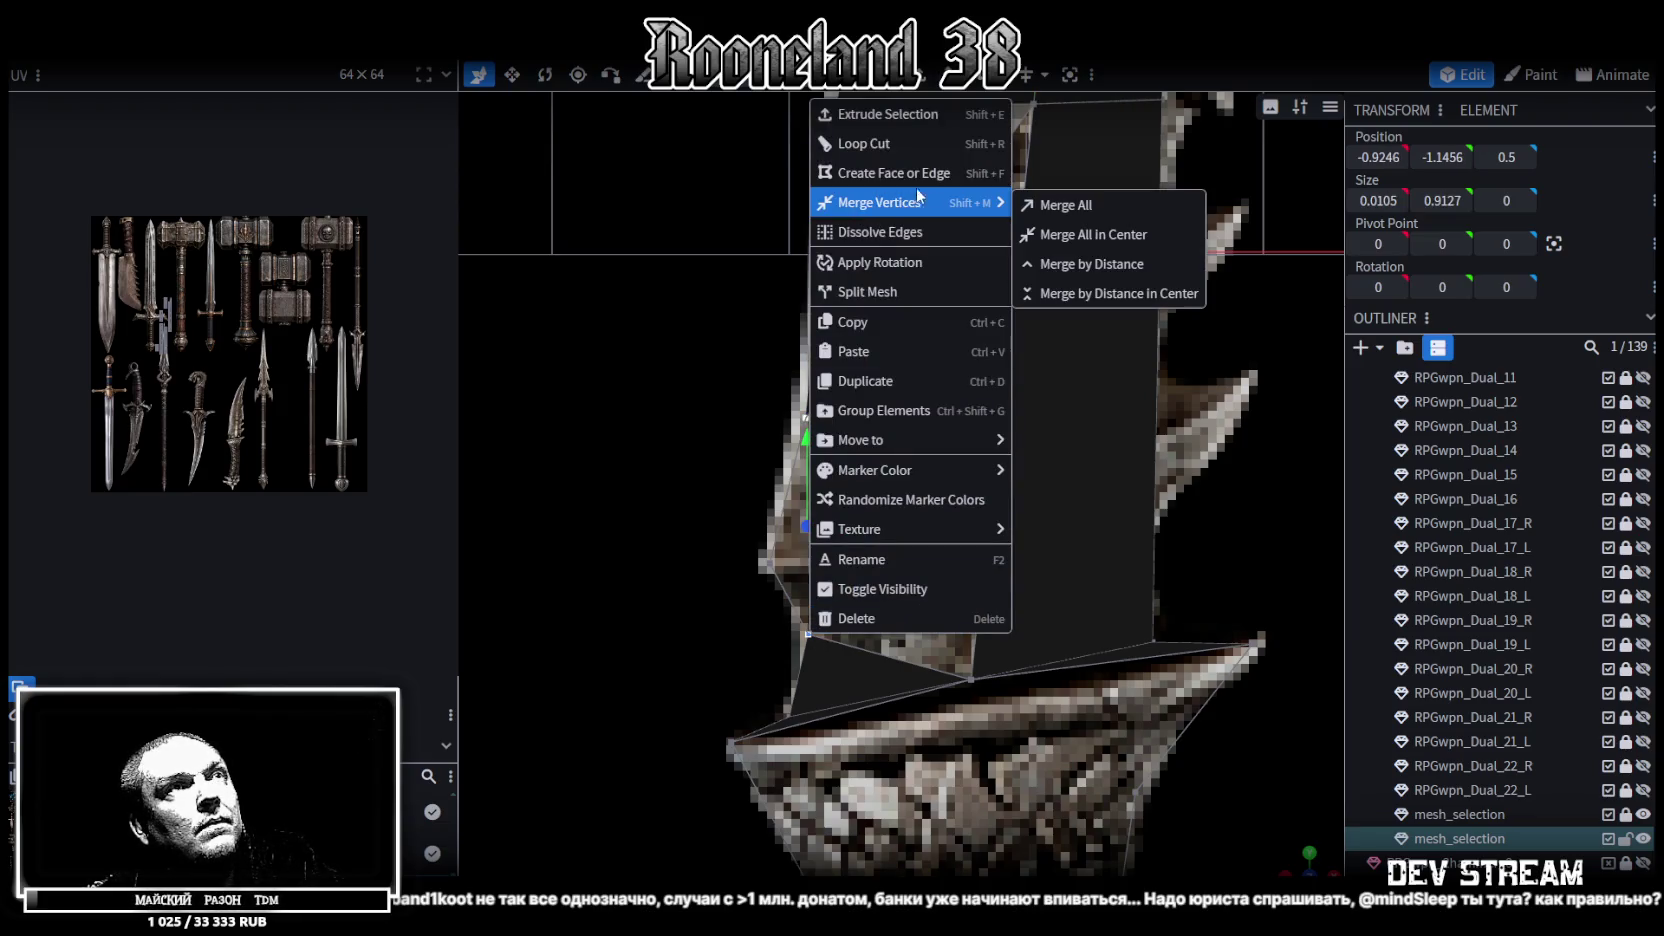
left_click(1068, 239)
left_click(774, 562, "shift")
right_click(774, 562)
left_click(1032, 487)
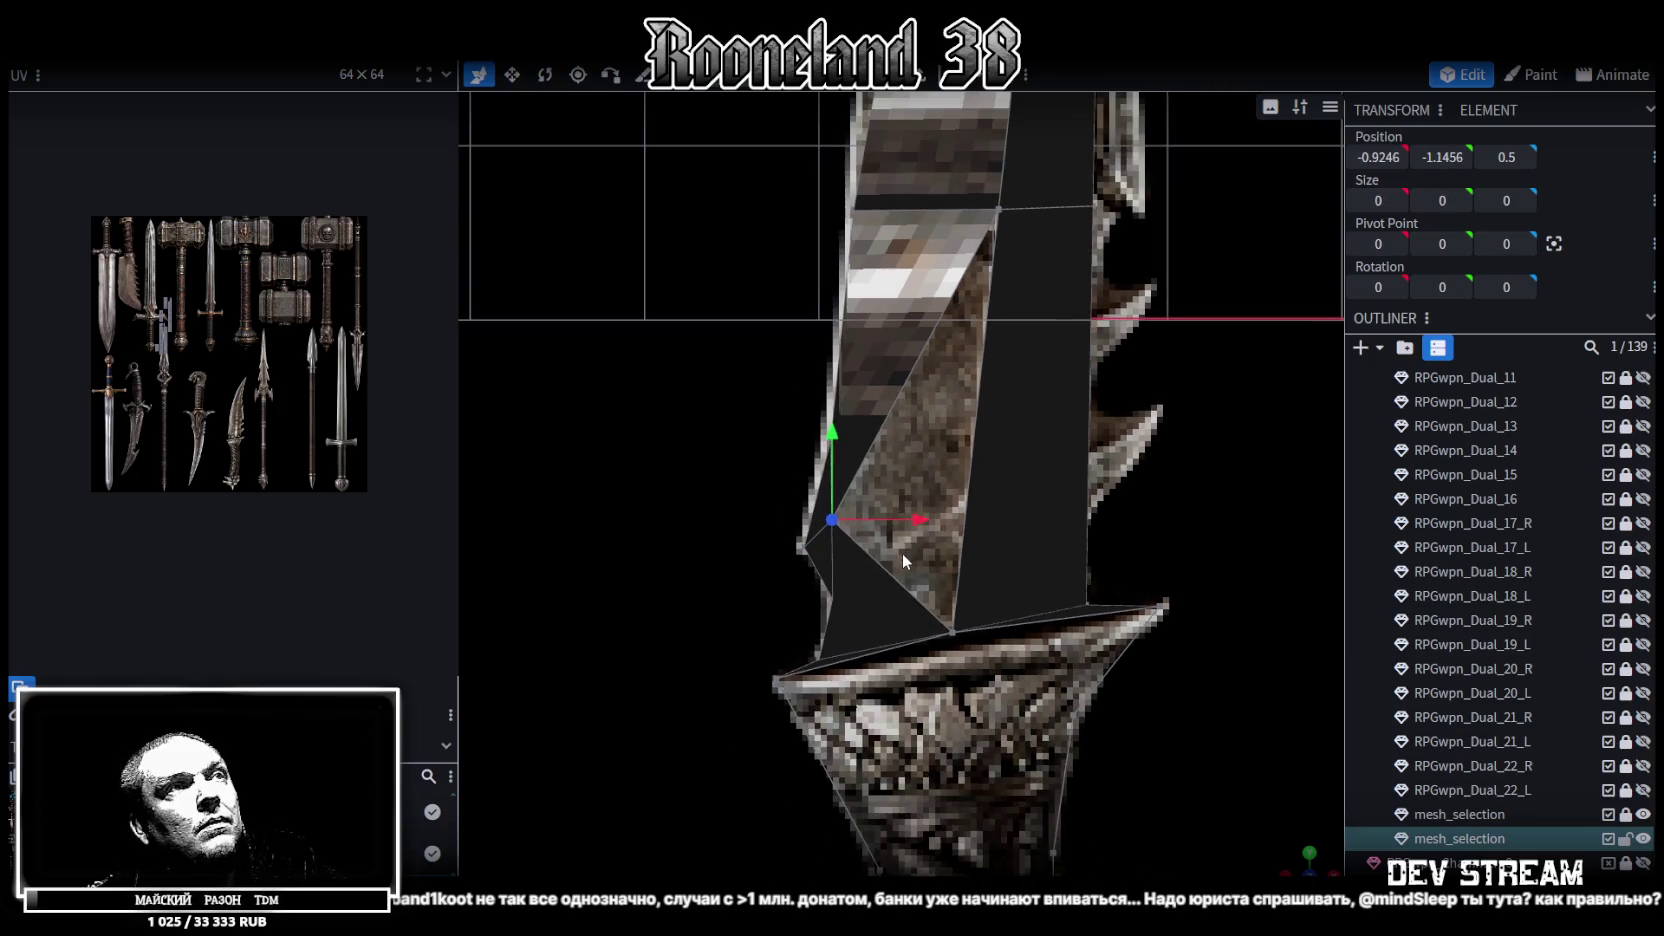
Nudge a blade-base vertex right along X toward the blade outline
mouse_move(900, 471)
left_mouse_down()
mouse_move(868, 486)
mouse_move(914, 510)
left_mouse_up()
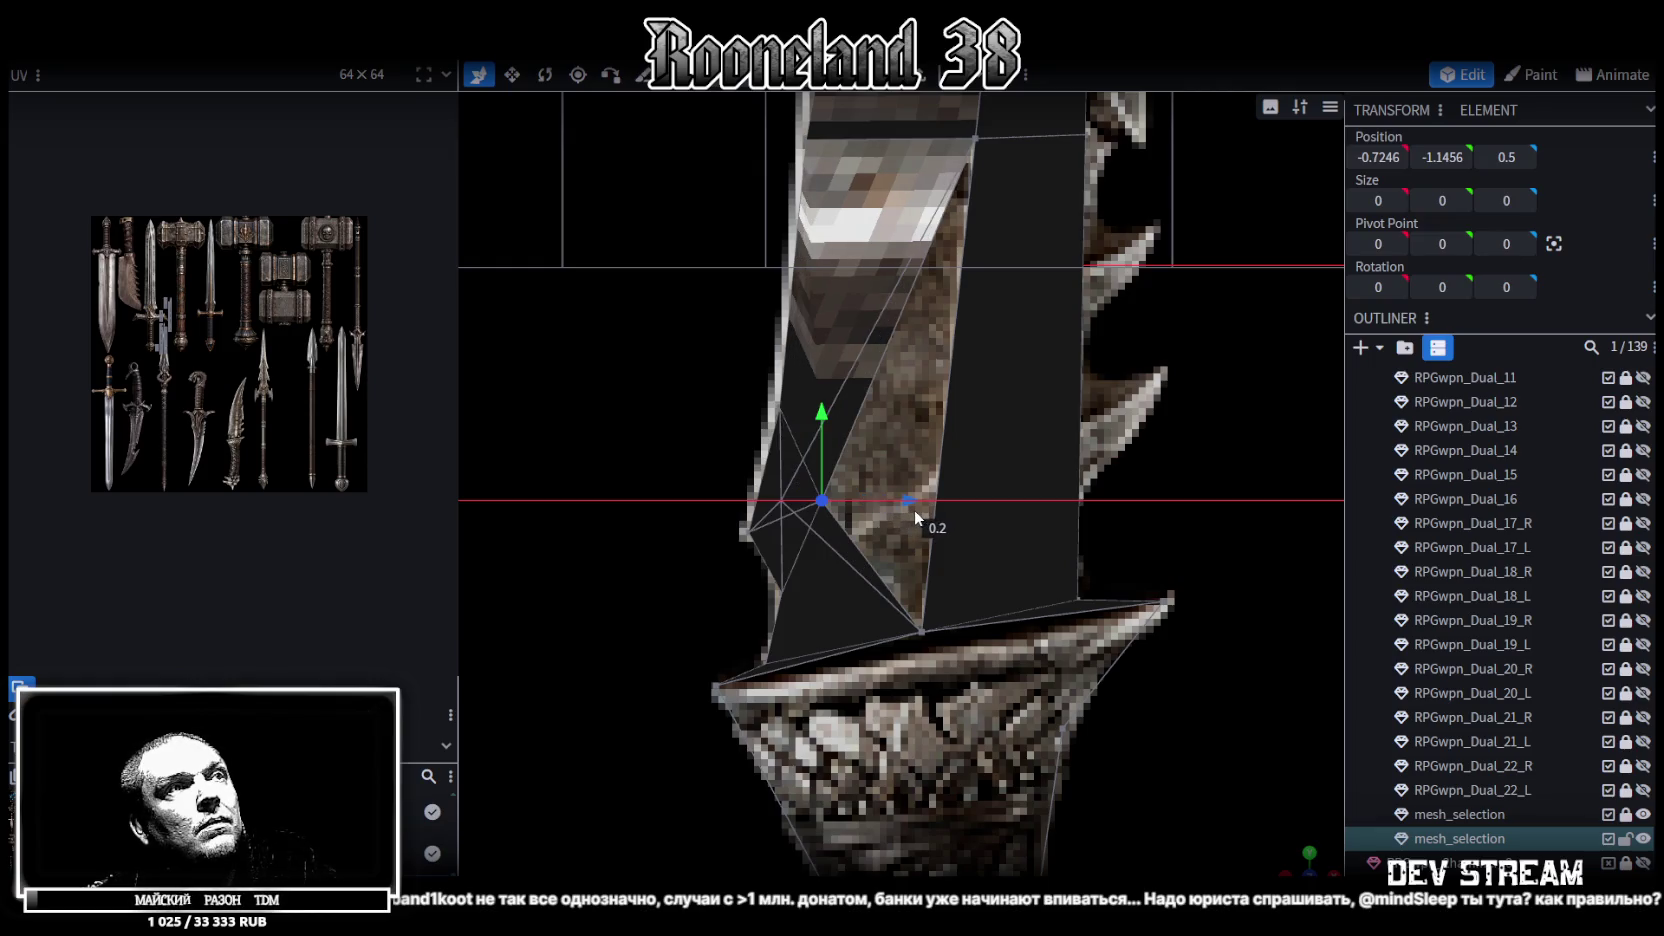
left_click(921, 633)
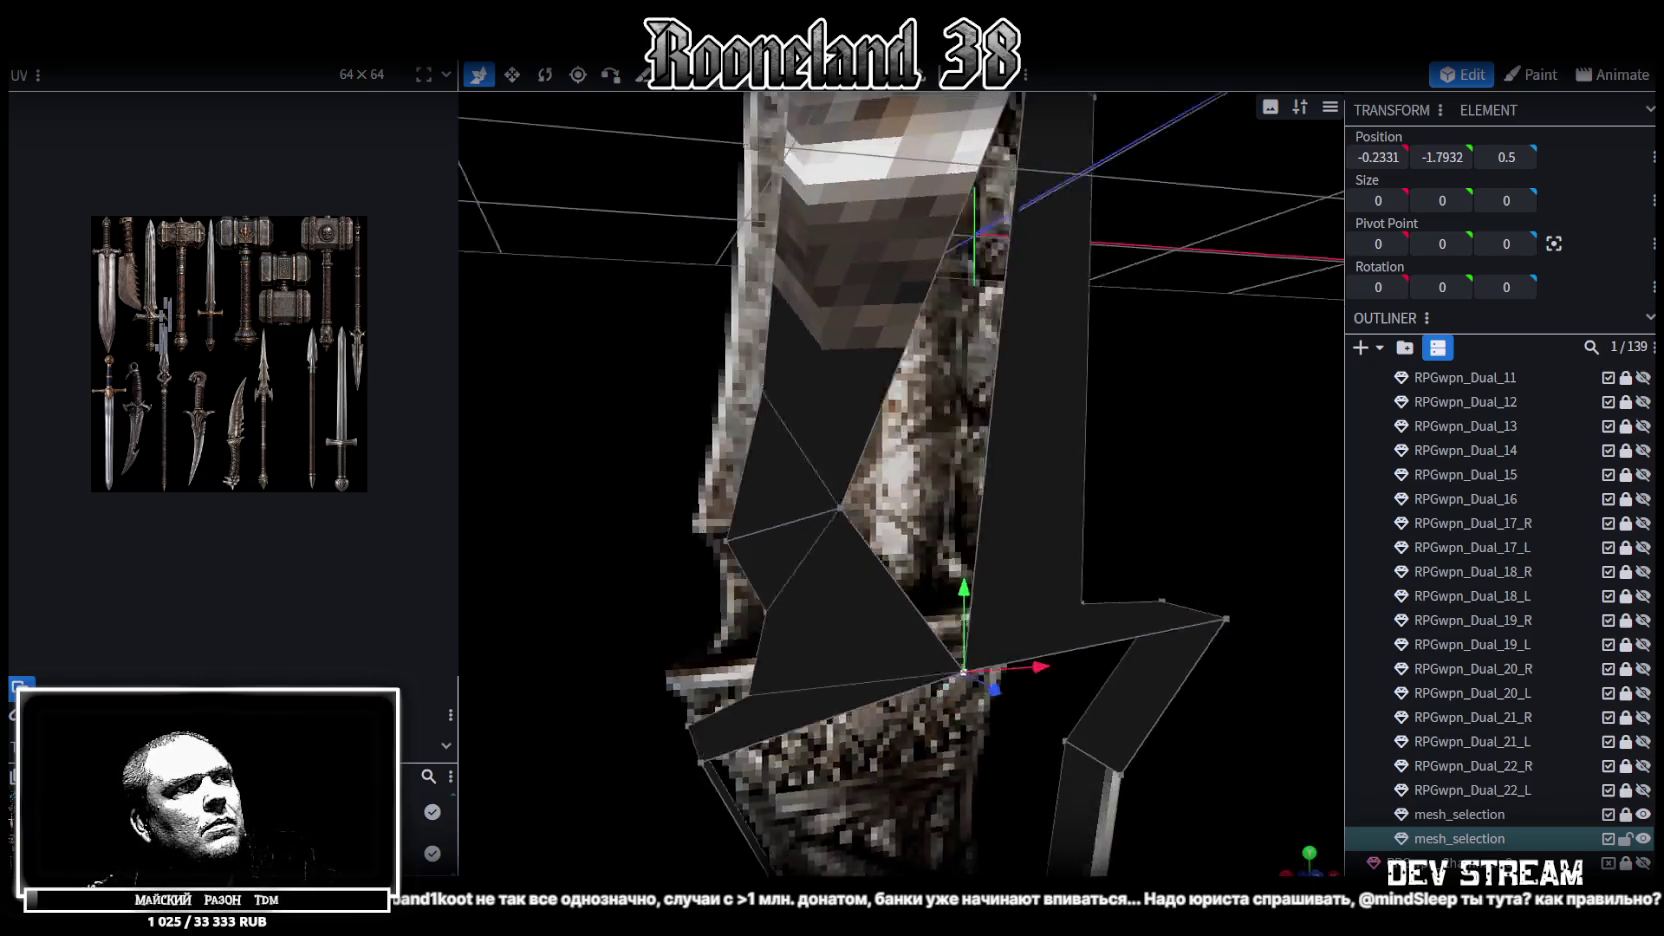
left_click_drag(860, 560, 796, 618)
left_click(780, 622)
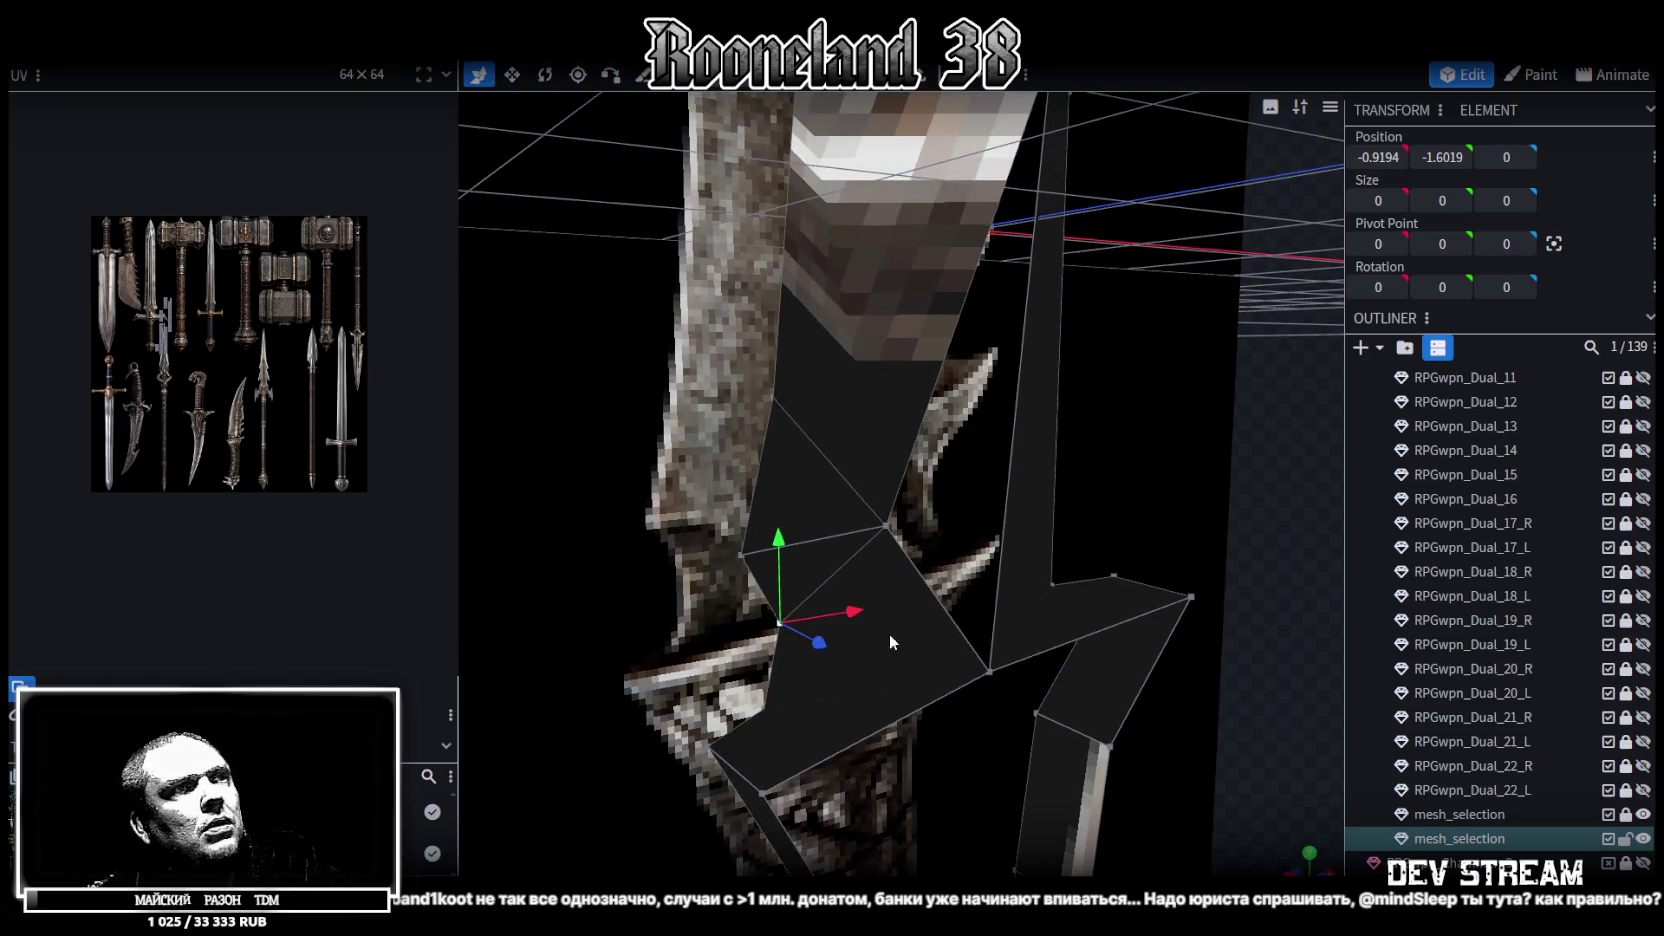
left_click(991, 670, "shift")
mouse_move(994, 670)
left_mouse_down()
mouse_move(1014, 482)
mouse_move(1089, 480)
mouse_move(1104, 450)
mouse_move(1169, 462)
mouse_move(1063, 488)
mouse_move(1080, 491)
mouse_move(939, 174)
left_mouse_up()
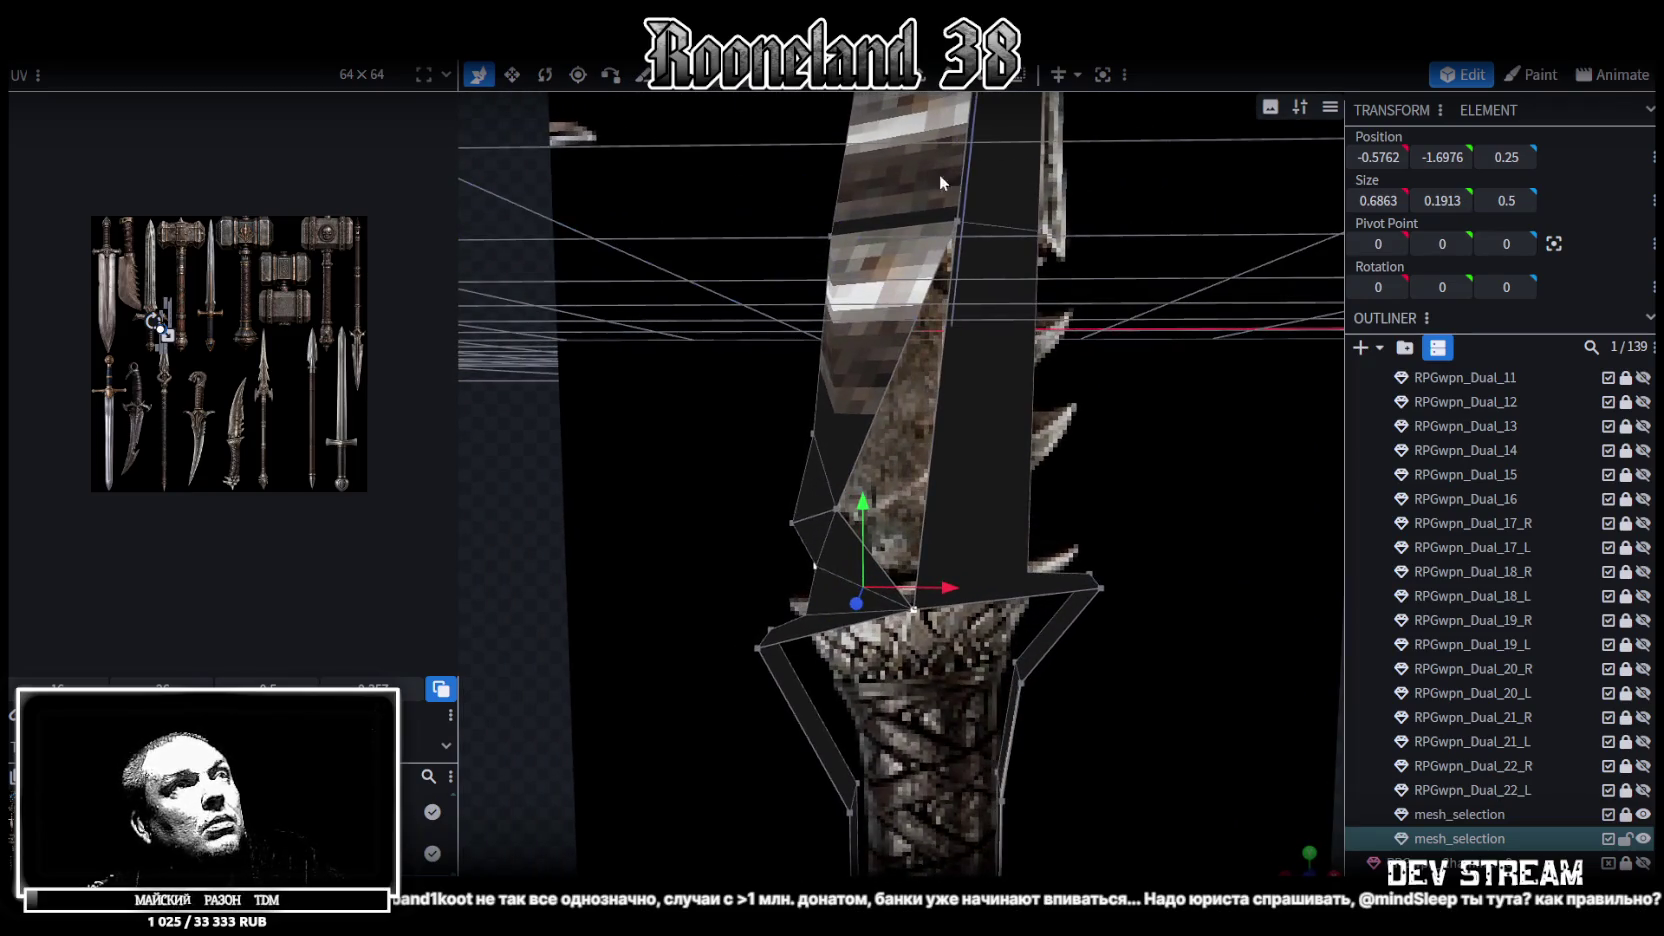
left_click(836, 511)
scroll(993, 553, "up", 2)
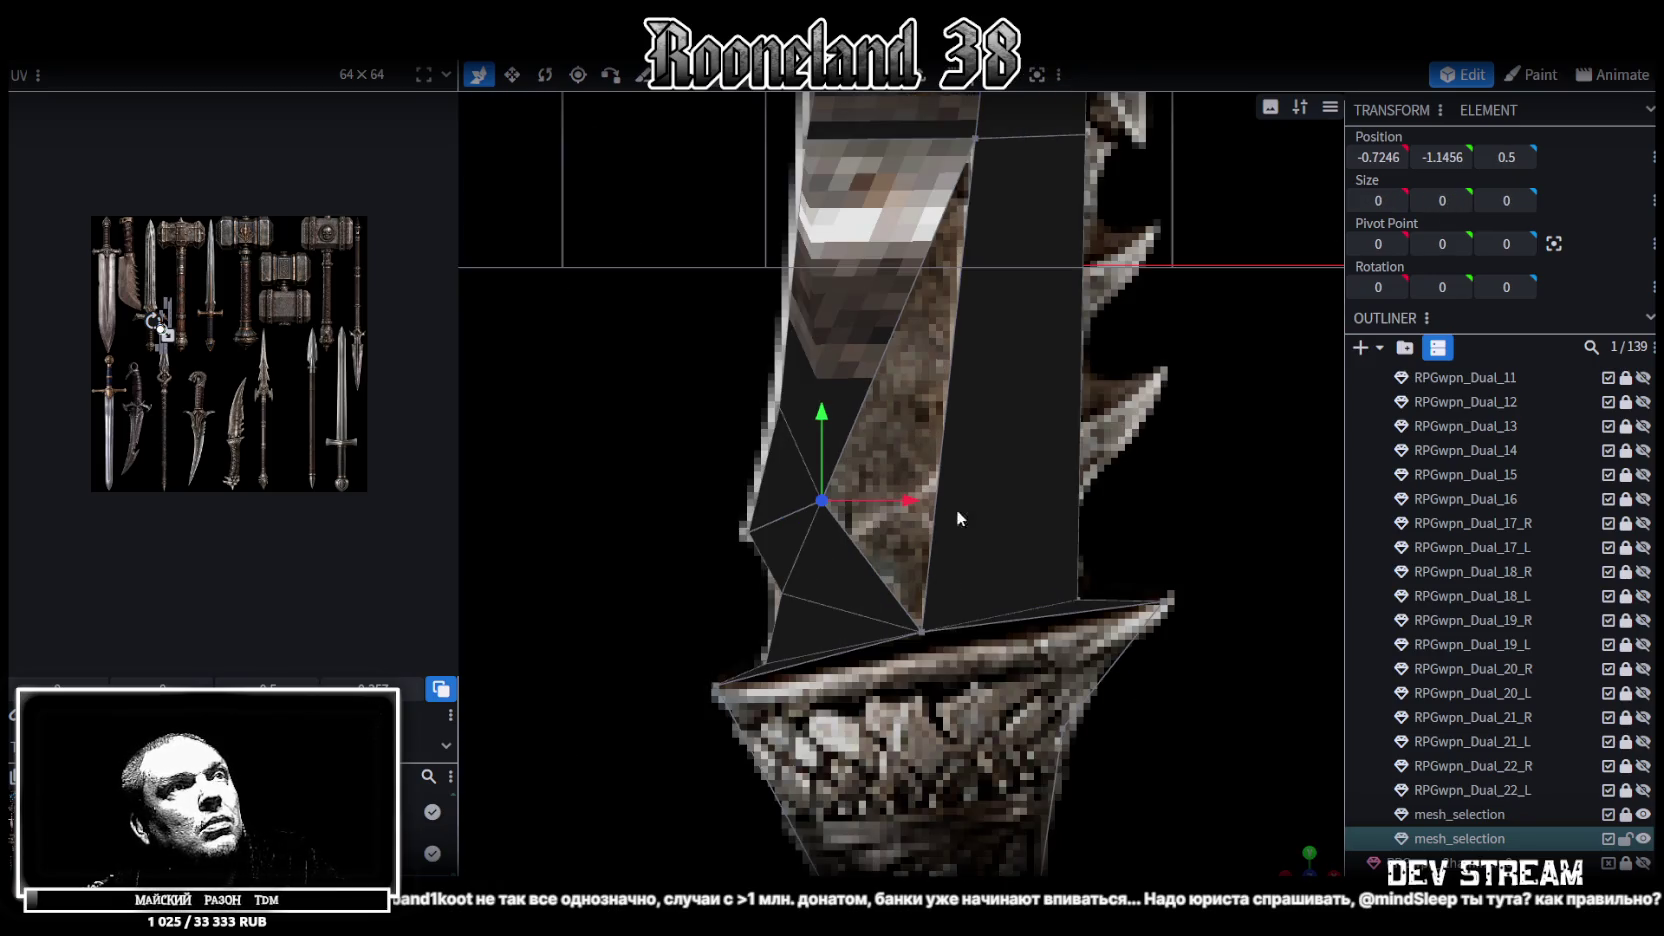
left_click_drag(900, 508, 956, 500)
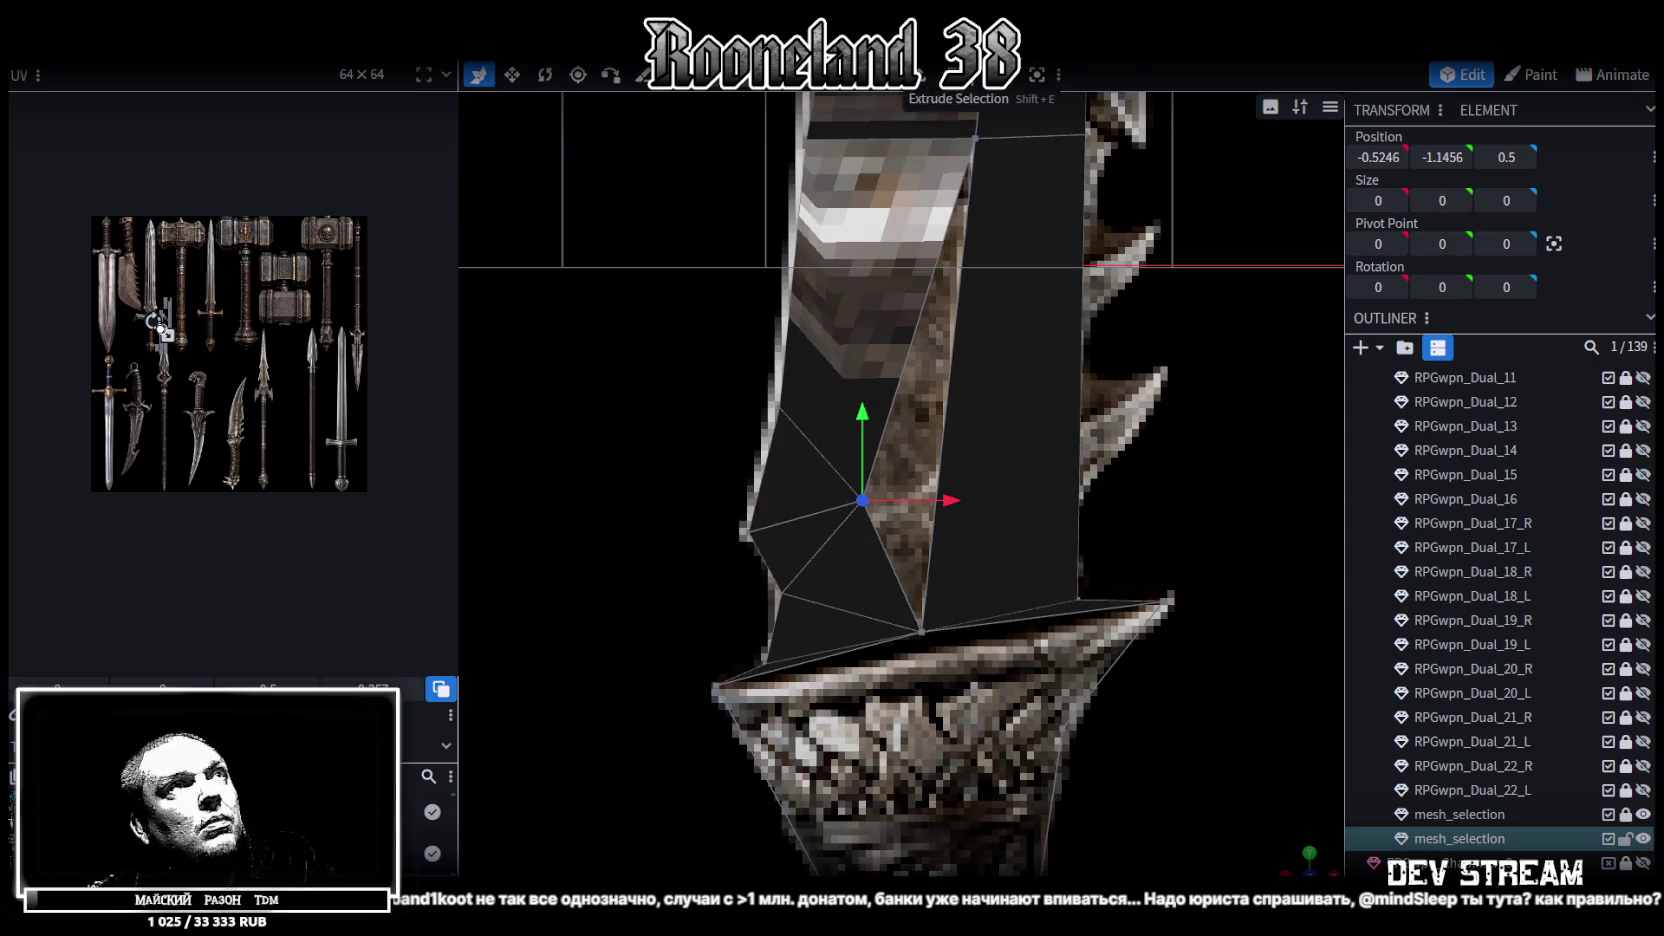
left_click(912, 385)
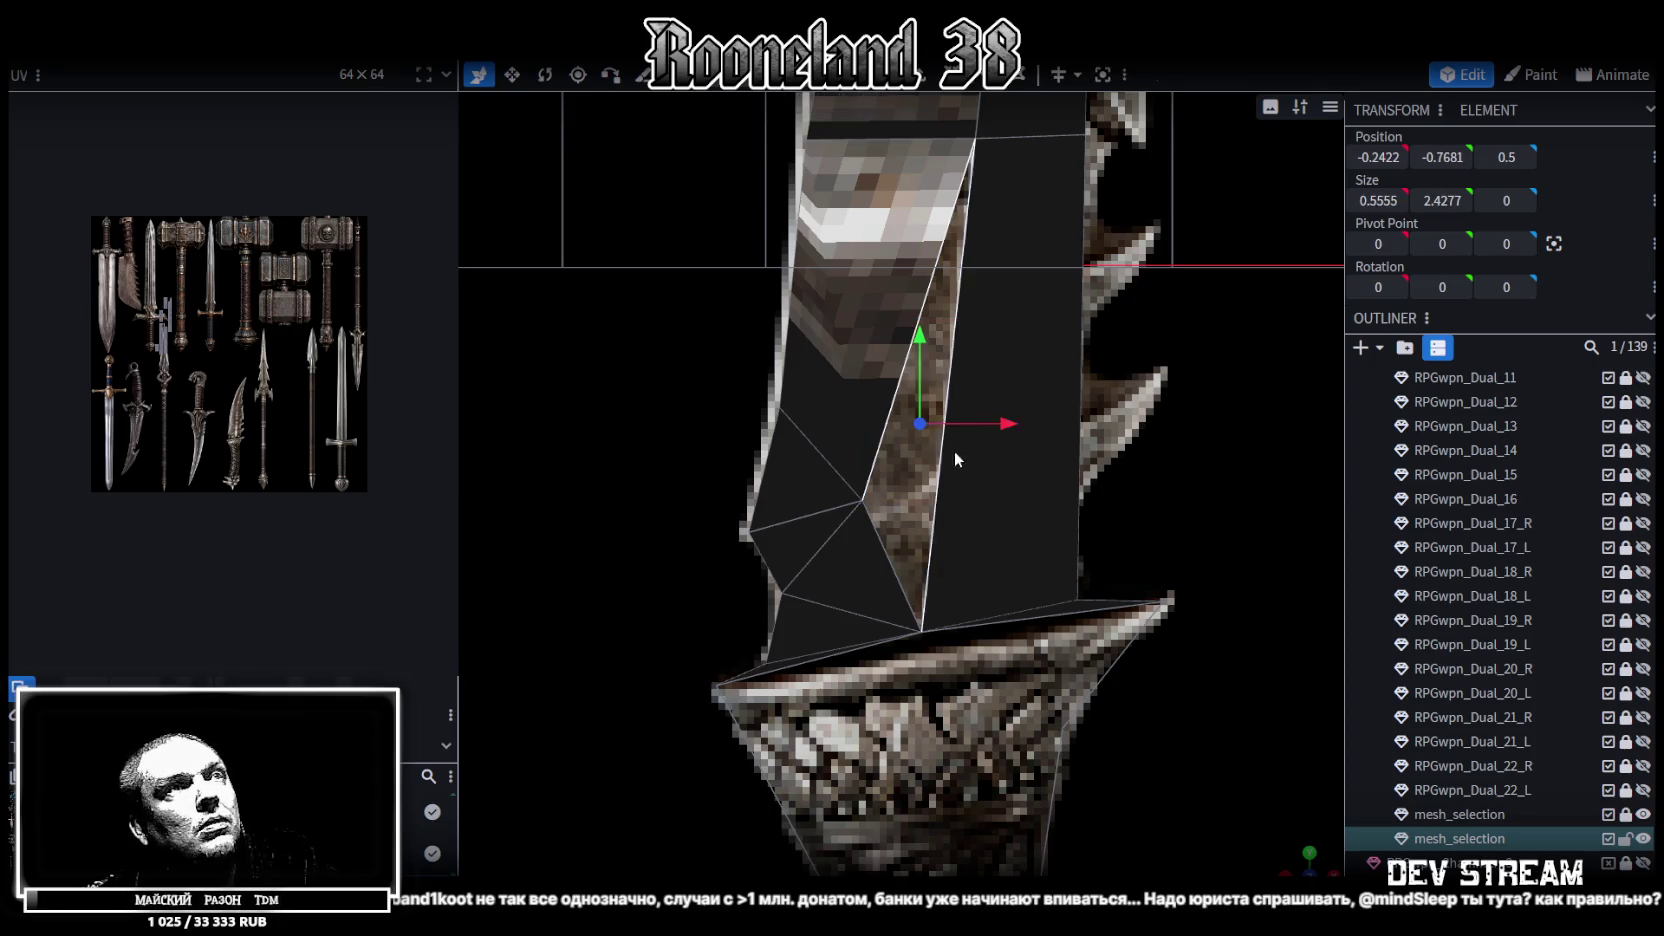
Merge the two guard corner vertices at their midpoint and nudge the result down-left
scroll(960, 480, "down", 1)
scroll(965, 495, "down", 2)
scroll(975, 560, "down", 3)
scroll(965, 510, "down", 2)
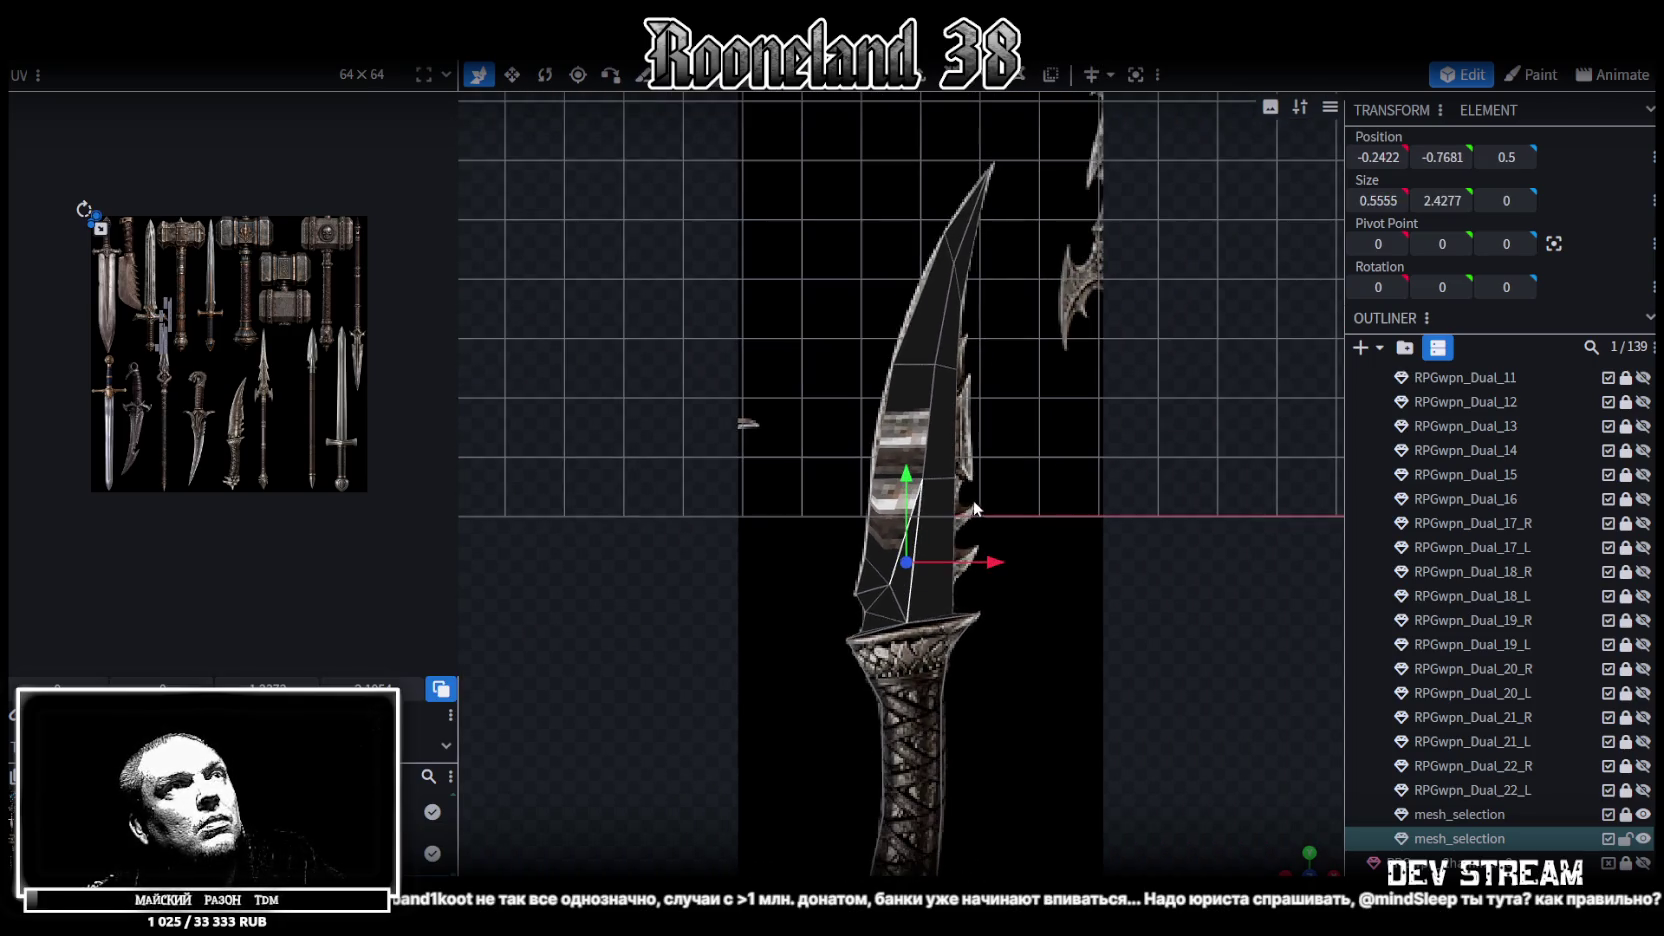
scroll(1000, 515, "down", 2)
scroll(1000, 518, "up", 2)
scroll(975, 400, "up", 2)
scroll(970, 380, "down", 1)
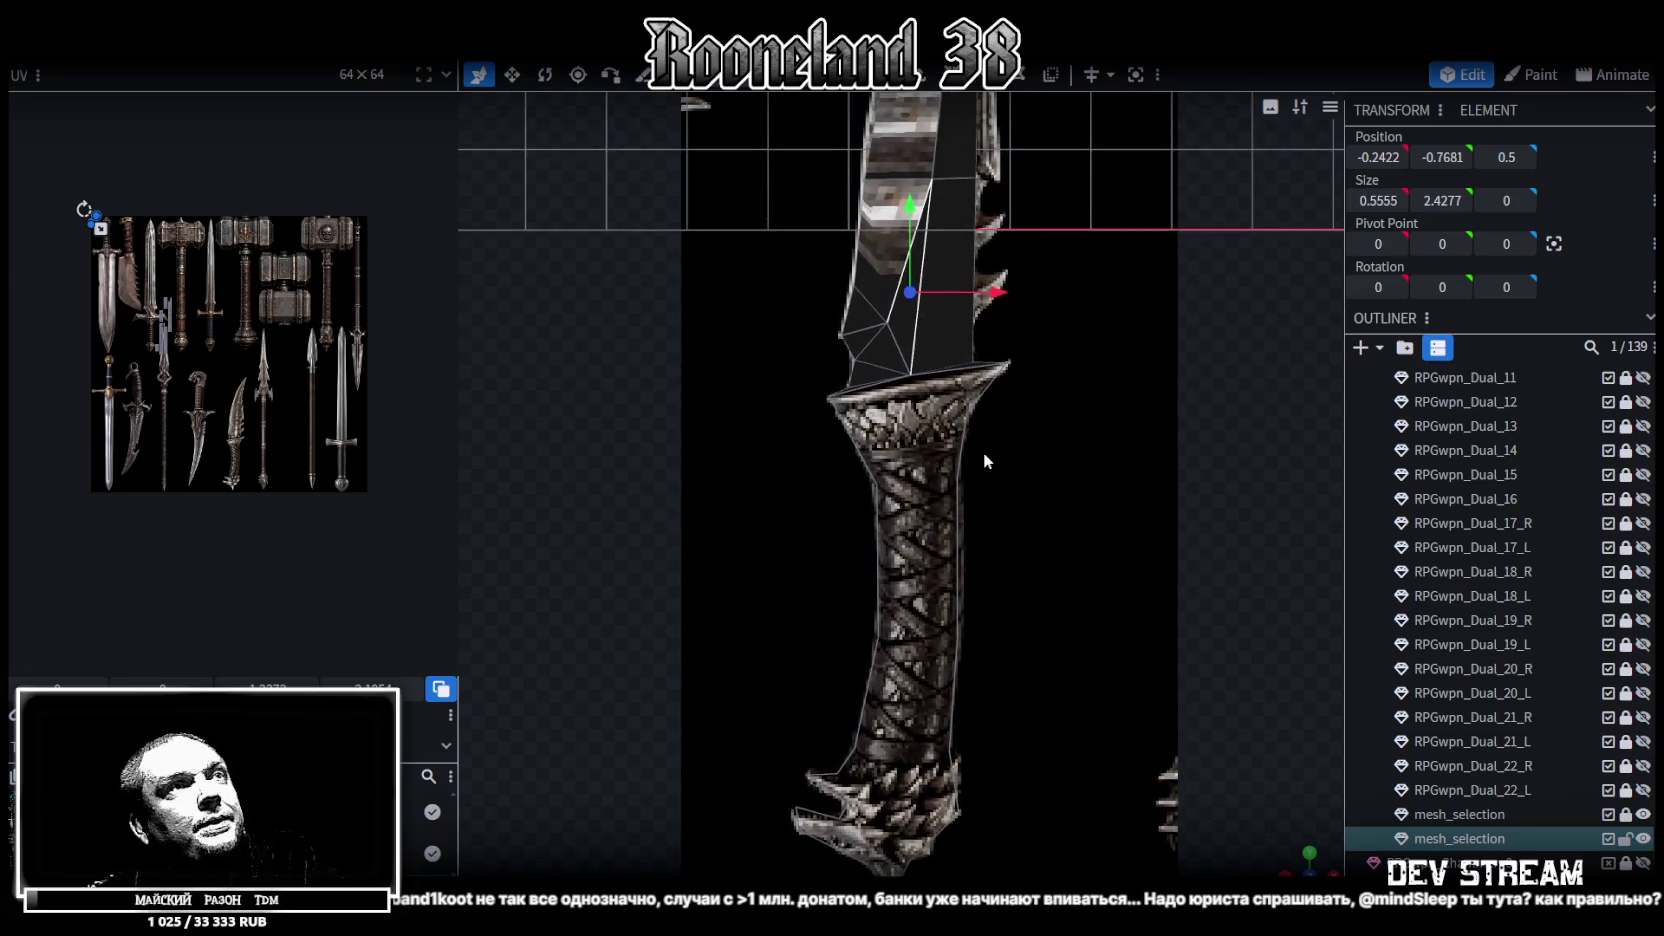
scroll(955, 425, "up", 2)
scroll(935, 465, "up", 1)
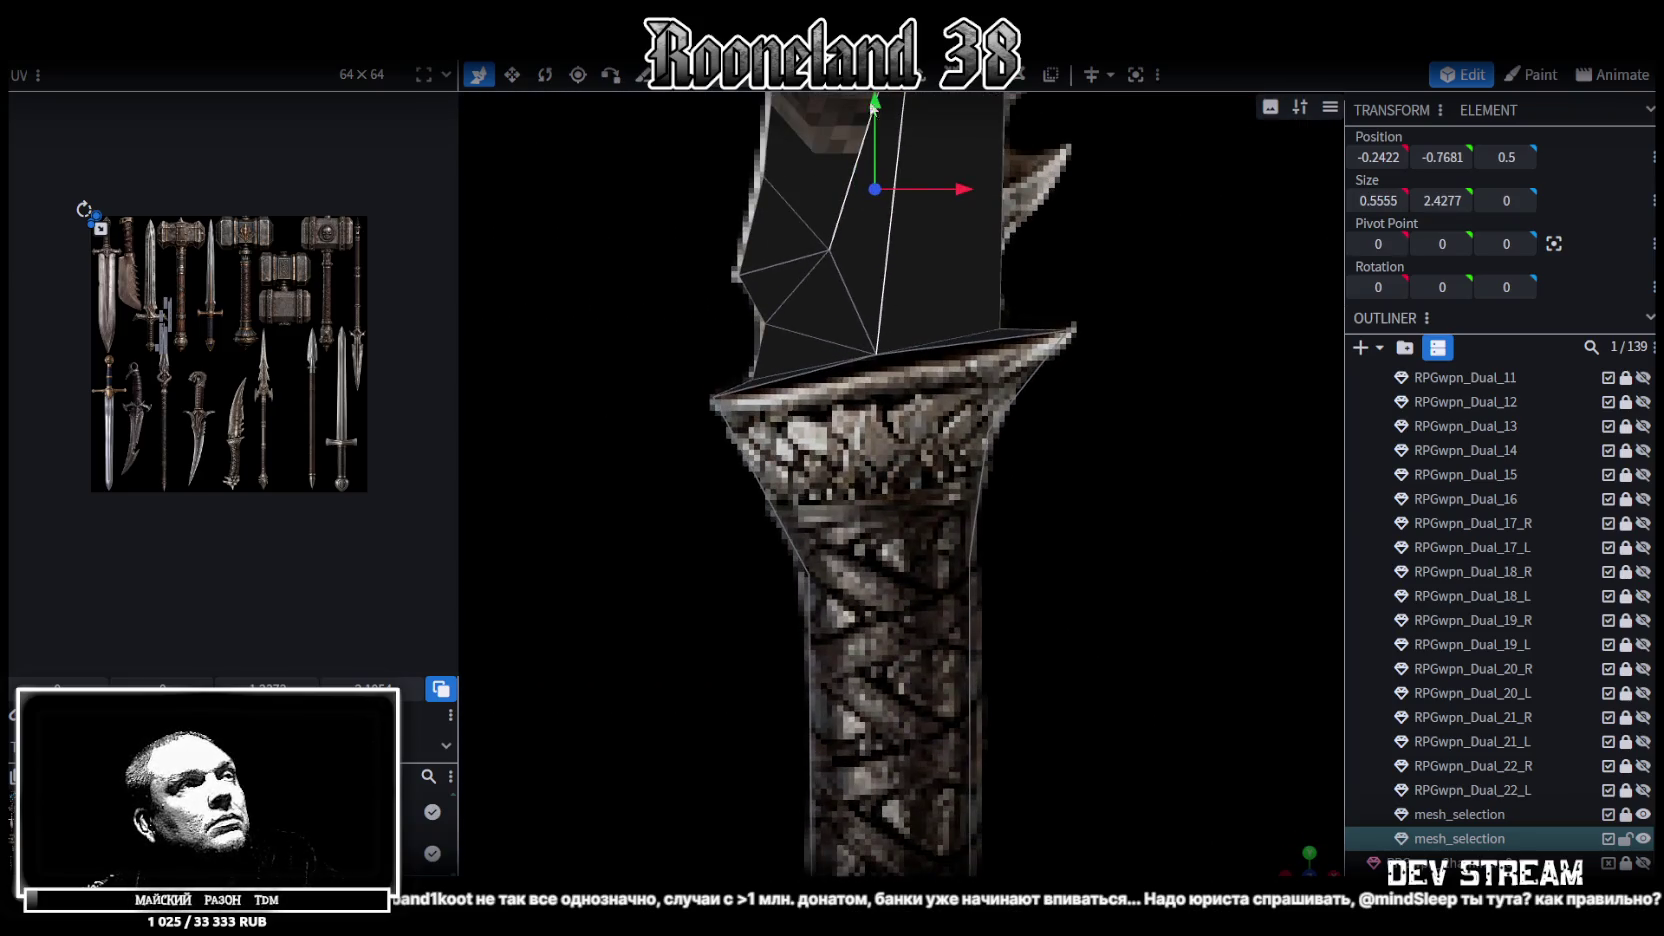
scroll(814, 302, "up", 1)
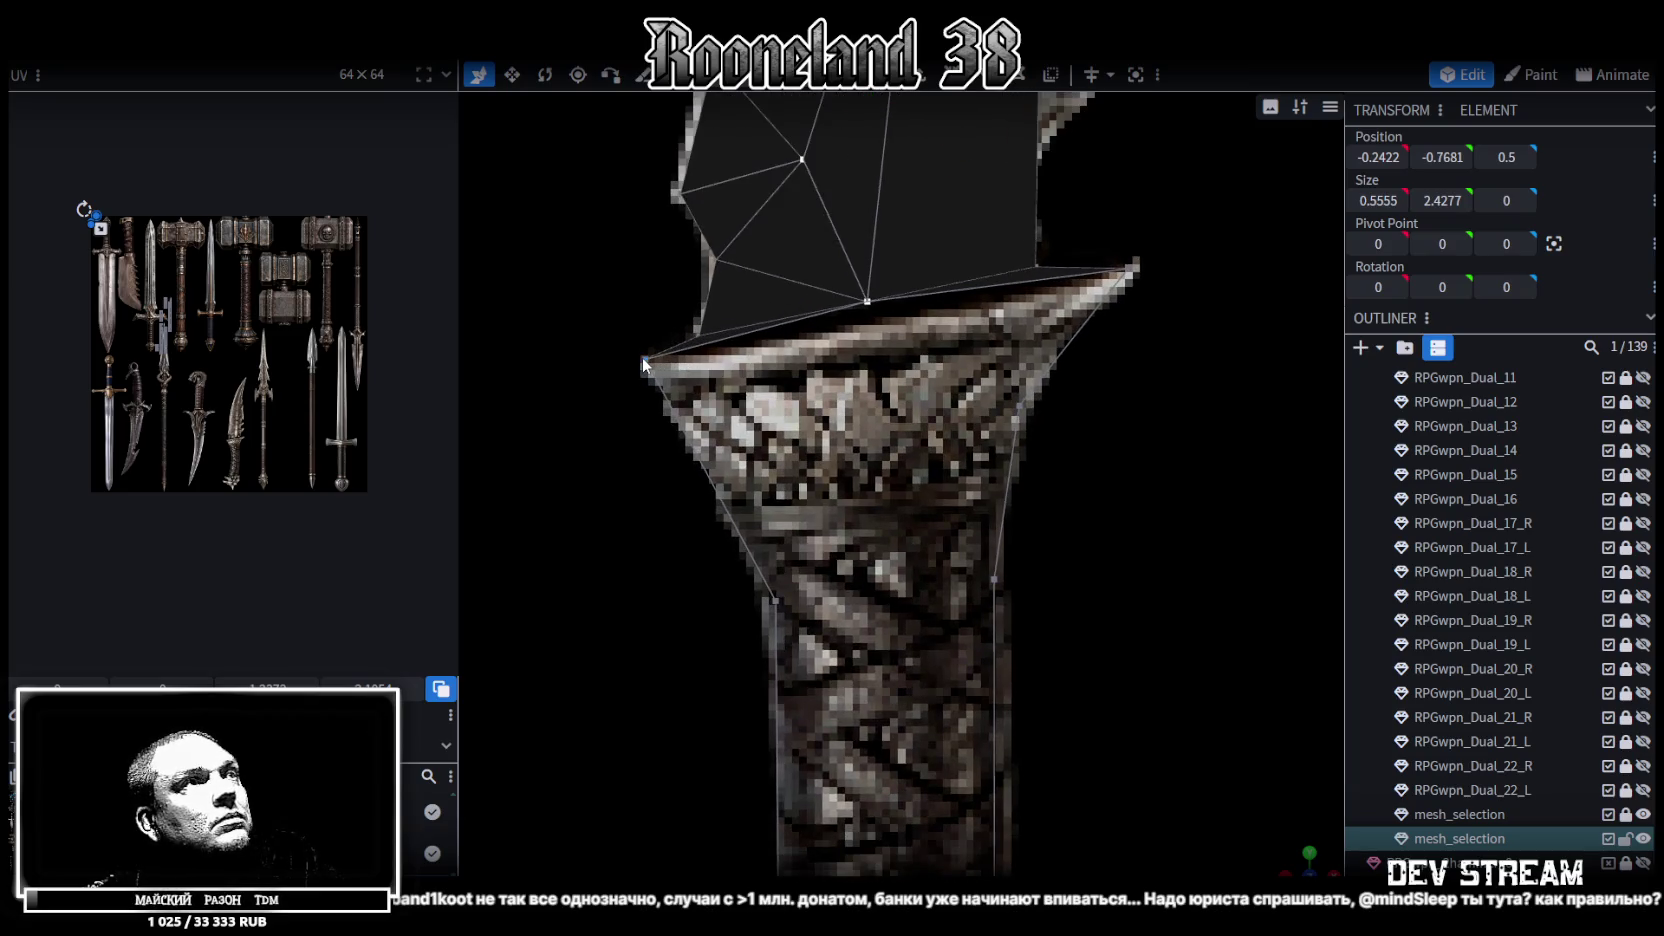
left_click(651, 361)
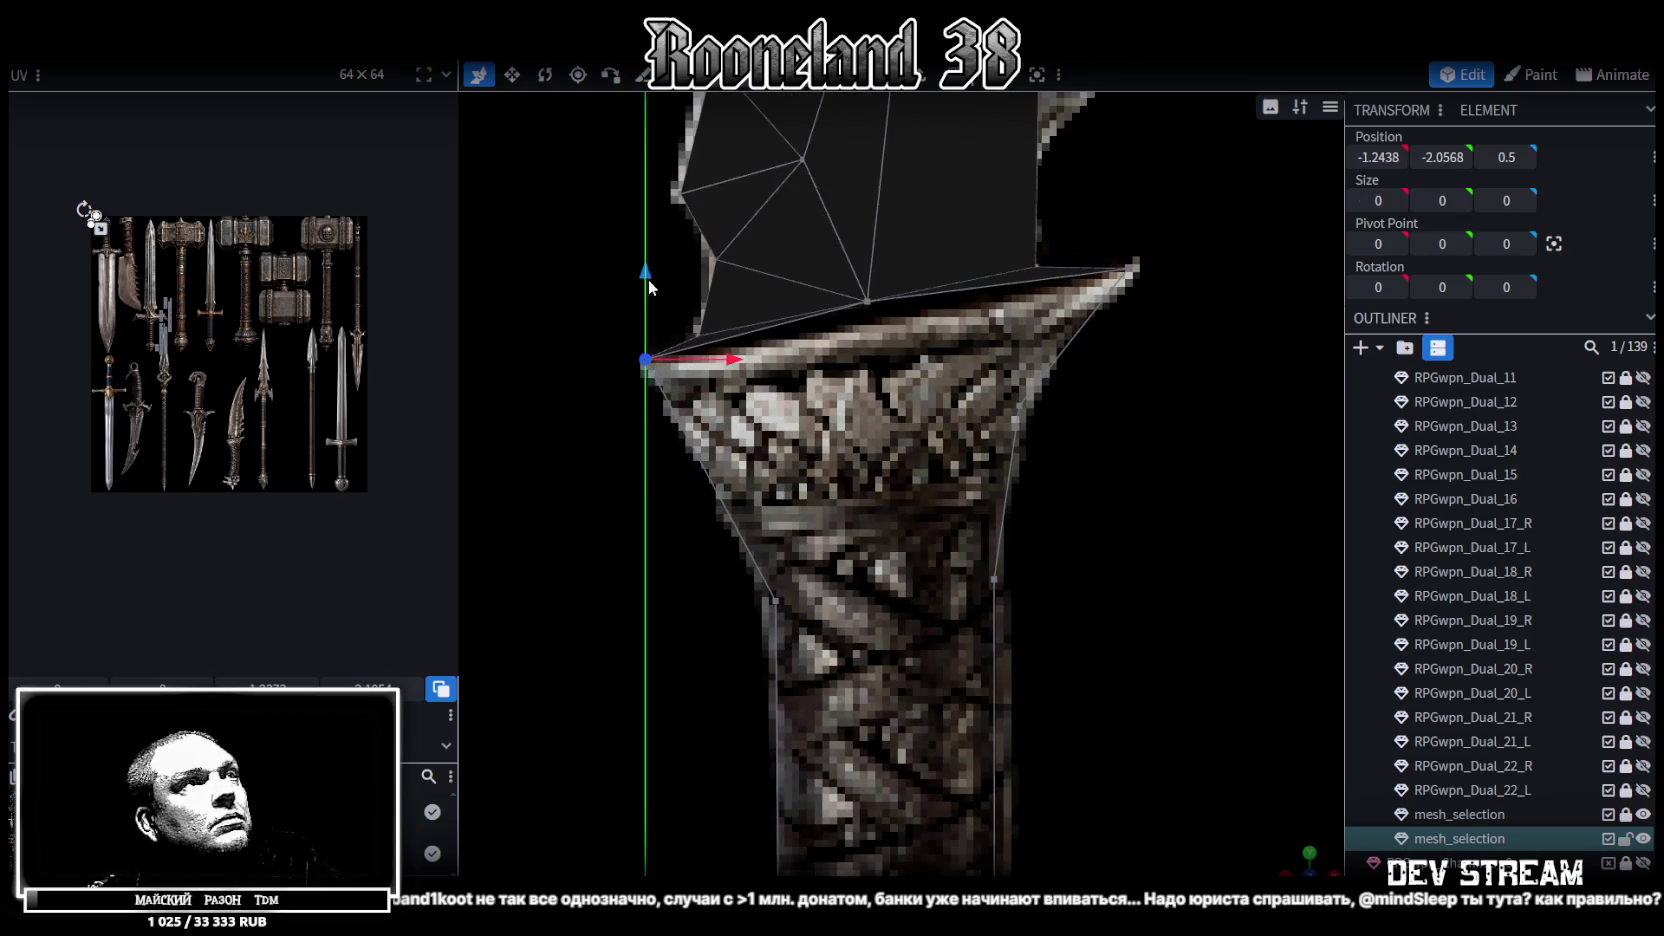
left_click(1128, 270, "shift")
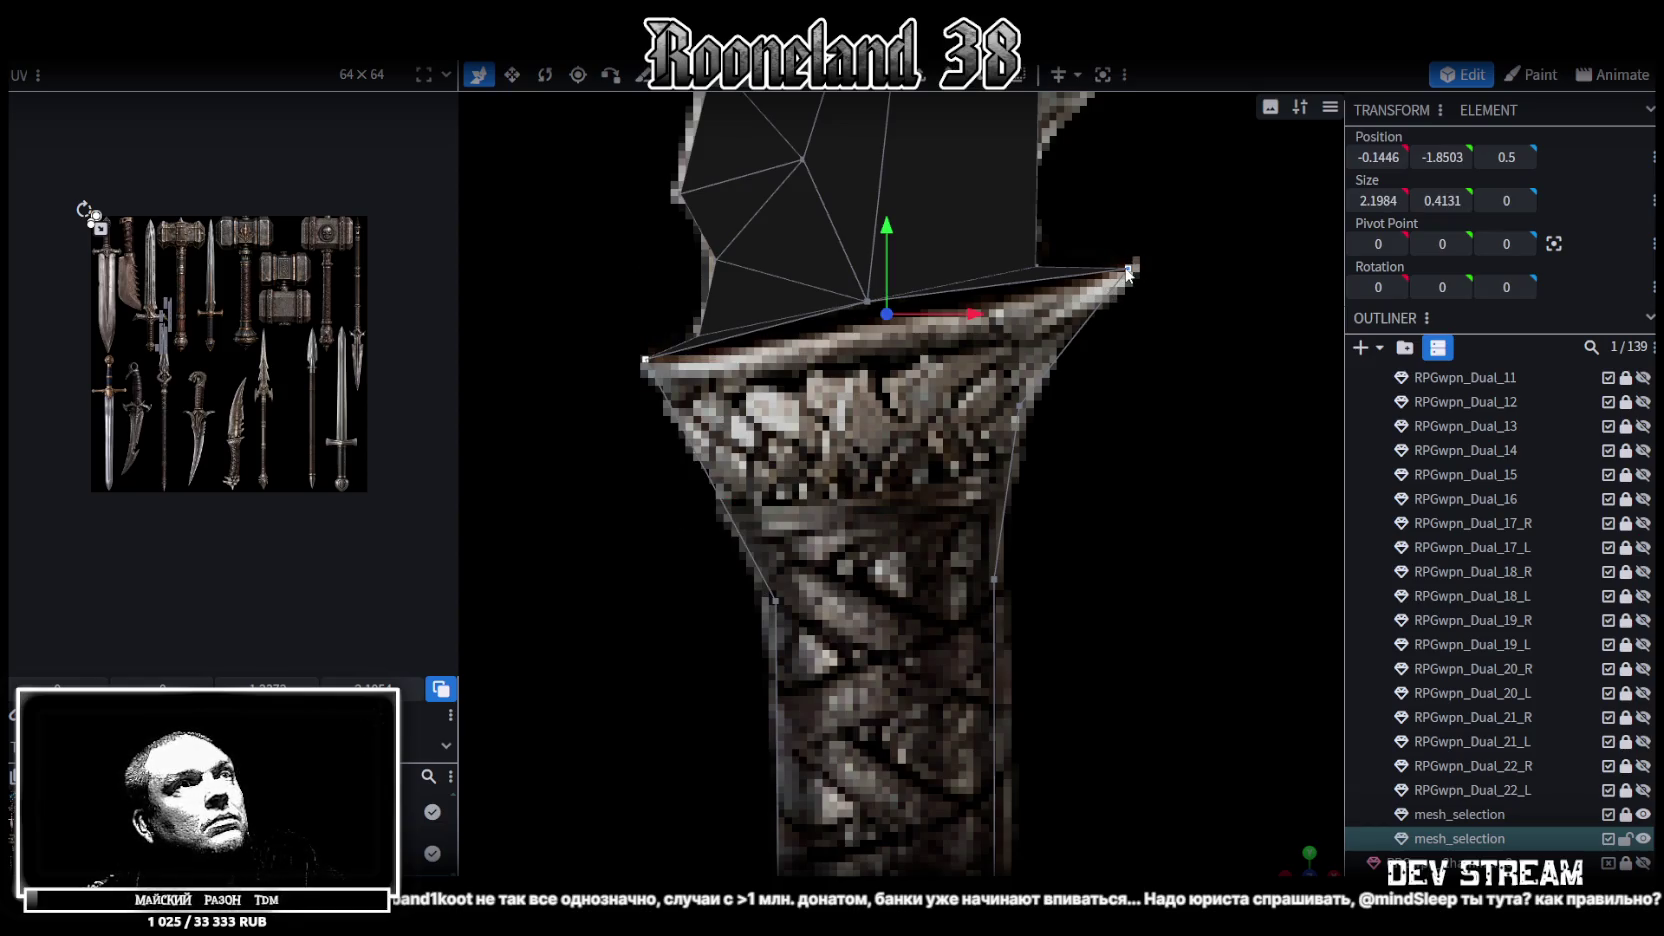
right_click(1128, 272)
left_click(1400, 433)
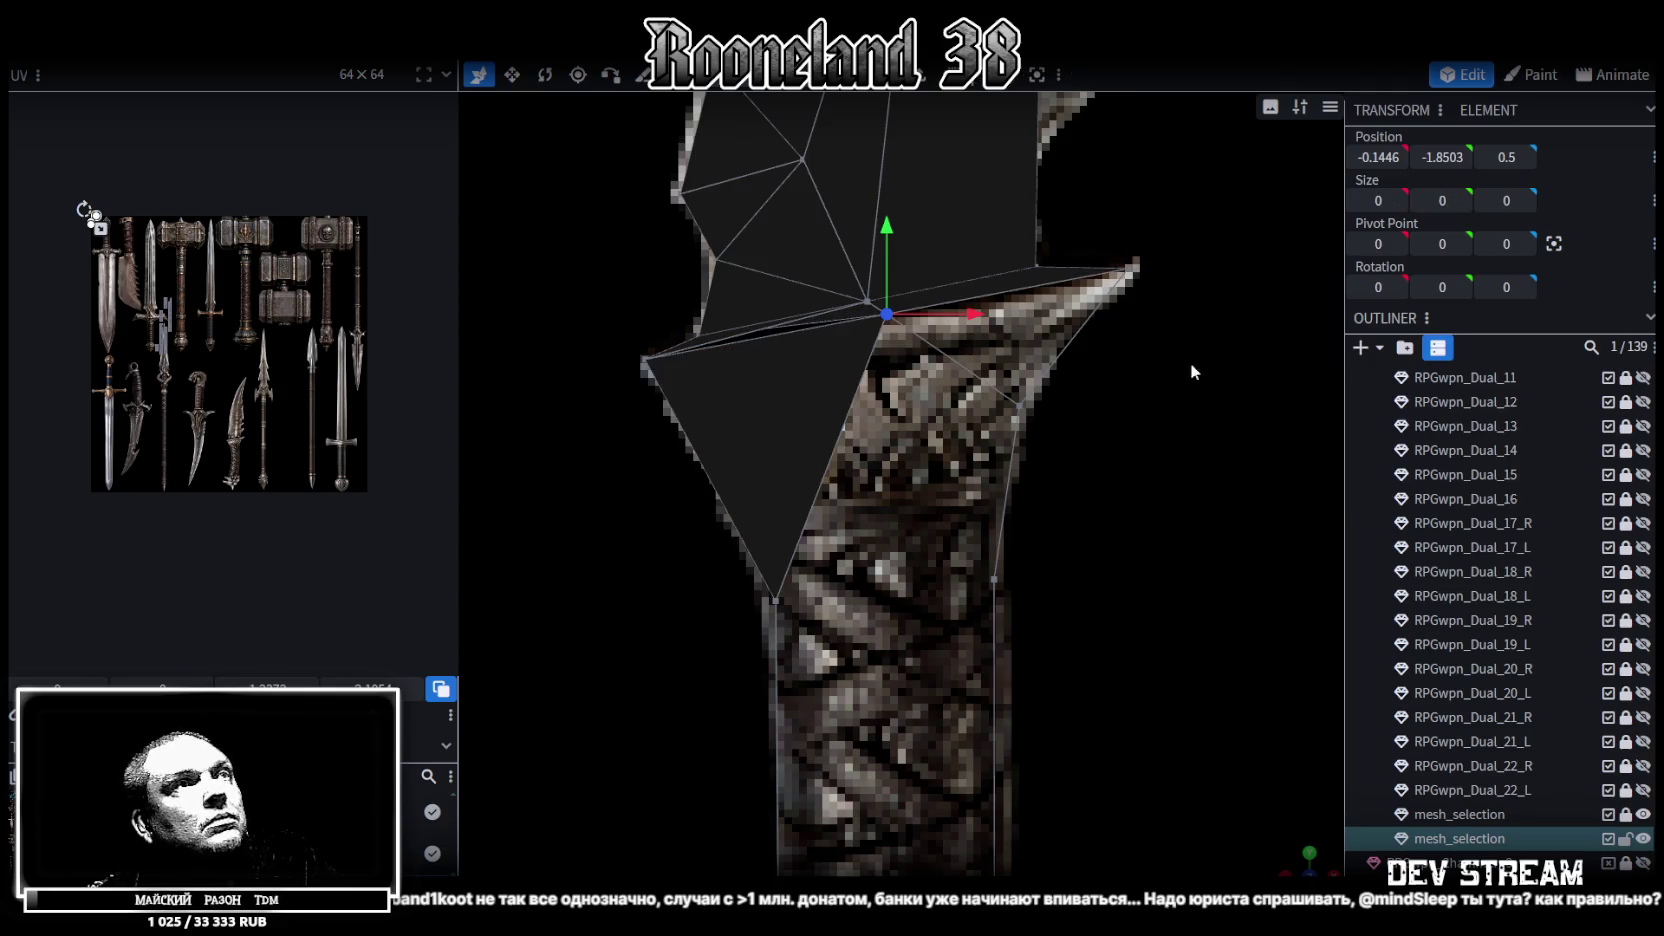
left_click_drag(889, 236, 886, 258)
left_click_drag(896, 242, 888, 266)
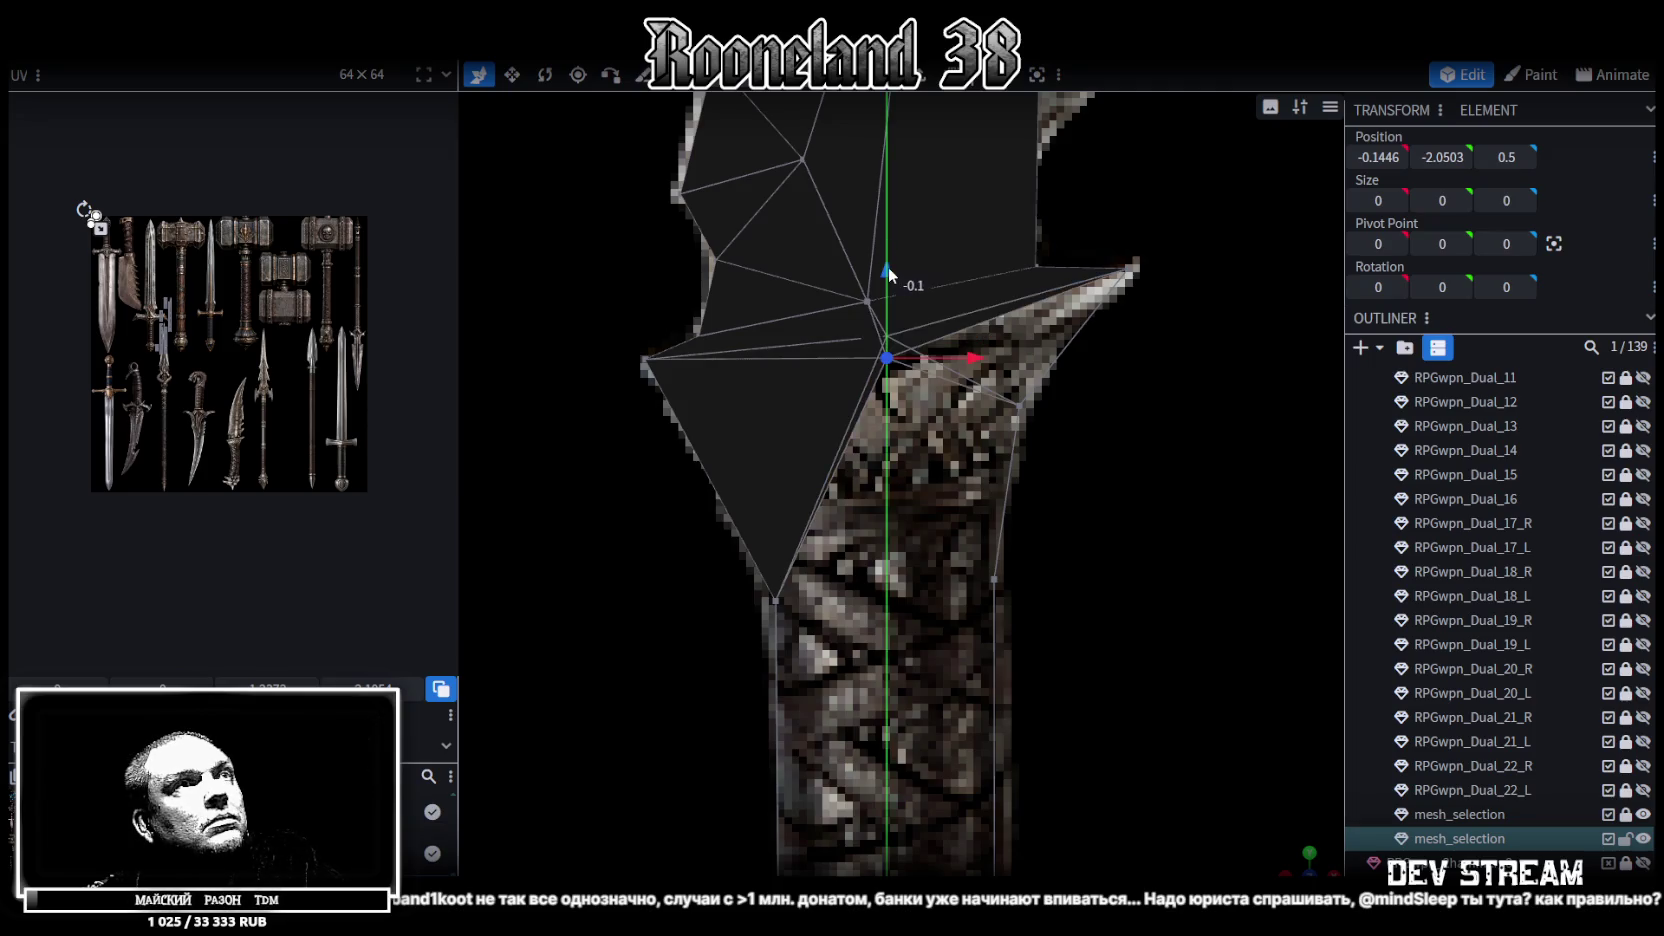
left_click_drag(978, 344, 966, 355)
Lower the guard's right tip vertex and pull it slightly left
left_click(1130, 267)
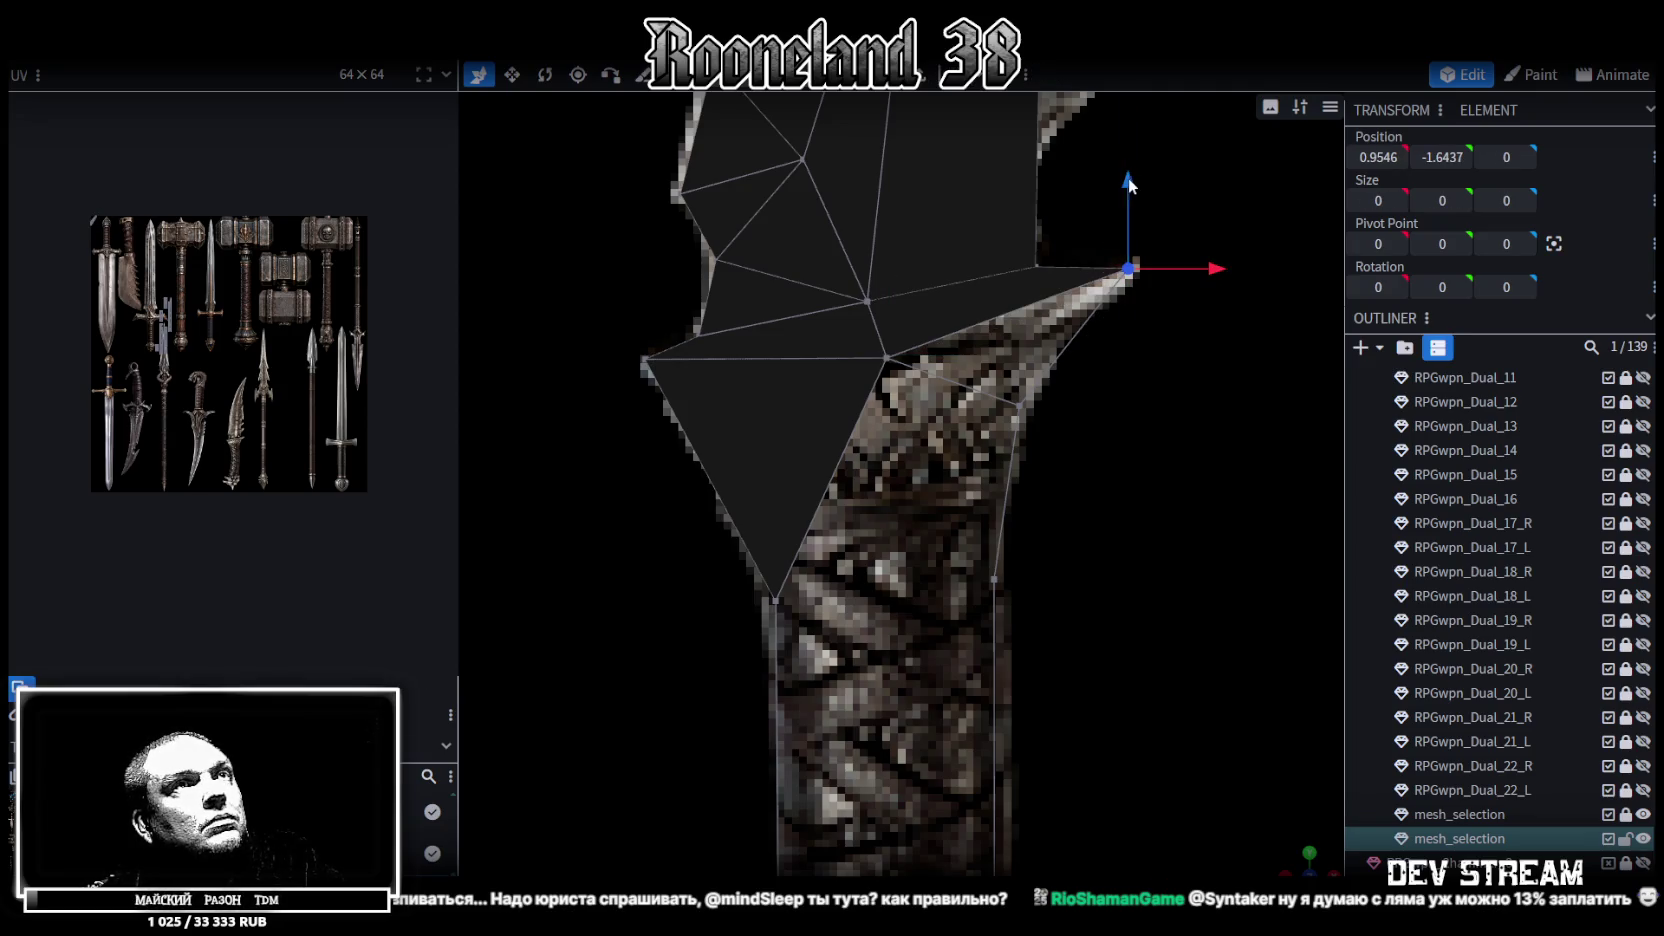
left_click_drag(1128, 185, 1128, 236)
left_click_drag(1221, 286, 1201, 281)
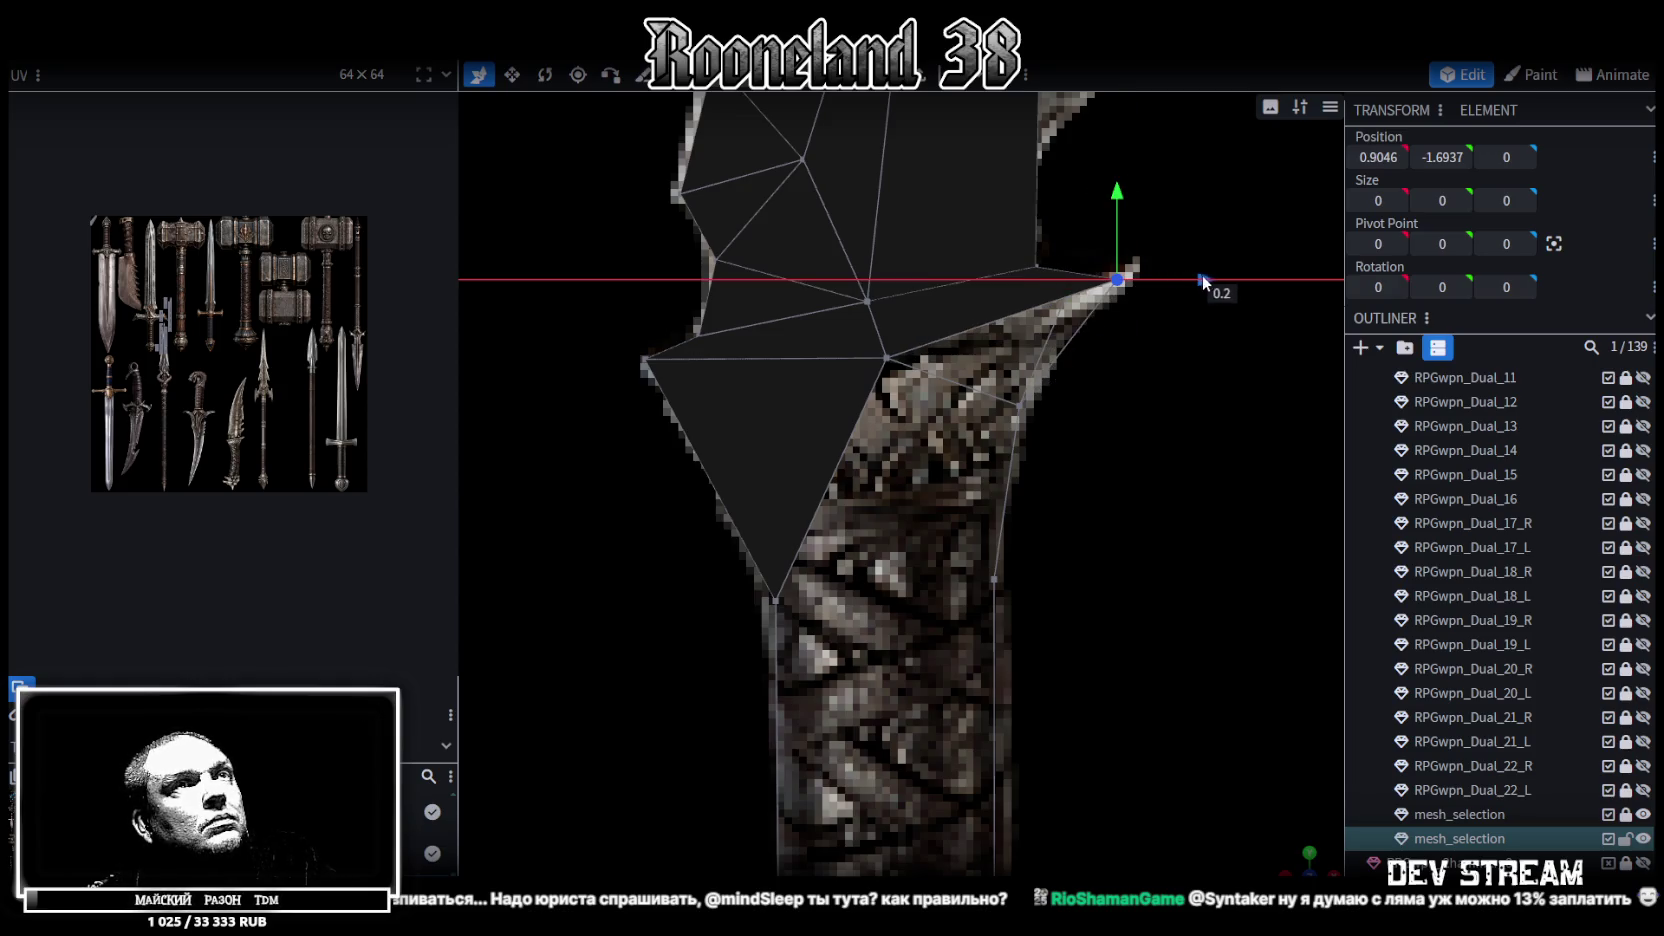
middle_click_drag(1075, 448, 1048, 419)
Merge the guard-centre vertex with a neighbouring vertex into one
left_click(880, 309)
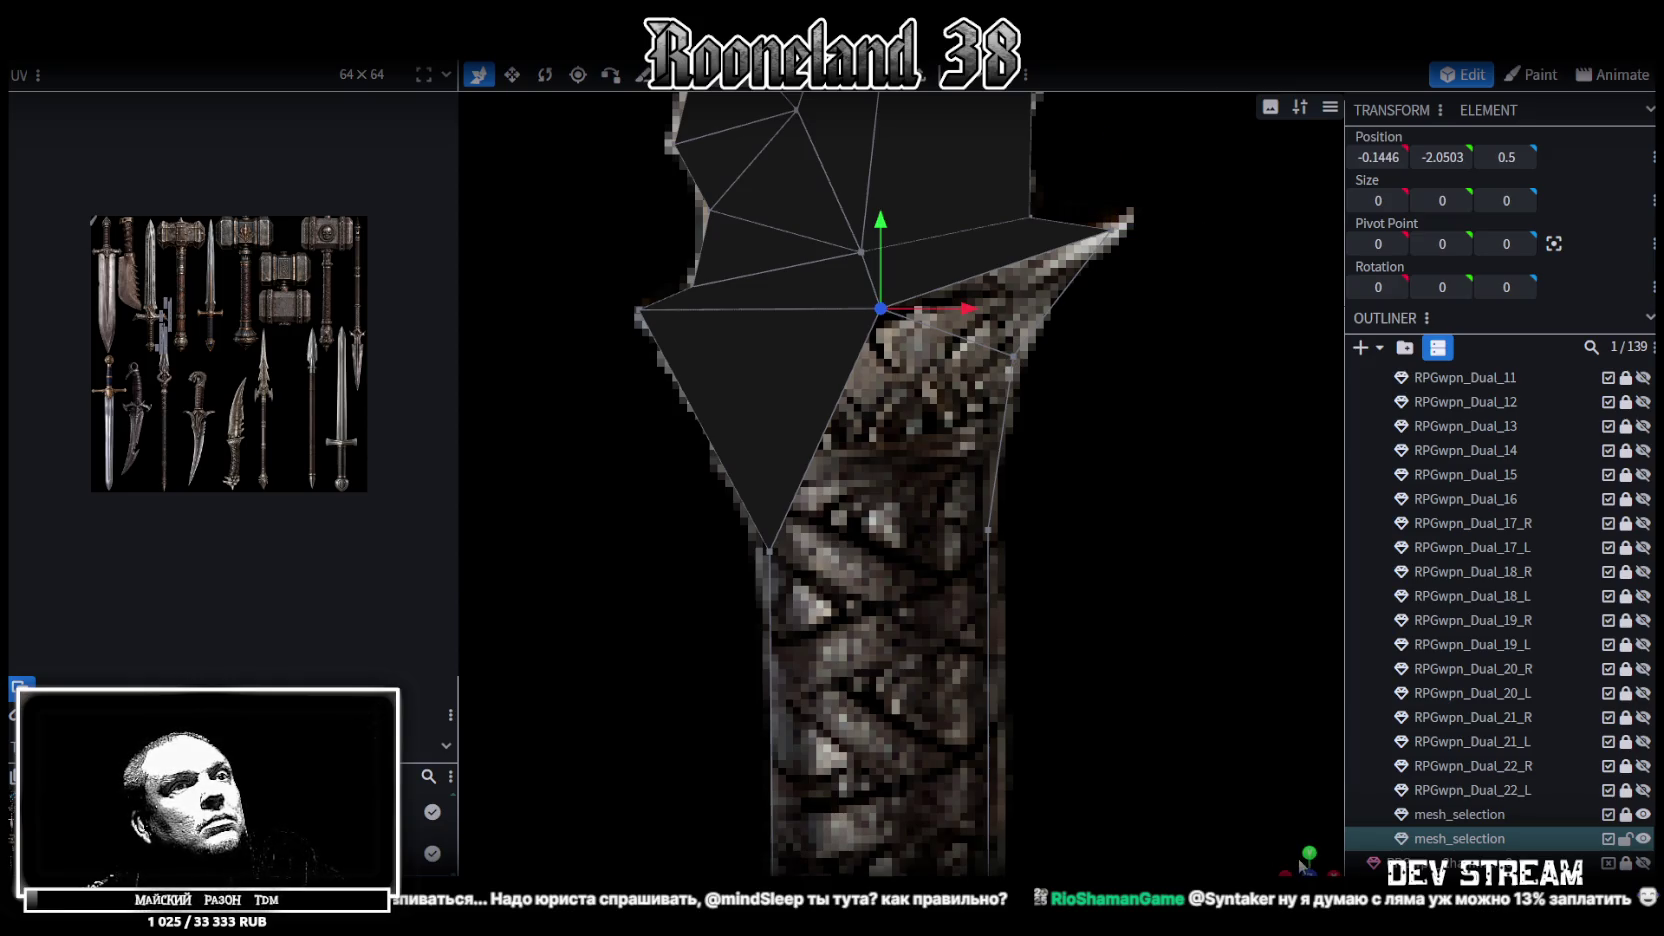
left_click_drag(1120, 640, 1173, 662)
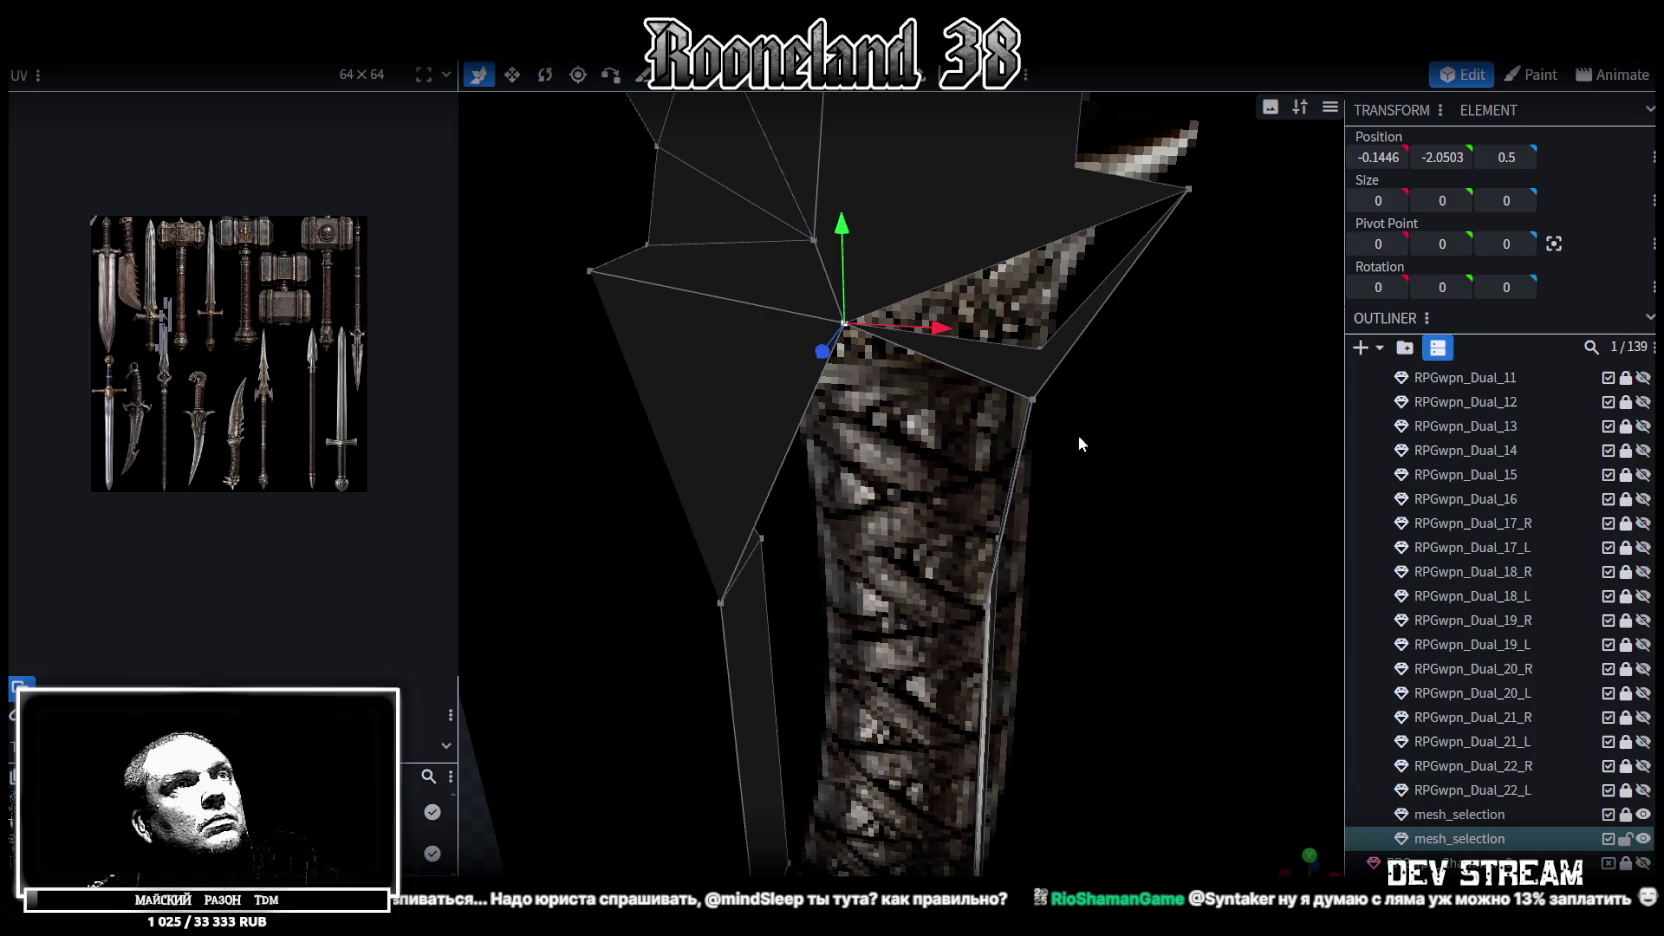
left_click(1034, 396, "shift")
right_click(1033, 395)
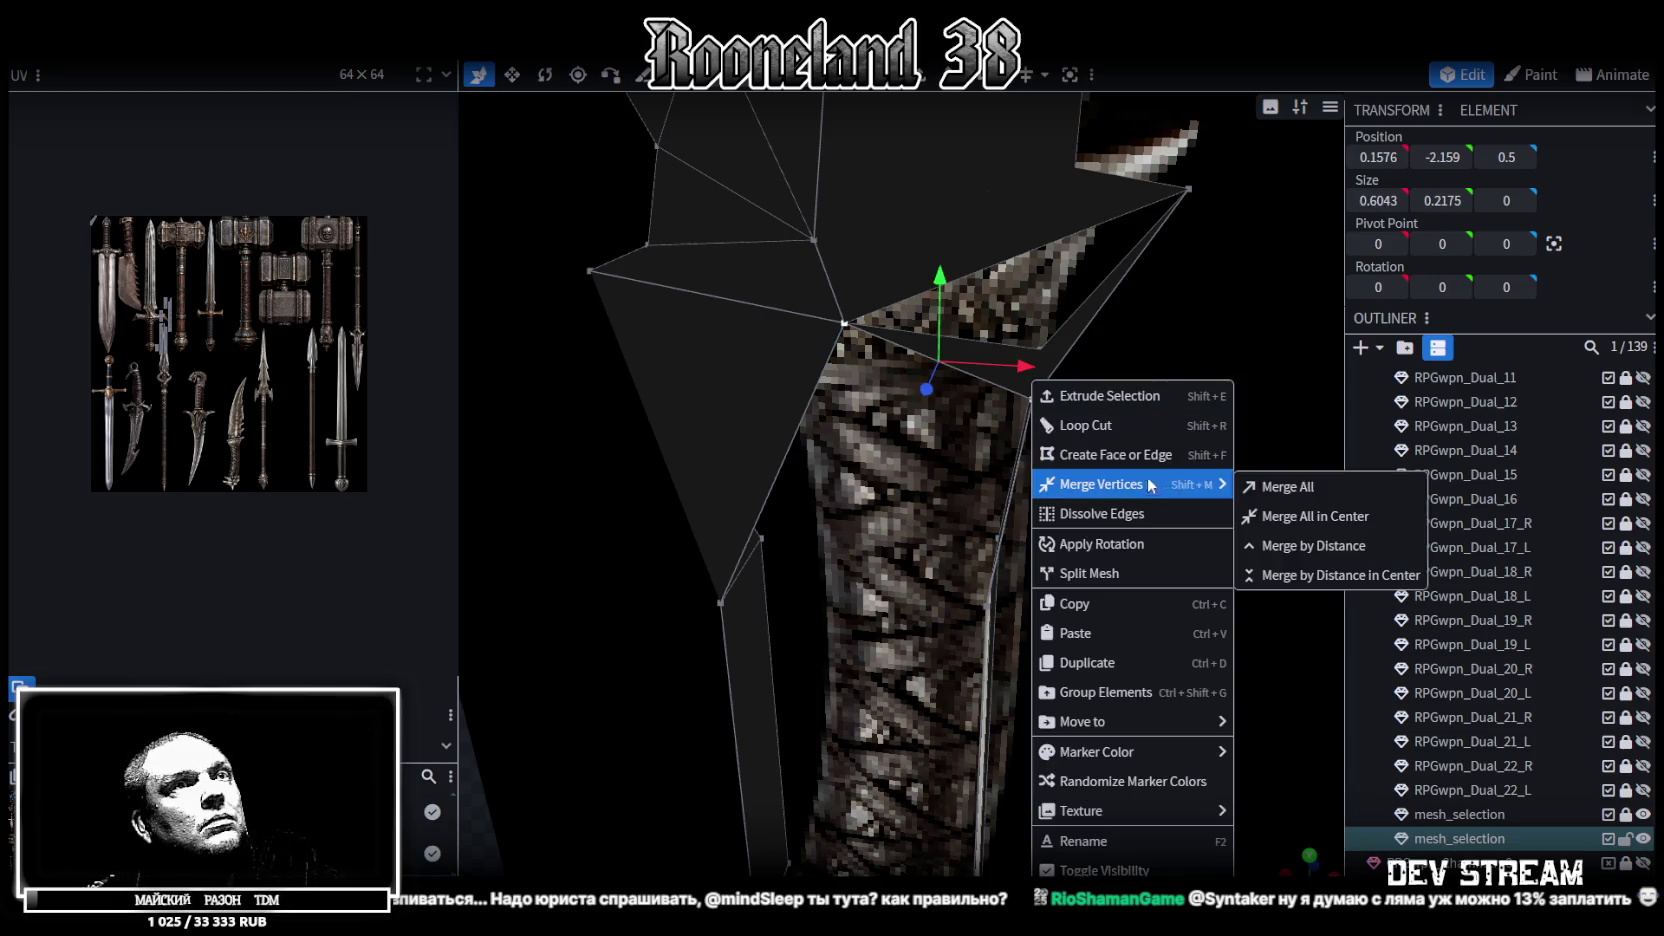
left_click(1275, 488)
Weld two vertex pairs along the handle into single vertices
mouse_move(1122, 540)
left_mouse_down()
mouse_move(1132, 426)
mouse_move(1212, 594)
left_mouse_up()
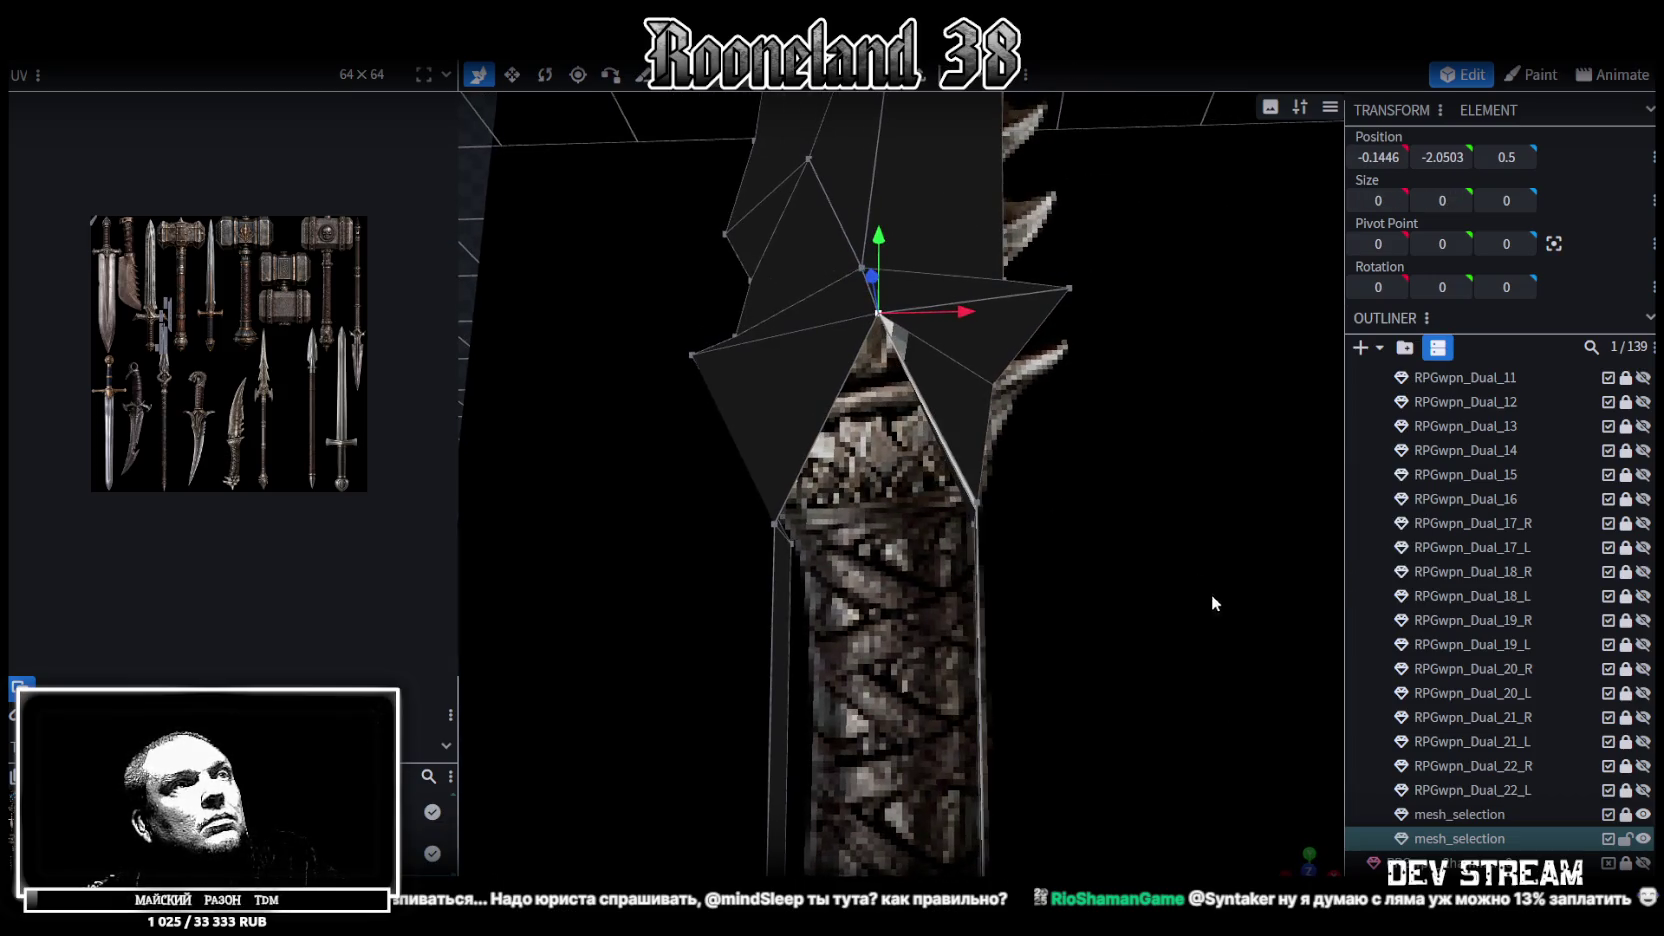
left_click_drag(1098, 753, 970, 408)
left_click(962, 346)
left_click(790, 360, "shift")
right_click(790, 360)
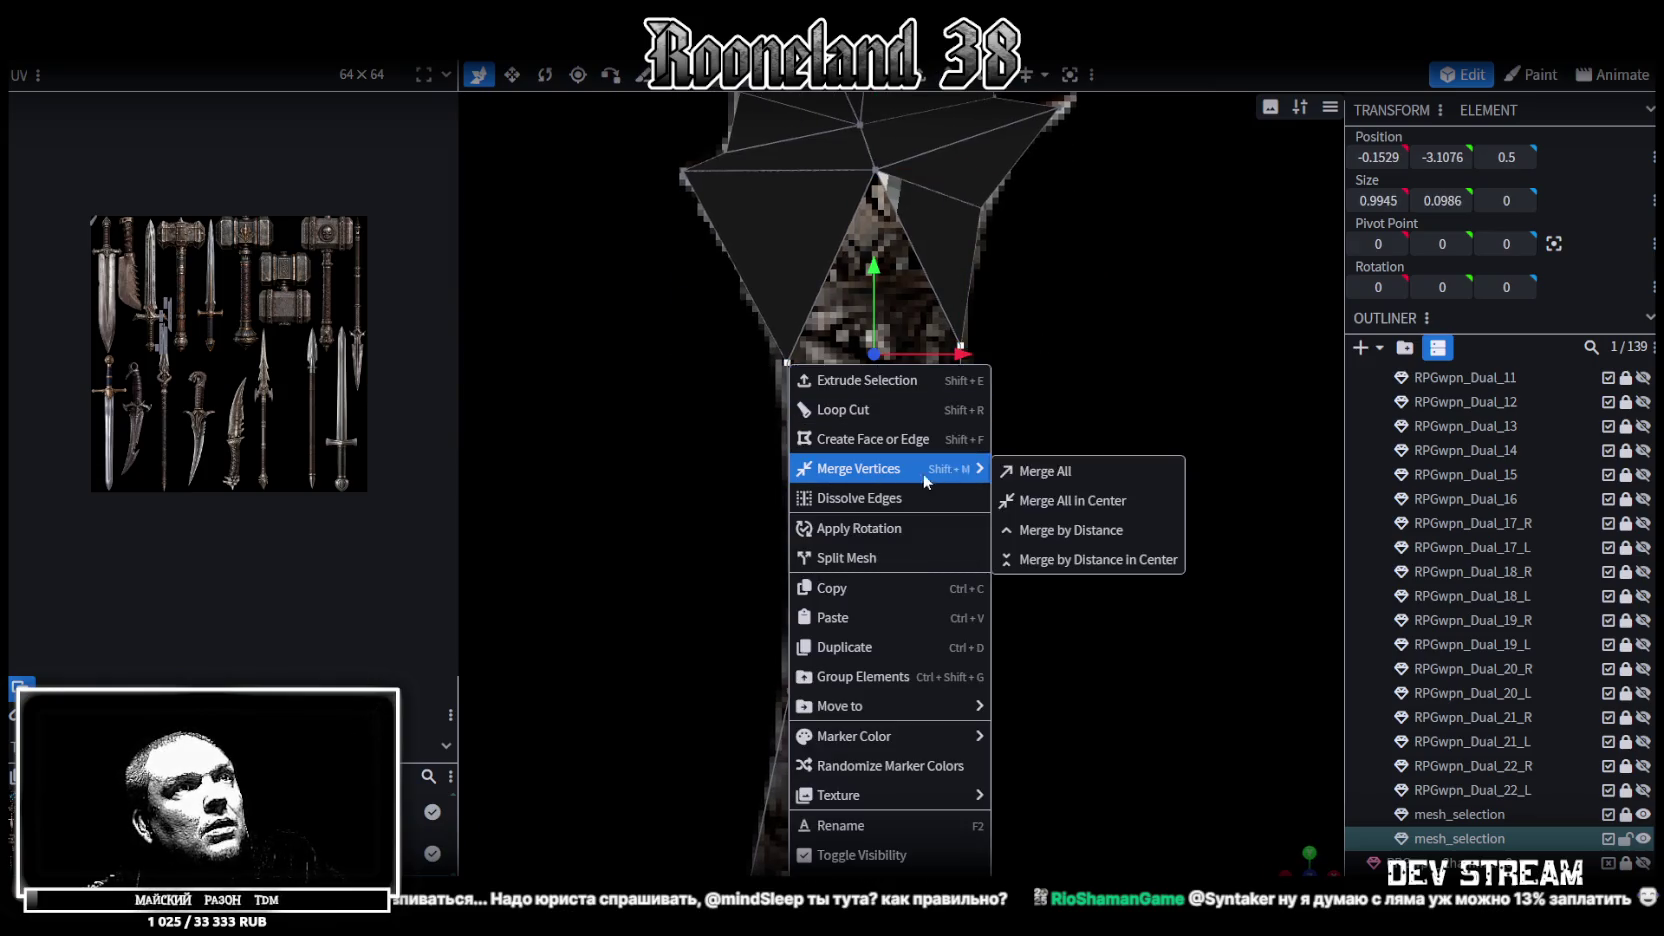
left_click(1075, 494)
mouse_move(1080, 480)
left_mouse_down()
mouse_move(1112, 369)
mouse_move(888, 488)
left_mouse_up()
left_click(1027, 476)
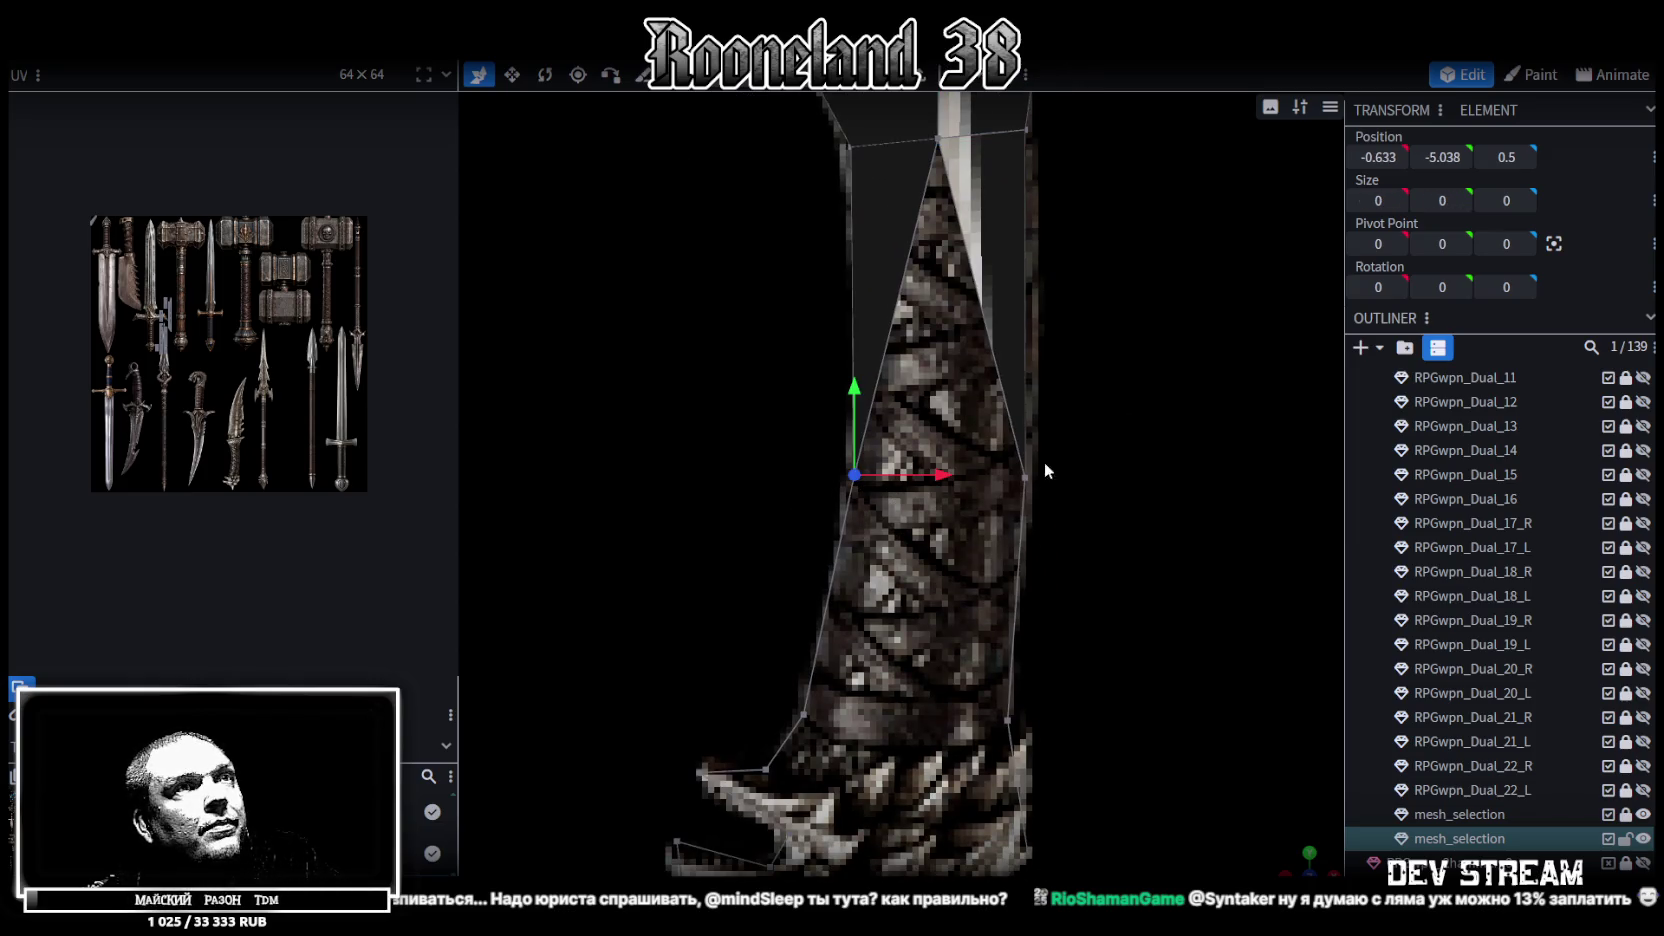
left_click(854, 474, "shift")
right_click(1022, 478)
left_click(1275, 487)
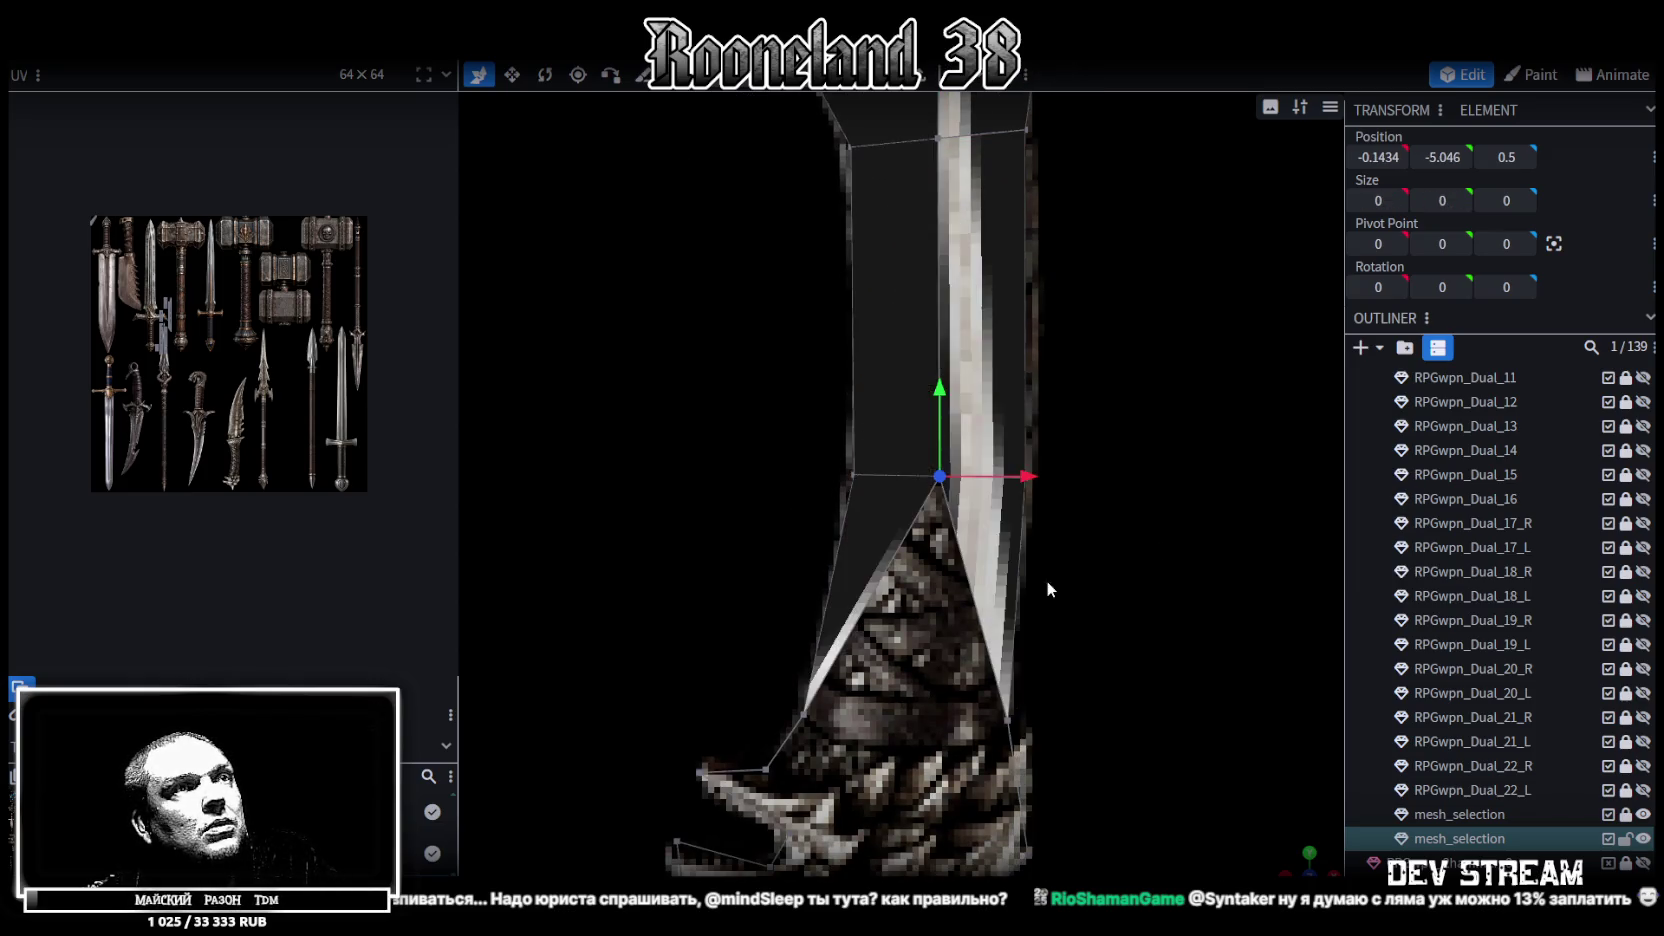
Merge the opposite vertices where the handle meets the pommel
left_click_drag(1048, 577, 967, 418)
left_click(786, 510)
left_click(989, 515, "shift")
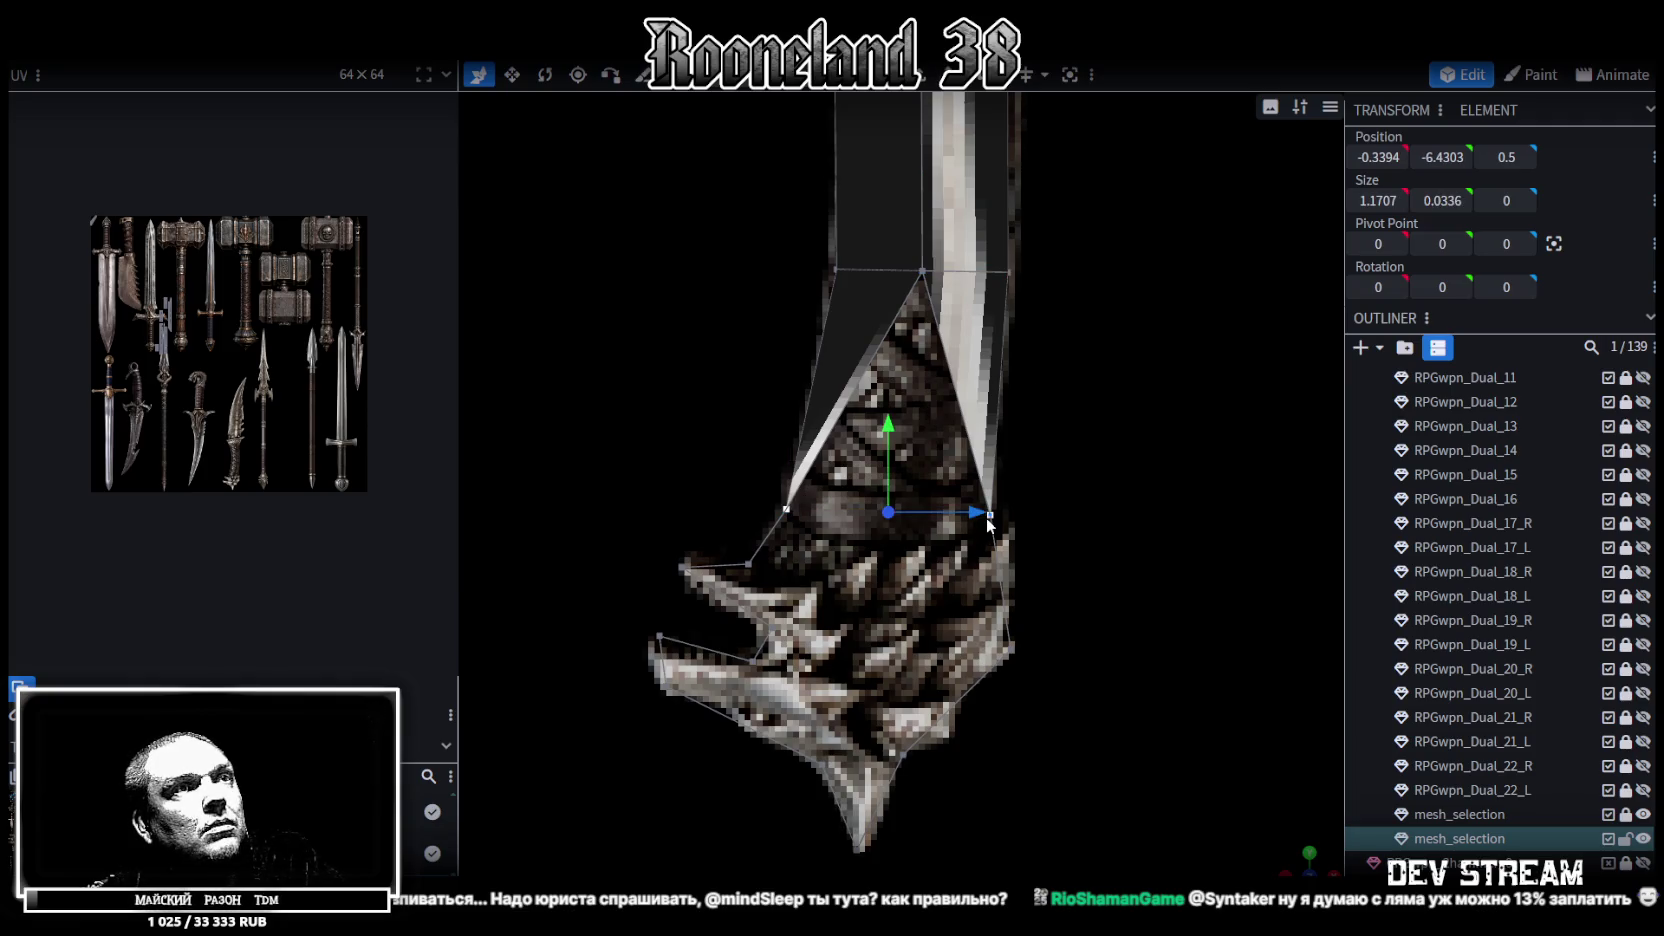
right_click(986, 516)
left_click(1208, 487)
left_click_drag(1230, 519, 898, 503)
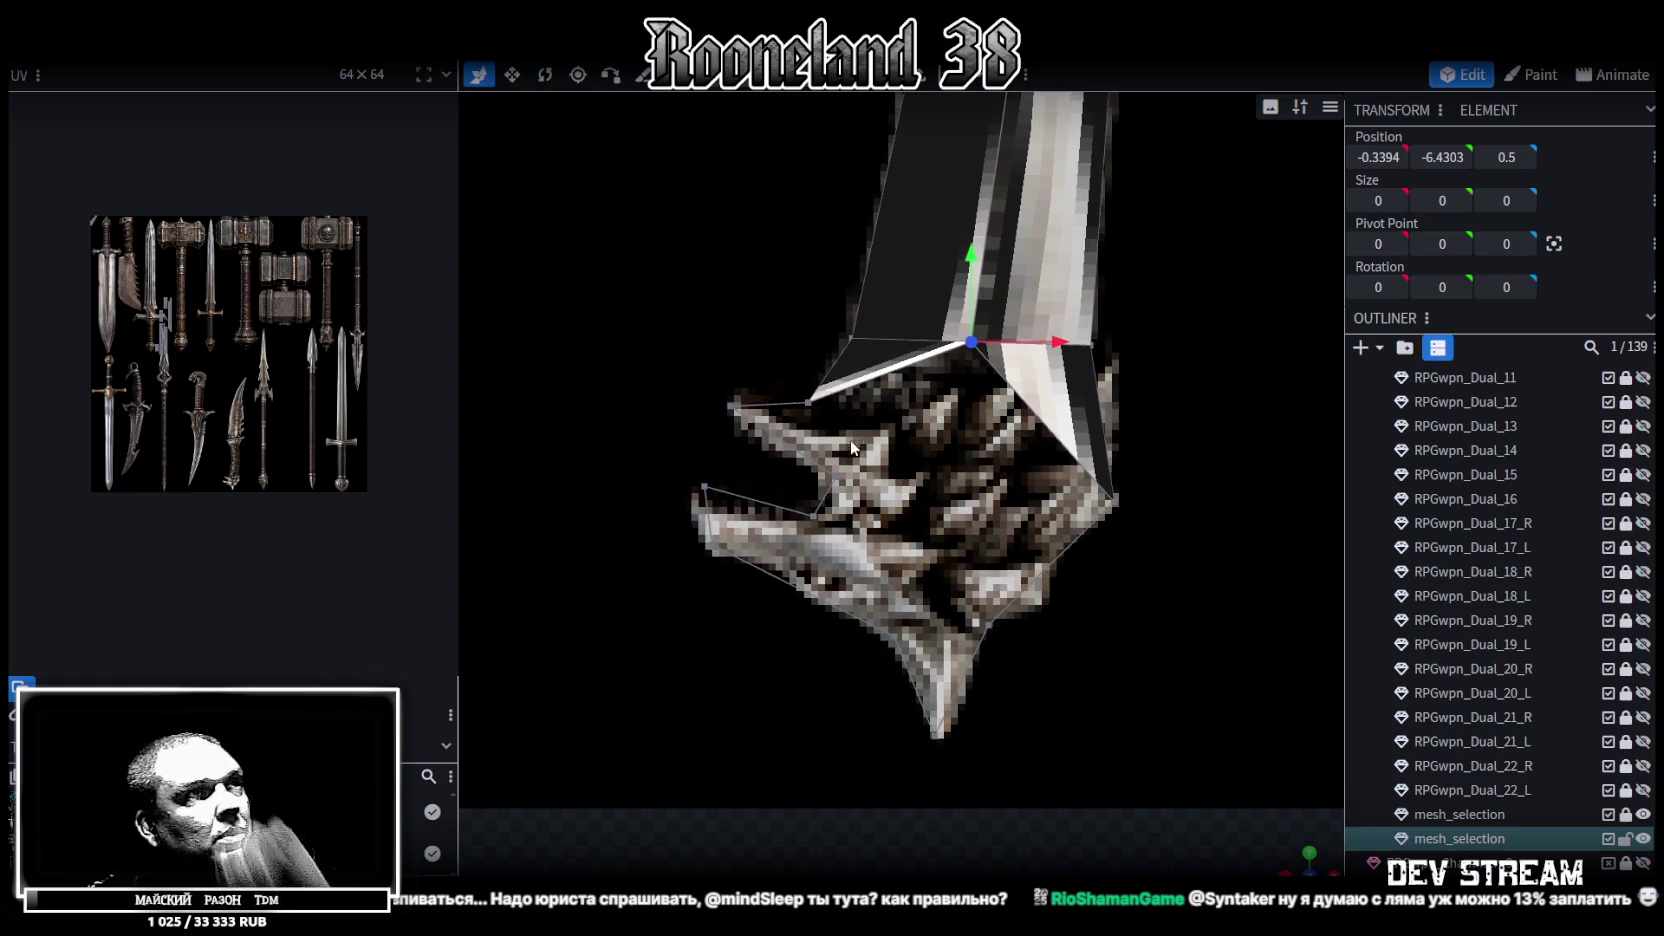
Merge two pairs of pommel vertices into single points, sliding the first merged point right
left_click(837, 477)
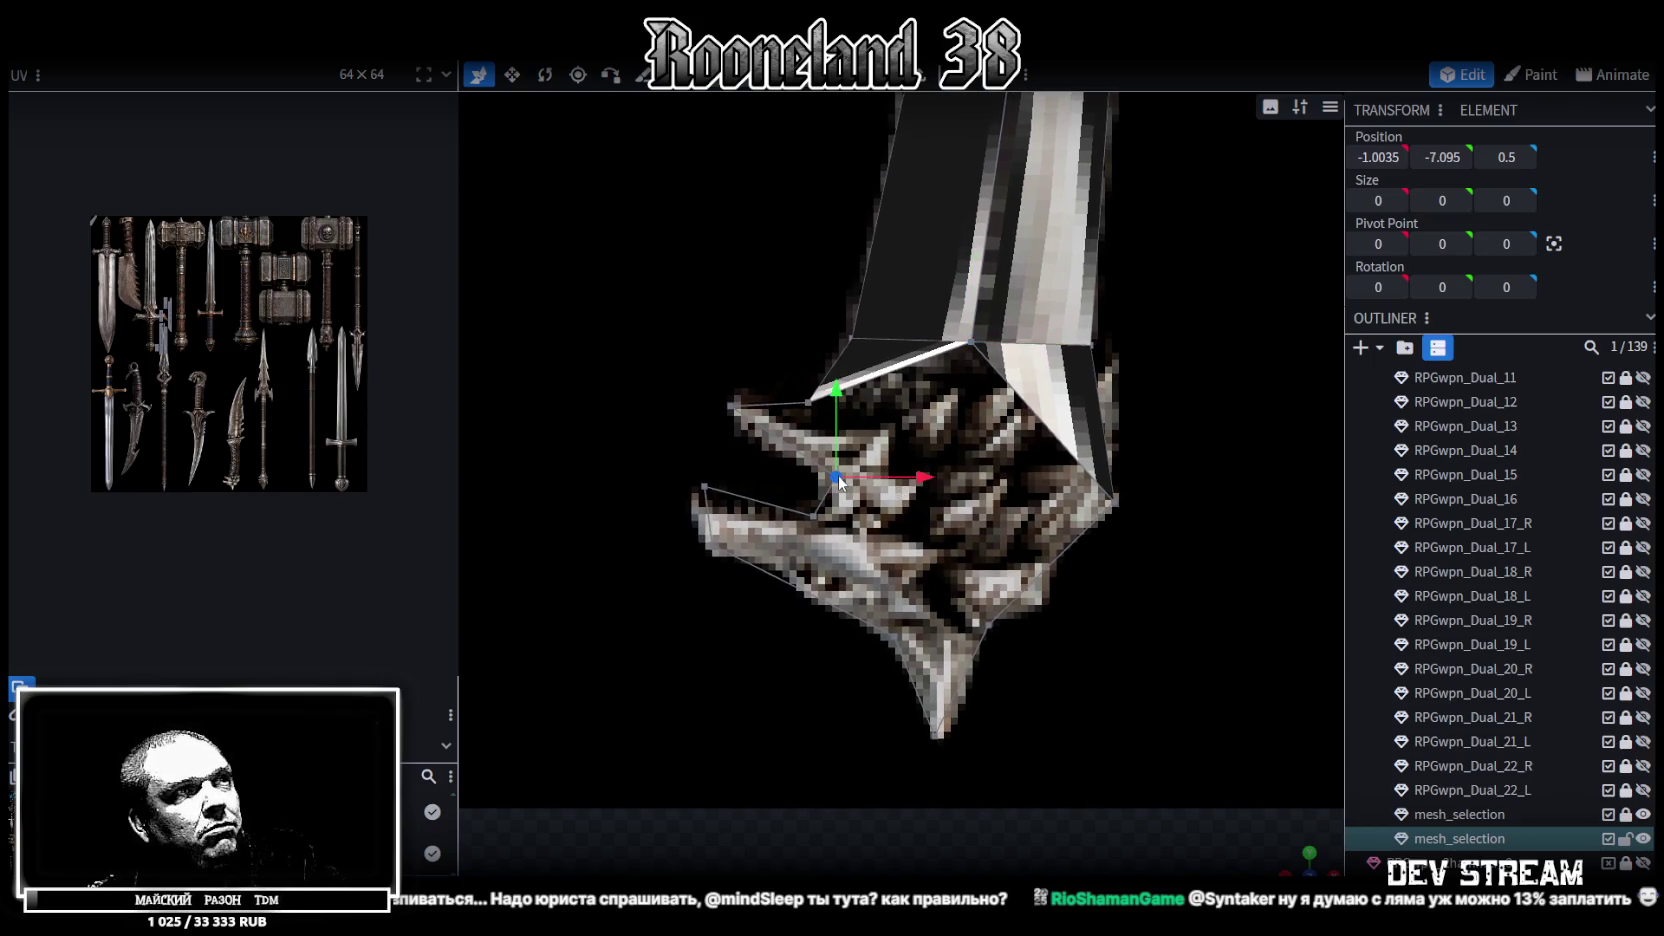
left_click(809, 405, "shift")
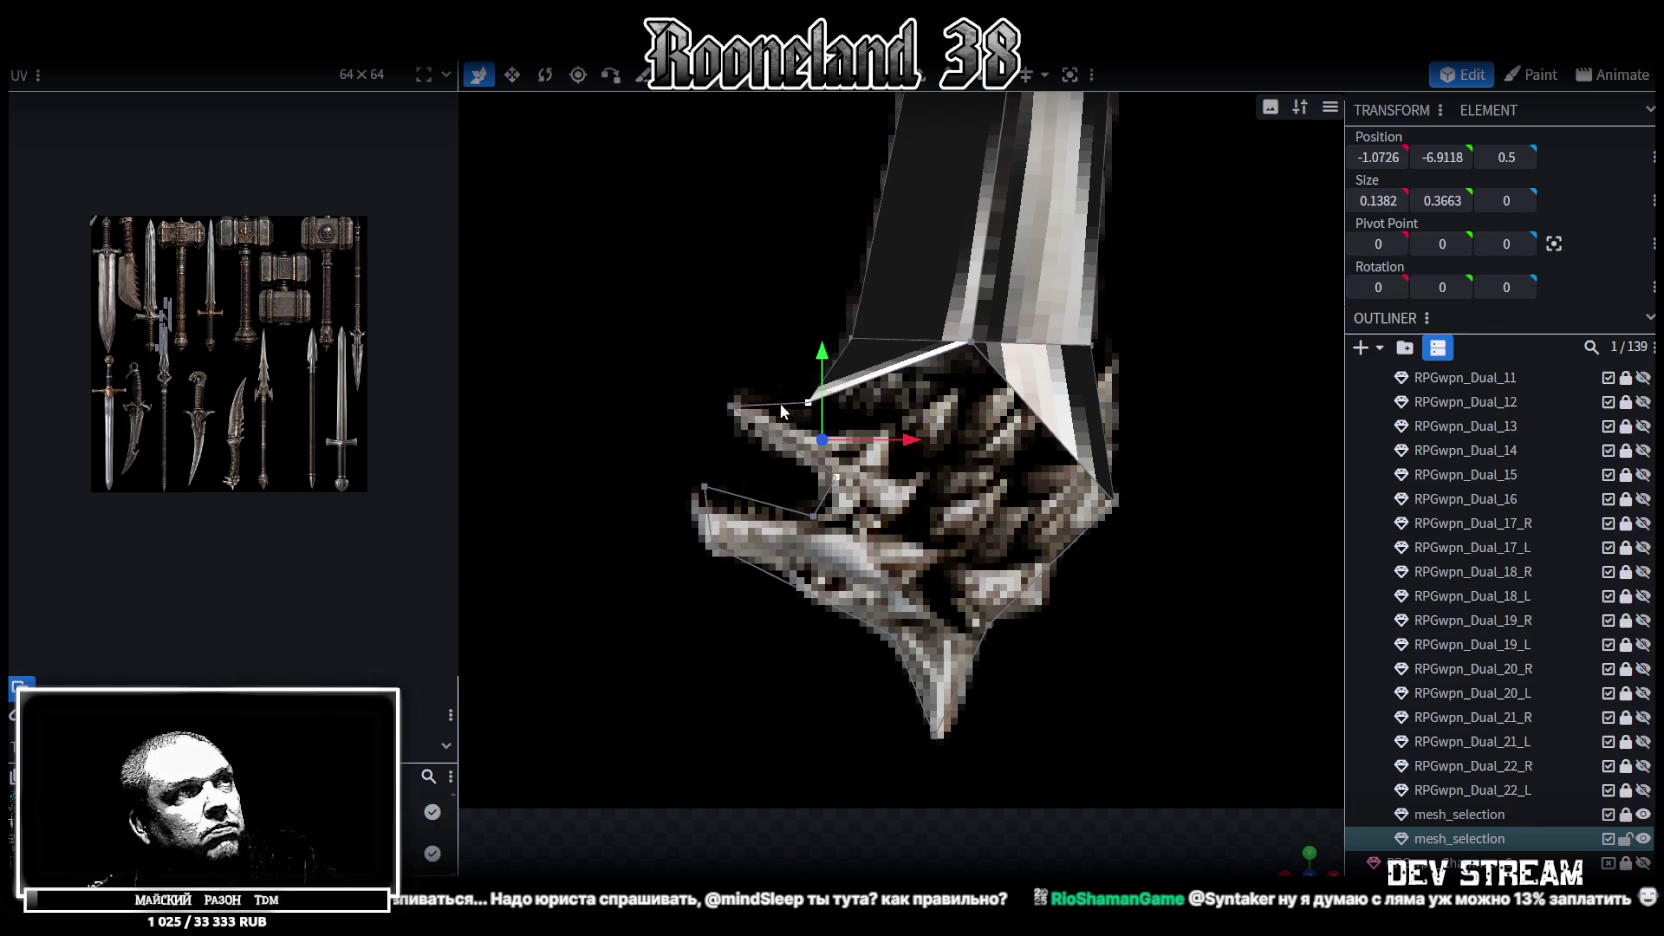
right_click(835, 481)
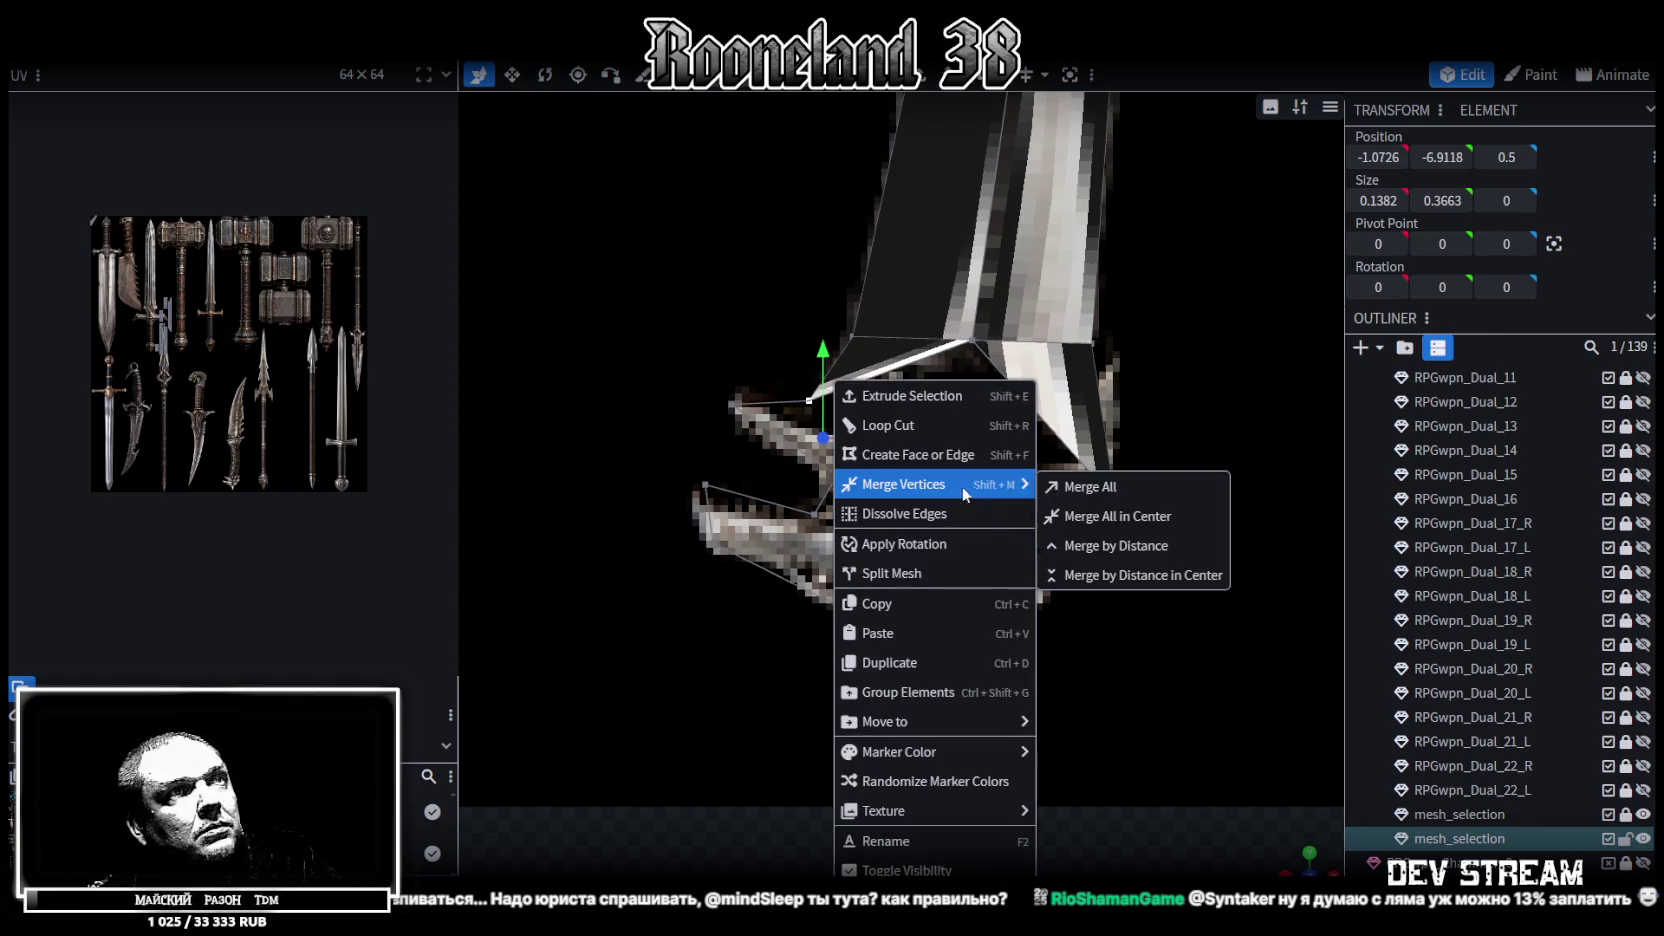
left_click(1115, 513)
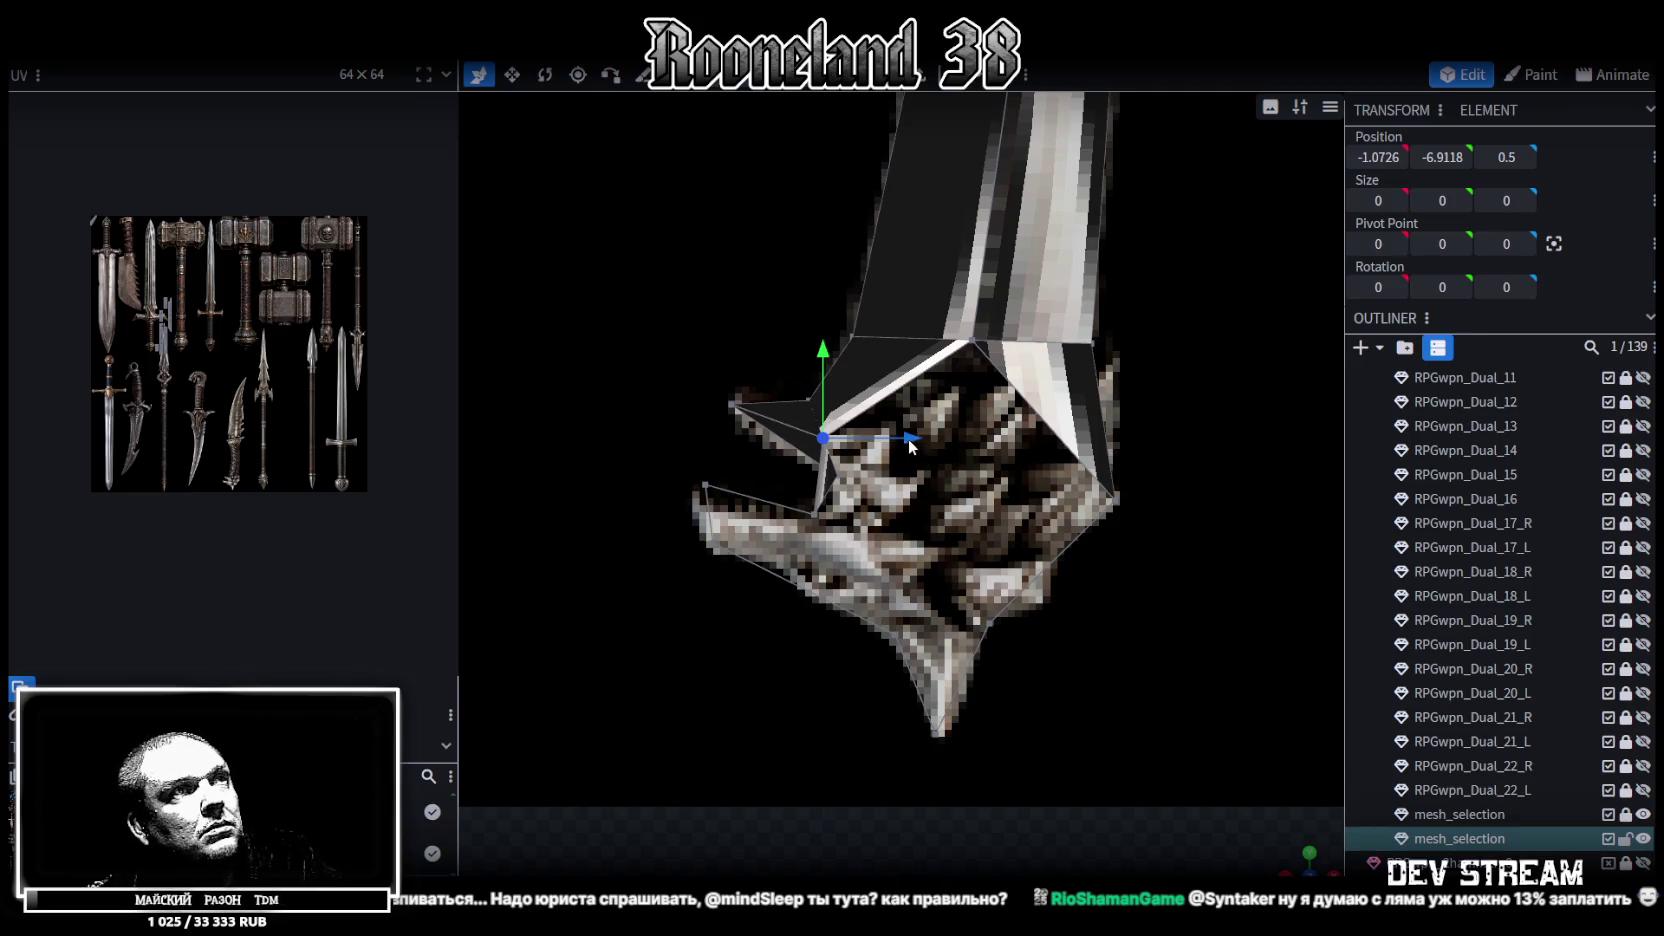
left_click_drag(907, 439, 961, 451)
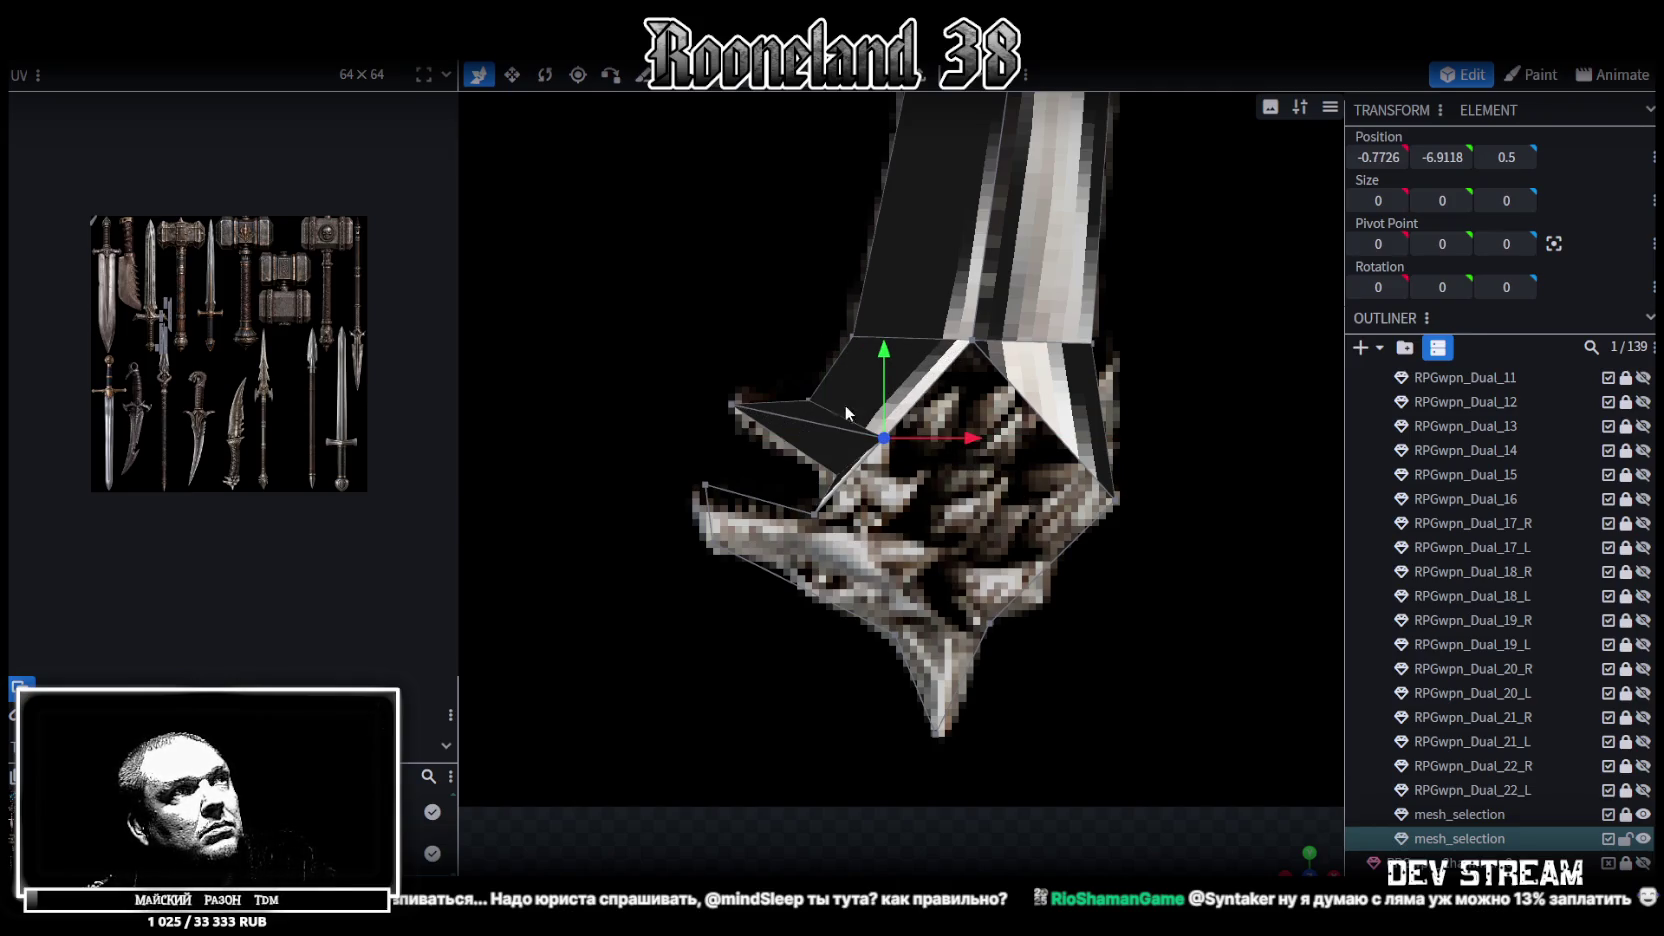
left_click(732, 403, "shift")
right_click(732, 403)
mouse_move(802, 484)
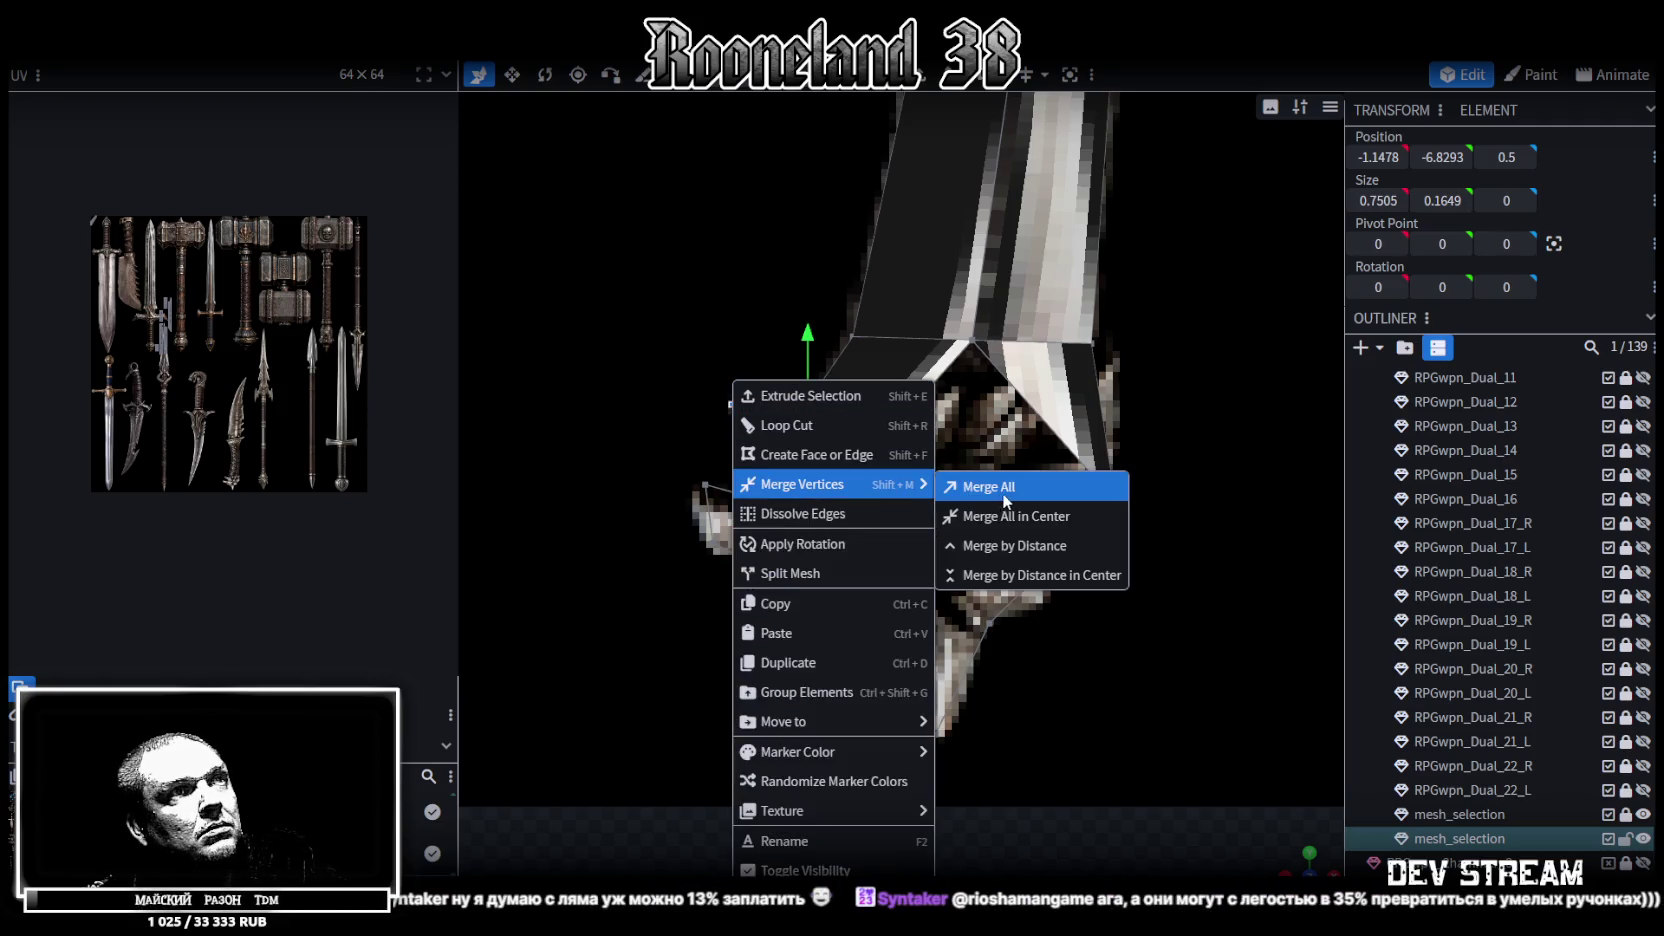
left_click(1006, 500)
Merge the three lower-left pommel vertices into one, then merge the tip and blade-edge vertices
mouse_move(1053, 616)
left_mouse_down()
mouse_move(958, 476)
mouse_move(757, 446)
left_mouse_up()
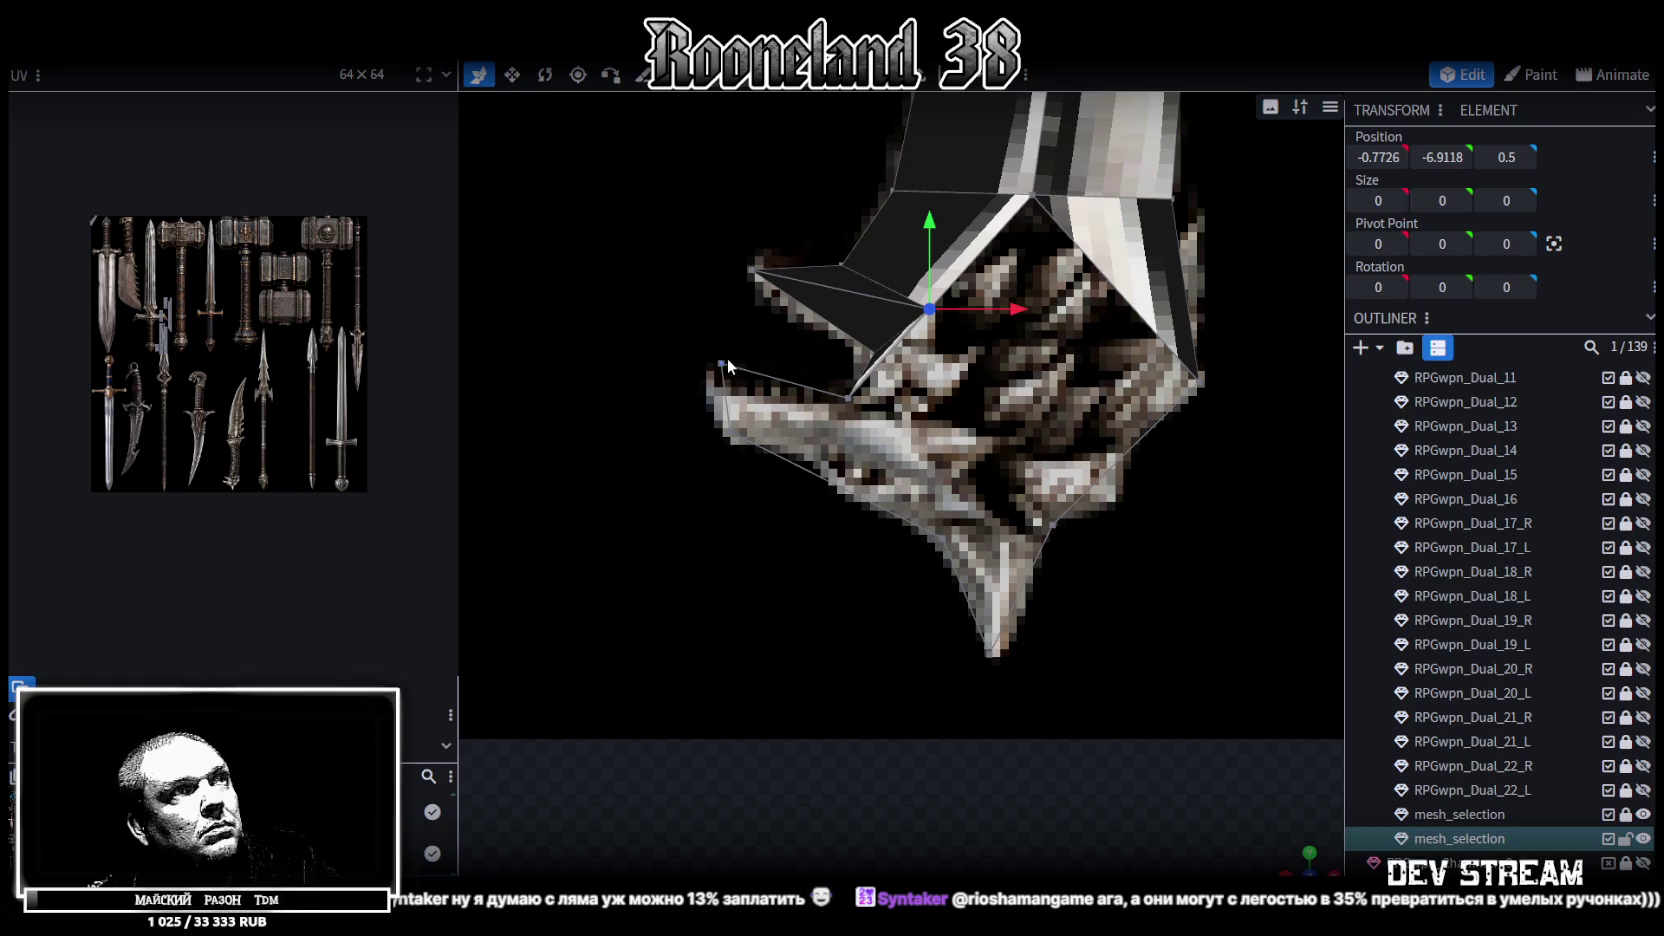
left_click(847, 410)
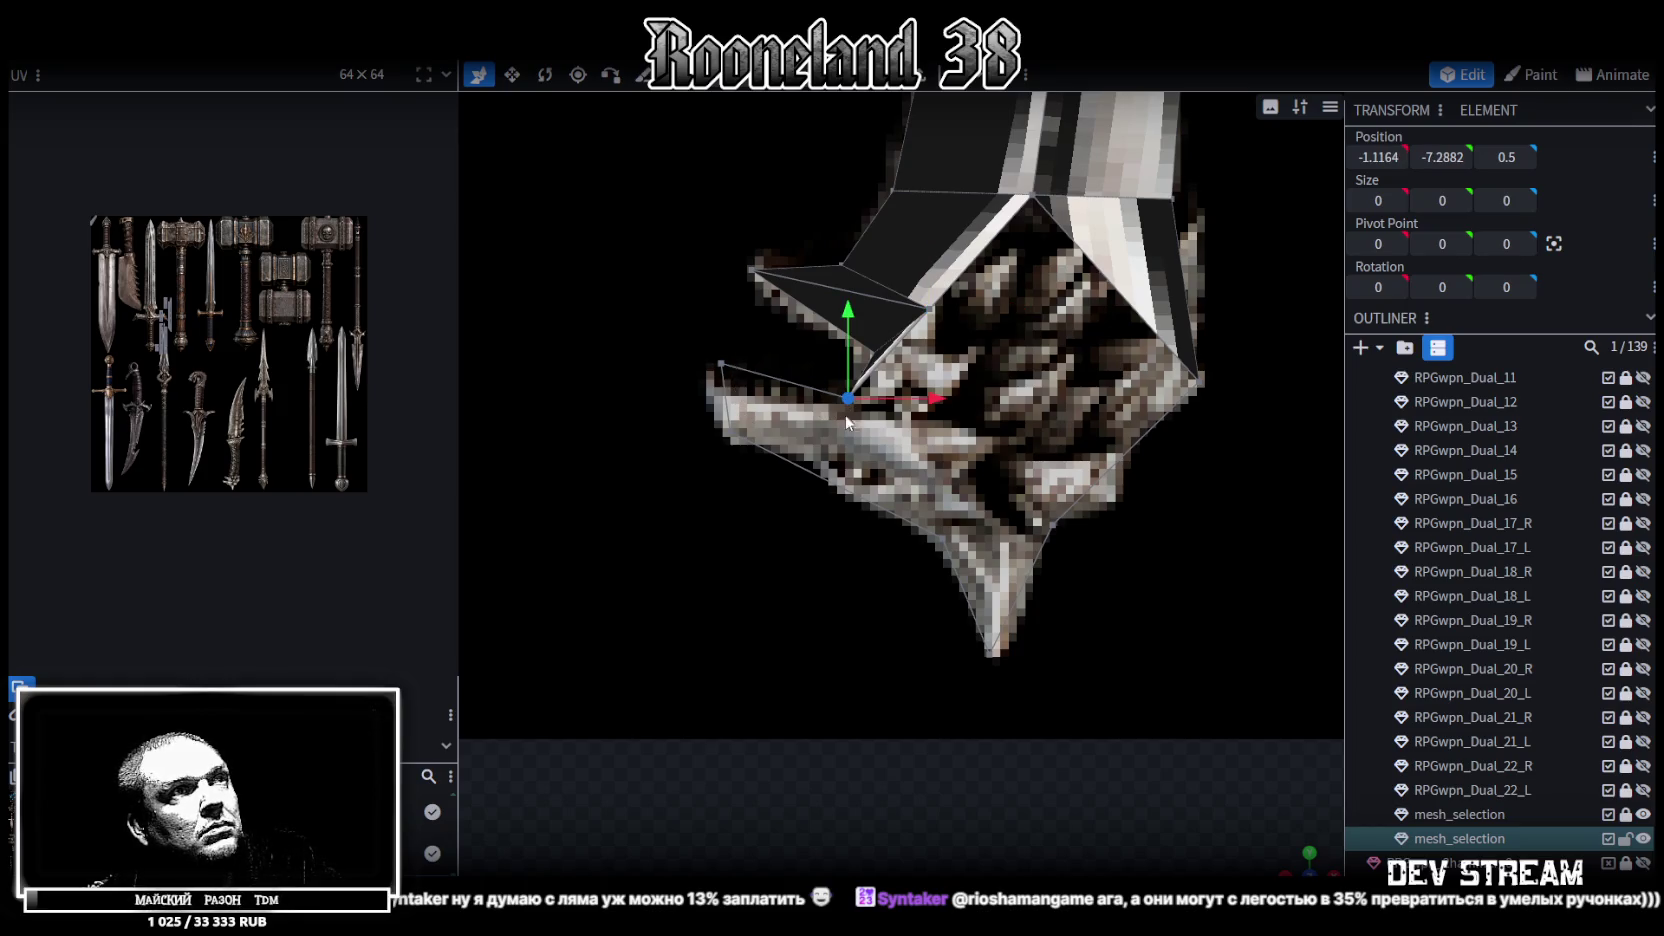
left_click(944, 536, "shift")
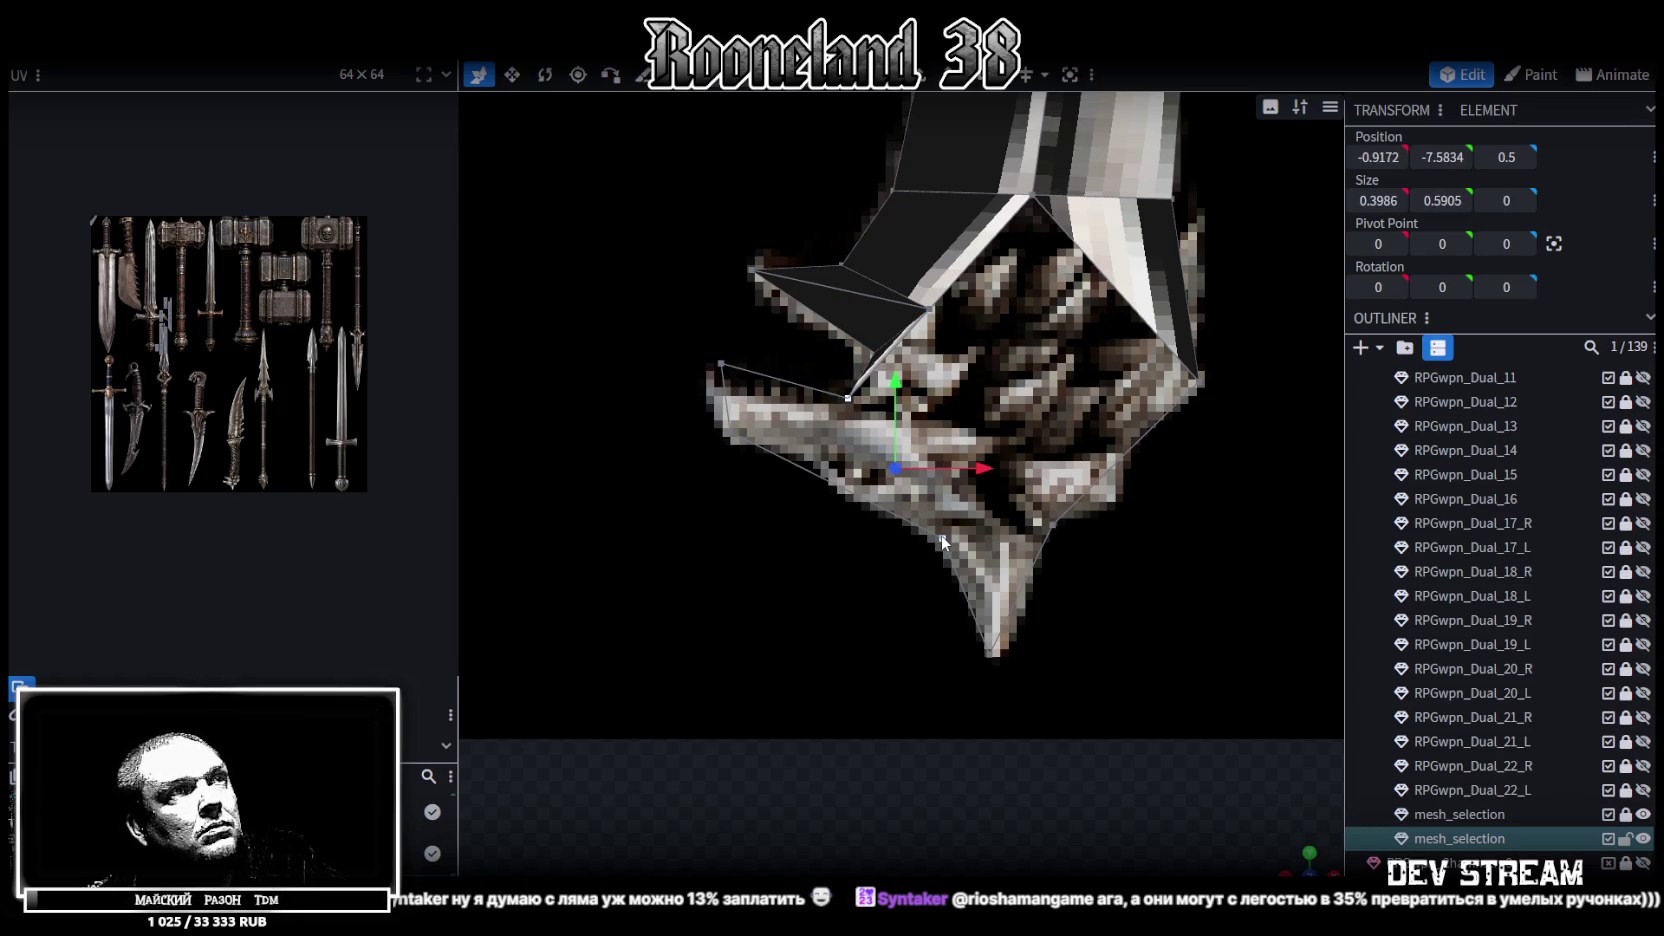
left_click(1052, 523, "shift")
right_click(1052, 523)
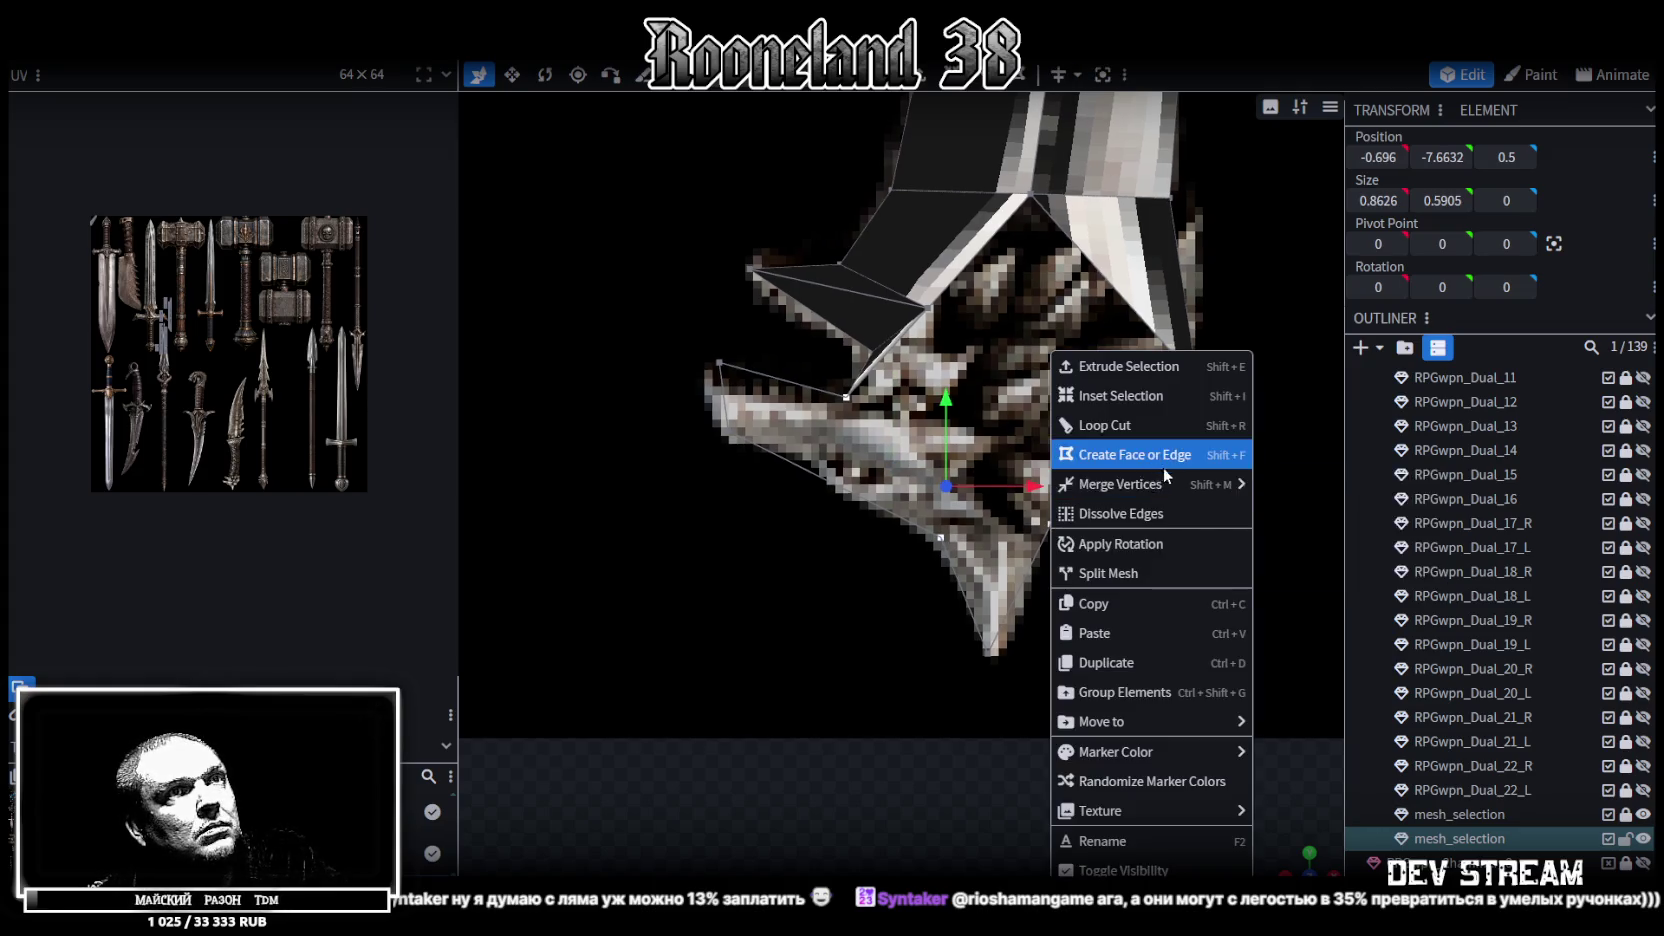
left_click(1287, 516)
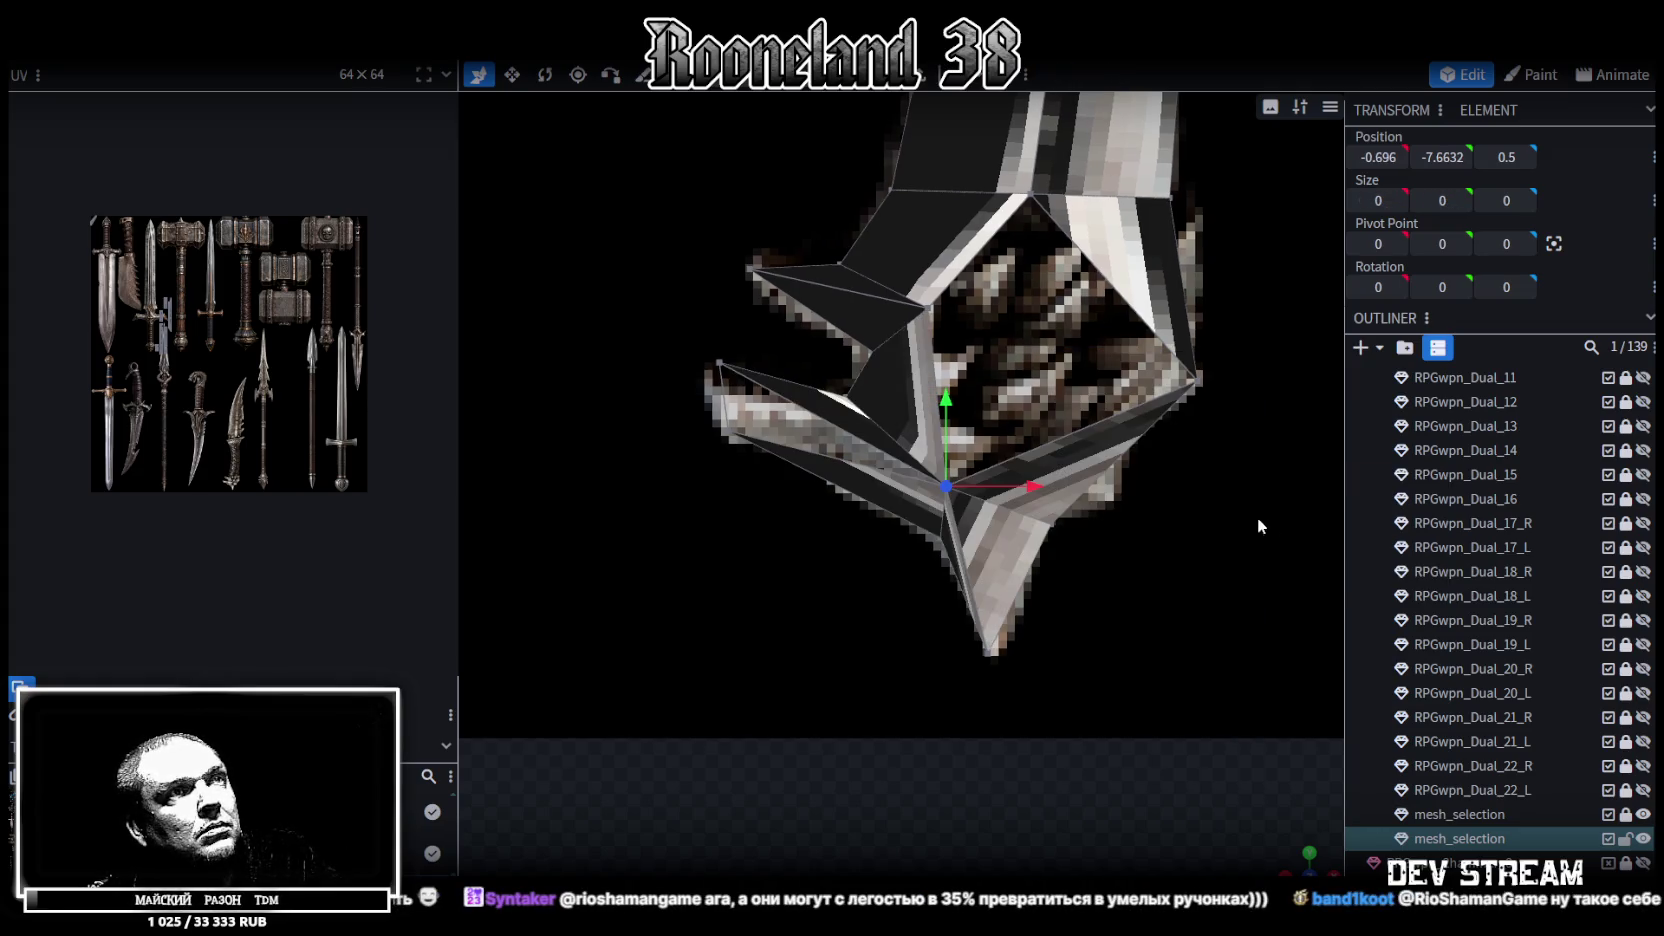
left_click(989, 655, "shift")
left_click(728, 431, "shift")
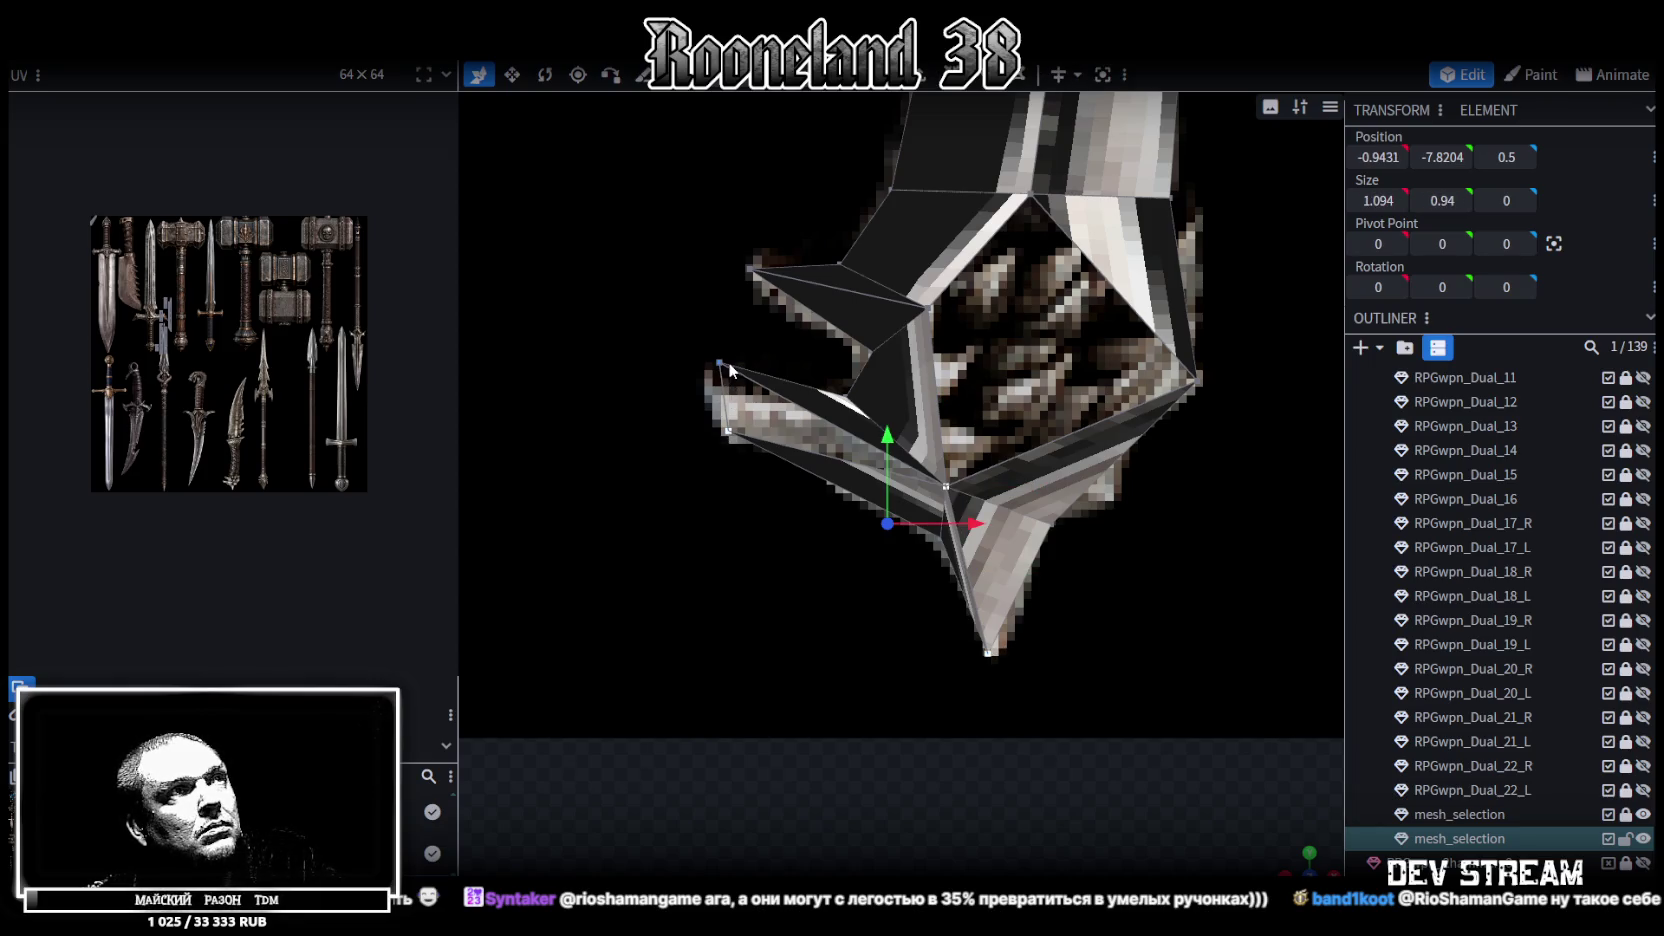
right_click(948, 488)
left_click(1226, 486)
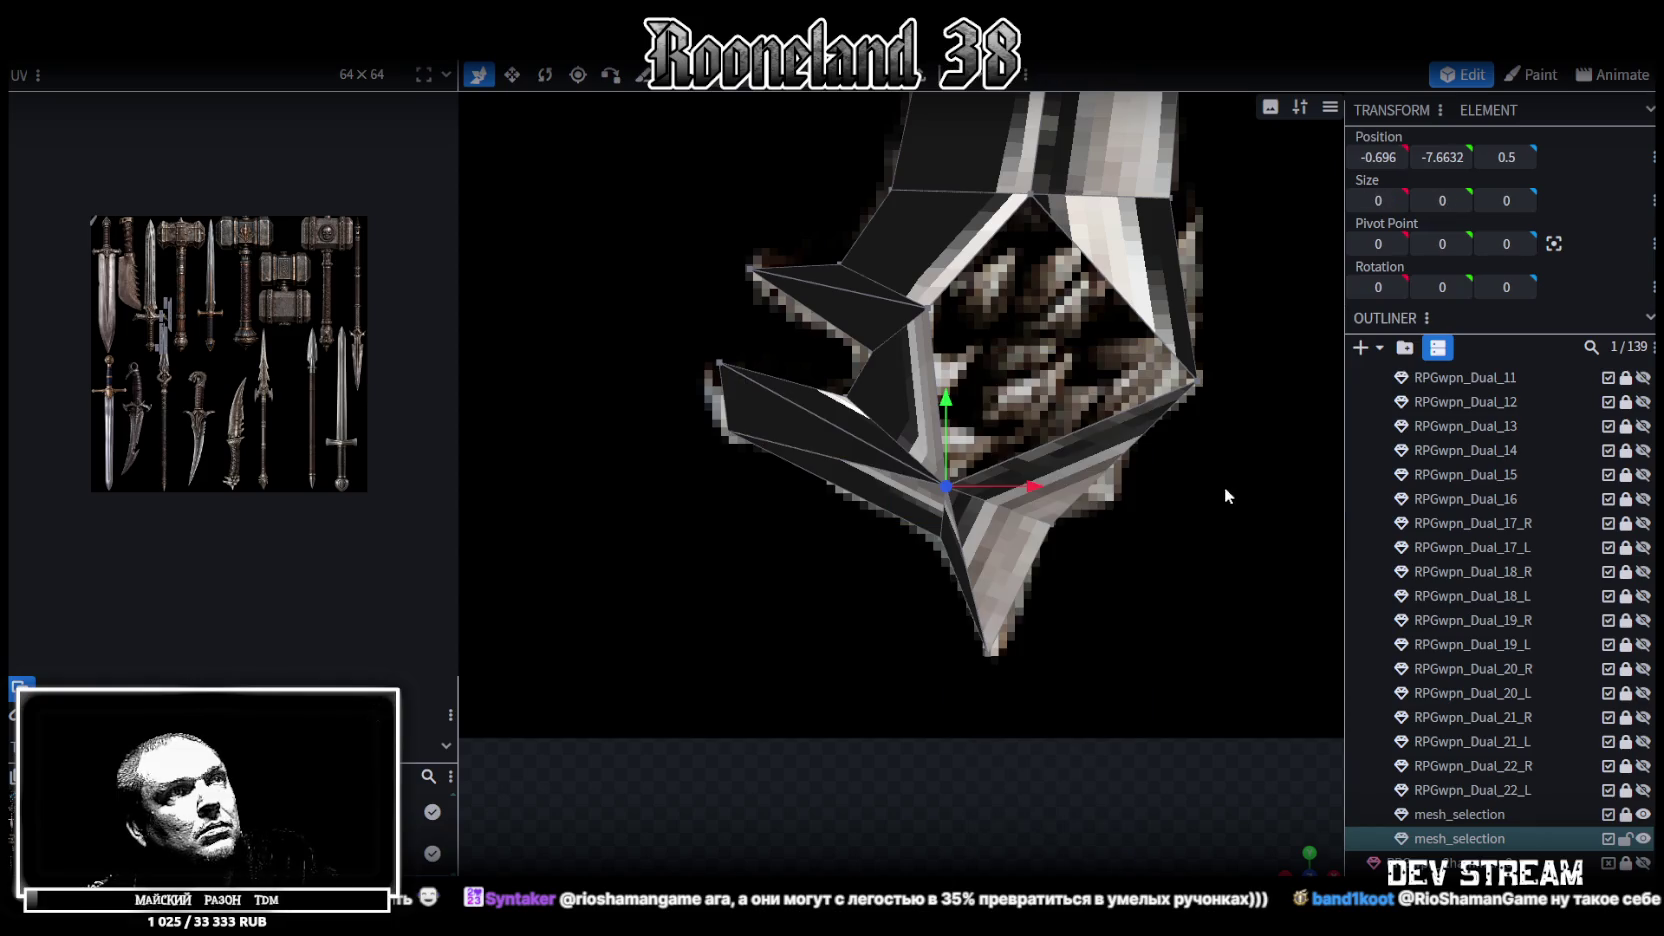
Merge another pair of loose guard vertices into a single point
left_click_drag(1274, 857, 1200, 840)
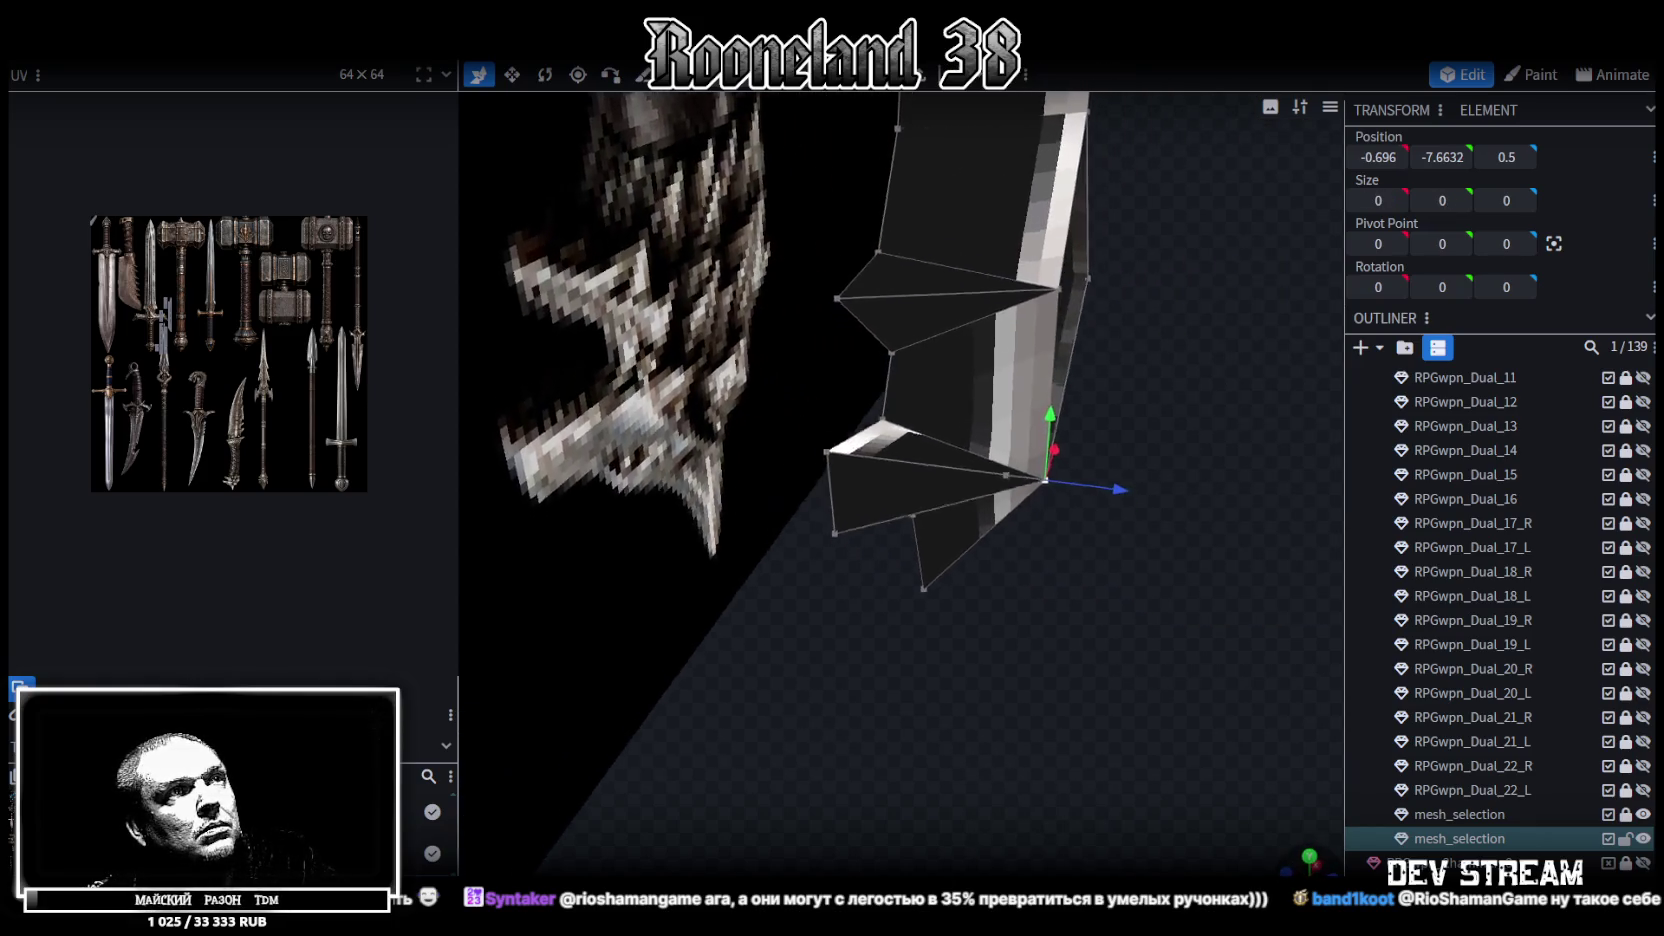
left_click_drag(790, 370, 777, 363)
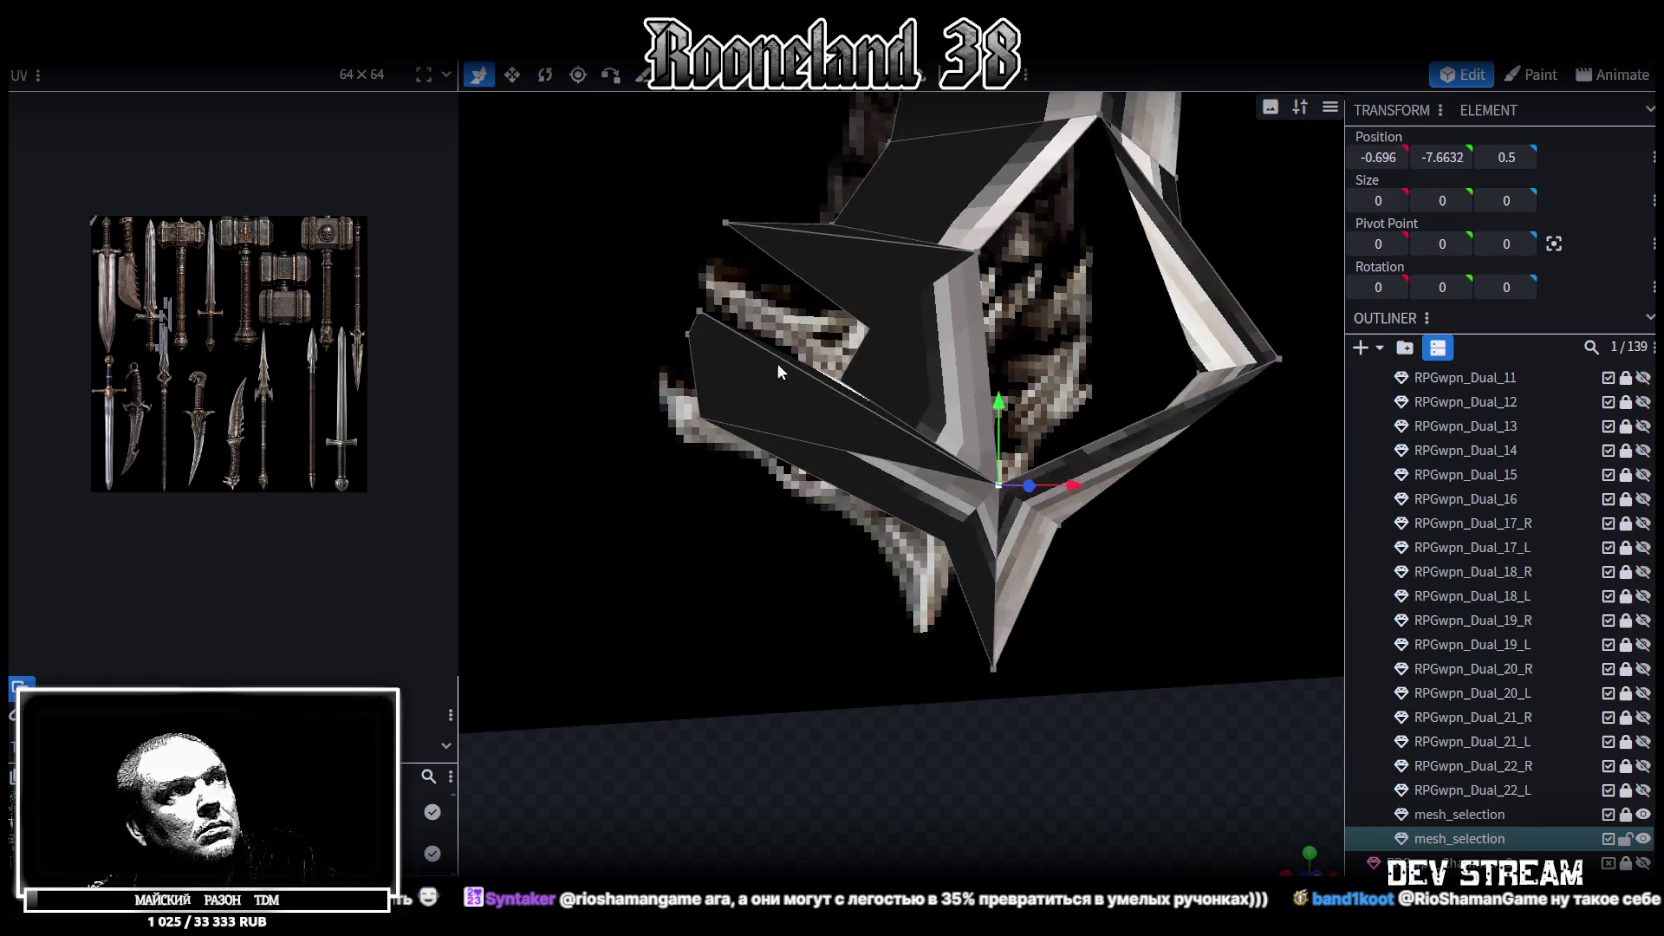
left_click(699, 311, "shift")
right_click(696, 306)
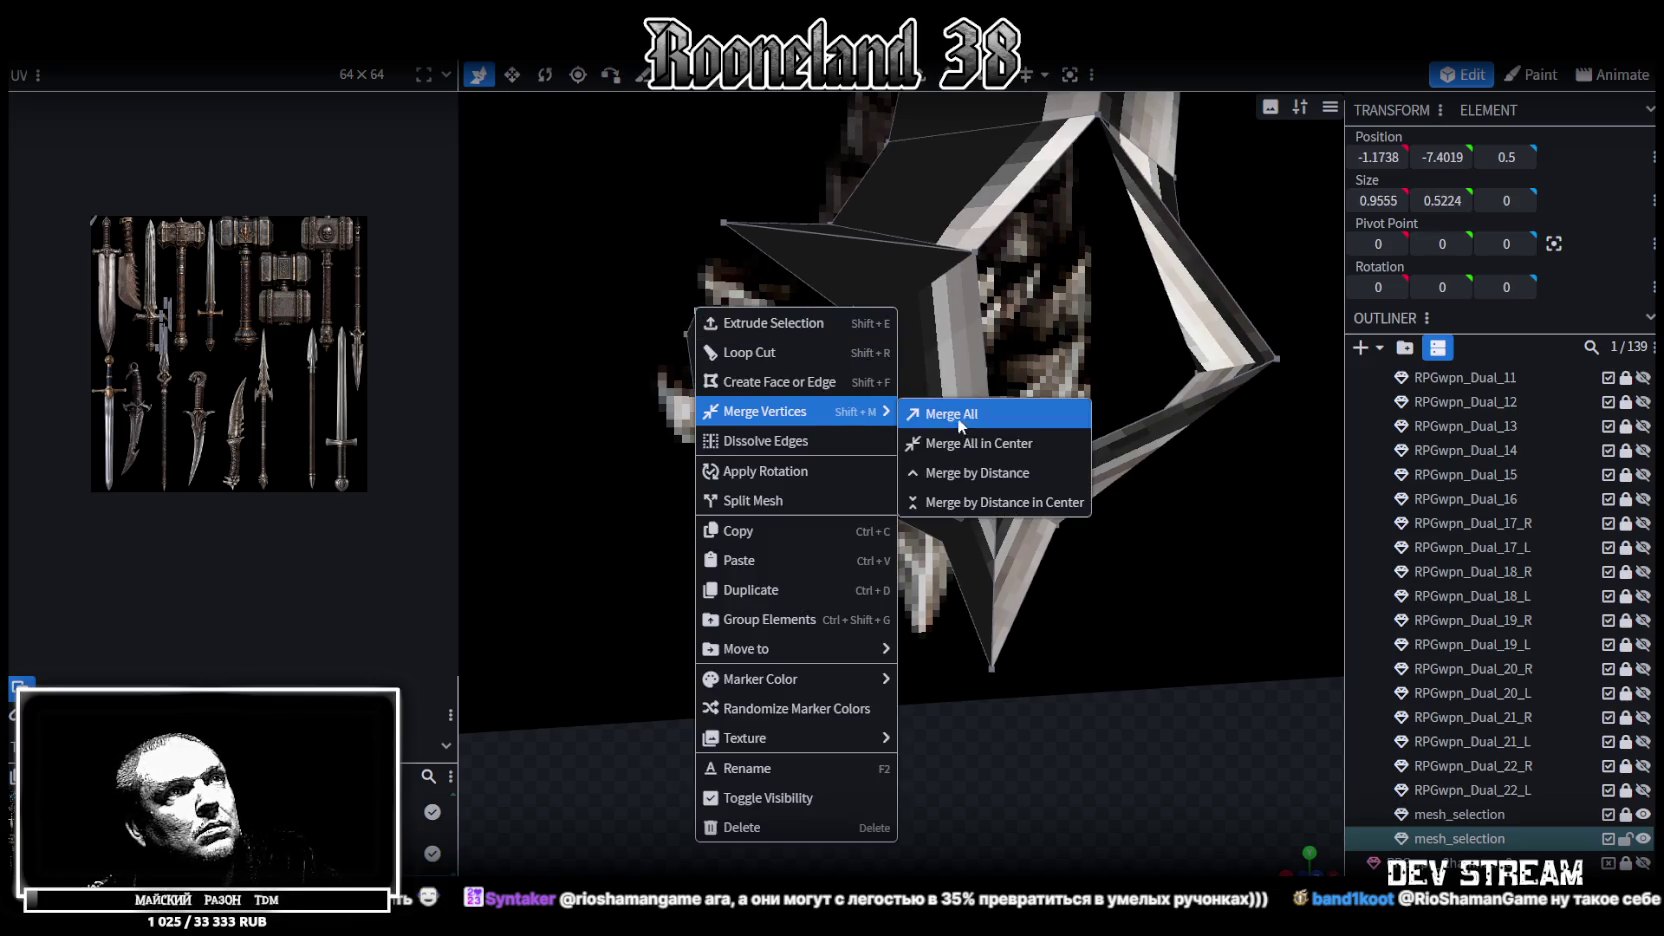
left_click(957, 417)
Move a guard vertex left along X, then select the guard's inner pentagon face
mouse_move(1092, 623)
left_mouse_down()
mouse_move(1092, 551)
mouse_move(1066, 592)
mouse_move(1027, 604)
mouse_move(1076, 651)
left_mouse_up()
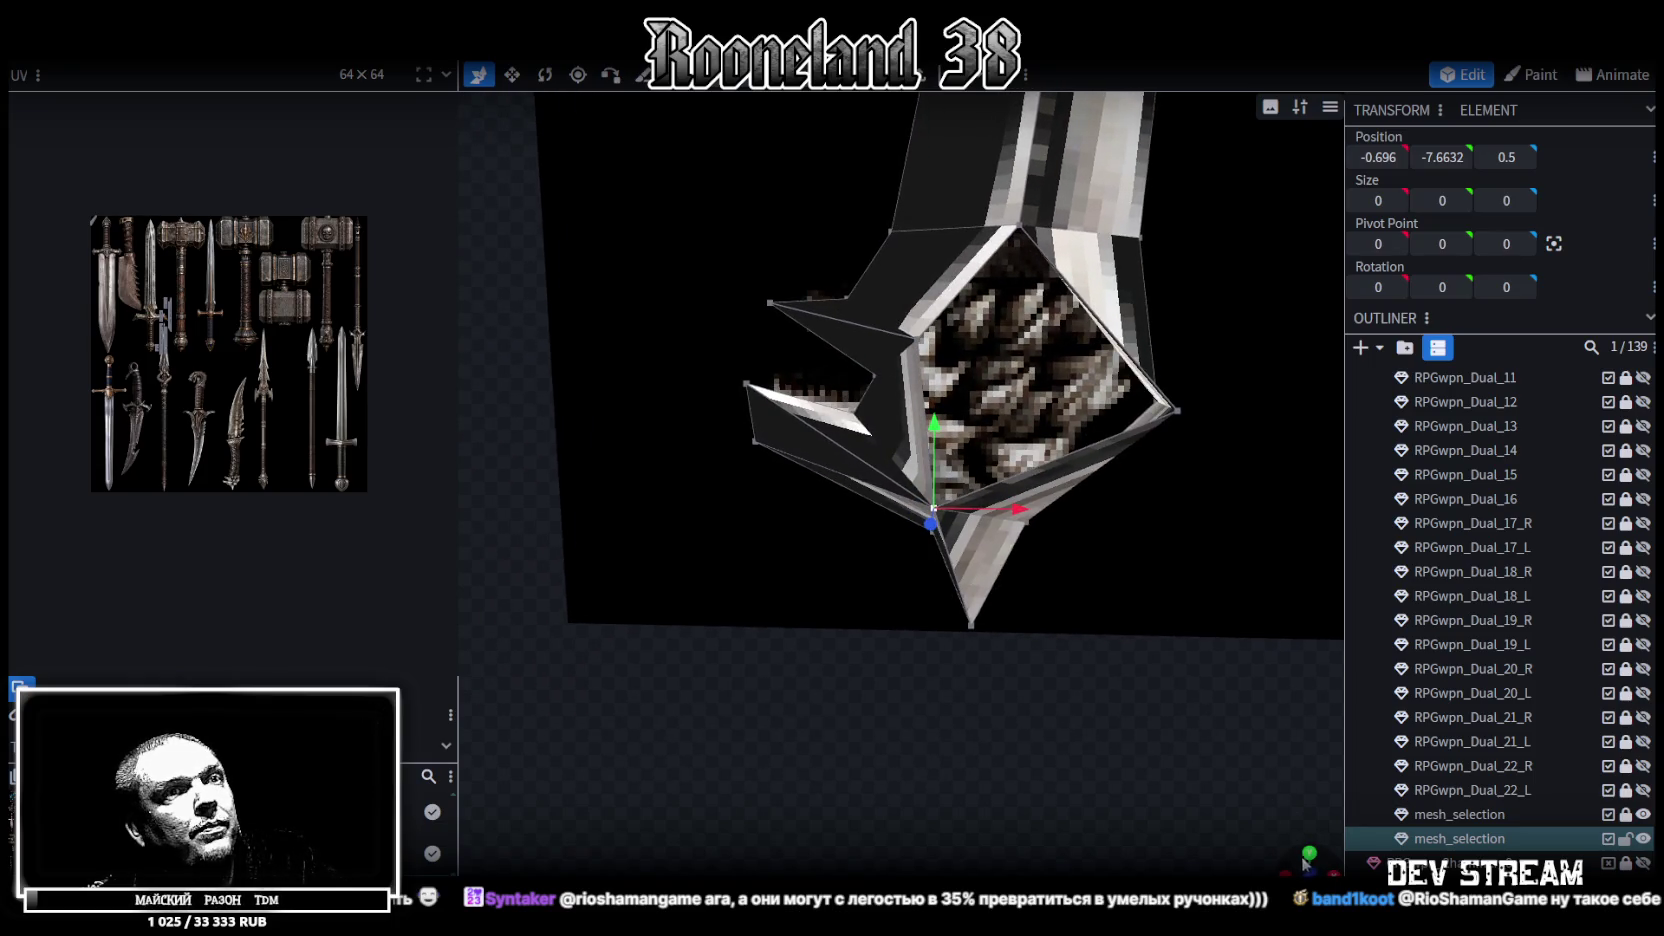
left_click_drag(1305, 865, 1310, 871)
left_click_drag(1144, 633, 1133, 471)
left_click(1164, 432)
mouse_move(1238, 432)
left_mouse_down()
mouse_move(1082, 430)
mouse_move(1133, 424)
left_mouse_up()
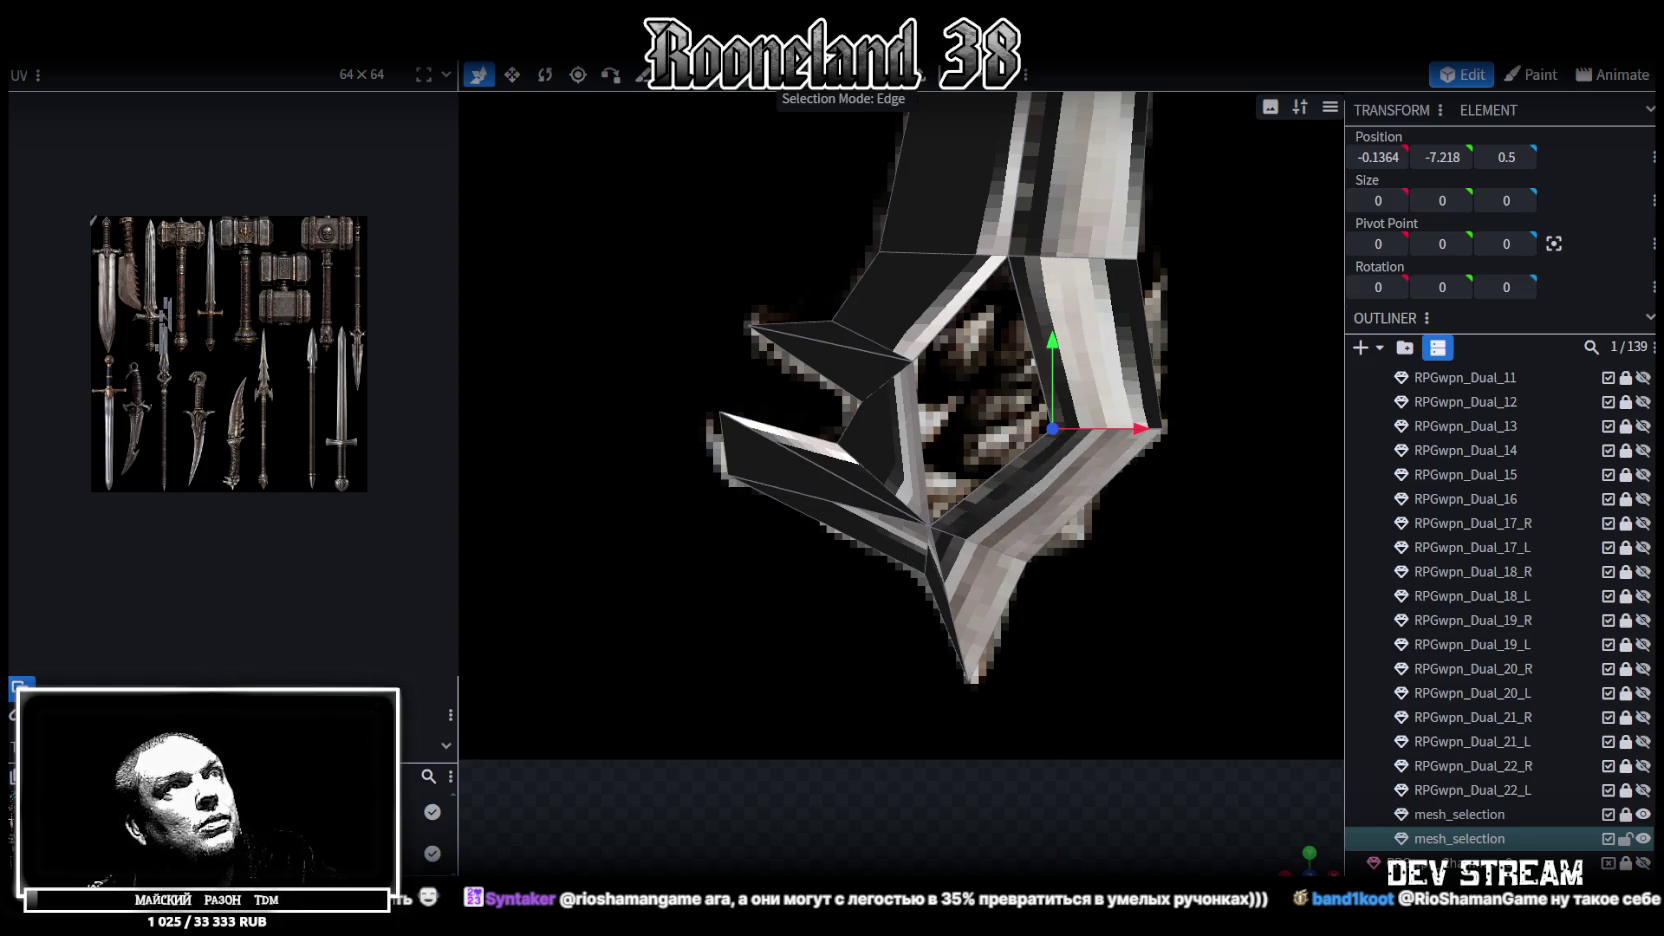
left_click(906, 385)
left_click(1025, 358)
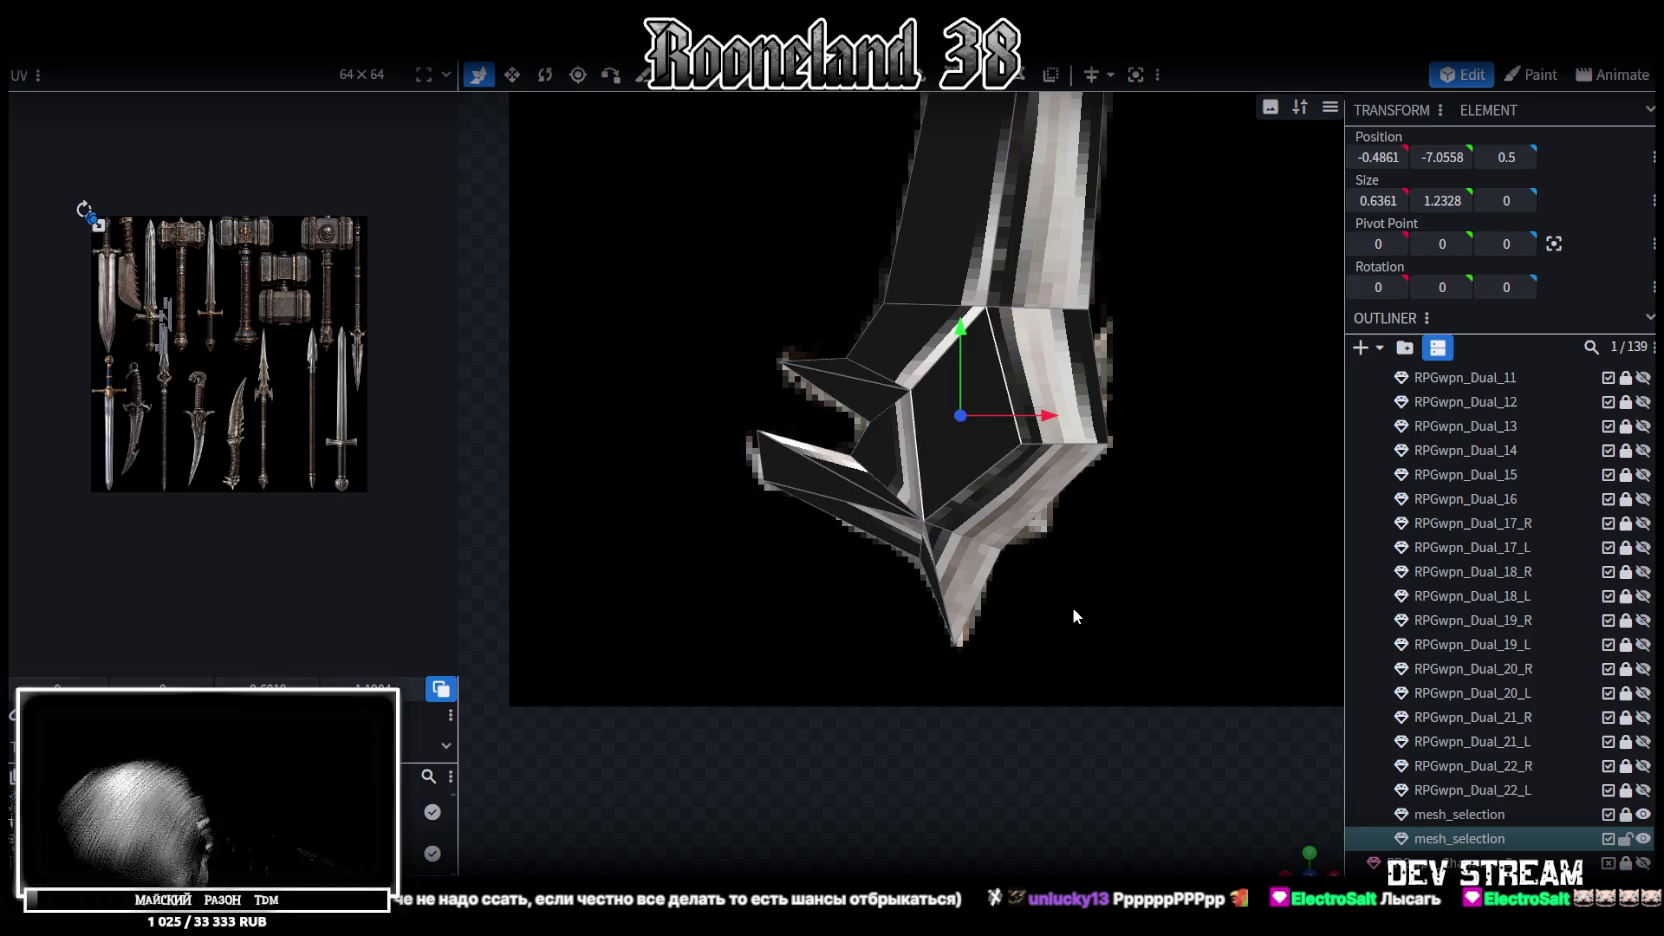
Nudge the guard's inner corner vertex +0.1 along X and view the dagger from the side
scroll(1058, 595, "up", 3)
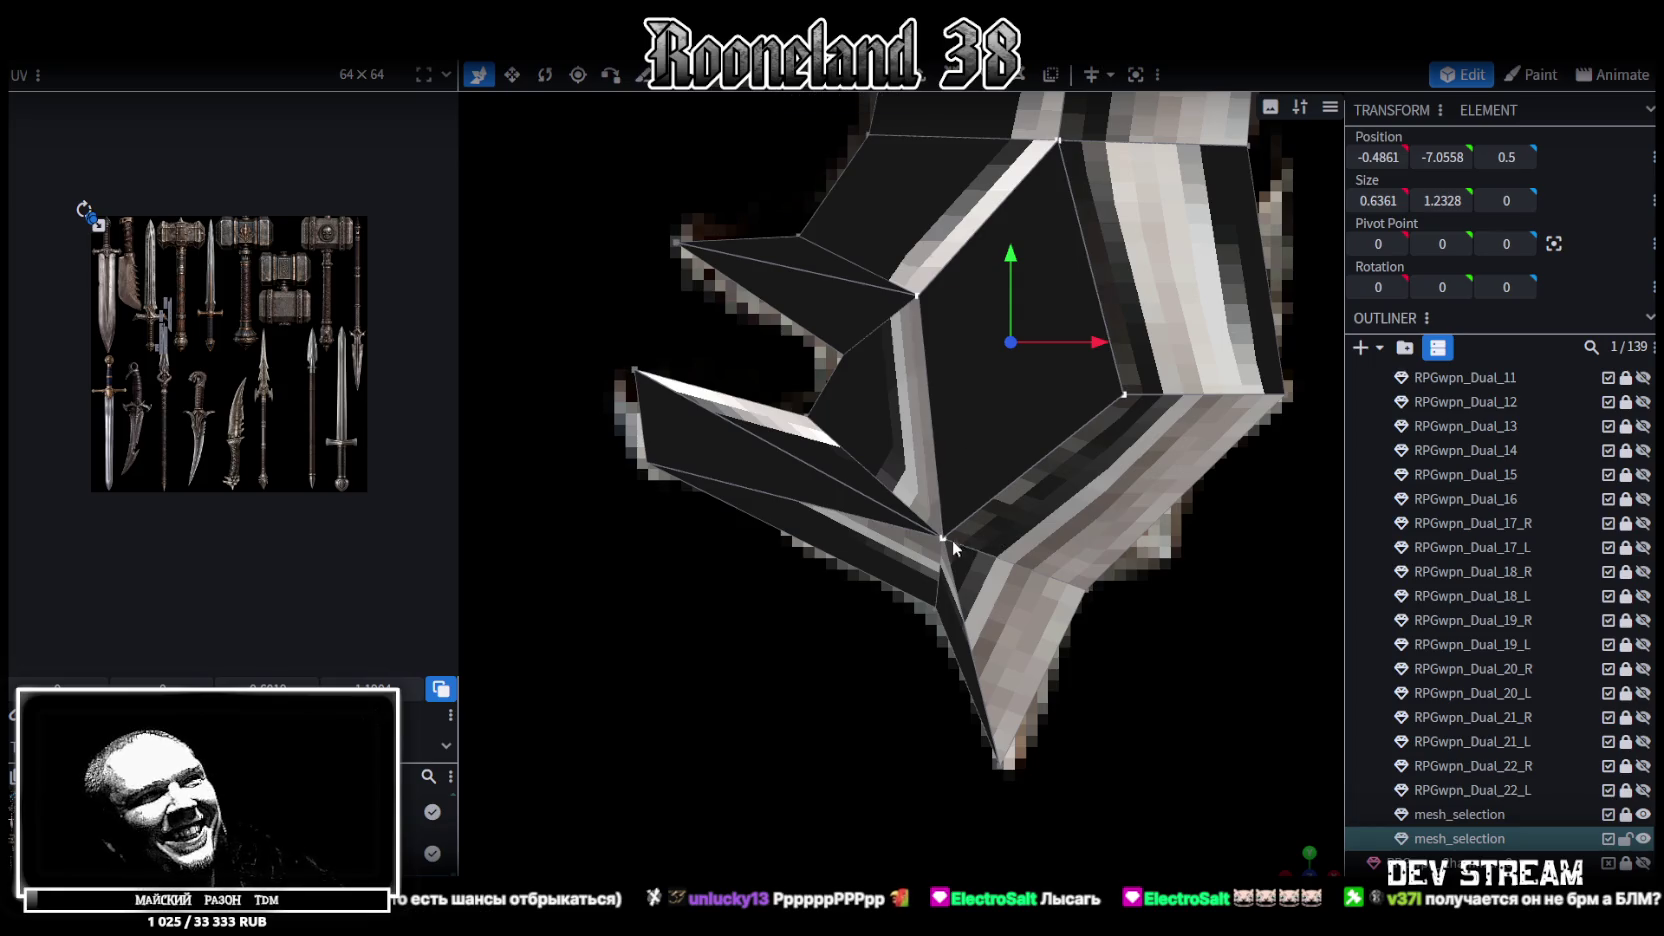
left_click(945, 538)
left_click_drag(1063, 540, 1095, 541)
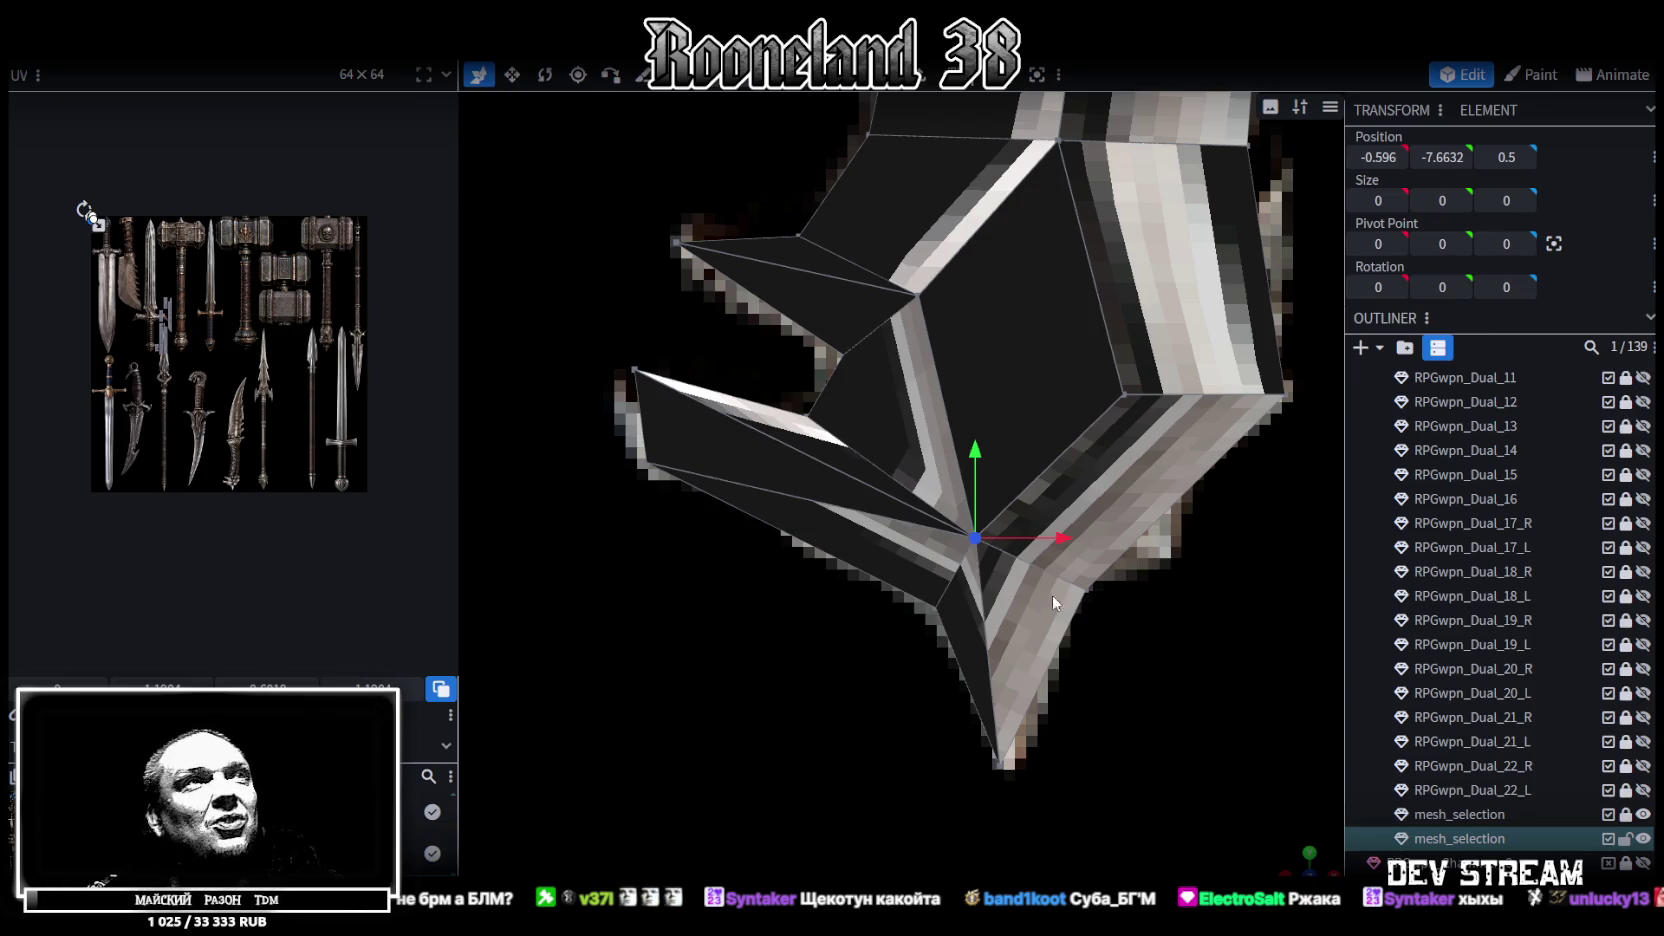
scroll(1004, 377, "up", 2)
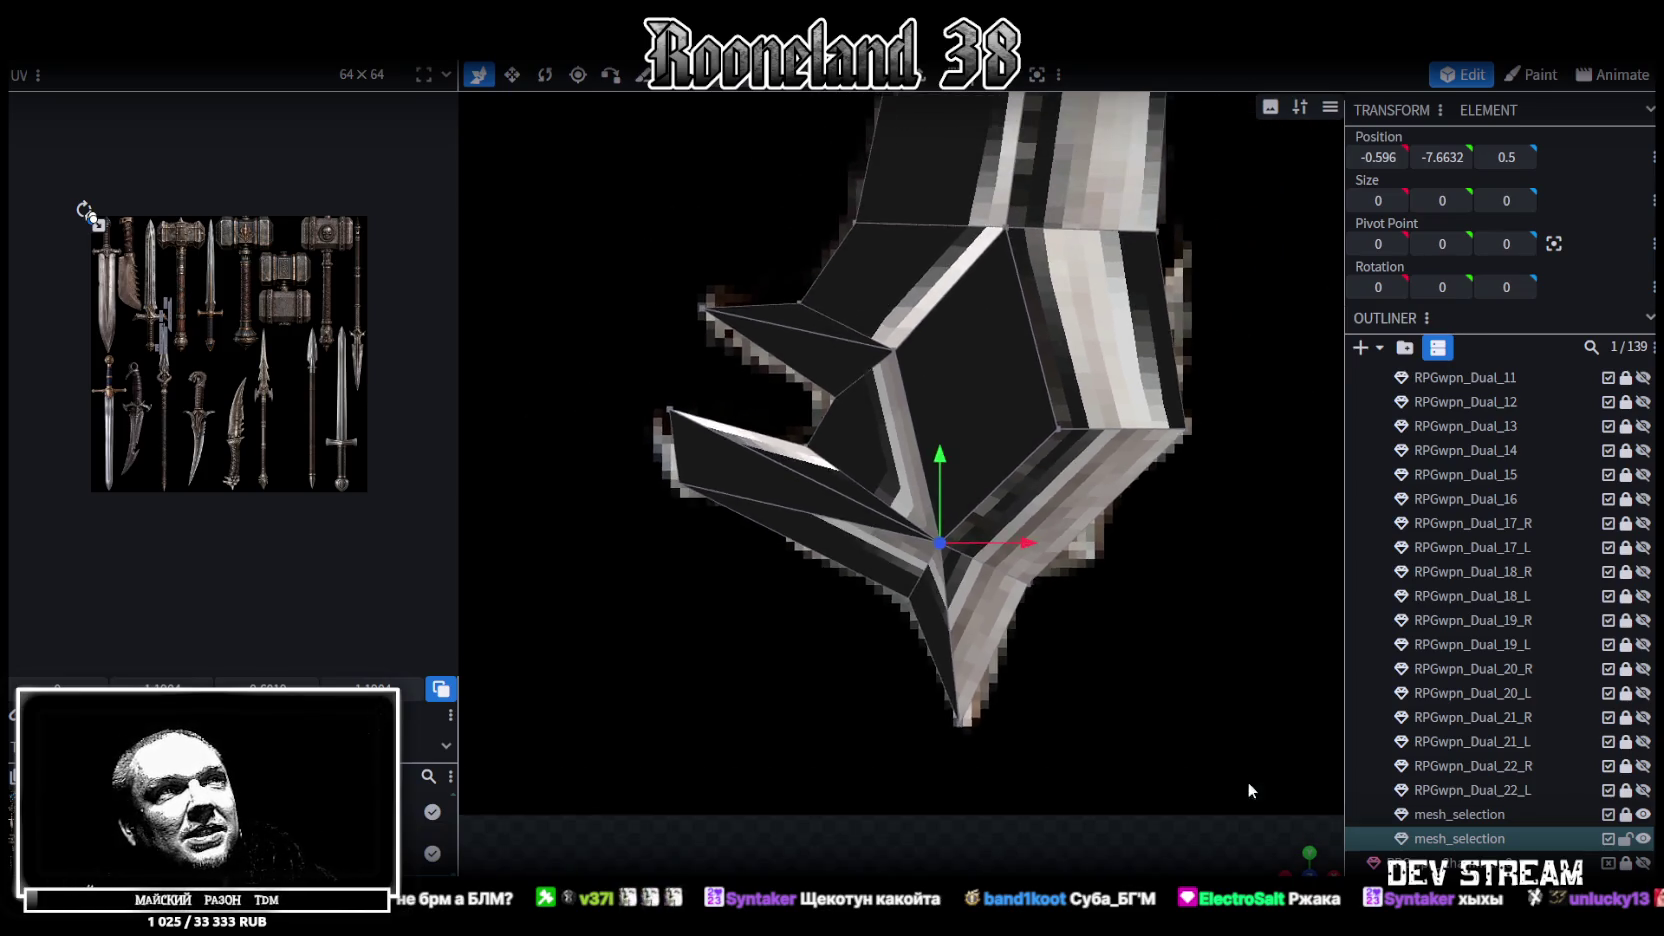
scroll(1247, 781, "down", 3)
mouse_move(1299, 858)
left_mouse_down()
mouse_move(885, 623)
mouse_move(1009, 467)
mouse_move(748, 474)
mouse_move(758, 499)
mouse_move(887, 480)
mouse_move(1037, 685)
mouse_move(1192, 552)
mouse_move(1247, 467)
mouse_move(838, 468)
mouse_move(946, 573)
mouse_move(758, 474)
mouse_move(914, 436)
left_mouse_up()
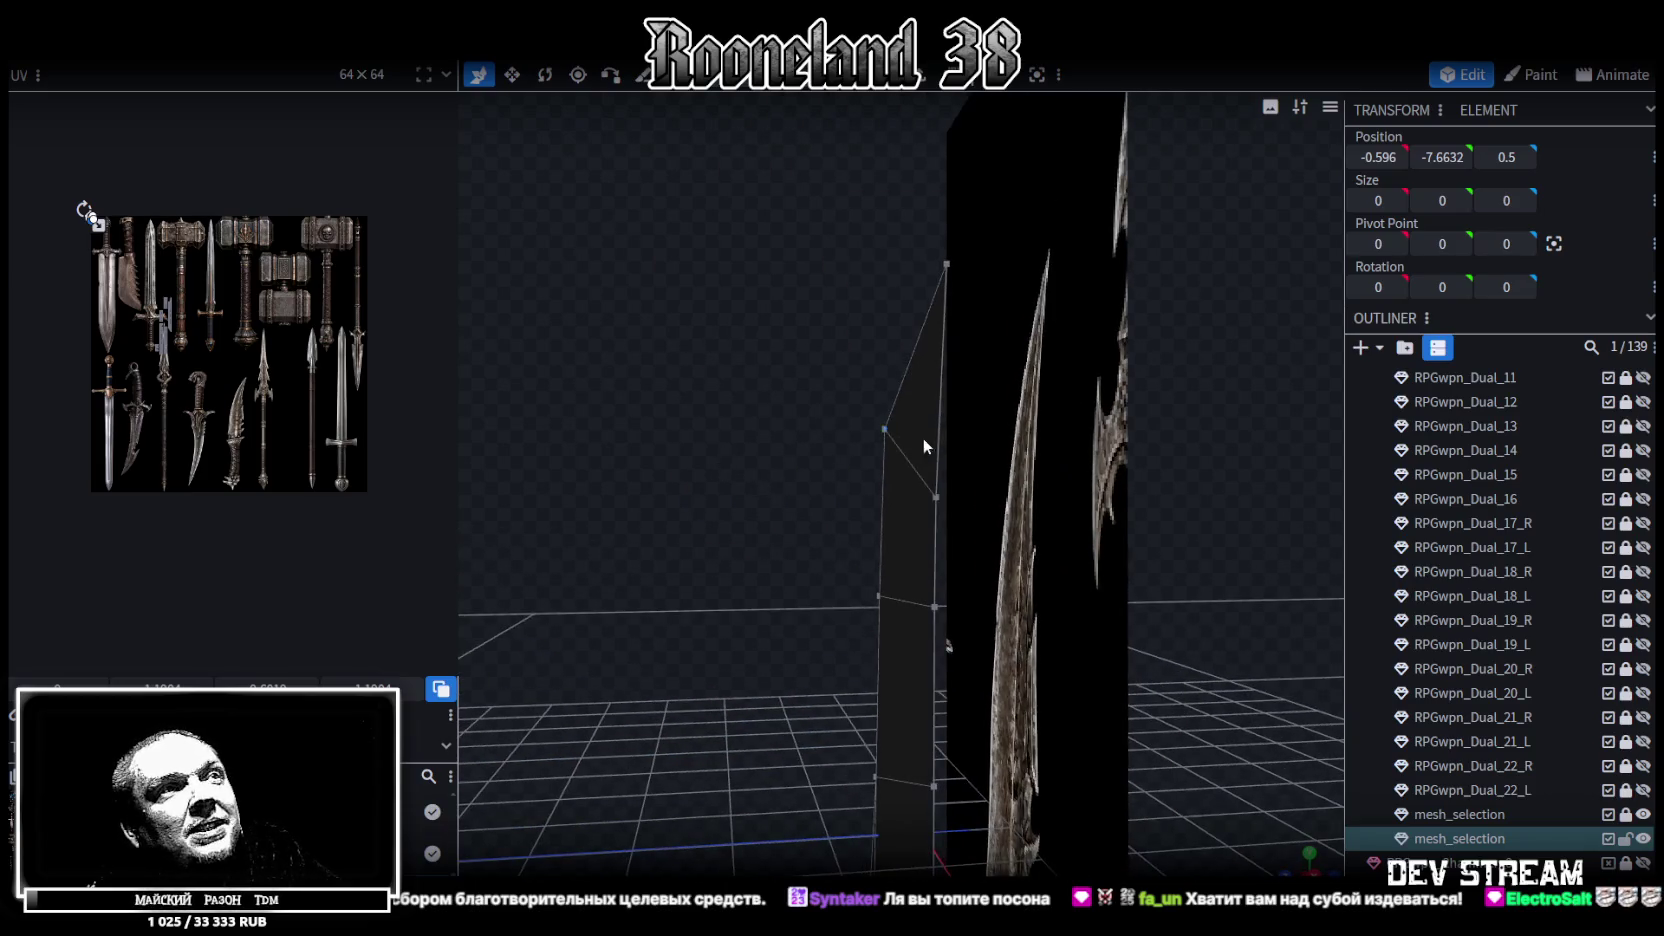
Push a blade vertex 0.3 inward in depth, undoing the extra 0.1 nudge
left_click(881, 420)
left_click_drag(806, 426, 833, 429)
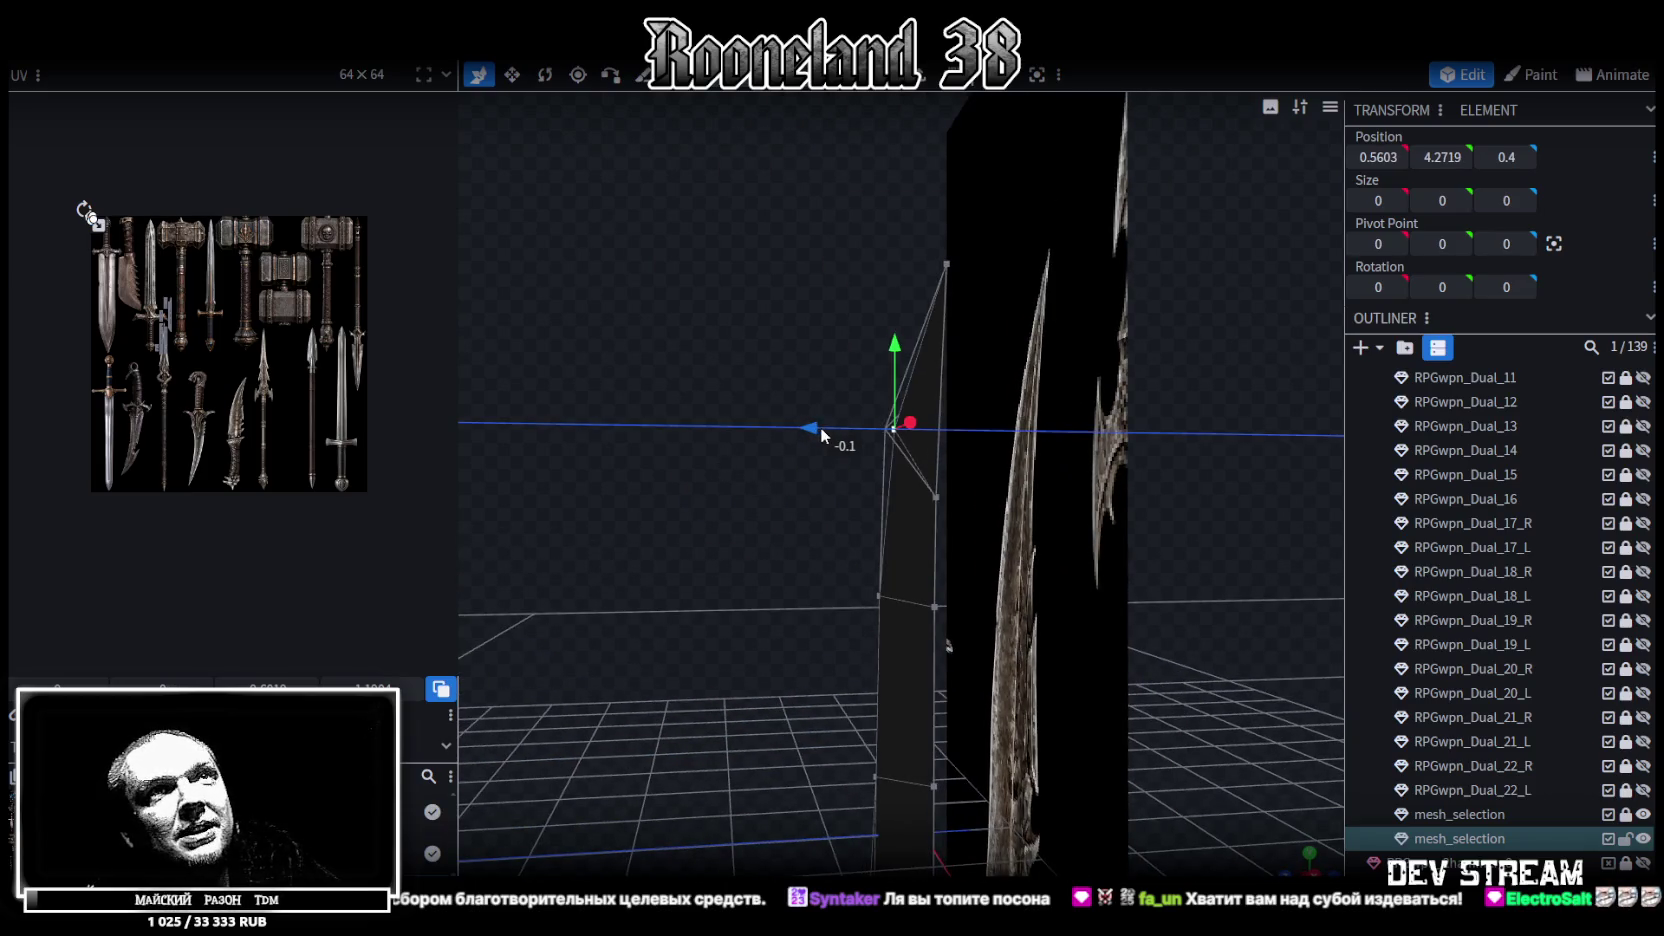
mouse_move(774, 530)
left_mouse_down()
mouse_move(751, 523)
mouse_move(845, 488)
left_mouse_up()
left_click_drag(837, 410, 845, 415)
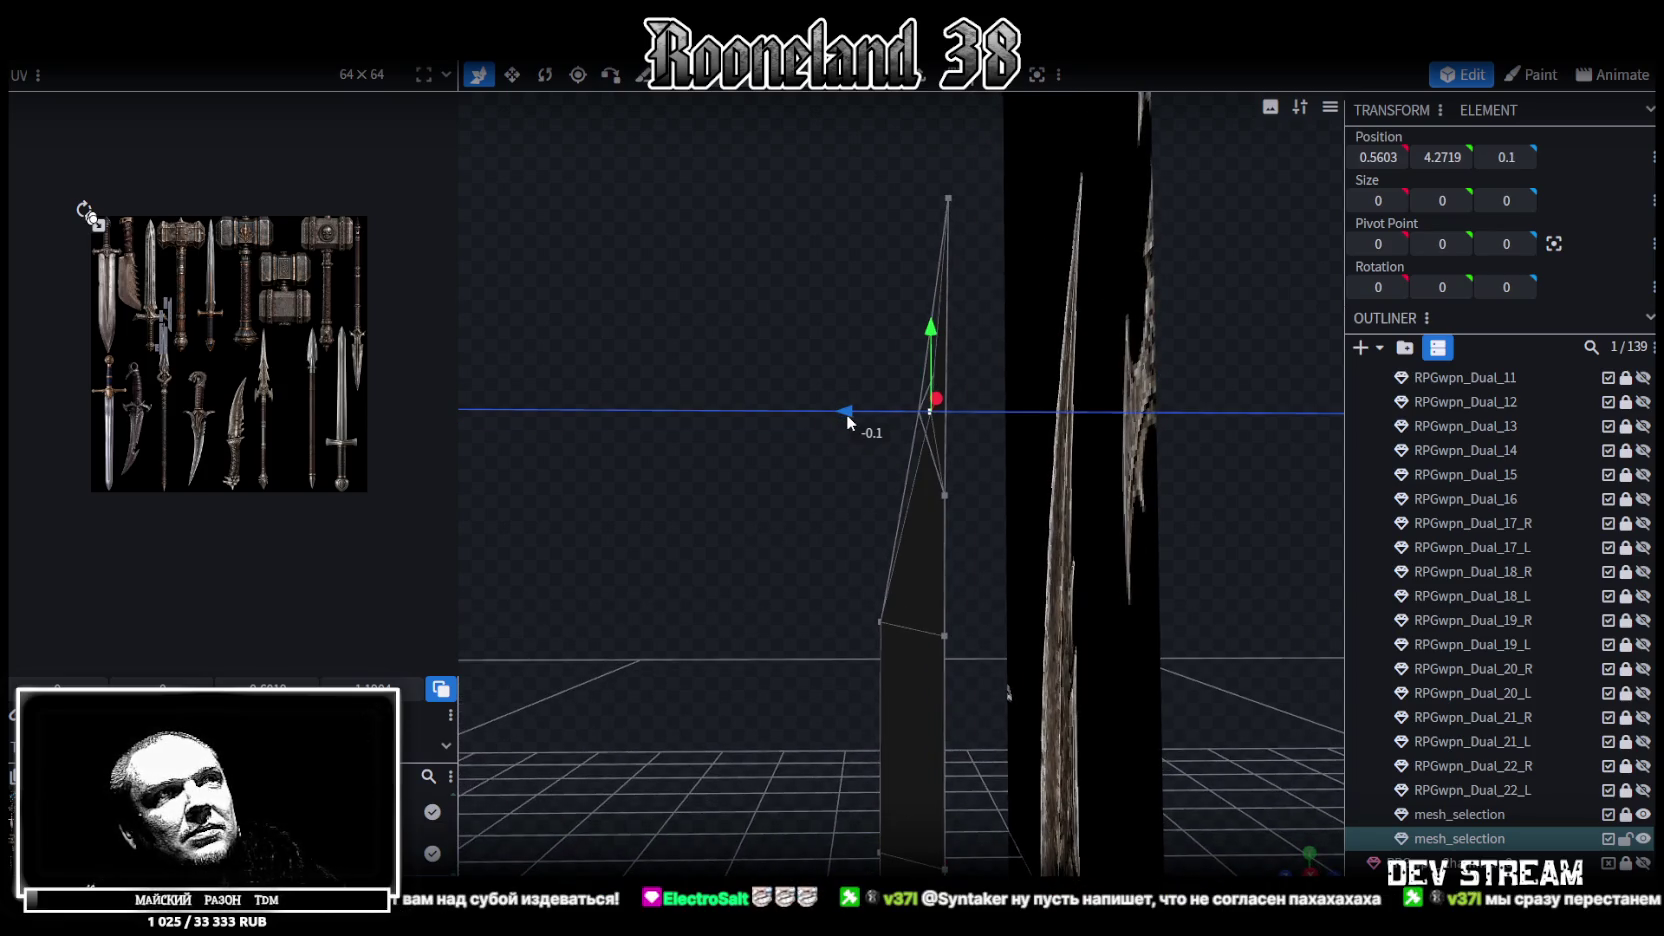
left_click_drag(845, 415, 845, 415)
mouse_move(728, 585)
left_mouse_down()
mouse_move(997, 658)
mouse_move(1124, 656)
mouse_move(712, 604)
mouse_move(826, 523)
left_mouse_up()
key("ctrl+z")
mouse_move(833, 420)
left_mouse_down()
mouse_move(807, 422)
mouse_move(834, 425)
mouse_move(836, 477)
left_mouse_up()
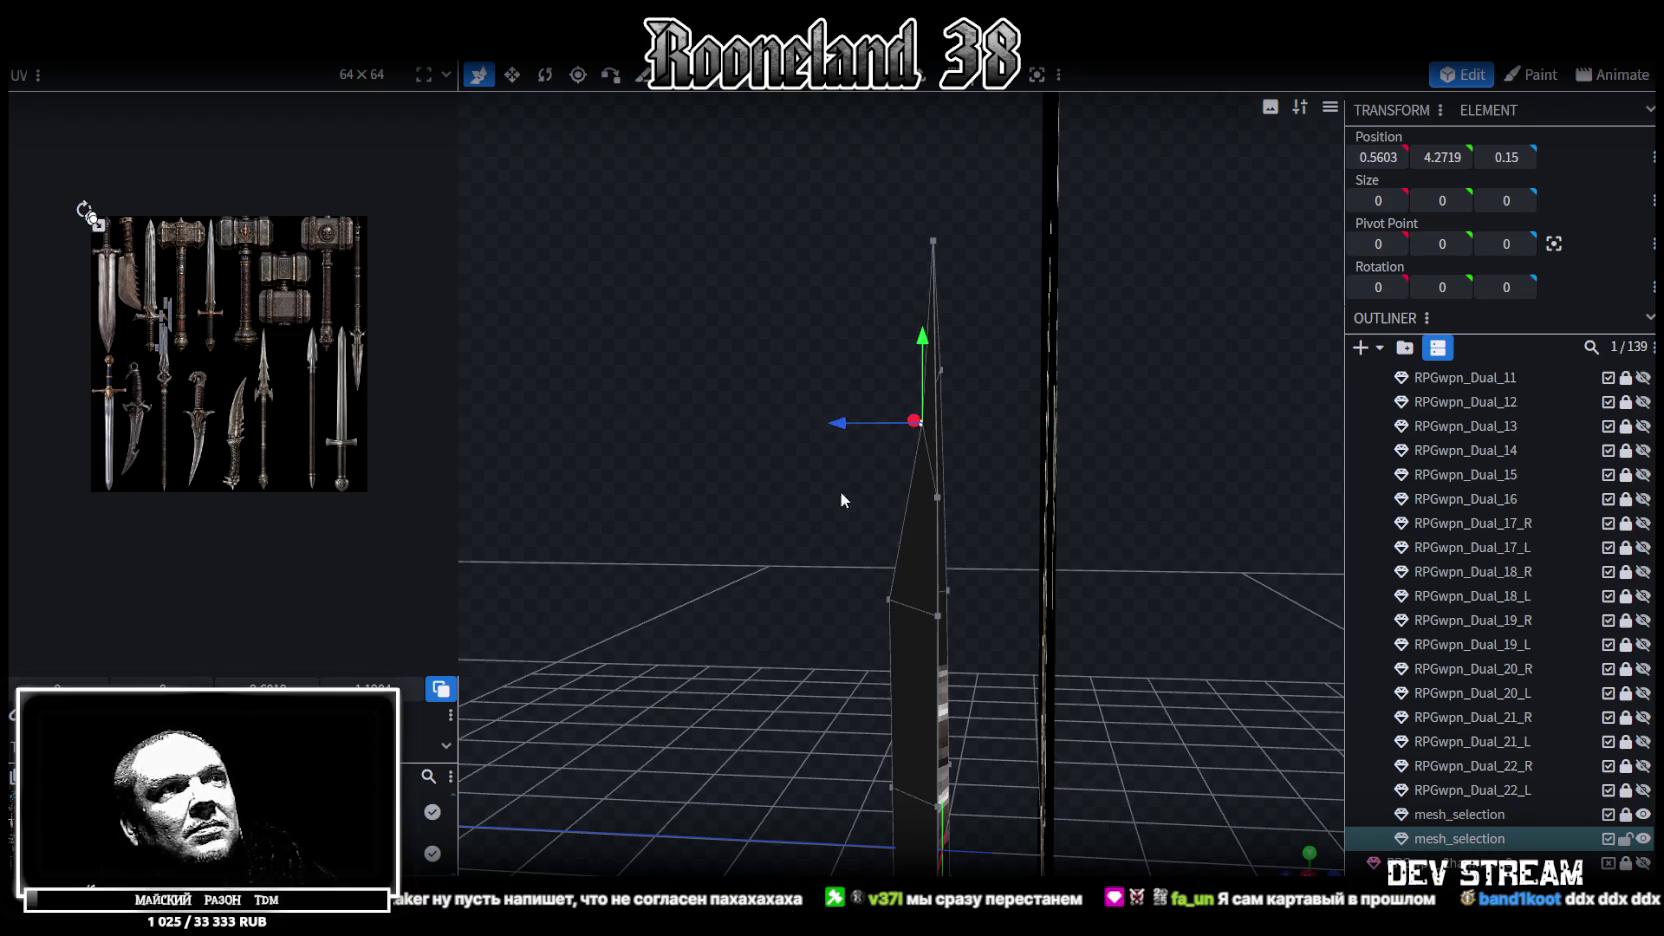
Shift the lower-left blade vertex right and push another blade vertex 0.2 inward in depth
left_click(890, 600)
left_click_drag(846, 598, 850, 598)
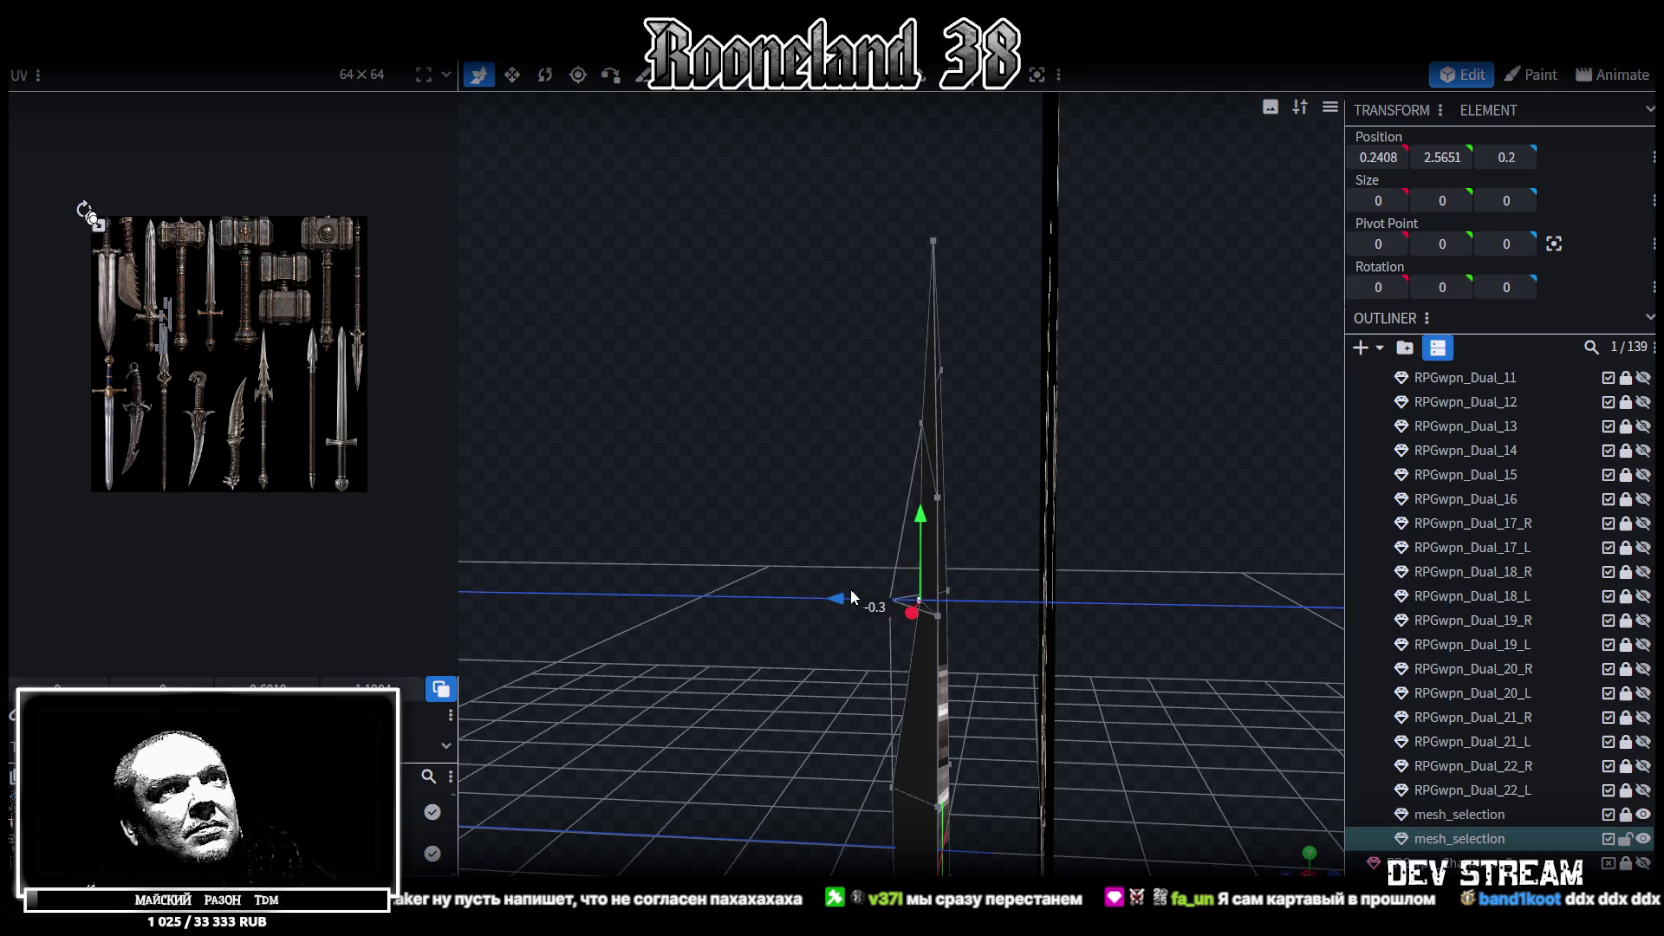
scroll(844, 718, "up", 5)
left_click(928, 621)
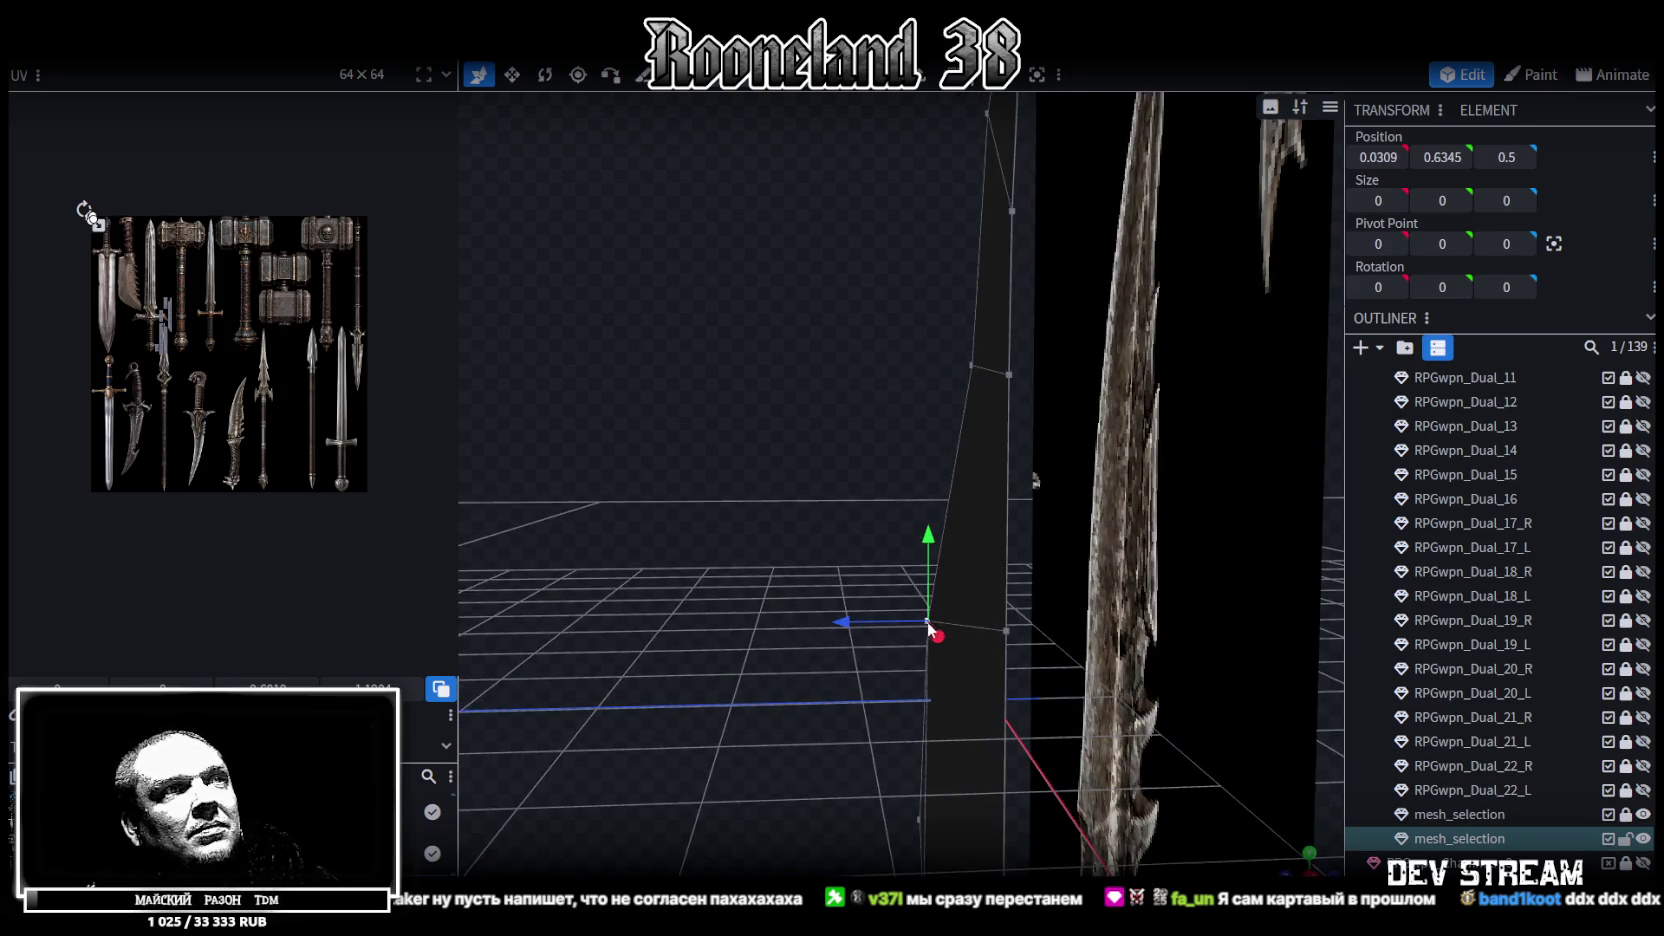
left_click_drag(842, 616, 873, 620)
mouse_move(870, 618)
left_mouse_down()
mouse_move(708, 558)
mouse_move(1157, 594)
mouse_move(1043, 445)
mouse_move(816, 629)
mouse_move(618, 592)
mouse_move(569, 612)
mouse_move(571, 642)
mouse_move(805, 622)
left_mouse_up()
Move the whole blade mesh back in depth and set one blade face to Z 0.25
double_click(780, 627)
mouse_move(816, 722)
left_mouse_down()
mouse_move(1112, 742)
mouse_move(1039, 593)
left_mouse_up()
left_click_drag(922, 554, 890, 554)
mouse_move(1037, 585)
left_mouse_down()
mouse_move(1049, 592)
mouse_move(1024, 614)
left_mouse_up()
left_click(1026, 621)
left_click_drag(890, 703, 902, 646)
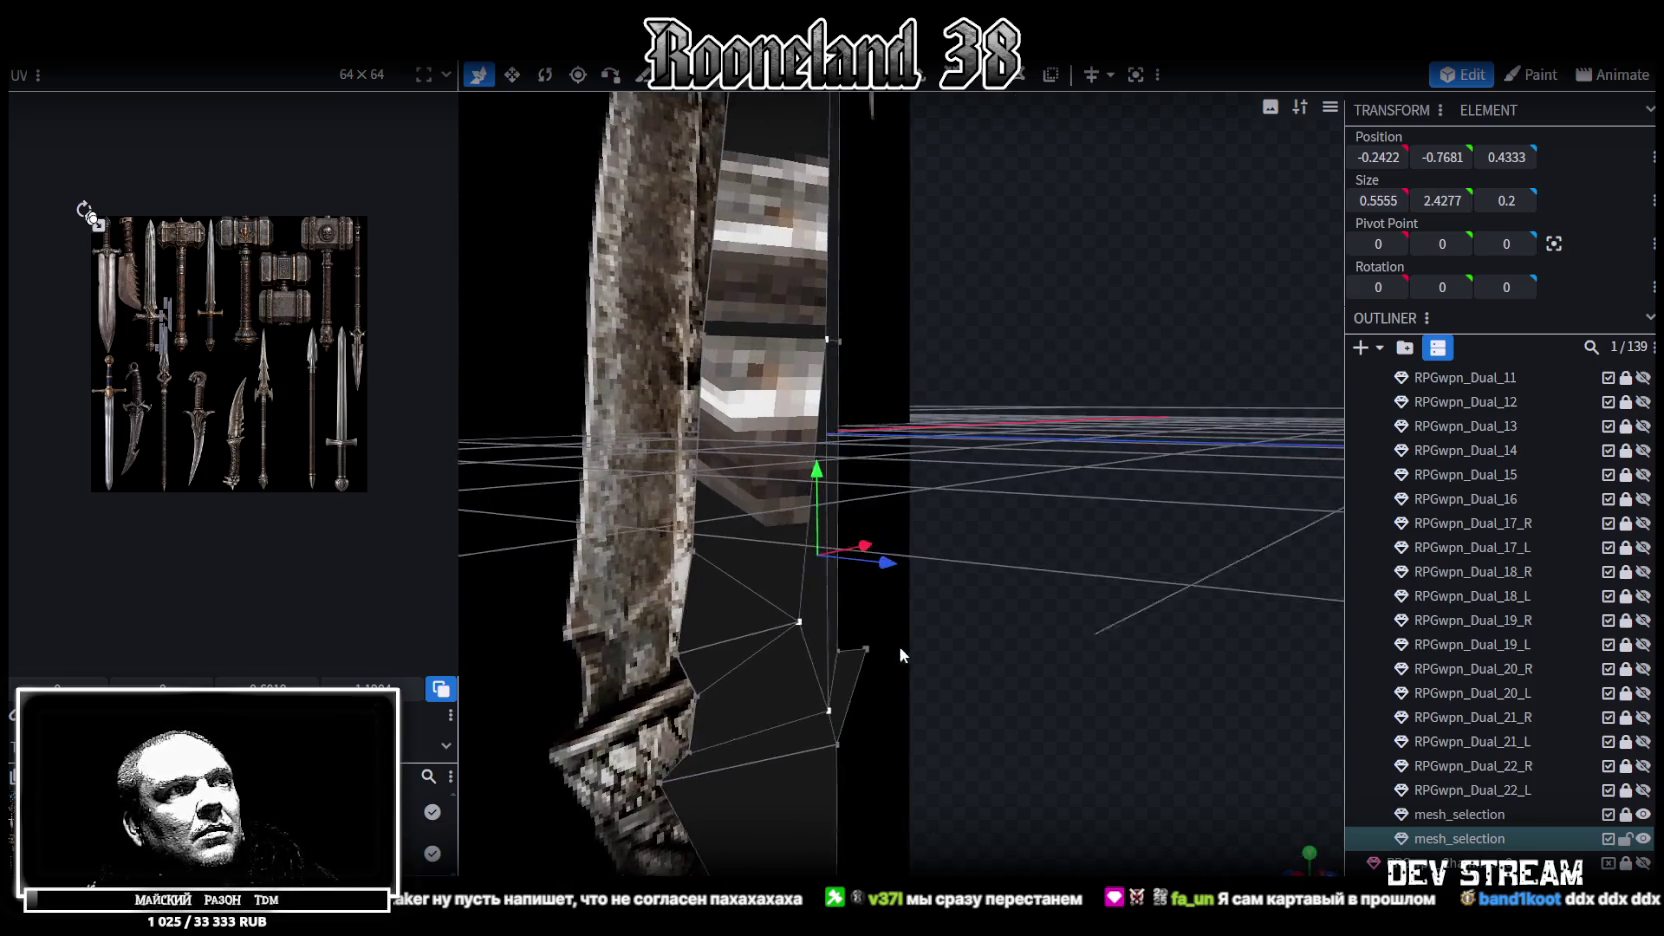
left_click(846, 701)
mouse_move(904, 710)
left_mouse_down()
mouse_move(1008, 671)
mouse_move(810, 647)
mouse_move(751, 731)
mouse_move(759, 456)
mouse_move(1034, 523)
mouse_move(1063, 465)
mouse_move(883, 537)
mouse_move(883, 469)
left_mouse_up()
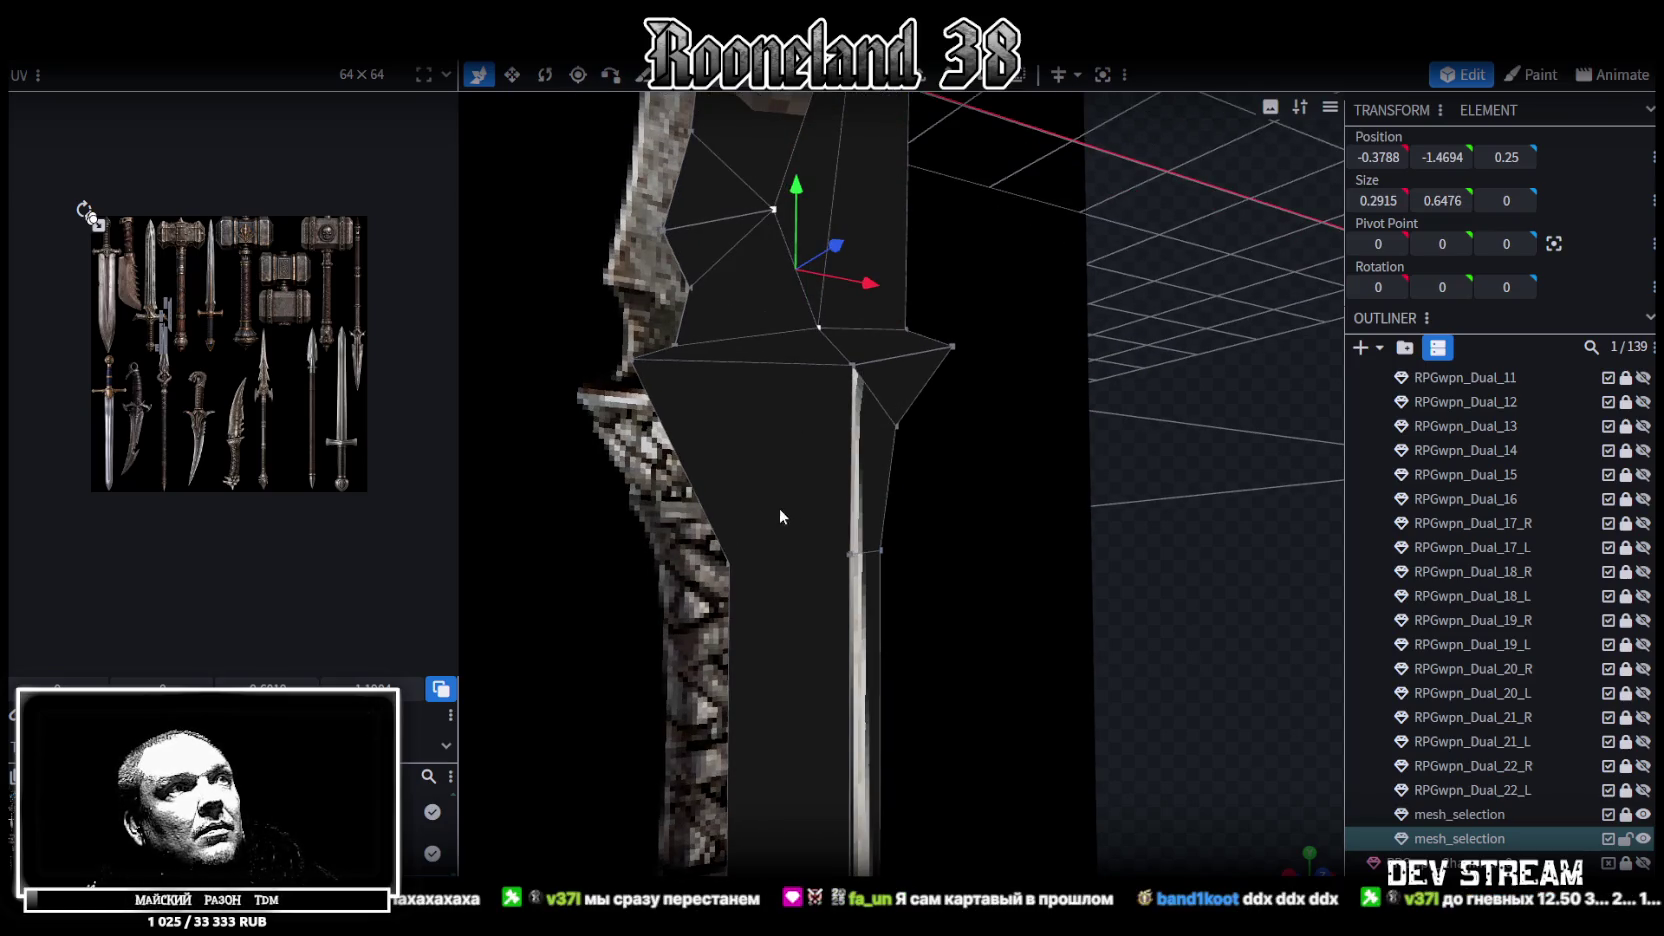
Move a run of blade vertices to a depth of 0.25
left_click(729, 561)
left_click_drag(729, 561, 1013, 537)
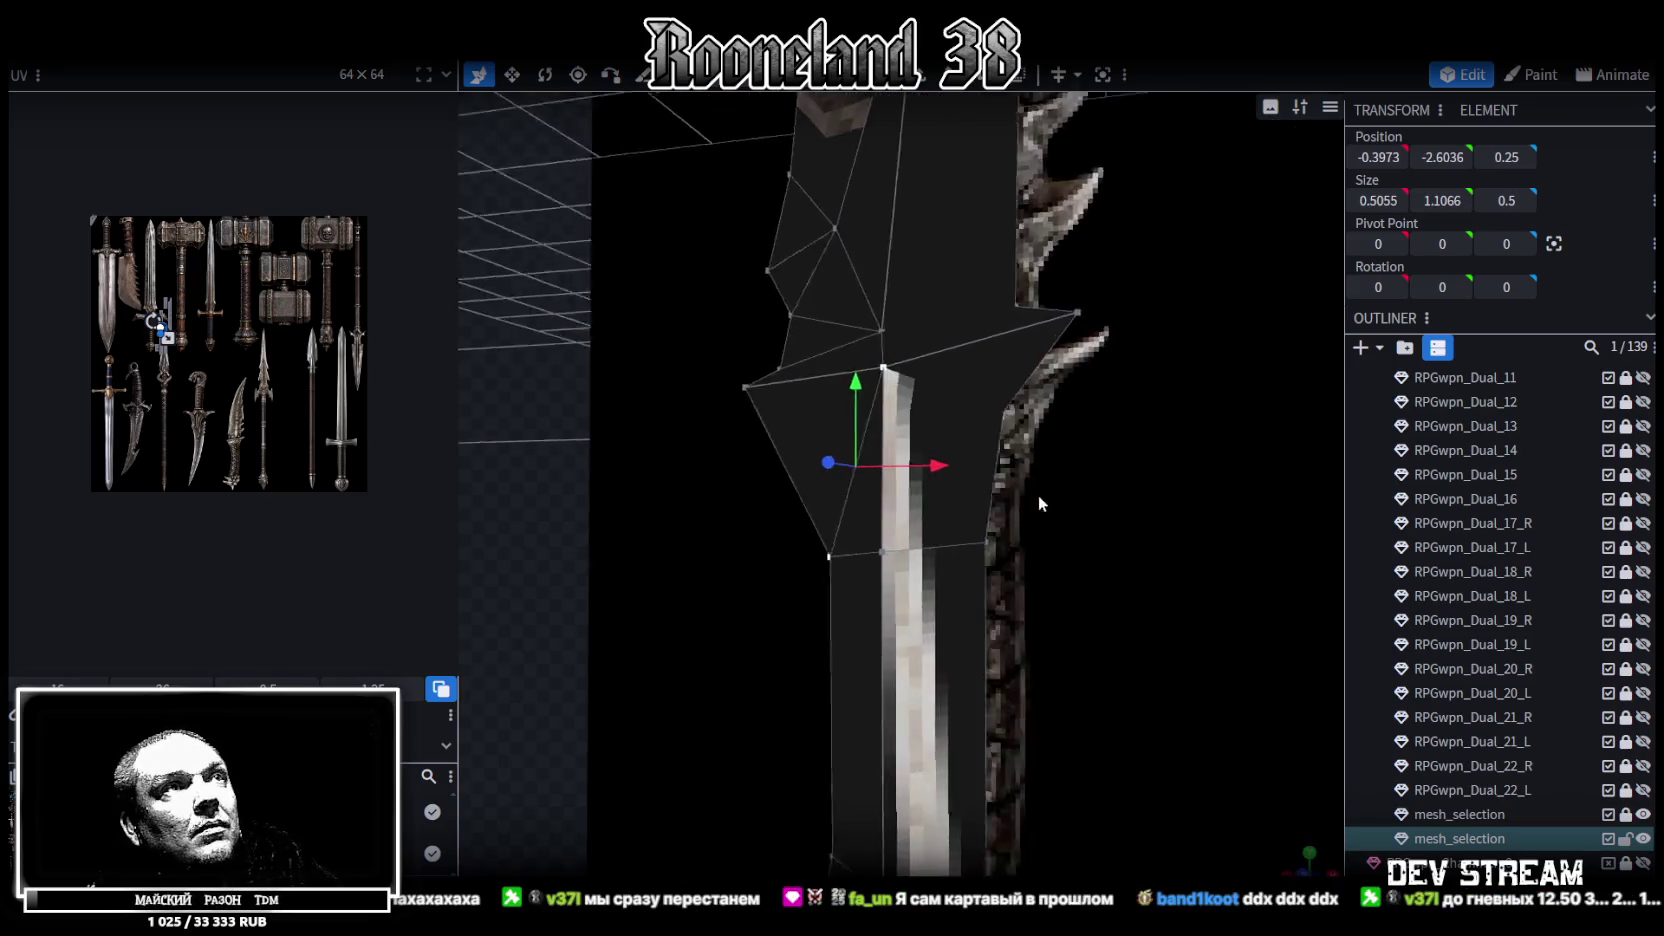
left_click(1013, 539)
left_click(901, 371)
mouse_move(901, 371)
left_mouse_down()
mouse_move(971, 462)
mouse_move(952, 419)
left_mouse_up()
left_click(861, 375)
left_click(851, 668, "shift")
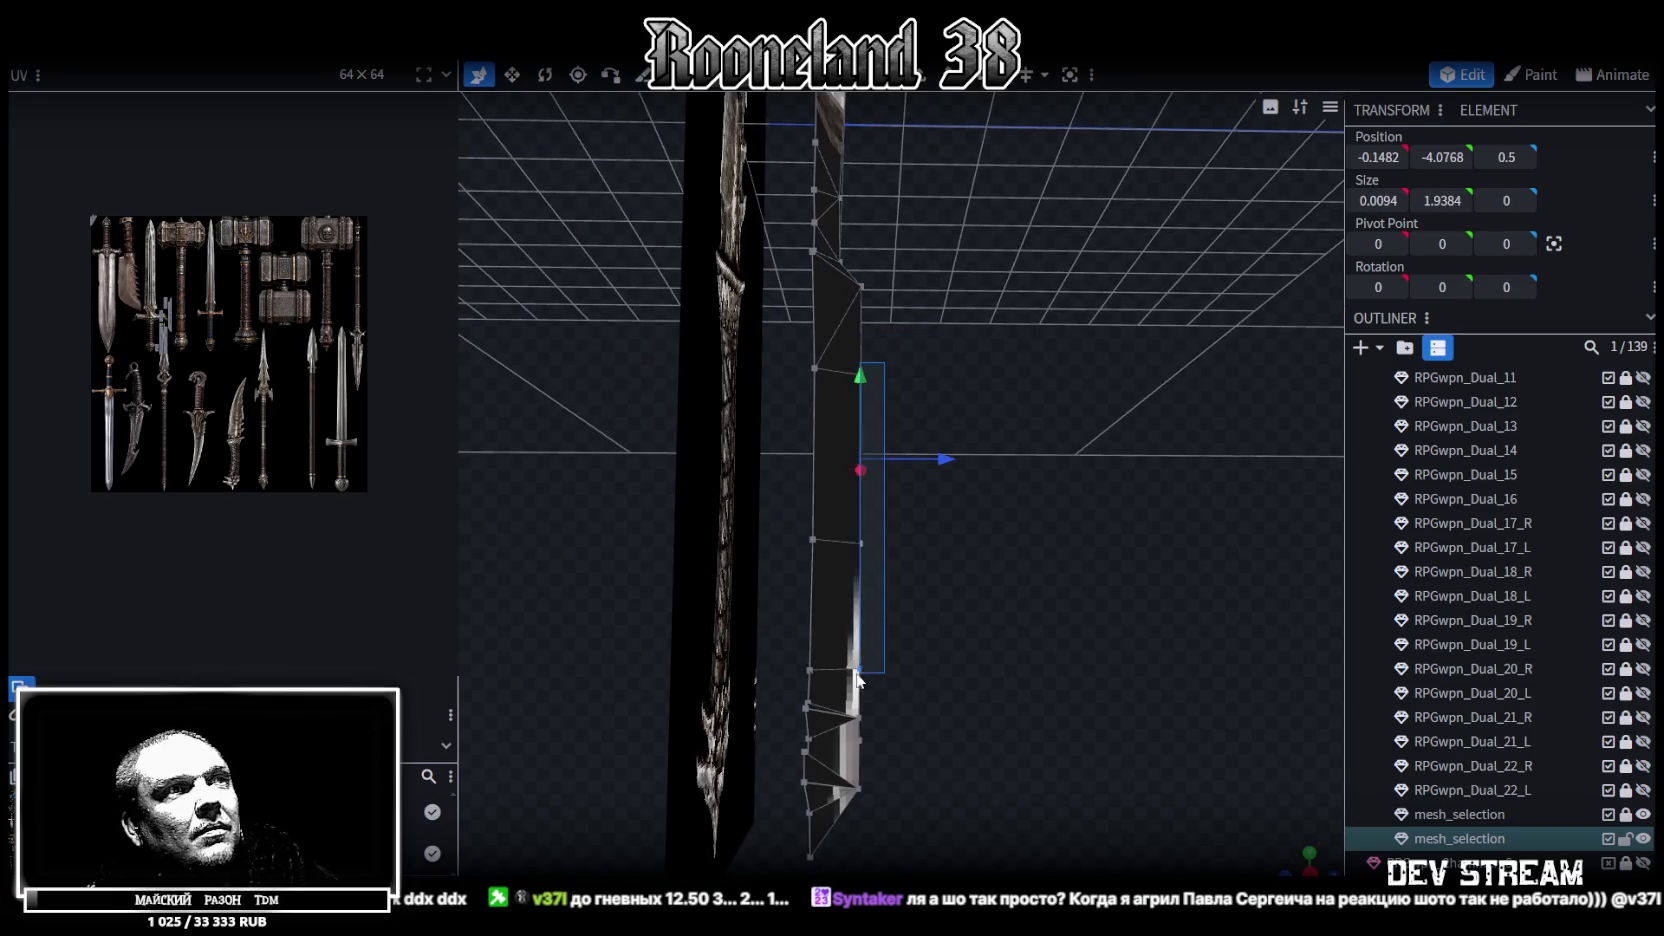
mouse_move(932, 528)
left_mouse_down()
mouse_move(915, 530)
mouse_move(961, 451)
mouse_move(949, 499)
left_mouse_up()
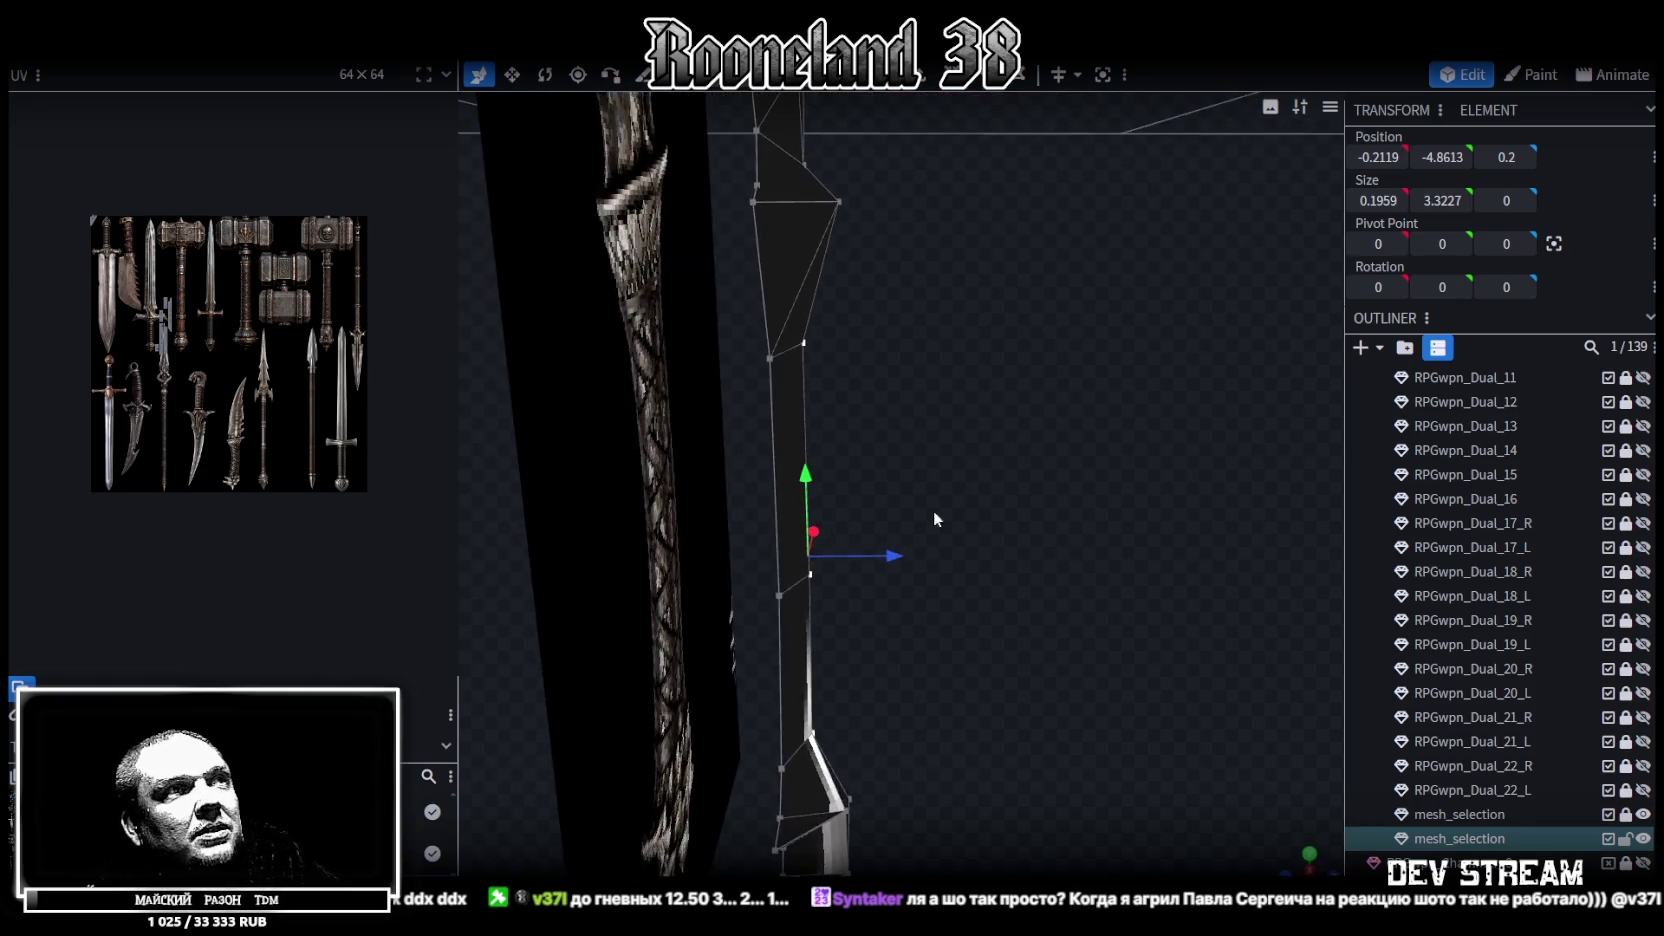
left_click_drag(897, 556, 923, 552)
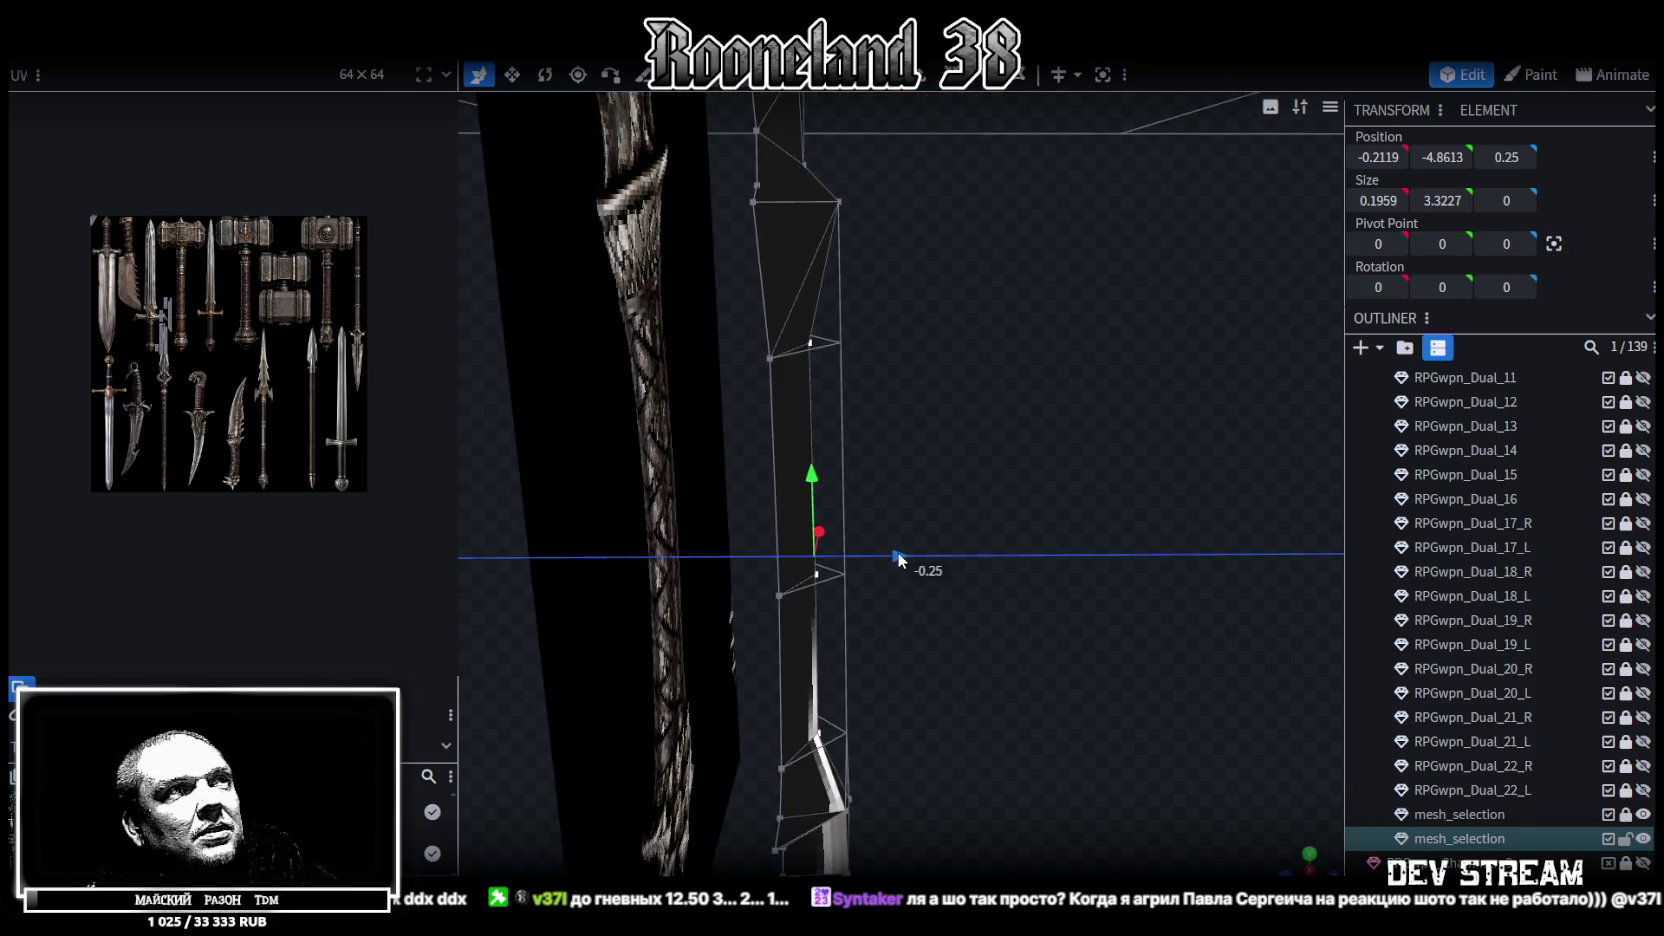
mouse_move(1073, 477)
left_mouse_down()
mouse_move(883, 442)
mouse_move(1176, 277)
left_mouse_up()
mouse_move(748, 637)
left_mouse_down()
mouse_move(935, 703)
mouse_move(874, 517)
left_mouse_up()
Raise a group of guard vertices near the pommel to Z 0.35
left_click(850, 432)
mouse_move(850, 440)
left_mouse_down()
mouse_move(959, 618)
mouse_move(1064, 589)
left_mouse_up()
left_click(846, 548)
mouse_move(939, 534)
left_mouse_down()
mouse_move(910, 538)
mouse_move(859, 474)
mouse_move(695, 487)
mouse_move(839, 512)
left_mouse_up()
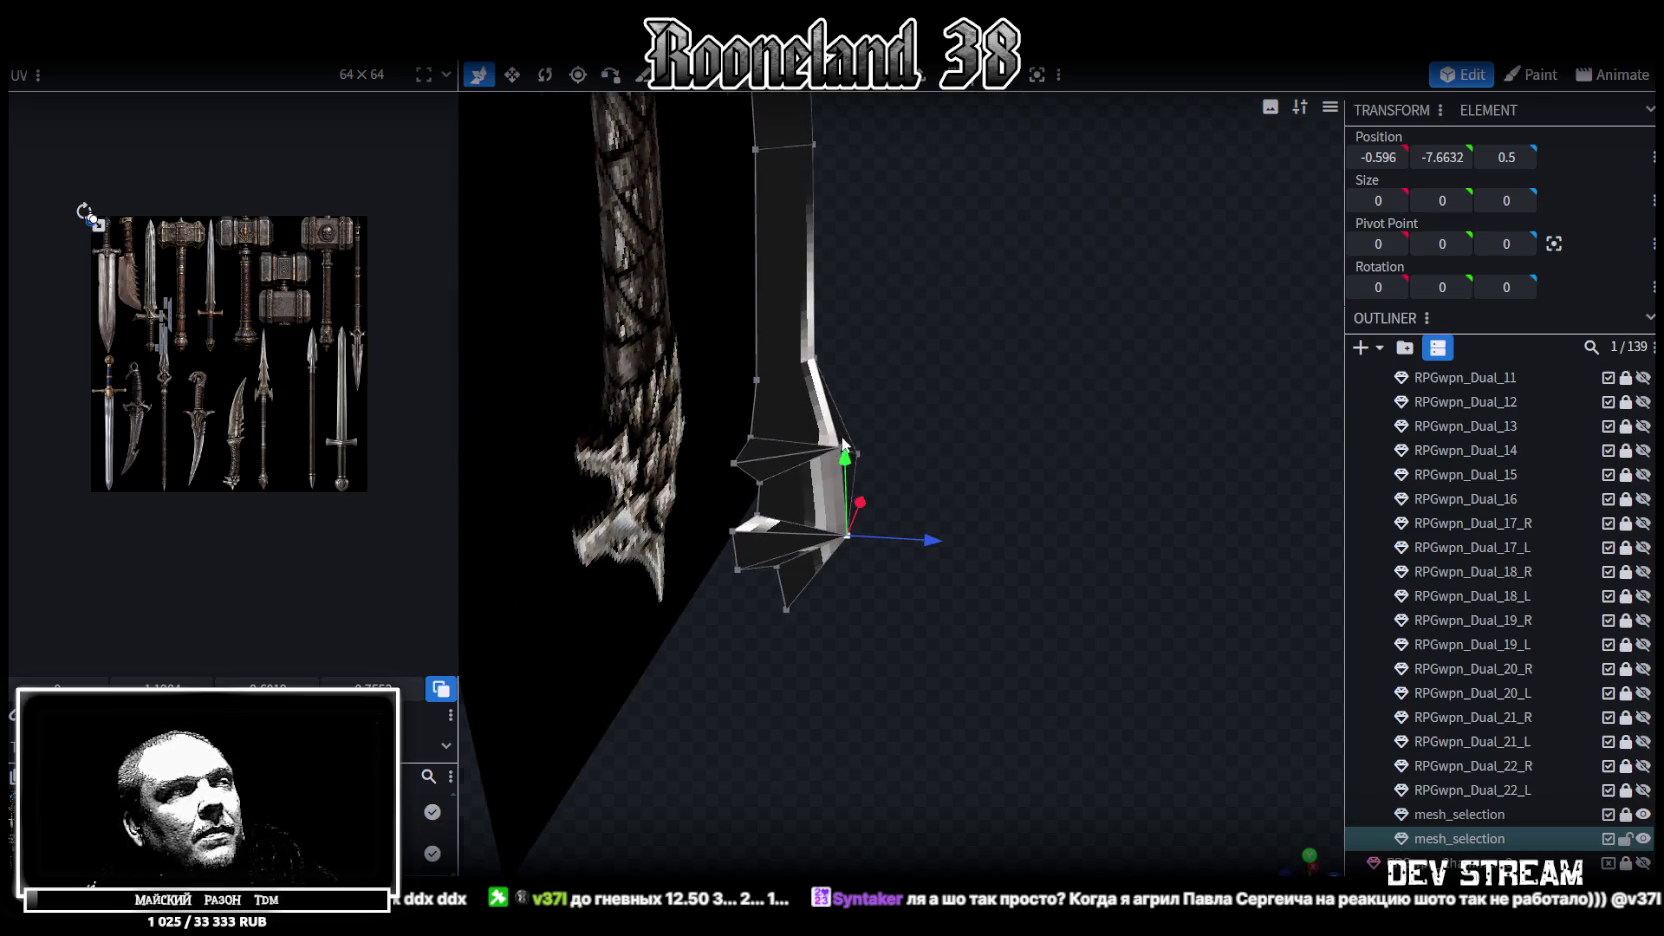
left_click_drag(842, 445, 806, 416)
left_click(806, 416)
mouse_move(877, 478)
left_mouse_down()
mouse_move(864, 488)
mouse_move(935, 568)
mouse_move(989, 536)
mouse_move(975, 540)
left_mouse_up()
mouse_move(874, 494)
left_mouse_down()
mouse_move(1043, 558)
mouse_move(770, 537)
mouse_move(754, 498)
mouse_move(1006, 575)
mouse_move(1140, 482)
mouse_move(1095, 436)
mouse_move(1092, 382)
mouse_move(1109, 404)
left_mouse_up()
Invert the small spike face, select the whole mesh and show it in Textured mode
key("z")
key("z")
key("z")
mouse_move(1124, 478)
left_mouse_down()
mouse_move(1148, 478)
mouse_move(1102, 367)
left_mouse_up()
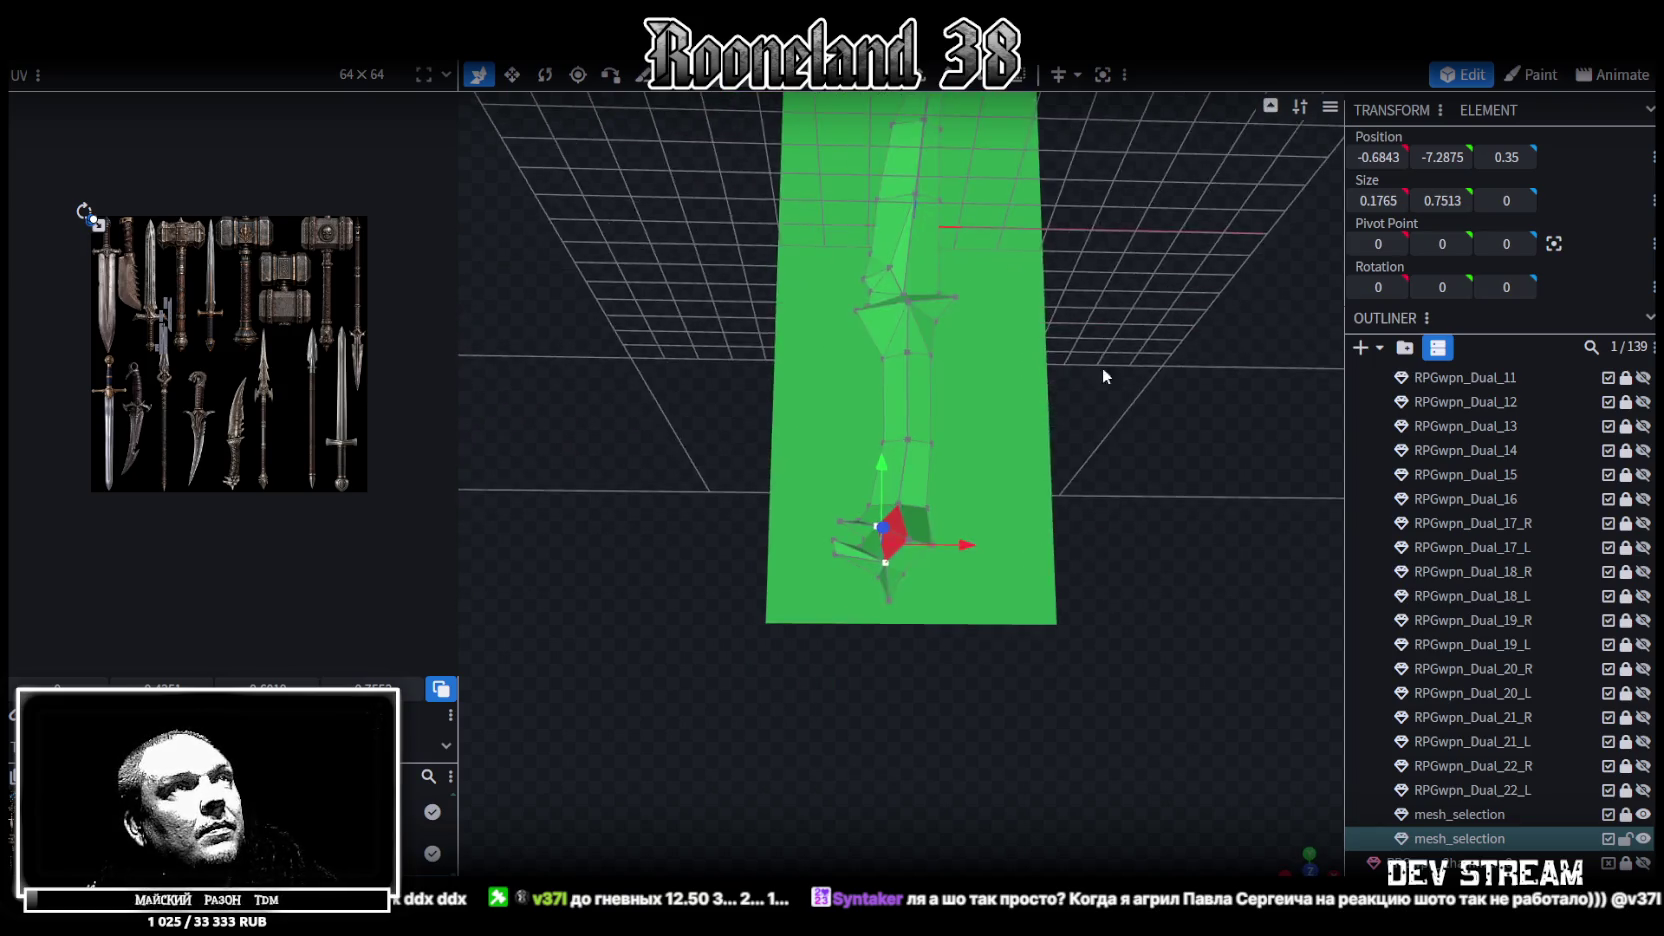
scroll(1102, 367, "up", 3)
scroll(871, 203, "up", 3)
left_click(876, 580)
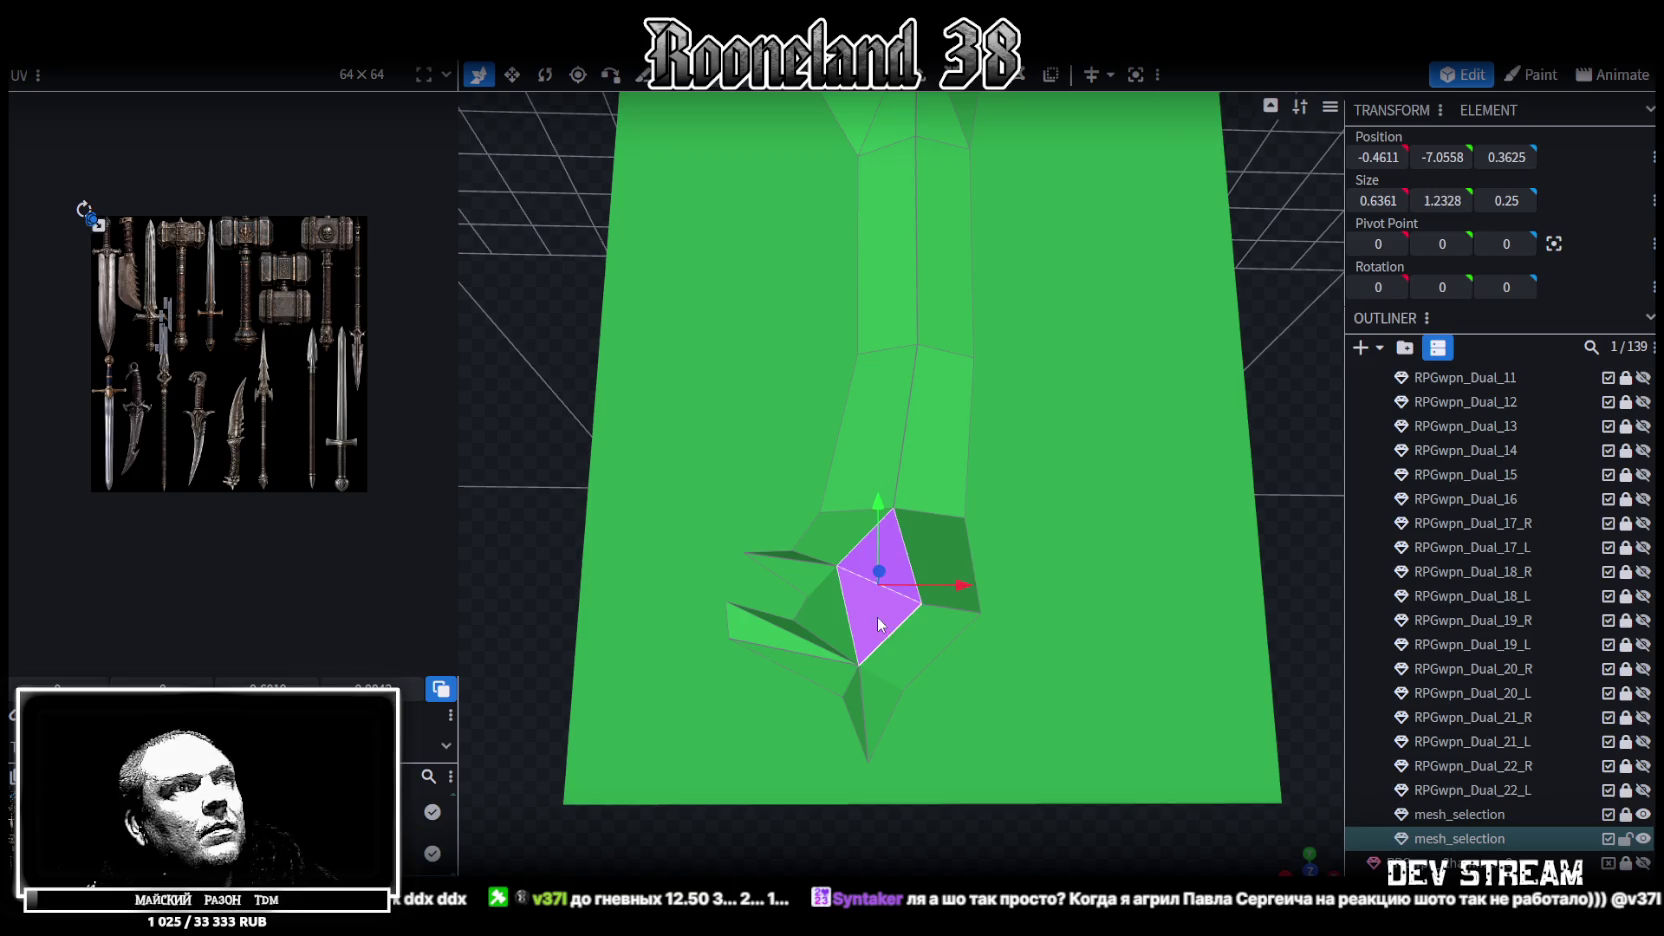
scroll(905, 495, "down", 2)
key("ctrl+a")
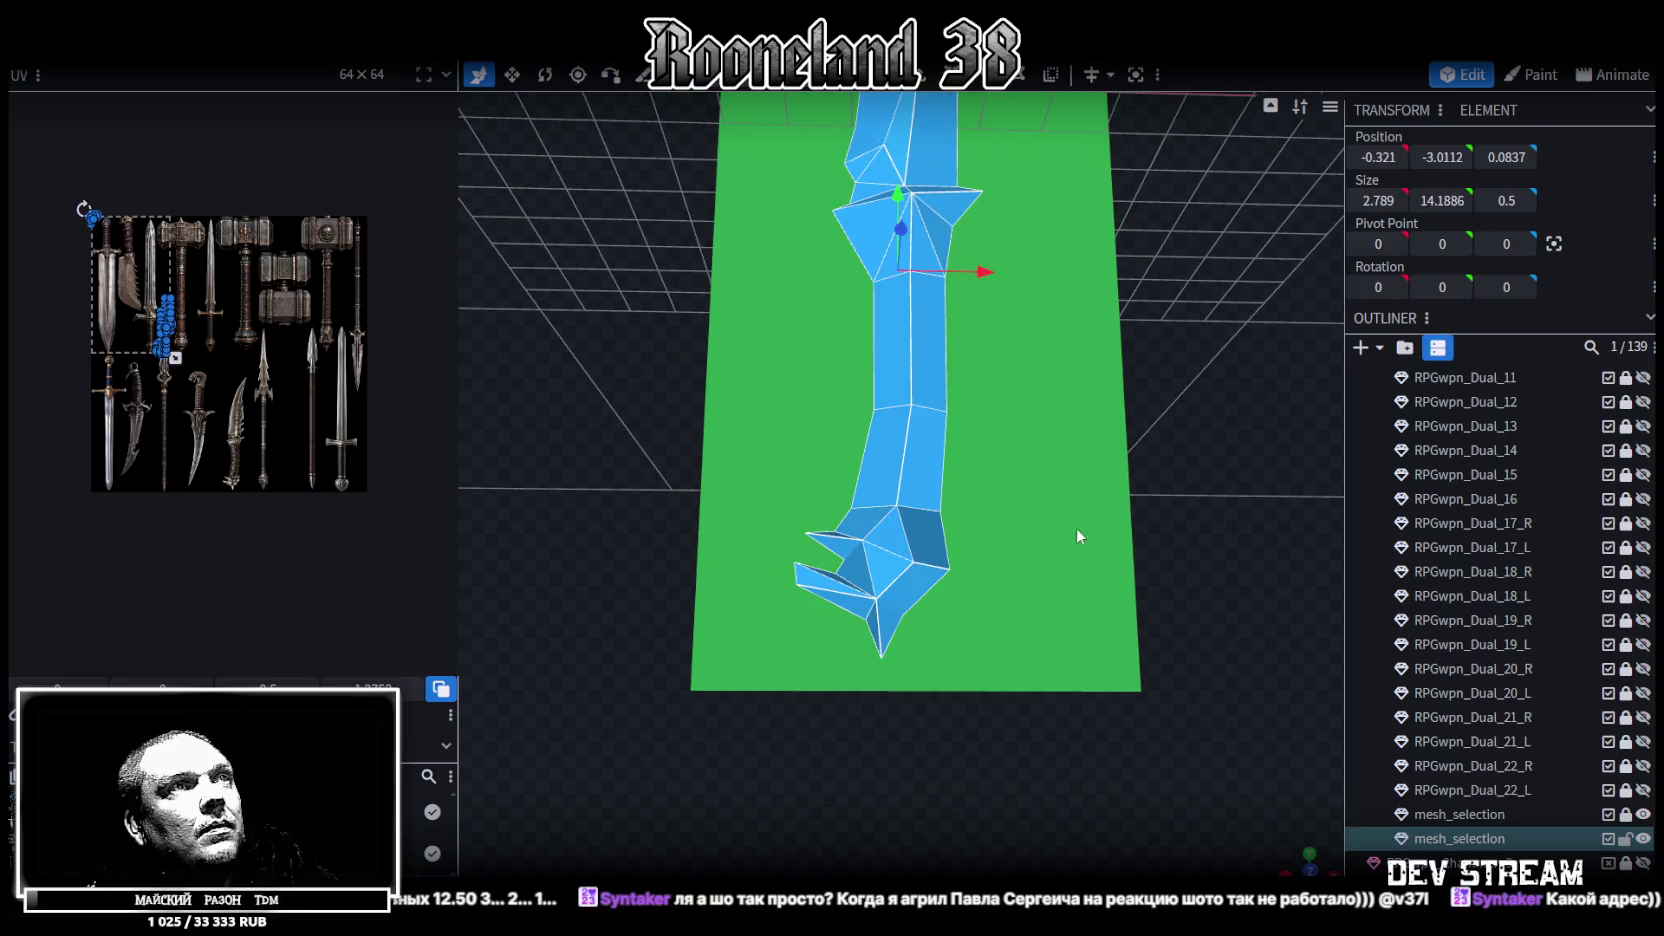
key("z")
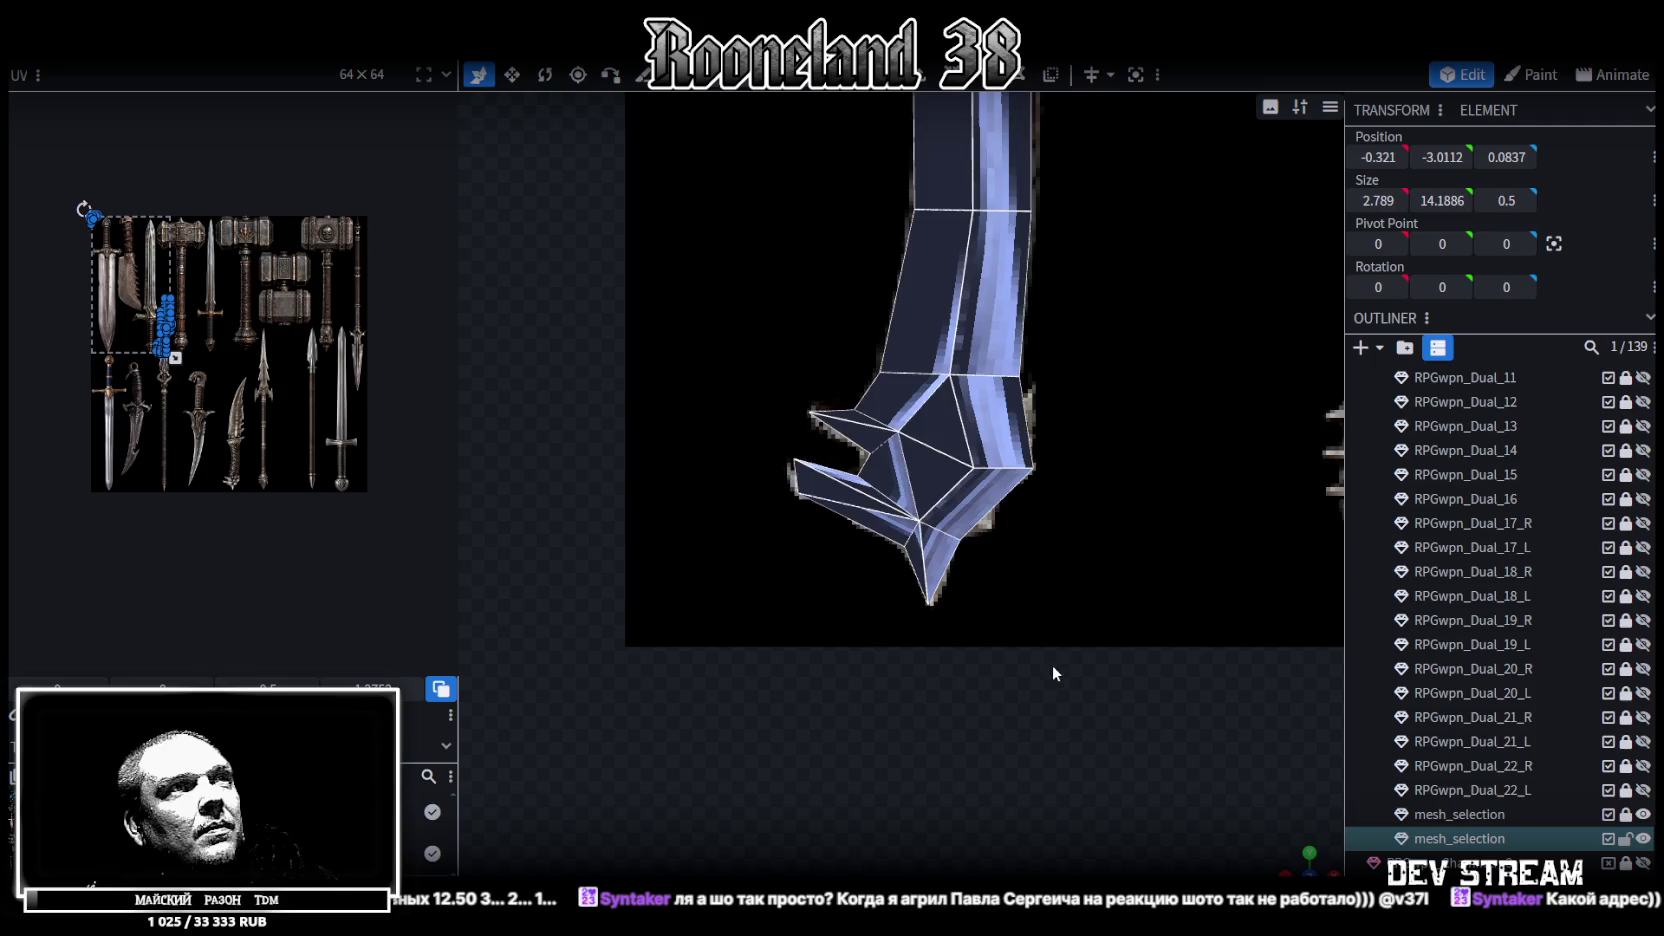
Drag the blade's UV island from the spear onto the curved, spiked dagger sprite
left_click_drag(1053, 668, 1000, 577)
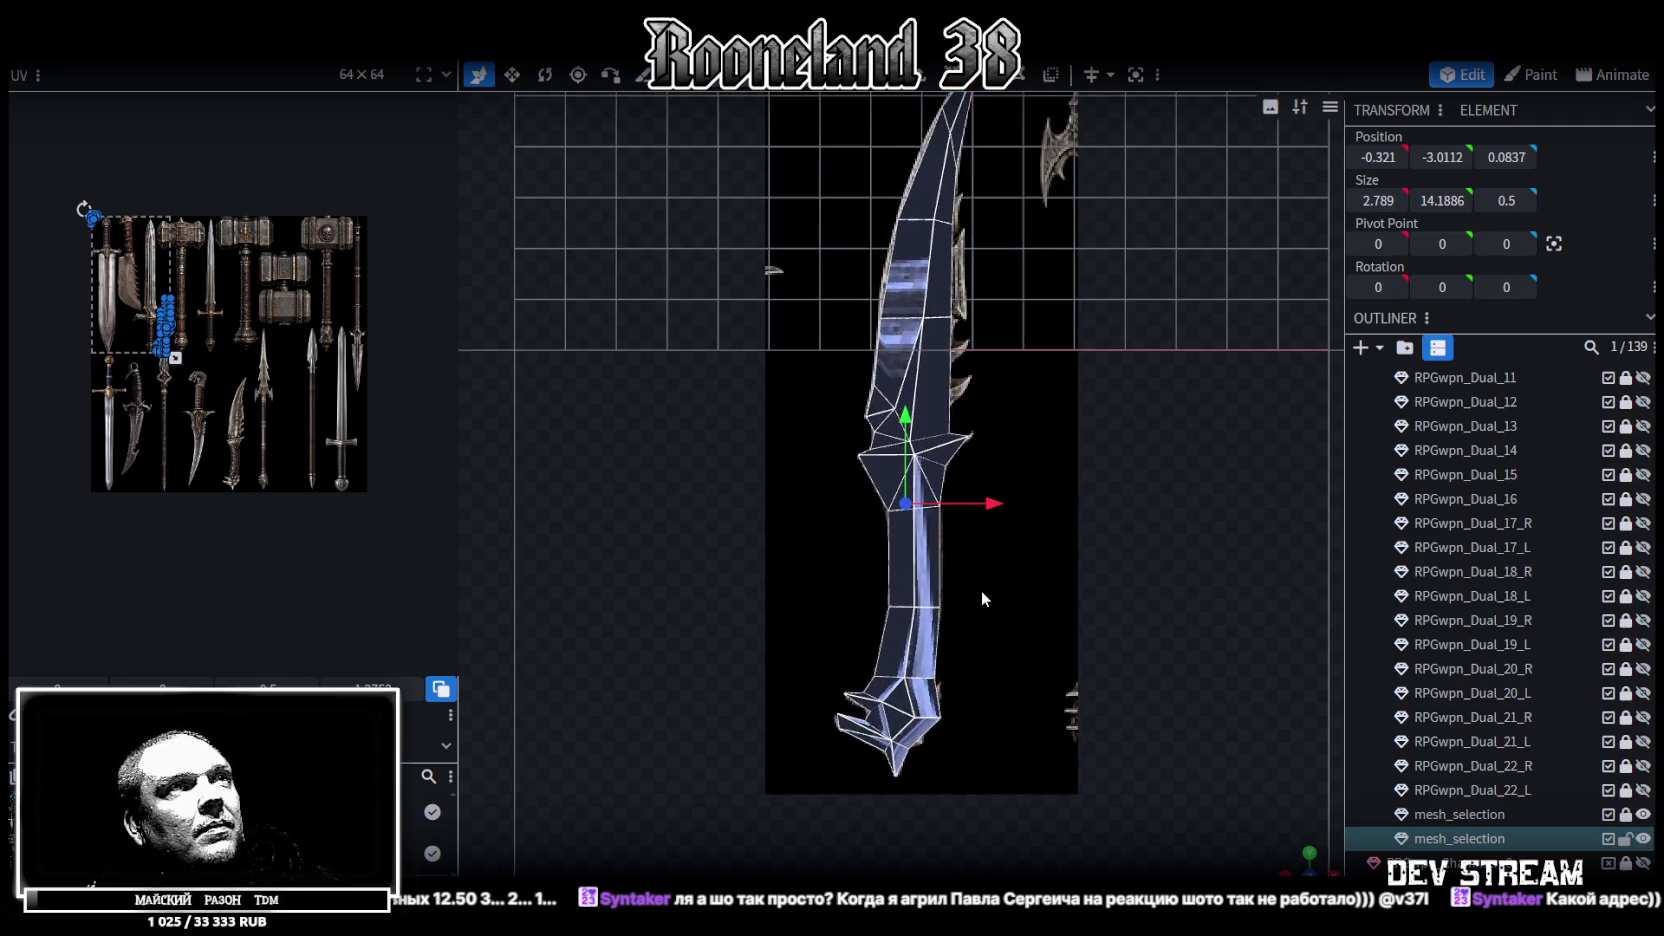
left_click_drag(1000, 577, 940, 650)
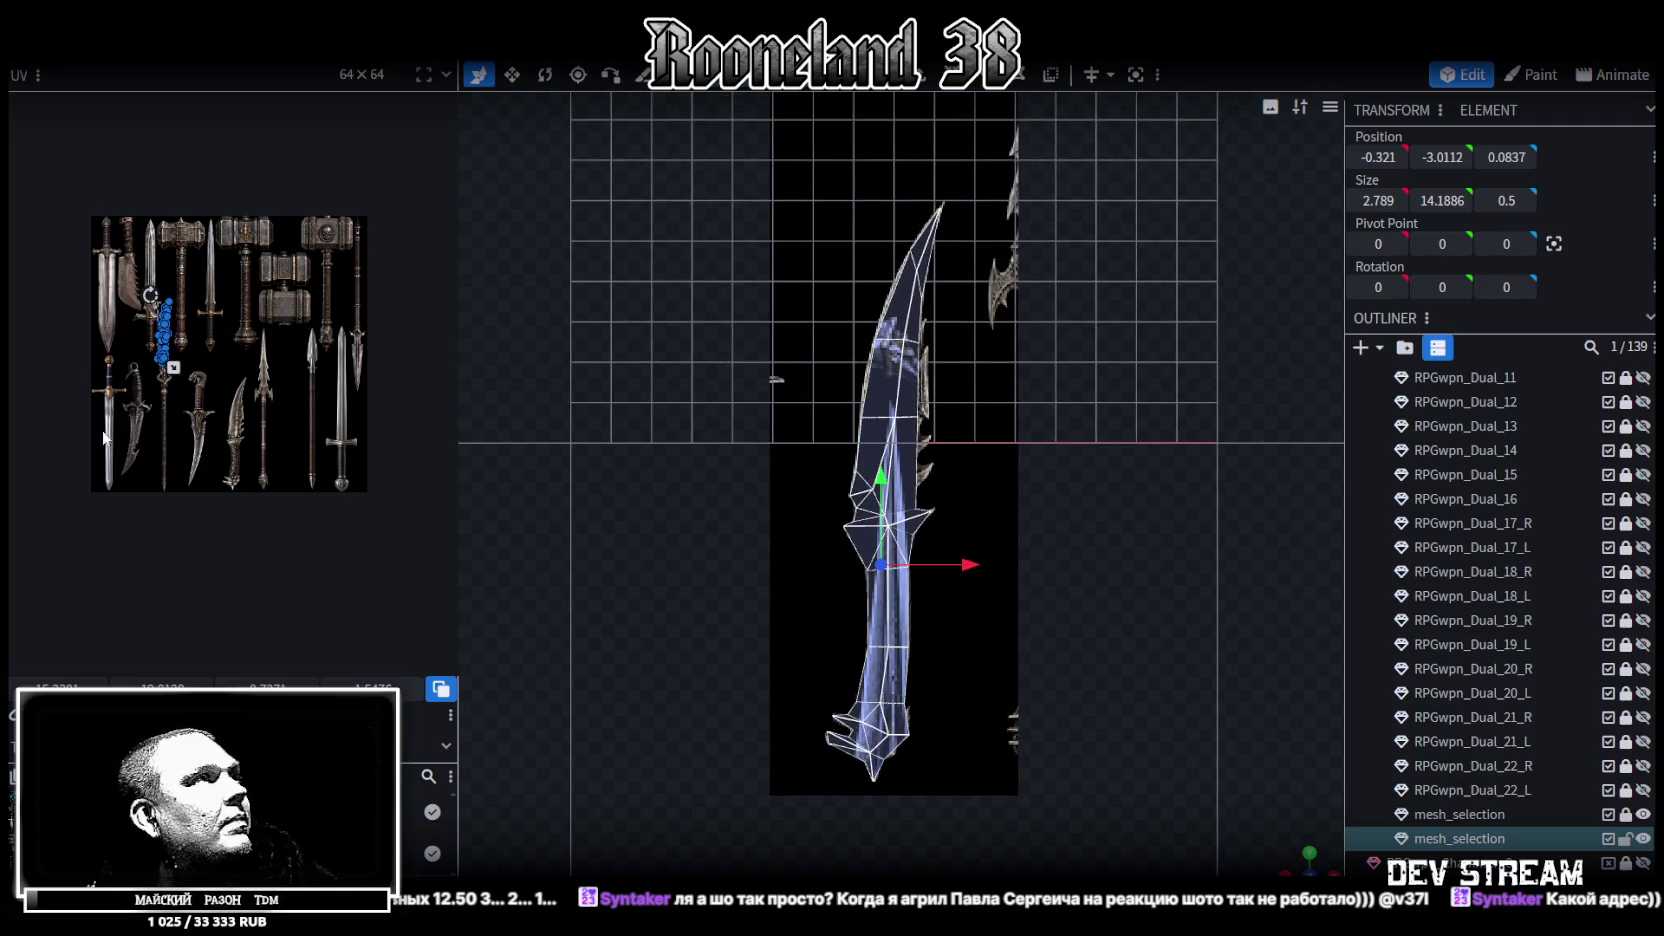
scroll(170, 381, "up", 3)
scroll(240, 387, "up", 3)
scroll(47, 288, "up", 2)
scroll(47, 288, "up", 1)
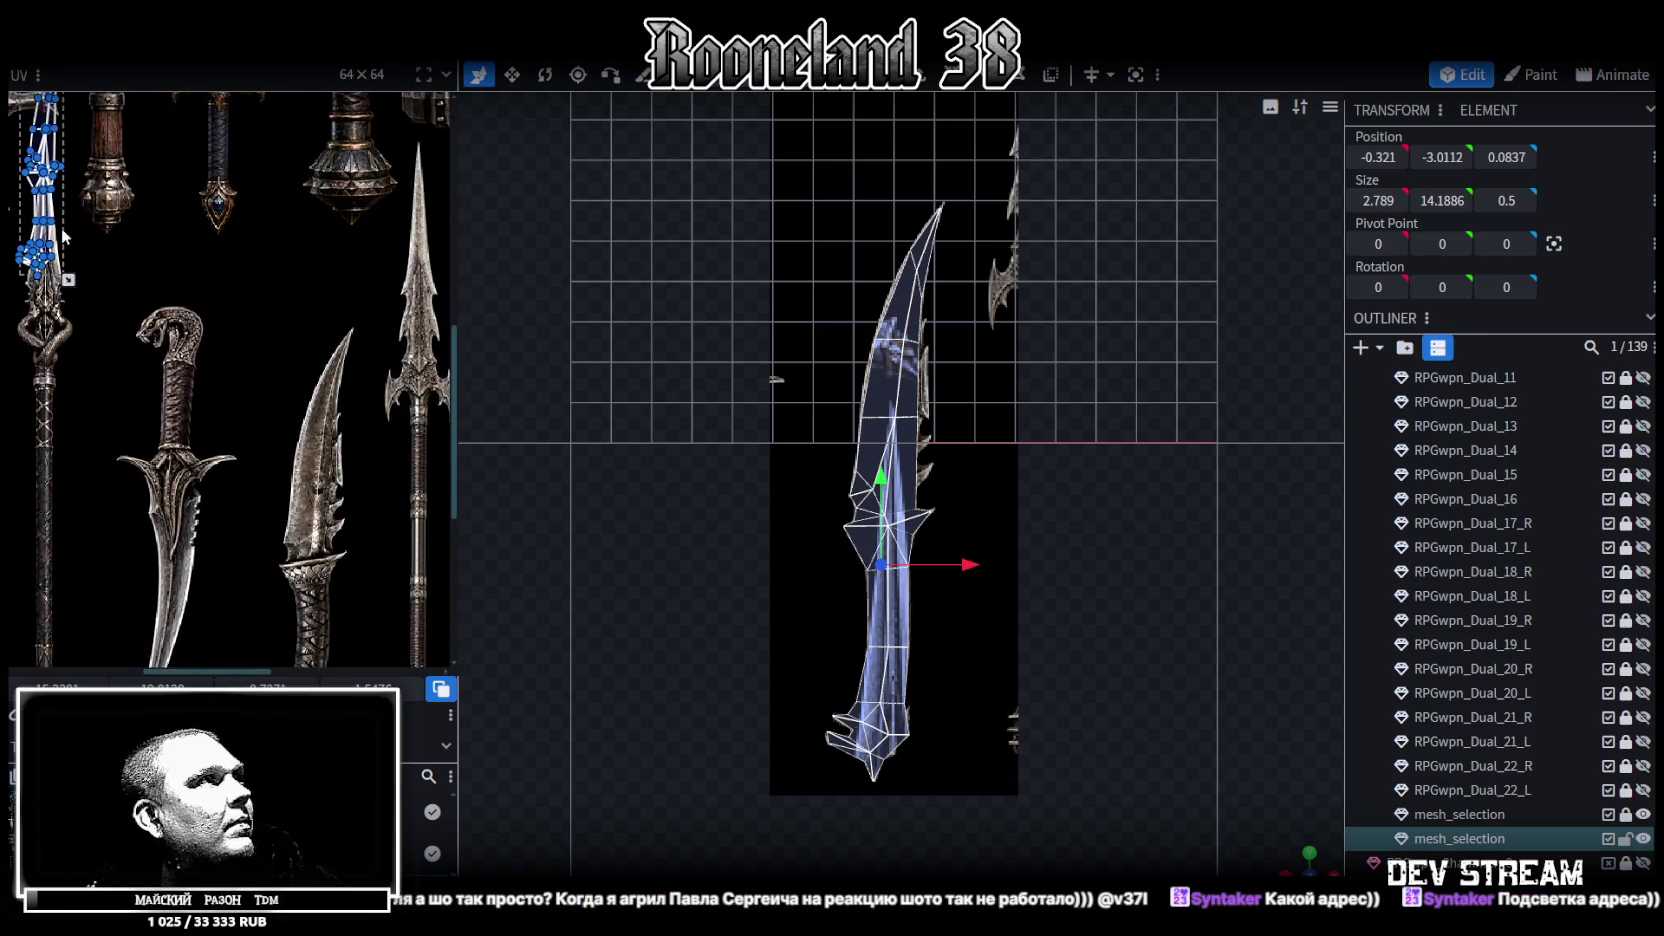
left_click_drag(55, 213, 314, 505)
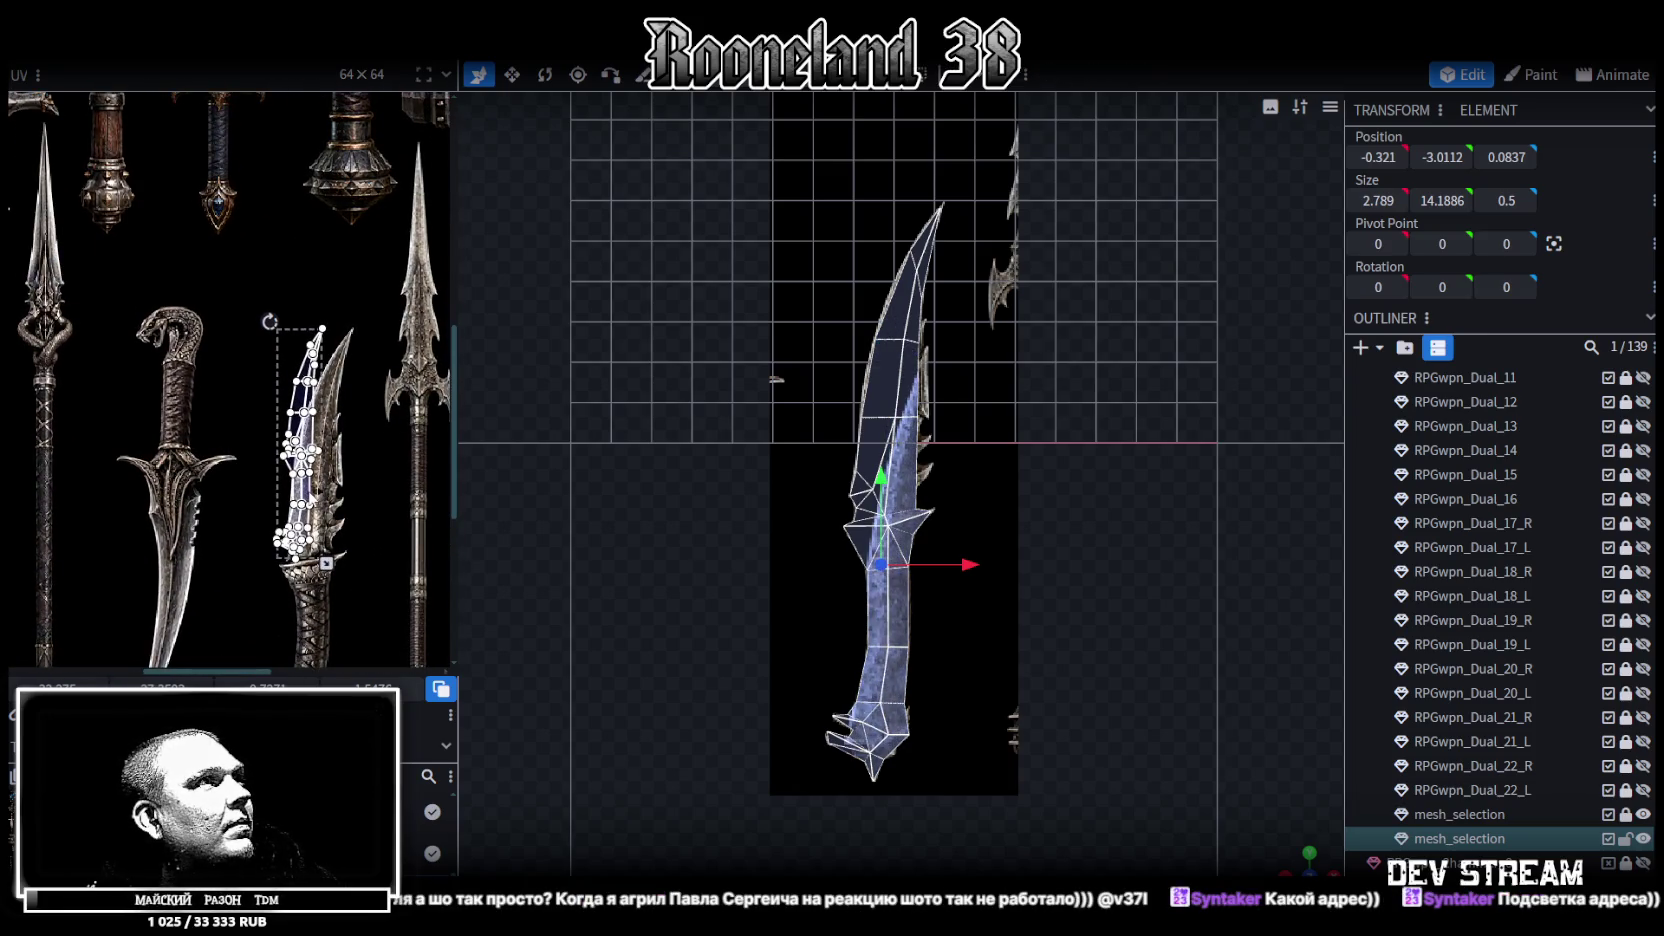
scroll(314, 505, "up", 2)
scroll(363, 434, "up", 1)
left_click_drag(281, 350, 312, 459)
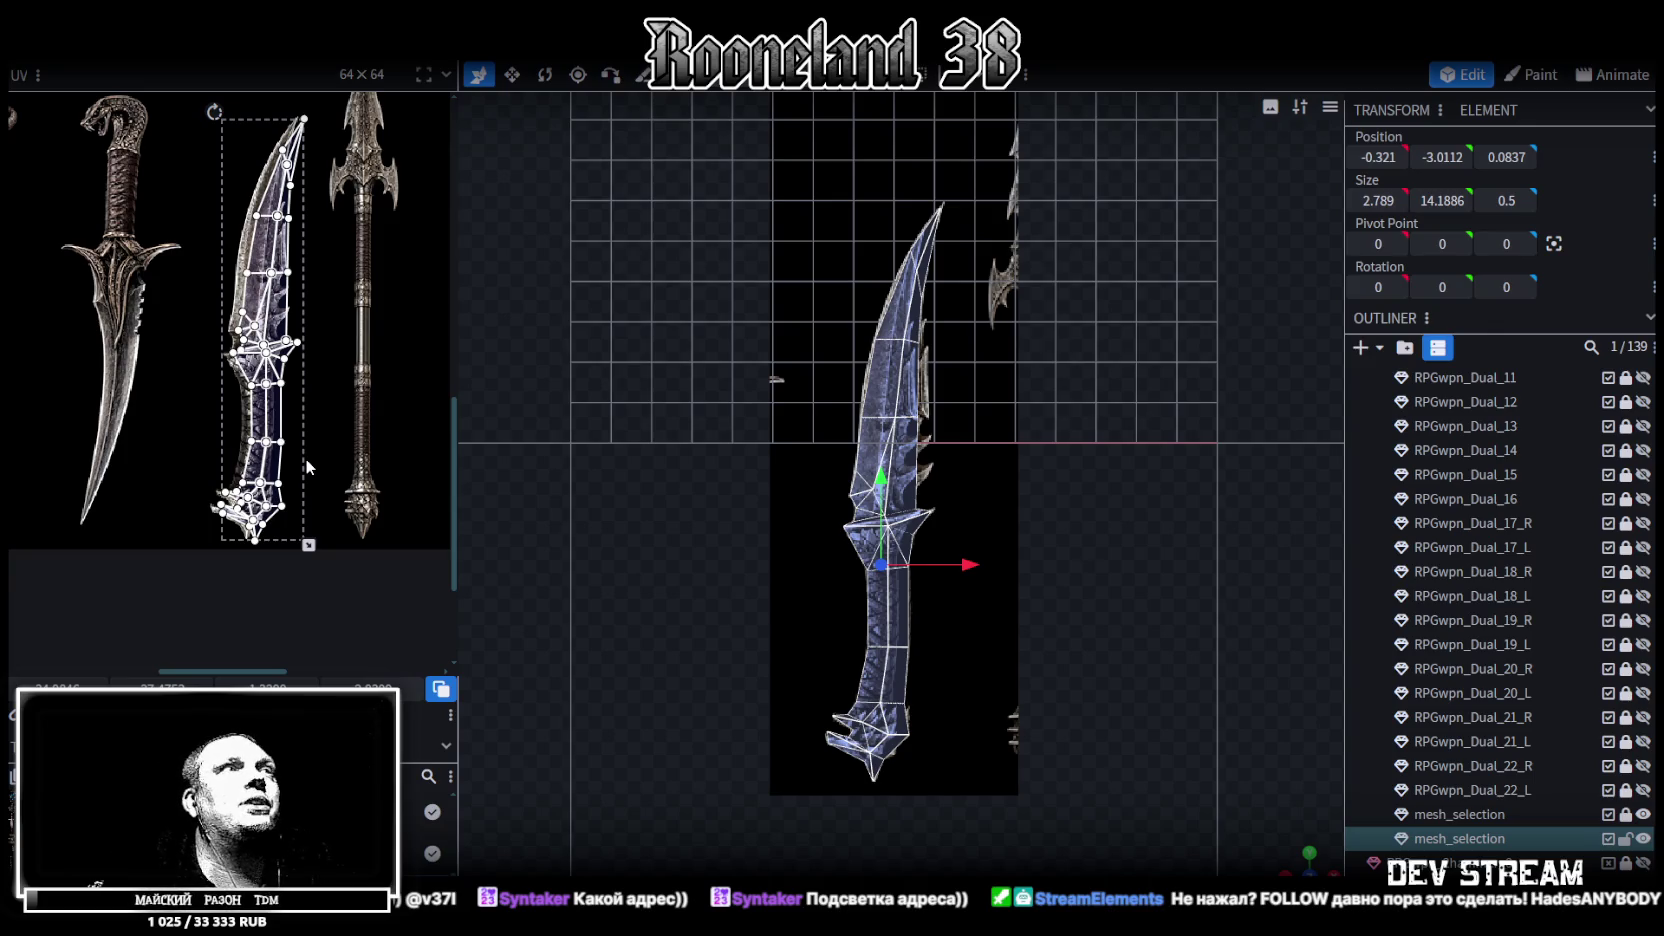
Widen the UV editor panel and zoom into the texture sheet
scroll(232, 208, "up", 1)
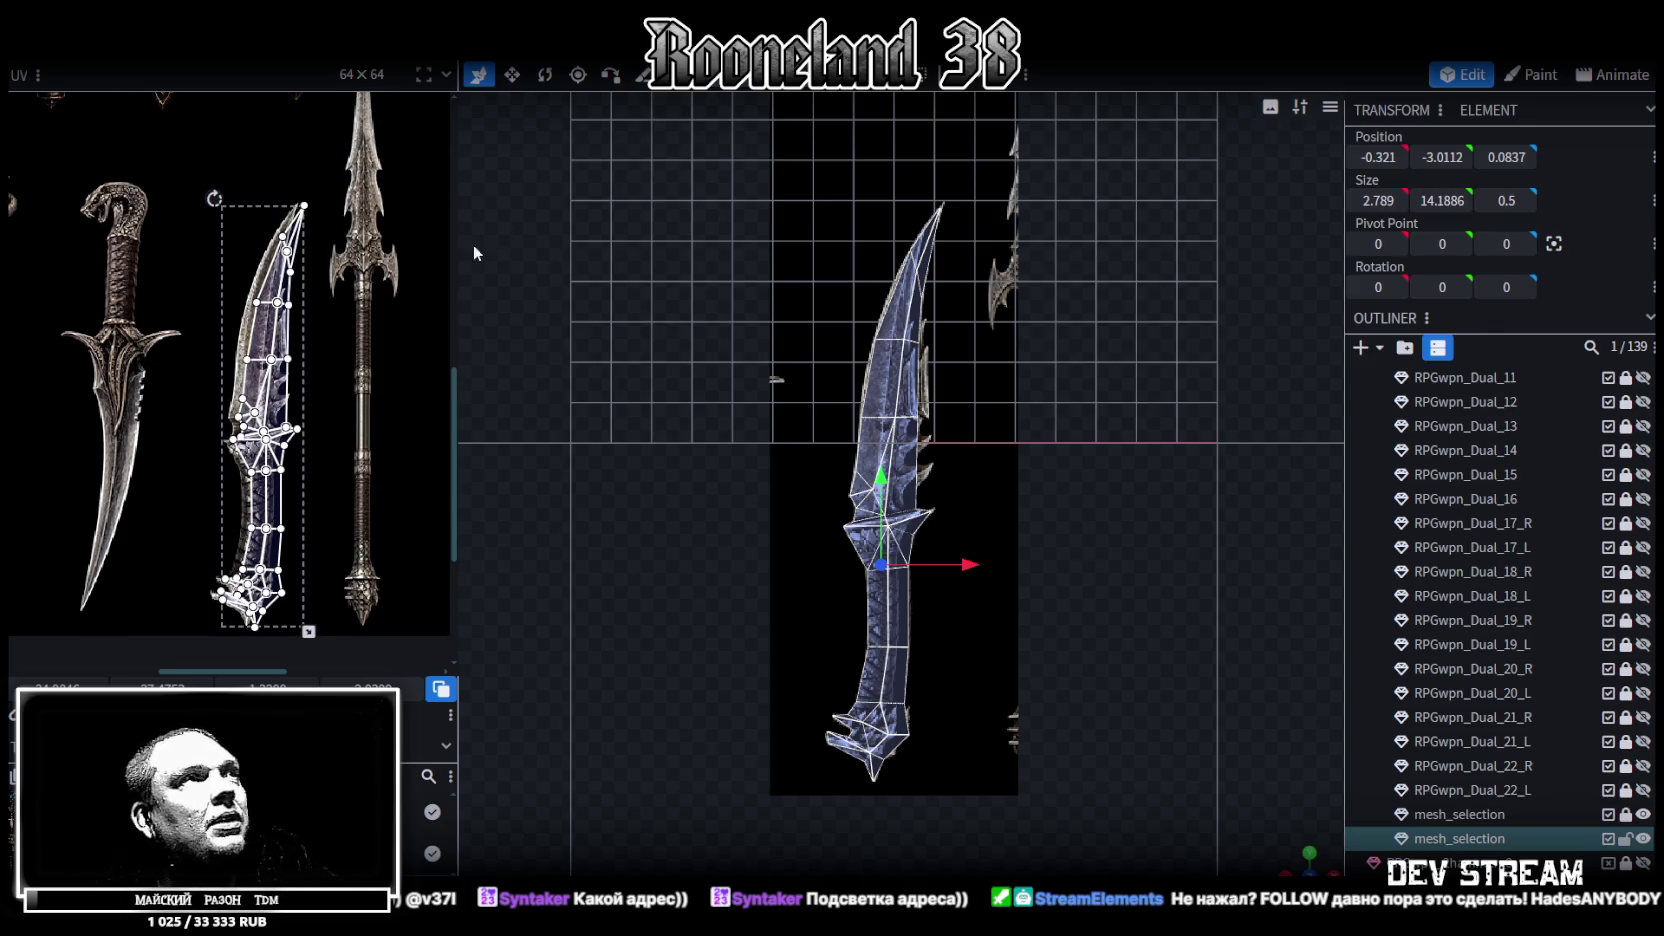
left_click_drag(455, 262, 650, 255)
scroll(420, 240, "up", 1)
scroll(402, 226, "up", 2, "ctrl")
scroll(400, 216, "up", 2, "ctrl")
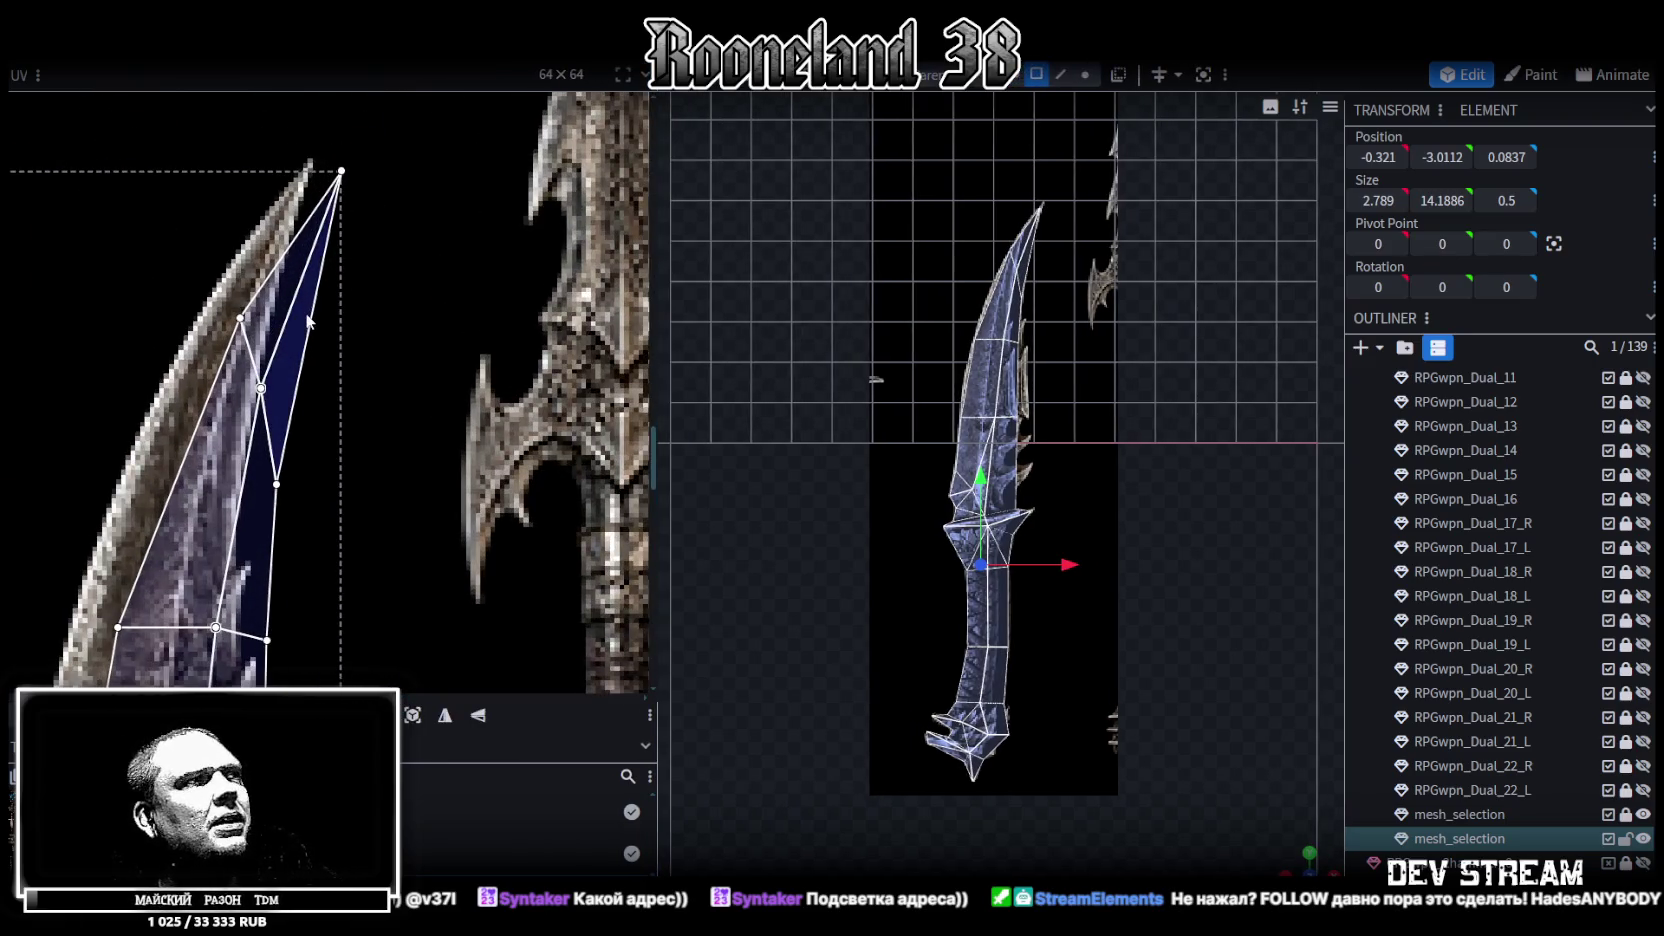
Select the UV face near the blade tip and zoom the UV editor onto the guard section
left_click(318, 283)
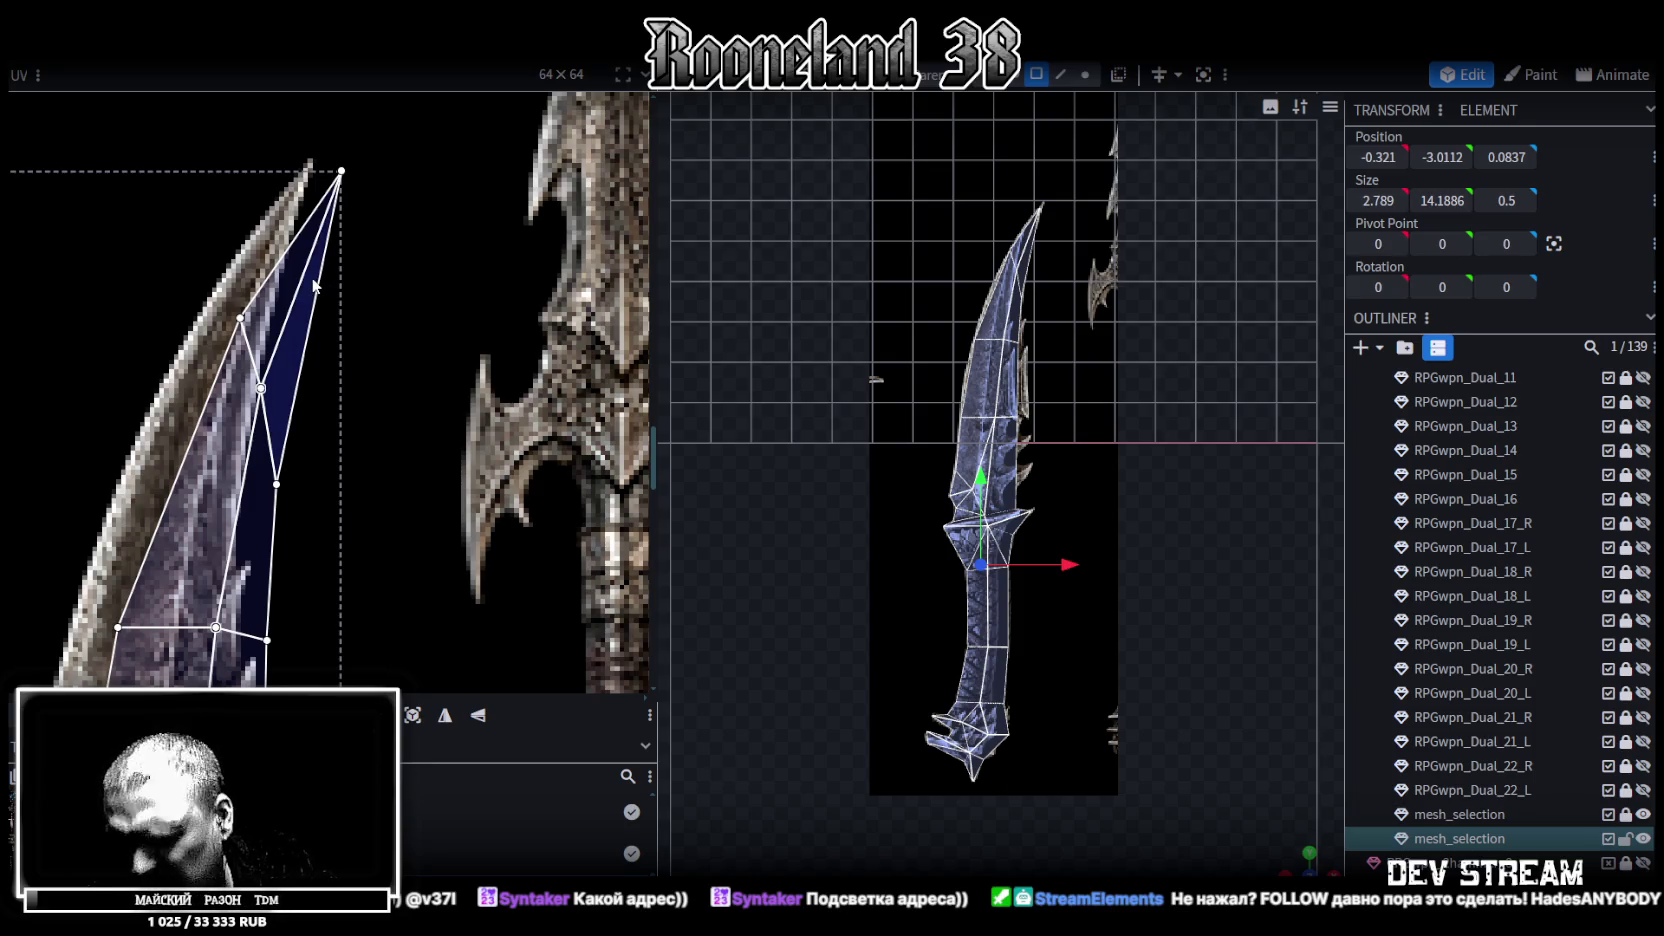
scroll(305, 283, "down", 2, "ctrl")
mouse_move(303, 283)
middle_mouse_down()
mouse_move(370, 490)
mouse_move(540, 313)
middle_mouse_up()
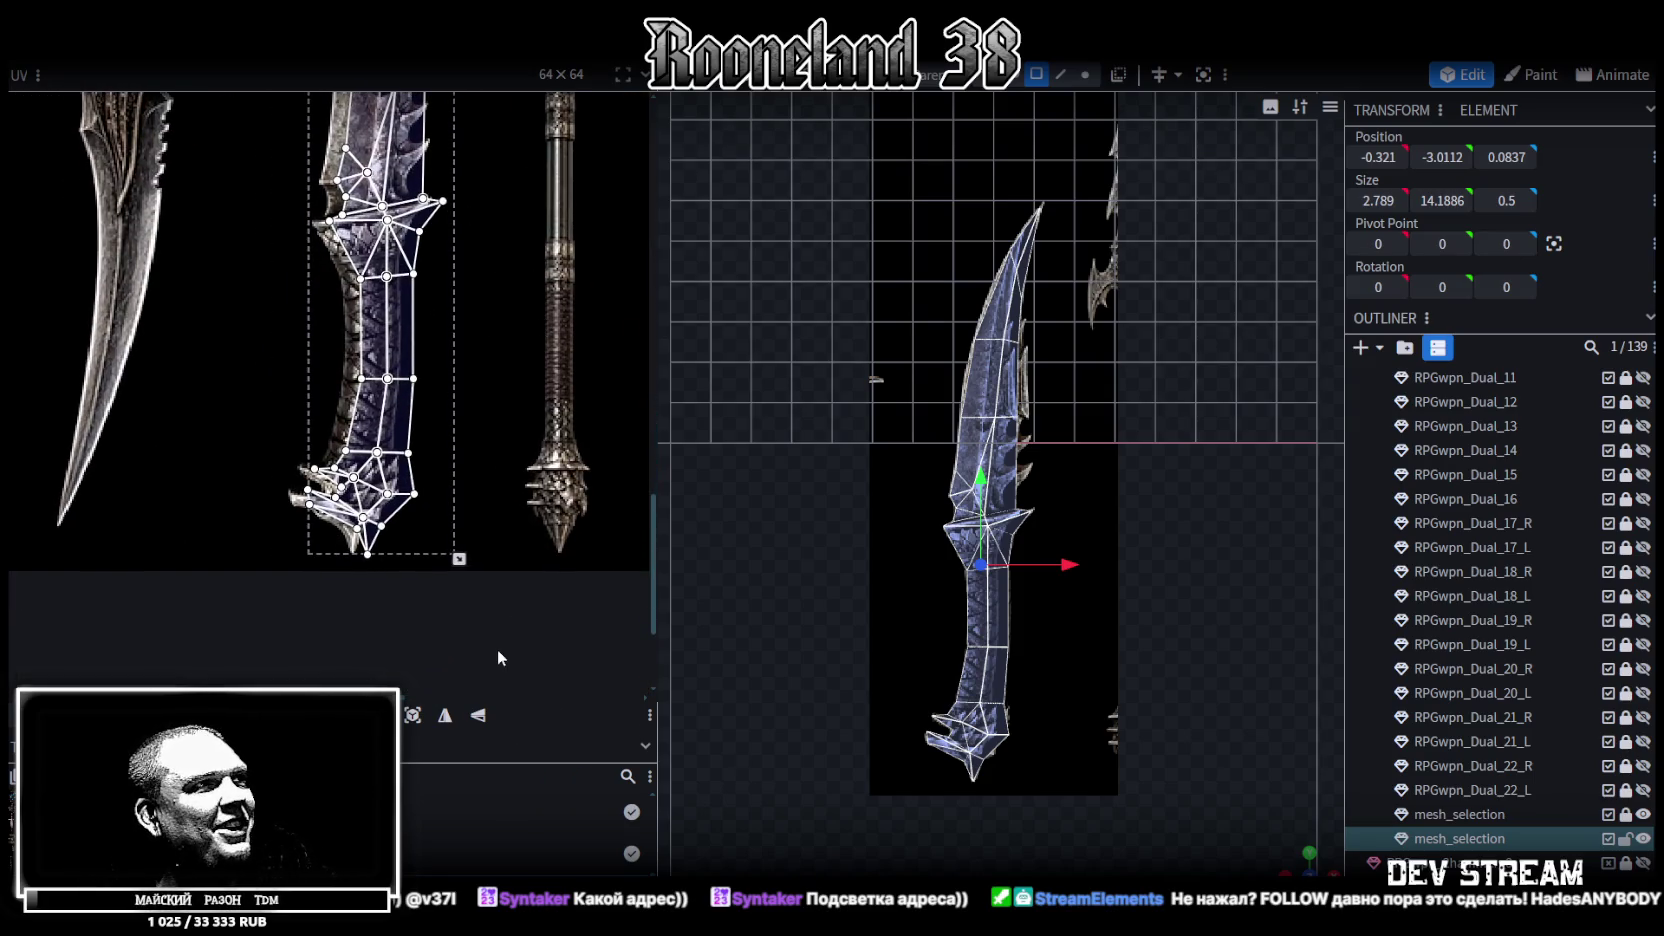
scroll(480, 600, "up", 2, "ctrl")
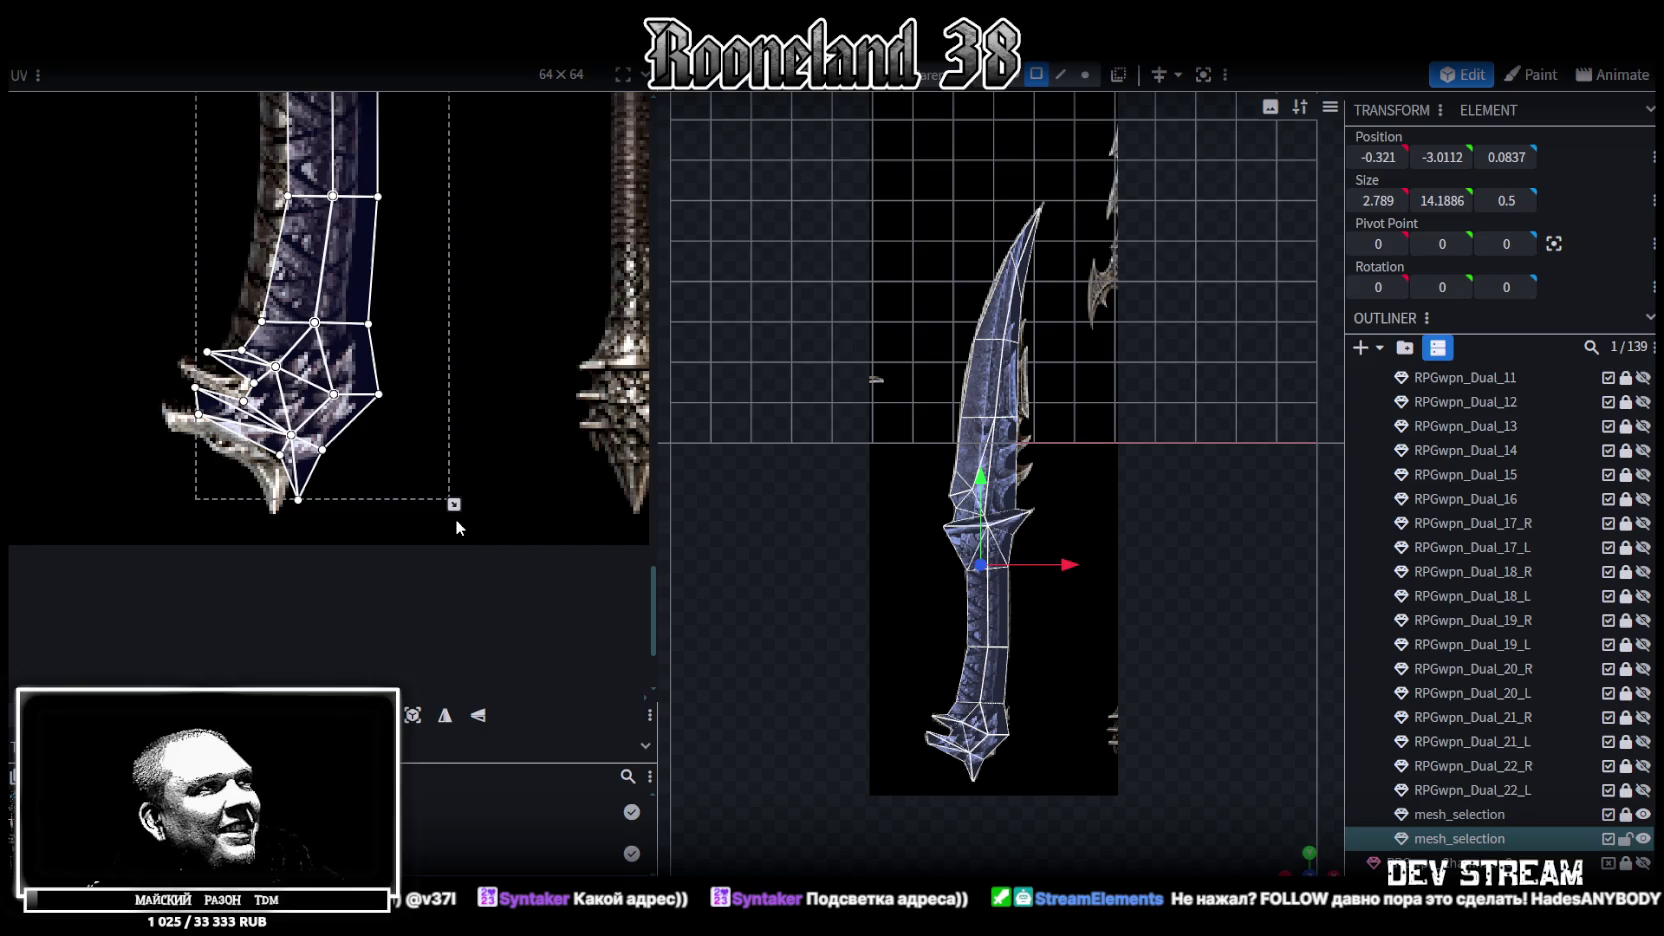
scroll(488, 426, "up", 3)
scroll(460, 250, "up", 2)
scroll(494, 360, "up", 3)
scroll(493, 374, "up", 3)
scroll(430, 365, "up", 2, "ctrl")
scroll(414, 352, "down", 1, "ctrl")
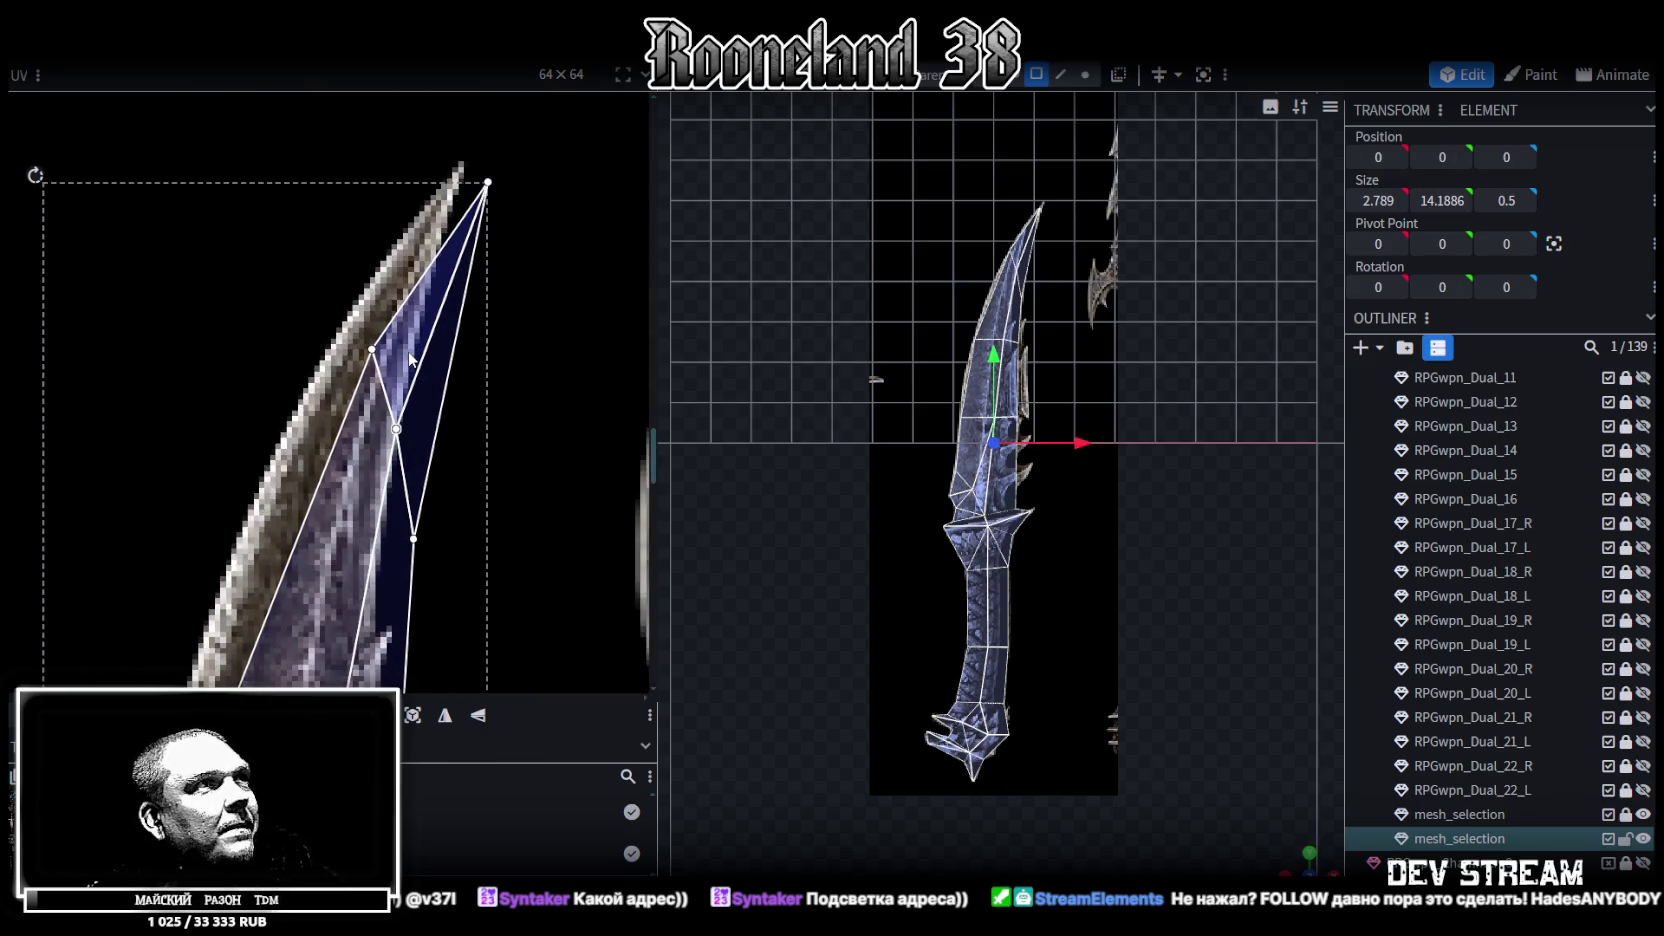
scroll(430, 400, "down", 2, "ctrl")
scroll(462, 489, "down", 2, "ctrl")
scroll(498, 410, "down", 2, "ctrl")
scroll(480, 420, "down", 1)
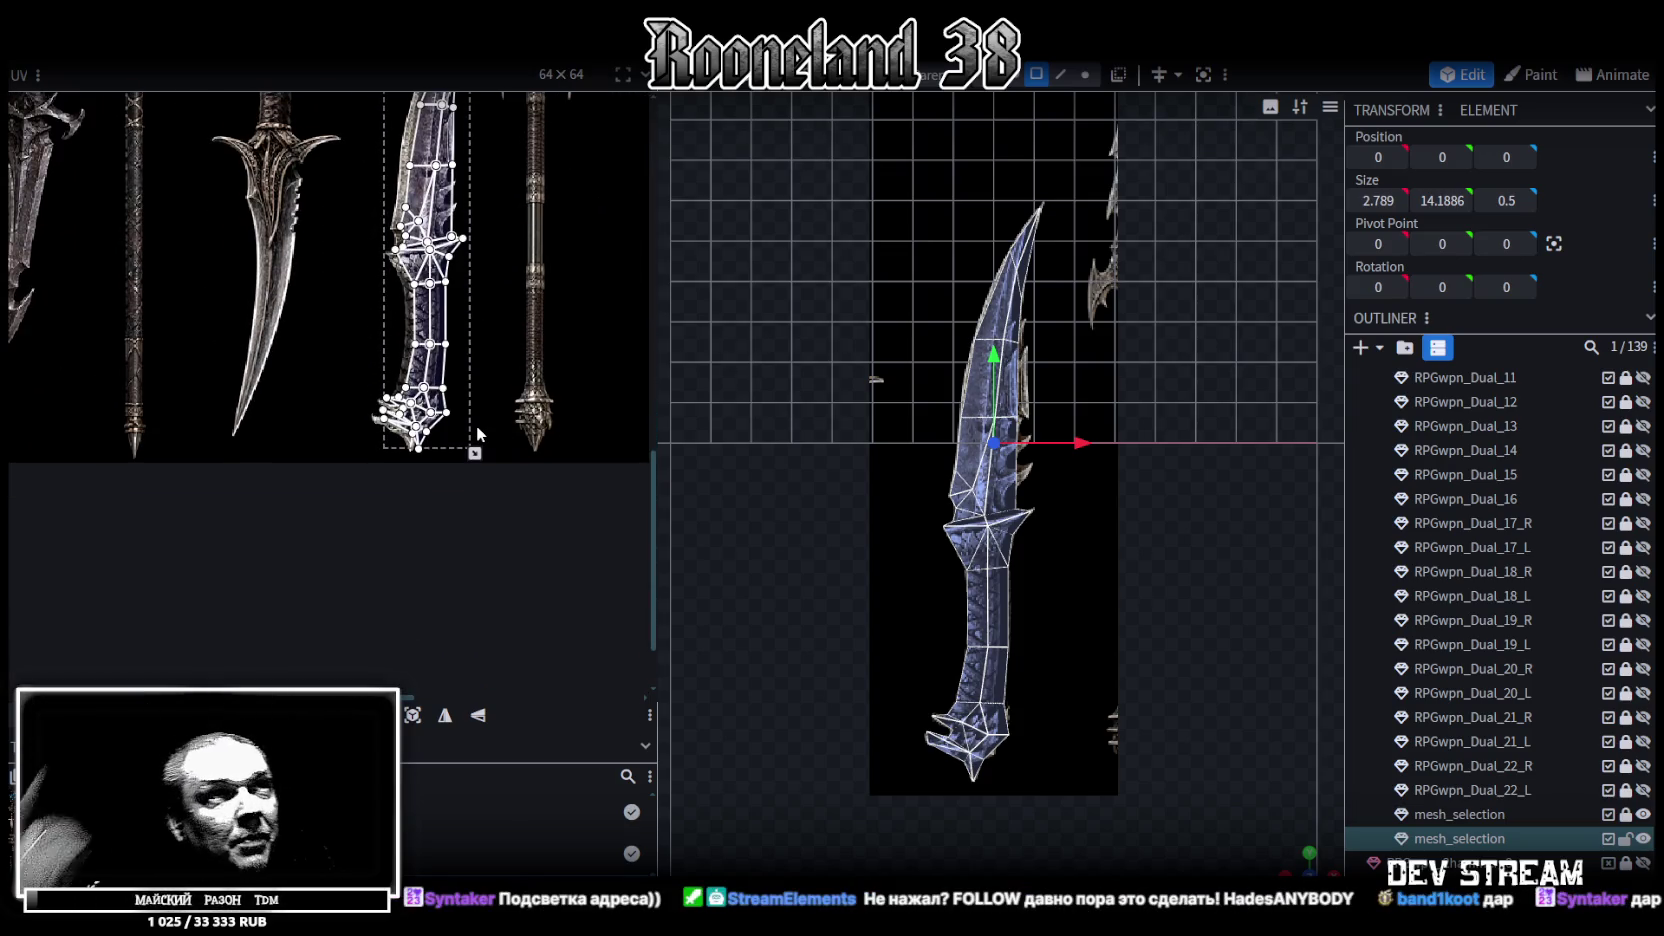
scroll(357, 400, "up", 2, "ctrl")
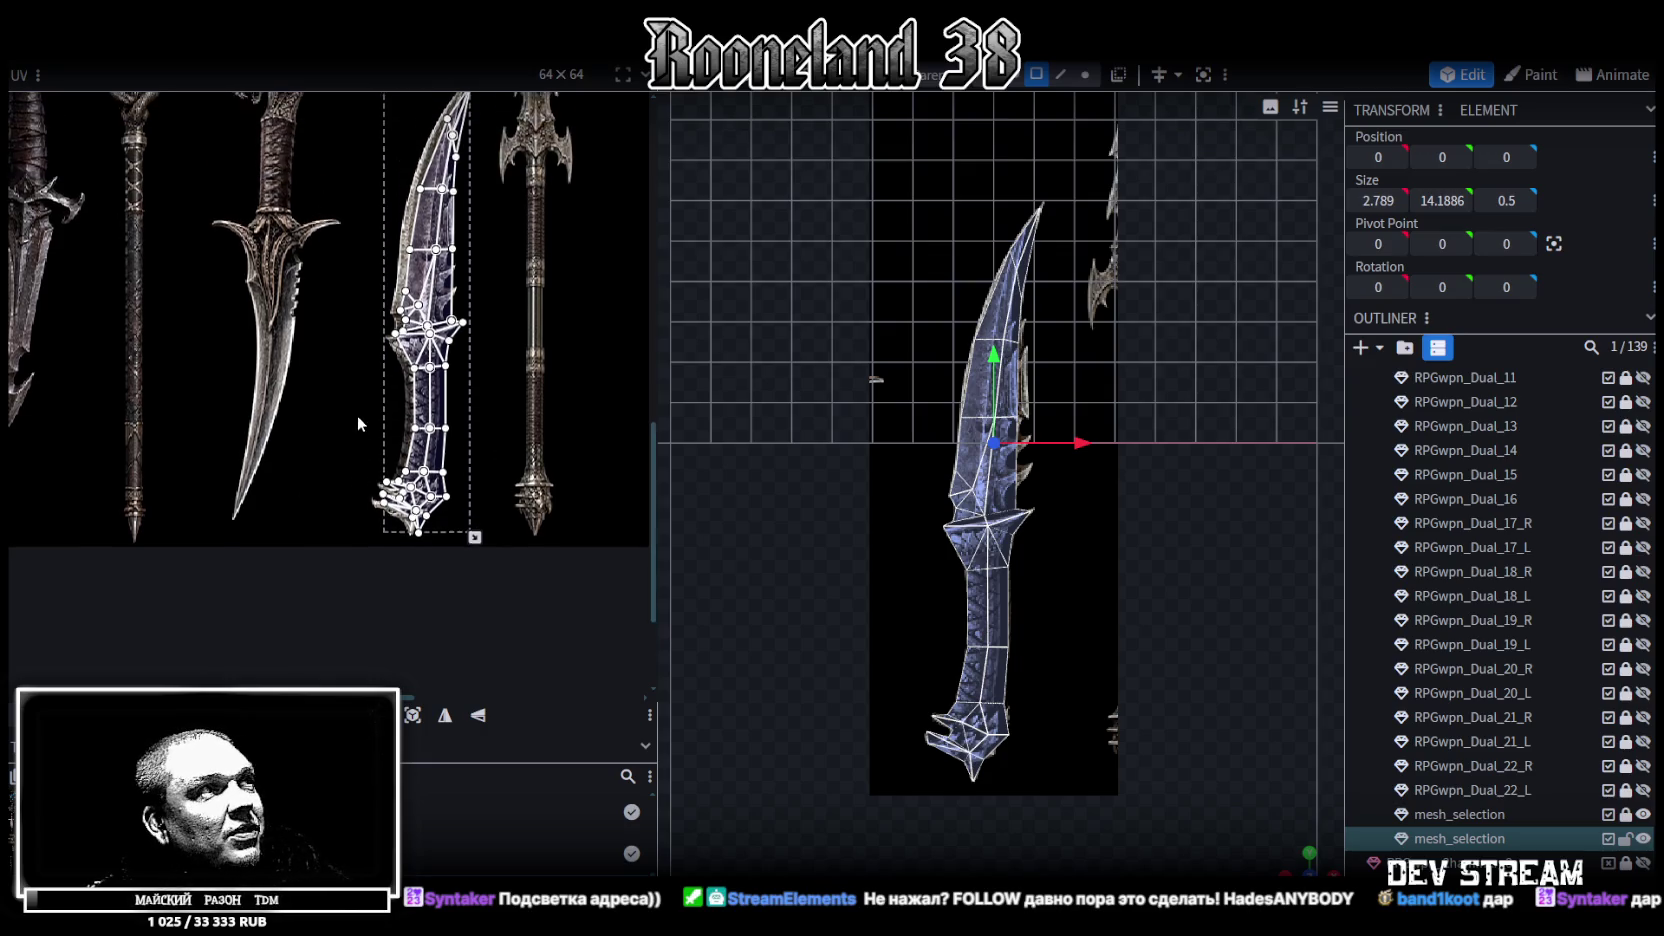
scroll(358, 415, "up", 2, "ctrl")
scroll(358, 415, "up", 2, "ctrl")
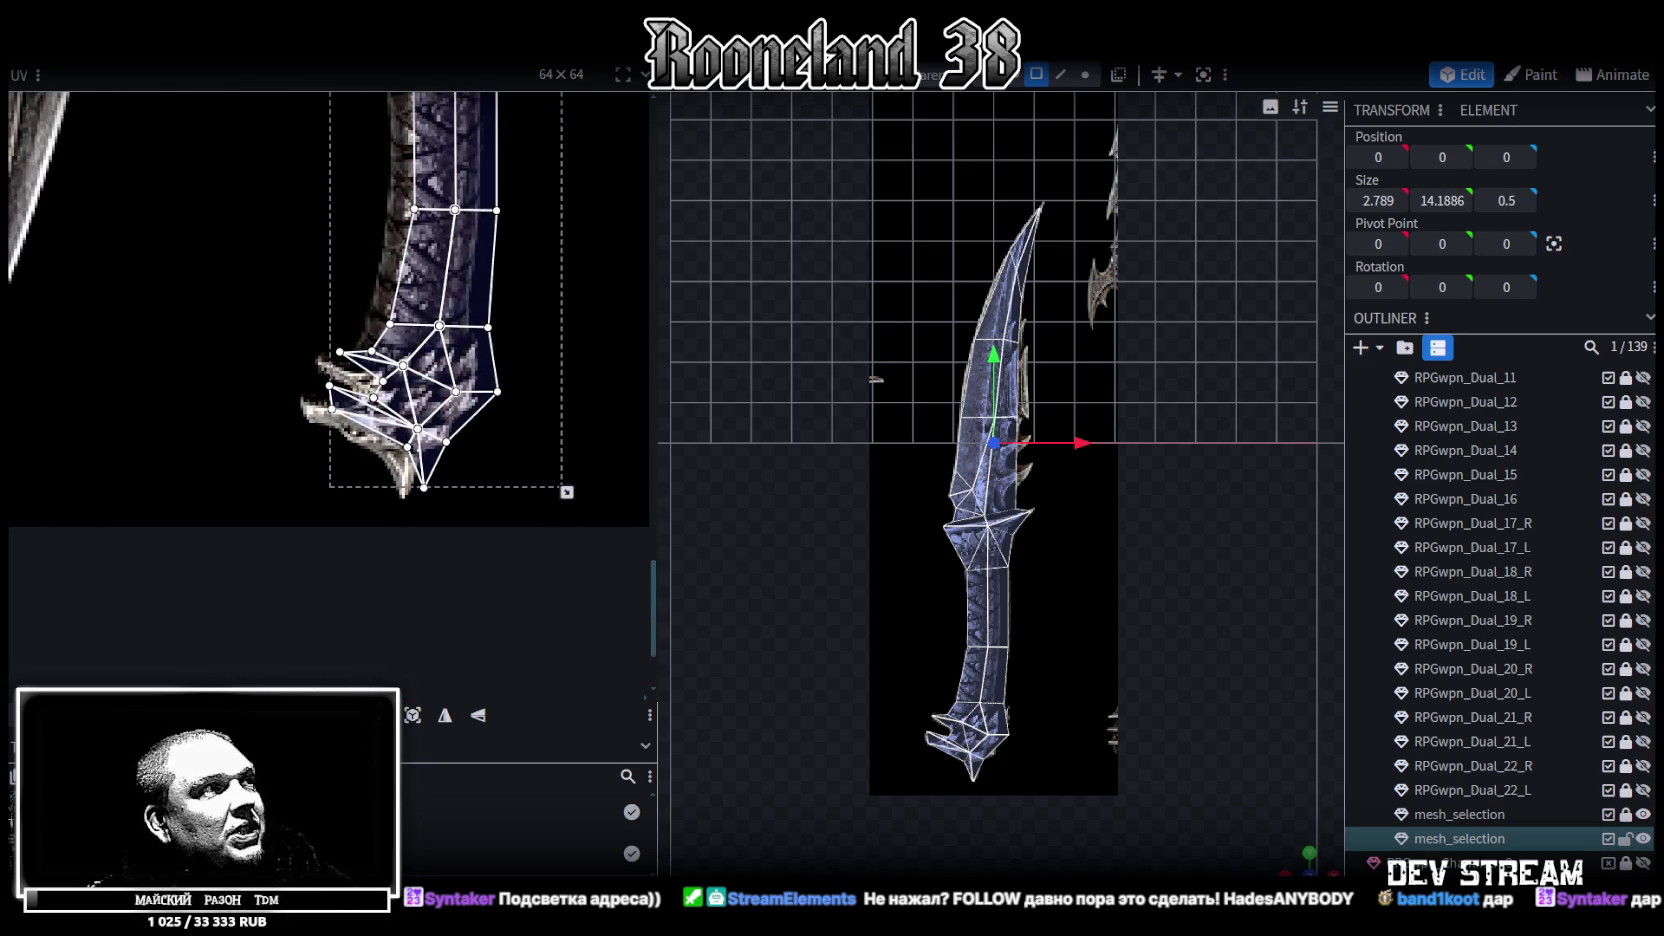
Shift the dagger UVs left, stretch them taller and nudge them up to line up the hilt
left_click_drag(440, 330, 421, 330)
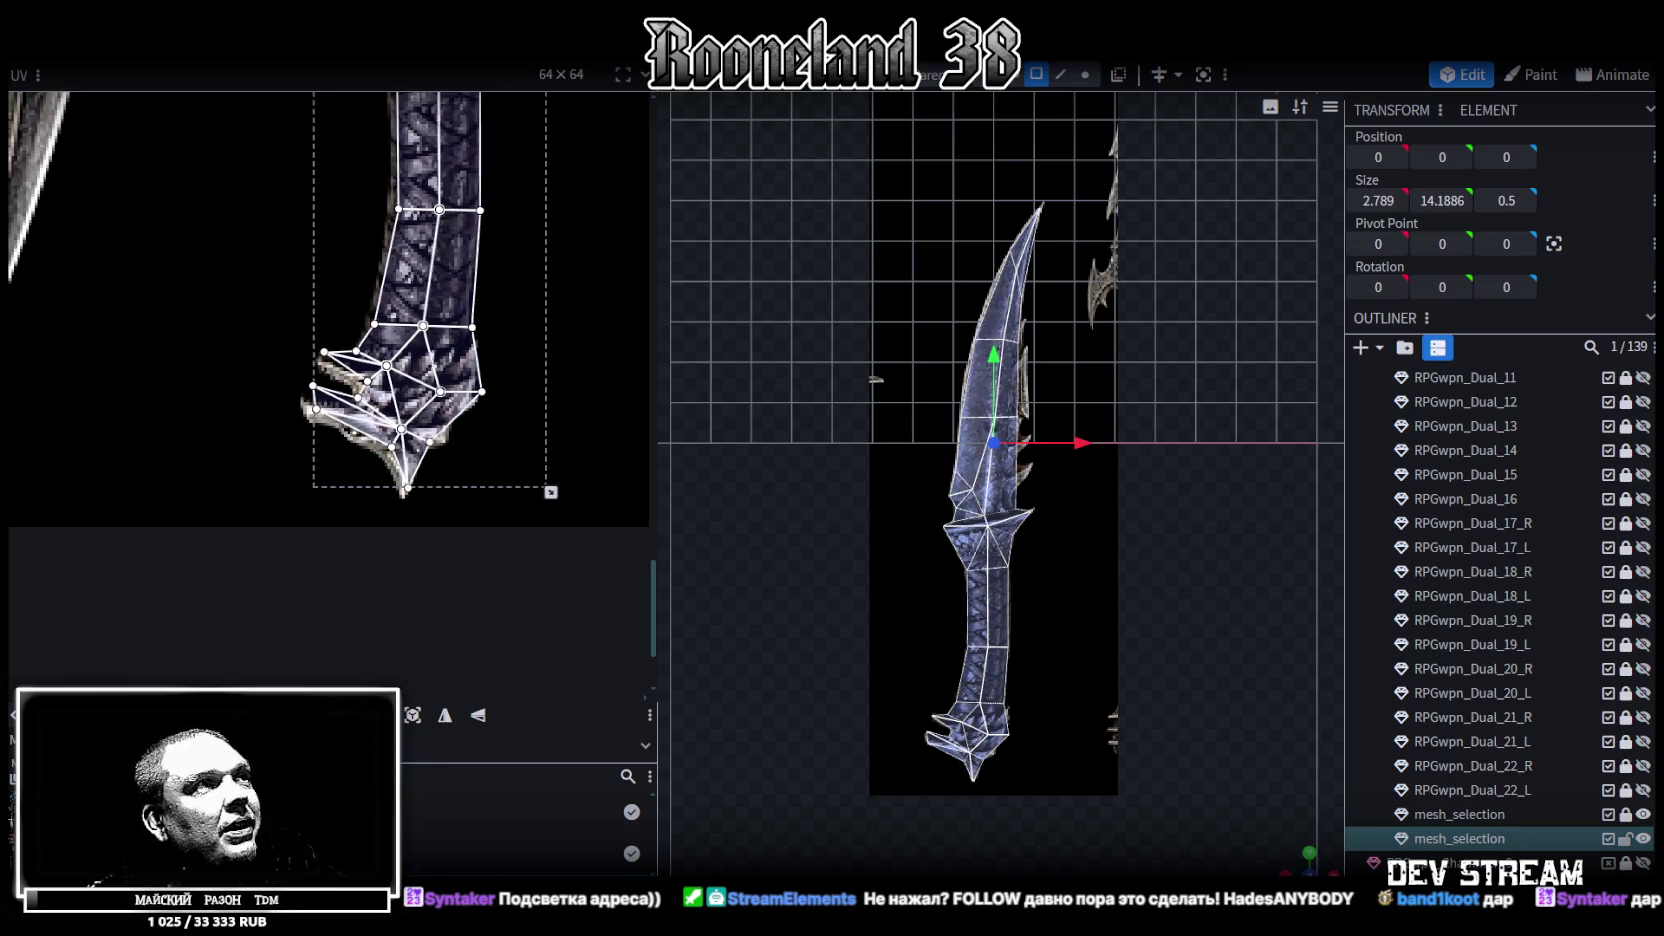
scroll(510, 355, "down", 2, "ctrl")
scroll(510, 355, "down", 1, "ctrl")
scroll(510, 355, "down", 2, "ctrl")
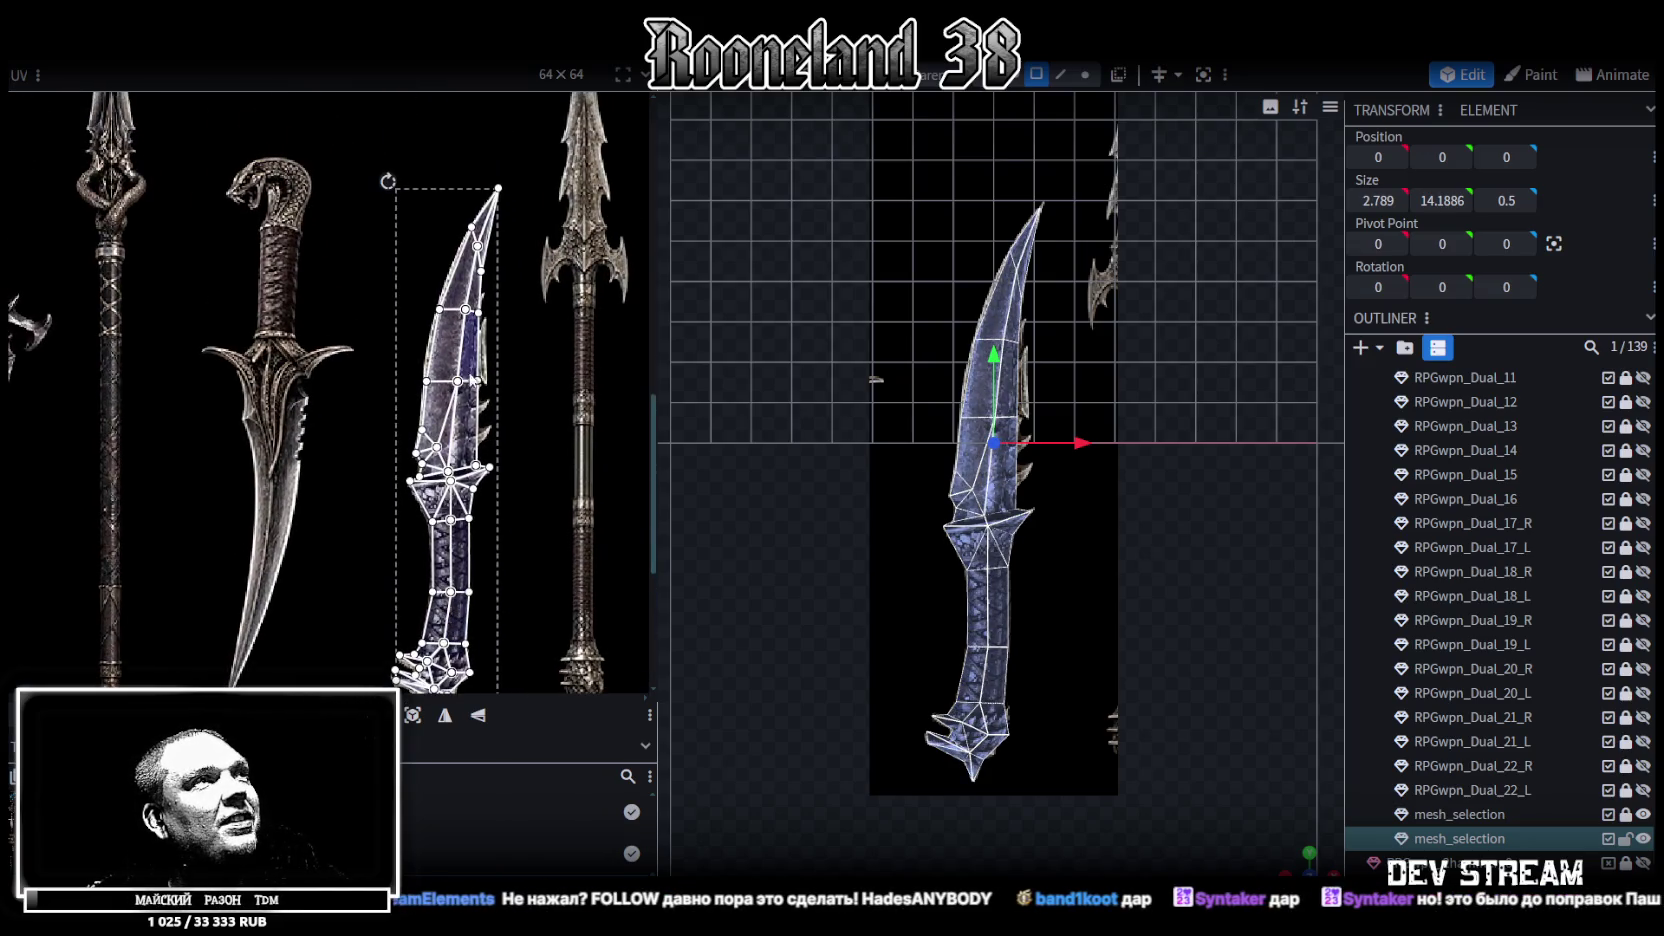
scroll(500, 400, "down", 1)
scroll(526, 504, "up", 3, "ctrl")
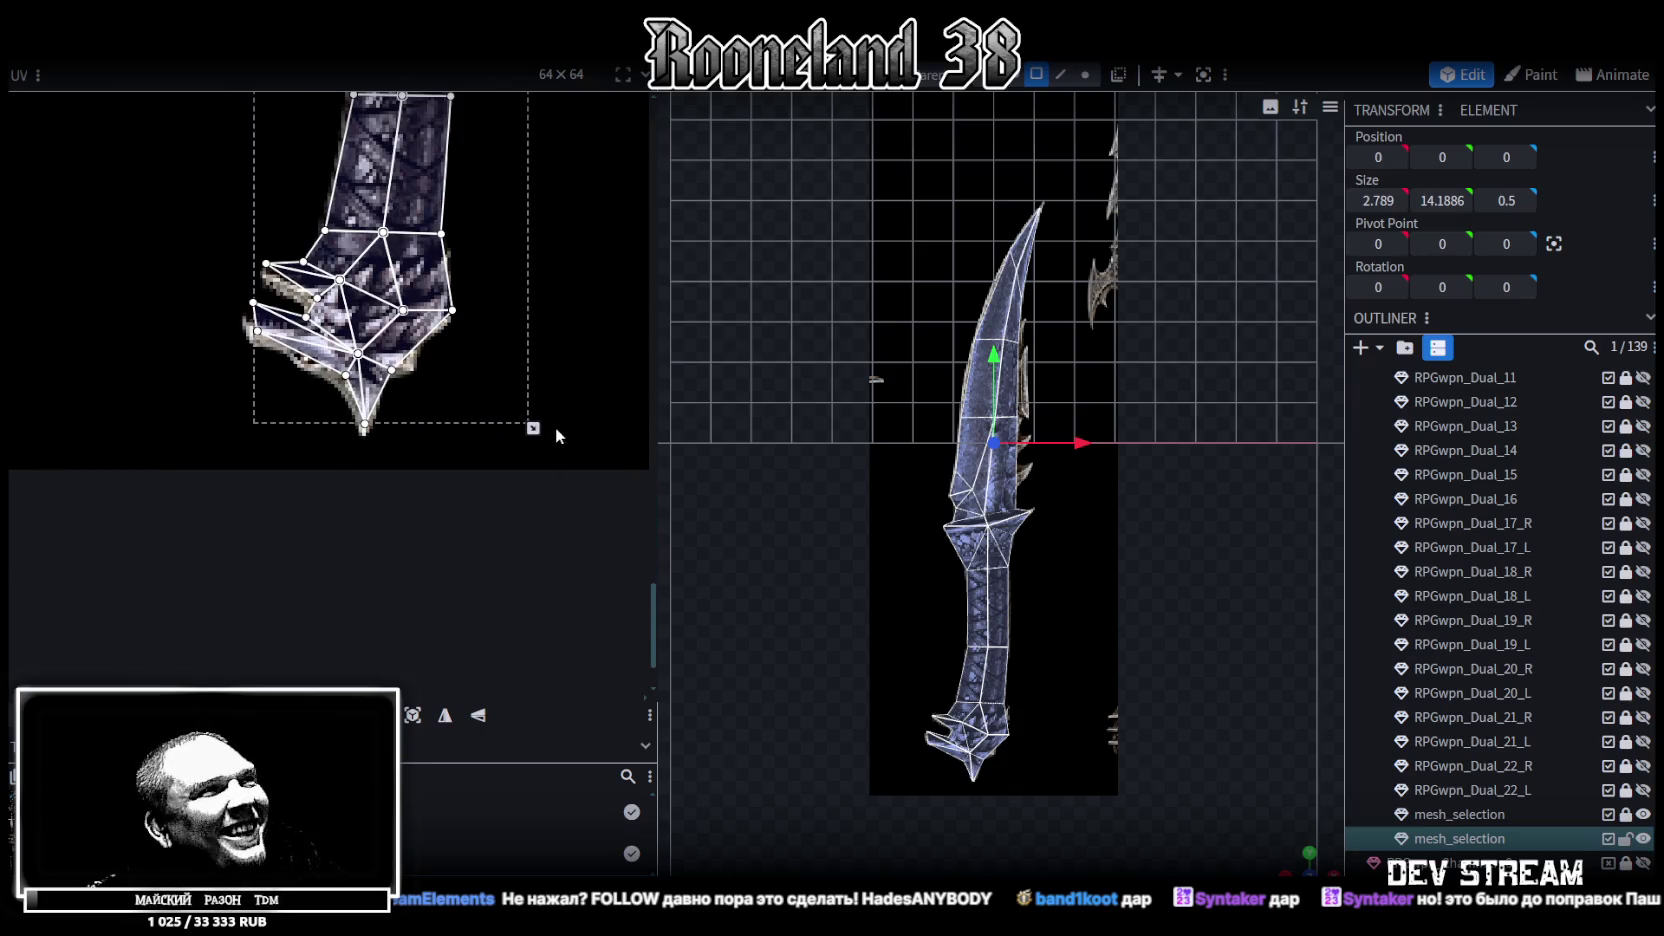
left_click_drag(533, 429, 536, 445)
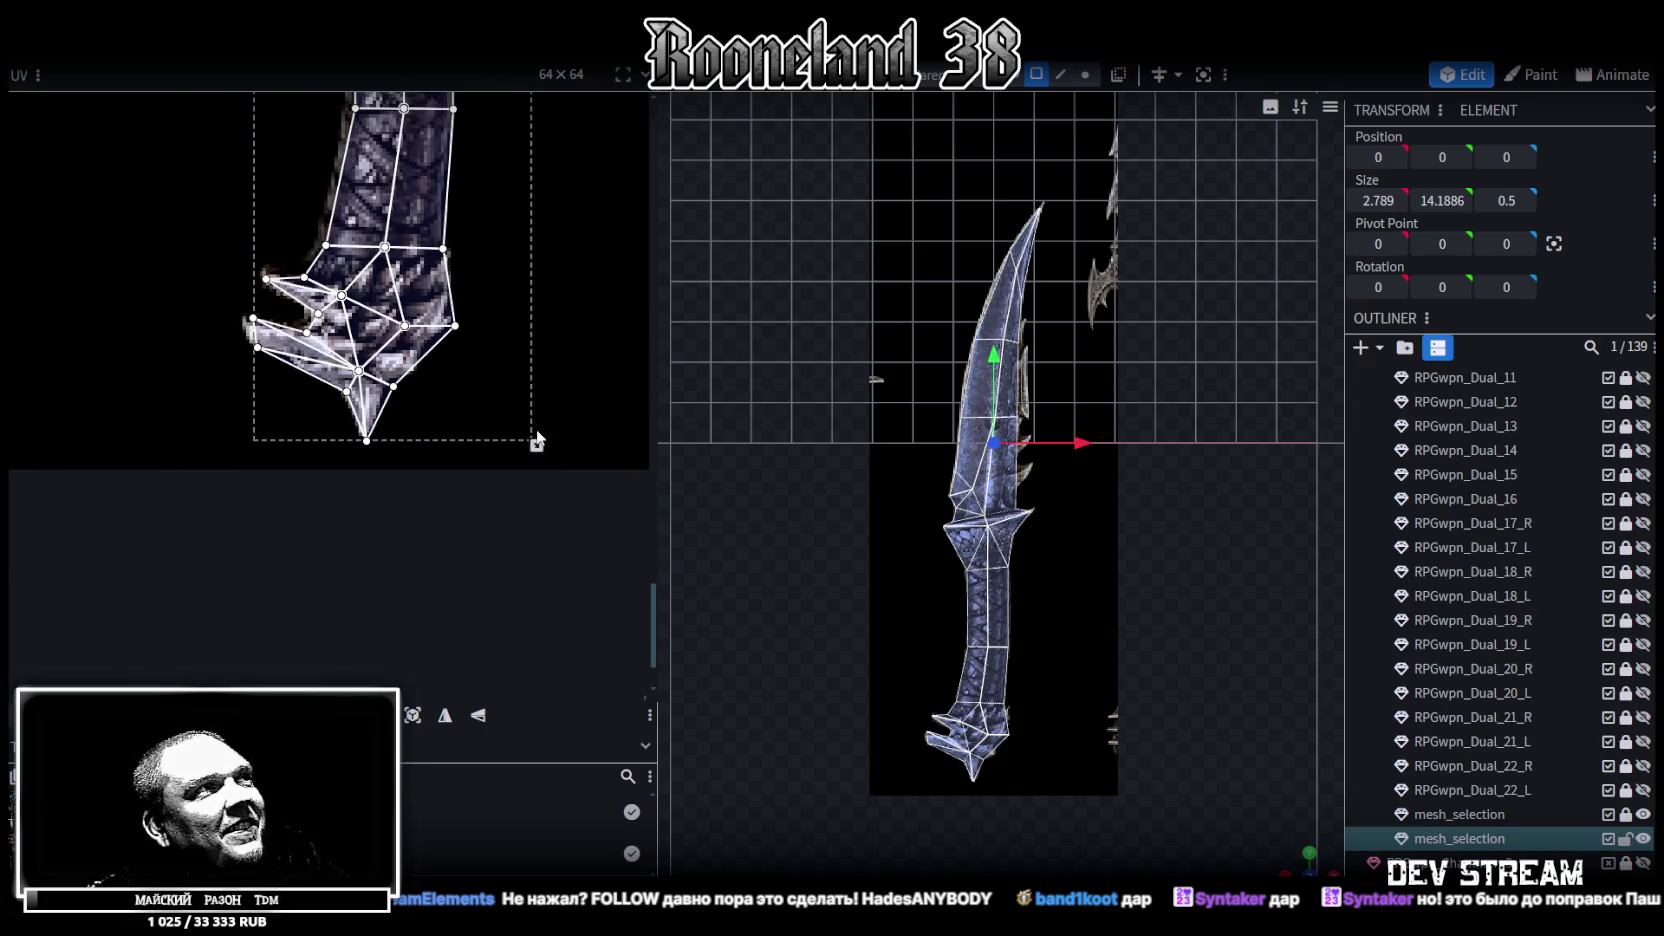
scroll(242, 495, "up", 1, "ctrl")
left_click_drag(420, 300, 418, 295)
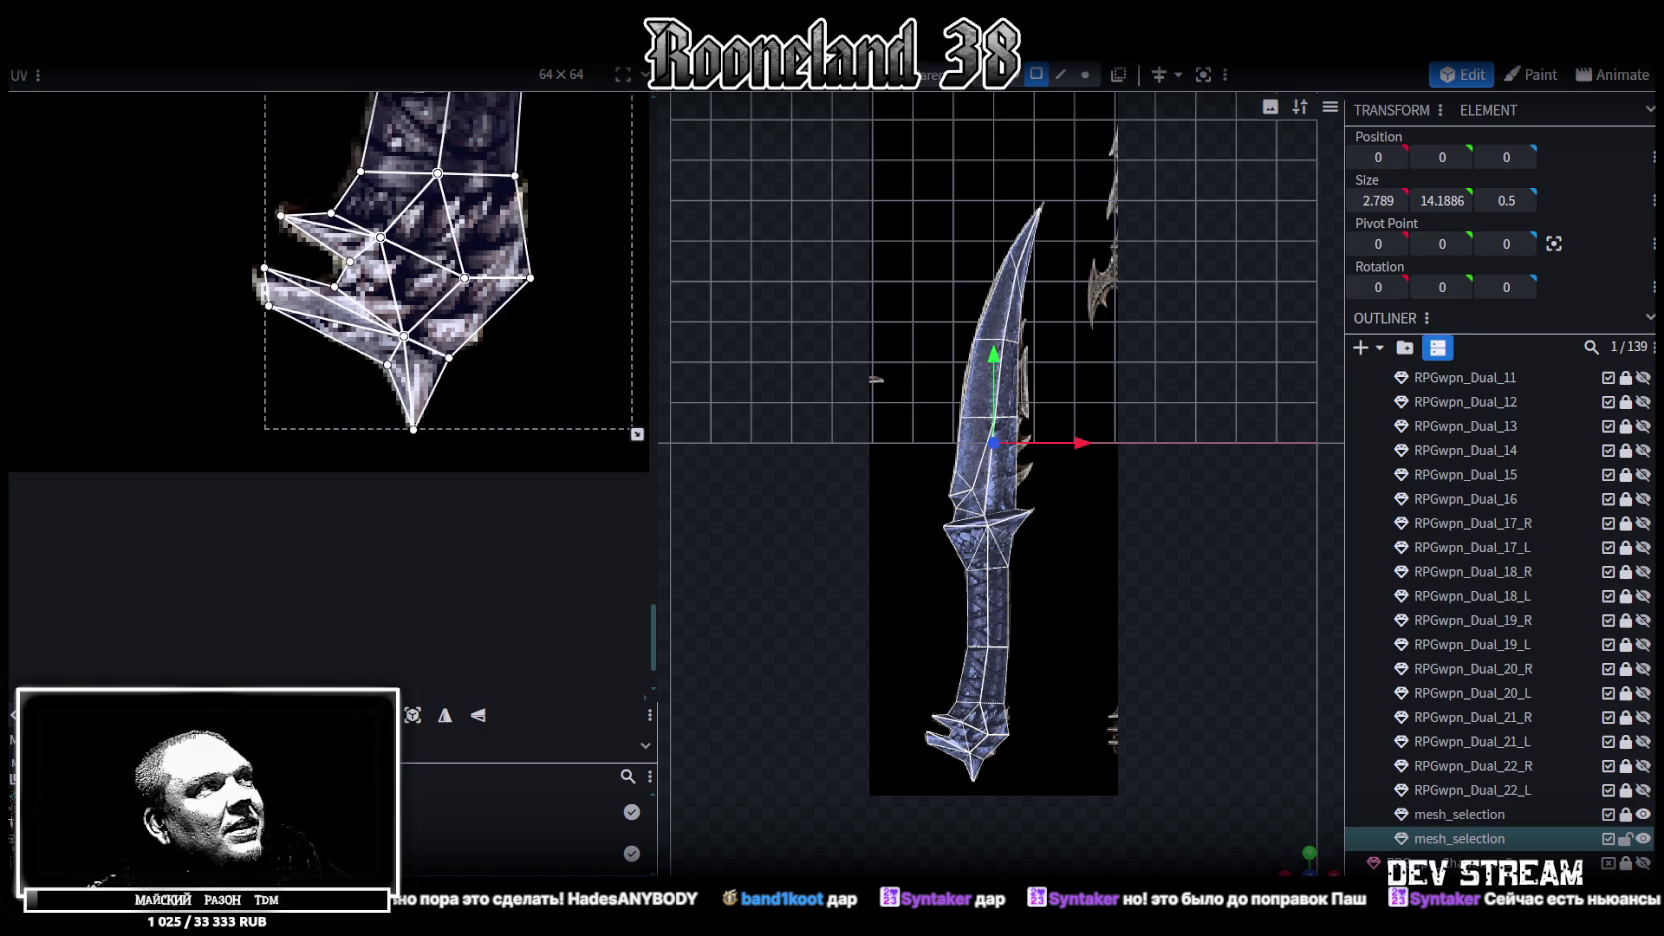
scroll(459, 565, "down", 2)
scroll(464, 515, "down", 1)
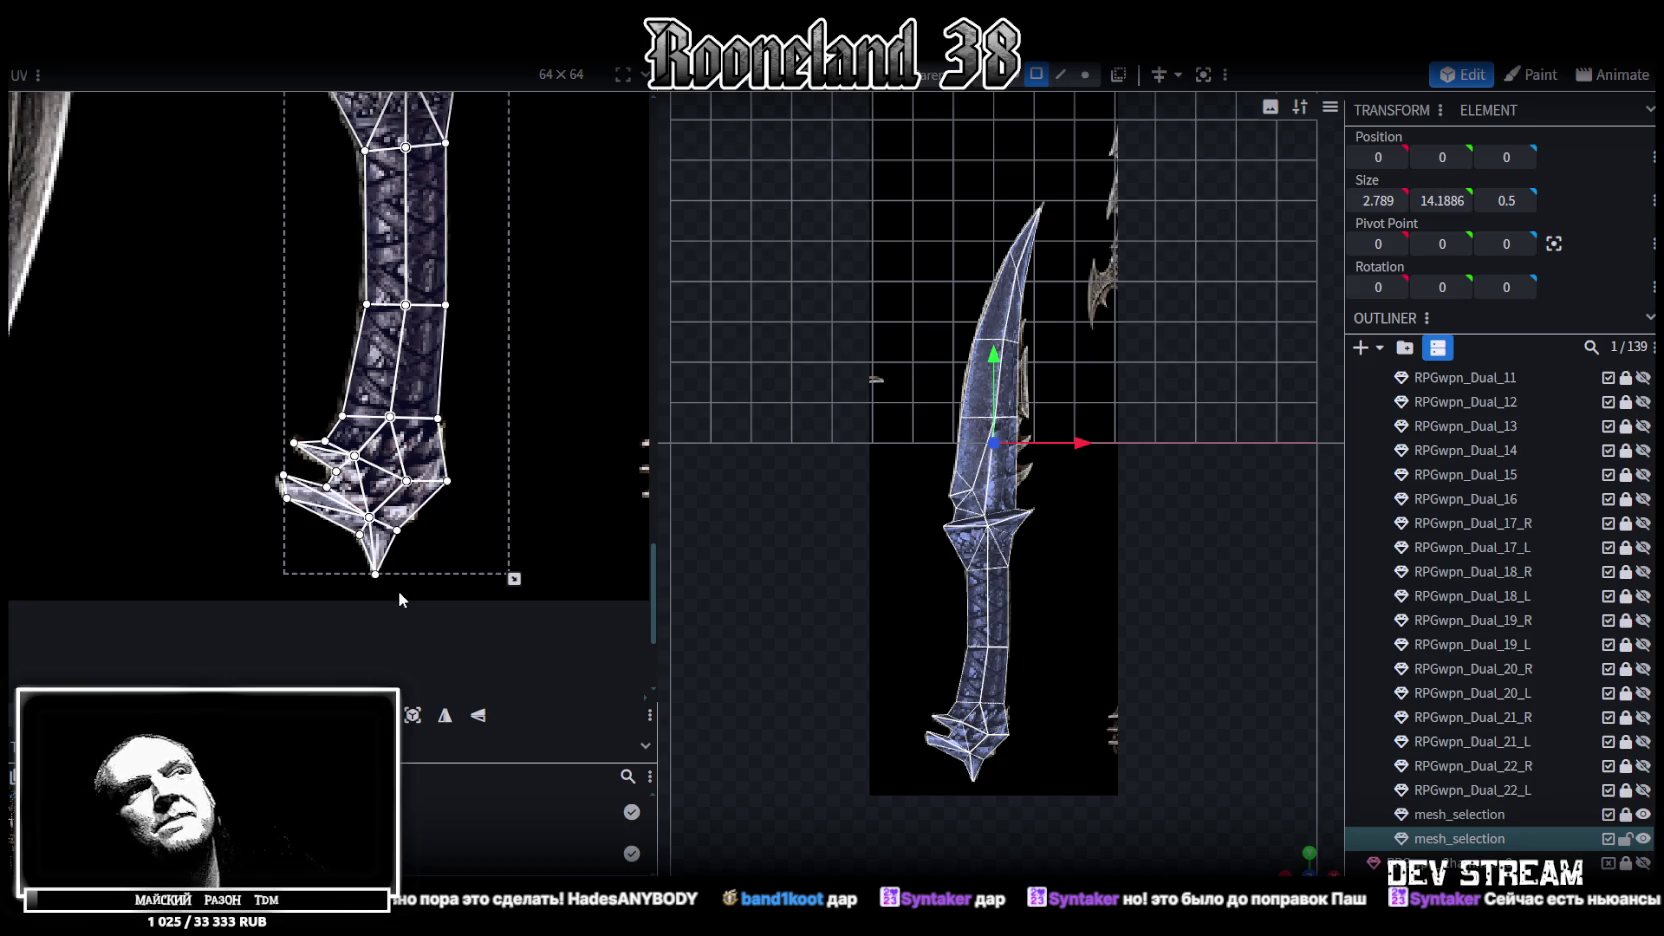
scroll(423, 408, "down", 3)
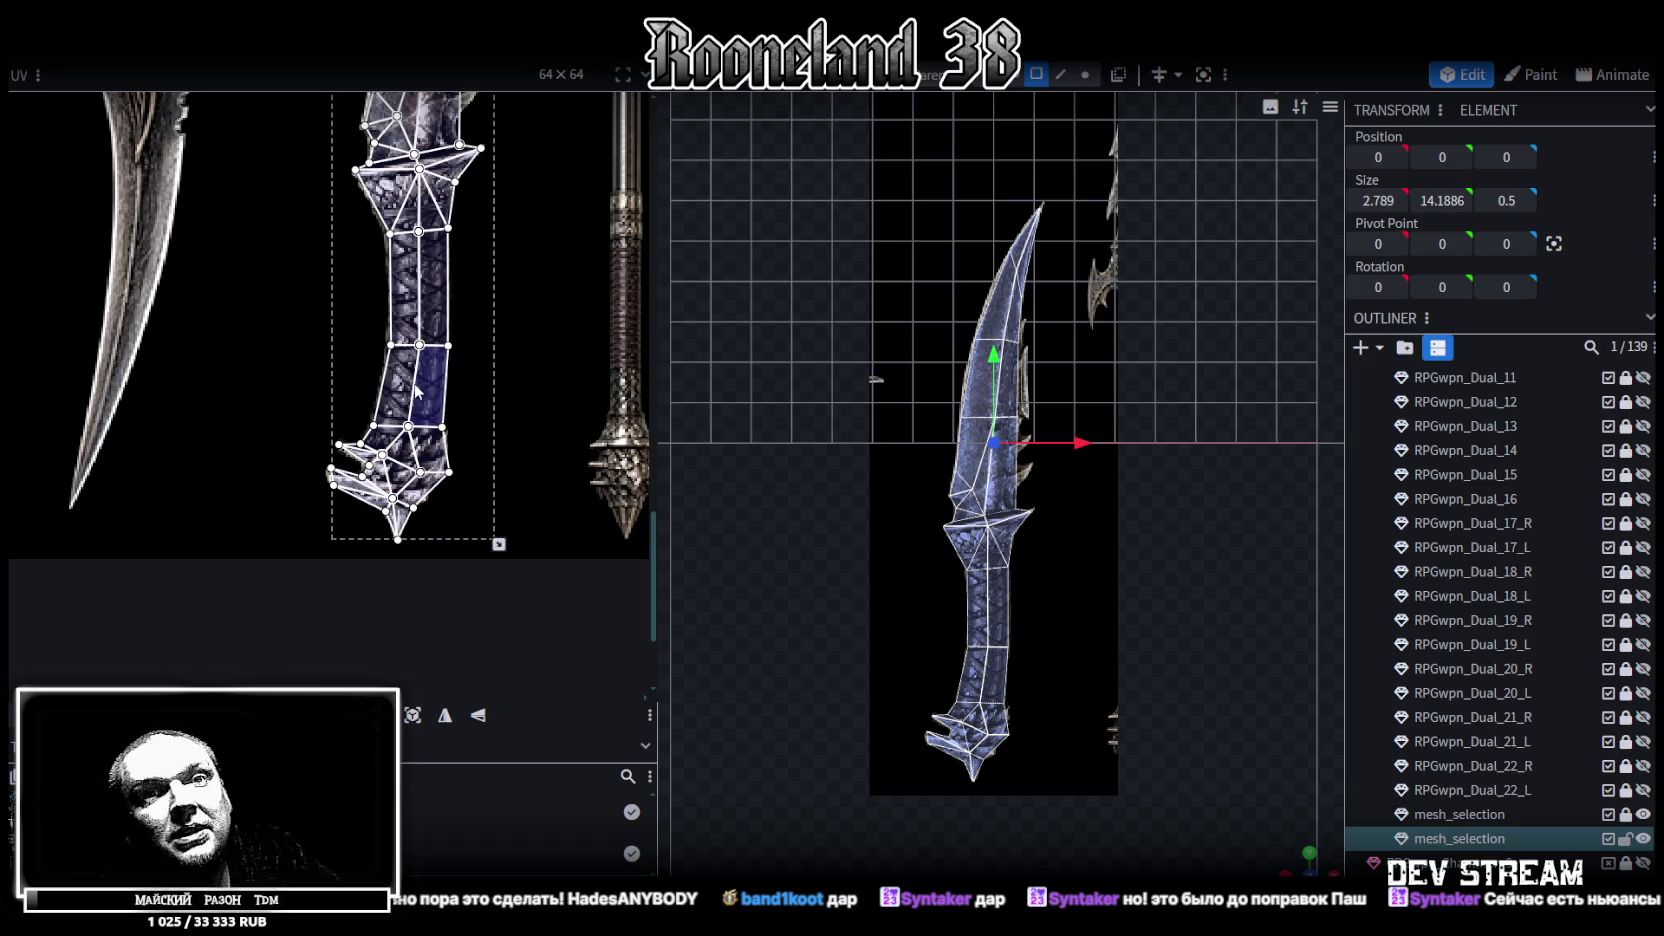
scroll(447, 402, "up", 2)
scroll(486, 360, "up", 2)
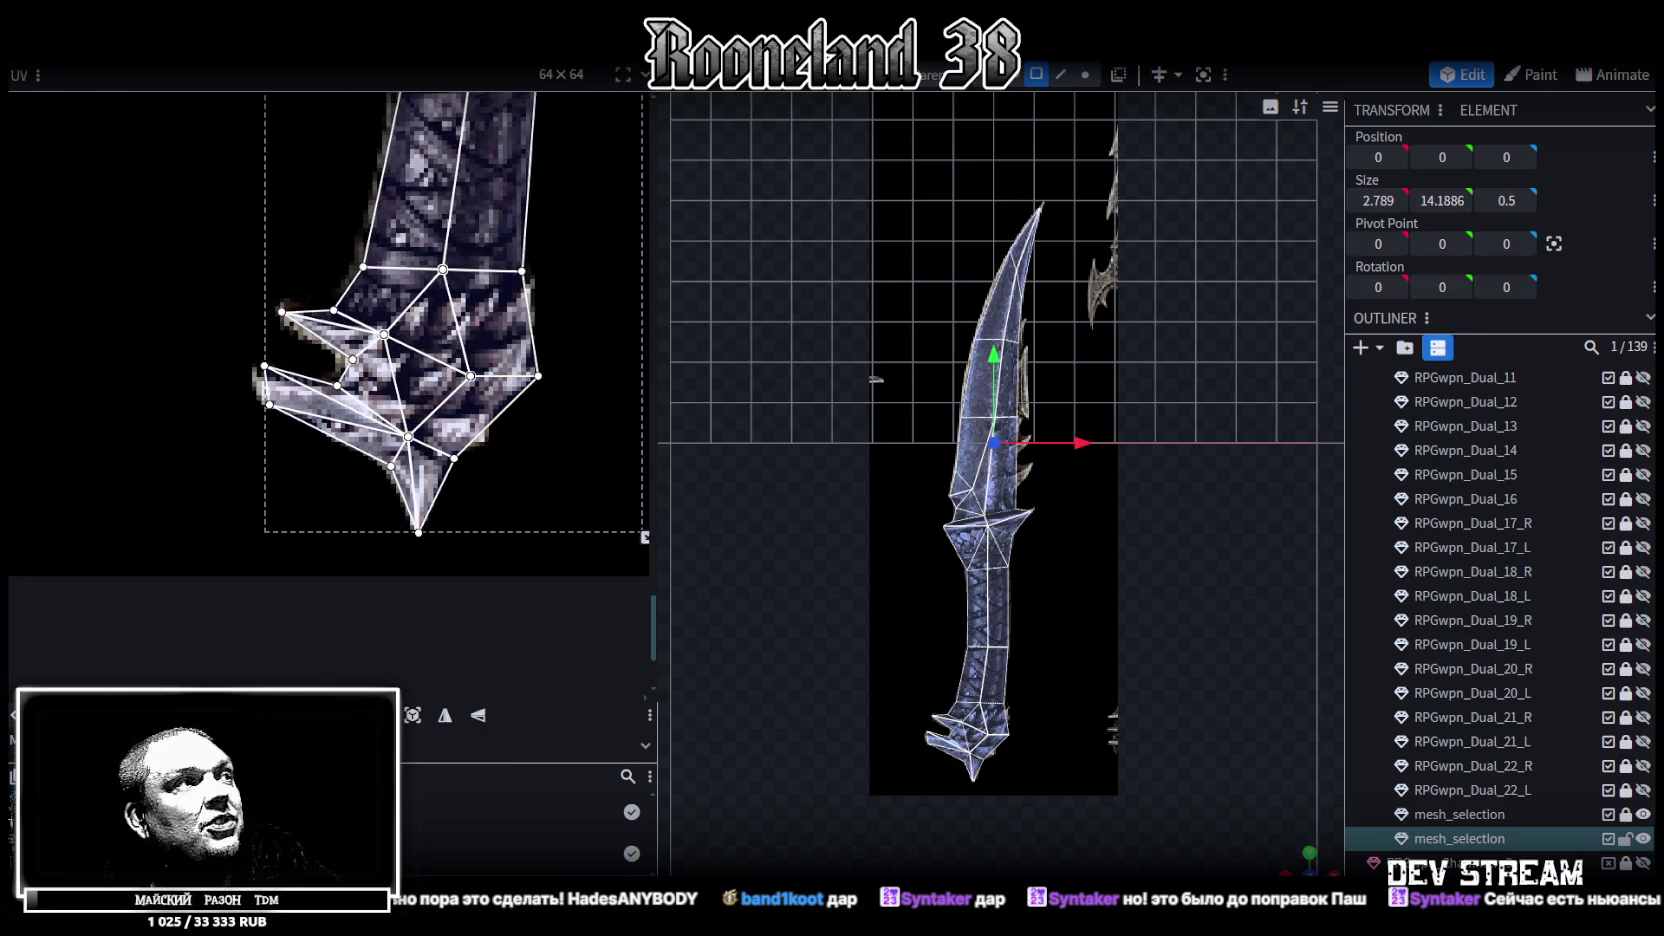
scroll(250, 562, "down", 1)
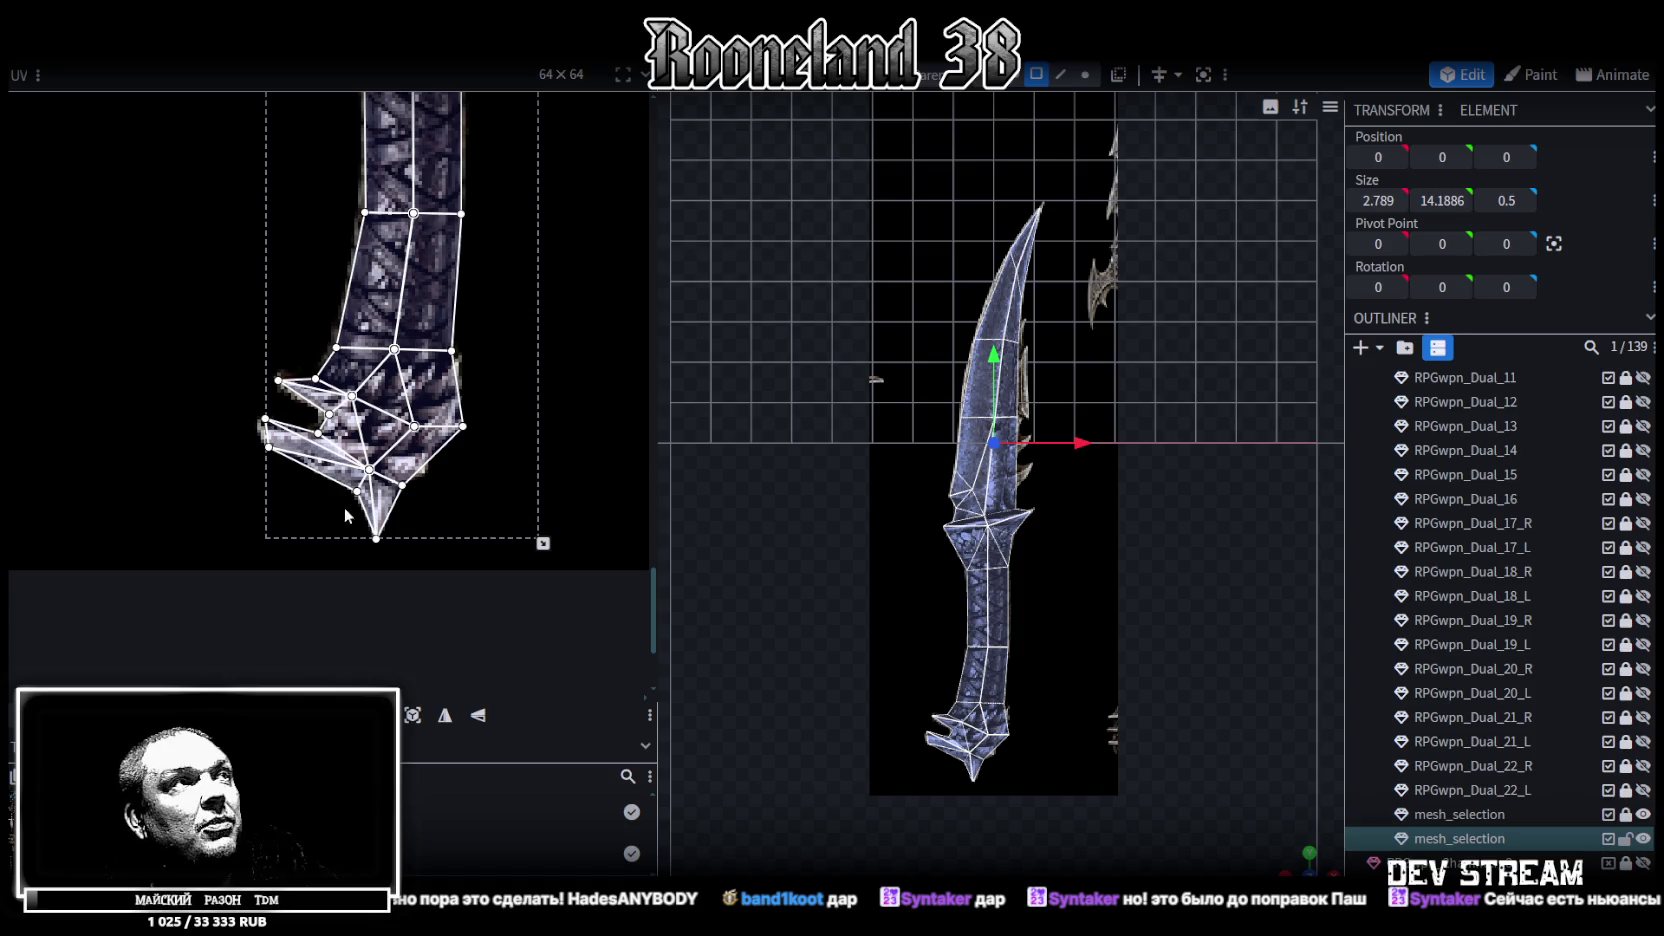
scroll(230, 620, "down", 1)
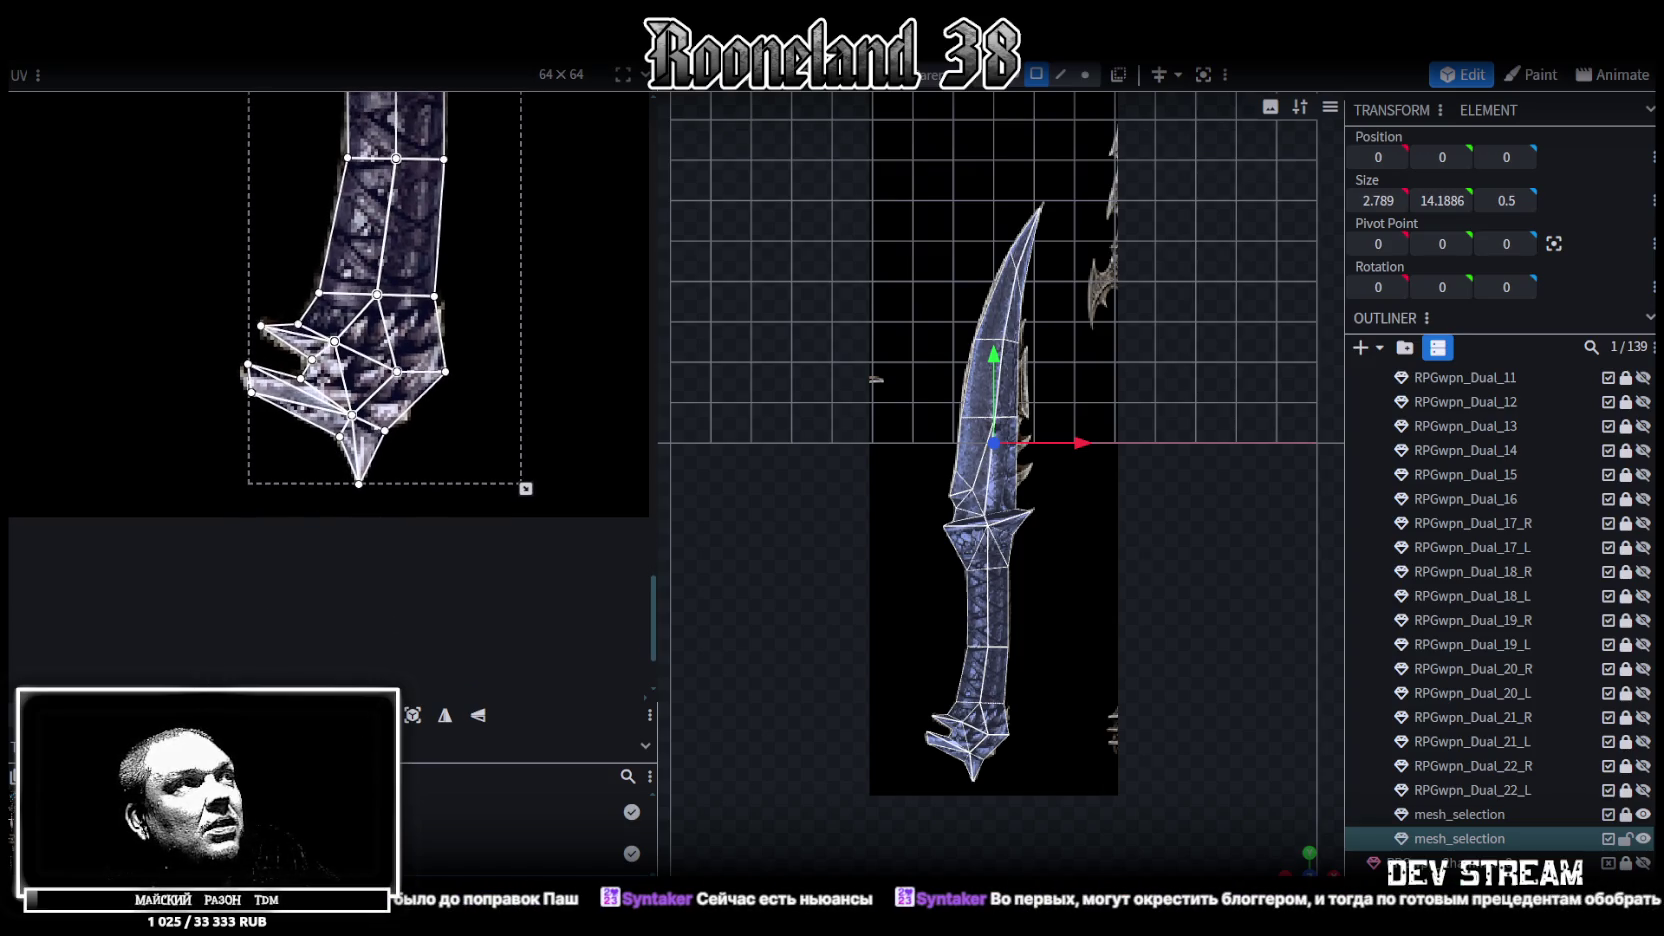
scroll(520, 400, "down", 1)
scroll(483, 517, "down", 1)
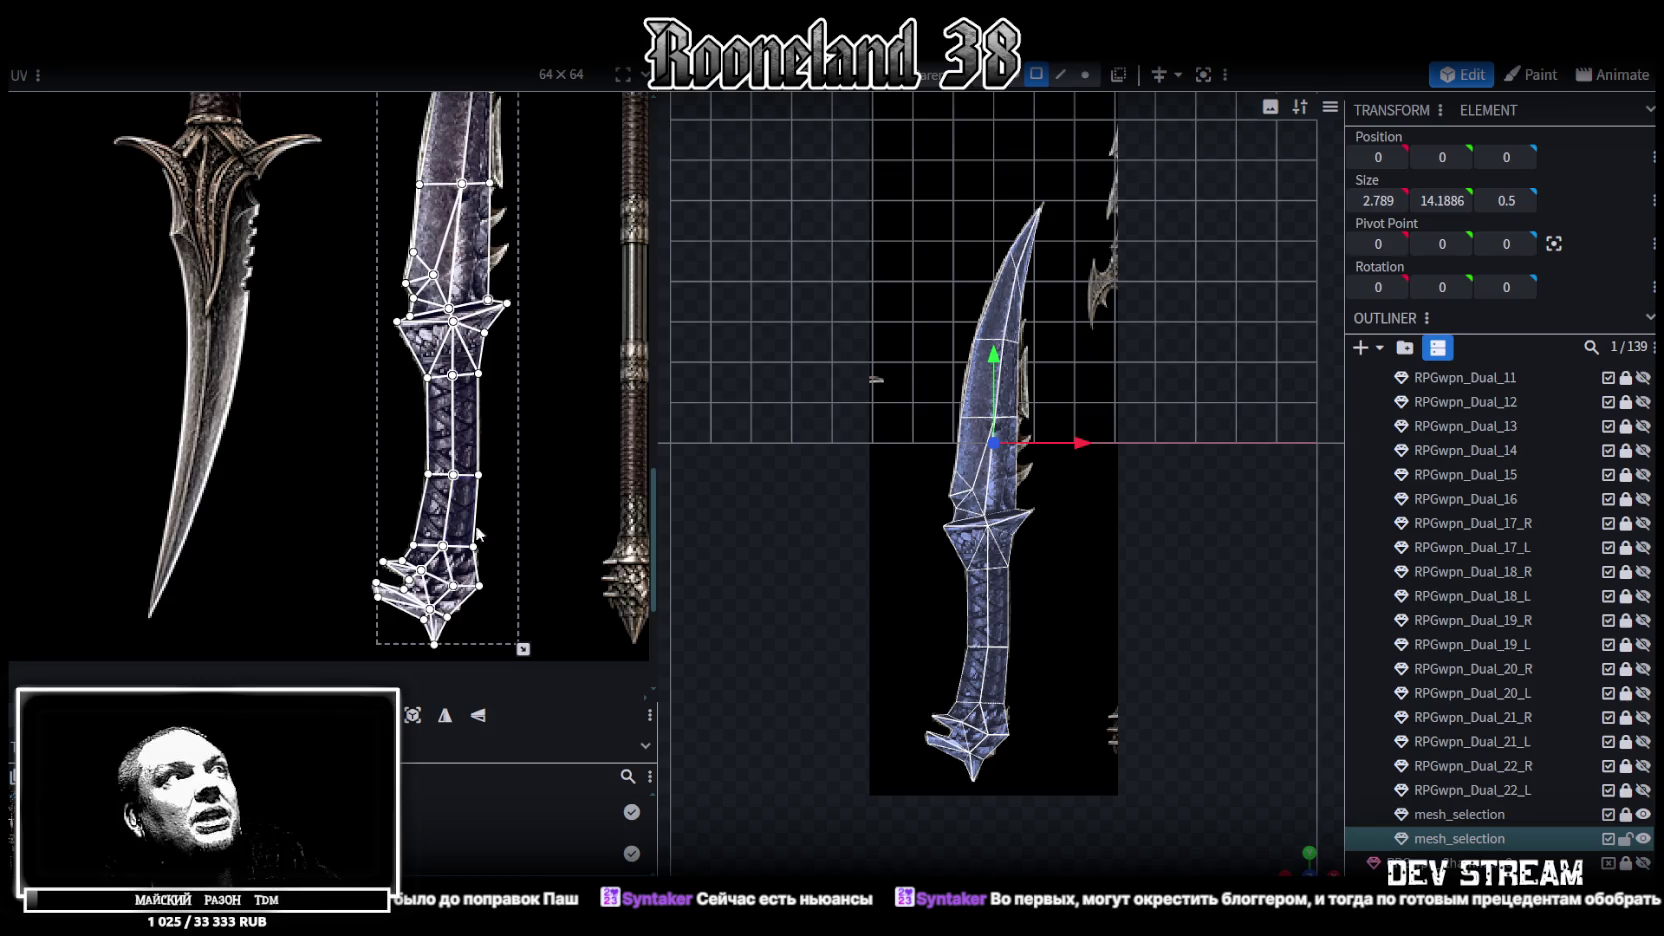
scroll(318, 390, "up", 1)
scroll(140, 547, "up", 1)
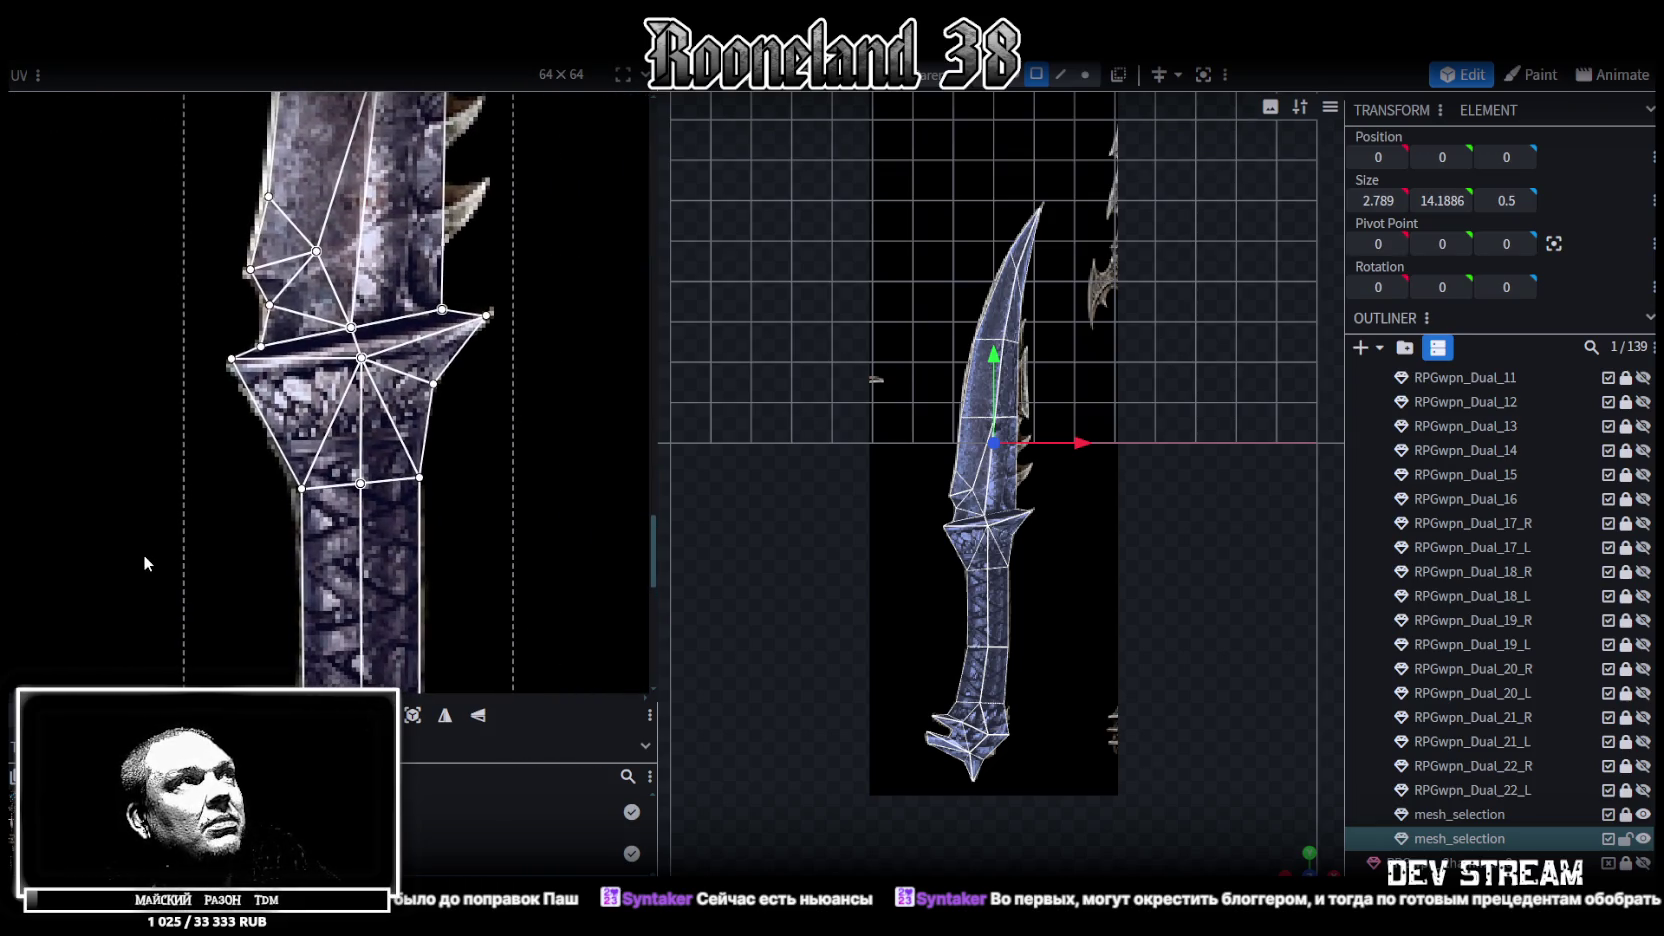
scroll(309, 487, "down", 1)
scroll(346, 450, "up", 1)
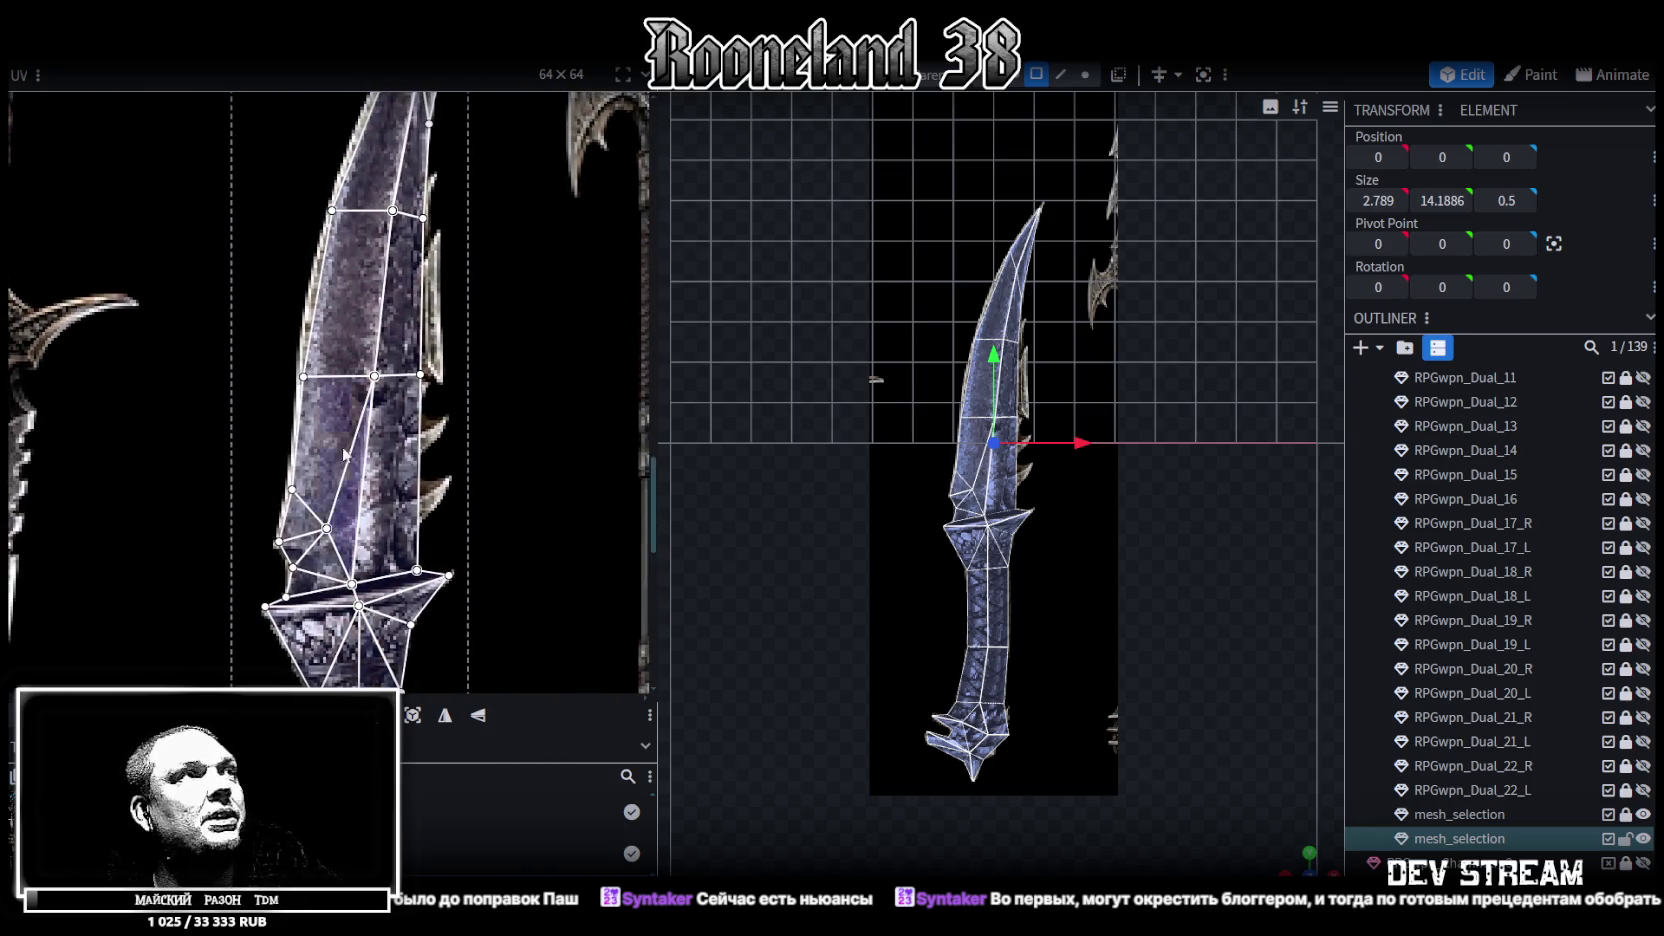
scroll(346, 450, "up", 1)
left_click_drag(216, 200, 564, 489)
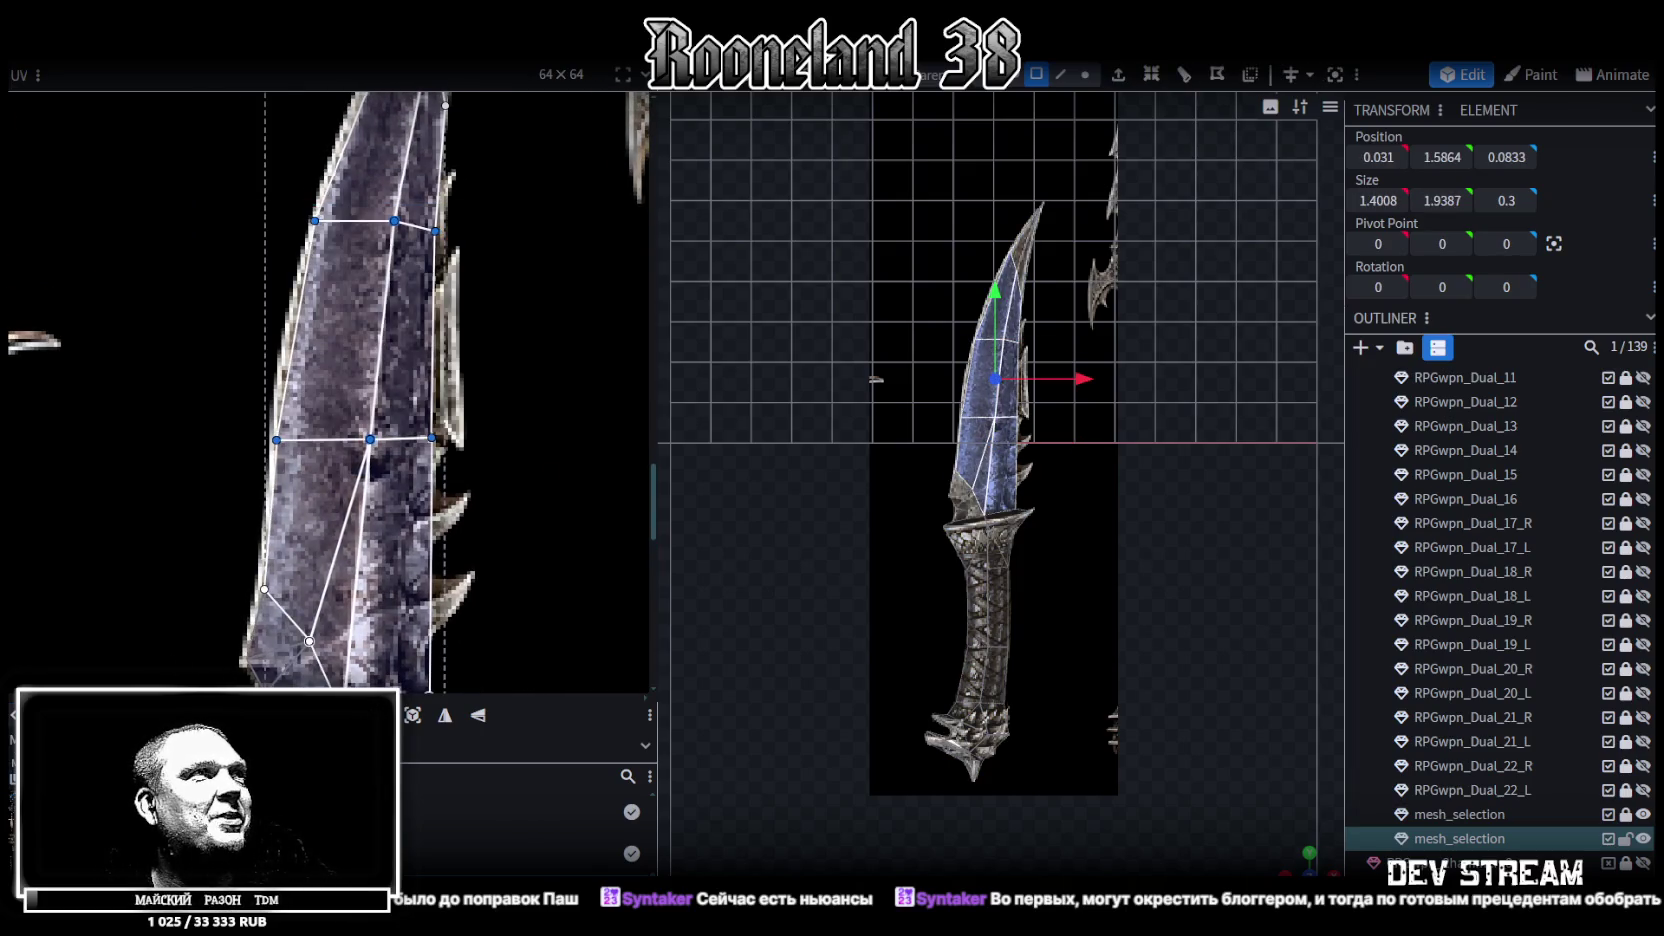
Select the three UV vertices near the blade tip, then isolate the tip vertex to inspect it
scroll(383, 398, "up", 3)
scroll(383, 399, "up", 3)
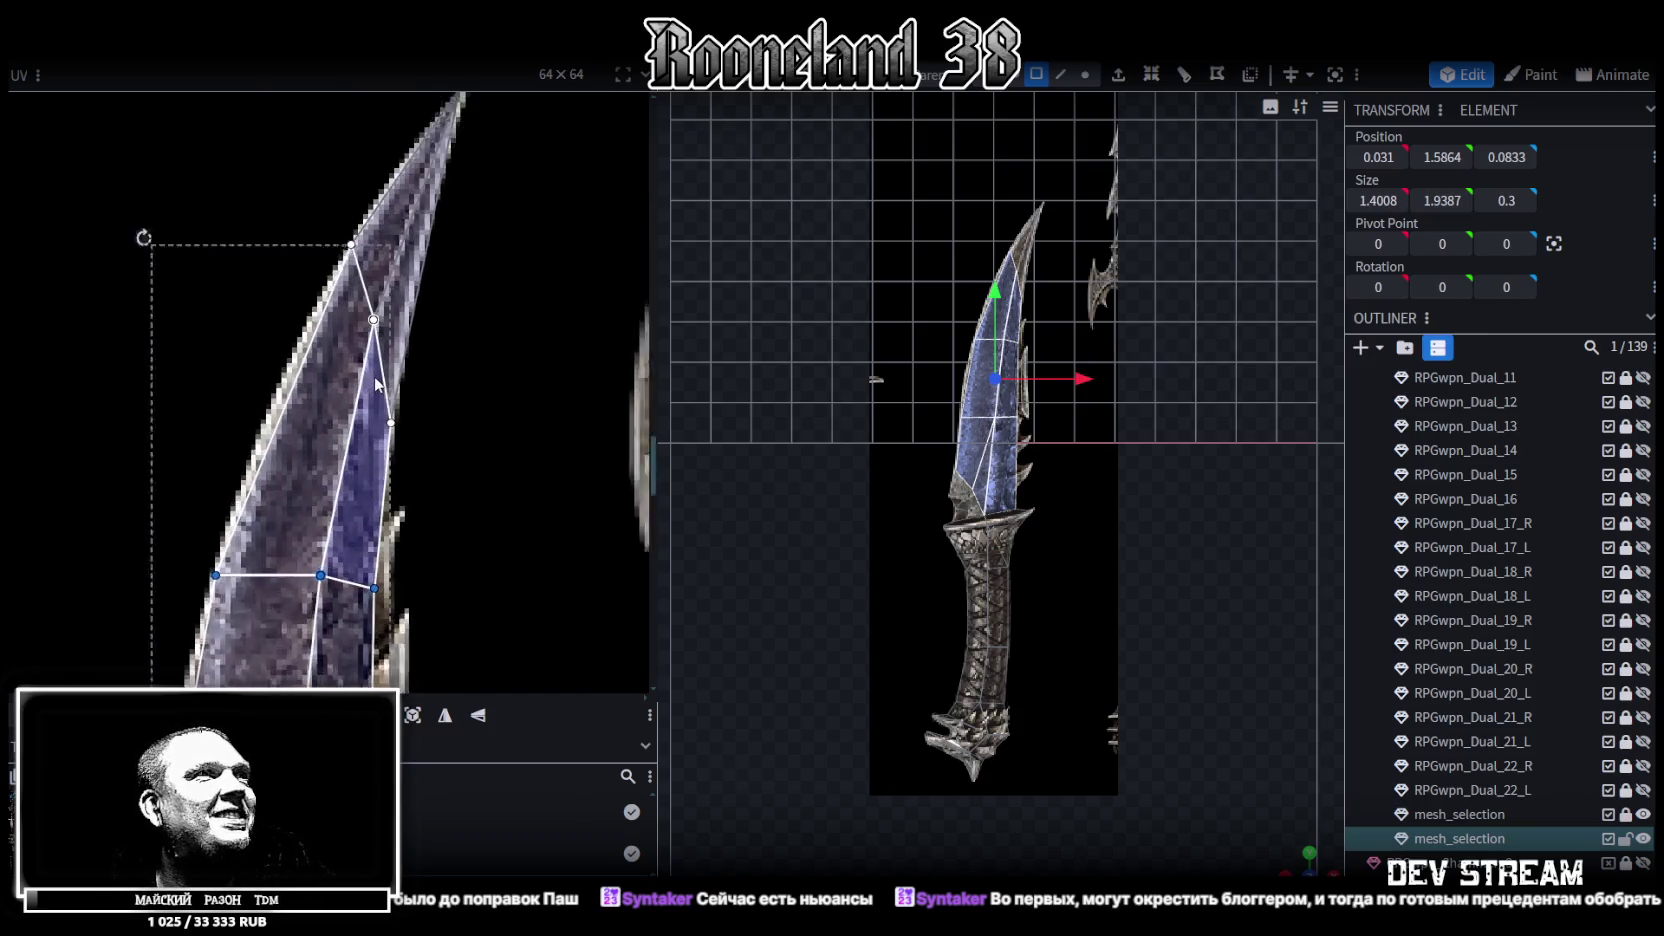
left_click_drag(444, 462, 300, 166)
middle_click_drag(469, 281, 449, 516)
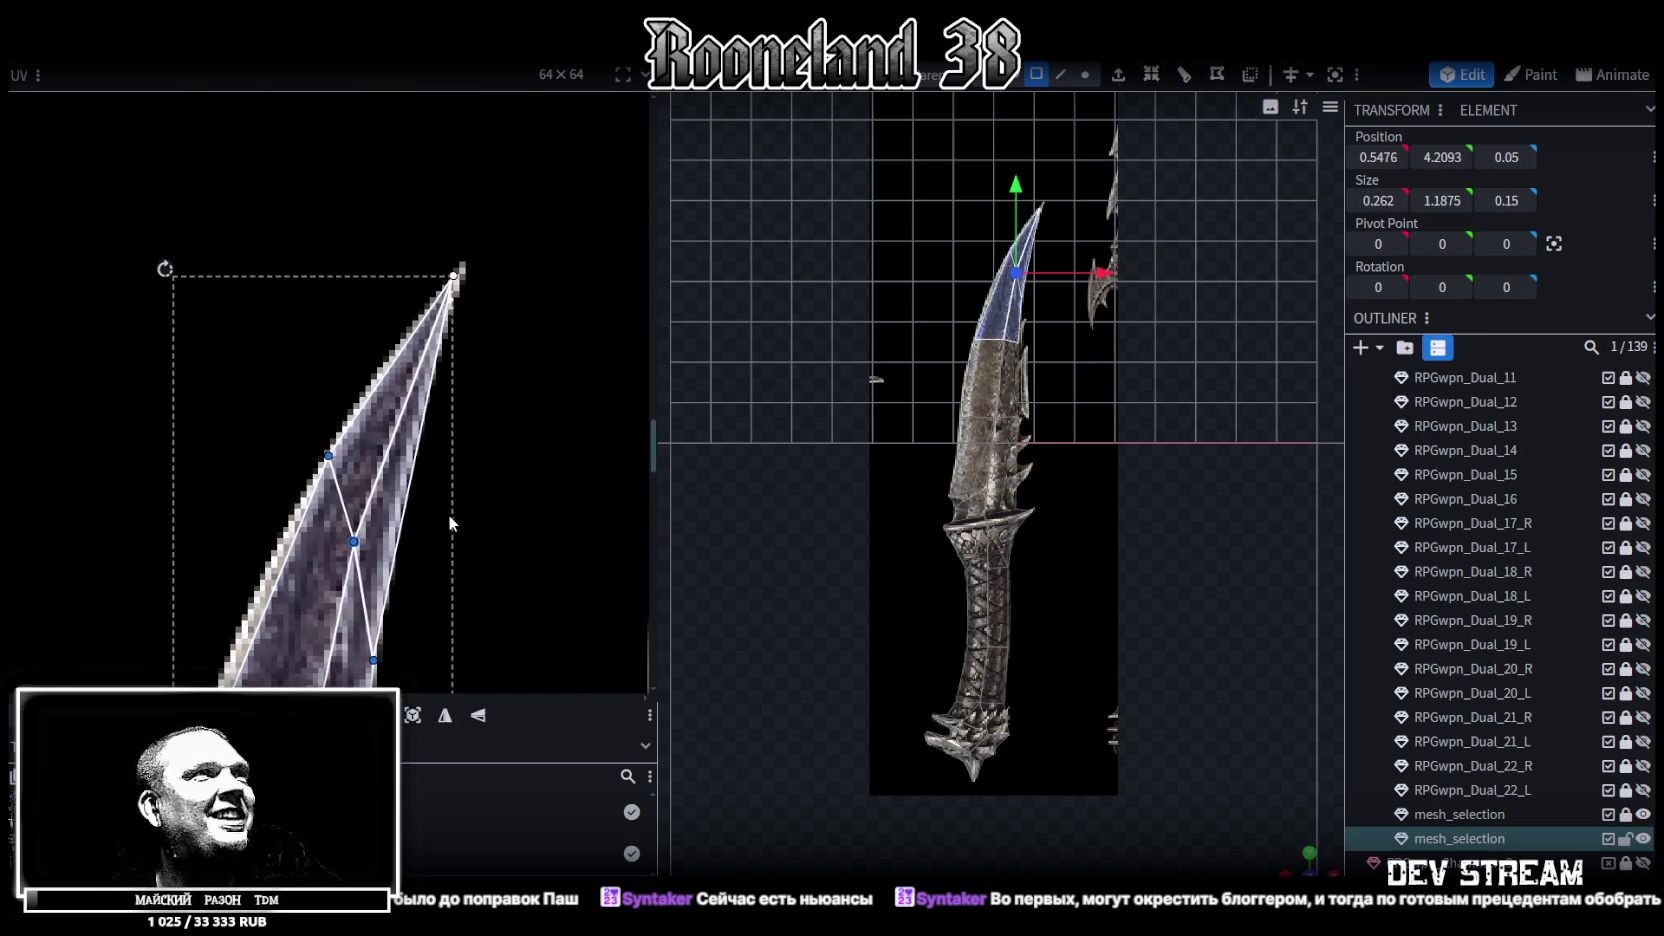
left_click(453, 275)
scroll(484, 292, "up", 2)
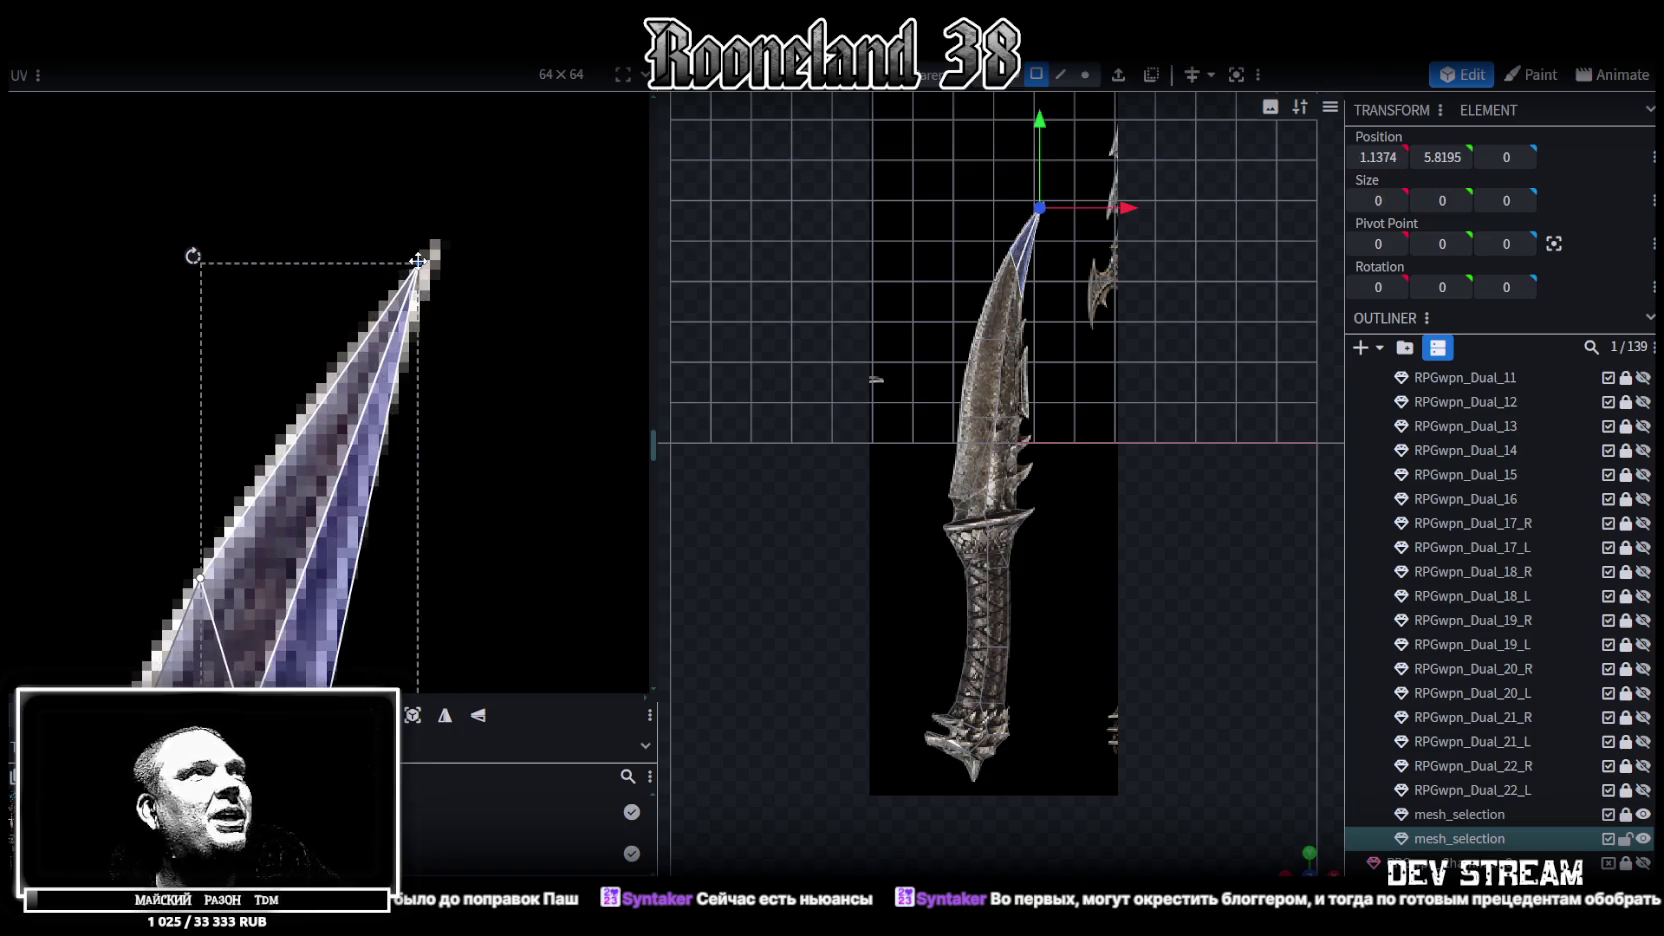
scroll(432, 300, "down", 6)
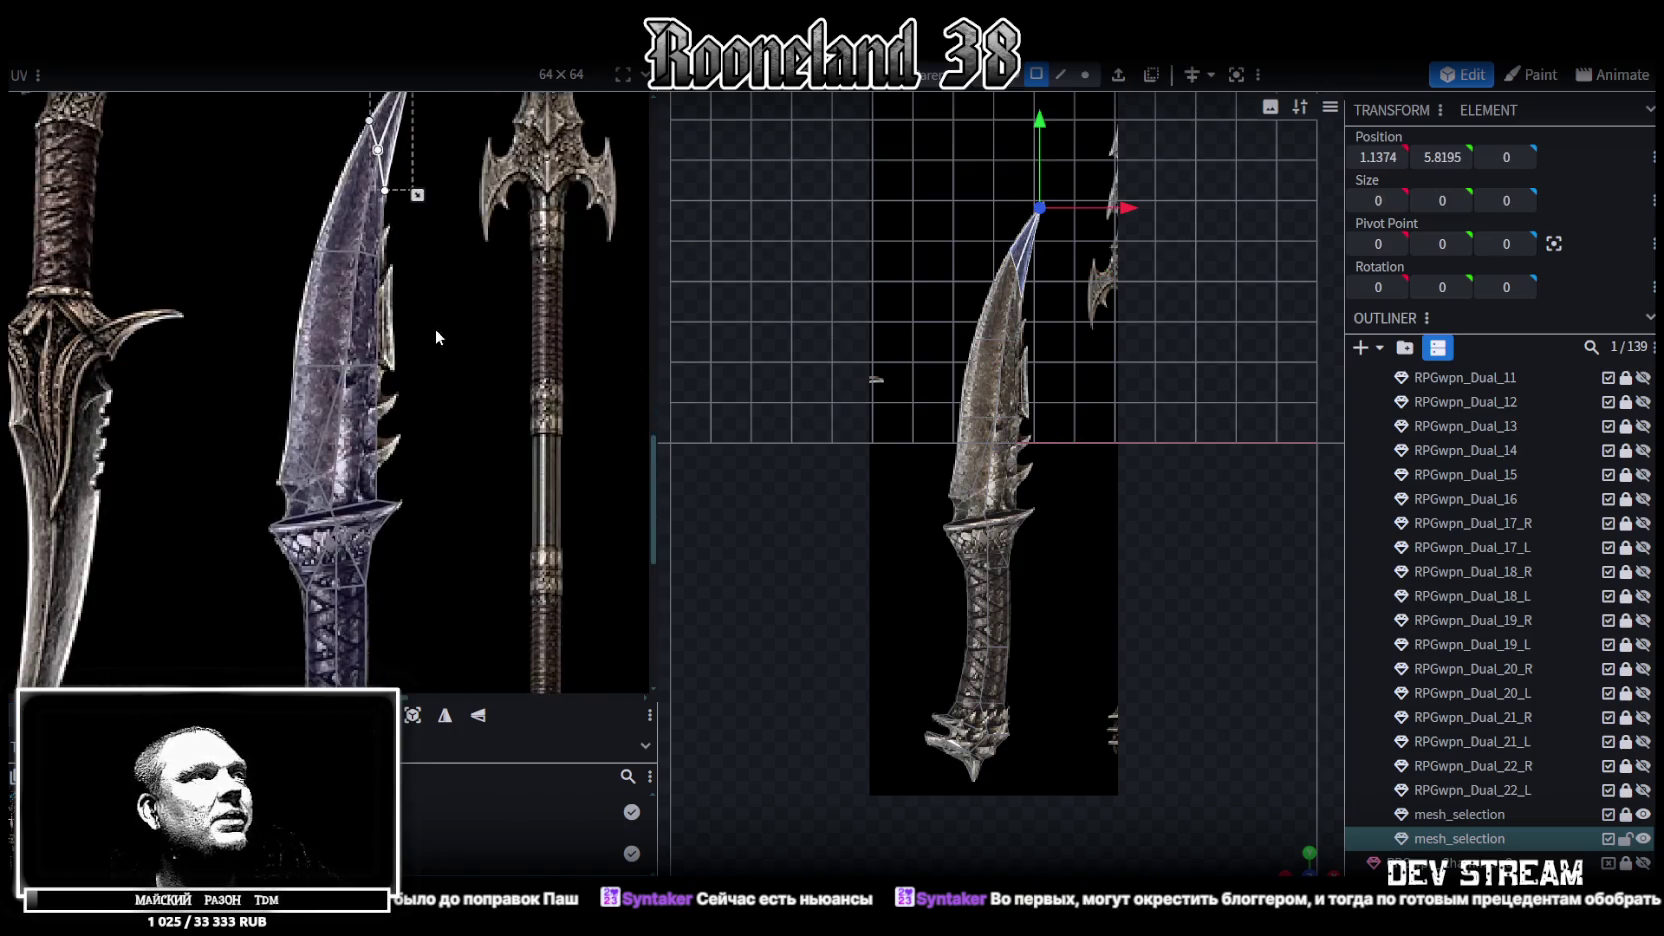
scroll(440, 310, "up", 4)
scroll(480, 330, "up", 3)
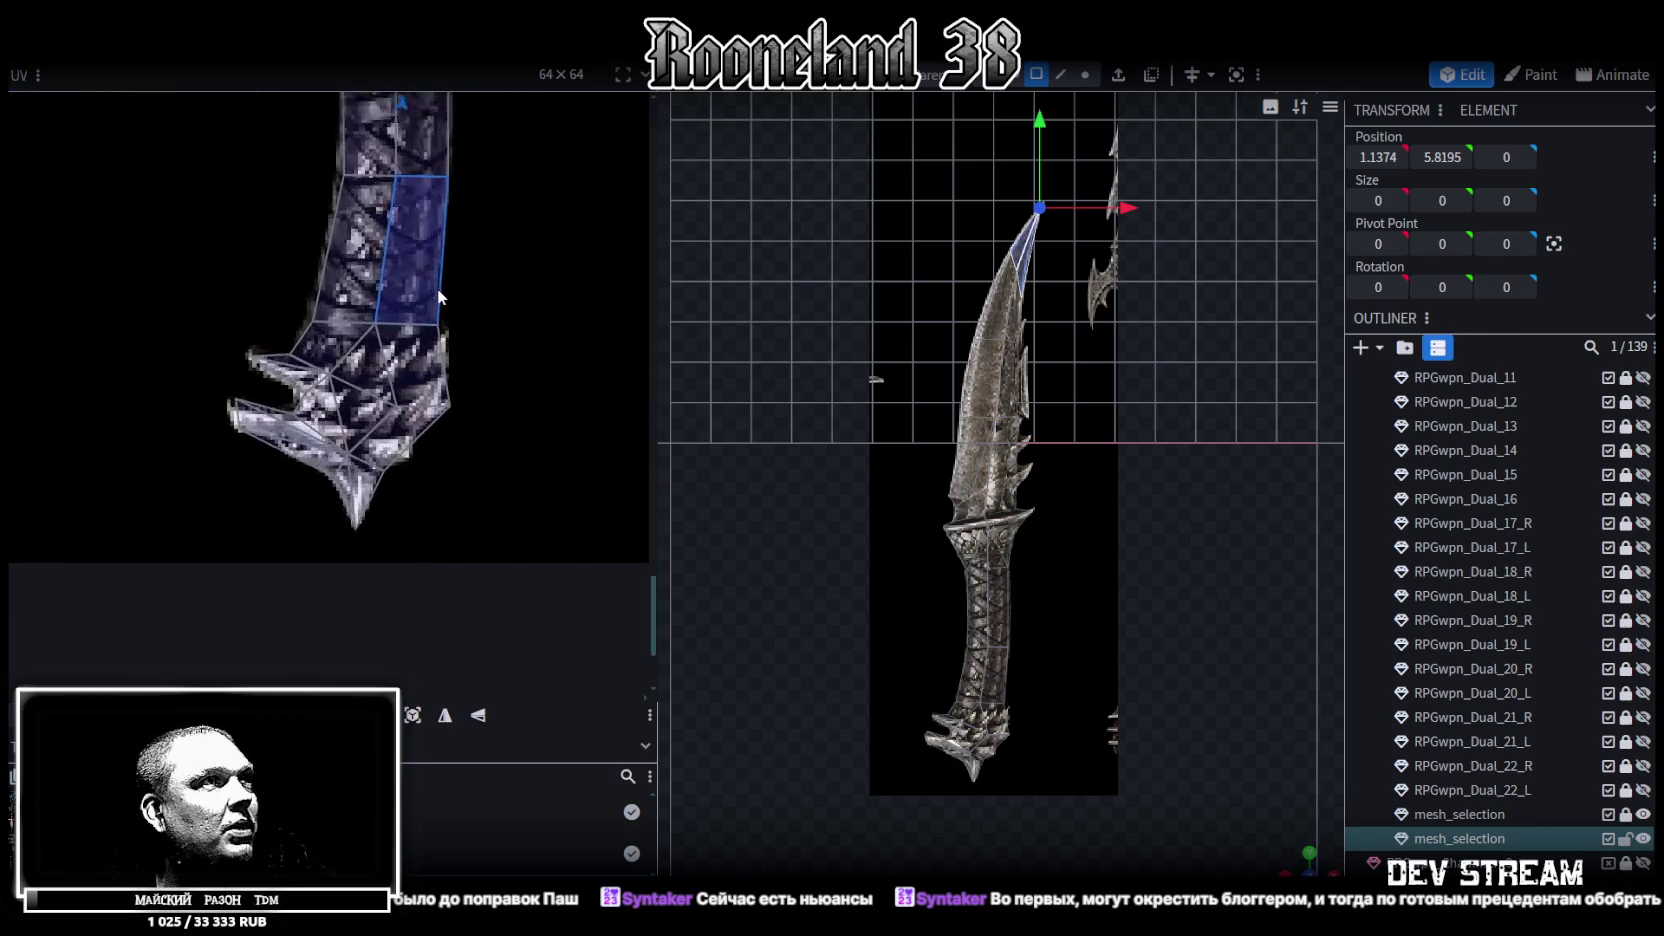
scroll(440, 300, "up", 2)
left_click_drag(476, 385, 547, 400)
Nudge the three hilt-end UV vertices one texel left and select the lower spike face's vertices
left_click(434, 372)
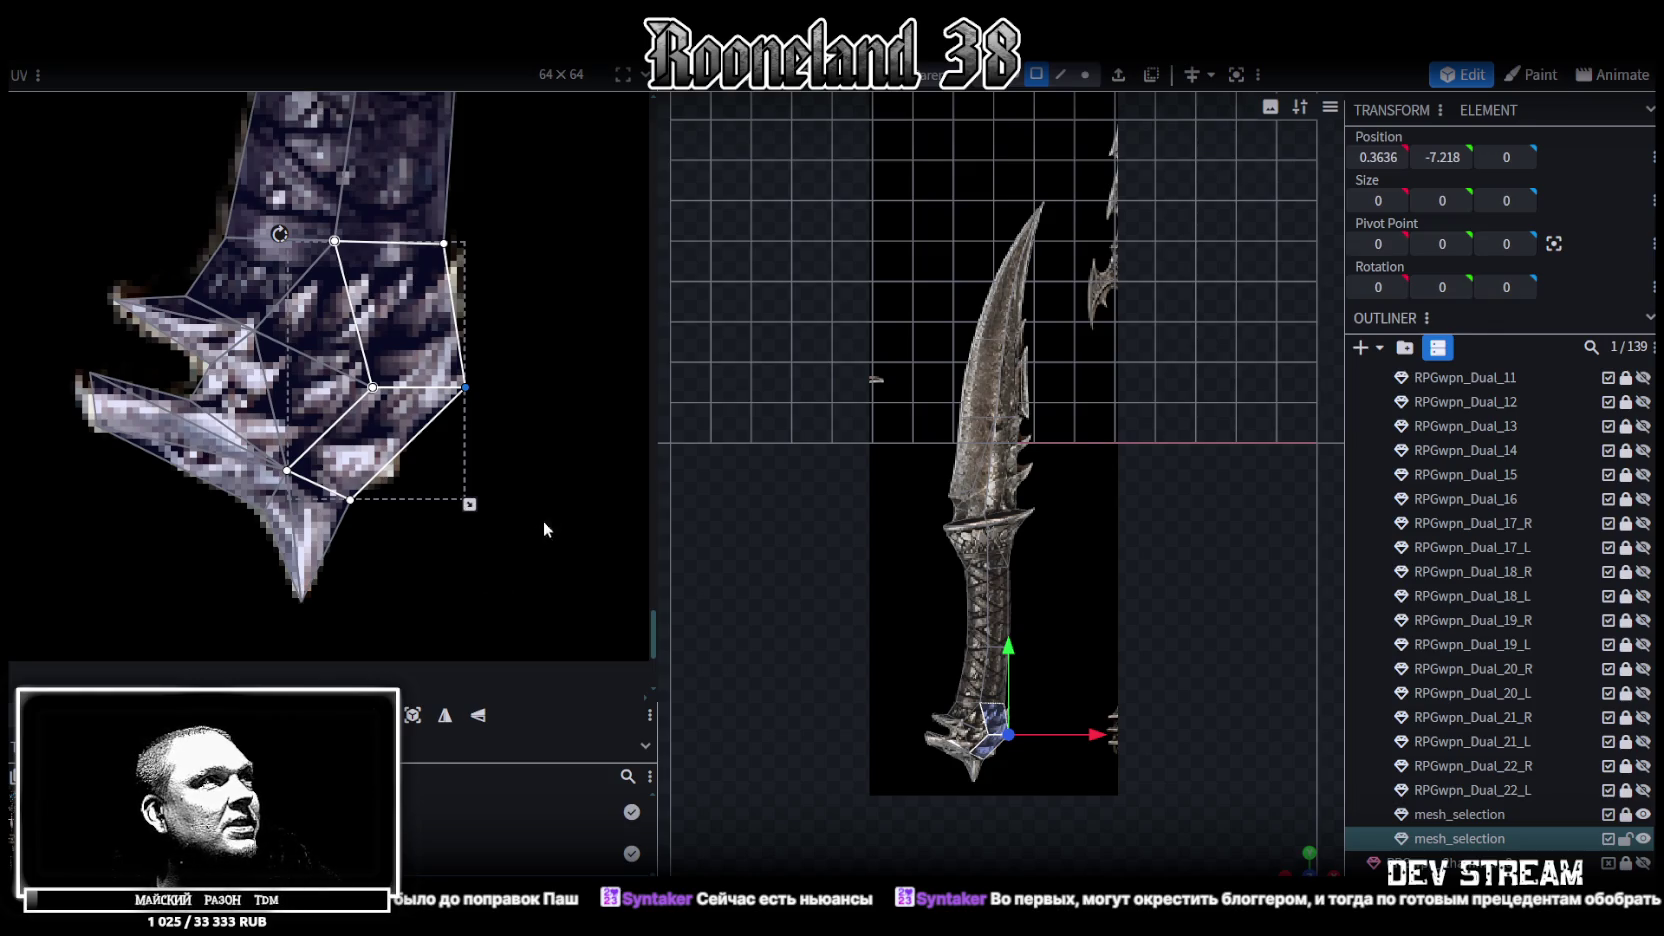
left_click_drag(543, 585, 330, 348)
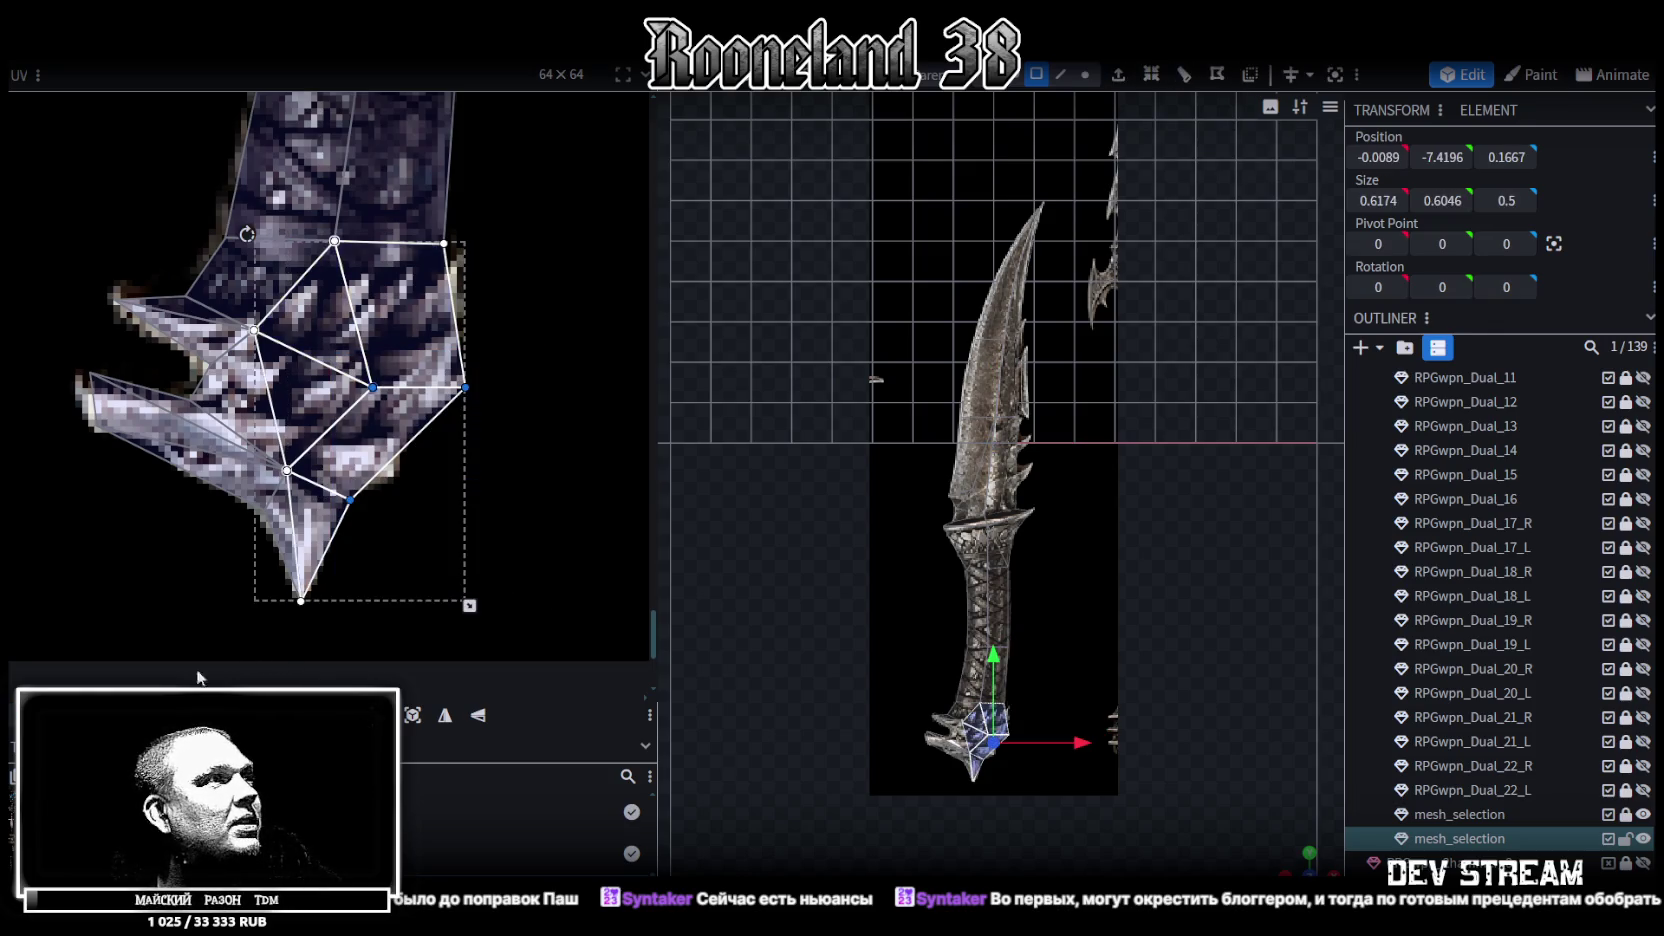
key("Left")
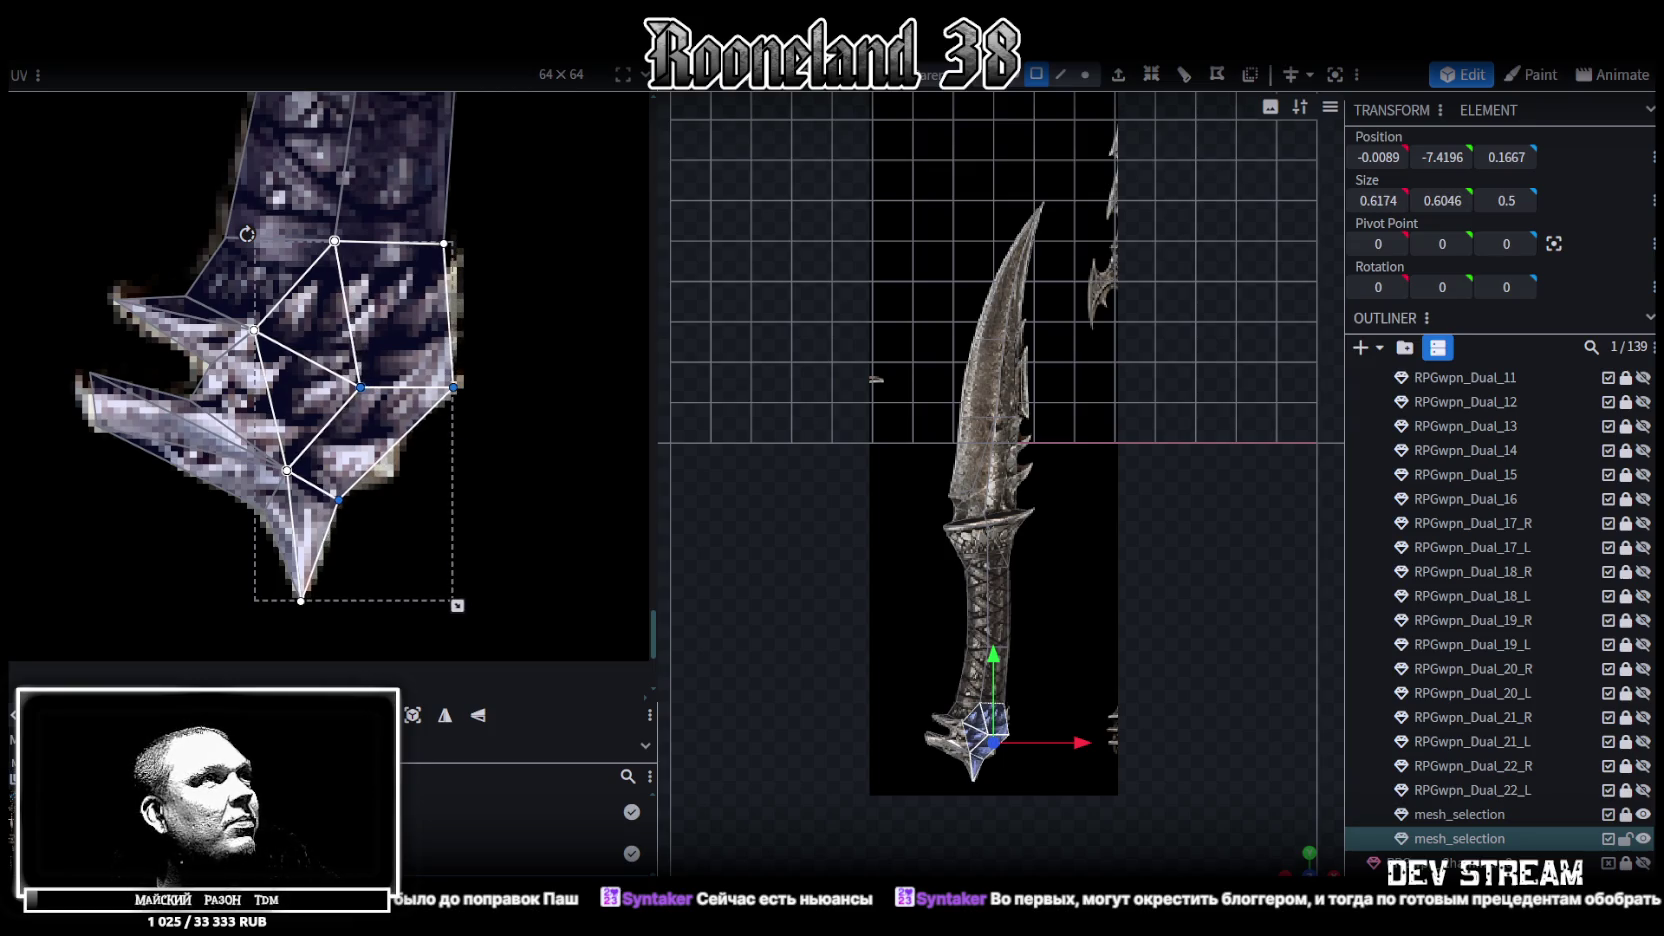
scroll(194, 490, "up", 2)
left_click(237, 313)
left_click(210, 440)
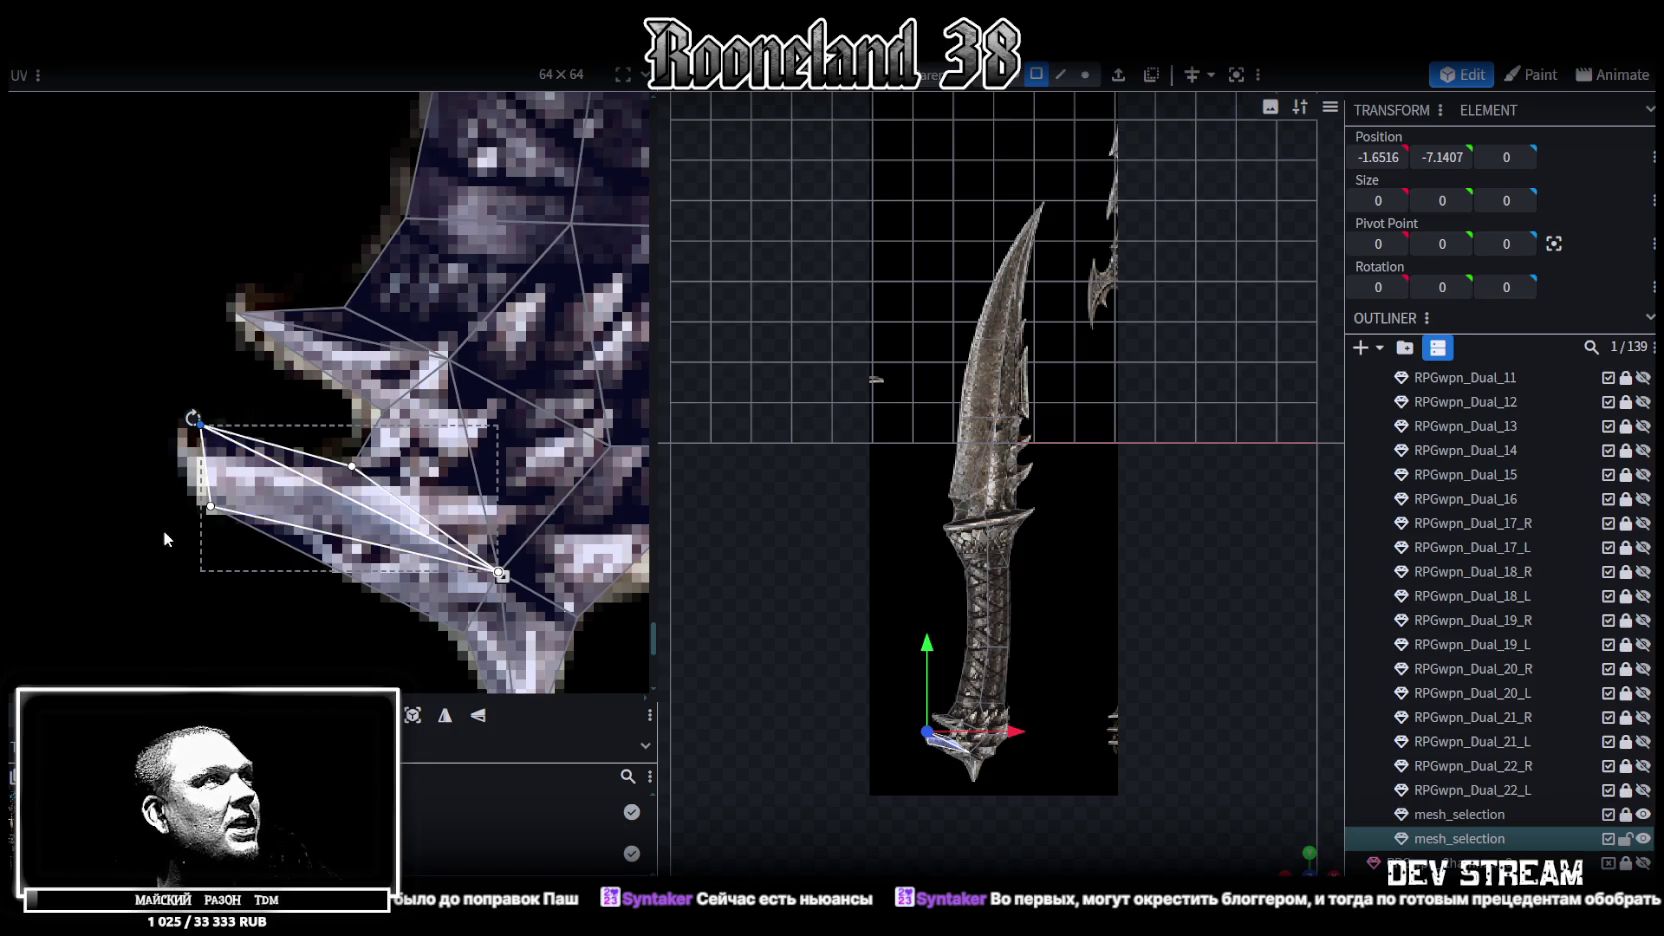
left_click_drag(165, 555, 233, 495)
scroll(864, 664, "up", 3)
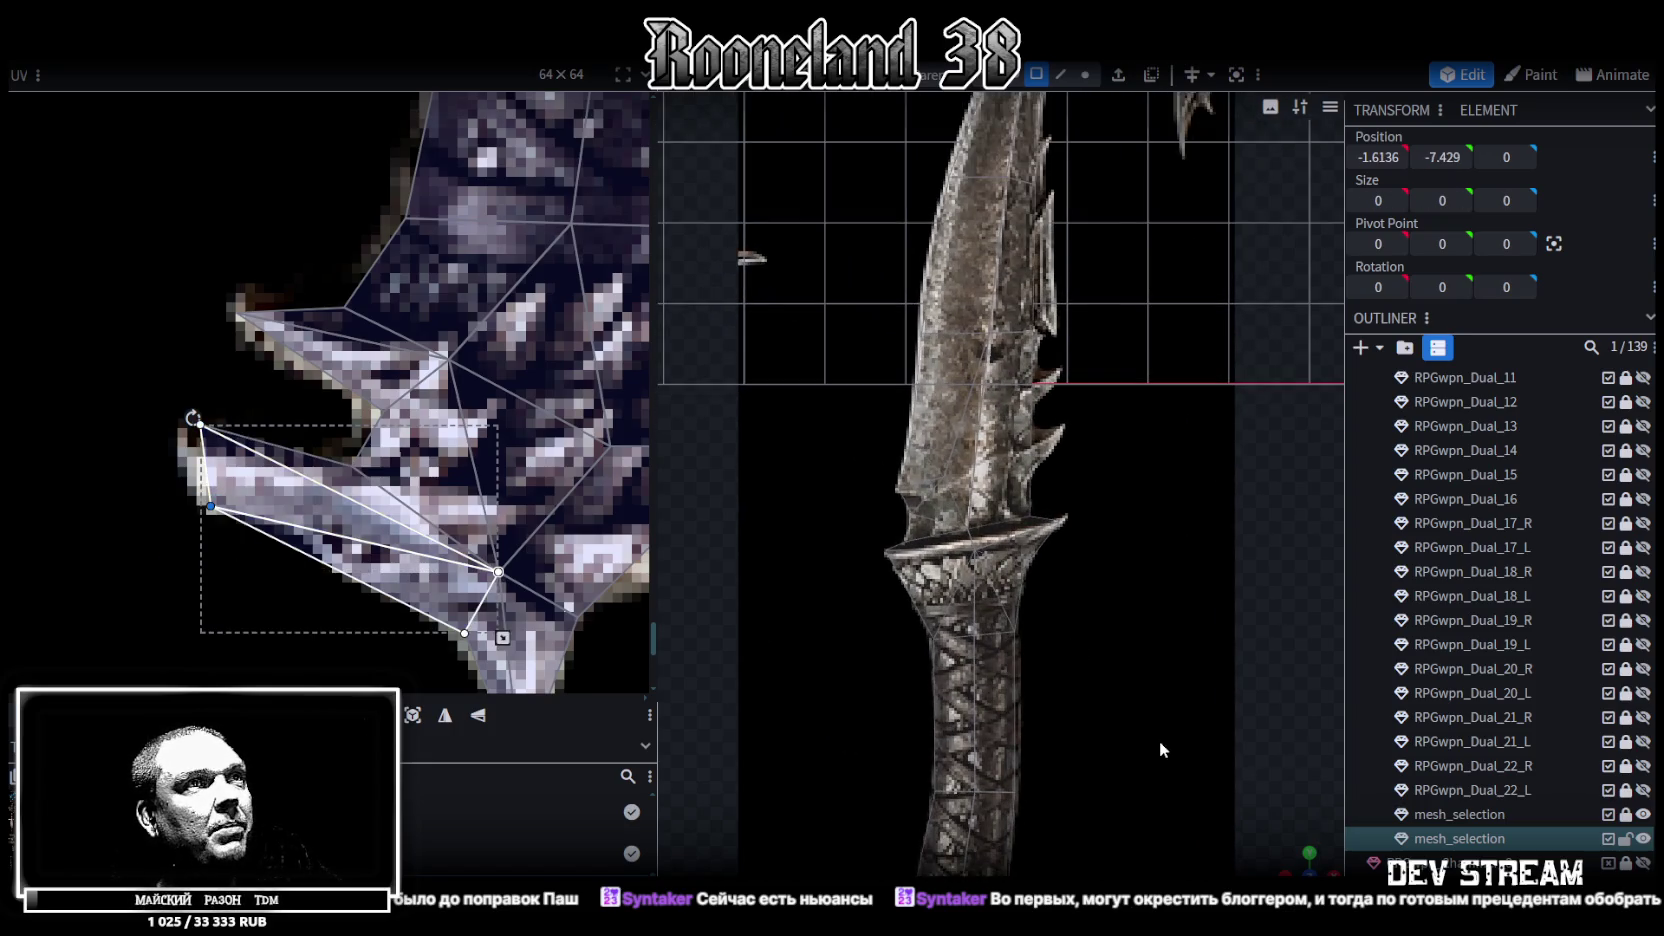
mouse_move(1182, 653)
left_mouse_down()
mouse_move(1196, 588)
mouse_move(1195, 634)
left_mouse_up()
scroll(600, 480, "down", 3)
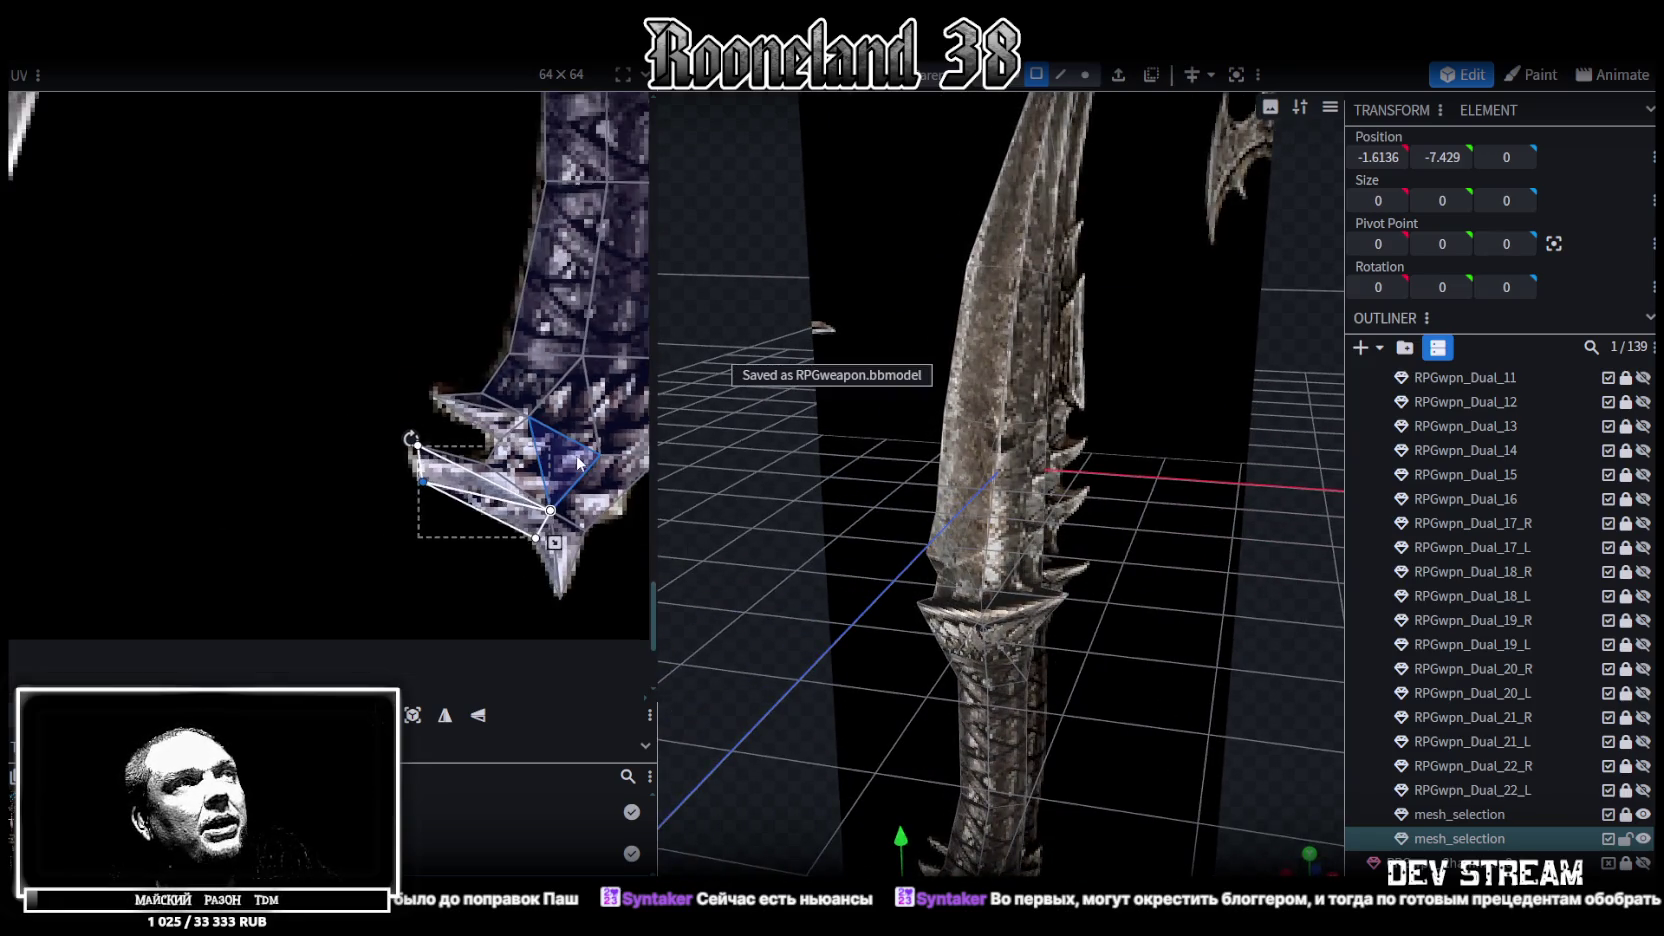
scroll(583, 462, "down", 2)
scroll(583, 462, "down", 2)
scroll(469, 526, "down", 2)
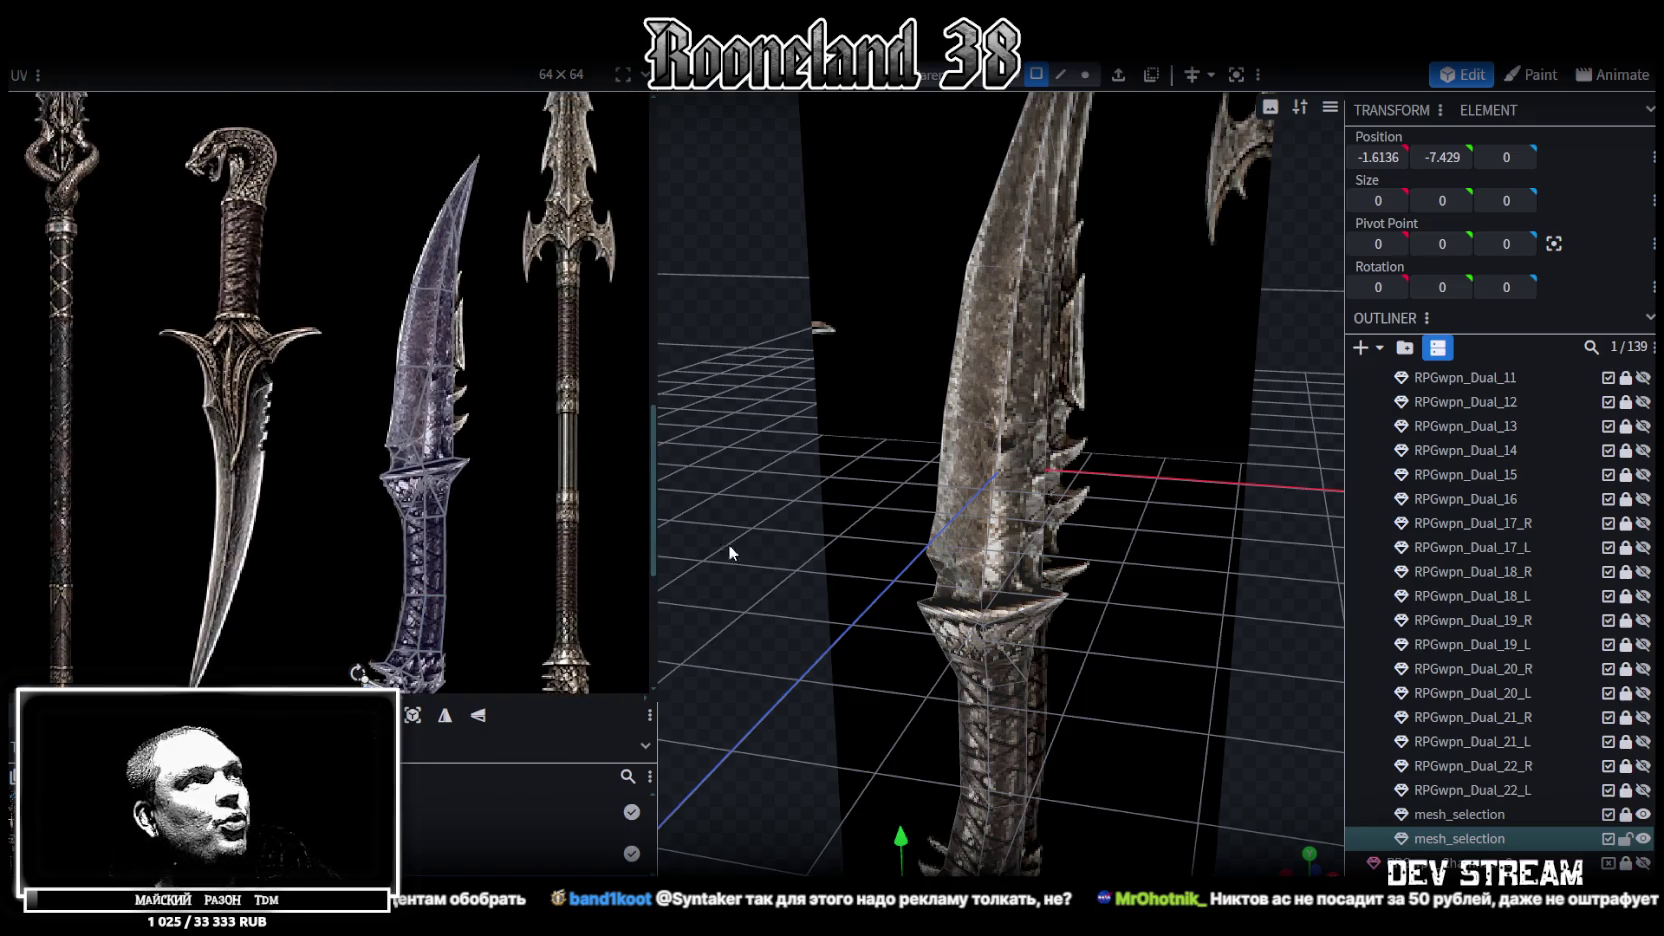
Duplicate a blade-edge face and move the copy 0.3 outward along X
left_click_drag(1180, 507, 1173, 488)
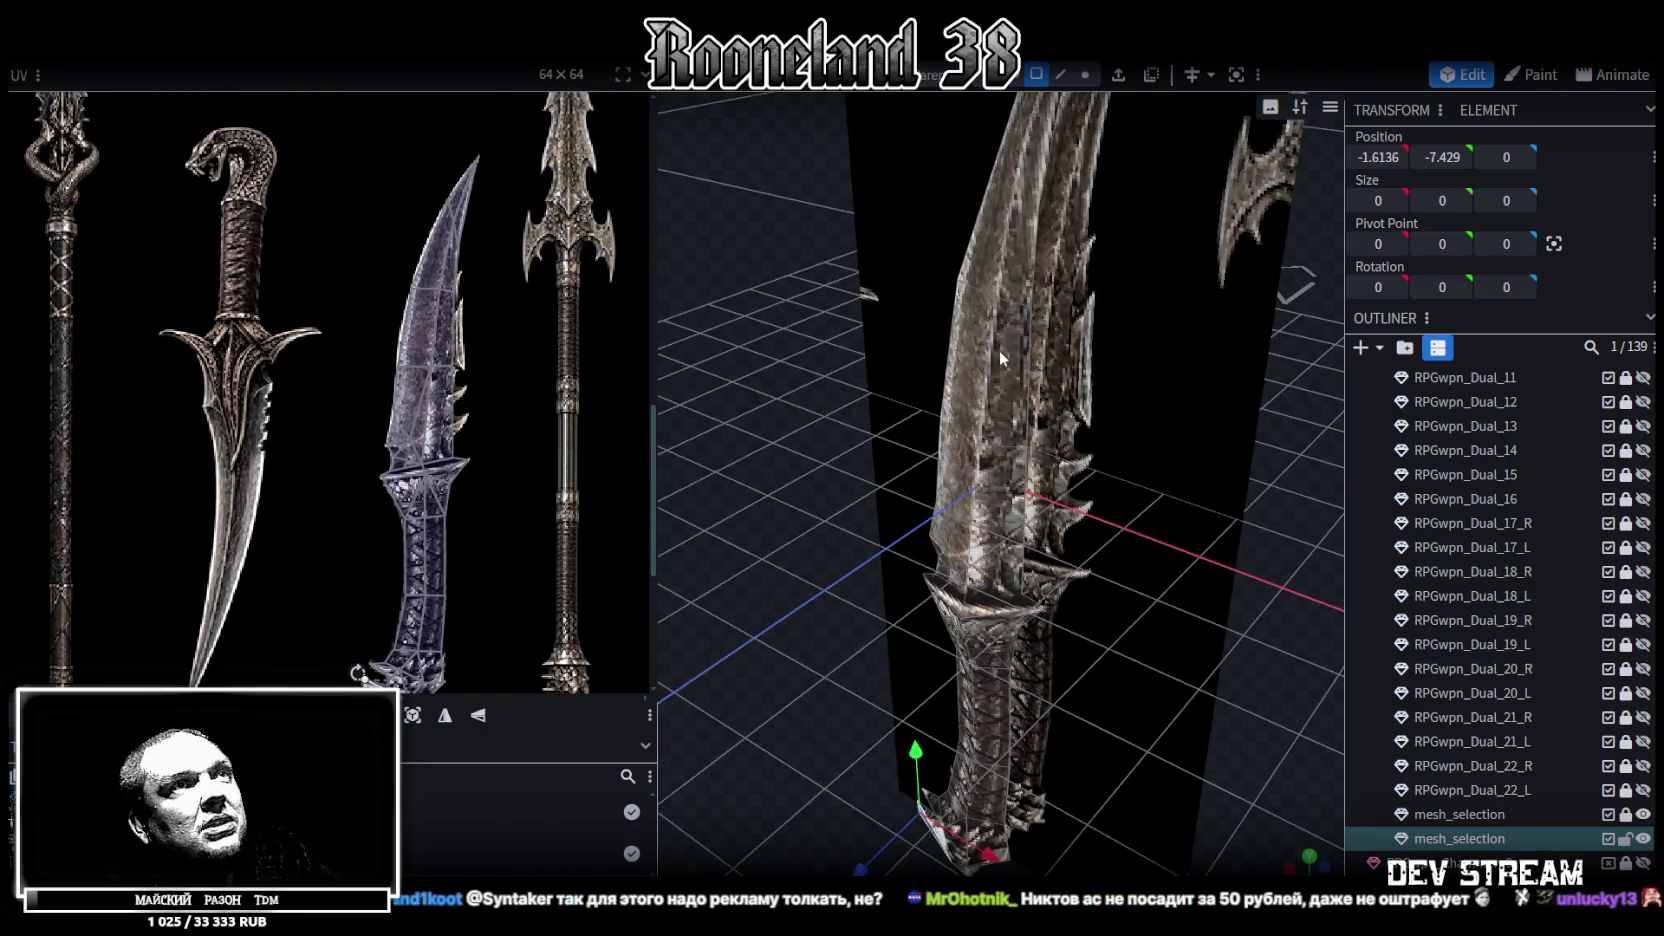
left_click(1005, 350)
left_click_drag(835, 351, 900, 356)
right_click(1002, 416)
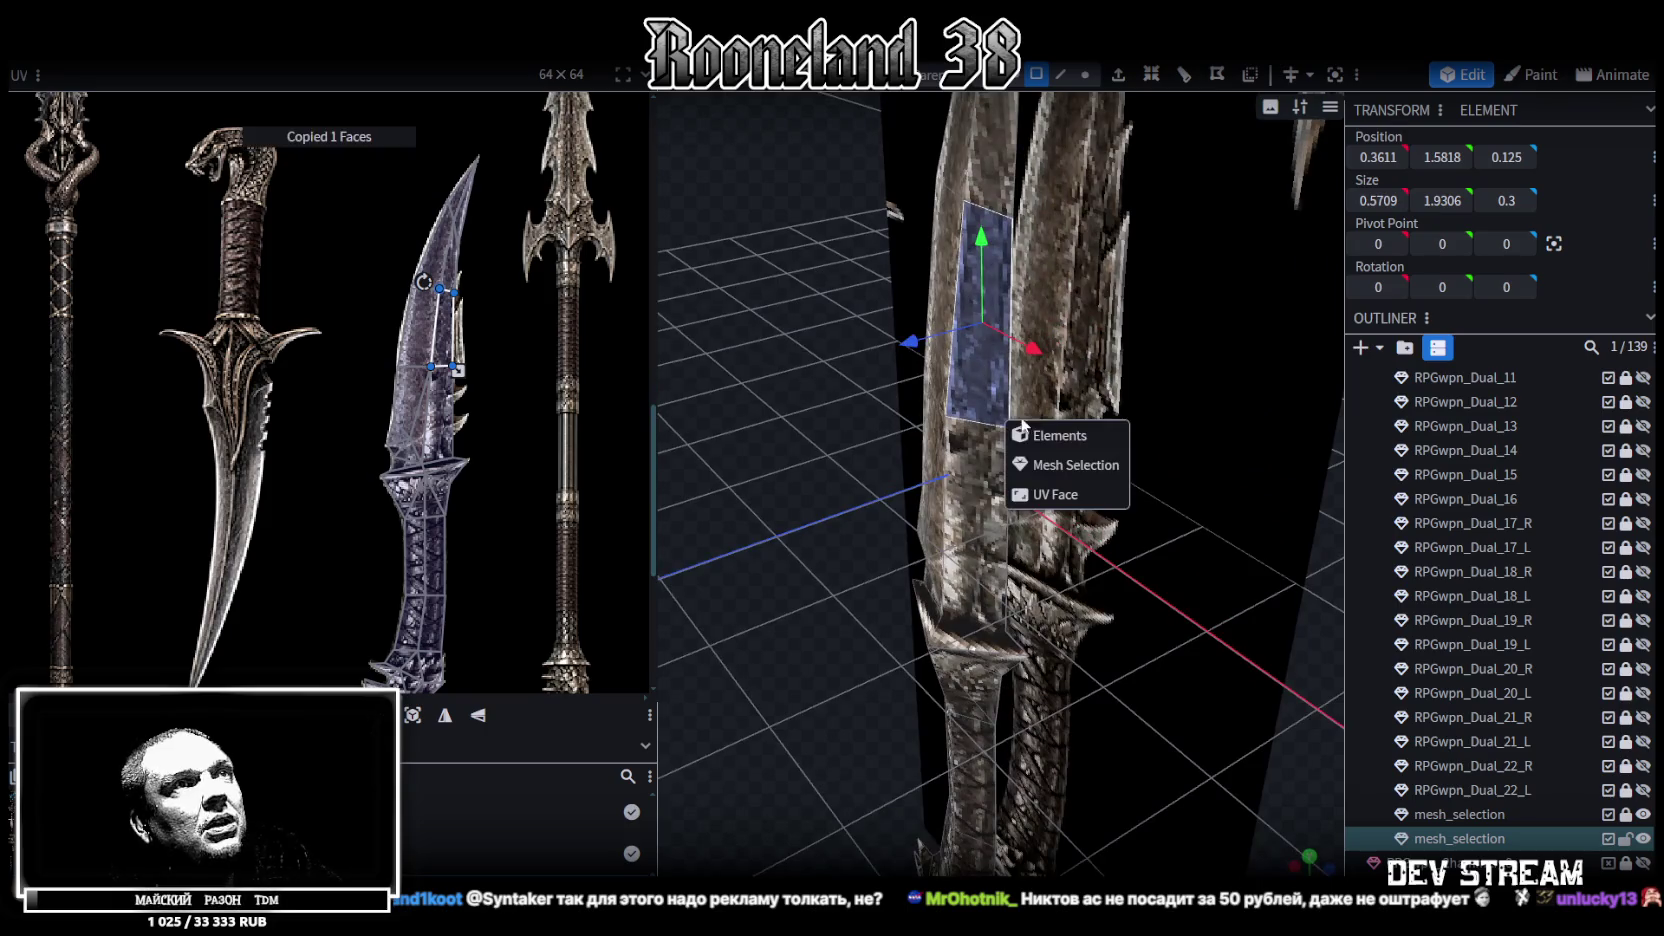
key("Escape")
mouse_move(1029, 354)
left_mouse_down()
mouse_move(1055, 368)
mouse_move(1029, 354)
mouse_move(1200, 296)
left_mouse_up()
left_click_drag(1112, 503, 1158, 484)
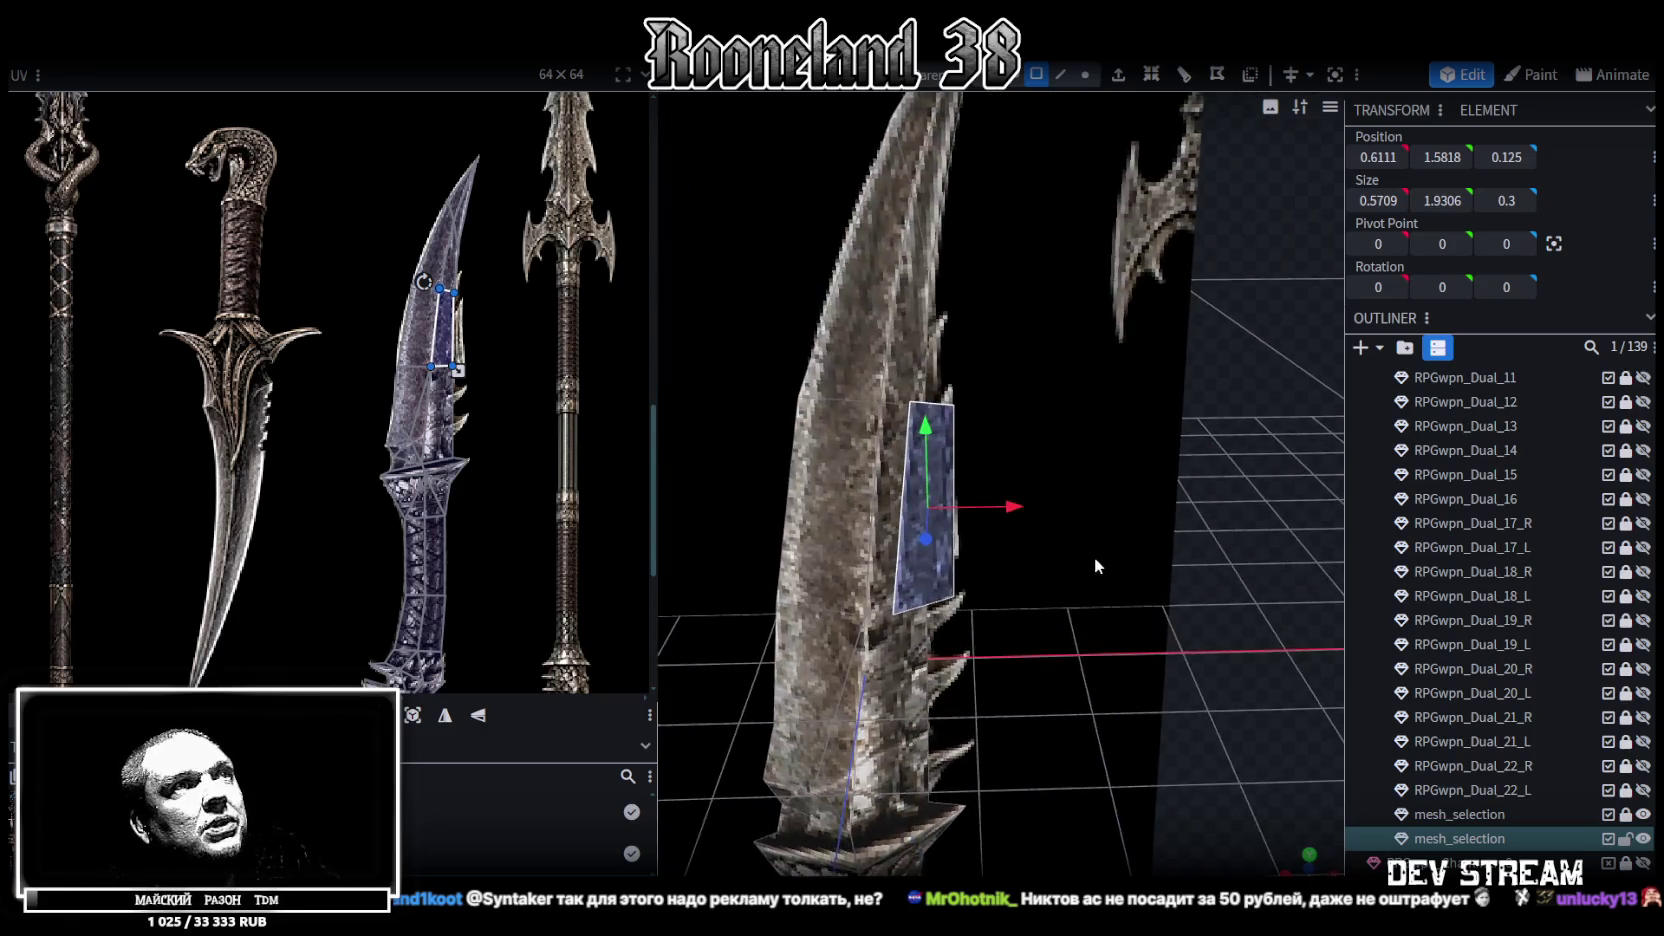
Drag the new face's vertices into a spike, pulling the top down and nudging a corner 0.1 on X
left_click(1060, 74)
left_click(944, 378)
left_click_drag(944, 378, 1001, 437)
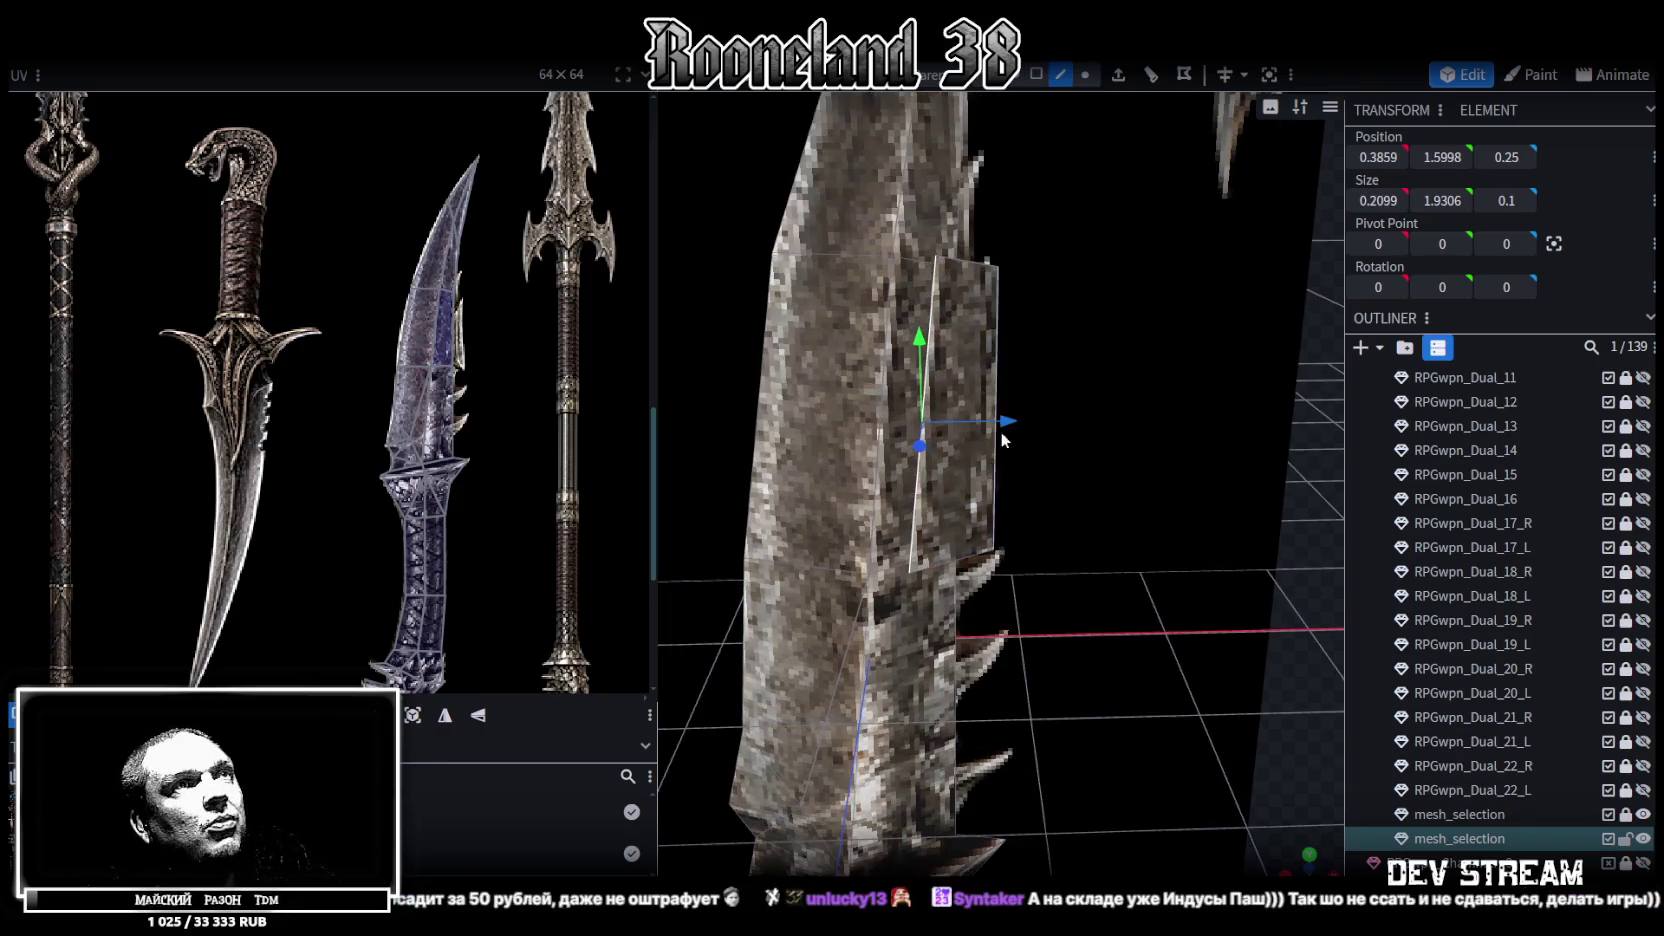
mouse_move(1274, 555)
left_mouse_down()
mouse_move(1292, 551)
mouse_move(1274, 538)
mouse_move(1303, 538)
left_mouse_up()
left_click(1085, 76)
mouse_move(1303, 538)
left_mouse_down()
mouse_move(1041, 653)
mouse_move(942, 338)
left_mouse_up()
left_click(920, 226)
mouse_move(921, 200)
left_mouse_down()
mouse_move(922, 259)
mouse_move(923, 244)
left_mouse_up()
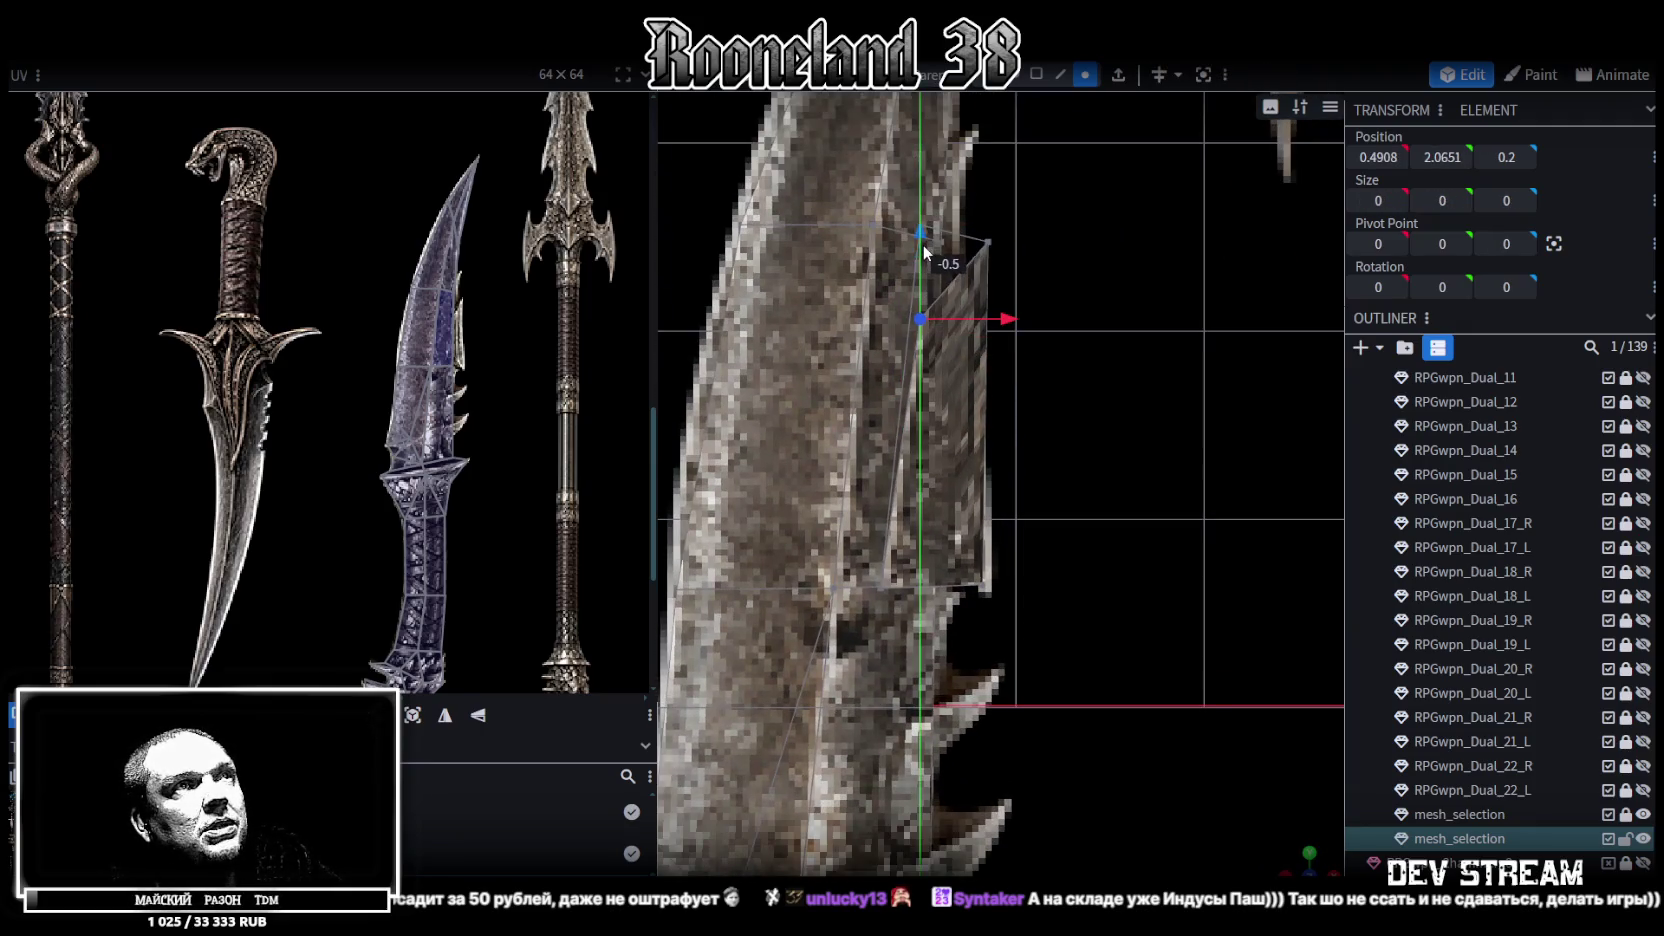
left_click(881, 588)
mouse_move(897, 492)
left_mouse_down()
mouse_move(908, 450)
mouse_move(906, 488)
left_mouse_up()
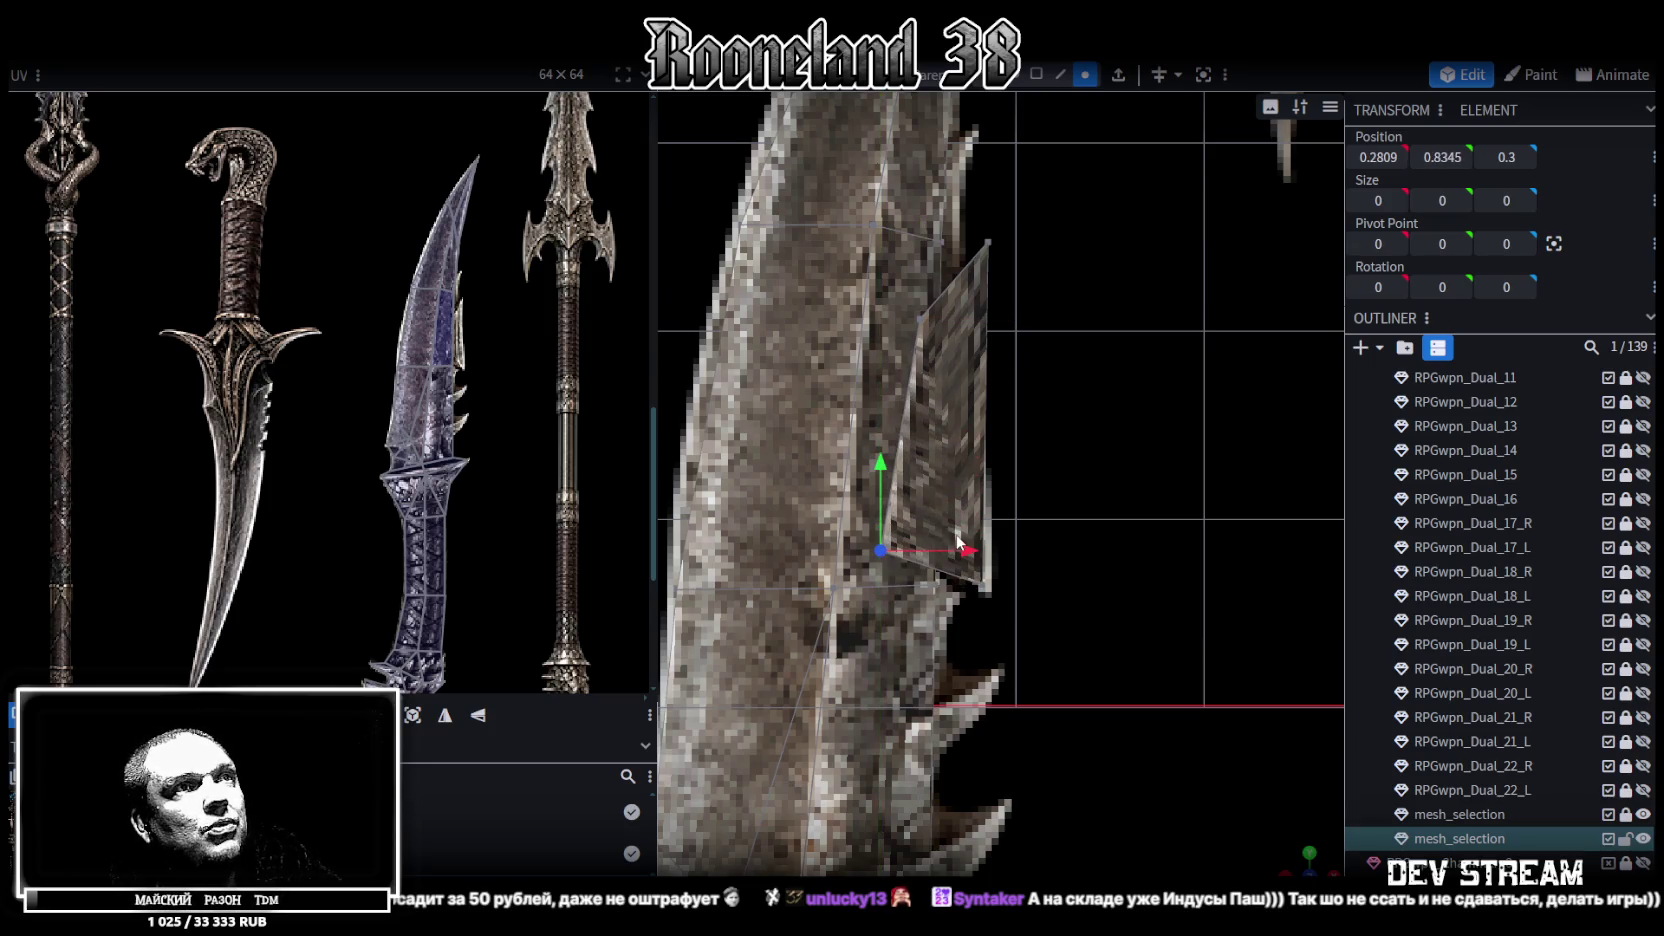
left_click_drag(962, 548, 988, 568)
mouse_move(1242, 816)
left_mouse_down()
mouse_move(914, 682)
mouse_move(1050, 656)
mouse_move(994, 653)
left_mouse_up()
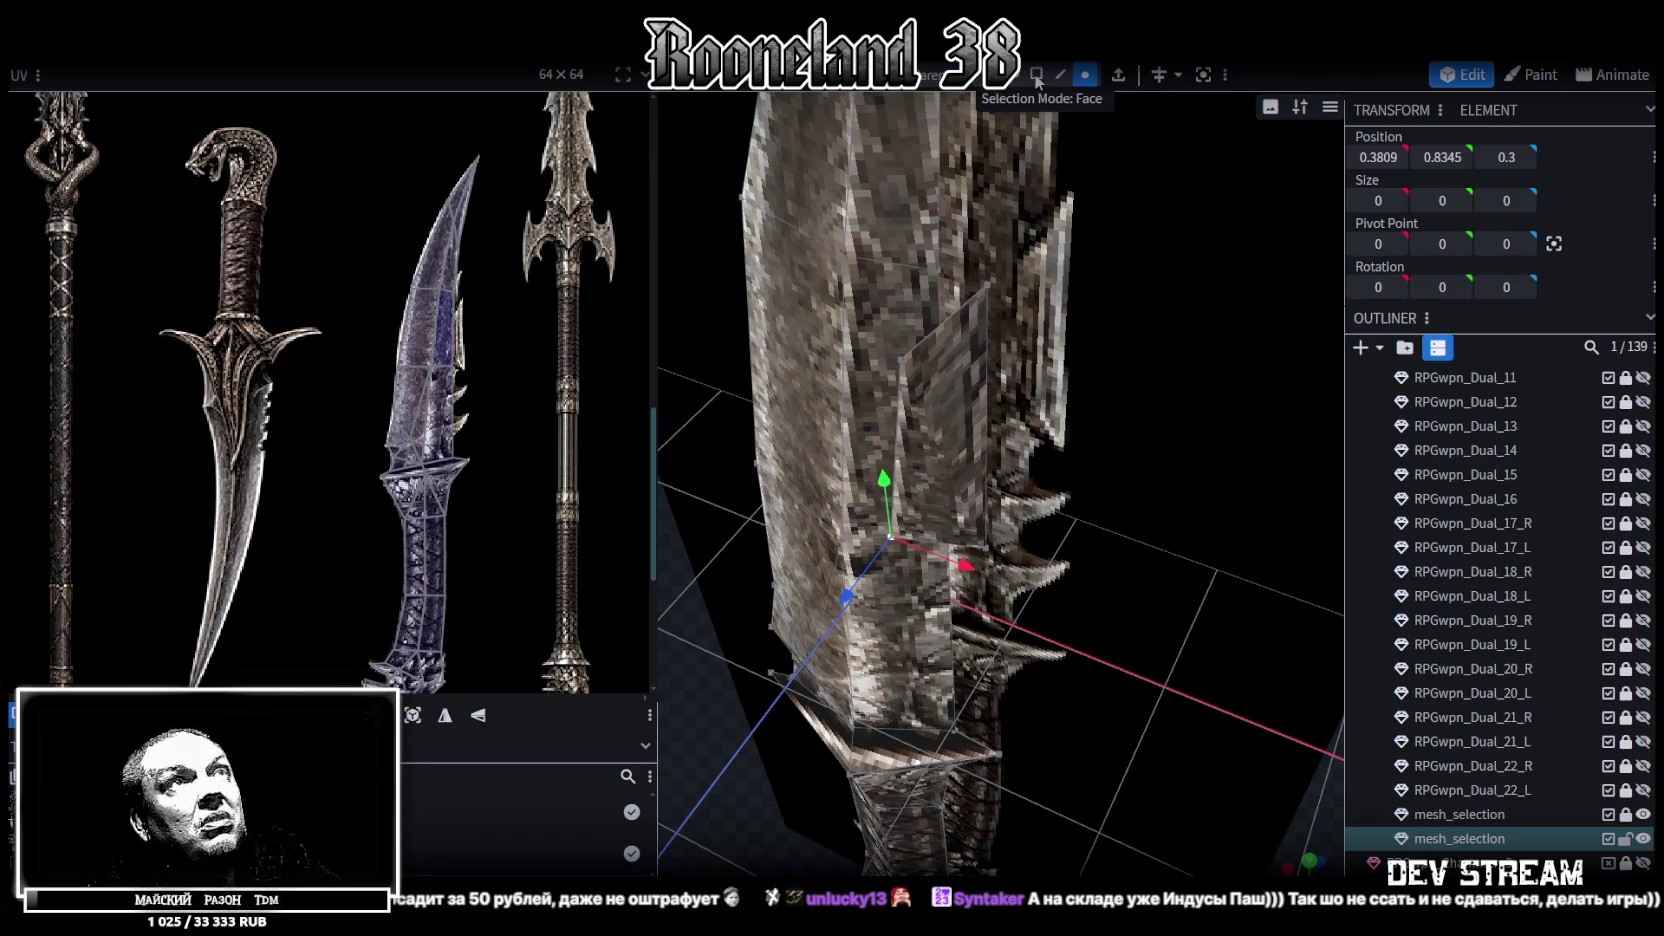
mouse_move(685, 380)
left_mouse_down()
mouse_move(932, 364)
mouse_move(970, 341)
mouse_move(815, 340)
mouse_move(878, 337)
mouse_move(824, 300)
mouse_move(858, 266)
mouse_move(911, 282)
mouse_move(940, 420)
left_mouse_up()
left_click(960, 590)
Copy and paste the blade's 38 faces, flip the copy, and merge the 33 overlapping vertices
left_click(973, 600)
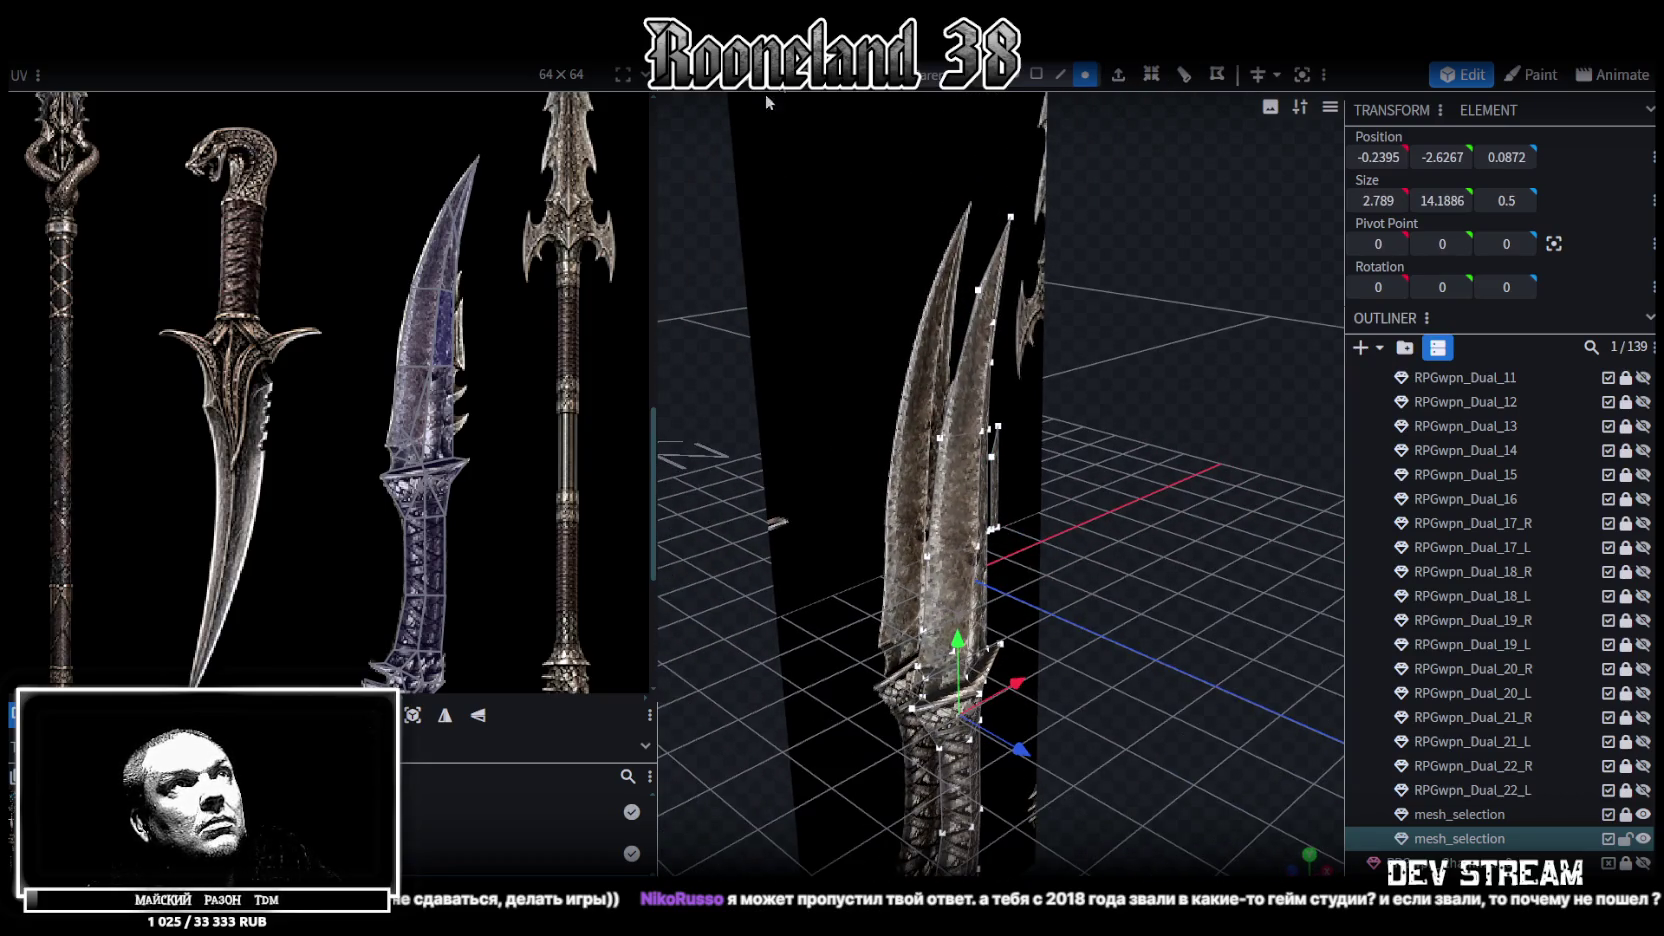
left_click(1036, 74)
mouse_move(1106, 484)
left_mouse_down()
mouse_move(1098, 545)
mouse_move(1160, 556)
mouse_move(1138, 545)
left_mouse_up()
key("ctrl+c")
right_click(1138, 545)
key("Escape")
right_click(208, 60)
mouse_move(266, 100)
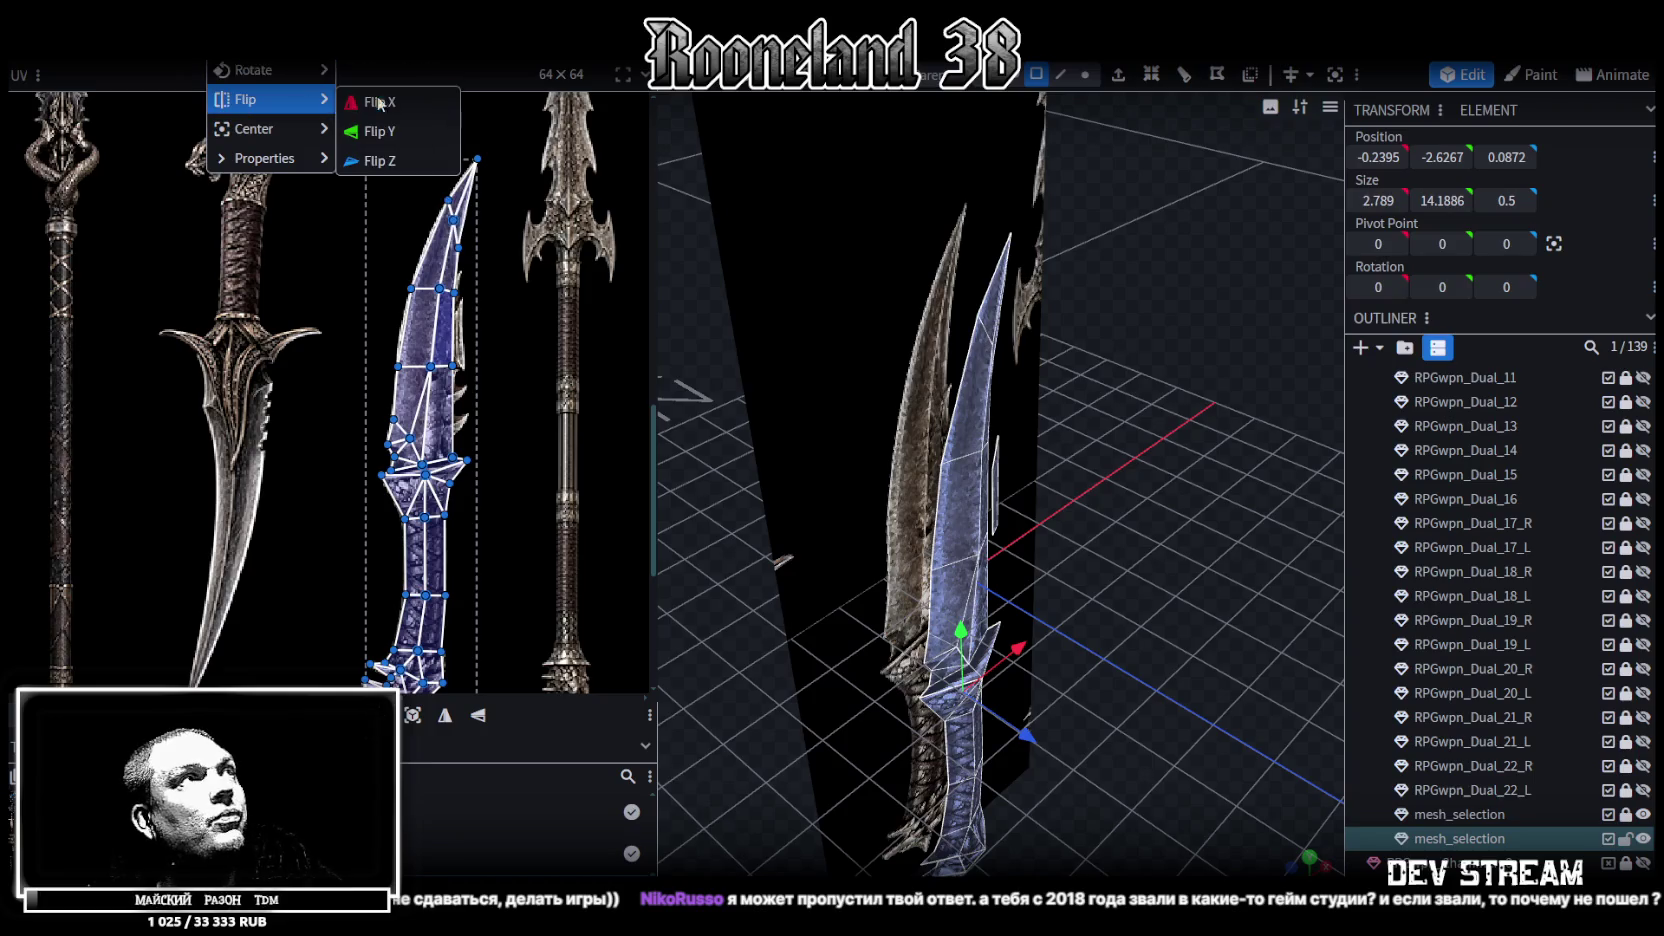
left_click(390, 160)
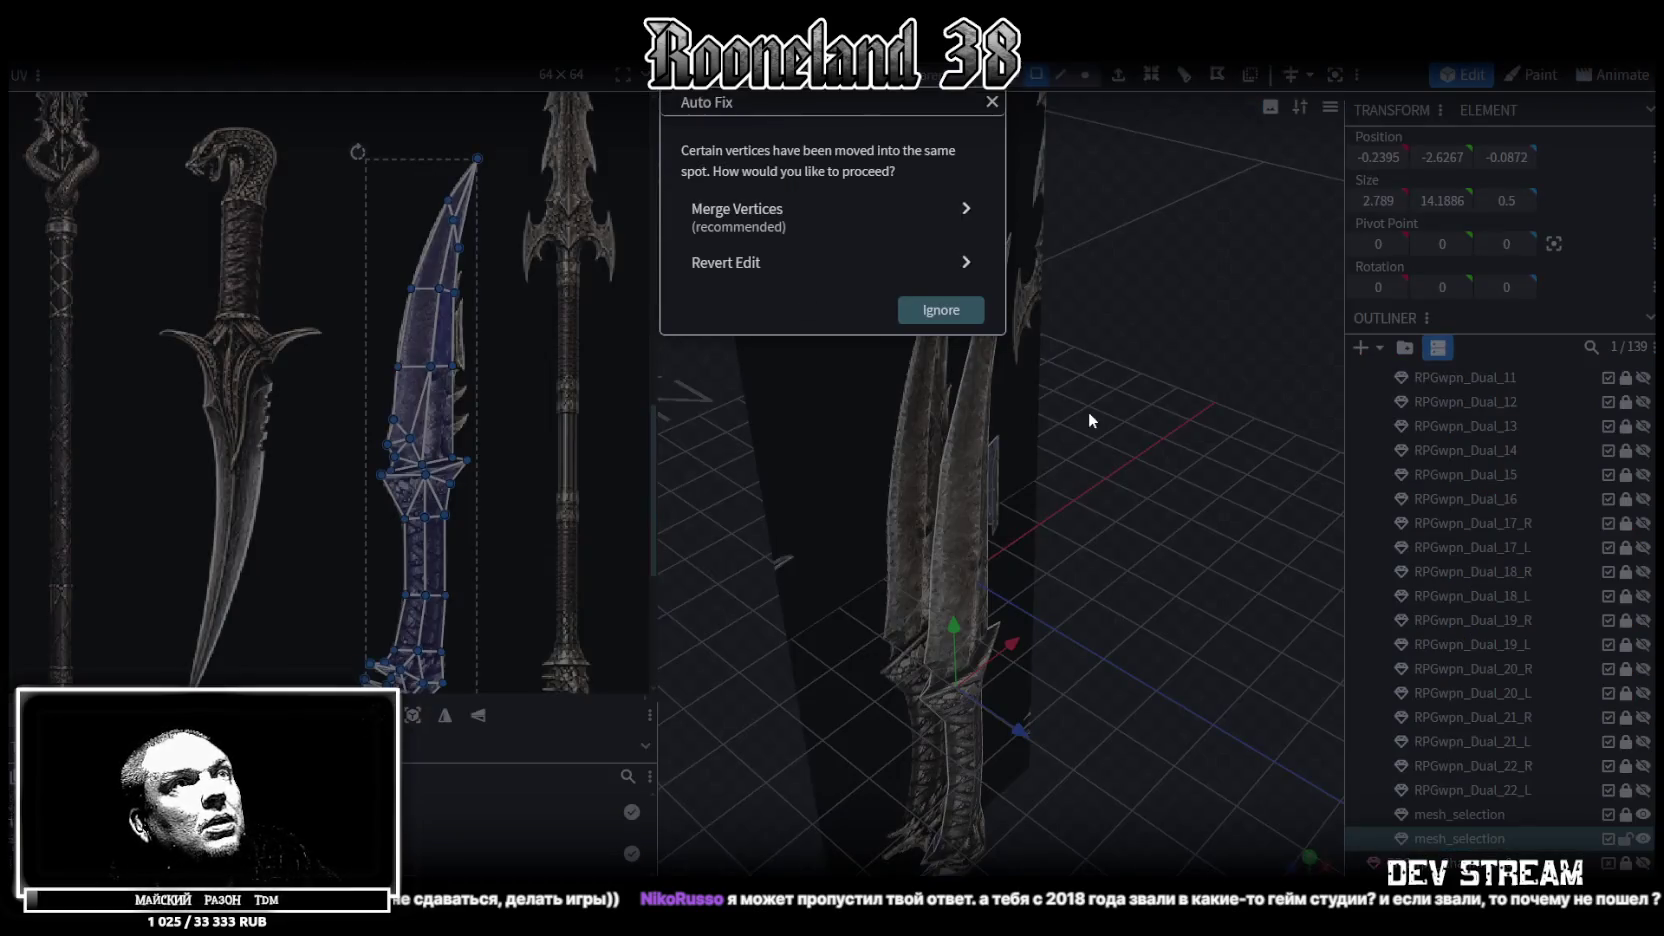
left_click(836, 236)
scroll(1150, 530, "up", 5)
scroll(1120, 528, "up", 3)
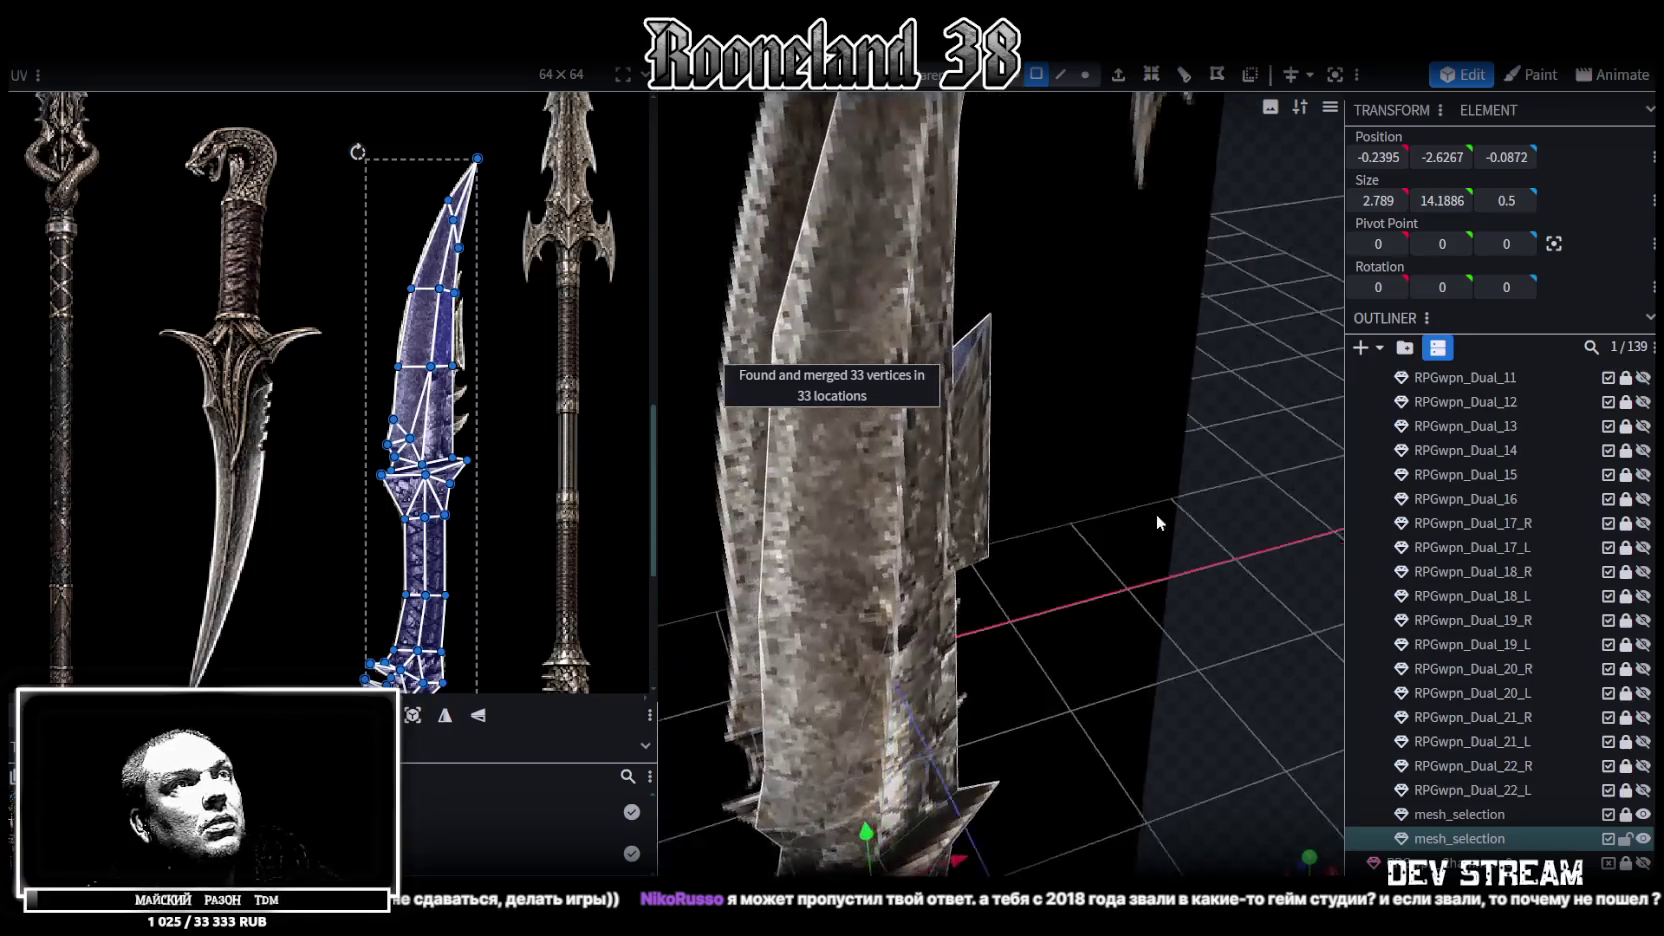
left_click(1062, 76)
right_click_drag(1027, 140, 967, 317)
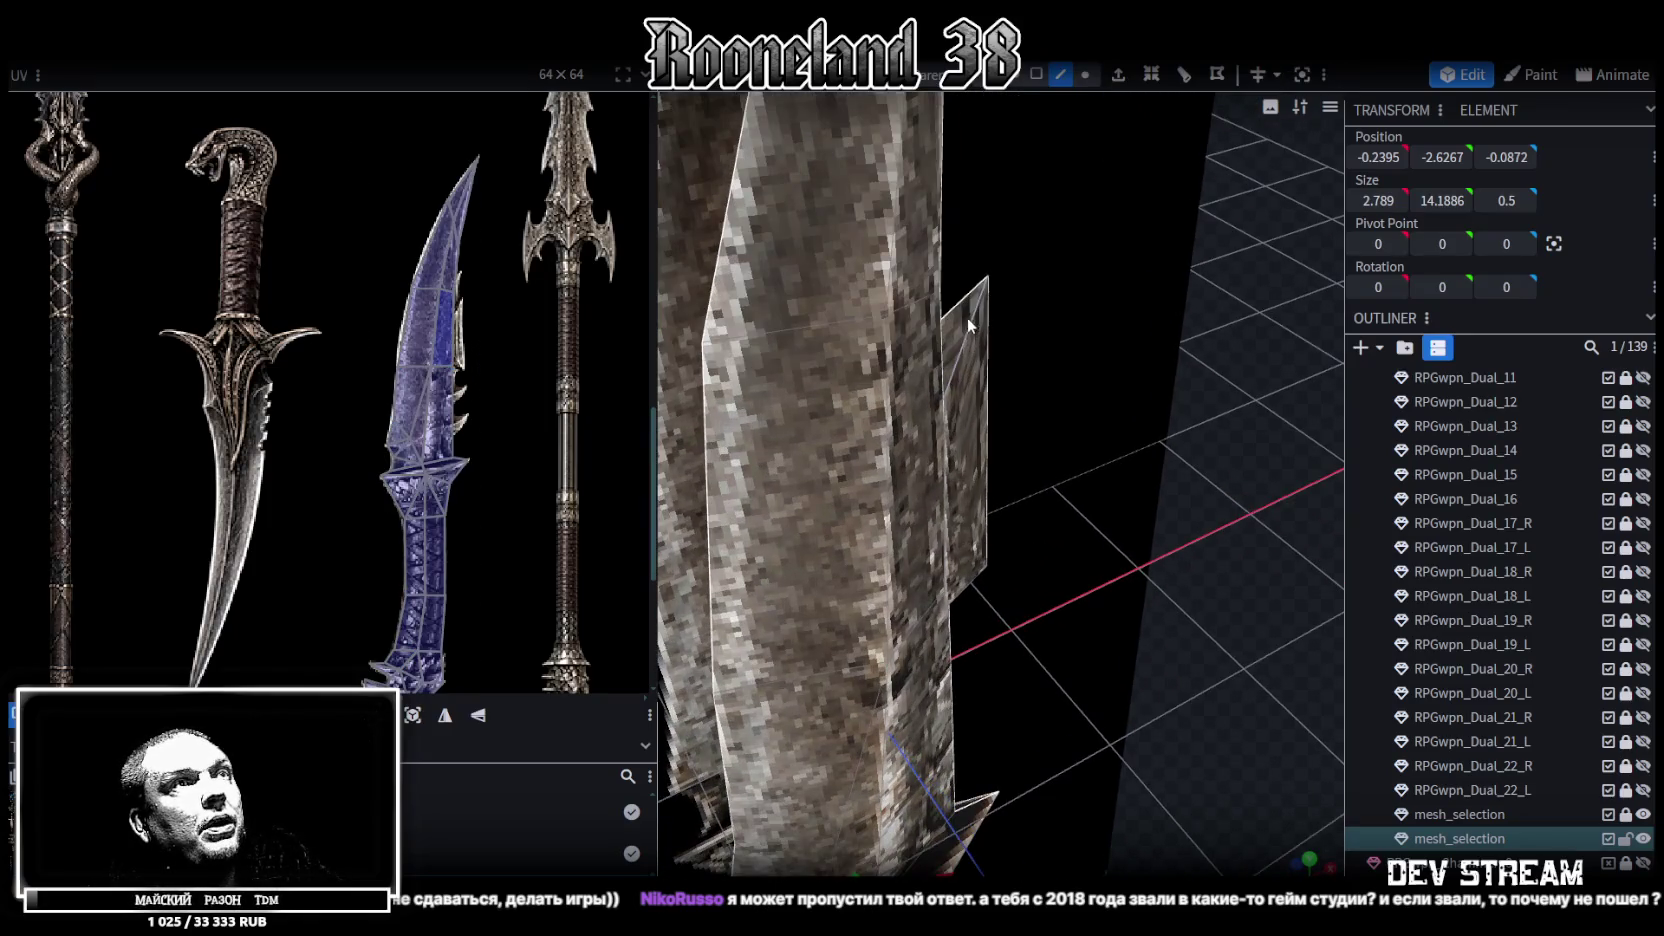
Select various blade faces while orbiting around the blade to locate the spike face
left_click(956, 318)
left_click(956, 355)
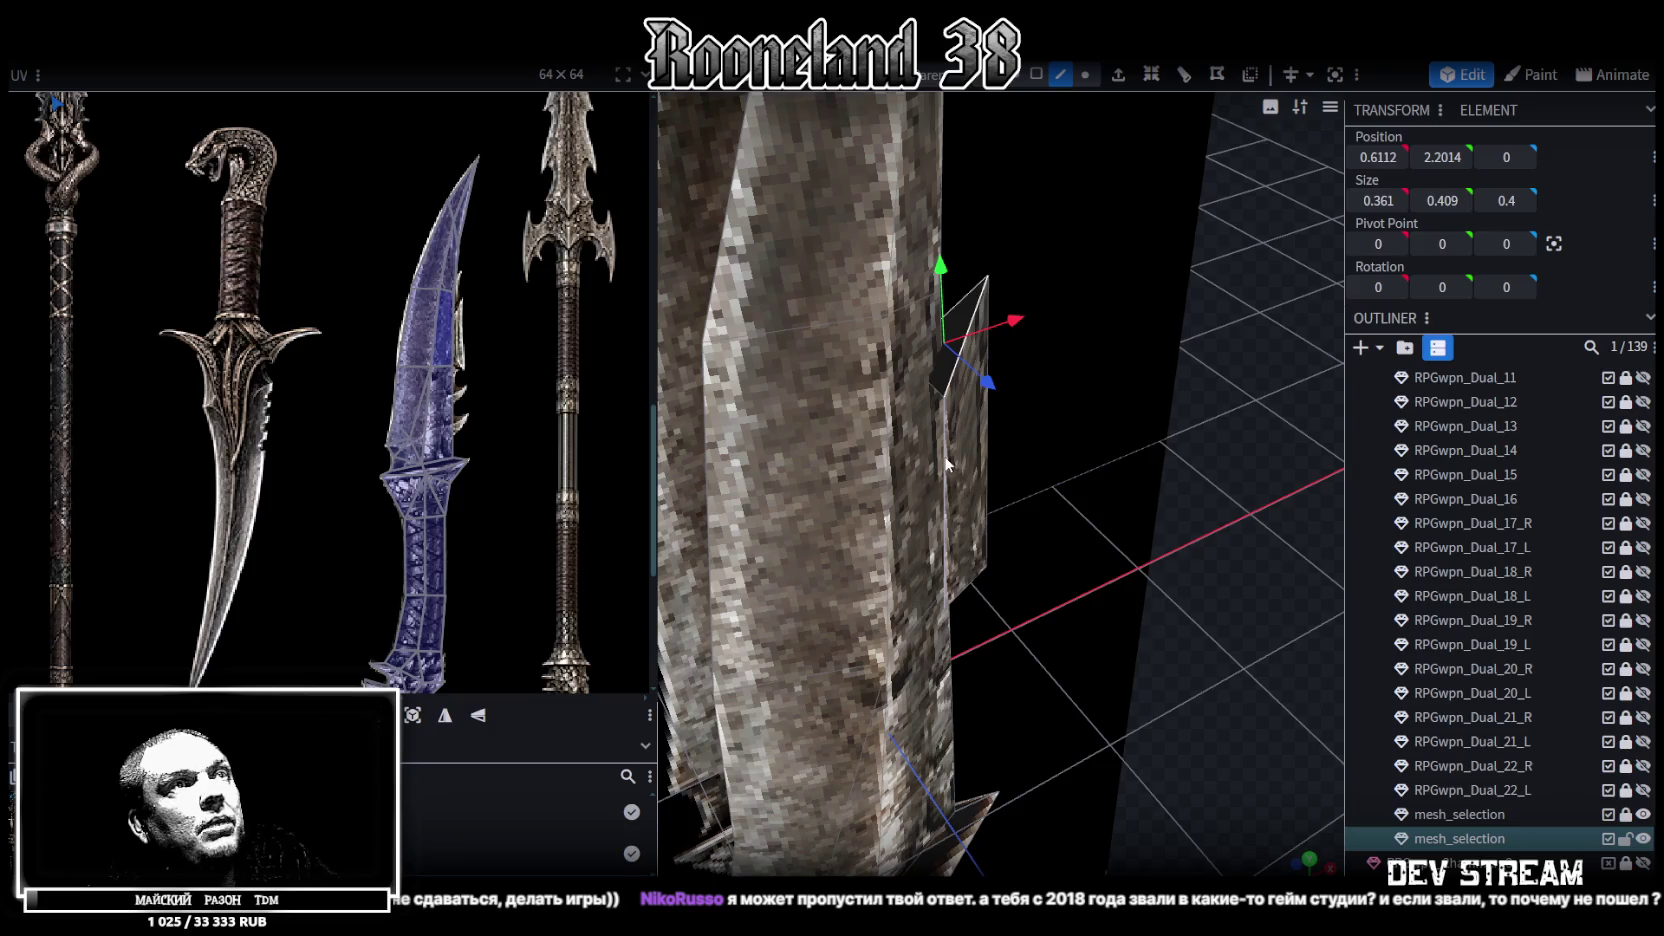
left_click(947, 464)
mouse_move(1140, 567)
left_mouse_down()
mouse_move(1500, 698)
mouse_move(1063, 526)
left_mouse_up()
left_click(1018, 568)
scroll(1121, 515, "up", 5)
mouse_move(902, 289)
left_mouse_down()
mouse_move(800, 127)
mouse_move(937, 541)
left_mouse_up()
left_click(955, 553)
mouse_move(788, 318)
left_mouse_down()
mouse_move(779, 514)
mouse_move(936, 553)
left_mouse_up()
left_click(936, 553)
mouse_move(1212, 670)
left_mouse_down()
mouse_move(897, 681)
mouse_move(930, 714)
left_mouse_up()
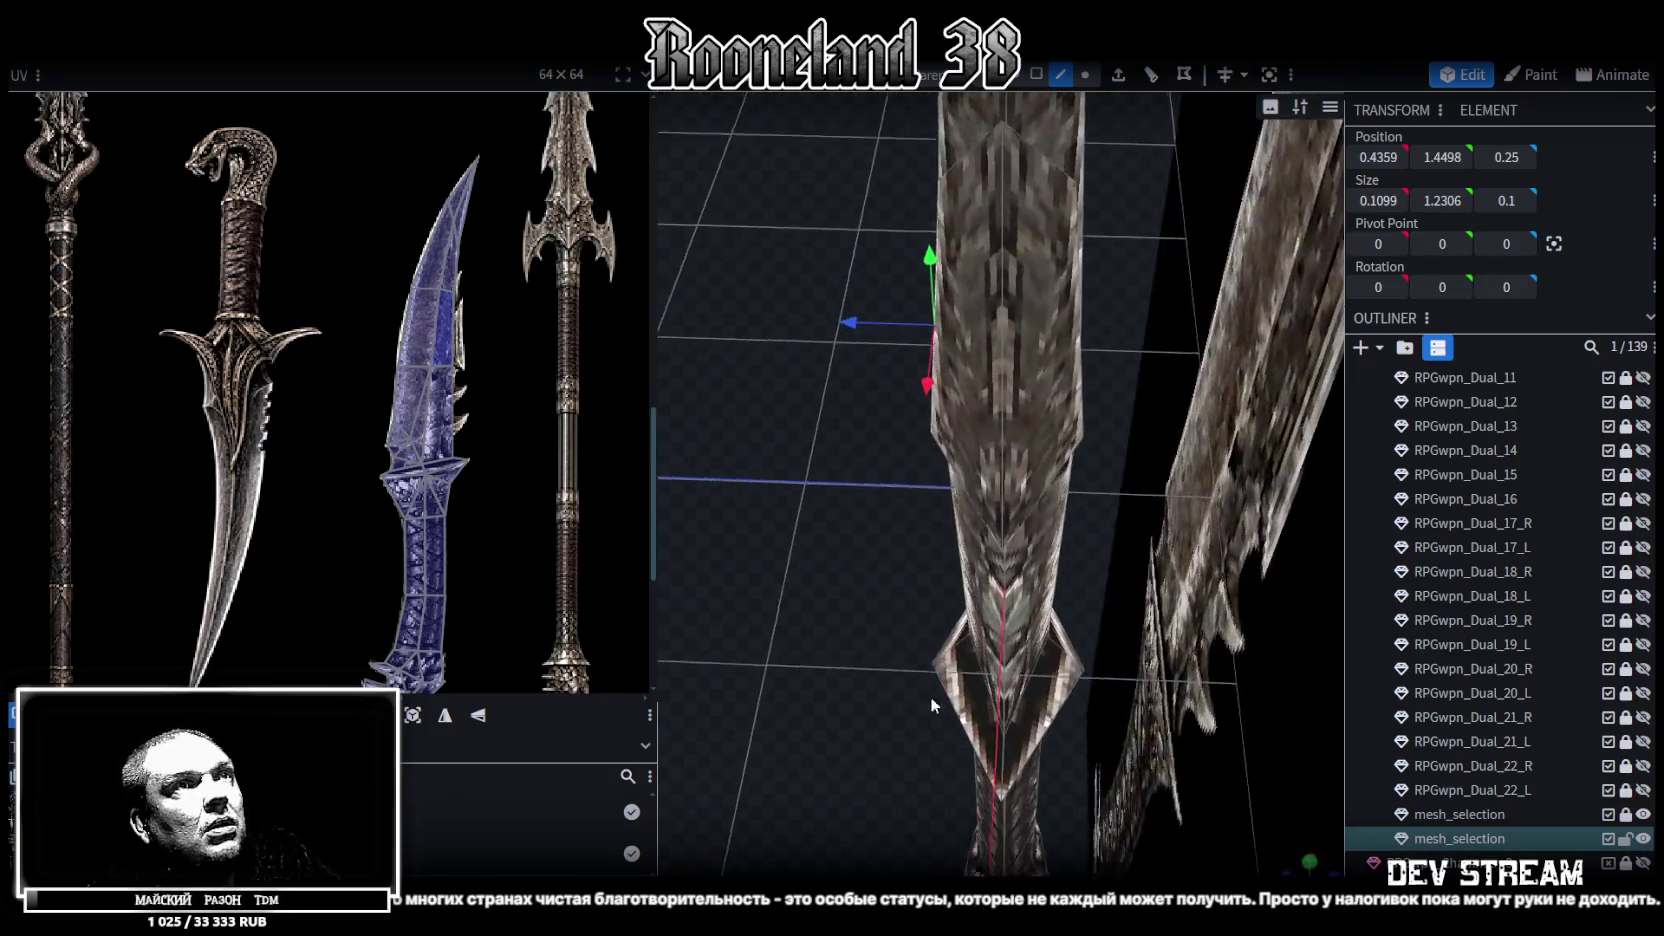
Resize the triangle spike face's depth from 0.6 to 0.4 and check it in side view
left_click(1092, 280)
mouse_move(960, 300)
left_mouse_down()
mouse_move(777, 320)
mouse_move(792, 360)
left_mouse_up()
key("s")
left_click_drag(1058, 330, 1040, 338)
mouse_move(867, 689)
left_mouse_down()
mouse_move(1098, 463)
mouse_move(942, 128)
left_mouse_up()
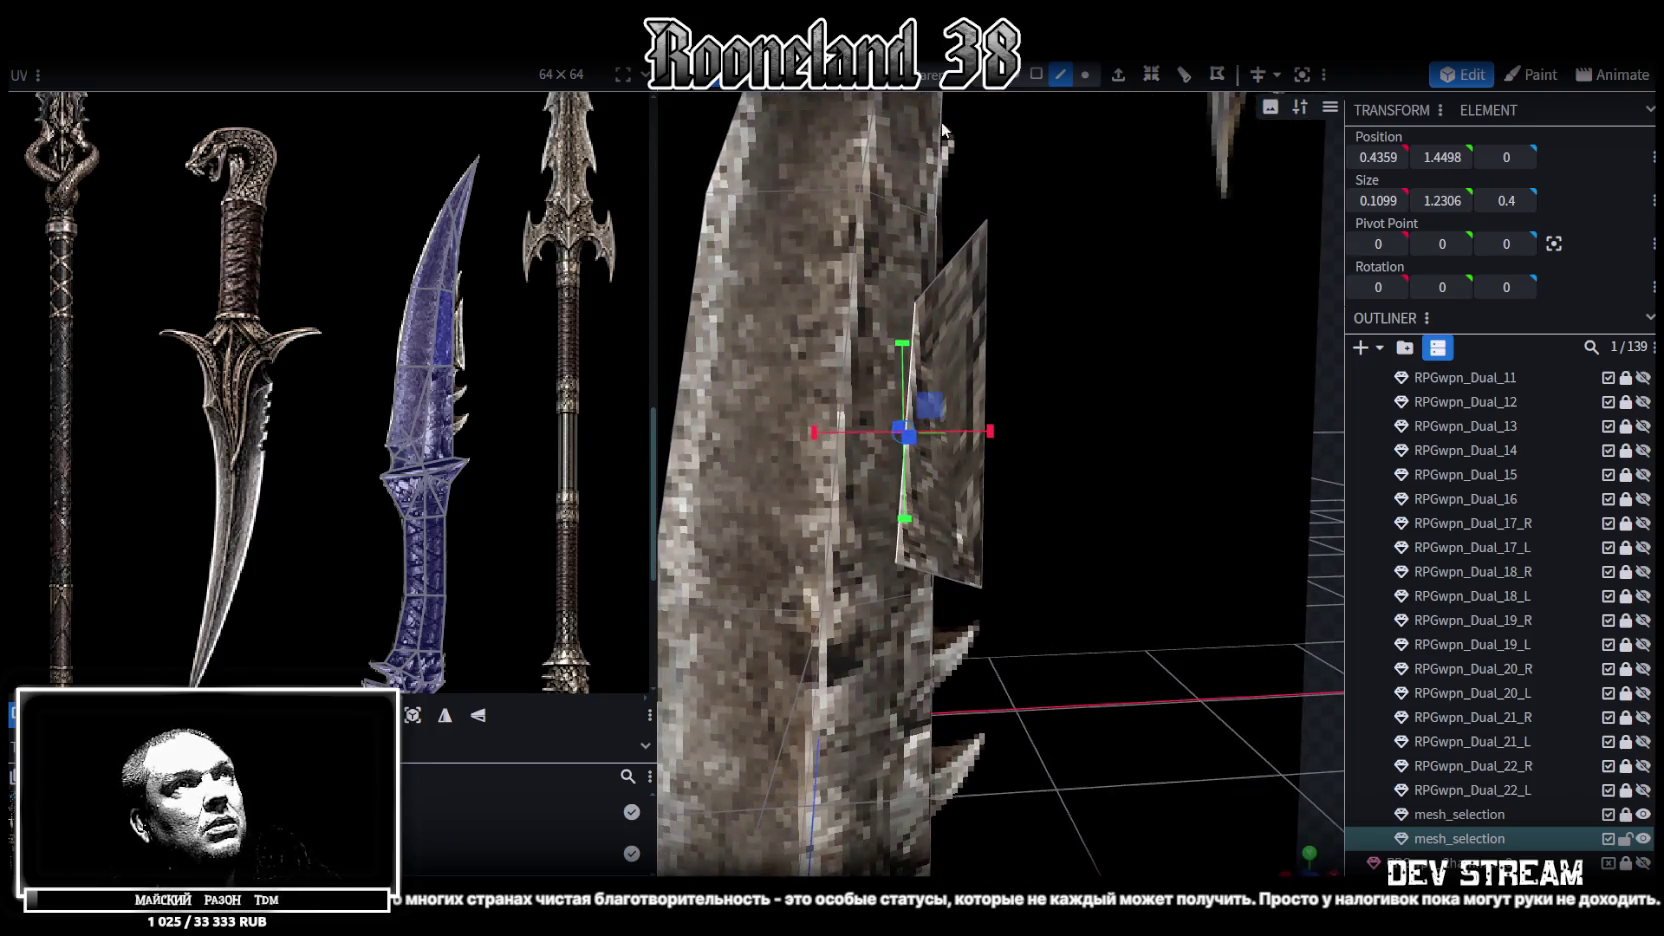
left_click(1016, 76)
key("KP_1")
scroll(442, 361, "up", 2)
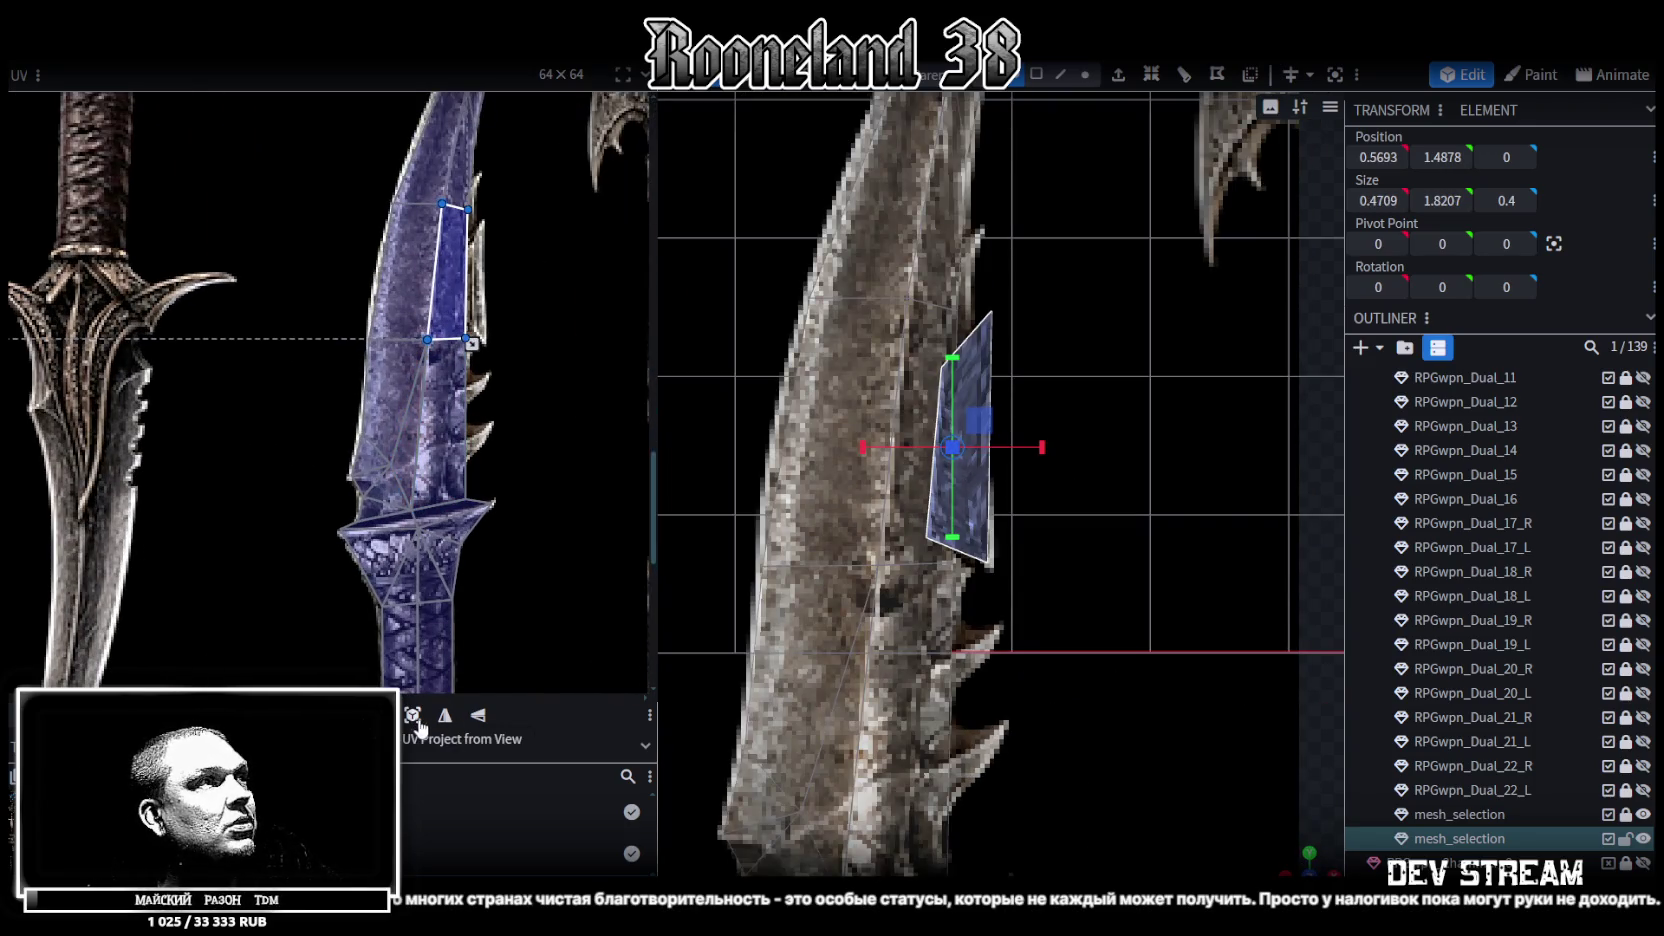
Move the spike's UV area onto the blue blade on the sprite sheet and shrink it
scroll(320, 464, "down", 3)
scroll(320, 464, "down", 2)
scroll(276, 497, "down", 1)
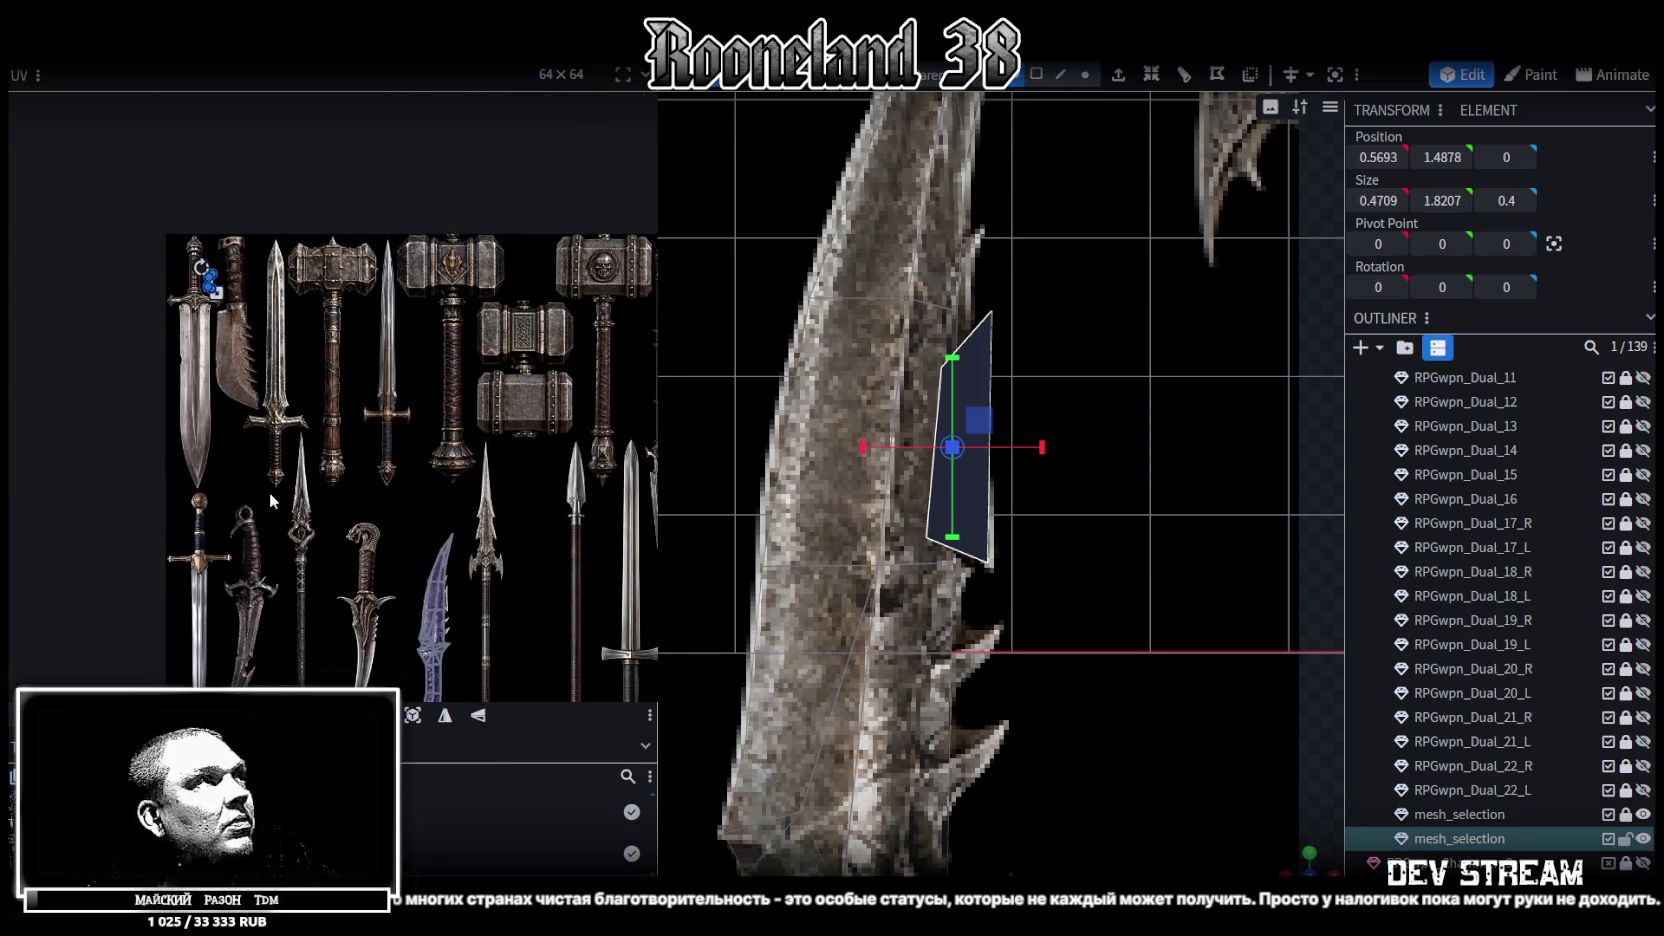
scroll(150, 356, "up", 1)
left_click_drag(123, 180, 376, 551)
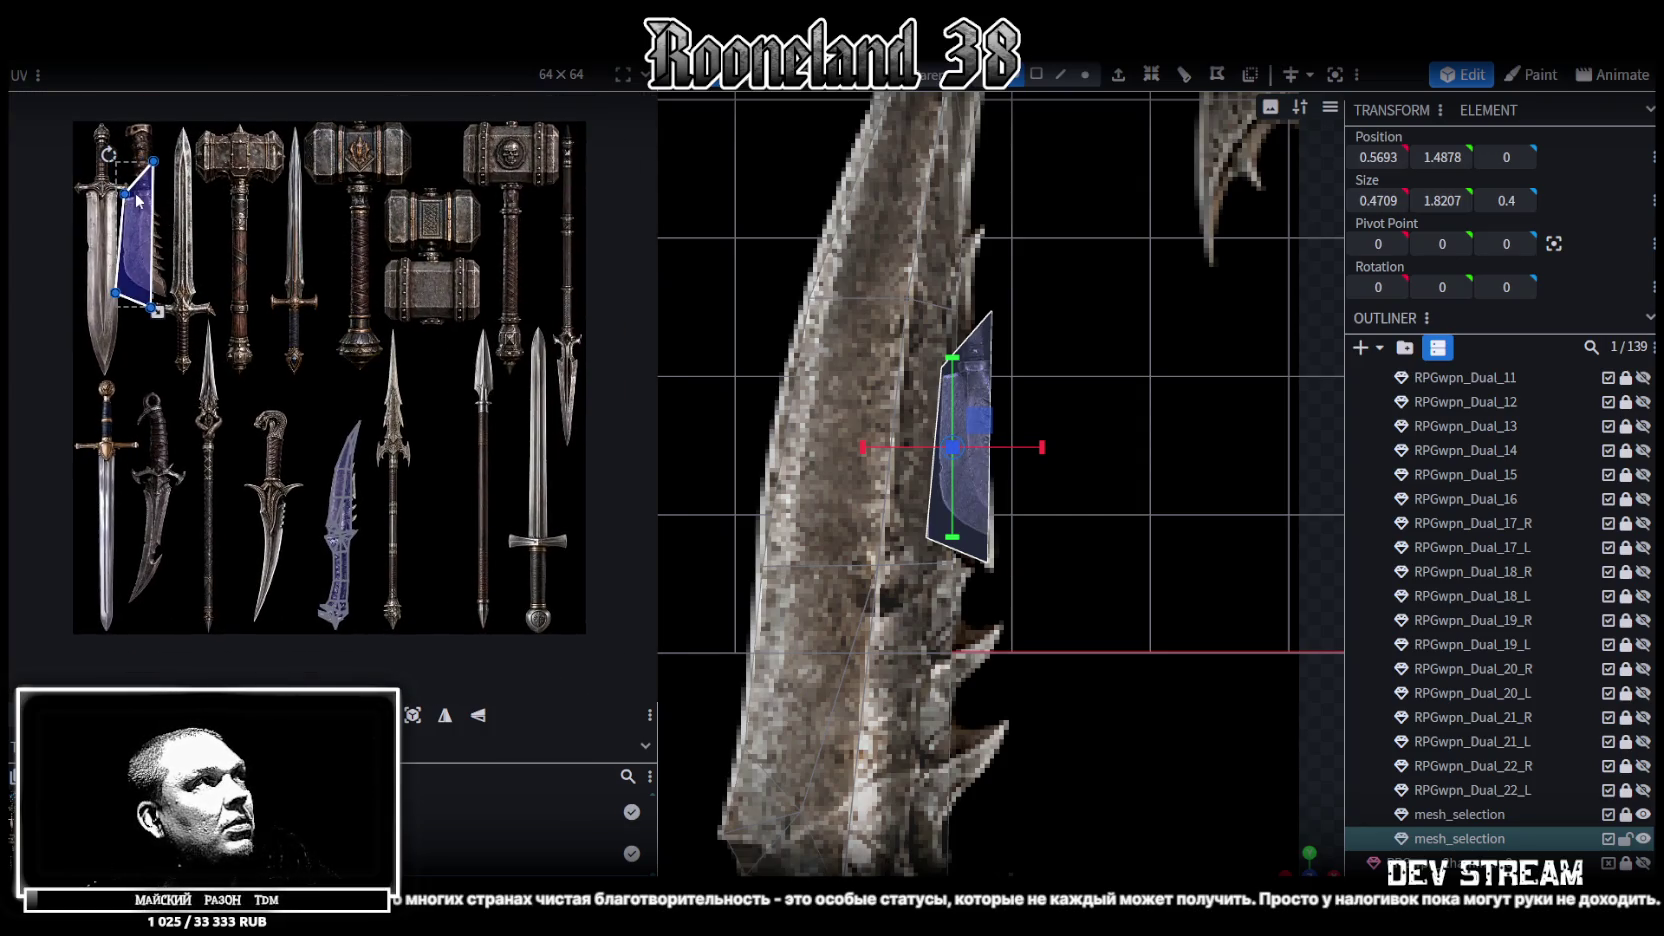
scroll(376, 551, "up", 3)
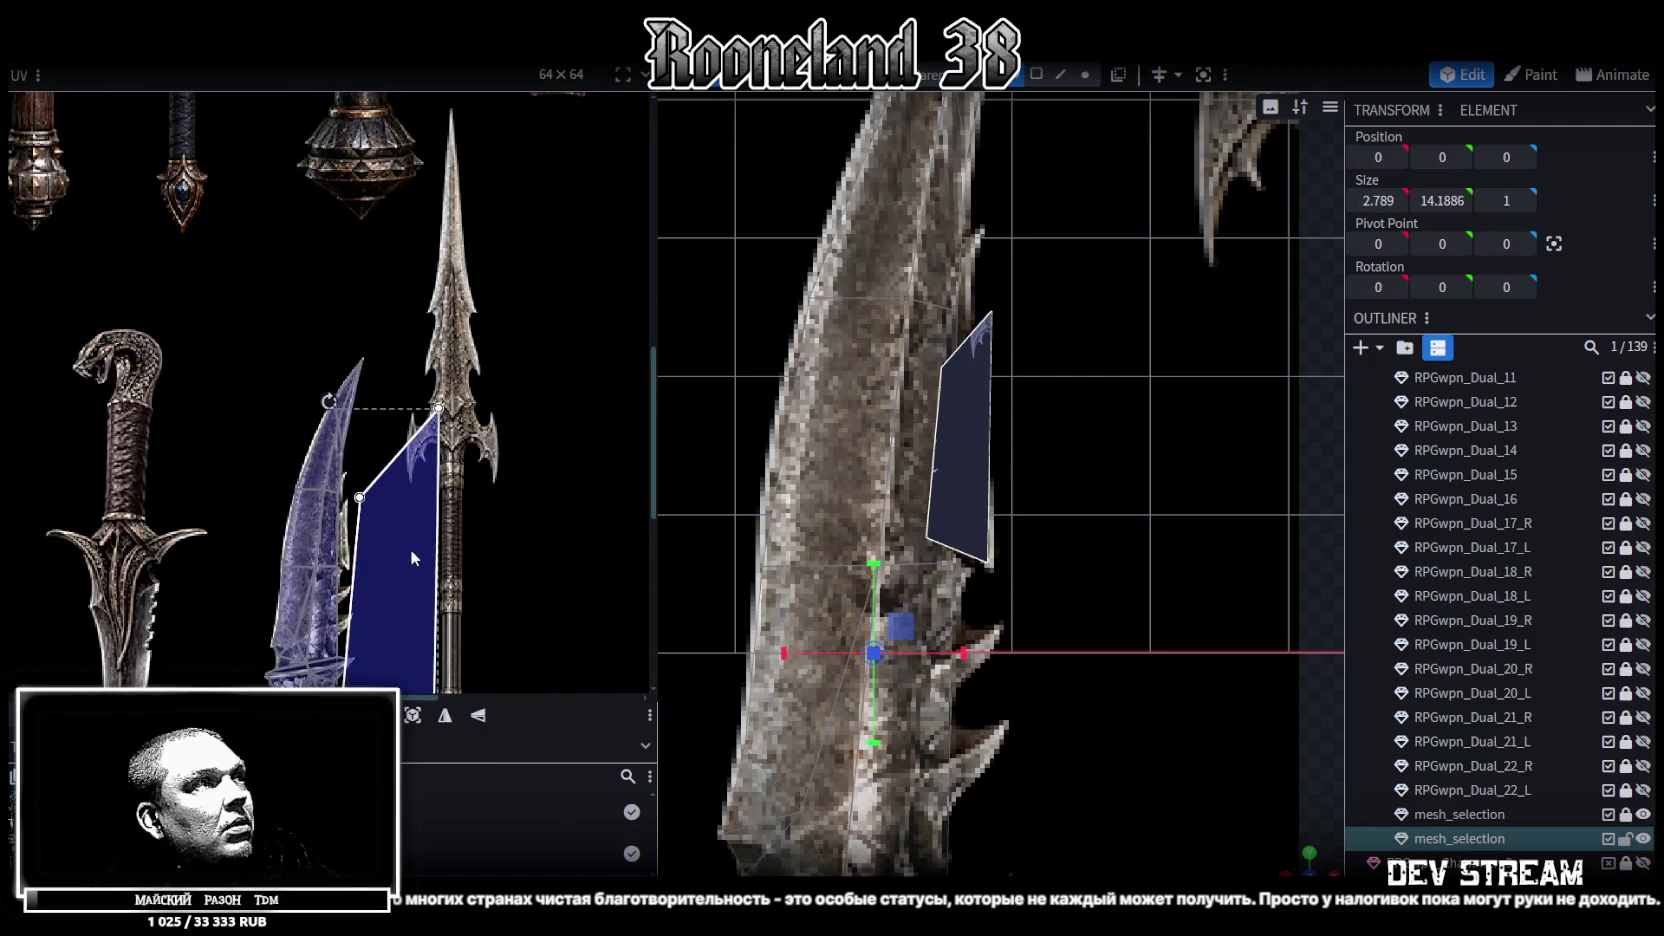
scroll(400, 540, "down", 2)
scroll(442, 519, "down", 1)
mouse_move(427, 515)
left_mouse_down()
mouse_move(380, 230)
mouse_move(320, 407)
left_mouse_up()
Fine-tune the spike UV's position along the blade edge and stretch its lower corner down
scroll(376, 186, "up", 3)
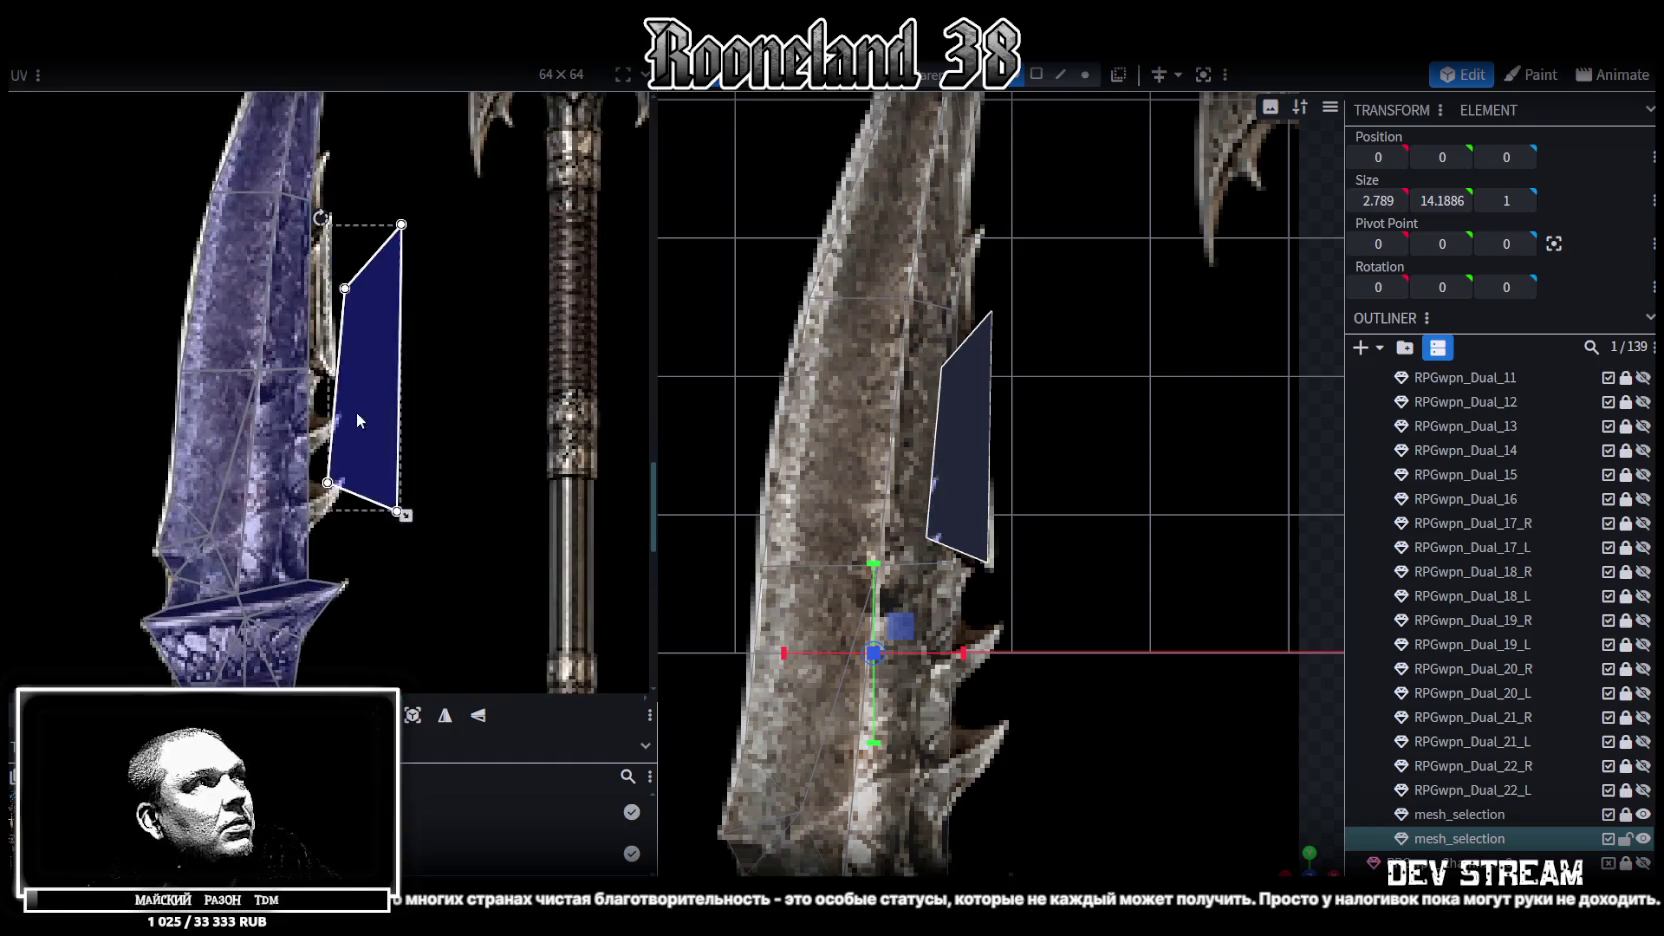
scroll(320, 407, "up", 2)
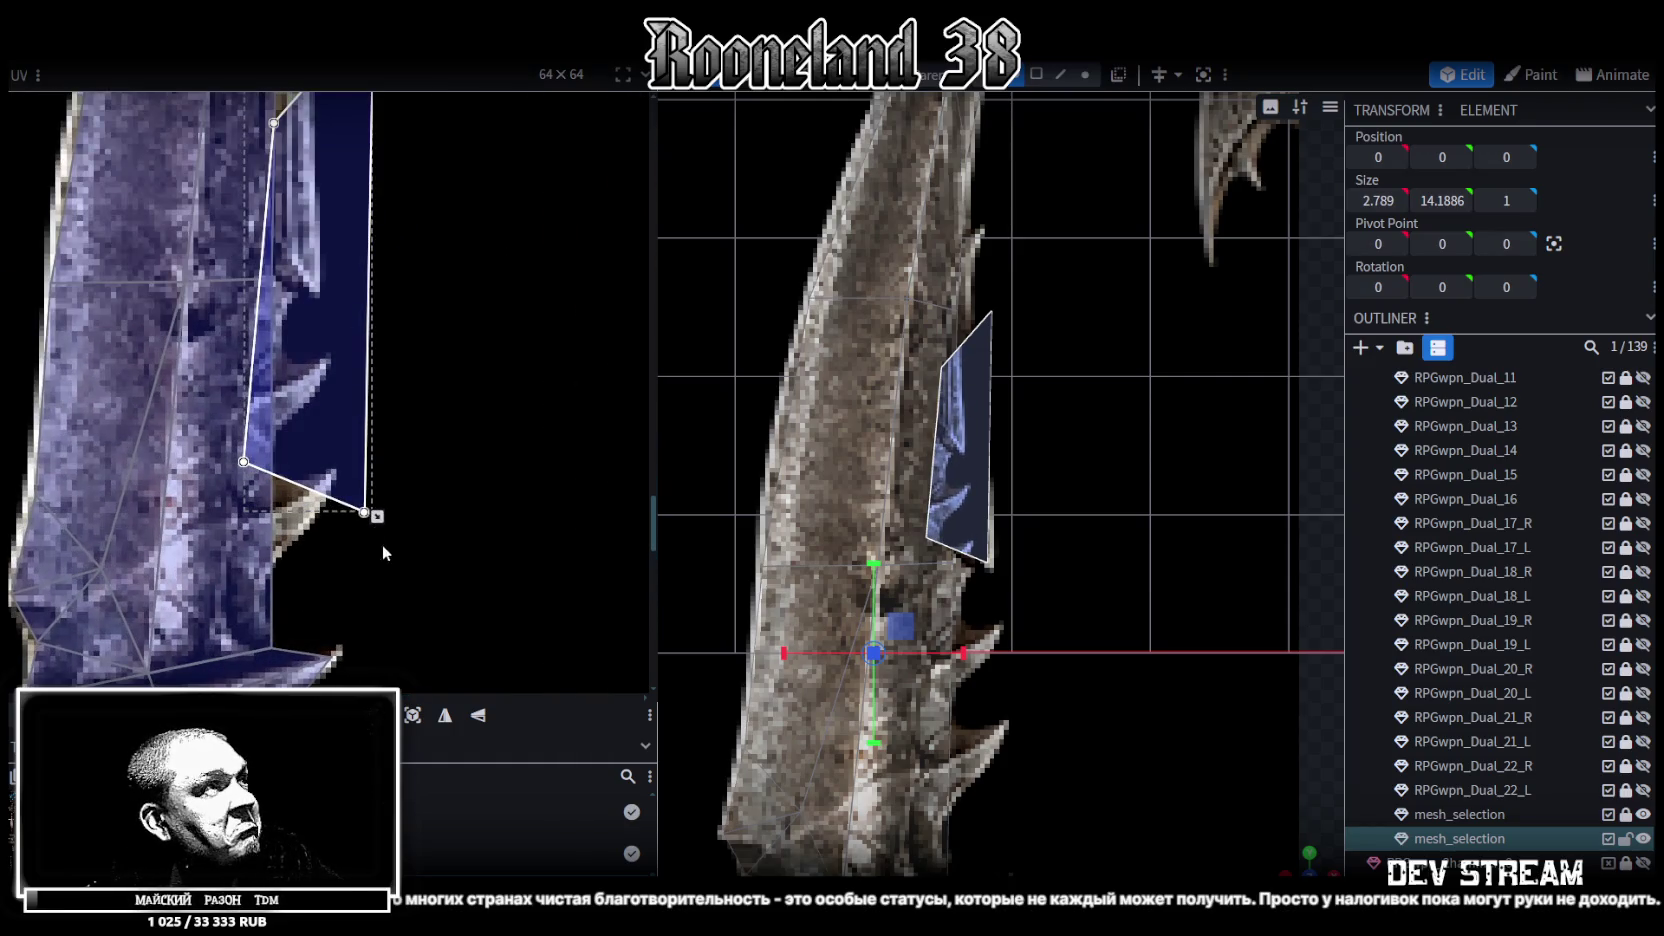
left_click_drag(382, 543, 311, 458)
middle_click_drag(311, 458, 410, 534)
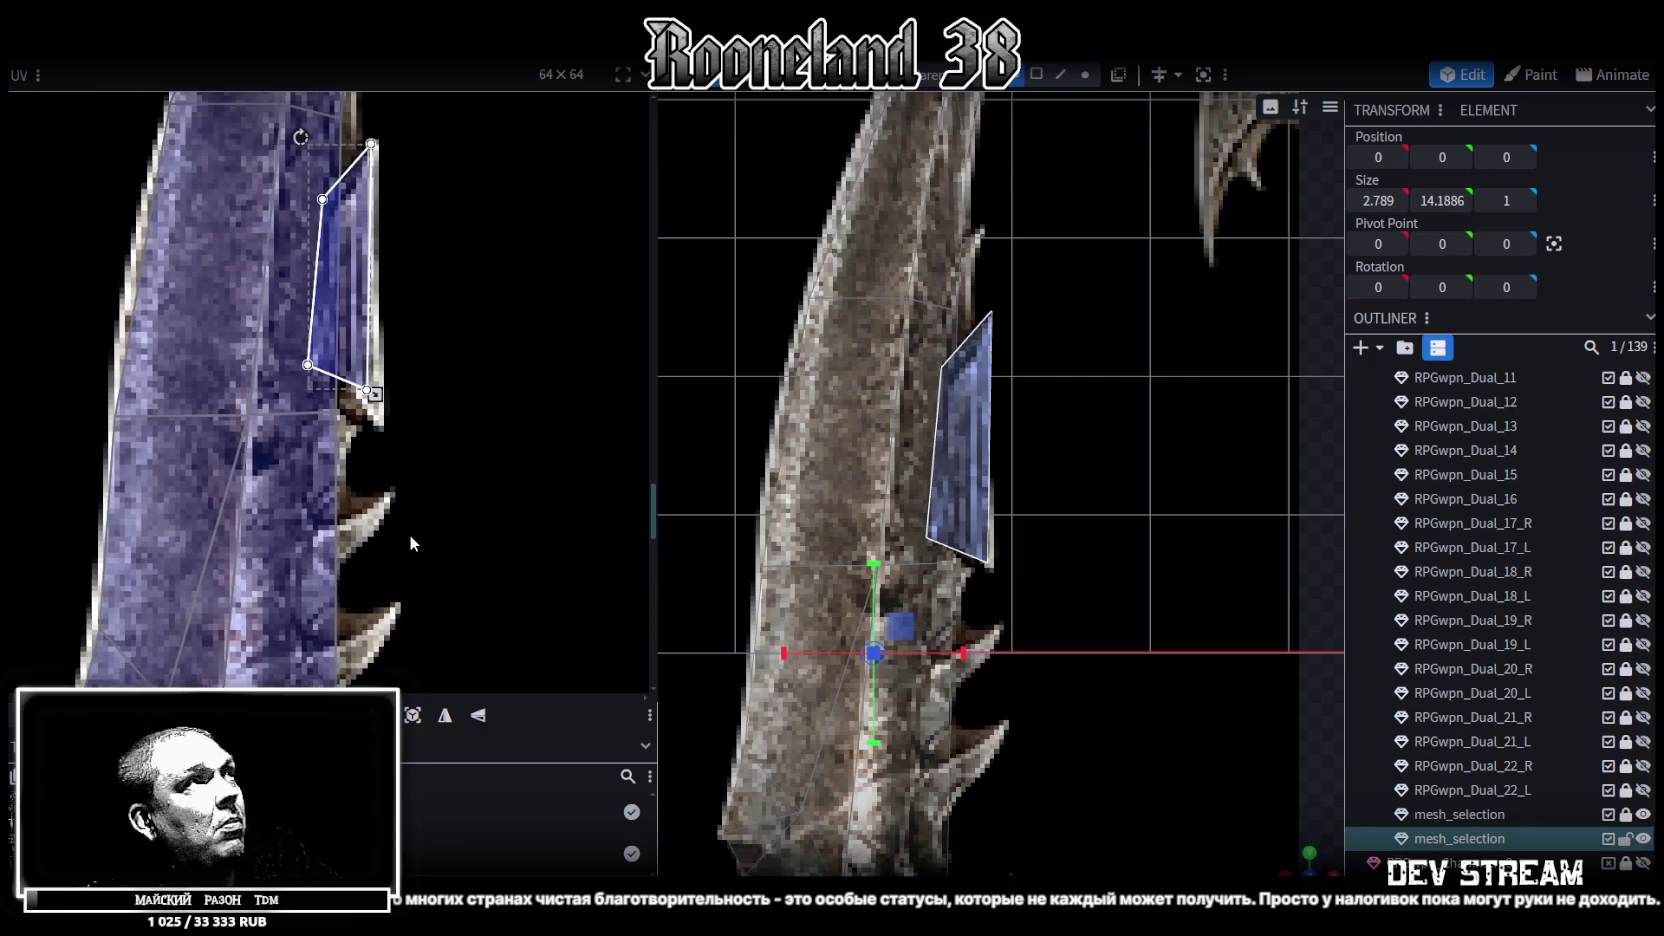
left_click_drag(354, 263, 343, 332)
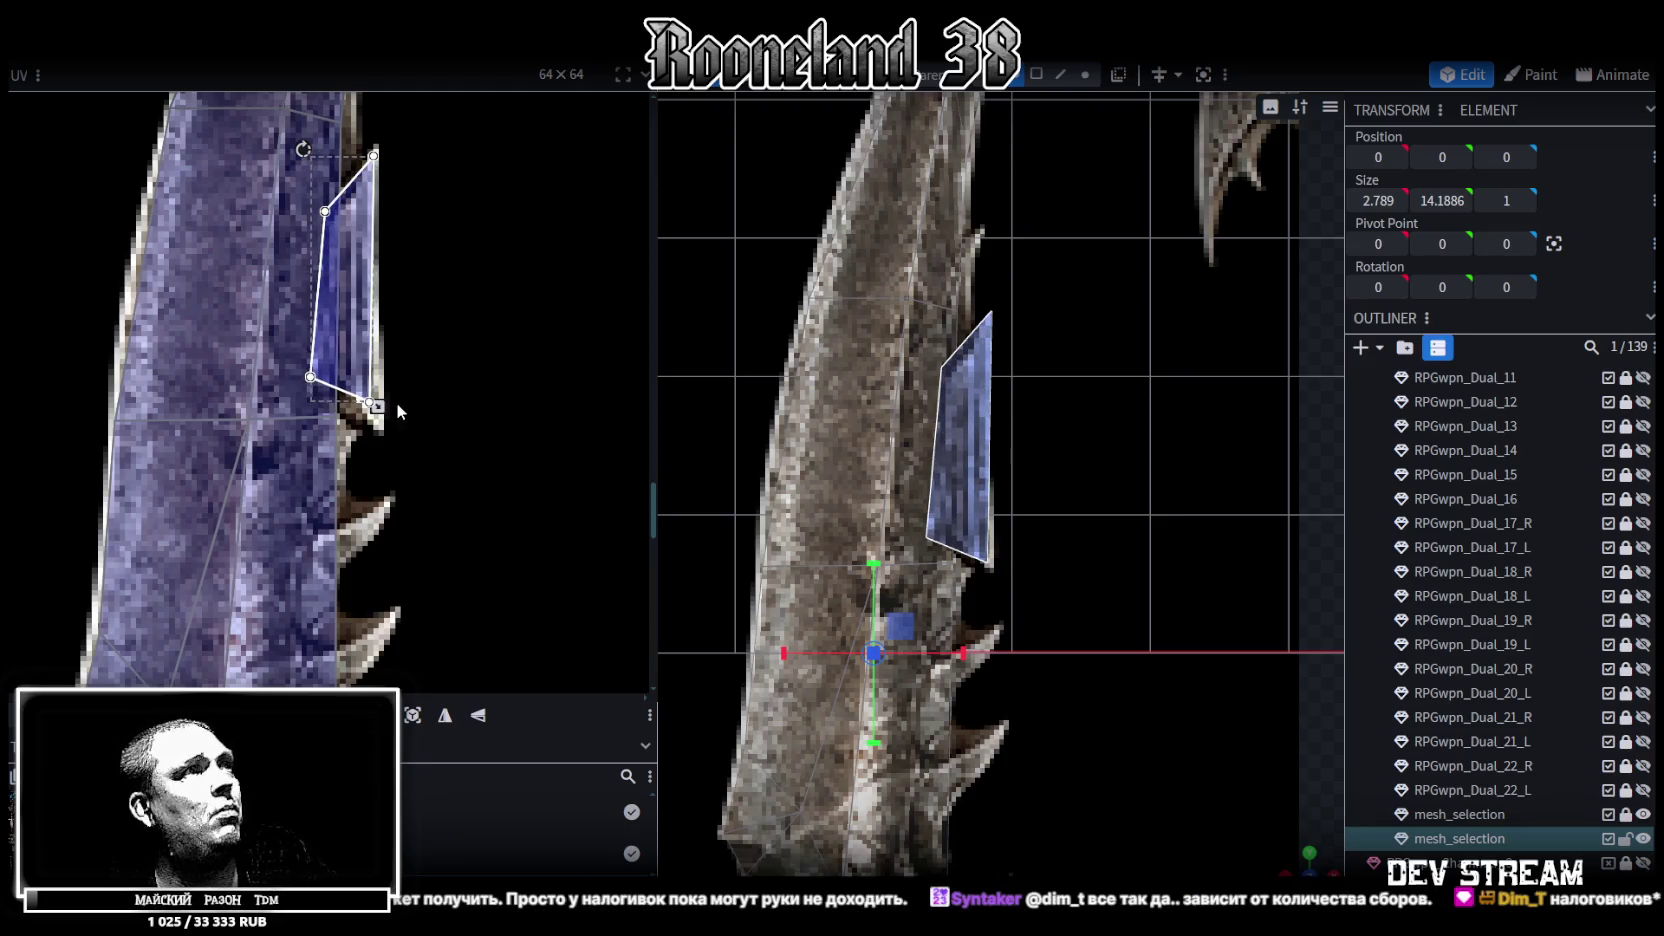
left_click_drag(295, 147, 362, 293)
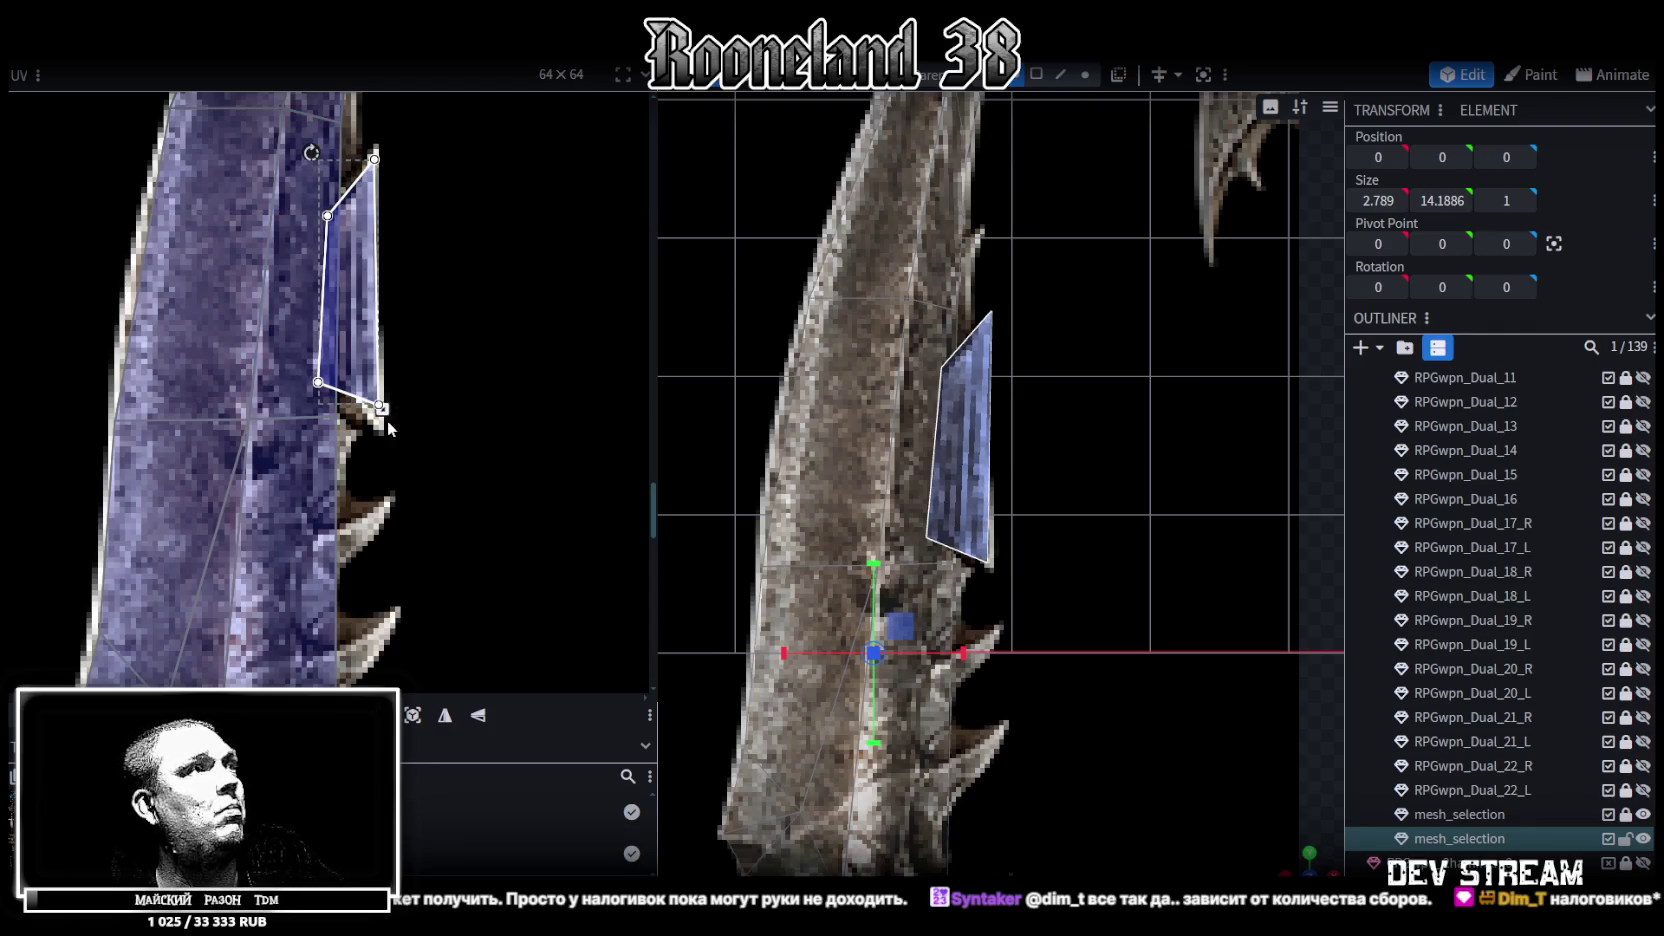
left_click_drag(386, 420, 389, 434)
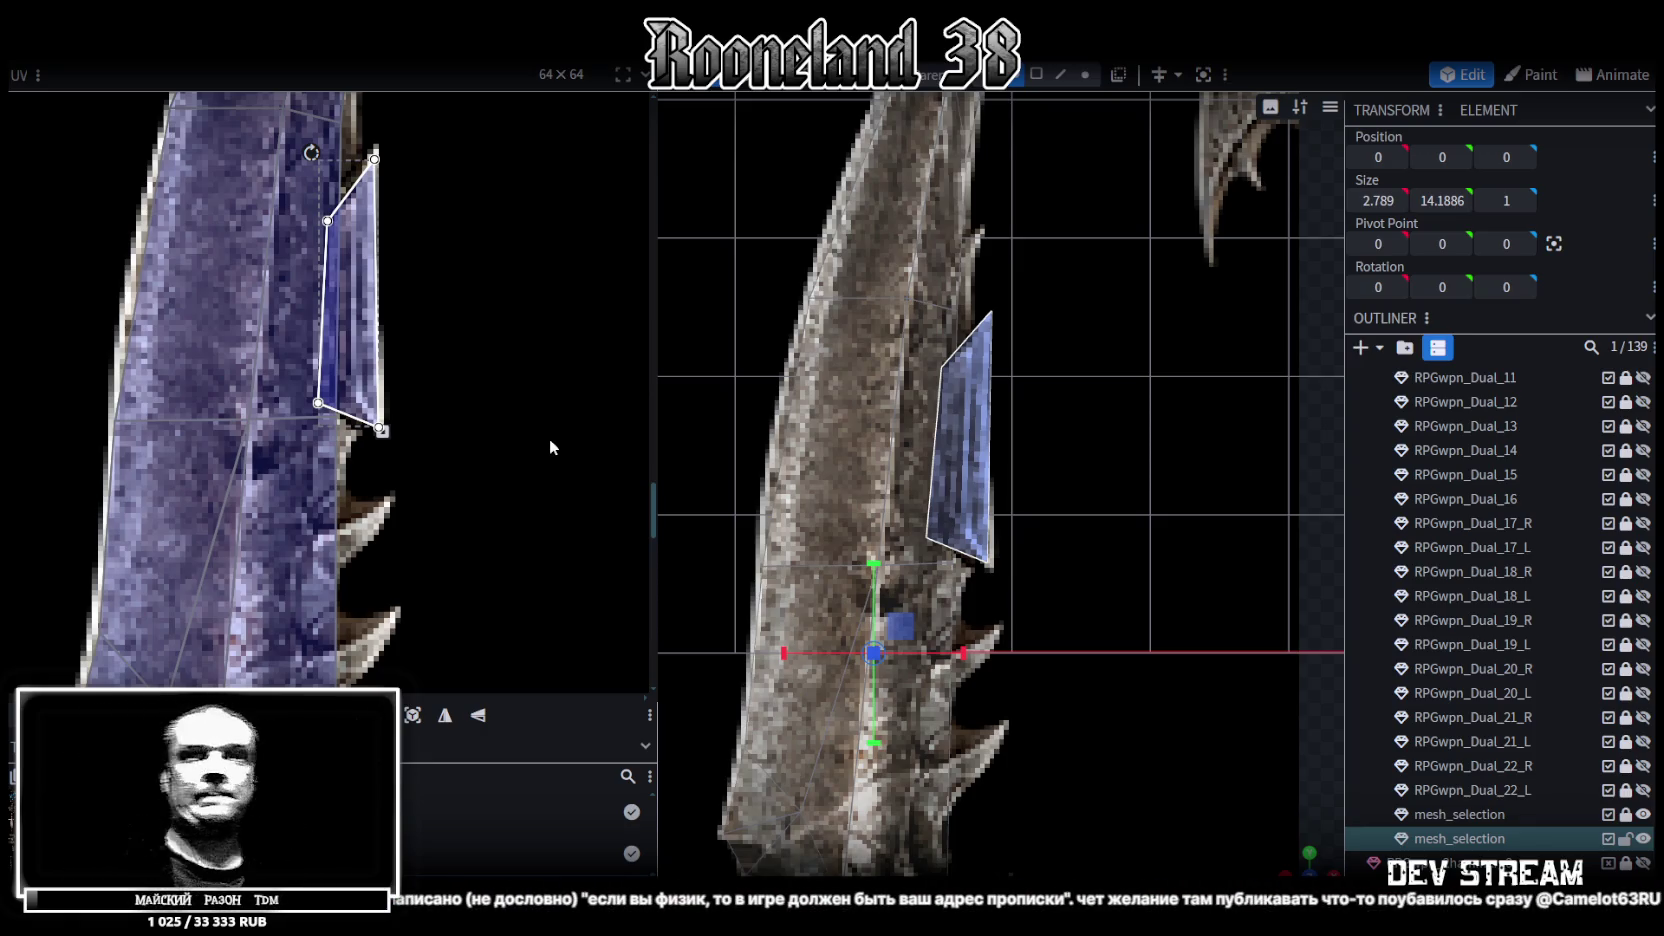
mouse_move(760, 450)
left_mouse_down()
mouse_move(1134, 453)
mouse_move(900, 450)
left_mouse_up()
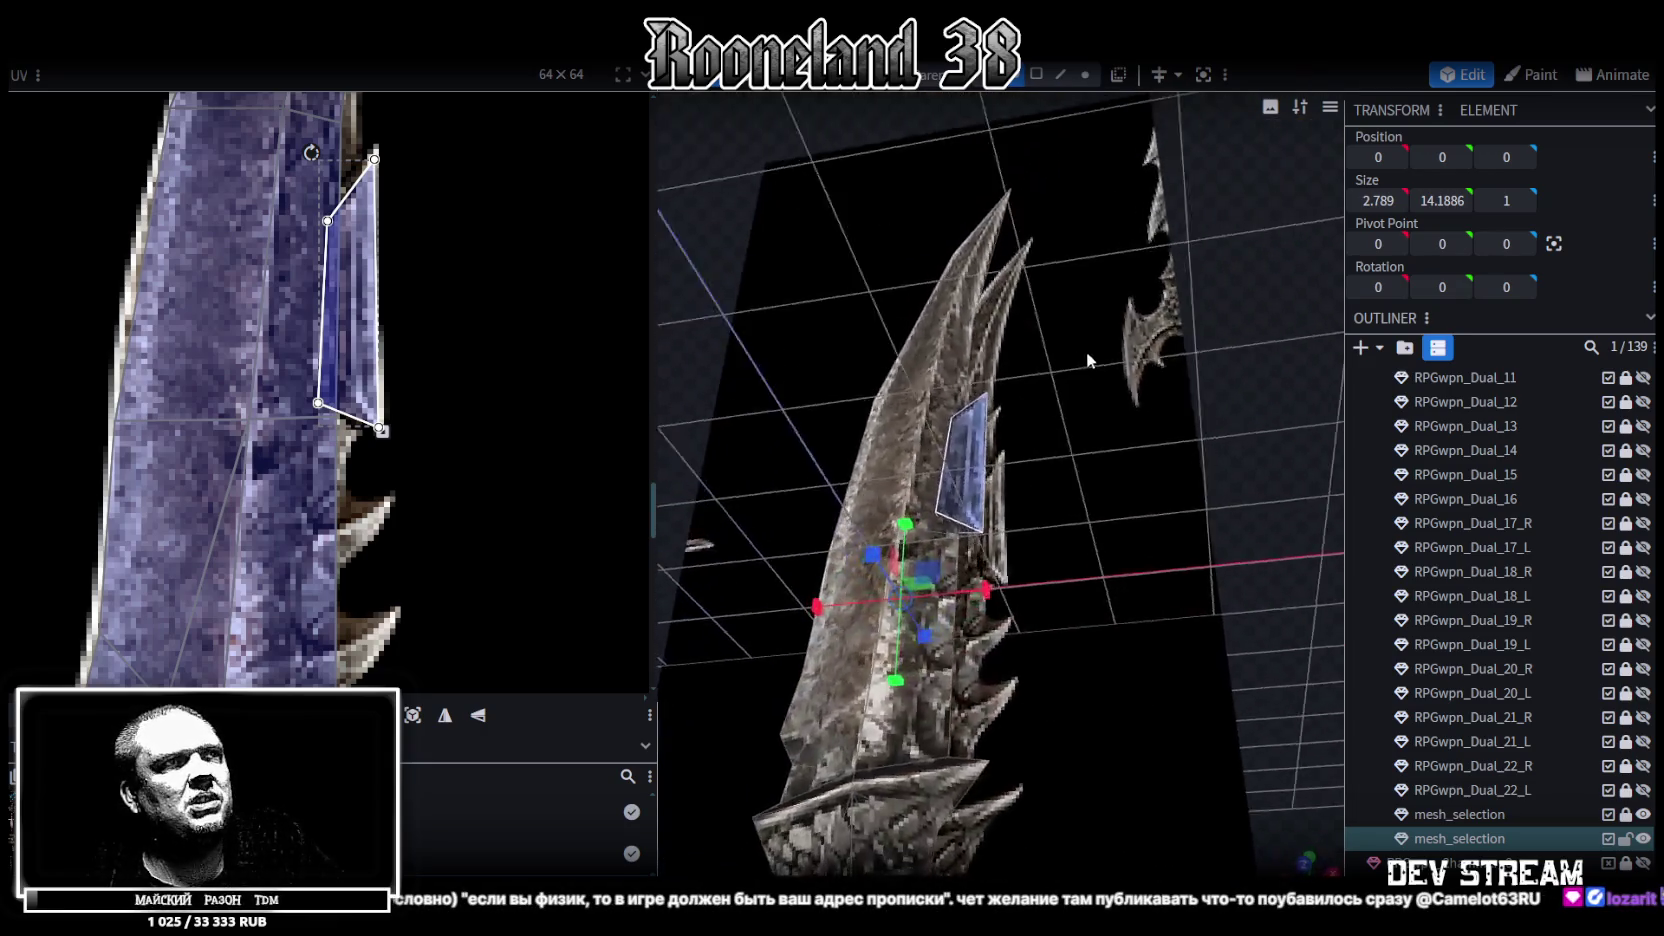
Save the dagger model as RPGweapon.bbmodel
scroll(415, 419, "down", 5)
scroll(421, 508, "down", 2)
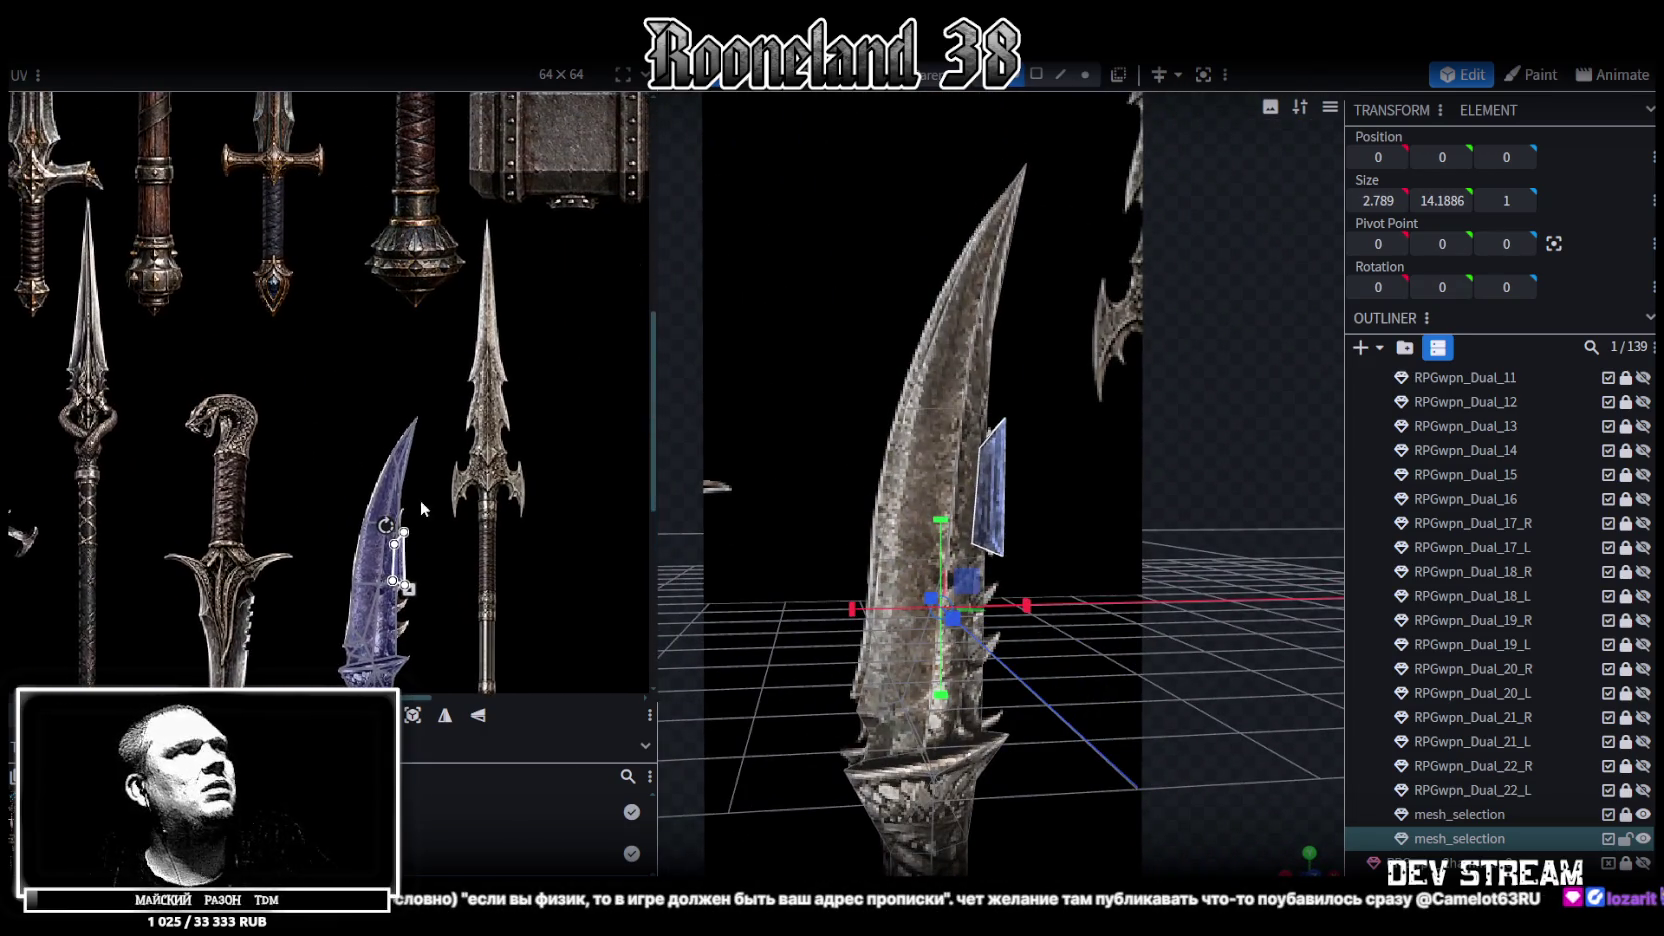
key("ctrl+s")
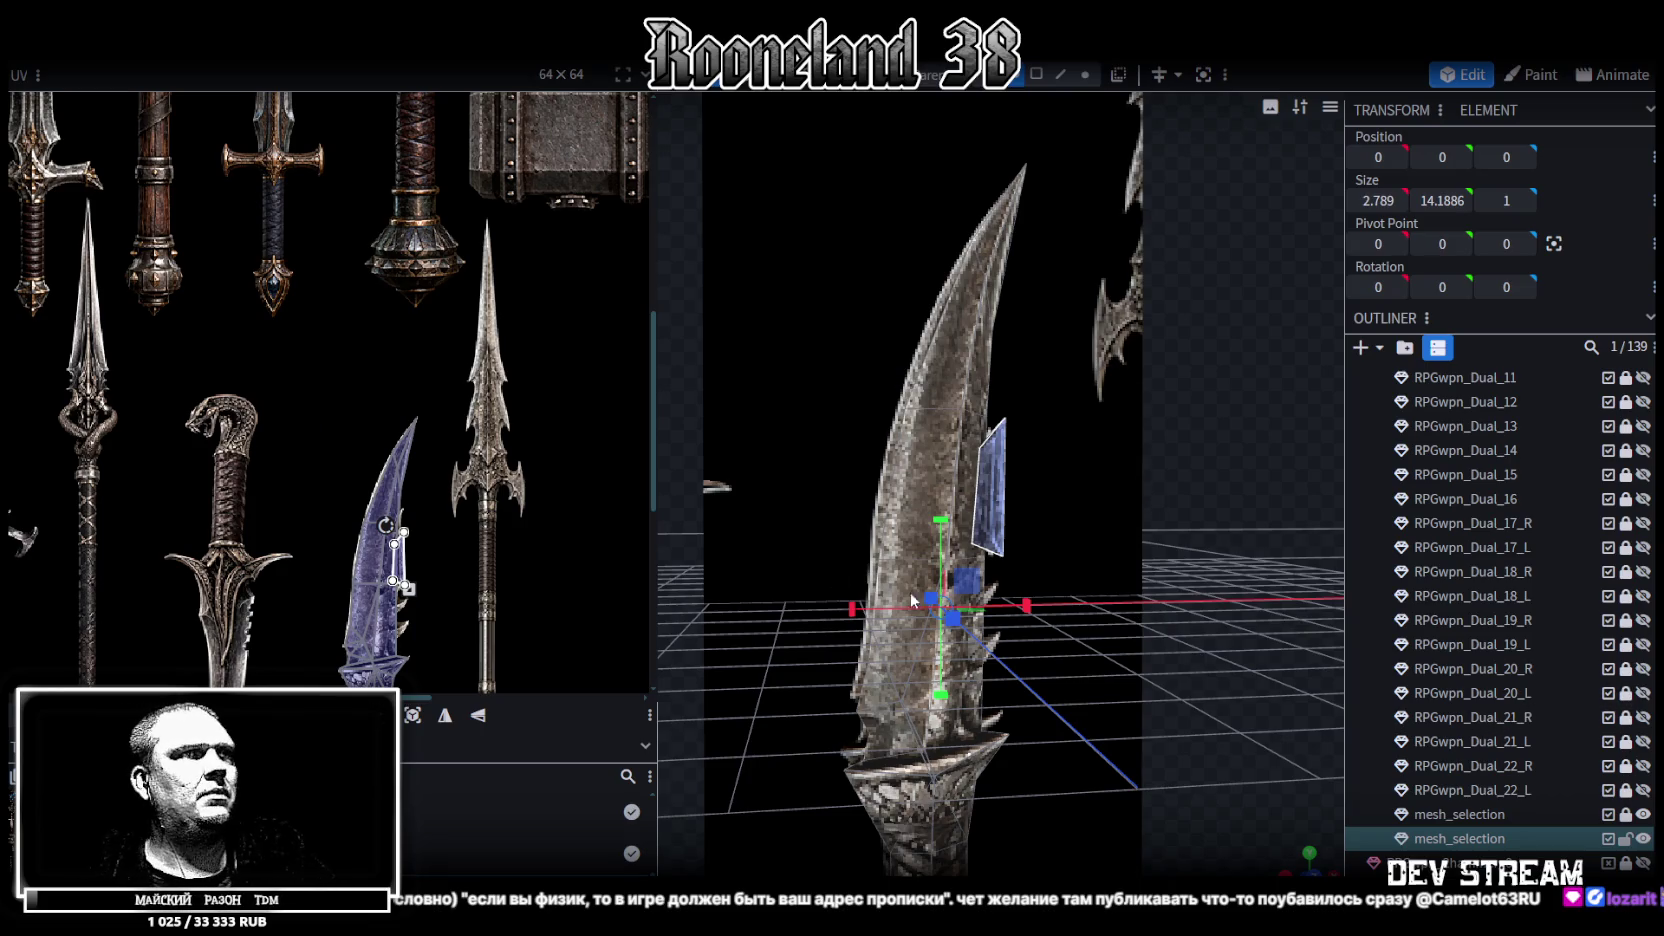
scroll(915, 600, "down", 2)
mouse_move(751, 771)
left_mouse_down()
mouse_move(900, 628)
mouse_move(875, 603)
mouse_move(1018, 549)
mouse_move(1013, 641)
mouse_move(640, 500)
mouse_move(575, 554)
mouse_move(1029, 525)
mouse_move(1221, 453)
left_mouse_up()
key("ctrl+s")
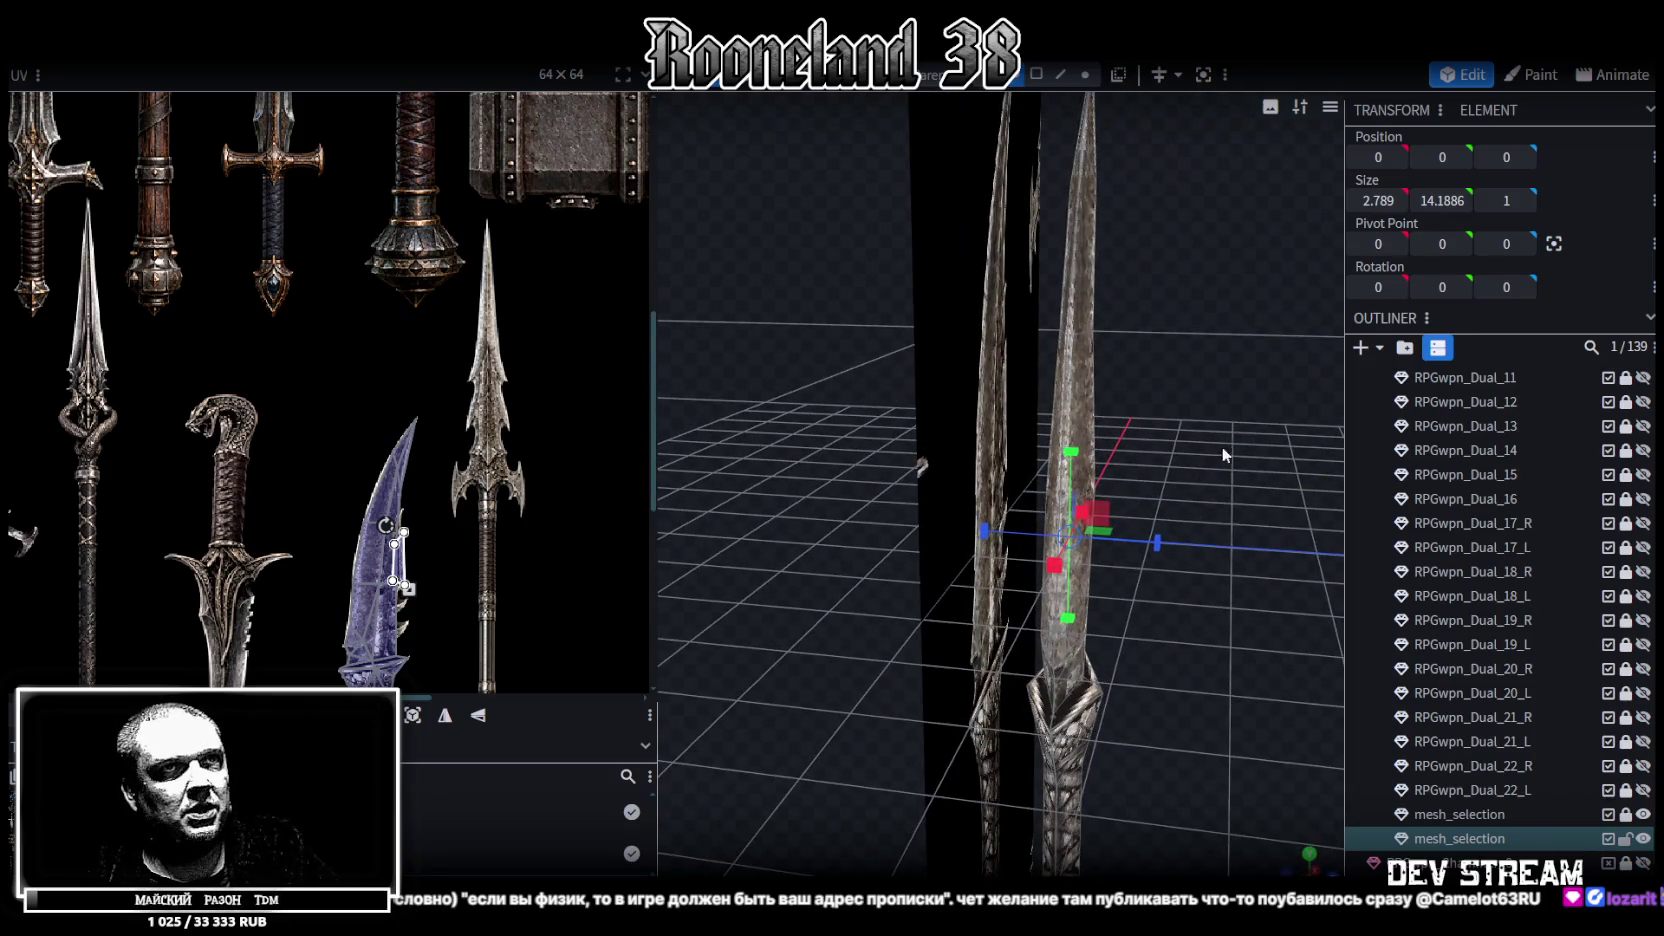
Thin the second dagger's whole blade from 0.6 to 0.4 deep, then select its spike face
double_click(1098, 360)
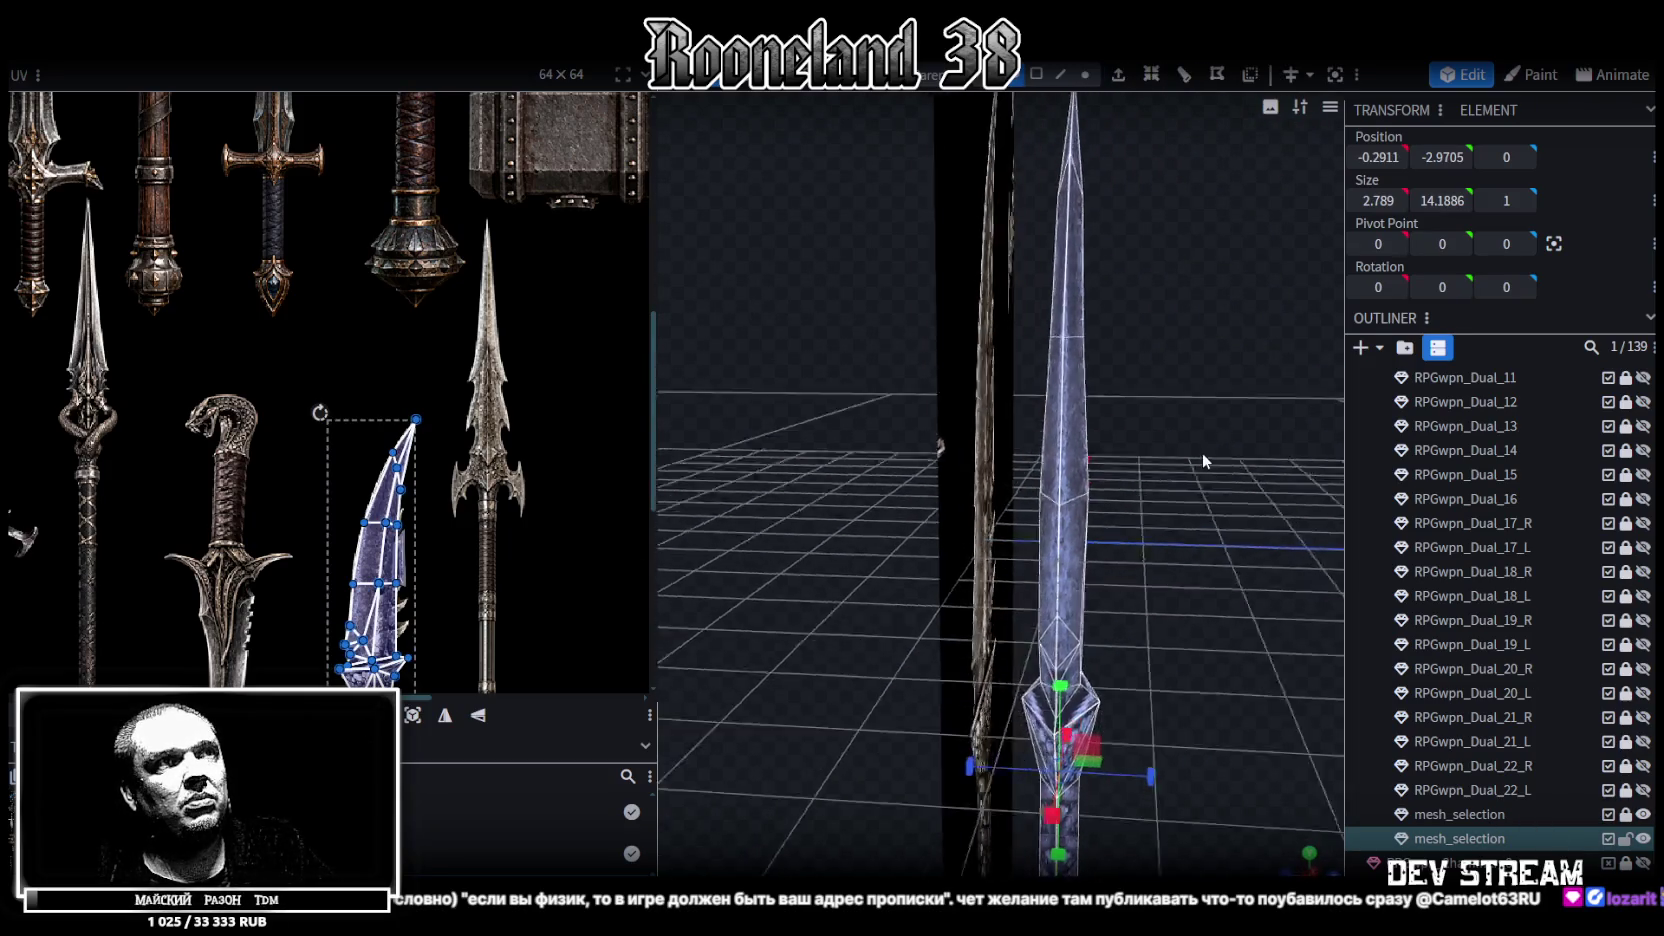
key("KP_1")
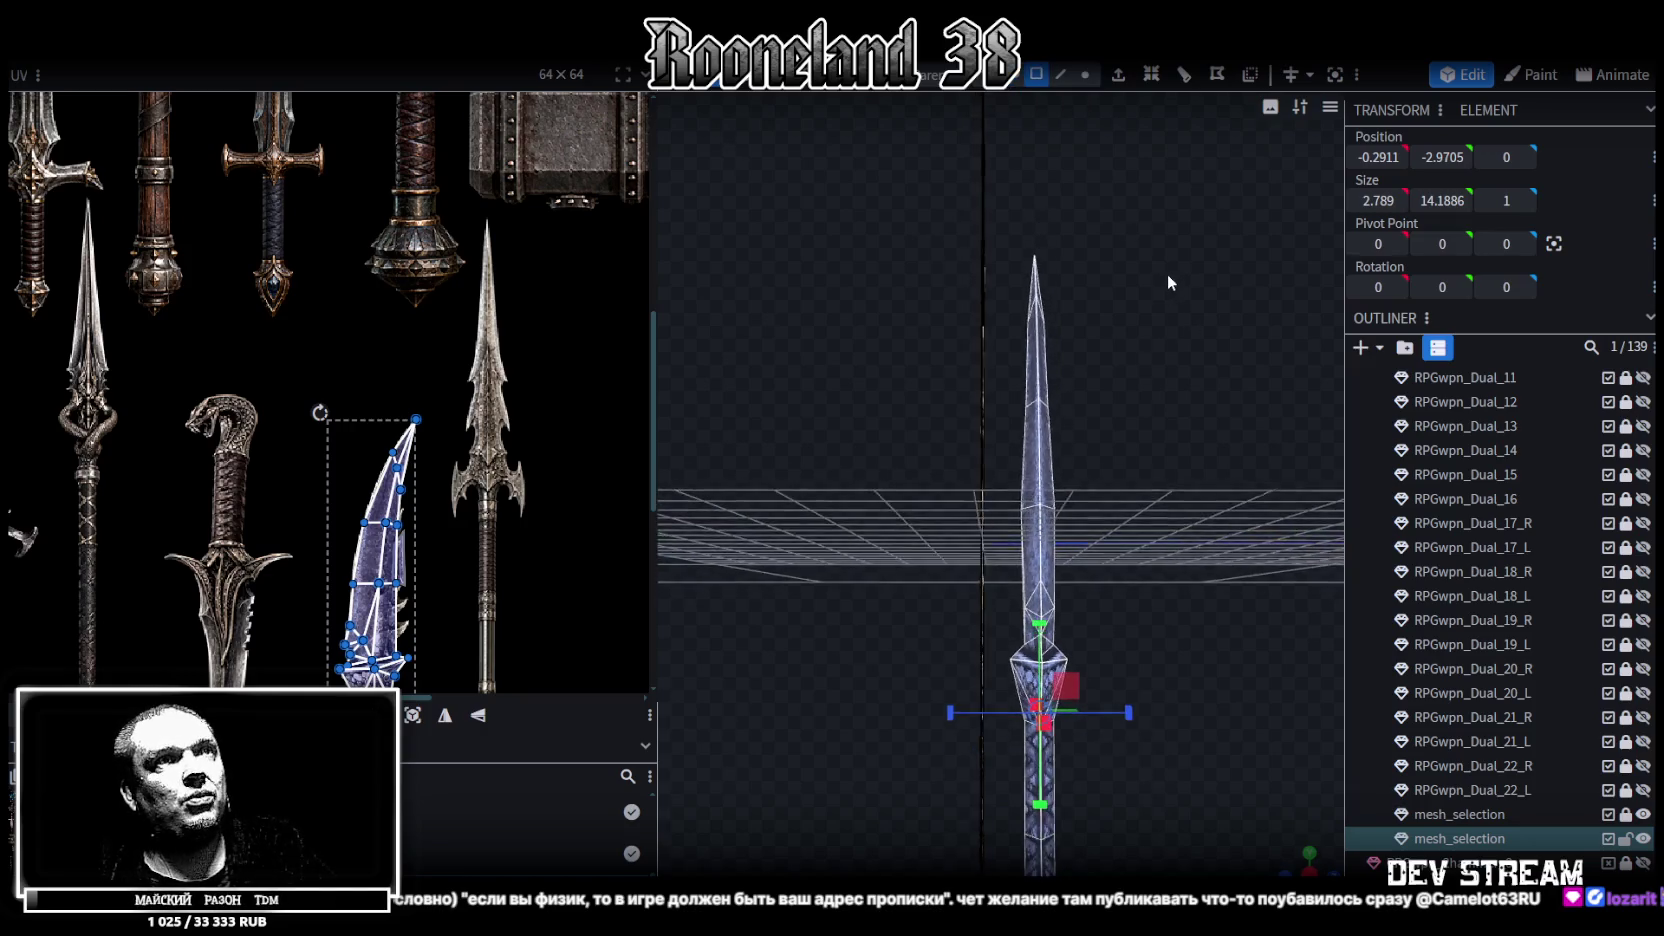
left_click_drag(1095, 172, 995, 600)
left_click_drag(1180, 428, 786, 480)
left_click_drag(1043, 471, 1010, 474)
mouse_move(836, 415)
left_mouse_down()
mouse_move(881, 468)
mouse_move(1026, 422)
left_mouse_up()
left_click(979, 326)
mouse_move(979, 326)
left_mouse_down()
mouse_move(712, 429)
mouse_move(908, 476)
left_mouse_up()
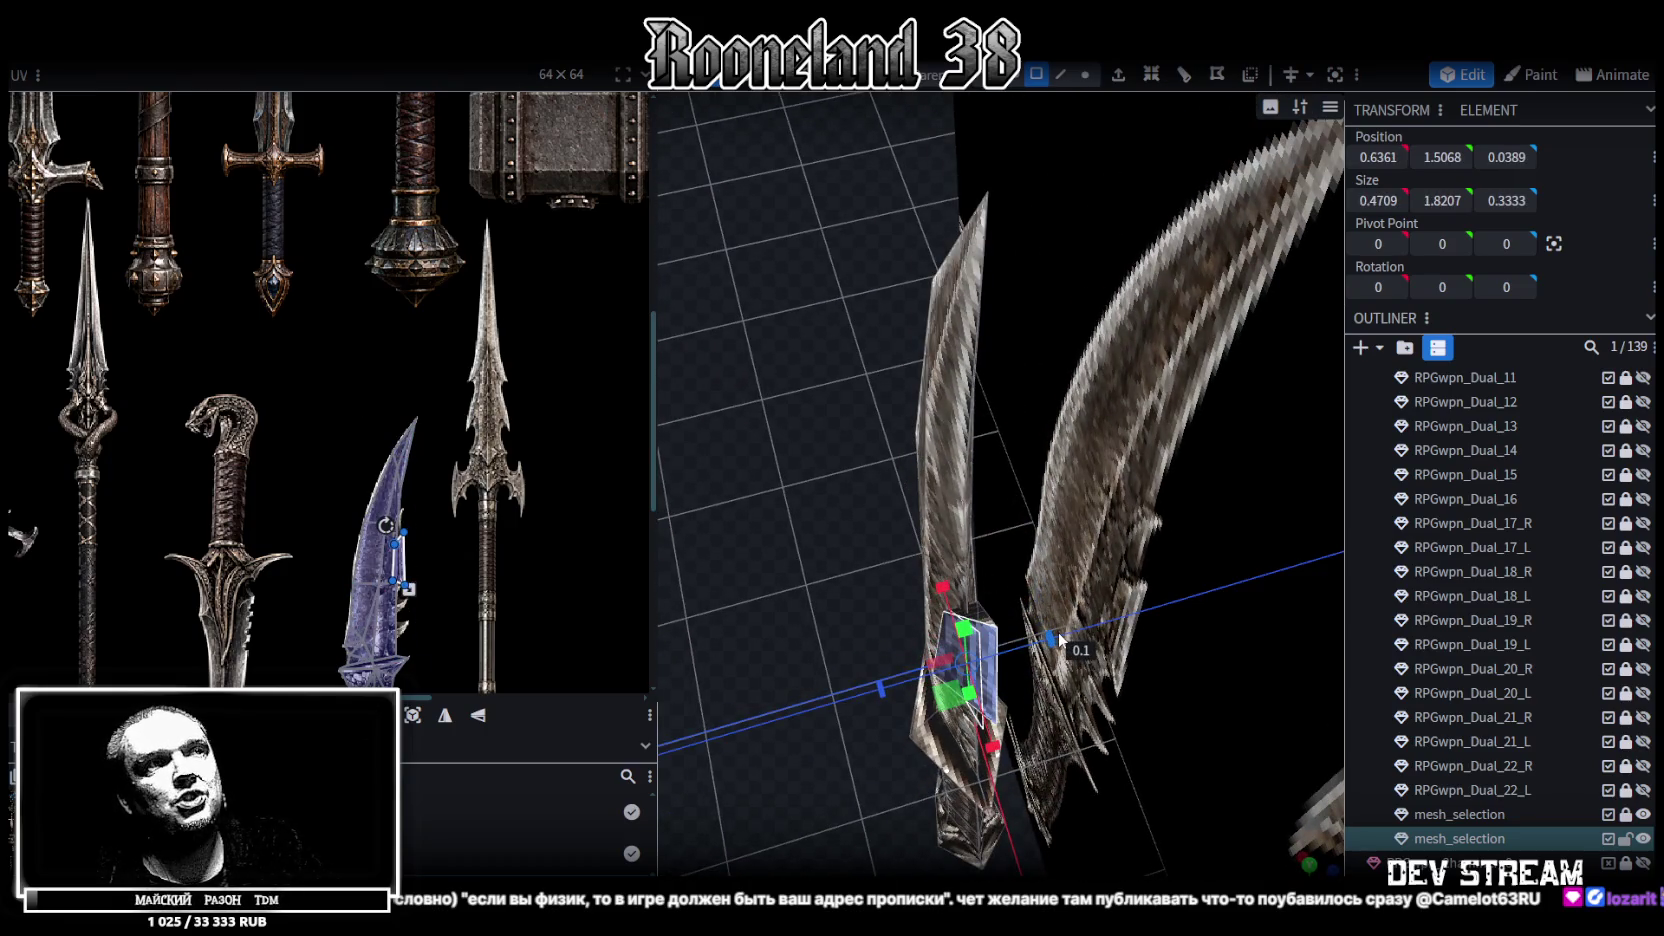
Stretch the blade's spike face from 0.3333 to 0.4667 deep and show the whole texture sheet
mouse_move(1050, 640)
left_mouse_down()
mouse_move(781, 520)
mouse_move(947, 574)
left_mouse_up()
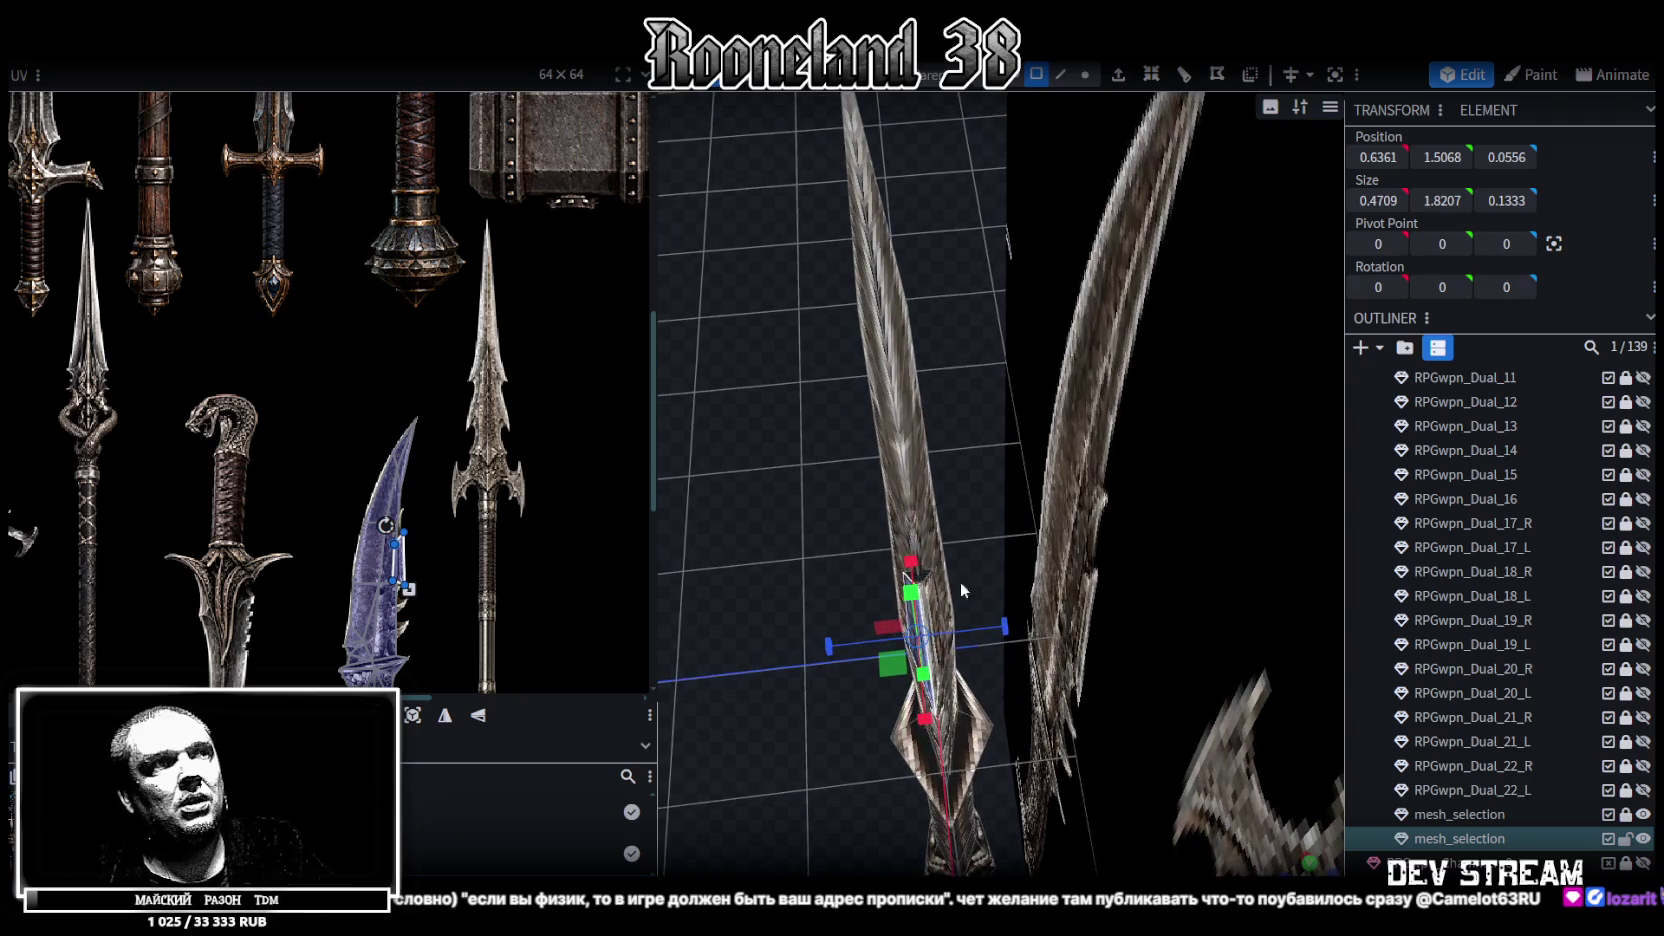
left_click_drag(1004, 626, 1022, 620)
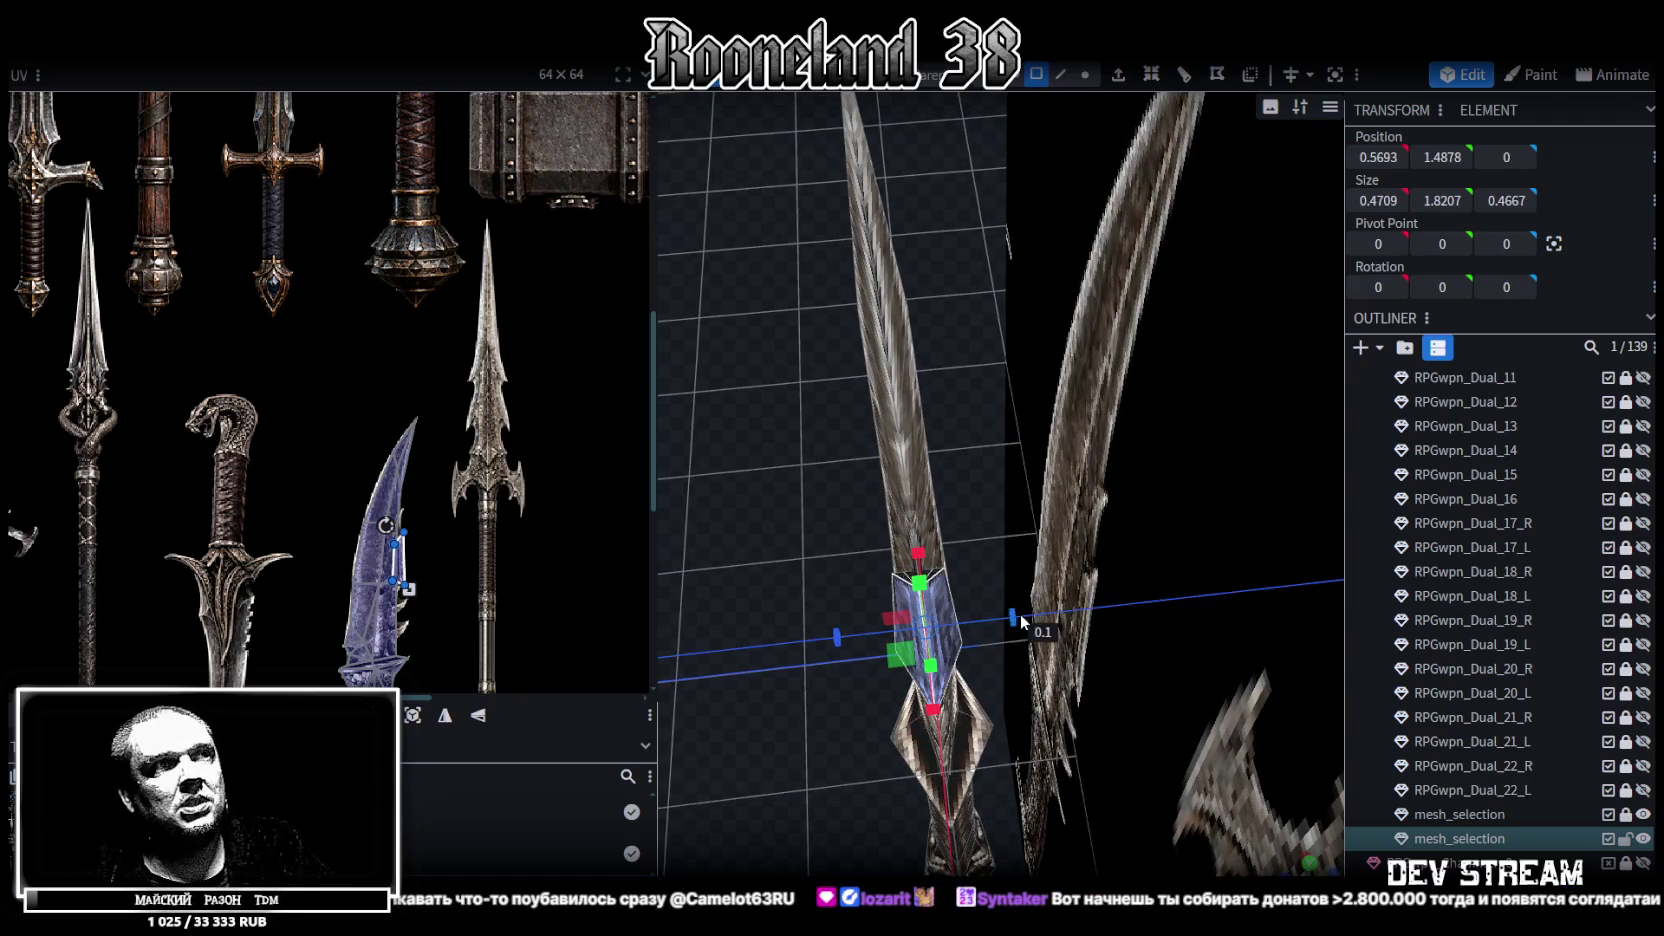
mouse_move(758, 517)
left_mouse_down()
mouse_move(985, 367)
mouse_move(884, 213)
mouse_move(796, 270)
mouse_move(913, 376)
mouse_move(1232, 514)
mouse_move(1178, 490)
mouse_move(1167, 367)
mouse_move(855, 488)
mouse_move(1134, 520)
mouse_move(1060, 430)
left_mouse_up()
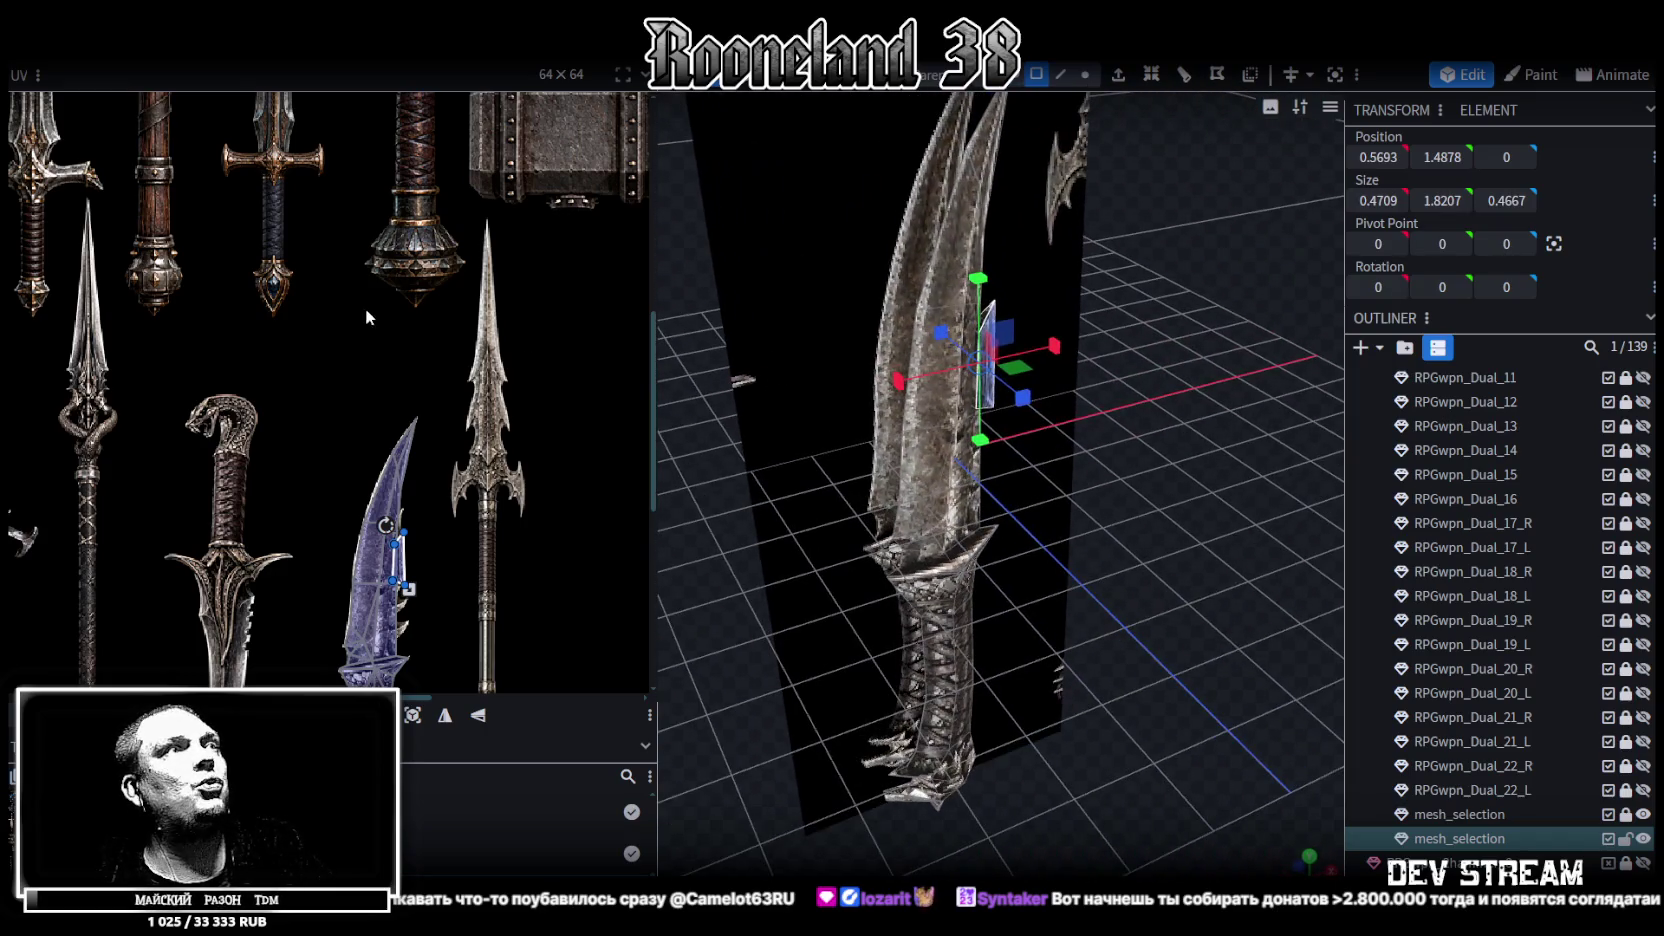
scroll(383, 253, "down", 5)
middle_click_drag(383, 253, 390, 428)
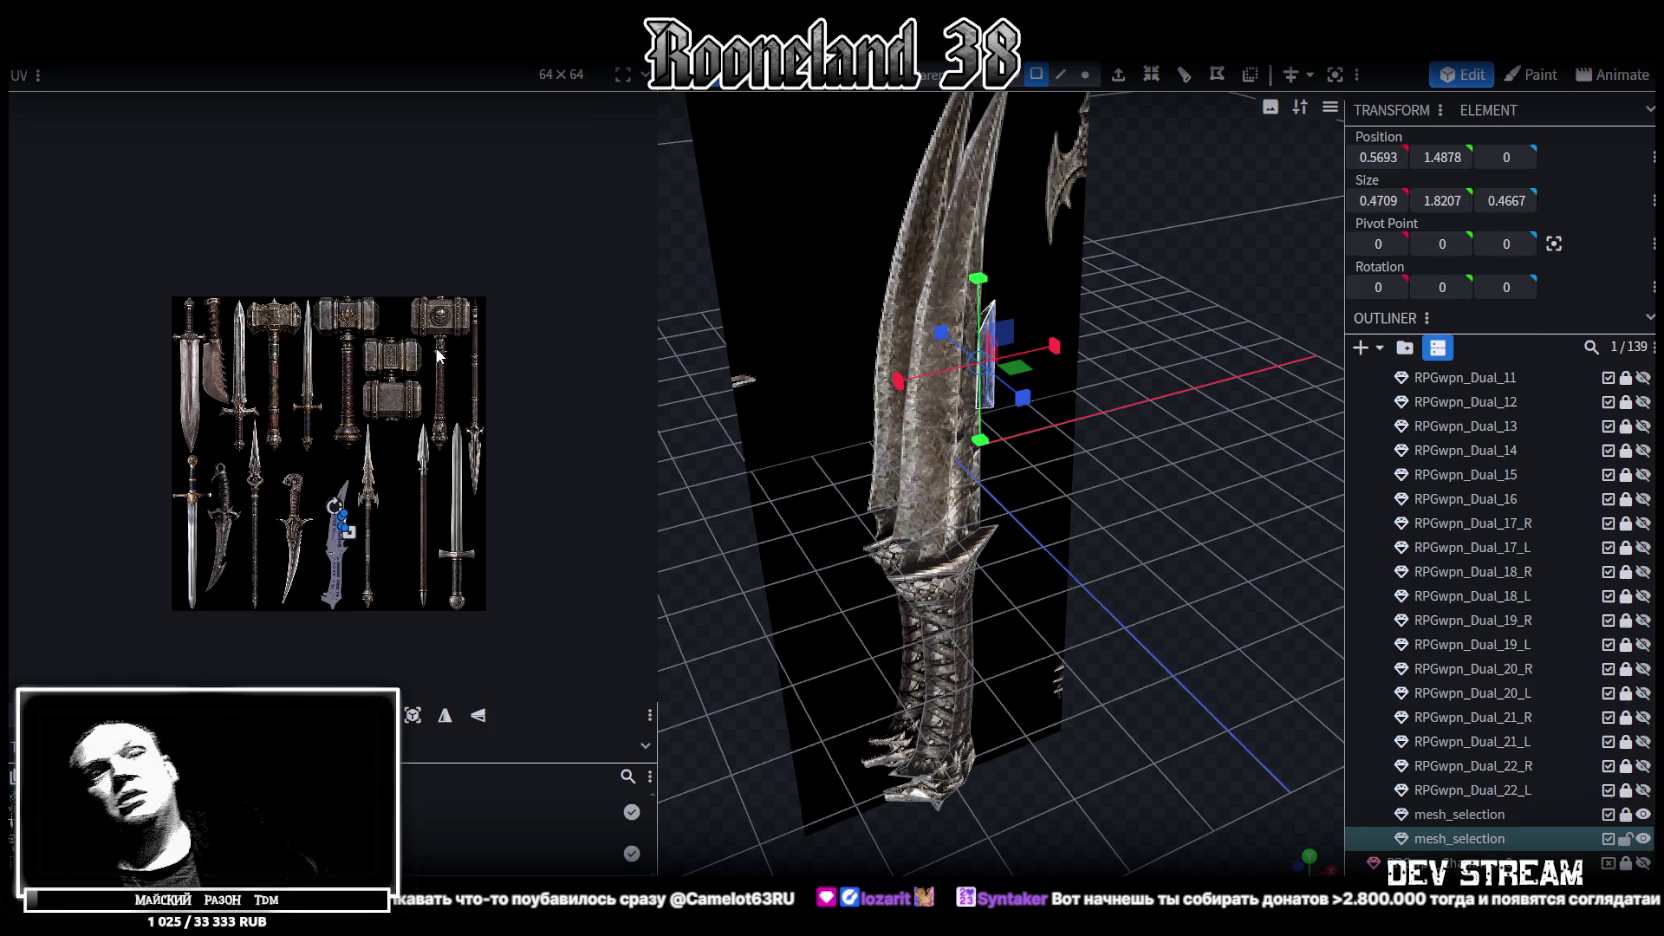
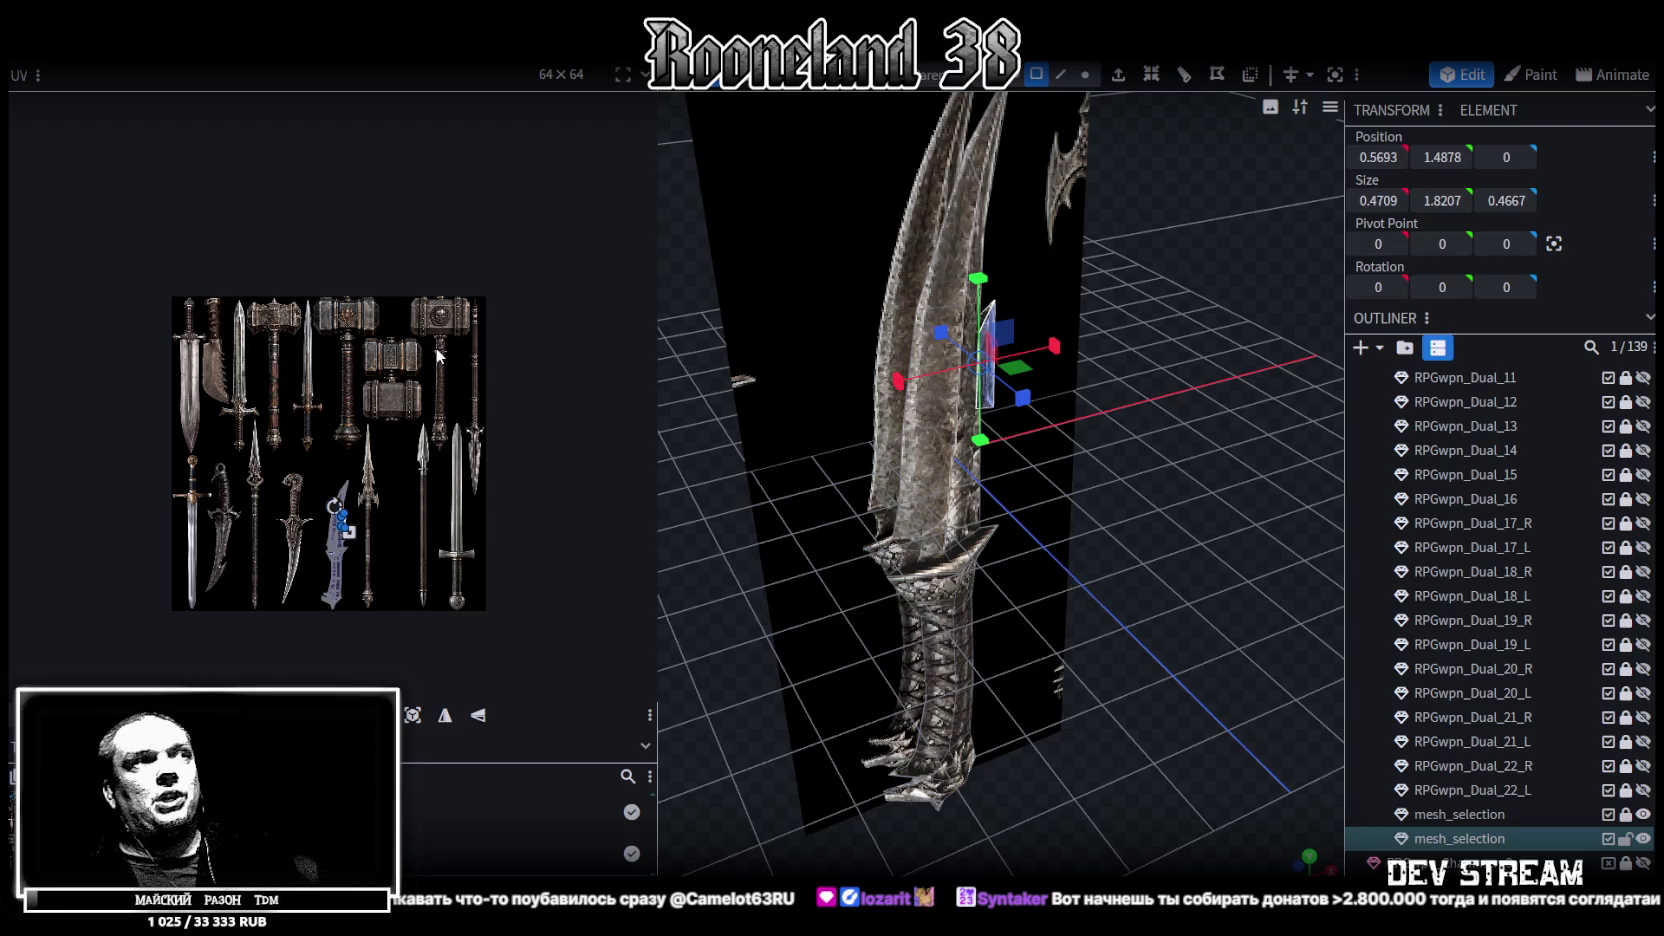
Orbit toward the twin blade and toggle visibility of parts RPGwpn_Dual_11 through RPGwpn_Dual_13
mouse_move(1176, 406)
left_mouse_down()
mouse_move(1115, 344)
mouse_move(1128, 334)
mouse_move(1115, 344)
left_mouse_up()
mouse_move(1329, 651)
left_mouse_down()
mouse_move(1183, 563)
mouse_move(1201, 588)
mouse_move(1175, 566)
mouse_move(1214, 578)
mouse_move(1176, 610)
left_mouse_up()
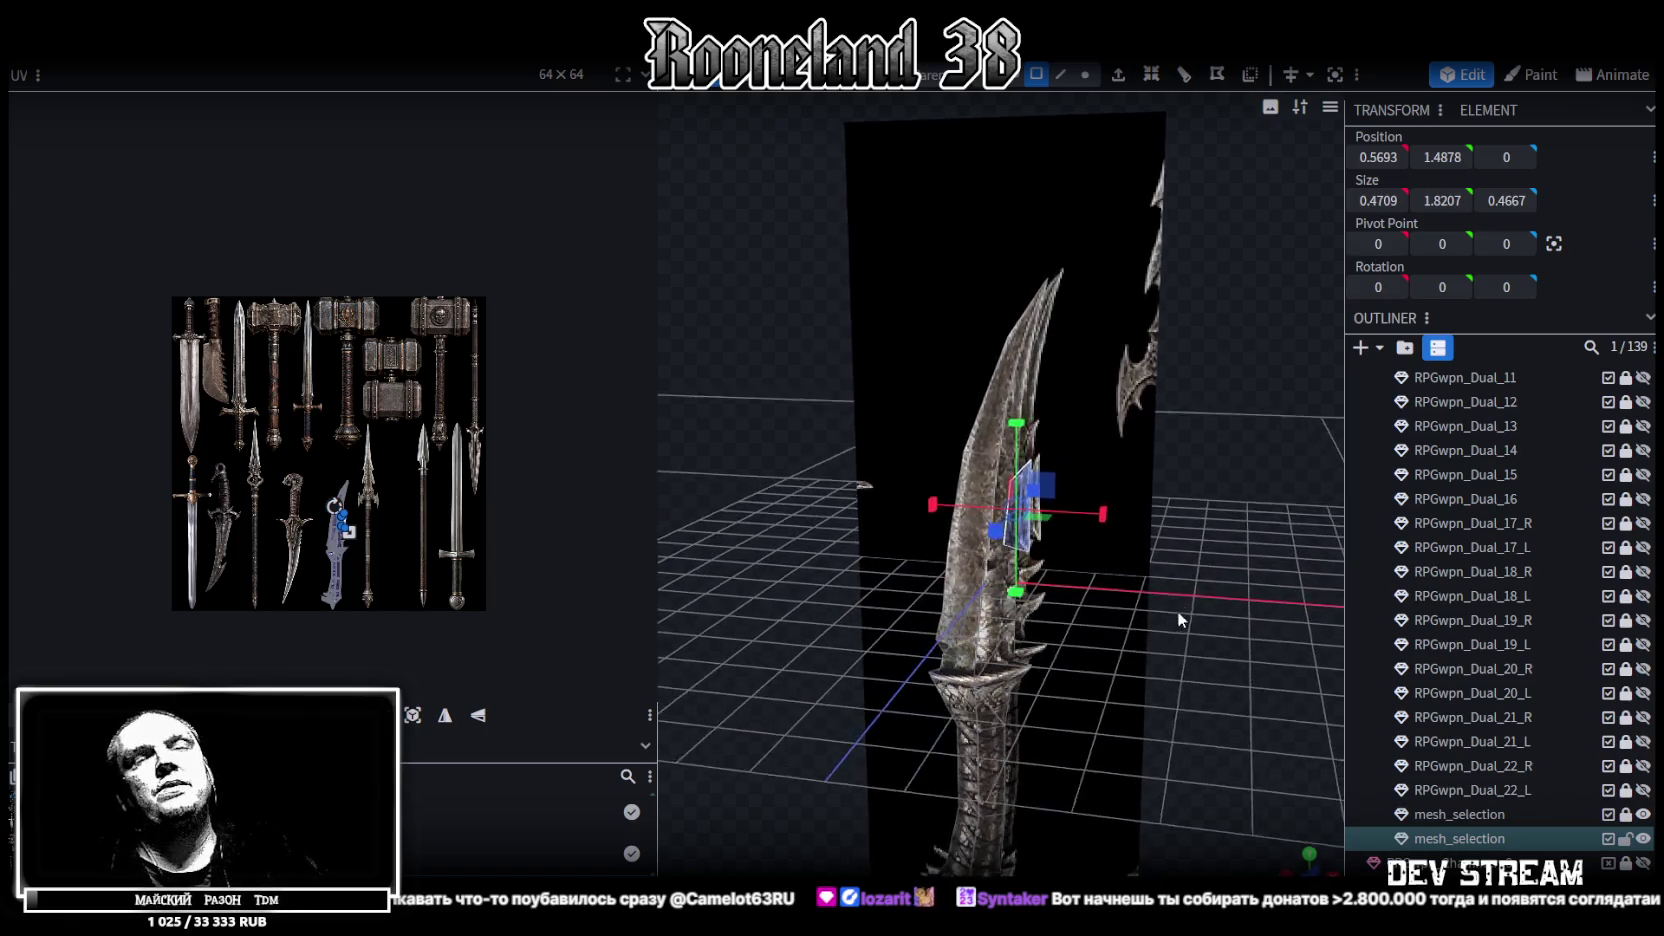
scroll(1517, 526, "up", 3)
scroll(1560, 520, "down", 1)
scroll(1570, 519, "down", 1)
left_click(1645, 465)
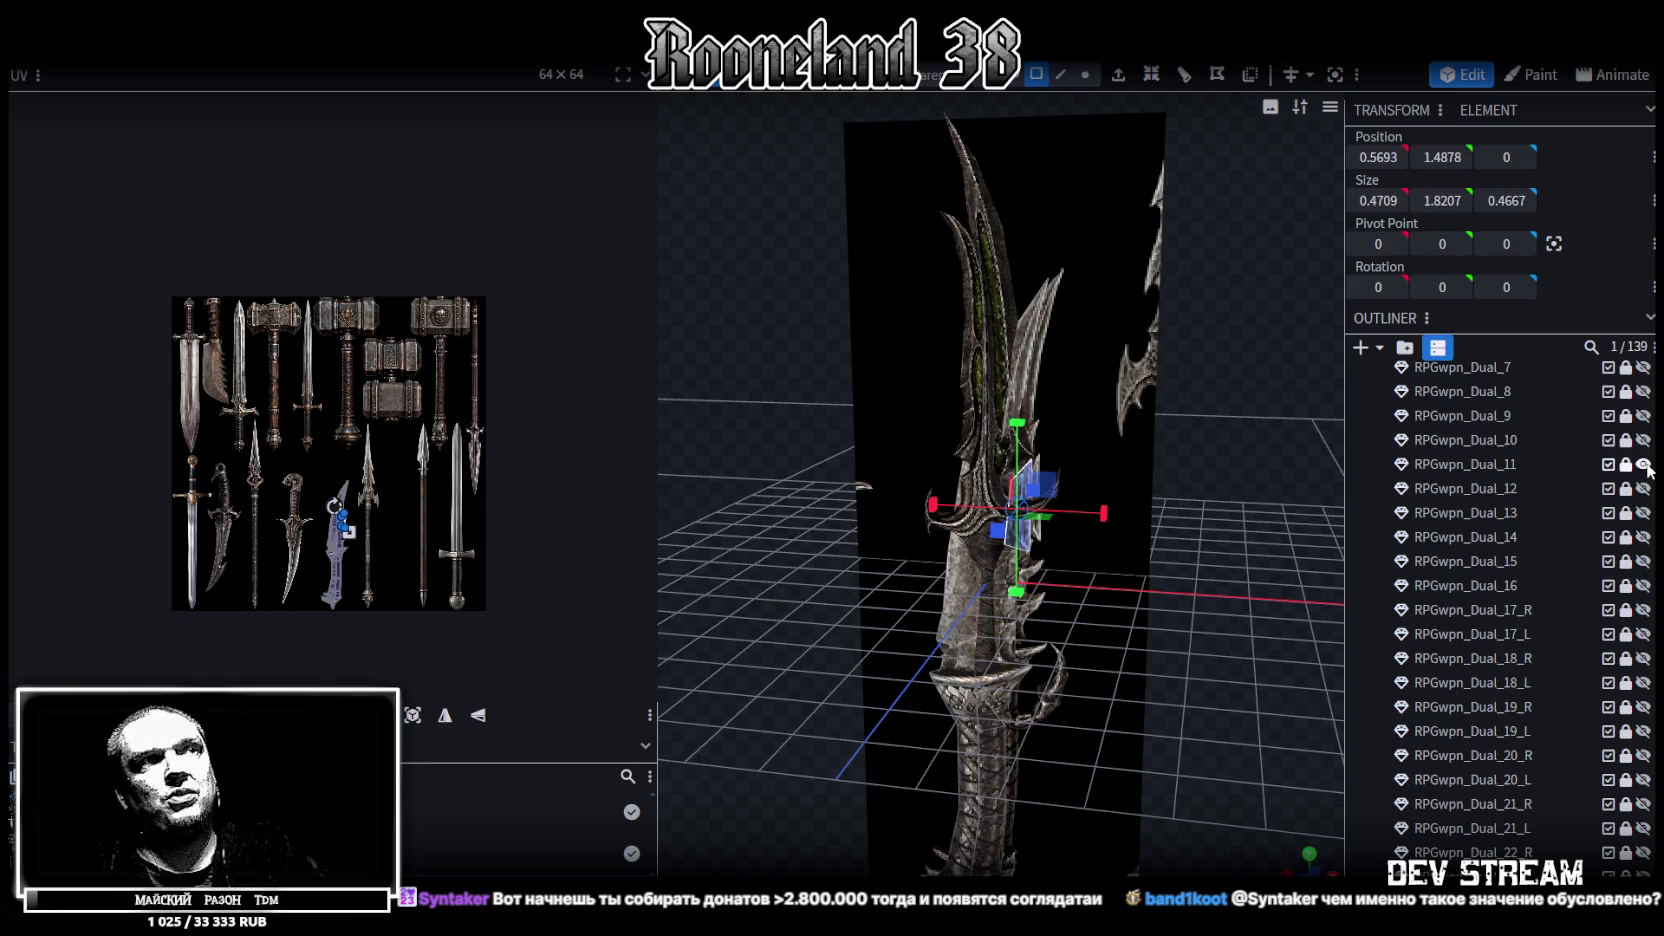
left_click(1645, 465)
left_click(1645, 489)
left_click(1645, 489)
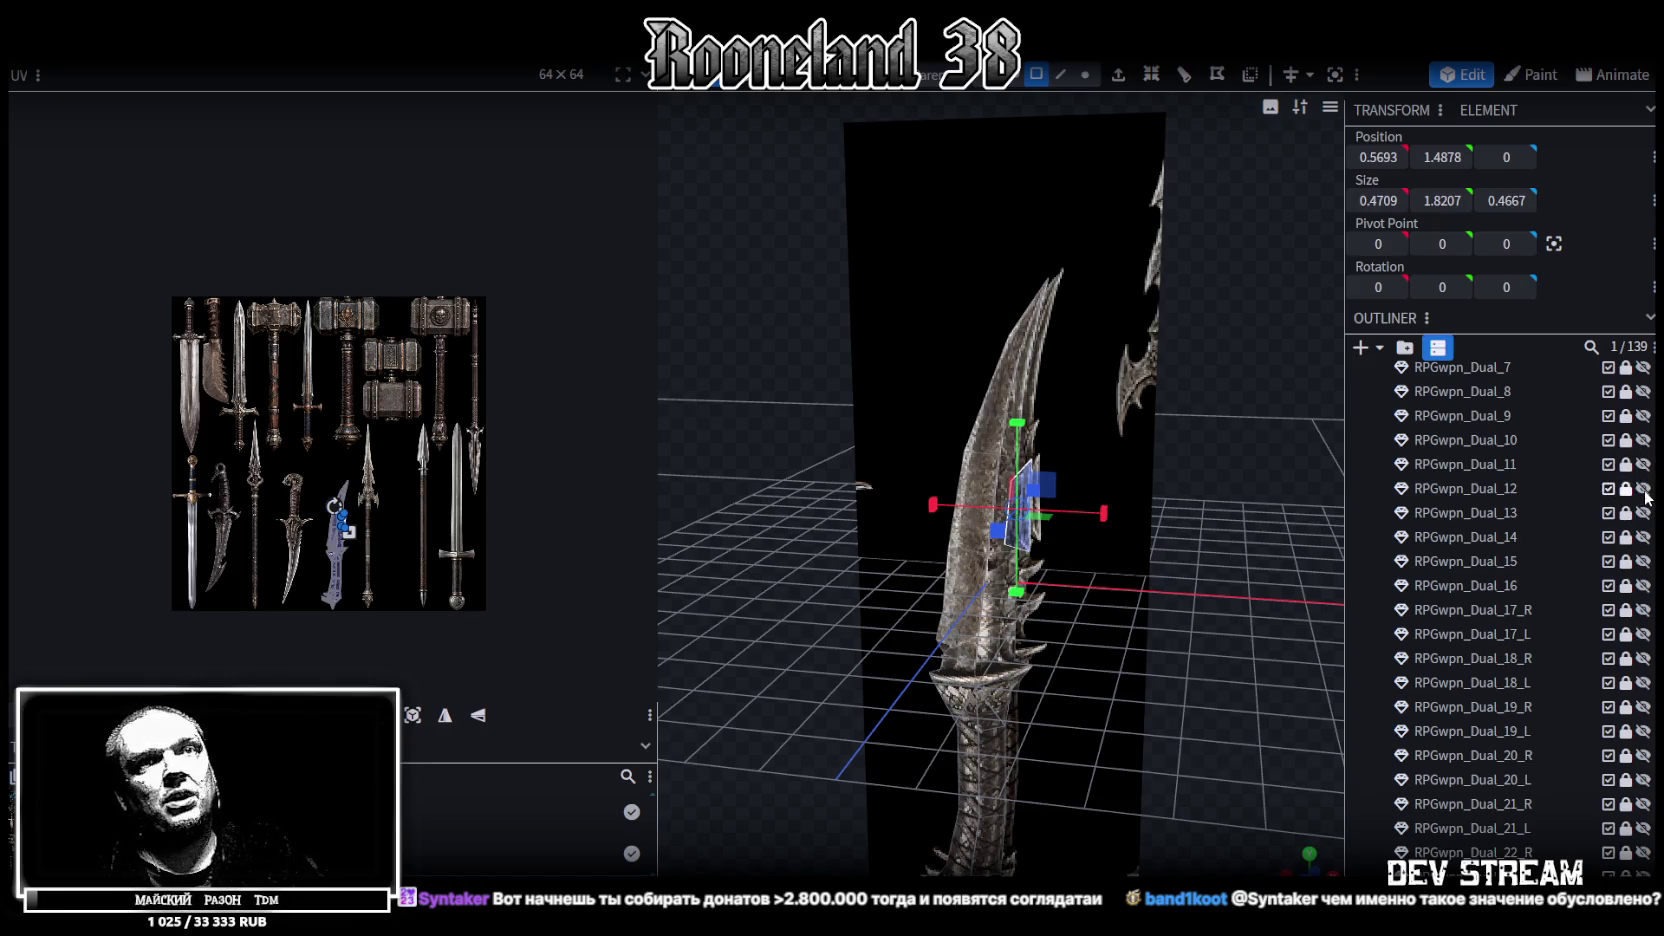
Check the remaining Dual parts, hiding RPGwpn_Dual_17_R and leaving RPGwpn_Dual_17_L visible
left_click(1645, 513)
left_click(1645, 513)
left_click(1645, 537)
left_click(1645, 537)
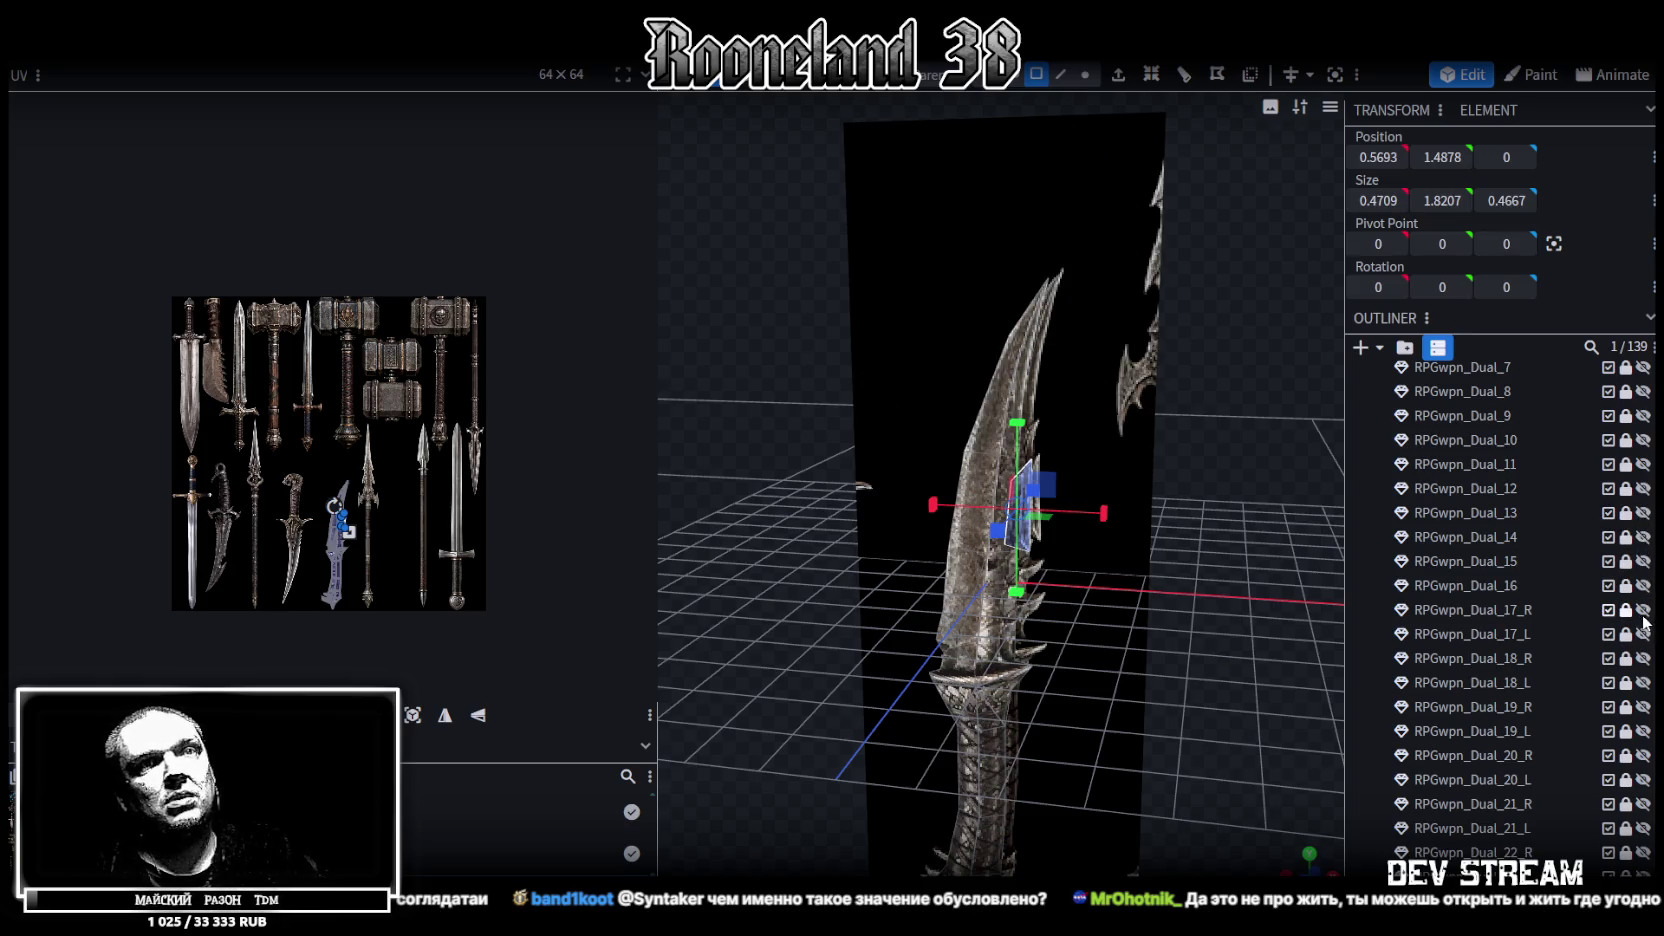
left_click(1643, 610)
left_click(1642, 610)
left_click(1643, 634)
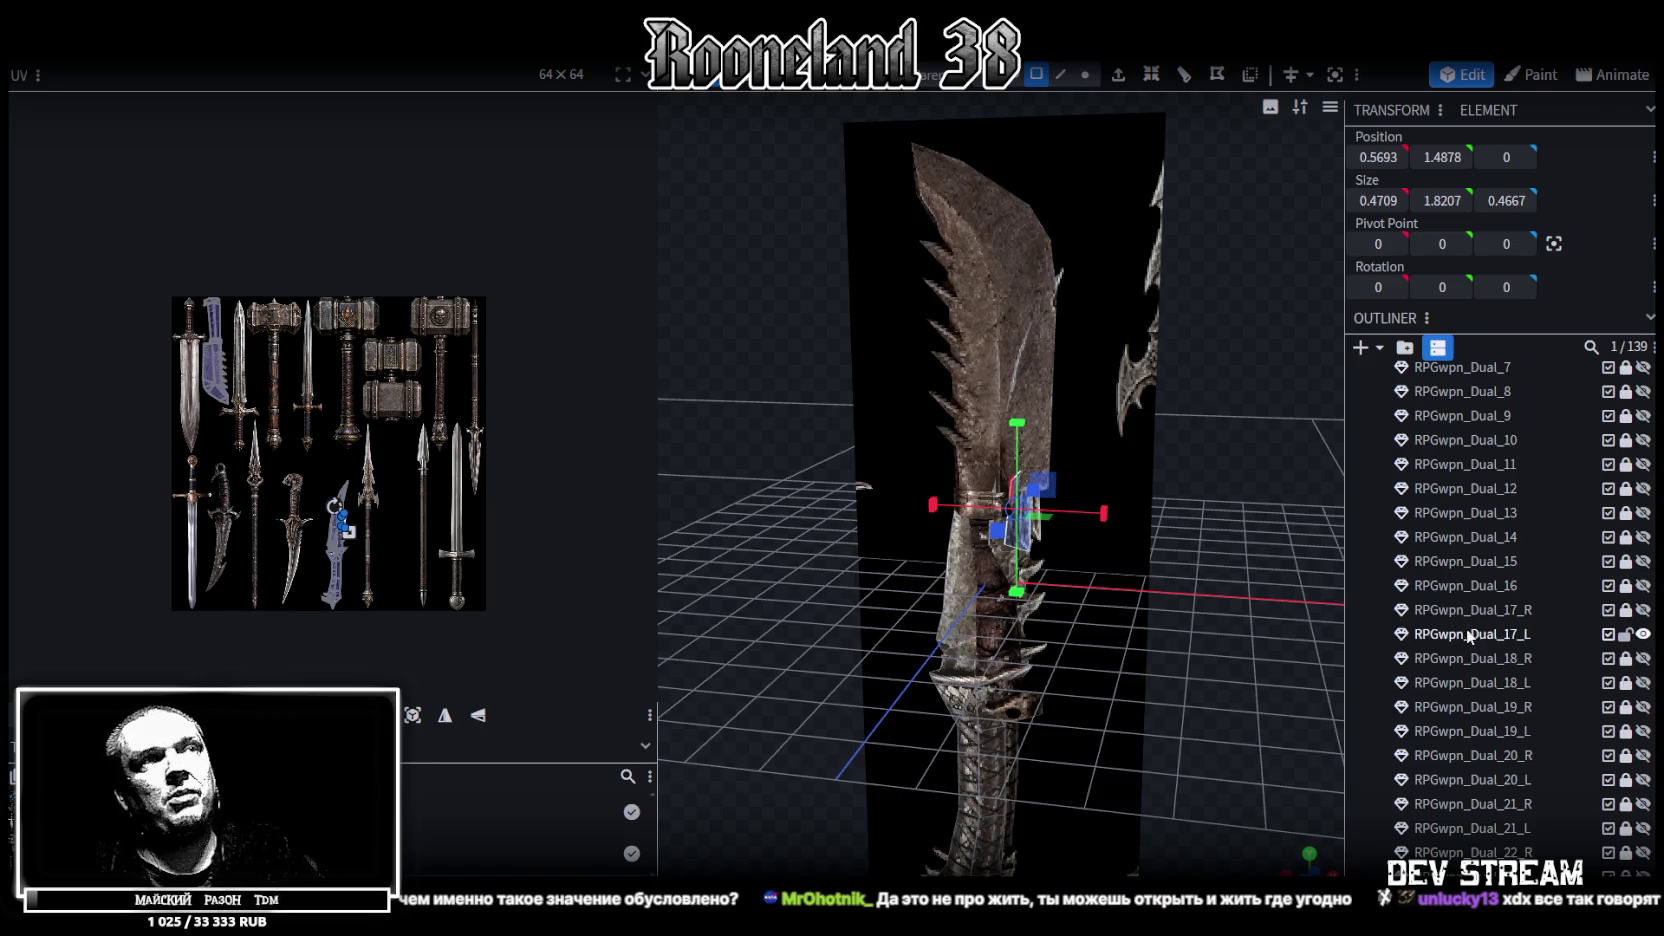
Select a spike on the serrated blade and split it into its own mesh part
double_click(1480, 640)
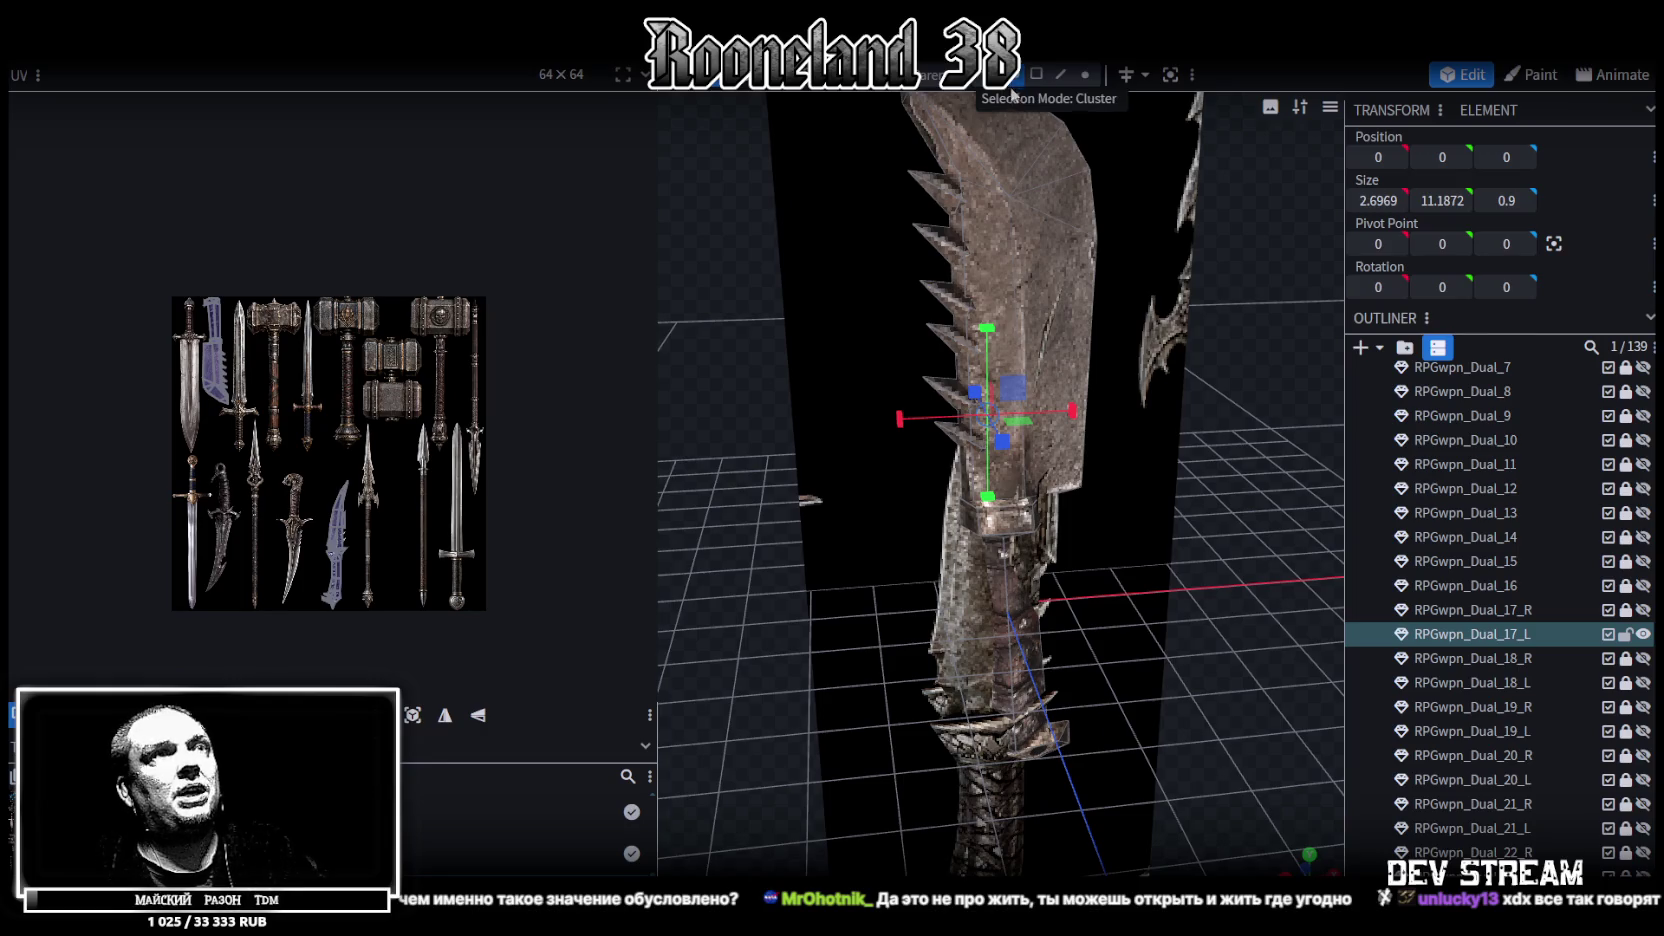
left_click(945, 295)
mouse_move(755, 347)
left_mouse_down()
mouse_move(939, 394)
mouse_move(777, 352)
left_mouse_up()
right_click(876, 348)
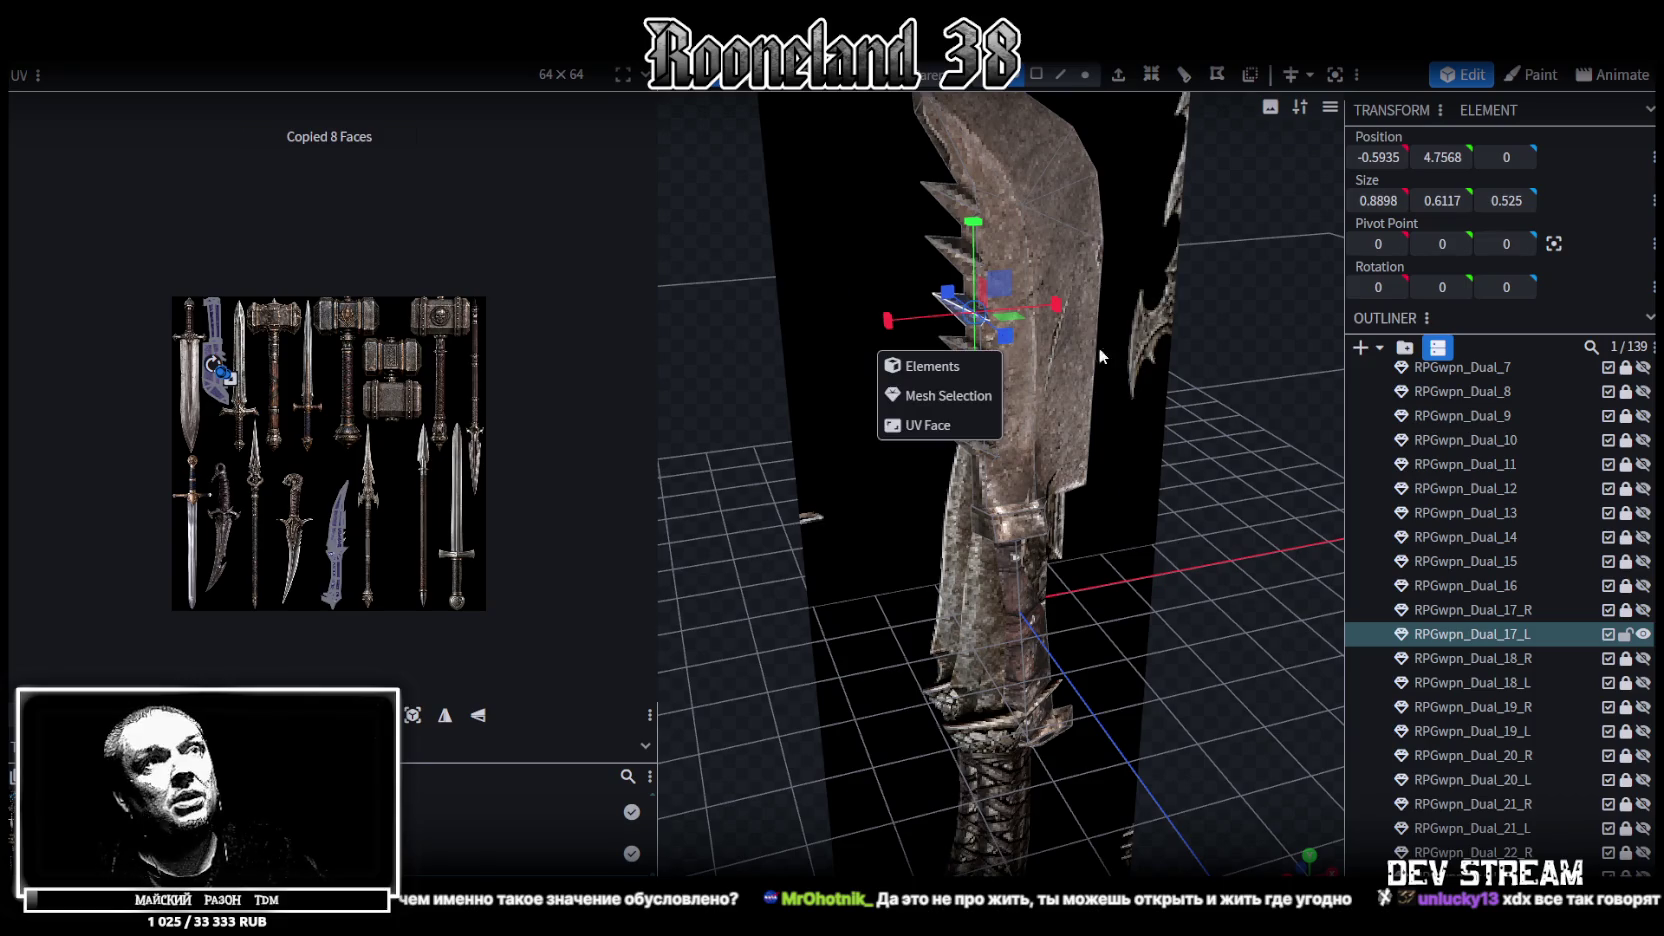
left_click(928, 394)
left_click_drag(928, 394, 1210, 376)
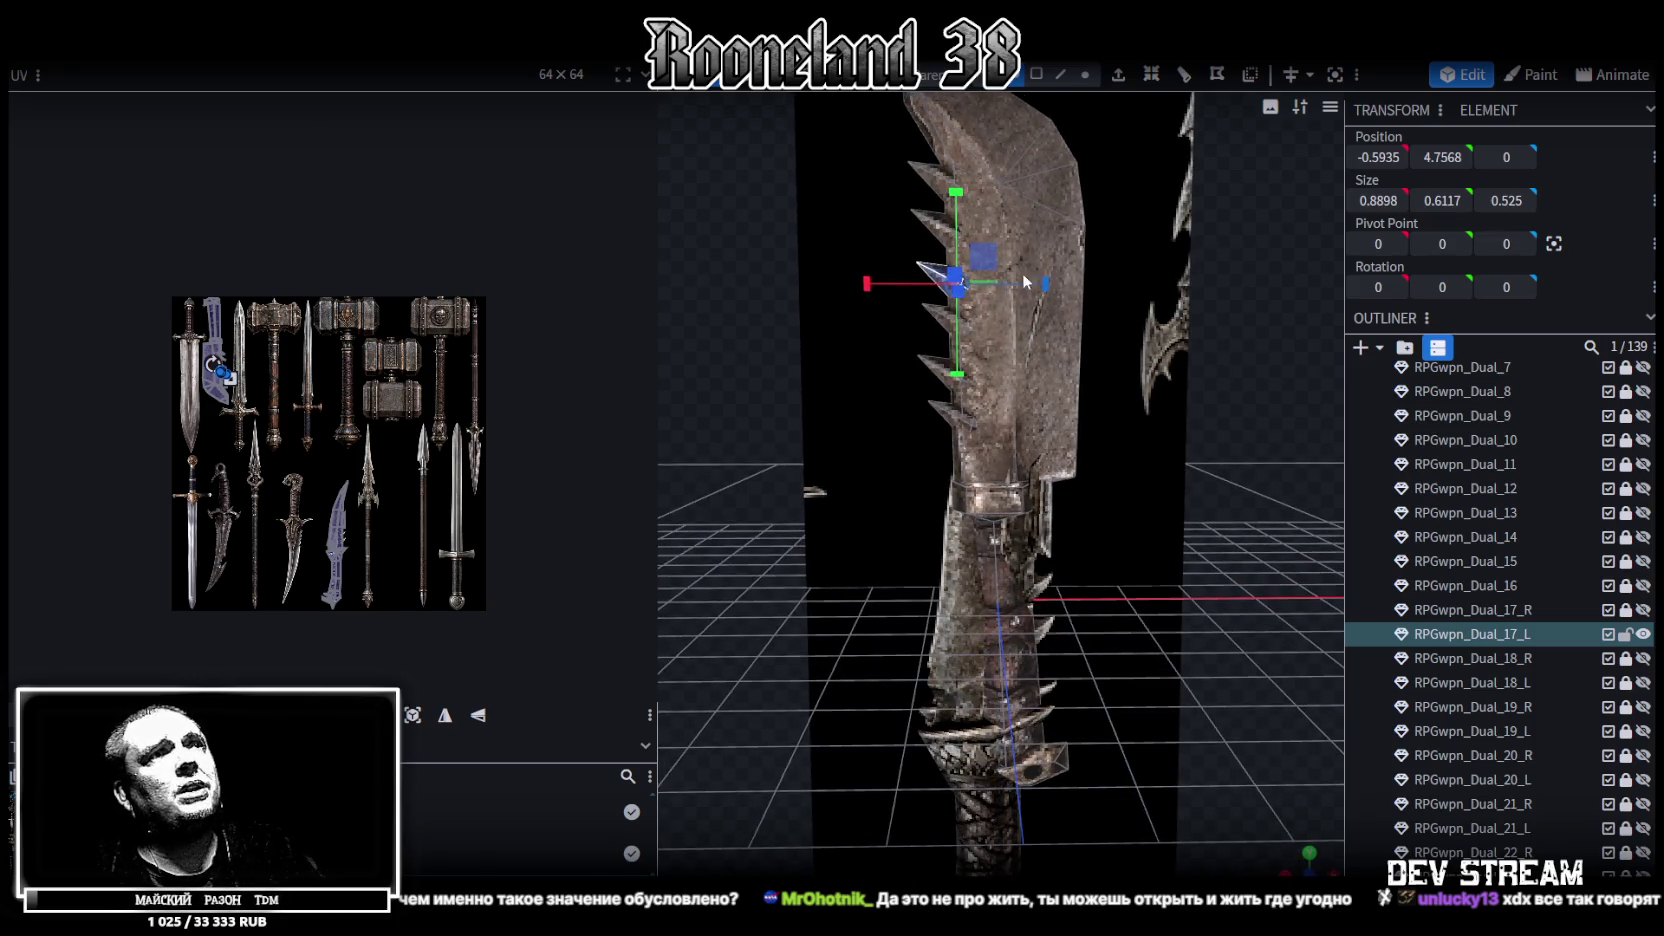
left_click_drag(955, 191, 958, 505)
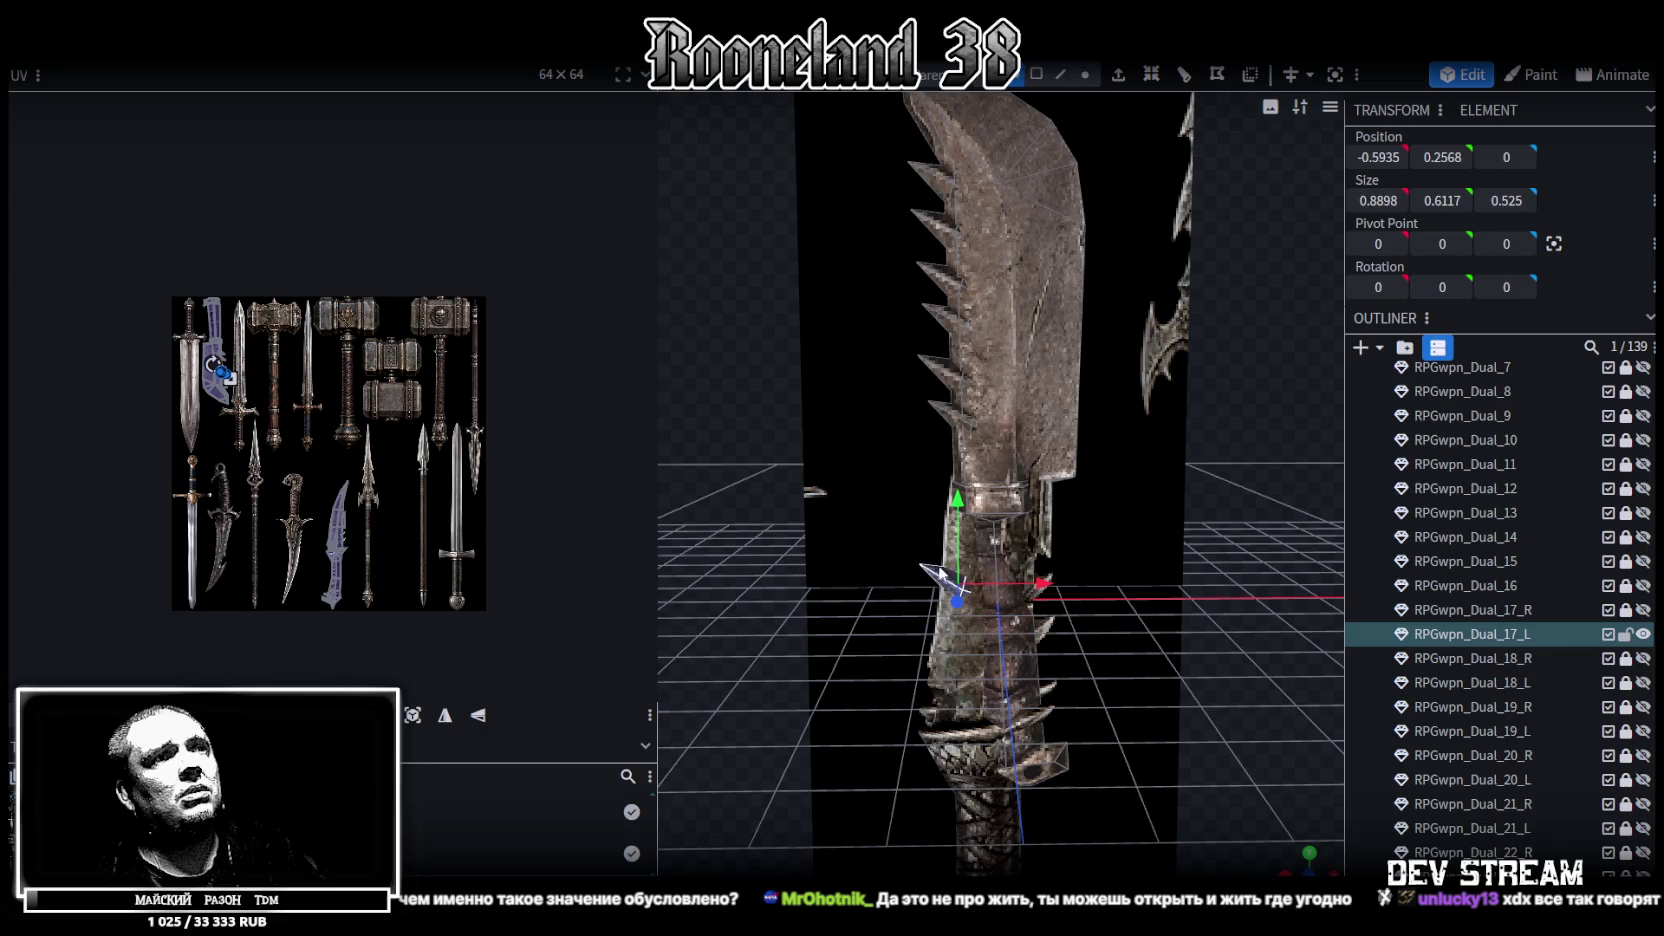
right_click(937, 588)
left_click(1055, 570)
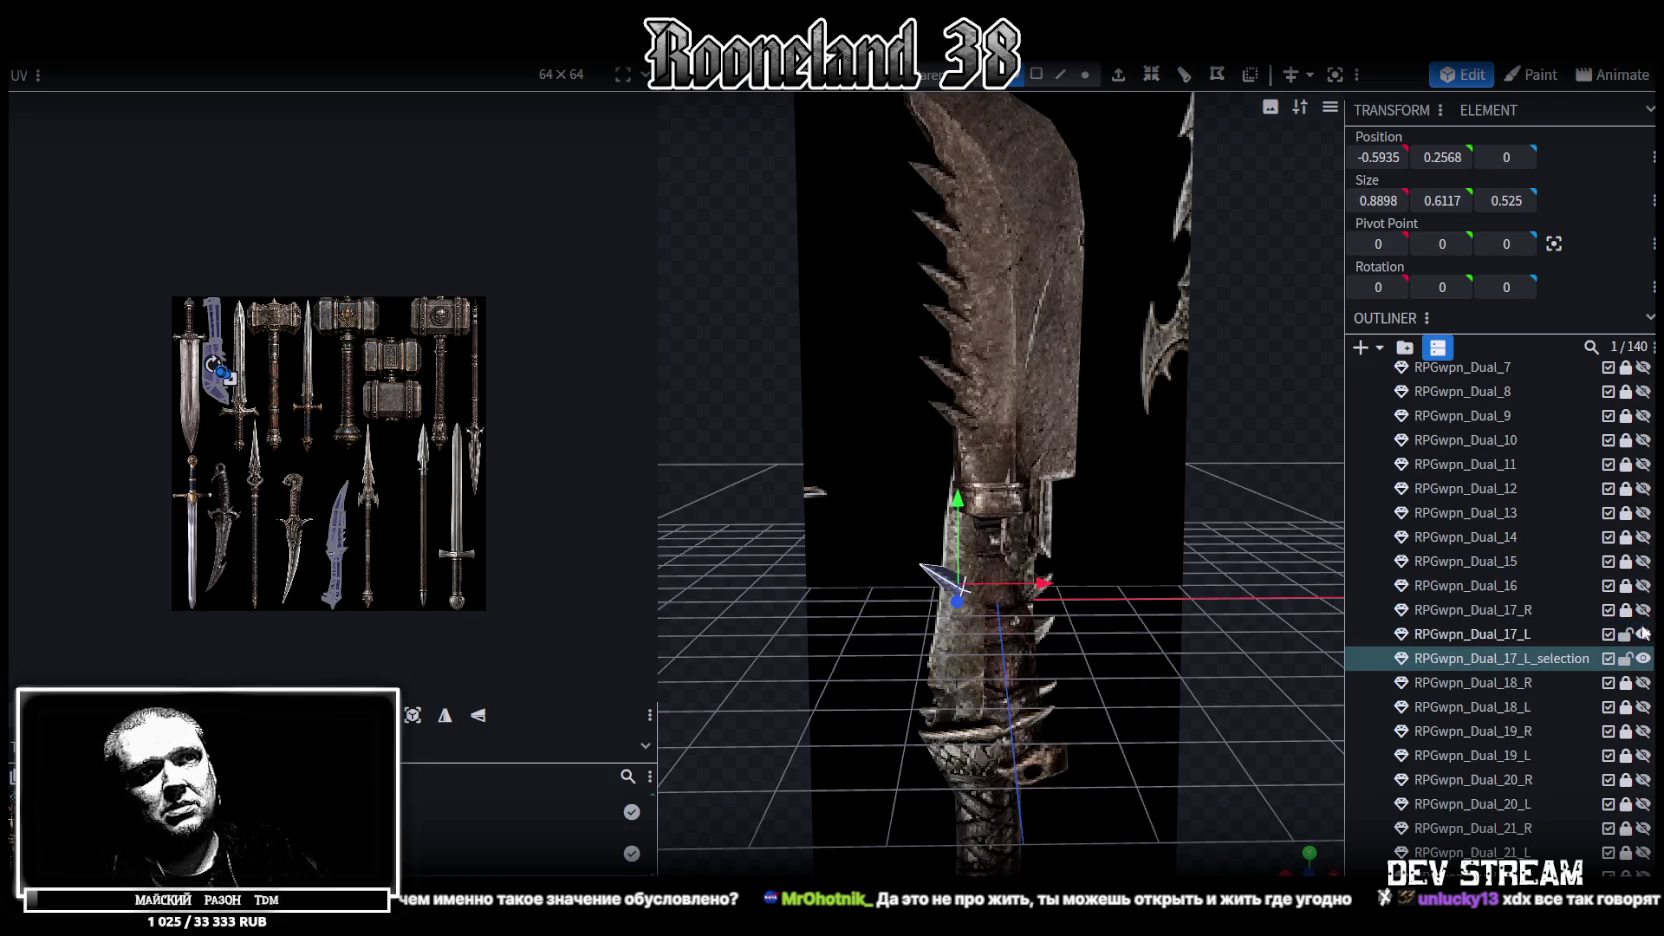
Hide RPGwpn_Dual_17_L, flip the spike on X and move it onto the curved blade's edge
left_click(1643, 634)
mouse_move(1320, 570)
left_mouse_down()
mouse_move(1173, 562)
mouse_move(1173, 530)
left_mouse_up()
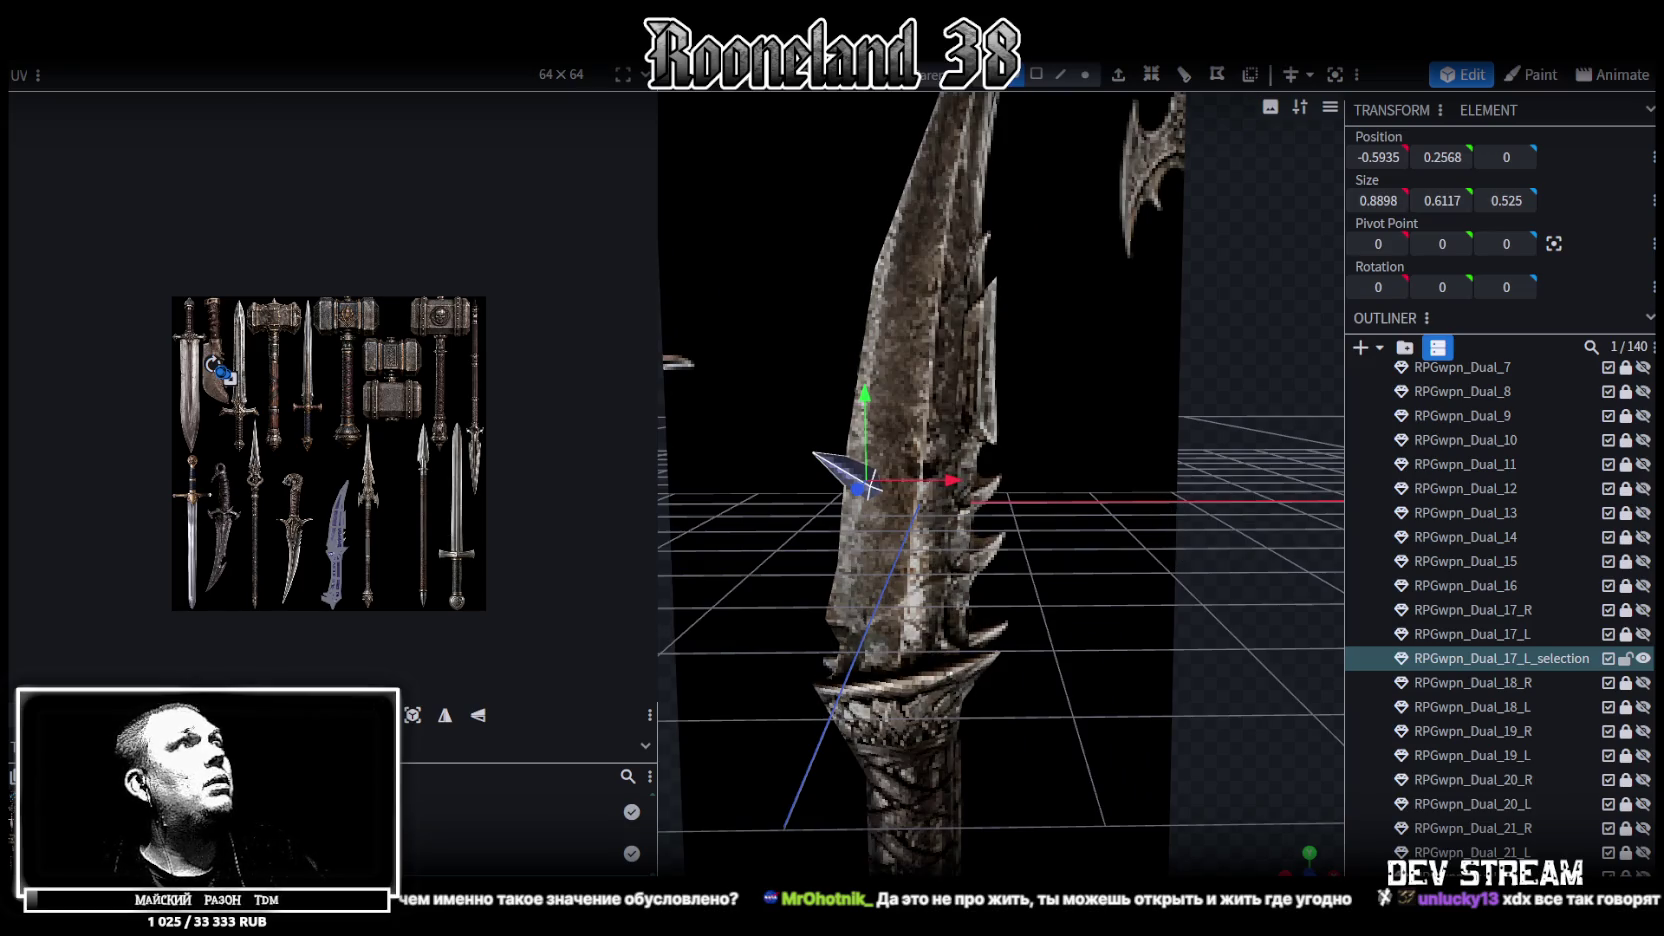
left_click(228, 20)
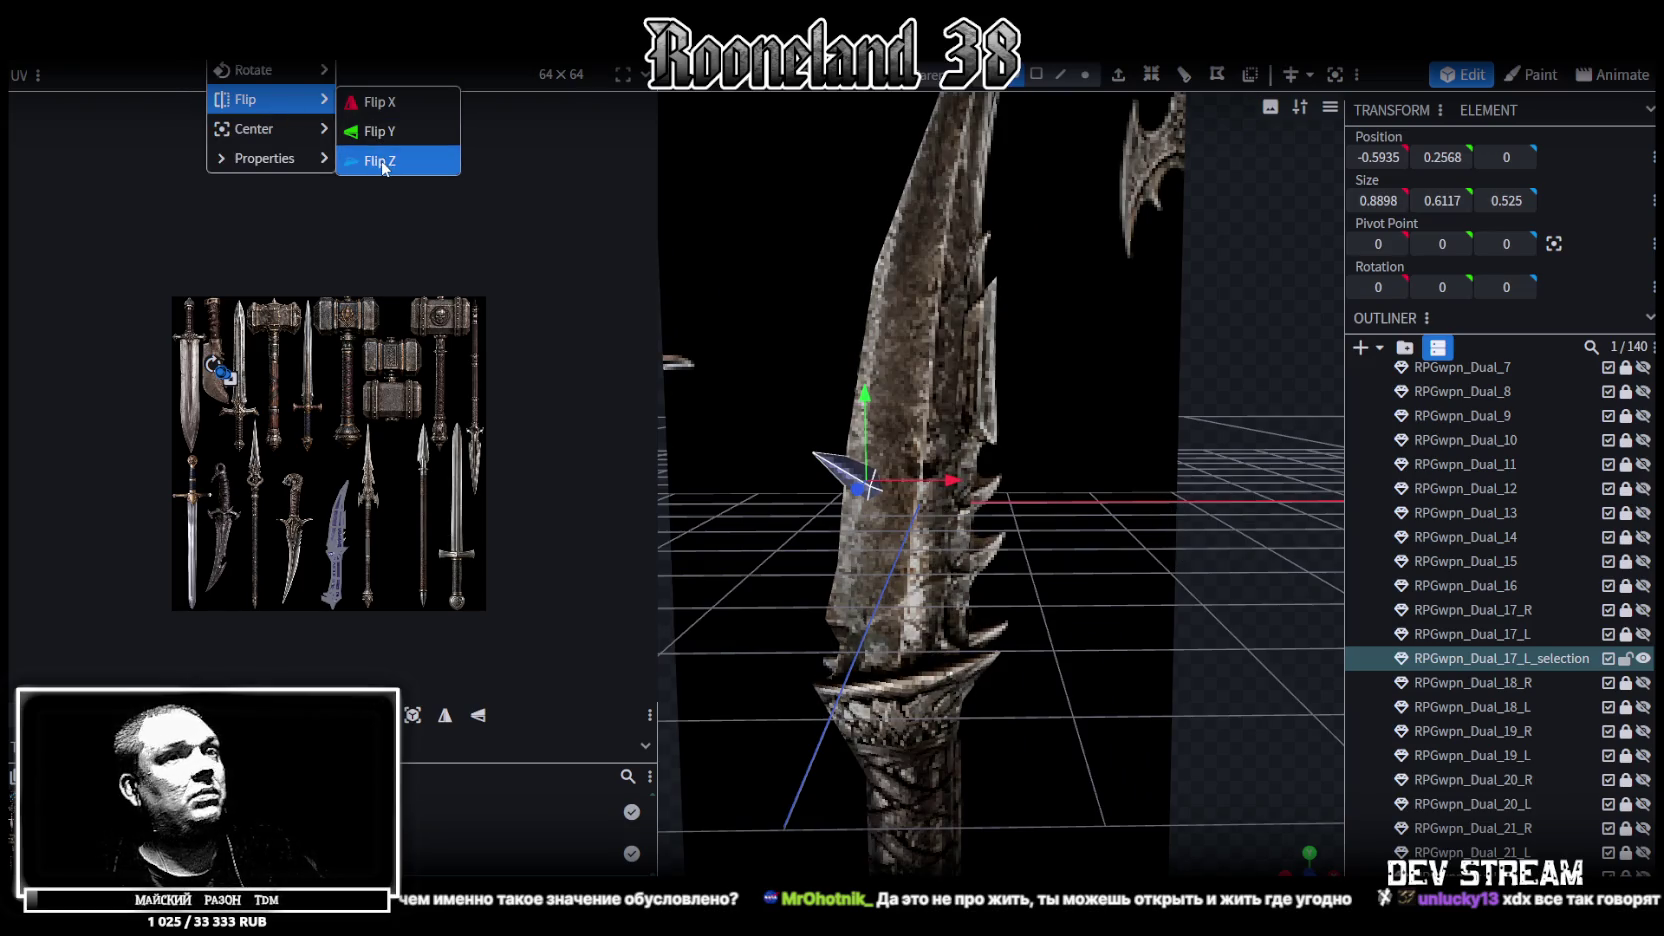
left_click(380, 102)
scroll(1000, 480, "up", 2)
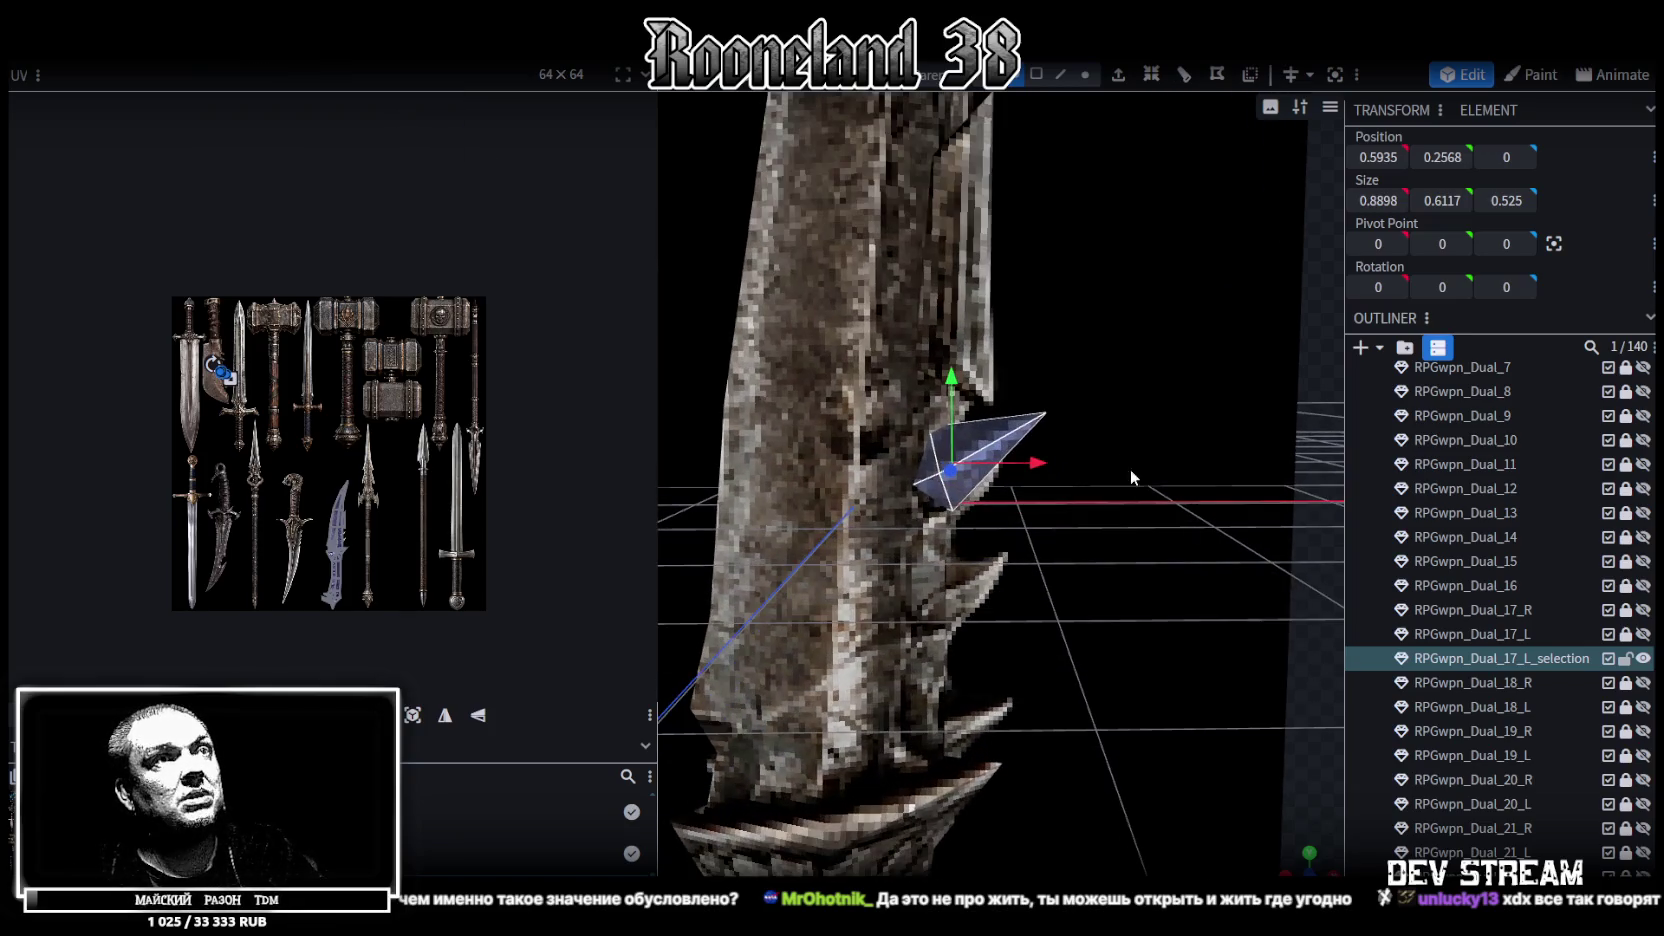
mouse_move(1201, 729)
left_mouse_down()
mouse_move(918, 344)
mouse_move(918, 422)
left_mouse_up()
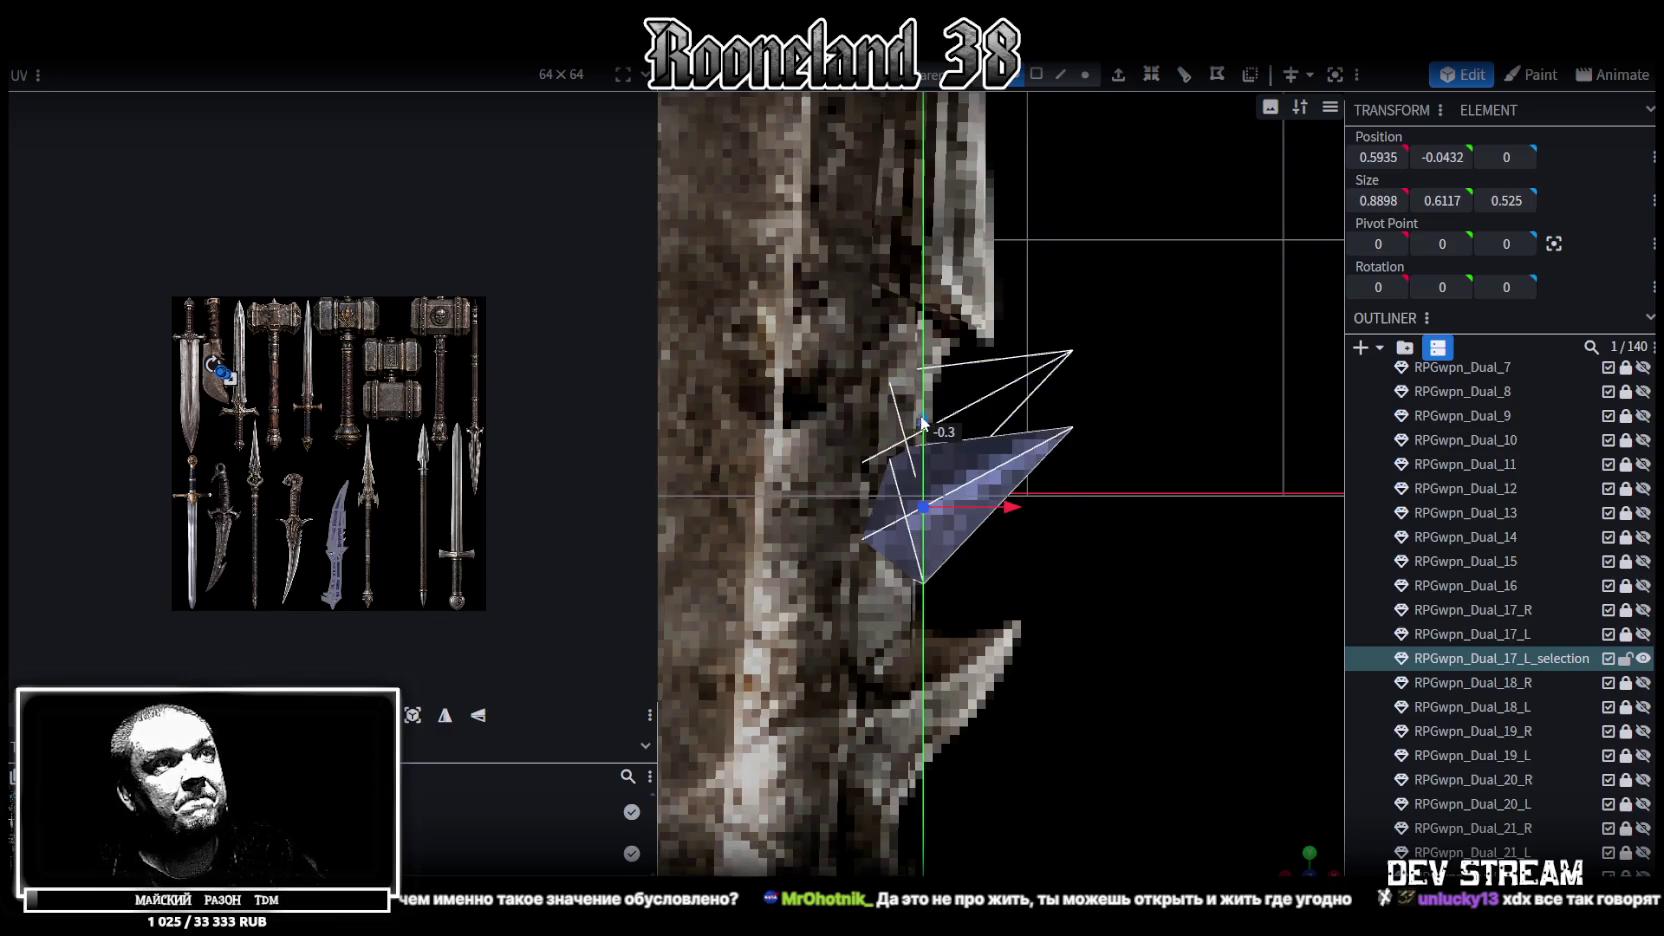
left_click_drag(1009, 510, 942, 507)
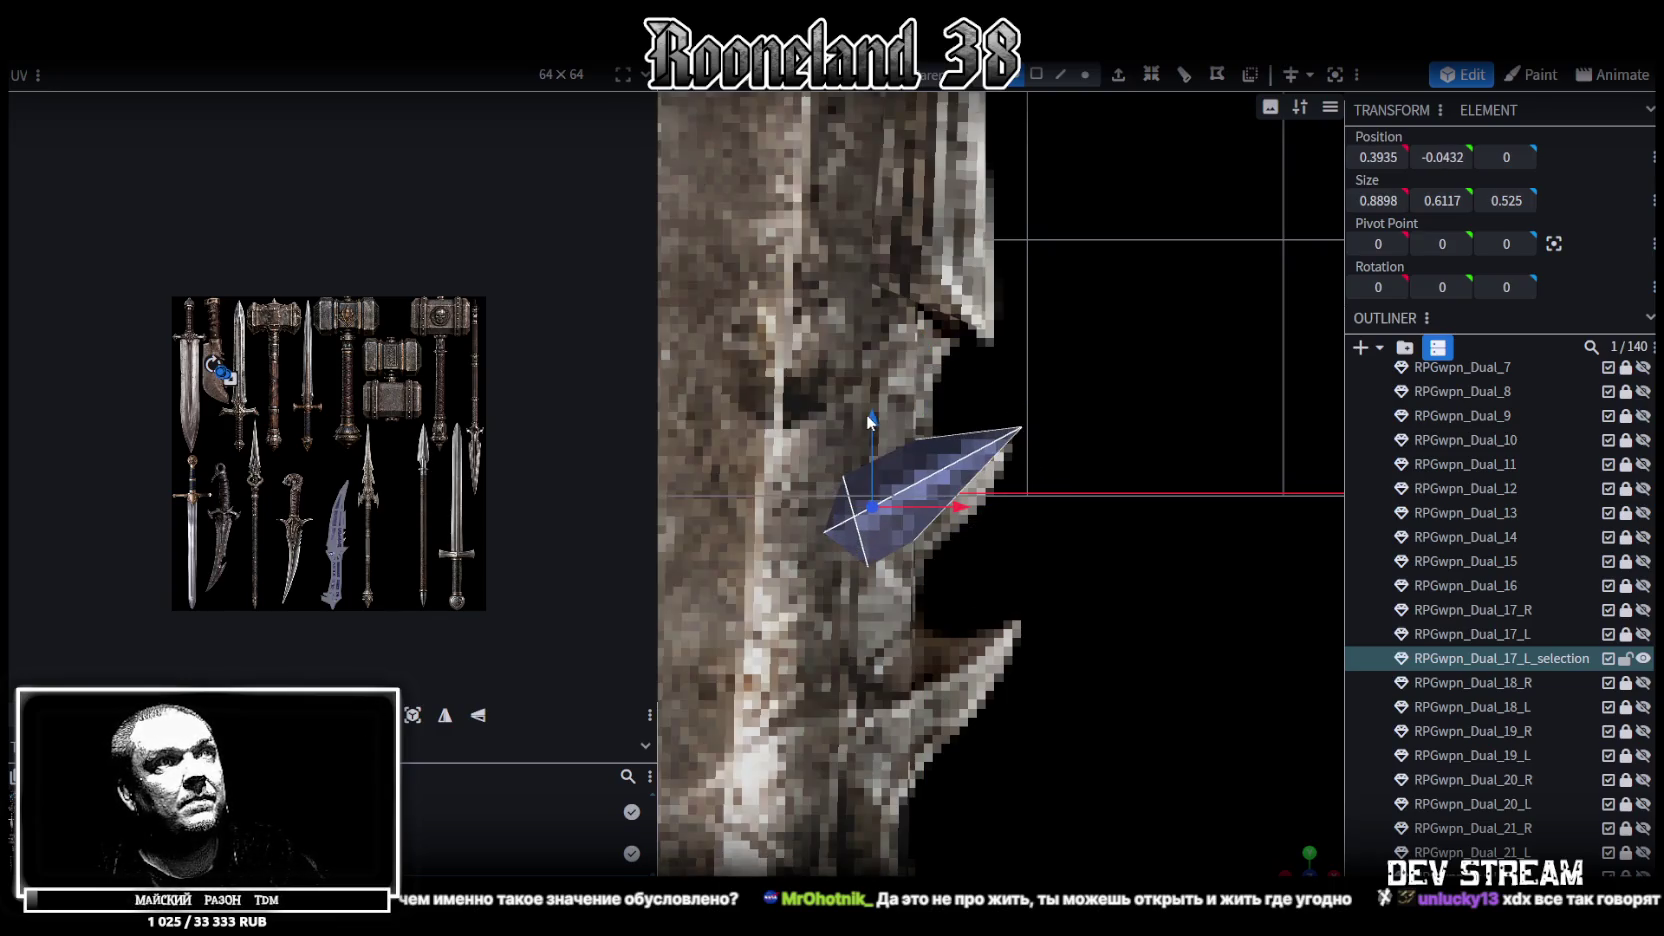
left_click_drag(866, 413, 870, 440)
key("KP_1")
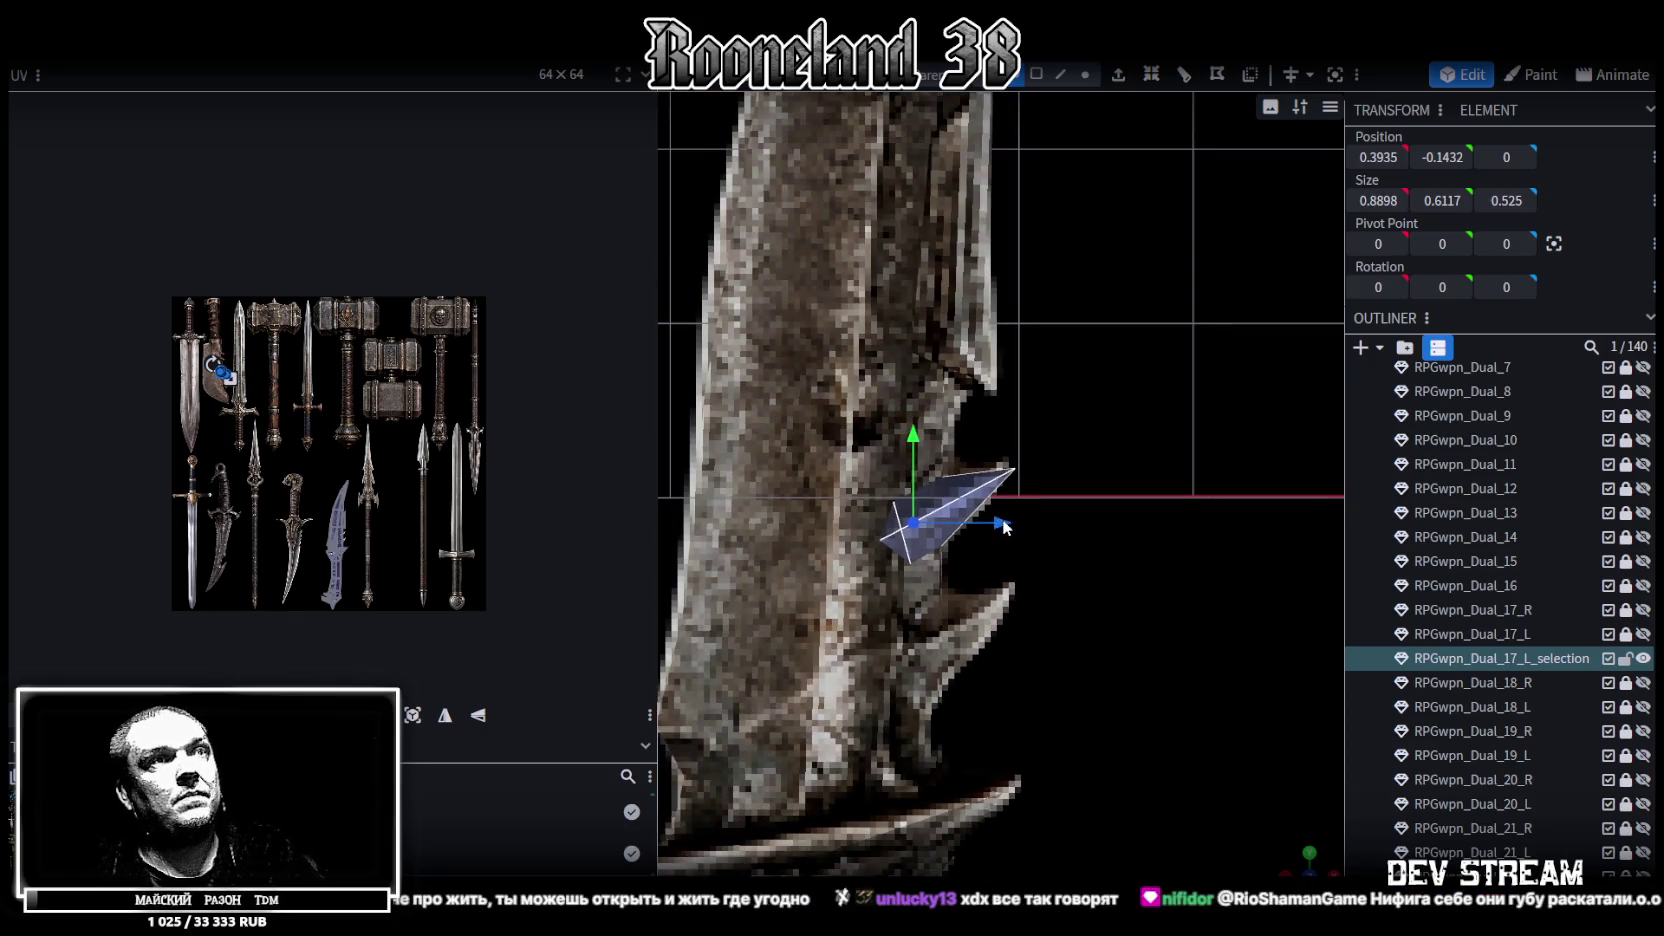
Pull the spike's tip vertex slightly inward, then reselect the whole spike
left_click(1085, 74)
scroll(1068, 418, "up", 2)
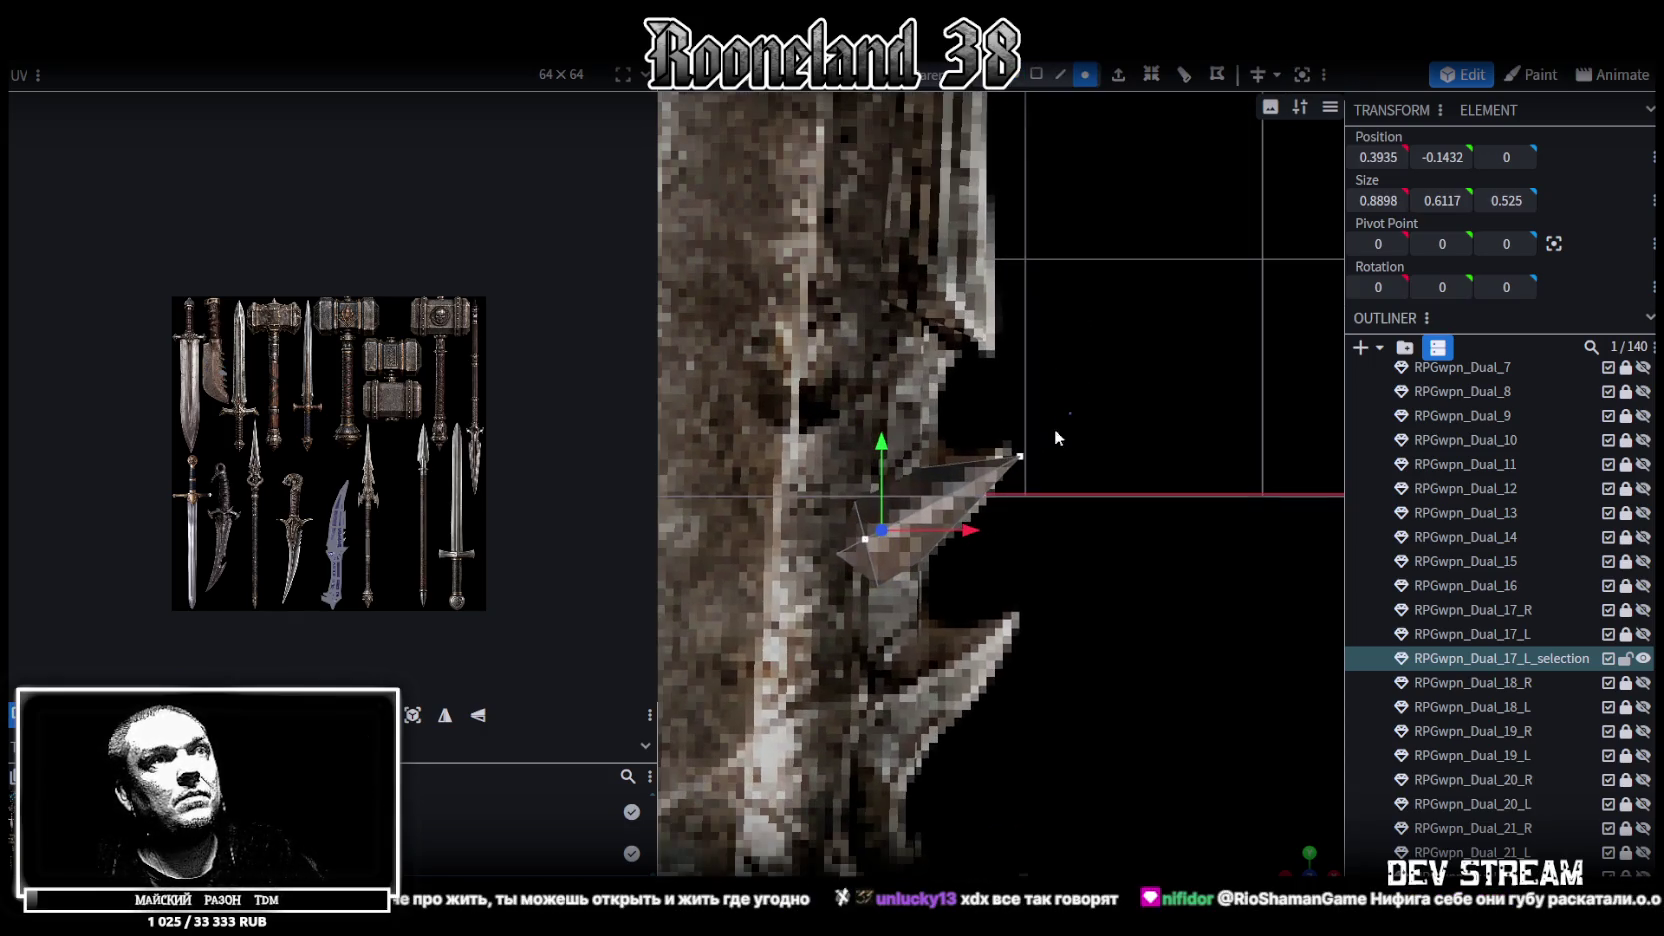
left_click(1020, 456)
left_click_drag(1110, 457, 1088, 465)
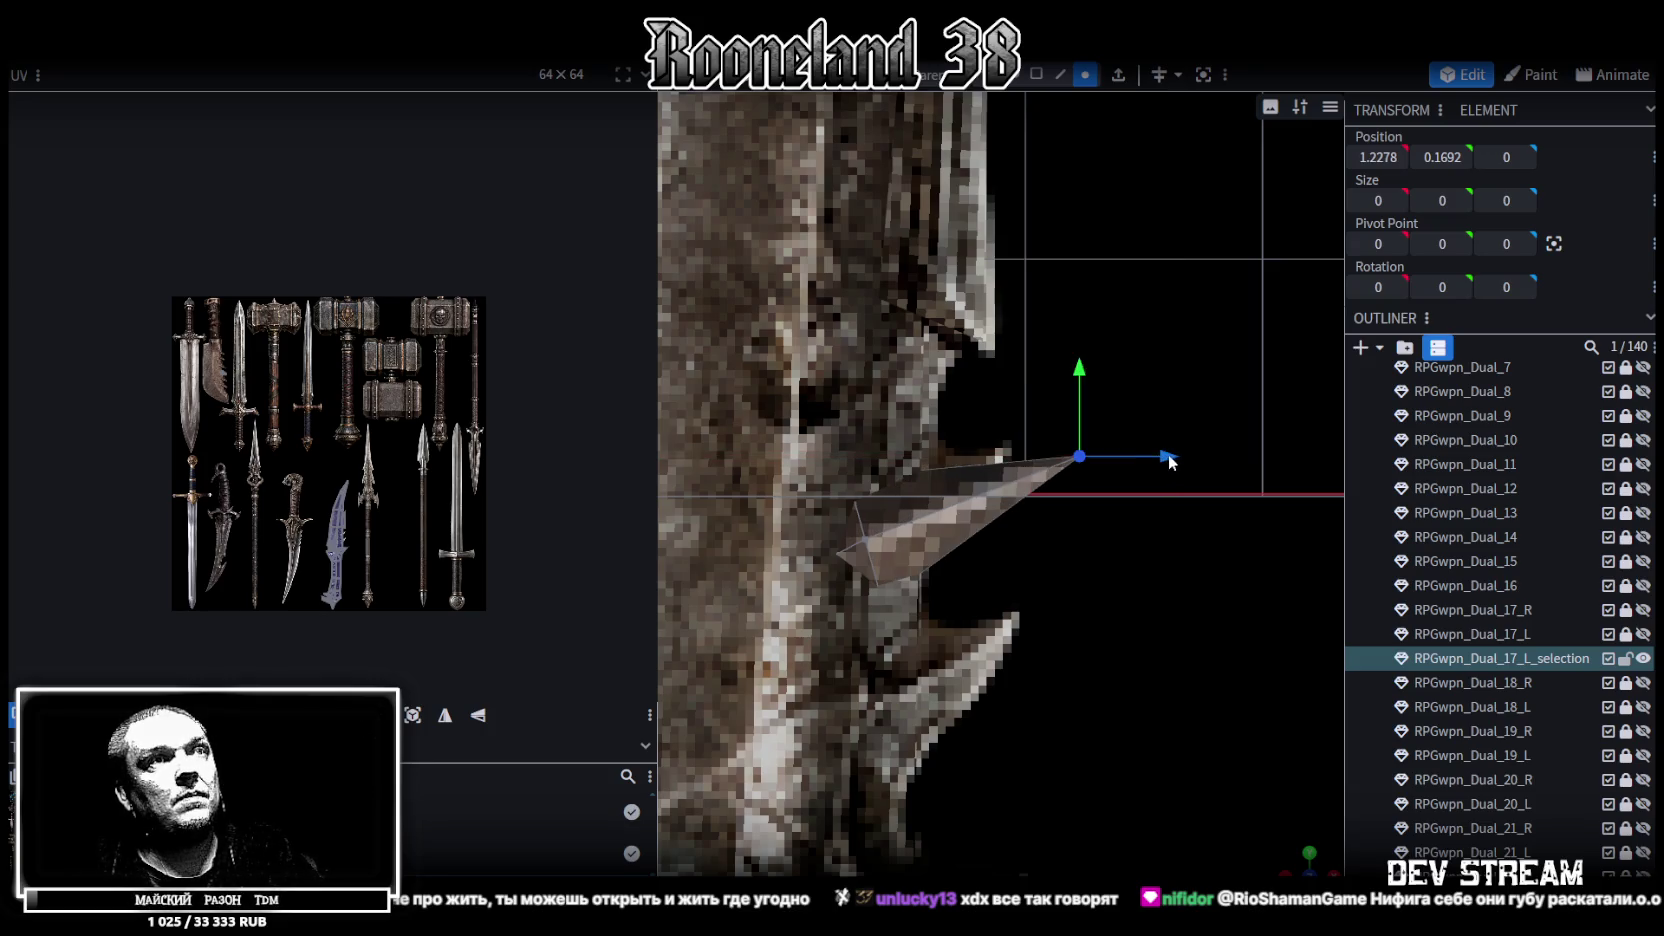
left_click(1012, 74)
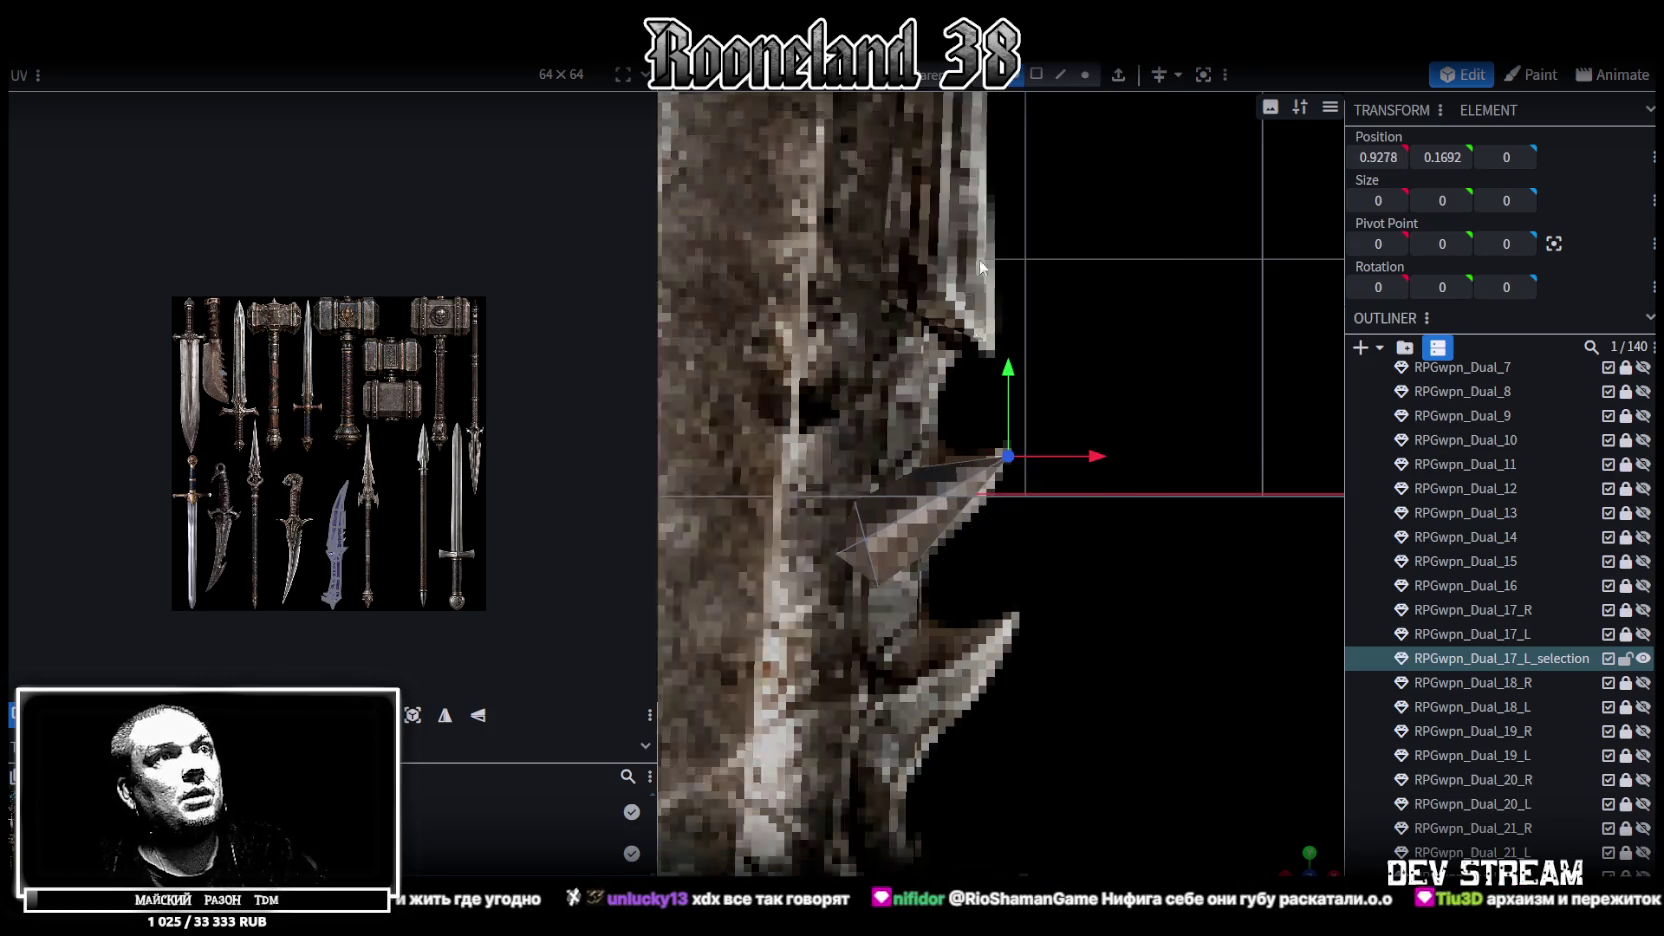
left_click(897, 535)
scroll(897, 535, "down", 2)
Duplicate the spike's faces and move the copy down the blade to Y −0.8932
key("ctrl+c")
key("ctrl+v")
key("Escape")
left_click_drag(948, 354, 950, 483)
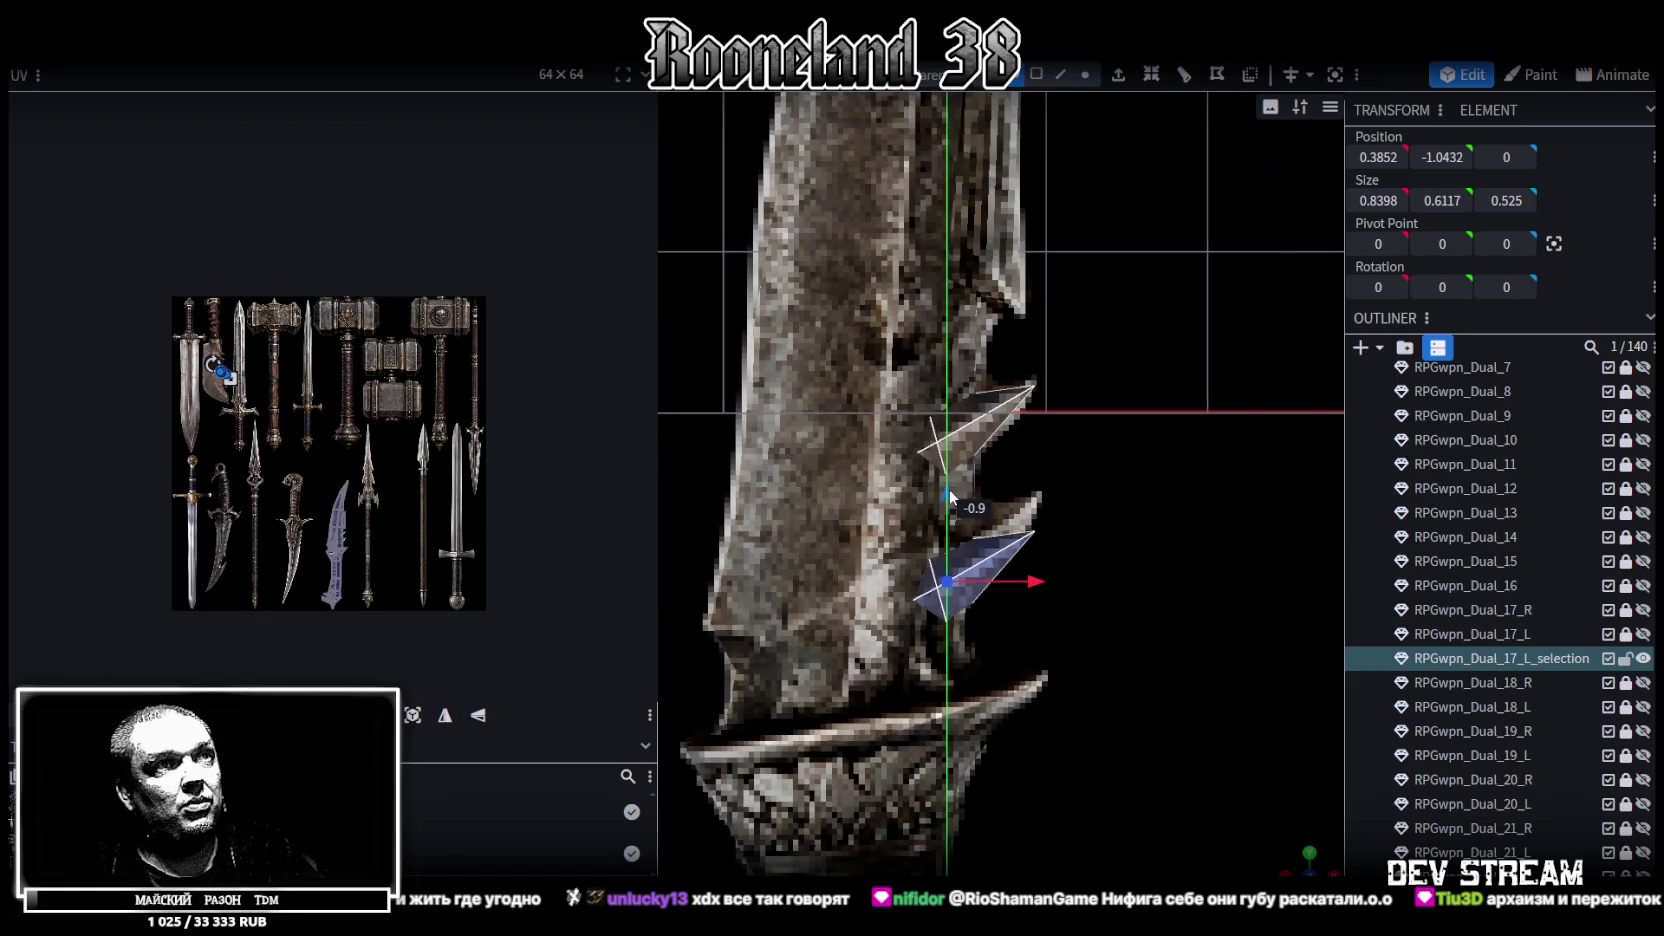
mouse_move(950, 483)
left_mouse_down()
mouse_move(947, 440)
mouse_move(948, 474)
left_mouse_up()
scroll(1138, 618, "down", 1)
scroll(1260, 645, "down", 1)
mouse_move(1299, 654)
left_mouse_down()
mouse_move(1141, 632)
mouse_move(1325, 795)
left_mouse_up()
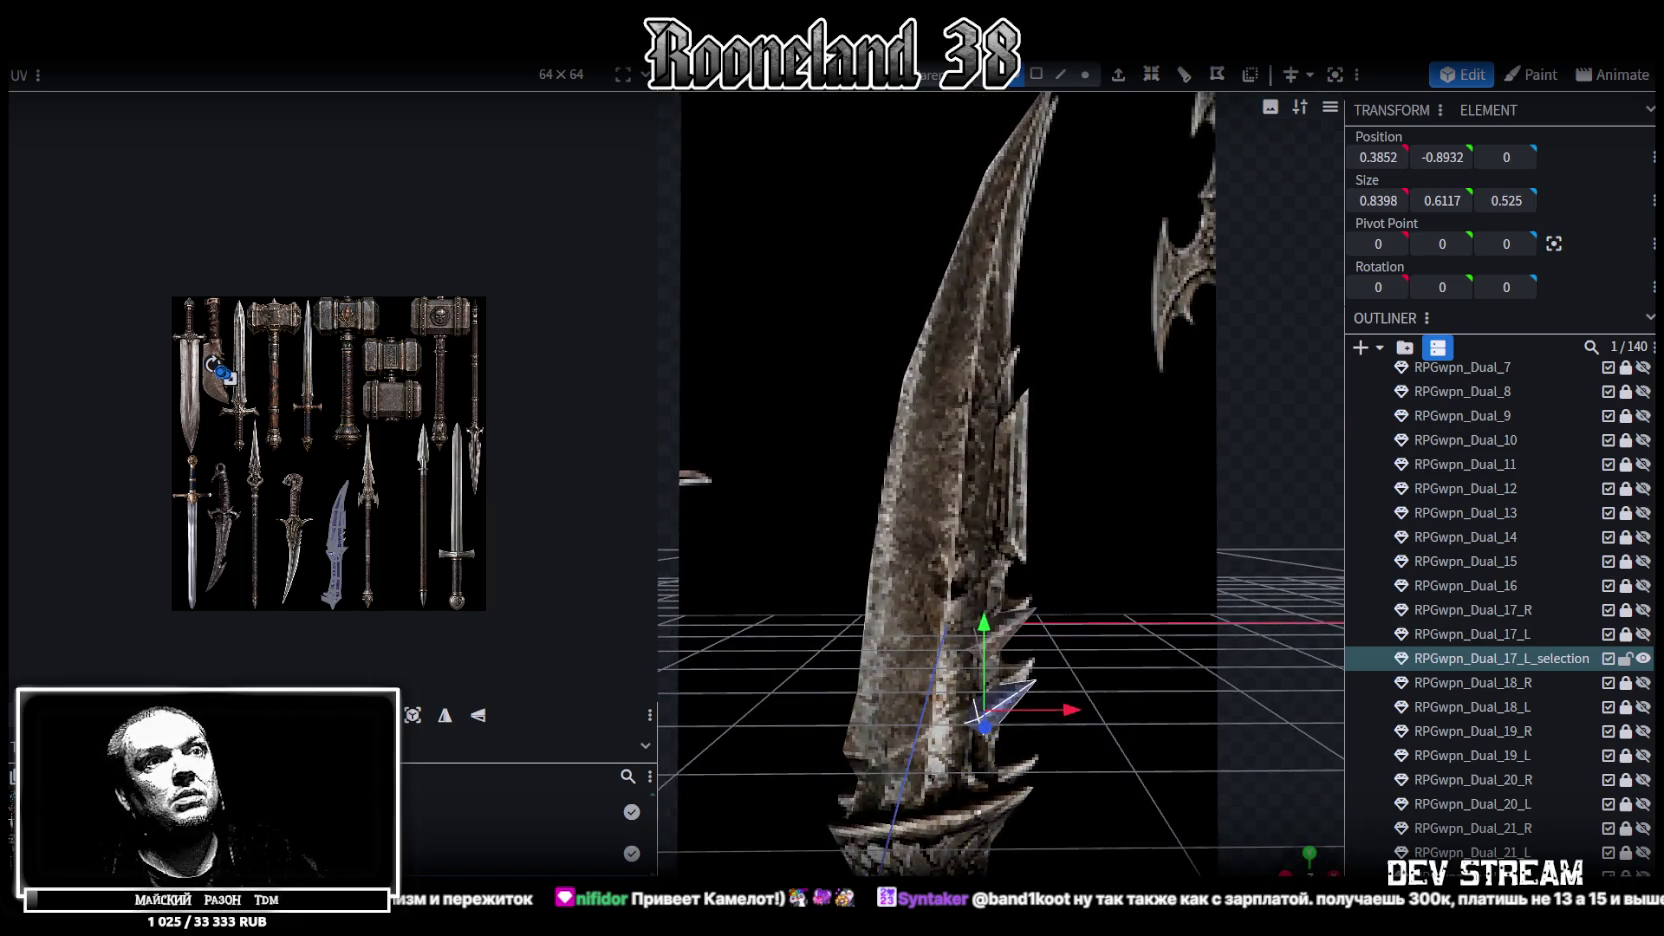
Paste another spike copy as mesh faces and move it 3.5 up the blade
key("KP_1")
scroll(1118, 722, "up", 3)
key("ctrl+c")
key("ctrl+v")
left_click(1147, 727)
left_click_drag(941, 640, 970, 163)
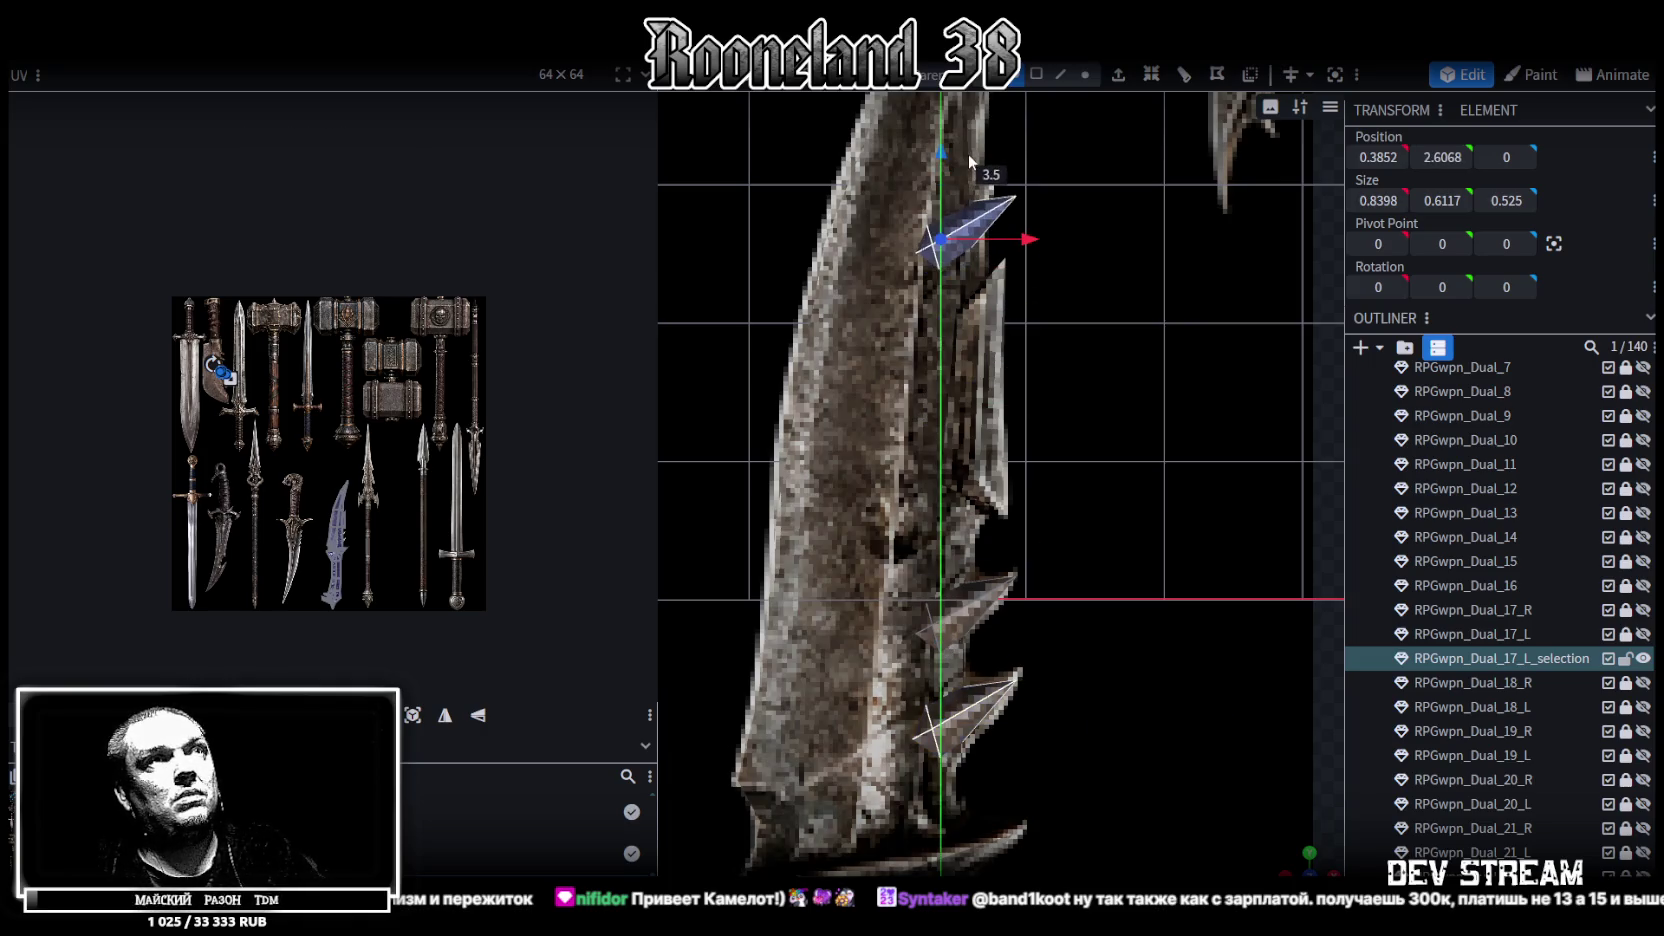
key("KP_Decimal")
left_click_drag(1298, 860, 1046, 609)
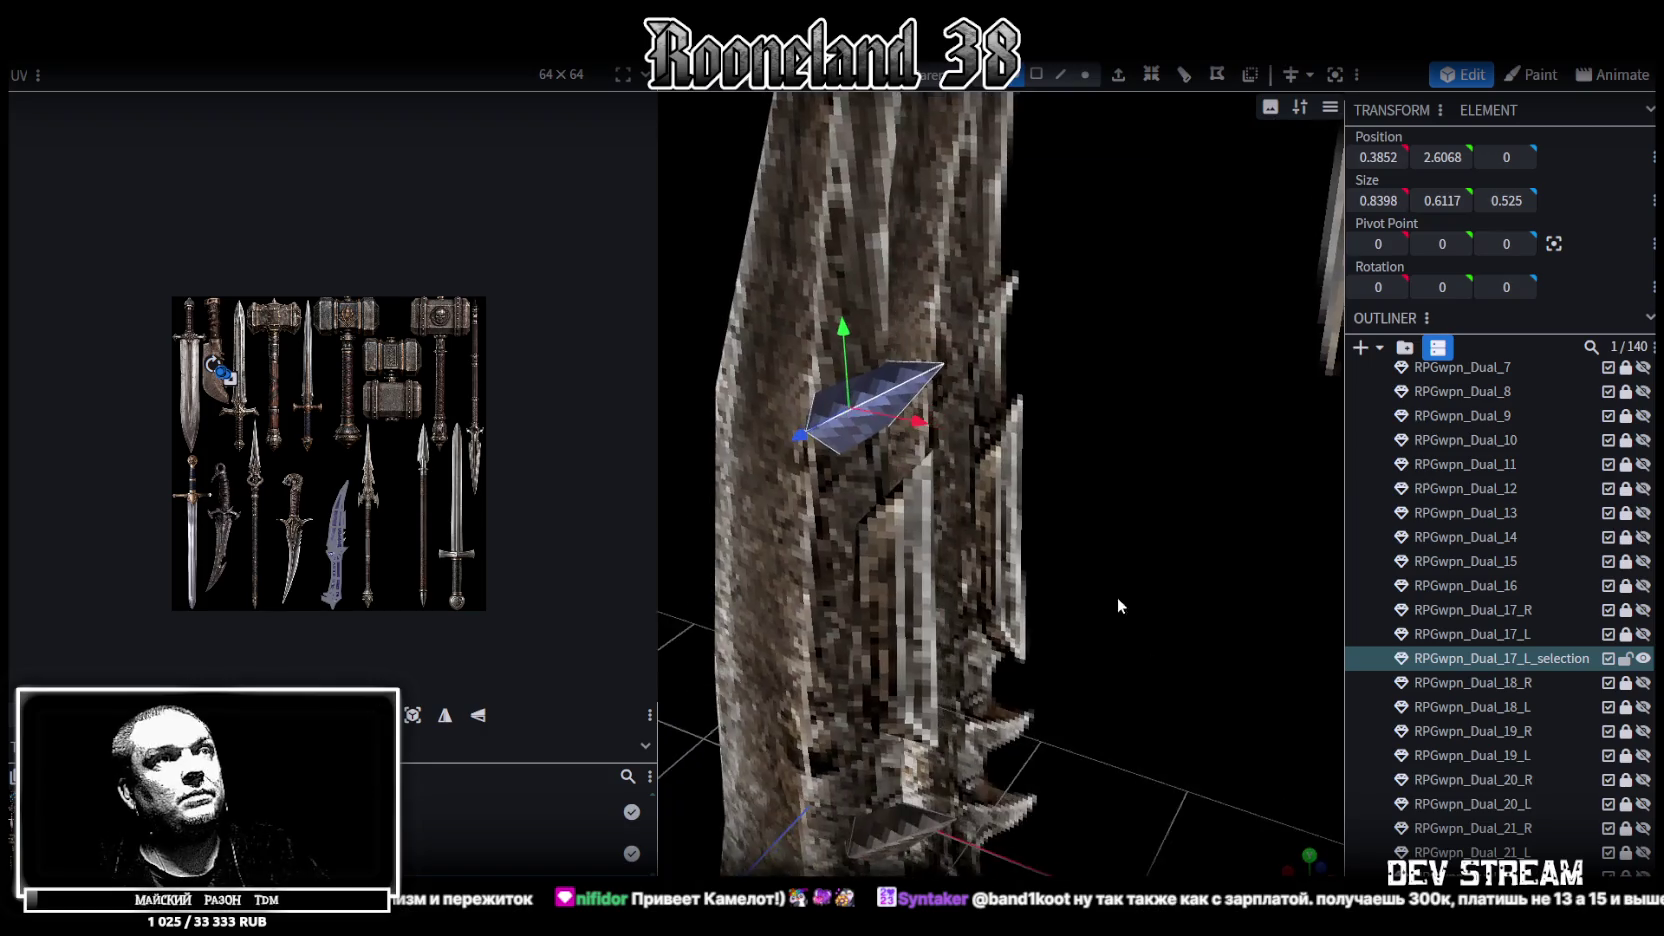
Rotate the new spike along the blade edge and thin its depth to Z 0.325
key("r")
left_click_drag(985, 500, 965, 470)
left_click_drag(1100, 300, 935, 410)
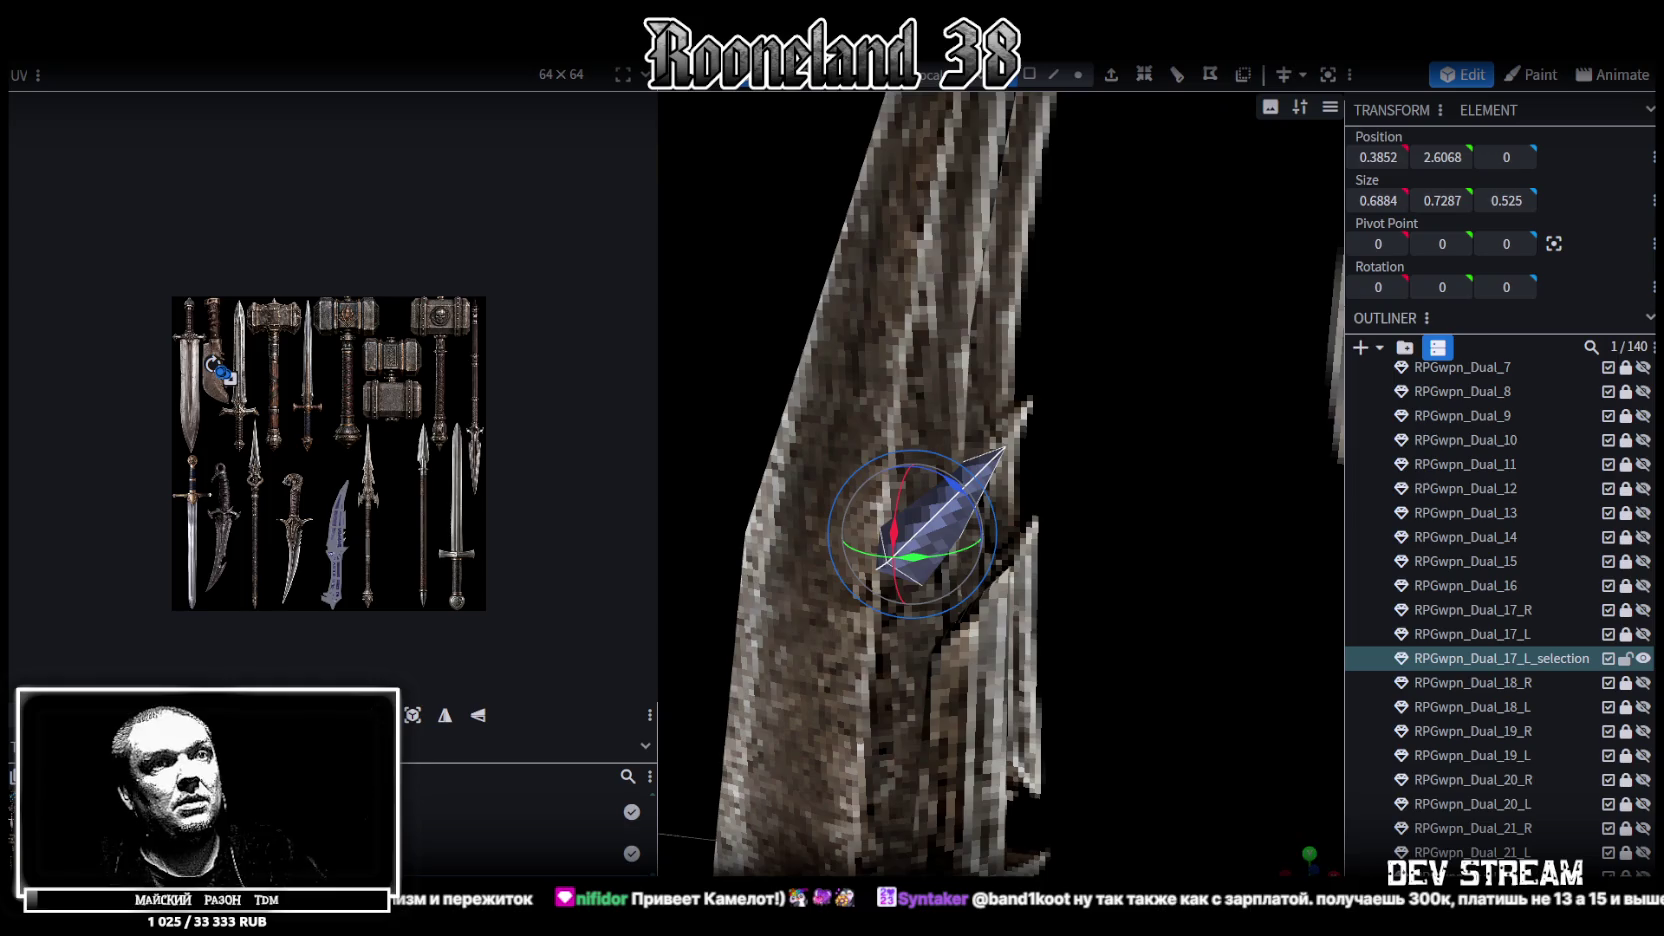
mouse_move(1215, 805)
left_mouse_down()
mouse_move(1230, 817)
mouse_move(1173, 673)
mouse_move(1030, 555)
mouse_move(1033, 514)
left_mouse_up()
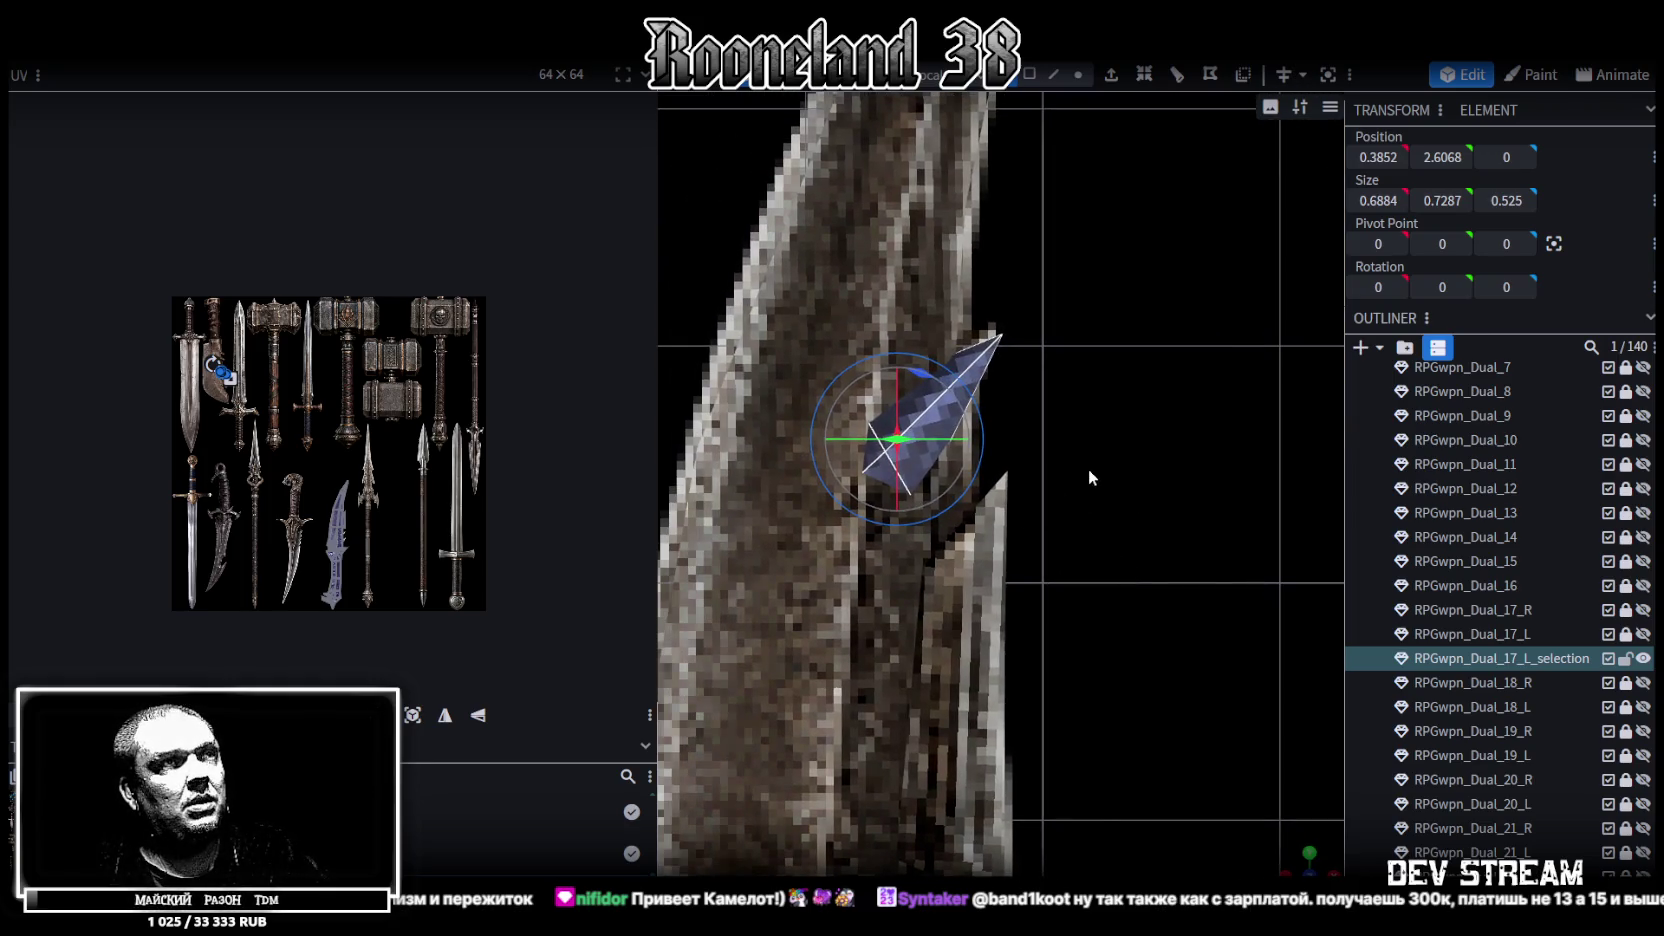
mouse_move(1302, 860)
left_mouse_down()
mouse_move(1150, 600)
mouse_move(1100, 420)
mouse_move(1073, 392)
mouse_move(910, 550)
mouse_move(895, 360)
mouse_move(932, 422)
mouse_move(1000, 470)
mouse_move(1133, 503)
left_mouse_up()
key("s")
key("ctrl+z")
left_click_drag(1119, 432, 1077, 643)
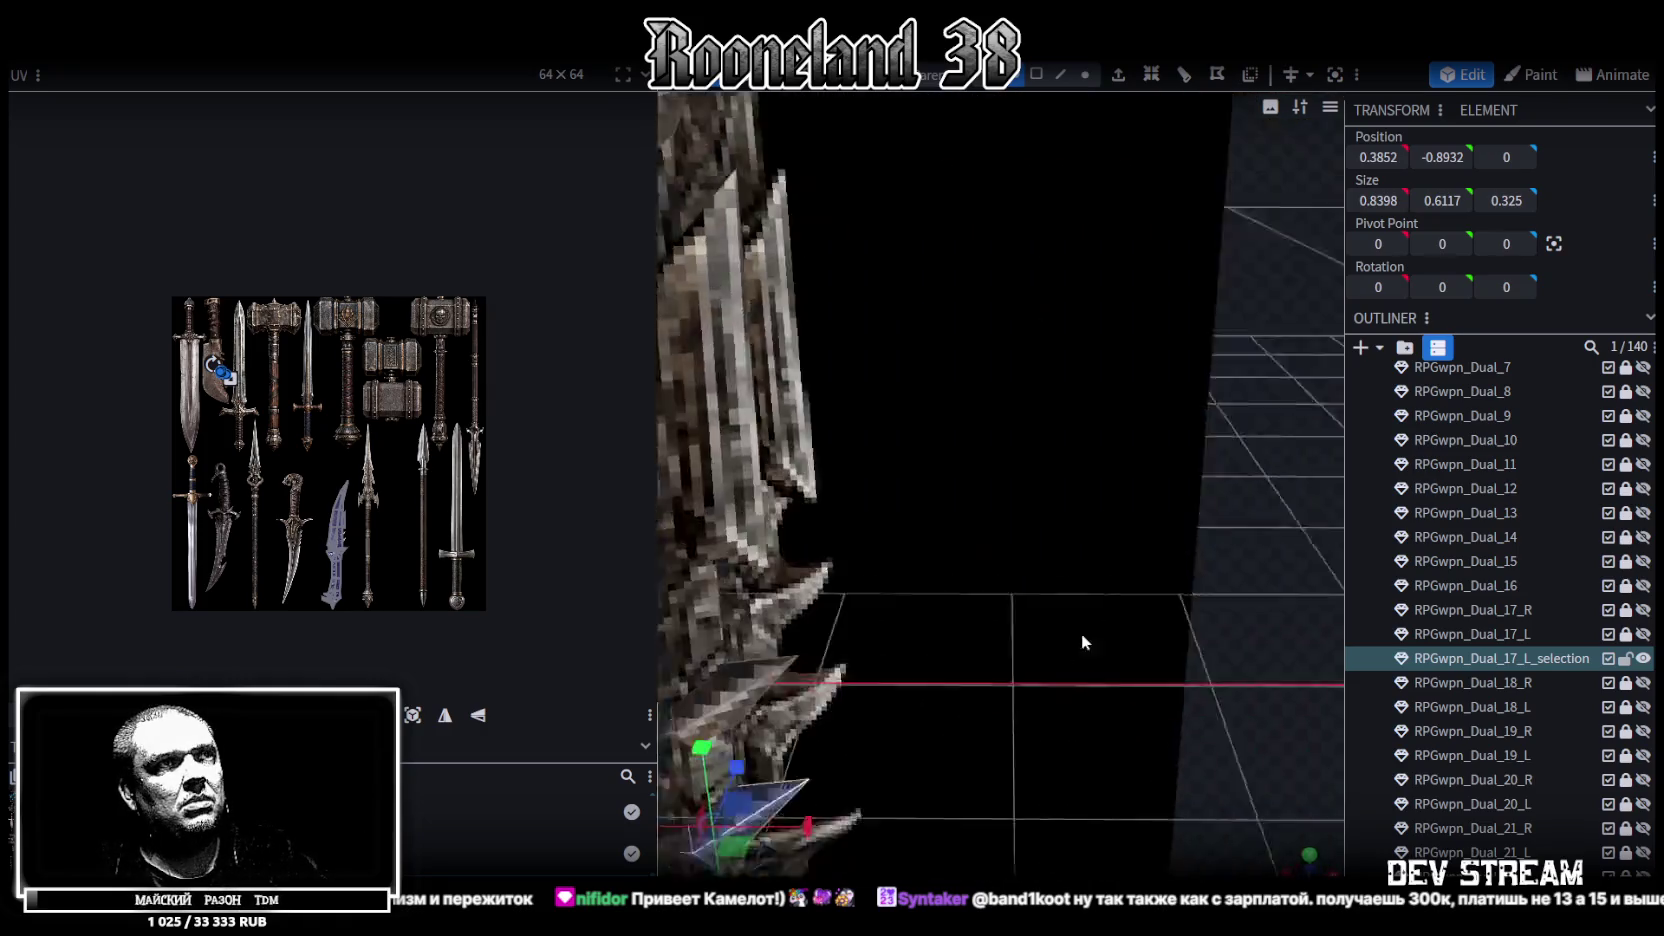
key("KP_1")
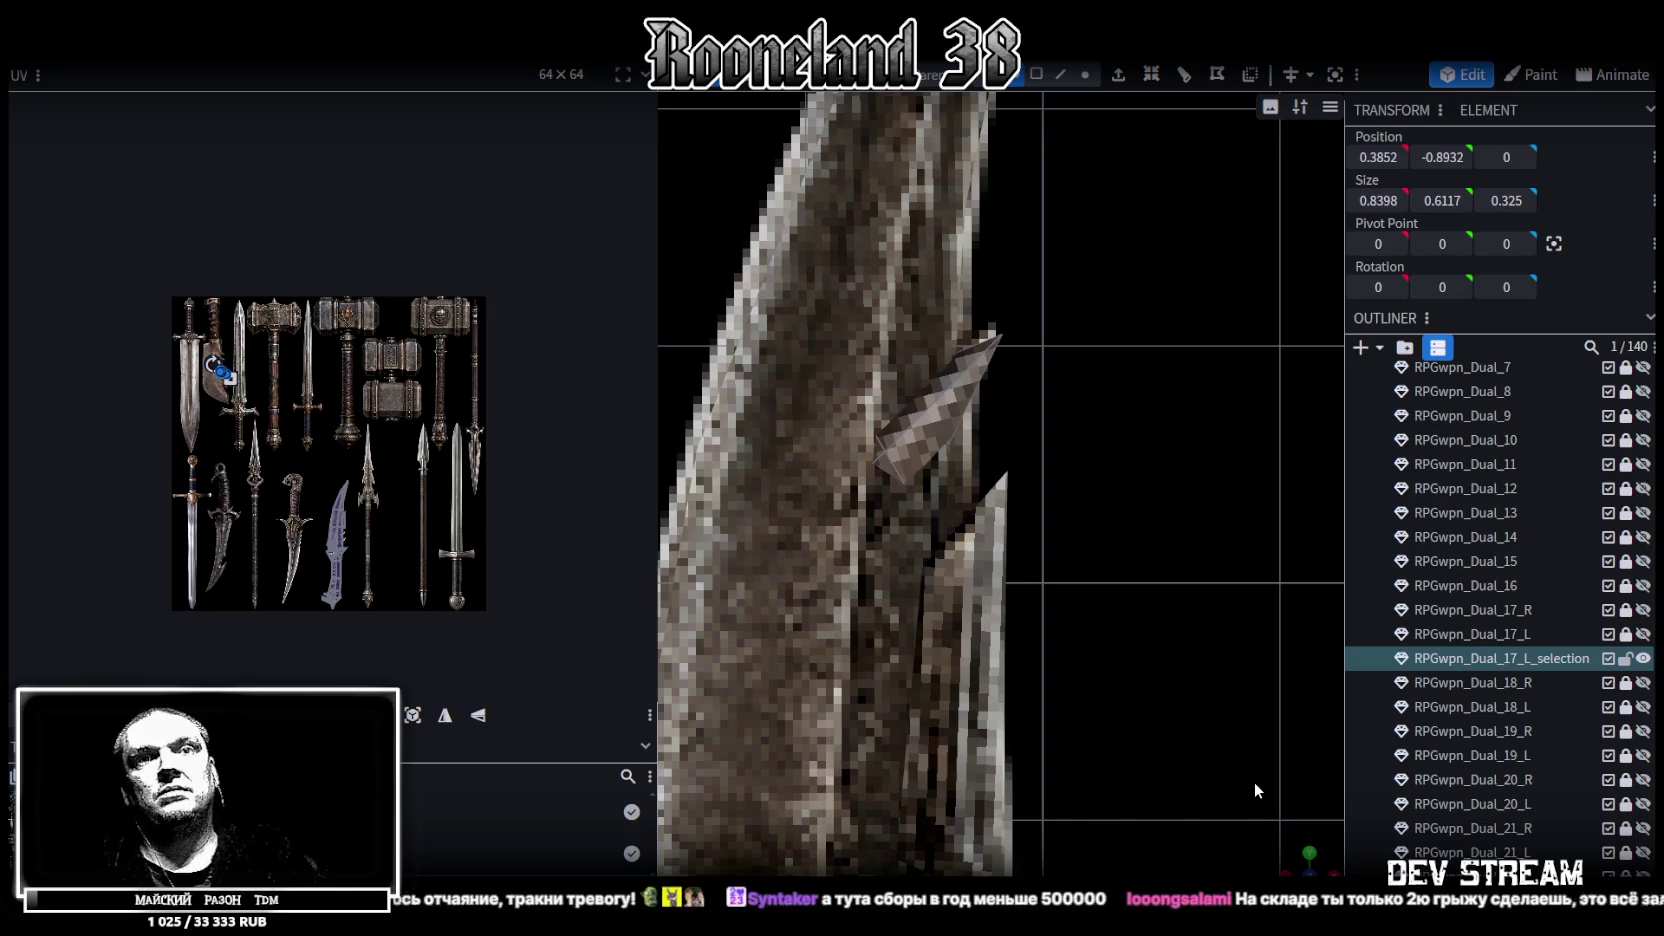
mouse_move(1254, 783)
left_mouse_down()
mouse_move(1242, 841)
mouse_move(1118, 826)
mouse_move(1136, 692)
mouse_move(1186, 690)
left_mouse_up()
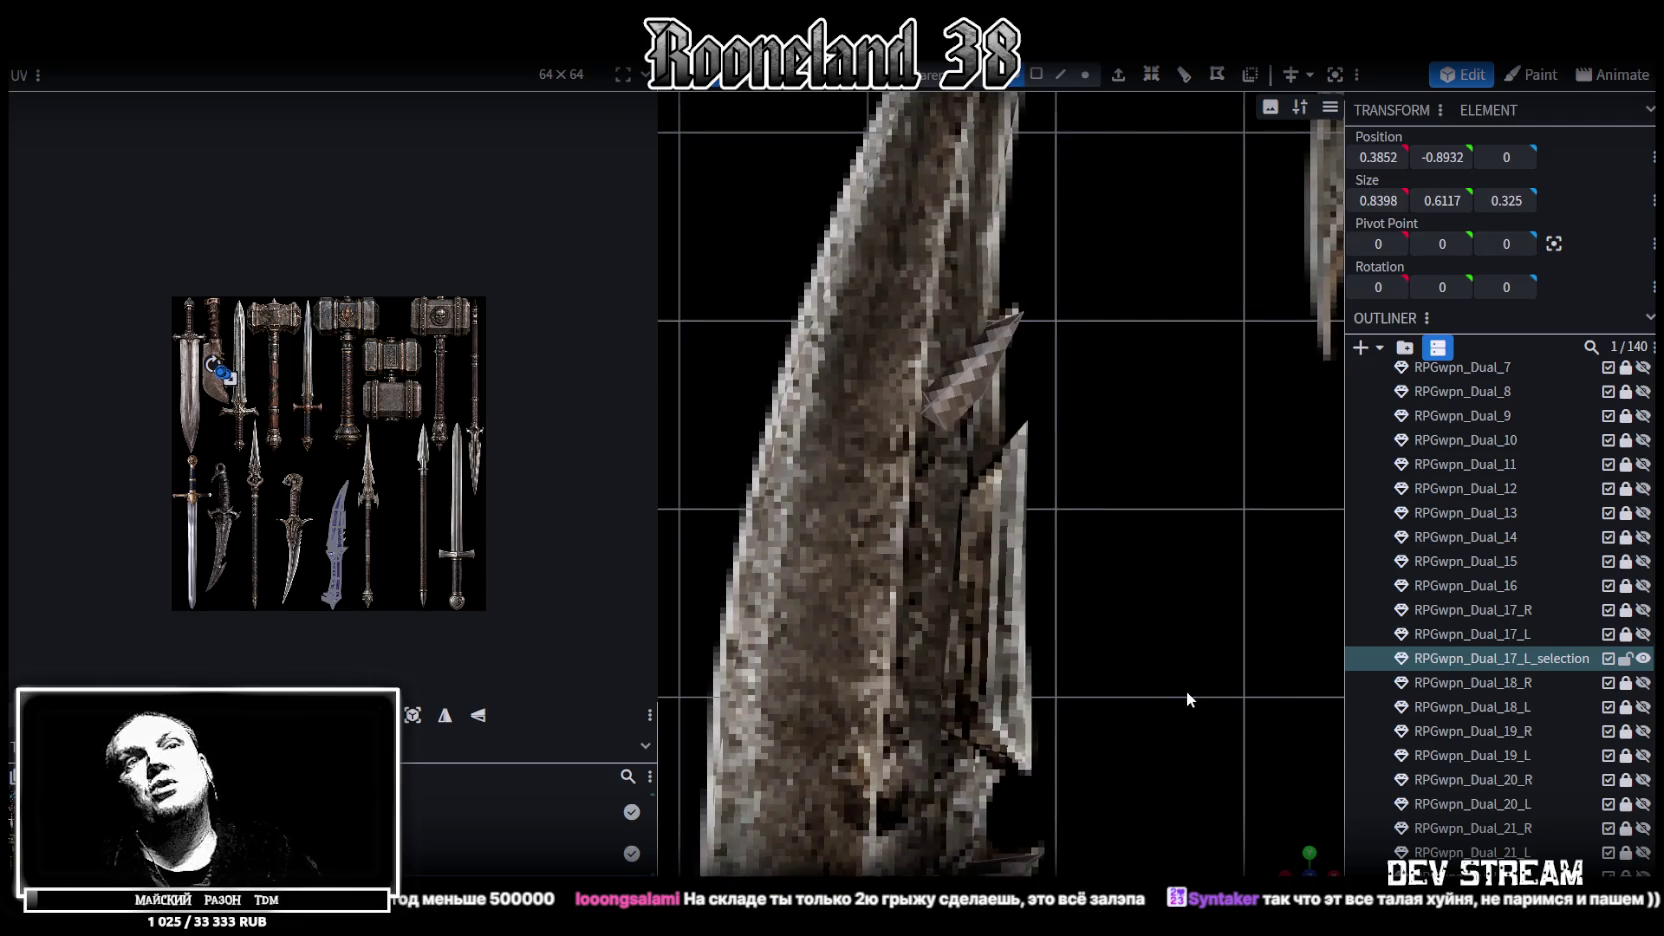
left_click(979, 391)
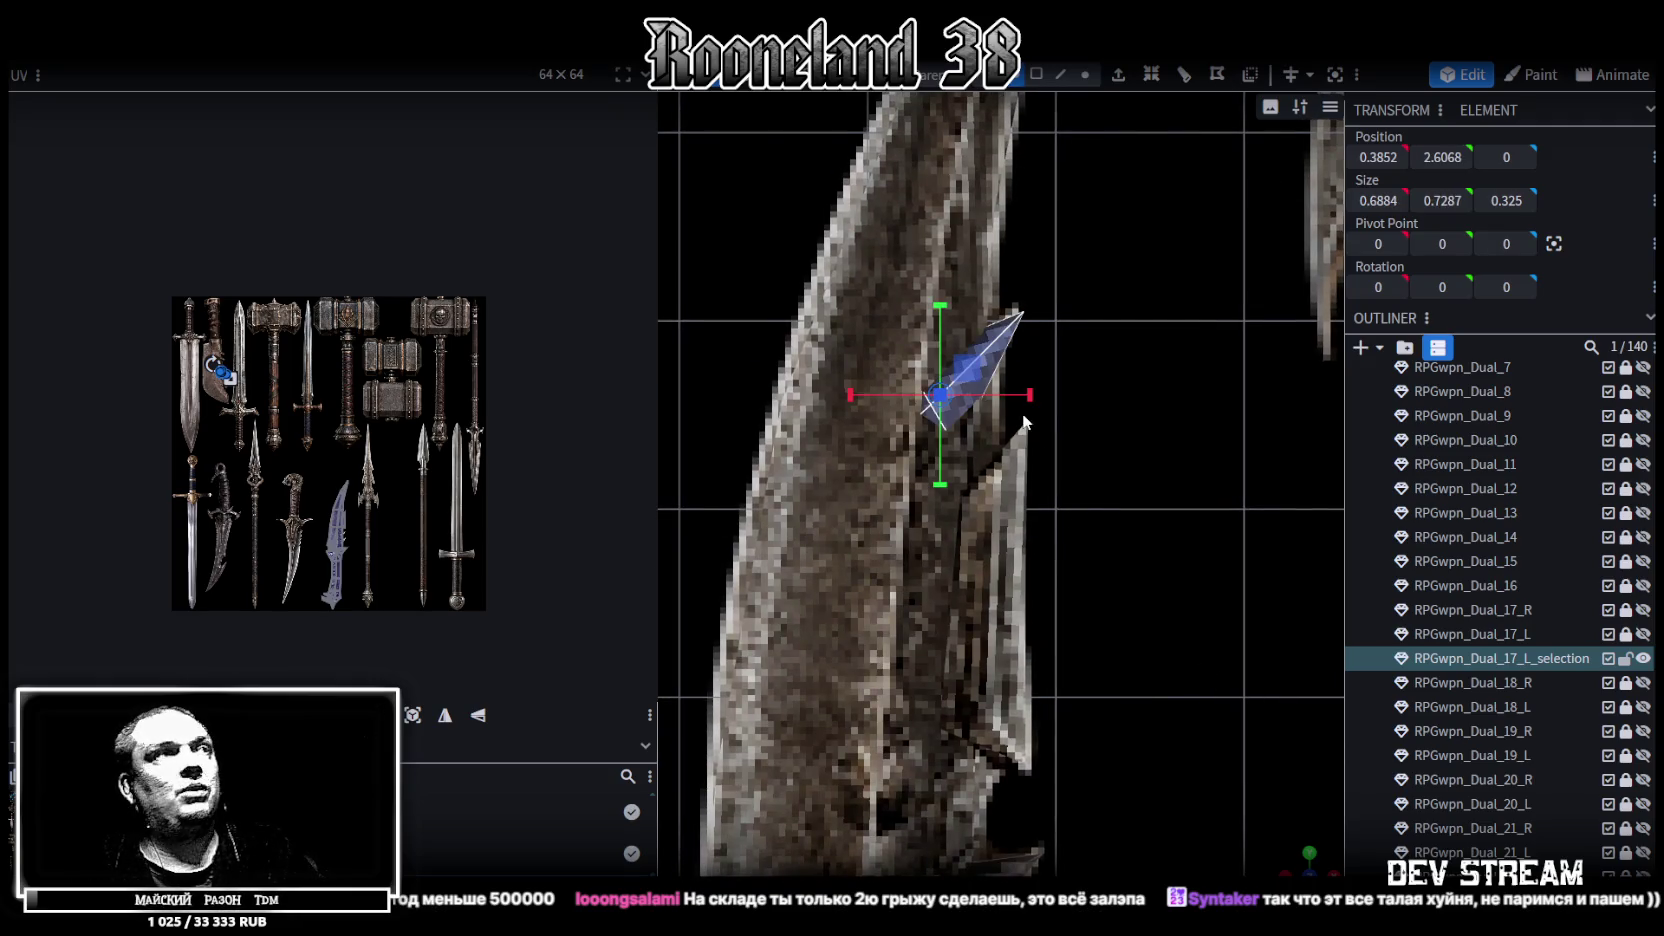
Move a lower blade face's UV mapping to an empty dark area of the texture
scroll(250, 400, "up", 4)
scroll(243, 341, "up", 3)
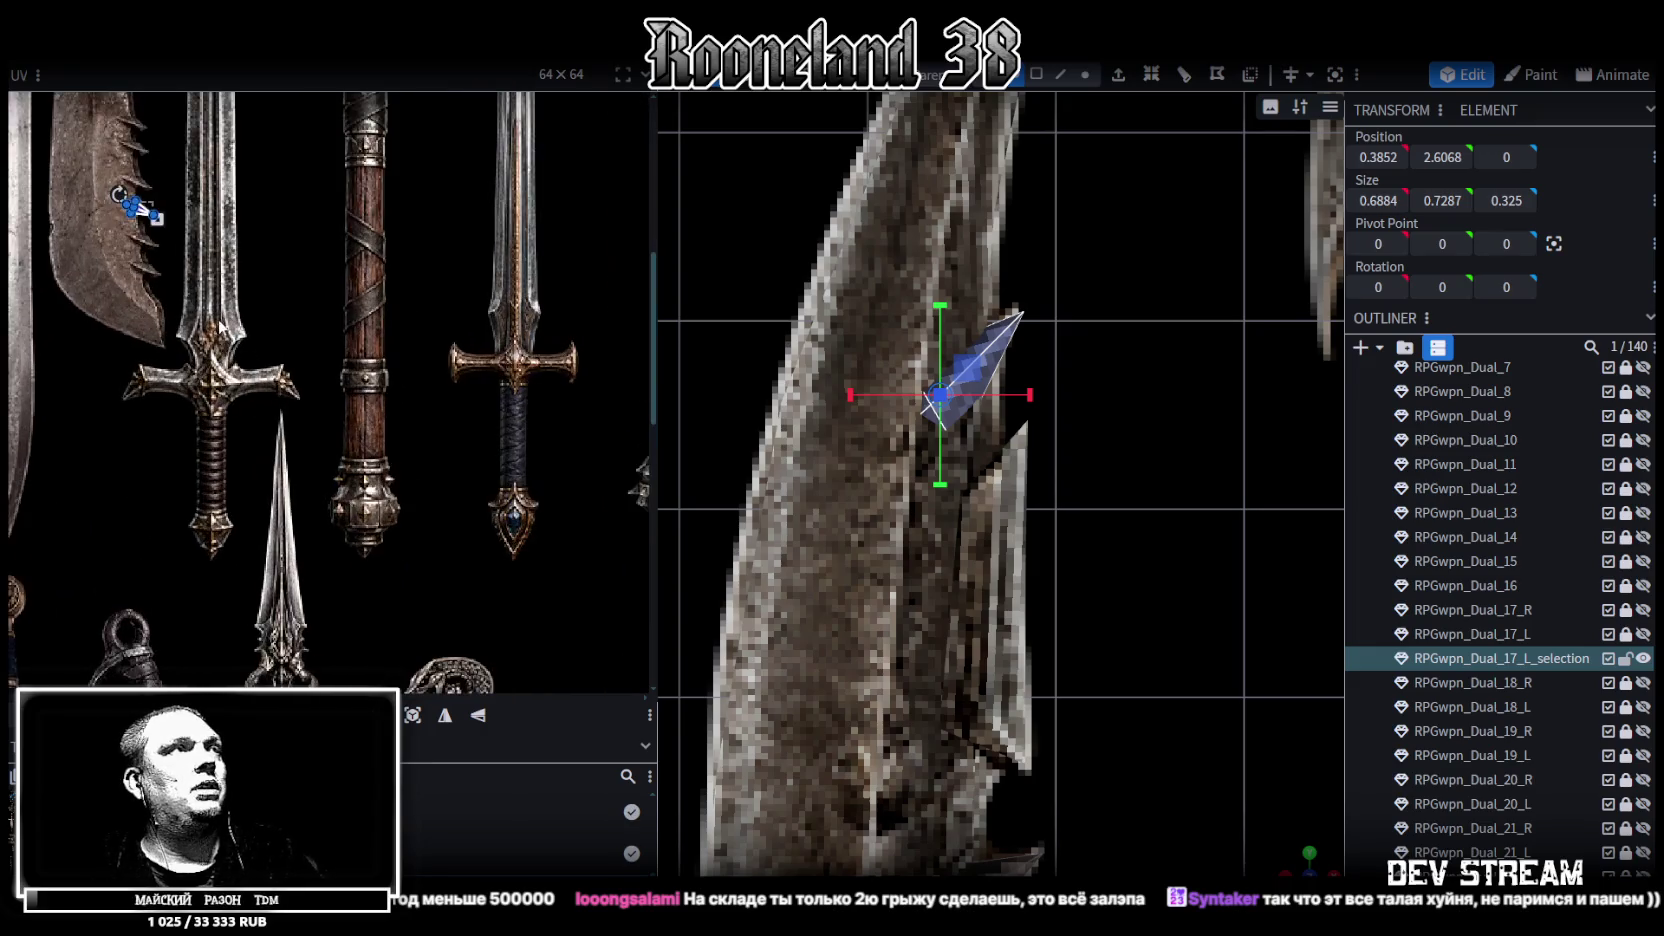
left_click_drag(240, 340, 55, 125)
scroll(297, 313, "down", 3)
scroll(297, 313, "down", 1)
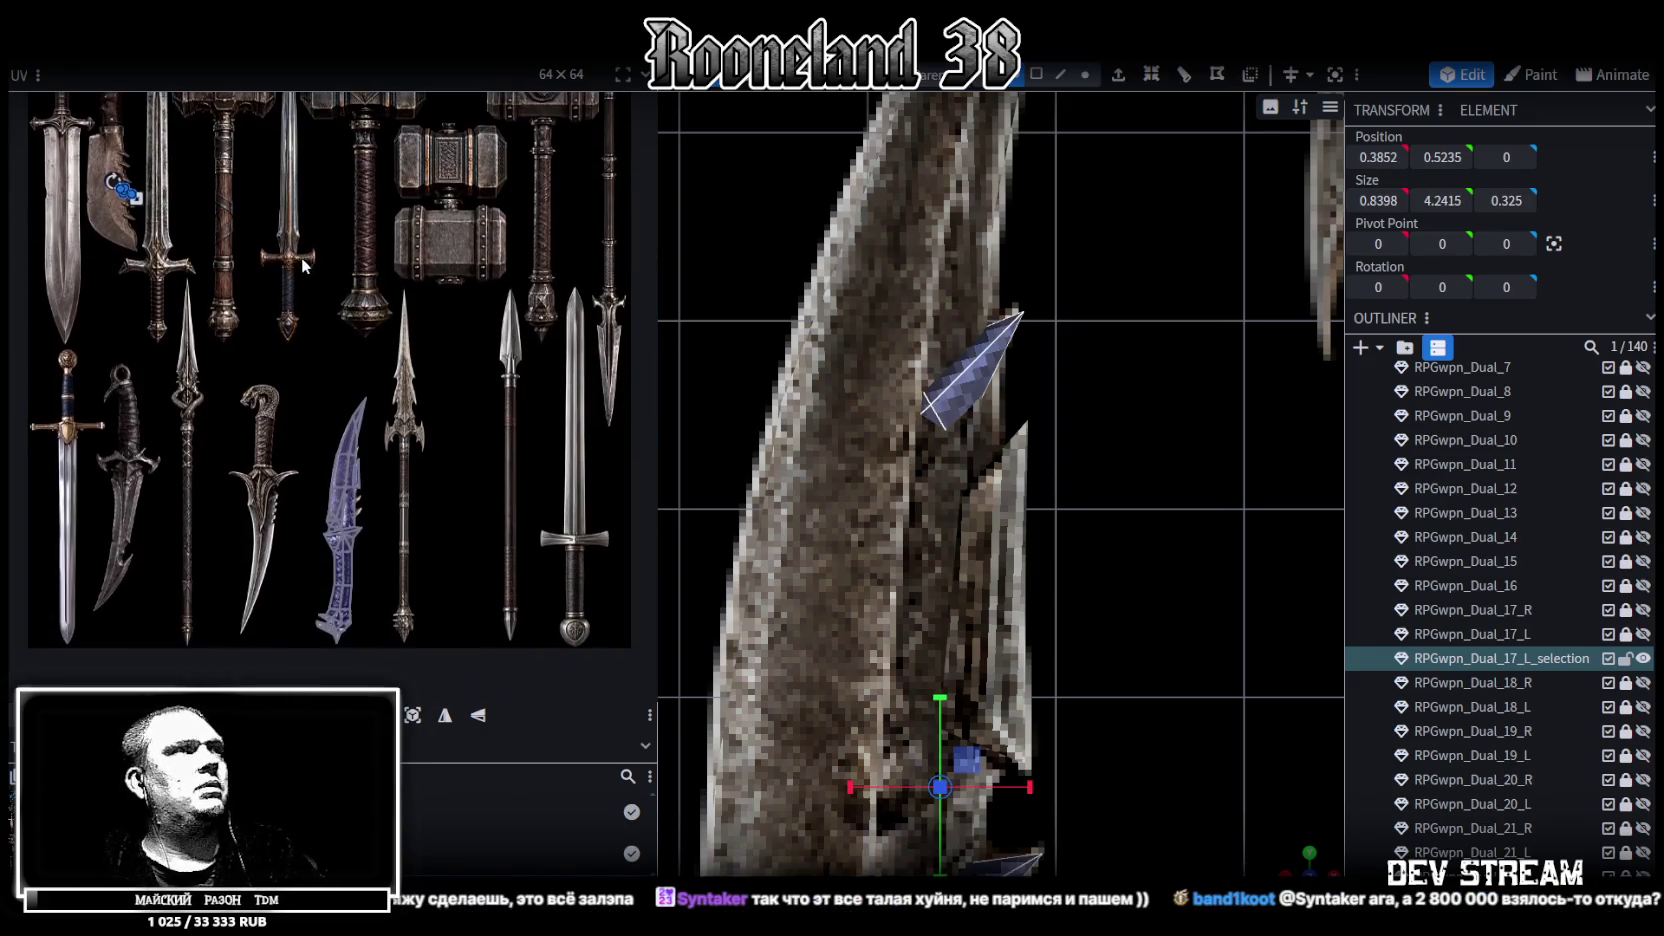
scroll(167, 222, "up", 2)
left_click_drag(122, 193, 454, 540)
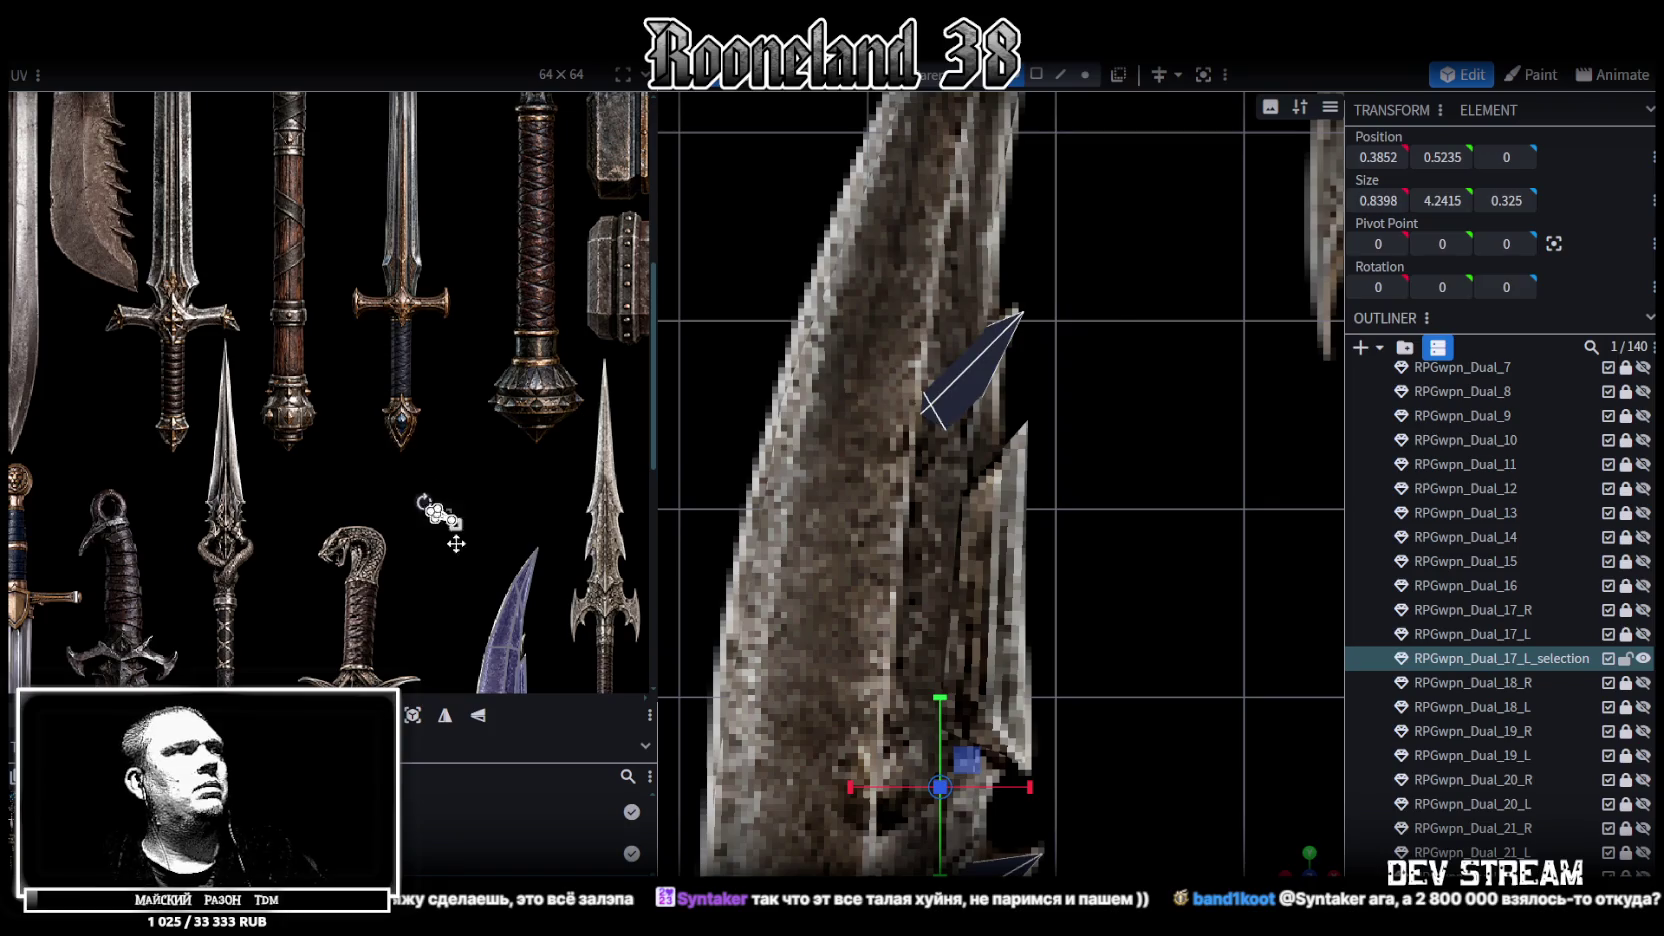
scroll(555, 580, "down", 2)
Rotate, mirror and position the first spike face's UV onto the blade texture's edge
left_click(569, 543)
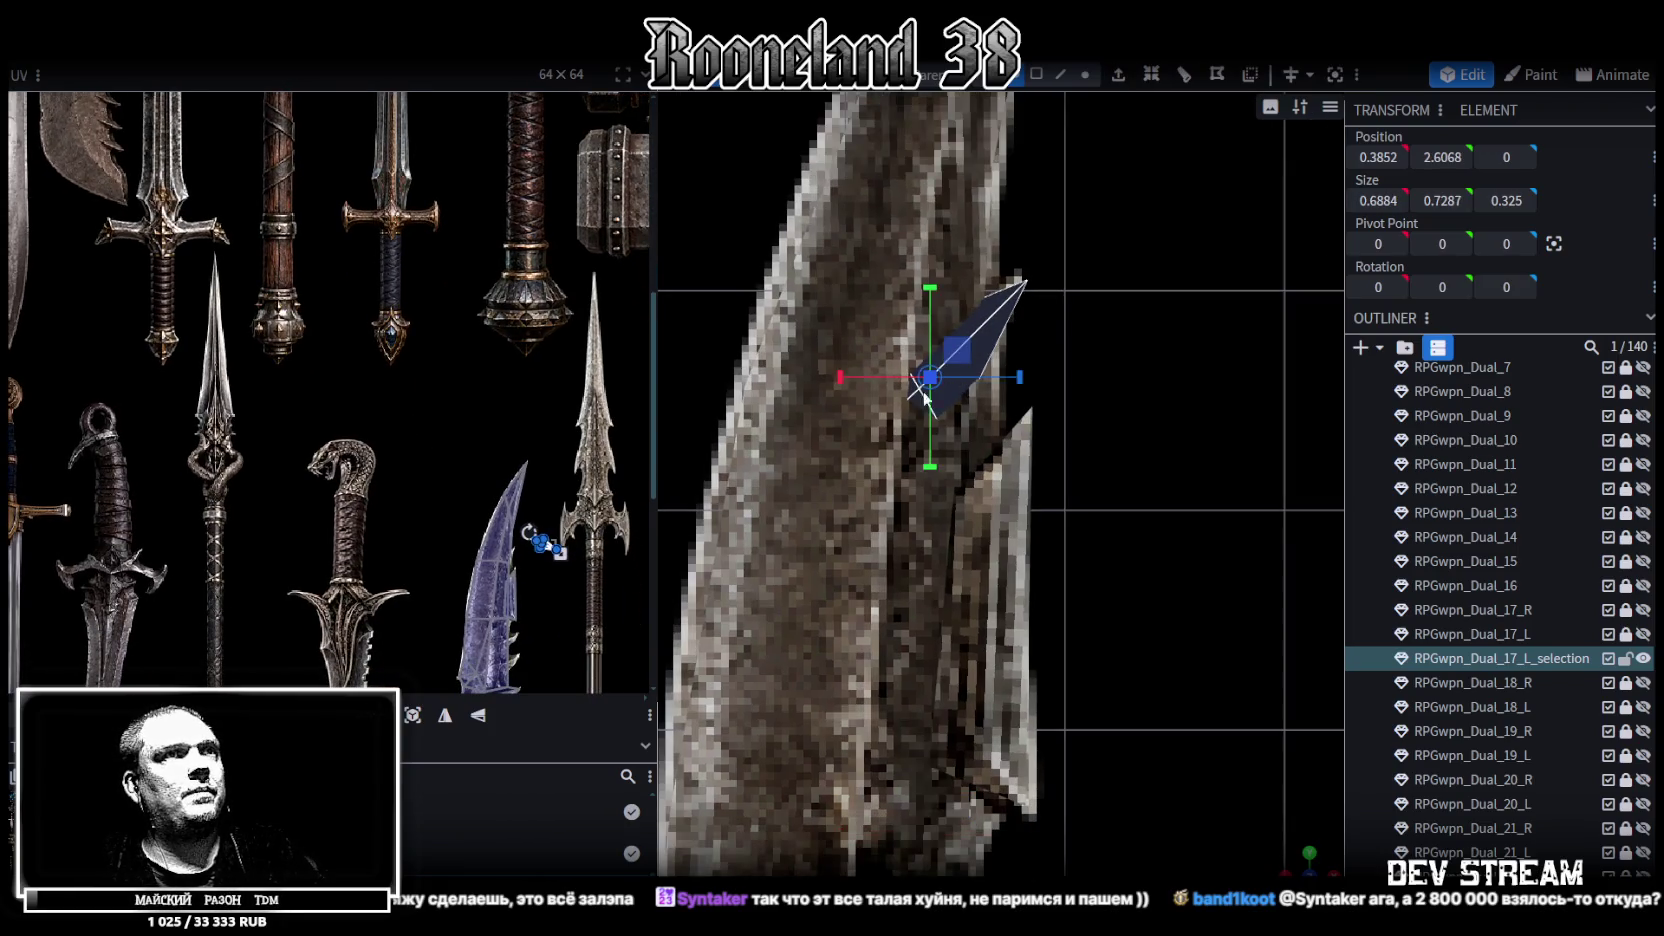
scroll(562, 545, "up", 3)
scroll(562, 542, "up", 3)
middle_click_drag(382, 478, 530, 601)
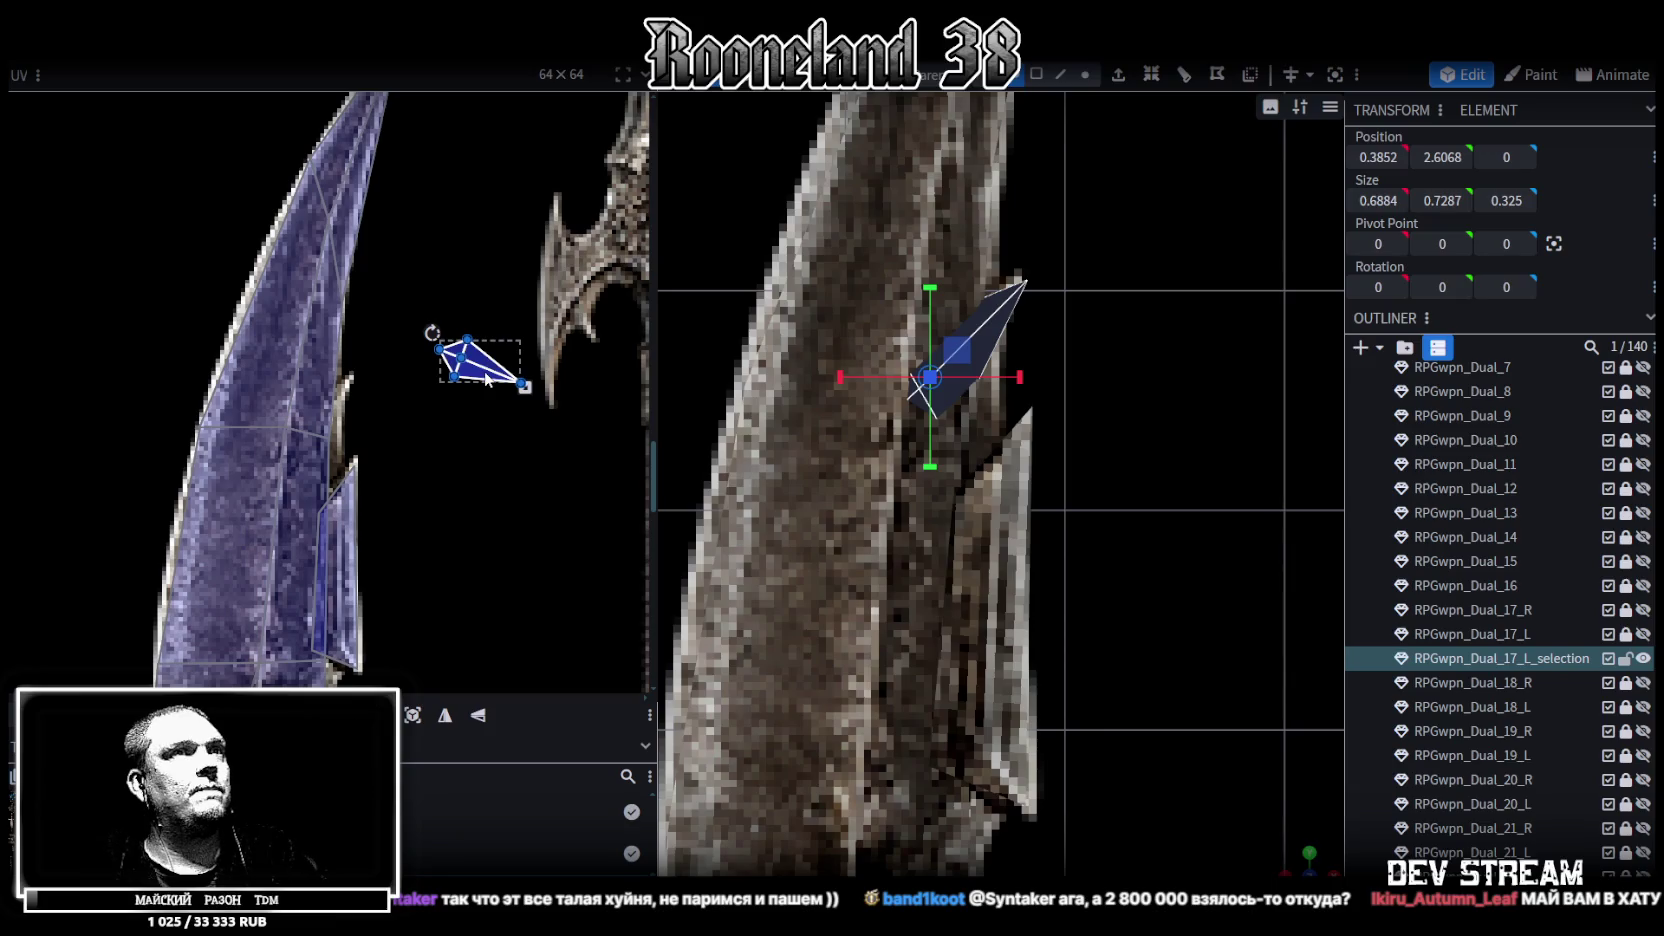
mouse_move(433, 331)
left_mouse_down()
mouse_move(436, 396)
mouse_move(331, 422)
left_mouse_up()
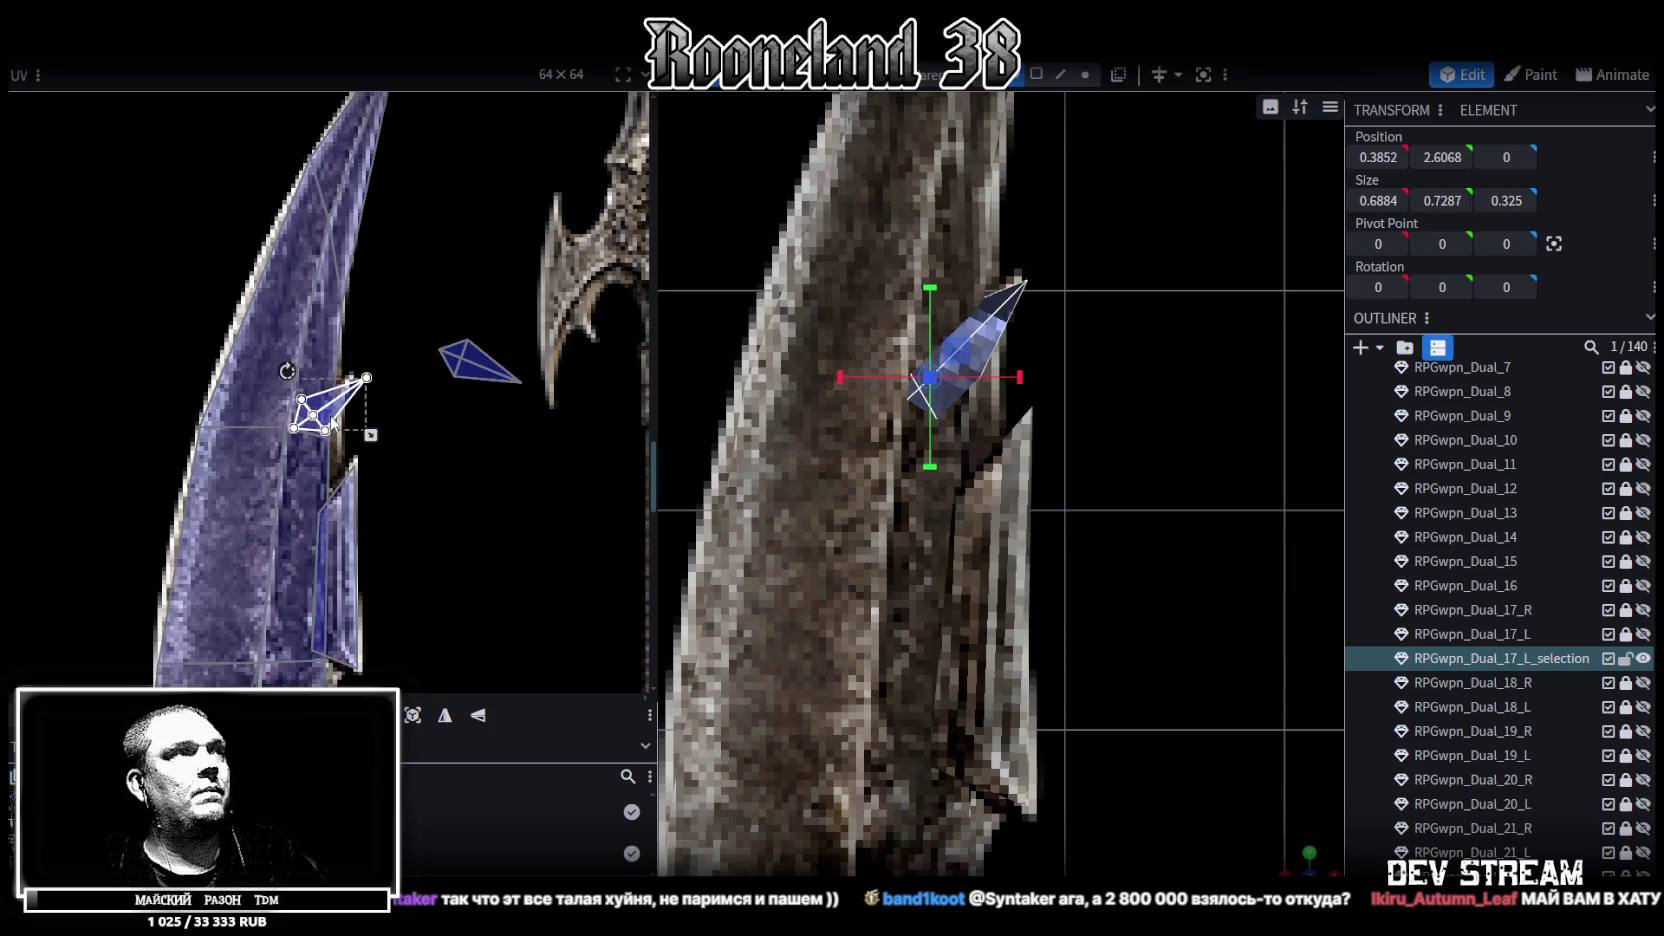
mouse_move(333, 422)
left_mouse_down()
mouse_move(377, 402)
mouse_move(344, 425)
mouse_move(367, 427)
left_mouse_up()
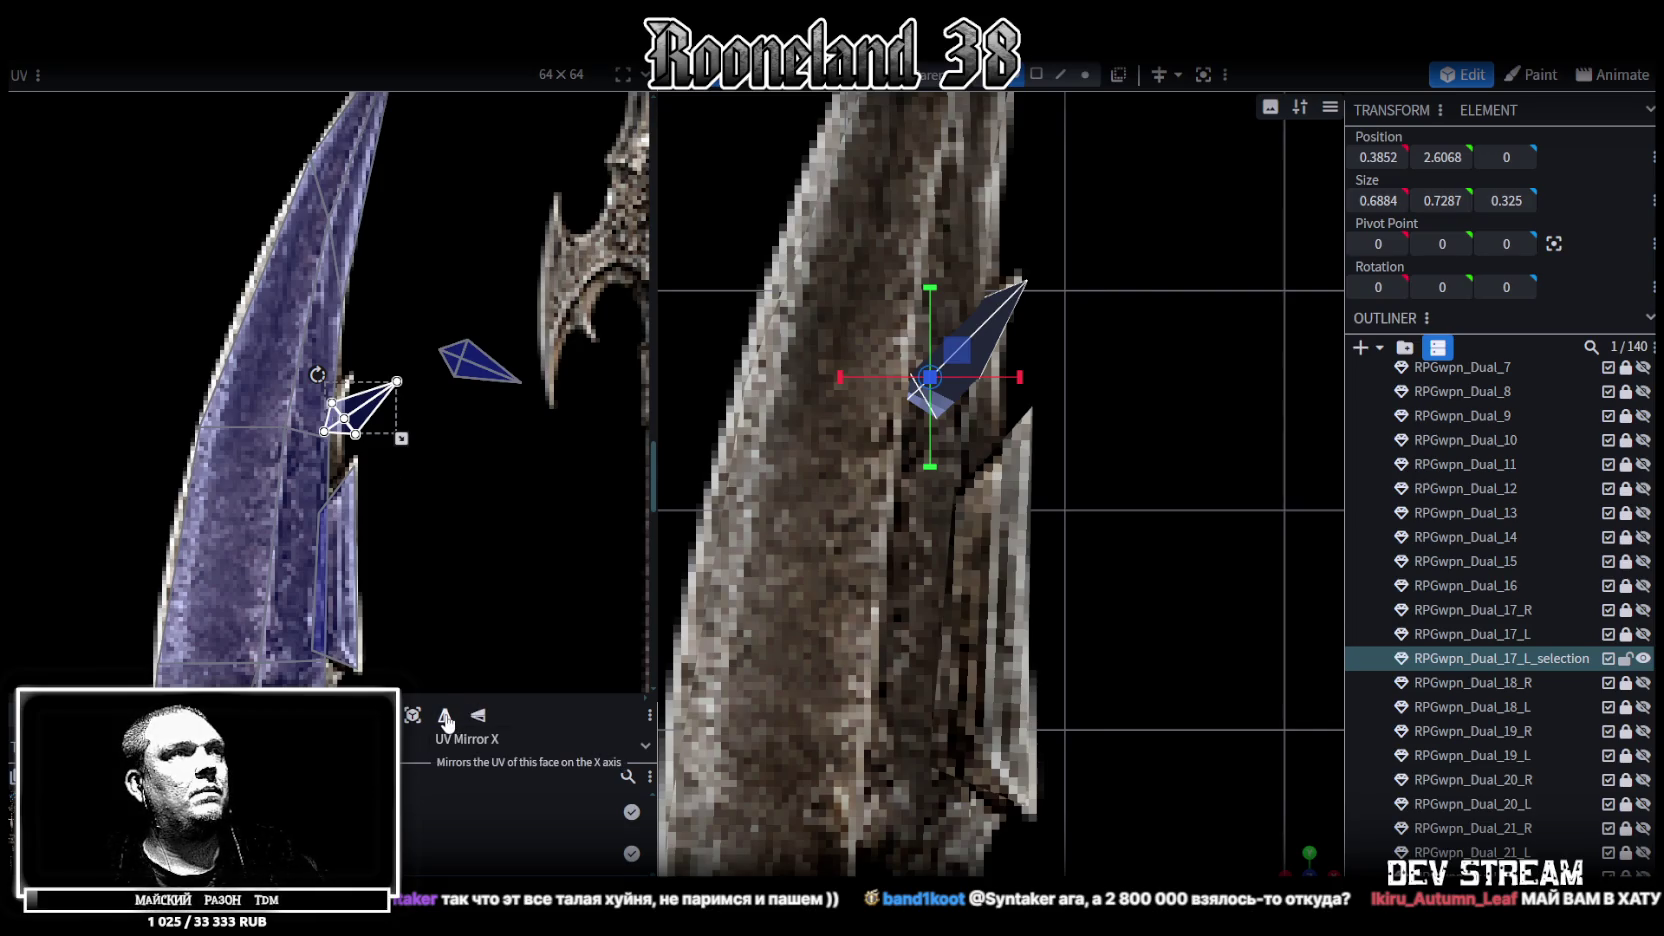
left_click(478, 715)
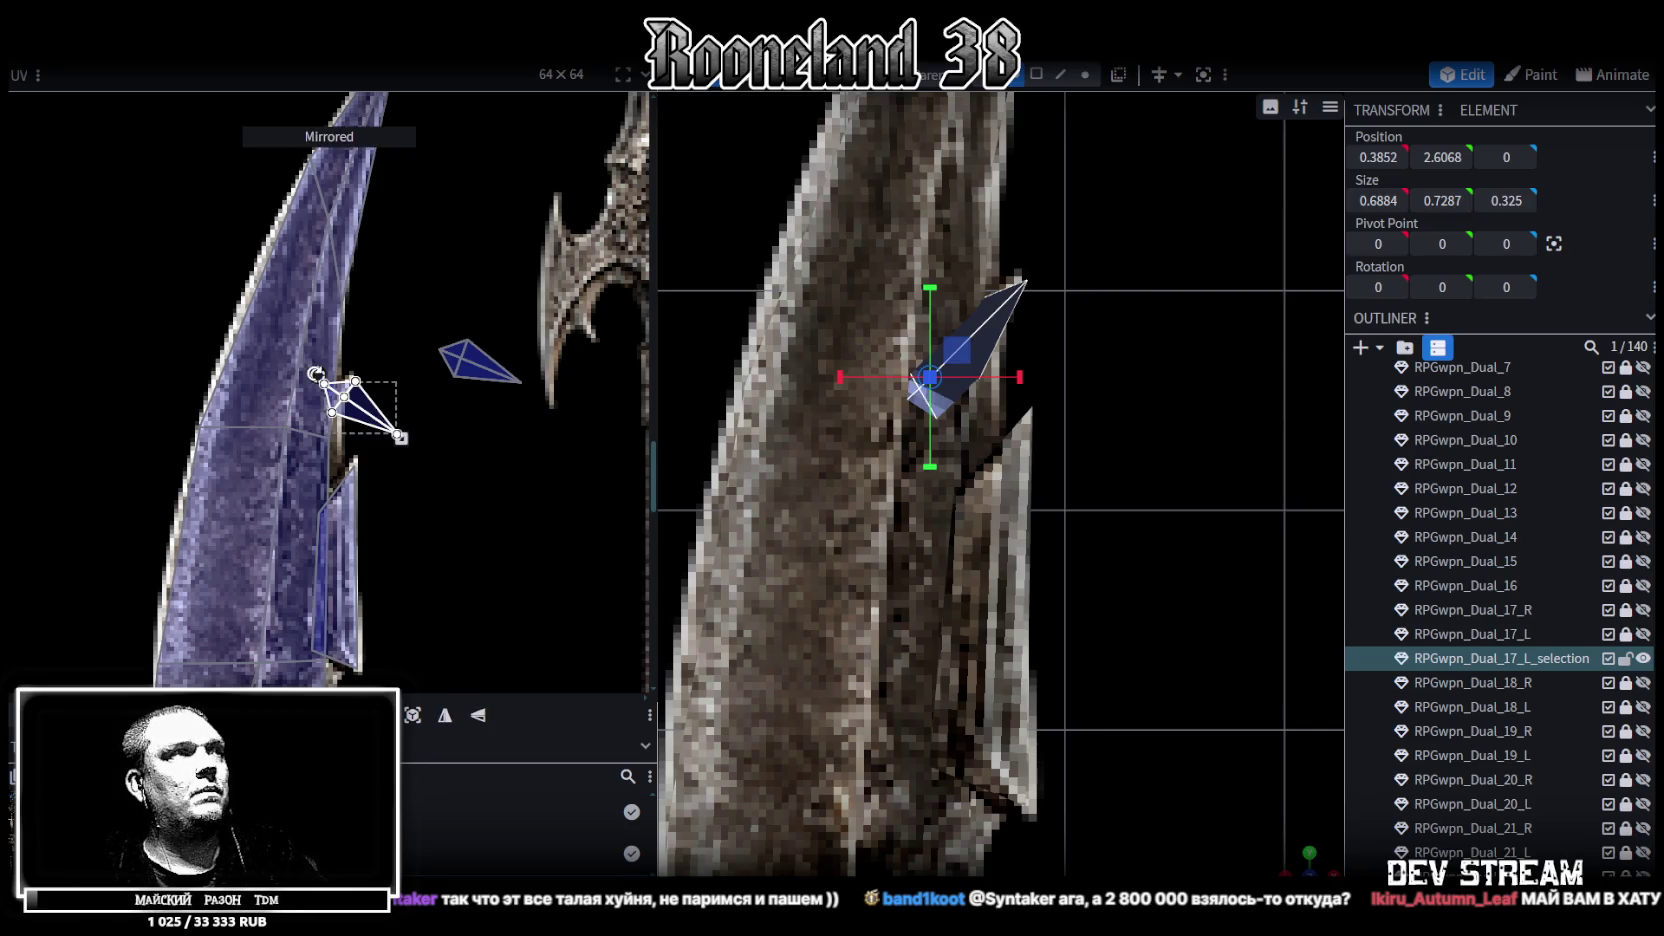
left_click_drag(315, 373, 322, 345)
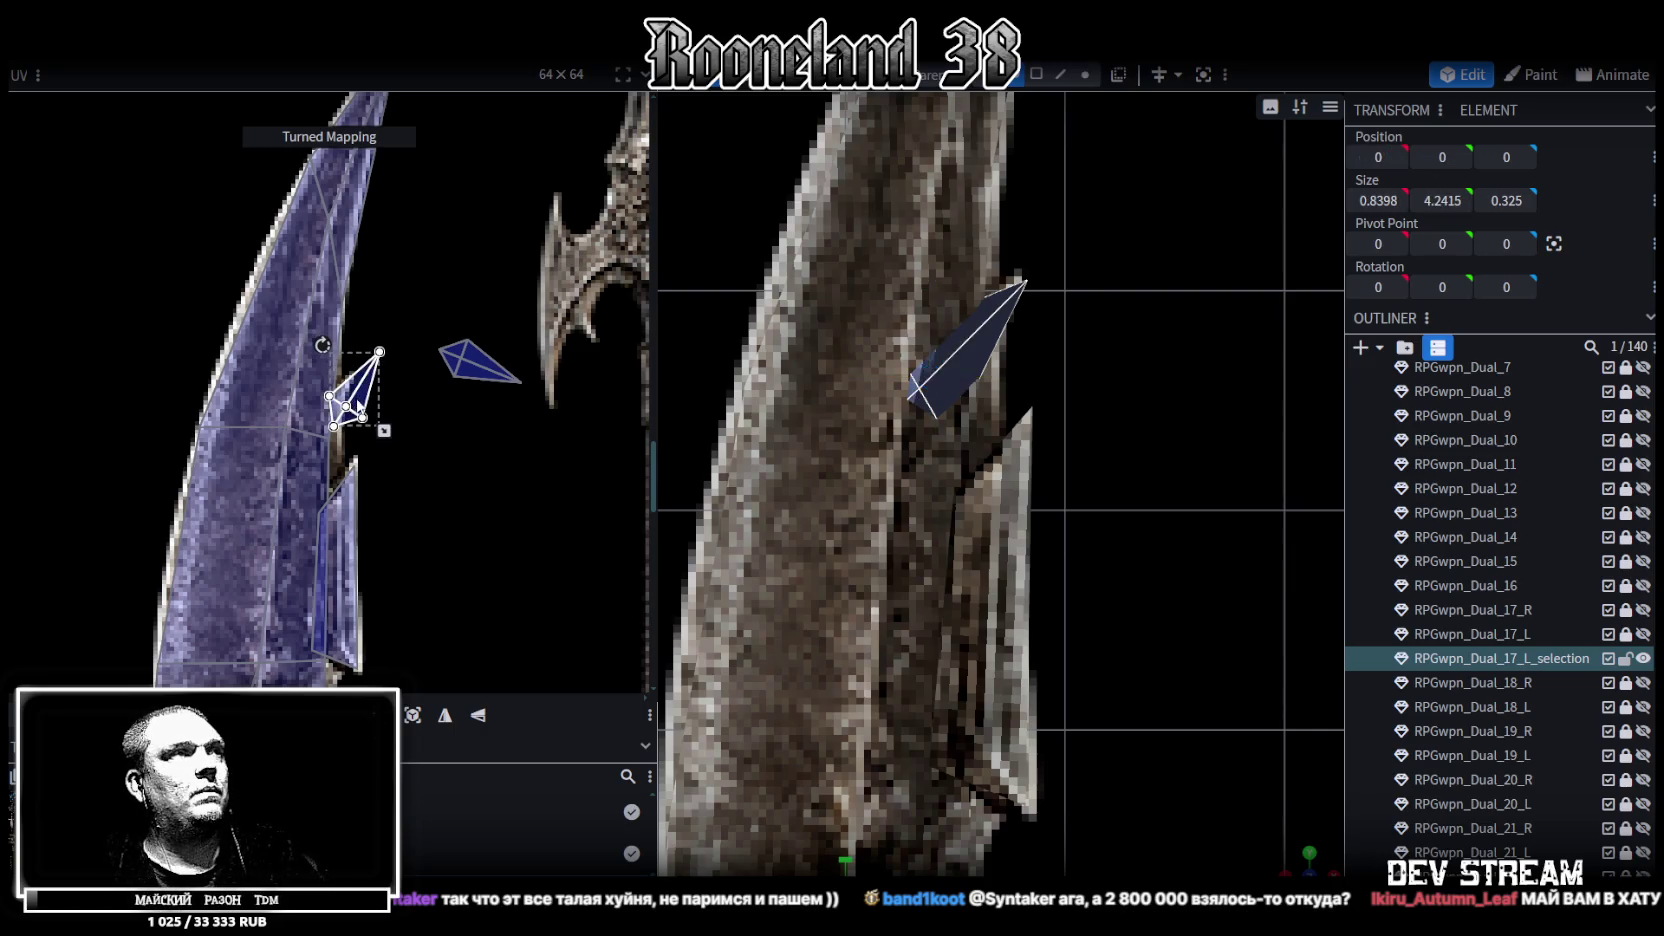
left_click_drag(358, 406, 328, 432)
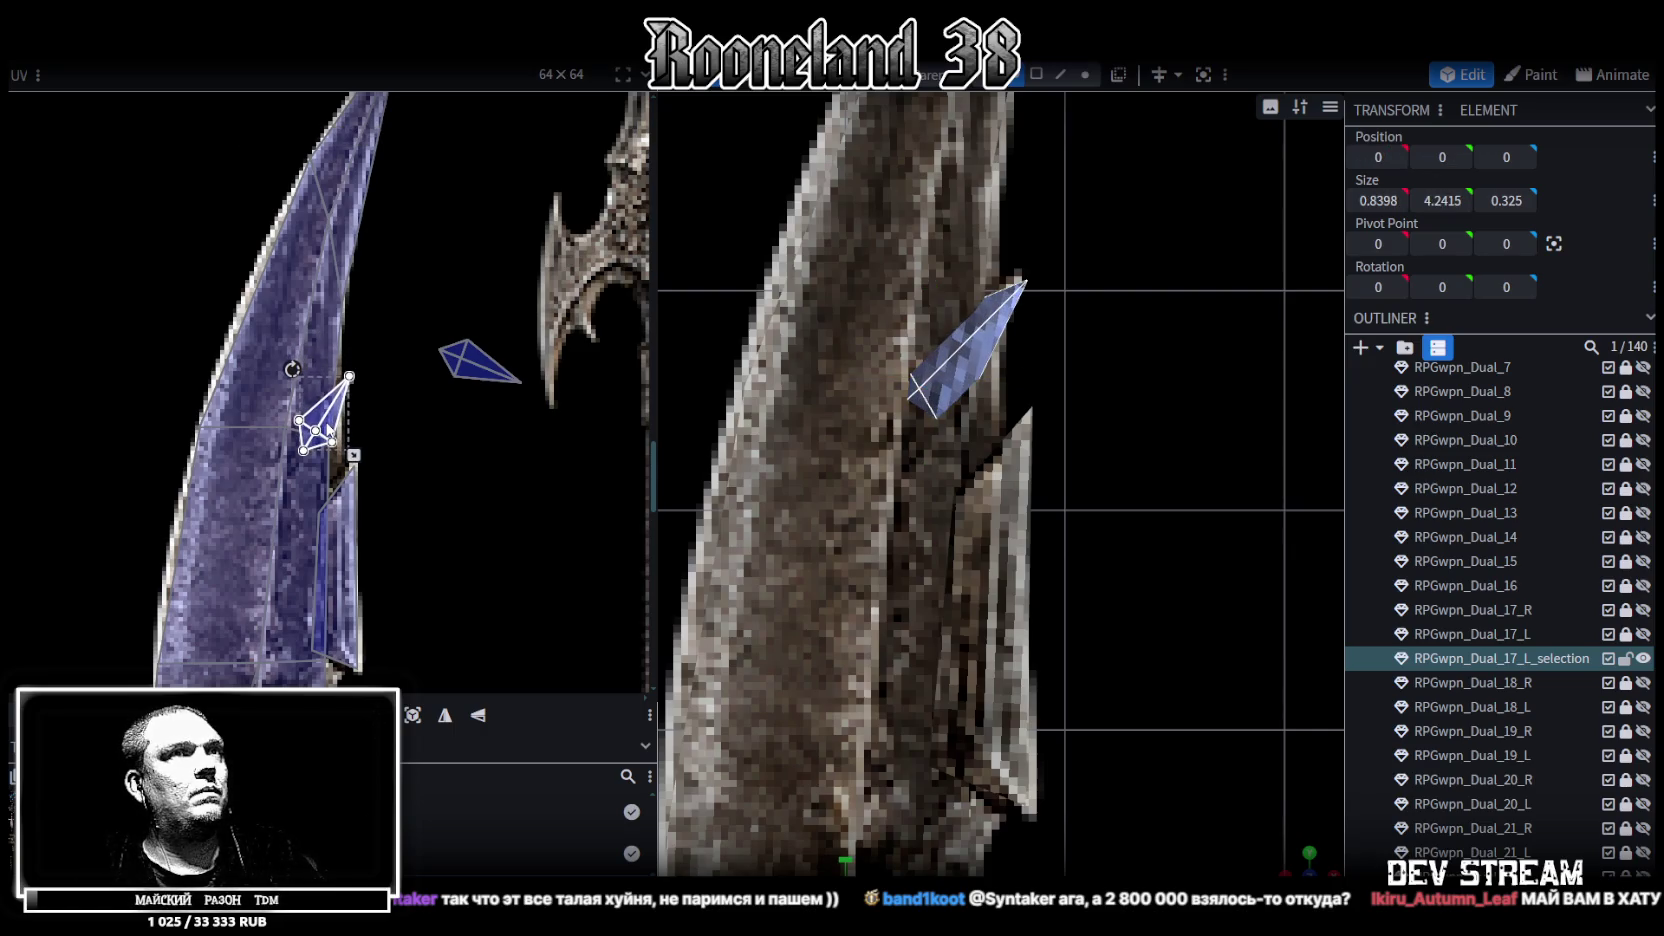
scroll(355, 432, "down", 3)
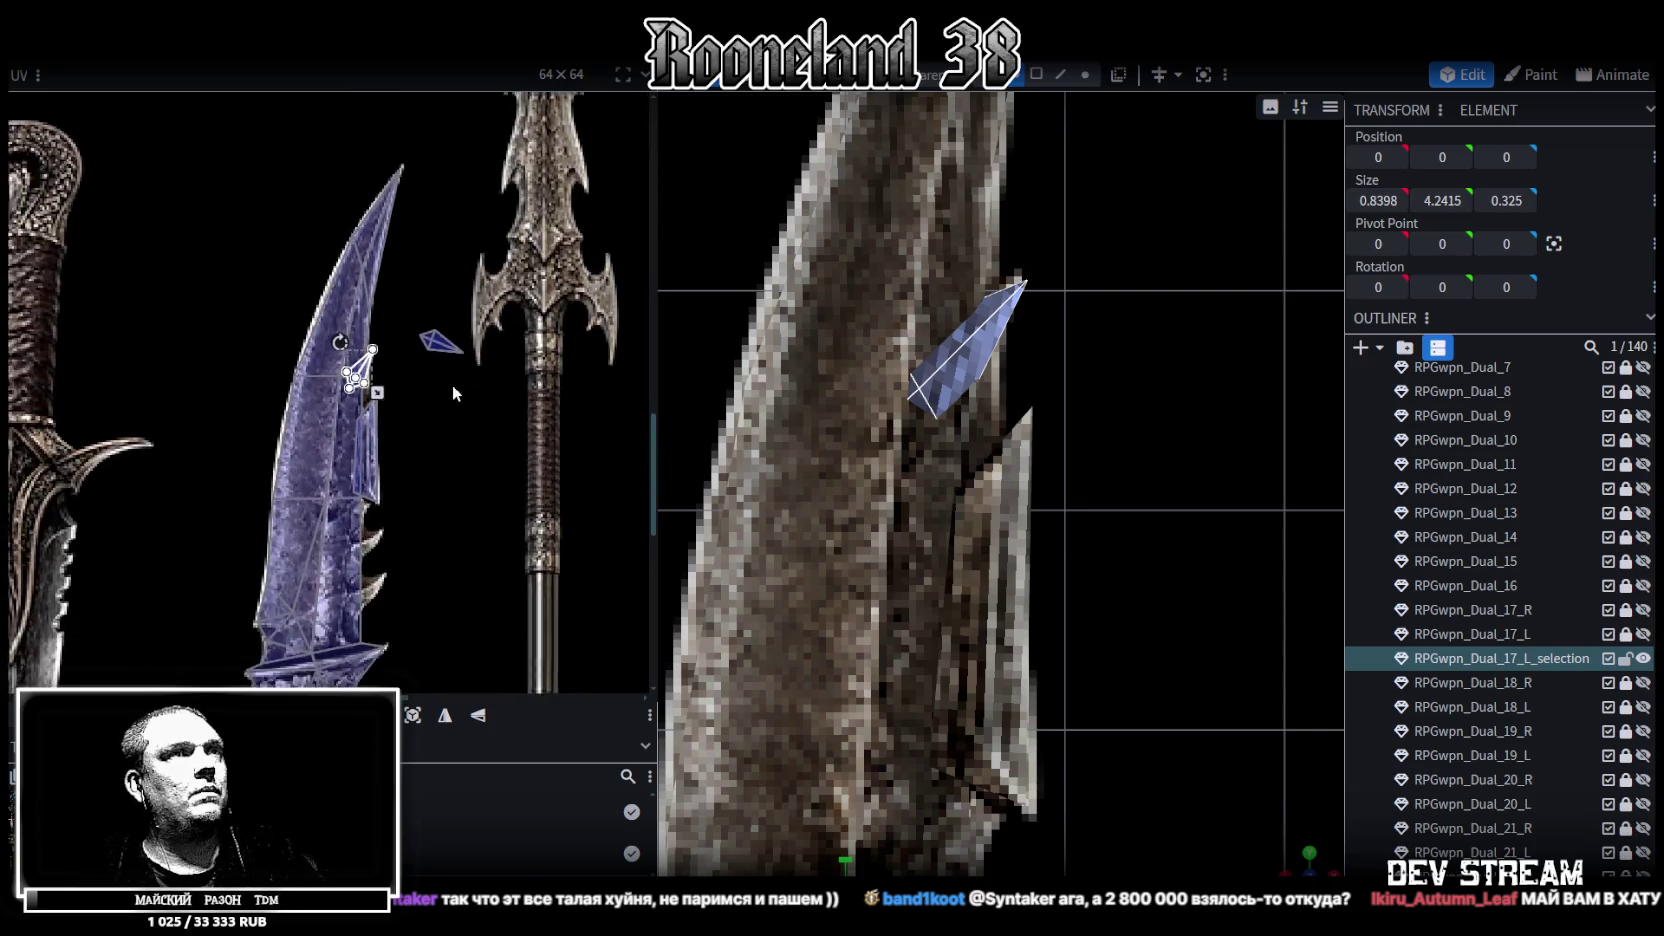
Map the next spike face lower down the blade onto a texture spike
left_click_drag(1025, 648, 1030, 390)
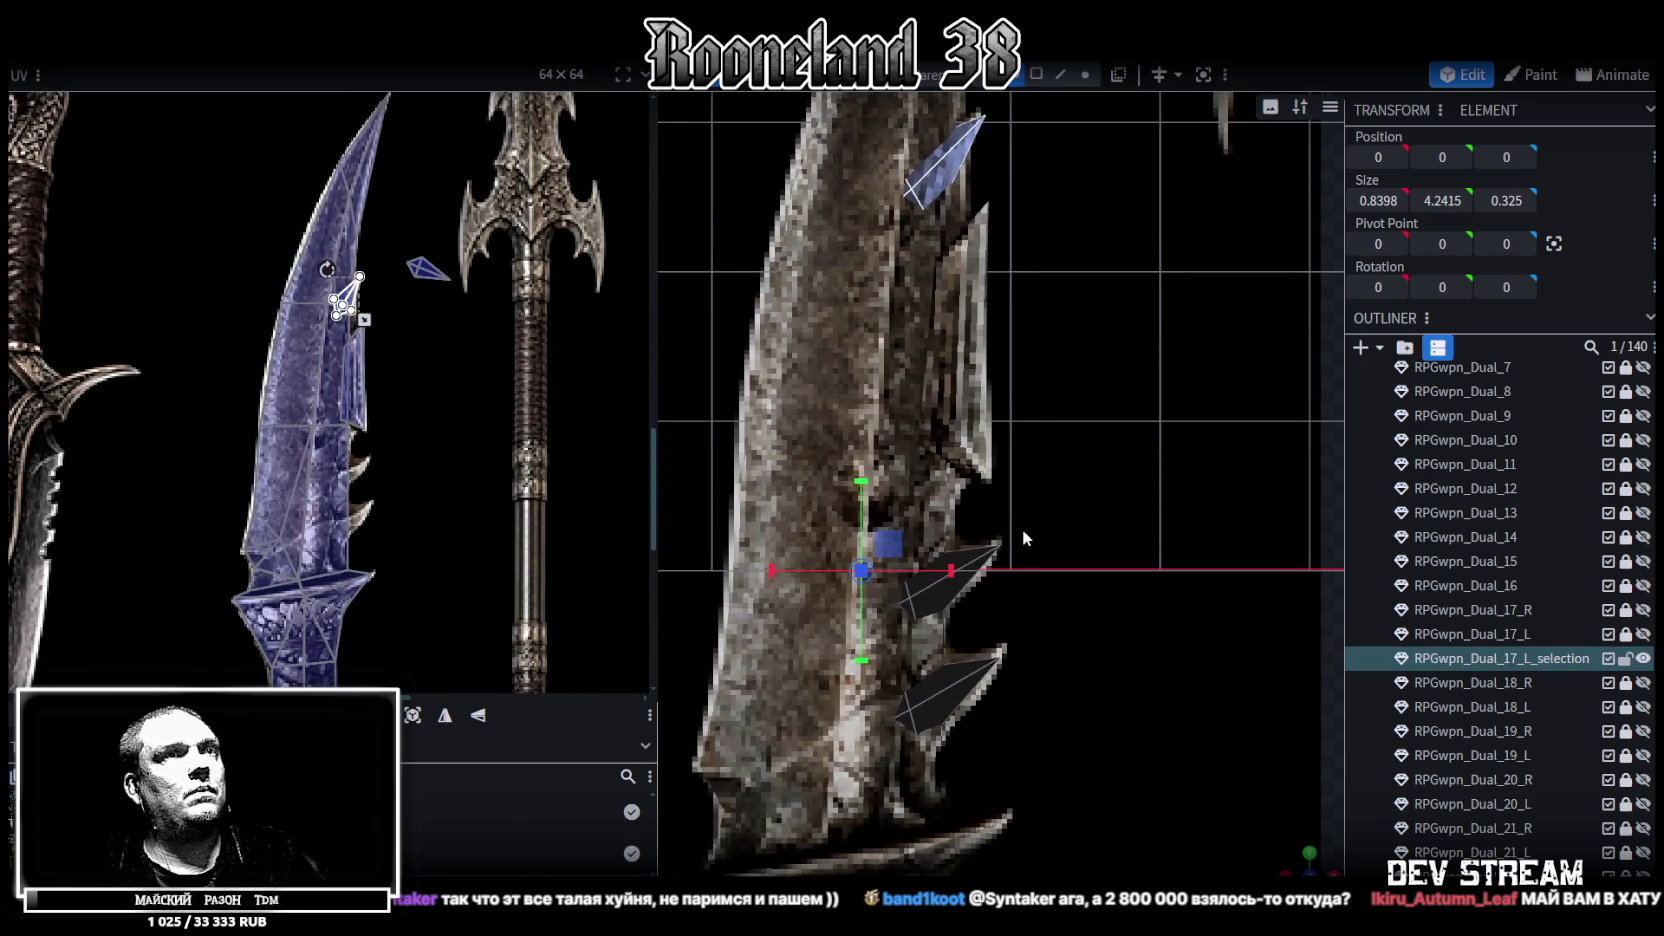
left_click(970, 566)
left_click_drag(972, 565, 986, 562)
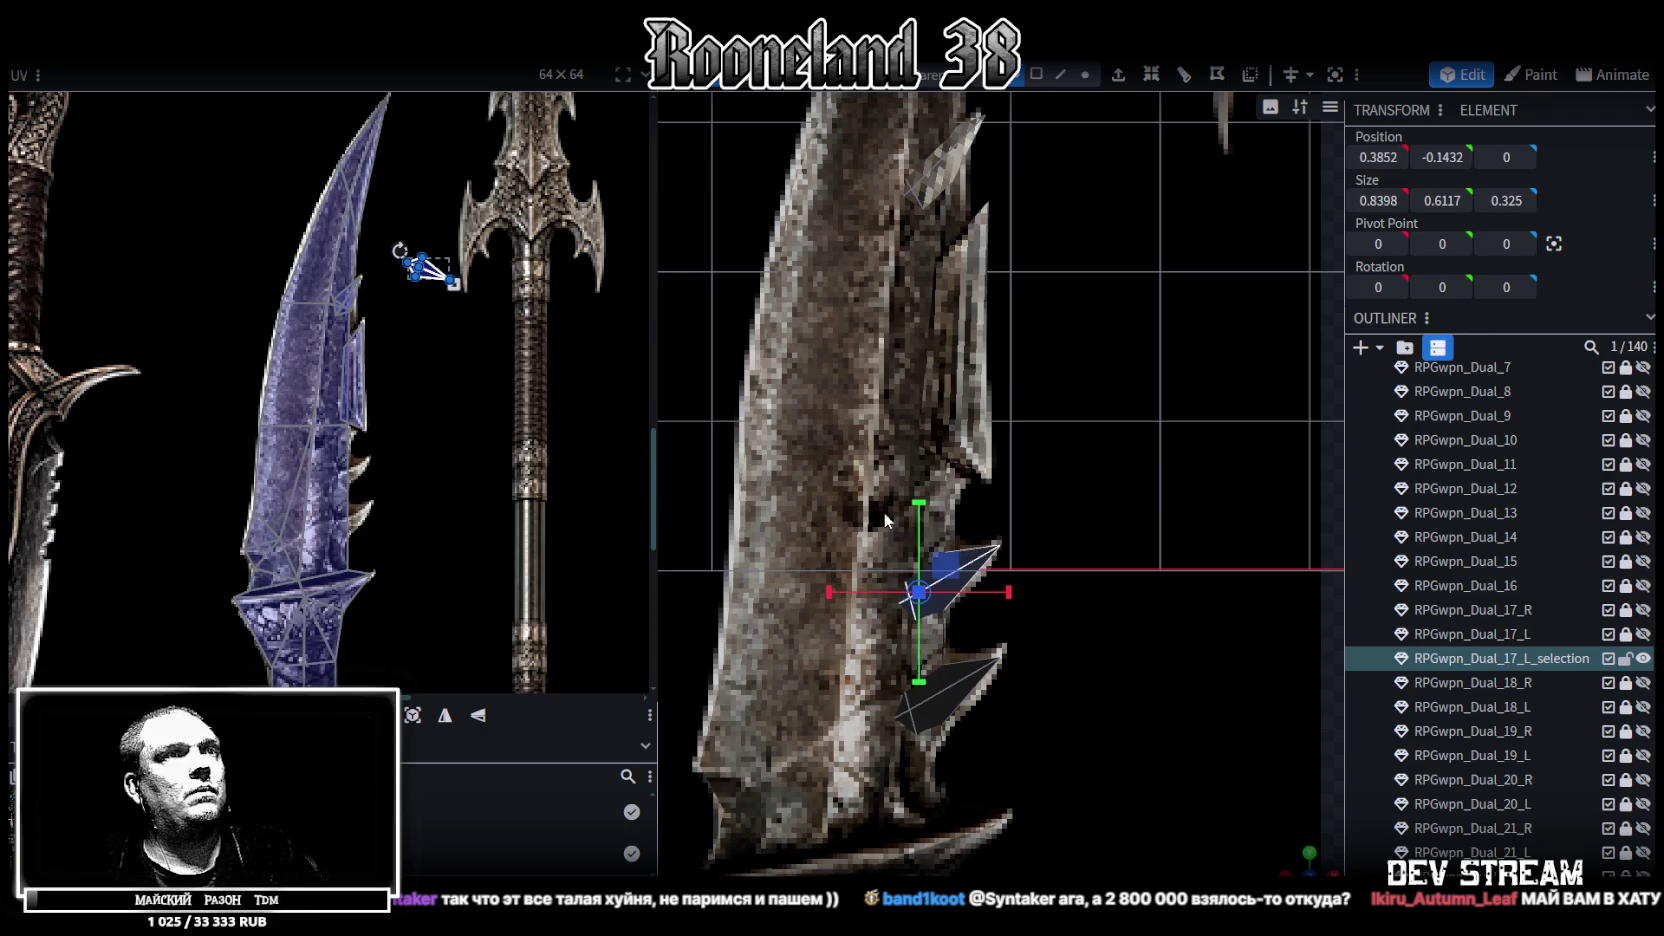
scroll(416, 262, "up", 2)
scroll(405, 256, "up", 2)
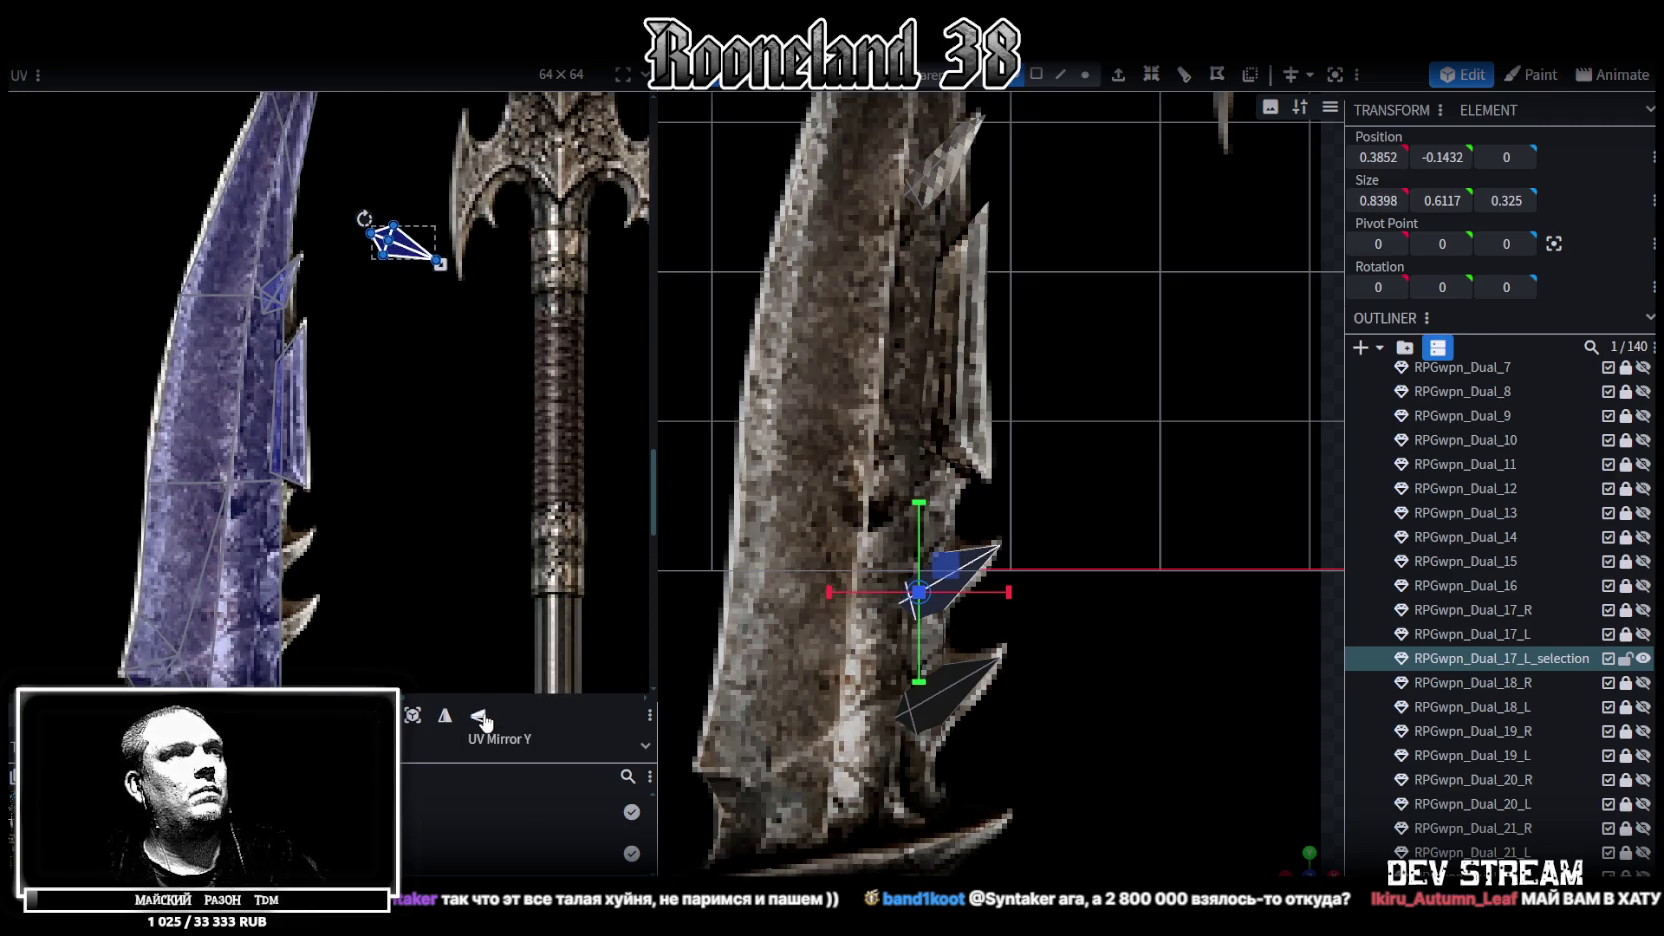
mouse_move(408, 245)
left_mouse_down()
mouse_move(342, 297)
mouse_move(288, 557)
left_mouse_up()
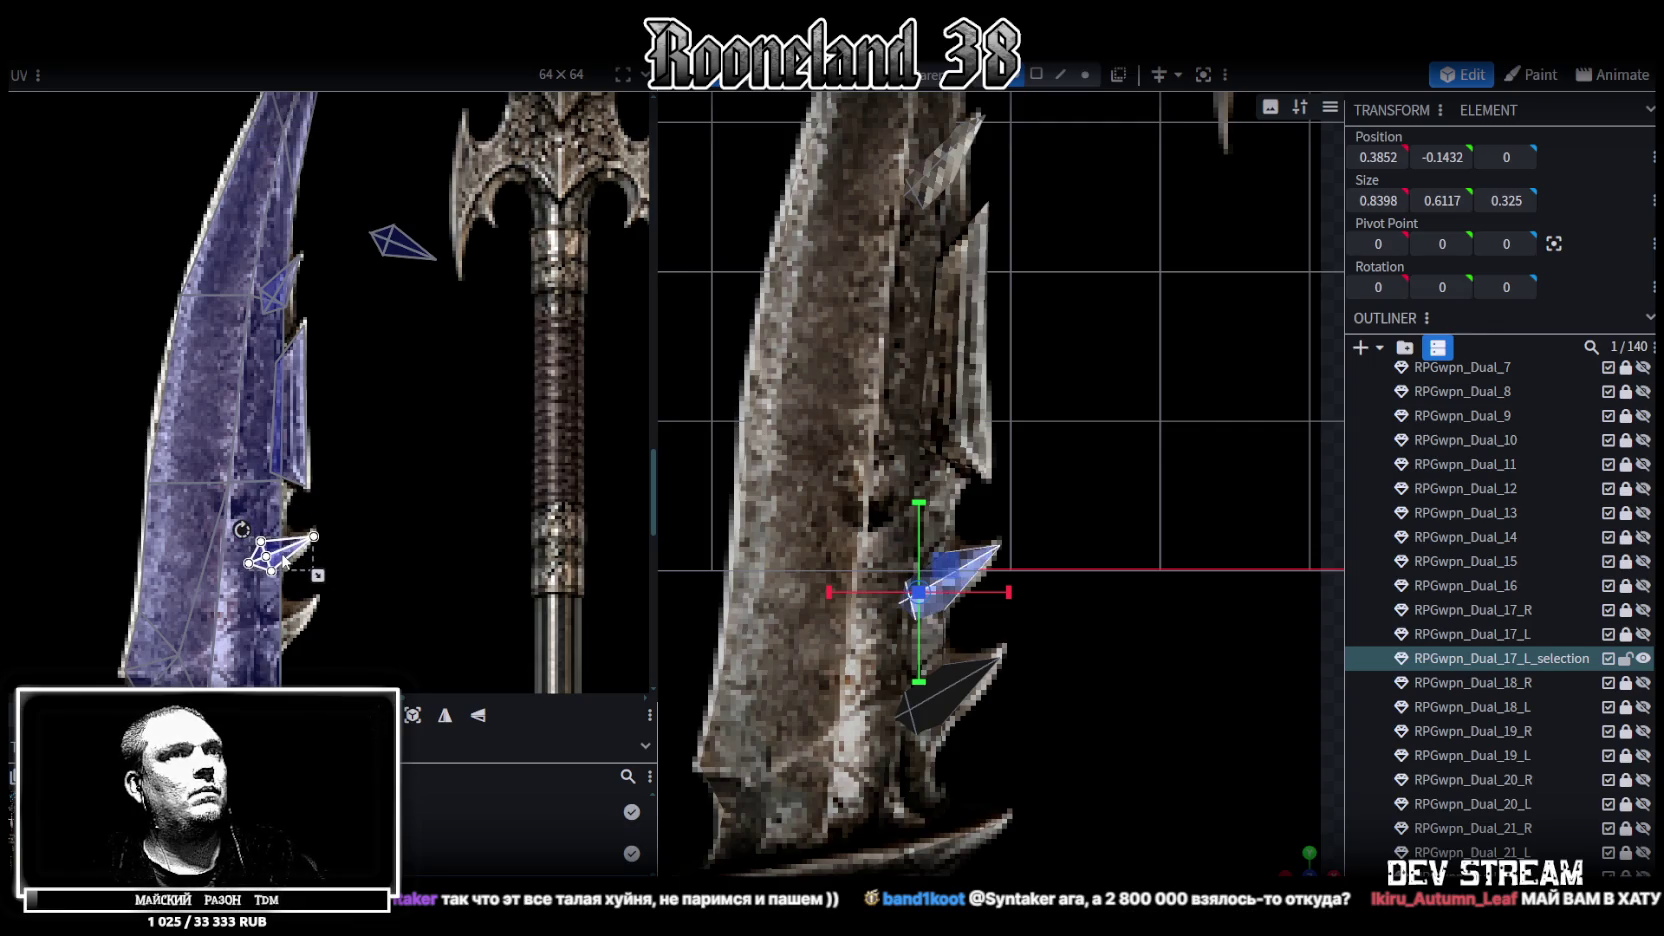
scroll(290, 555, "up", 3)
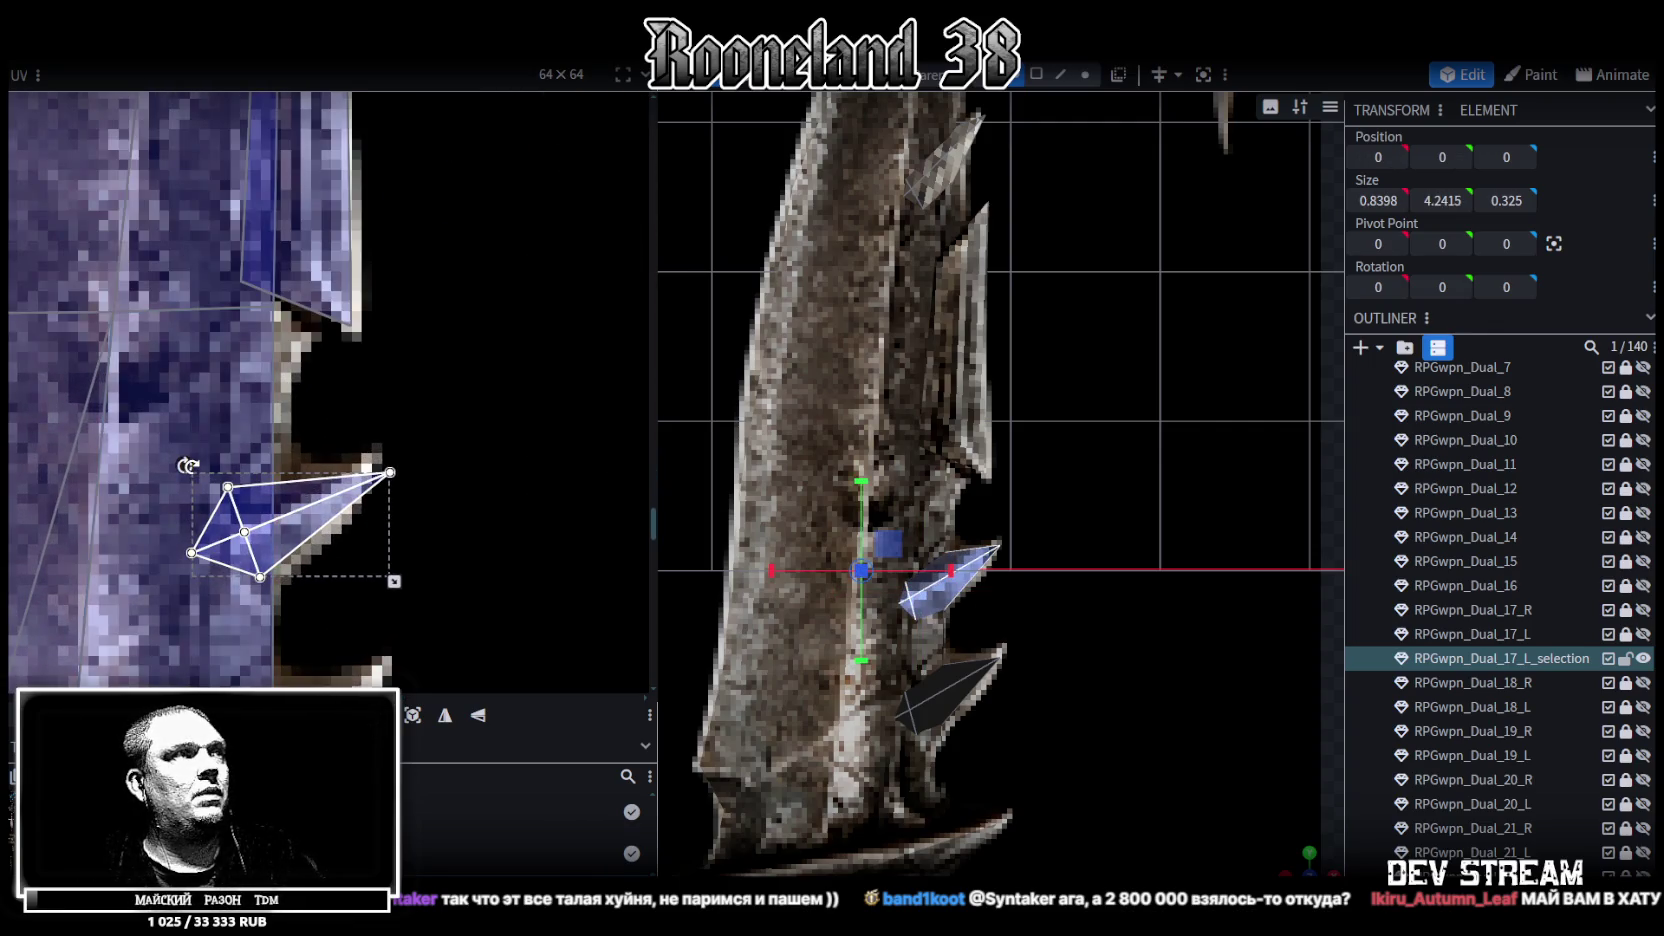
mouse_move(393, 580)
left_mouse_down()
mouse_move(212, 447)
mouse_move(288, 532)
left_mouse_up()
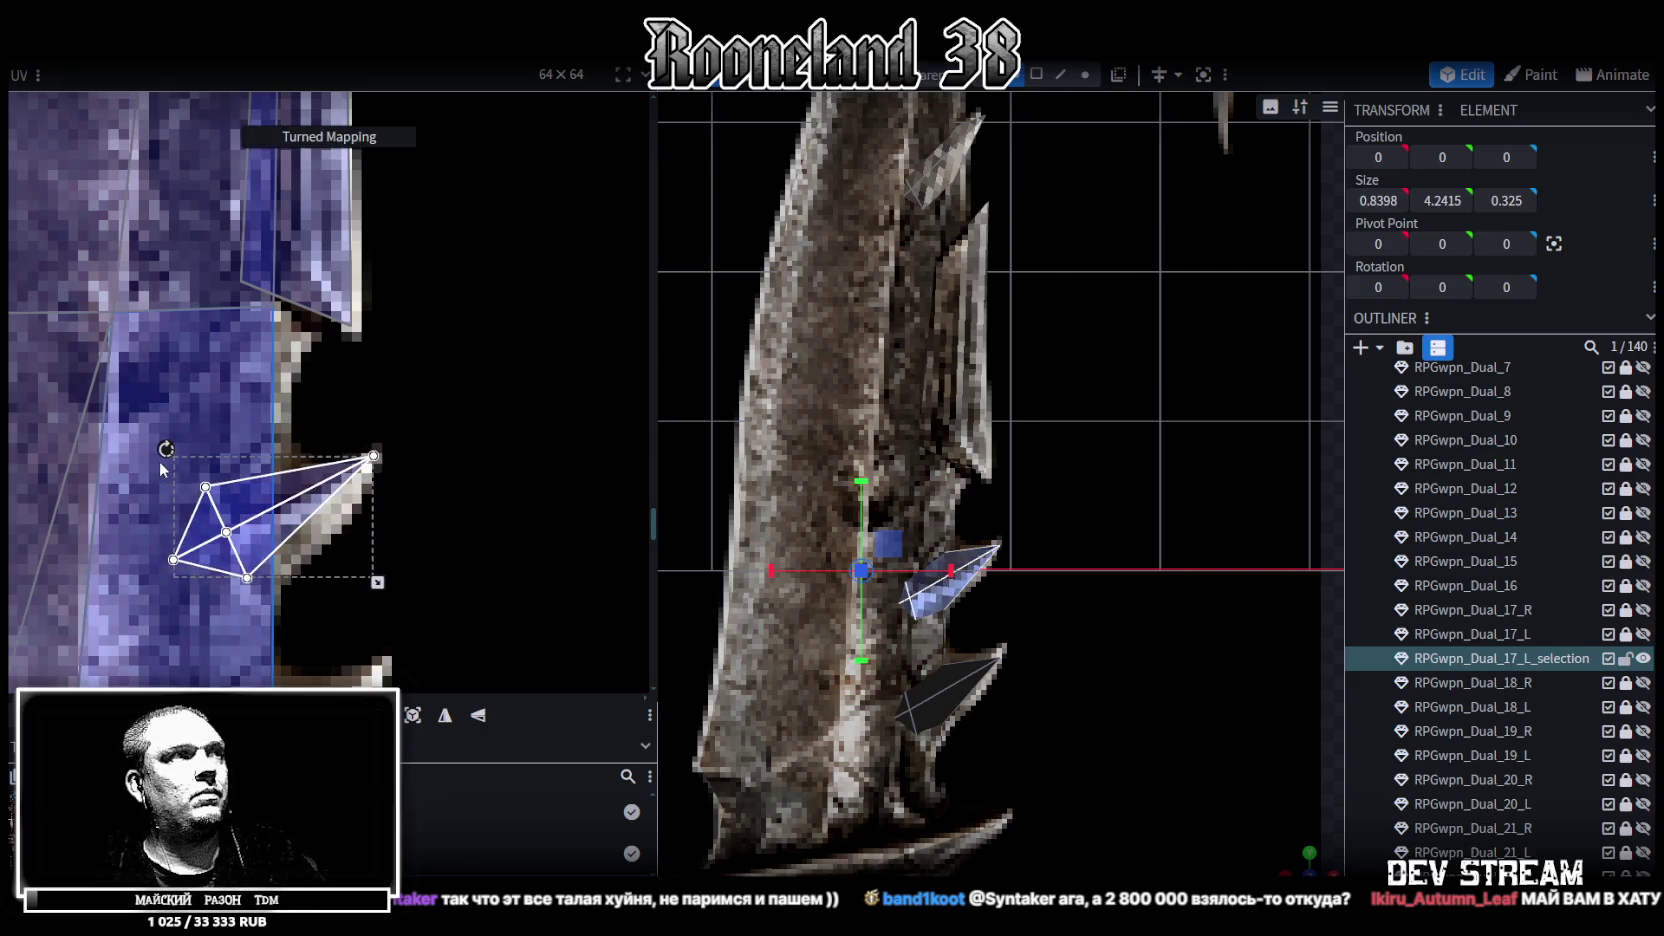
scroll(288, 532, "down", 3)
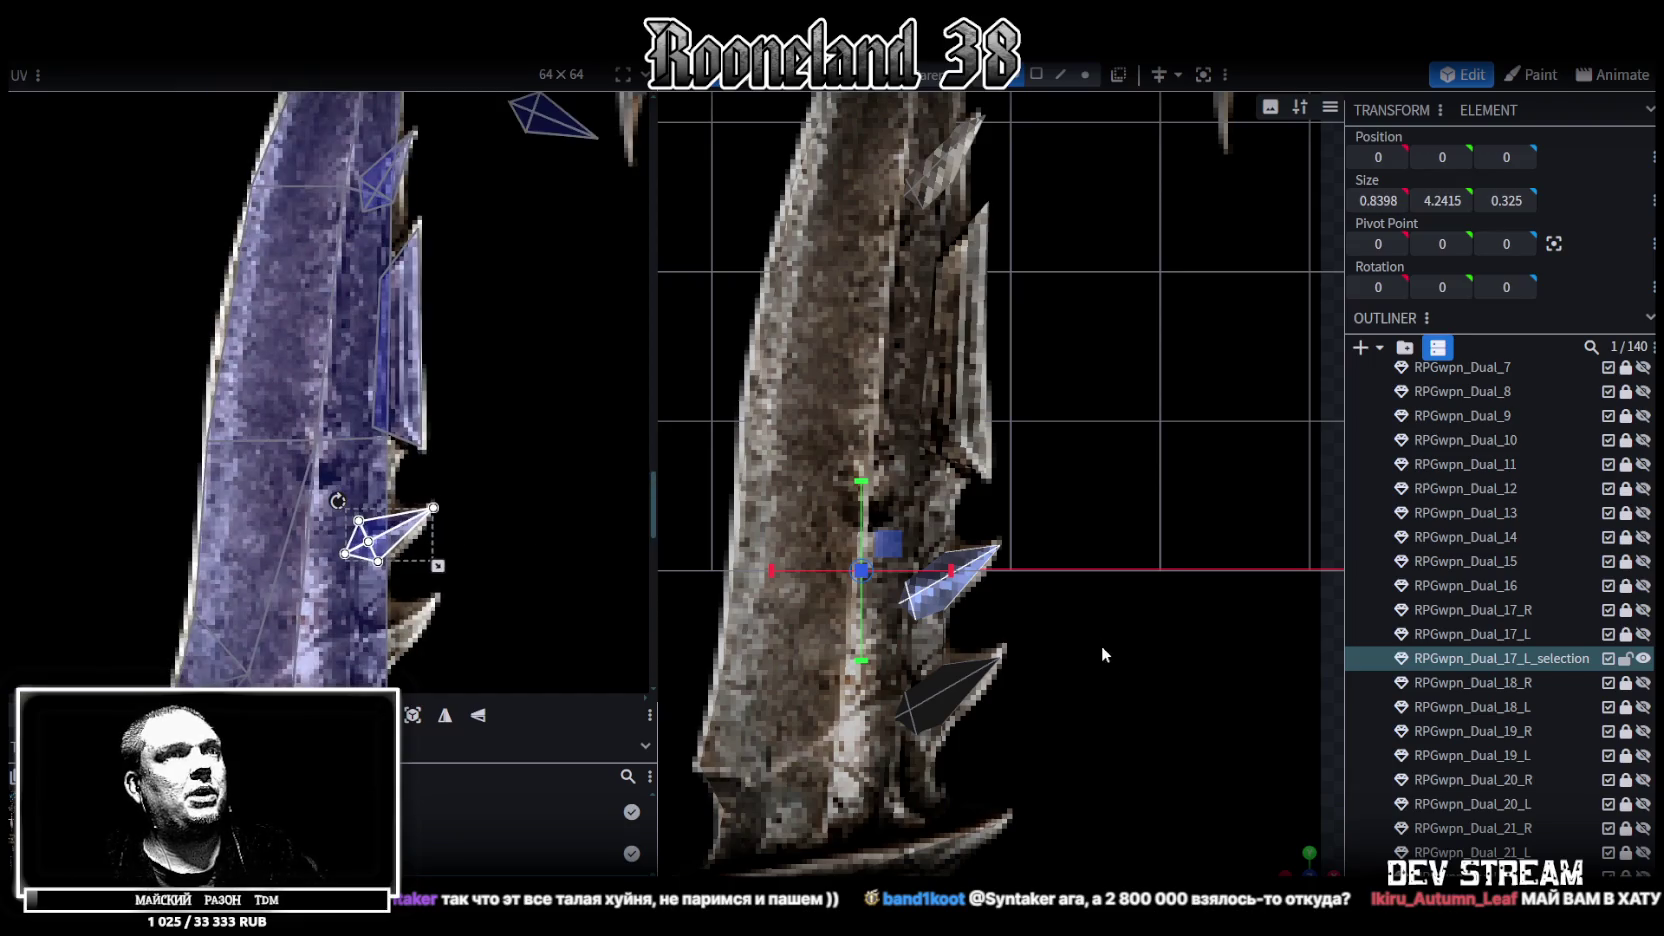
Mirror the lowest spike face's UV vertically, then move, enlarge and reshape it over a texture spike
right_click_drag(1101, 645, 1089, 495)
left_click(946, 543)
scroll(526, 393, "up", 1)
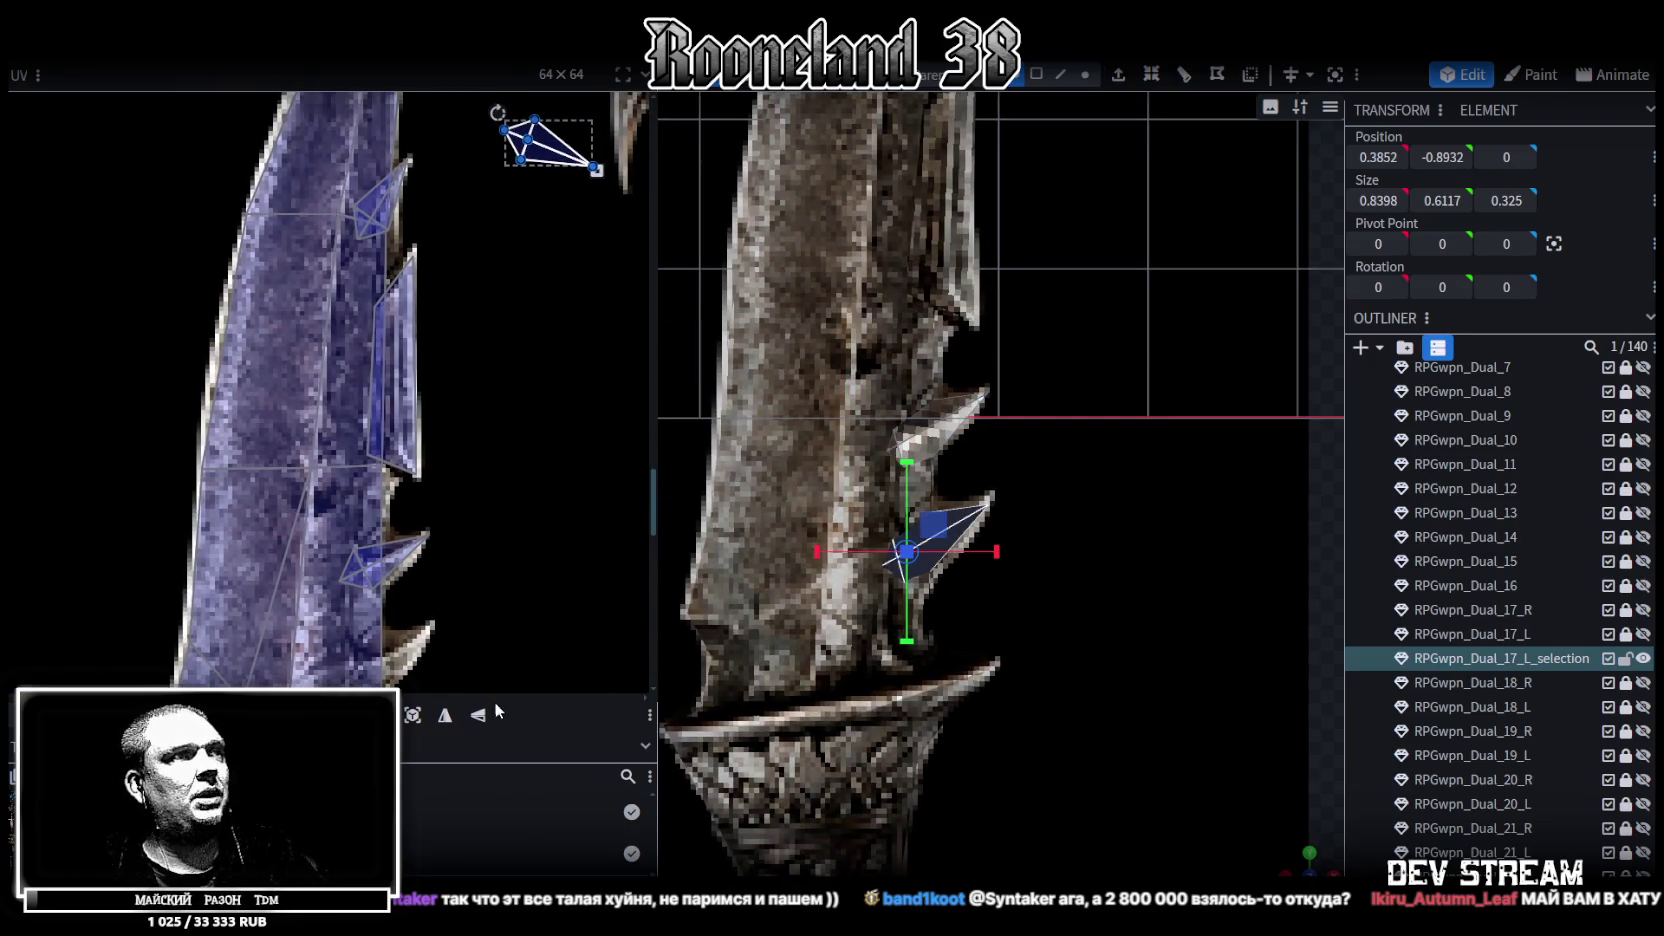
left_click(477, 718)
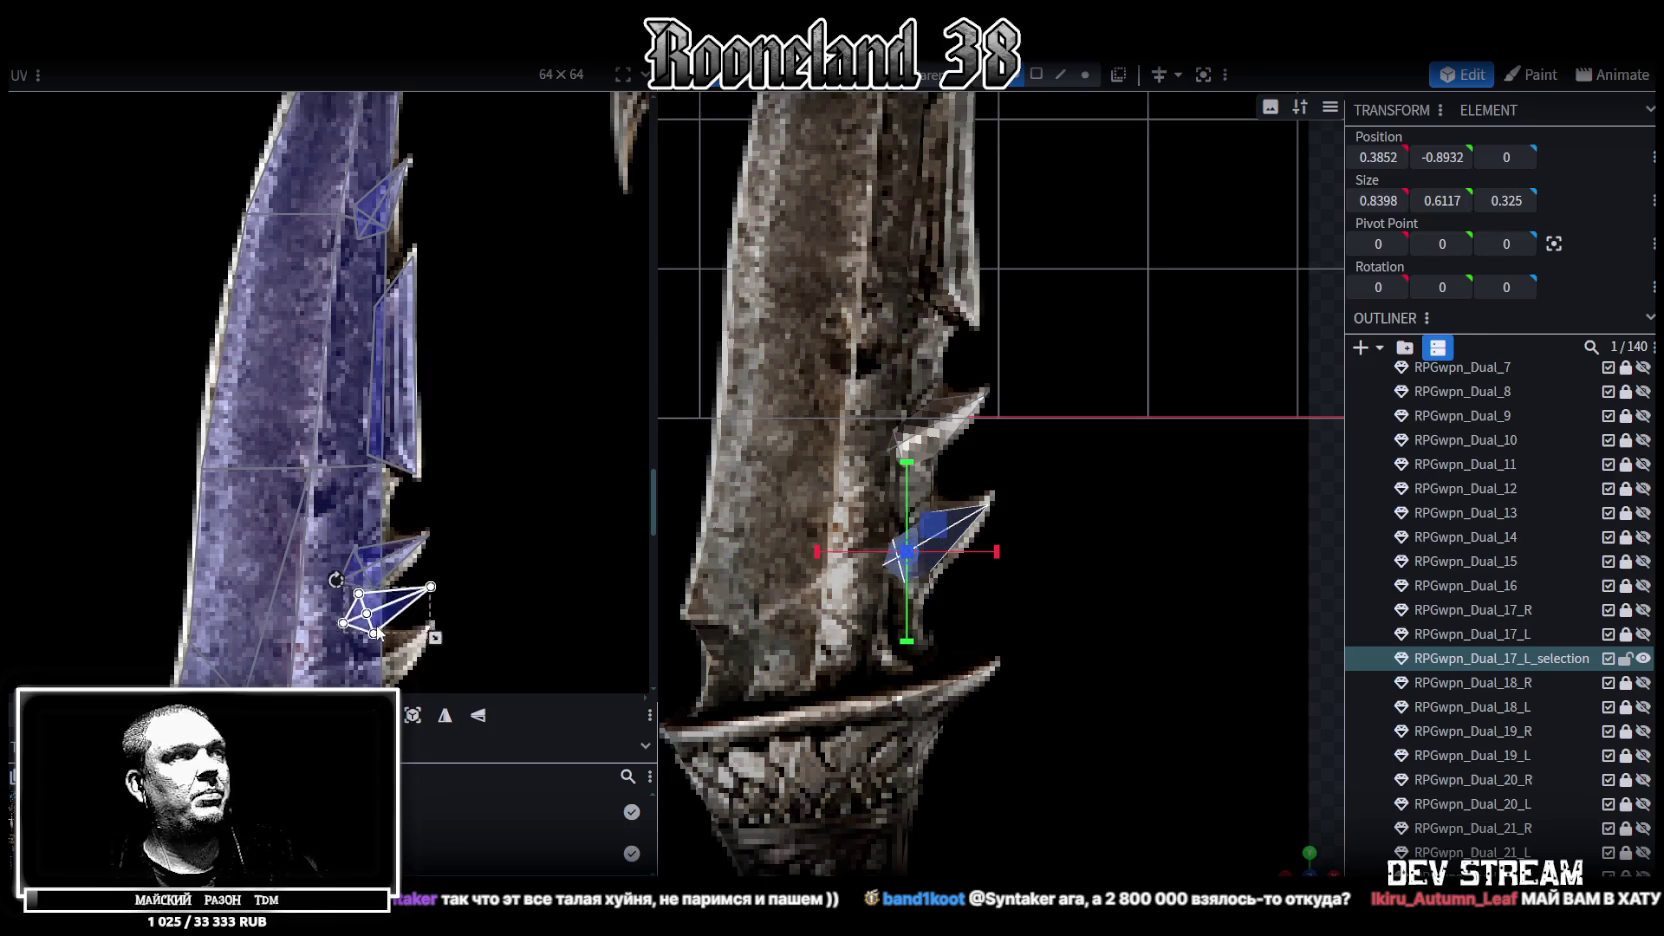
scroll(504, 396, "down", 2)
scroll(504, 396, "up", 3)
left_click_drag(336, 382, 332, 421)
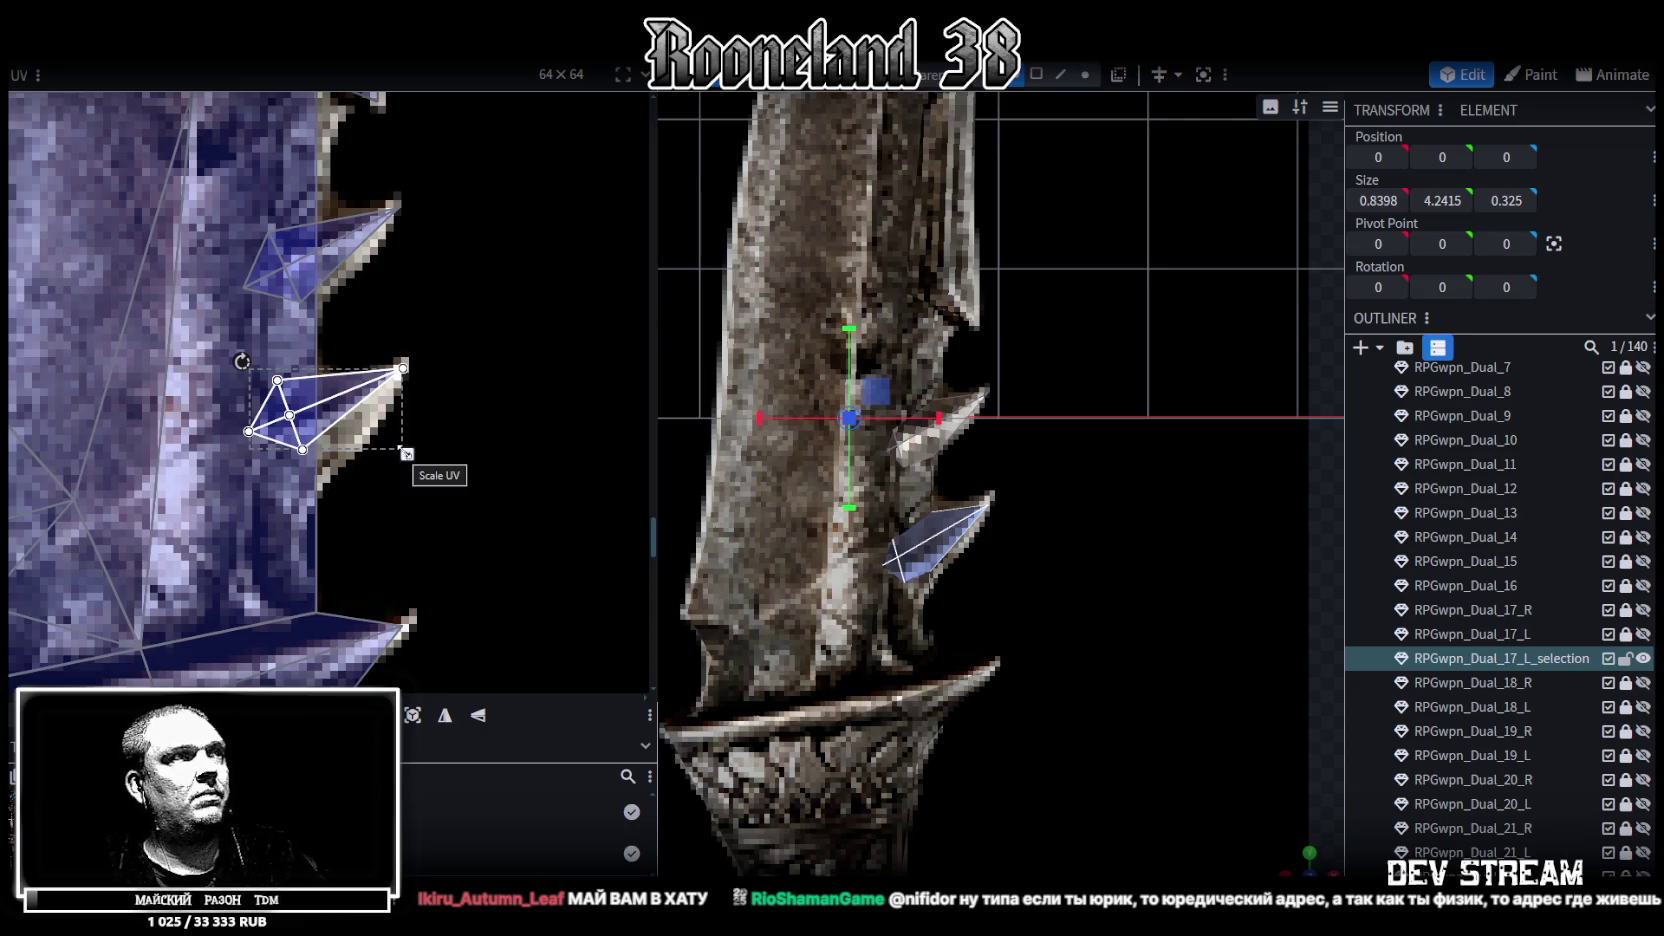
mouse_move(406, 455)
left_mouse_down()
mouse_move(414, 494)
mouse_move(361, 460)
left_mouse_up()
left_click(417, 364)
left_click_drag(417, 364, 402, 367)
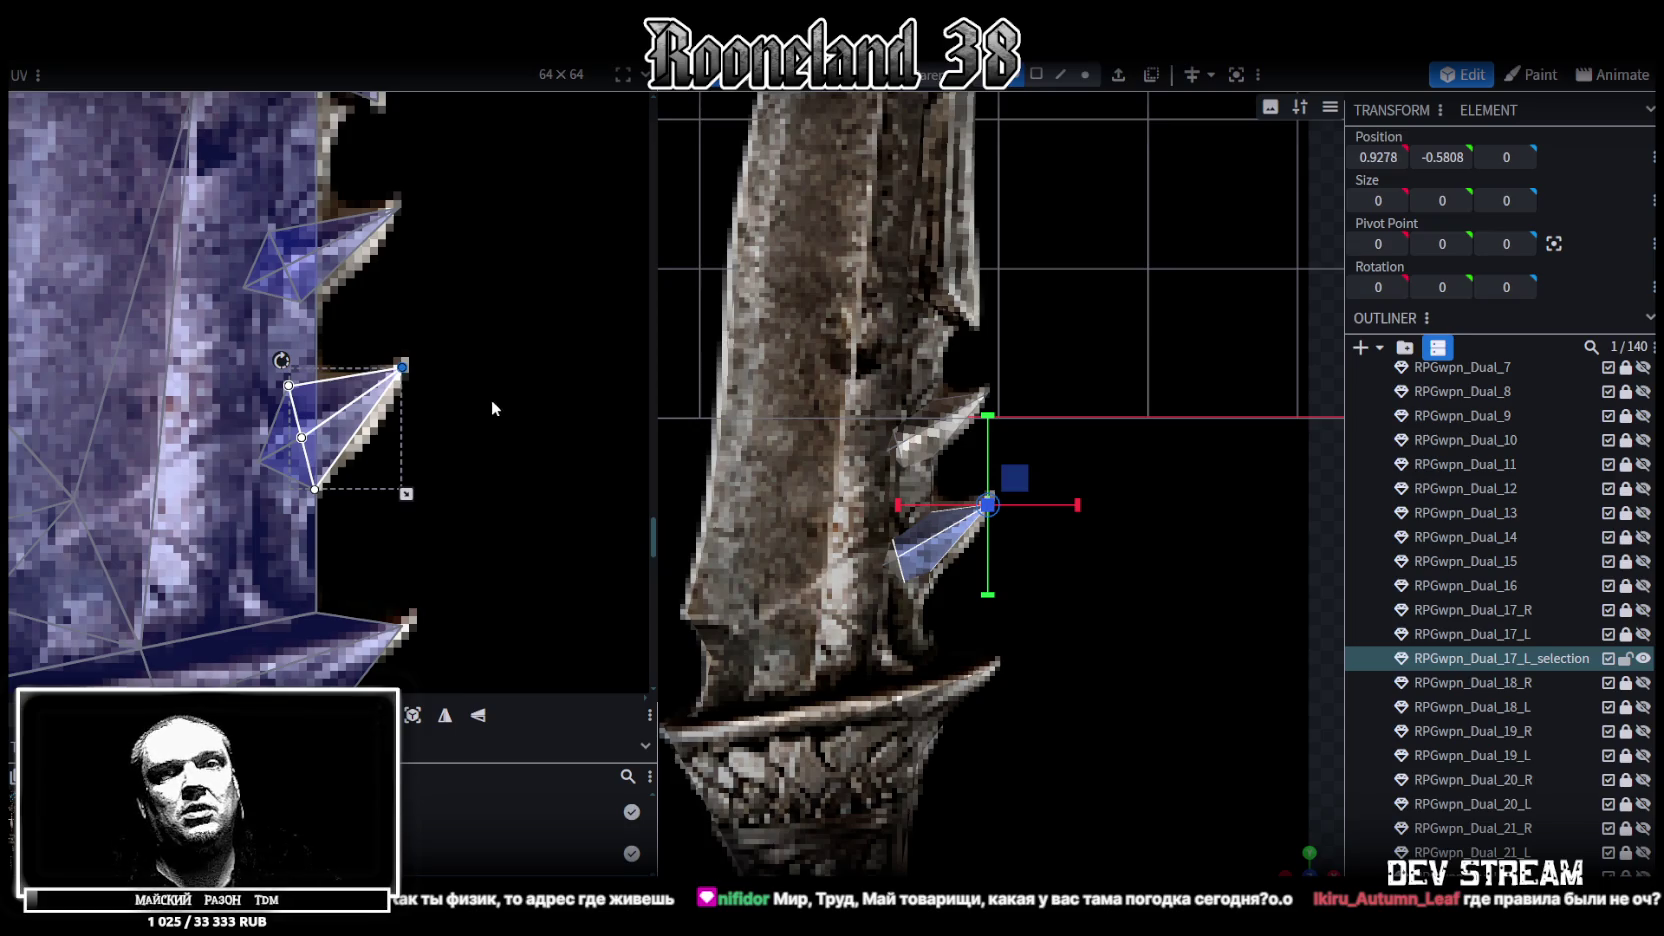
Select the dagger blade mesh and pick a few of its vertices in vertex mode
scroll(1000, 370, "down", 3)
left_click(983, 310)
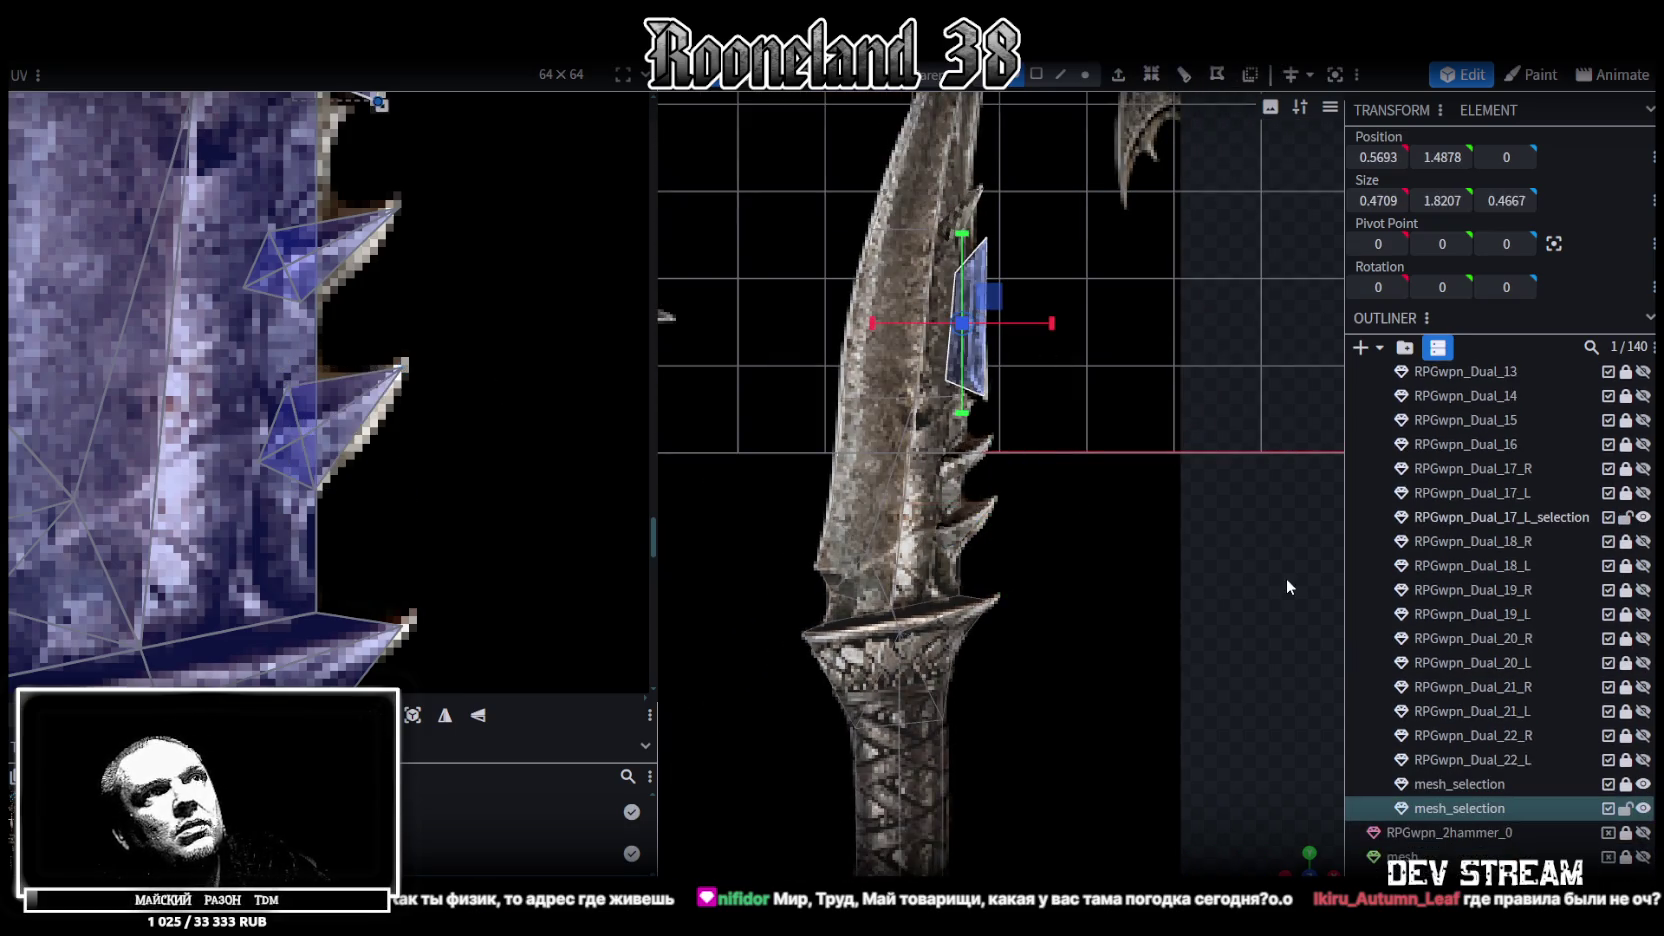
mouse_move(1208, 681)
left_mouse_down()
mouse_move(853, 570)
mouse_move(1186, 458)
mouse_move(1082, 592)
mouse_move(1192, 536)
mouse_move(1190, 572)
mouse_move(1212, 571)
mouse_move(1117, 568)
mouse_move(1191, 520)
mouse_move(1170, 470)
left_mouse_up()
left_click(1082, 592)
left_click(1086, 72)
left_click_drag(1071, 462, 1167, 523)
left_click(1060, 485)
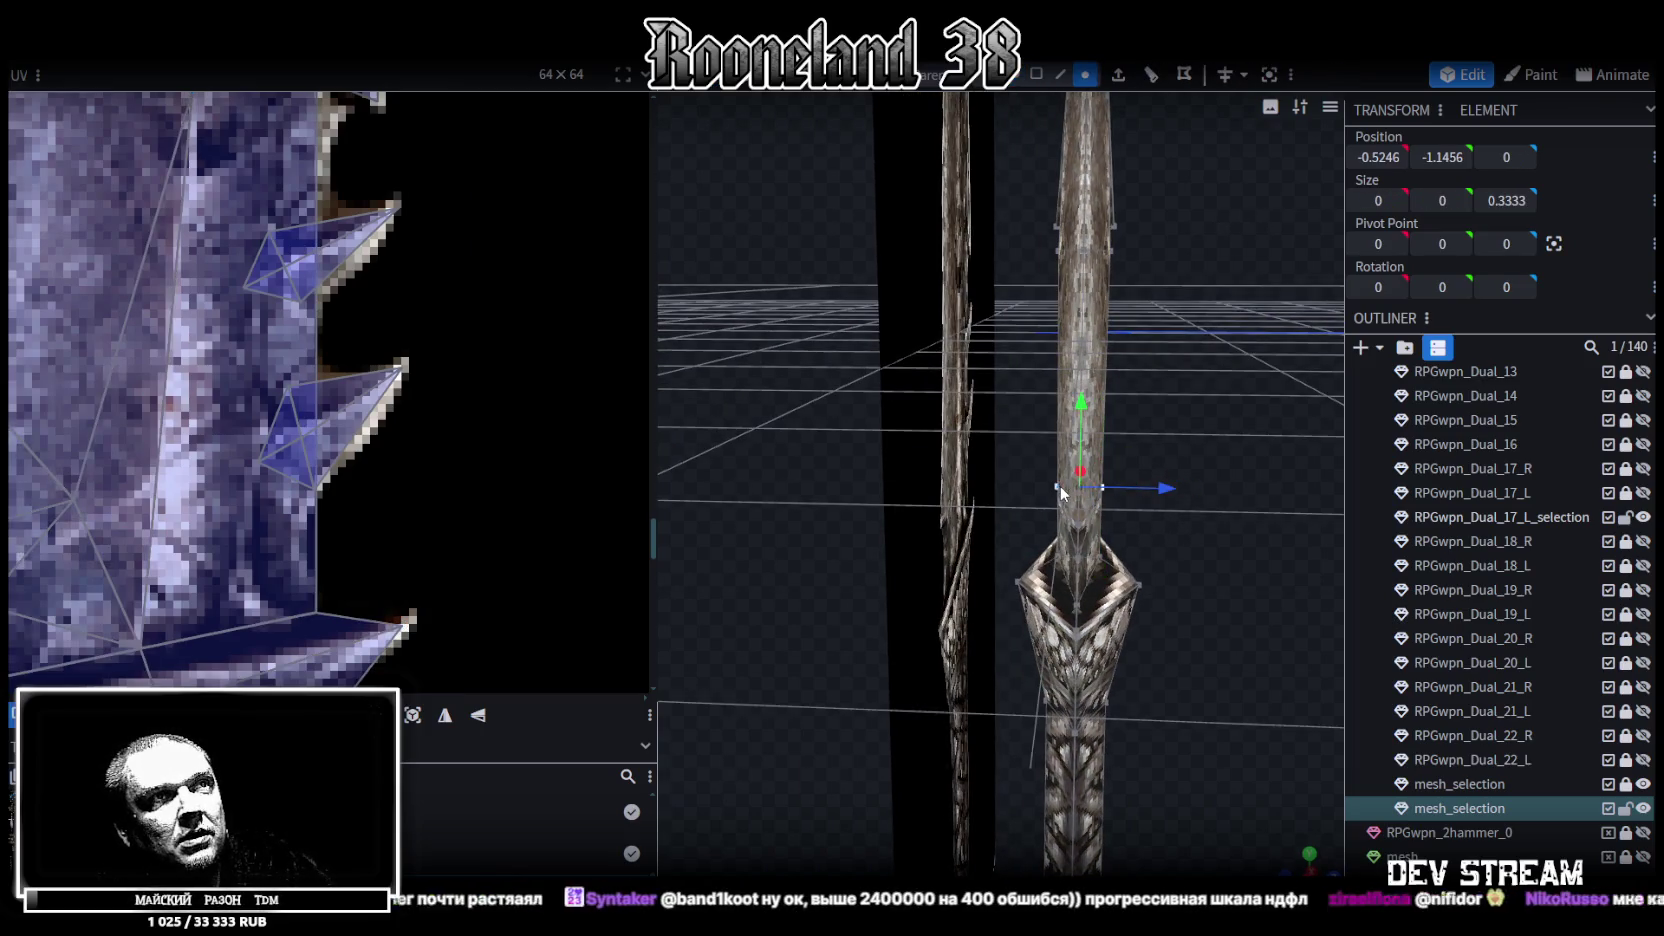
left_click(1075, 490, "shift")
mouse_move(1183, 497)
left_mouse_down()
mouse_move(1144, 523)
mouse_move(1052, 508)
mouse_move(1106, 506)
left_mouse_up()
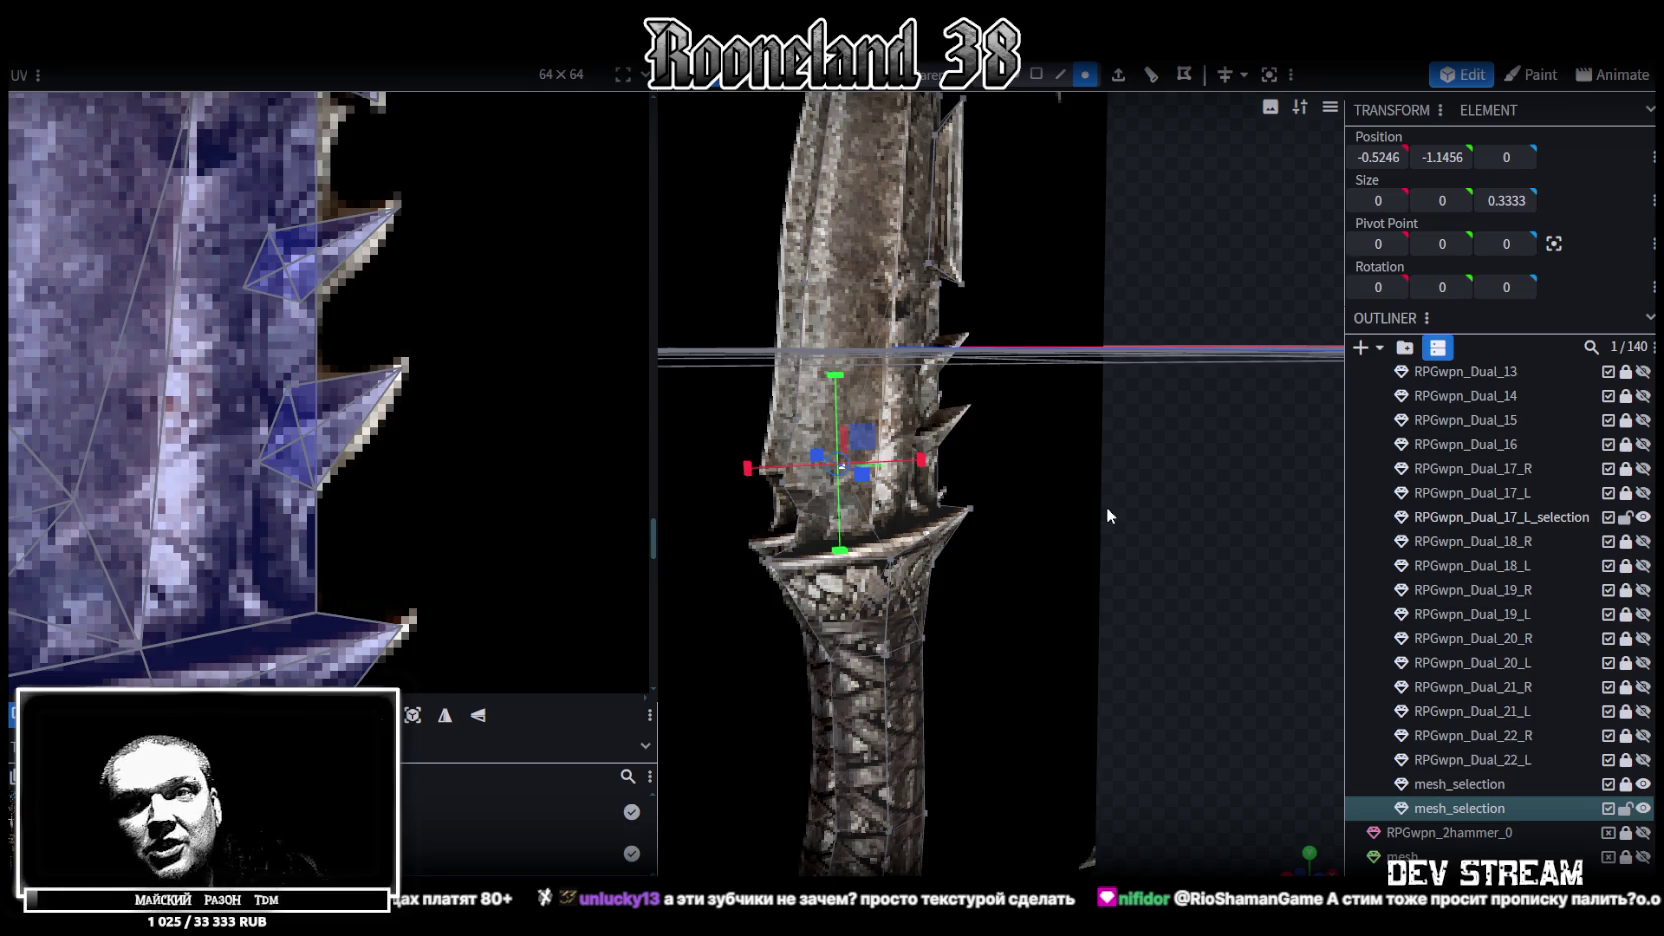
Inspect the blade from above and save the model as RPGweapon.bbmodel
mouse_move(1095, 510)
left_mouse_down()
mouse_move(1231, 560)
mouse_move(1124, 559)
mouse_move(1190, 559)
mouse_move(1225, 504)
left_mouse_up()
scroll(1225, 510, "down", 3)
scroll(1254, 573, "down", 2)
left_click_drag(1254, 573, 1212, 533)
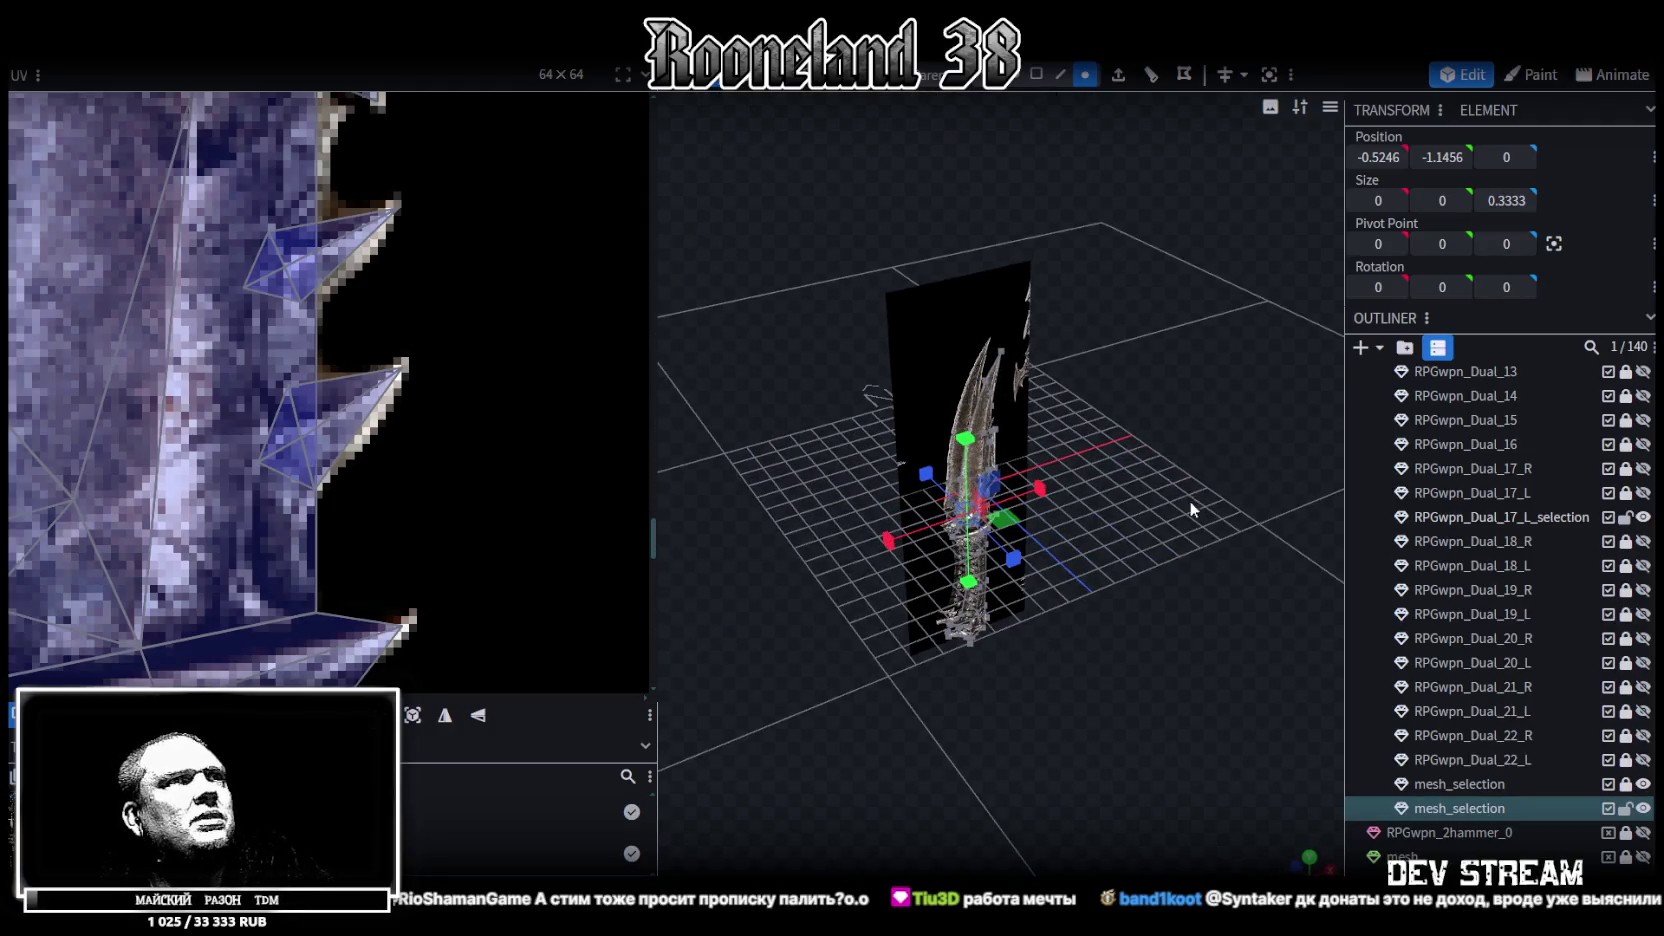
key("ctrl+s")
scroll(1190, 514, "up", 3)
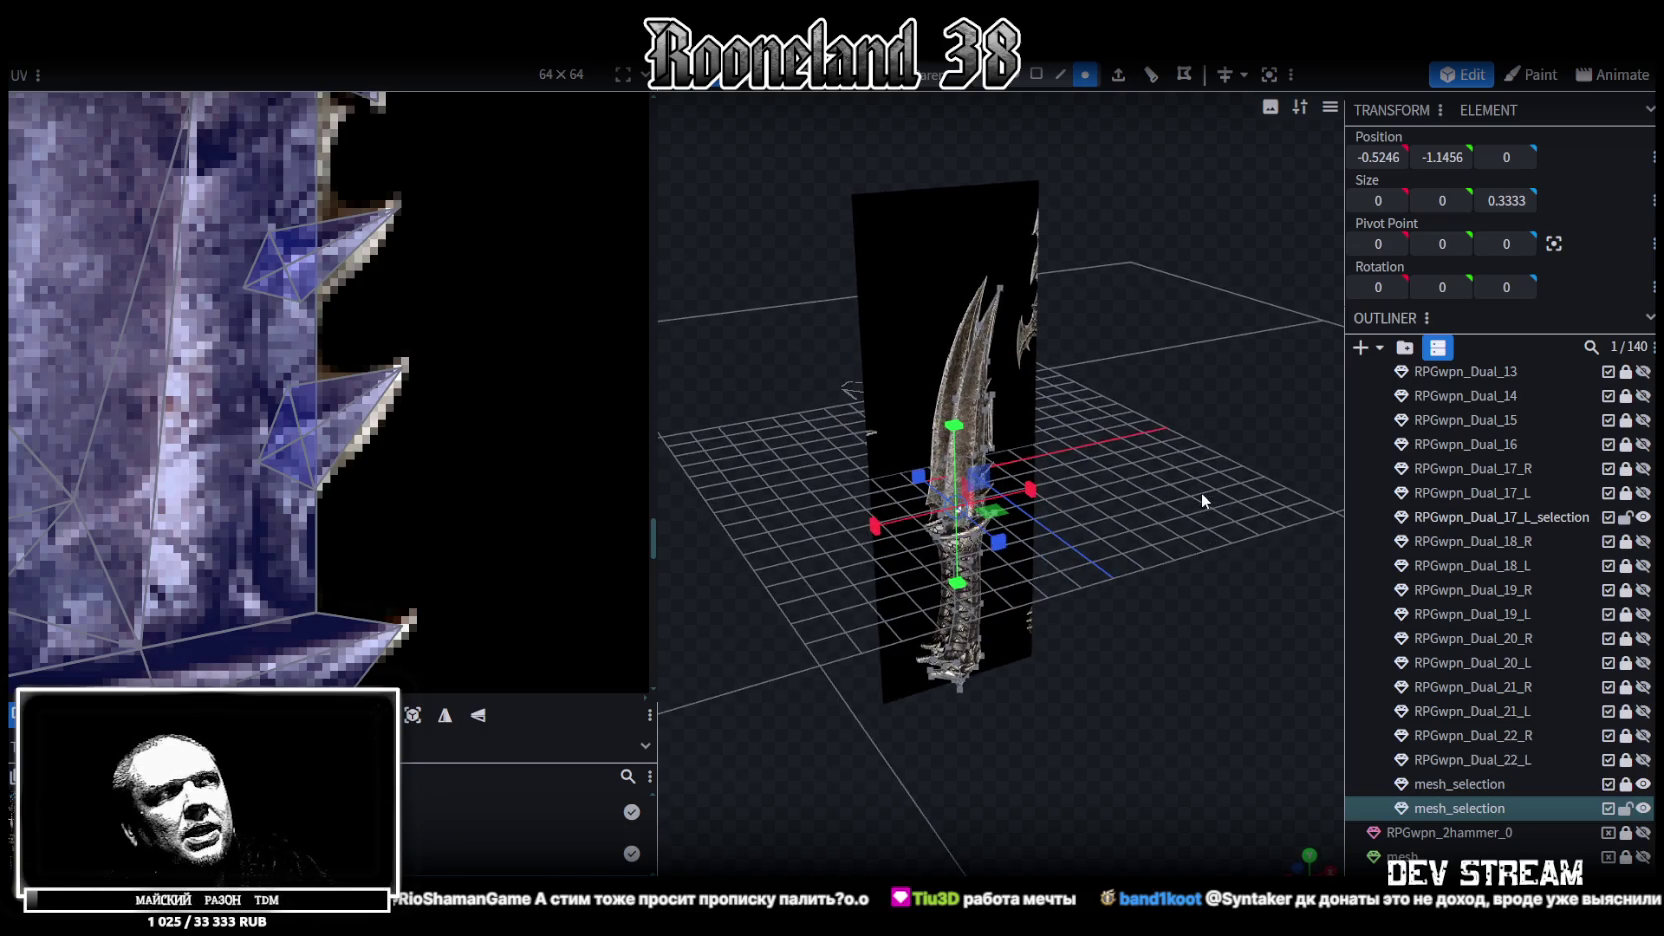
scroll(1195, 498, "up", 2)
left_click_drag(1187, 504, 1112, 469)
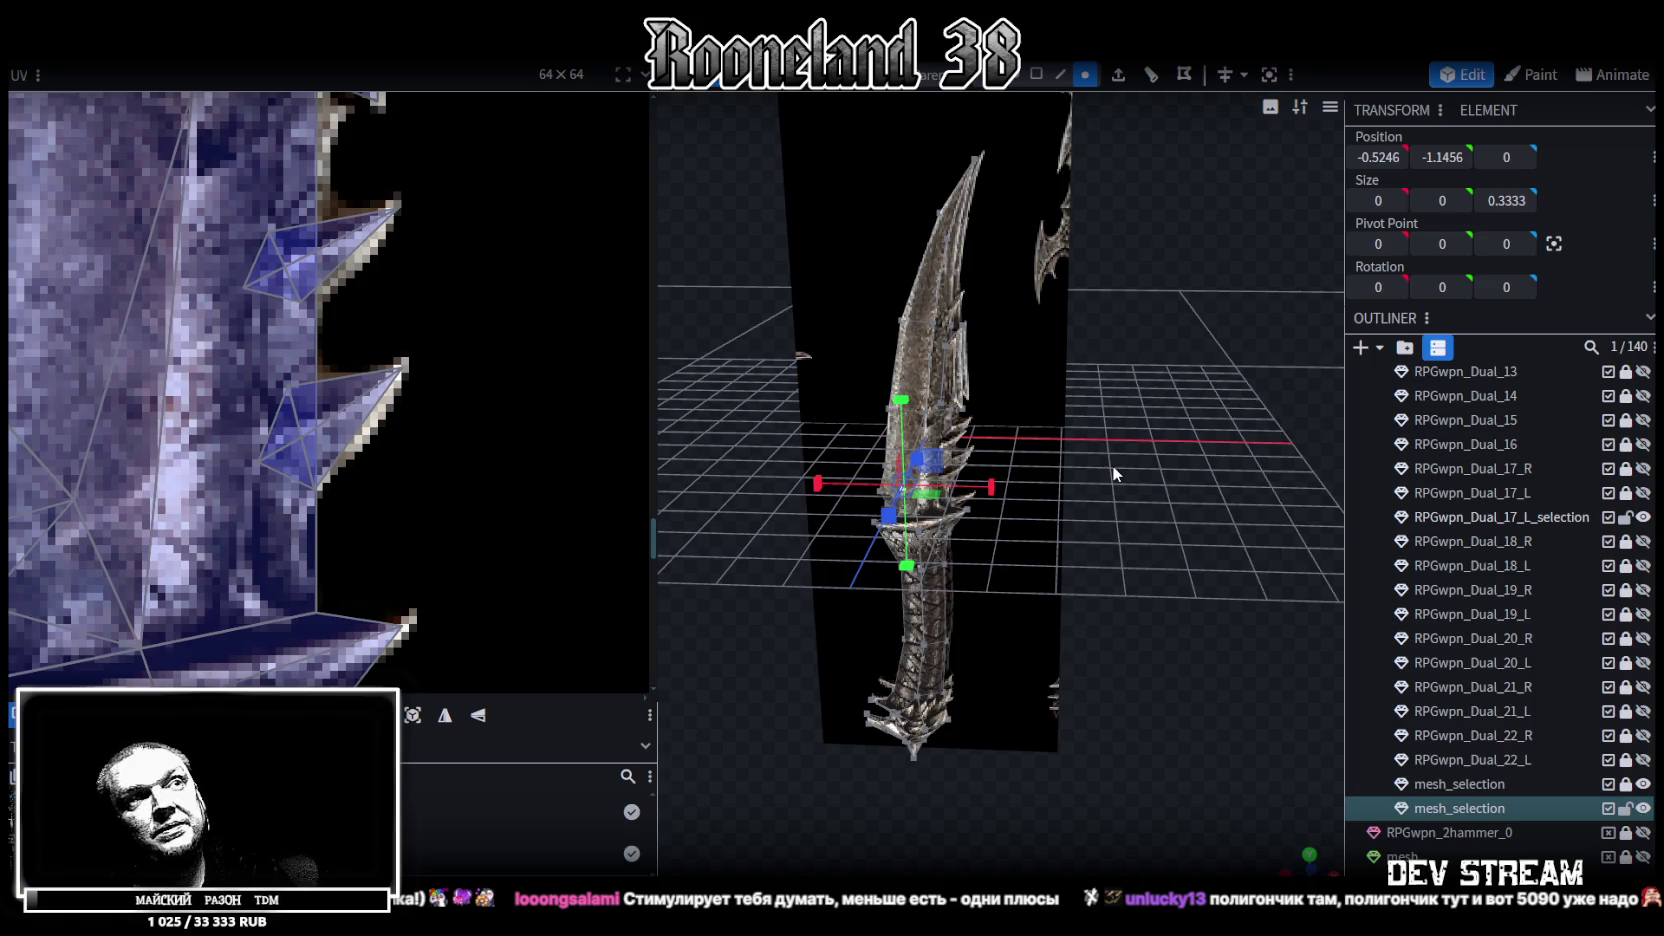
mouse_move(1035, 458)
left_mouse_down()
mouse_move(1219, 663)
mouse_move(1052, 608)
mouse_move(985, 615)
mouse_move(1161, 656)
mouse_move(963, 601)
left_mouse_up()
scroll(362, 453, "down", 3)
scroll(432, 425, "down", 2)
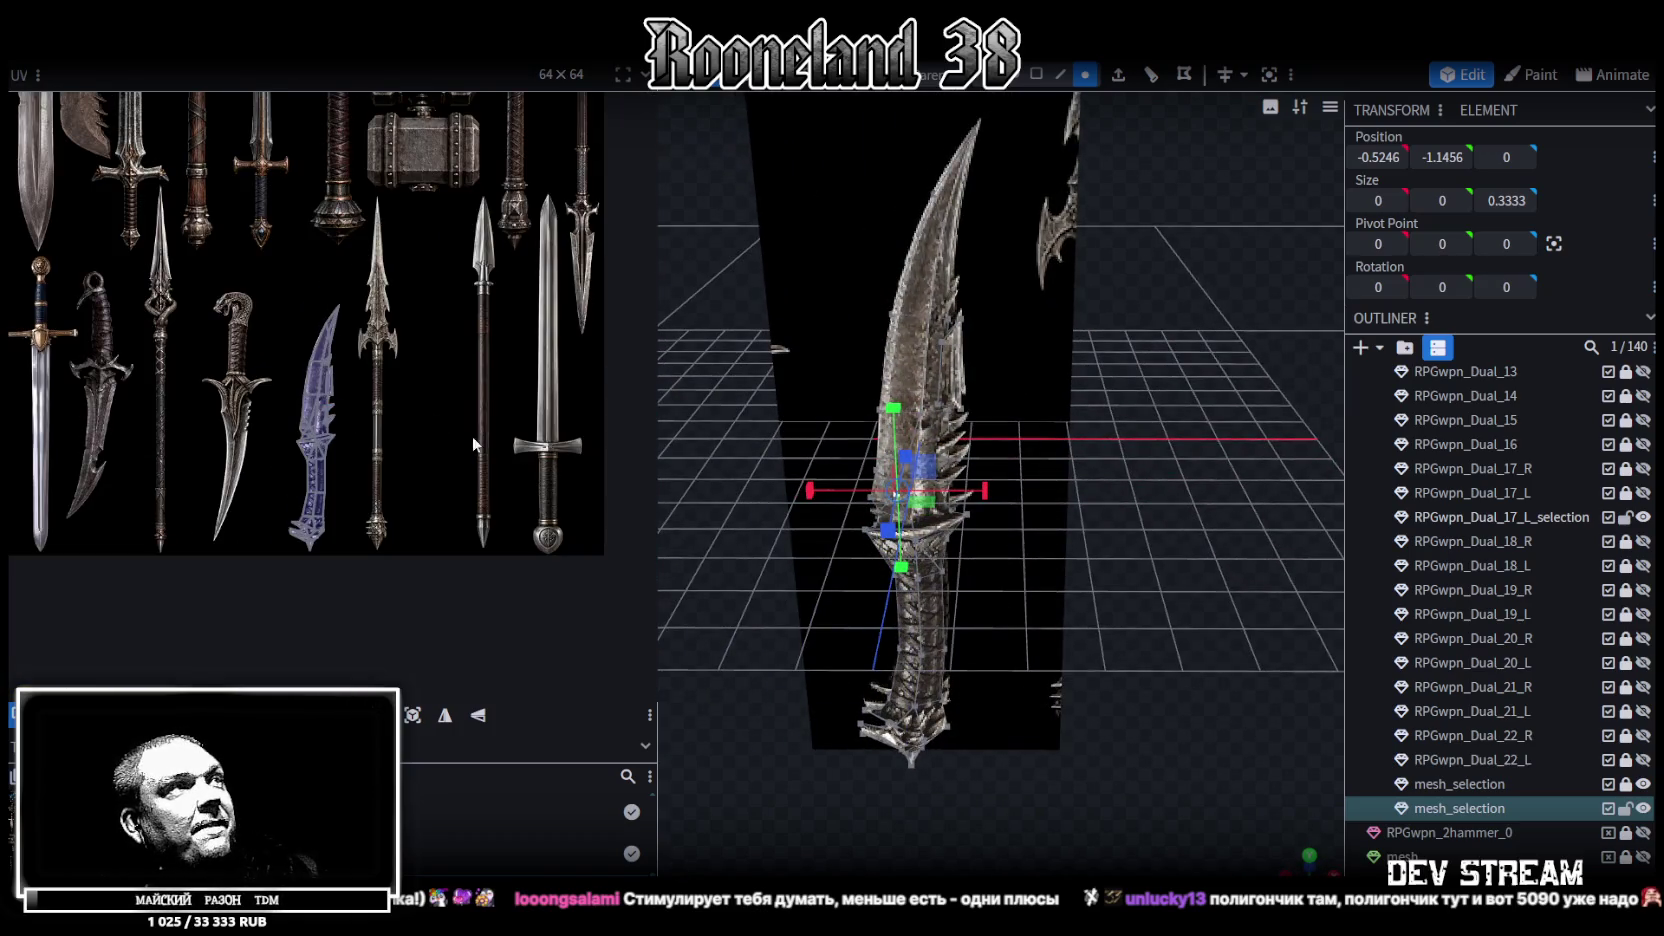
Save RPGweapon.bbmodel again
mouse_move(861, 818)
left_mouse_down()
mouse_move(1067, 757)
mouse_move(1110, 702)
left_mouse_up()
key("ctrl+s")
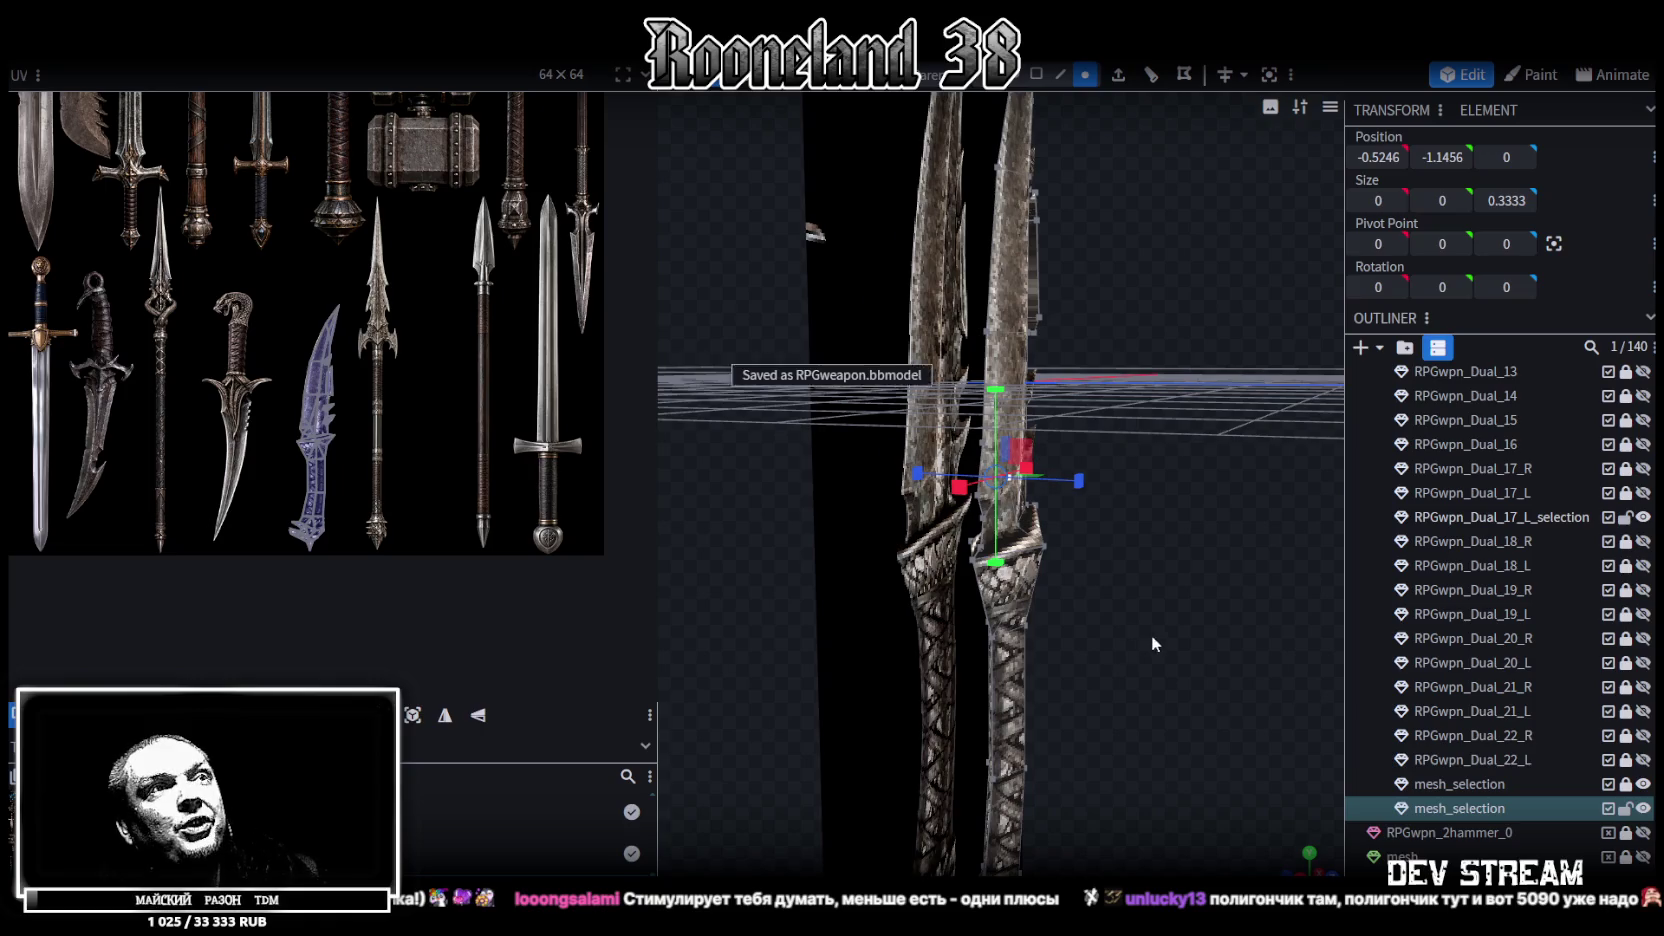
scroll(974, 630, "up", 3)
Switch the viewport to flat green solid shading to check the dagger's geometry
mouse_move(974, 630)
left_mouse_down()
mouse_move(1197, 616)
mouse_move(1158, 608)
mouse_move(993, 660)
mouse_move(1013, 660)
left_mouse_up()
key("z")
key("z")
key("z")
key("z")
mouse_move(829, 767)
left_mouse_down()
mouse_move(946, 750)
mouse_move(1112, 645)
mouse_move(1222, 439)
mouse_move(1199, 426)
mouse_move(1228, 433)
left_mouse_up()
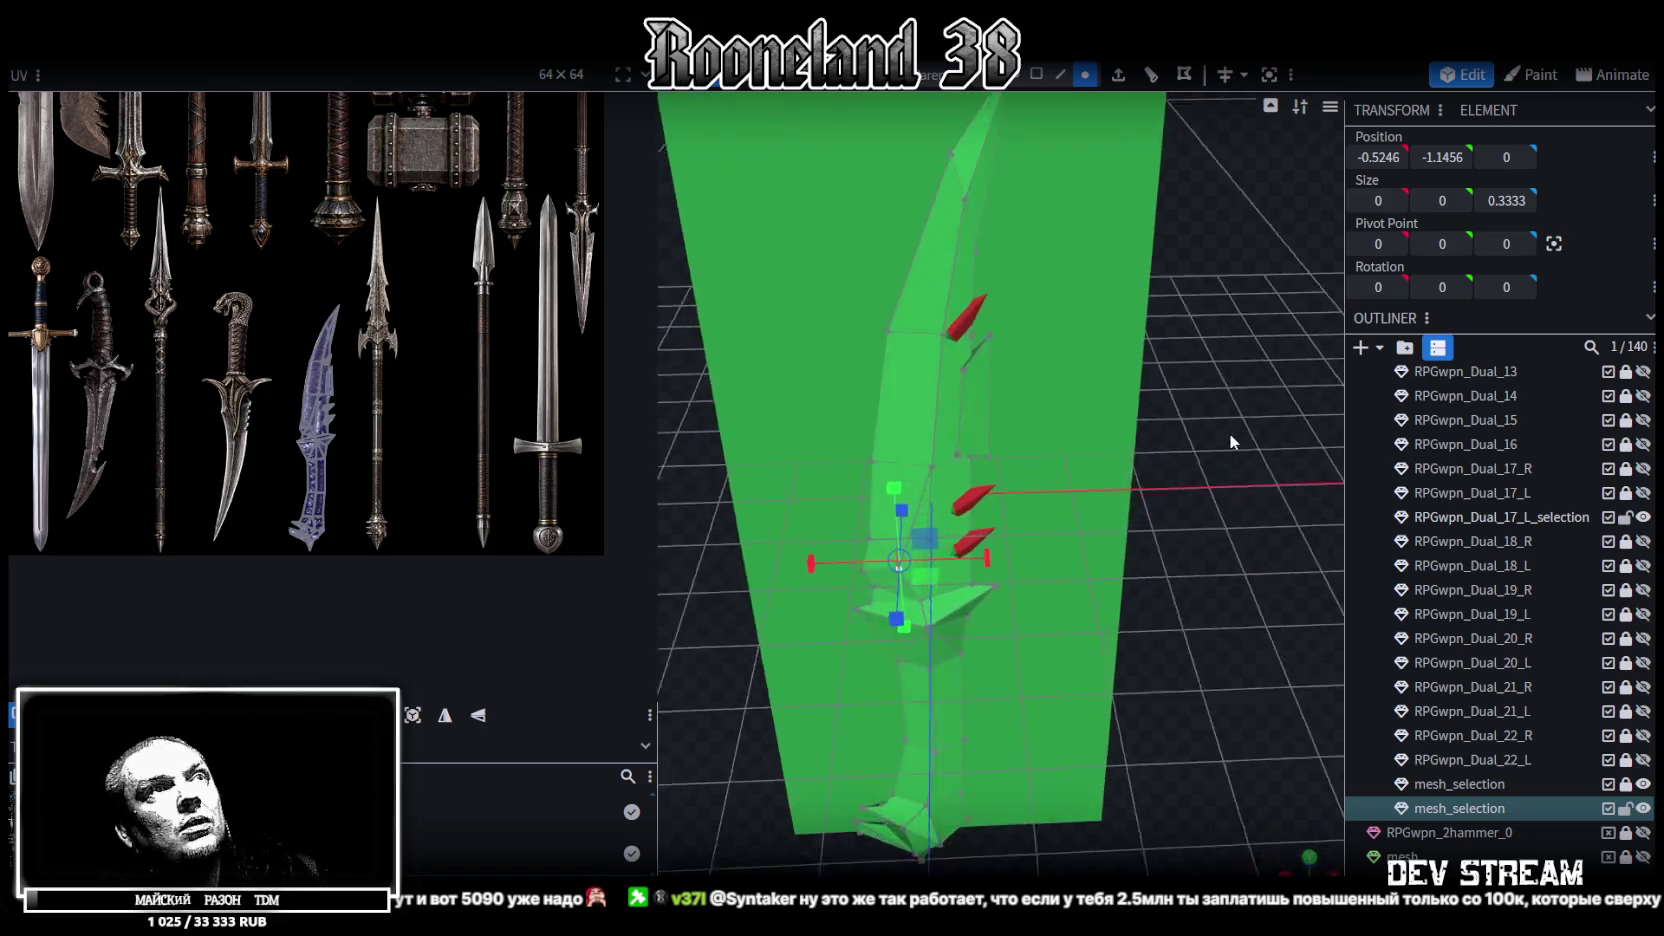
Select the purple selection piece, the tip piece and both red pieces on the blade
left_click(968, 305)
scroll(970, 305, "up", 2)
scroll(990, 250, "up", 2)
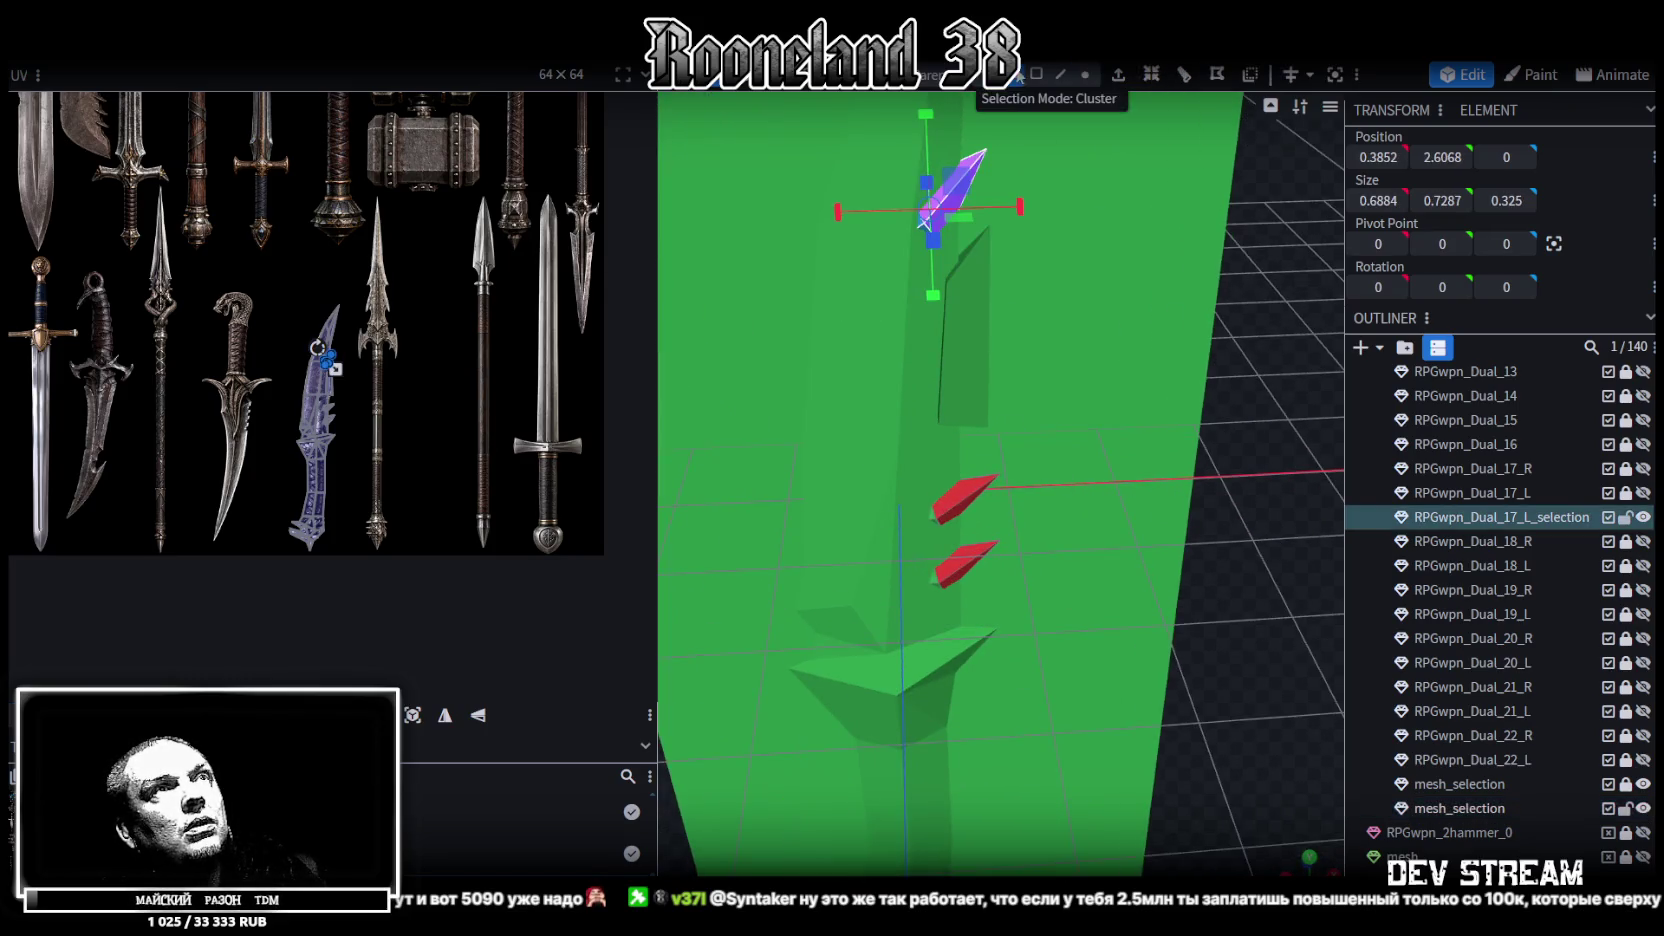
left_click(995, 140)
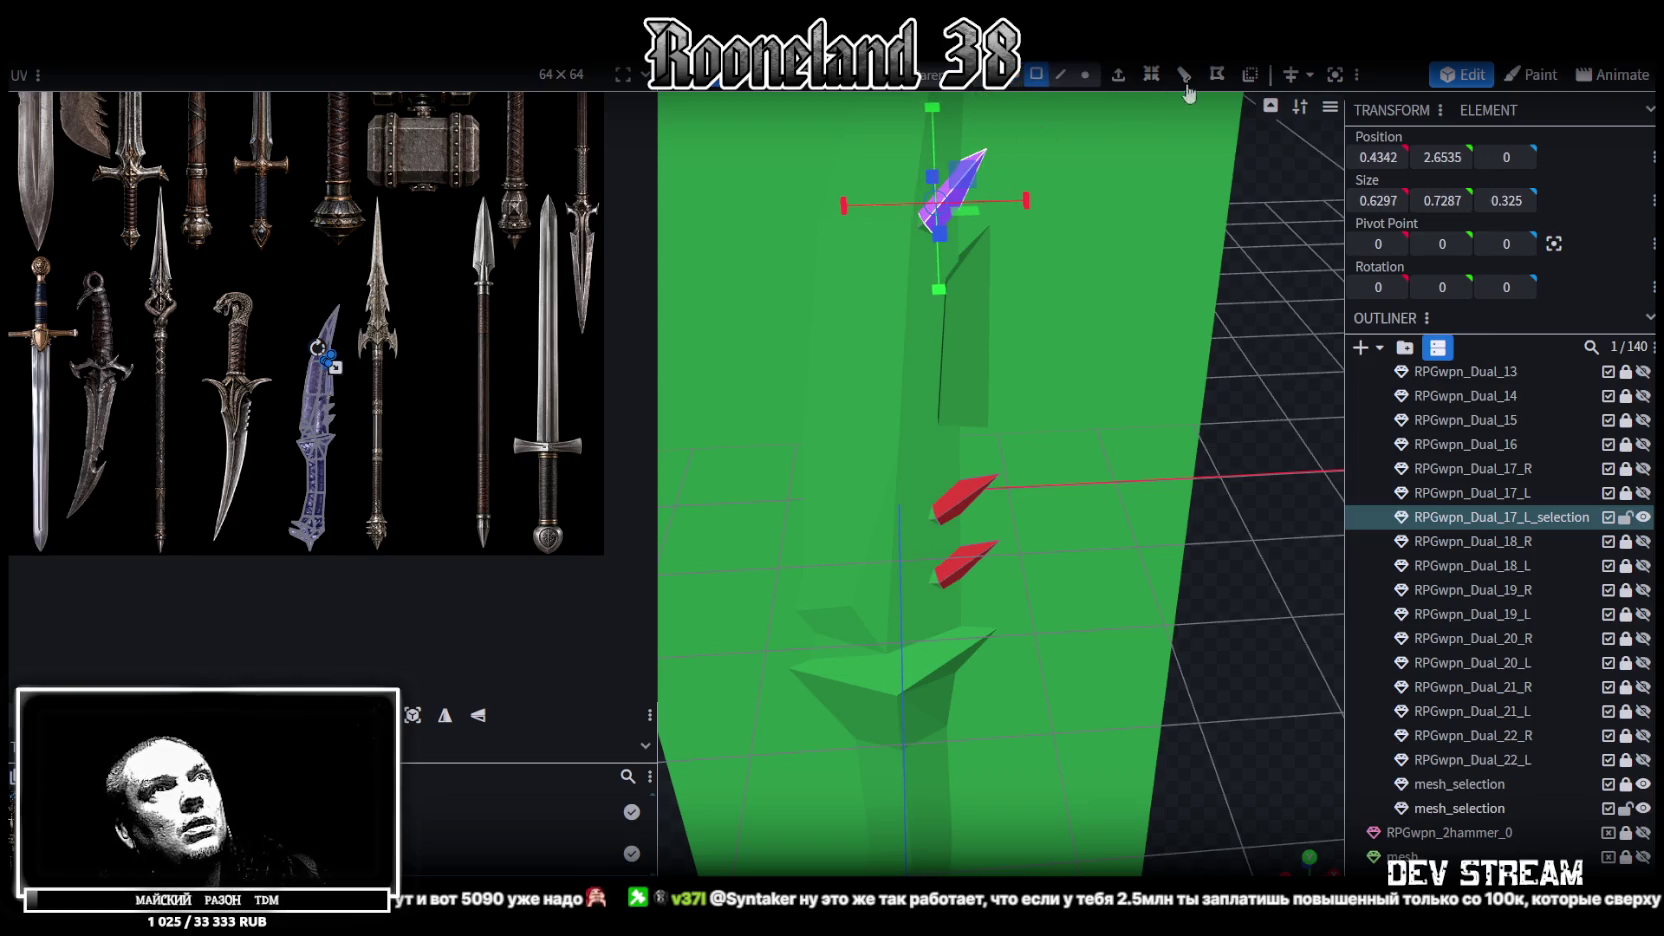
left_click(1005, 476)
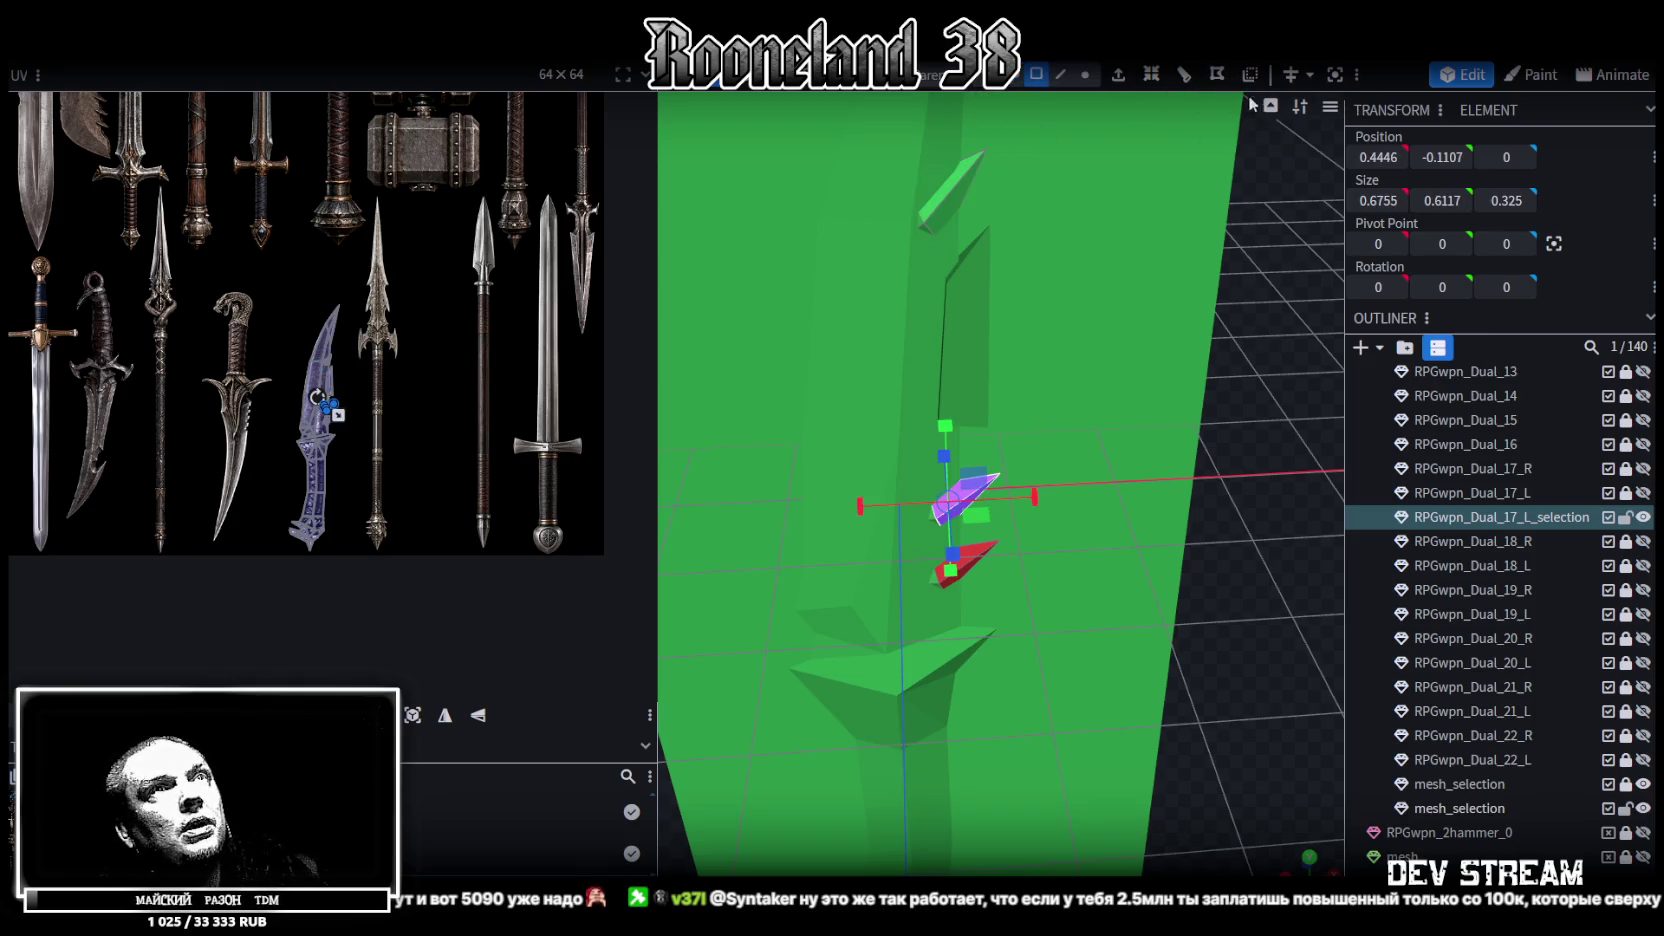
left_click(998, 545)
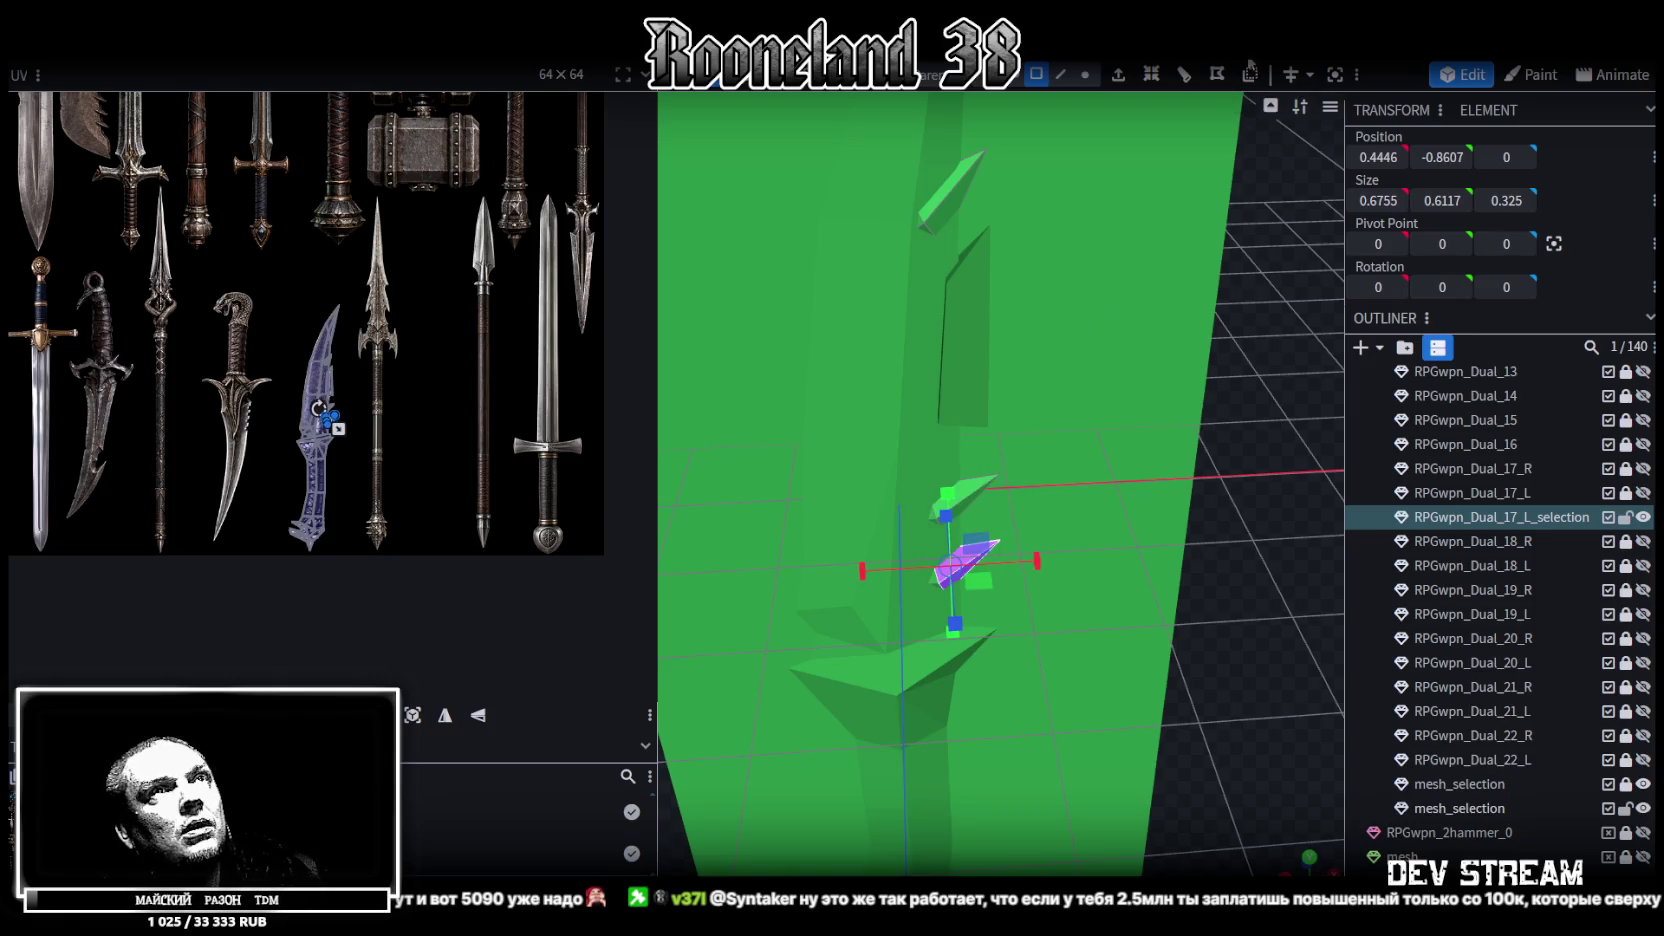
scroll(1095, 610, "down", 3)
Hide the large green plane, move mesh_selection above the other piece, and unlock RPGwpn_Dual_22_L
left_click_drag(1177, 466, 1127, 402)
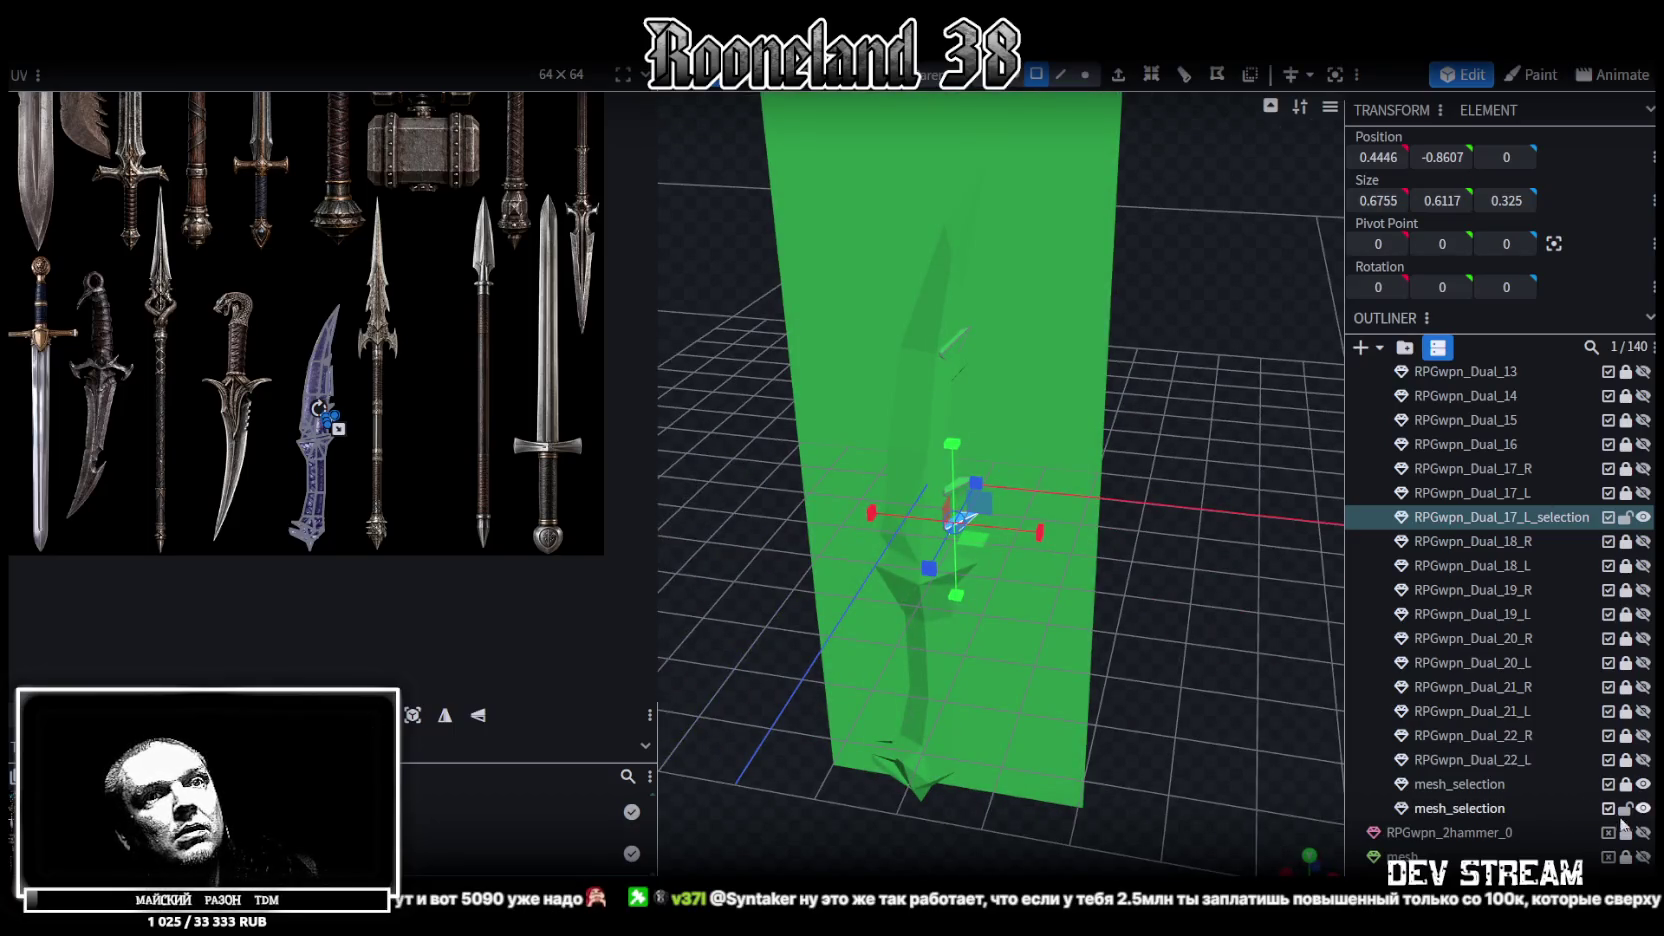
left_click(1643, 784)
left_click_drag(1193, 599, 1150, 560)
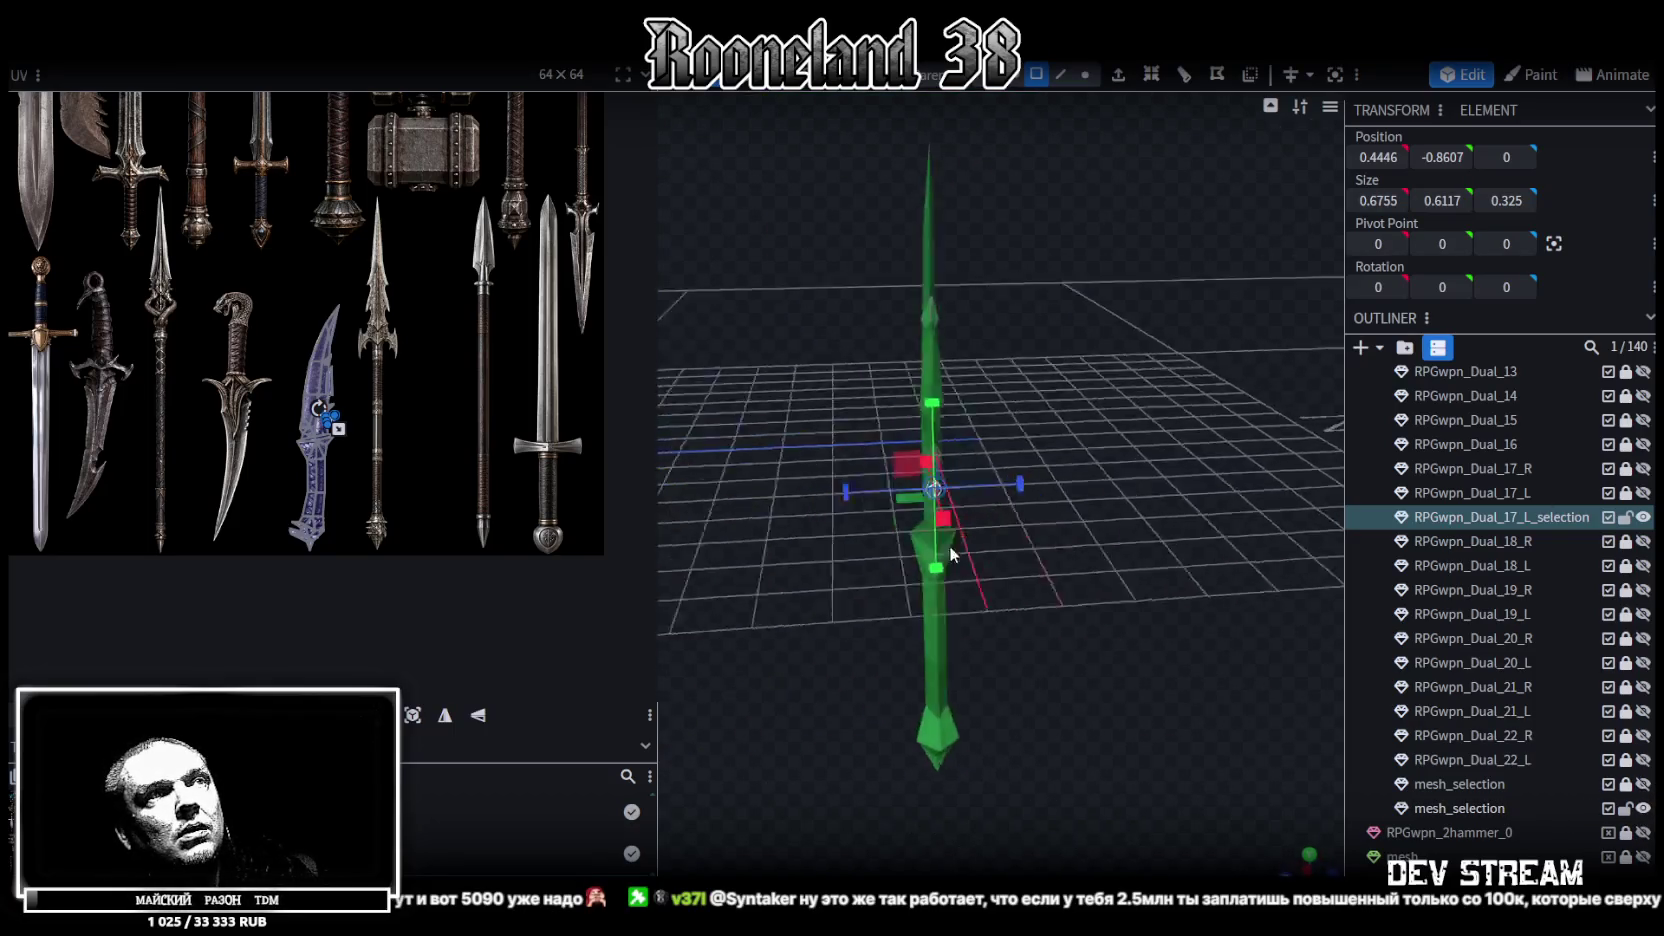
scroll(1150, 560, "up", 3)
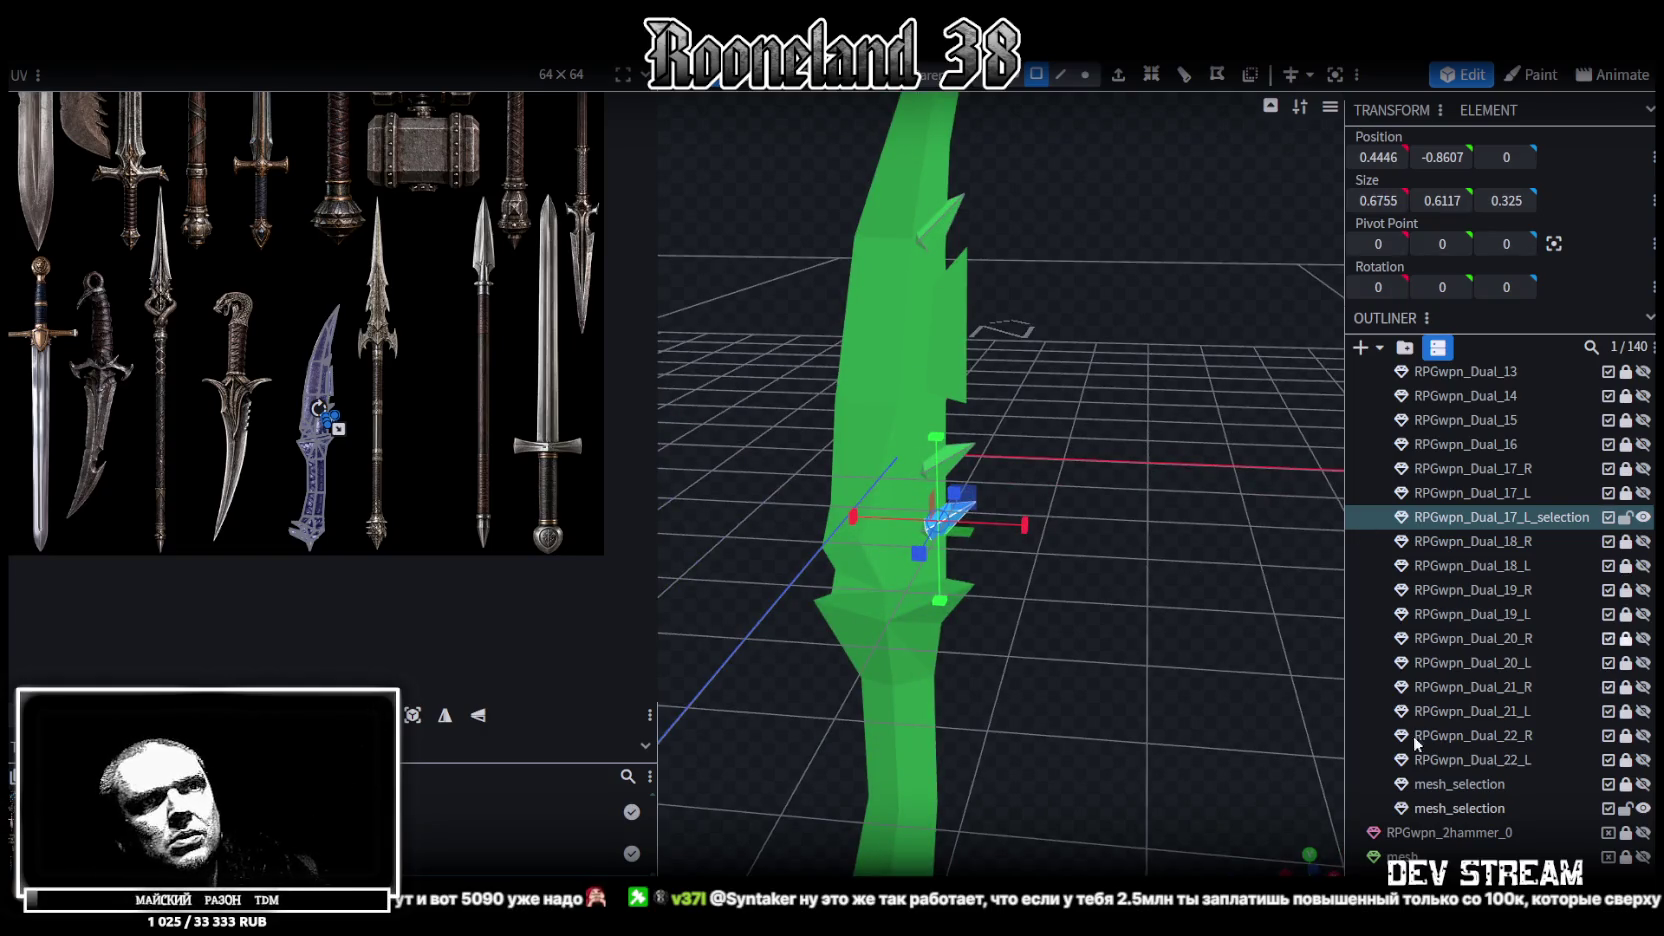
left_click_drag(1460, 808, 1542, 770)
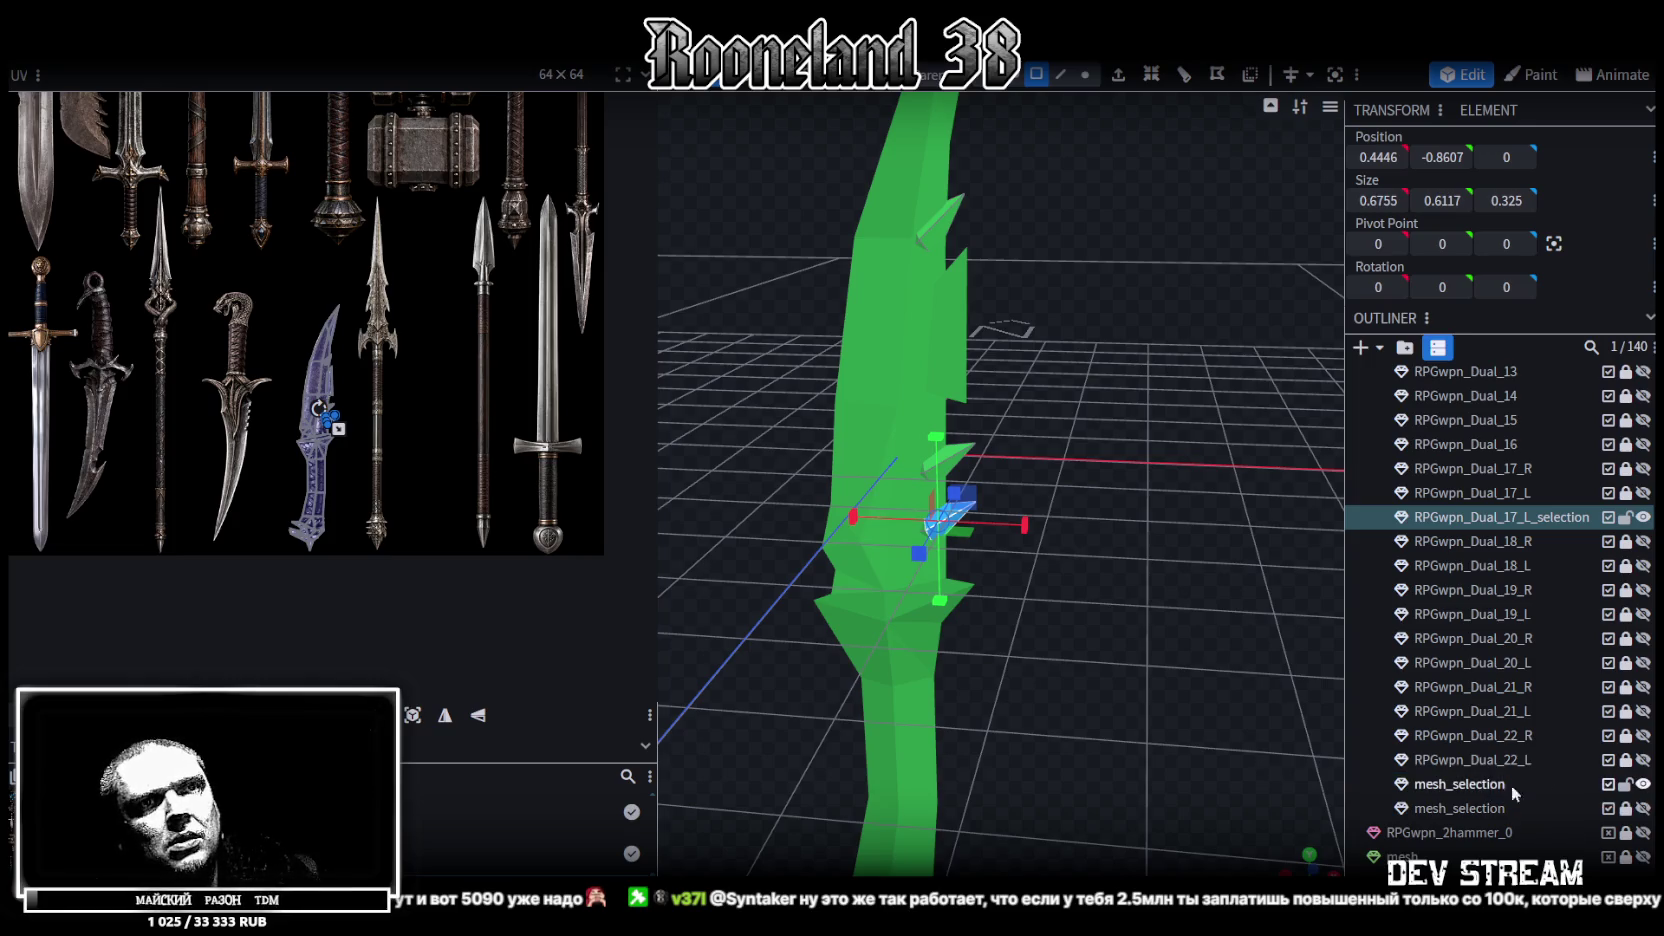
left_click(1626, 760)
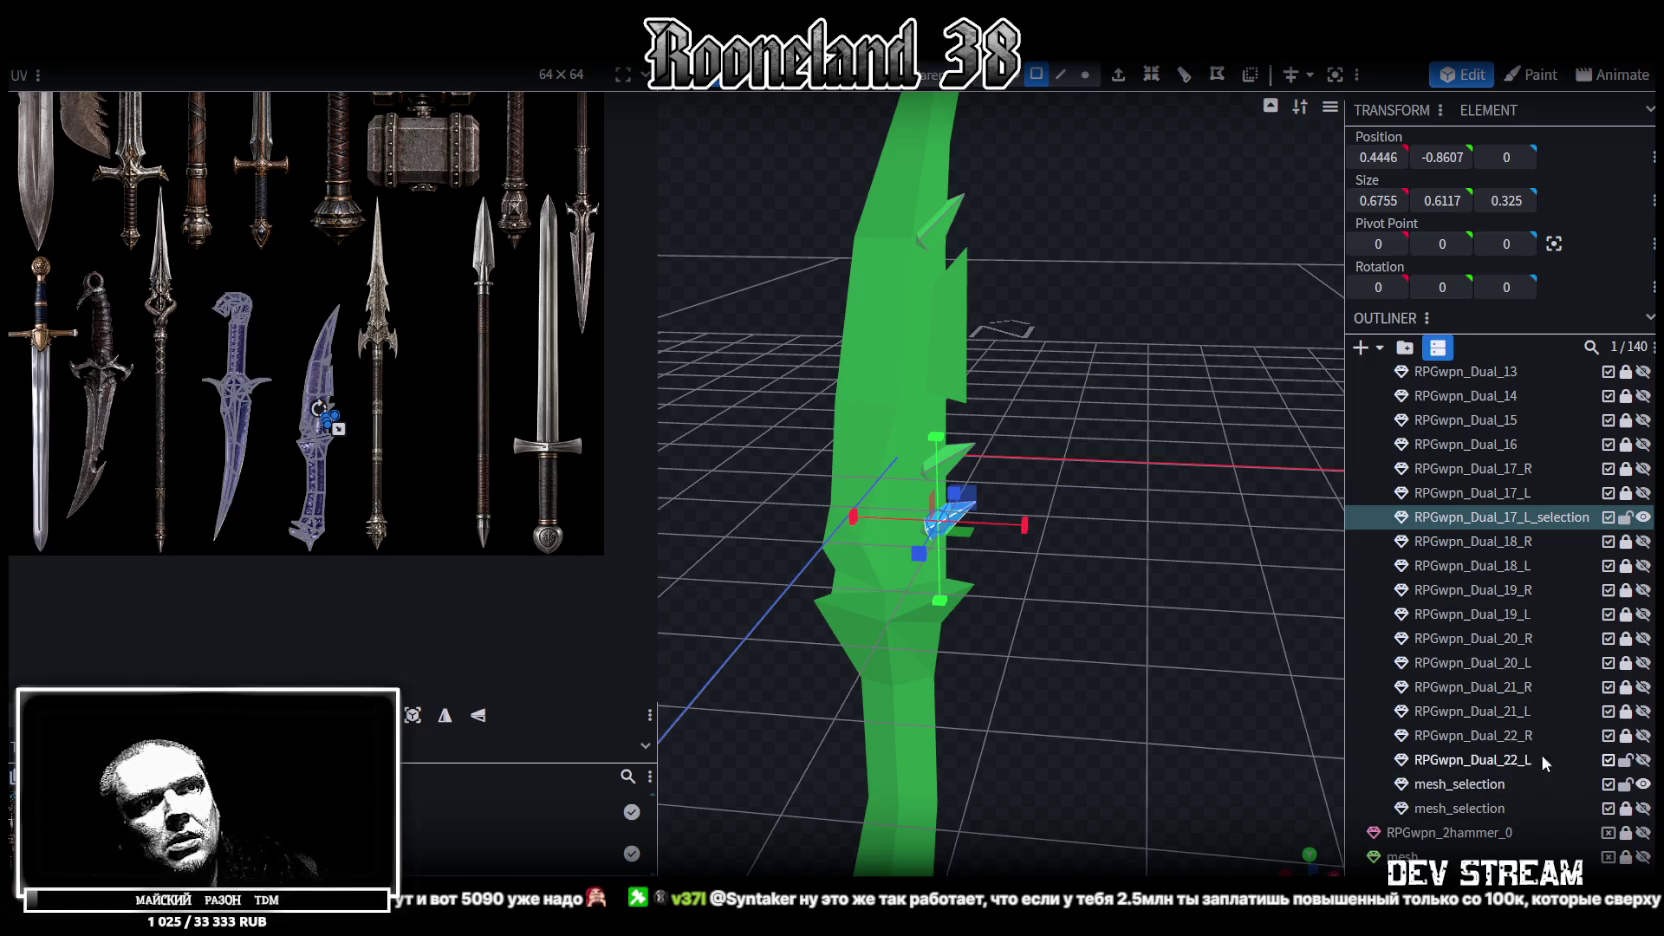
Rename the mesh_selection piece to RPGwpn_Dual_23_R
left_click(1626, 760)
left_click(1626, 735)
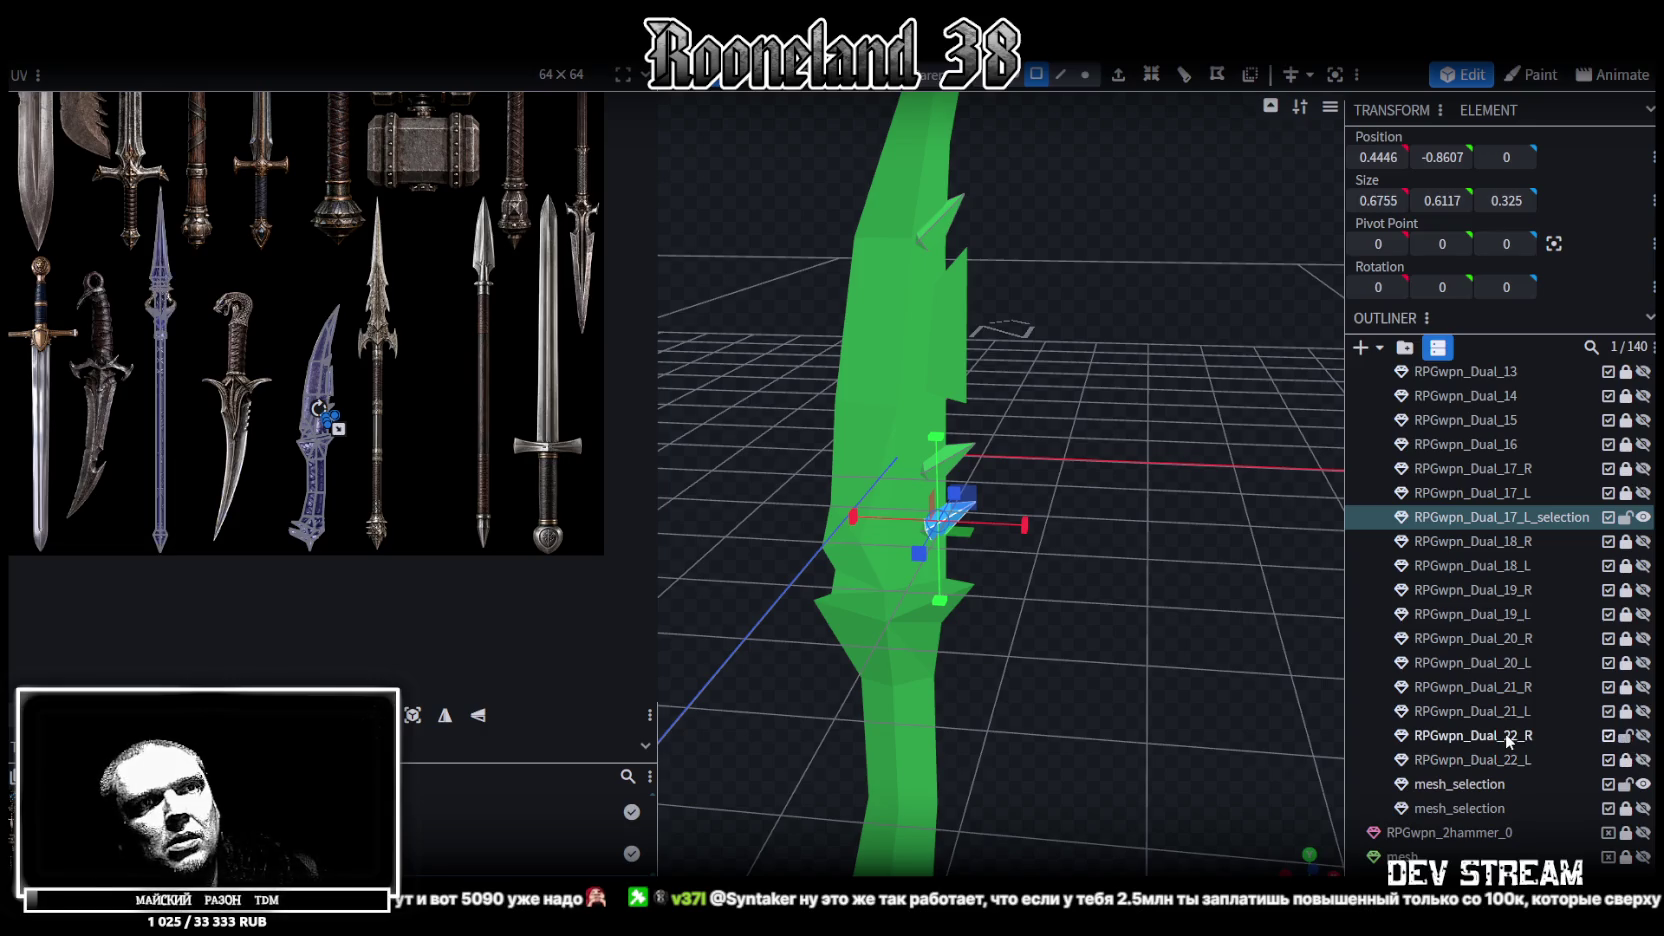
double_click(1510, 736)
key("ctrl+c")
left_click(1508, 779)
double_click(1510, 784)
key("ctrl+v")
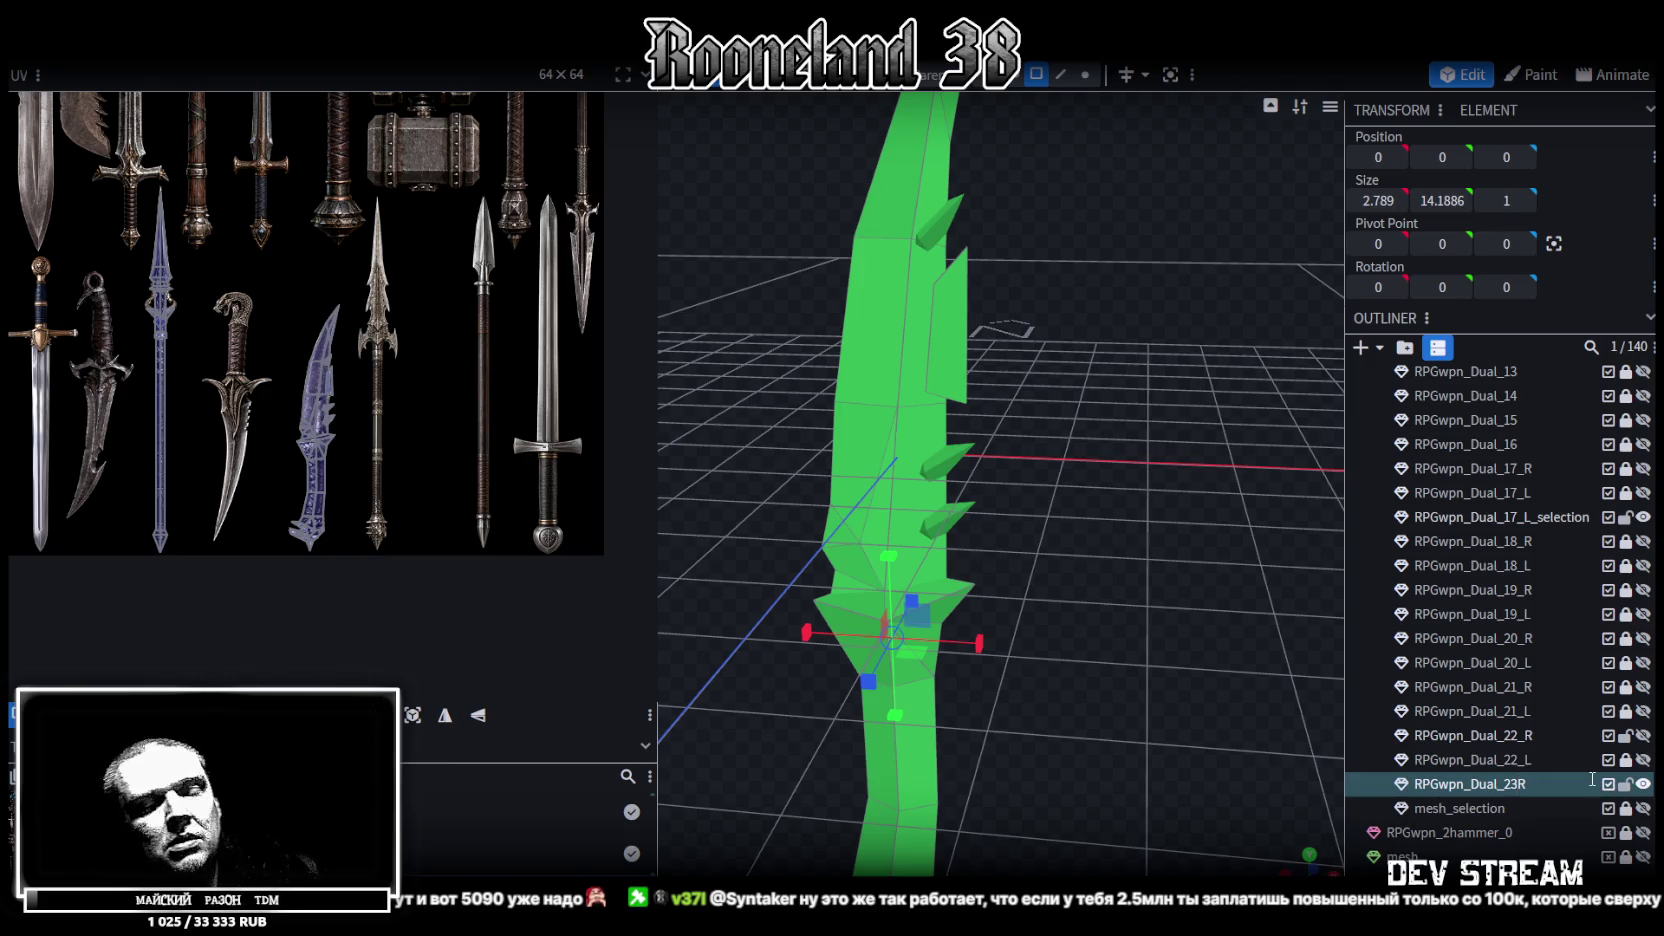
type("_")
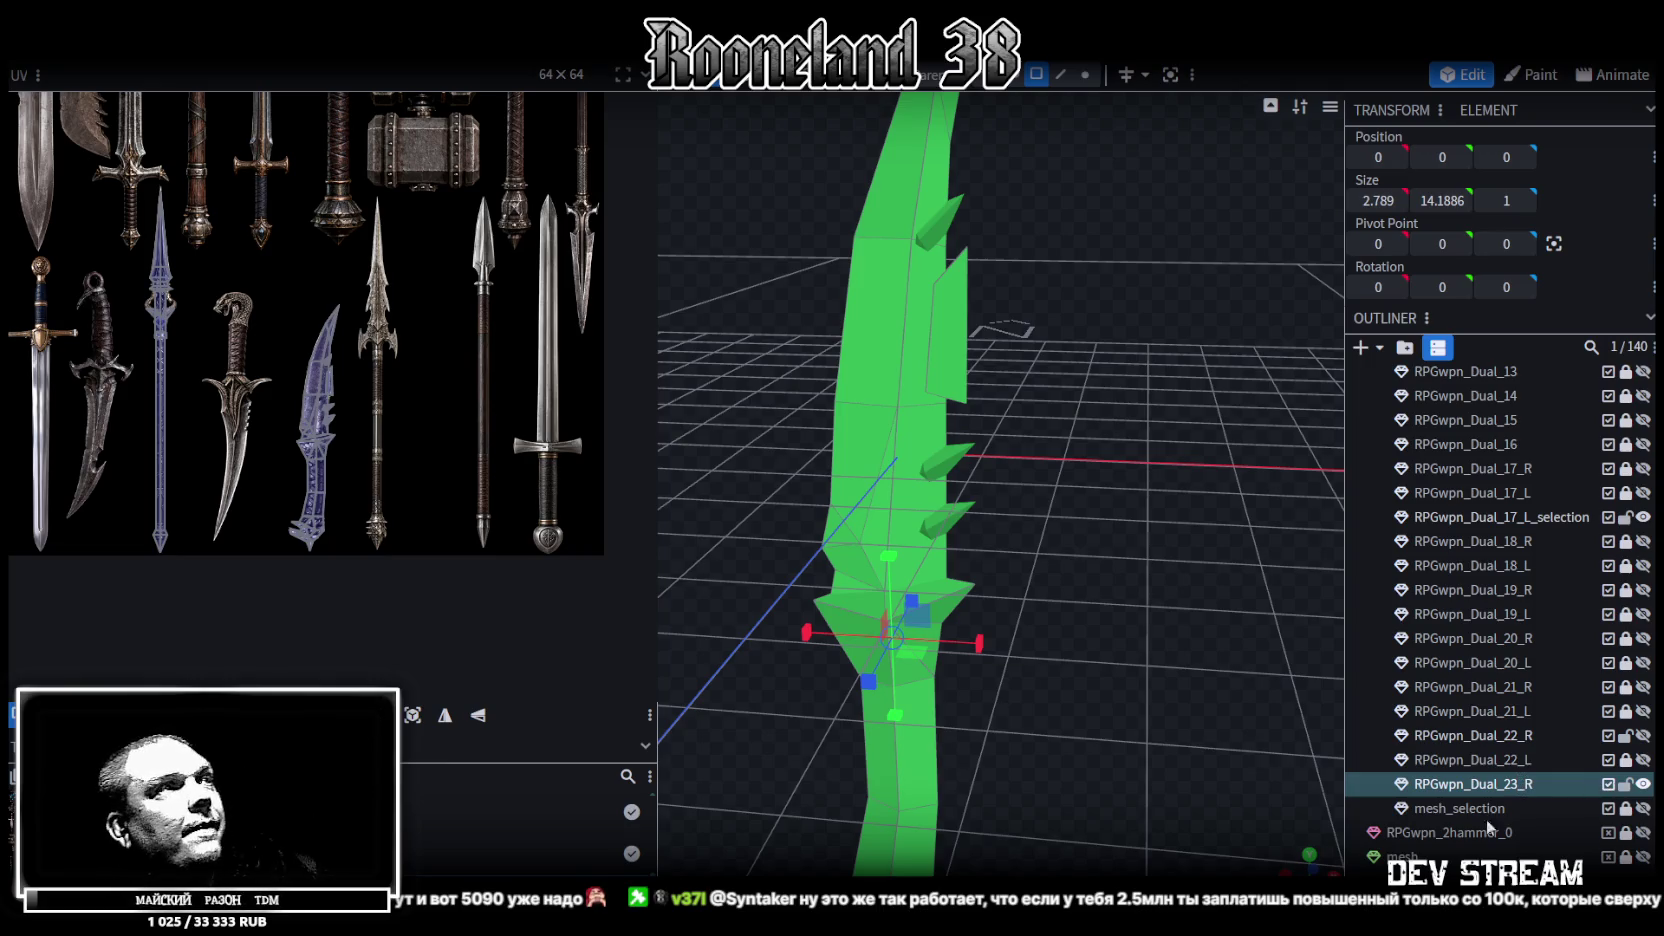
key("Return")
Save the model, then lock and hide RPGwpn_Dual_23_R
key("ctrl+s")
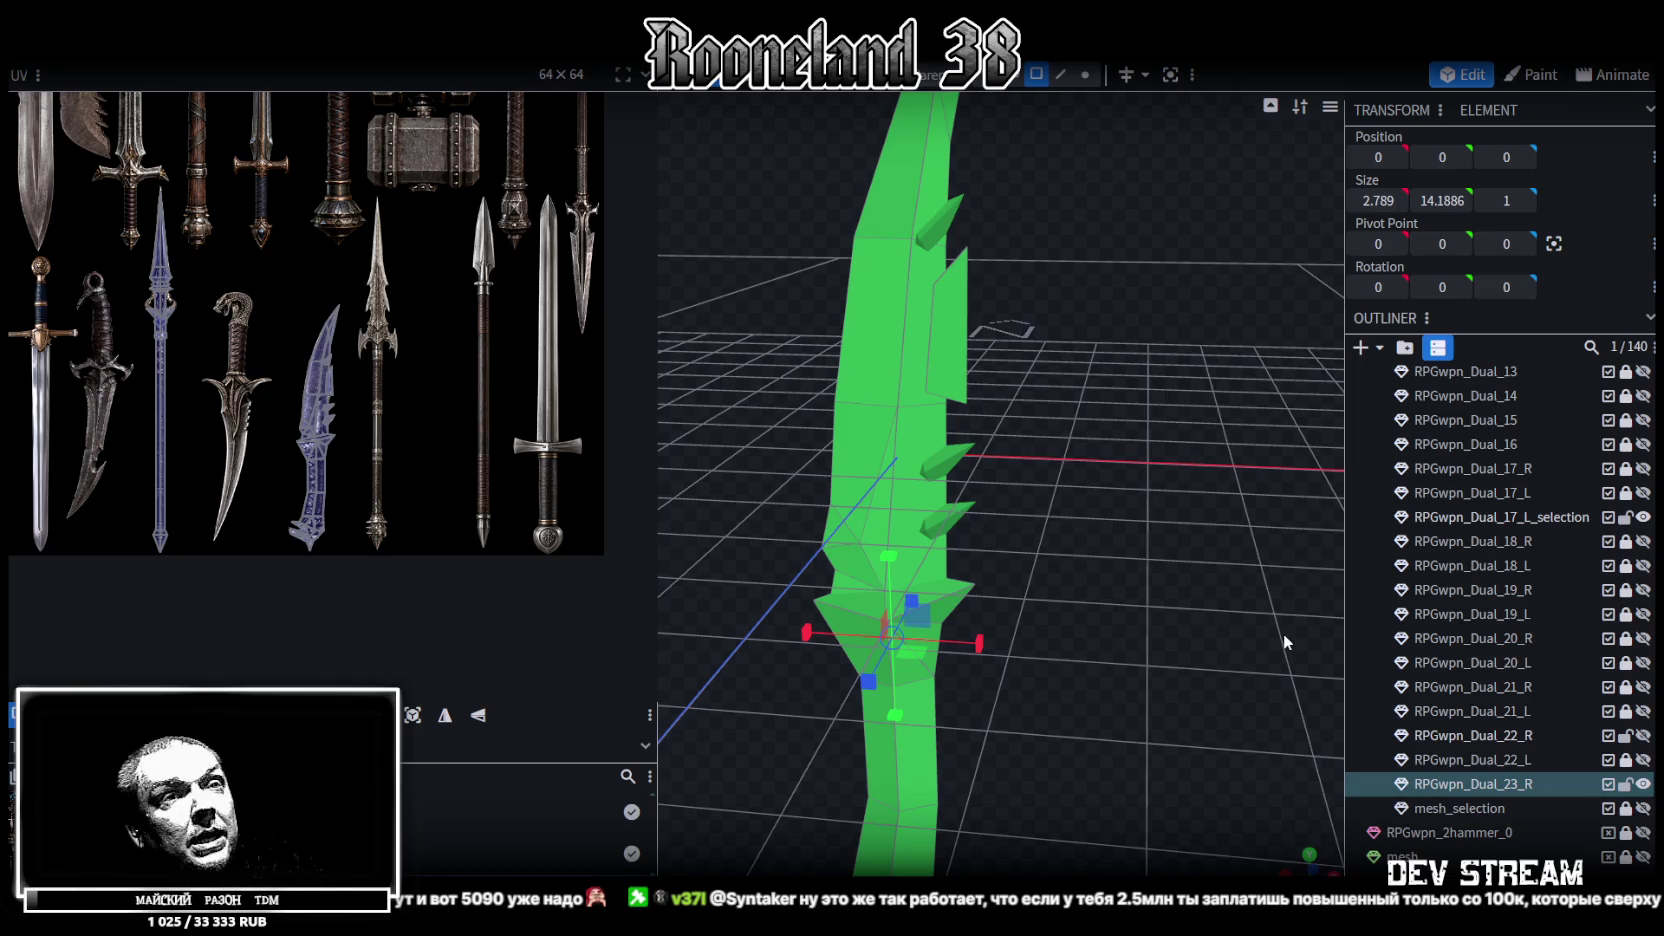
left_click(1625, 784)
left_click(1643, 784)
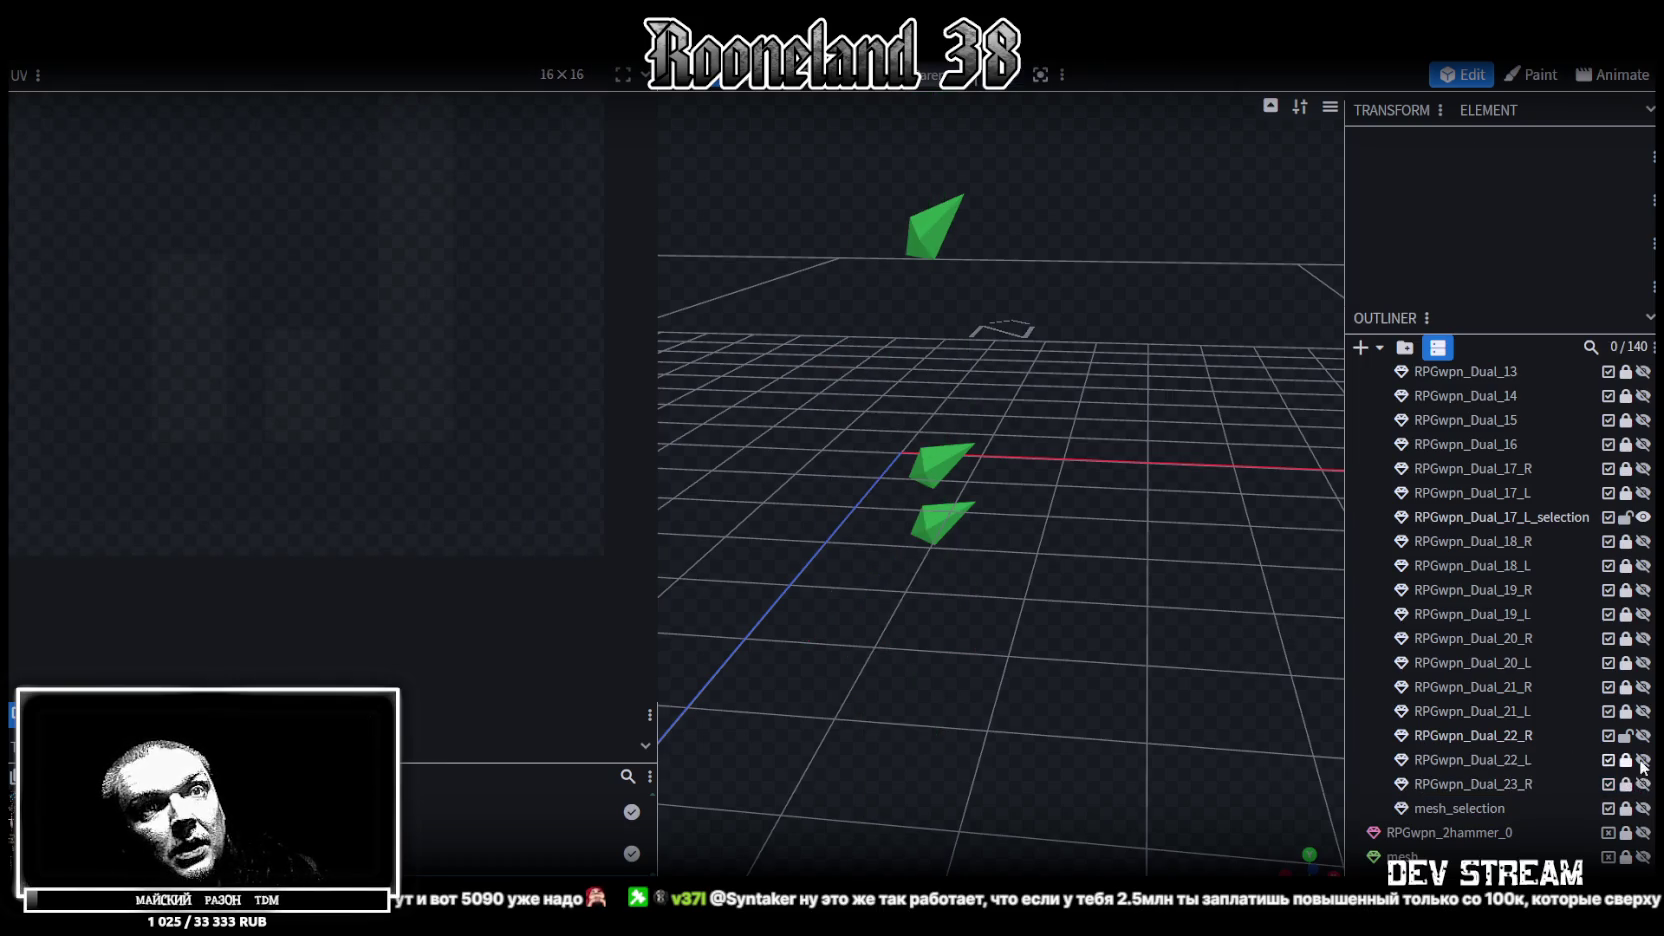
Show, unlock and select the RPGwpn_Dual_22_L dagger
left_click(1643, 760)
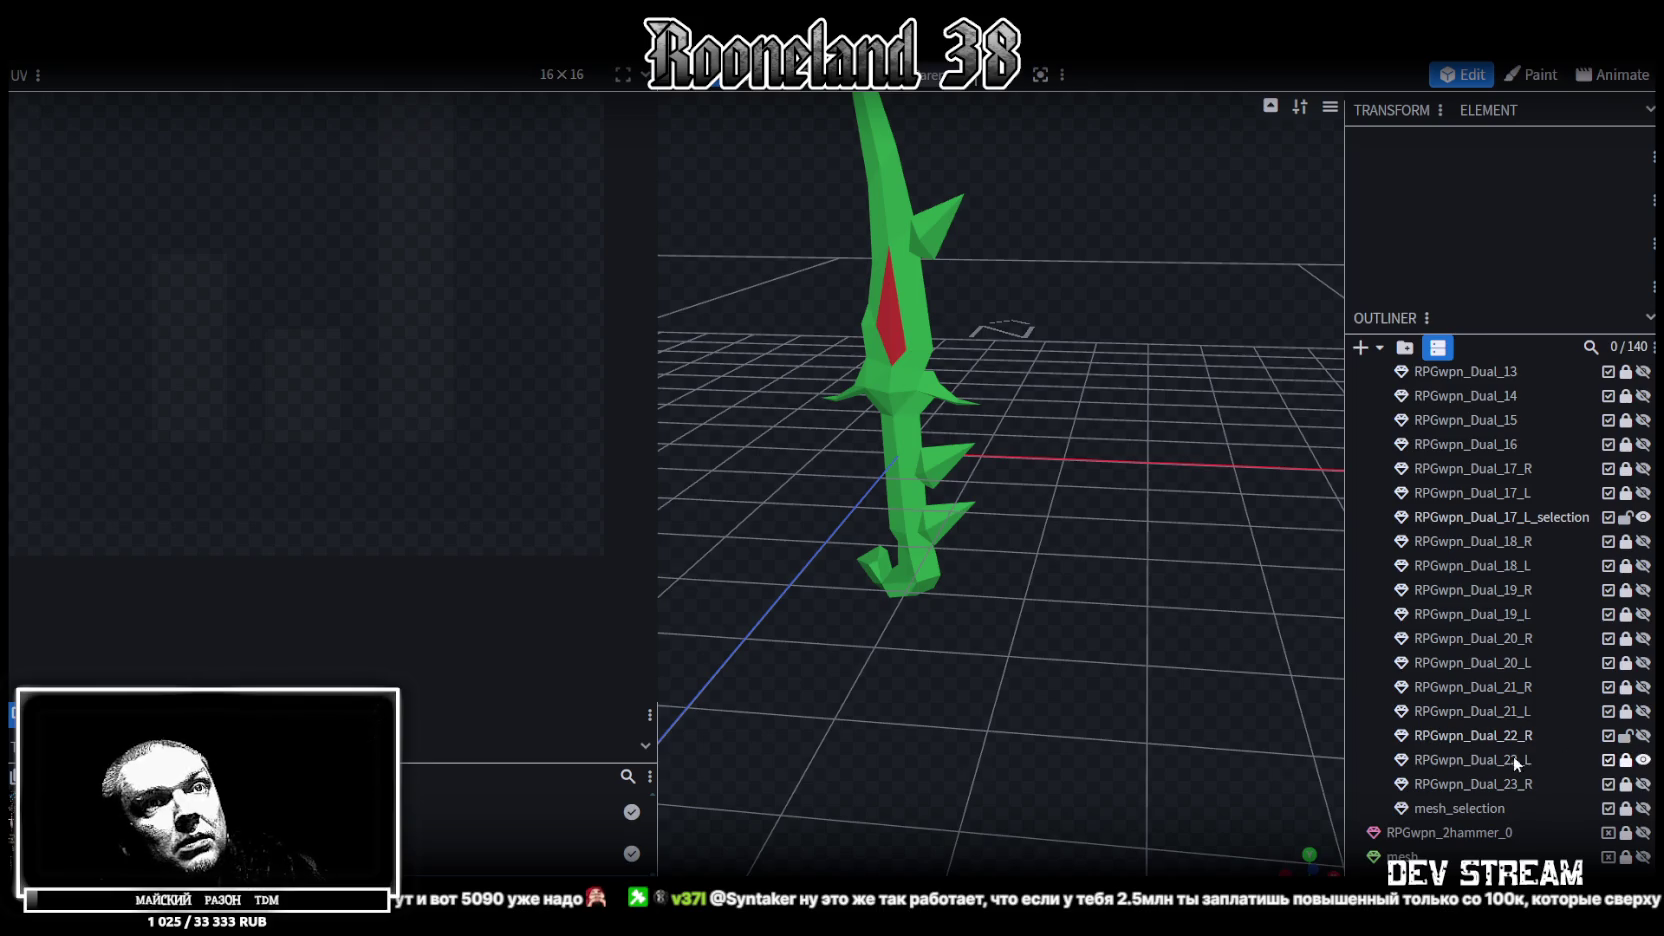
left_click(1625, 760)
left_click(1470, 760)
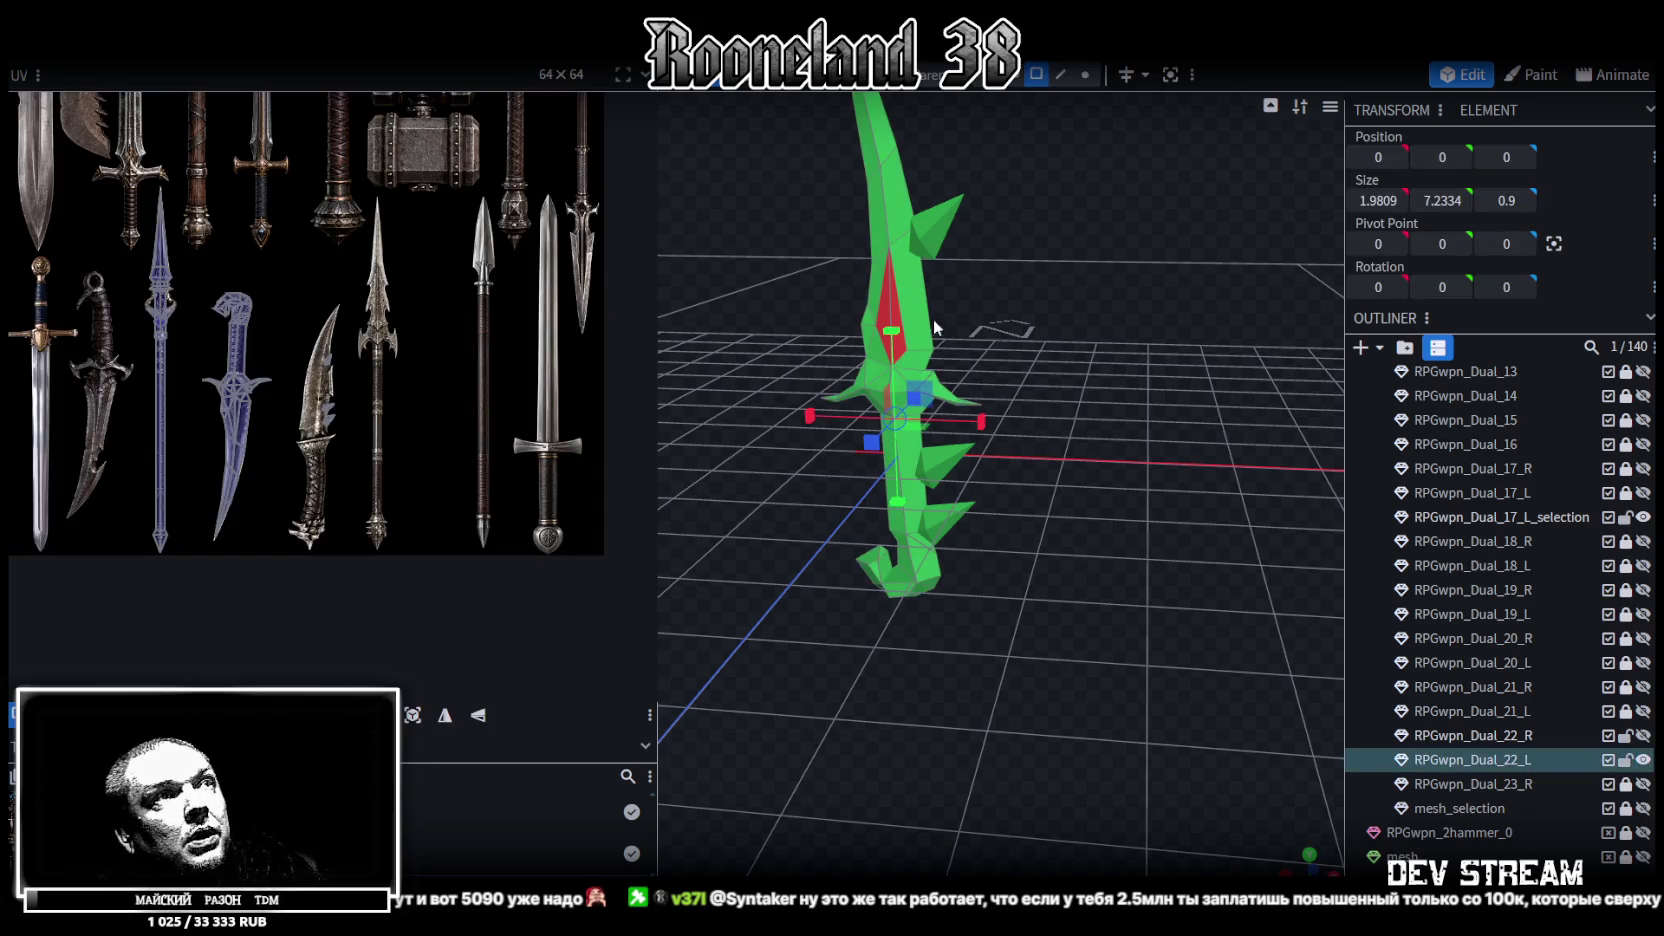
scroll(933, 318, "up", 5)
Select the three red blade faces and invert their direction
left_click(1006, 452)
mouse_move(1008, 455)
left_mouse_down()
mouse_move(829, 461)
mouse_move(948, 466)
left_mouse_up()
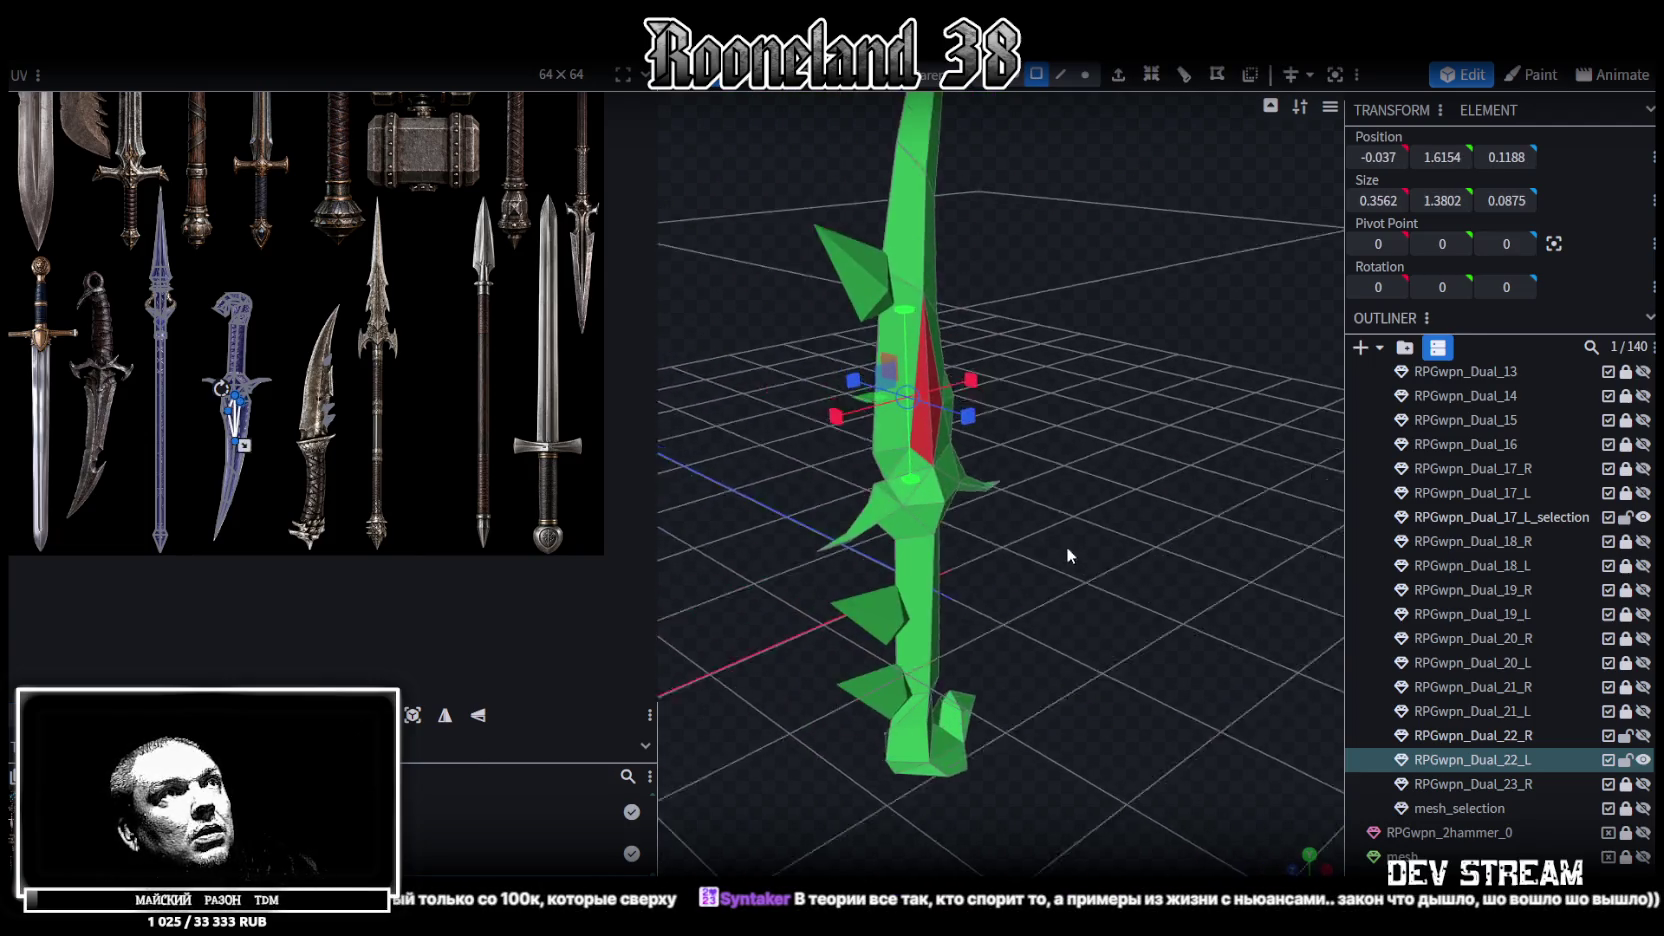
left_click(948, 466, "shift")
scroll(1178, 510, "up", 2)
scroll(1178, 510, "down", 2)
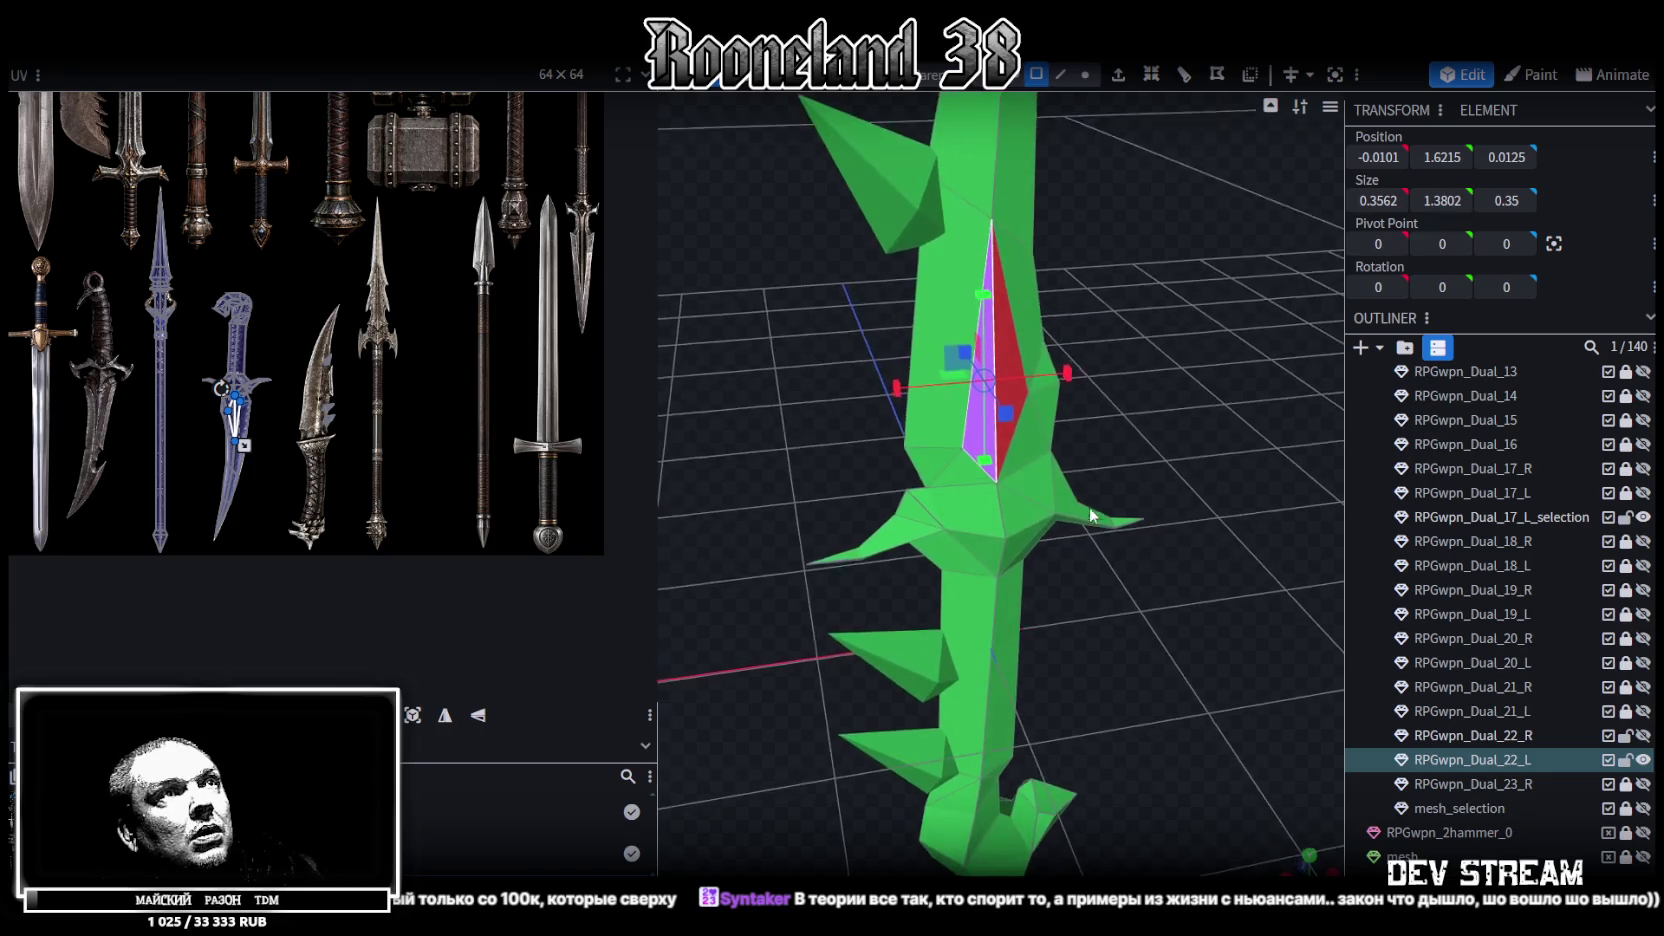
left_click(1012, 362, "shift")
mouse_move(1012, 362)
left_mouse_down()
mouse_move(1142, 520)
mouse_move(869, 362)
left_mouse_up()
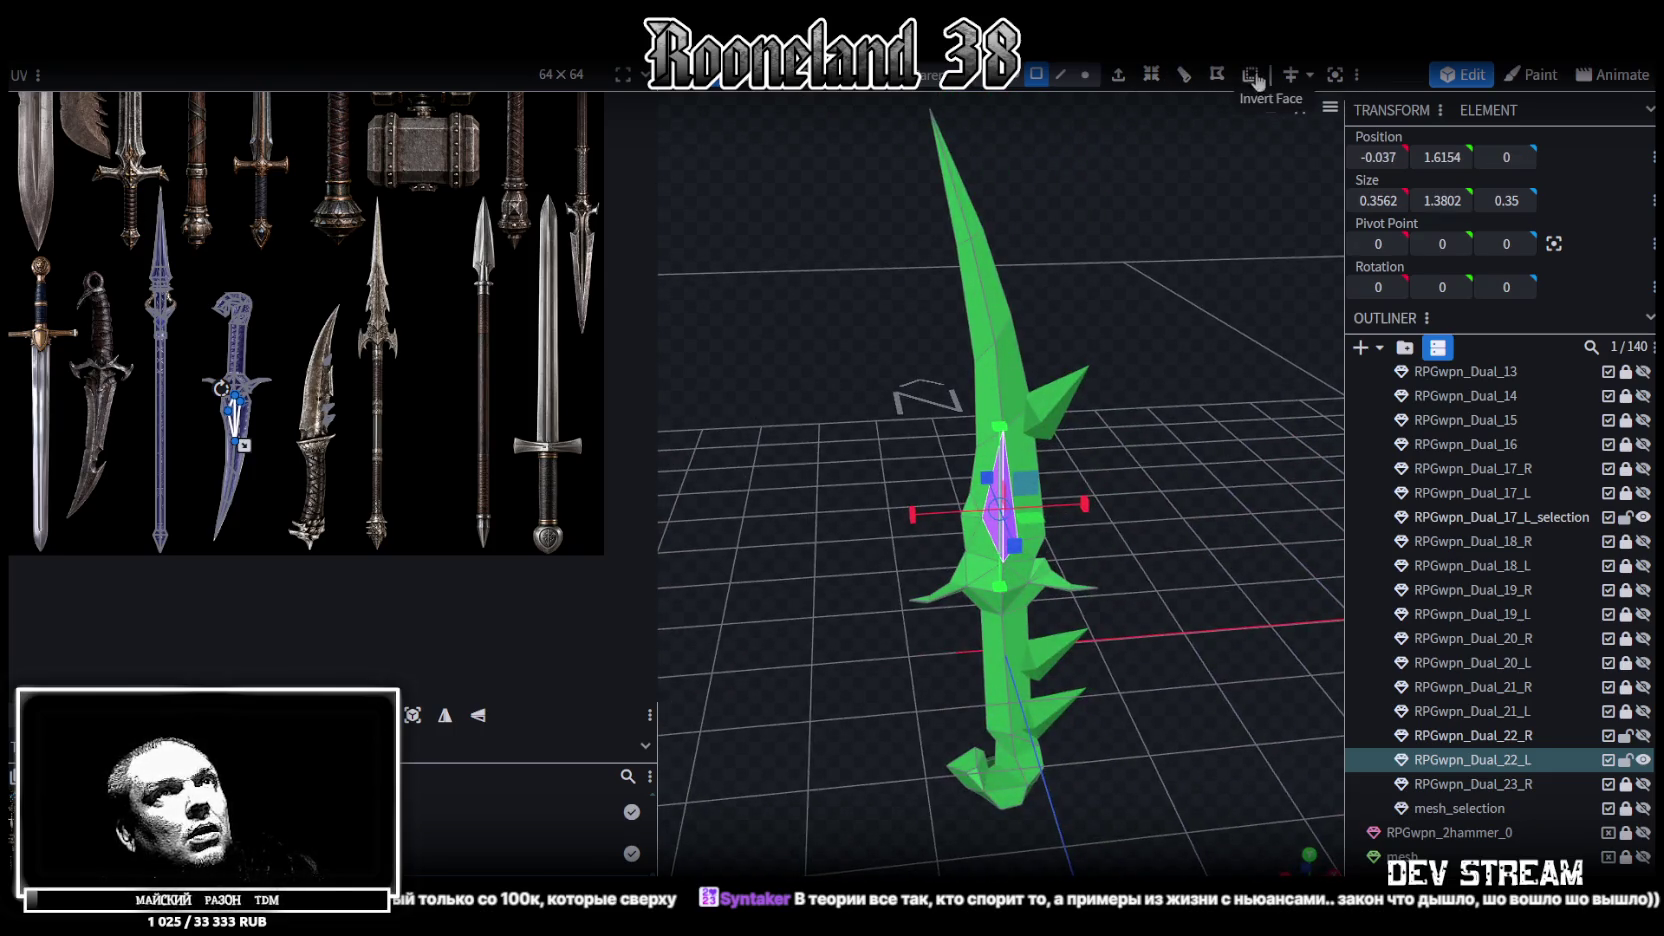
left_click(1217, 74)
Switch the dagger to textured display
left_click_drag(1143, 307, 1157, 315)
key("z")
key("z")
key("z")
key("z")
left_click_drag(1123, 372, 1145, 384)
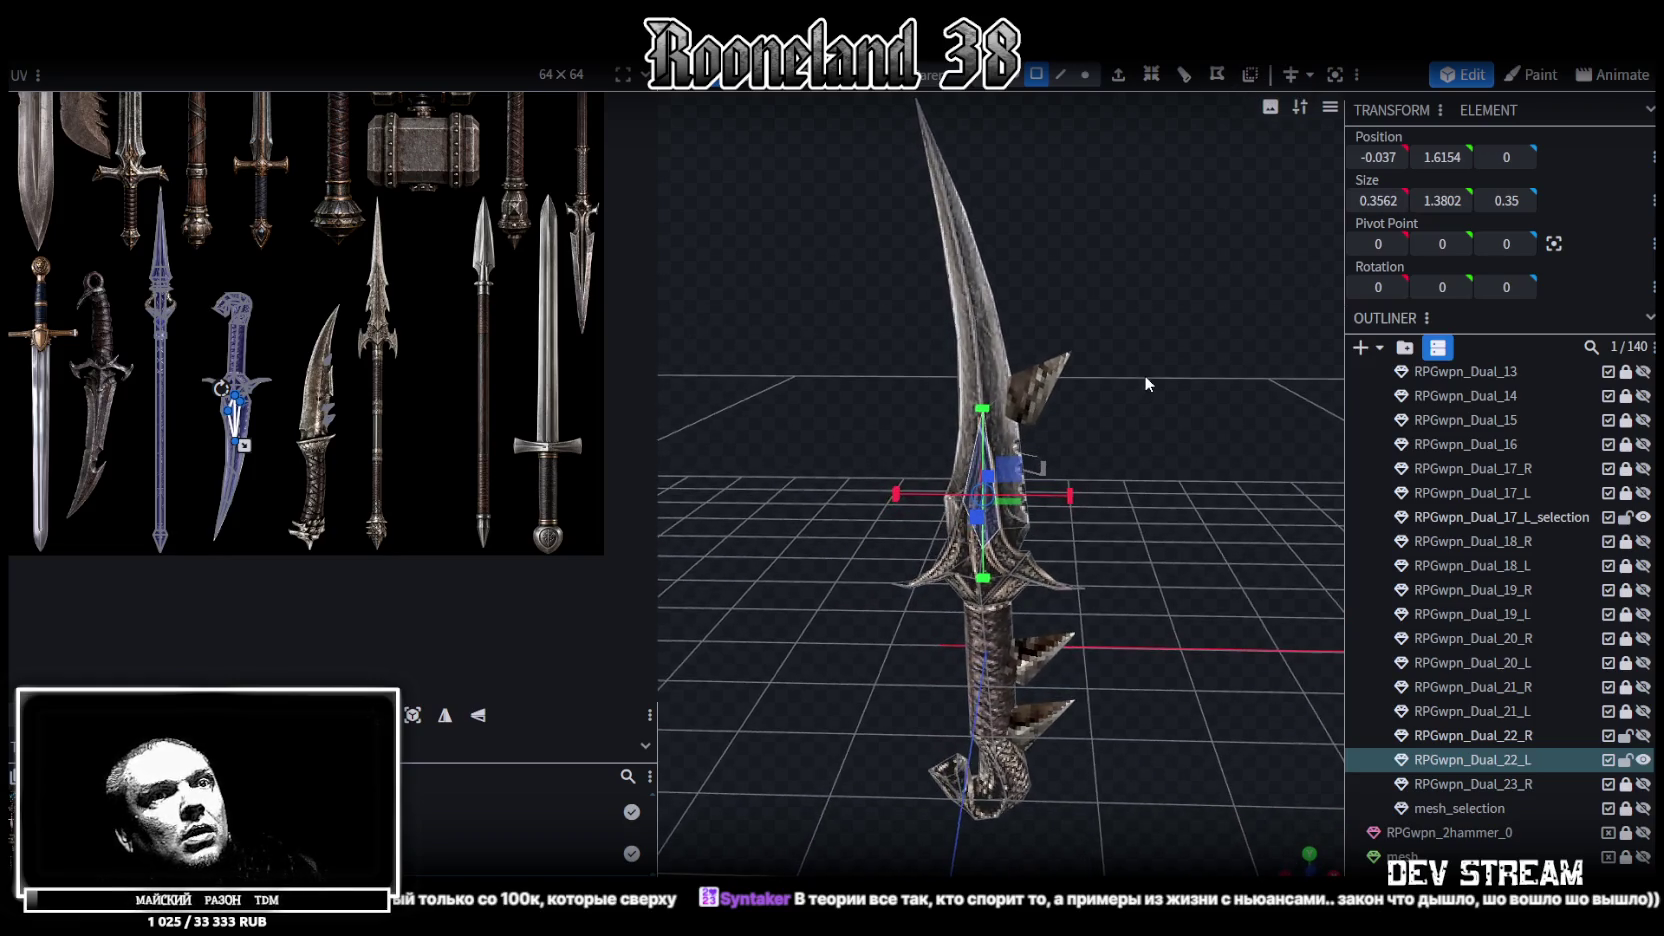
Show and unlock RPGwpn_Dual_23_R, then select it together with RPGwpn_Dual_17_L_selection
left_click(1643, 785)
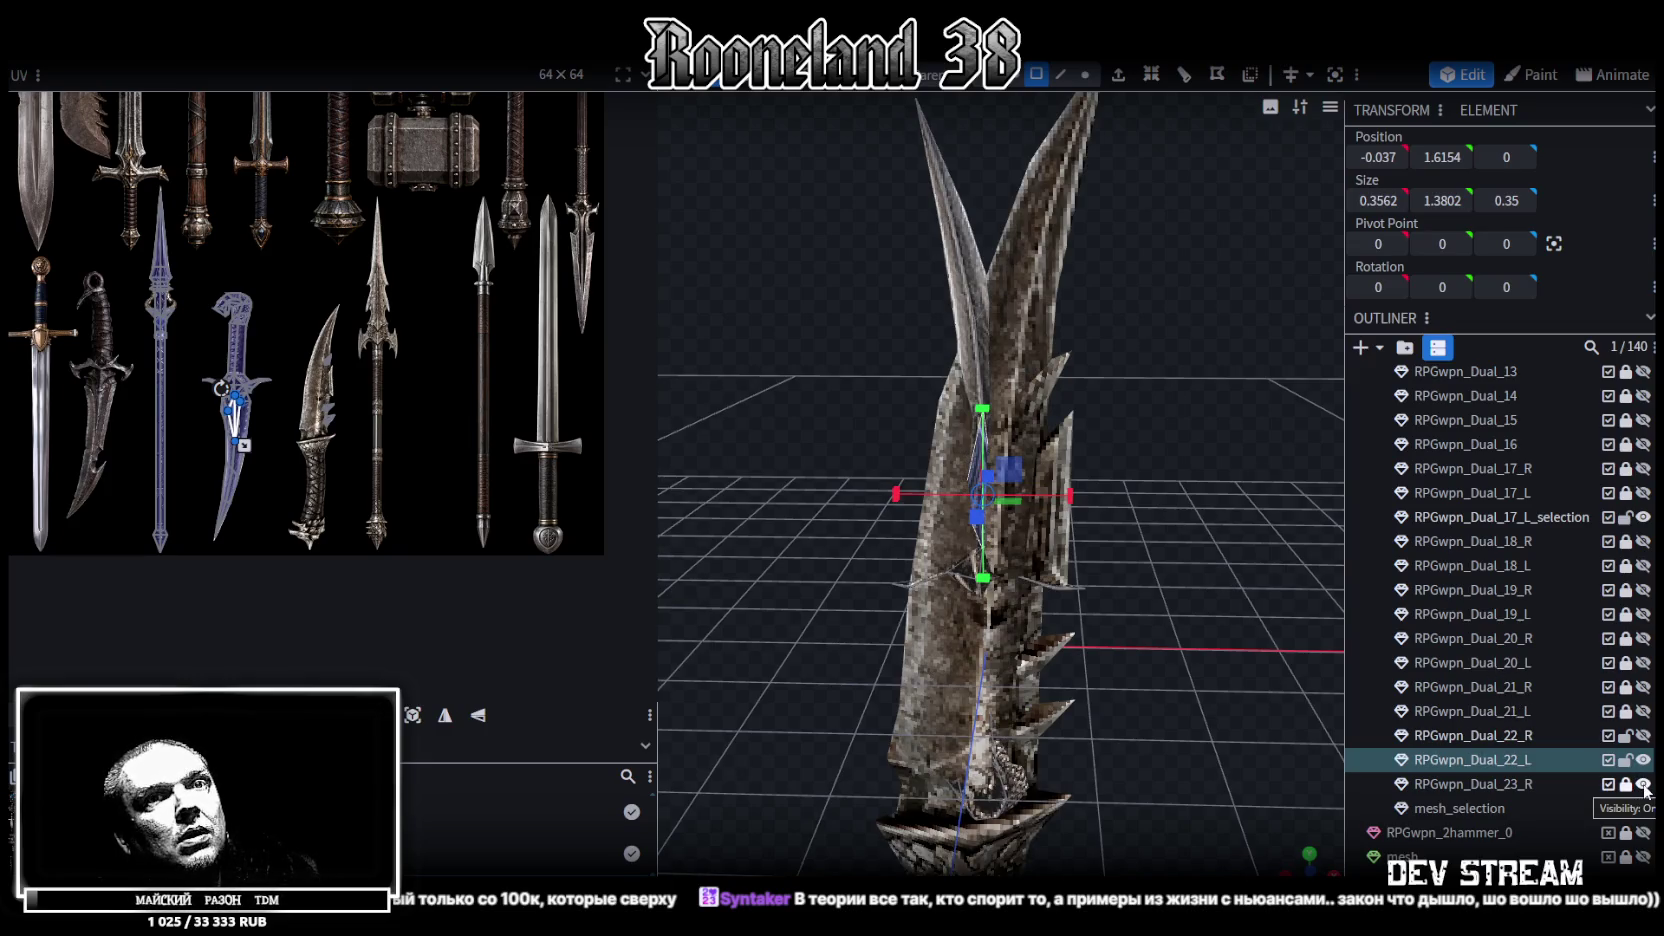
left_click(1622, 786)
left_click(1517, 788)
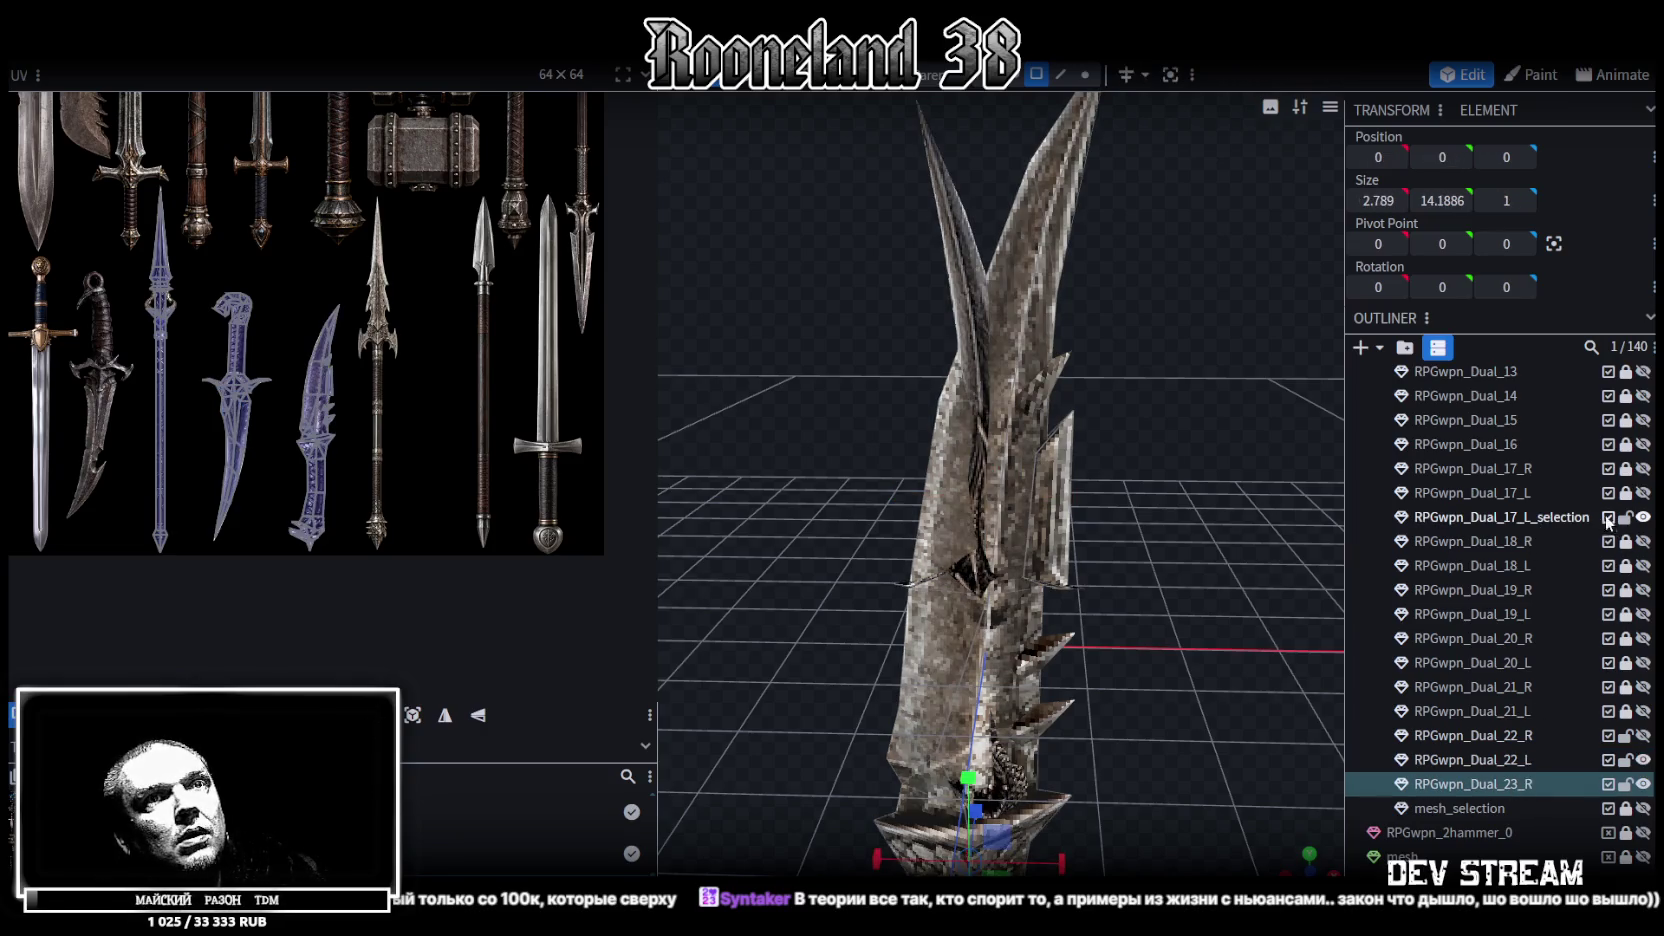
left_click(1560, 516)
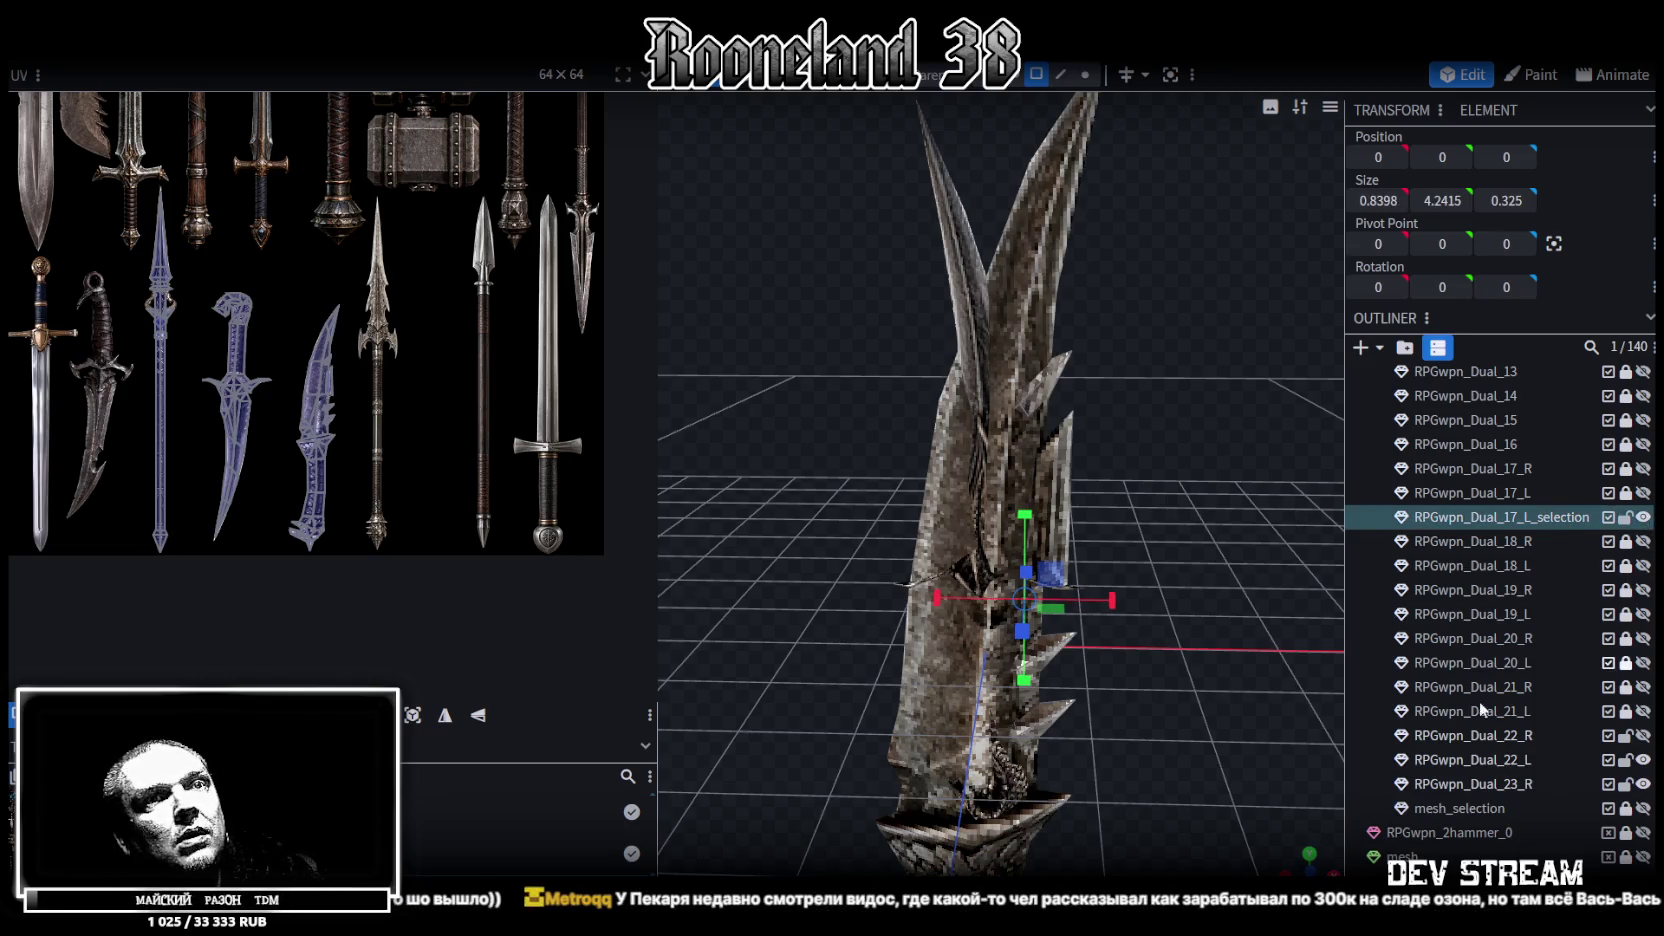
left_click(1508, 791)
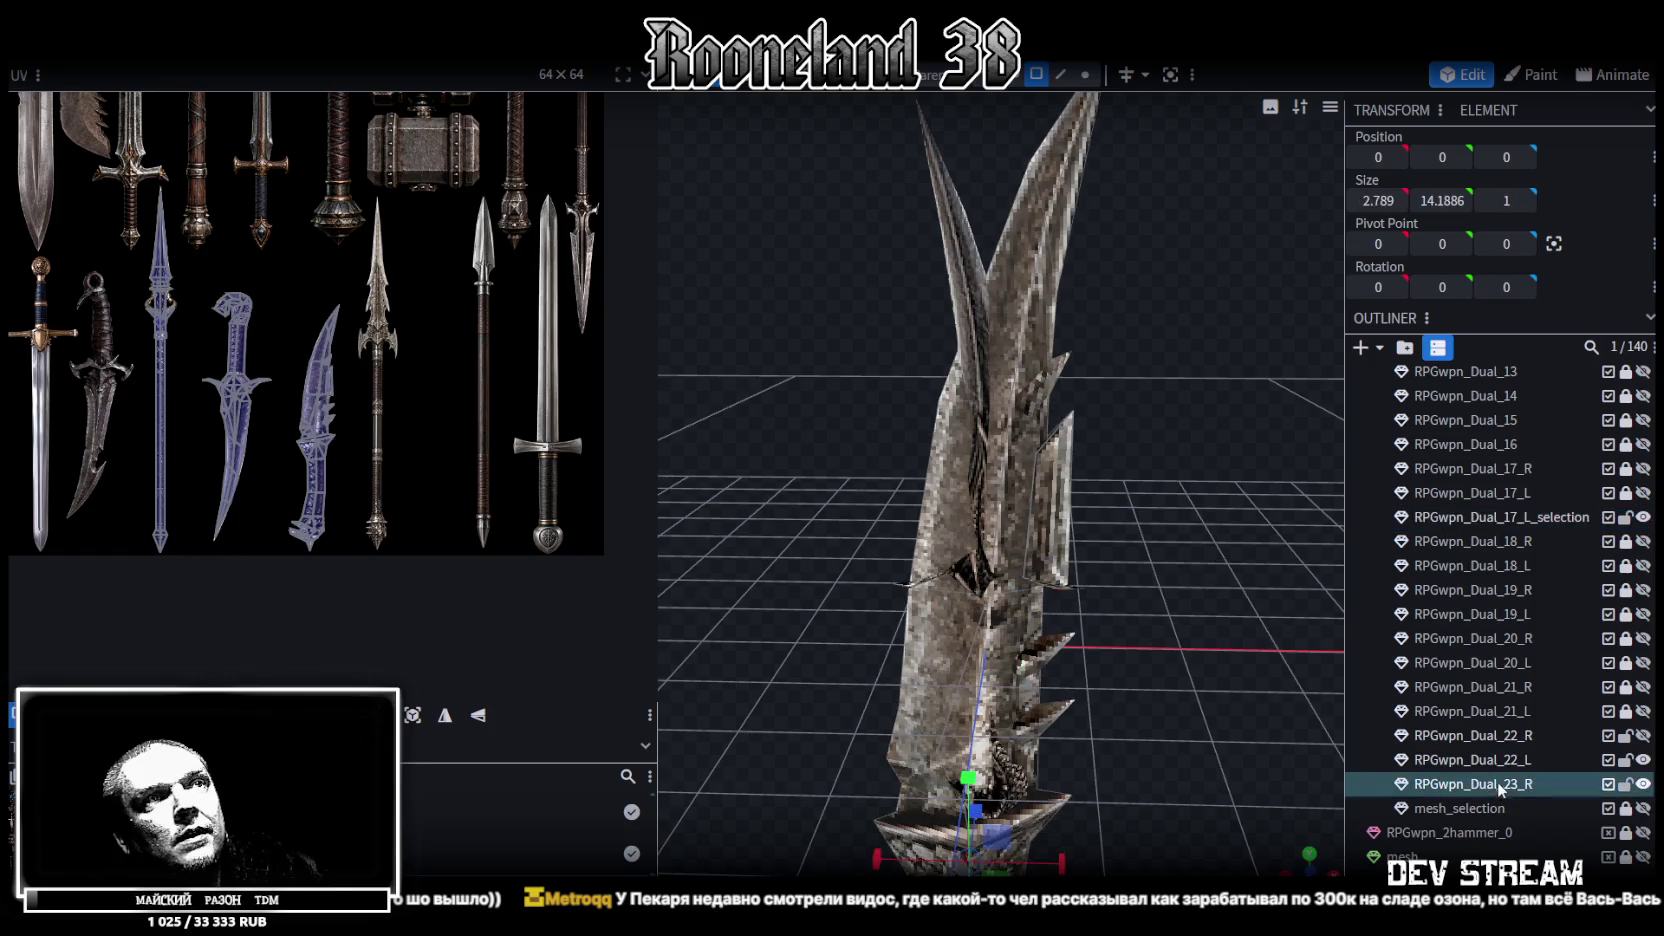
Merge RPGwpn_Dual_17_L_selection and RPGwpn_Dual_23_R into one mesh with Merge Meshes
left_click(1514, 521, "ctrl")
right_click(1514, 521)
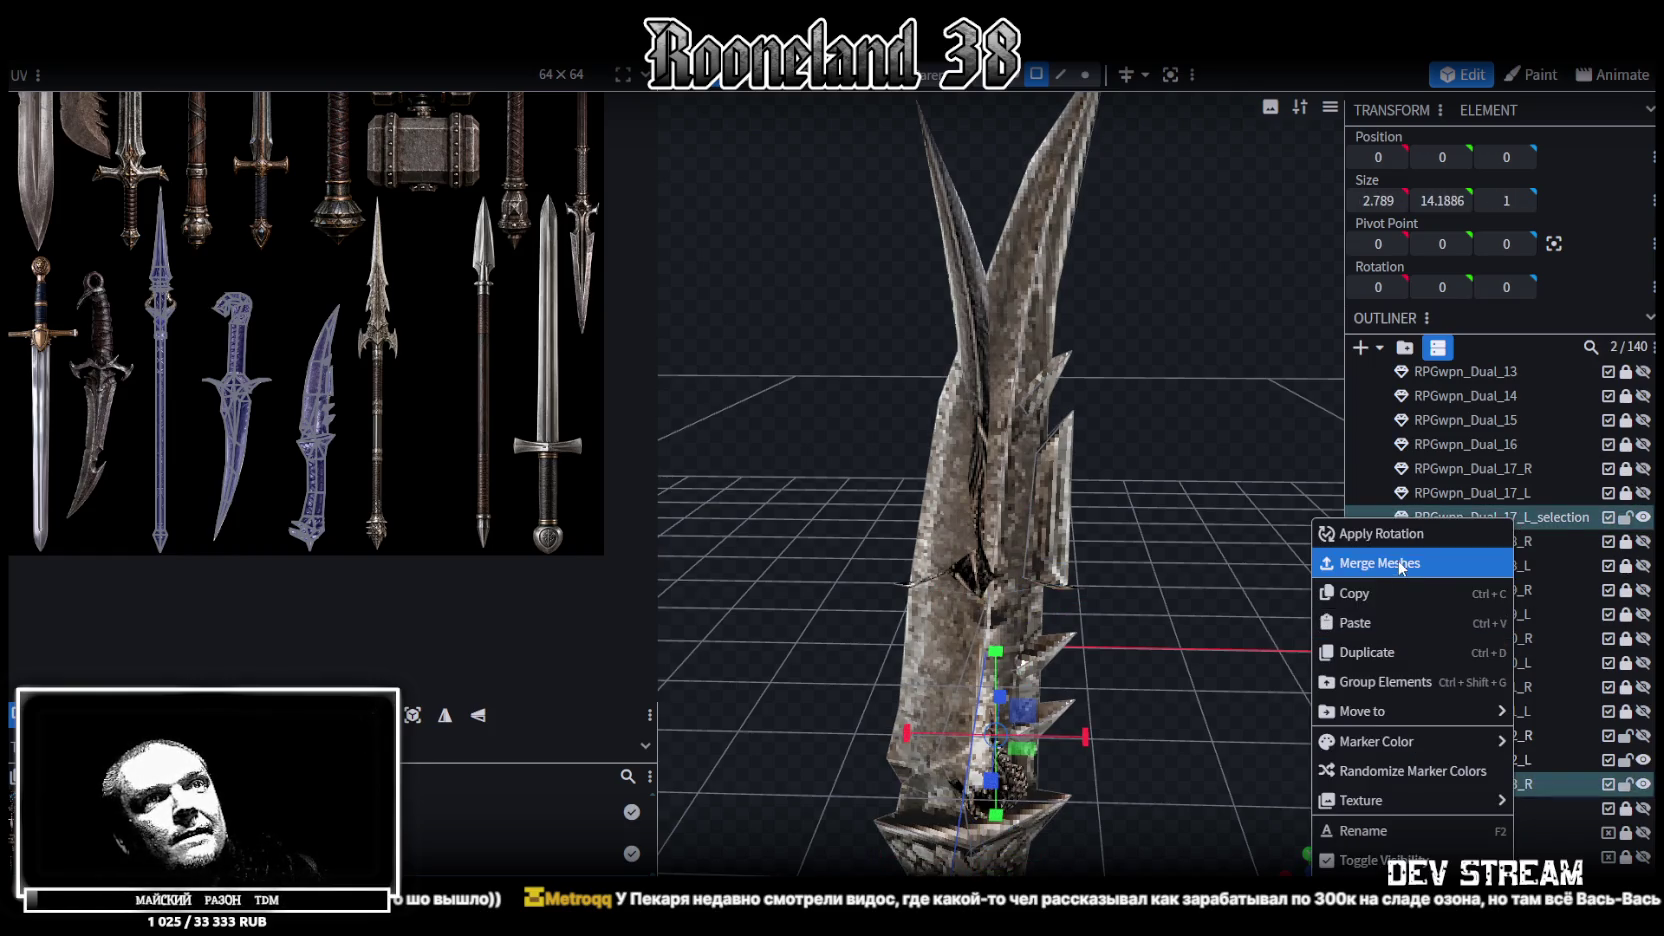
left_click(1362, 558)
Lock and hide RPGwpn_Dual_23_R
left_click(1626, 760)
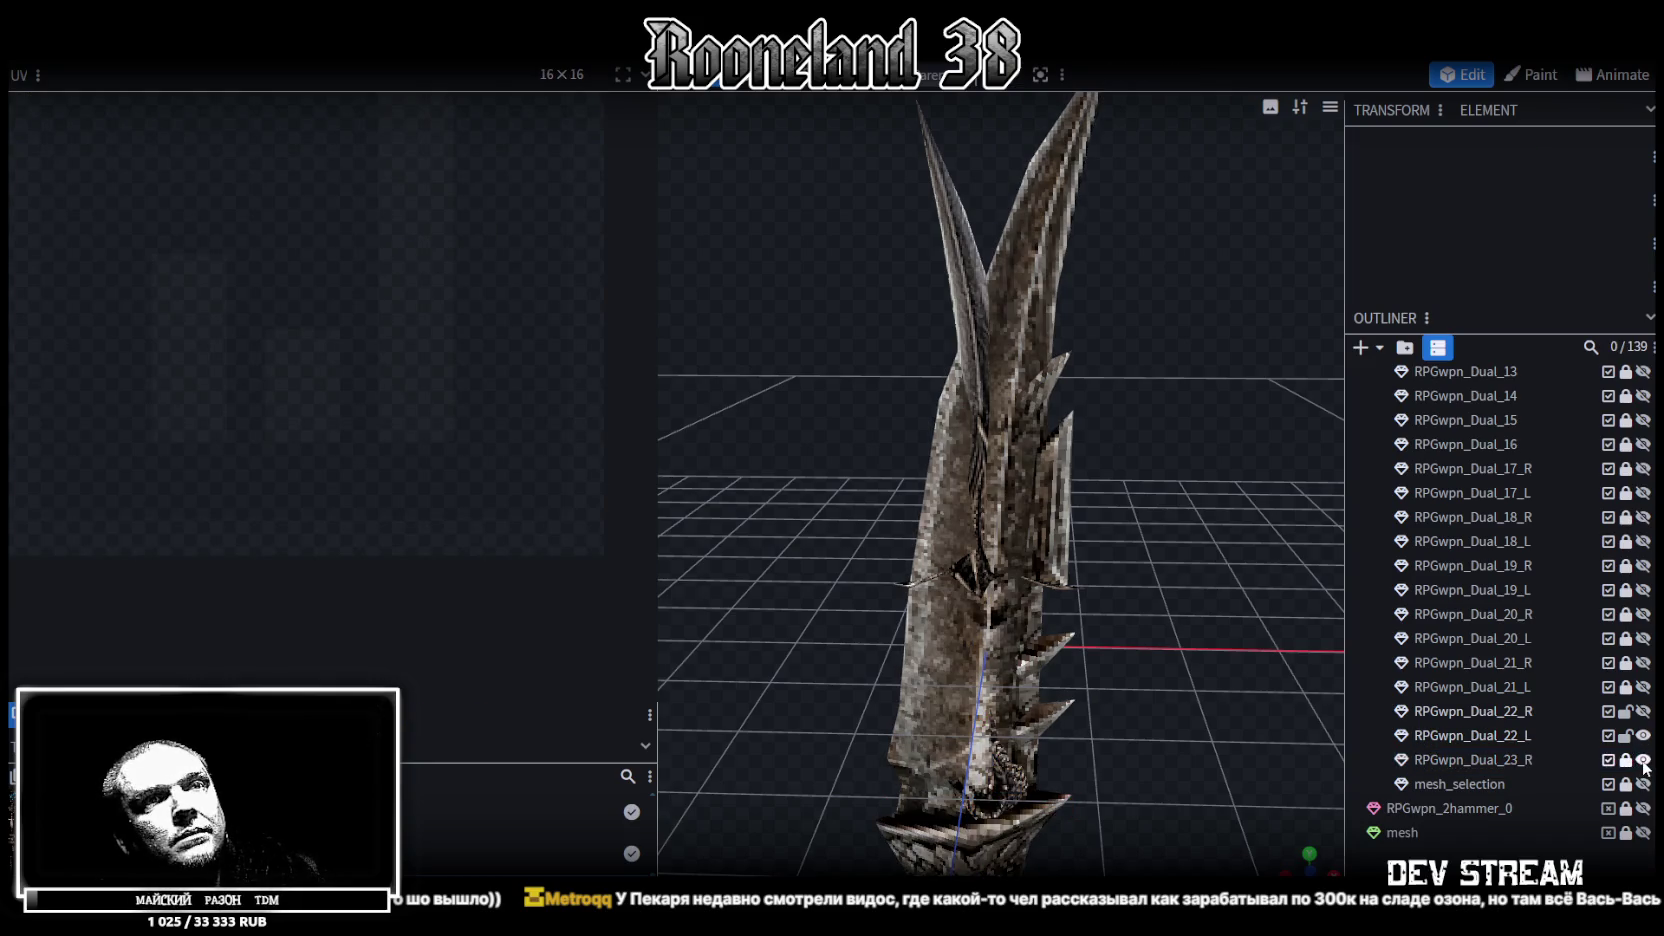
left_click_drag(1024, 485, 1154, 389)
left_click(1643, 760)
mouse_move(1175, 537)
left_mouse_down()
mouse_move(1127, 526)
mouse_move(1124, 499)
mouse_move(845, 525)
mouse_move(1039, 491)
left_mouse_up()
Switch to solid display, hide the RPGwpn_Dual_22_L dagger, and show the RPGwpn_Dual_22_R spear
key("z")
key("z")
left_click(1643, 735)
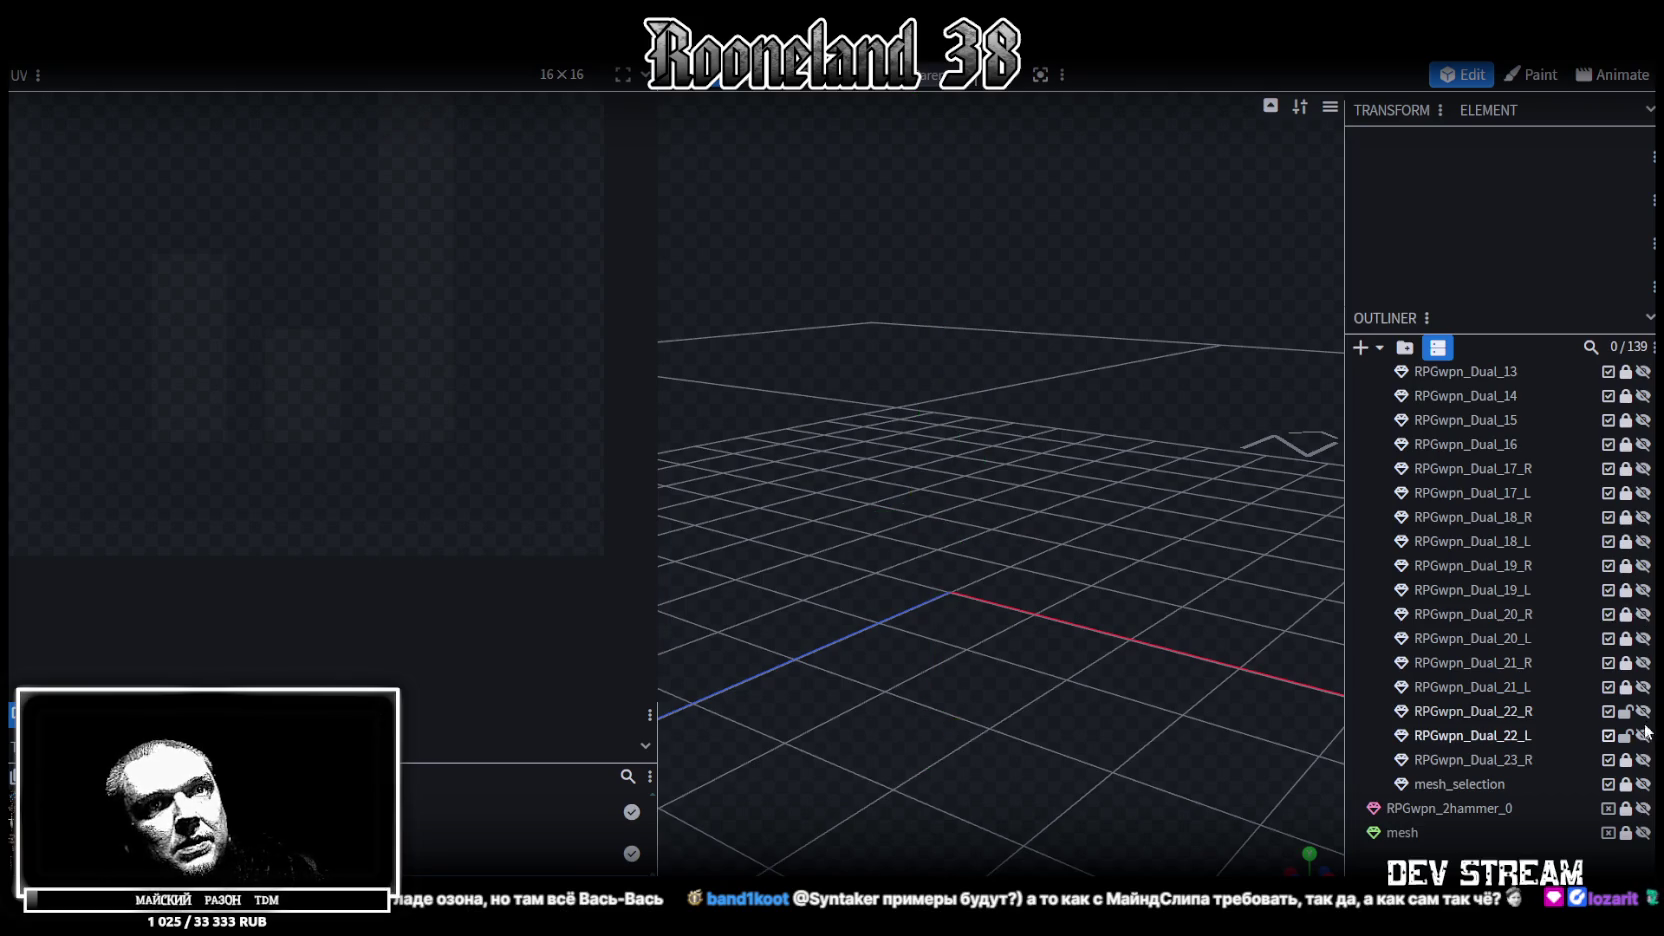
left_click(1643, 711)
scroll(1046, 596, "down", 5)
mouse_move(1043, 592)
left_mouse_down()
mouse_move(1169, 588)
mouse_move(1098, 656)
left_mouse_up()
scroll(1117, 546, "up", 3)
scroll(1117, 546, "up", 2)
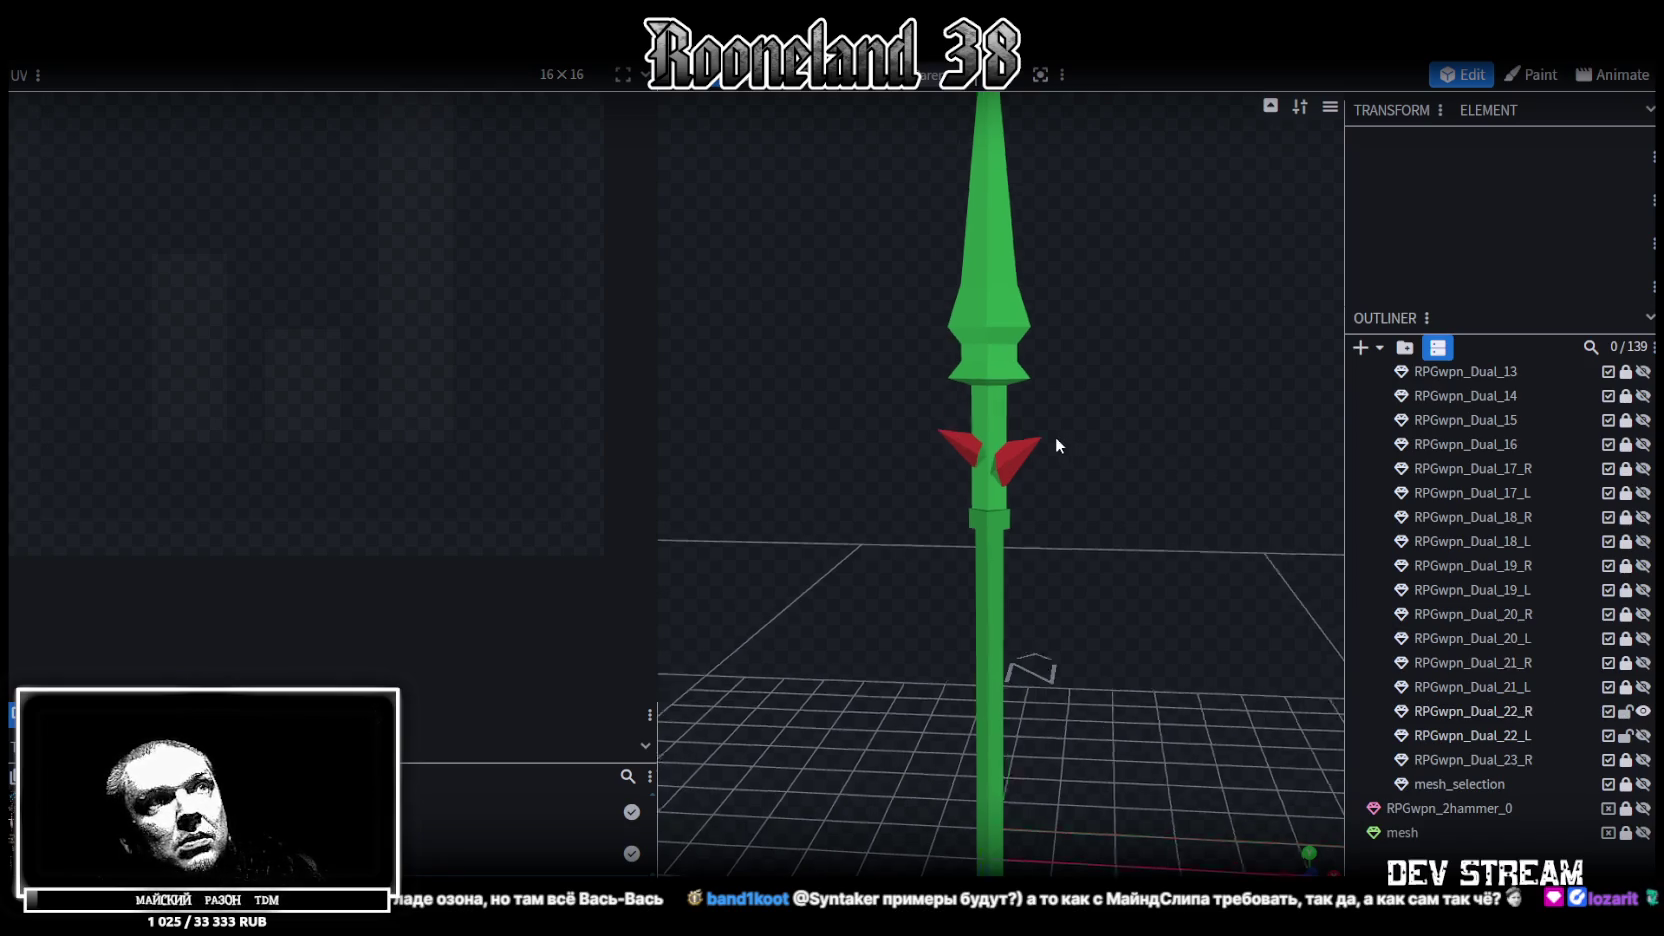
Select the spear and its left and right red wing pieces
scroll(1049, 400, "up", 2)
left_click(1045, 410)
left_click(1060, 400)
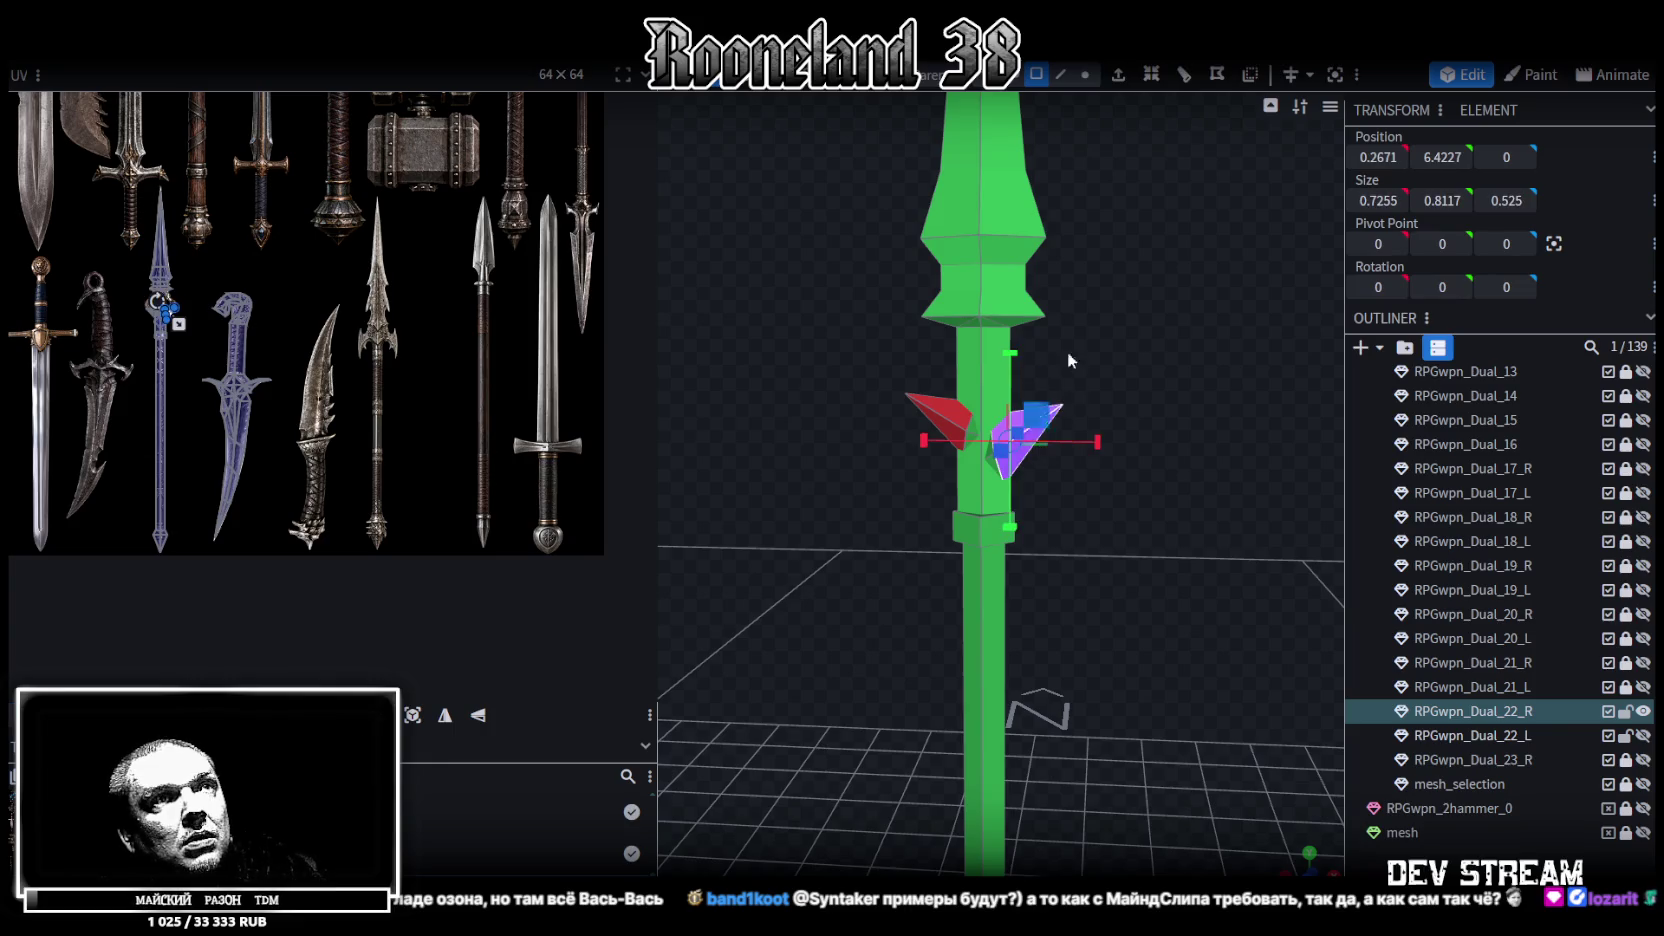
left_click_drag(856, 368, 952, 404, "ctrl")
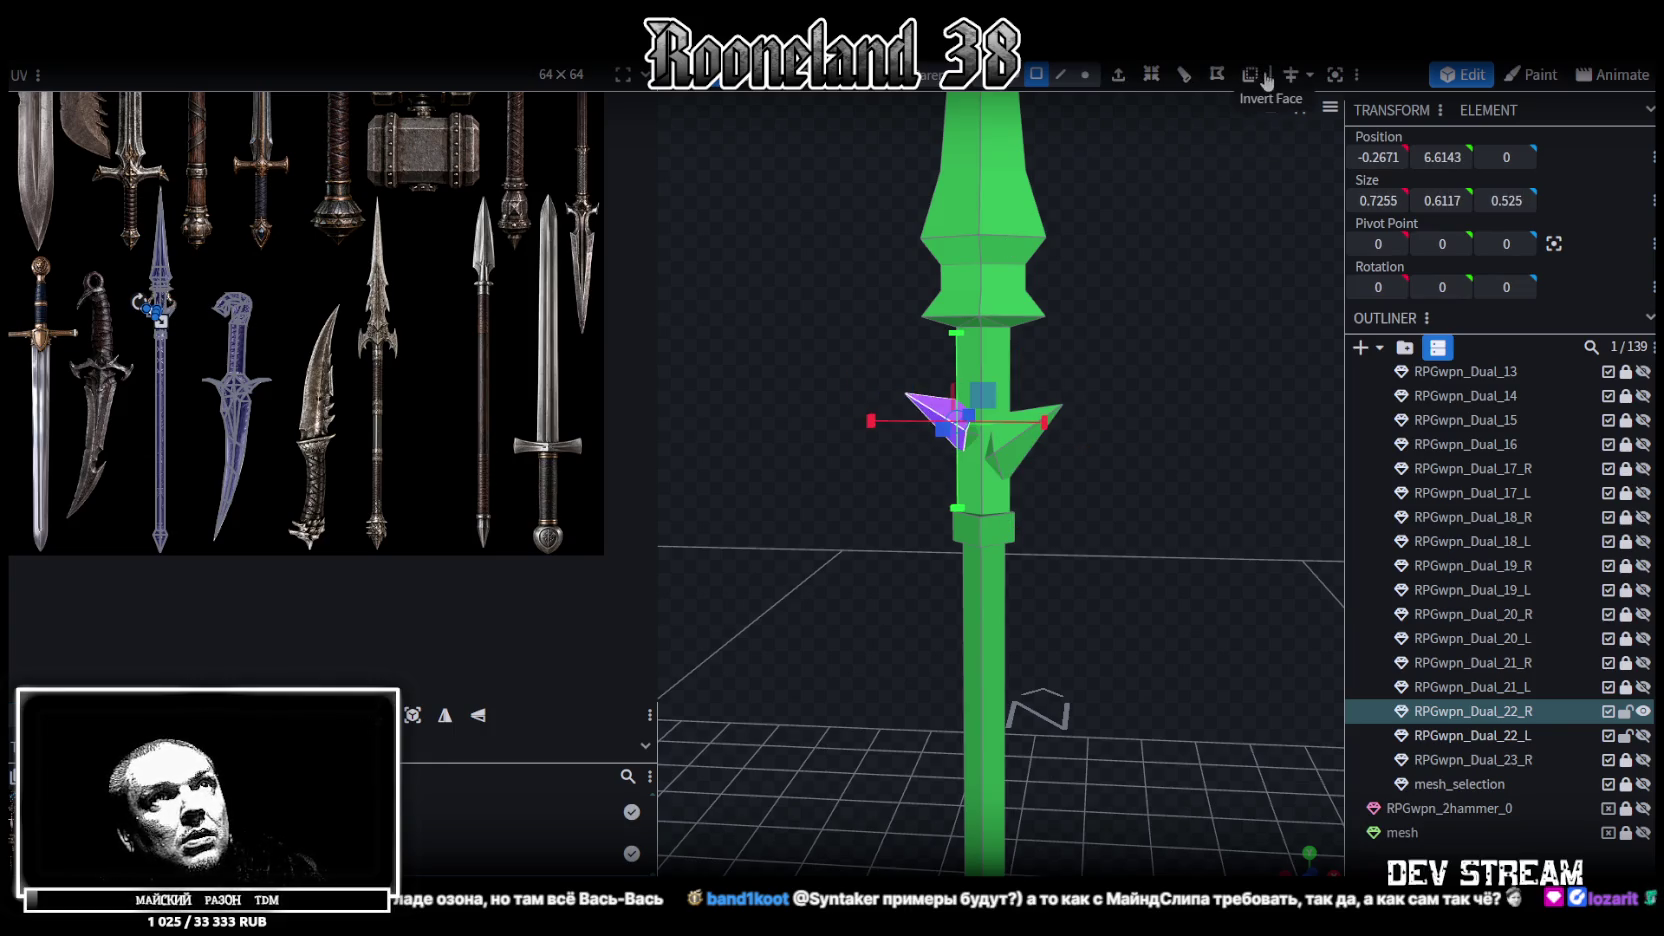
mouse_move(1218, 157)
left_mouse_down()
mouse_move(863, 411)
mouse_move(979, 374)
mouse_move(796, 403)
mouse_move(1045, 497)
mouse_move(1190, 380)
left_mouse_up()
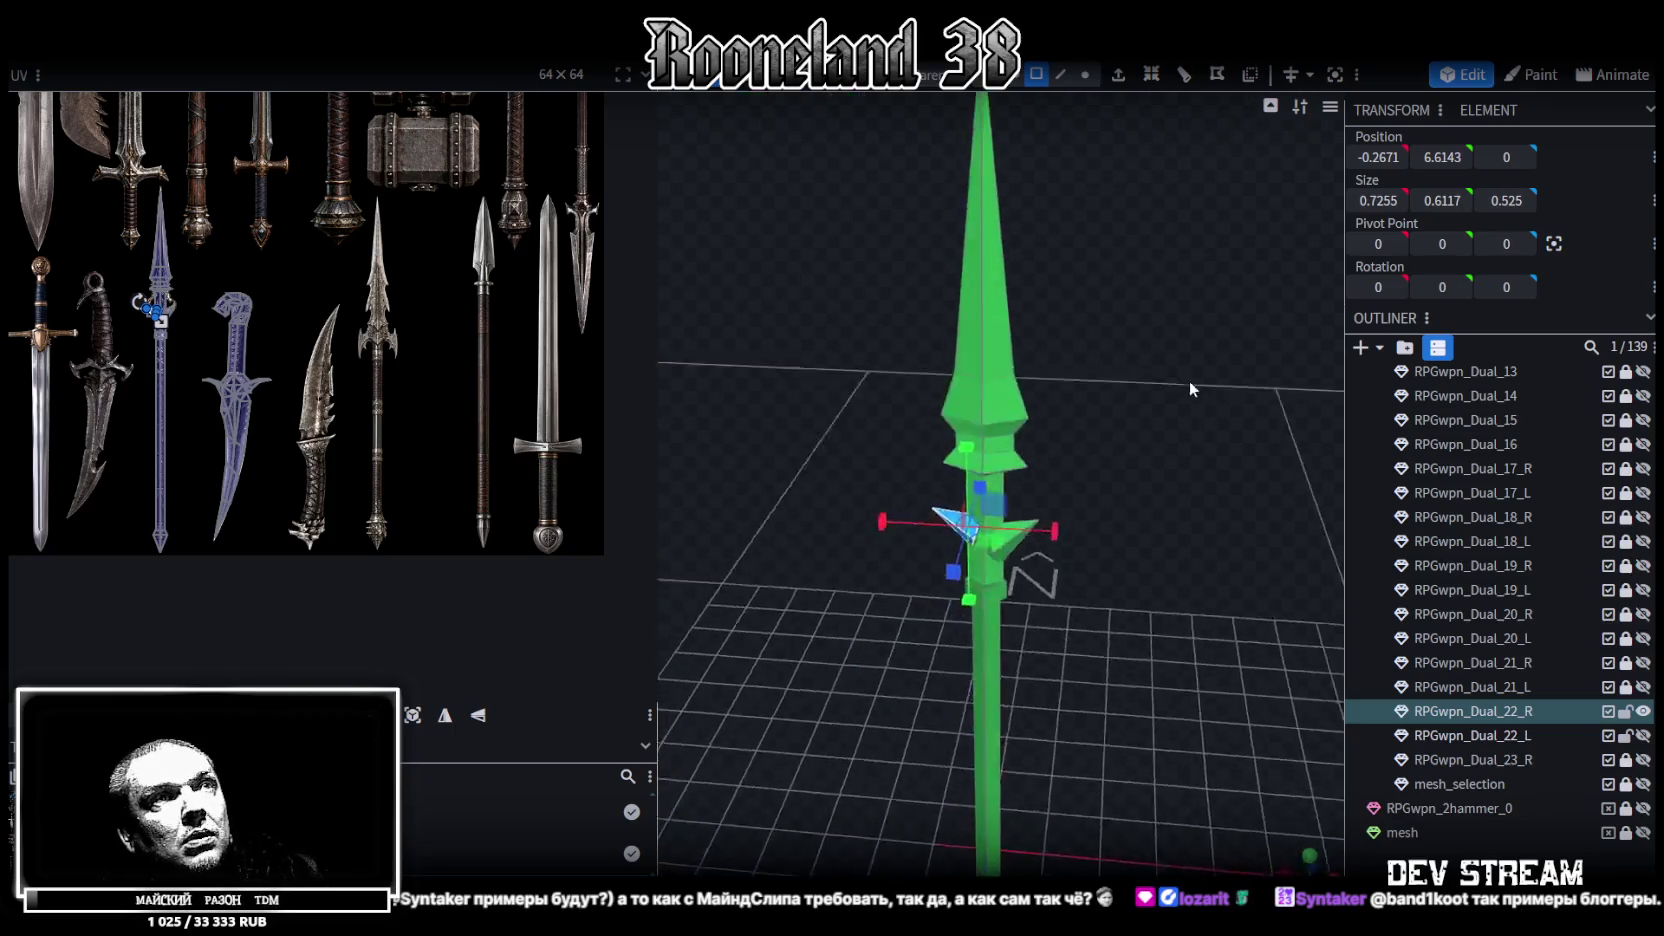
Hide the spear, preview Dual_21_L, Dual_21_R and Dual_20_L in turn, then show the Dual_20_R hammer
left_click(1643, 711)
left_click(1643, 687)
mouse_move(1330, 640)
left_mouse_down()
mouse_move(702, 536)
mouse_move(1352, 673)
left_mouse_up()
left_click(1643, 687)
left_click(1643, 663)
mouse_move(791, 453)
left_mouse_down()
mouse_move(1124, 490)
mouse_move(1166, 435)
mouse_move(1340, 520)
mouse_move(768, 425)
mouse_move(1190, 567)
mouse_move(1146, 497)
mouse_move(1117, 536)
mouse_move(1100, 510)
left_mouse_up()
left_click(1643, 663)
left_click(1643, 638)
left_click(1643, 638)
left_click(1643, 614)
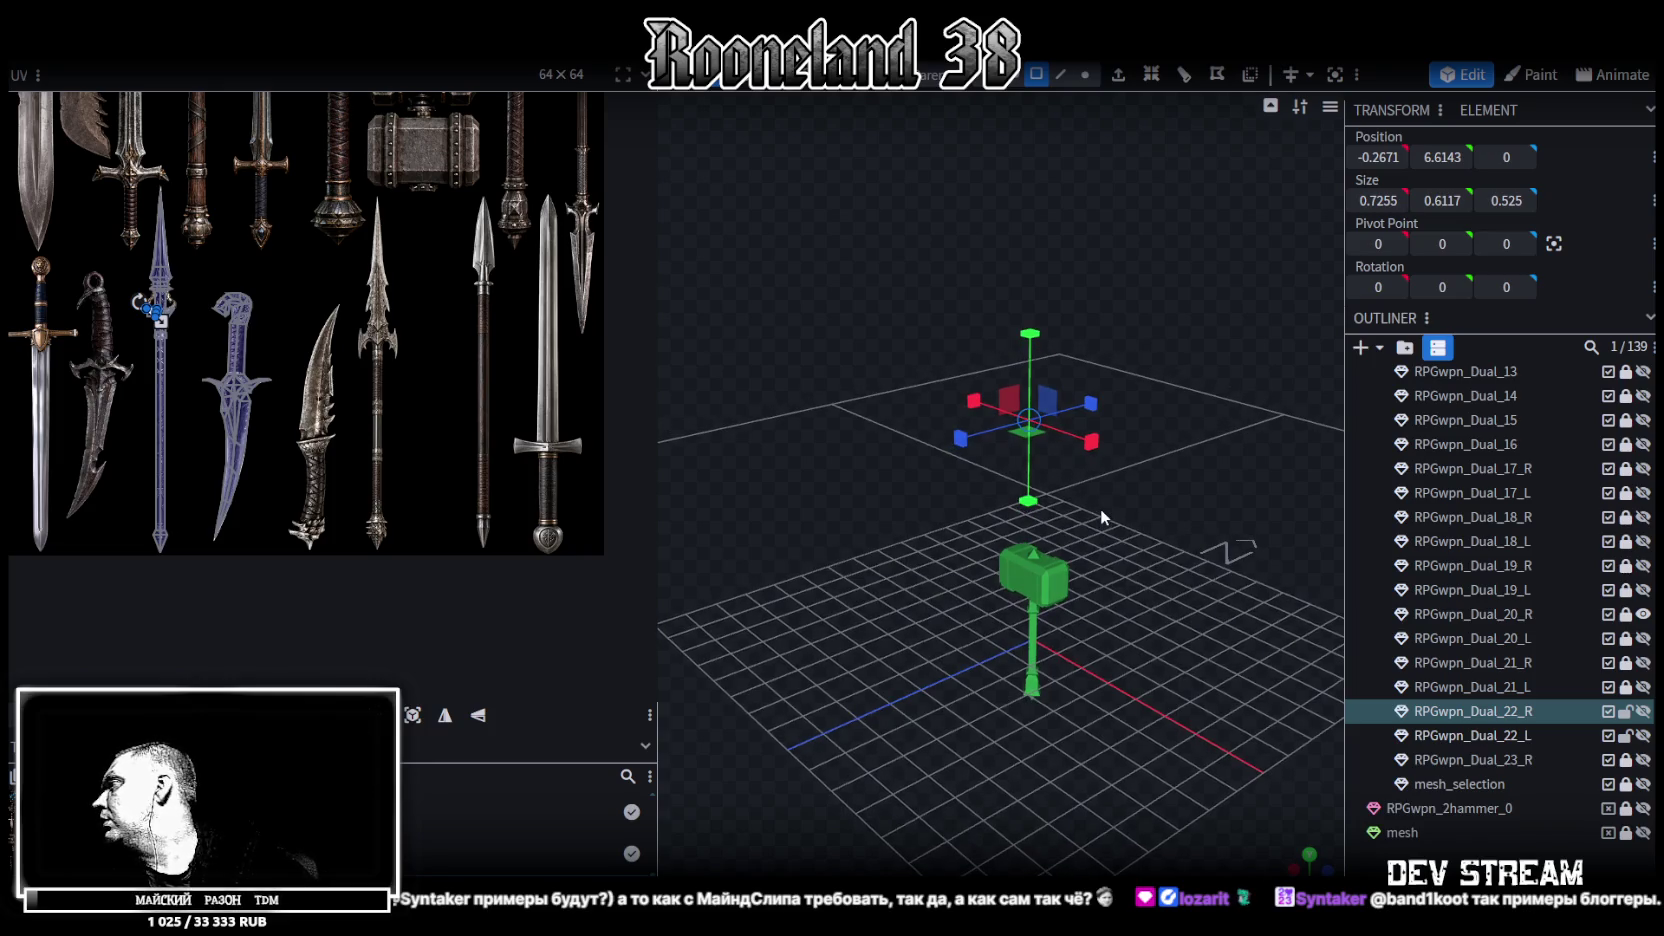
Inspect the hammer up close, then show the Dual_19_L hammer from a high three-quarter angle
mouse_move(1100, 506)
left_mouse_down()
mouse_move(838, 517)
mouse_move(829, 442)
left_mouse_up()
scroll(1622, 678, "up", 5)
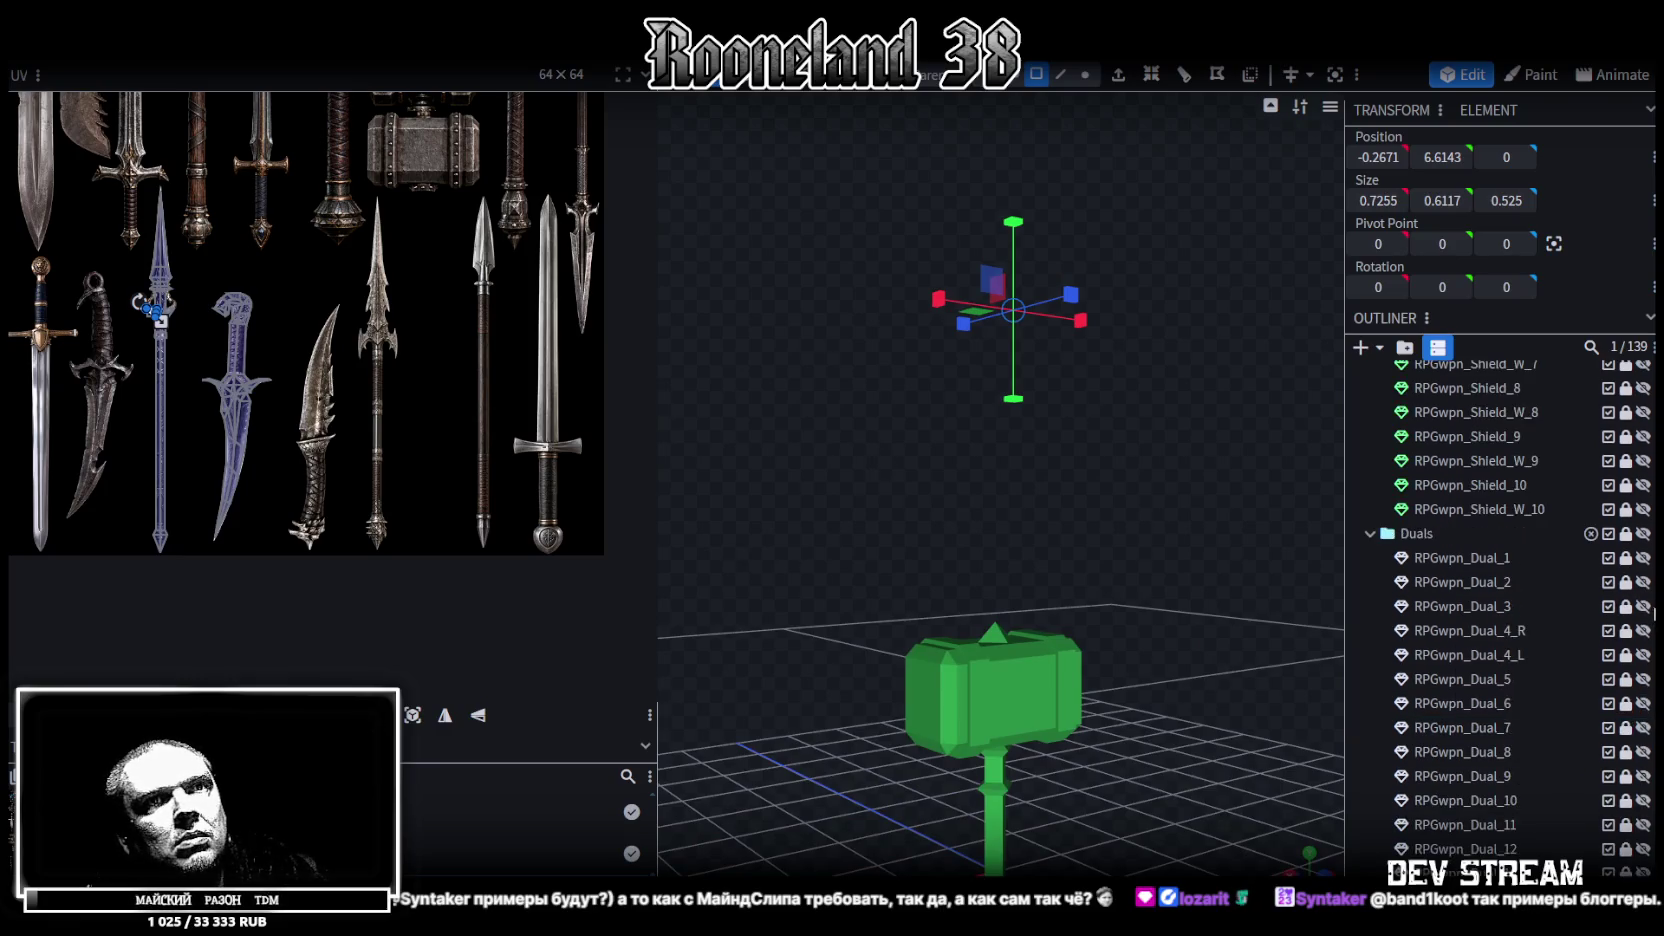
scroll(1622, 678, "down", 3)
scroll(1622, 678, "down", 2)
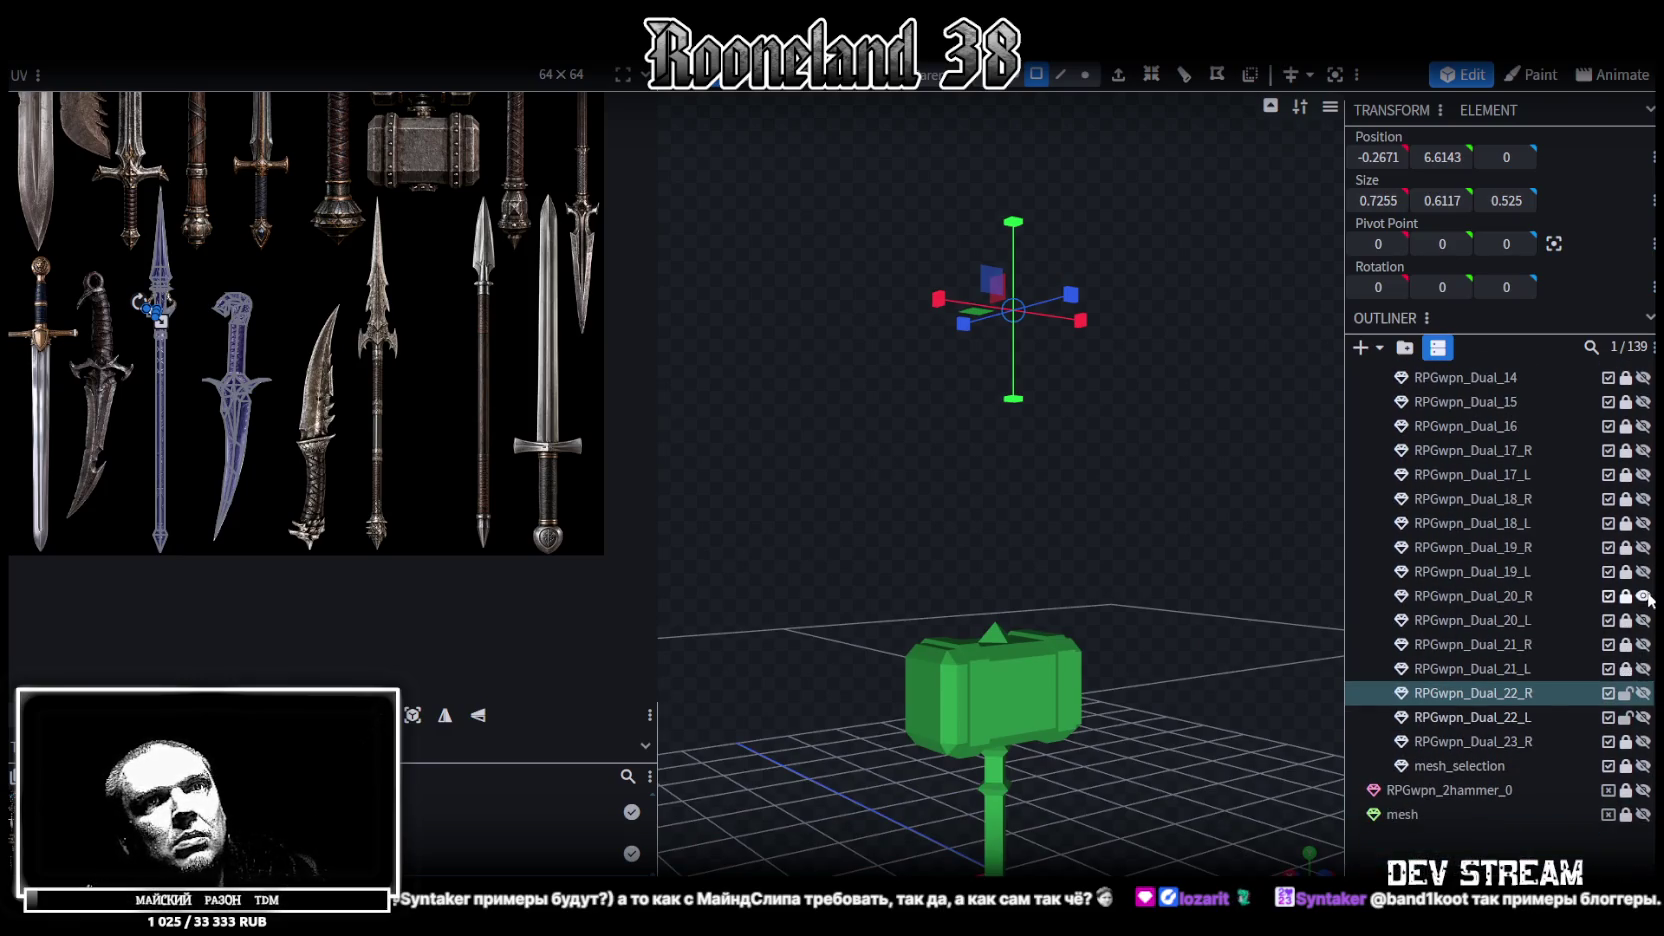
left_click(1643, 573)
scroll(1066, 661, "down", 5)
left_click_drag(1066, 661, 1290, 712)
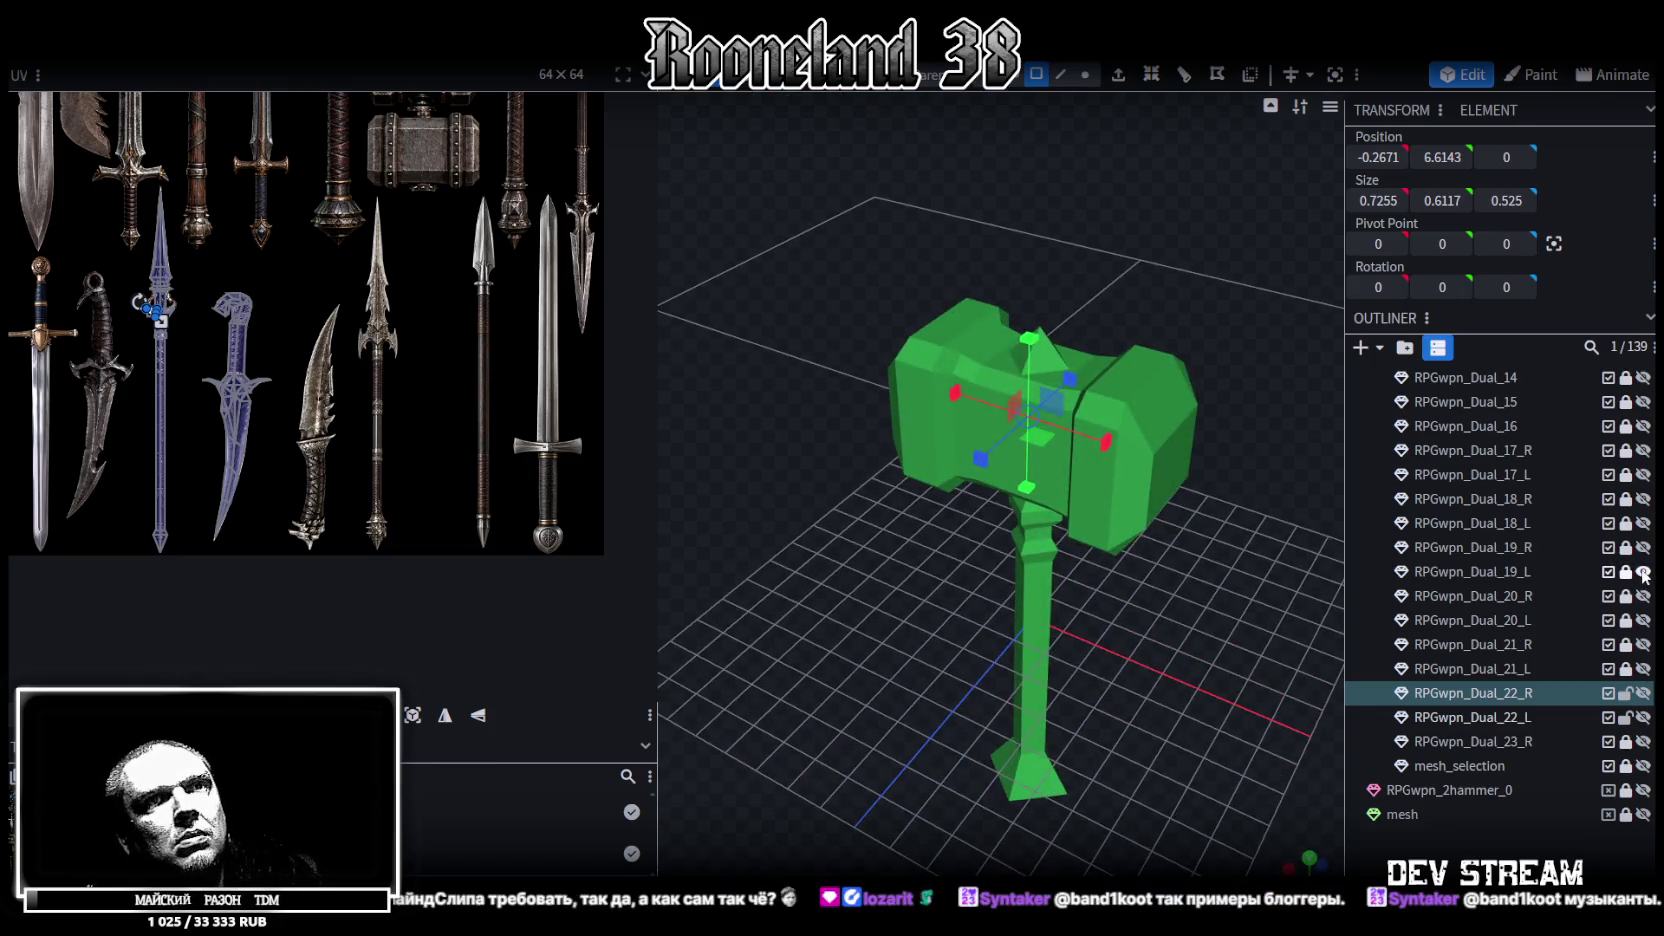
Preview the Dual_19_R sword, then show the Dual_18_L hammer in its place
left_click(1643, 571)
left_click(1643, 547)
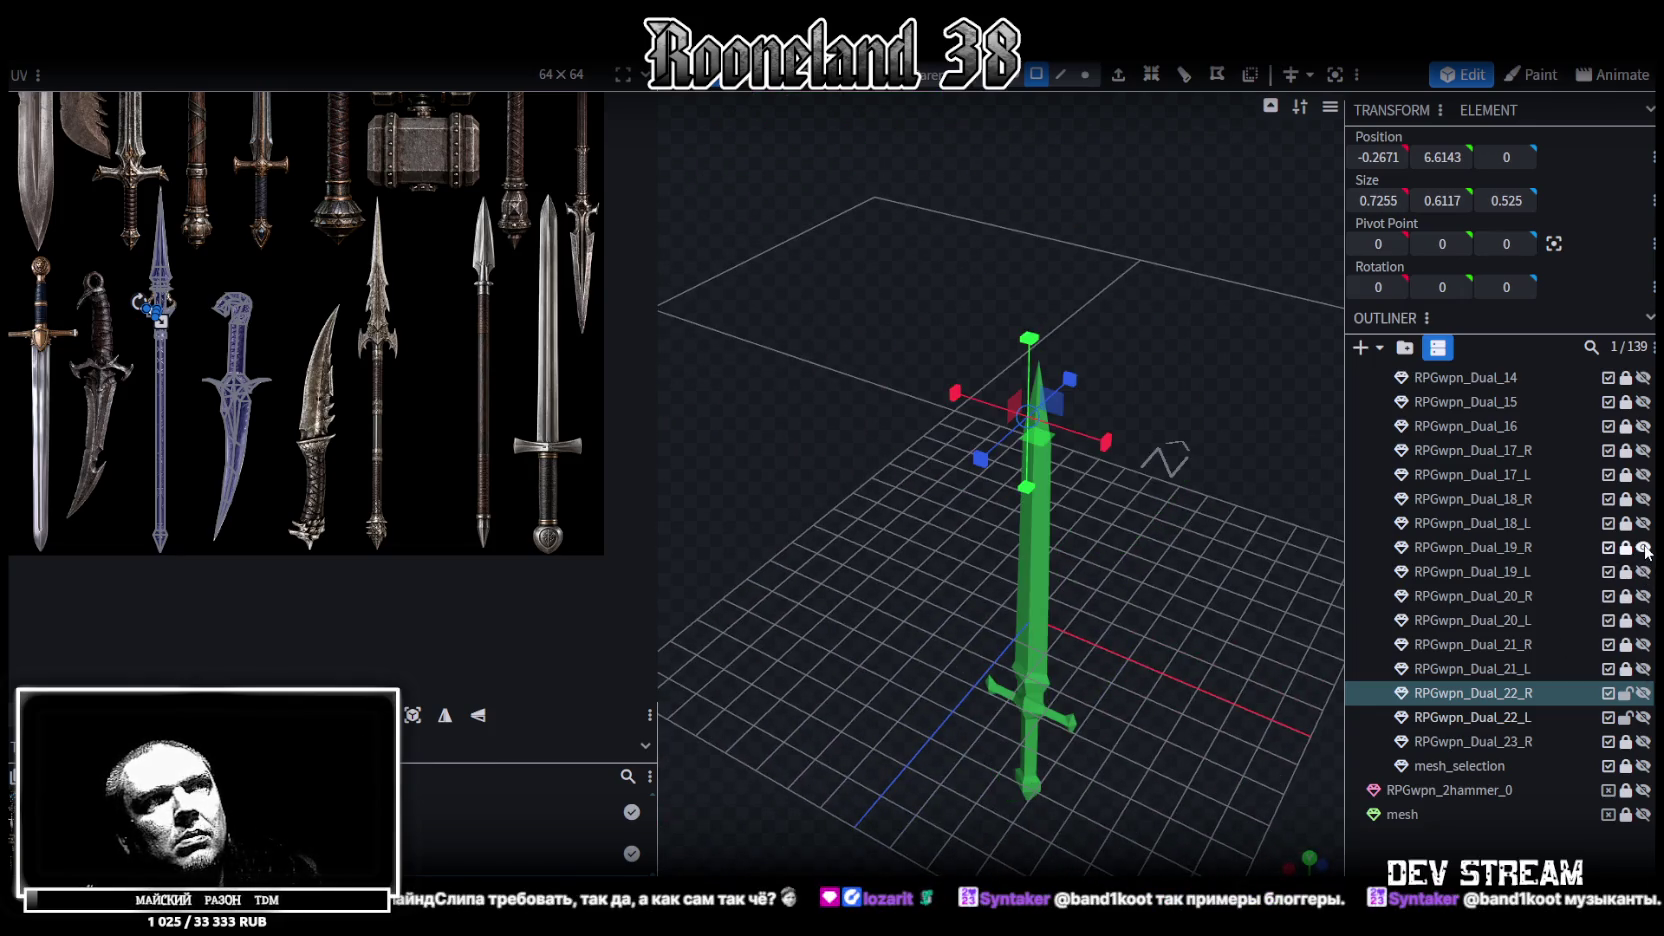
left_click_drag(1150, 650, 1330, 782)
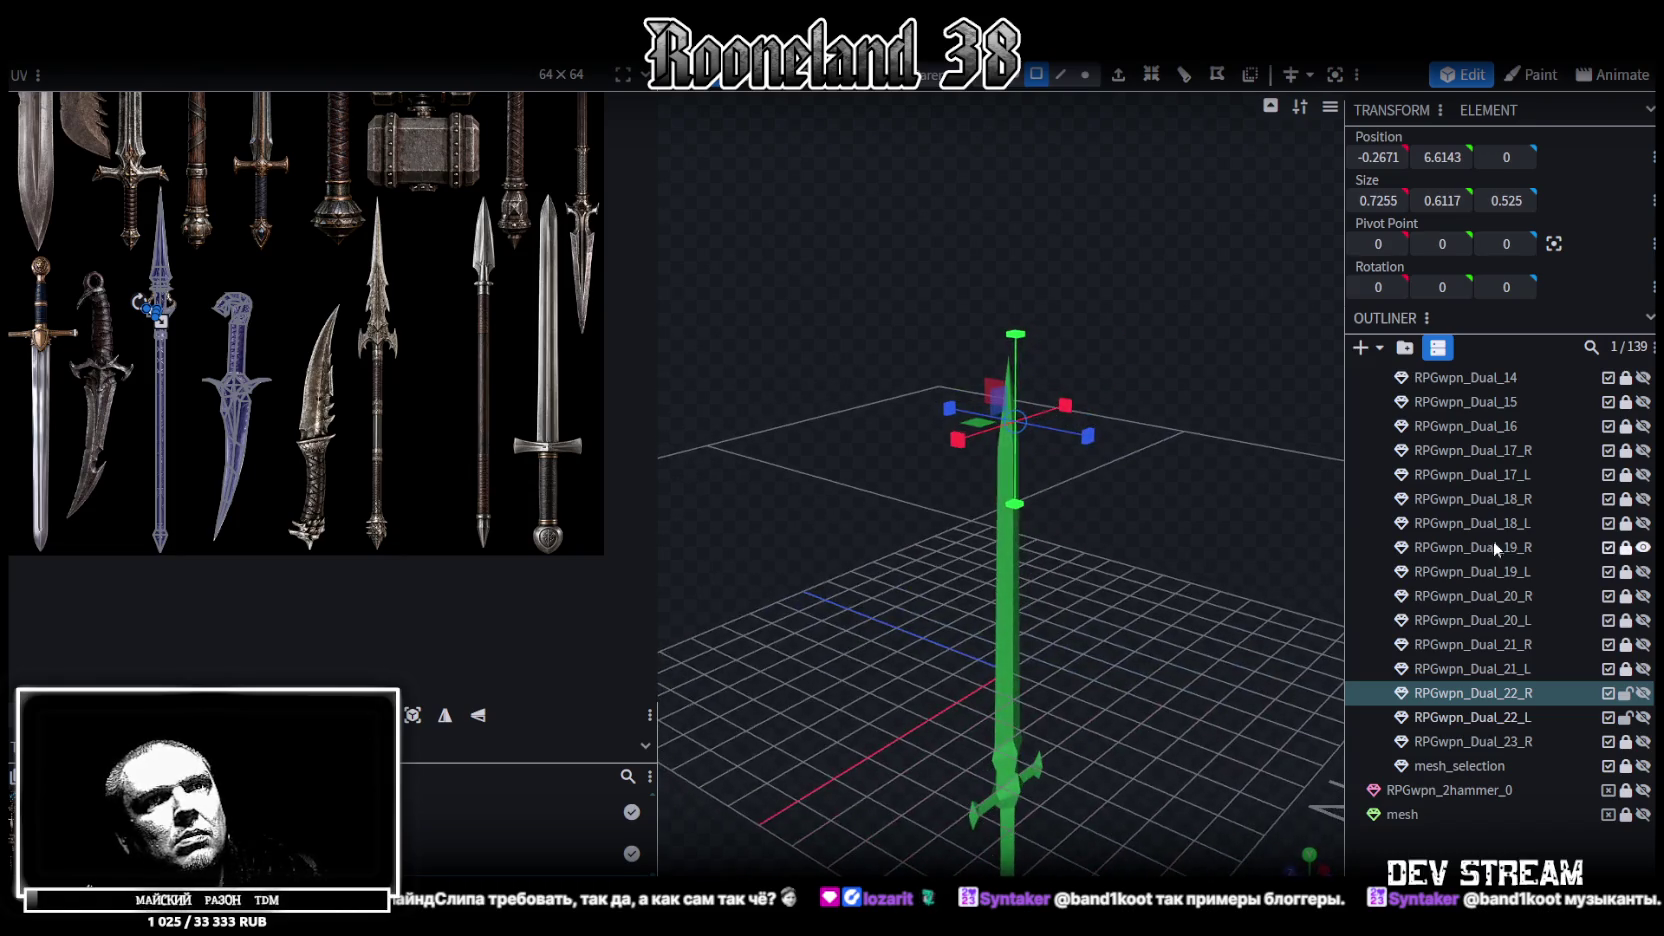
left_click(1643, 547)
left_click(1643, 523)
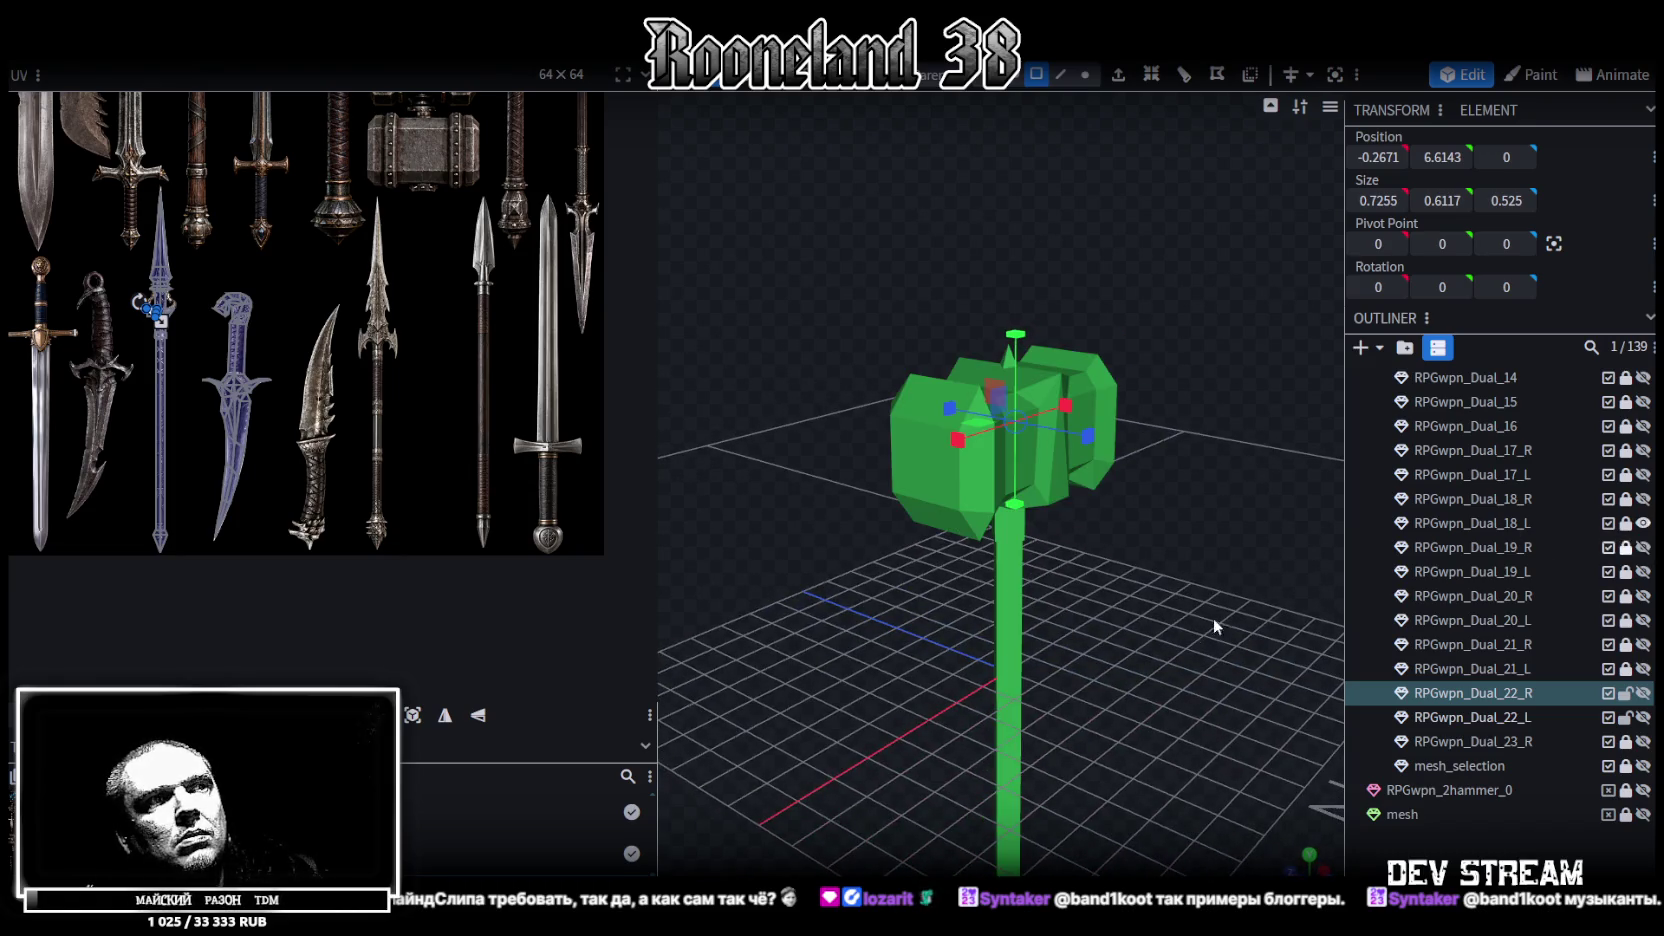
left_click_drag(1235, 618, 1330, 640)
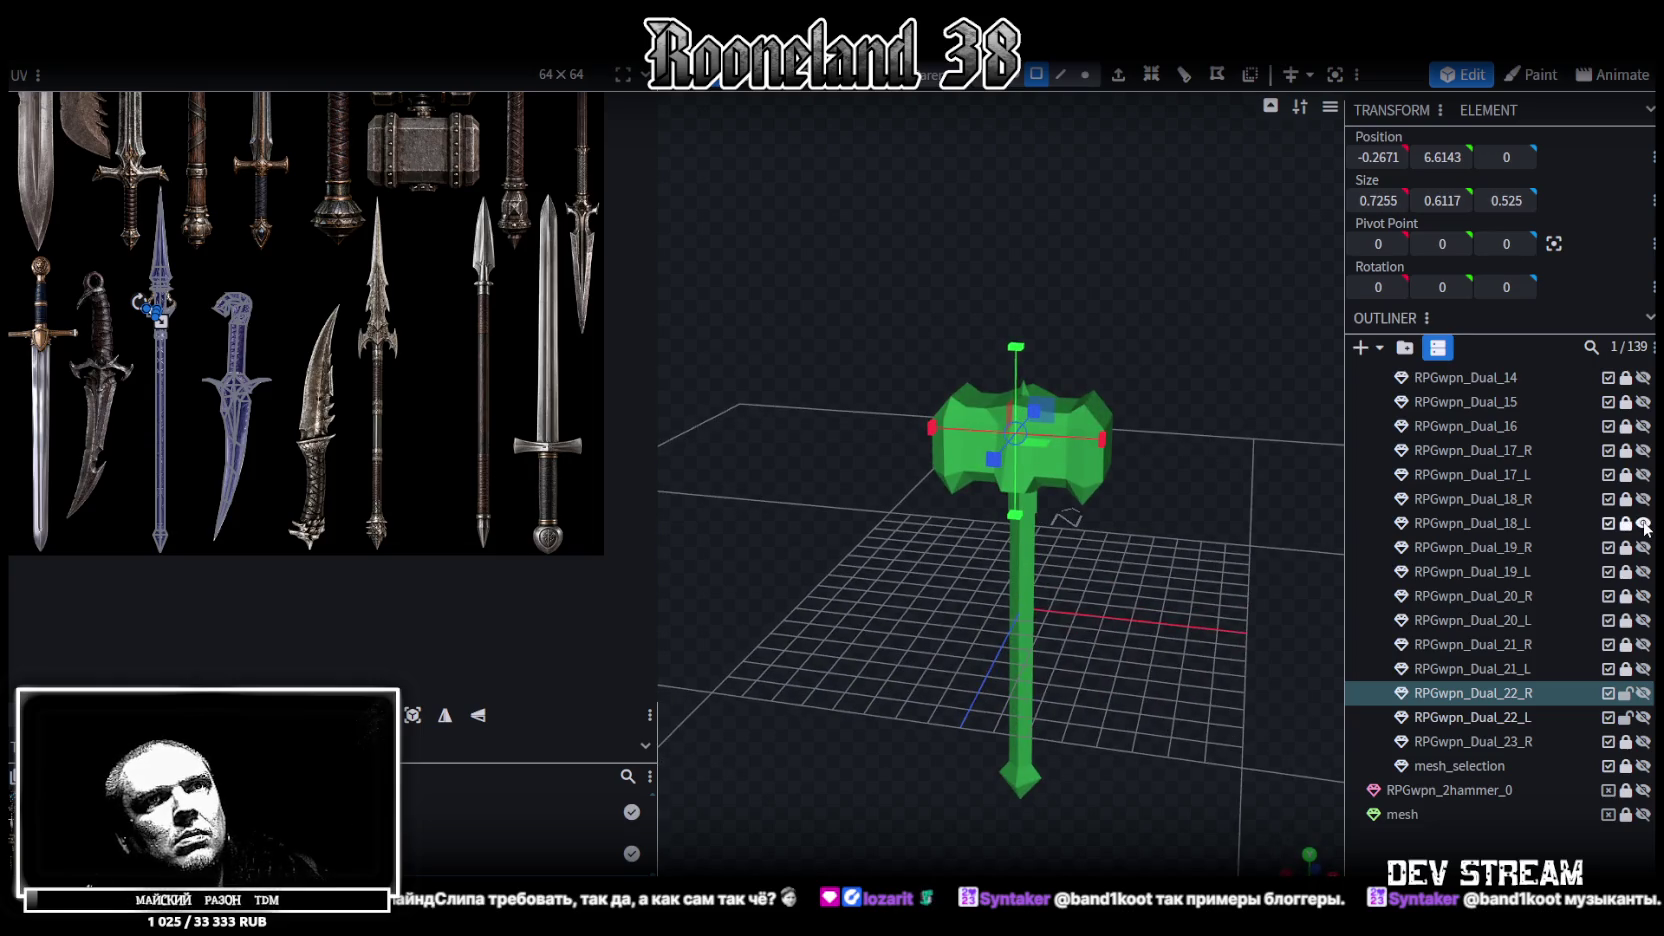
Preview the Dual_18_R sword, then show the Dual_17_L spiked blade and zoom in
left_click(1643, 523)
left_click(1643, 499)
left_click_drag(1280, 475, 930, 547)
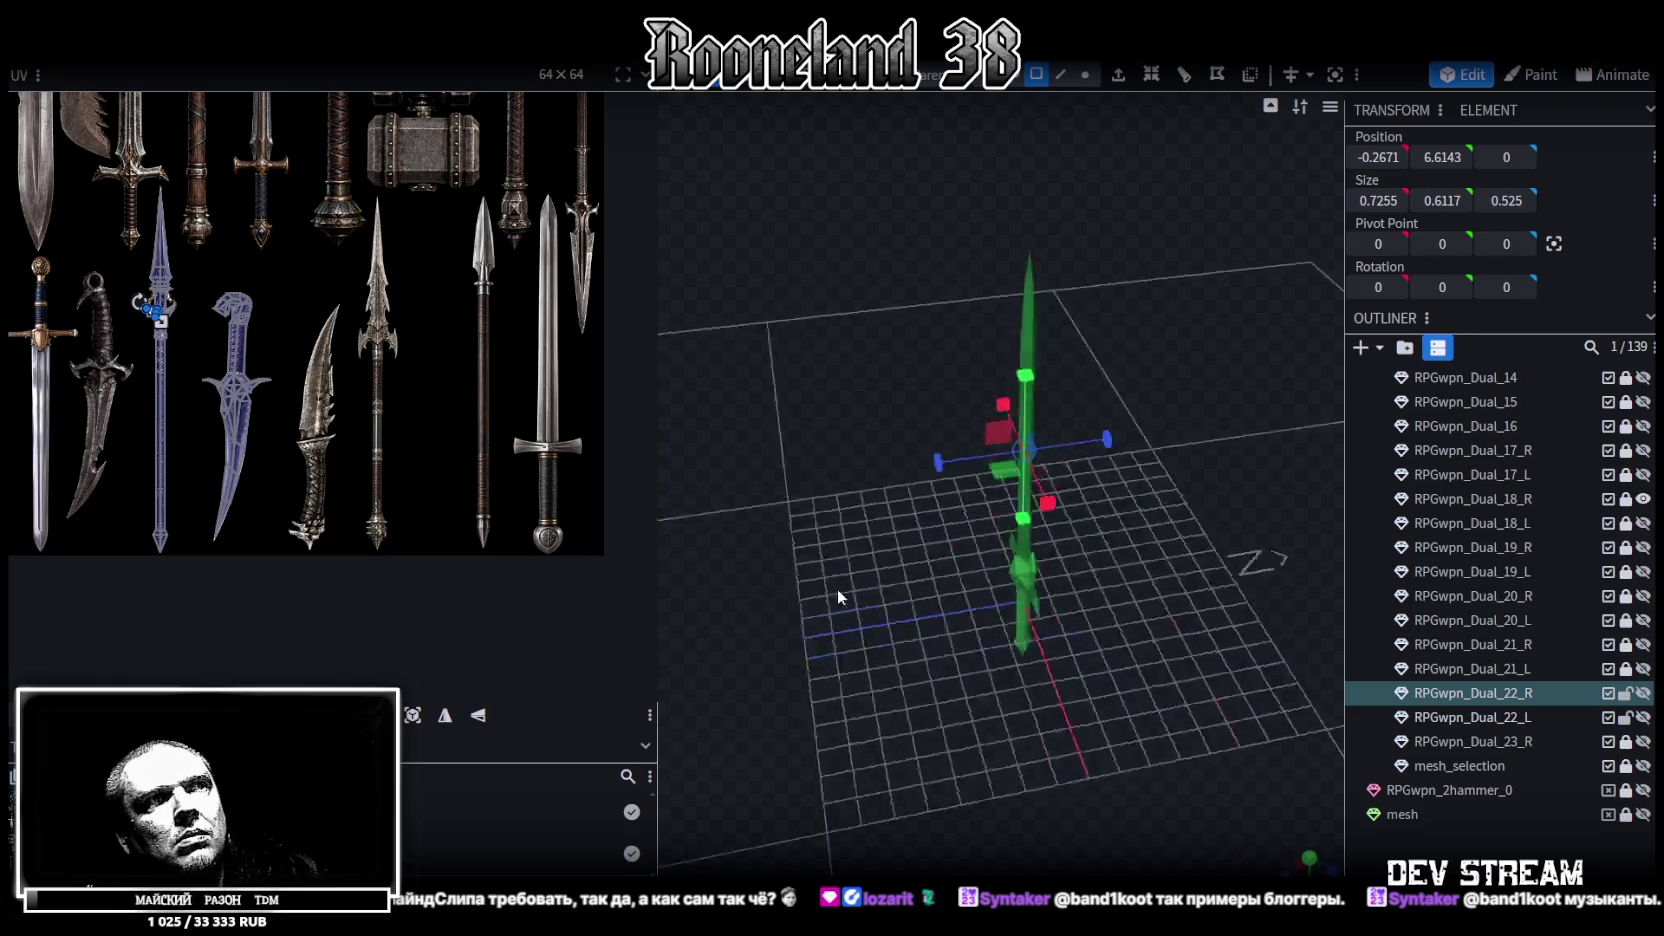
left_click(1643, 474)
mouse_move(1200, 650)
left_mouse_down()
mouse_move(1105, 725)
mouse_move(930, 602)
left_mouse_up()
scroll(1020, 608, "up", 3)
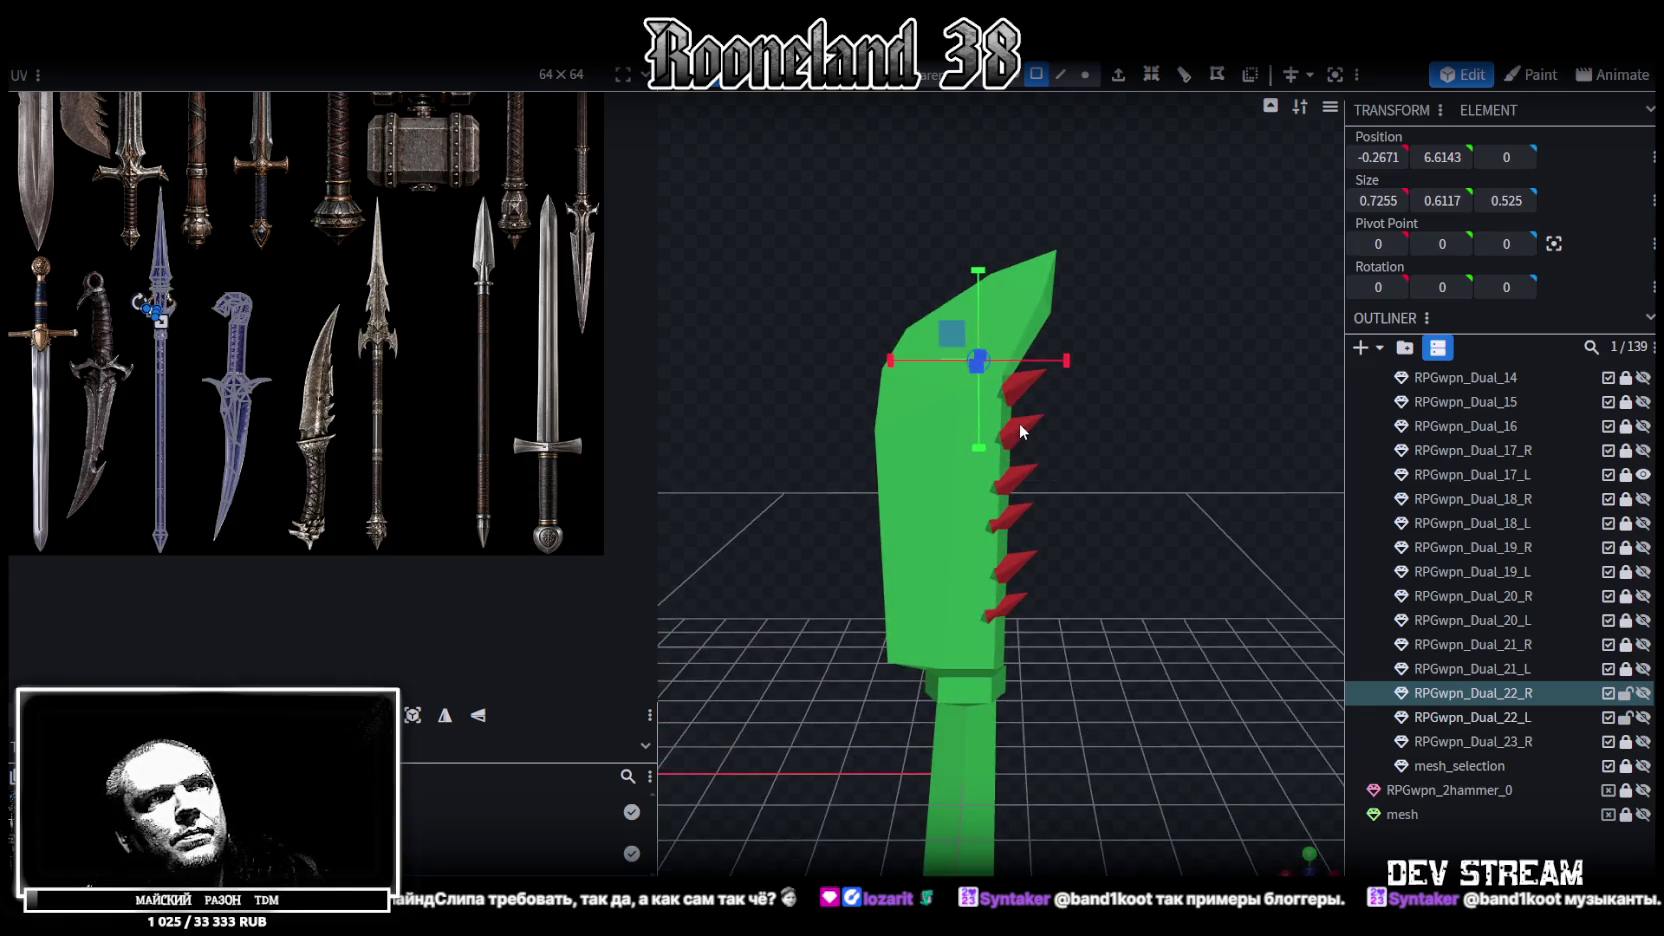
Unlock Dual_17_L, select its blade mesh and red spikes, and save RPGweapon.bbmodel
left_click(1625, 474)
left_click_drag(1247, 419, 1088, 340)
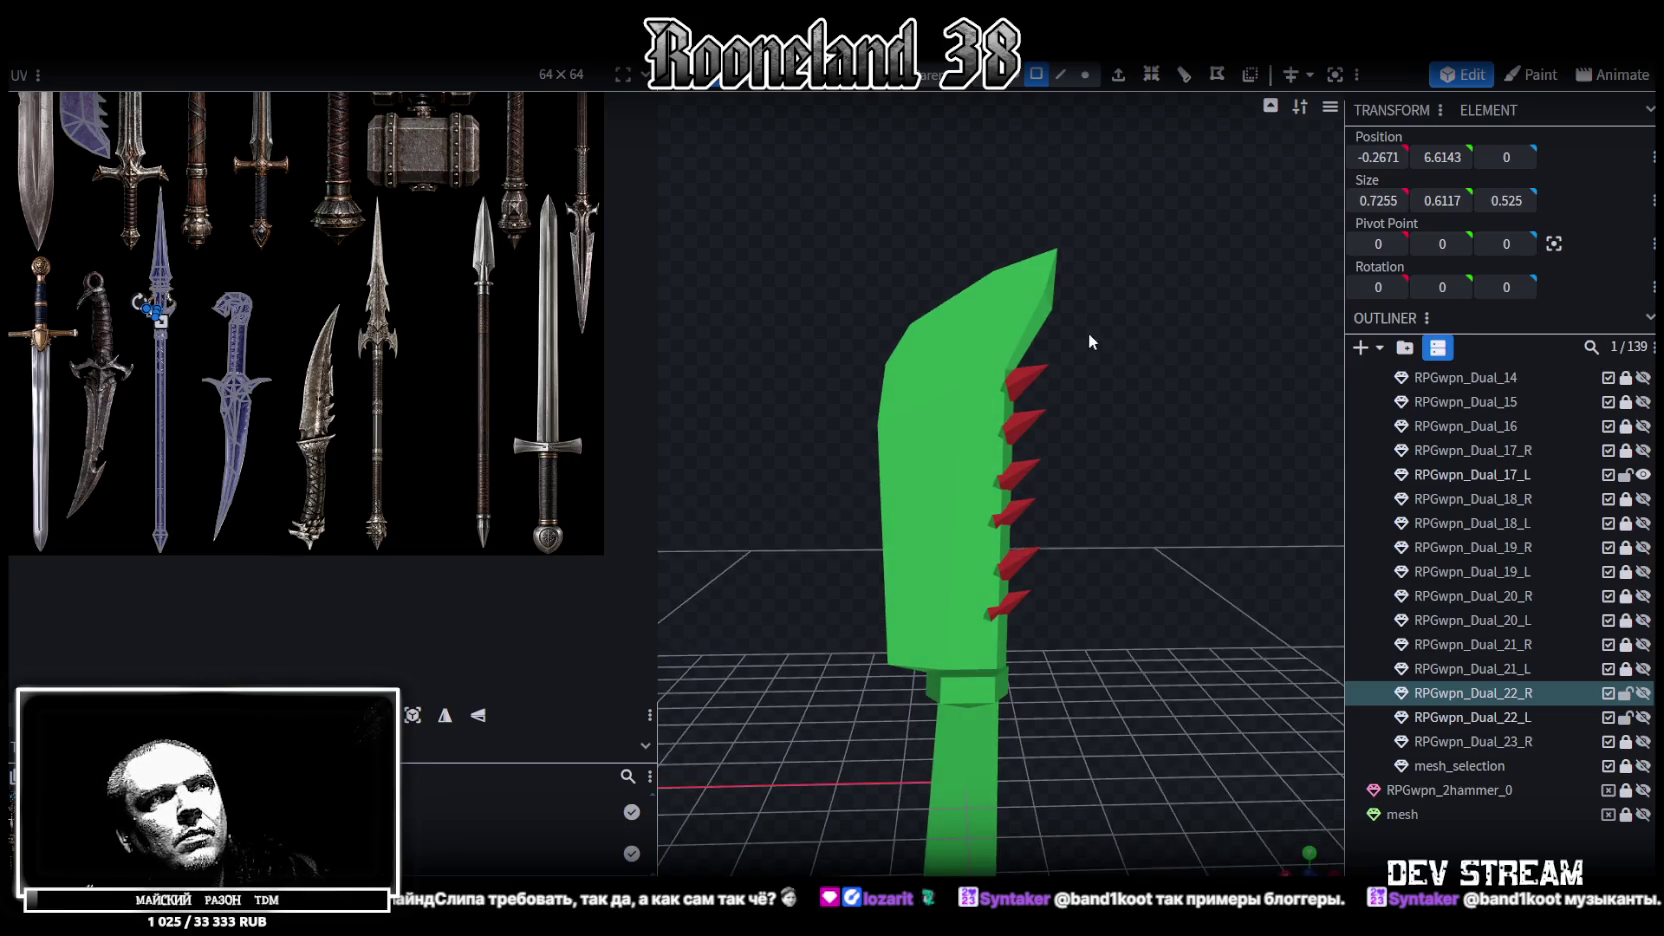
left_click(1050, 385)
left_click(1028, 441)
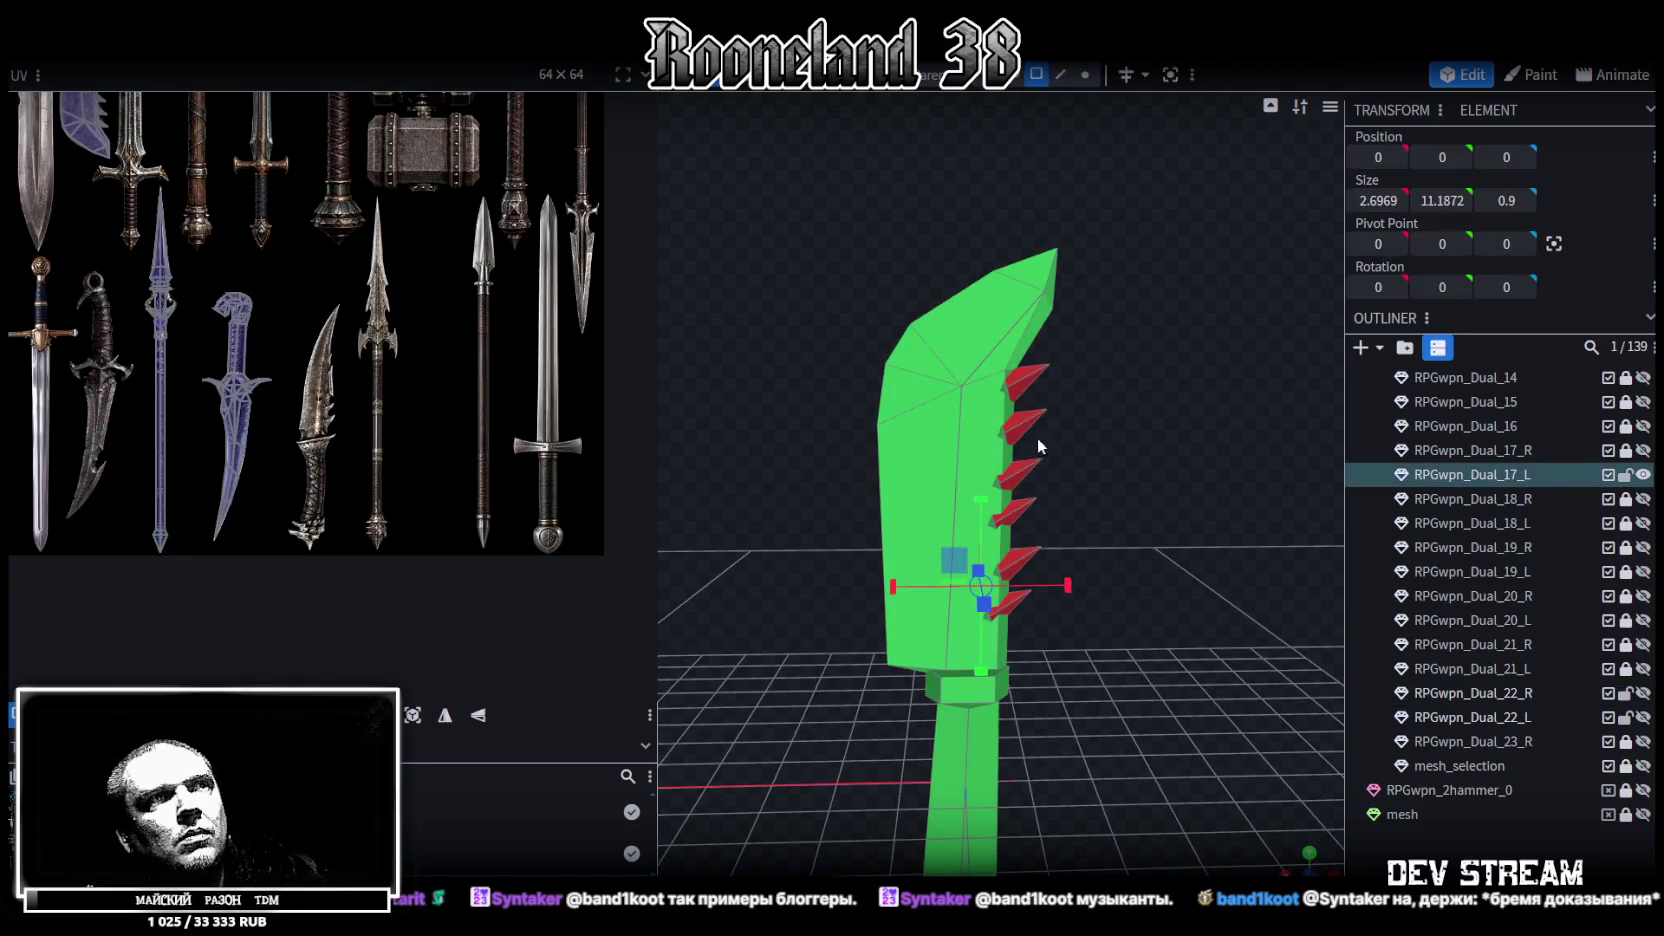
left_click(1030, 425)
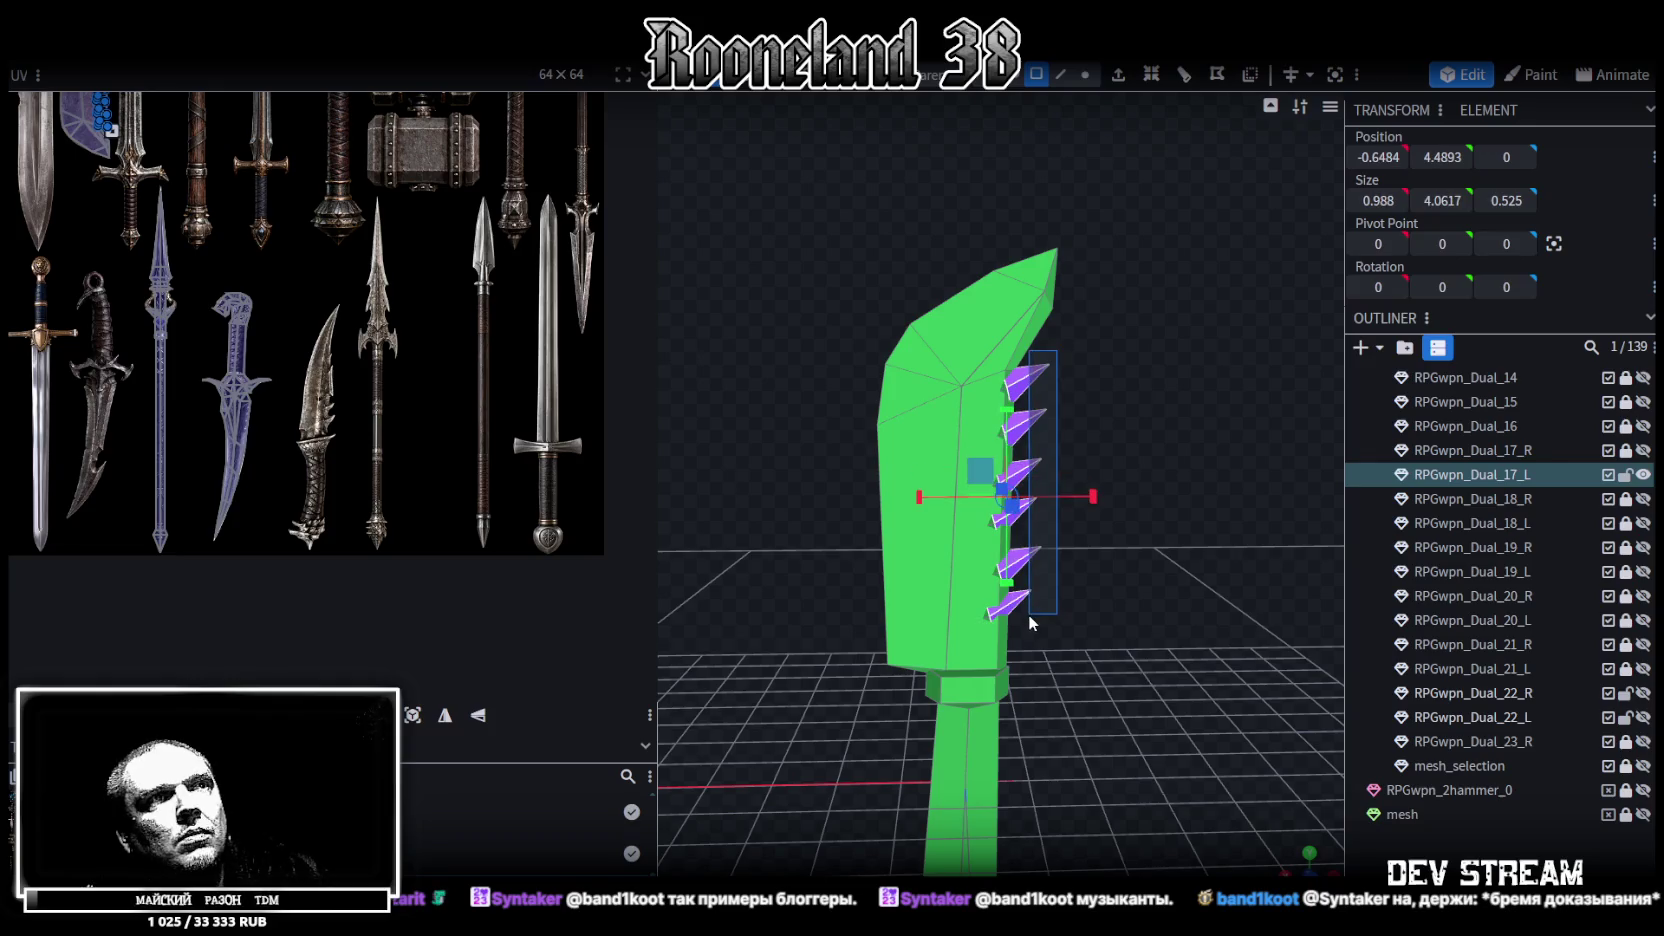
mouse_move(930, 430)
left_mouse_down()
mouse_move(810, 391)
mouse_move(994, 358)
mouse_move(1150, 400)
left_mouse_up()
key("ctrl+s")
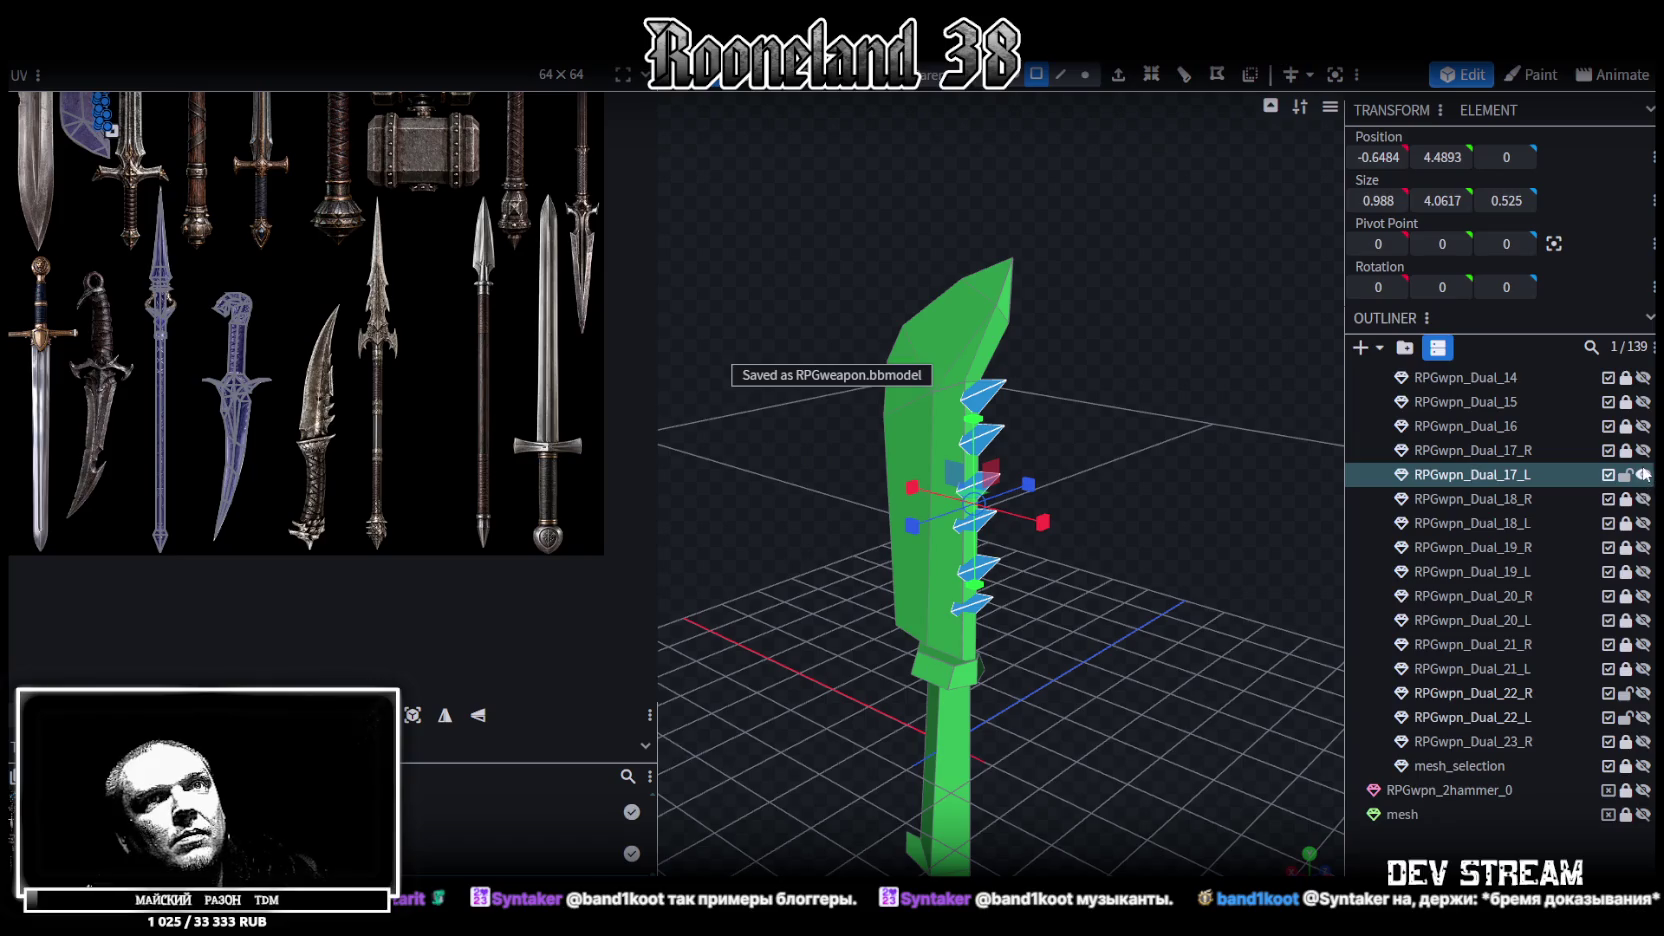
Hide Dual_17_L and show the Dual_17_R sword instead
left_click(1643, 474)
left_click(1643, 450)
left_click_drag(919, 602, 1100, 560)
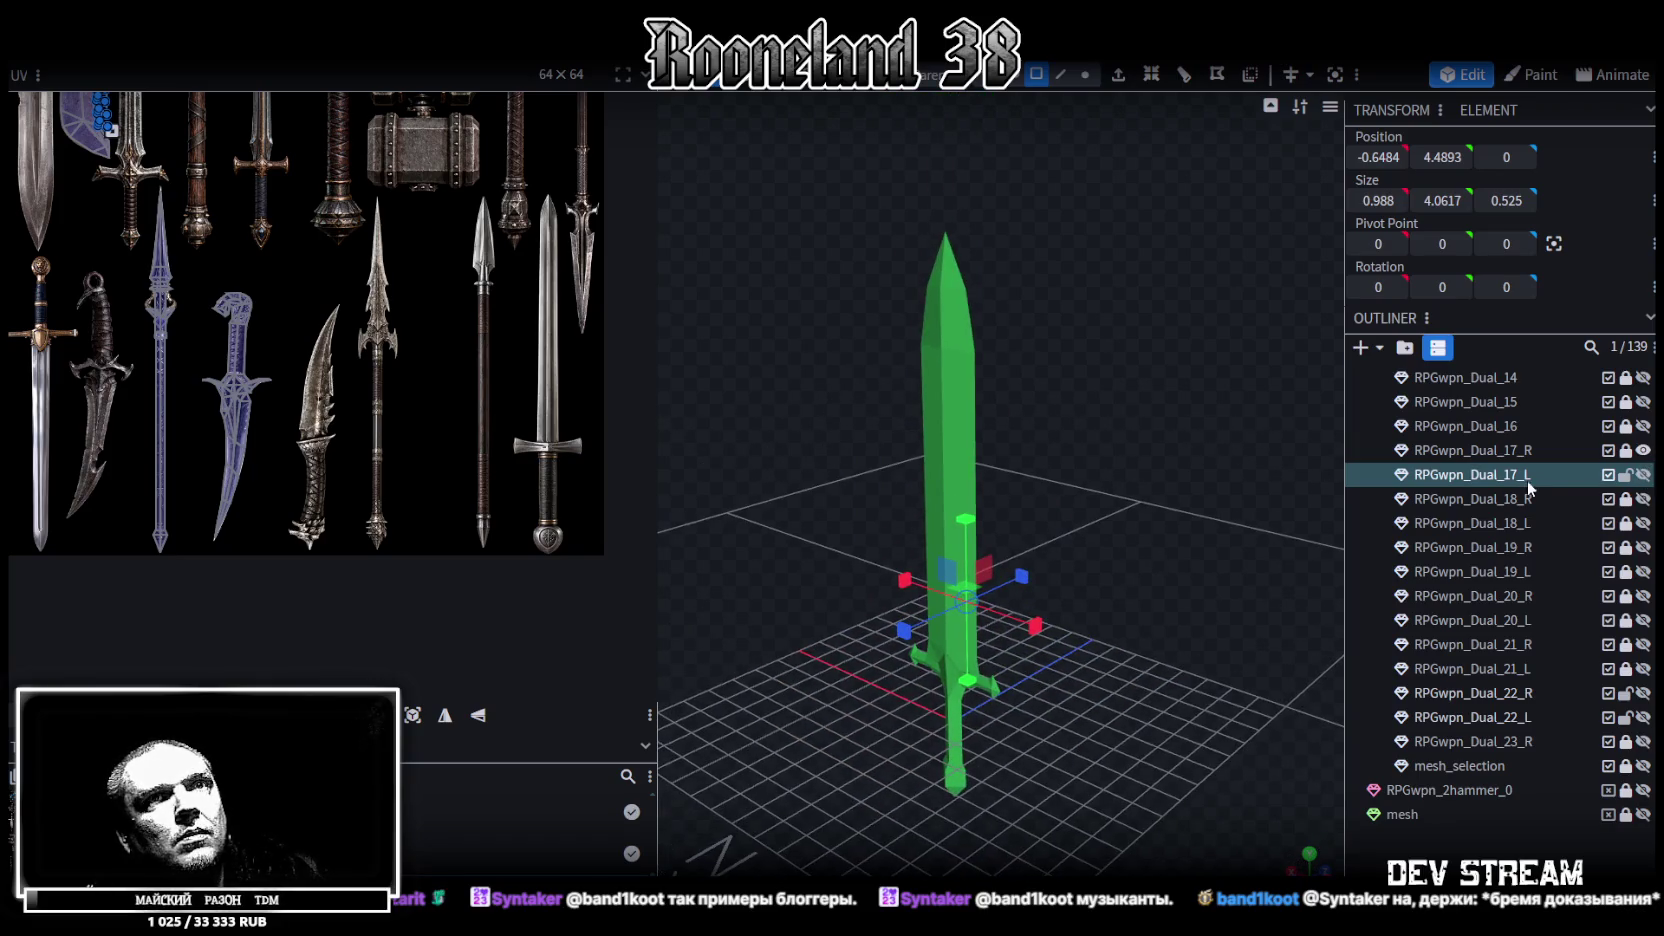
Hide the Dual_17_R sword, preview the Dual_16 axe, then show the Dual_15 axe
left_click(1643, 450)
left_click(1643, 426)
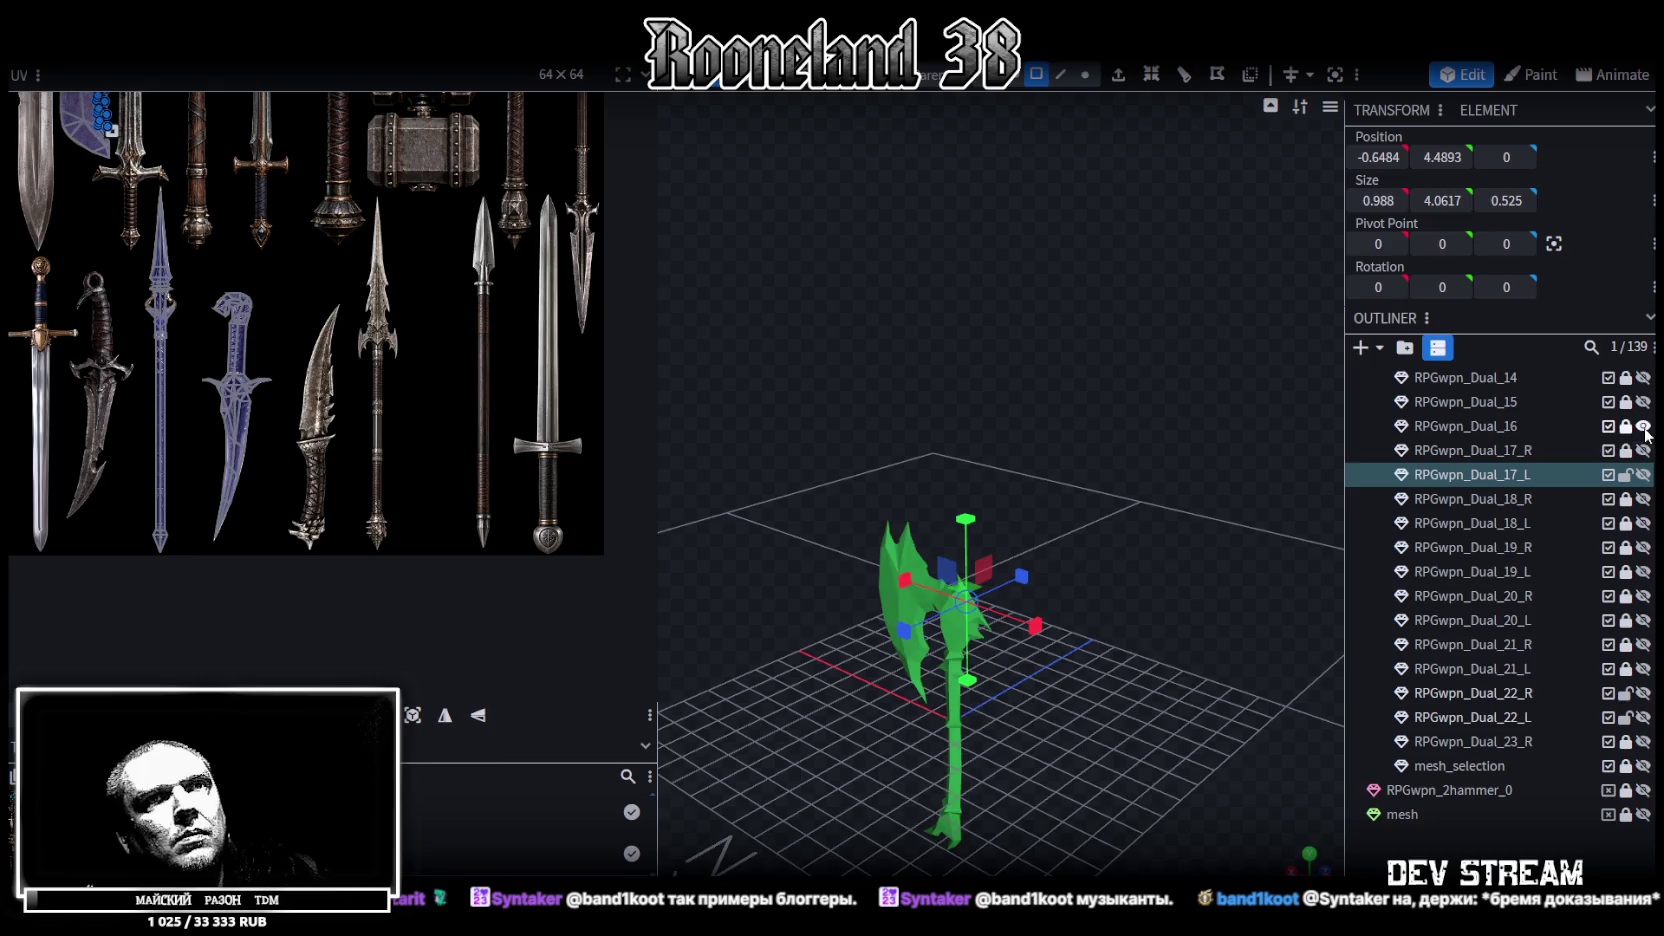
left_click(1643, 426)
left_click(1643, 401)
mouse_move(1167, 640)
left_mouse_down()
mouse_move(835, 601)
mouse_move(1017, 556)
left_mouse_up()
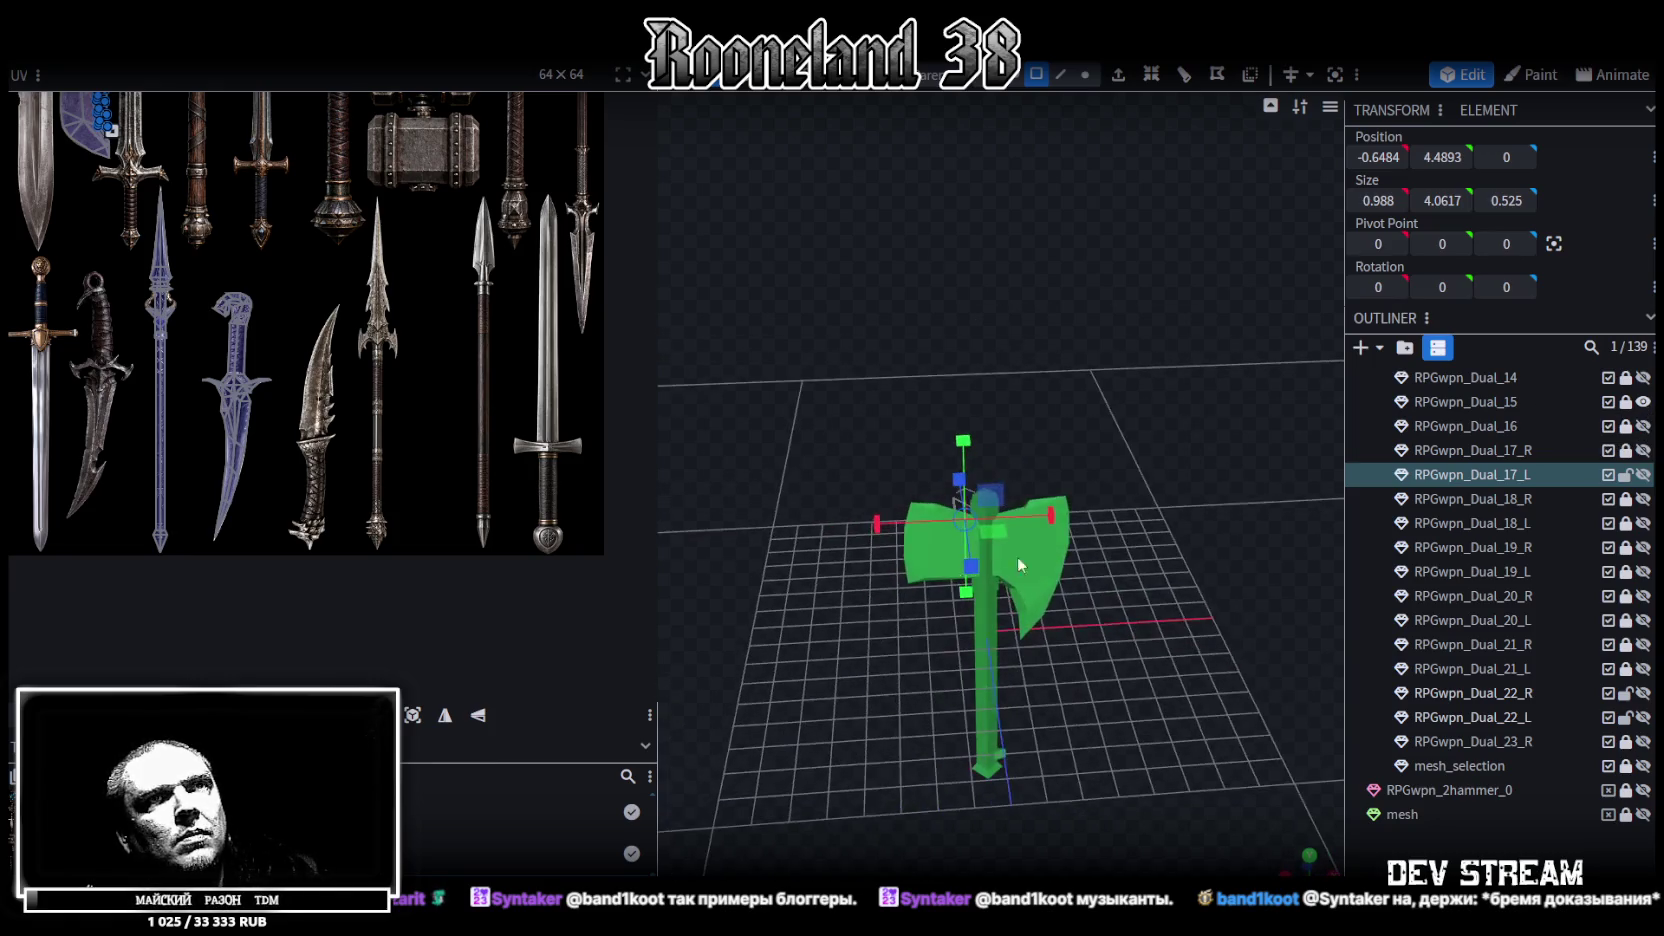
scroll(1610, 450, "up", 2)
scroll(1610, 450, "up", 3)
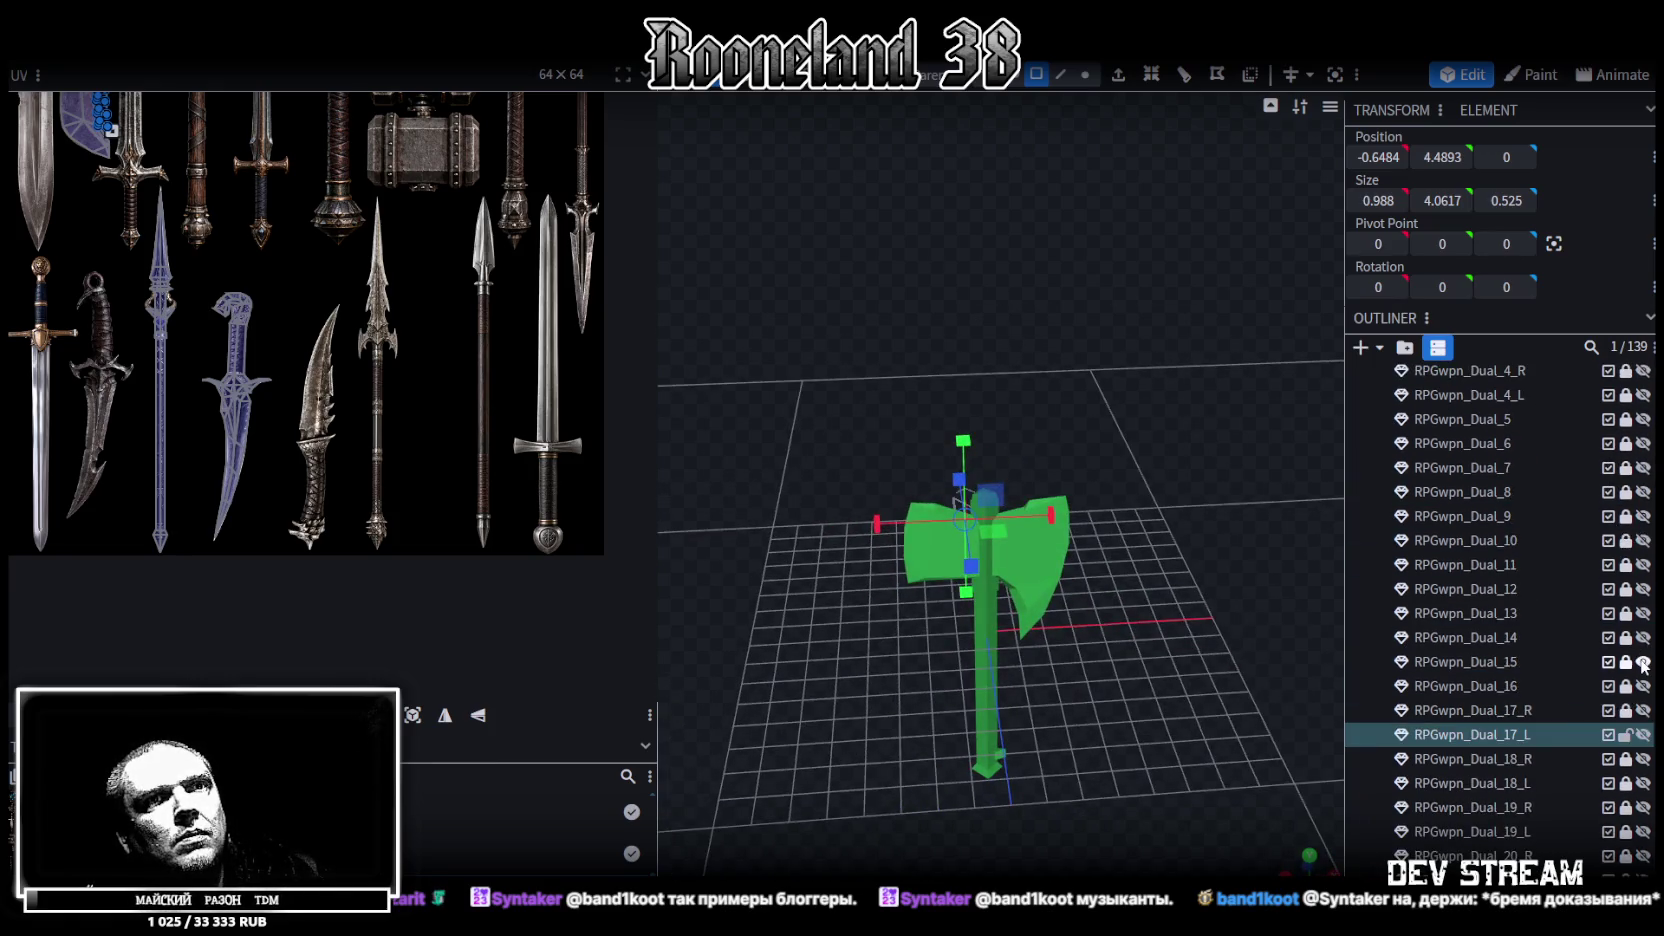
Swap through the Dual_14 axe to the Dual_13 axe, inspecting each
left_click(1643, 662)
left_click(1643, 637)
mouse_move(1209, 555)
left_mouse_down()
mouse_move(777, 523)
mouse_move(1000, 560)
left_mouse_up()
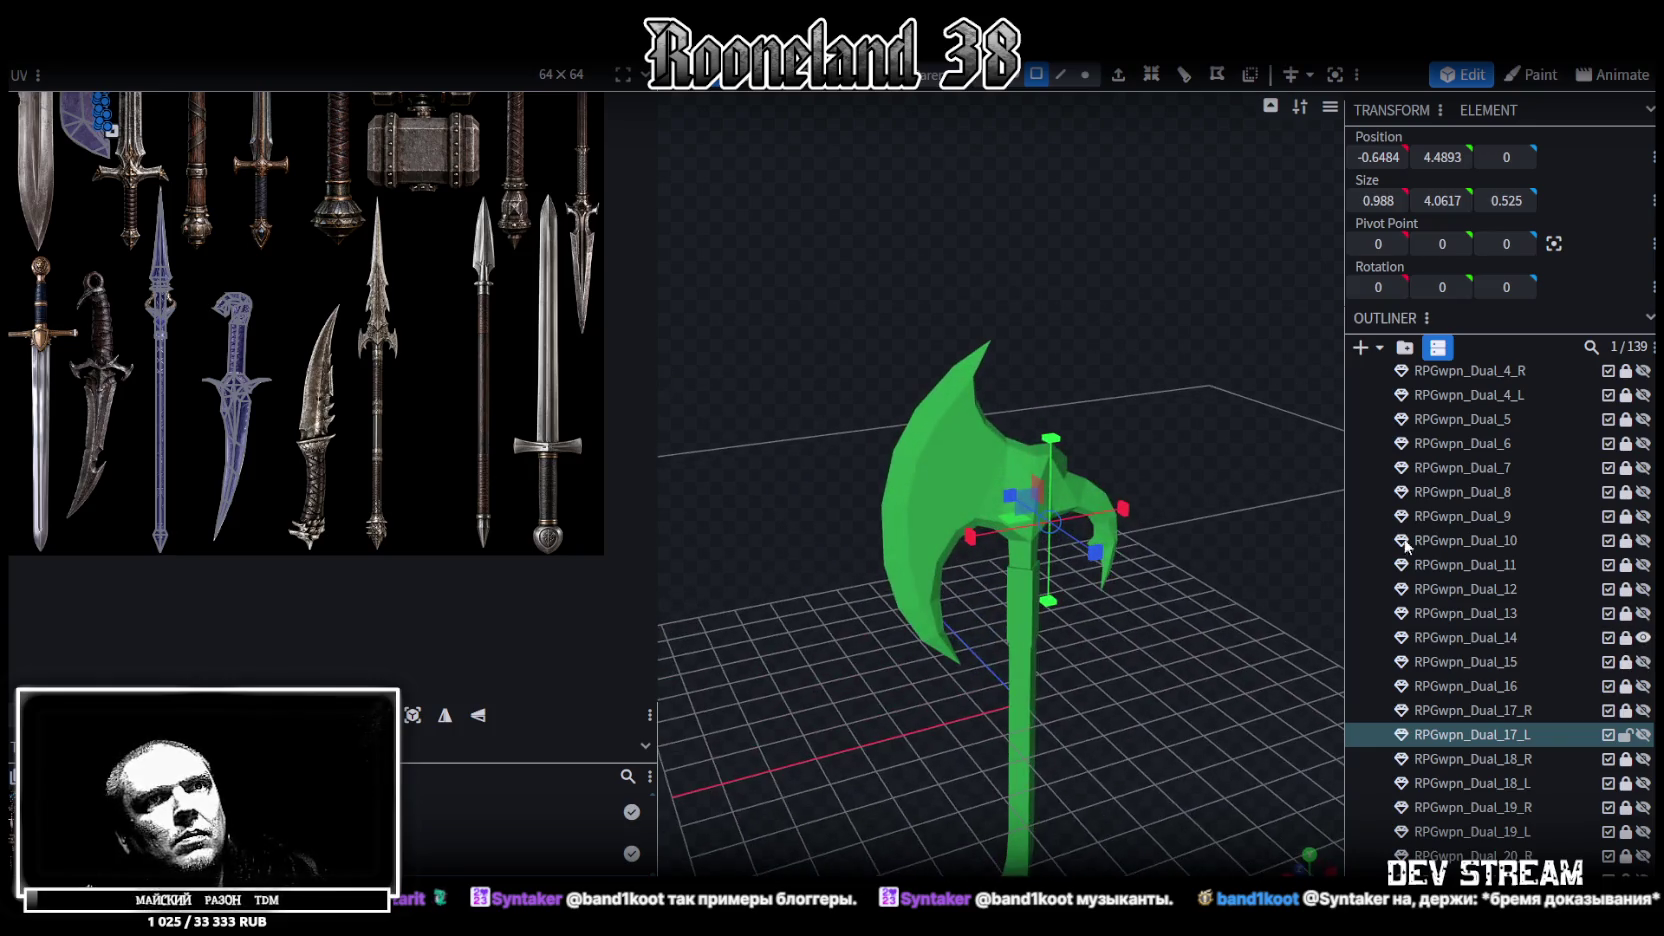
left_click(1643, 637)
left_click(1643, 613)
mouse_move(1134, 636)
left_mouse_down()
mouse_move(1139, 520)
mouse_move(644, 528)
left_mouse_up()
Preview Dual_12 and Dual_11, then show and inspect the Dual_10 sword
left_click(1643, 613)
left_click(1643, 589)
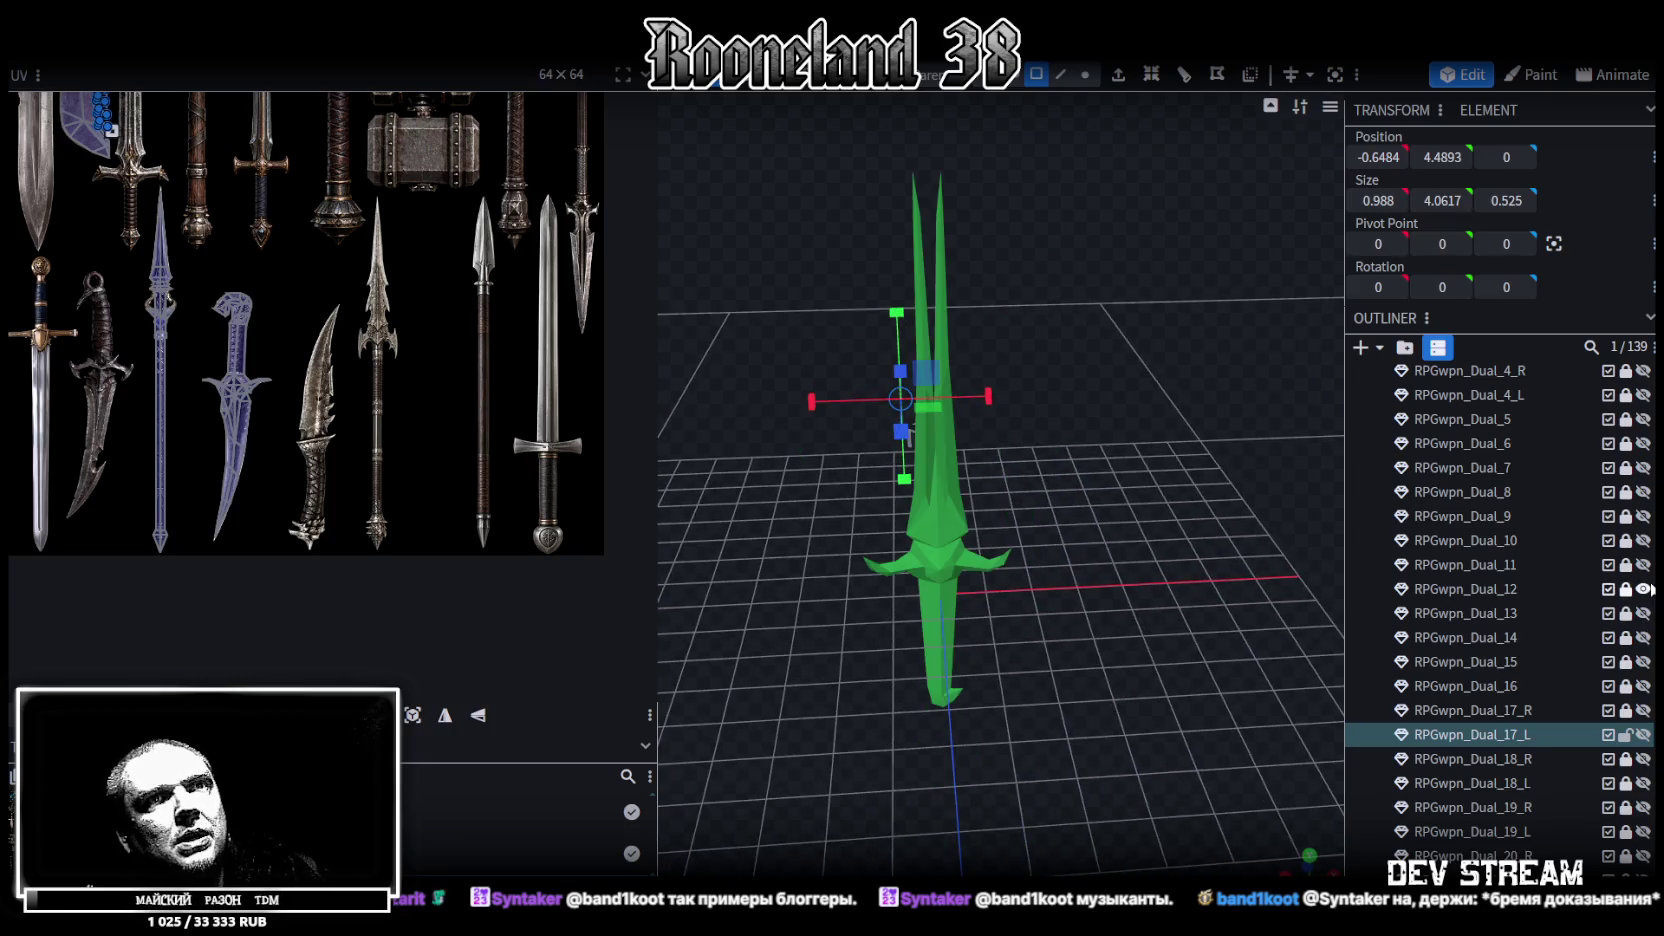
left_click(1643, 589)
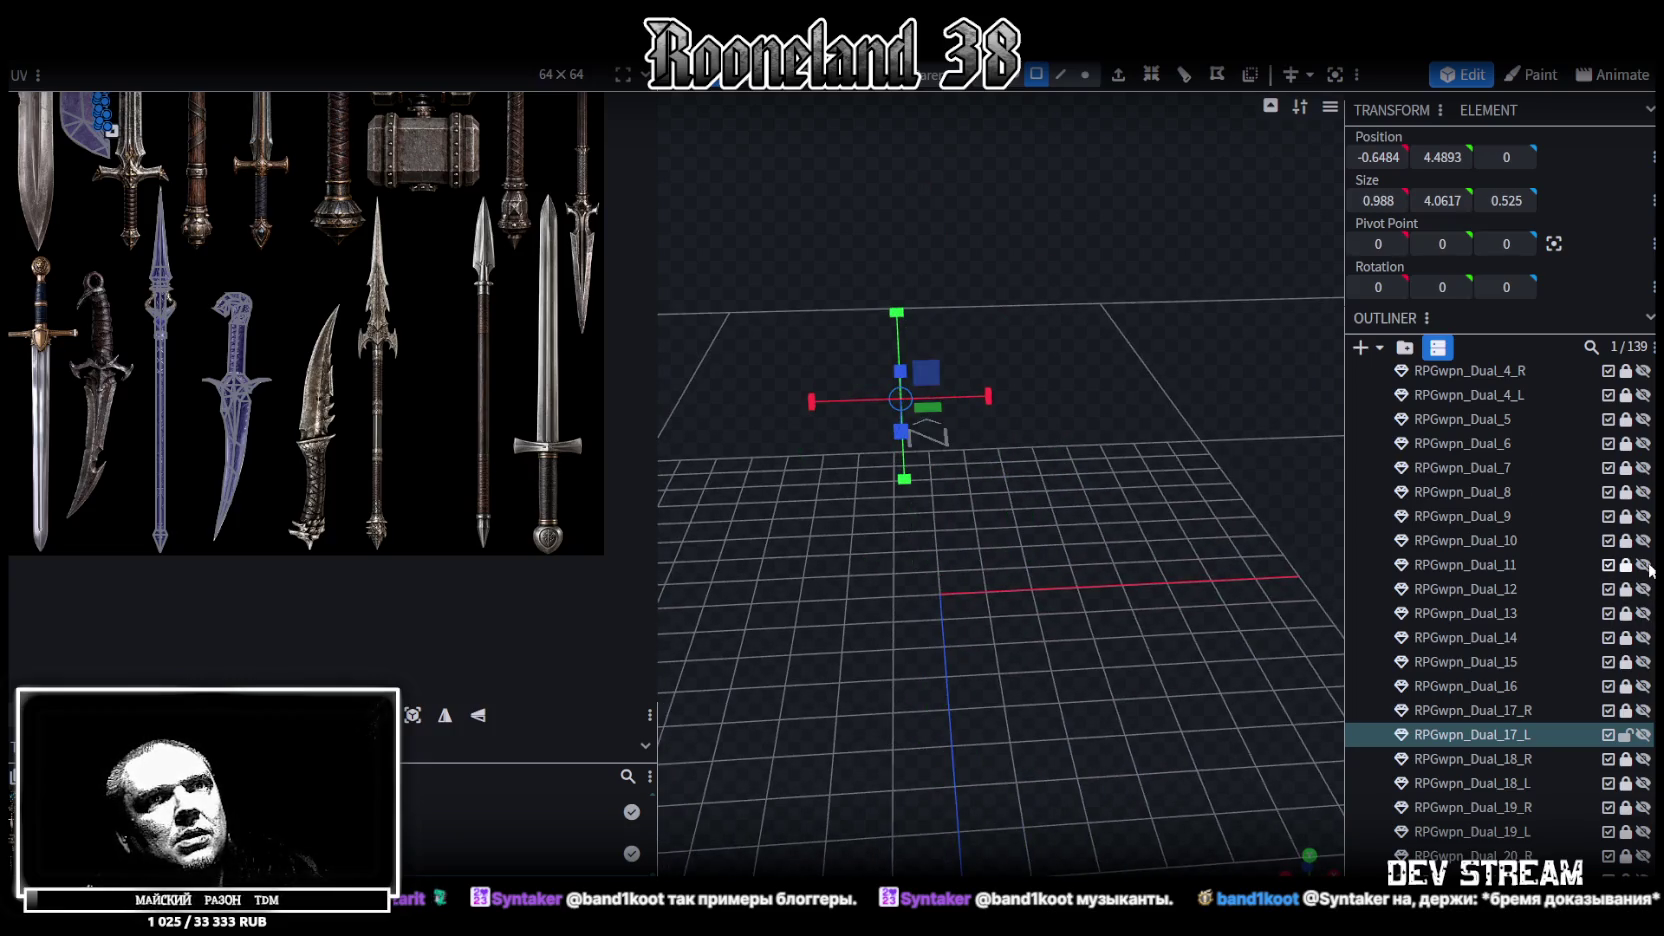
left_click(1643, 564)
left_click(1643, 564)
left_click(1643, 540)
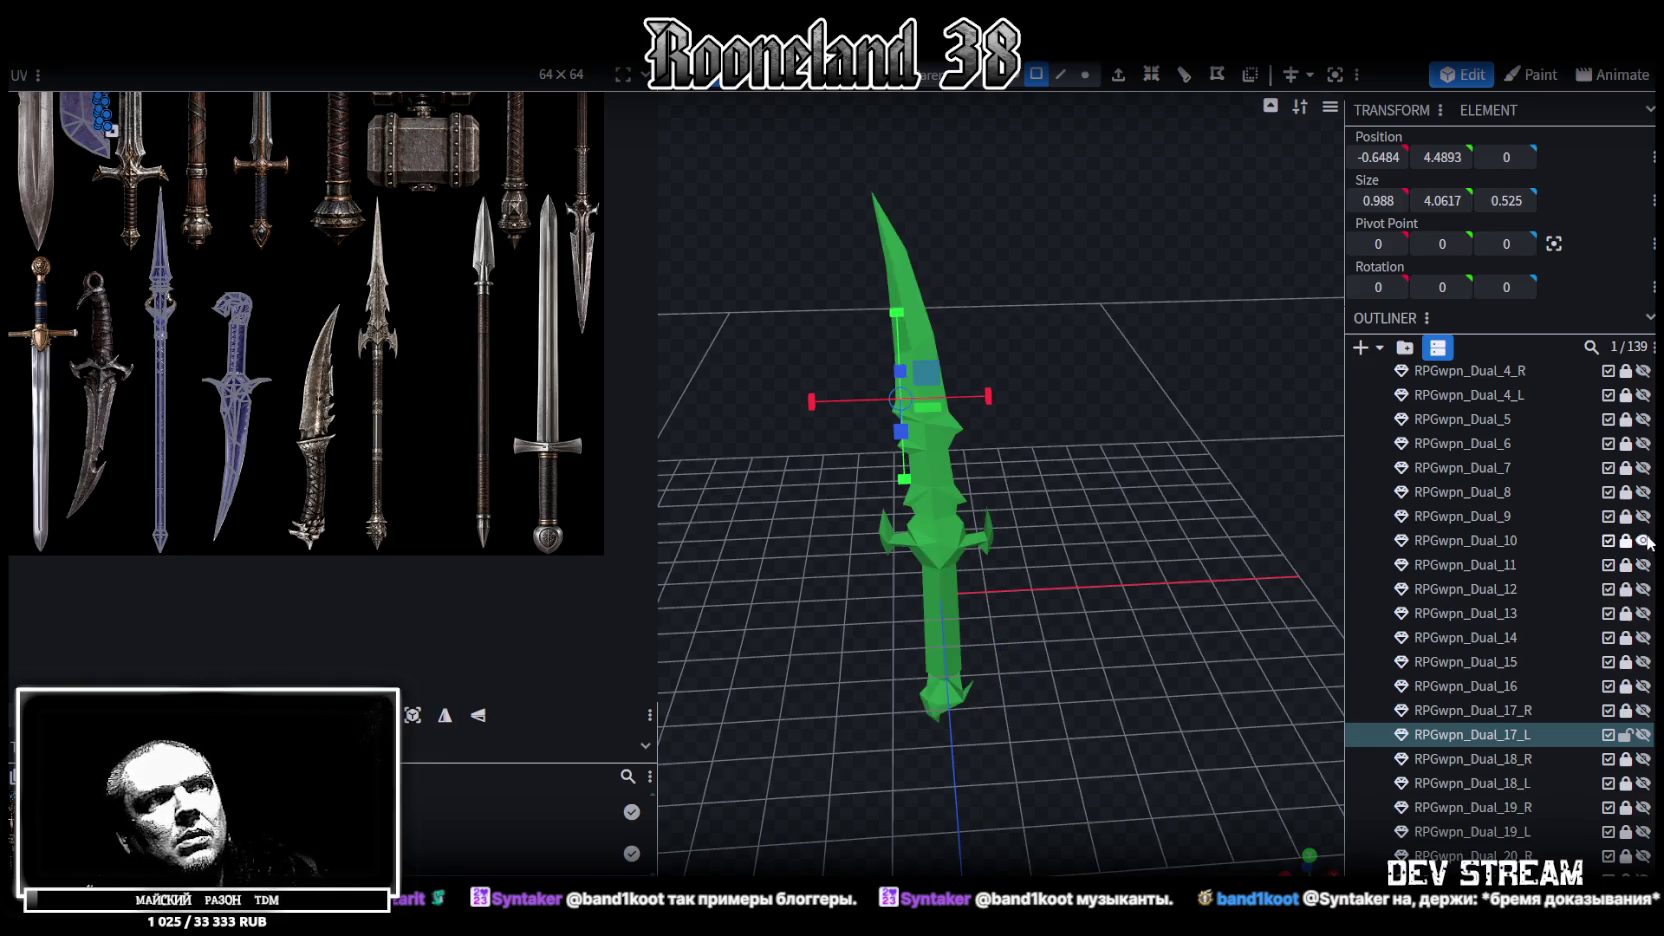
left_click_drag(1087, 478, 708, 490)
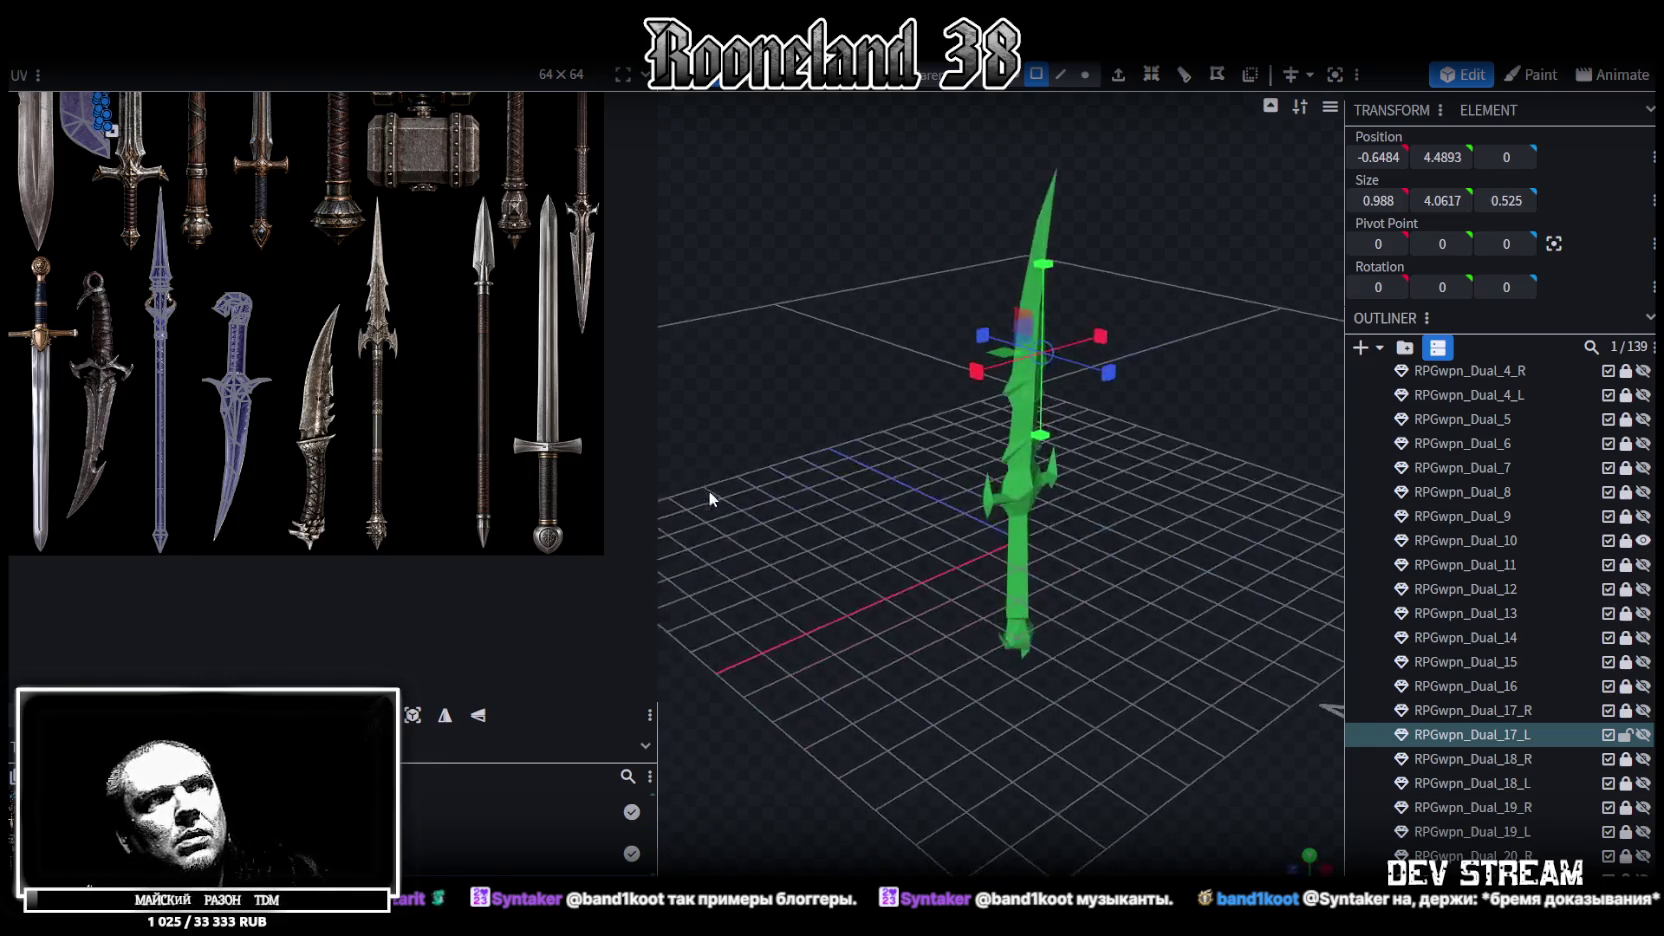
Preview the Dual_9 sword and Dual_8 hammer, ending with only the Dual_7 hammer visible
left_click(1643, 540)
left_click(1643, 516)
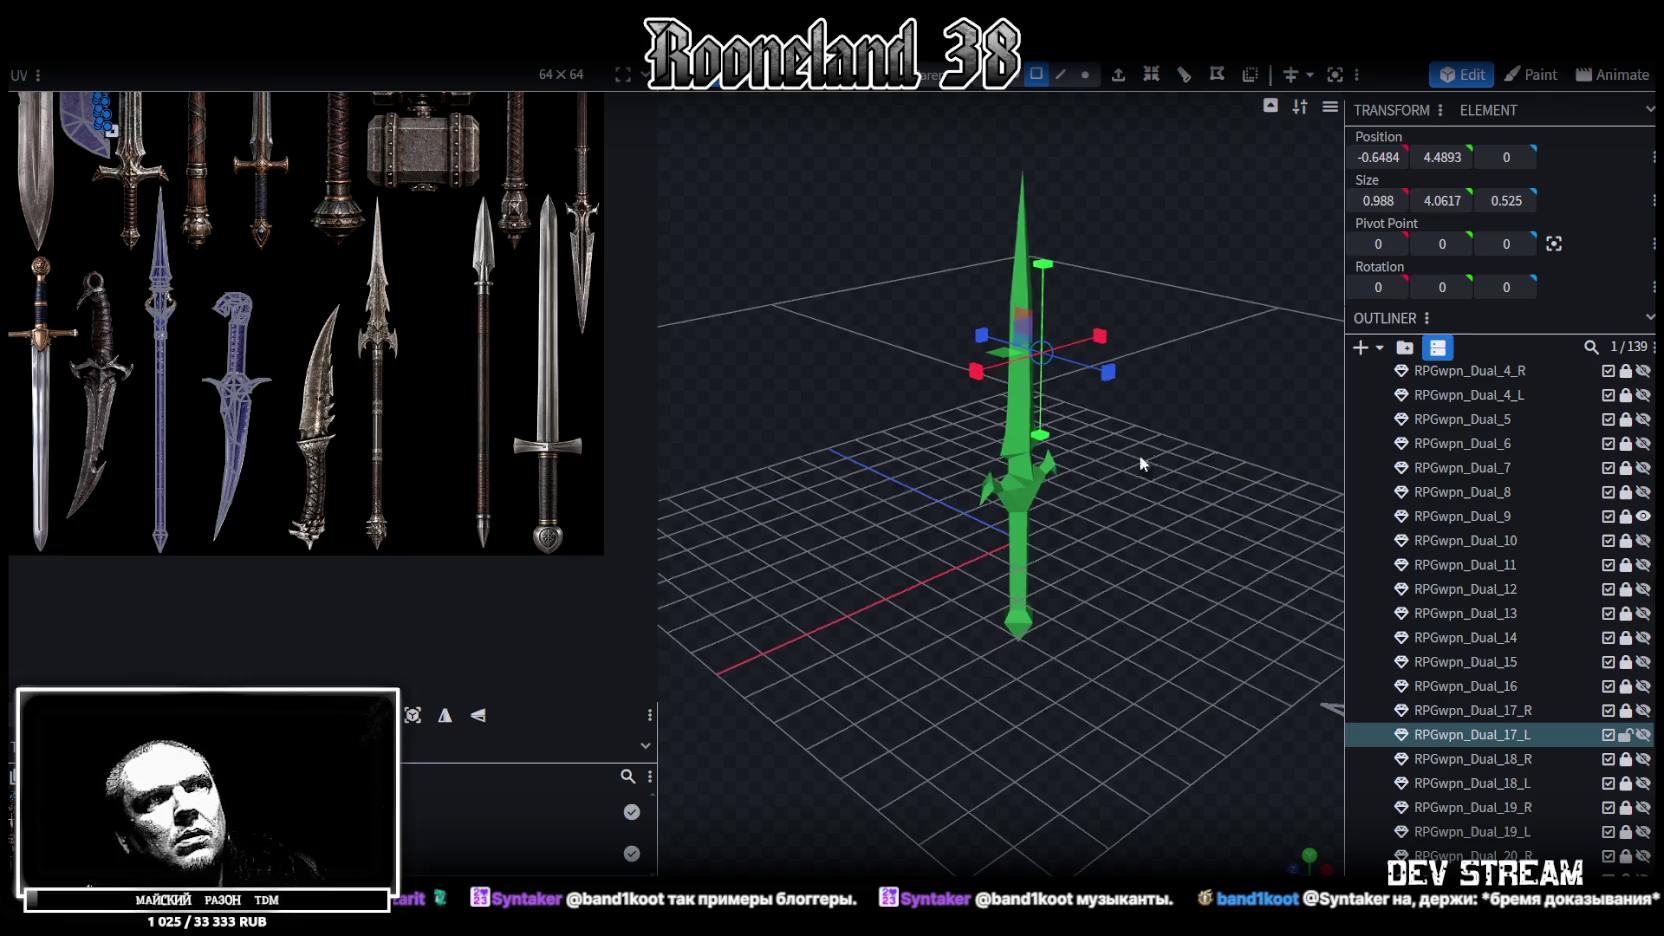
left_click_drag(1139, 455, 601, 462)
left_click(1643, 516)
left_click(1643, 492)
left_click_drag(914, 547, 777, 499)
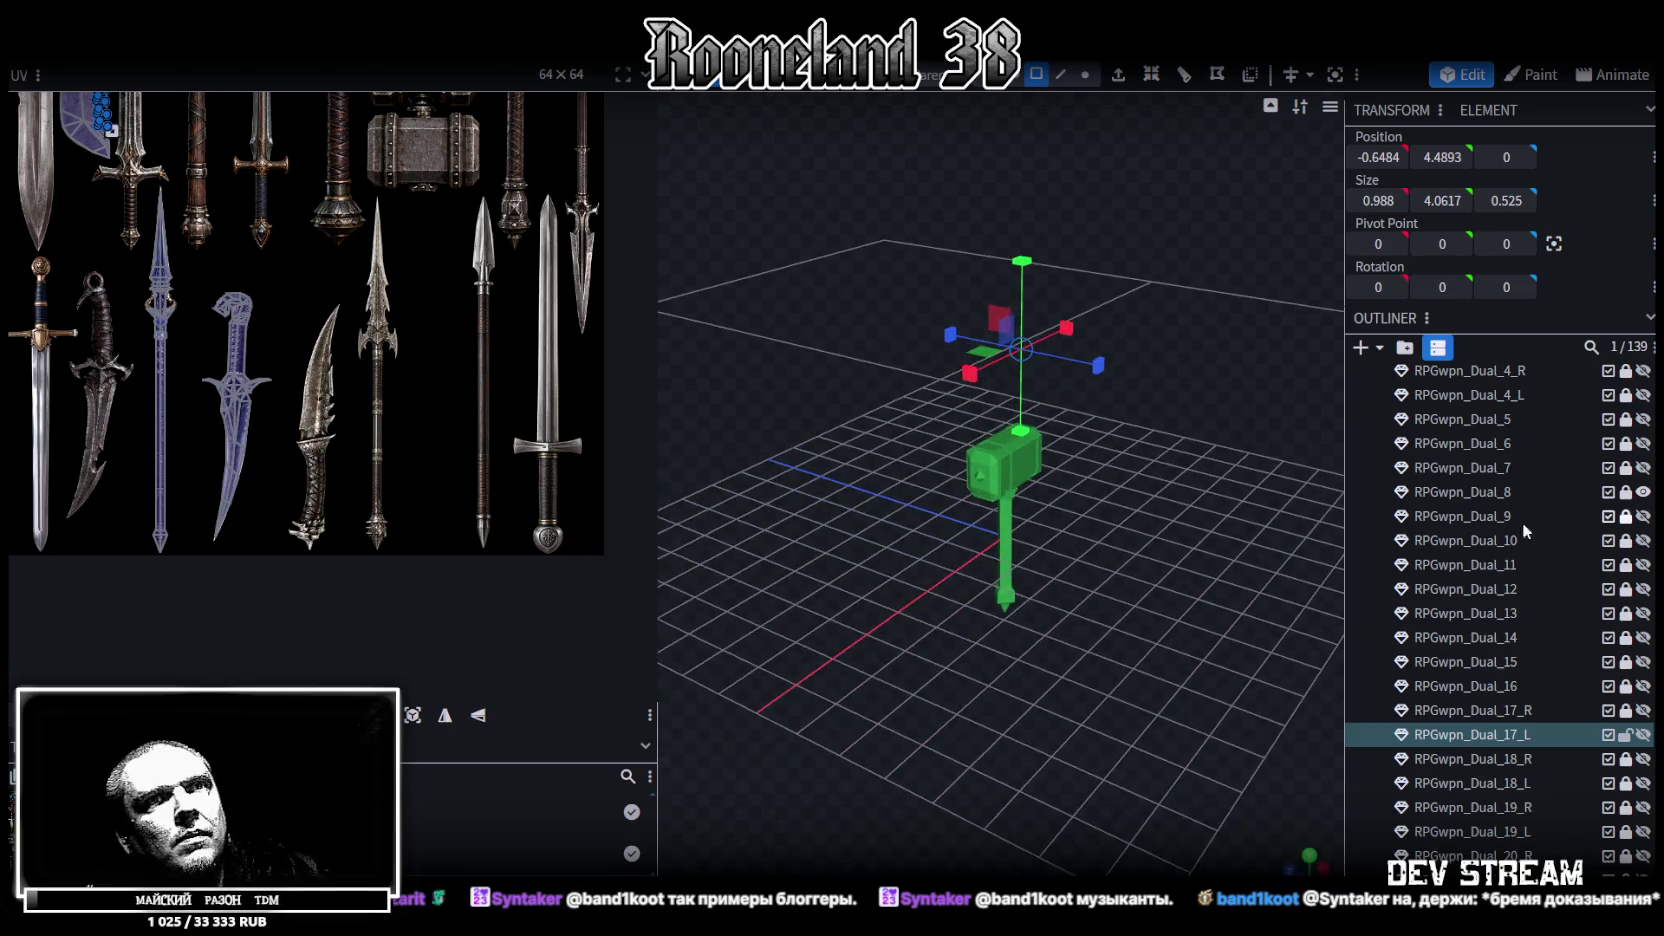
left_click(1643, 492)
left_click(1643, 468)
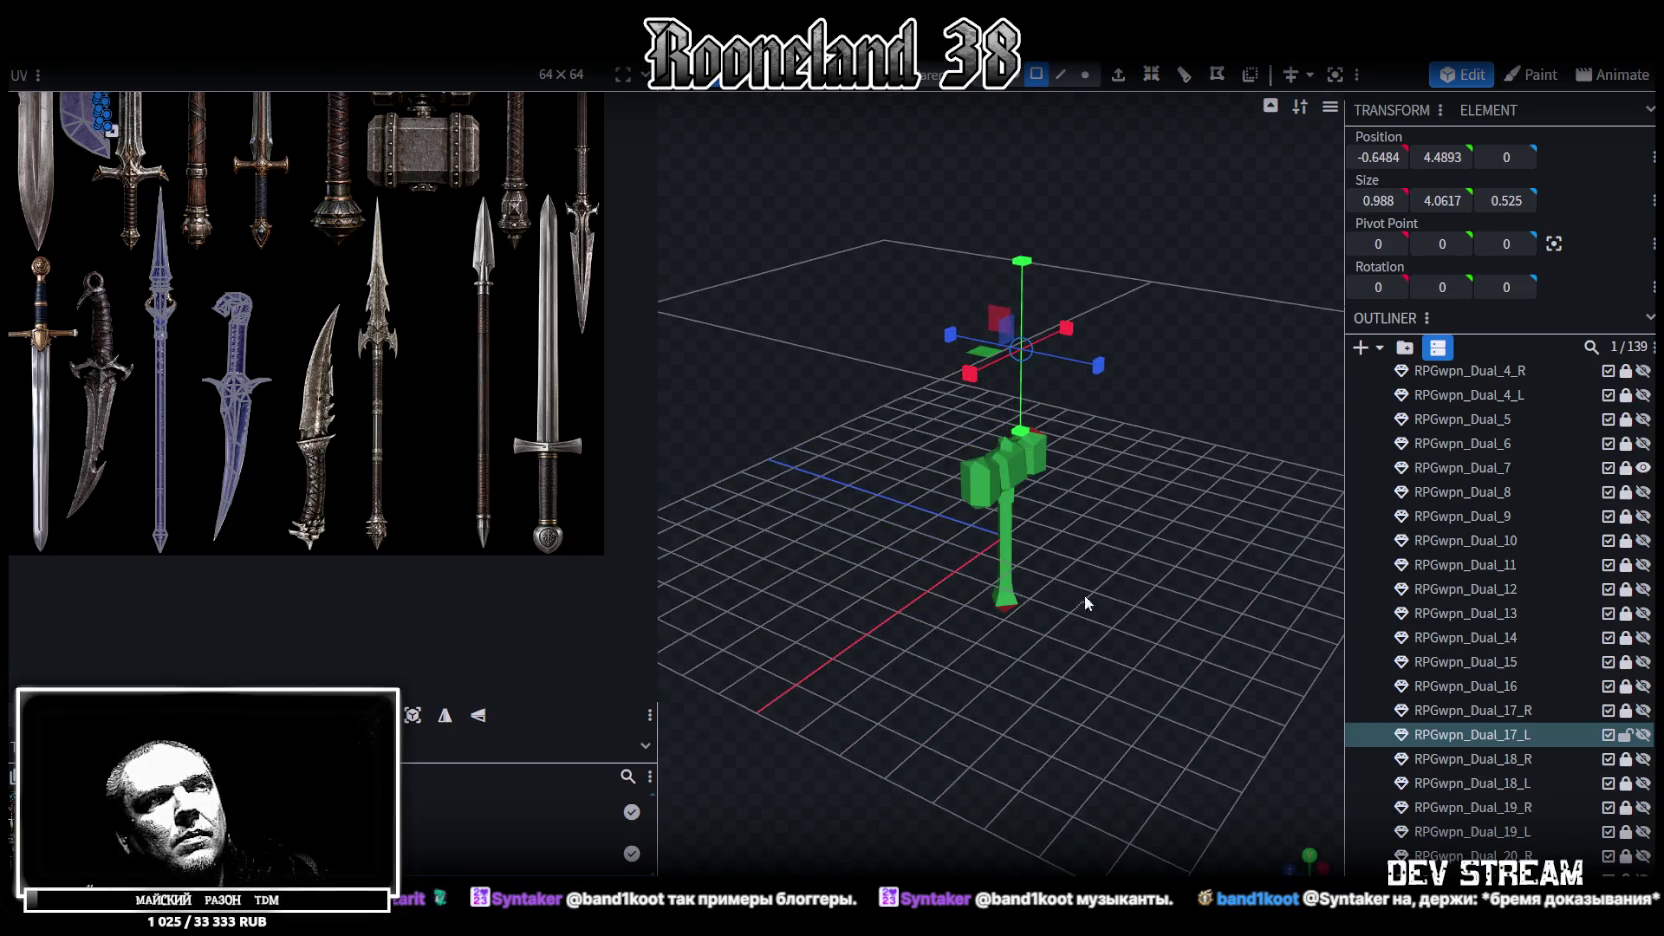
Orbit around the Dual_7 hammer and select its bottom tip piece and a face
left_click_drag(1084, 594, 868, 525)
scroll(1058, 552, "up", 5)
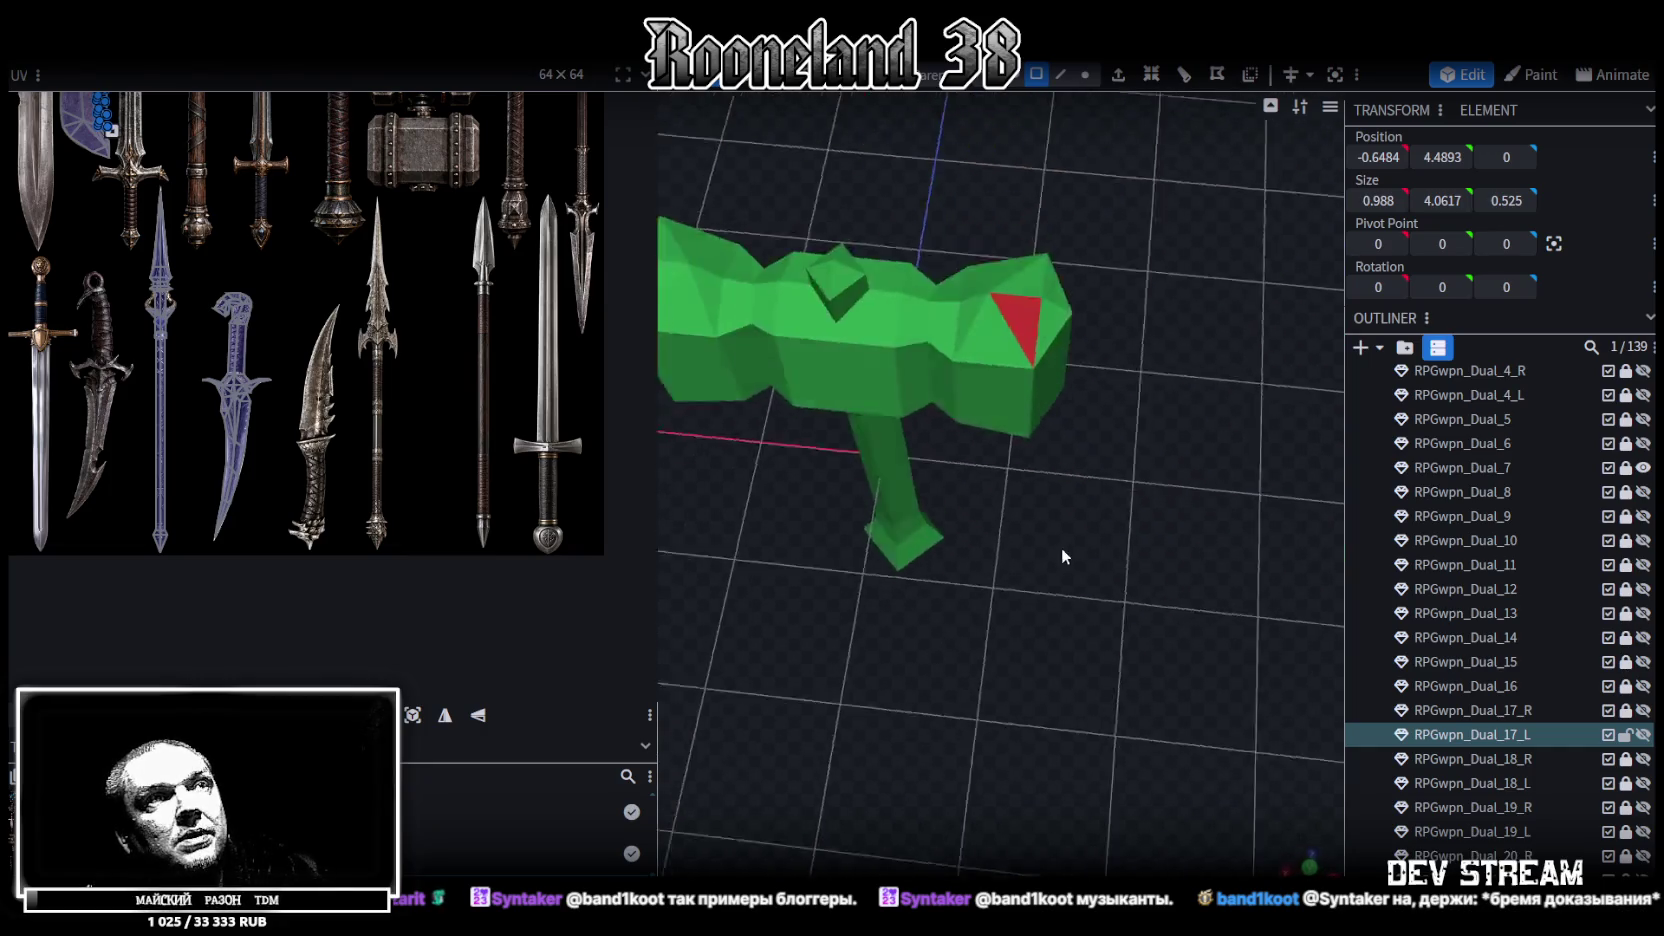
scroll(1058, 552, "down", 4)
left_click_drag(1058, 552, 1124, 523)
left_click(1480, 468)
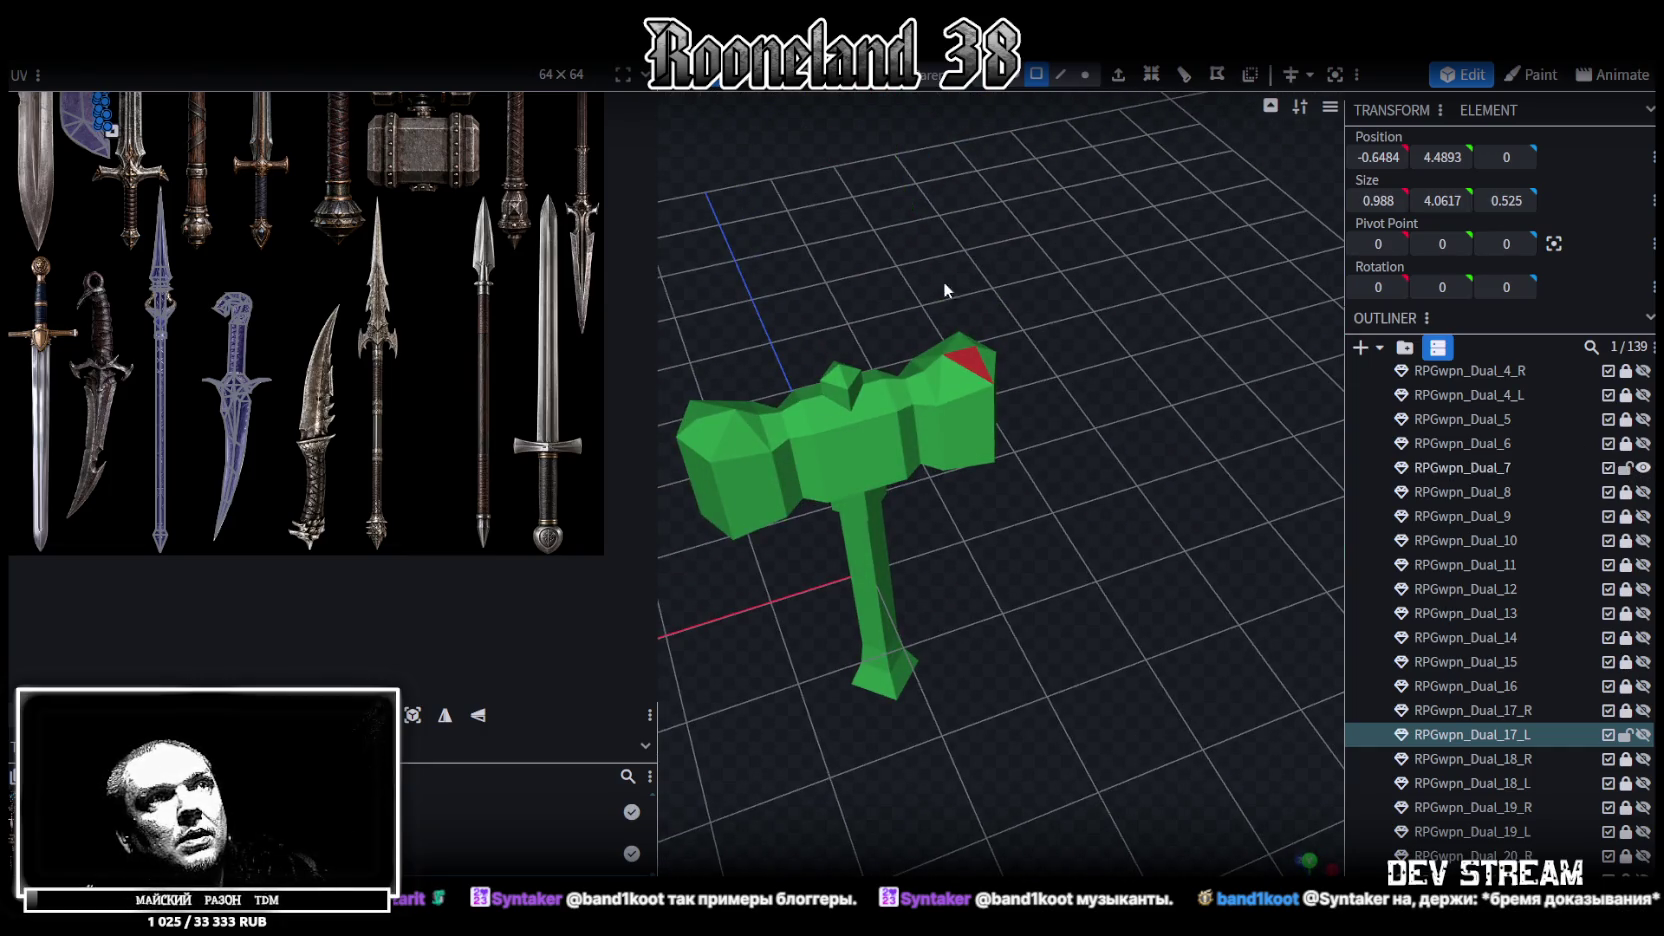
mouse_move(1043, 705)
left_mouse_down()
mouse_move(997, 738)
mouse_move(1061, 536)
mouse_move(792, 764)
mouse_move(907, 452)
left_mouse_up()
left_click(948, 598)
left_click(913, 403)
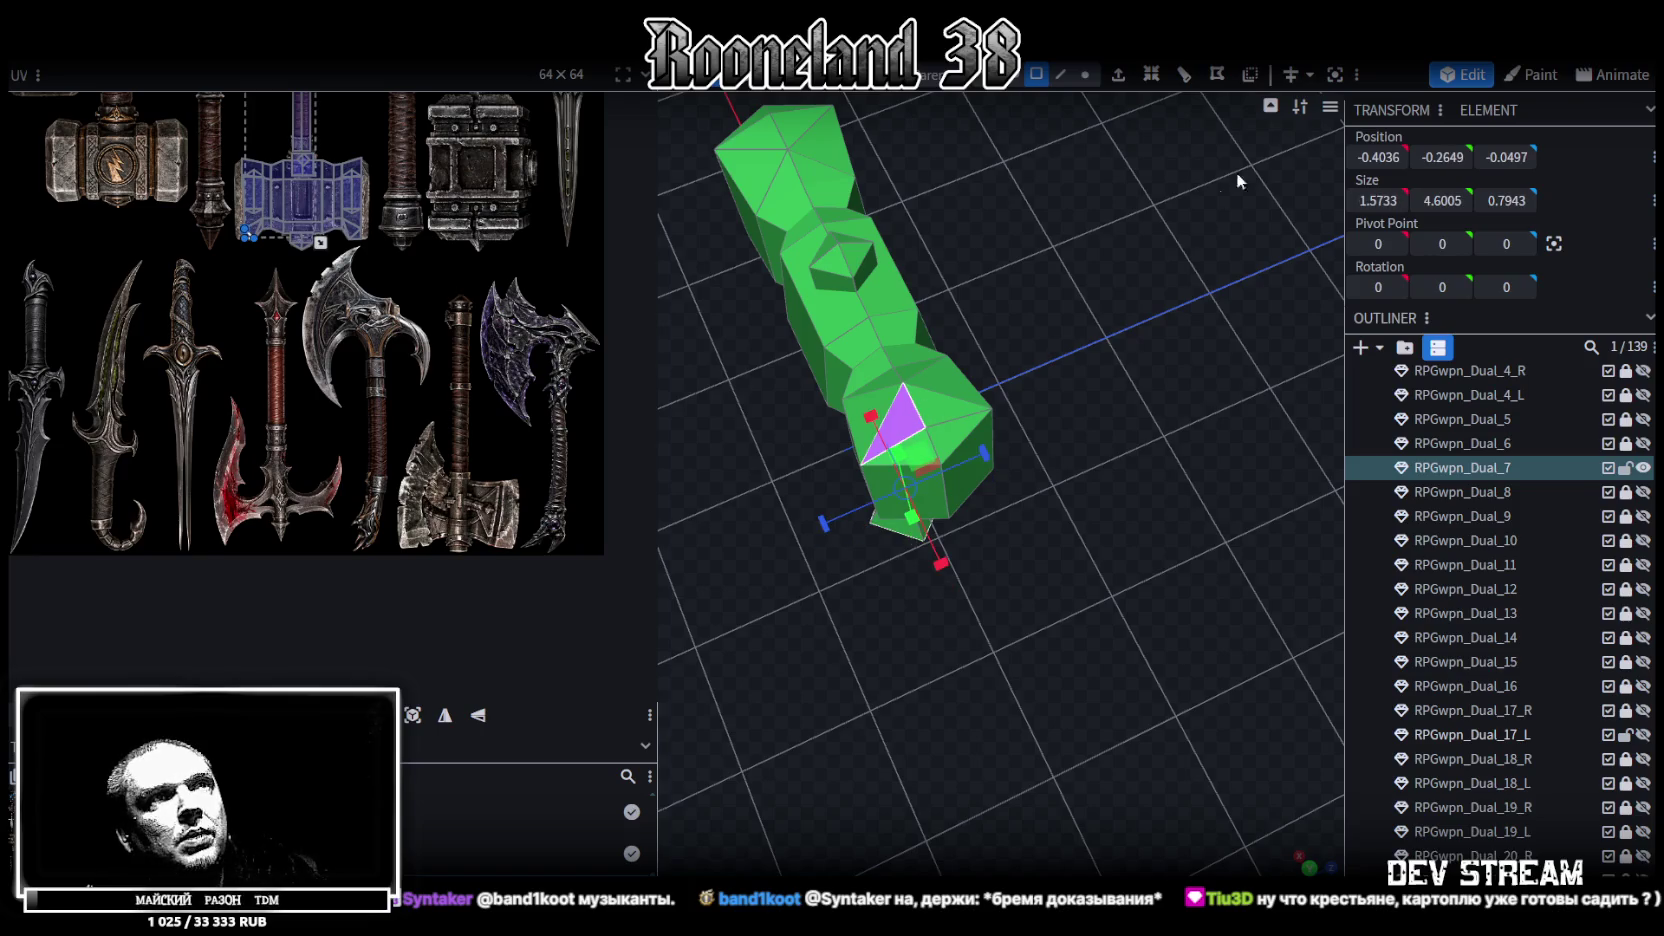
left_click_drag(1037, 540, 1086, 471)
Hide Dual_7, then show, unlock and select the spiked Dual_6 hammer
left_click(1643, 467)
left_click(1643, 443)
left_click_drag(1136, 552, 1128, 456)
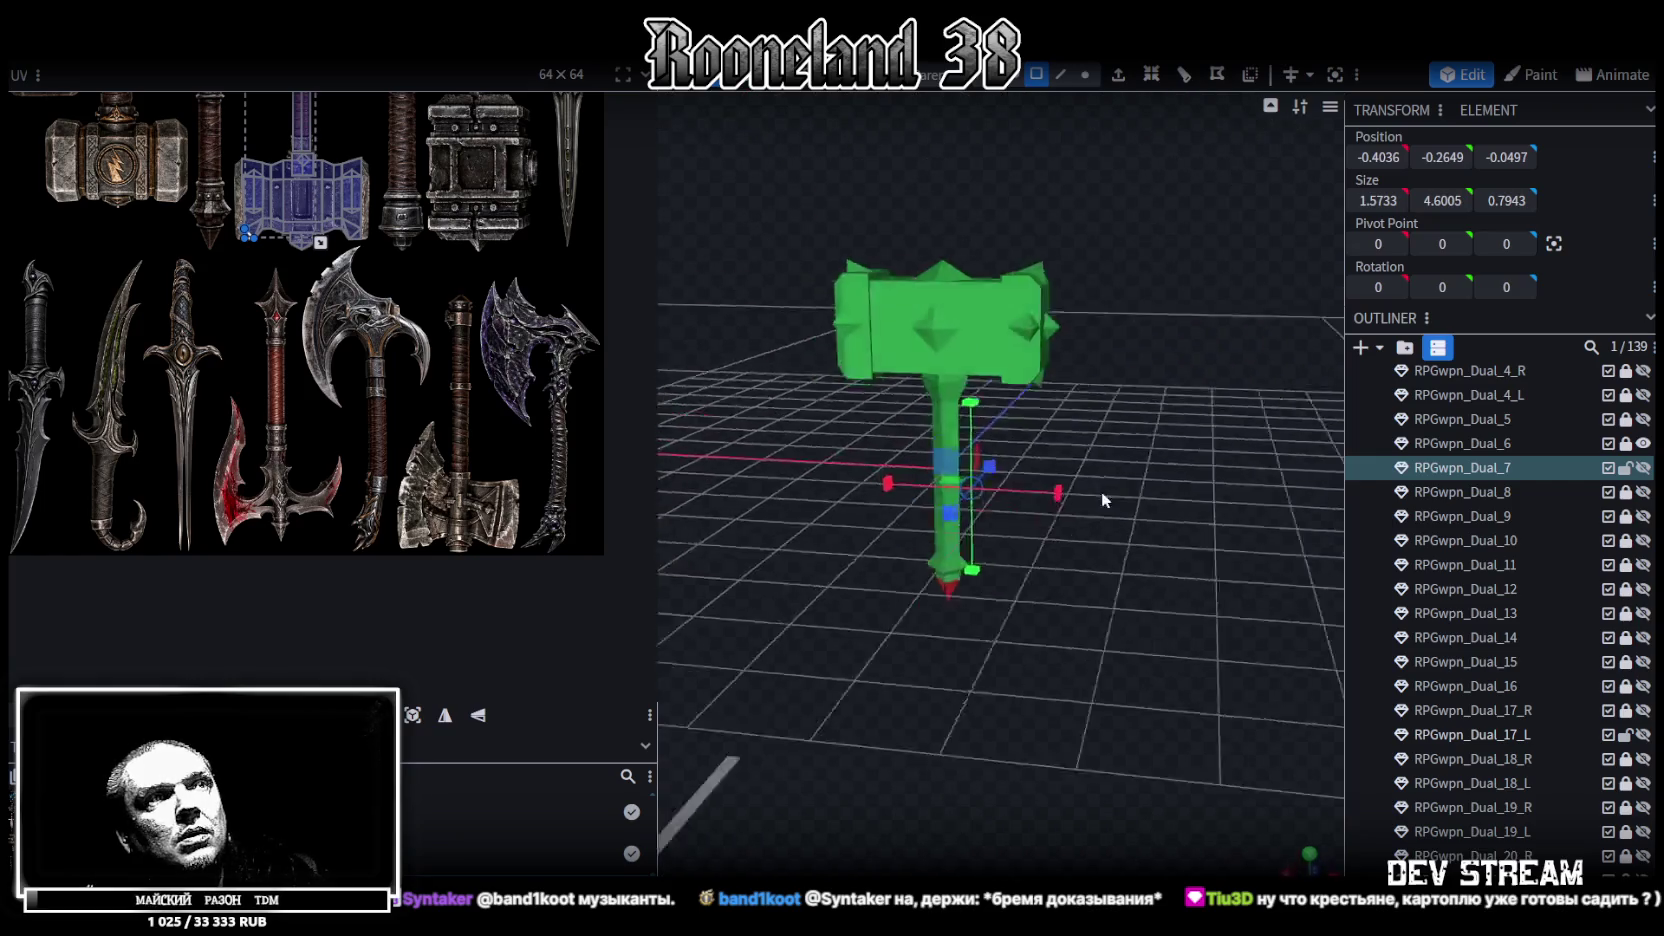
left_click(1625, 443)
left_click(984, 614)
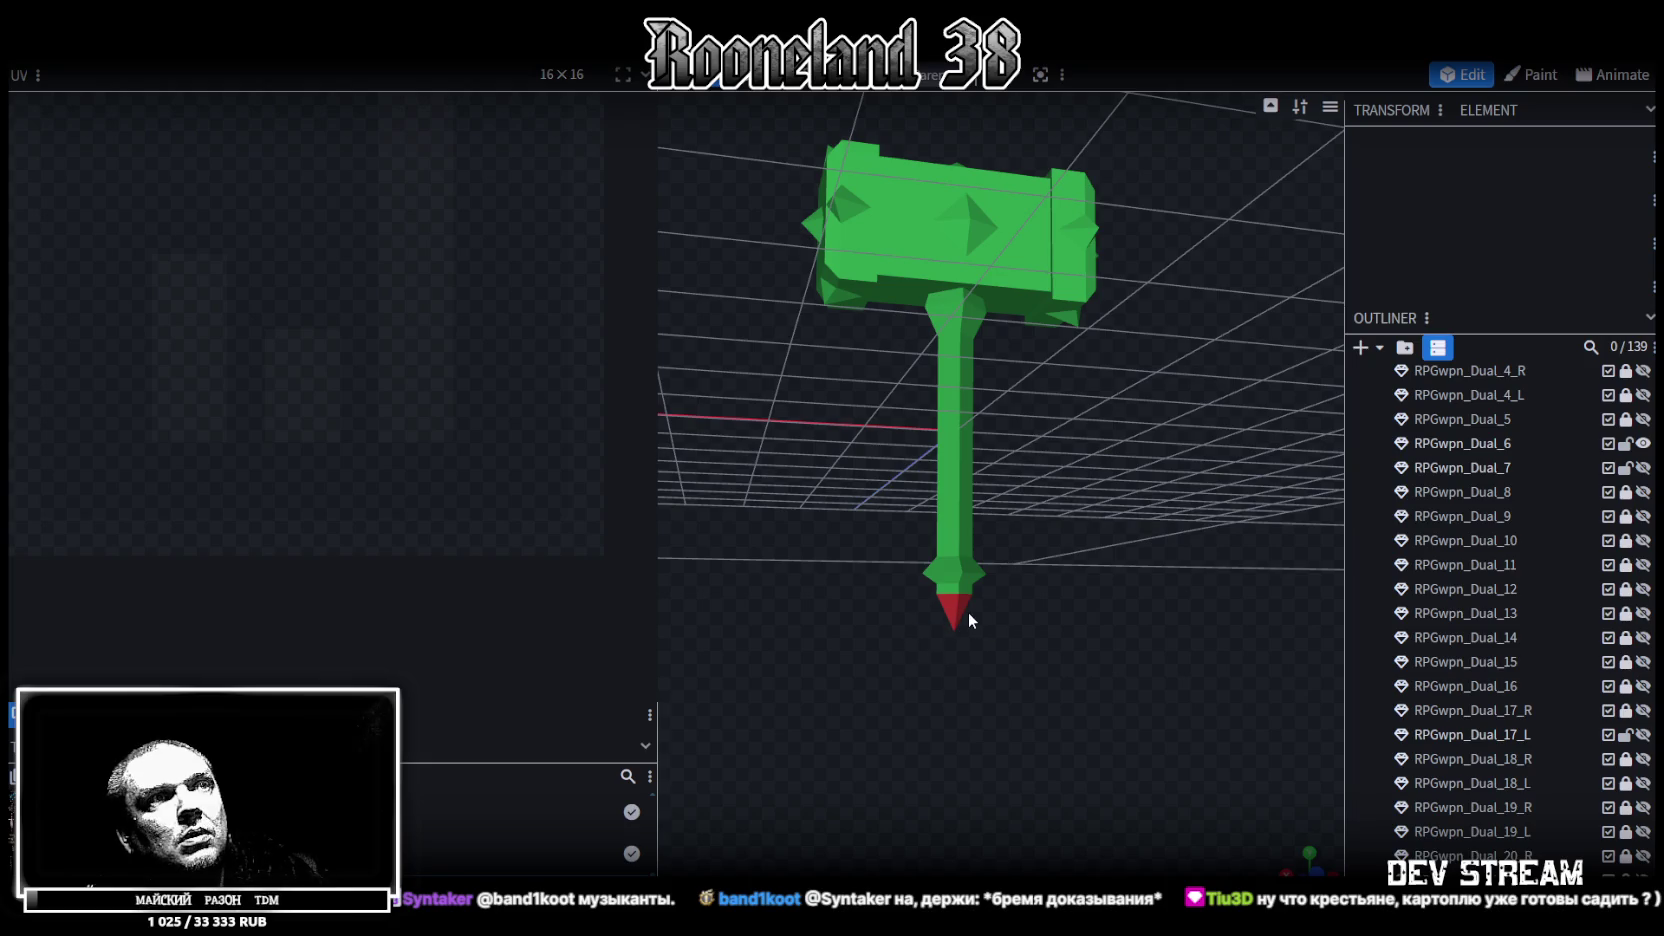
left_click(969, 614)
mouse_move(1057, 406)
left_mouse_down()
mouse_move(1071, 734)
mouse_move(1140, 816)
mouse_move(1195, 727)
left_mouse_up()
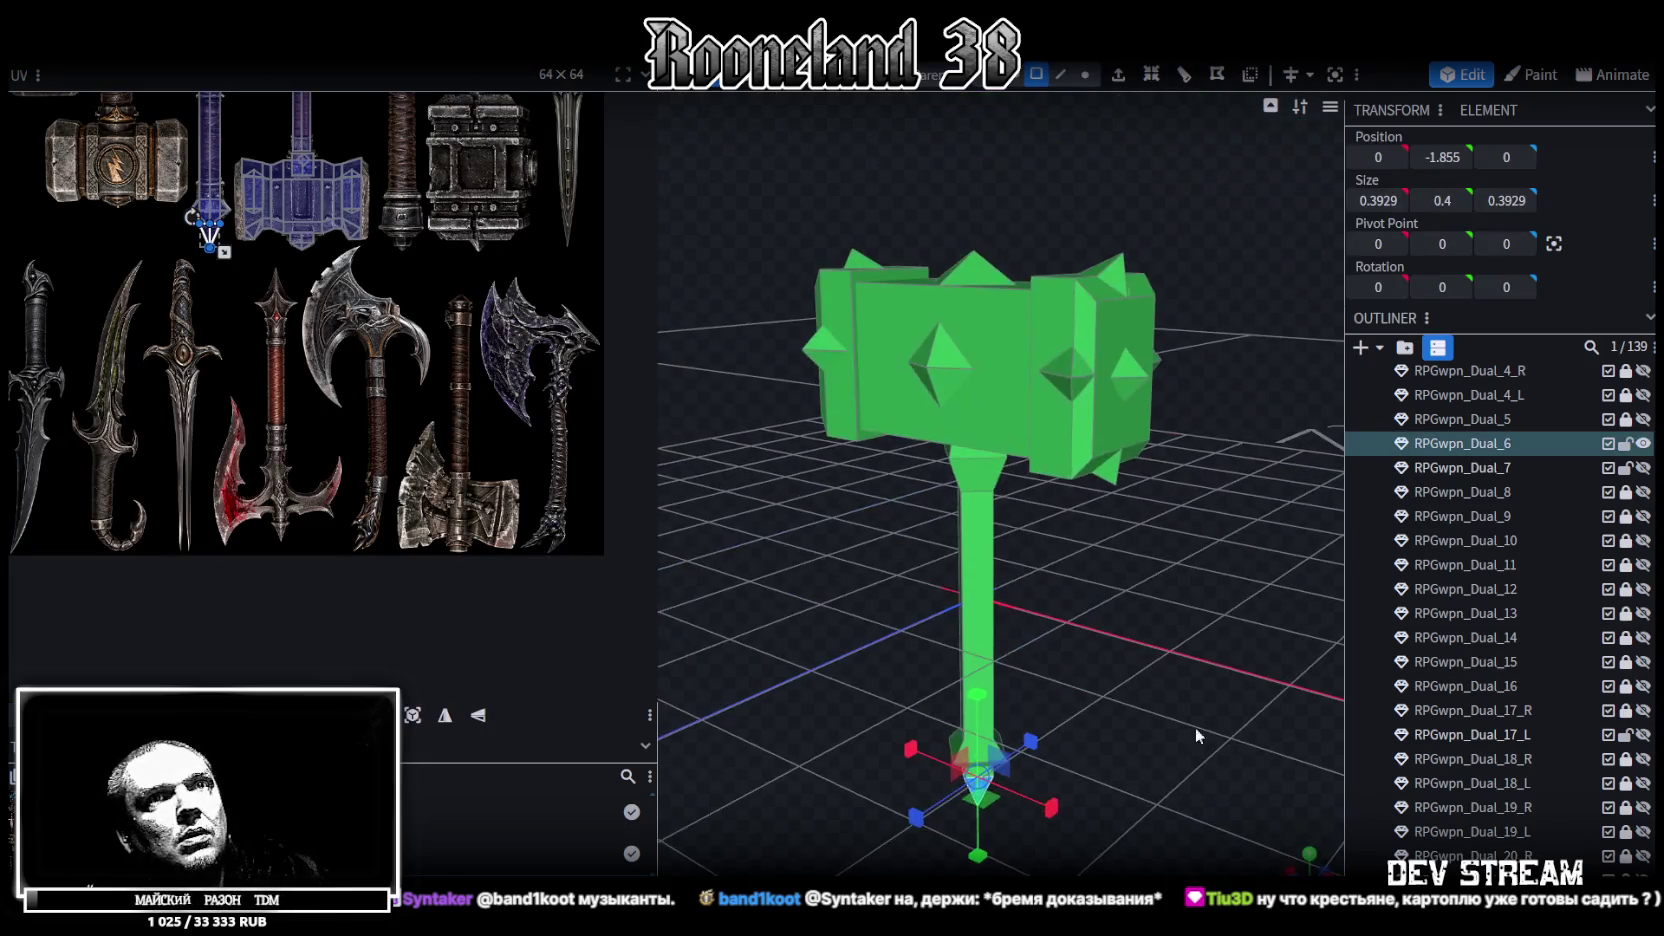
Swap Dual_6 for the plain Dual_5 hammer and select its spike-tip faces
left_click(1643, 443)
left_click(1643, 419)
left_click_drag(1148, 627, 1248, 572)
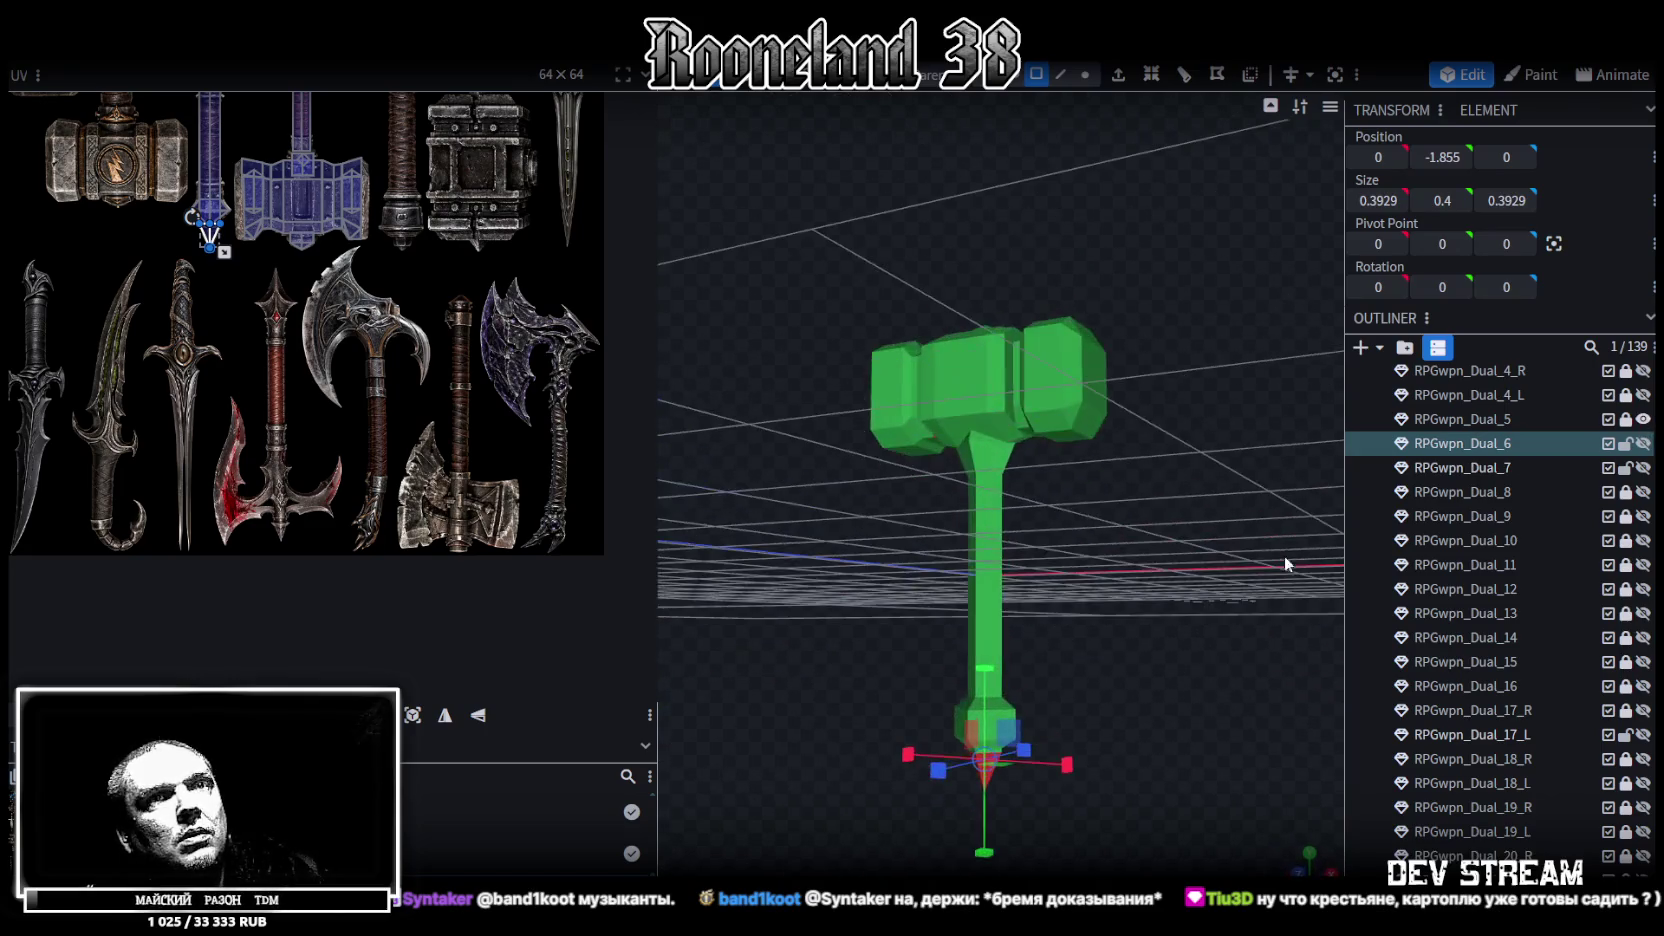
left_click(1625, 419)
left_click_drag(1060, 560, 1013, 690)
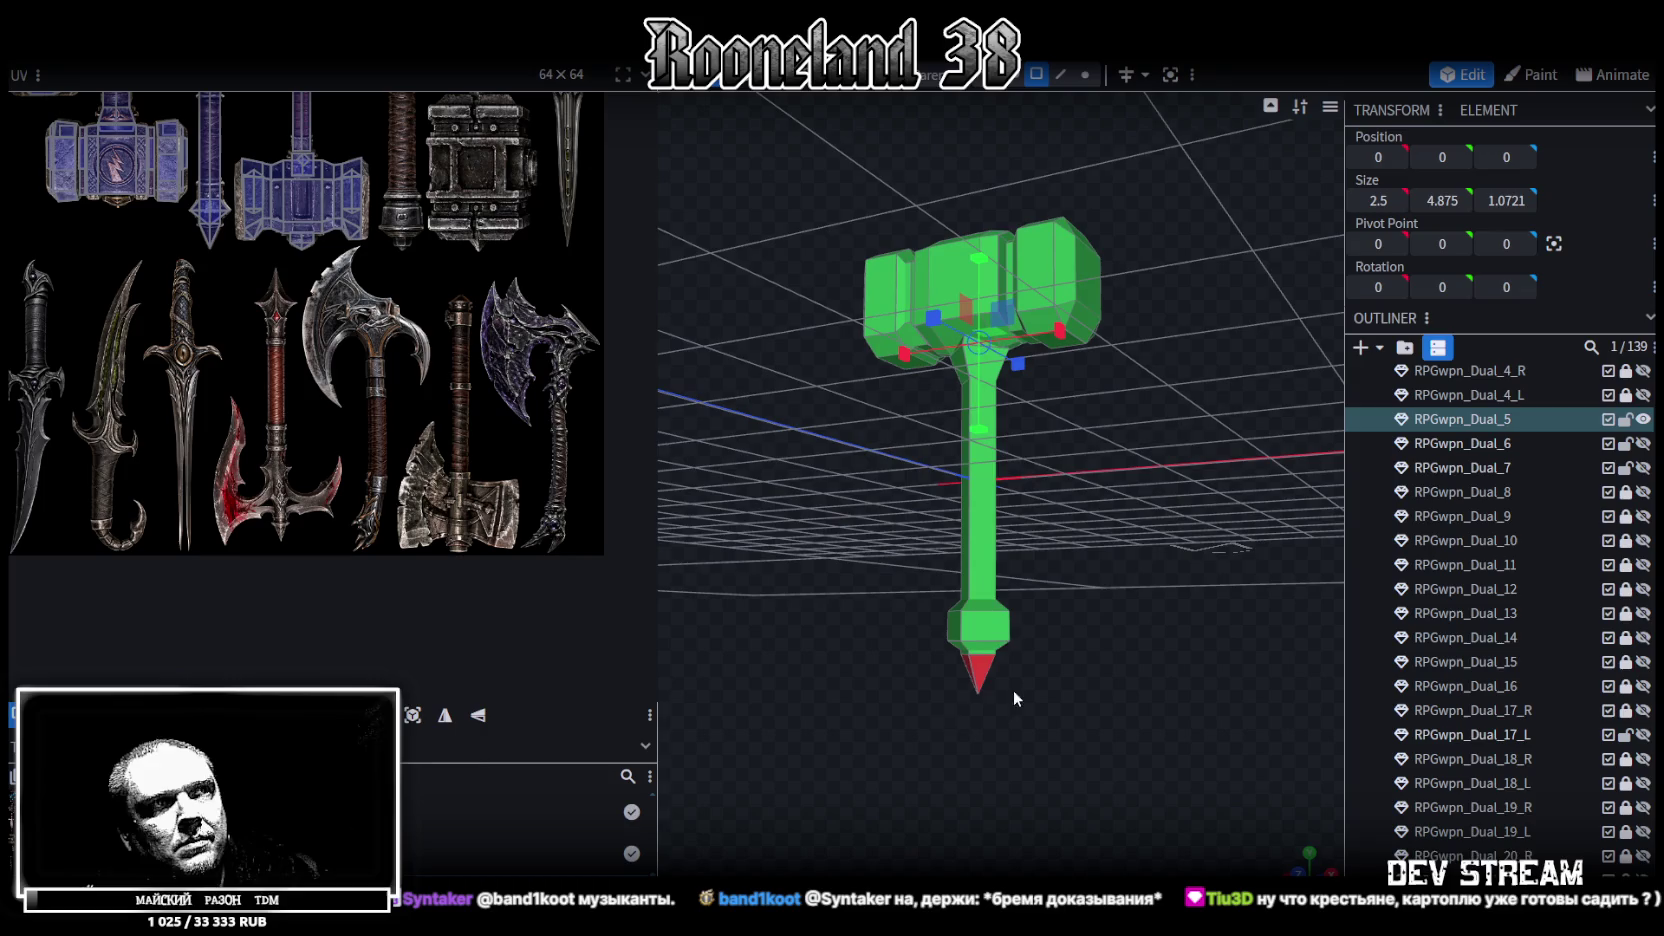
left_click(978, 690)
left_click(1248, 82)
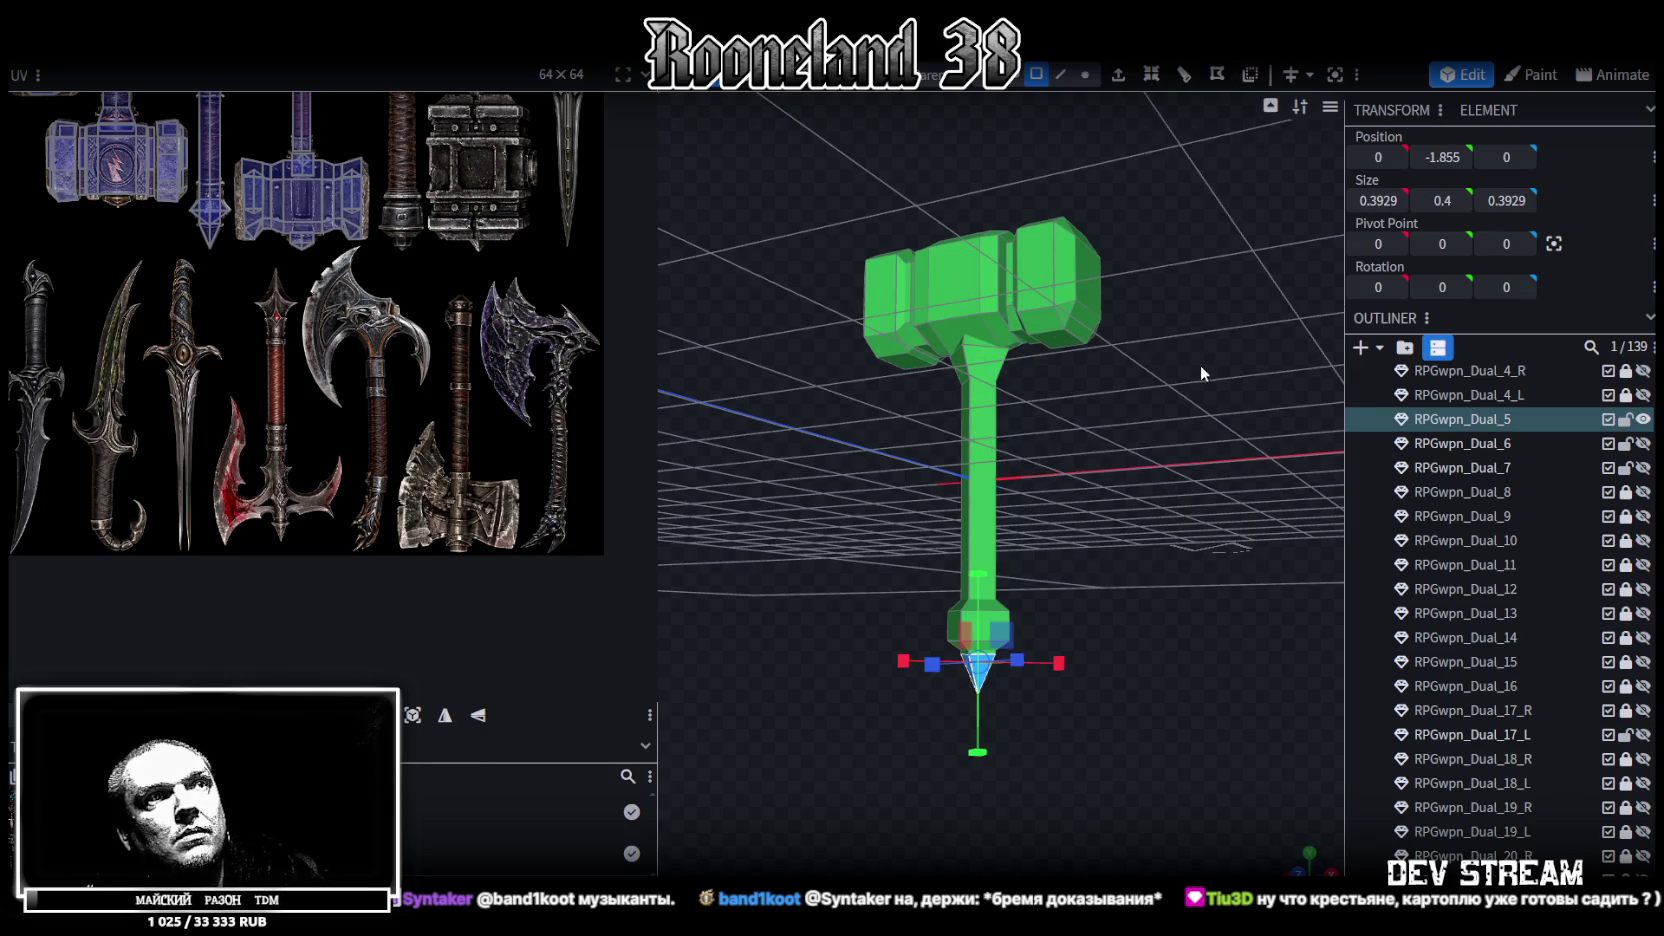
Swap the Dual_5 hammer for the Dual_4_L sword, briefly comparing the two side by side
left_click_drag(1200, 364, 829, 528)
left_click(1643, 419)
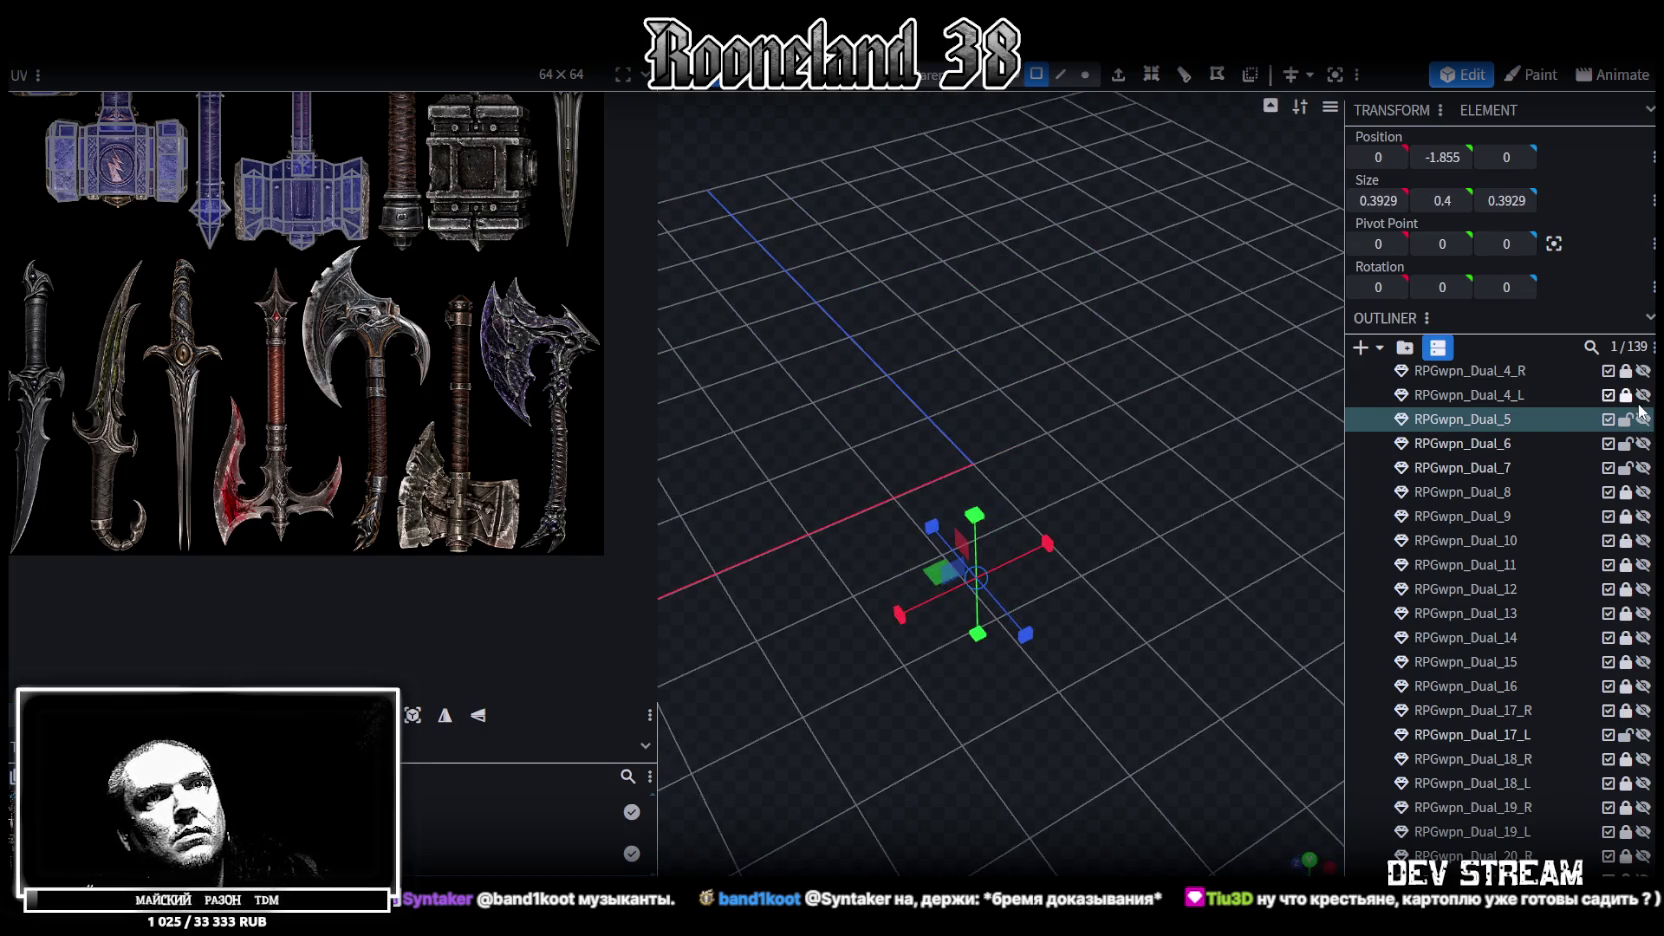
left_click(1643, 395)
mouse_move(1160, 660)
left_mouse_down()
mouse_move(1102, 402)
mouse_move(1052, 438)
mouse_move(745, 552)
mouse_move(1096, 679)
left_mouse_up()
scroll(1096, 679, "down", 3)
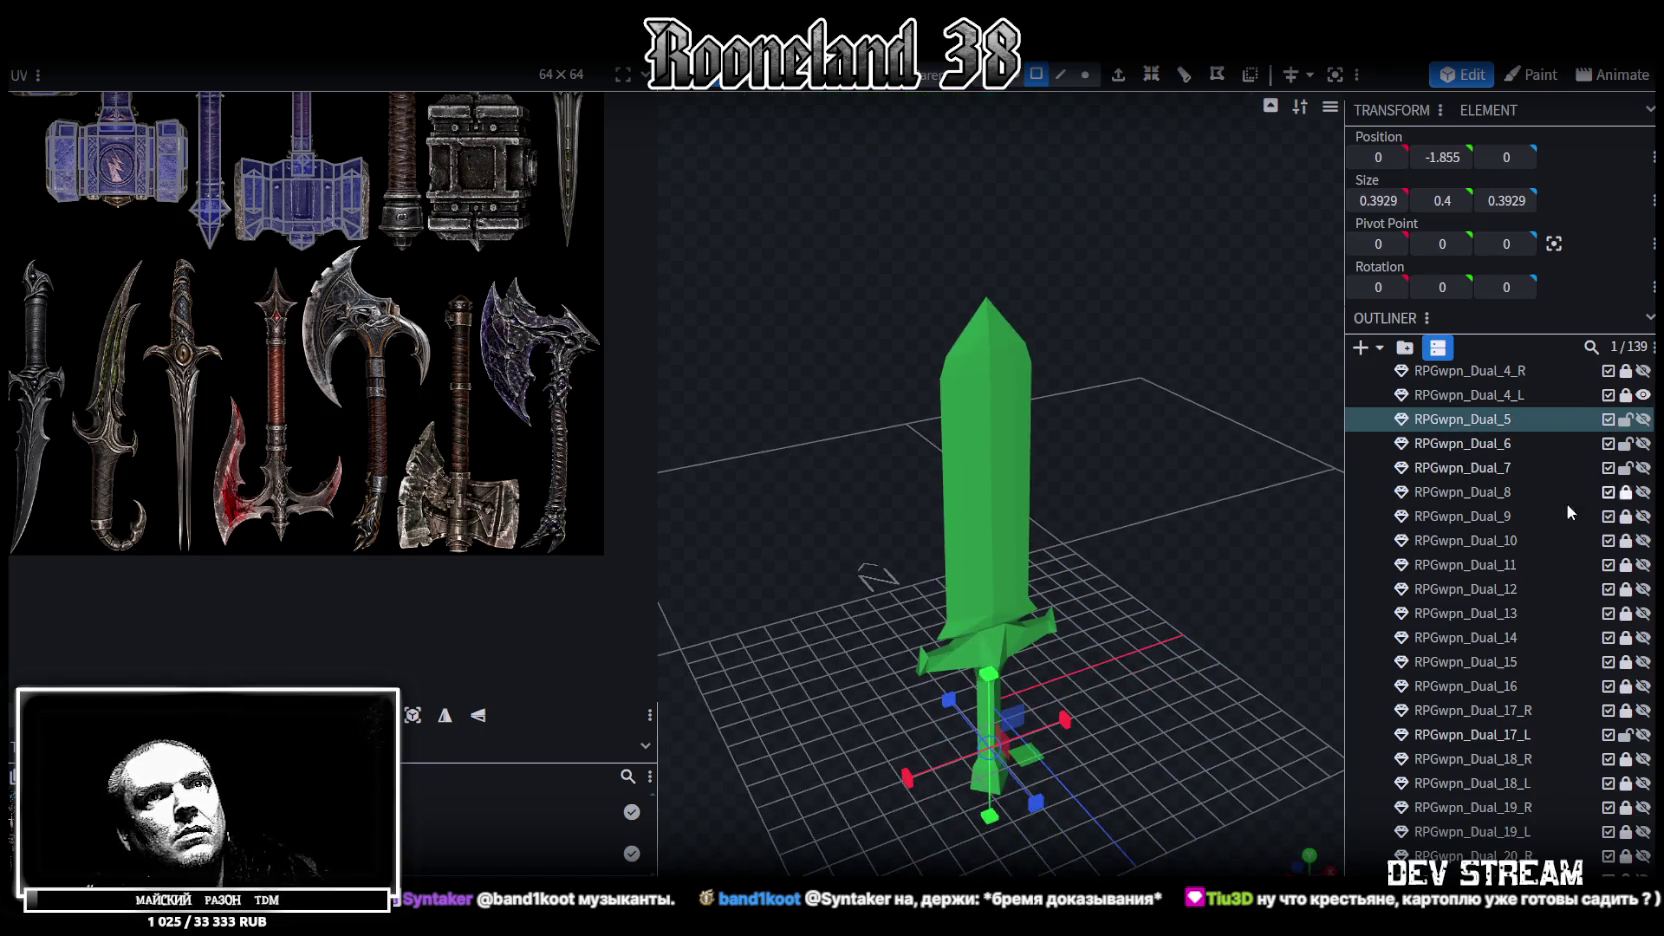
scroll(1566, 503, "up", 3)
left_click(1643, 592)
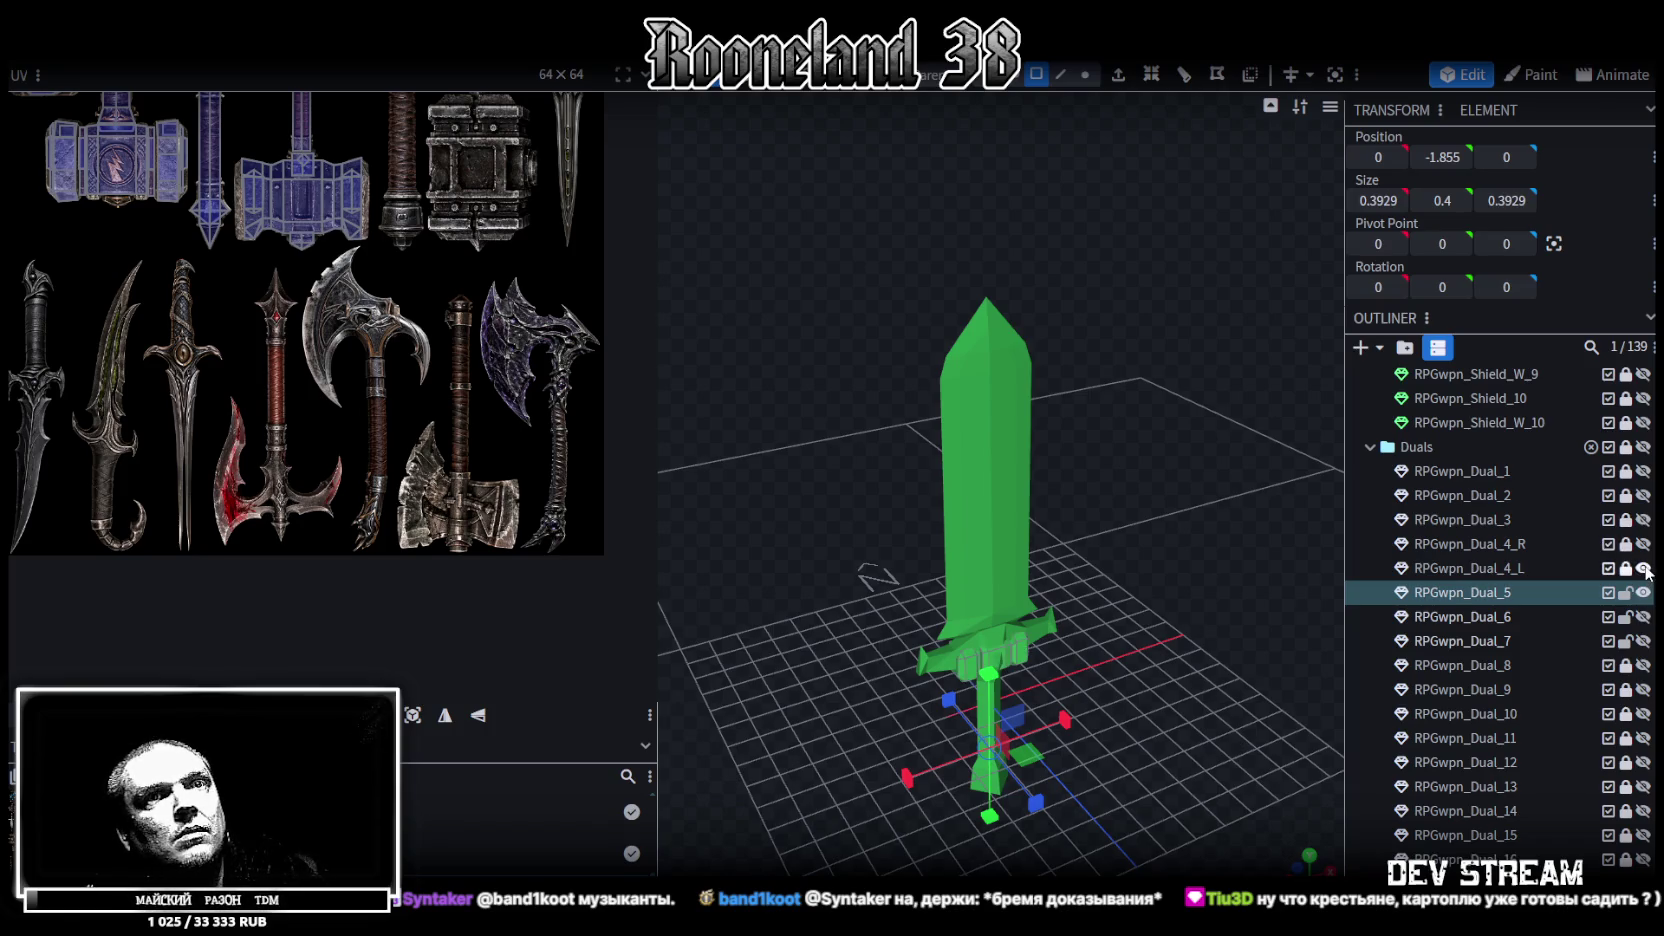
left_click(1643, 592)
left_click(1643, 568)
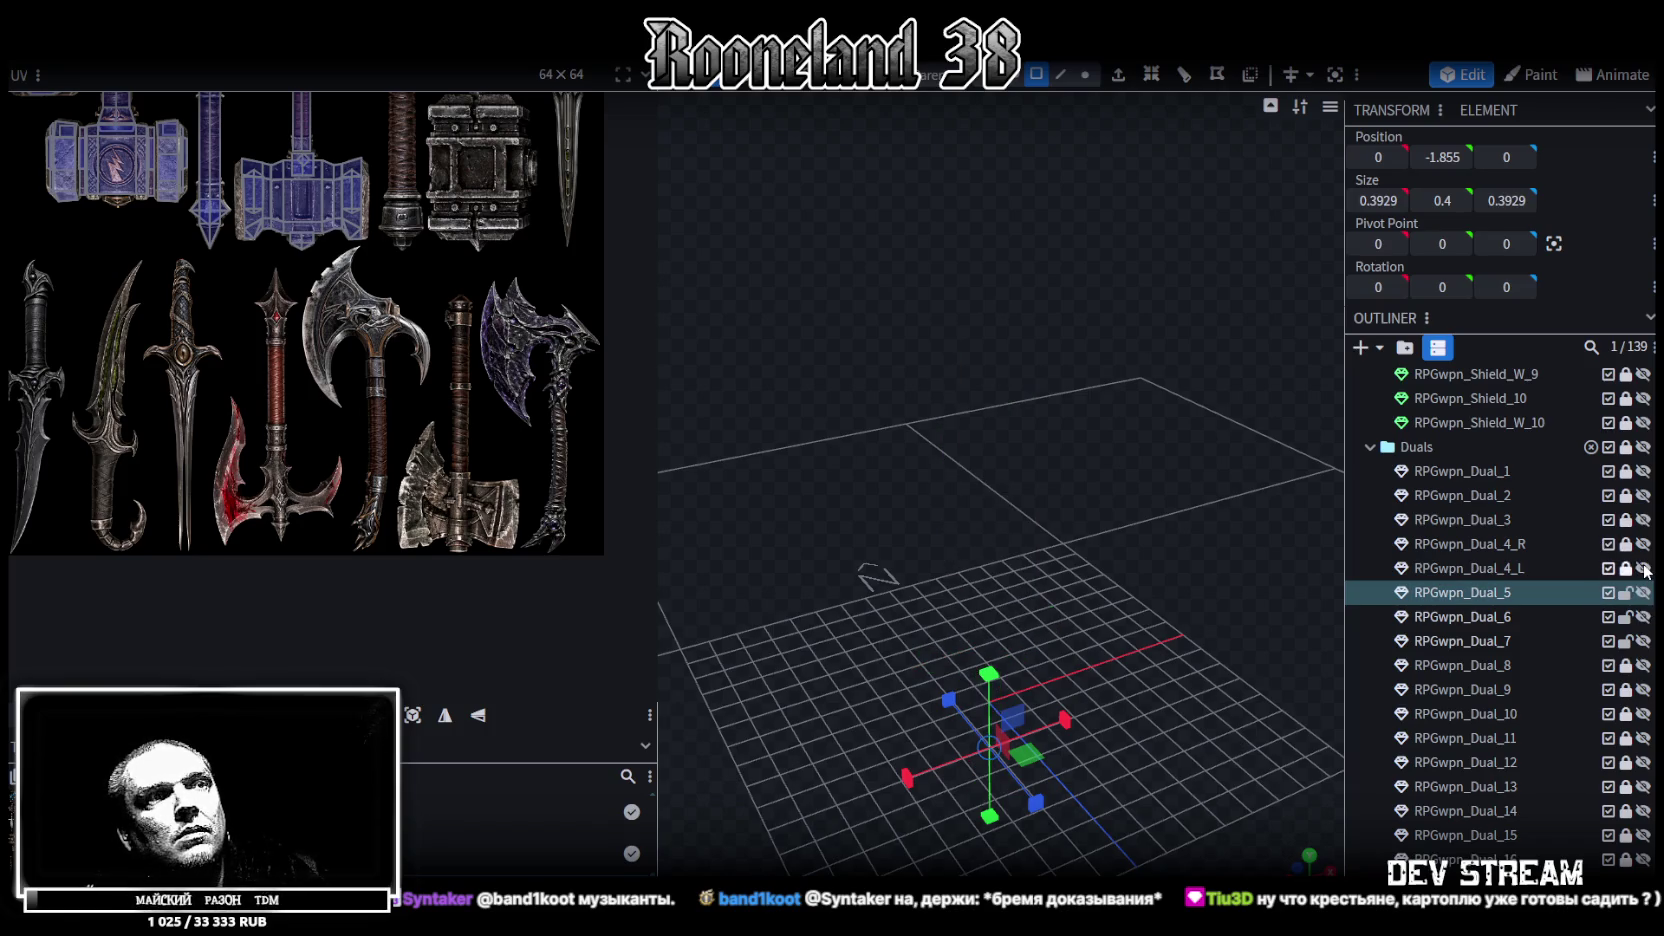
Inspect the Dual_4_R, Dual_3, Dual_2 and curved Dual_1 swords one at a time
left_click(1643, 544)
mouse_move(1240, 590)
left_mouse_down()
mouse_move(1186, 593)
mouse_move(1193, 575)
mouse_move(1357, 630)
mouse_move(1375, 673)
mouse_move(1450, 620)
left_mouse_up()
left_click(1643, 544)
left_click(1643, 519)
mouse_move(1180, 505)
left_mouse_down()
mouse_move(850, 558)
mouse_move(1335, 567)
mouse_move(1528, 451)
left_mouse_up()
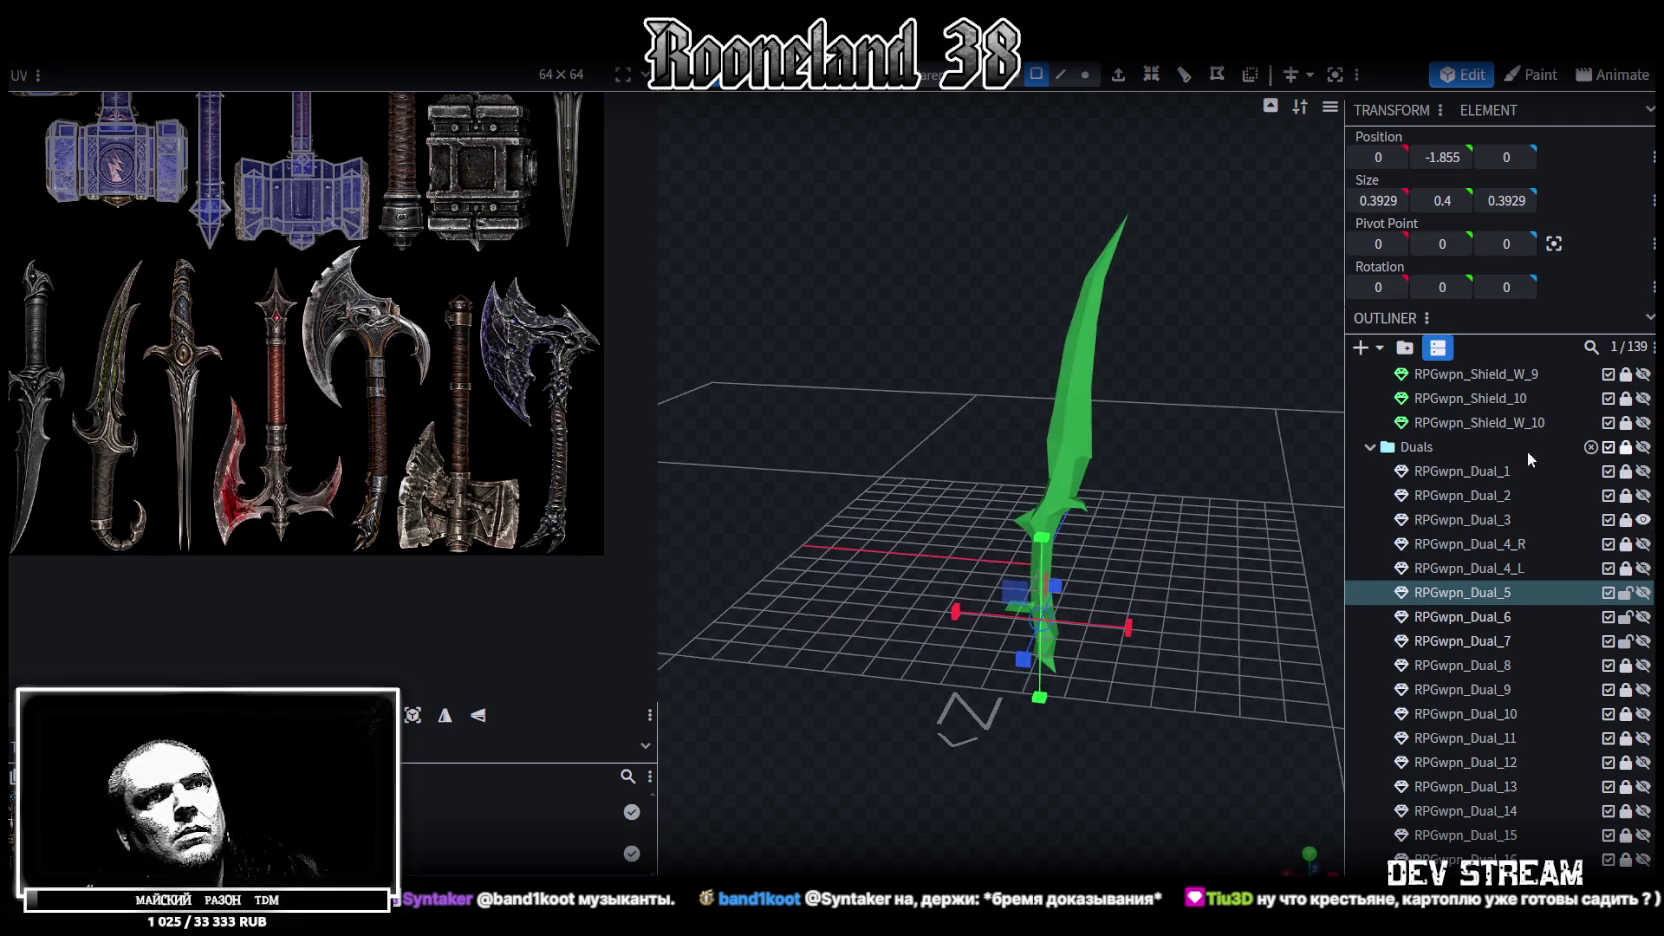
left_click(1643, 519)
left_click(1643, 495)
mouse_move(1260, 610)
left_mouse_down()
mouse_move(970, 447)
mouse_move(774, 562)
mouse_move(1086, 727)
mouse_move(1330, 630)
left_mouse_up()
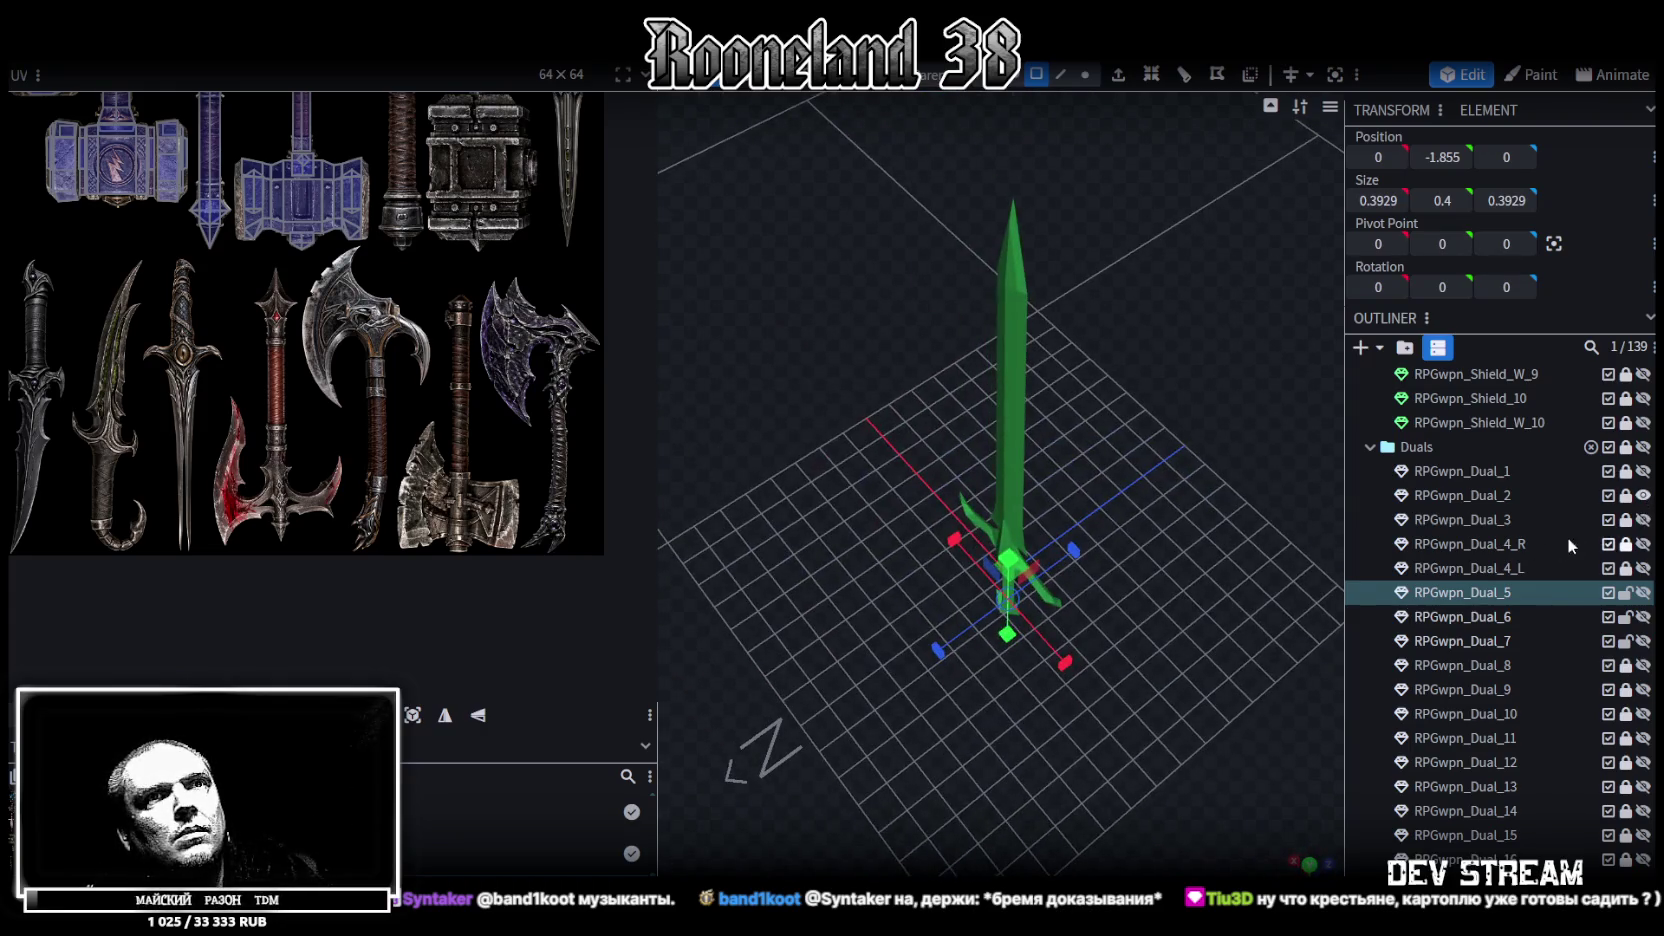
left_click(1643, 495)
left_click(1643, 471)
mouse_move(1095, 708)
left_mouse_down()
mouse_move(1174, 502)
mouse_move(859, 571)
mouse_move(718, 581)
mouse_move(1282, 598)
mouse_move(1232, 564)
mouse_move(1195, 593)
mouse_move(1290, 560)
left_mouse_up()
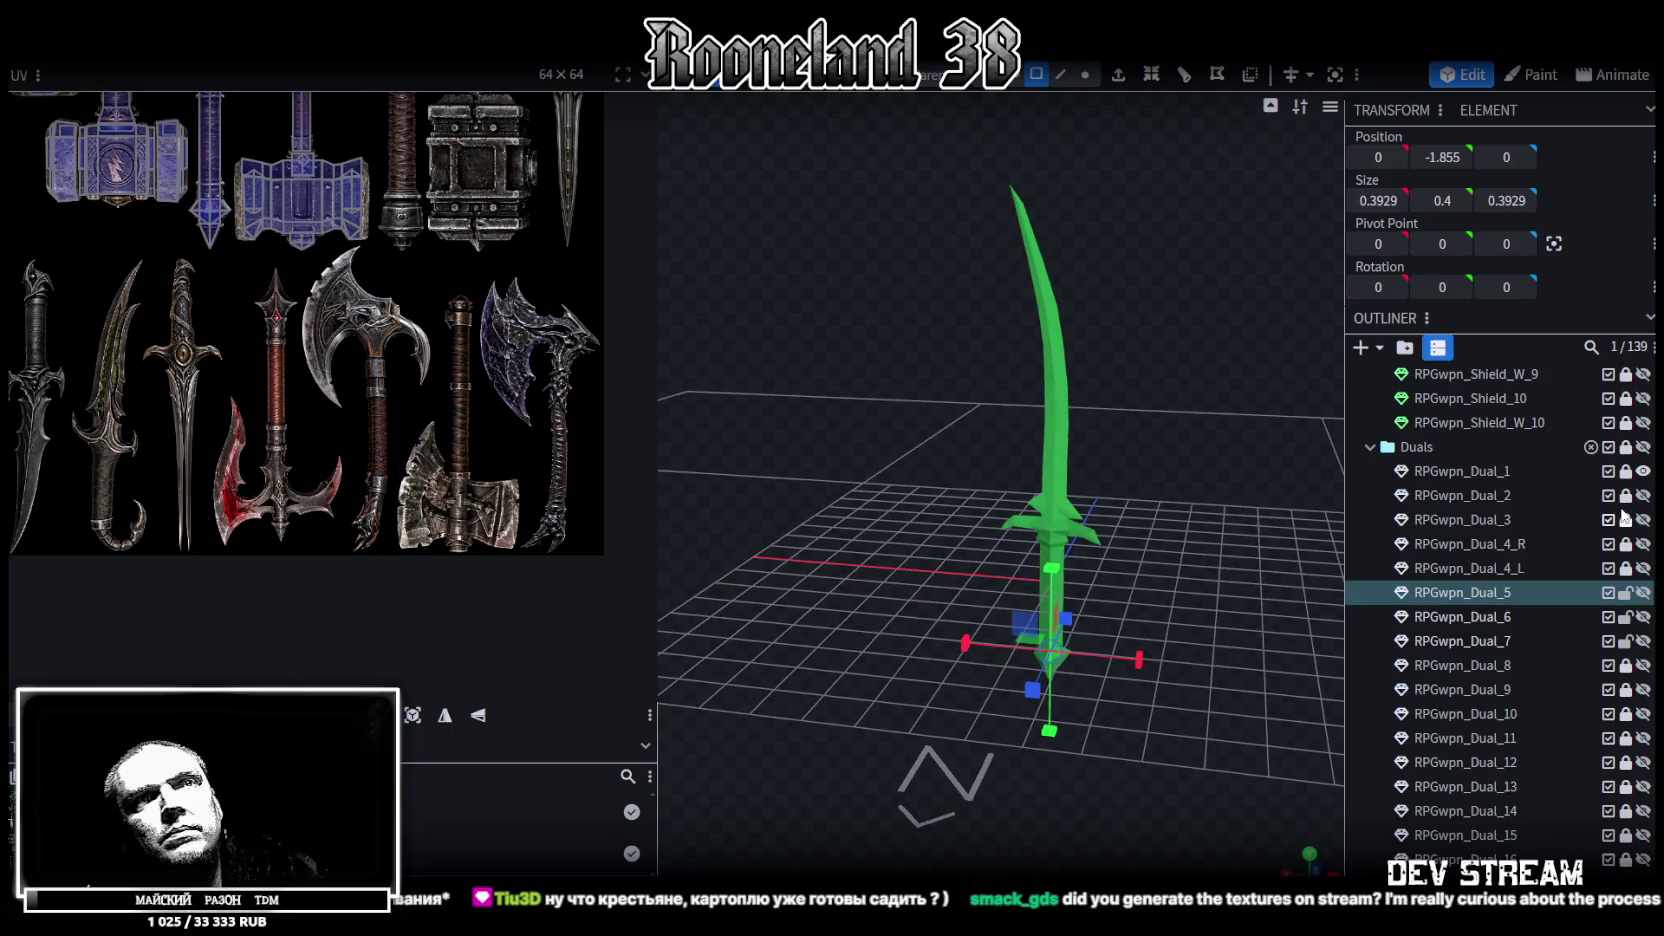
Show all dual weapons together, then hide the whole Duals group
left_click(1643, 447)
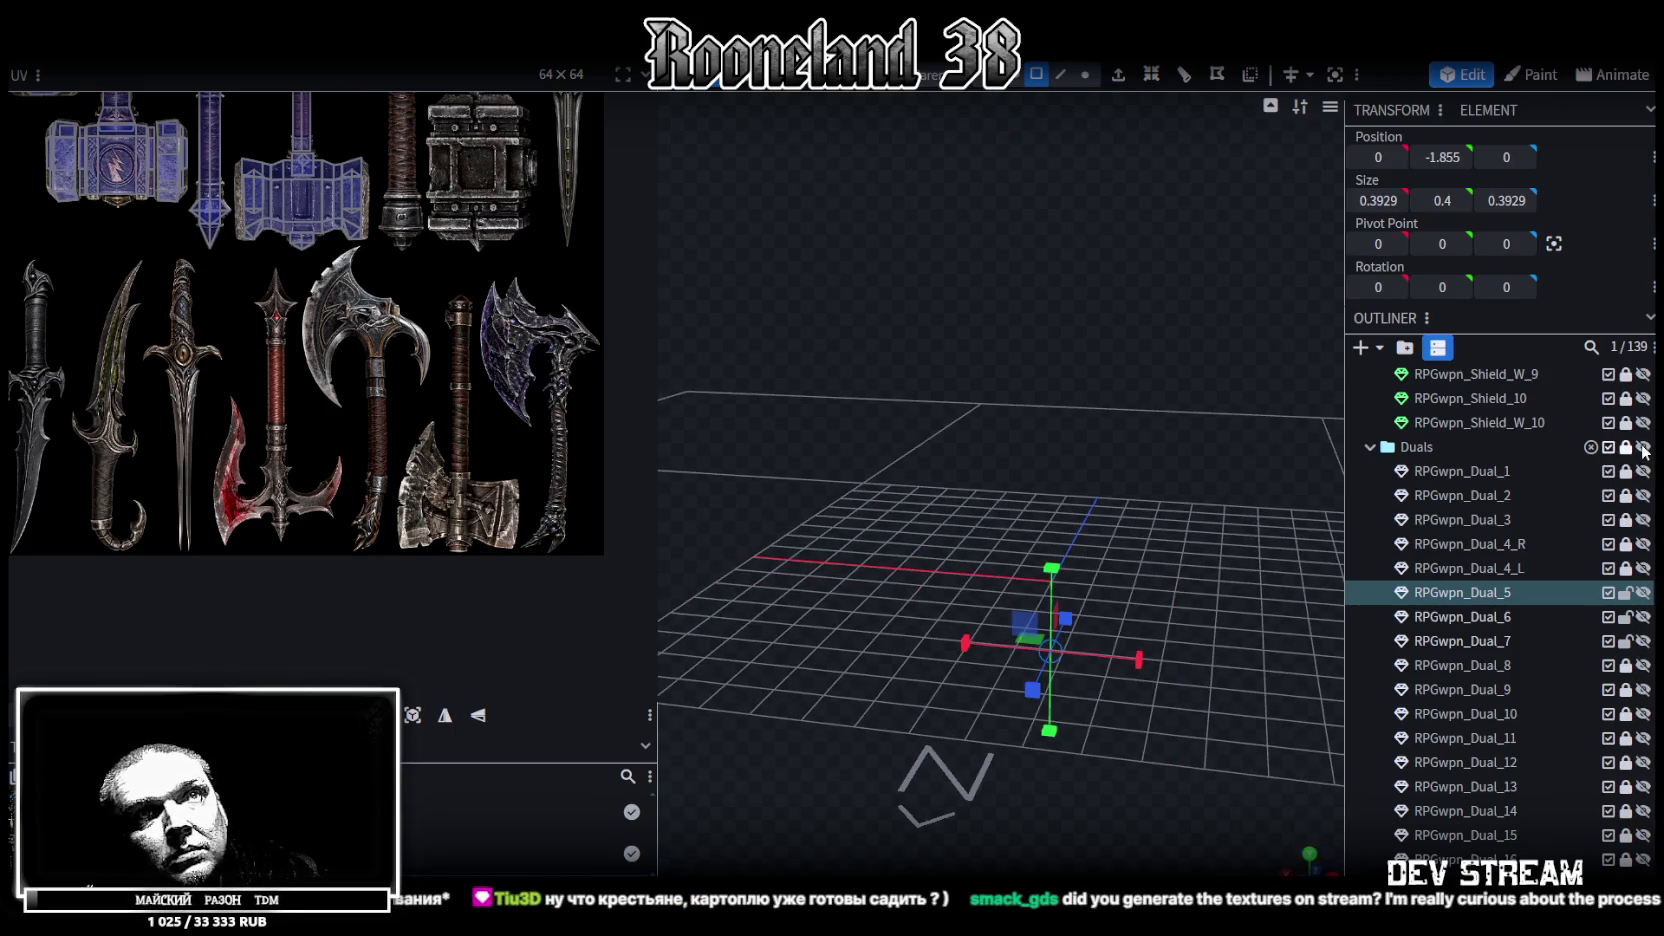
left_click(1643, 447)
mouse_move(1120, 540)
left_mouse_down()
mouse_move(1066, 568)
mouse_move(867, 543)
mouse_move(1080, 545)
left_mouse_up()
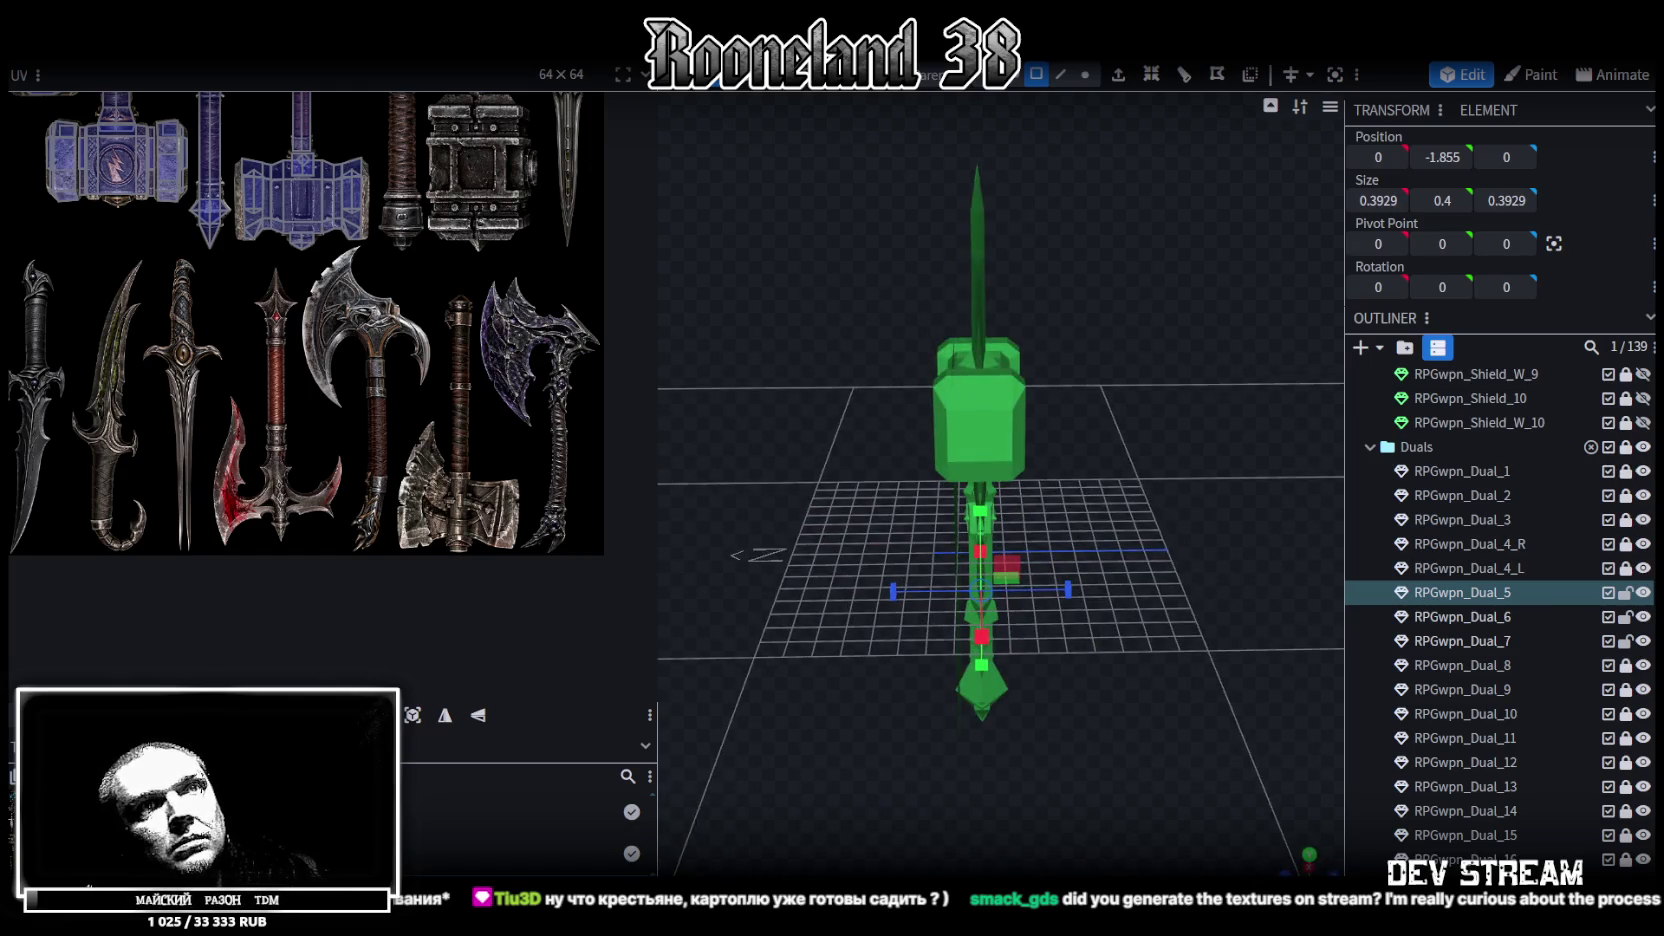
left_click(1643, 447)
scroll(1524, 692, "down", 5)
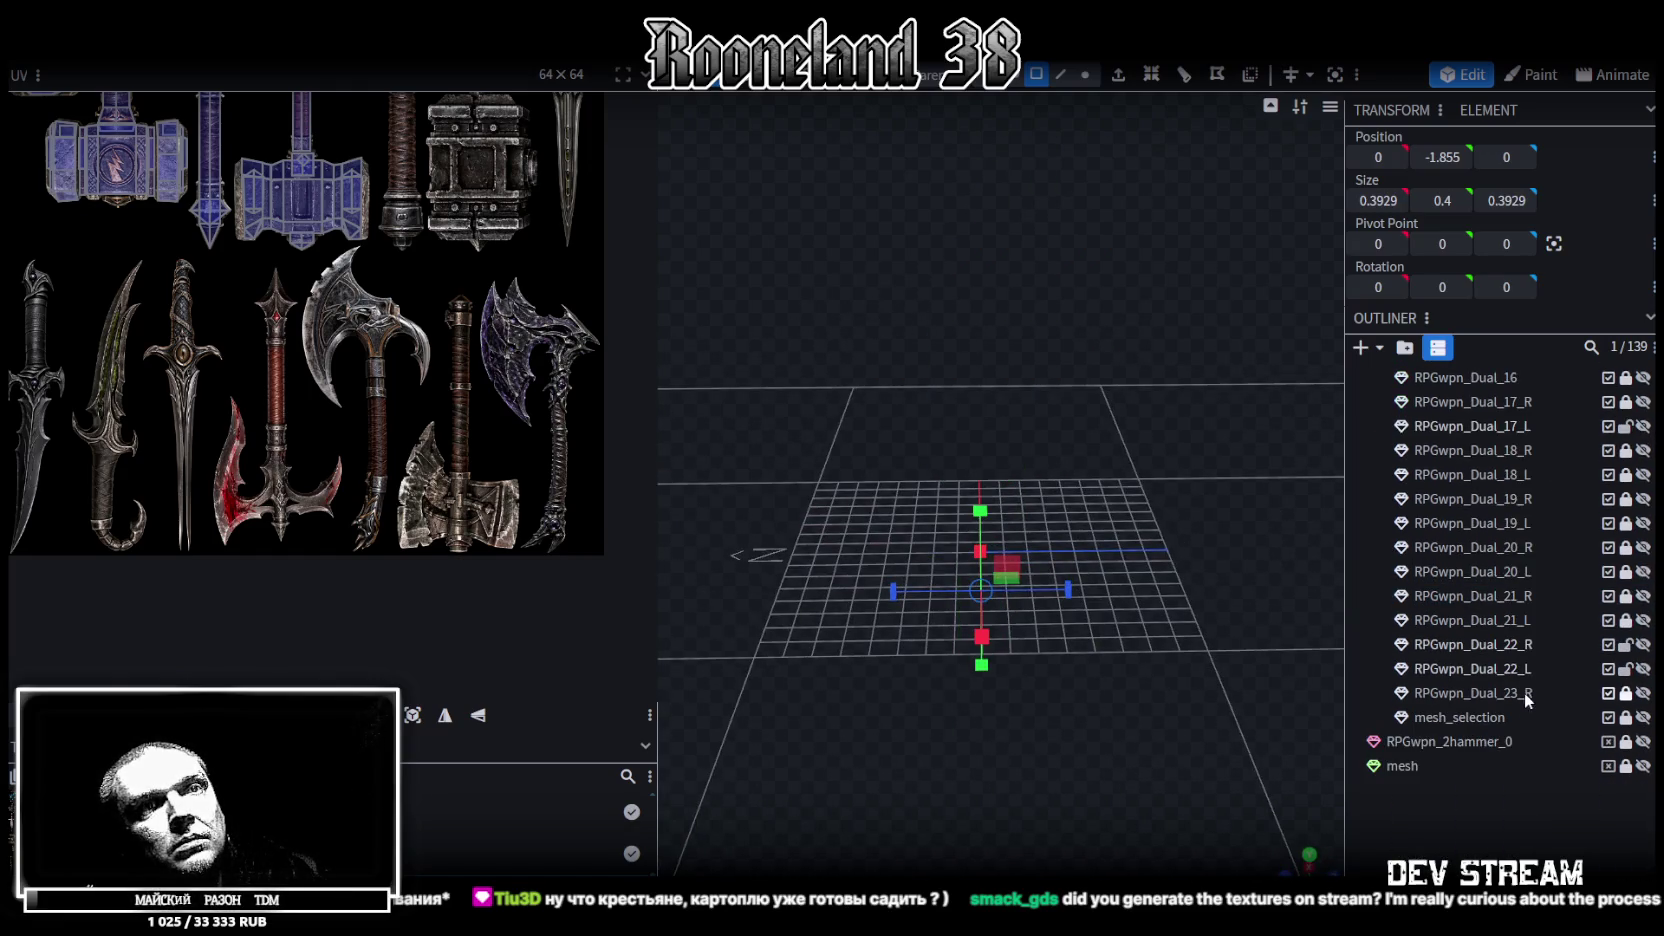
Show RPGwpn_Dual_23_R and inspect it up close, cycling the viewport shading mode
left_click(1643, 693)
mouse_move(1214, 651)
left_mouse_down()
mouse_move(1126, 430)
mouse_move(1128, 456)
mouse_move(1026, 515)
left_mouse_up()
scroll(1279, 445, "up", 5)
scroll(1235, 408, "up", 3)
key("z")
key("z")
key("z")
key("z")
scroll(1067, 526, "up", 3)
mouse_move(1067, 526)
left_mouse_down()
mouse_move(1424, 534)
mouse_move(1037, 451)
mouse_move(1092, 390)
mouse_move(1063, 421)
left_mouse_up()
key("z")
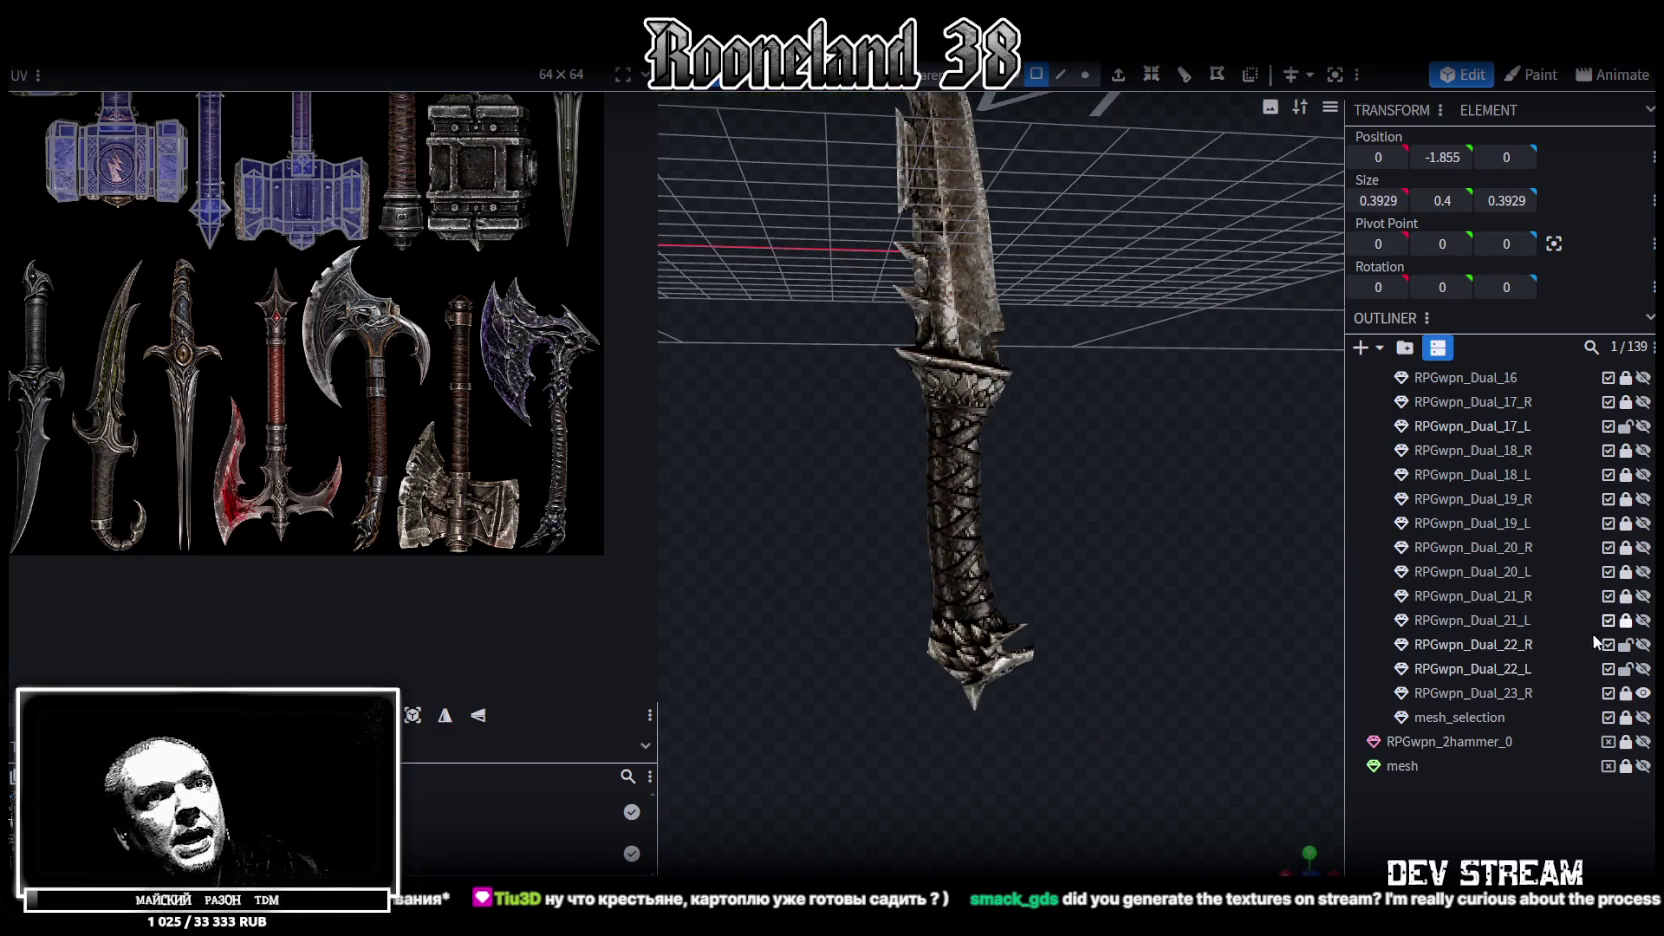
Unlock and select the RPGwpn_Dual_23_R dagger, then centre its pivot
left_click(1625, 697)
left_click(922, 443)
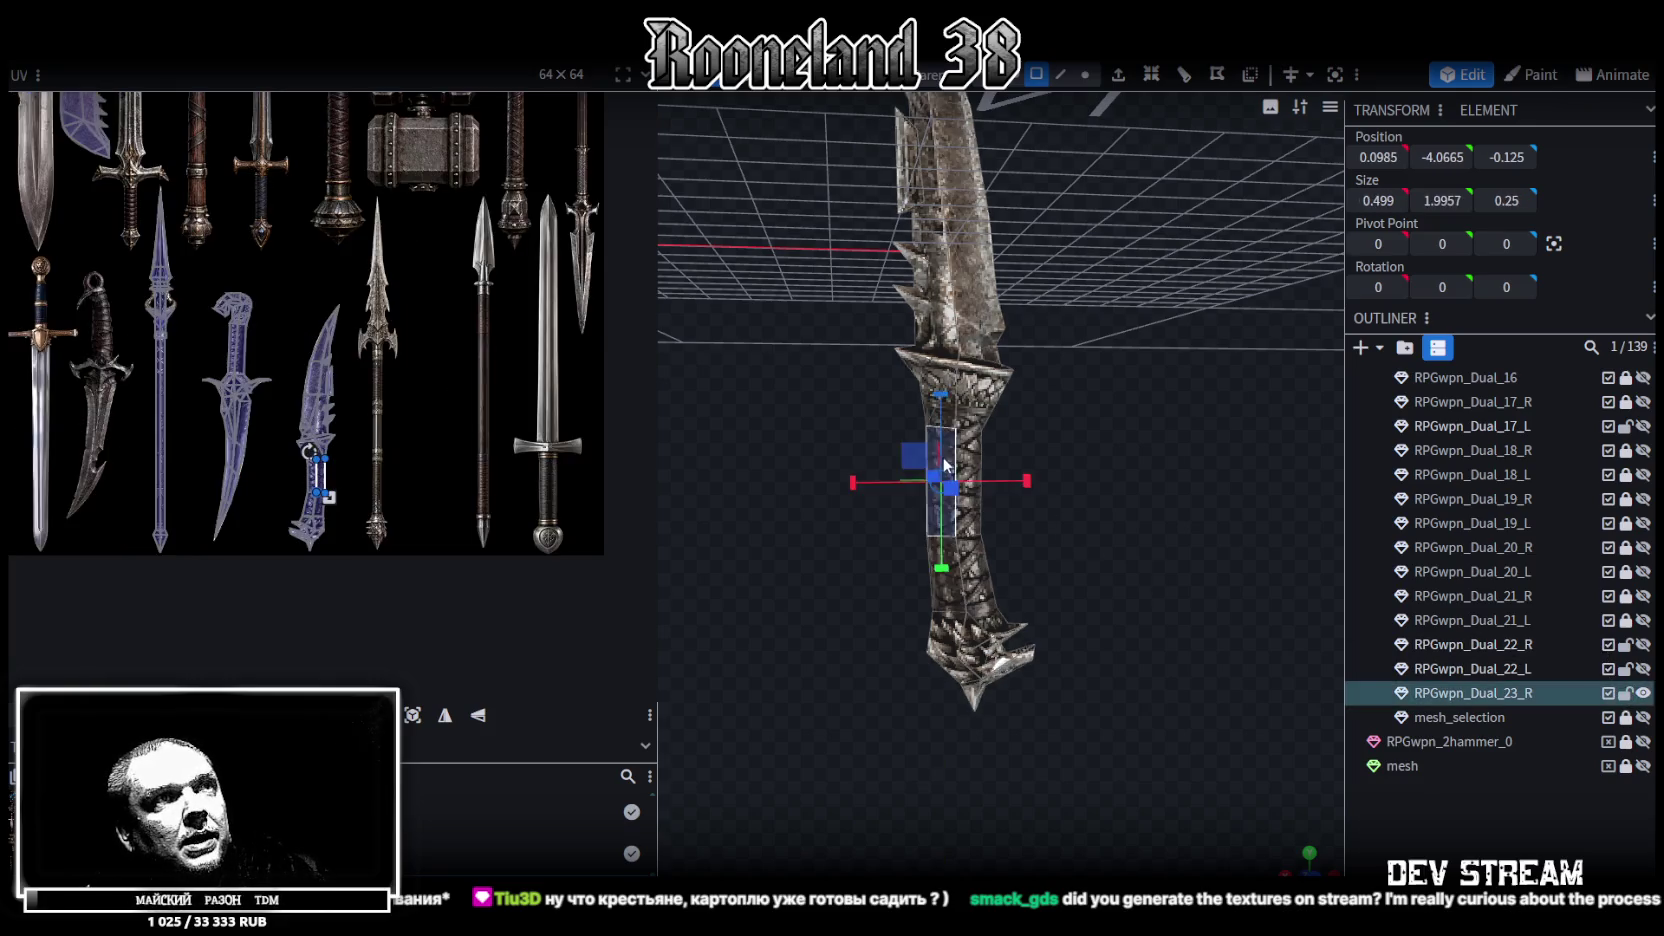
left_click_drag(874, 447, 1050, 478)
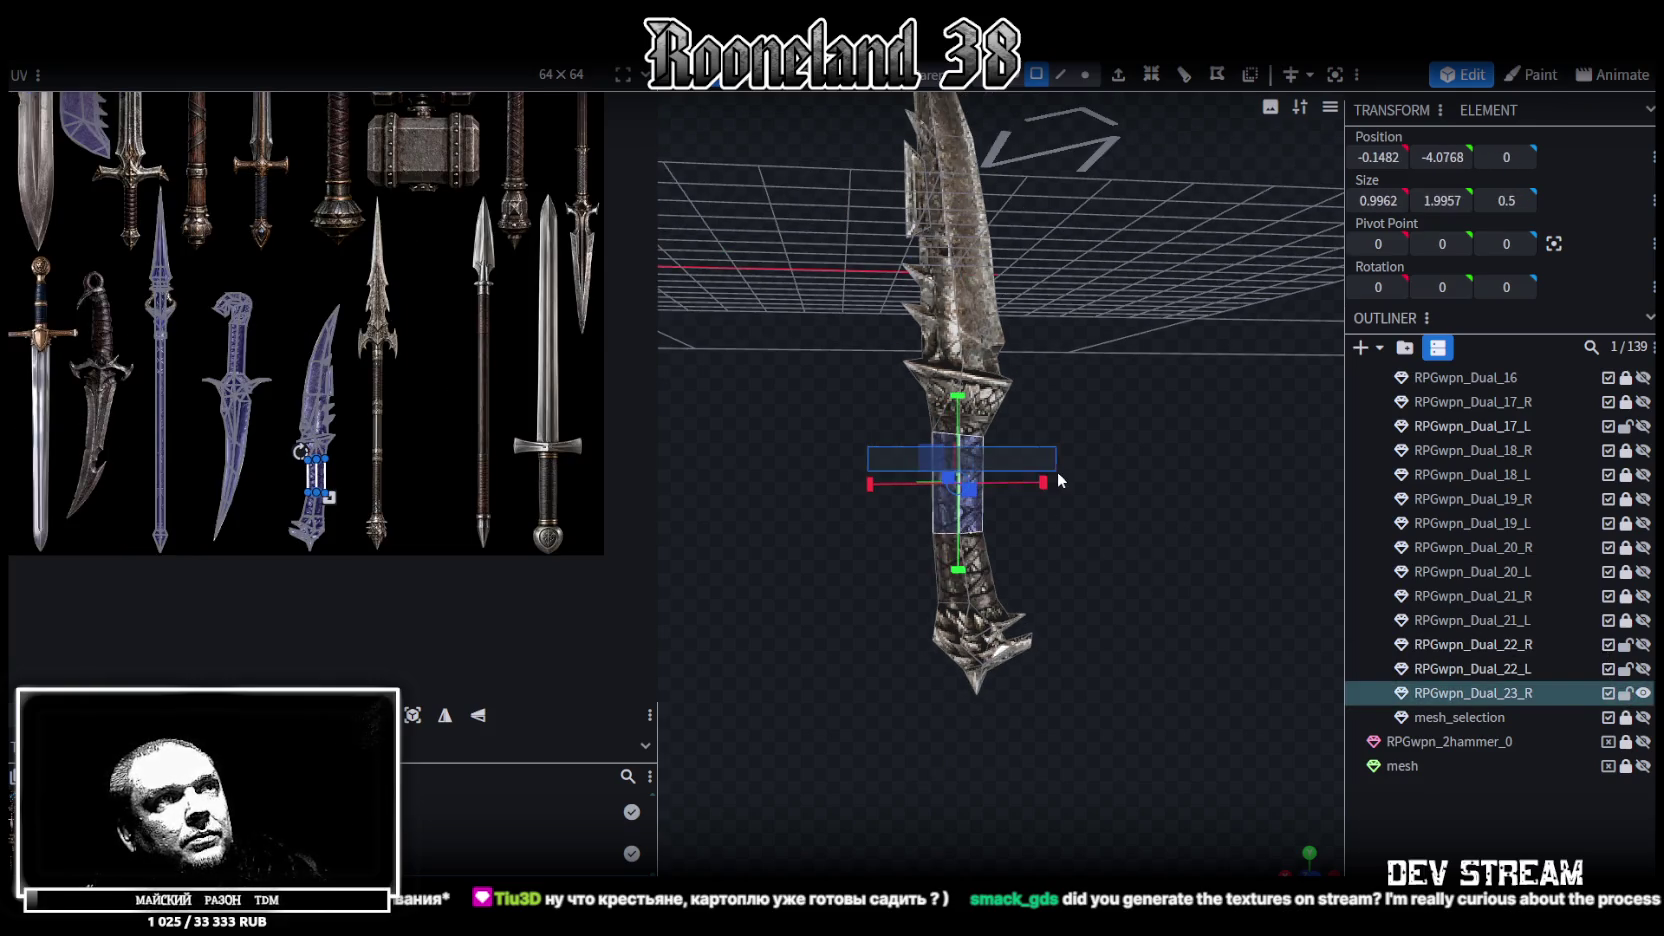
left_click(1553, 243)
Set the whole dagger's Position X and Y to 0
left_click(1012, 74)
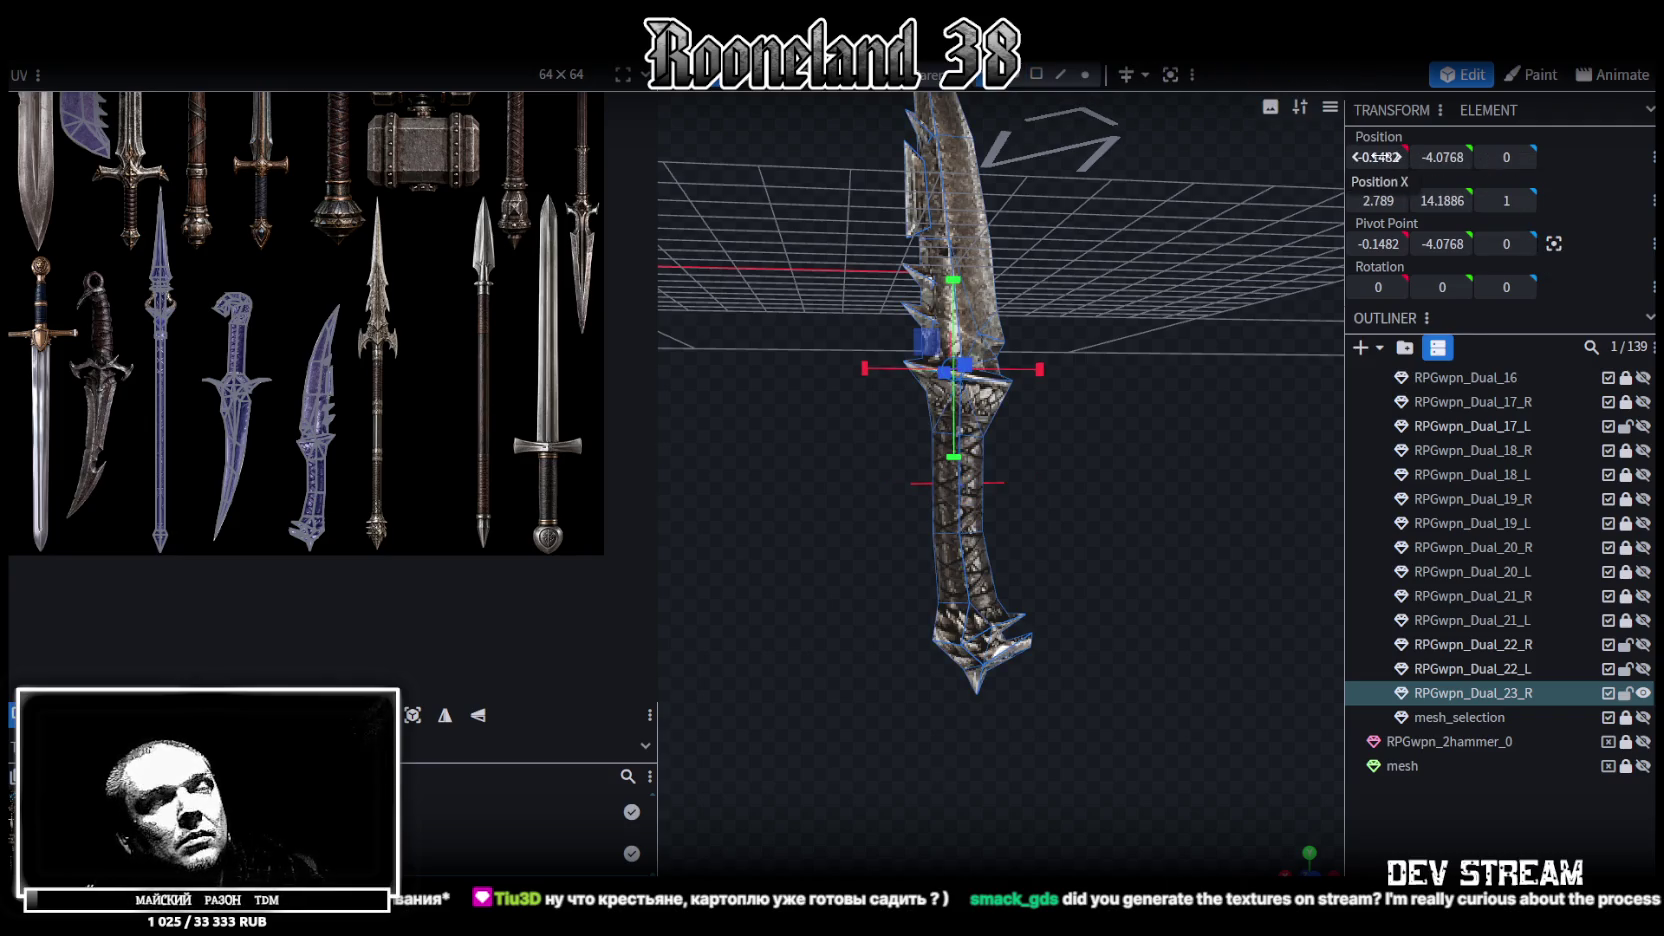
type("0")
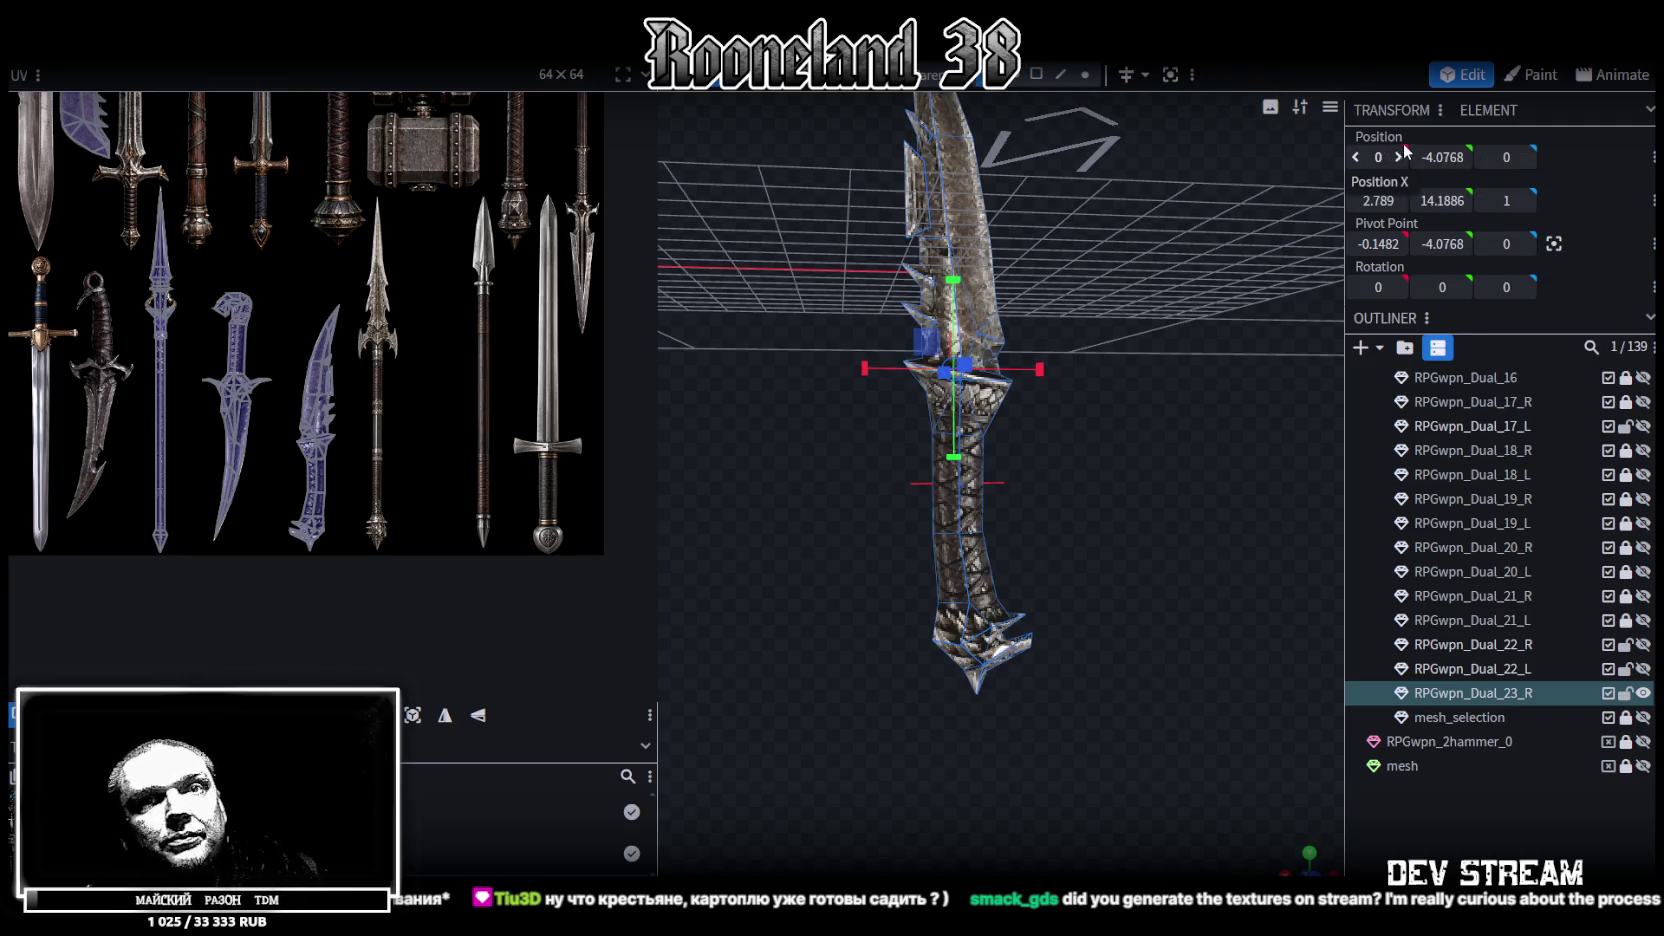
key("Tab")
type("0")
key("Return")
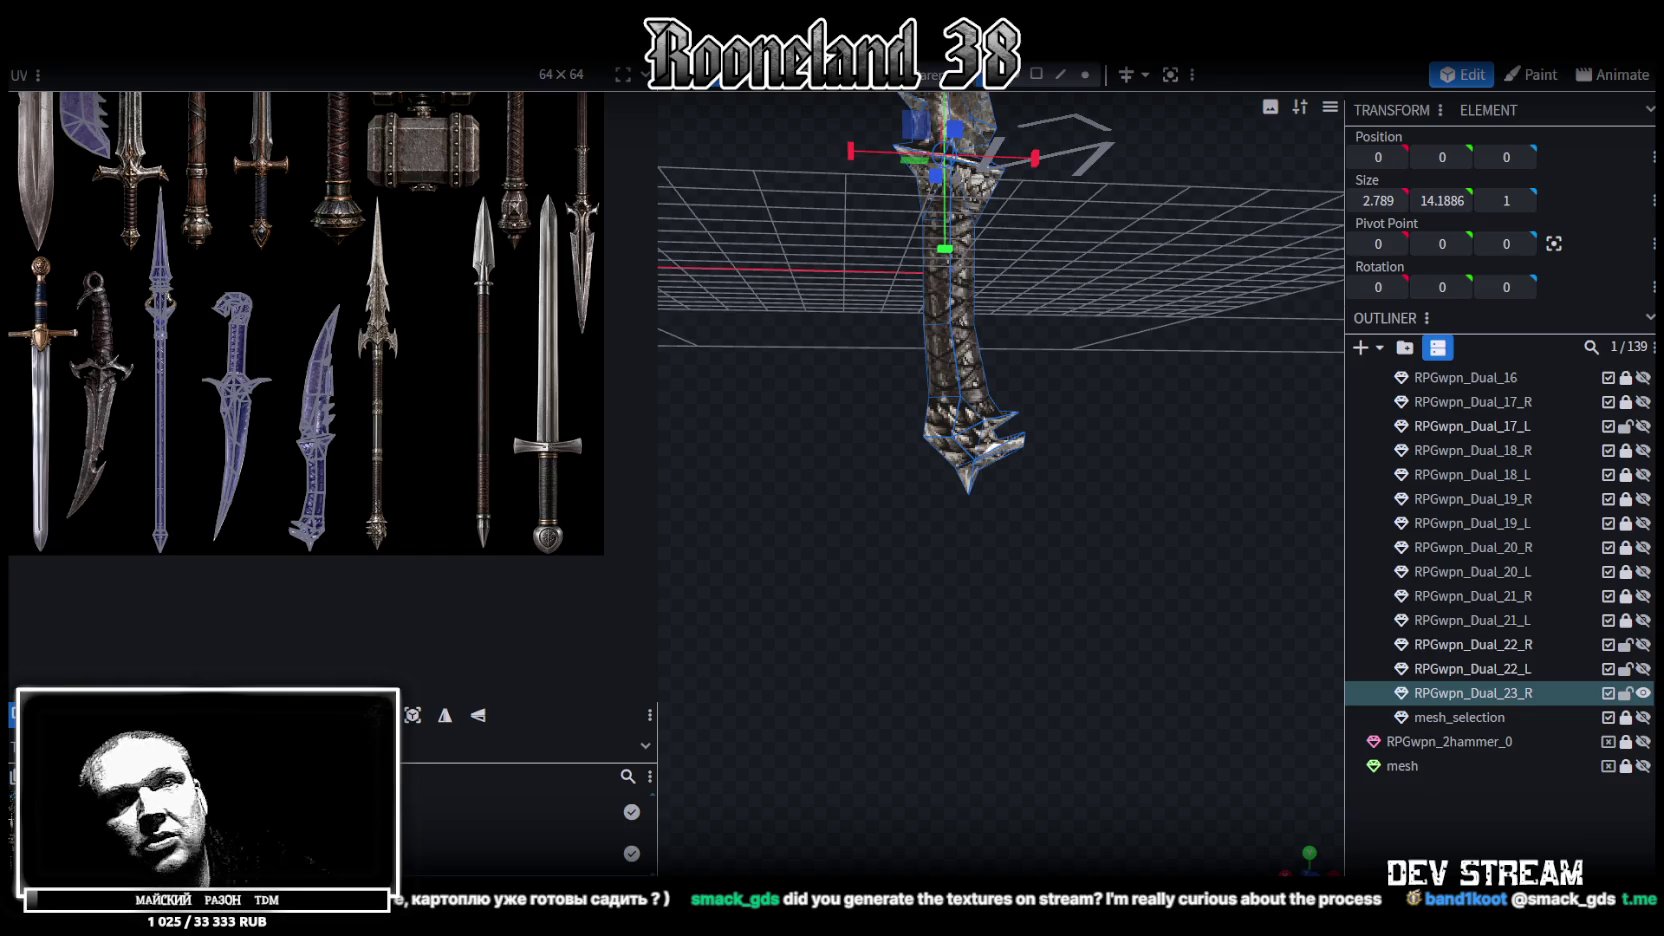
mouse_move(1176, 450)
left_mouse_down()
mouse_move(1148, 554)
mouse_move(1180, 514)
mouse_move(1179, 545)
mouse_move(1098, 474)
mouse_move(1156, 404)
mouse_move(1127, 403)
left_mouse_up()
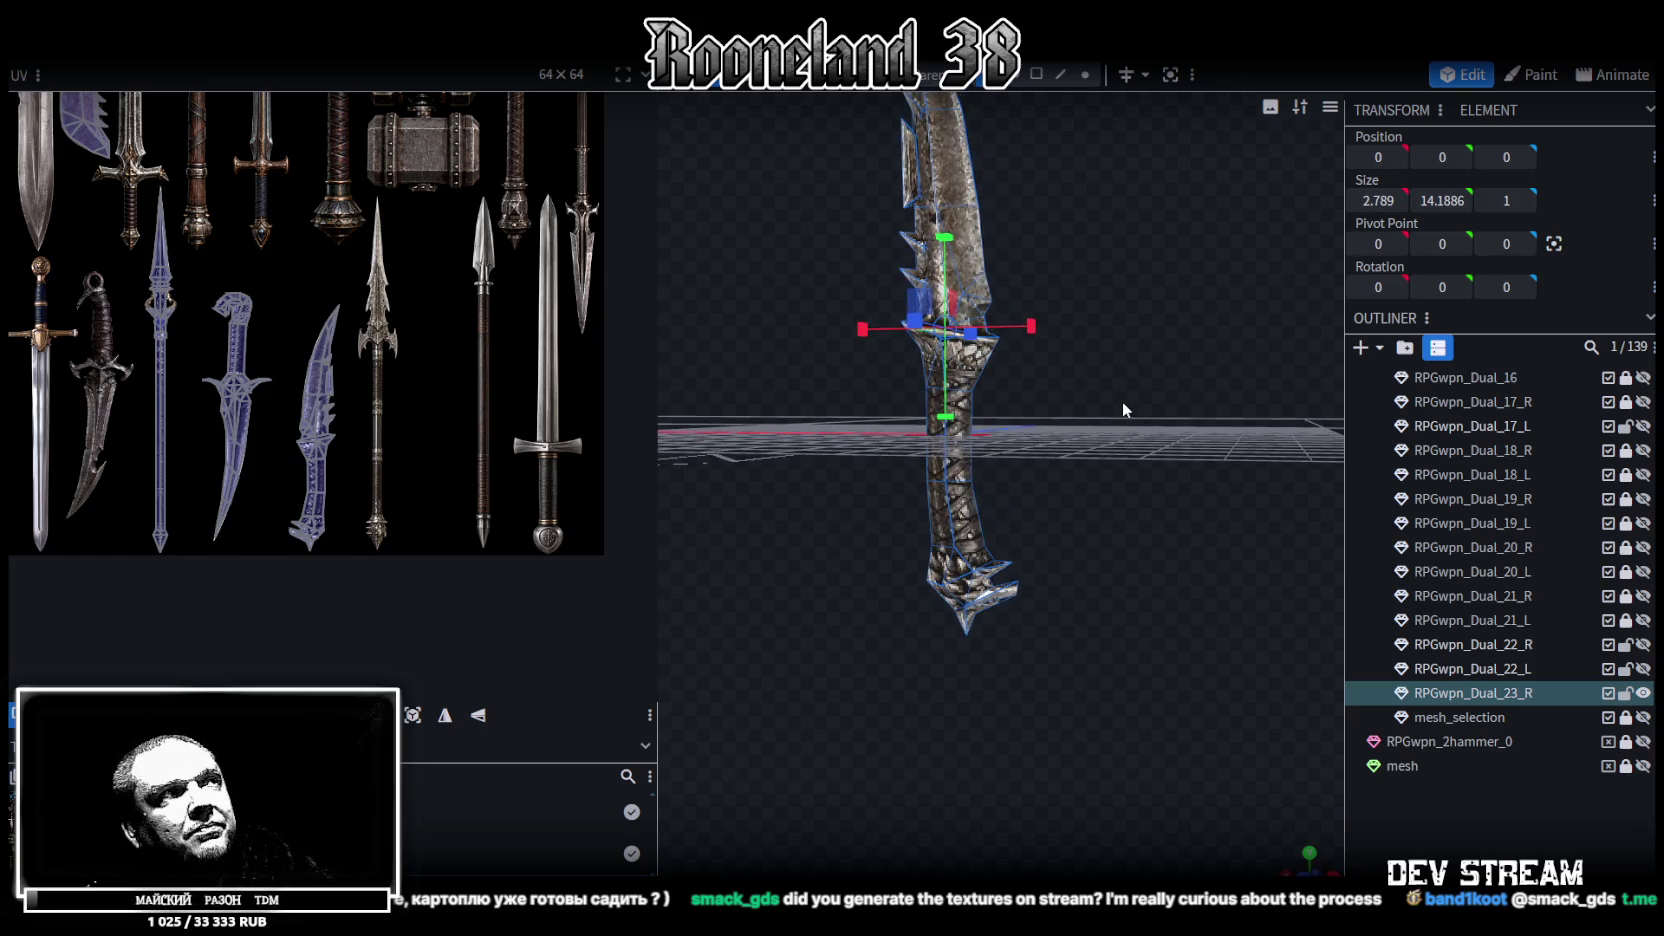
mouse_move(1122, 400)
left_mouse_down()
mouse_move(1144, 442)
mouse_move(941, 514)
mouse_move(1040, 384)
mouse_move(944, 406)
mouse_move(1114, 504)
mouse_move(1332, 526)
mouse_move(1045, 456)
mouse_move(1043, 408)
mouse_move(779, 510)
mouse_move(932, 563)
mouse_move(1208, 588)
mouse_move(1122, 486)
mouse_move(1203, 448)
mouse_move(1173, 595)
mouse_move(1086, 597)
mouse_move(1117, 601)
mouse_move(1138, 569)
mouse_move(1160, 570)
left_mouse_up()
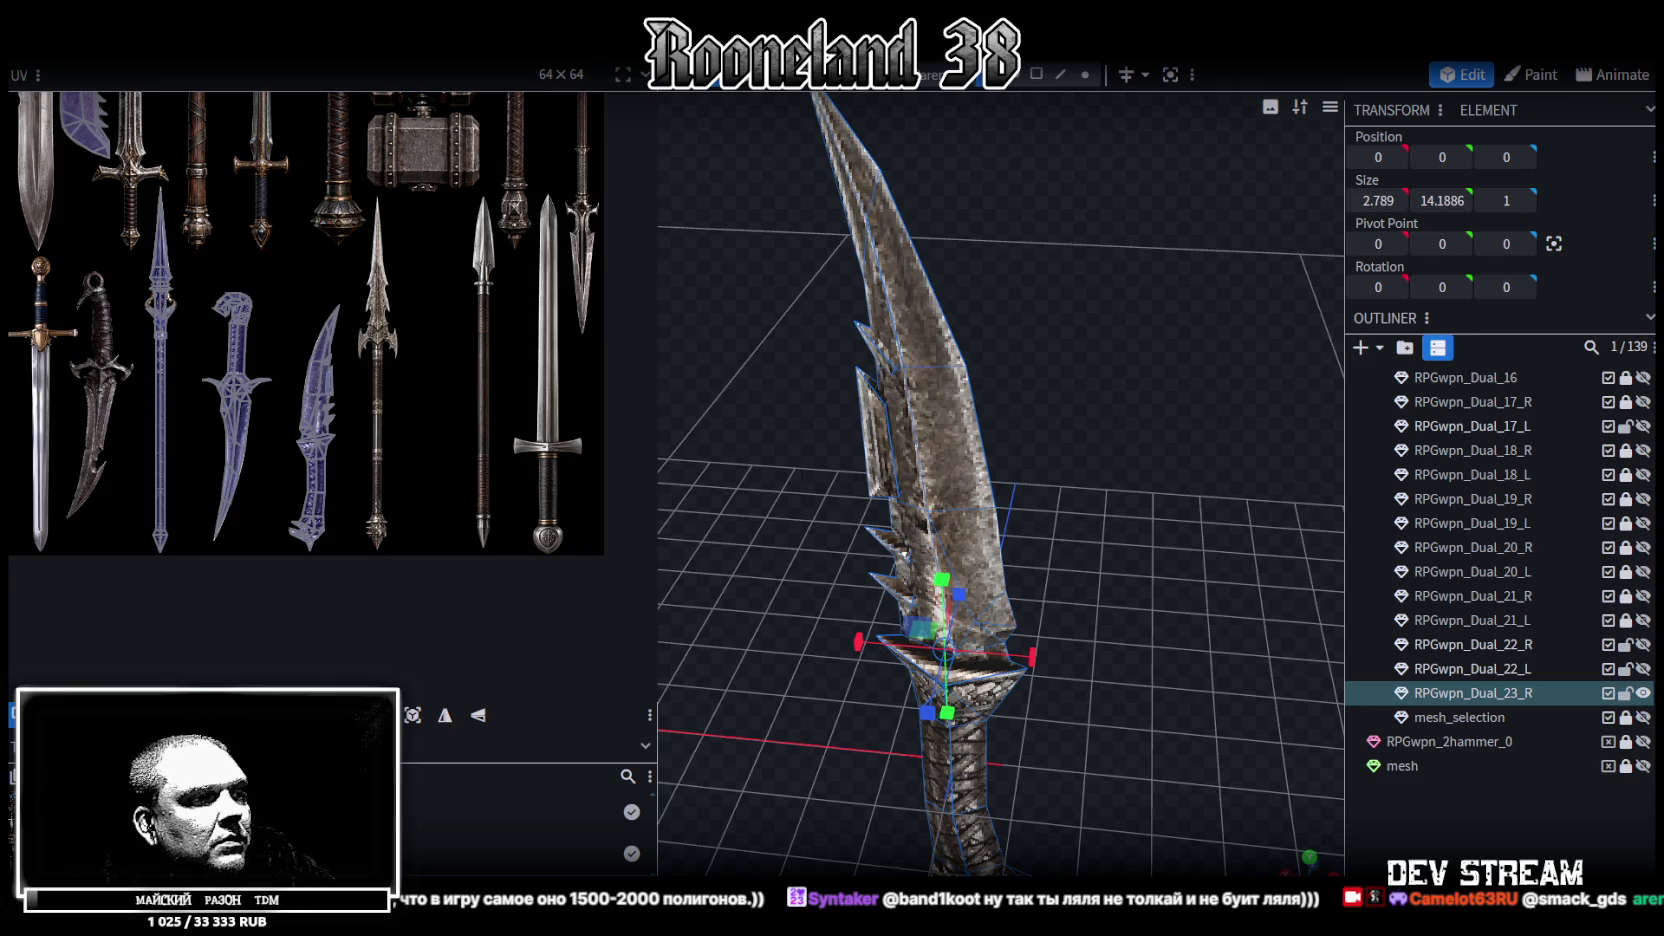
key("alt+Tab")
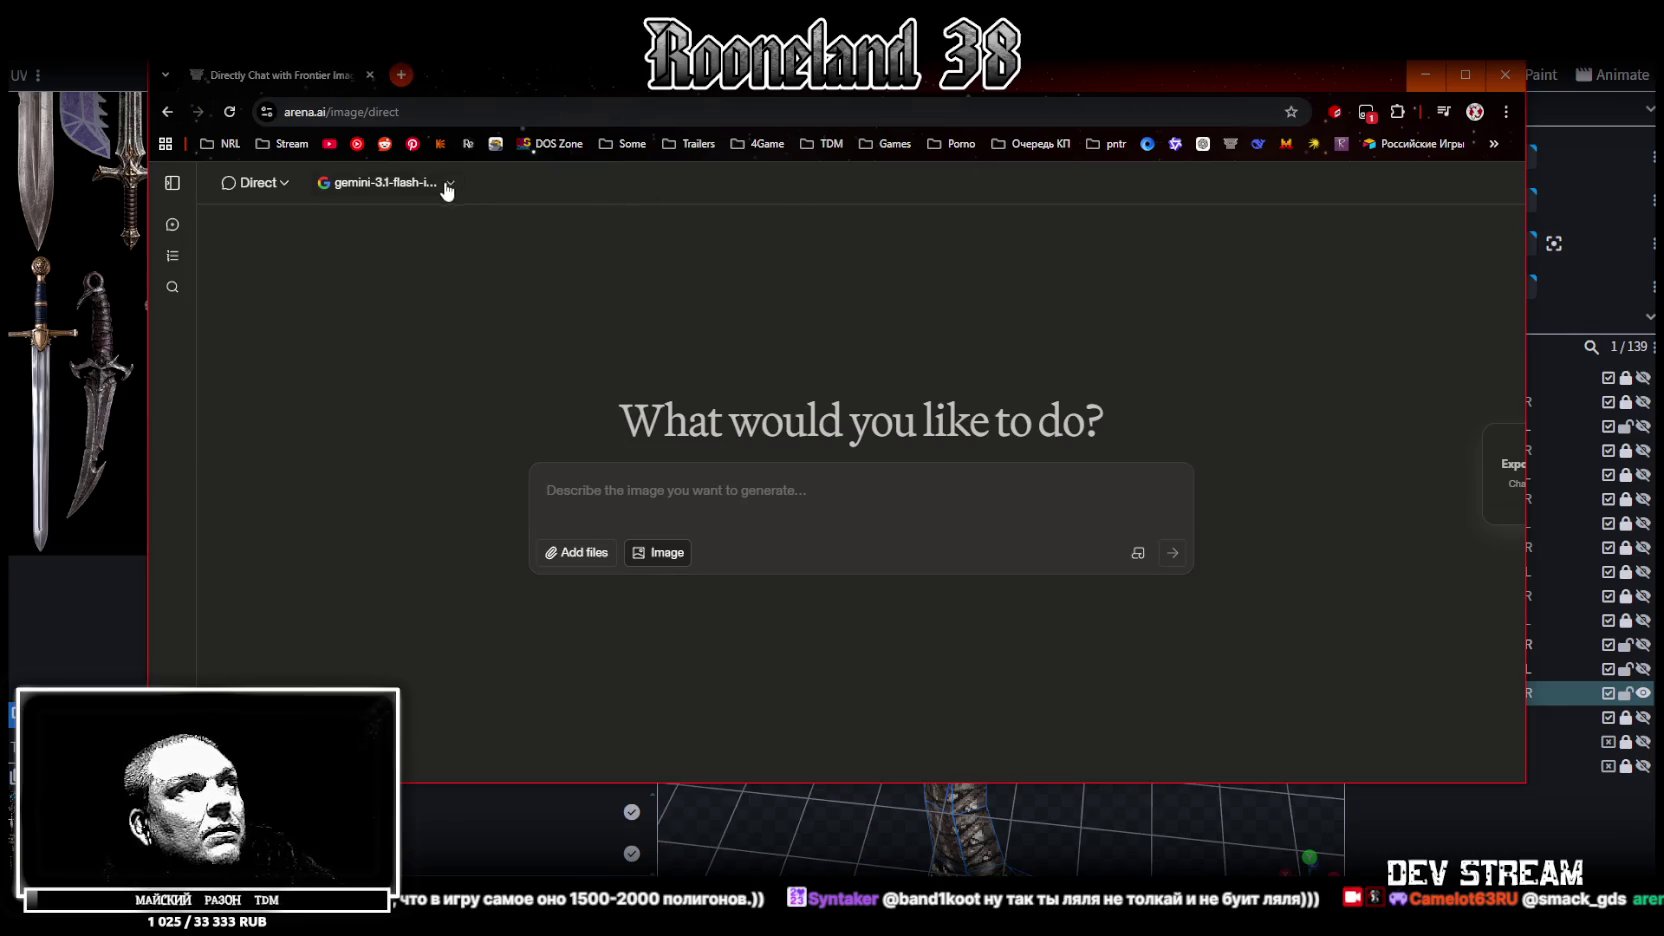
Confirm gemini-3.1-flash-image-preview in the model list and maximise the browser
left_click(448, 182)
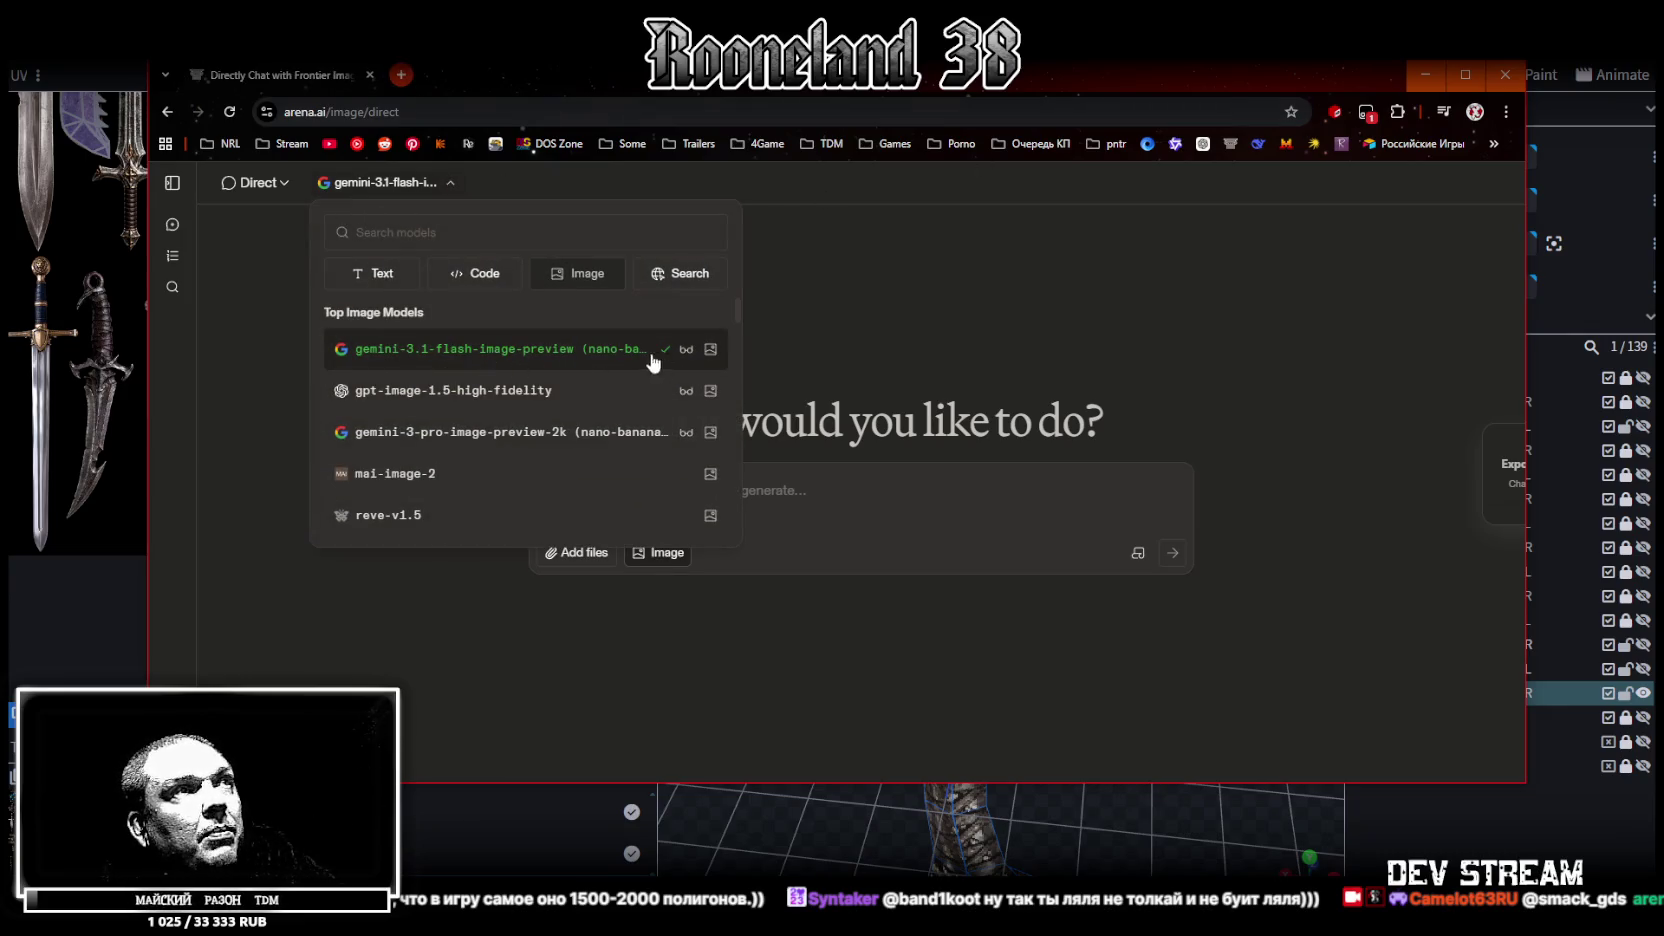
left_click(975, 272)
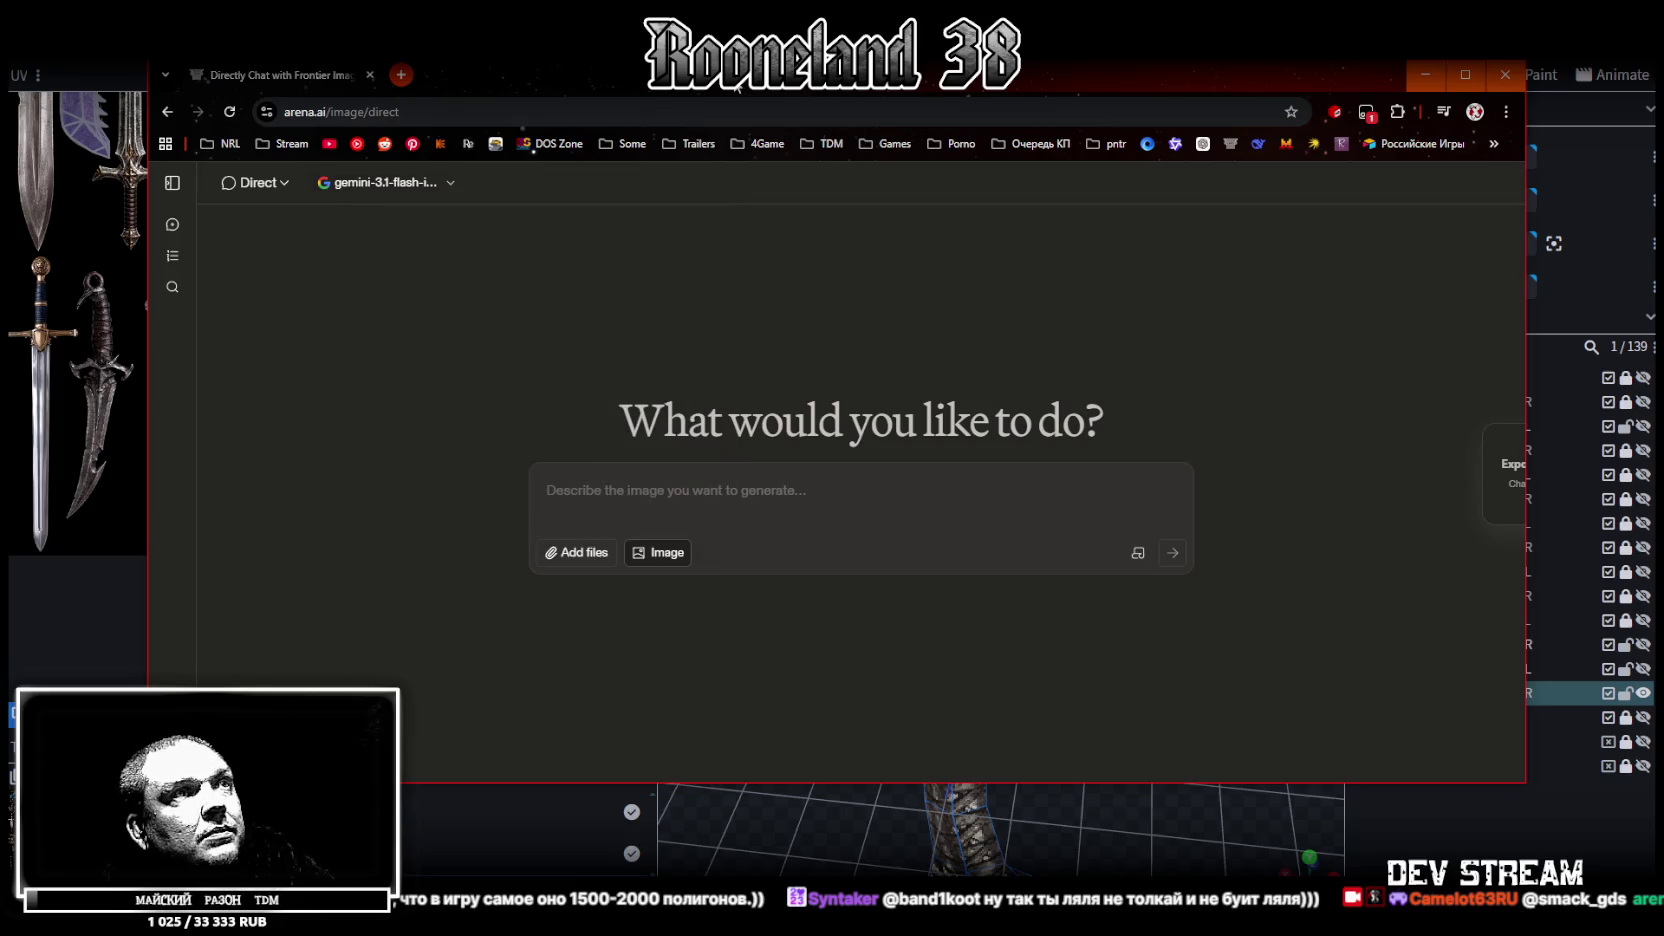
double_click(737, 87)
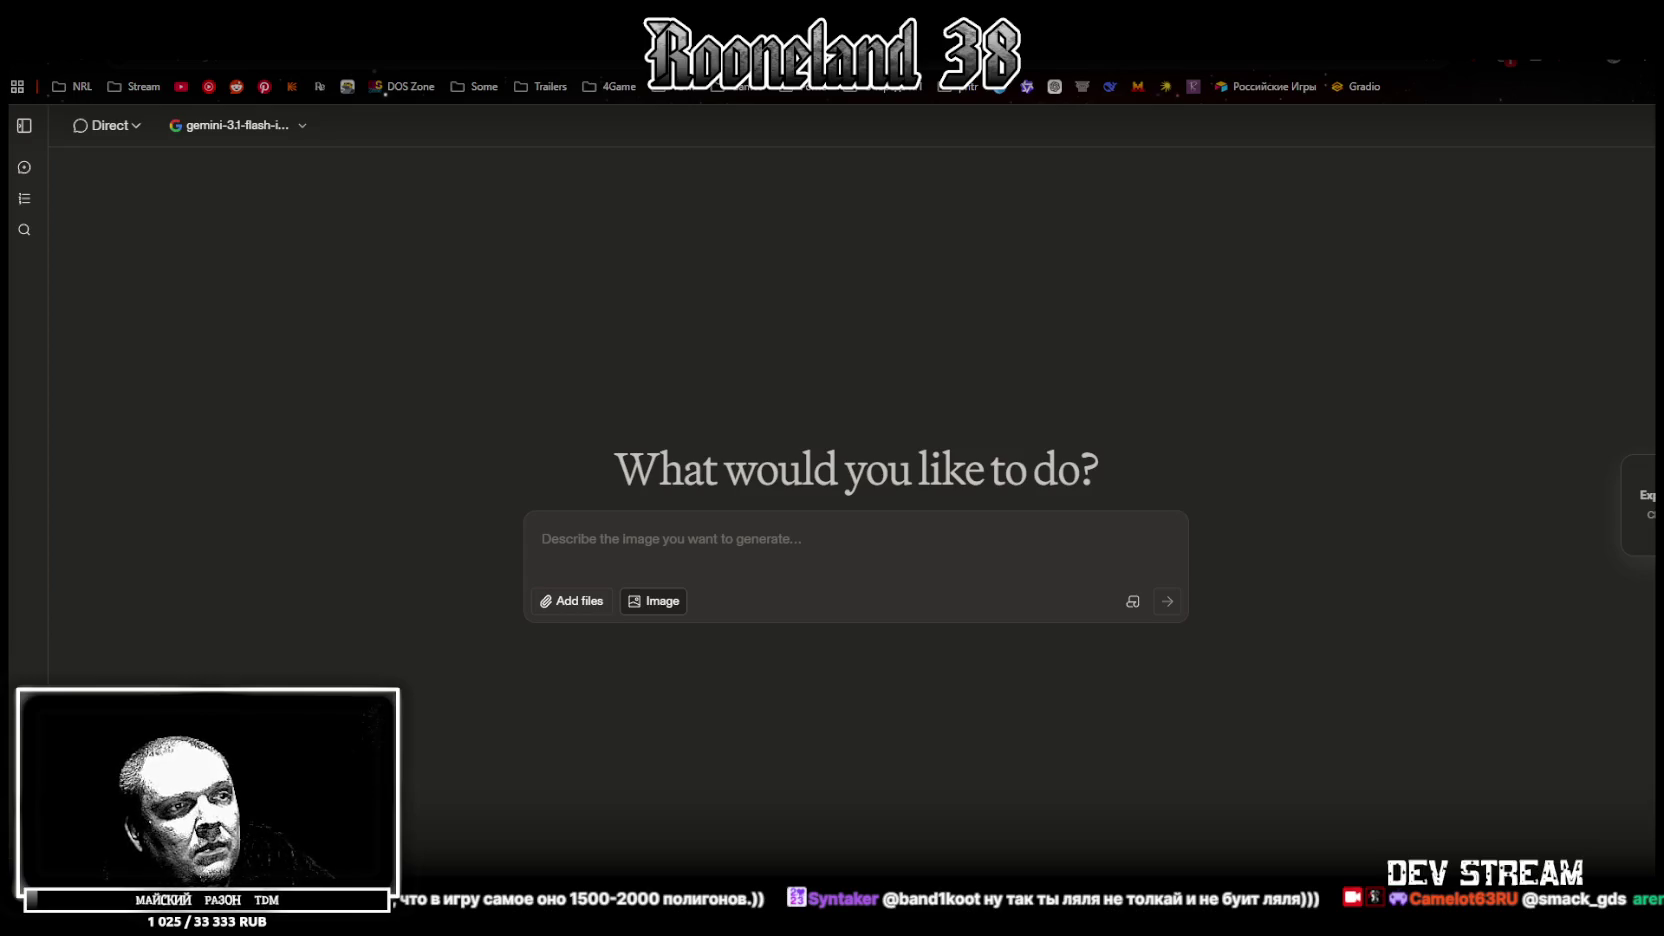
Switch to the RPG_WW_ZAVOZ spreadsheet and scroll through its item list
key("alt+Tab")
scroll(935, 703, "down", 3)
scroll(948, 673, "down", 3)
scroll(948, 673, "up", 3)
scroll(508, 758, "up", 3)
scroll(563, 760, "up", 3)
scroll(559, 703, "up", 3)
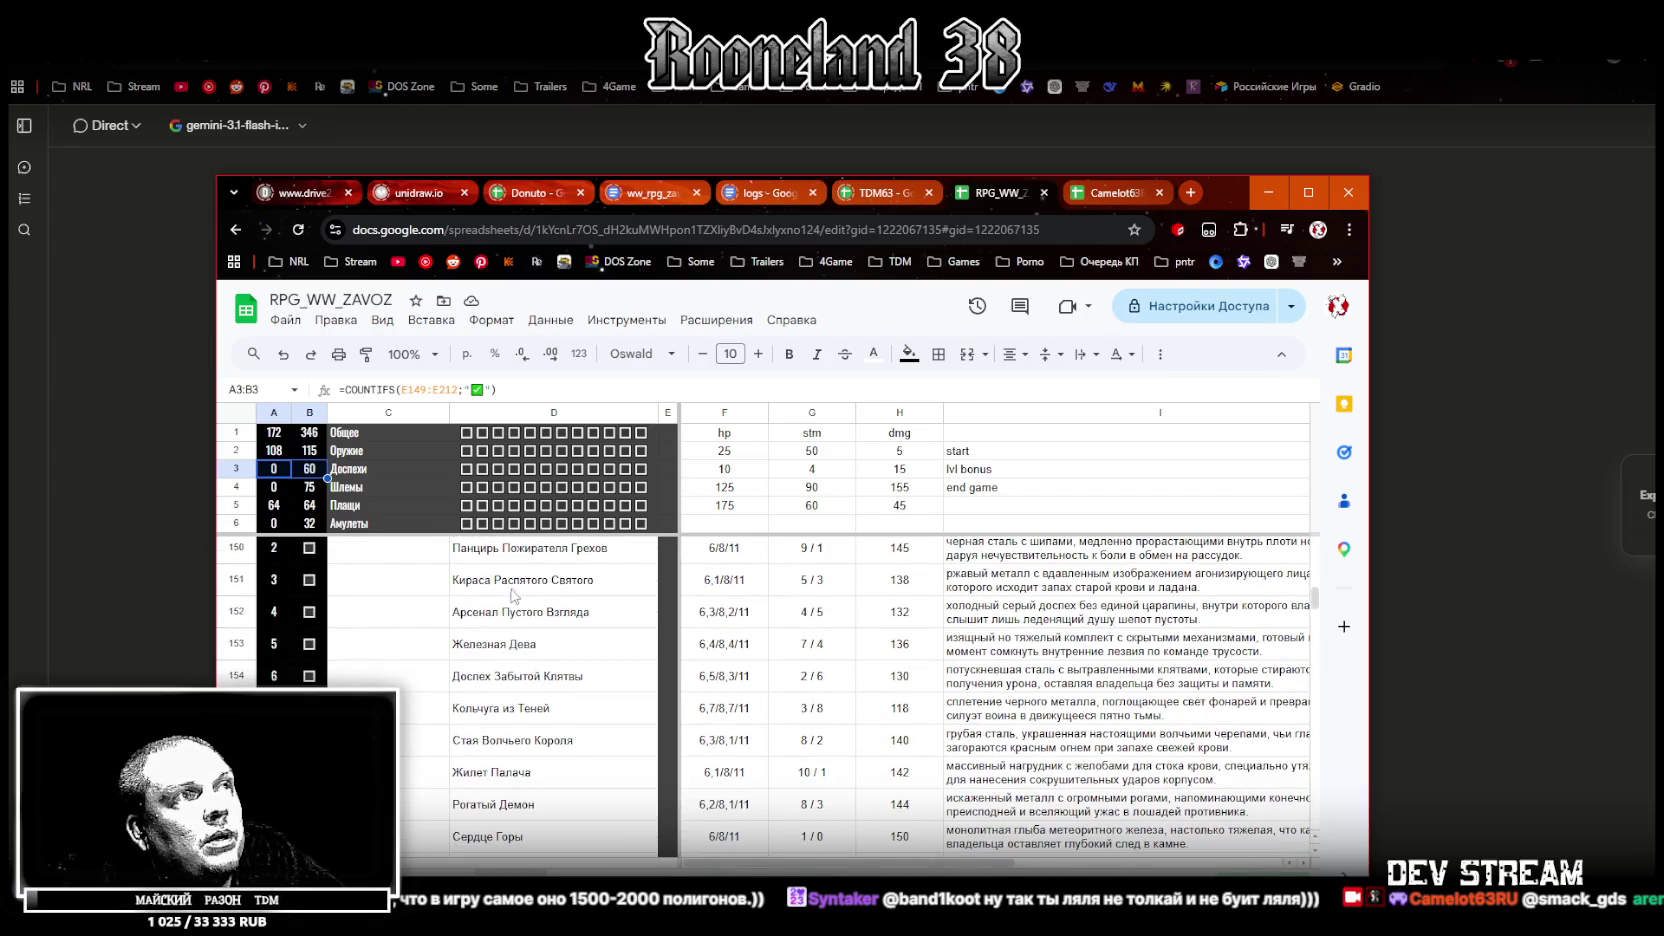
Scroll up to row 124 and select the Дети скорби (Меч + Меч) name and description cells
scroll(516, 600, "up", 3)
scroll(522, 620, "up", 3)
scroll(530, 640, "up", 3)
scroll(540, 665, "up", 3)
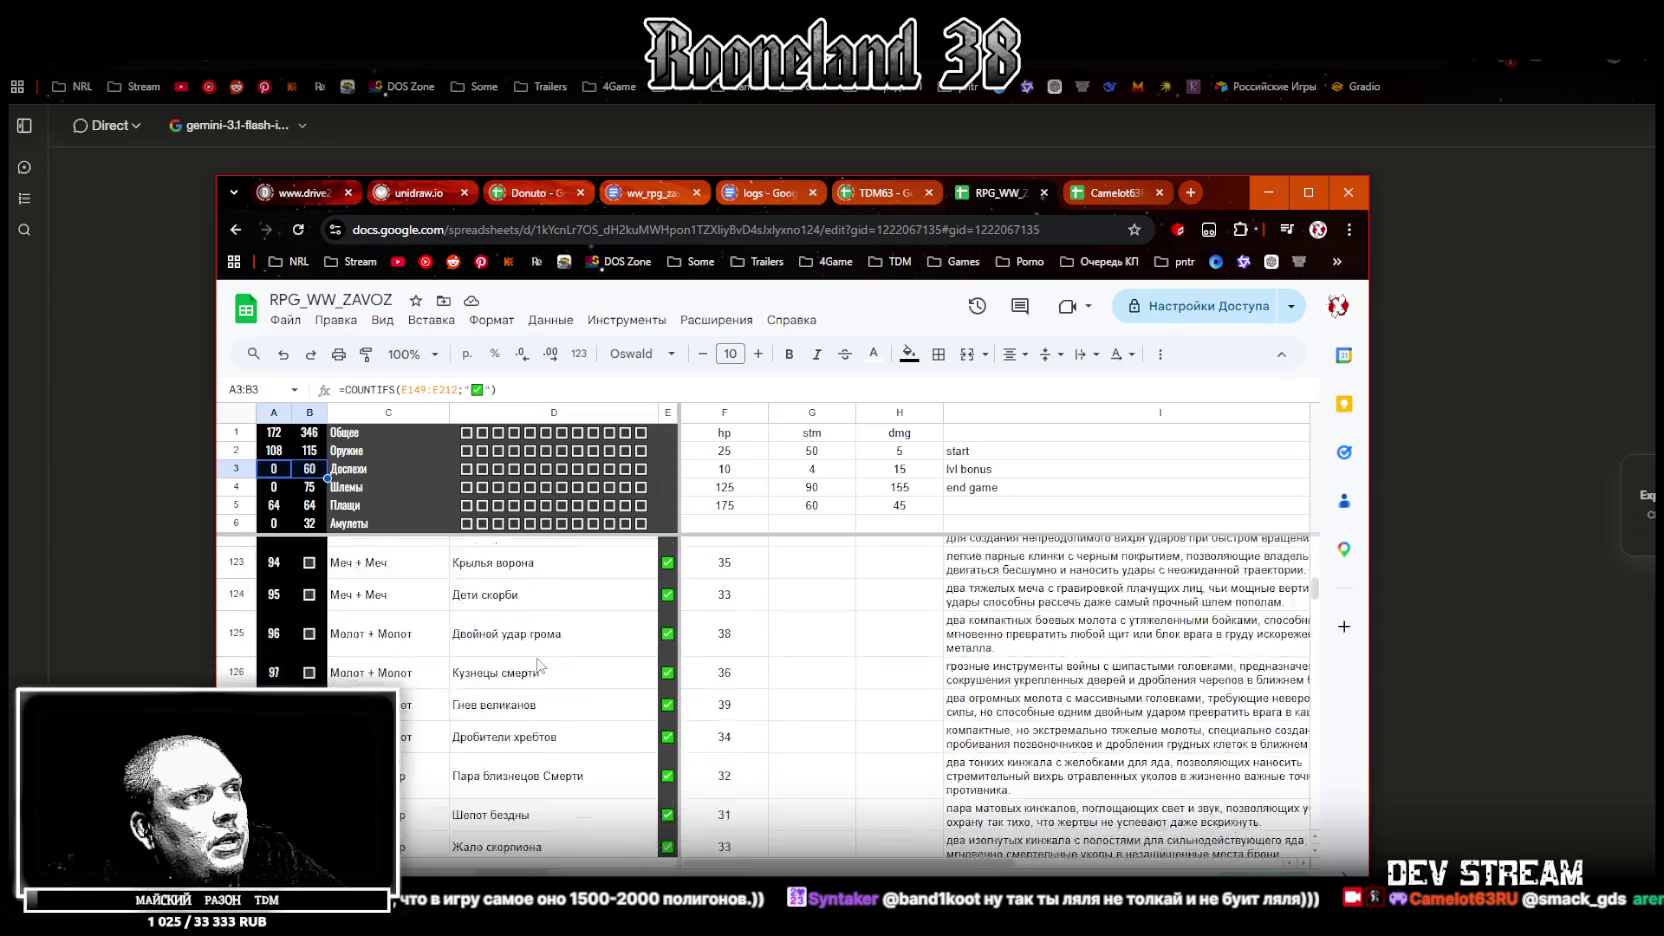
scroll(538, 665, "up", 2)
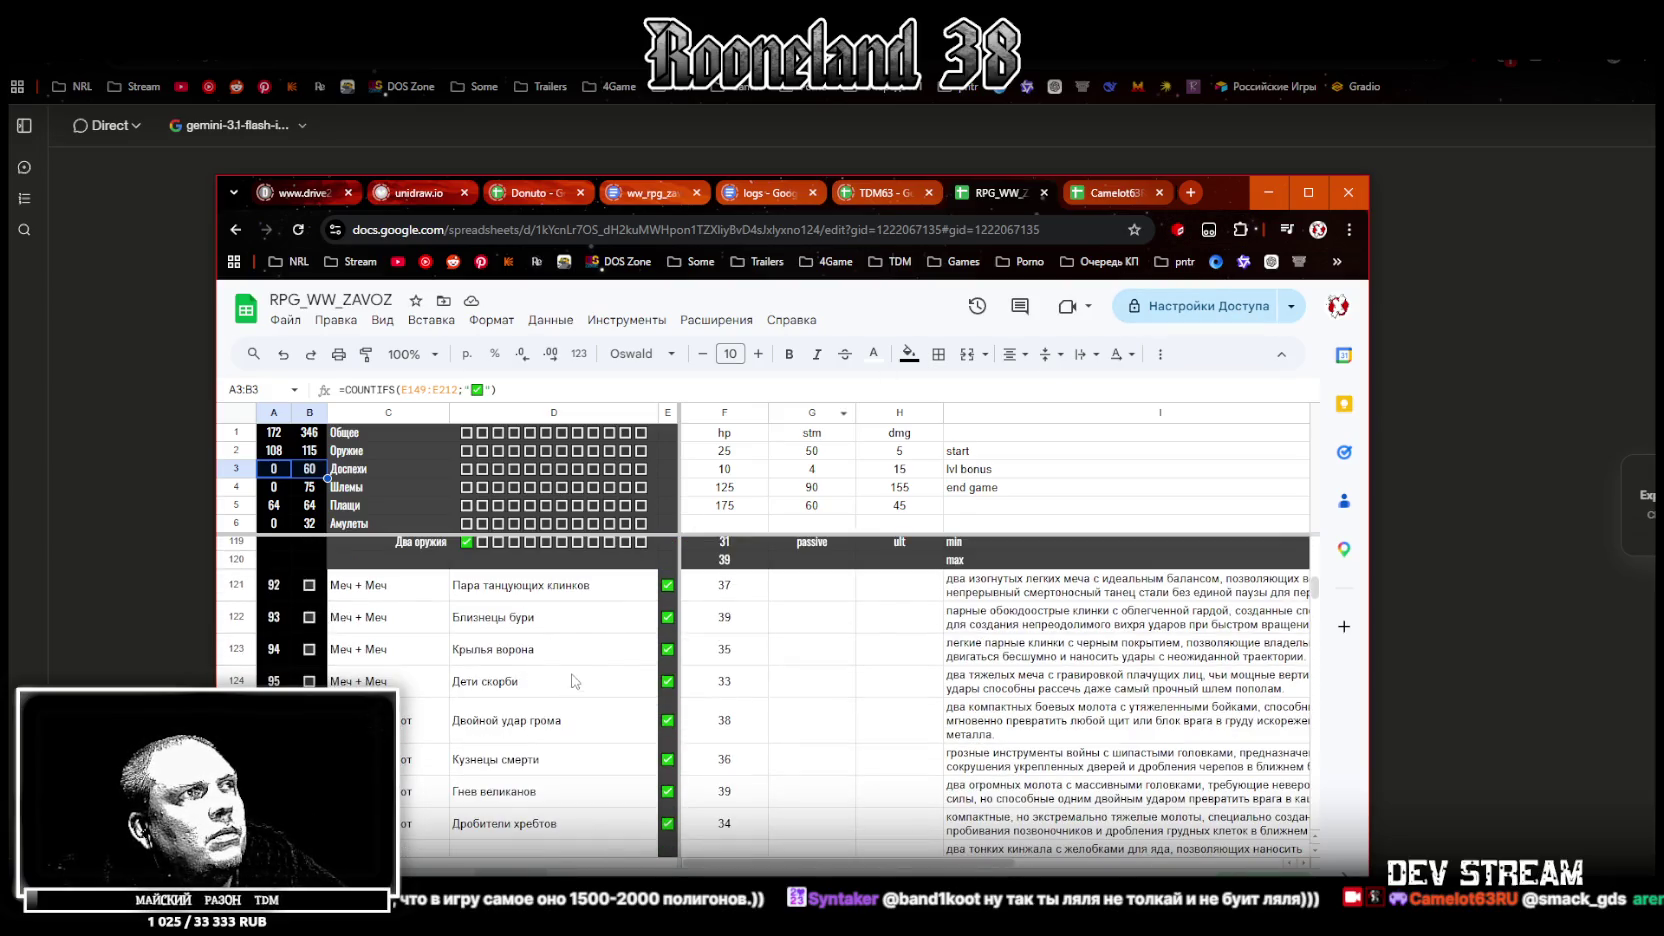
left_click(527, 596)
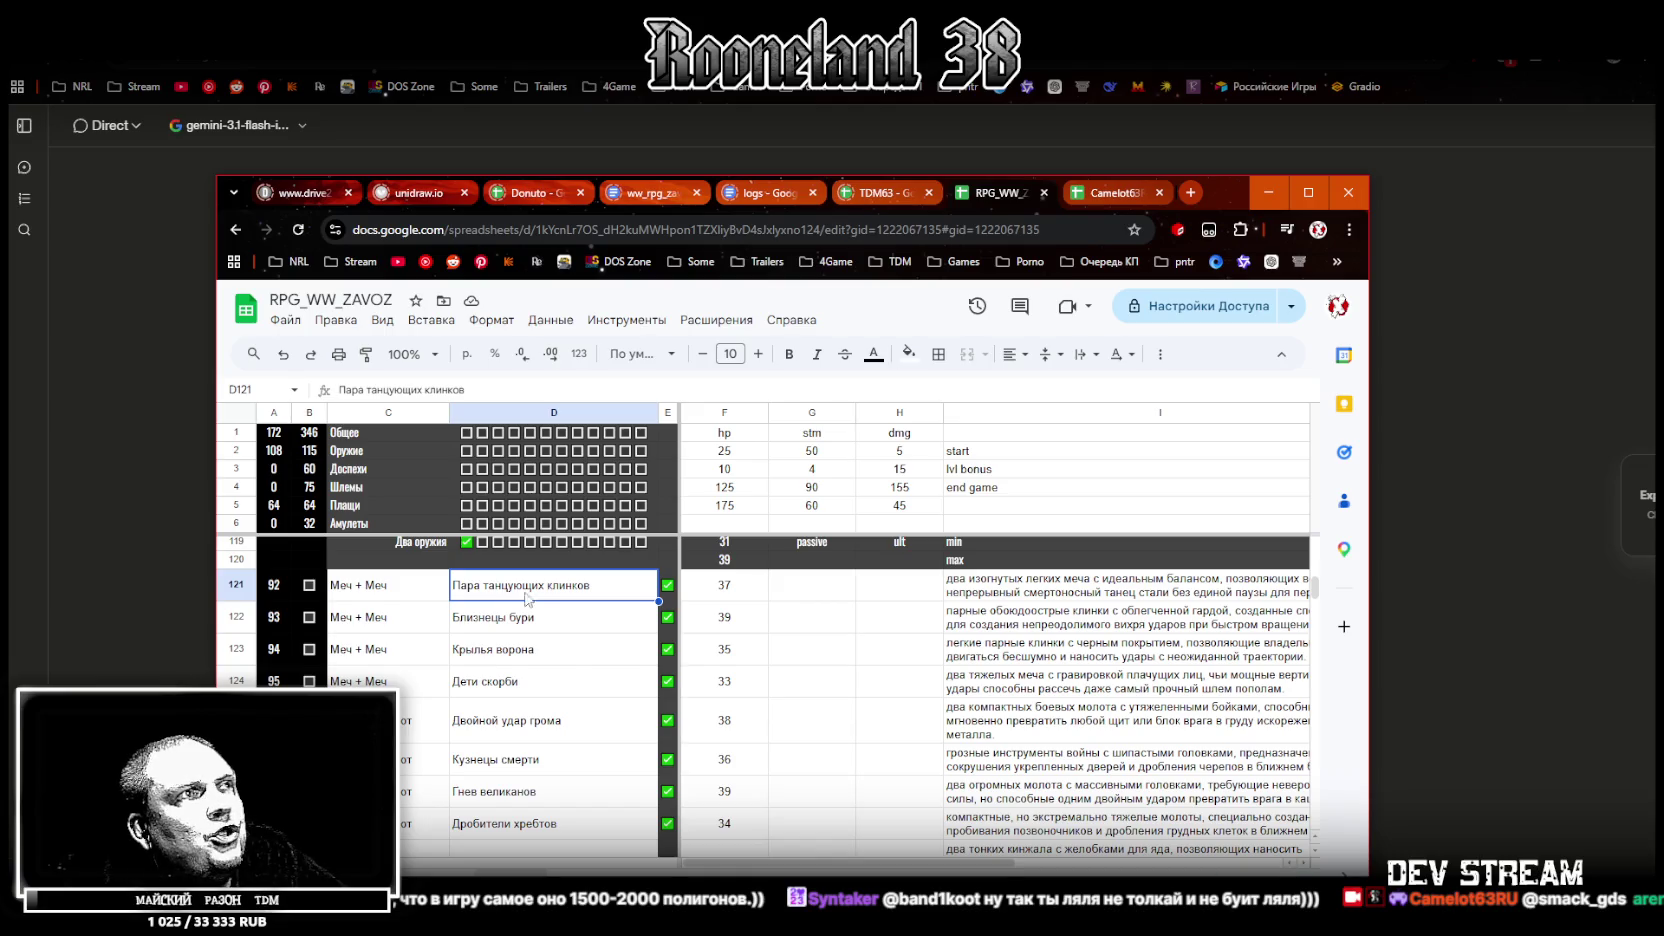
left_click(516, 622)
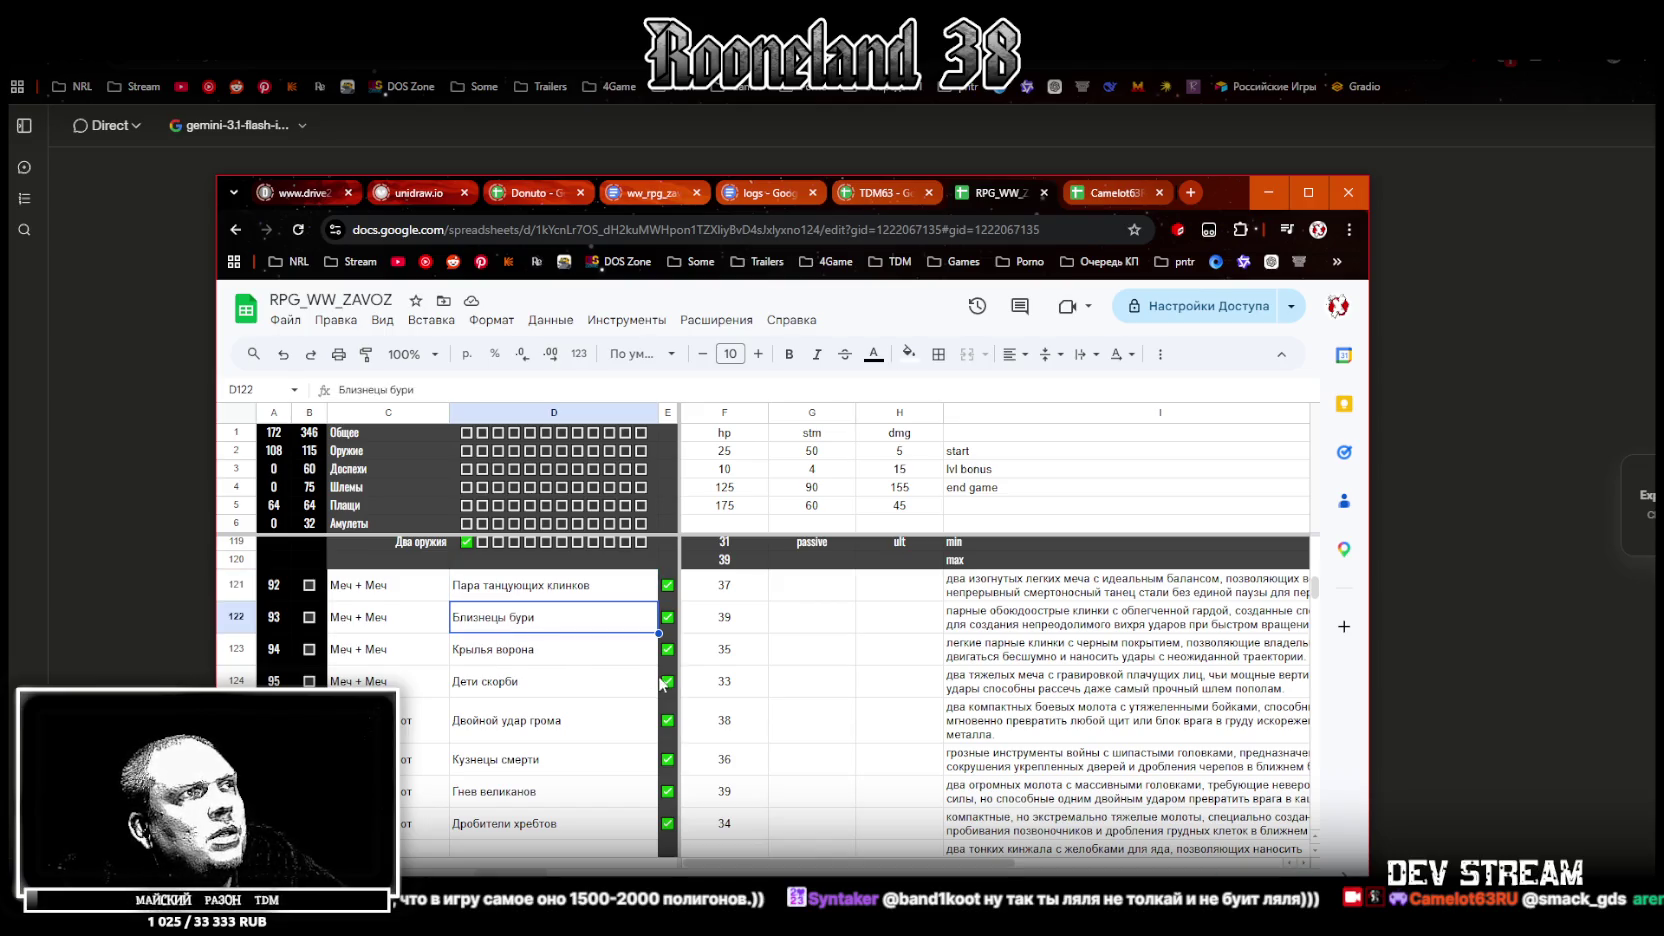
left_click(540, 686)
left_click(1030, 690, "ctrl")
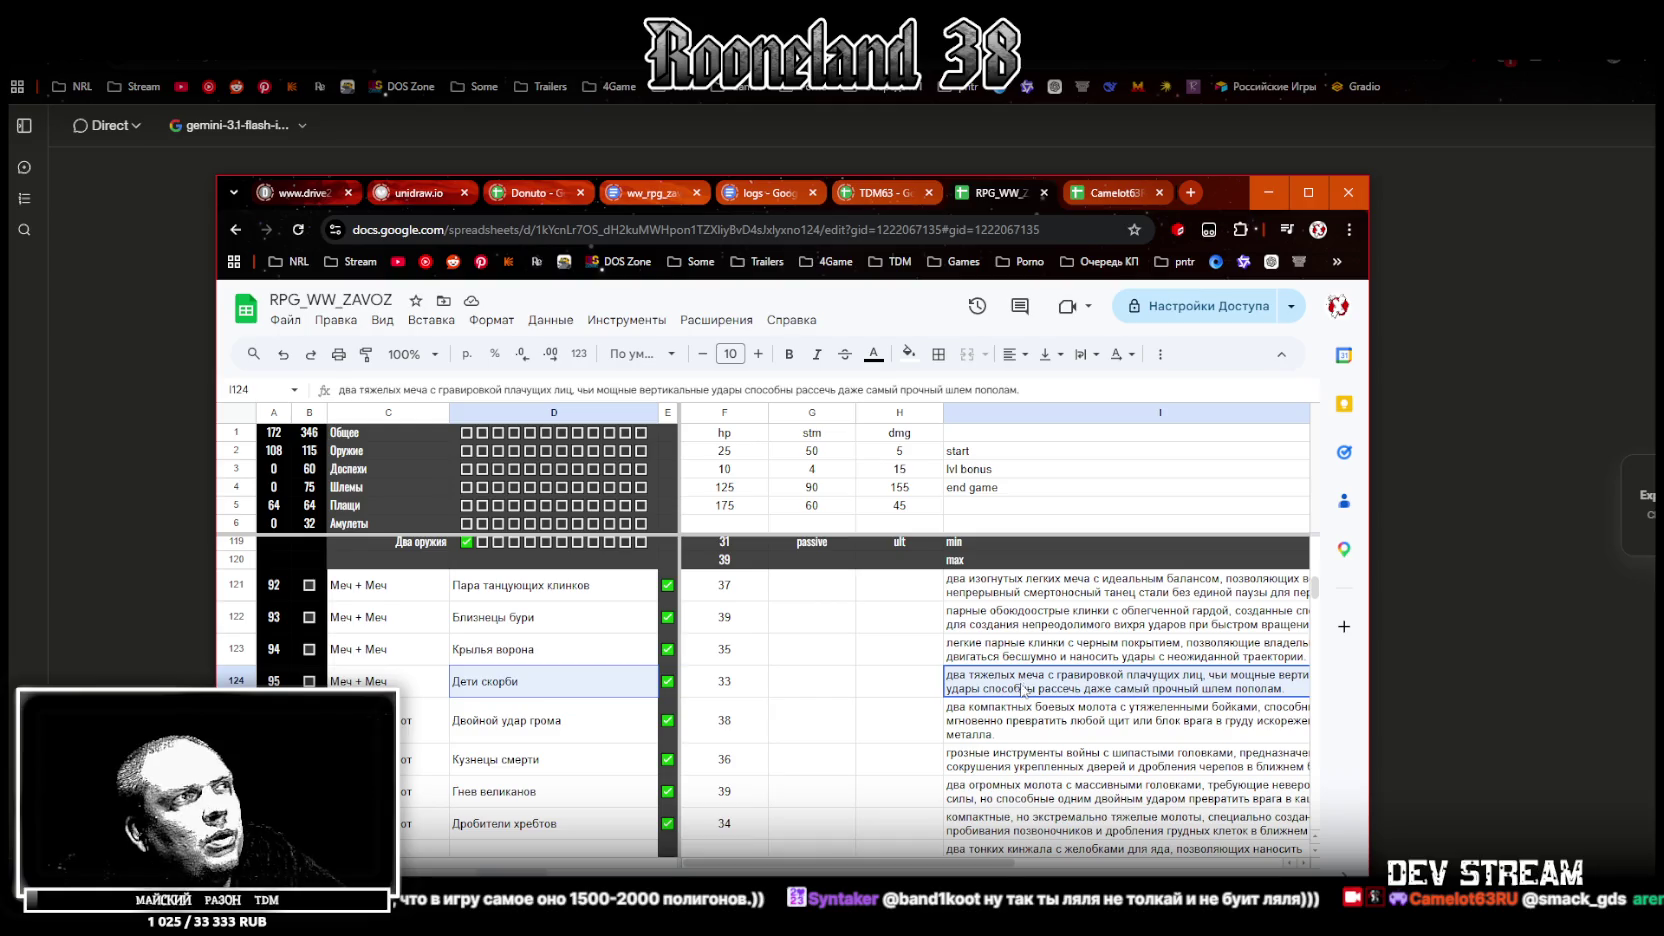
left_click_drag(410, 689, 560, 690)
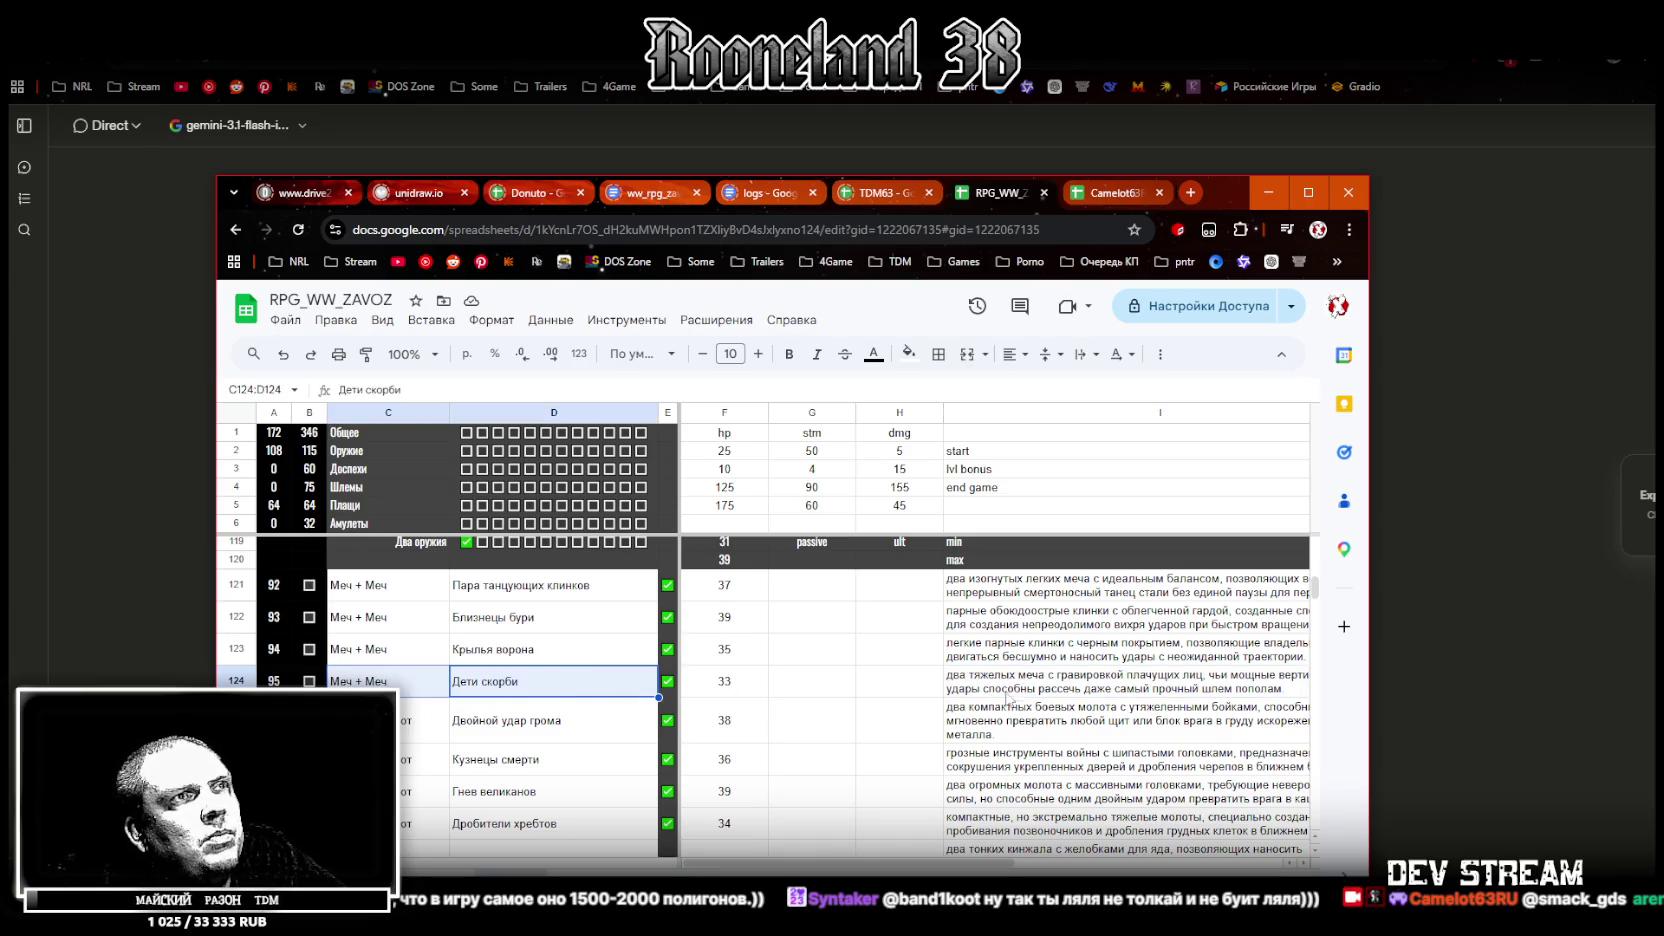
Back on the arena.ai page, start the prompt and clear the mistyped text
left_click(1267, 192)
left_click(729, 539)
type("cutythbheq")
key("ctrl+a")
key("BackSpace")
Type the request for game items on a plain black 2048 background, paste the Дети скорби description, and send
type("сгенерируй предметы для компьютерн")
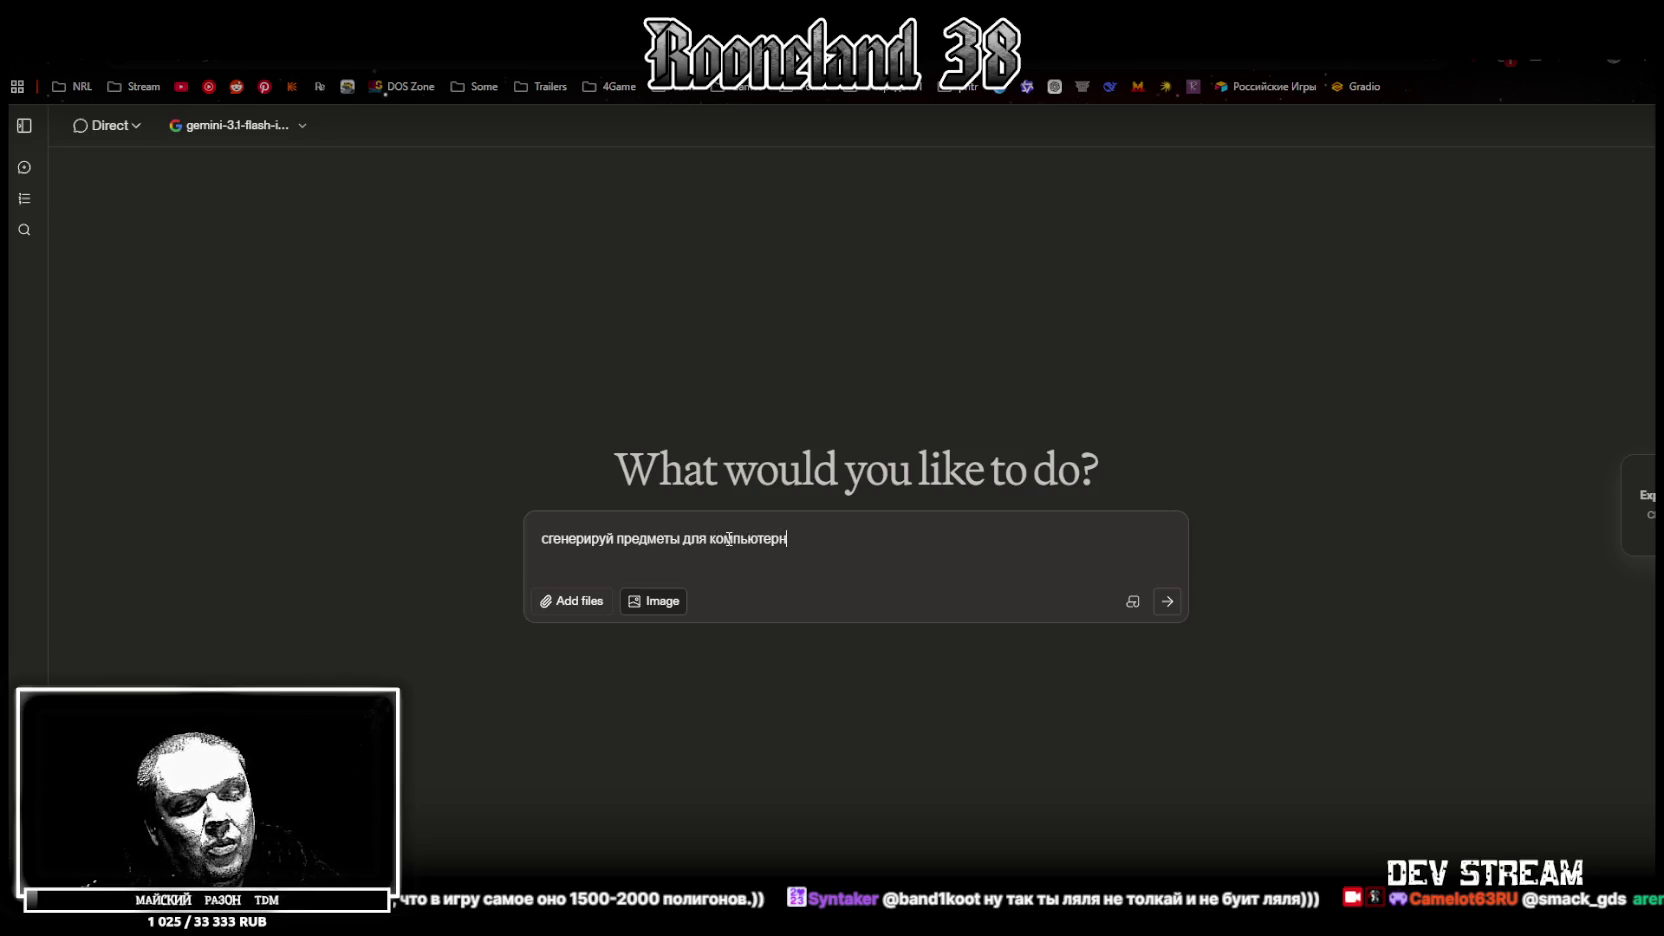
type("ой игры, фон черный ")
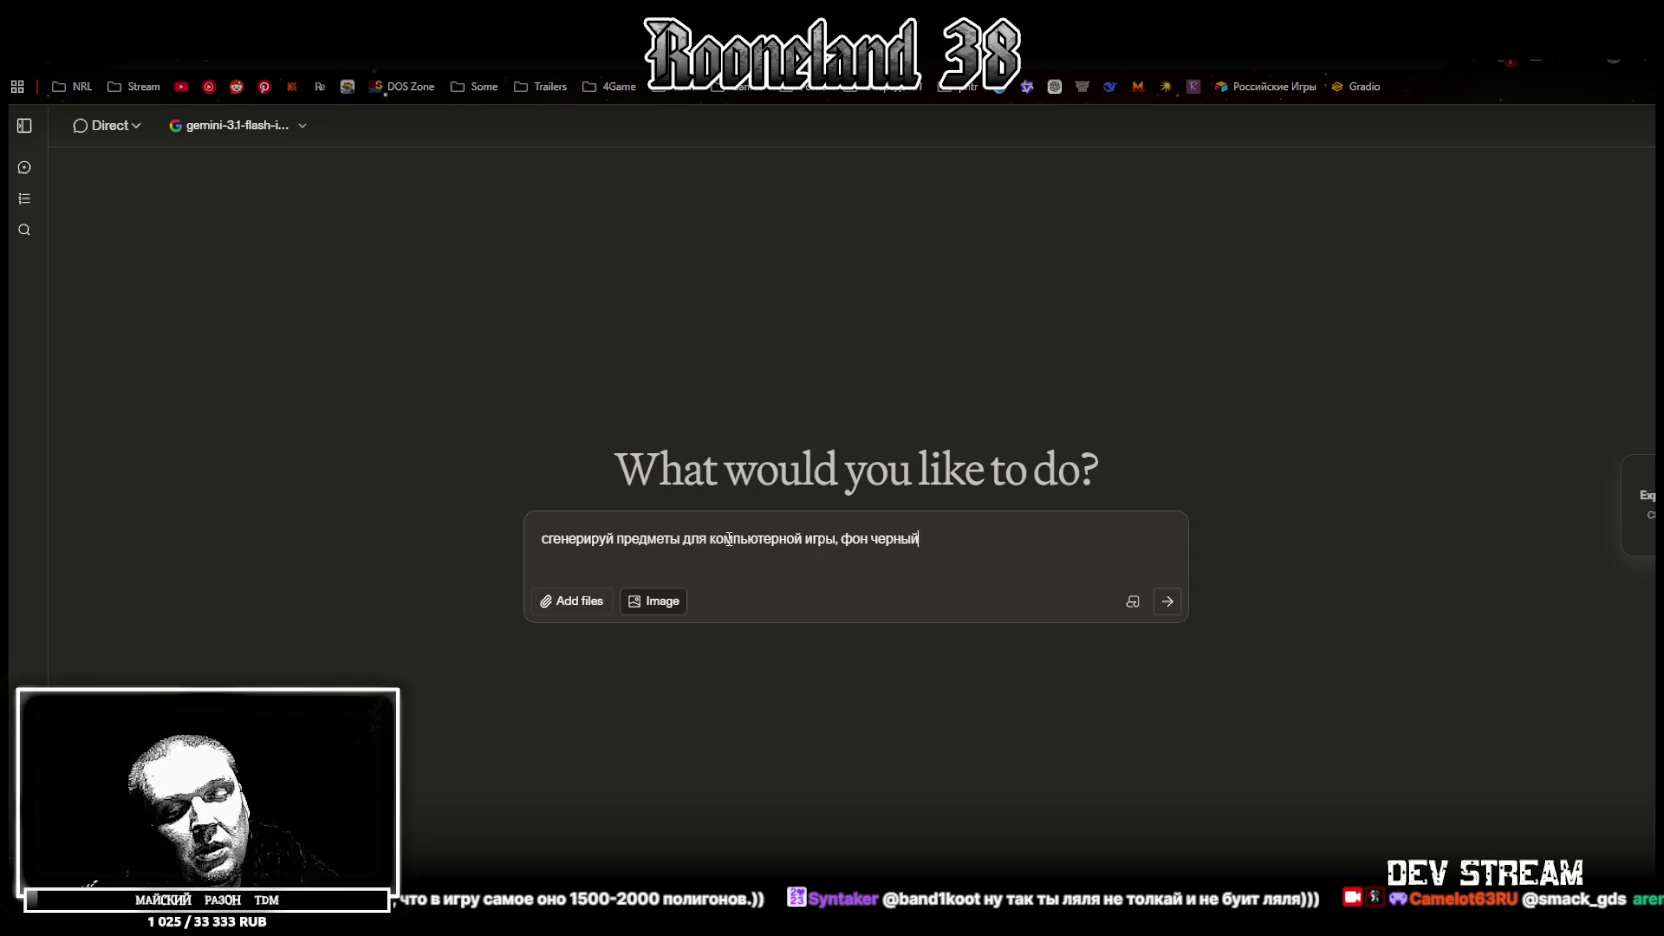
type("однотонный, разрешение 2048 на 2048,")
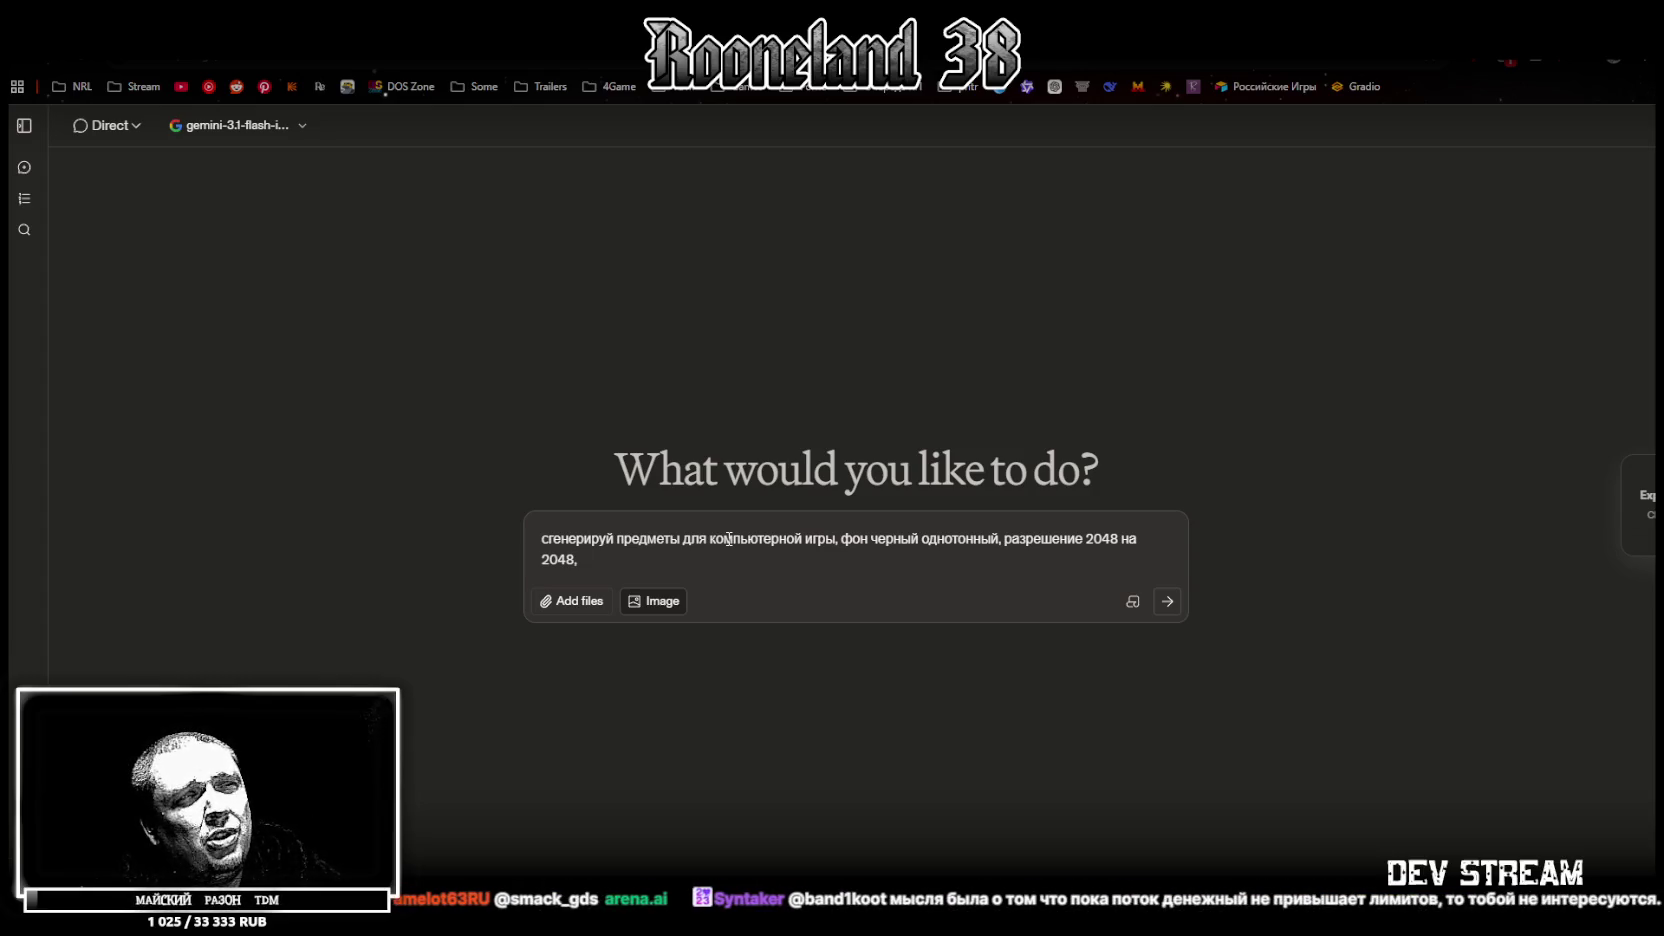
type(" стиль изображения реализм")
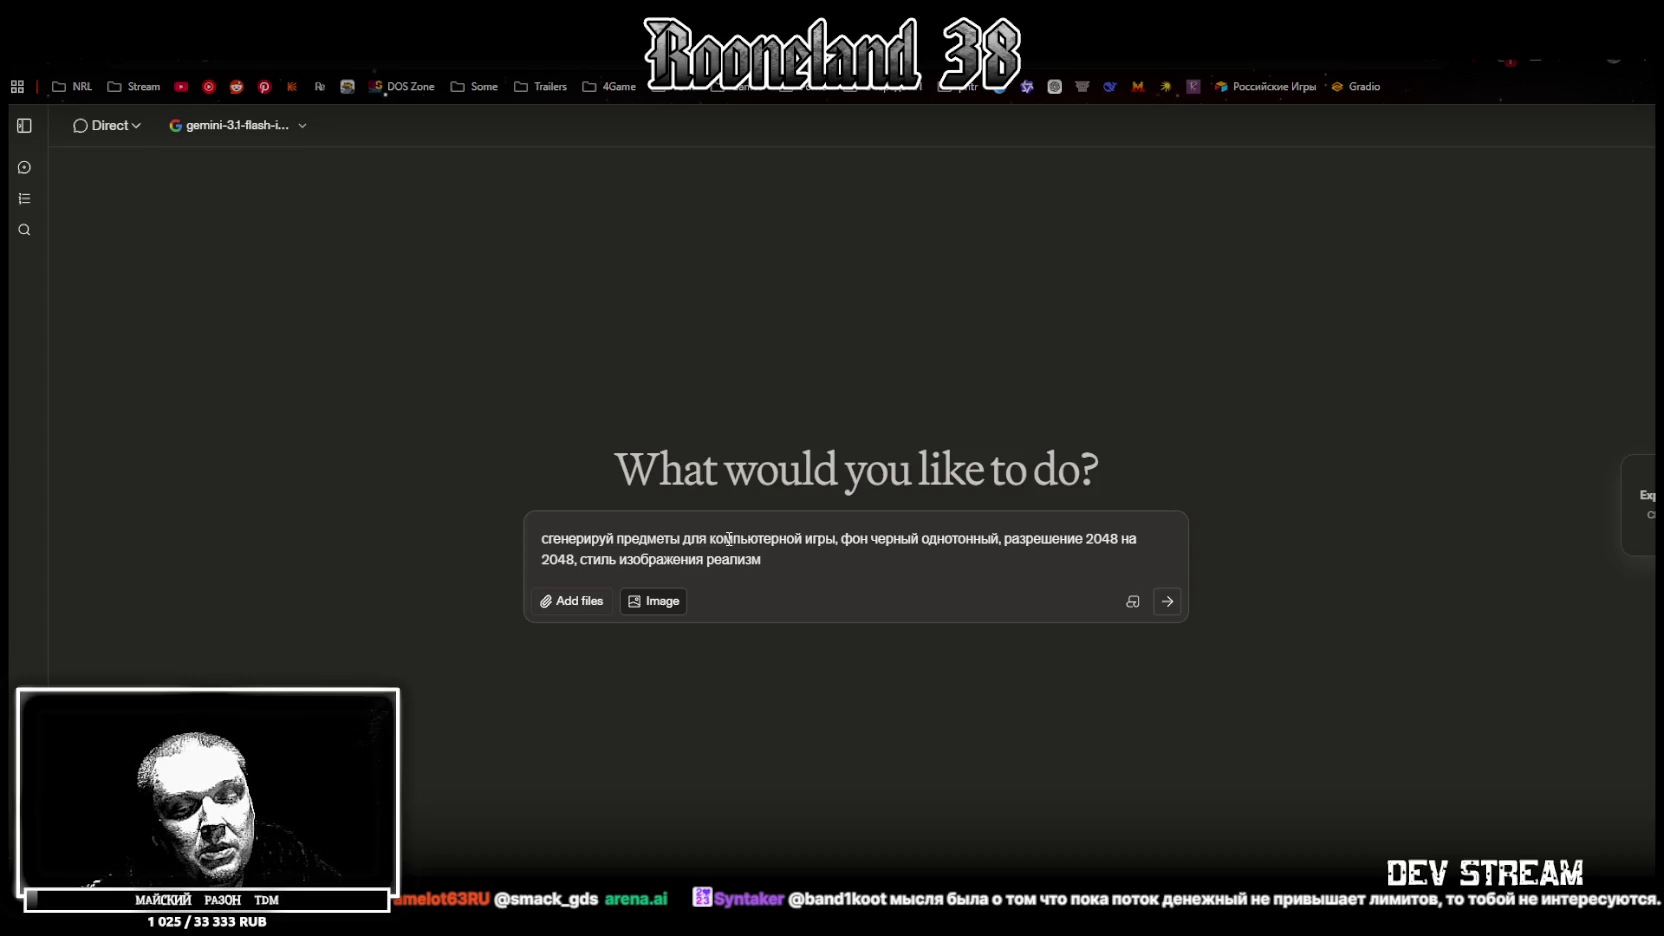
type(", описание предметов:")
key("ctrl+v")
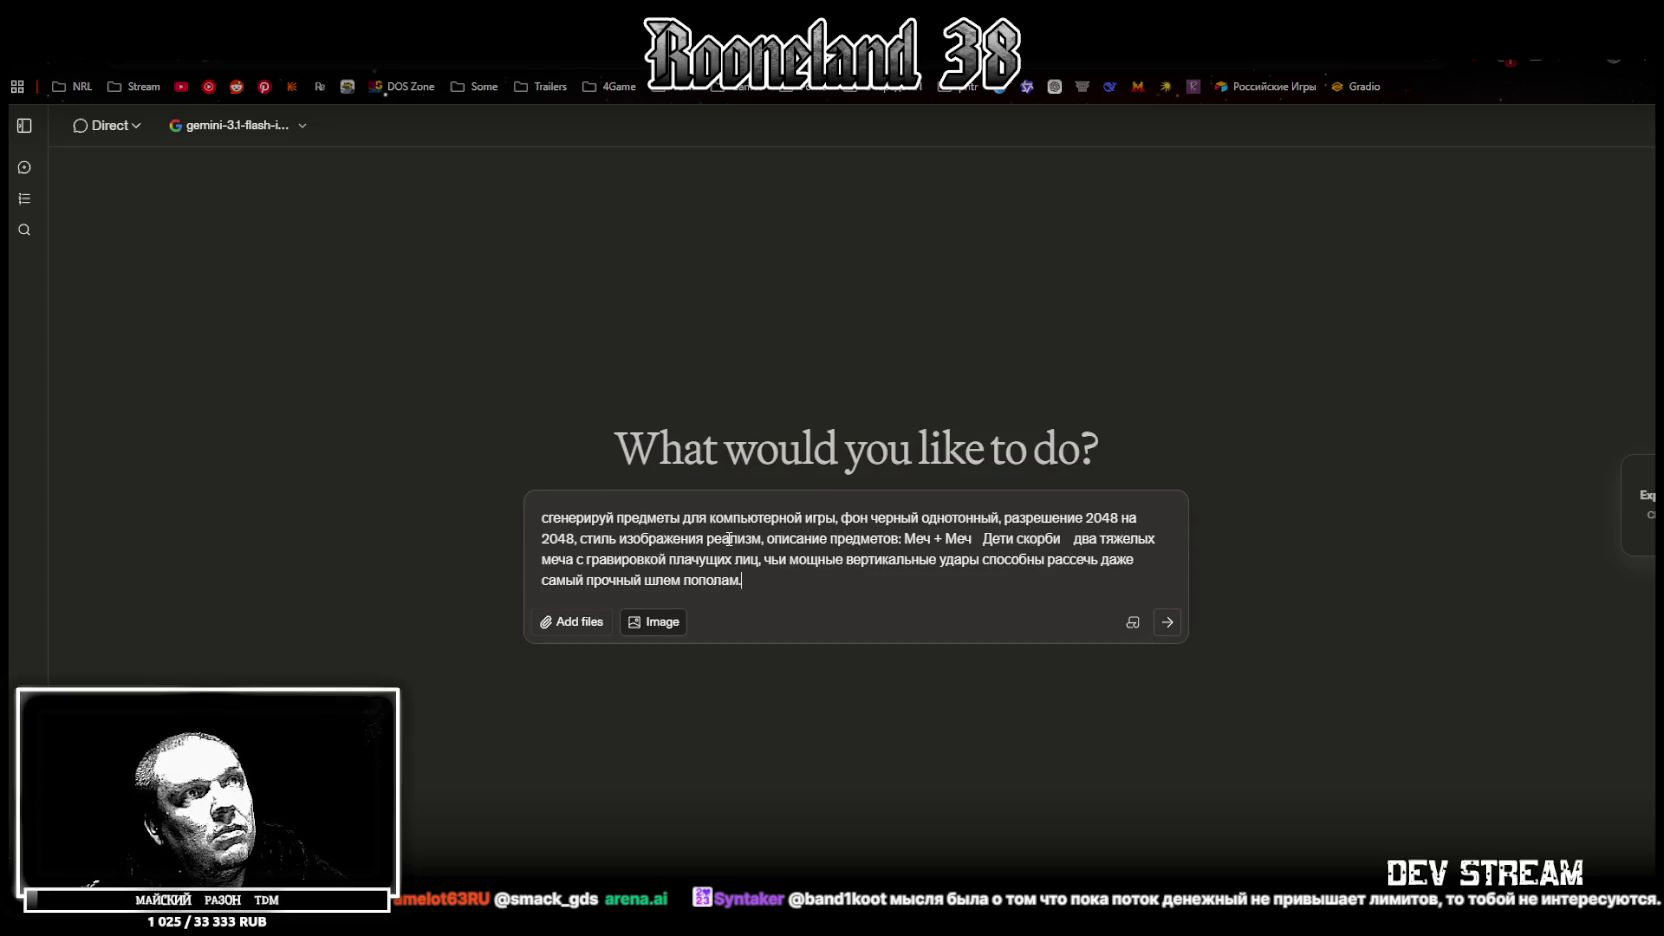
key("Return")
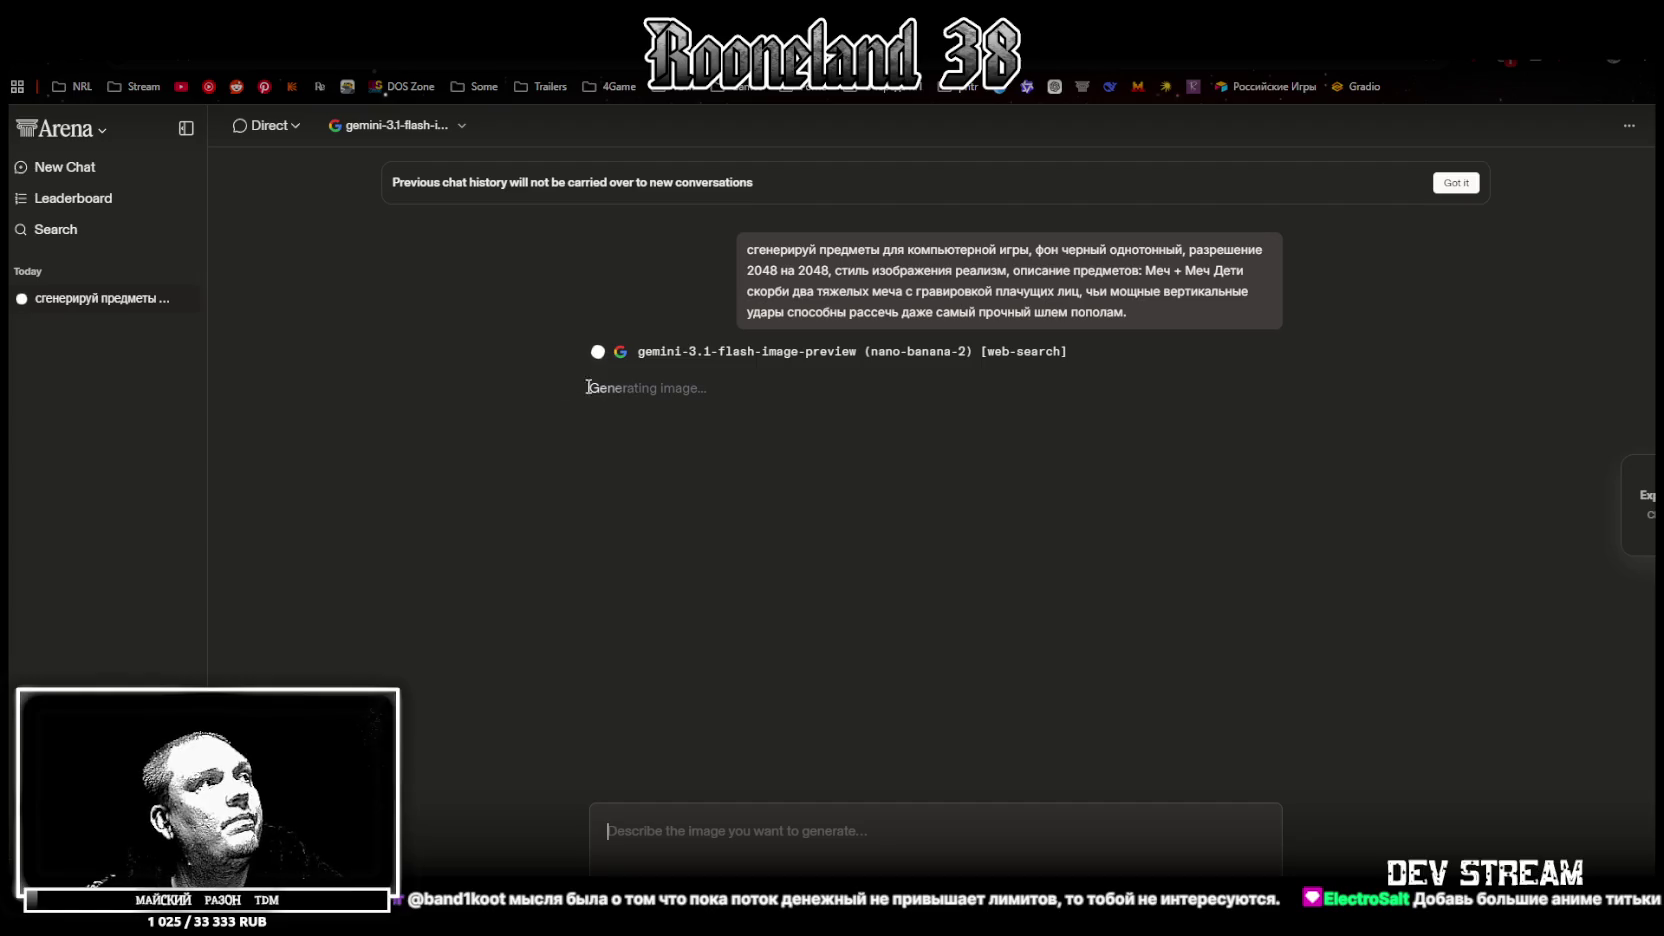
Collapse the sidebar, dismiss the notice, and view the generated swords image full size
left_click(186, 128)
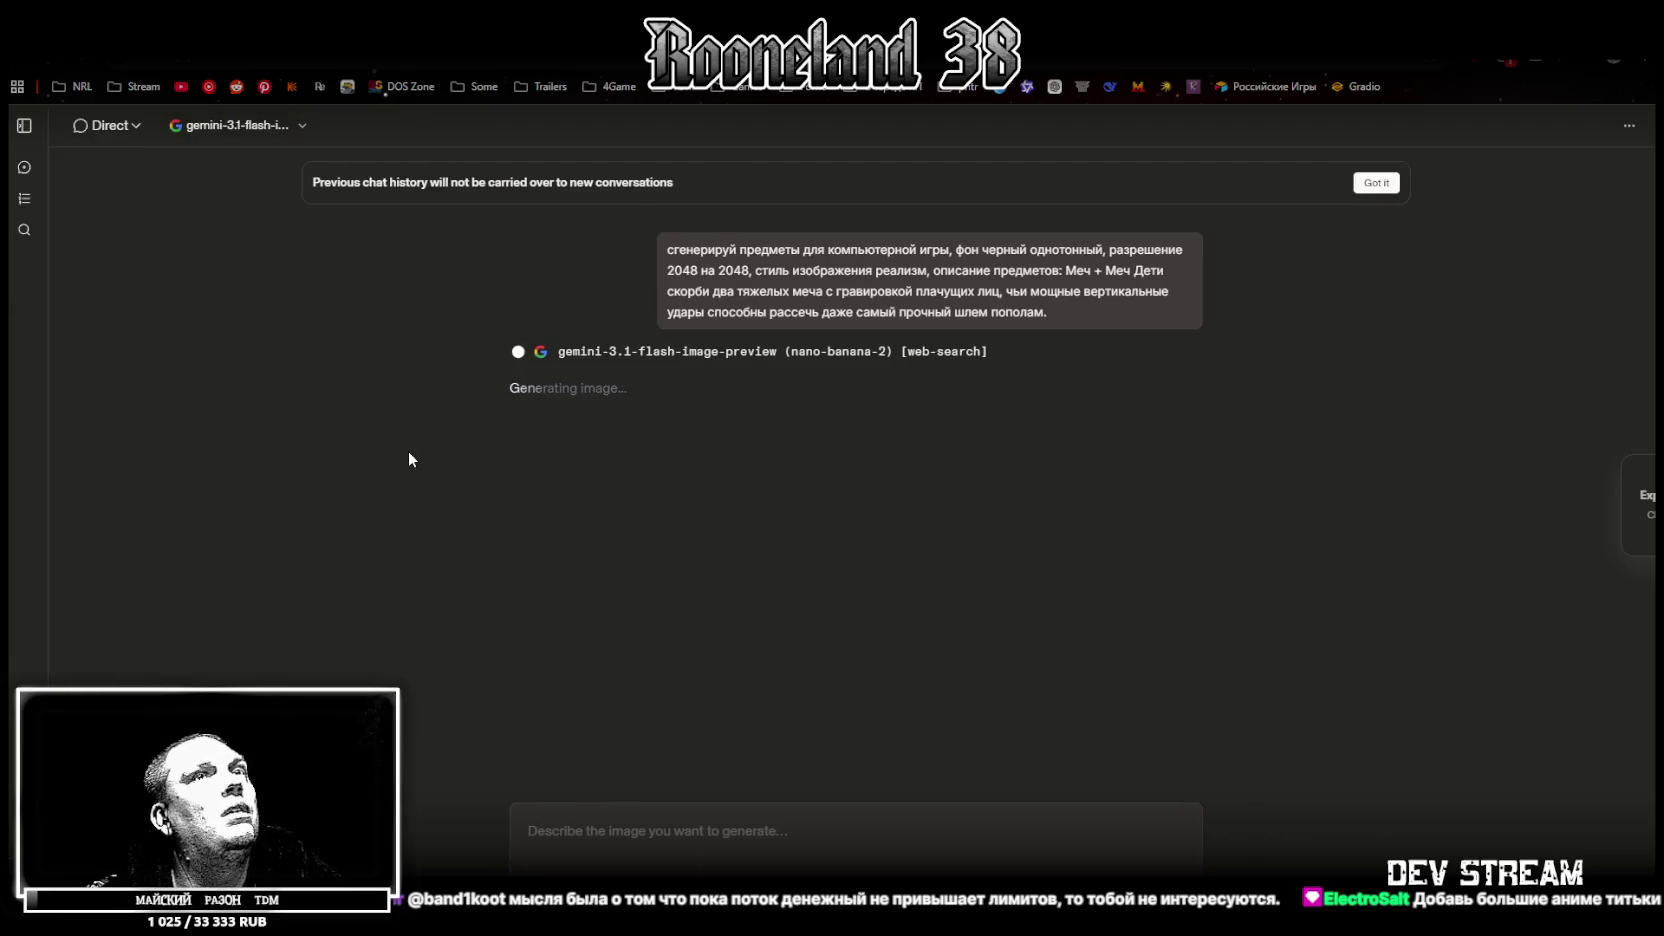
left_click(1376, 182)
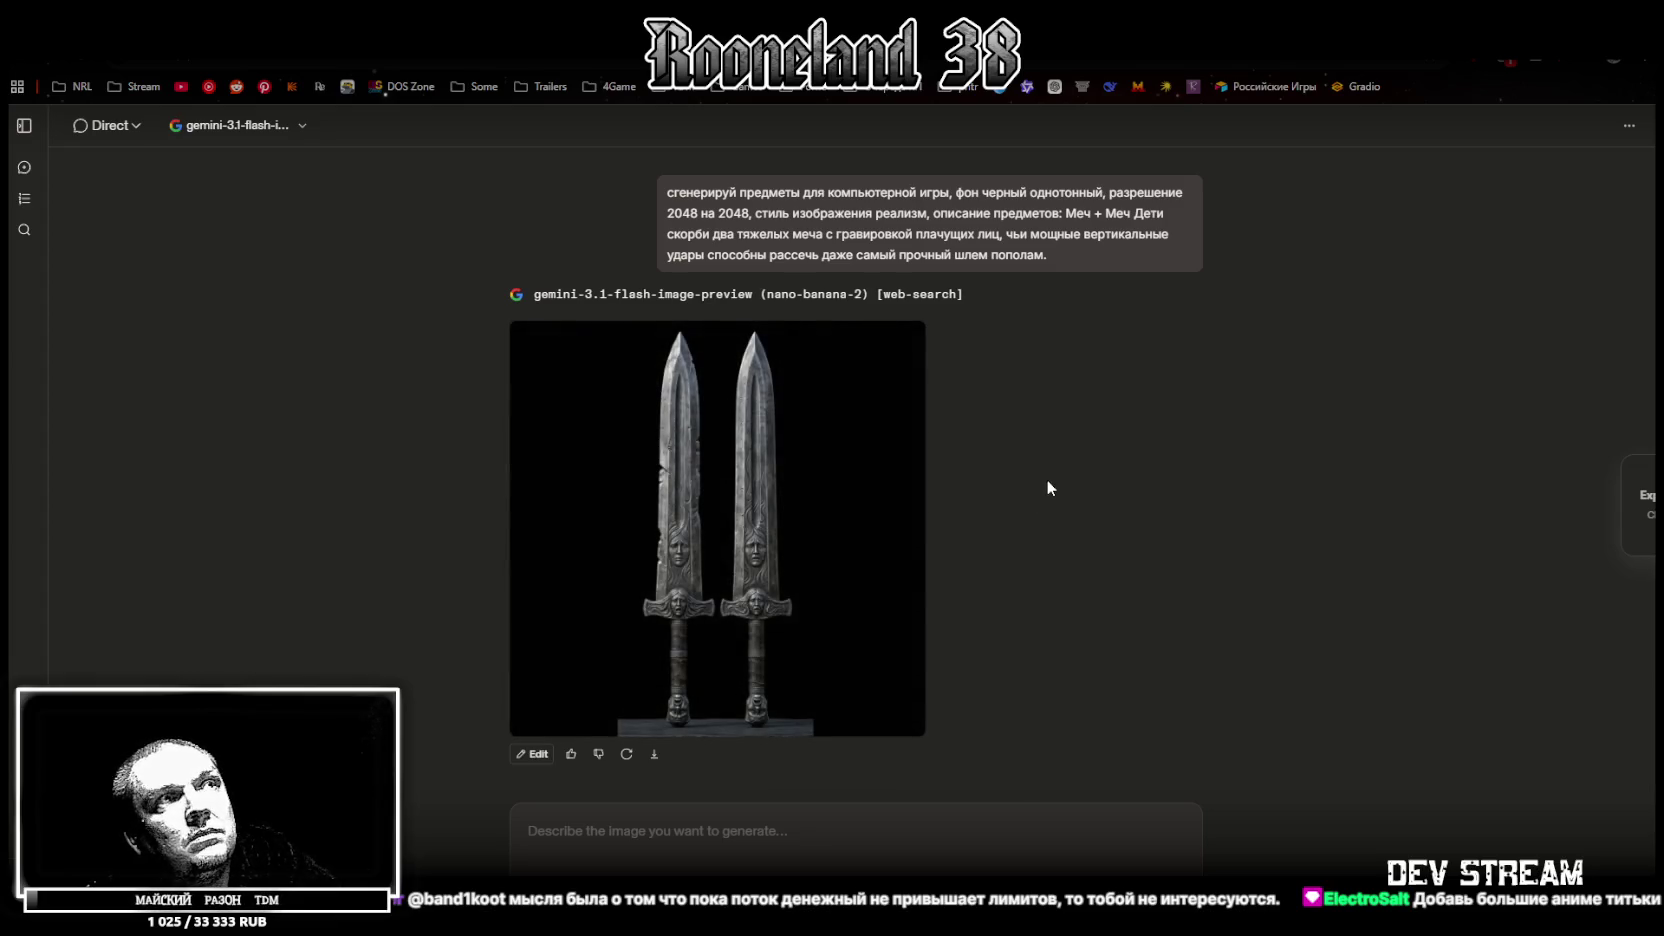
left_click(720, 538)
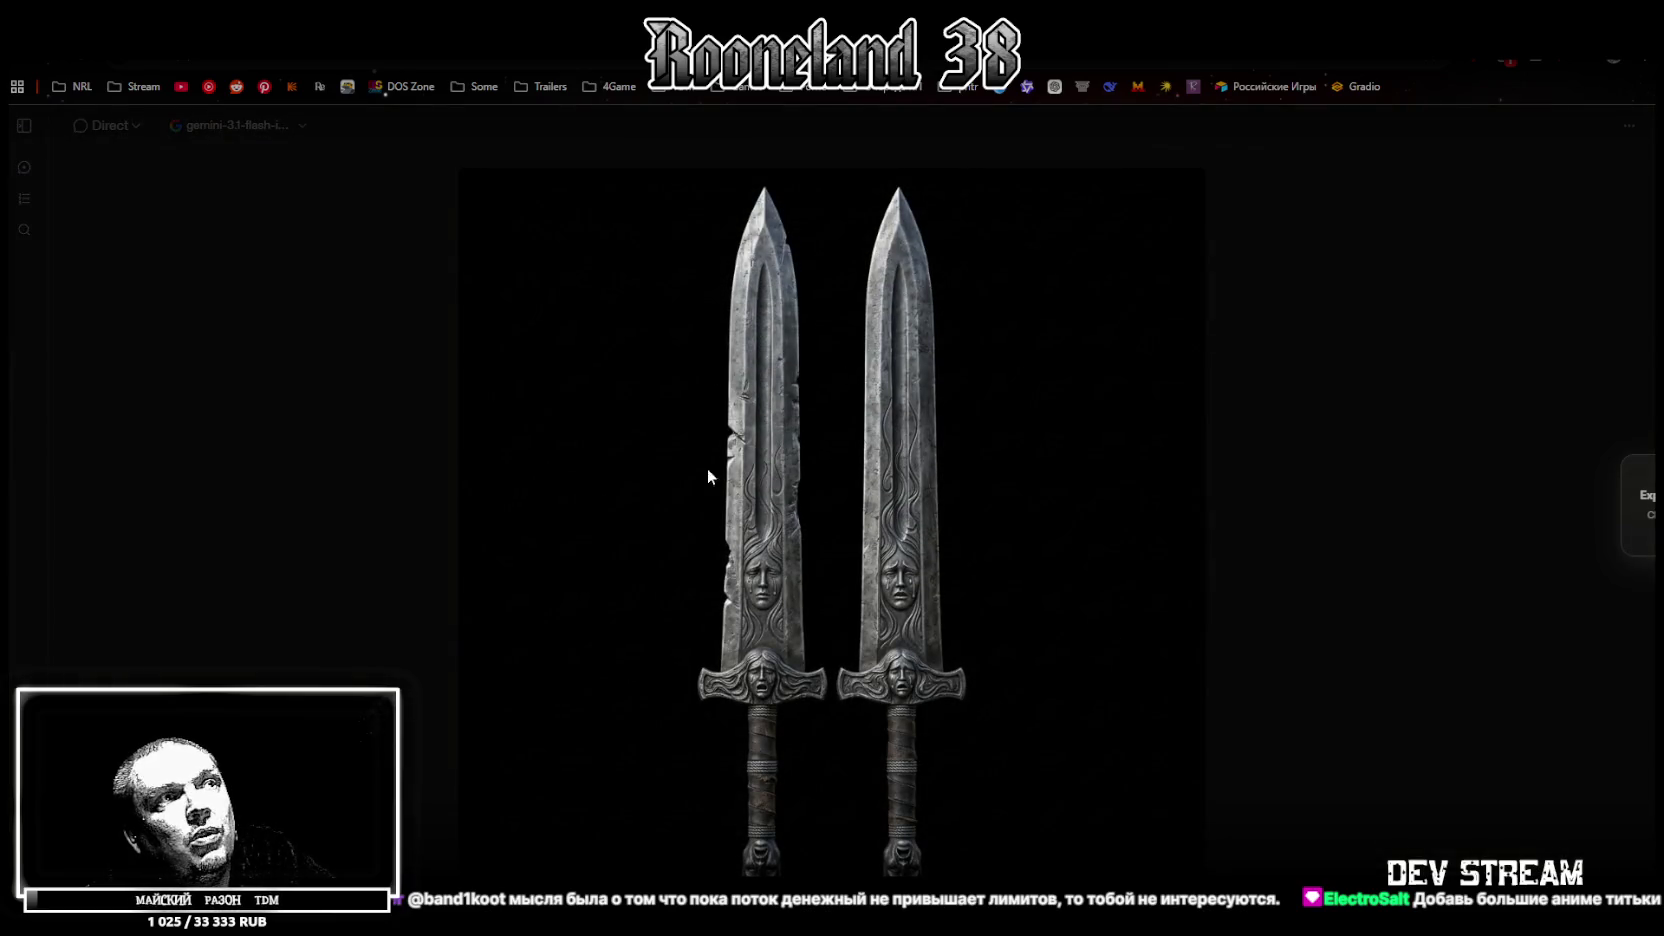
left_click(1390, 542)
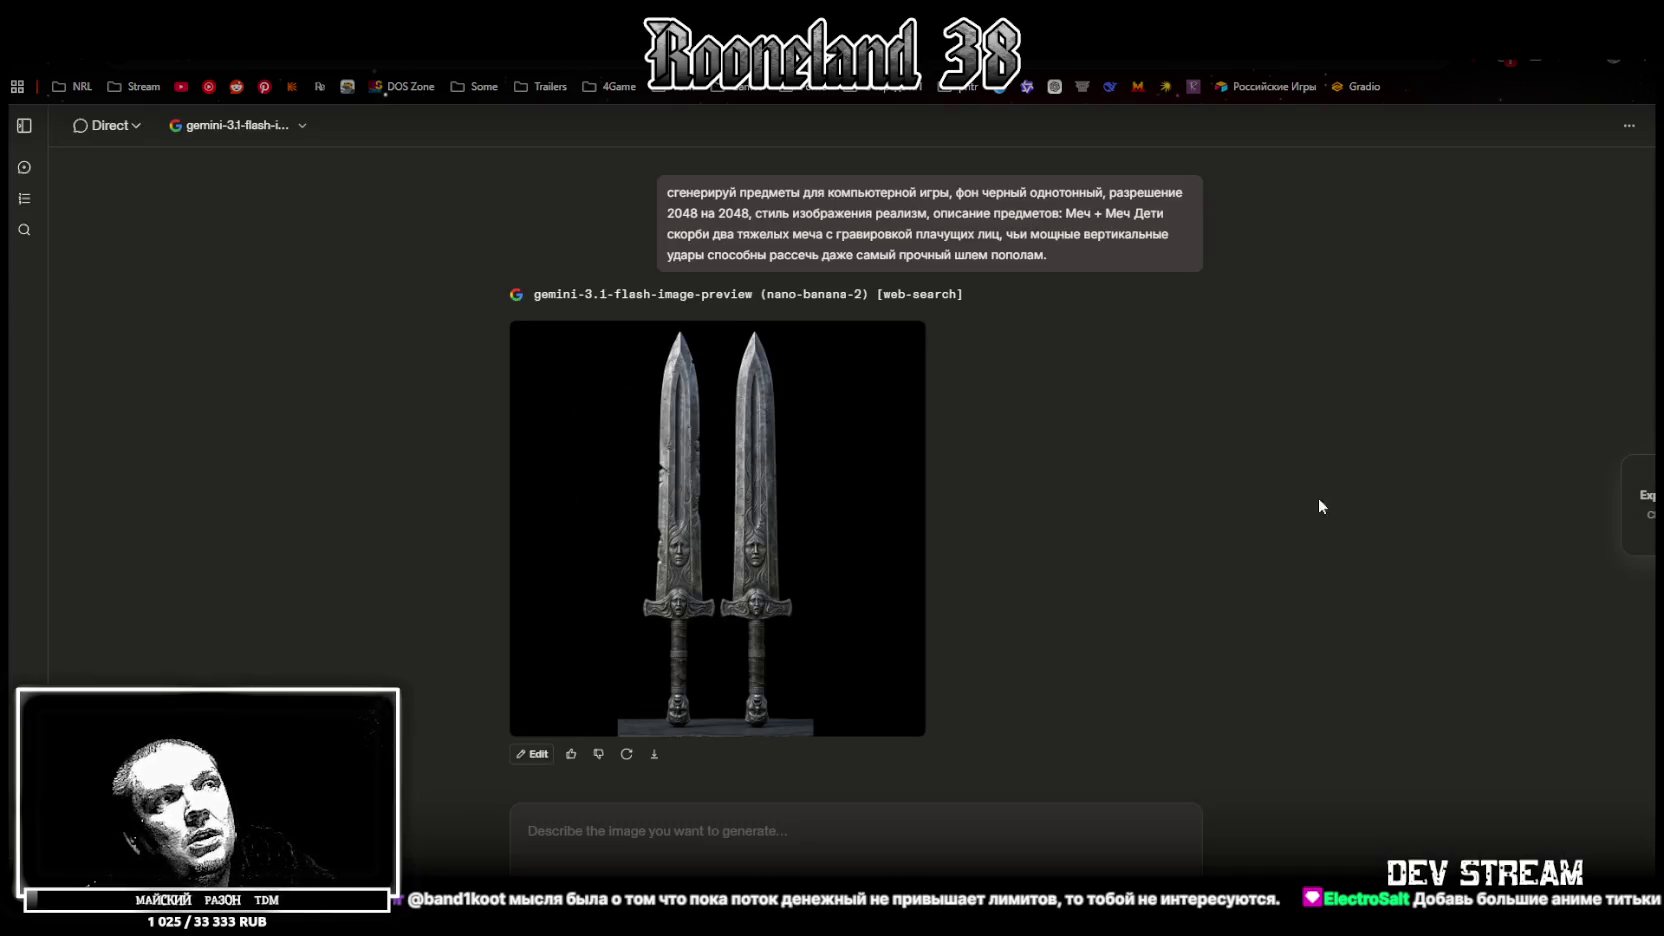
Write a follow-up asking for a UV texture layout for a 3D model on plain black, with the copied resolution and style wording
left_click(536, 756)
type("creн")
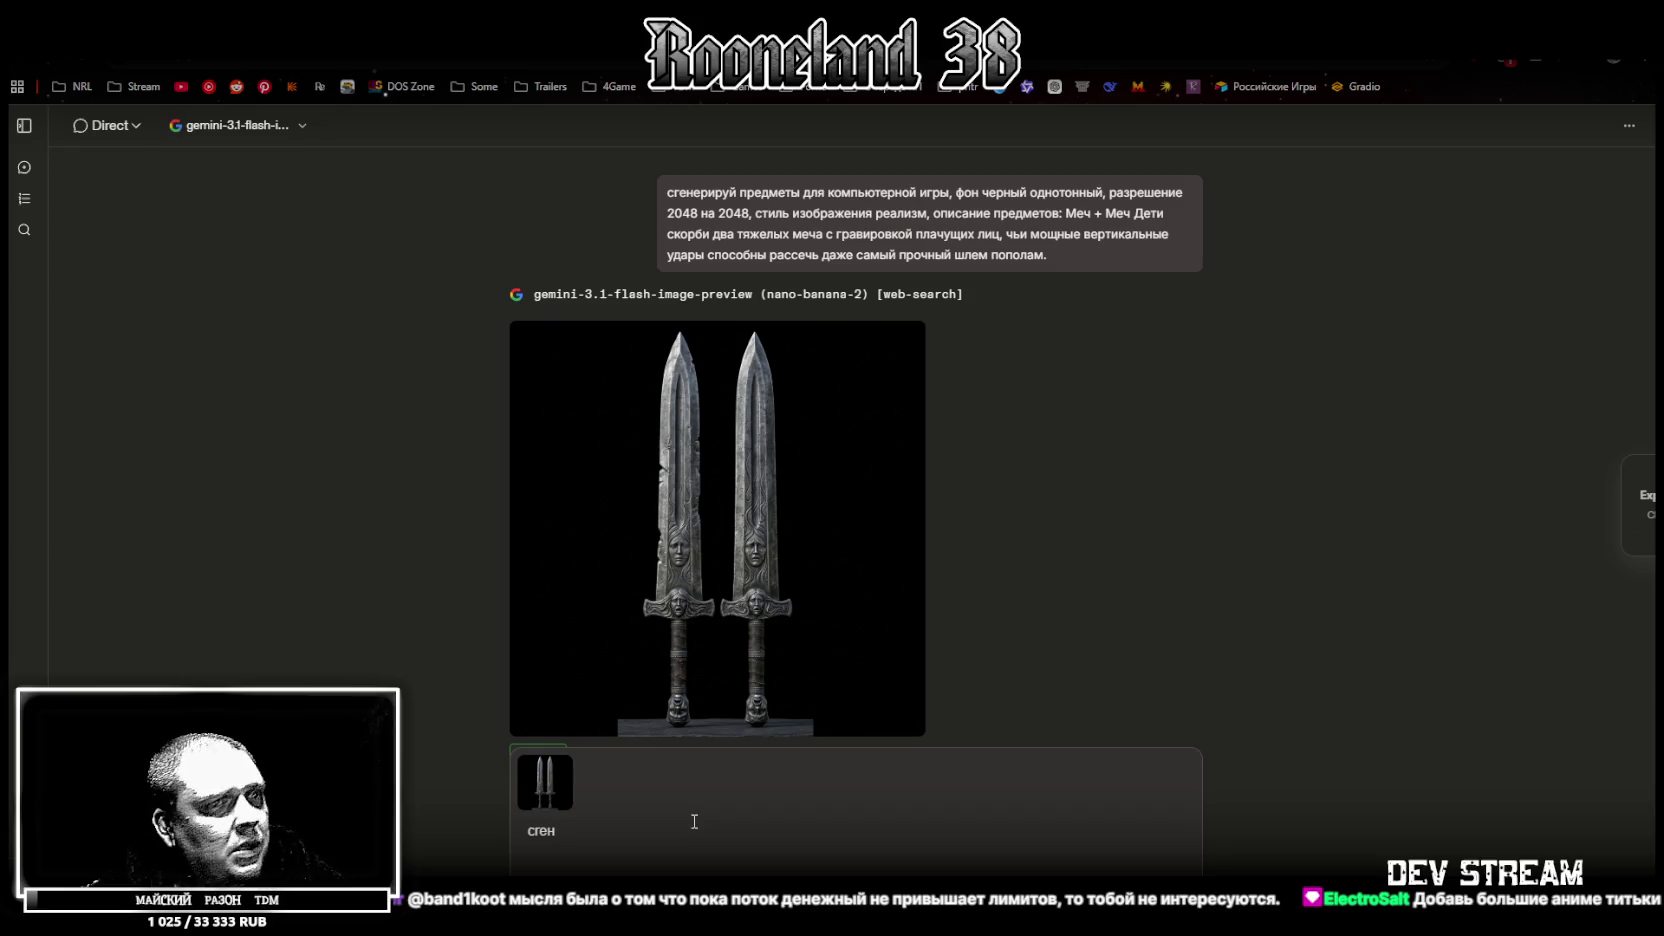
type("ерируй UV")
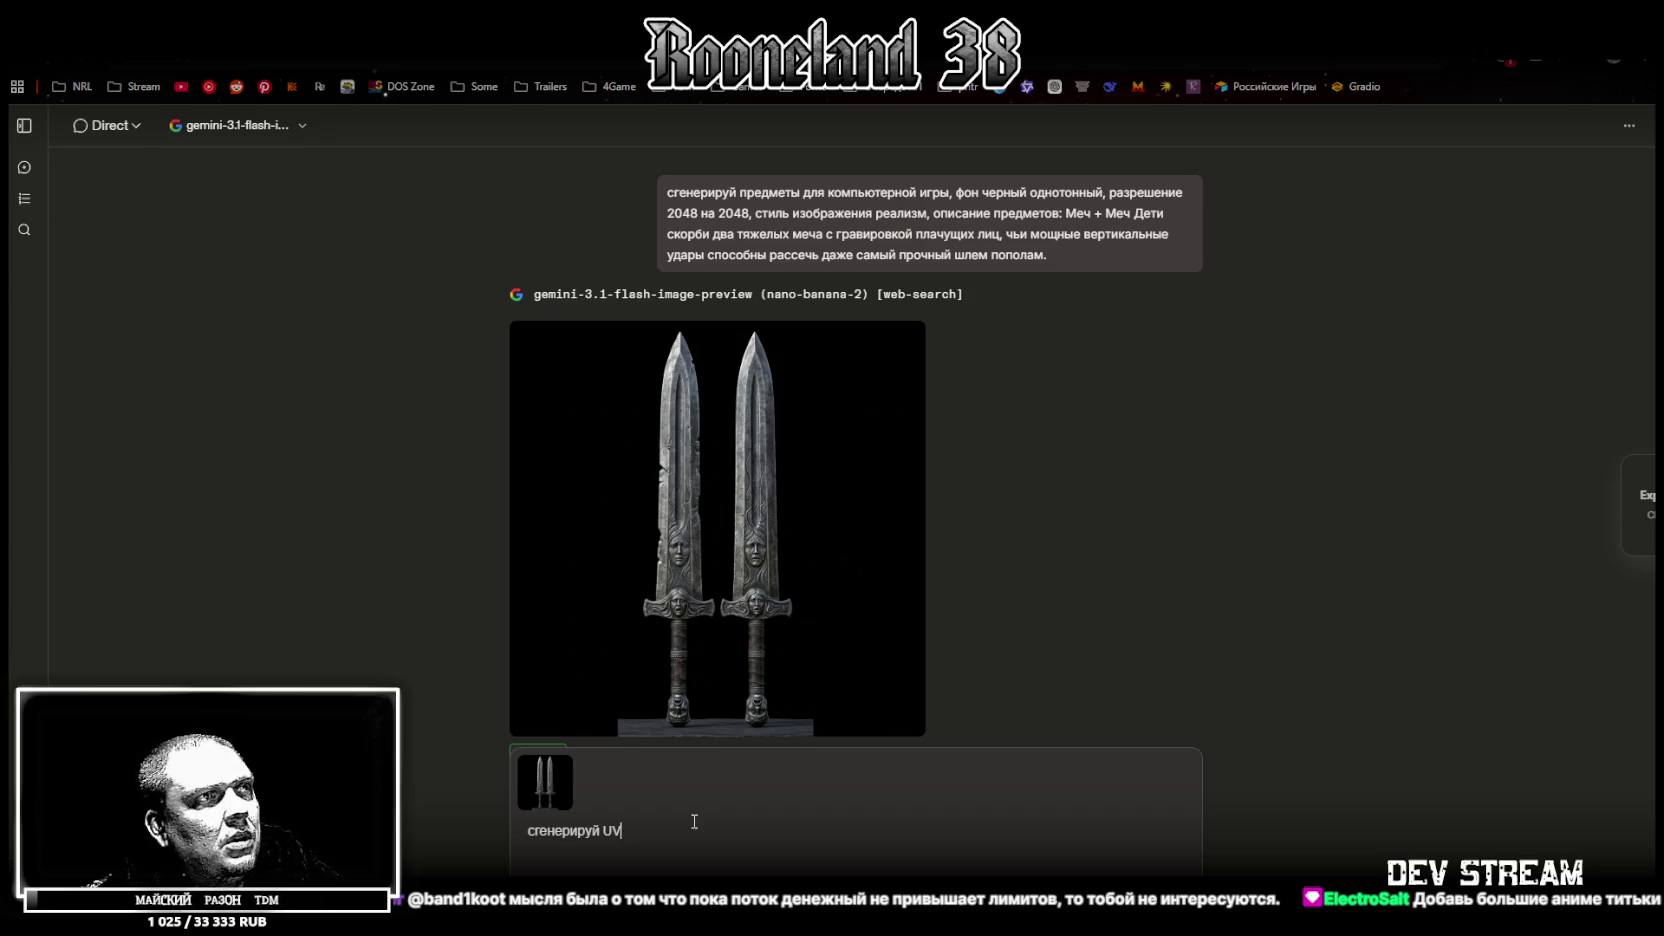
key("BackSpace")
key("BackSpace")
type("текстурную UV развёртку ")
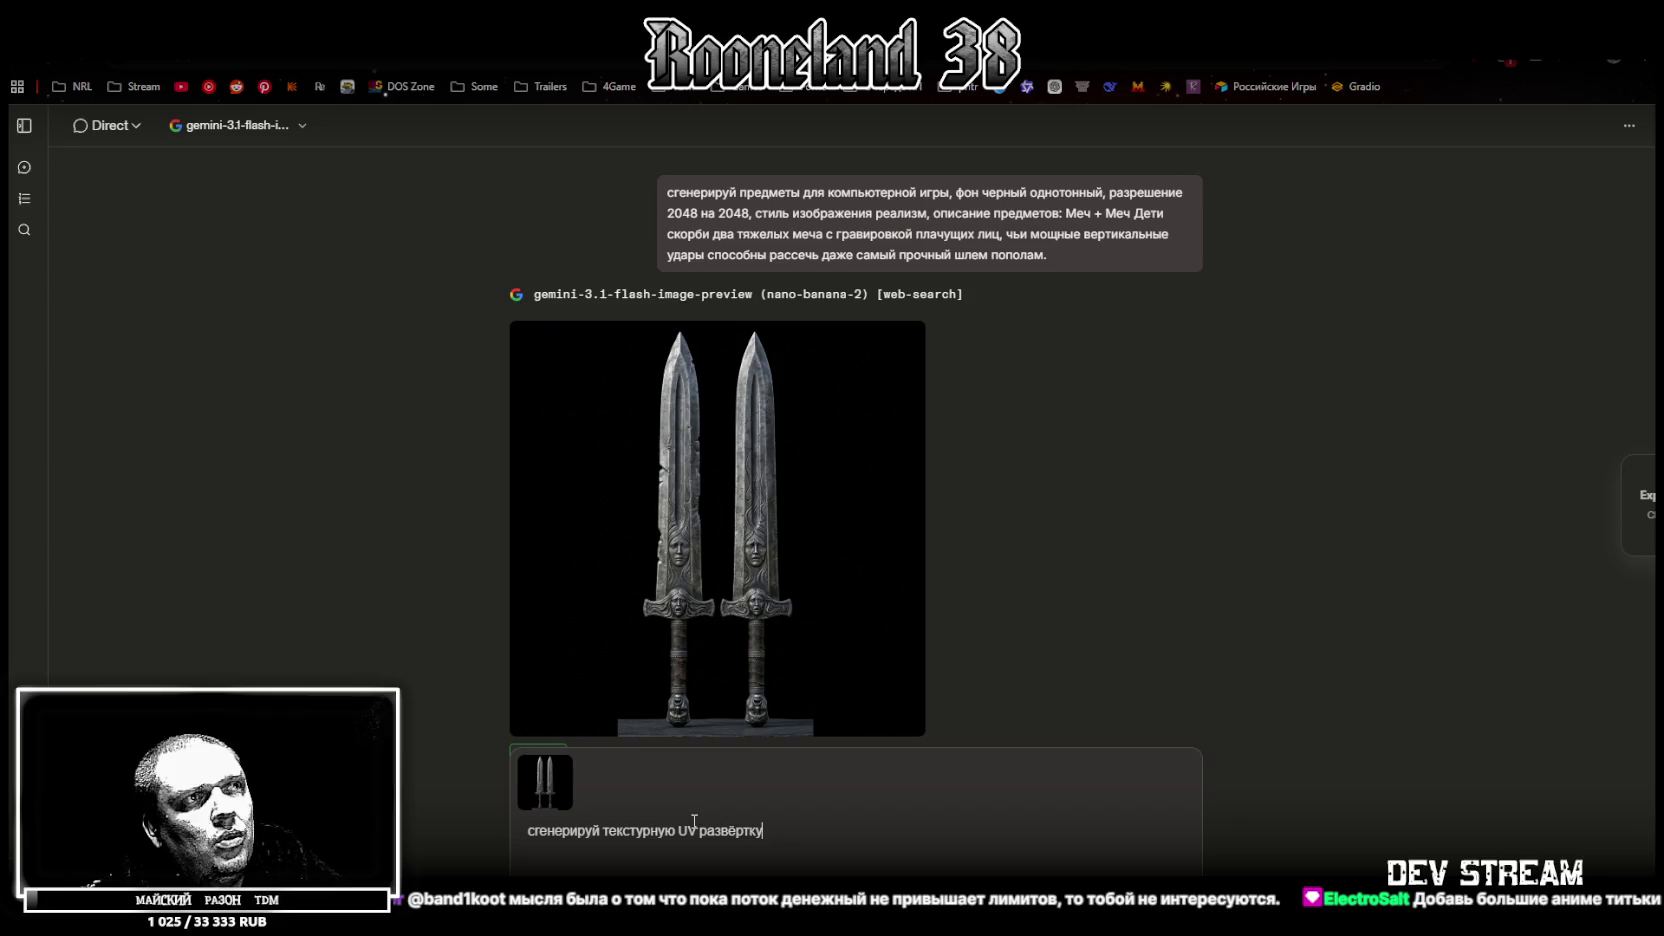
type("прде")
key("BackSpace")
key("BackSpace")
key("BackSpace")
key("BackSpace")
type("для 3D модели, ")
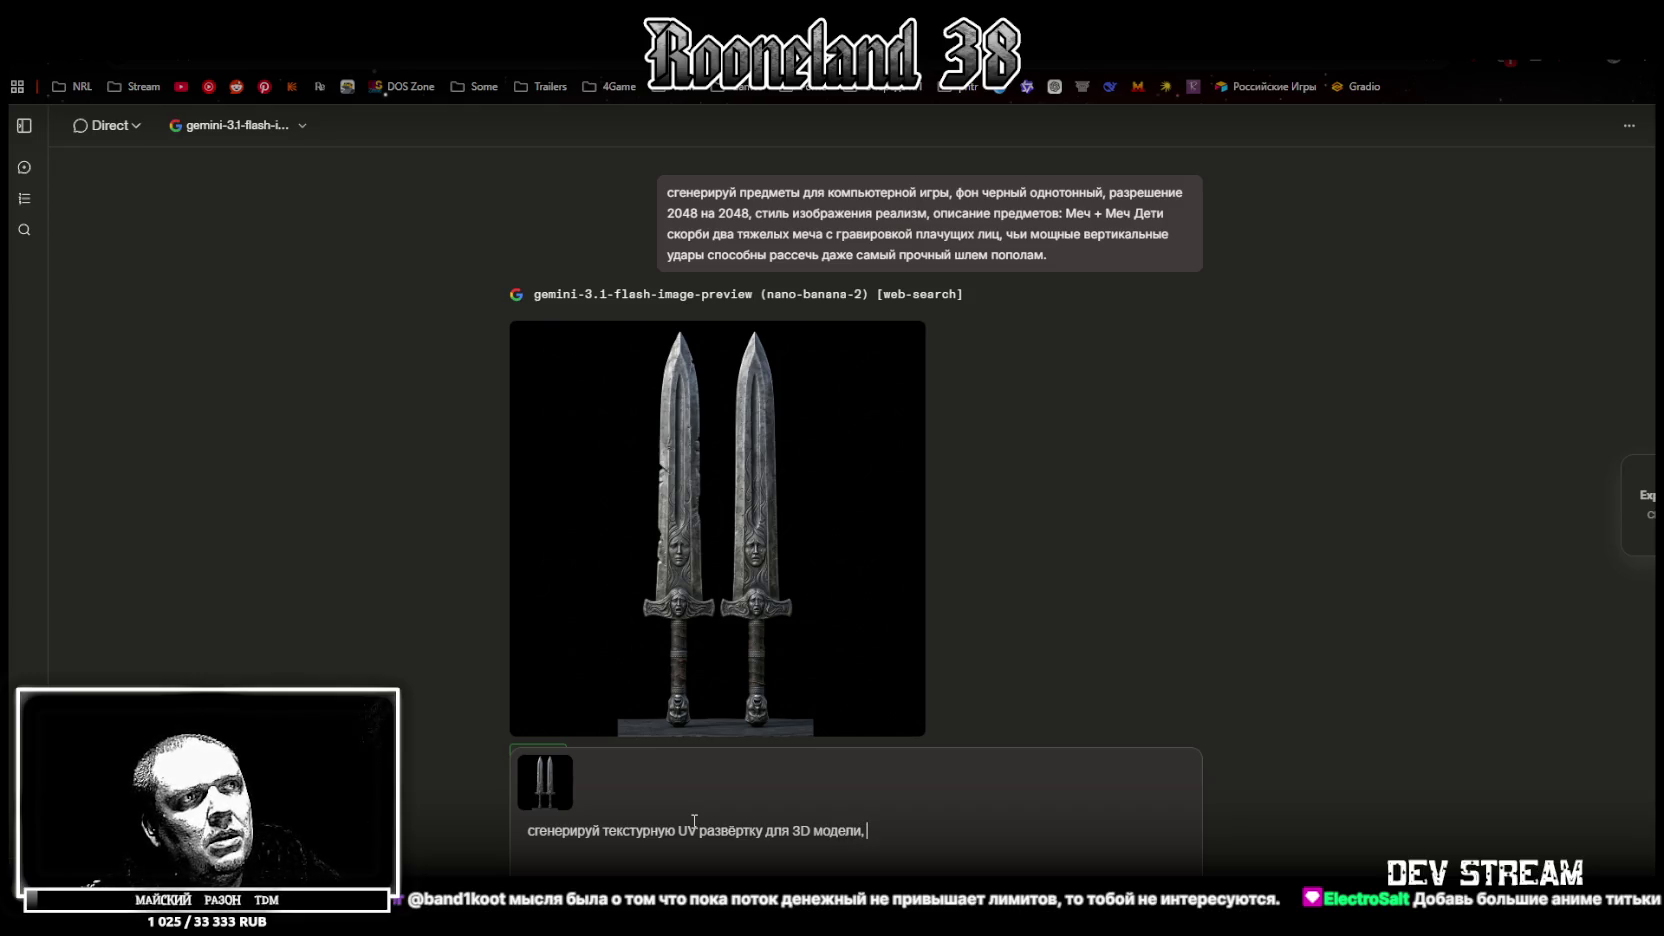
type("фон черный одногто")
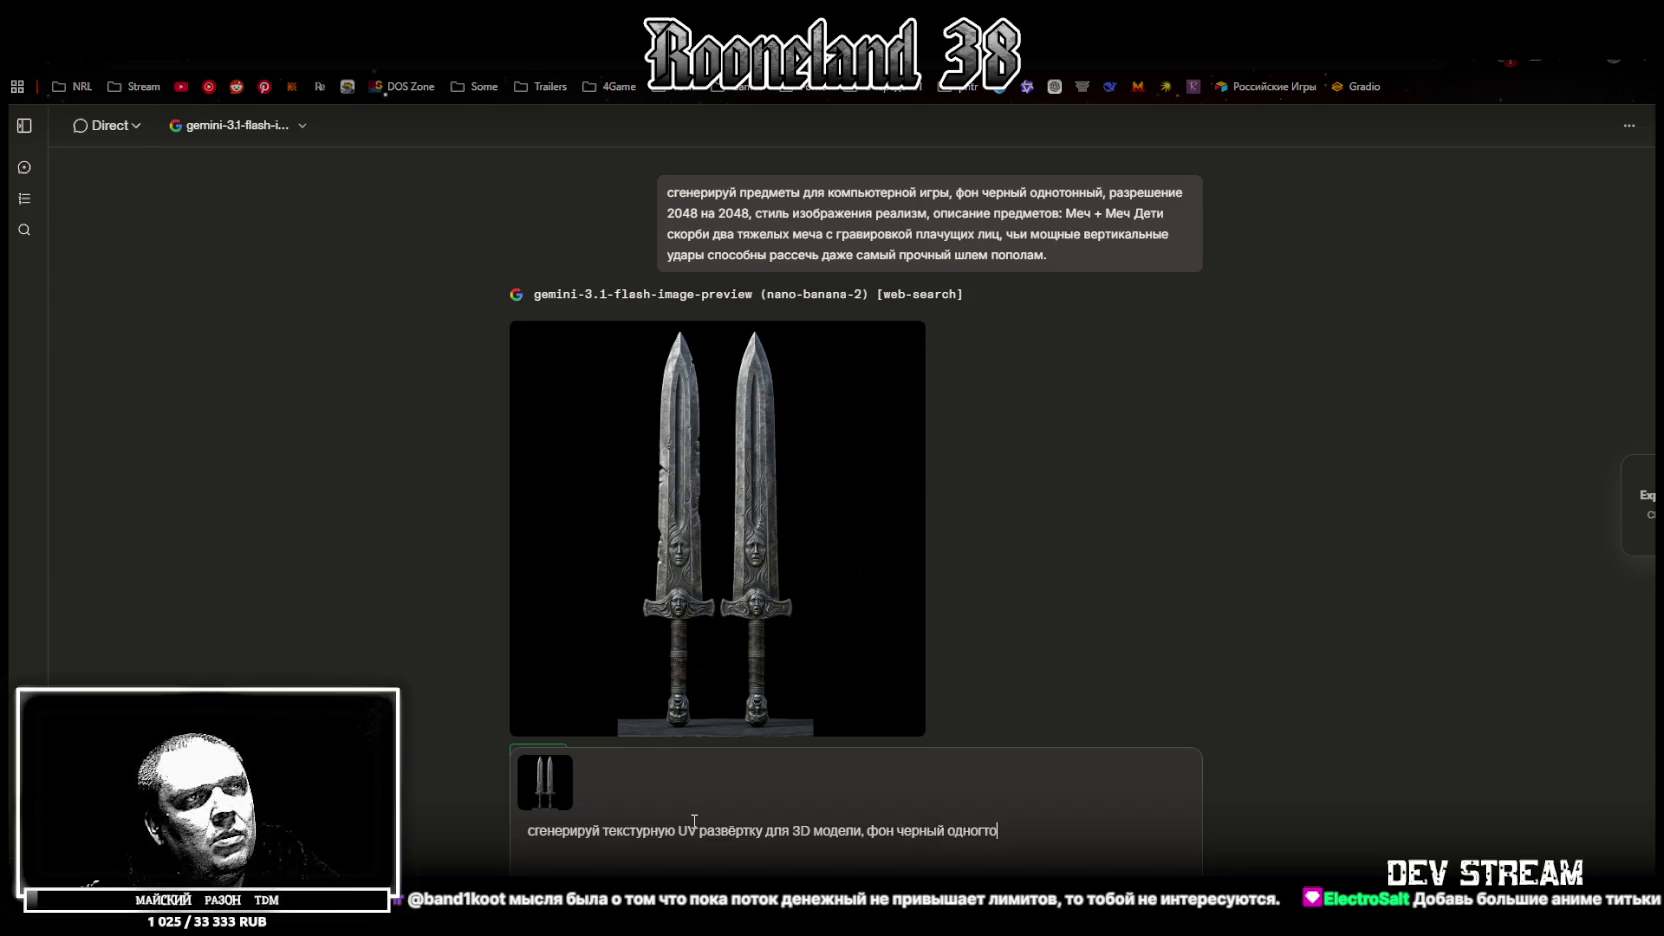
type("нный,")
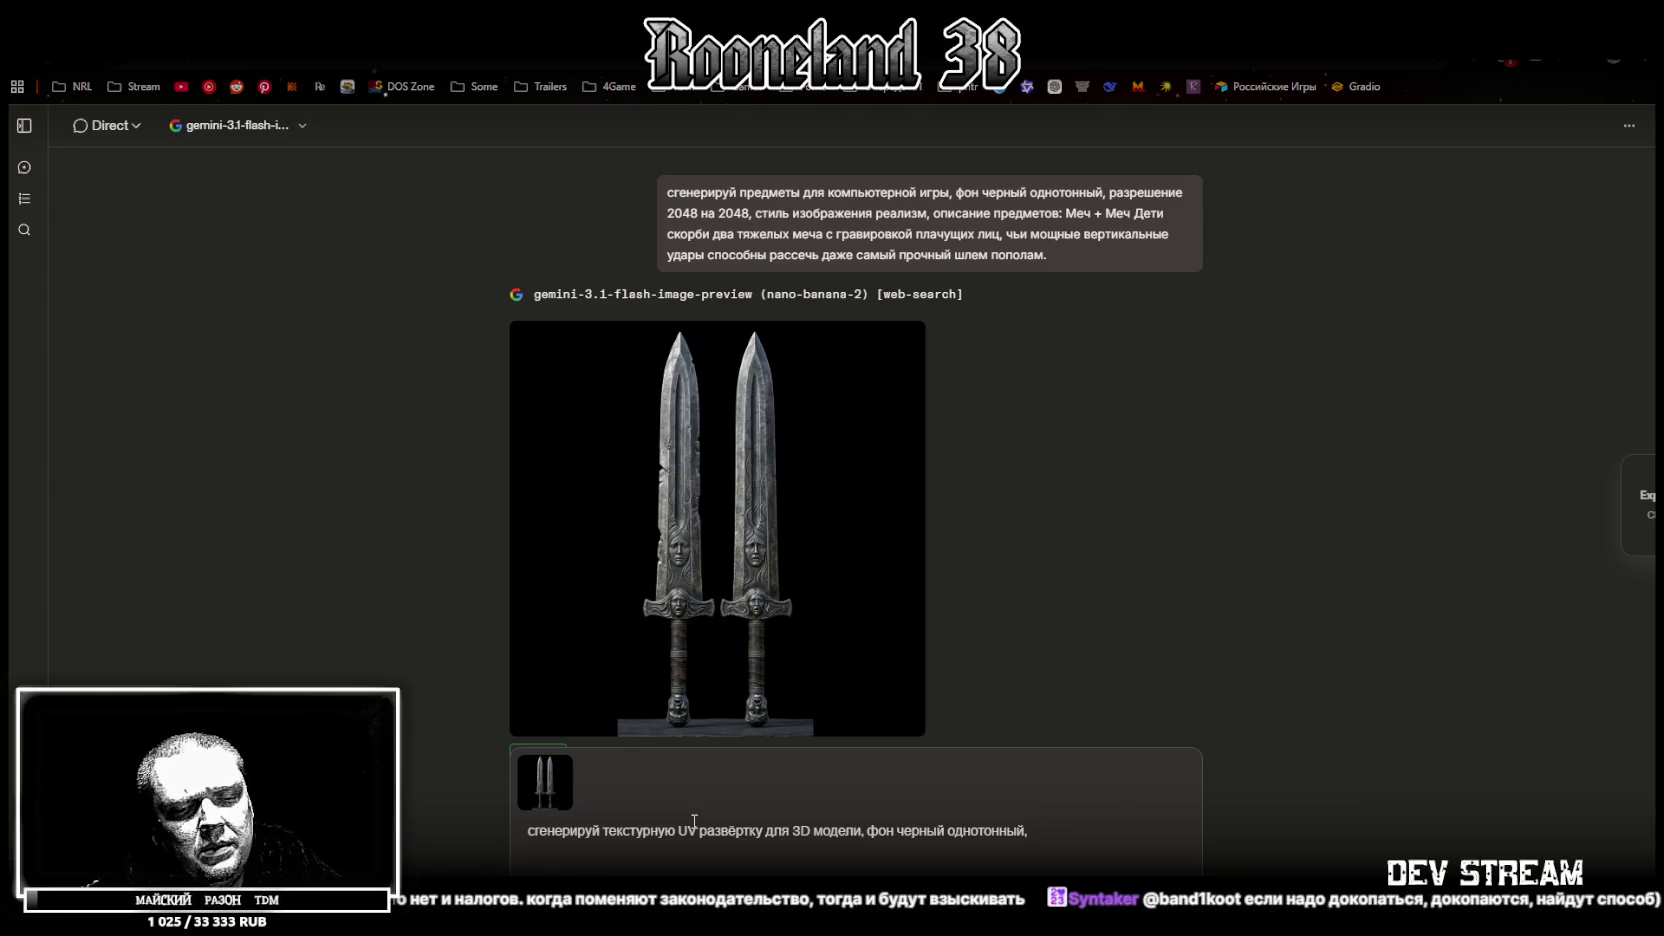
type(" стиль")
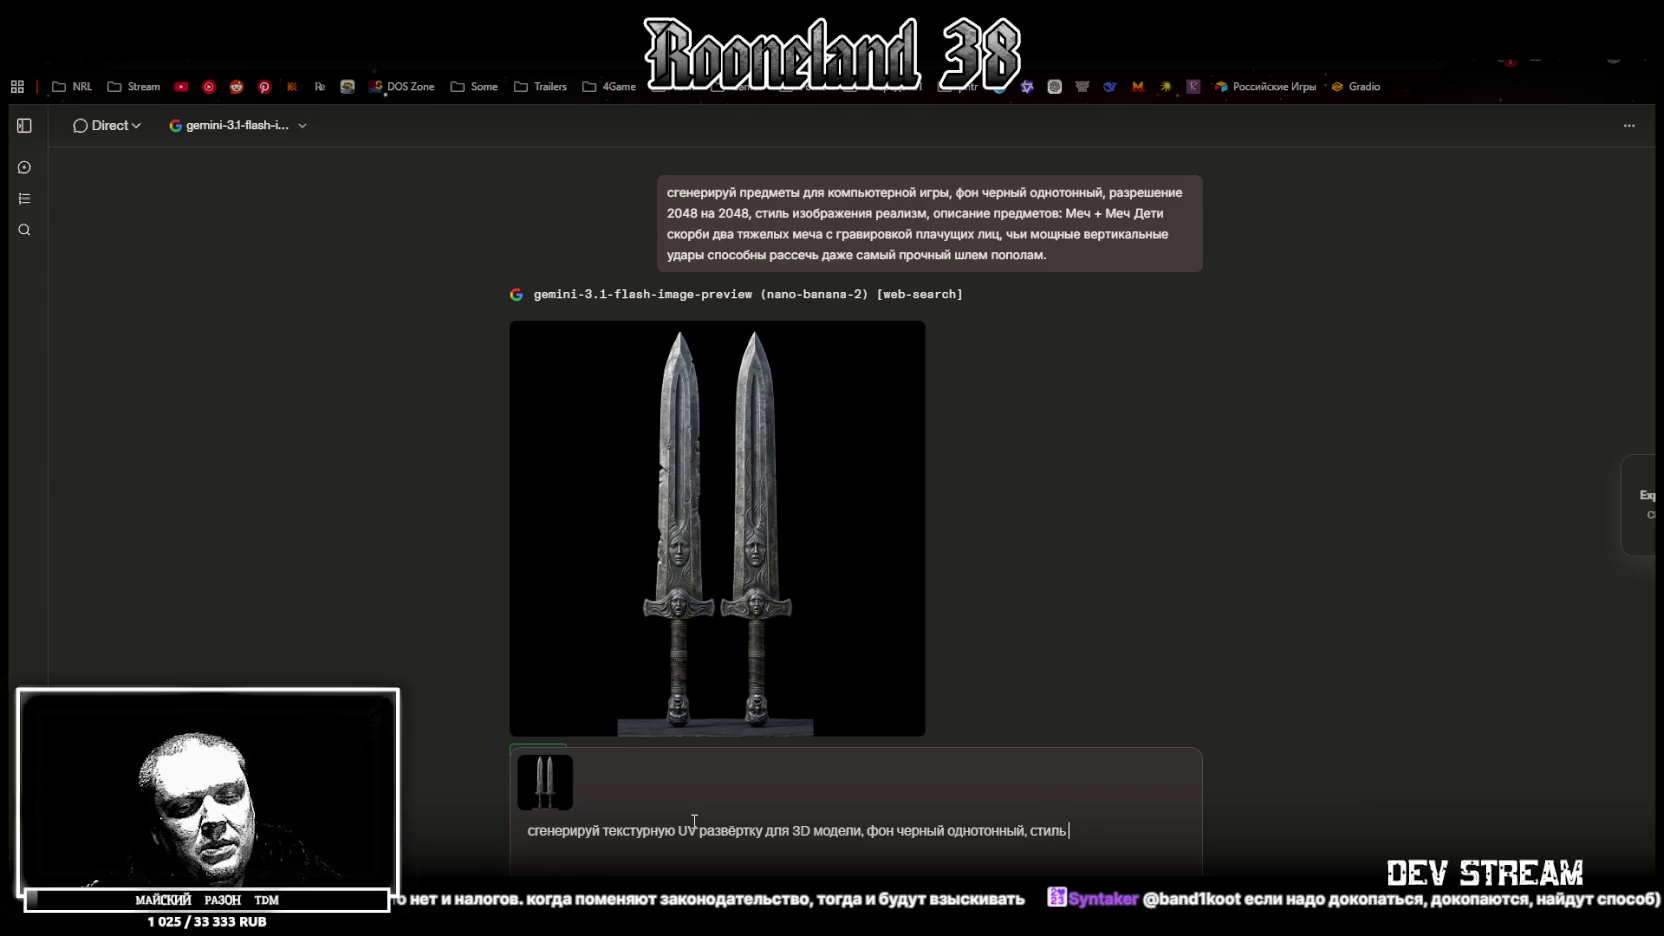
type(" и")
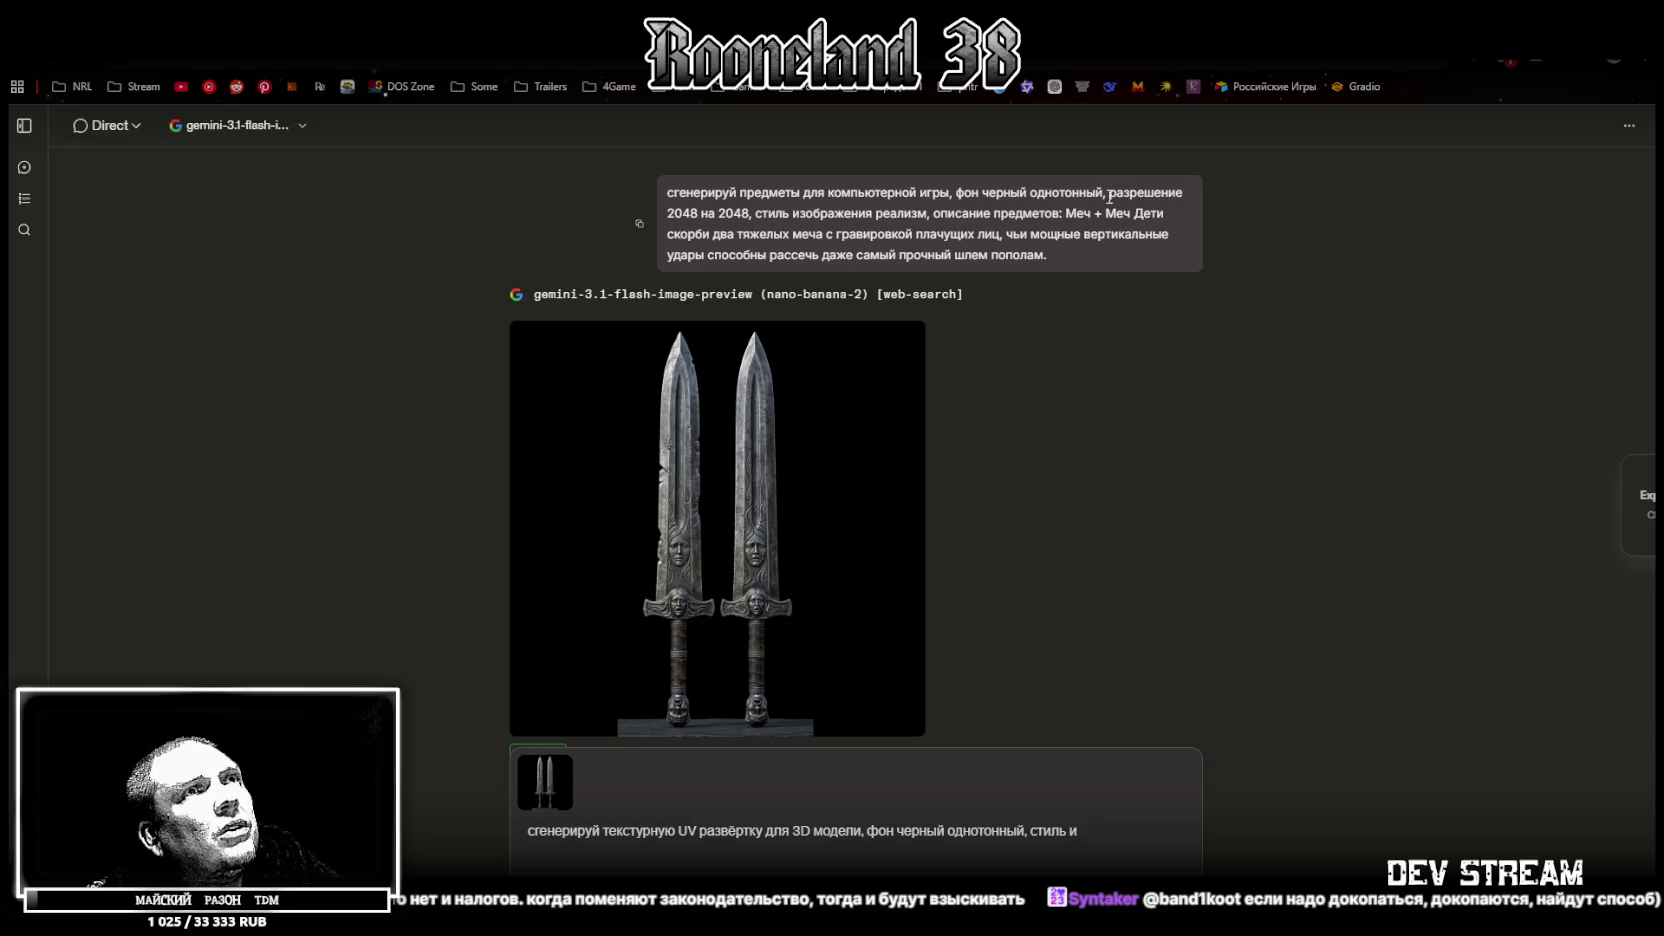
mouse_move(1108, 192)
left_mouse_down()
mouse_move(860, 197)
mouse_move(926, 214)
left_mouse_up()
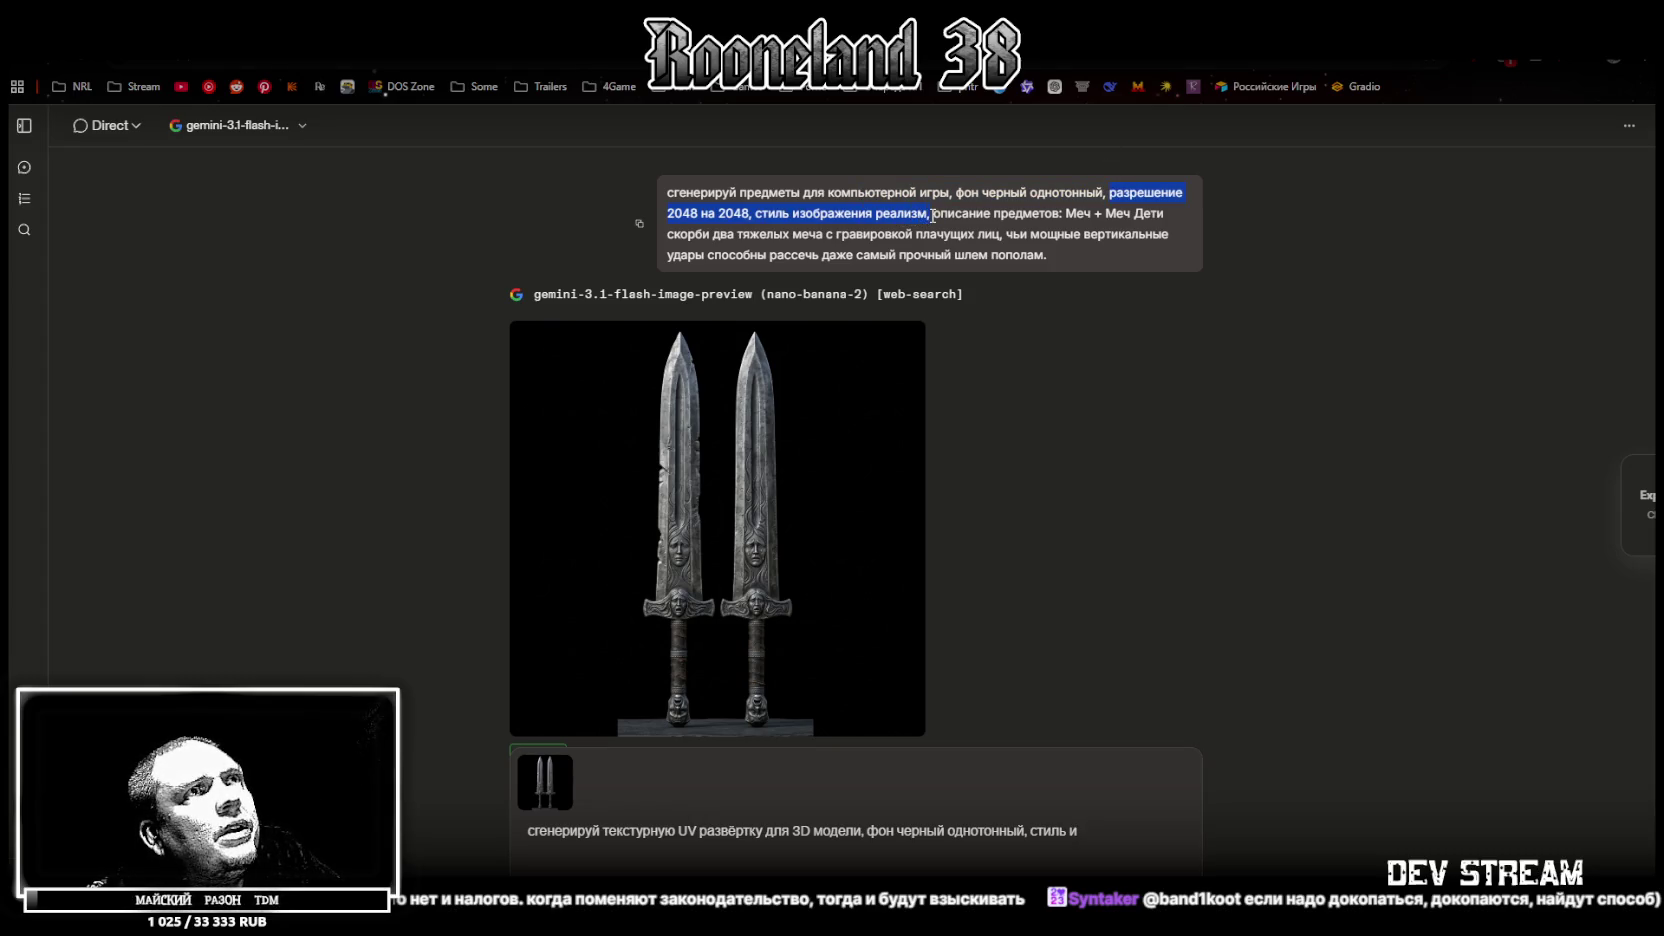
left_click(1031, 830)
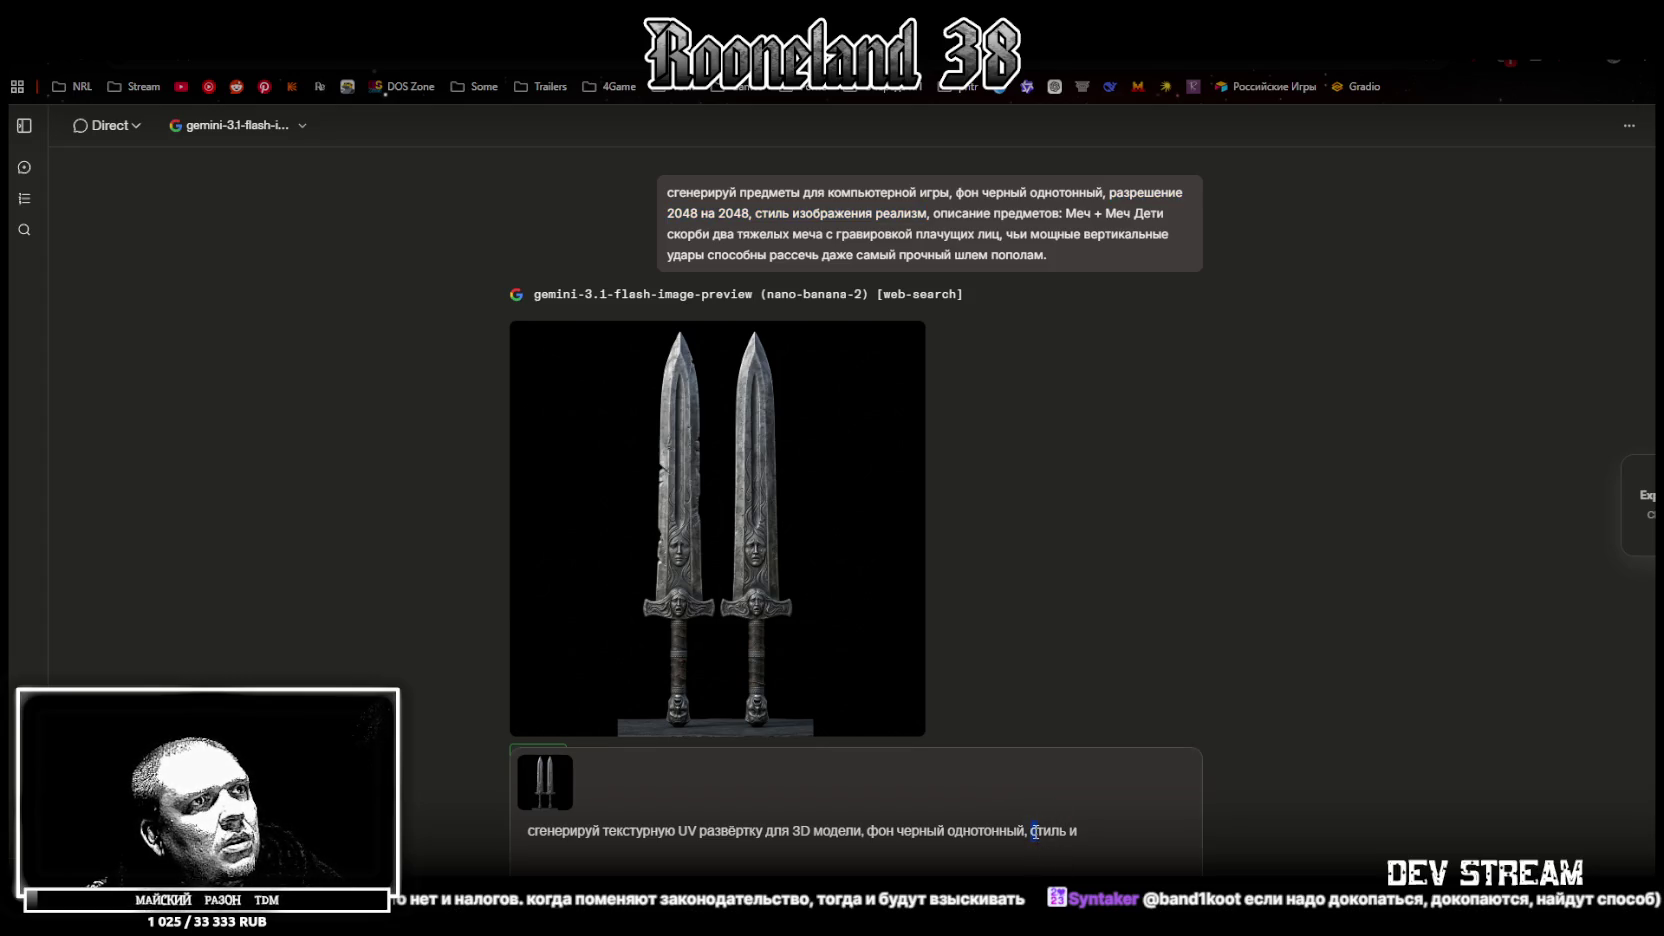
left_click_drag(1030, 831, 1089, 831)
type("разрешение 2048 на 2048, стиль изображения реализм")
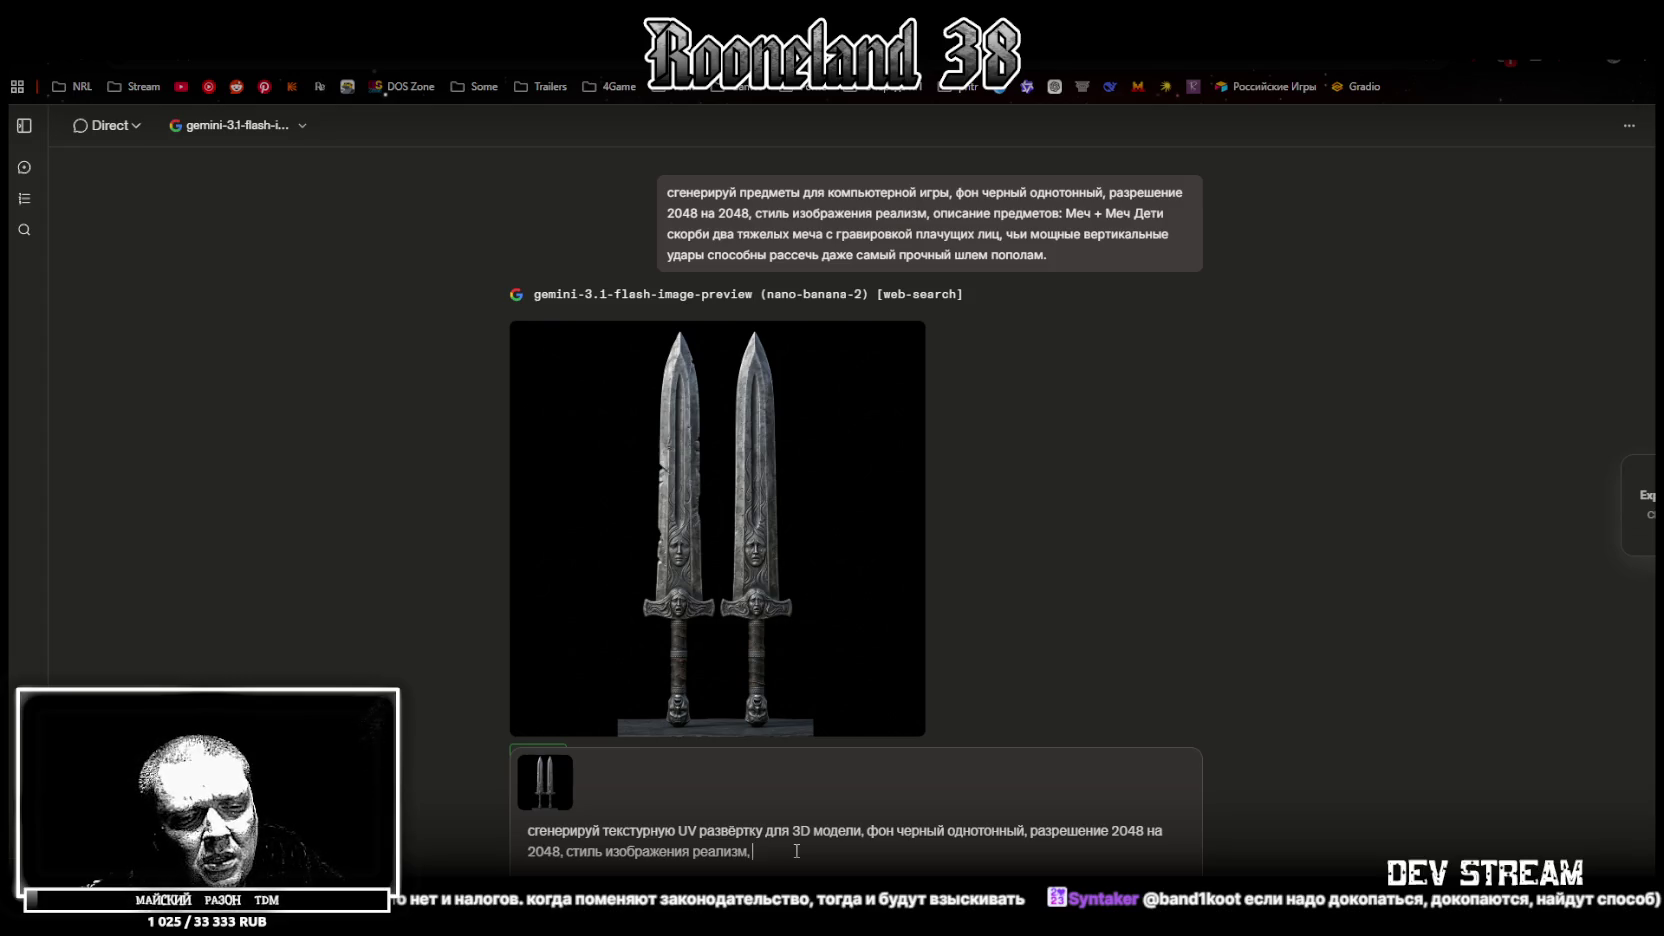
Add 'без полигональной сетки' and the back and front view wording, then send the prompt
type("без полигональной сетки")
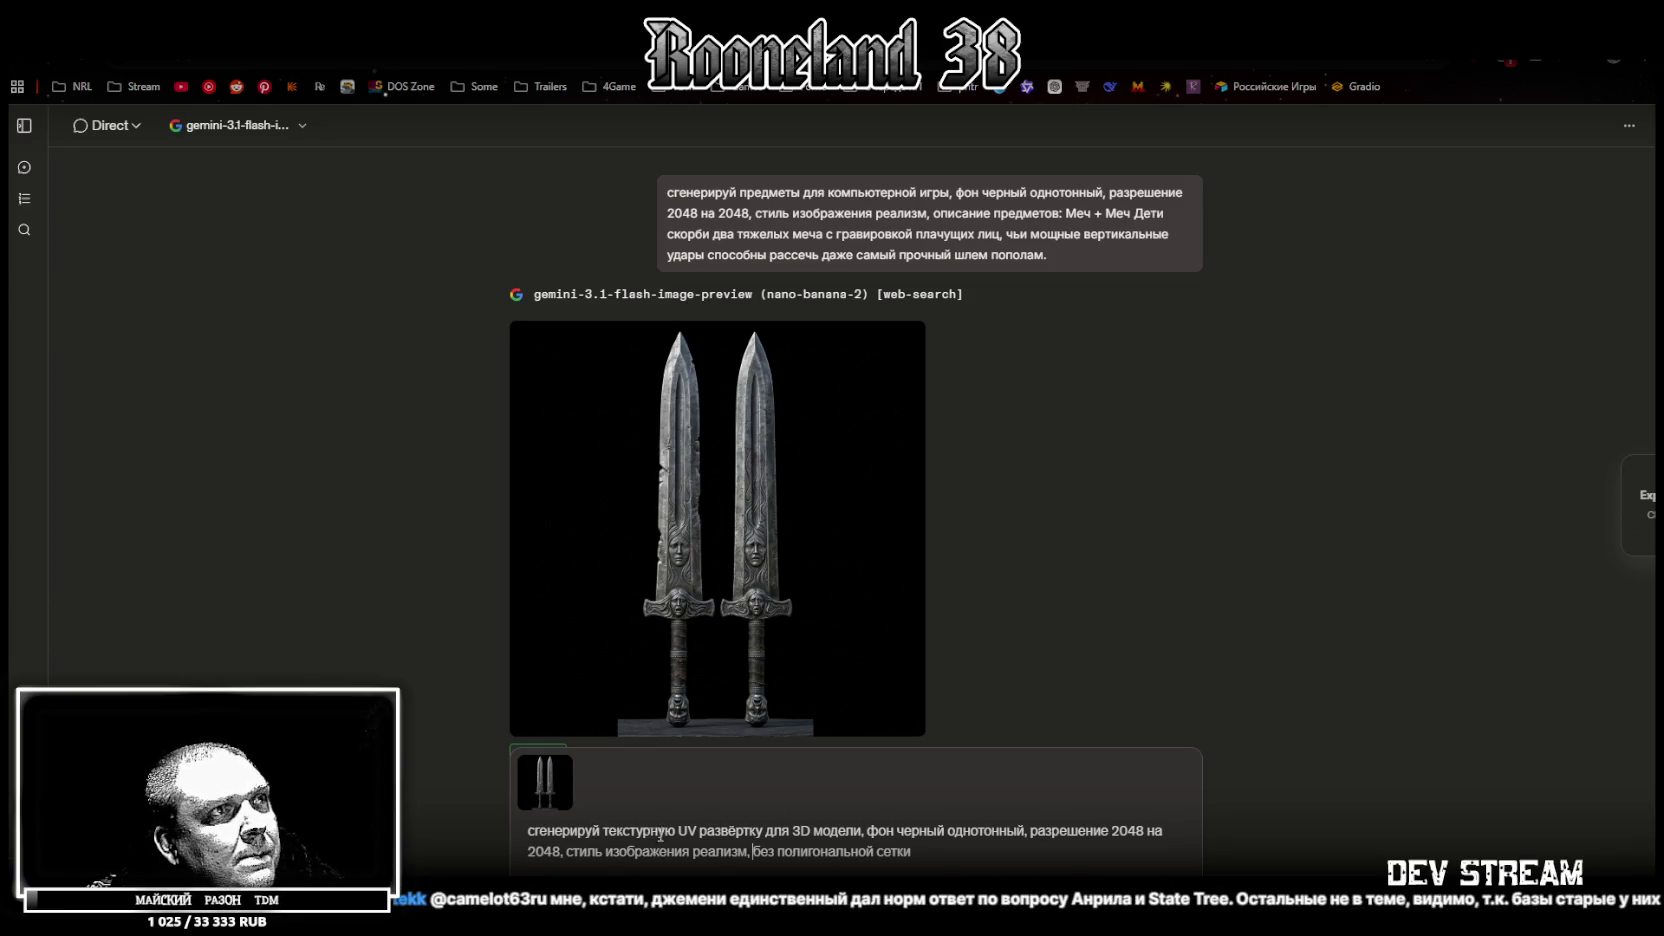
left_click(867, 830)
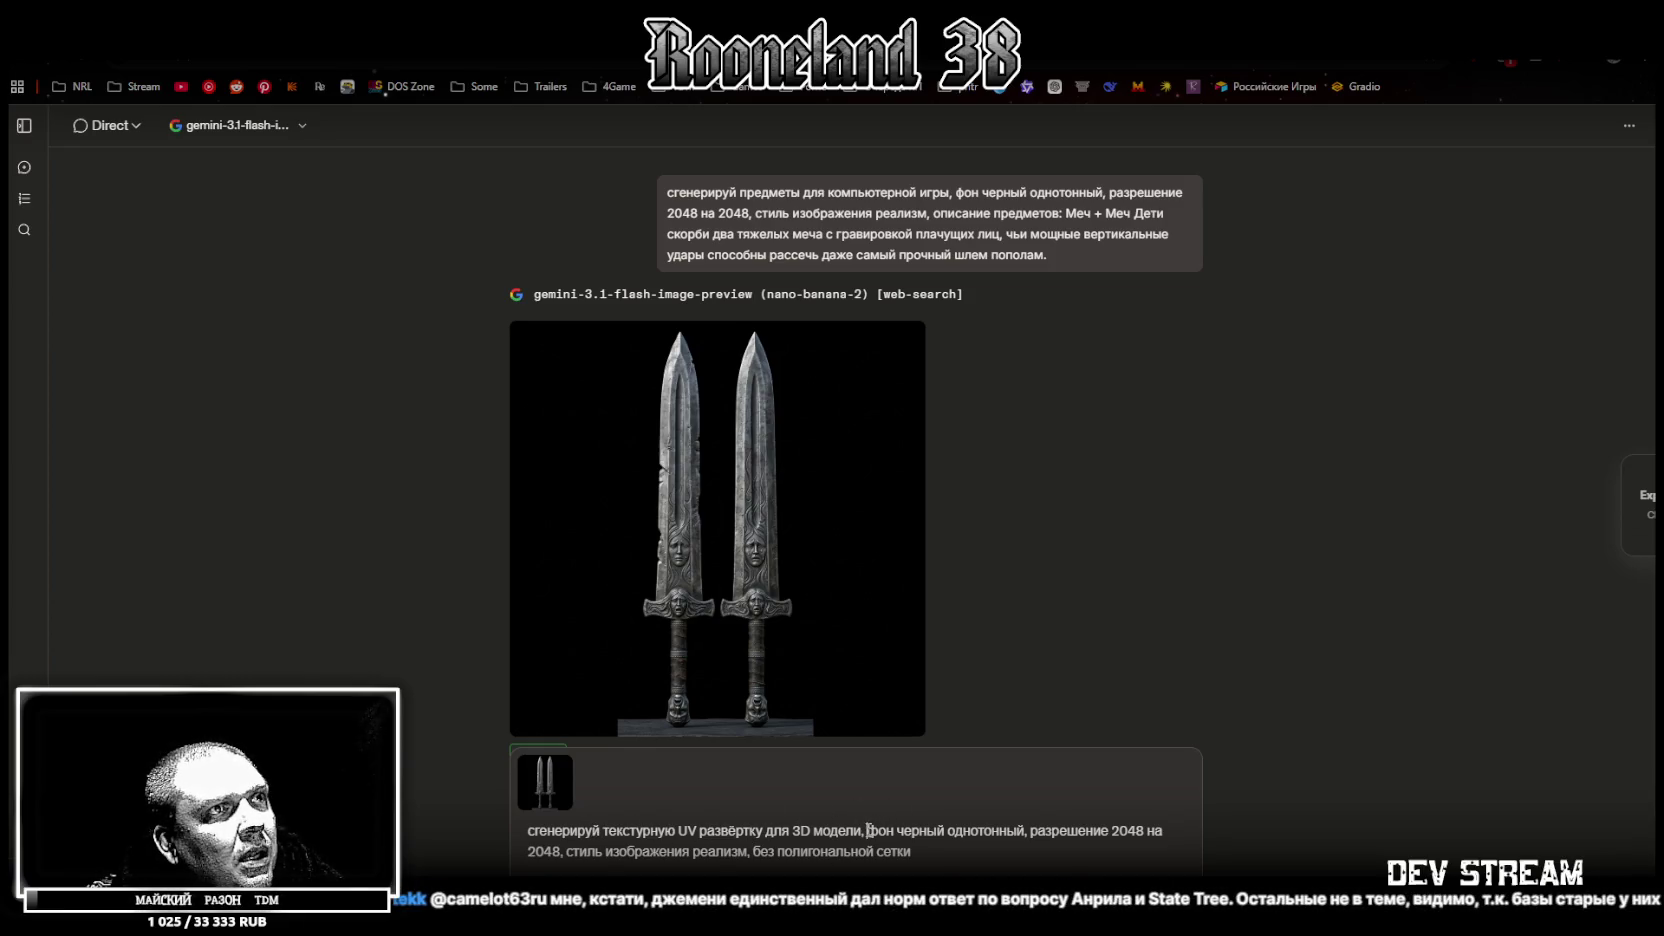
type("ви")
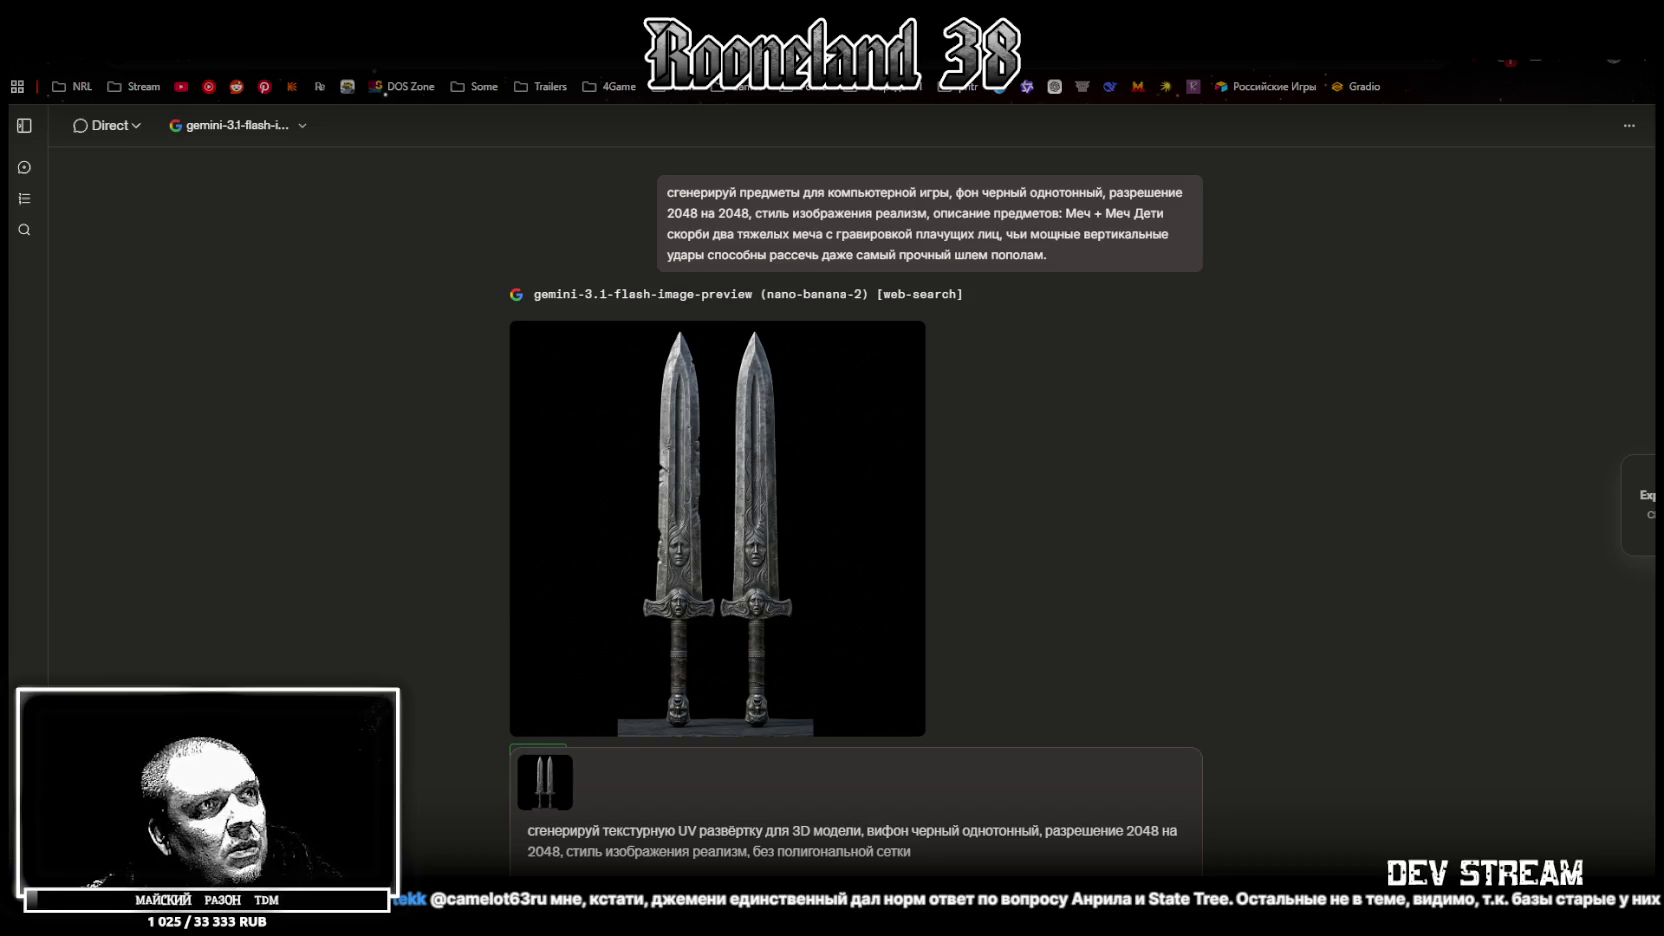
type("л предмета сзади")
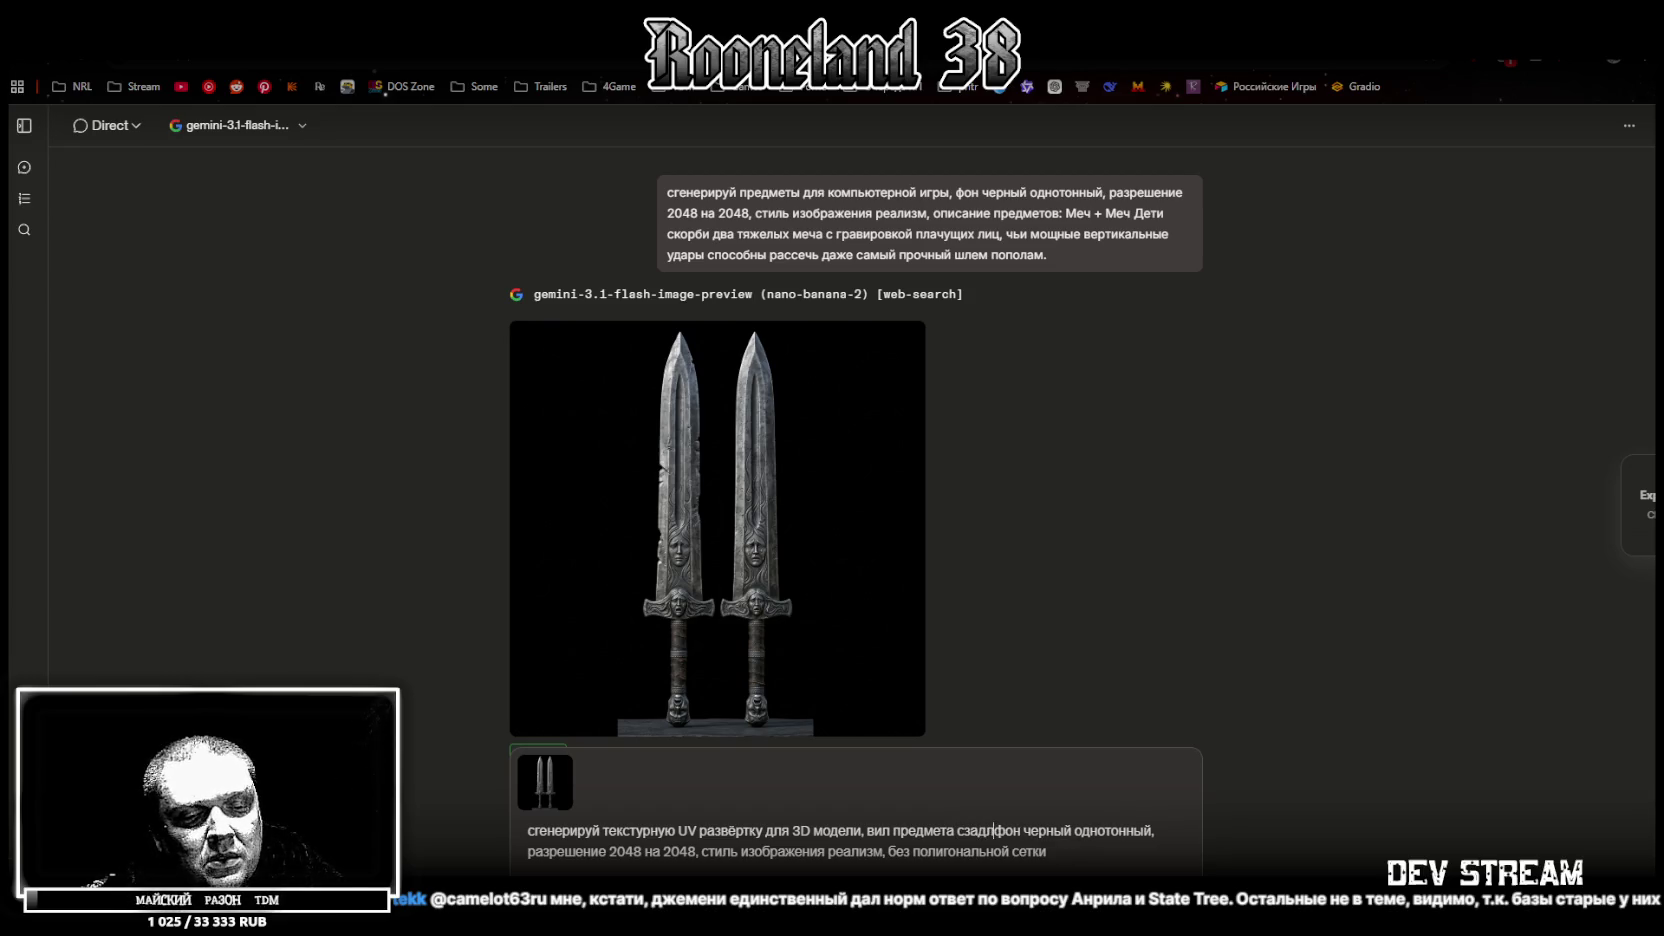
key("BackSpace")
type("и, вид предмета спереди")
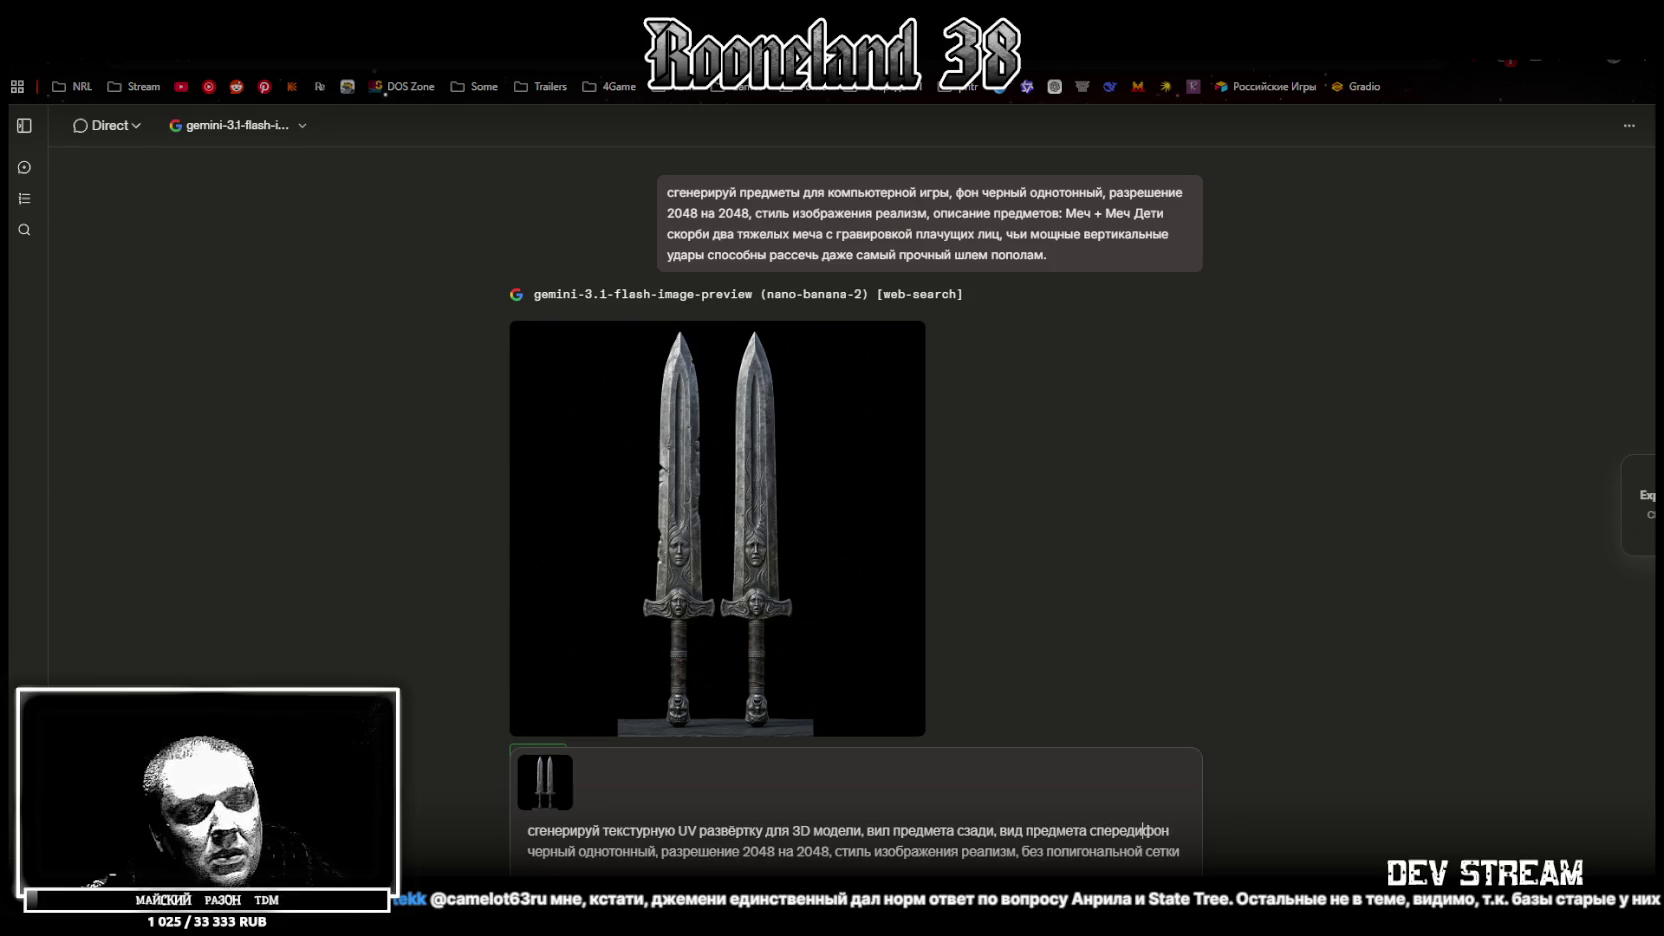
type(",")
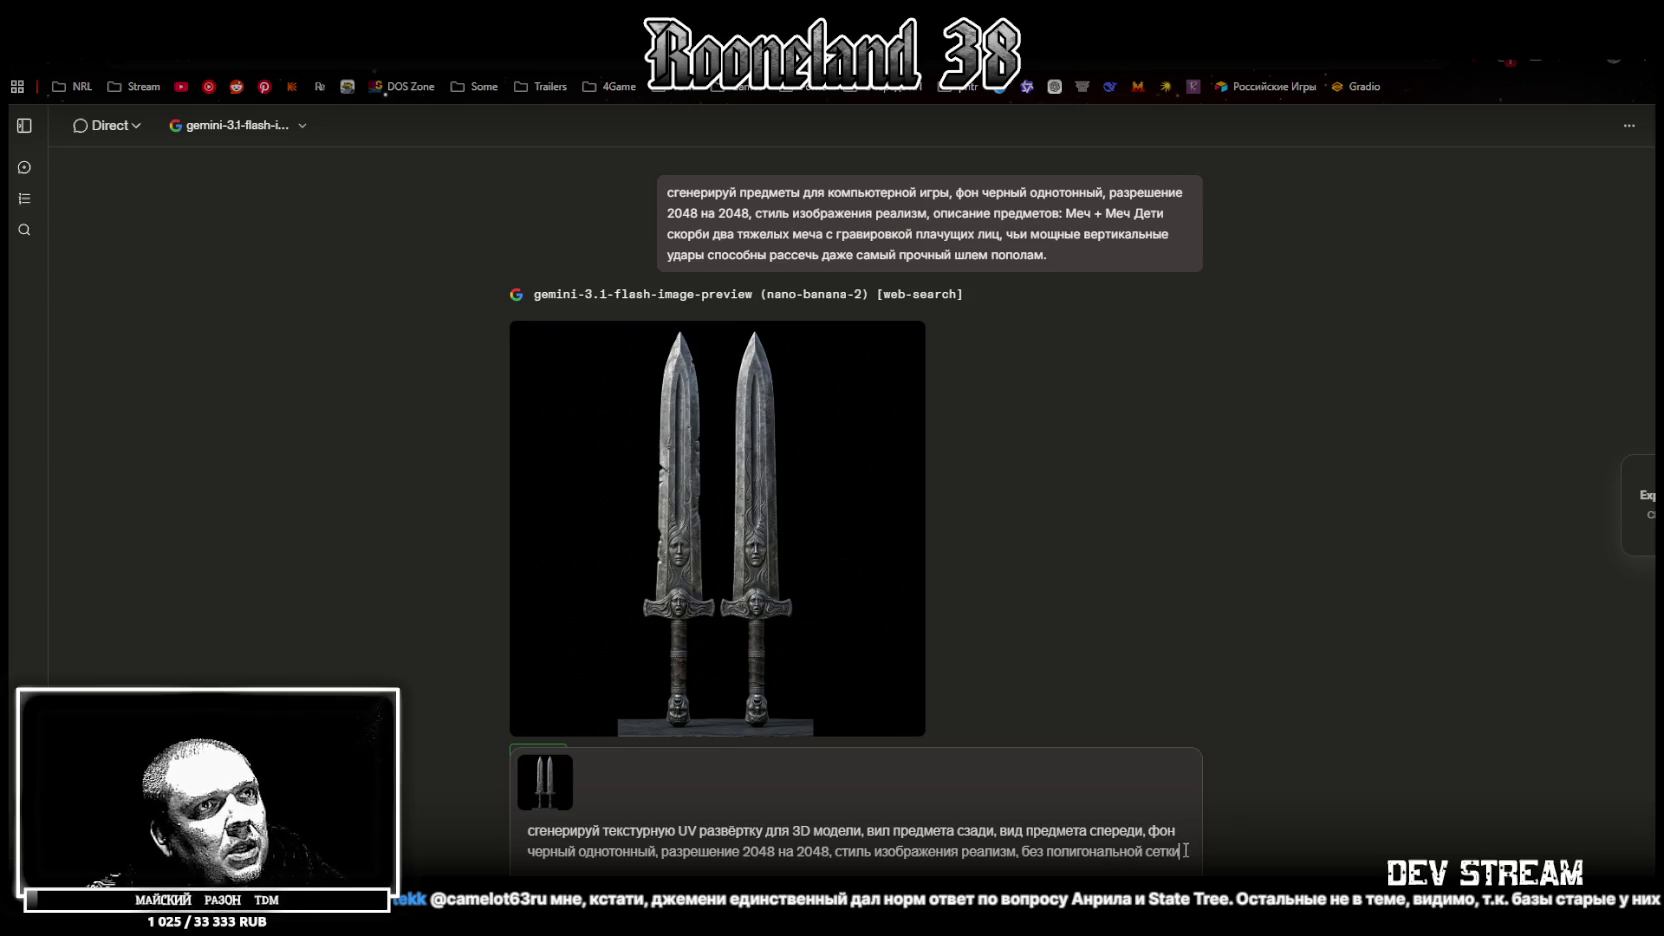
key("Return")
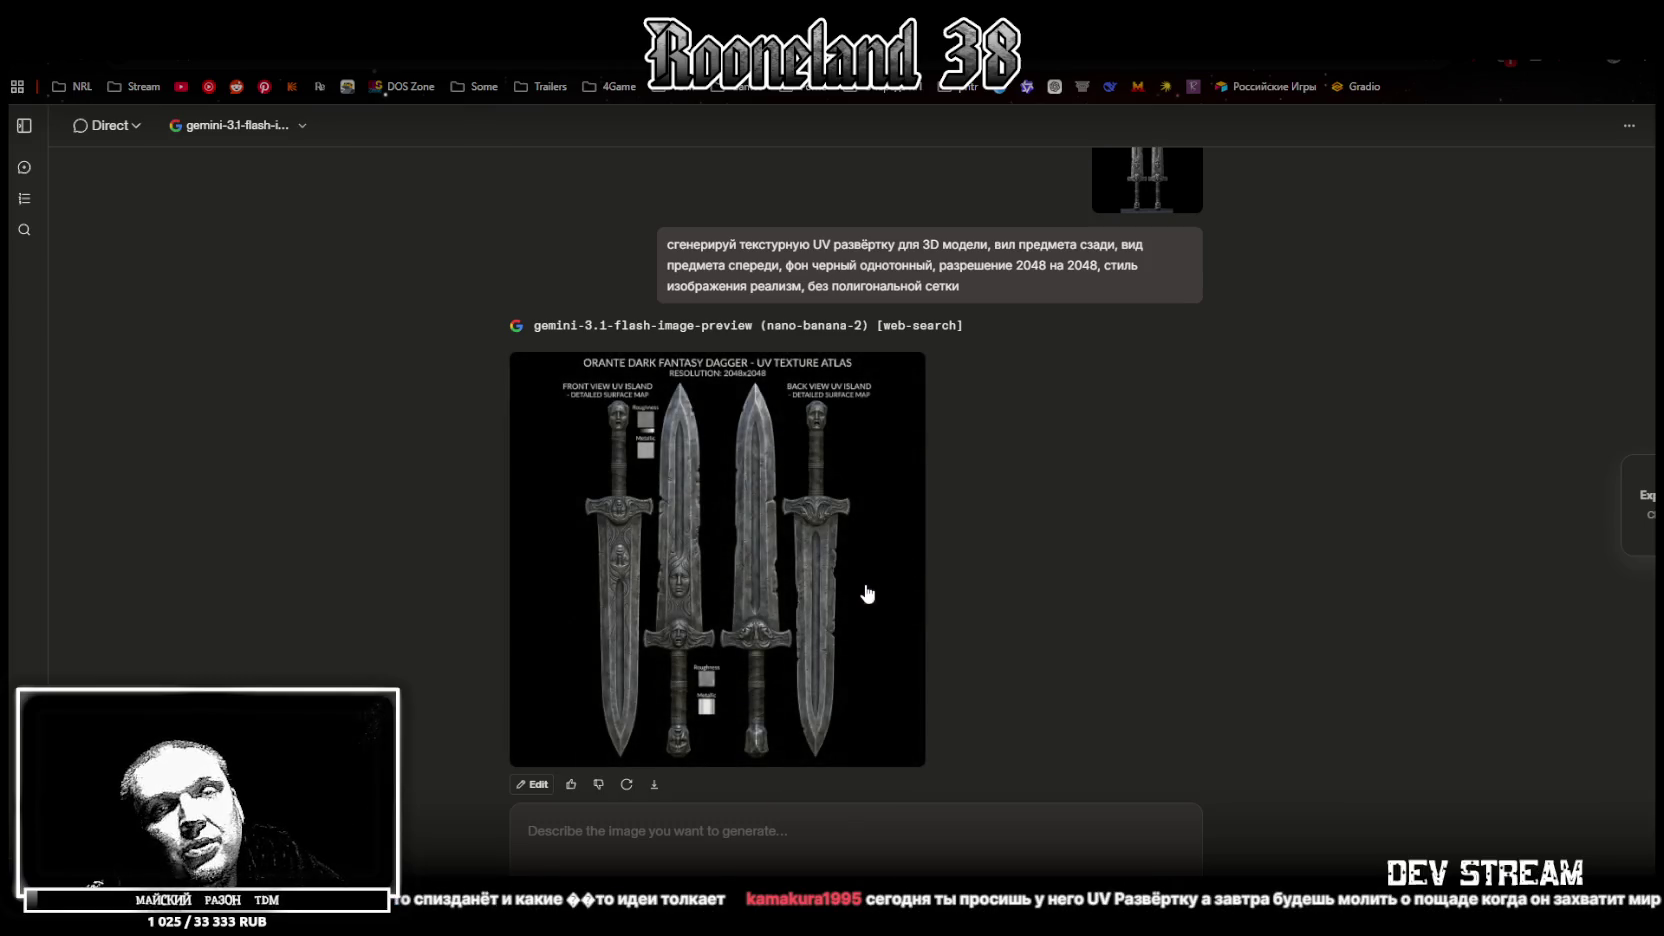
Enlarge the generated front/back UV atlas image, then return to Blockbench
left_click(753, 549)
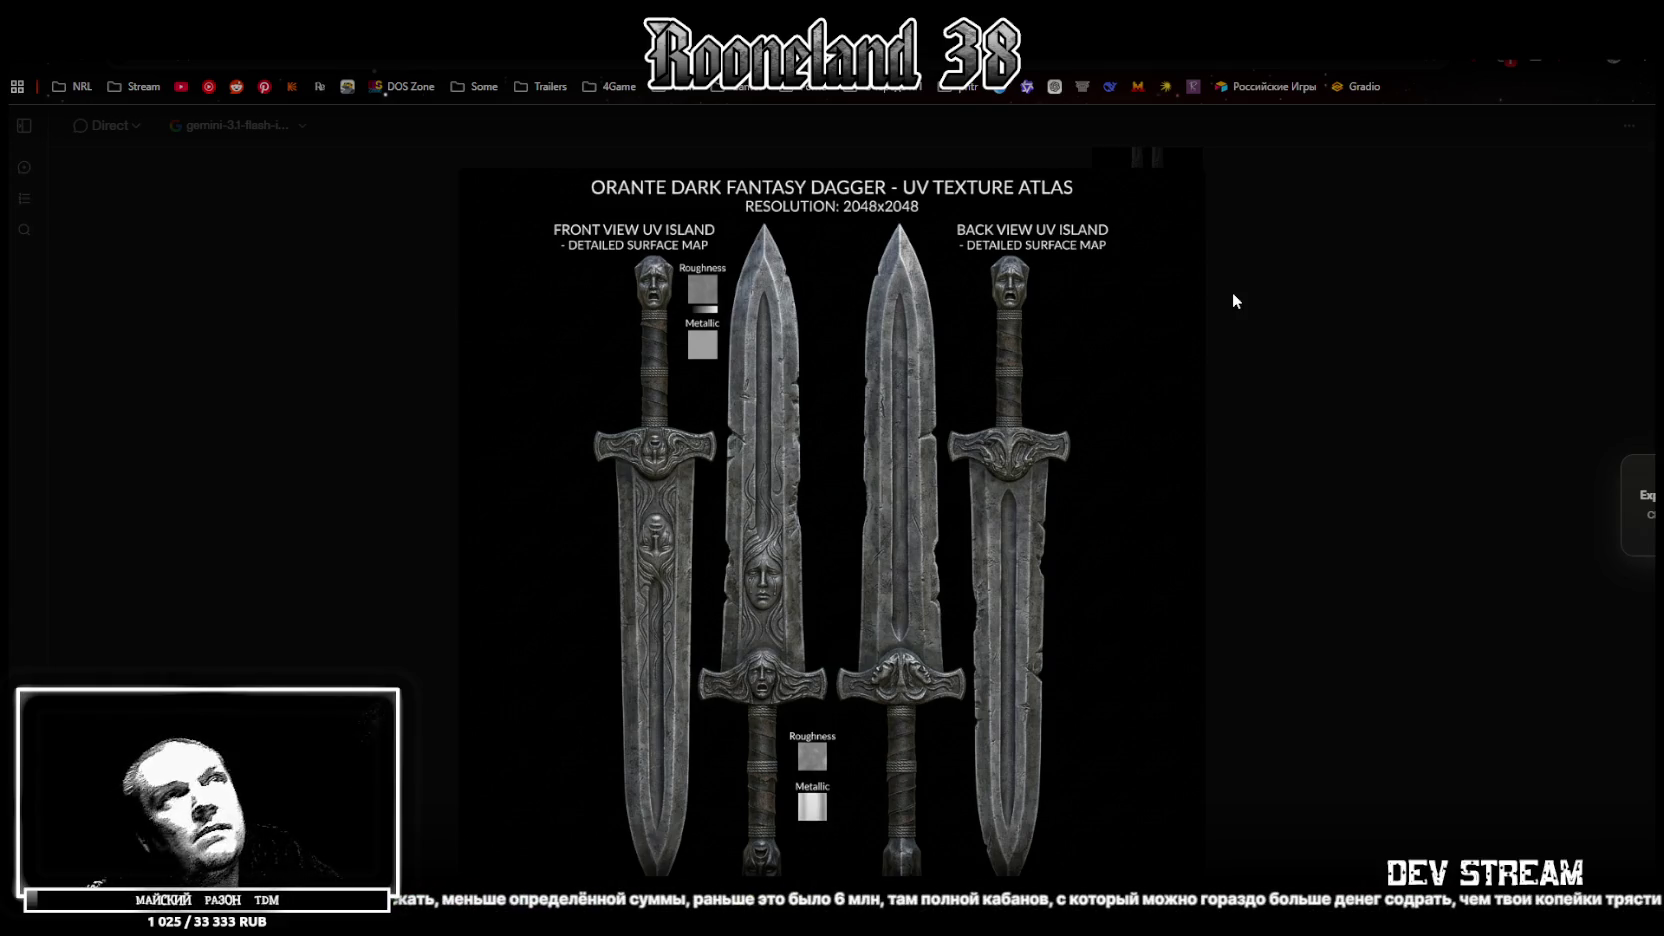
key("alt+Tab")
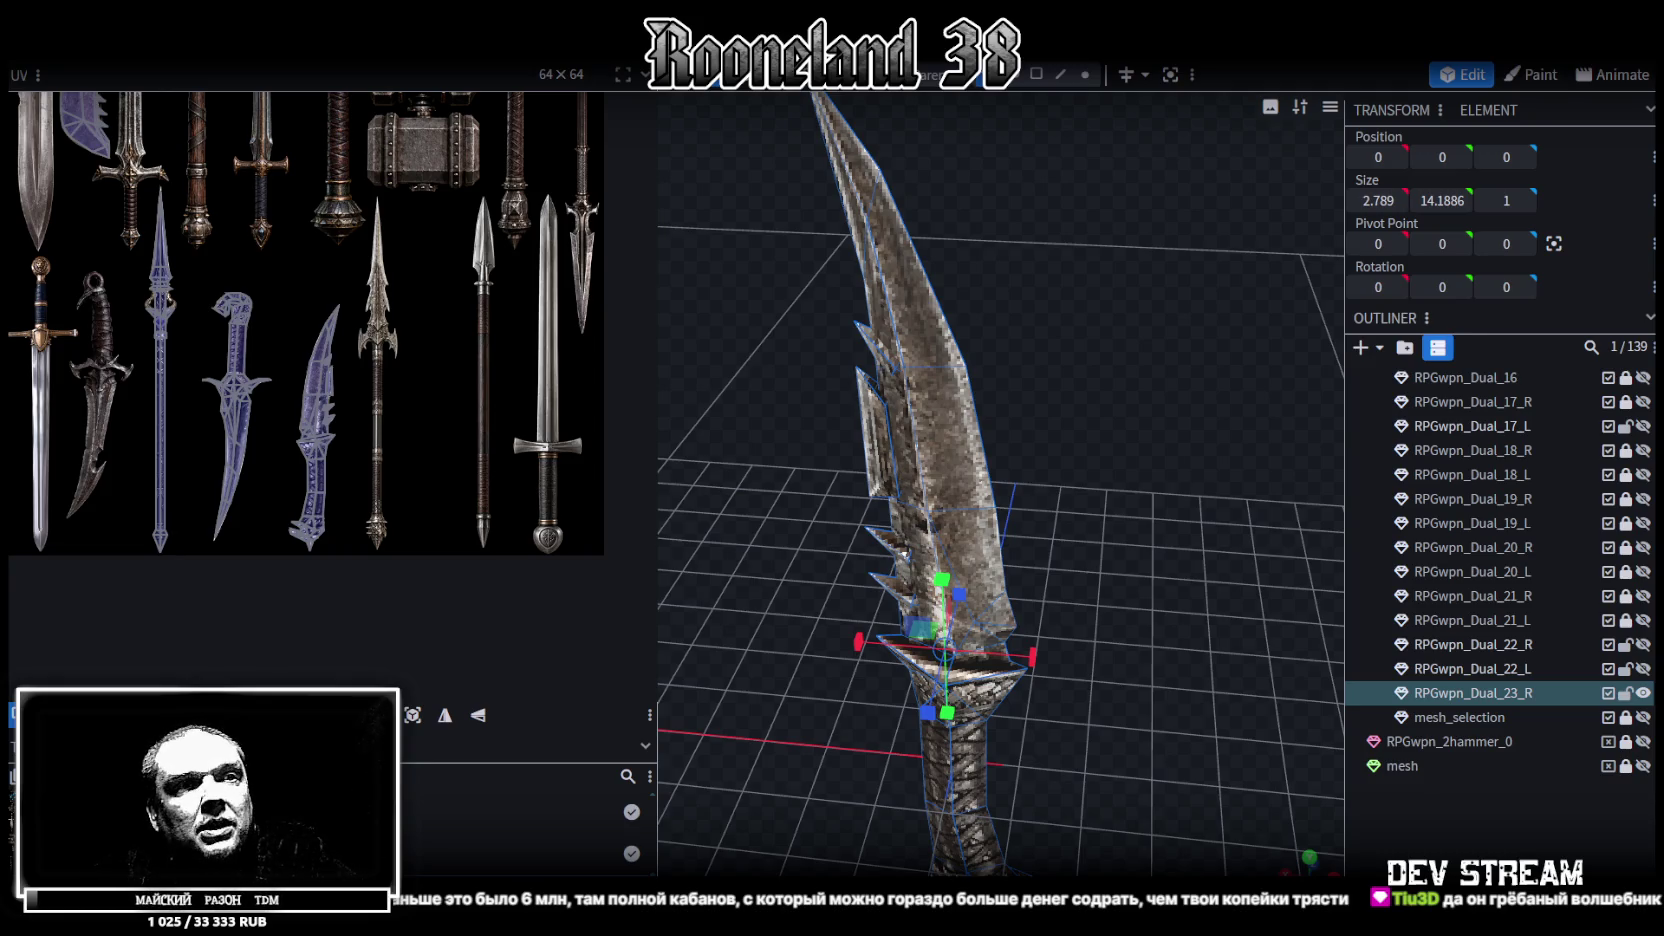
Scroll the chat to compare the twin-sword image with the UV atlas, then go back to Blockbench
key("alt+Tab")
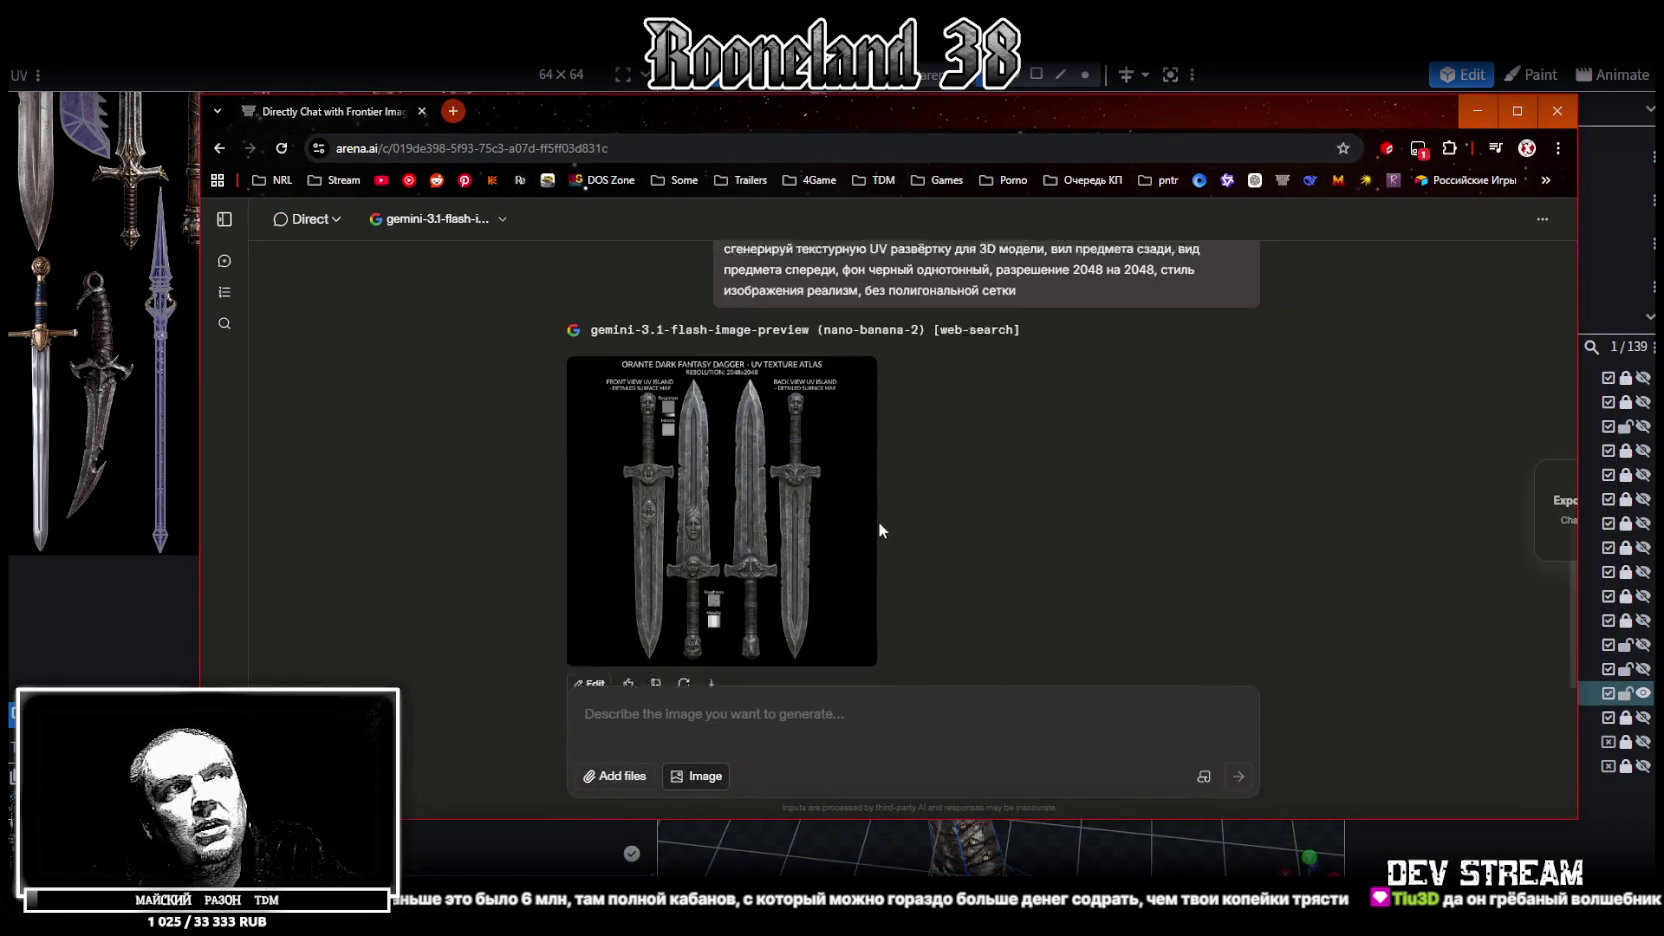
scroll(994, 535, "up", 3)
scroll(849, 393, "up", 5)
scroll(845, 467, "down", 2)
scroll(845, 467, "up", 2)
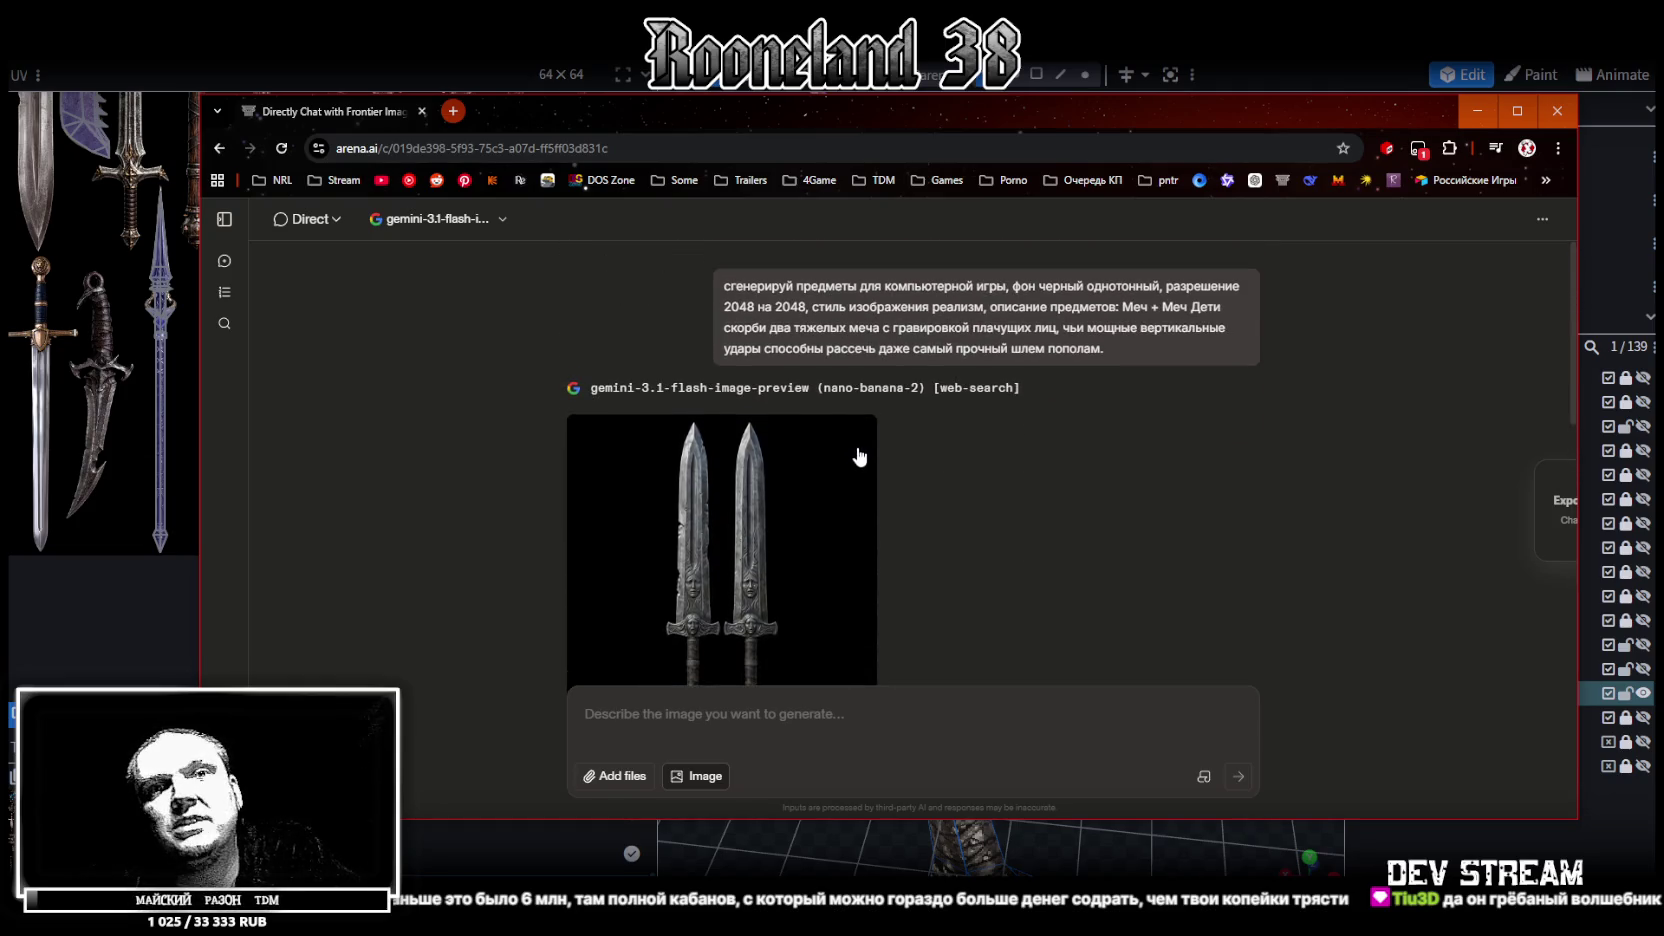
scroll(810, 412, "down", 1)
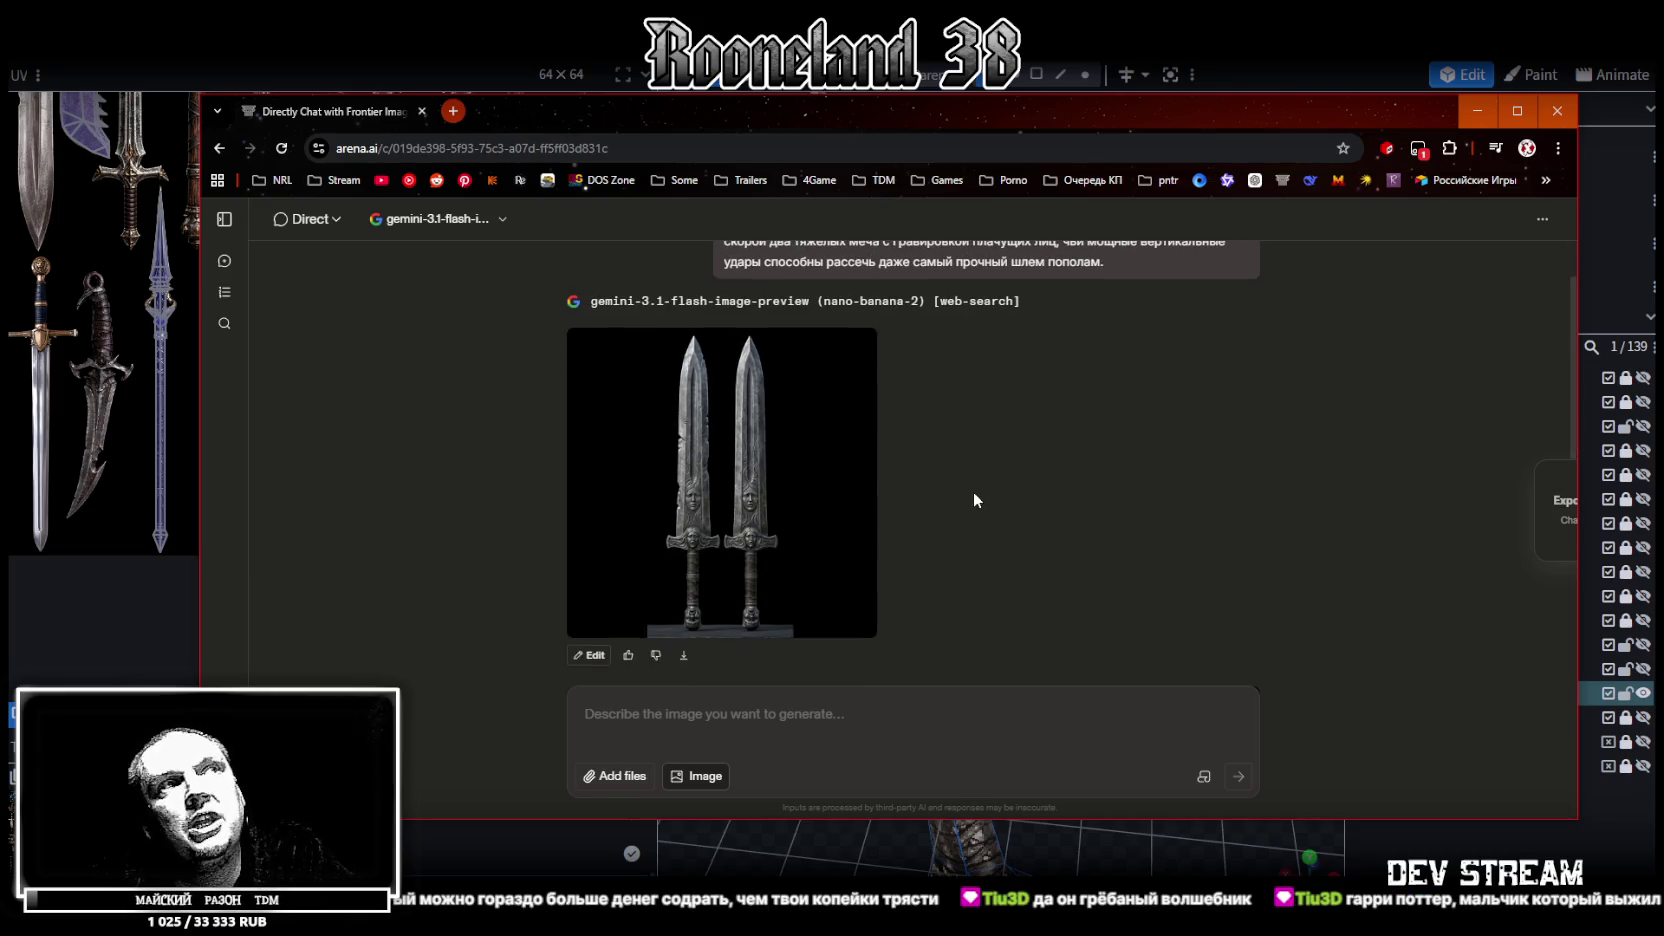
scroll(937, 471, "down", 4)
scroll(937, 467, "down", 3)
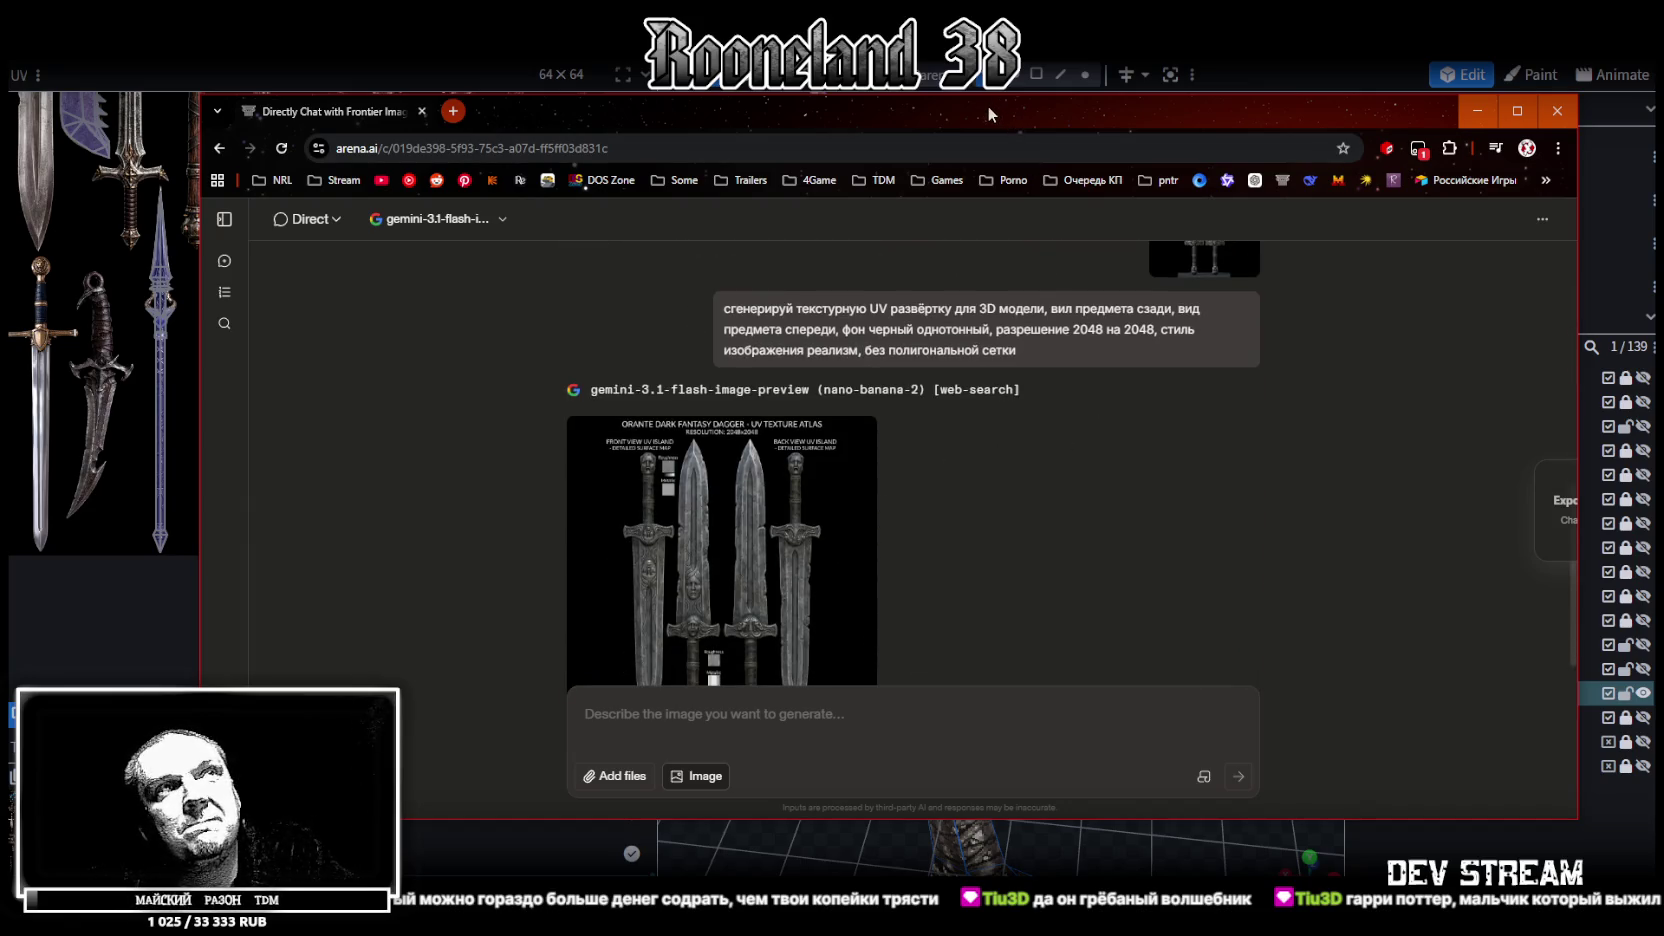
key("alt+Tab")
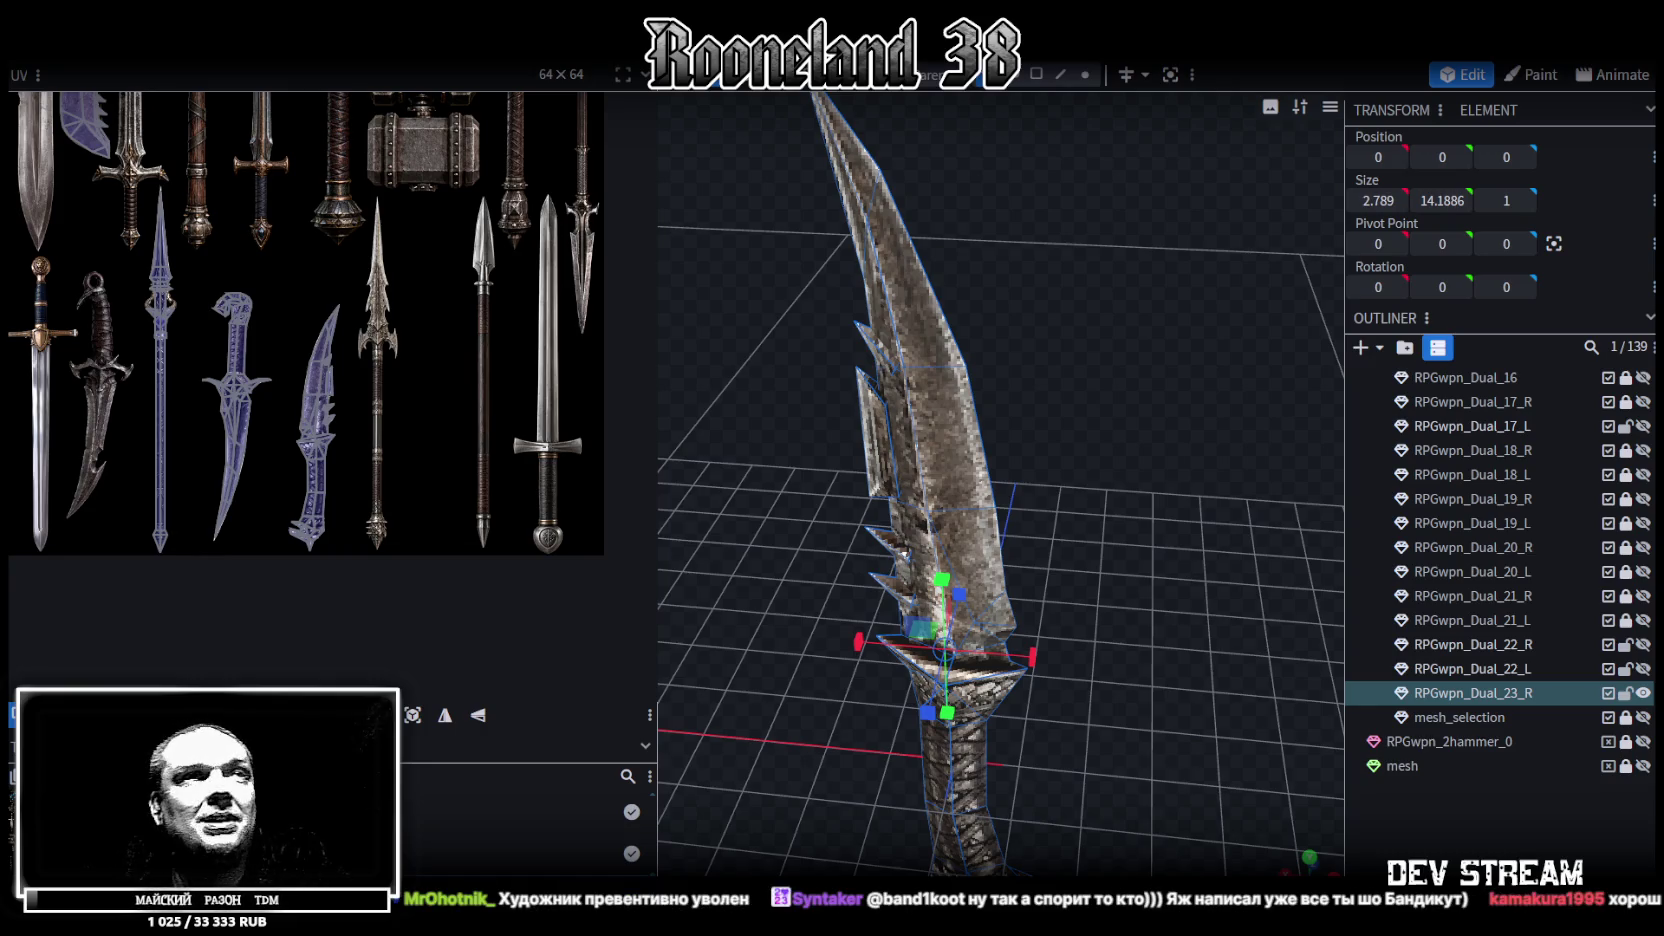
Inspect the dagger from new angles, briefly showing the RPGwpn_Dual_22_R sword beside it
mouse_move(952, 735)
middle_mouse_down()
mouse_move(985, 679)
mouse_move(1050, 719)
mouse_move(1102, 642)
middle_mouse_up()
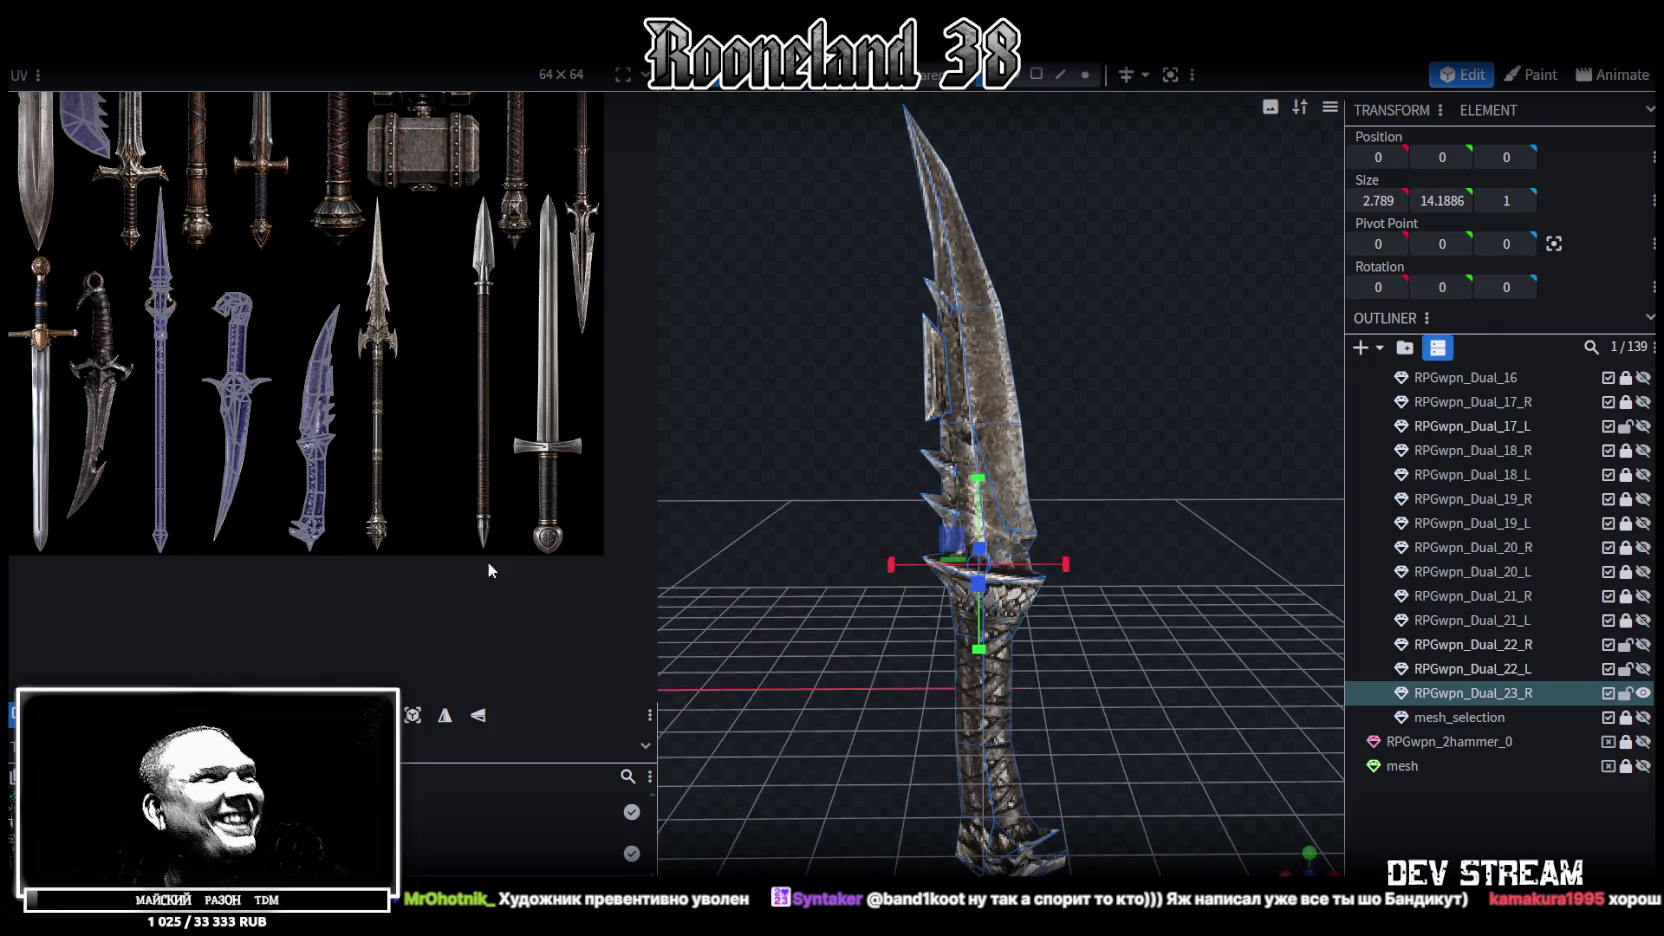
scroll(488, 563, "down", 2)
scroll(993, 359, "up", 1)
scroll(1002, 400, "up", 1)
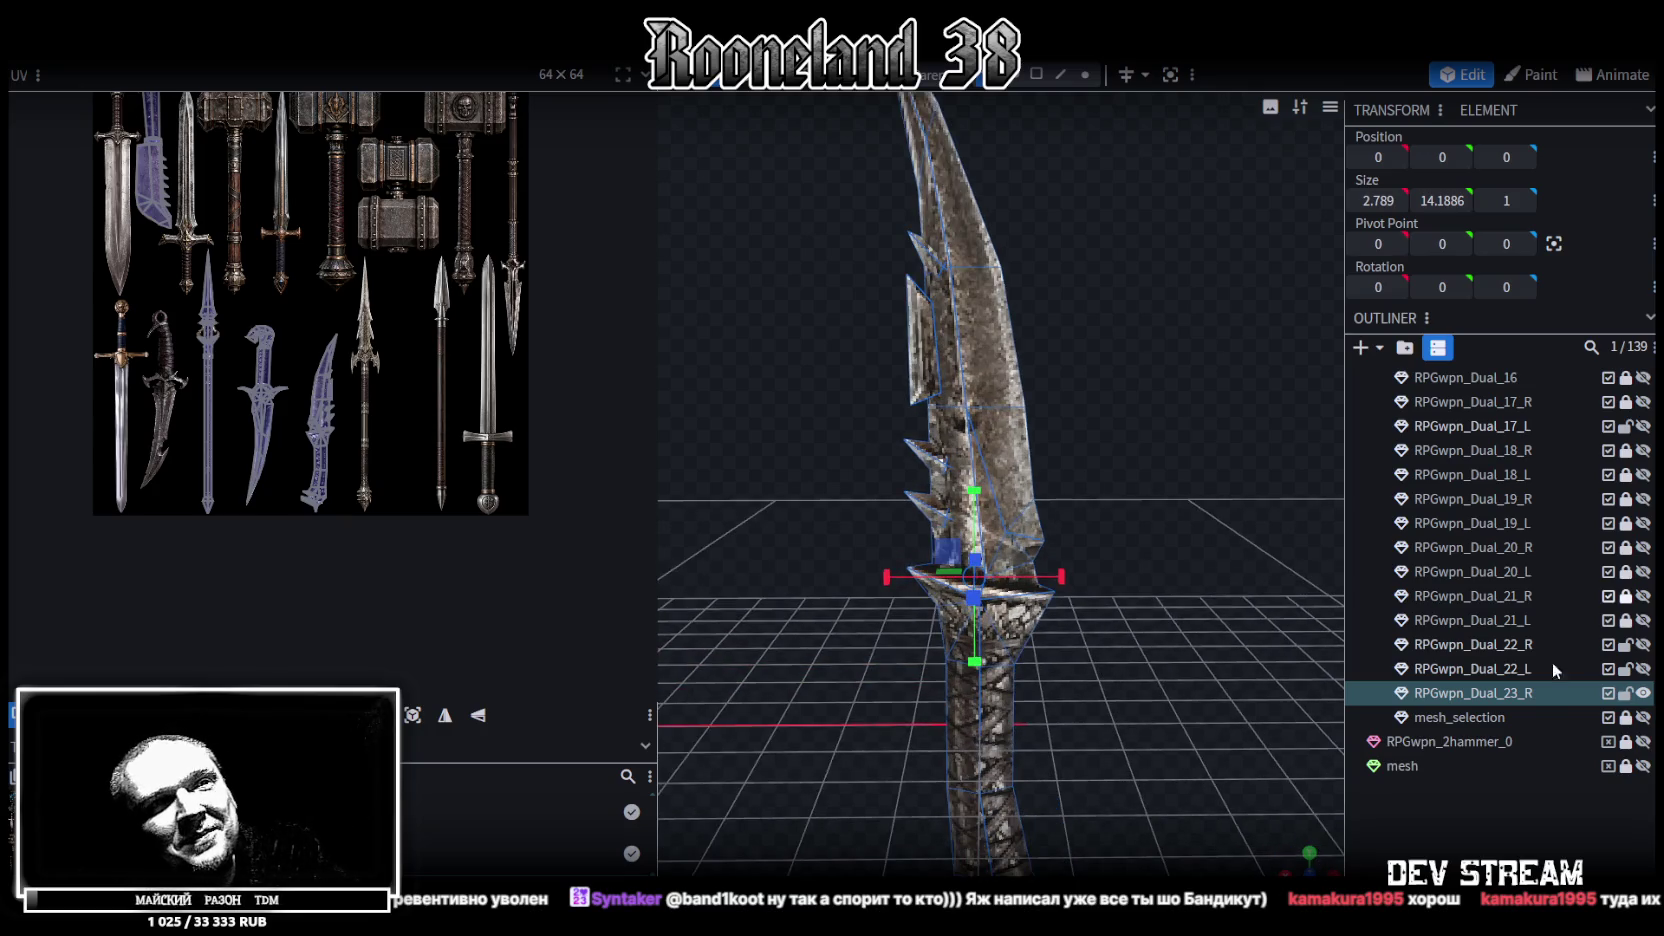
left_click(1643, 645)
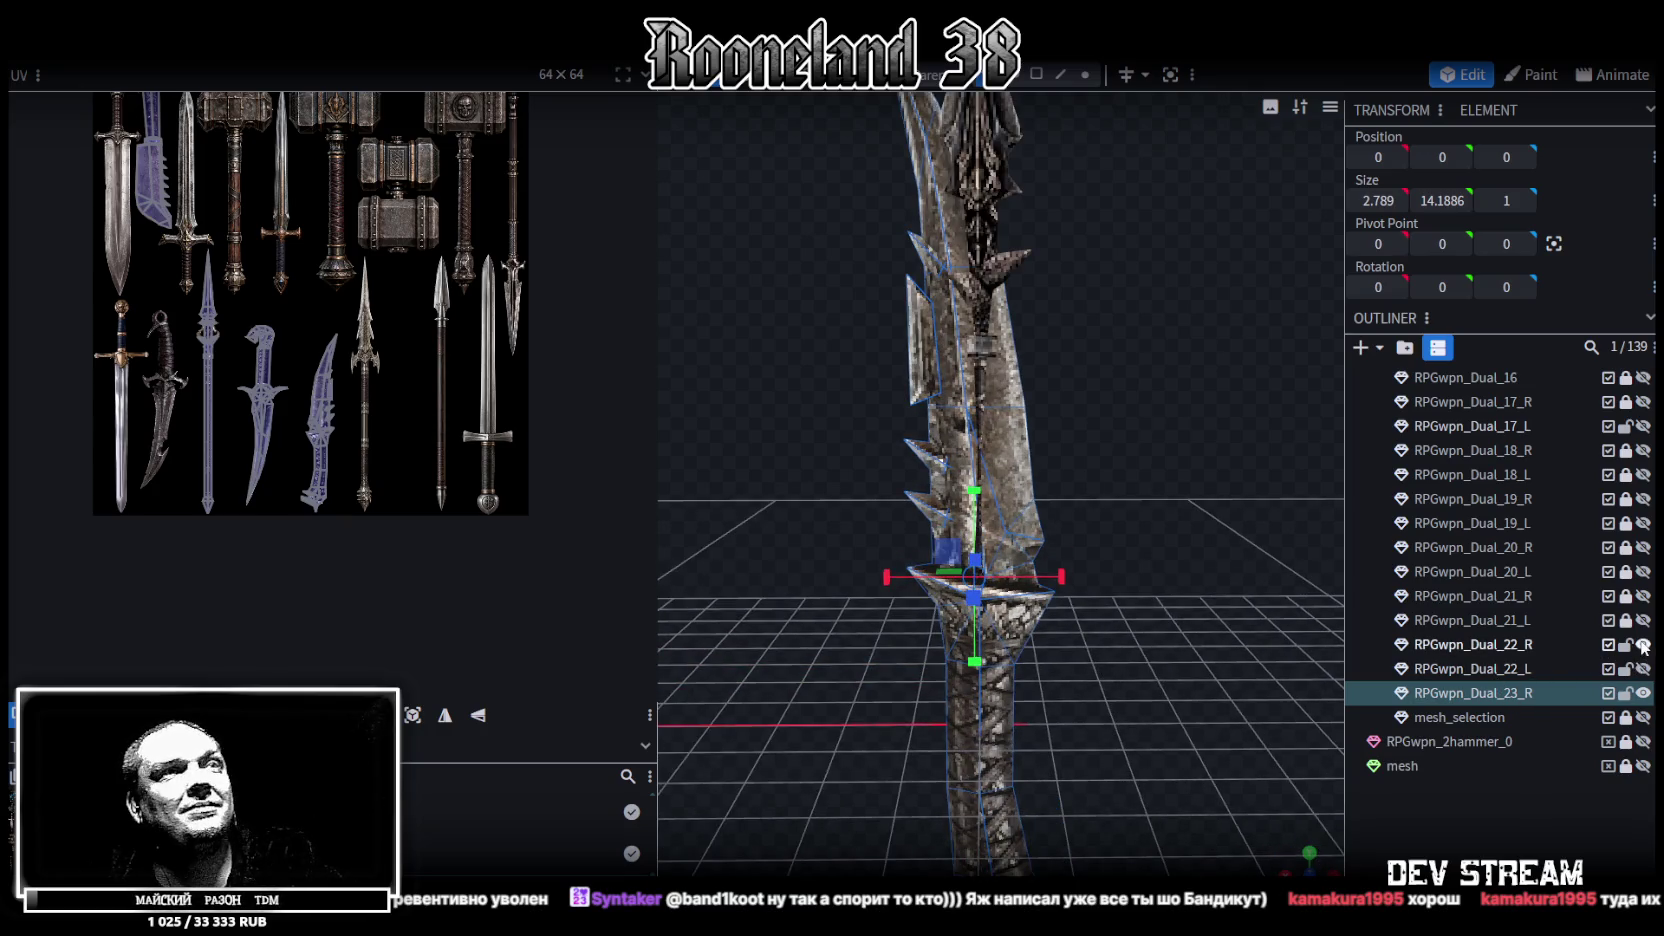
left_click(1643, 645)
left_click_drag(1120, 430, 1095, 461)
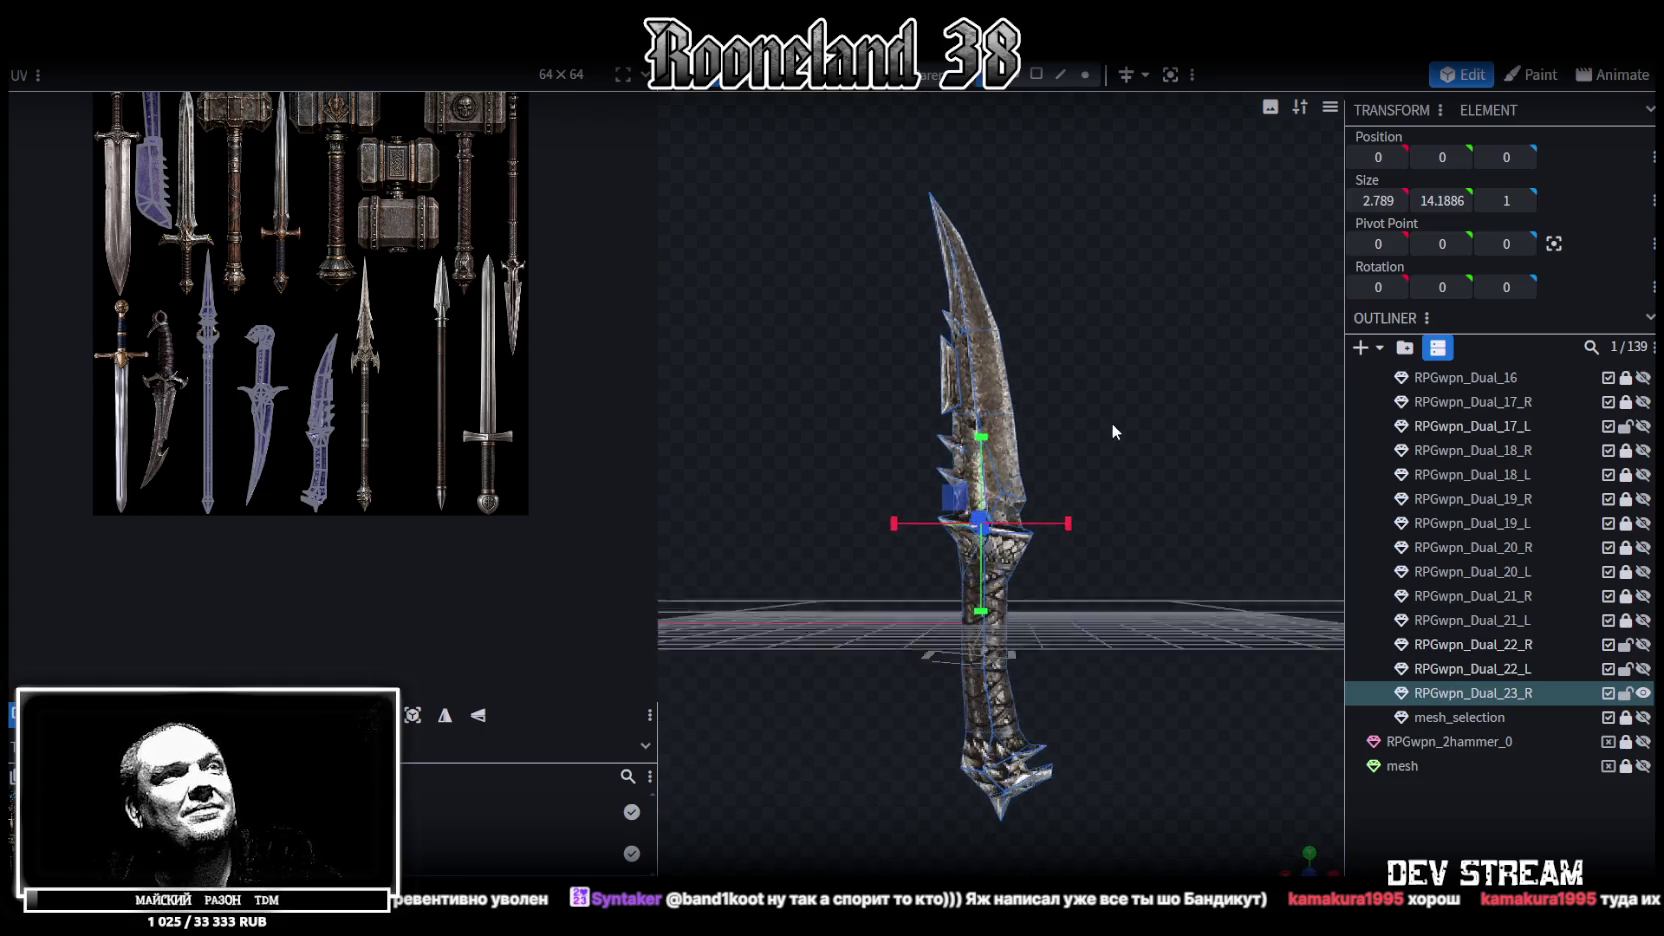
Scale RPGwpn_Dual_23_R by 0.5 to about 1.39 × 7.09 × 0.5
left_click(245, 48)
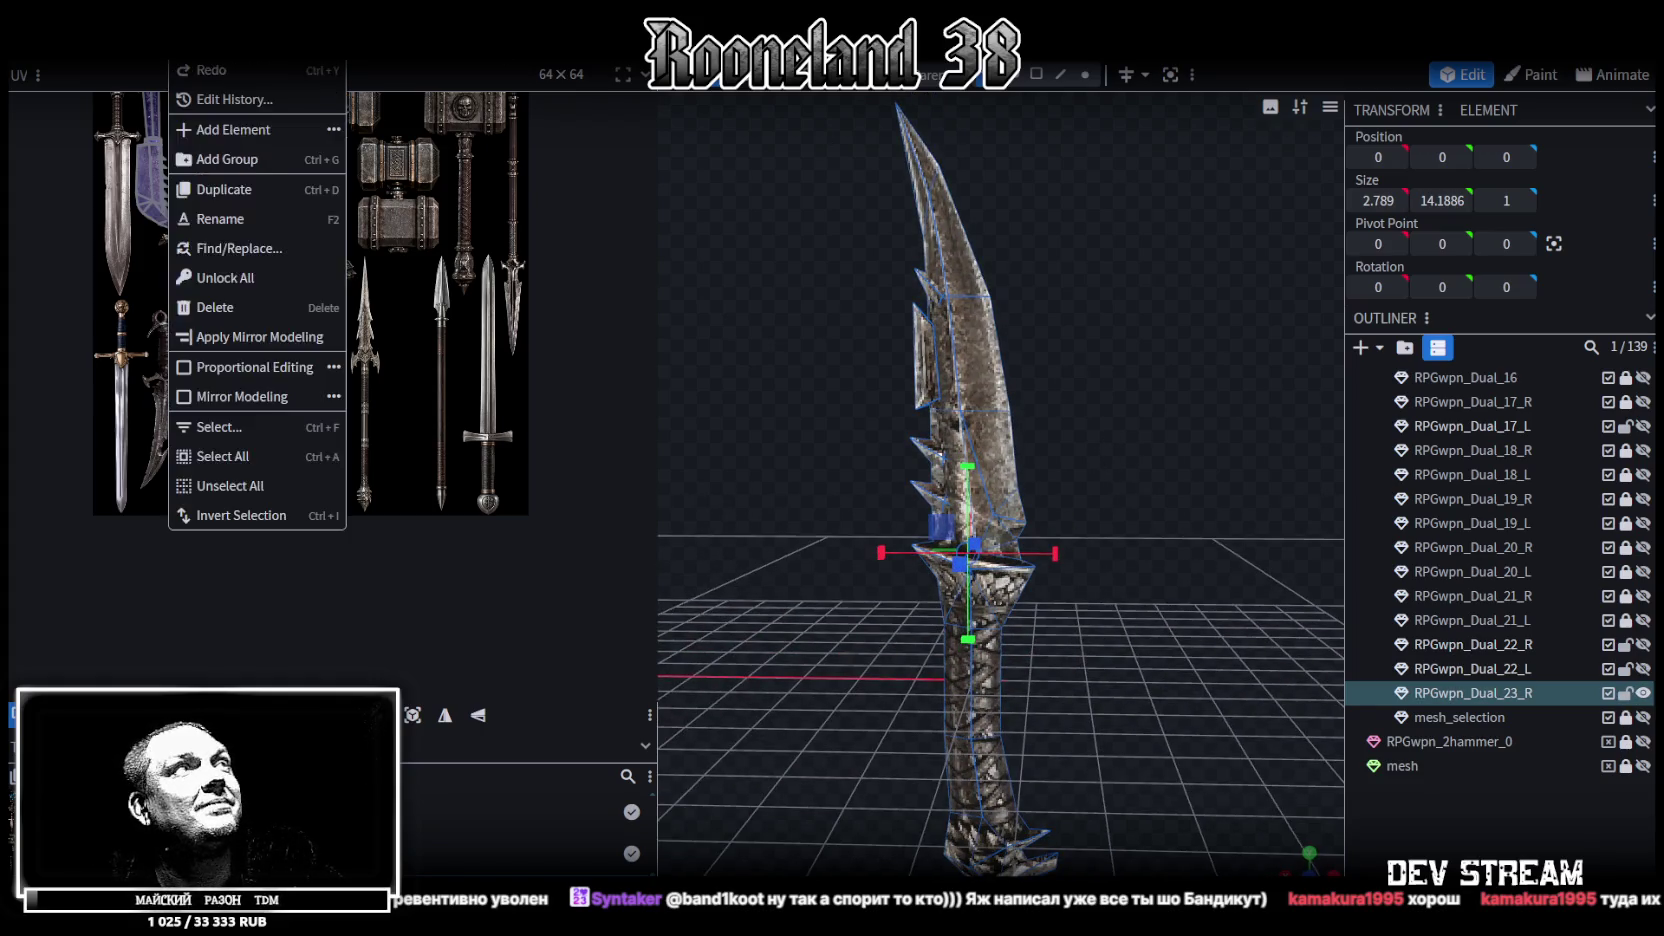
left_click(275, 63)
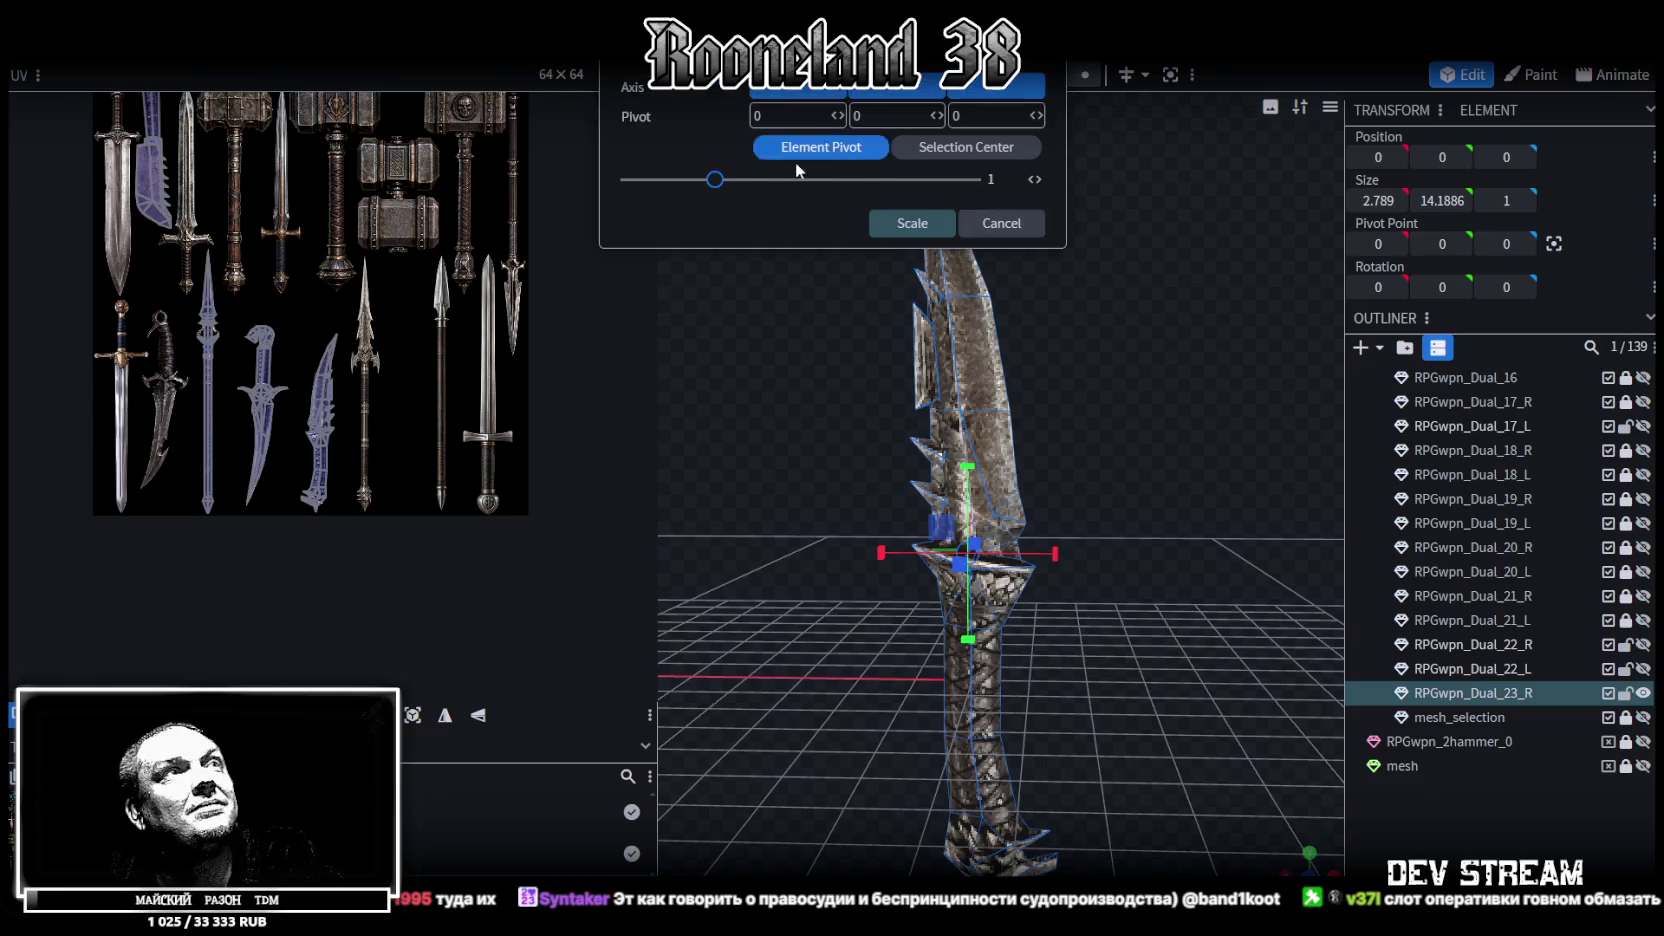
left_click_drag(715, 190, 676, 182)
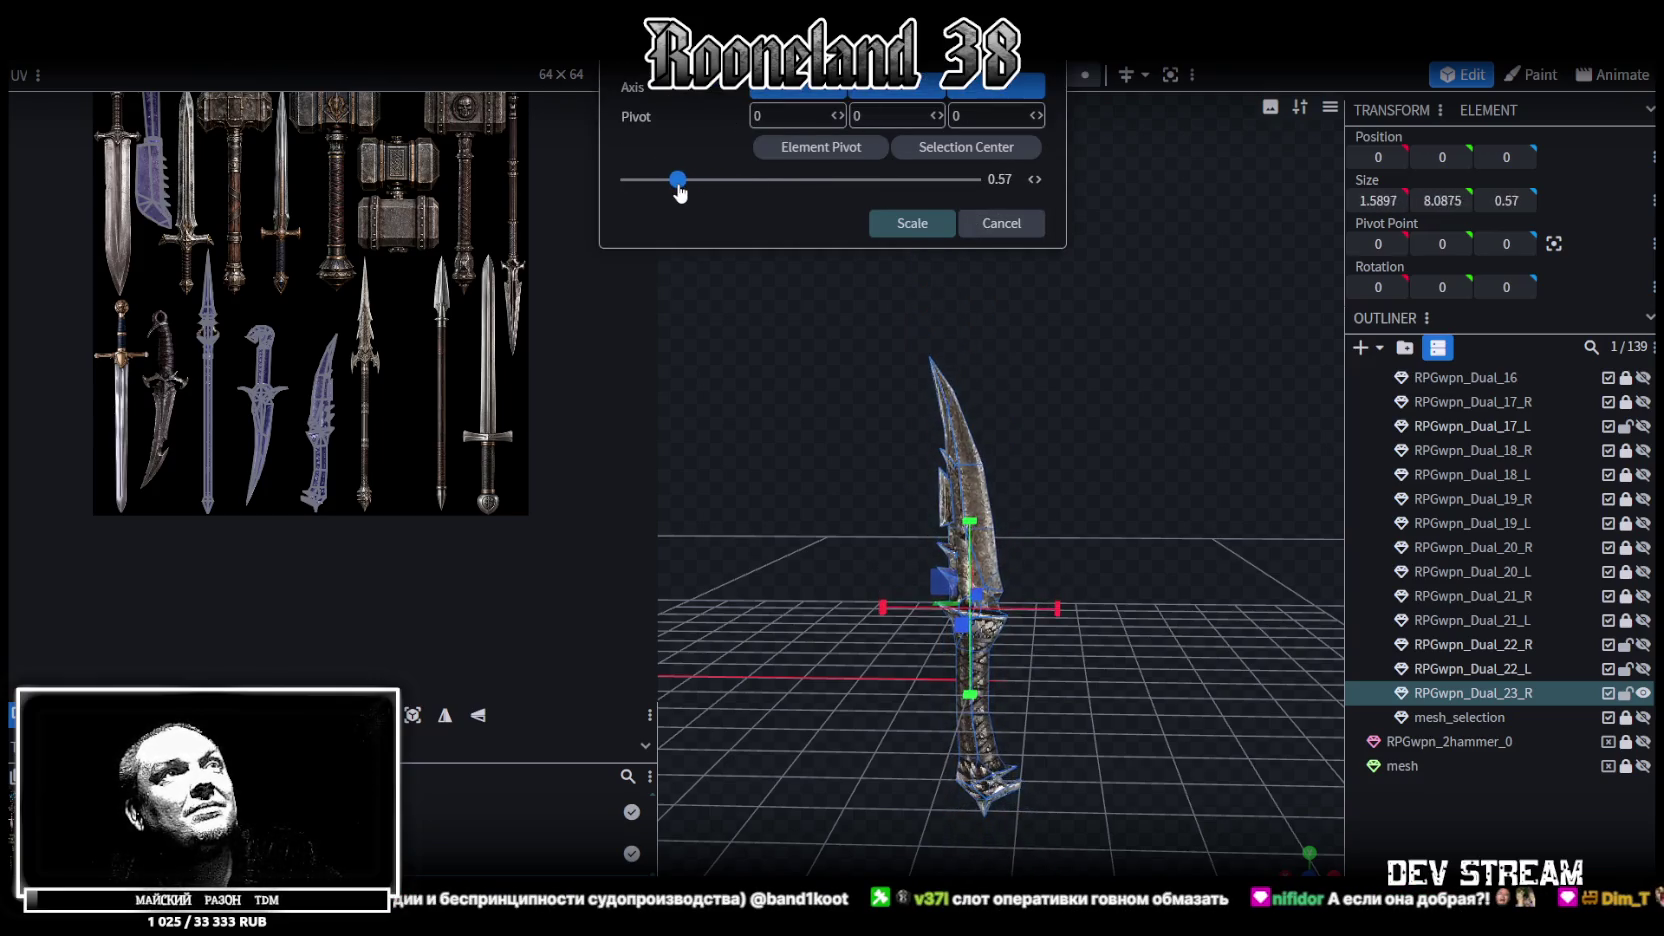
type("5")
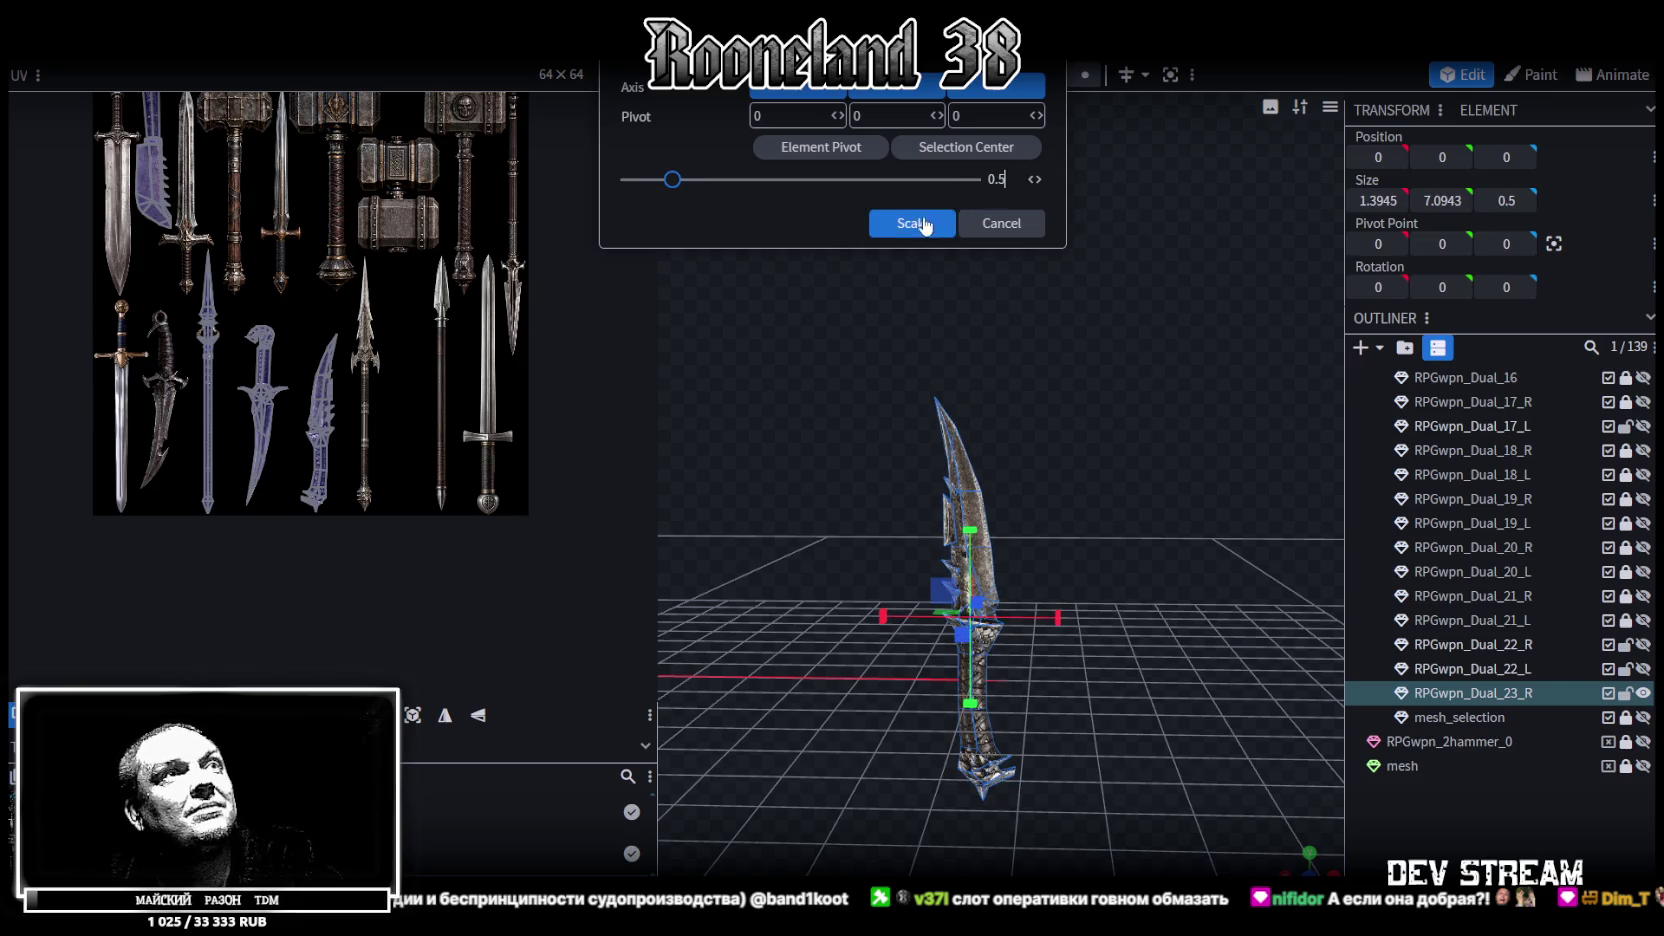
left_click(912, 223)
scroll(1165, 384, "up", 2)
scroll(1134, 377, "up", 2)
scroll(1205, 318, "up", 2)
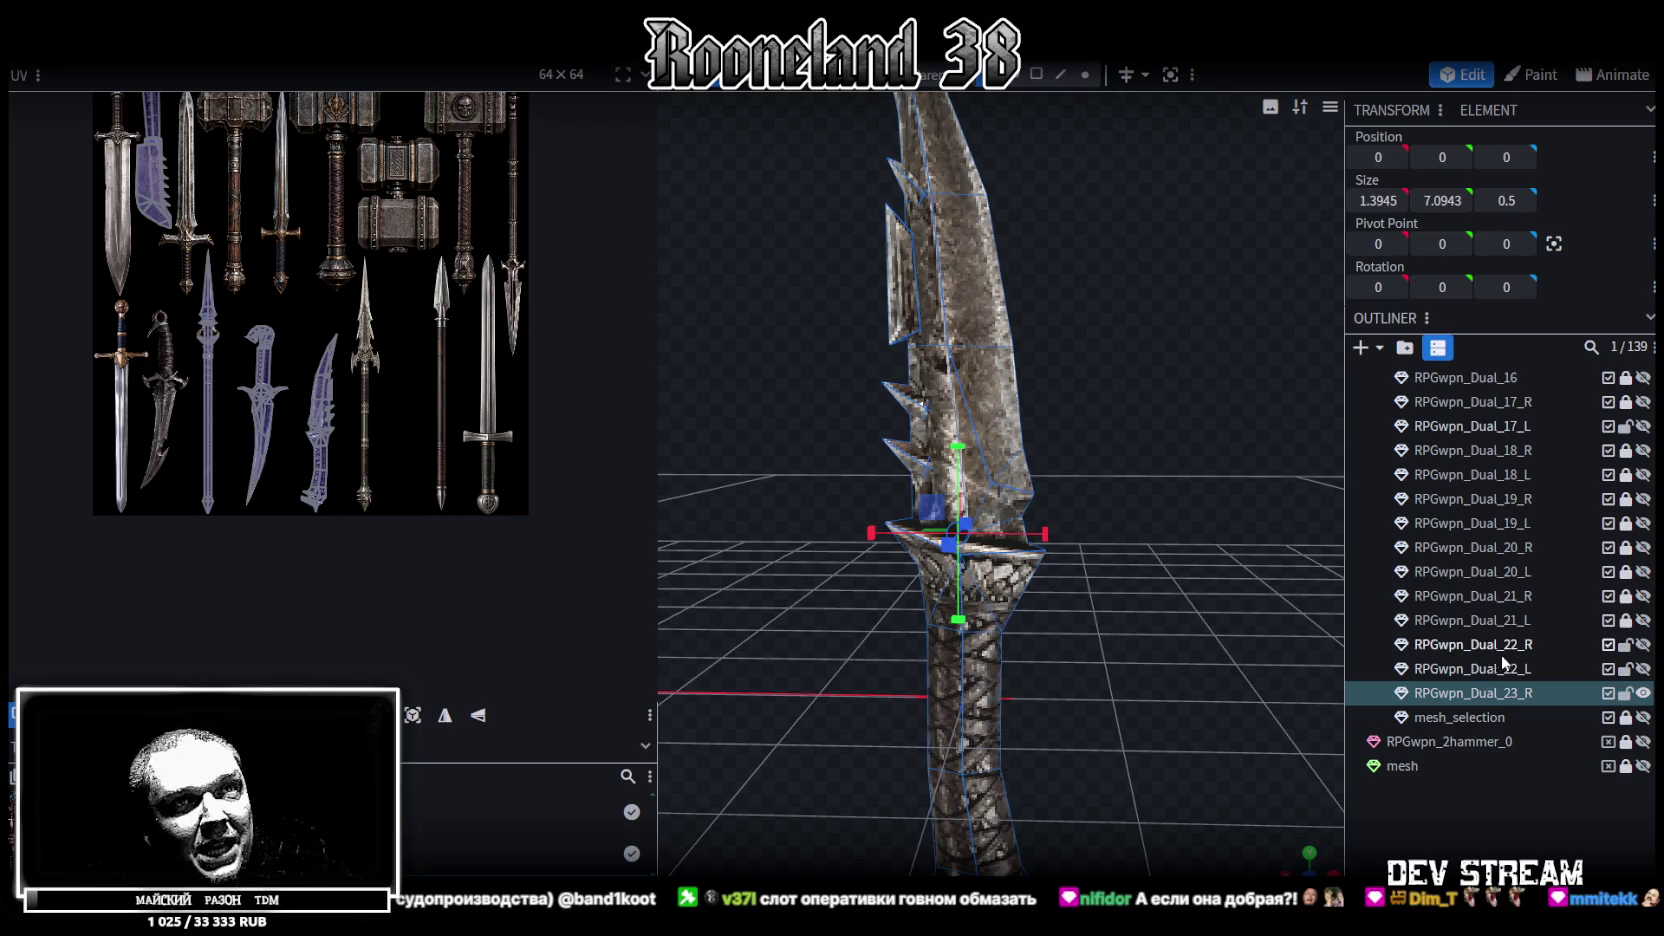
scroll(1612, 620, "up", 5)
Clear the selection and collapse the Spears and ShieldsPlus folders in the Outliner
scroll(1625, 515, "up", 3)
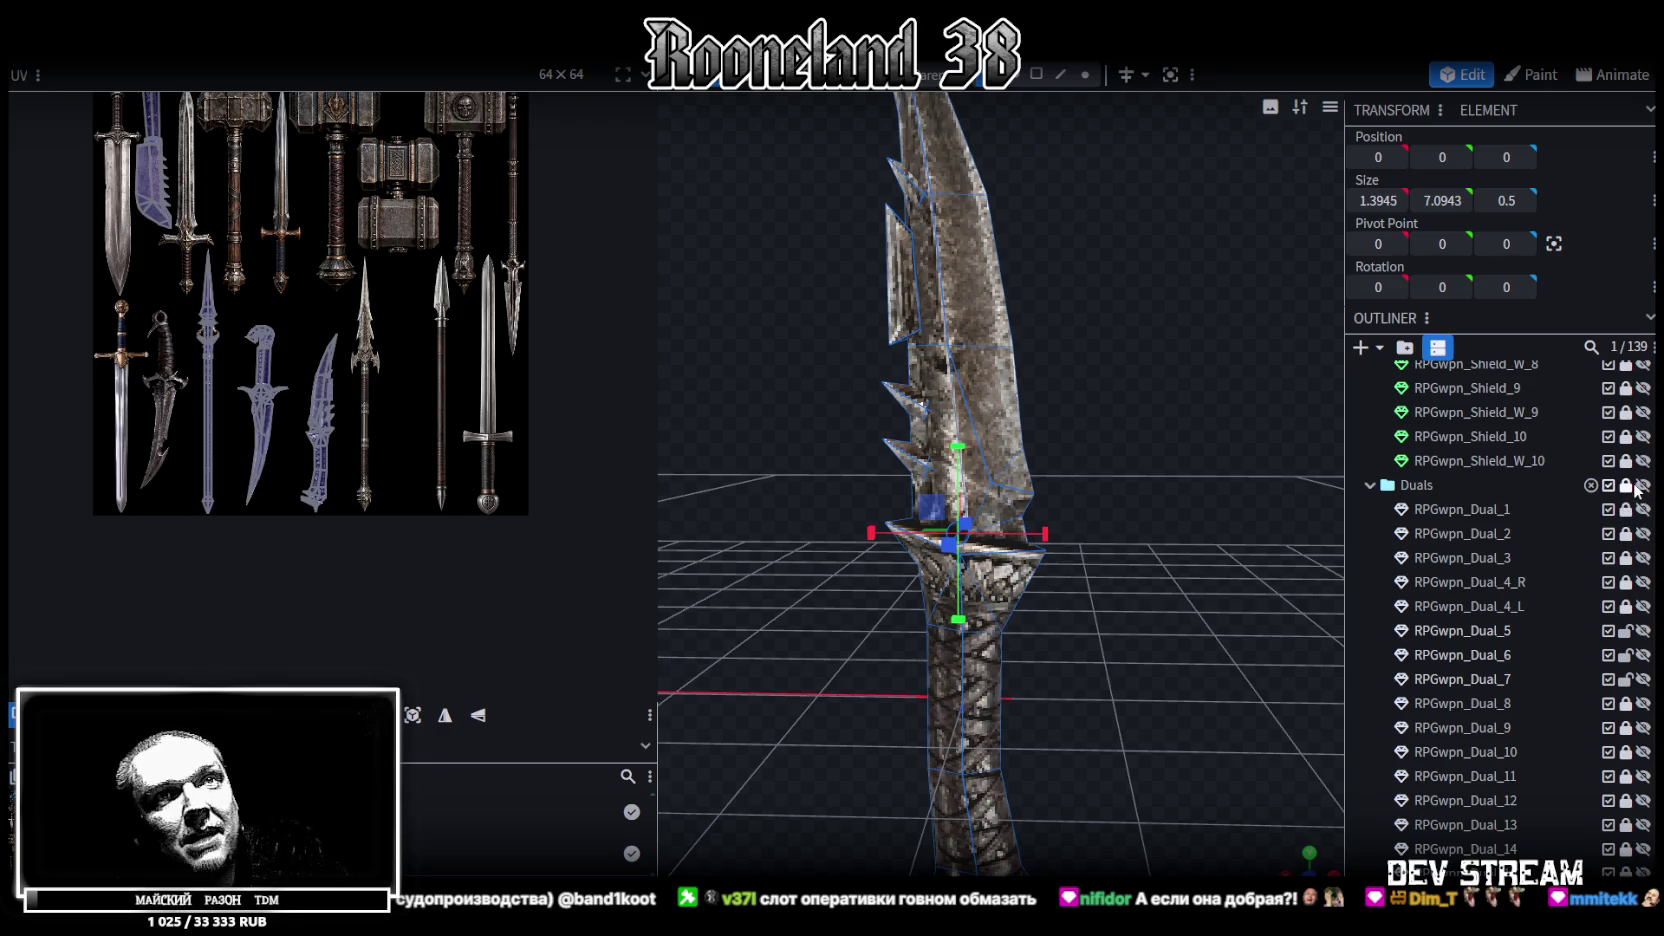
left_click(1625, 490)
scroll(1583, 636, "down", 5)
scroll(1582, 625, "up", 10)
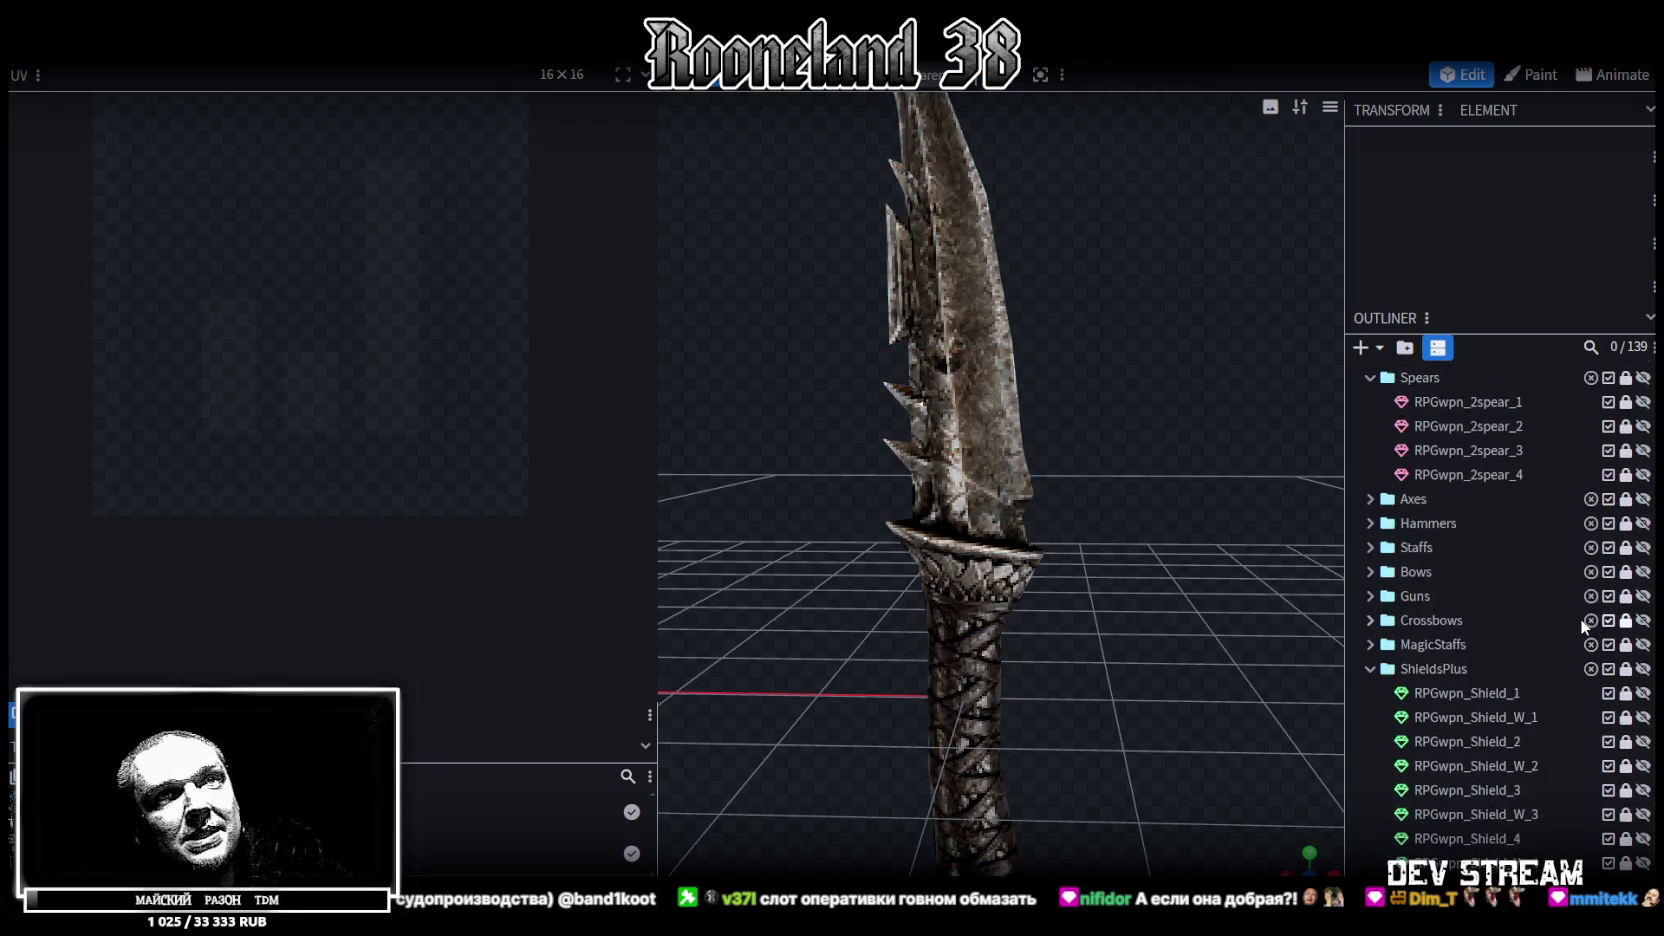
scroll(1580, 618, "up", 3)
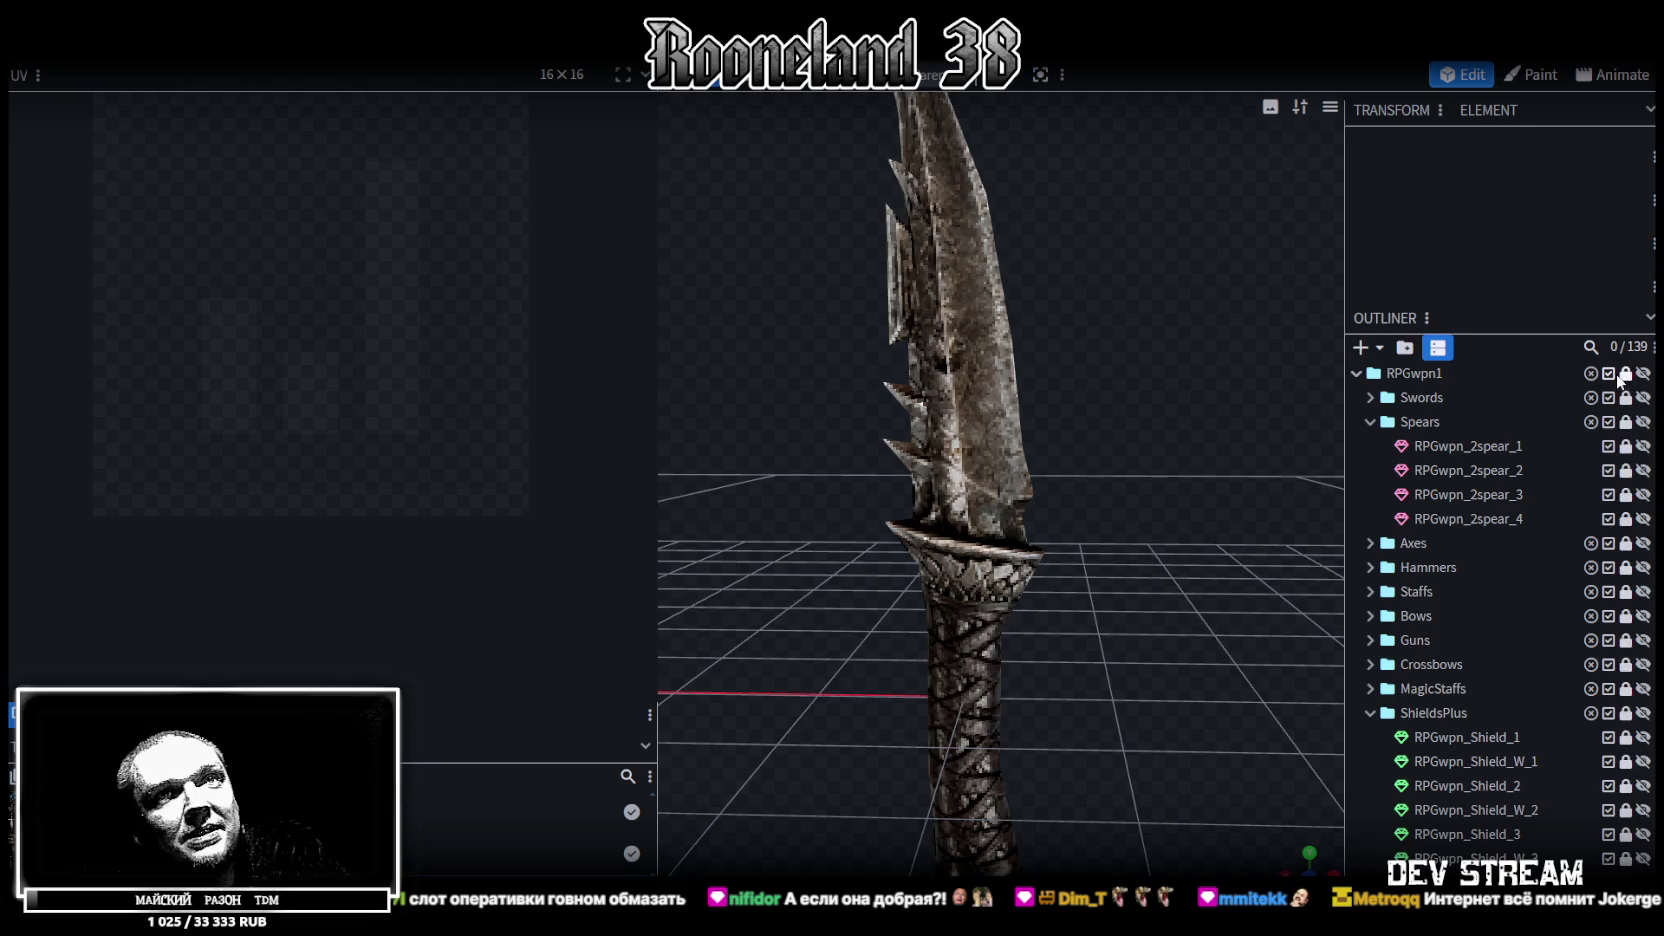
left_click(1370, 422)
left_click(1370, 616)
Hide the dagger RPGwpn_Dual_23_R and select mesh_selection
scroll(1450, 656, "down", 10)
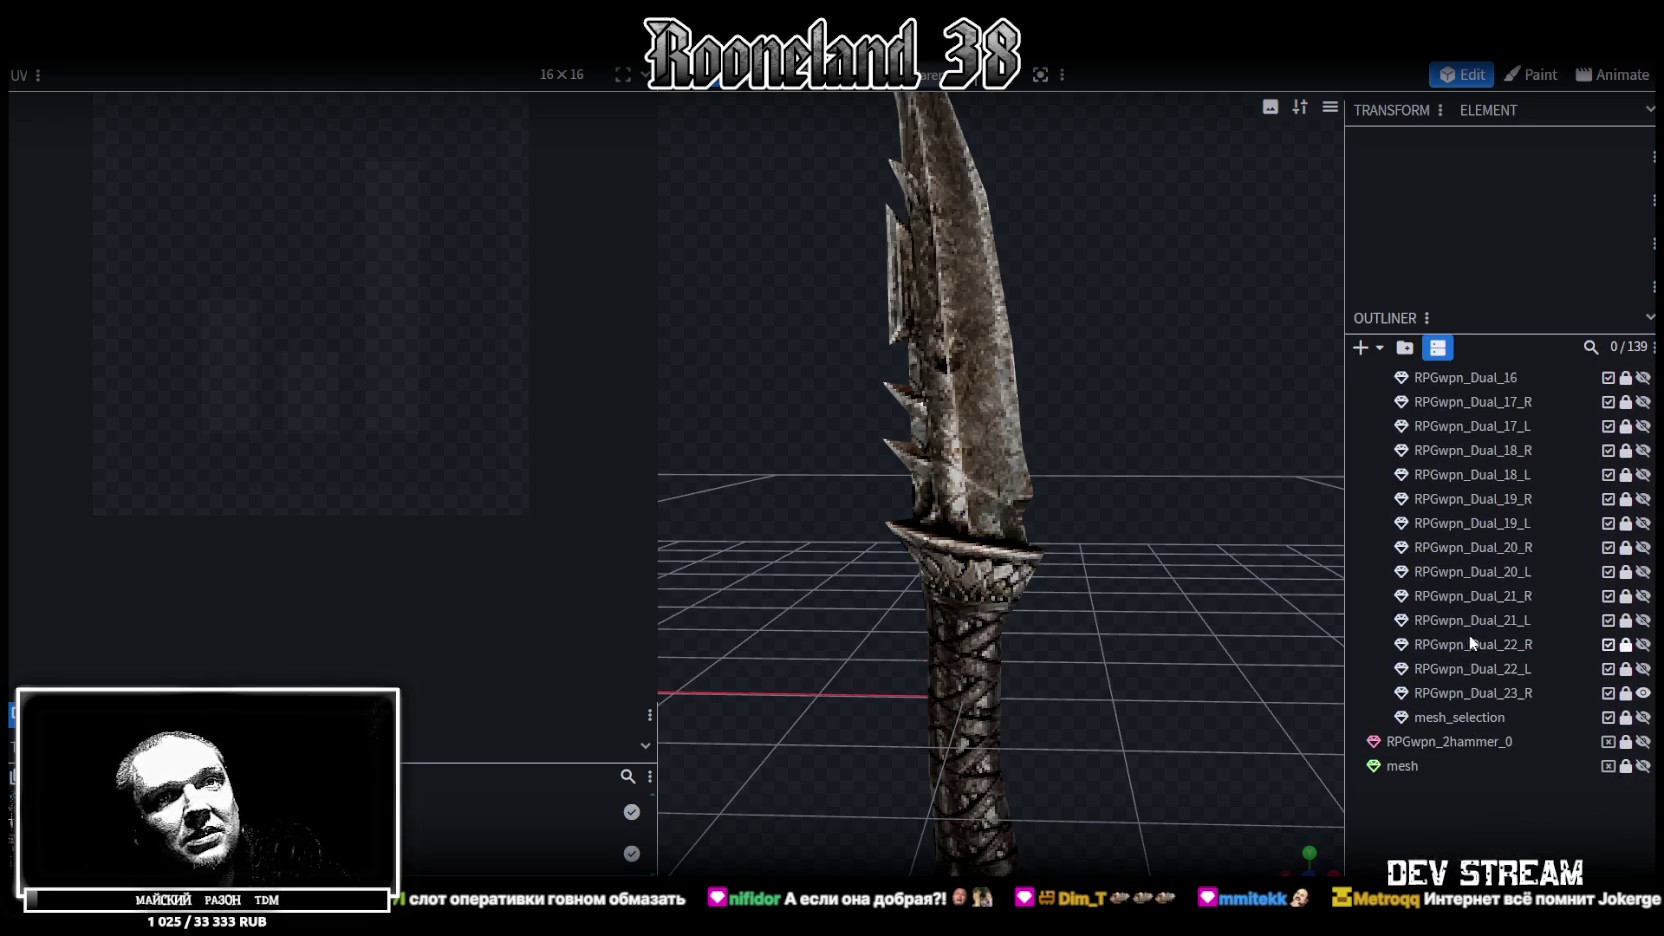
left_click(1643, 693)
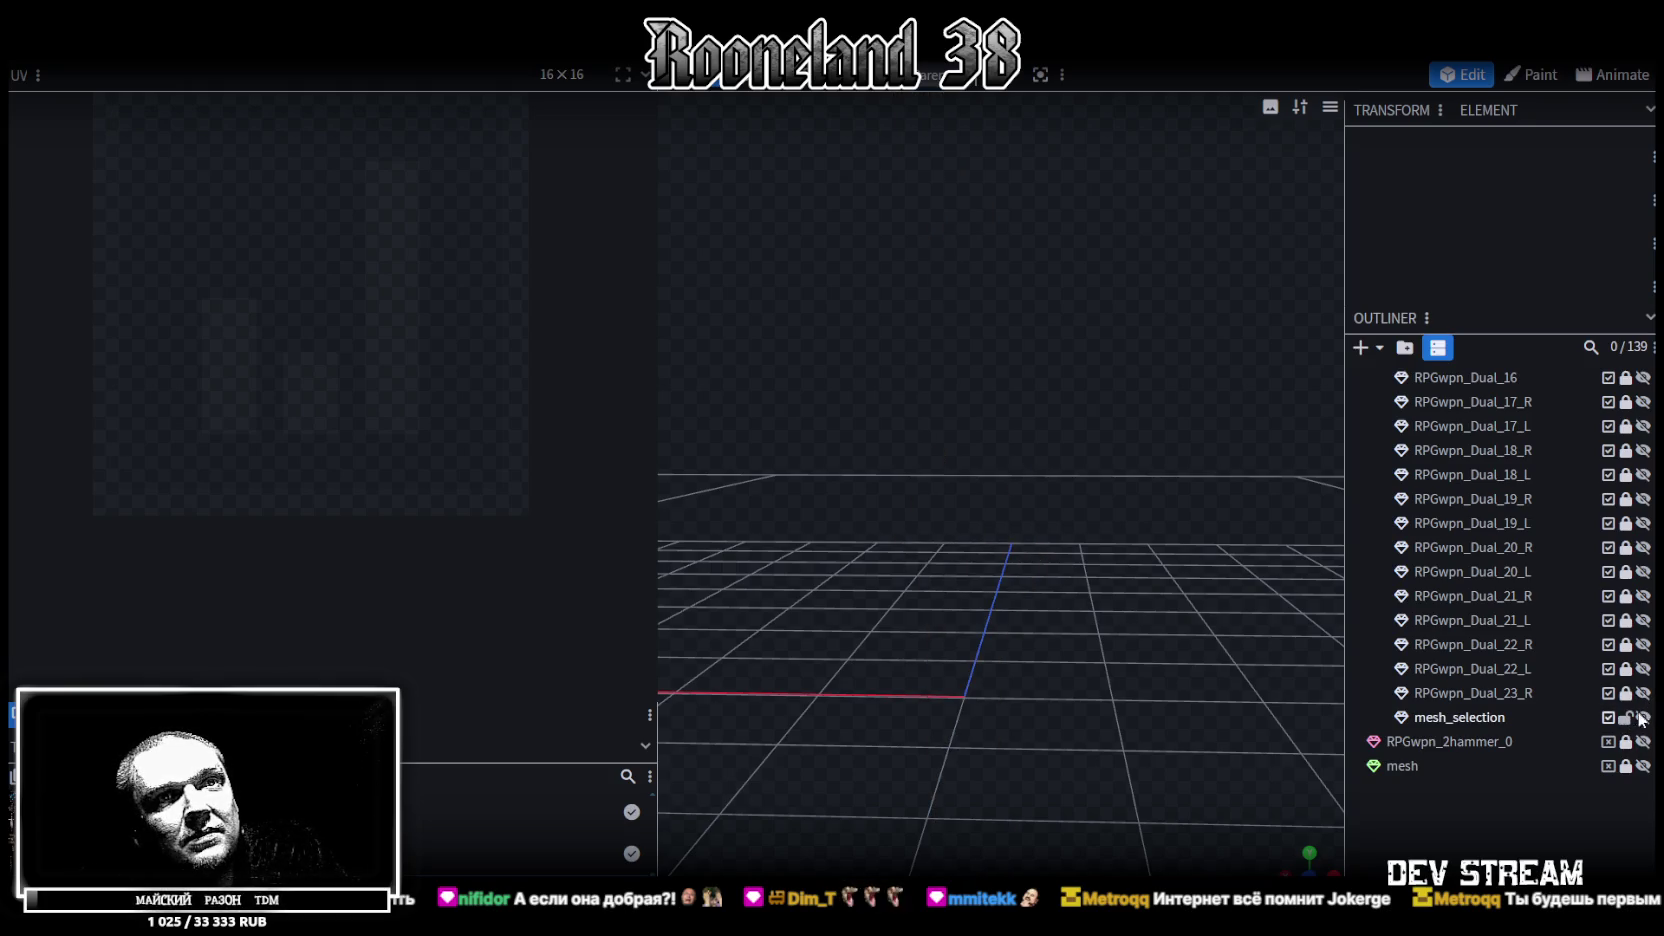
left_click(1499, 720)
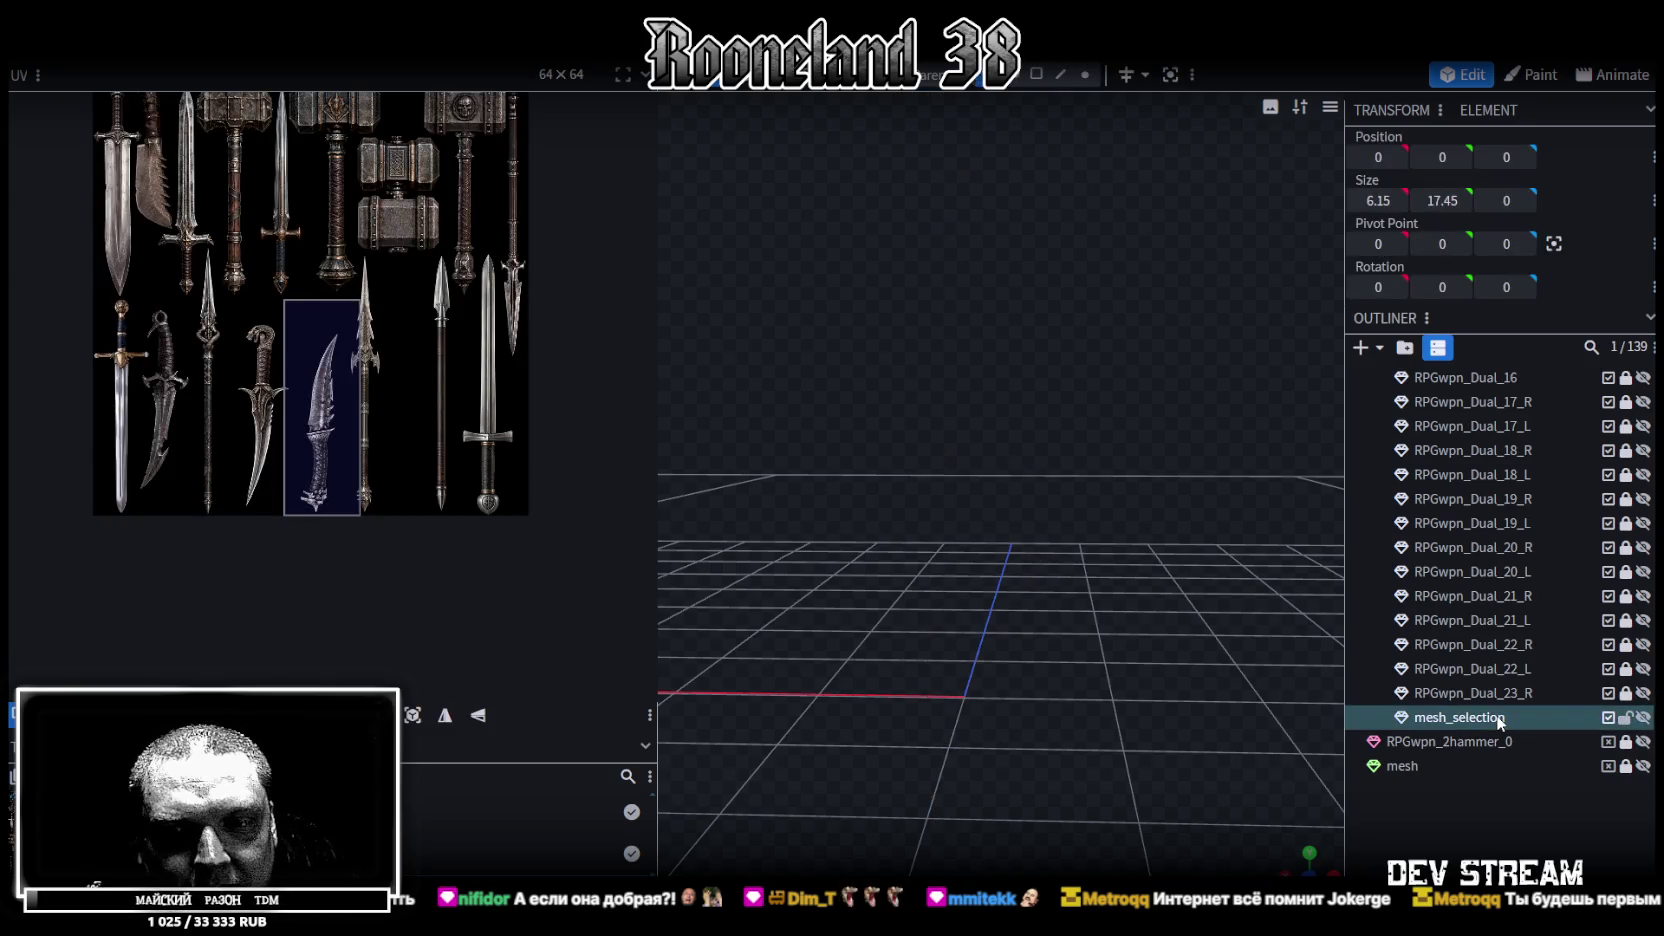